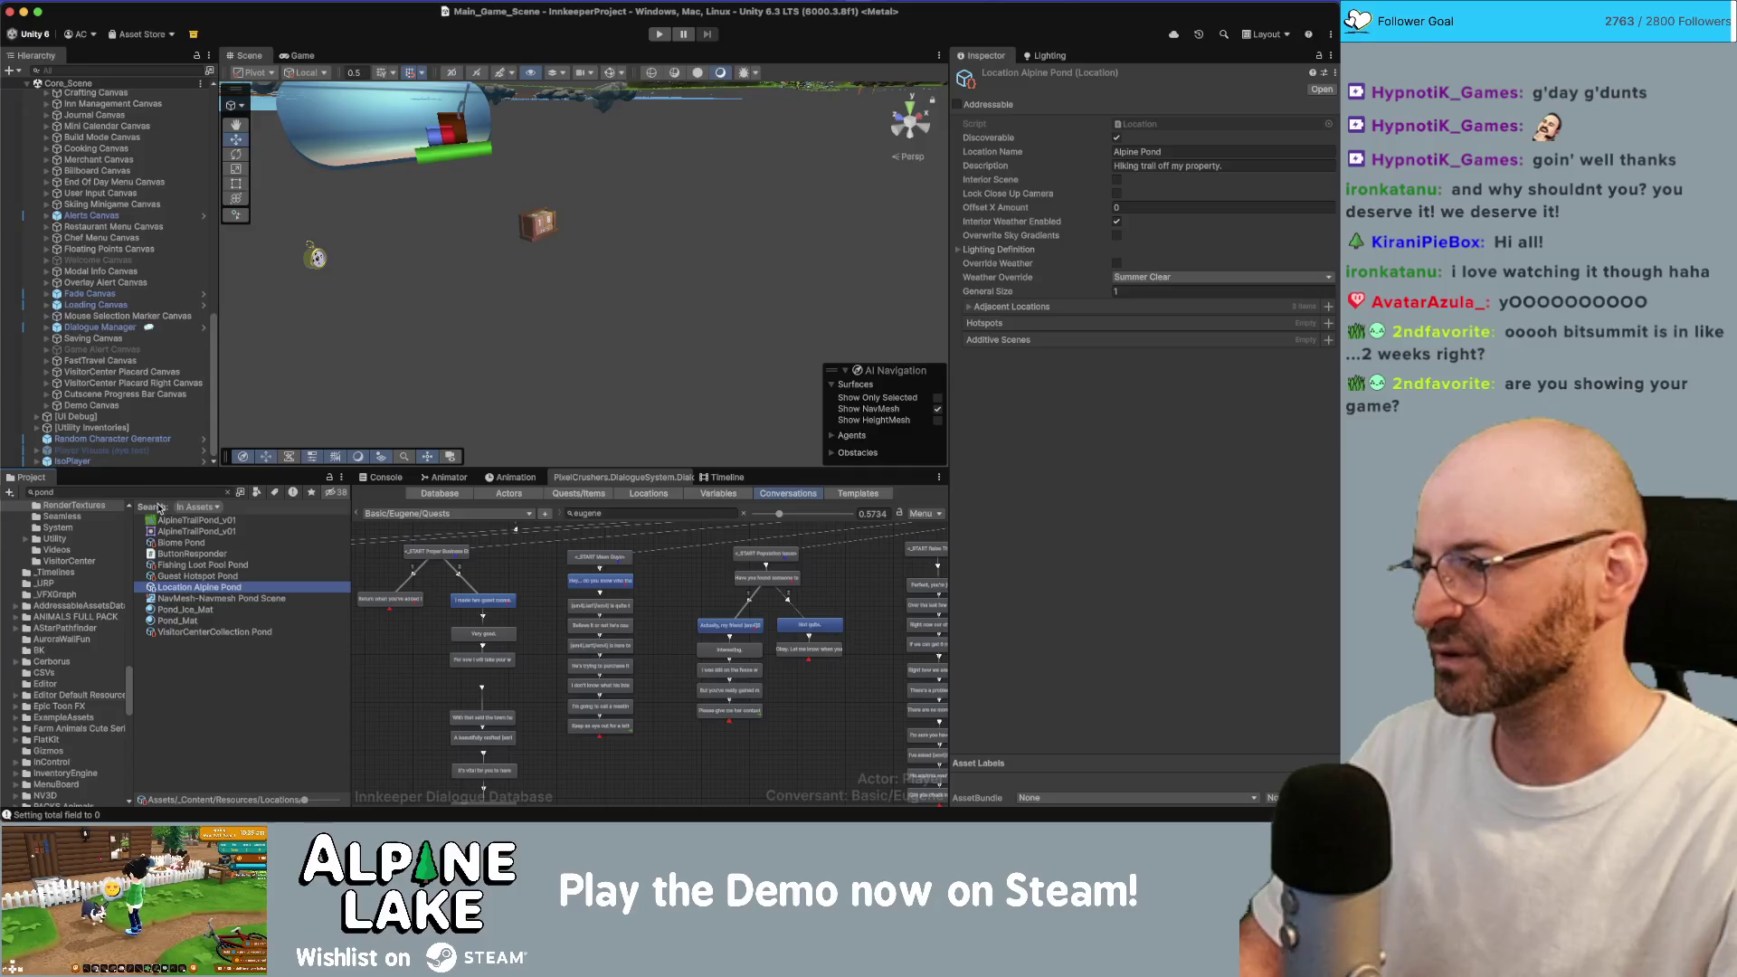
Review the Biome Pond, Visitor Center Collection Pond and Alpine Pond assets, starting on Alpine Pond's description.
{"action": "left_click", "coordinate": [173, 543]}
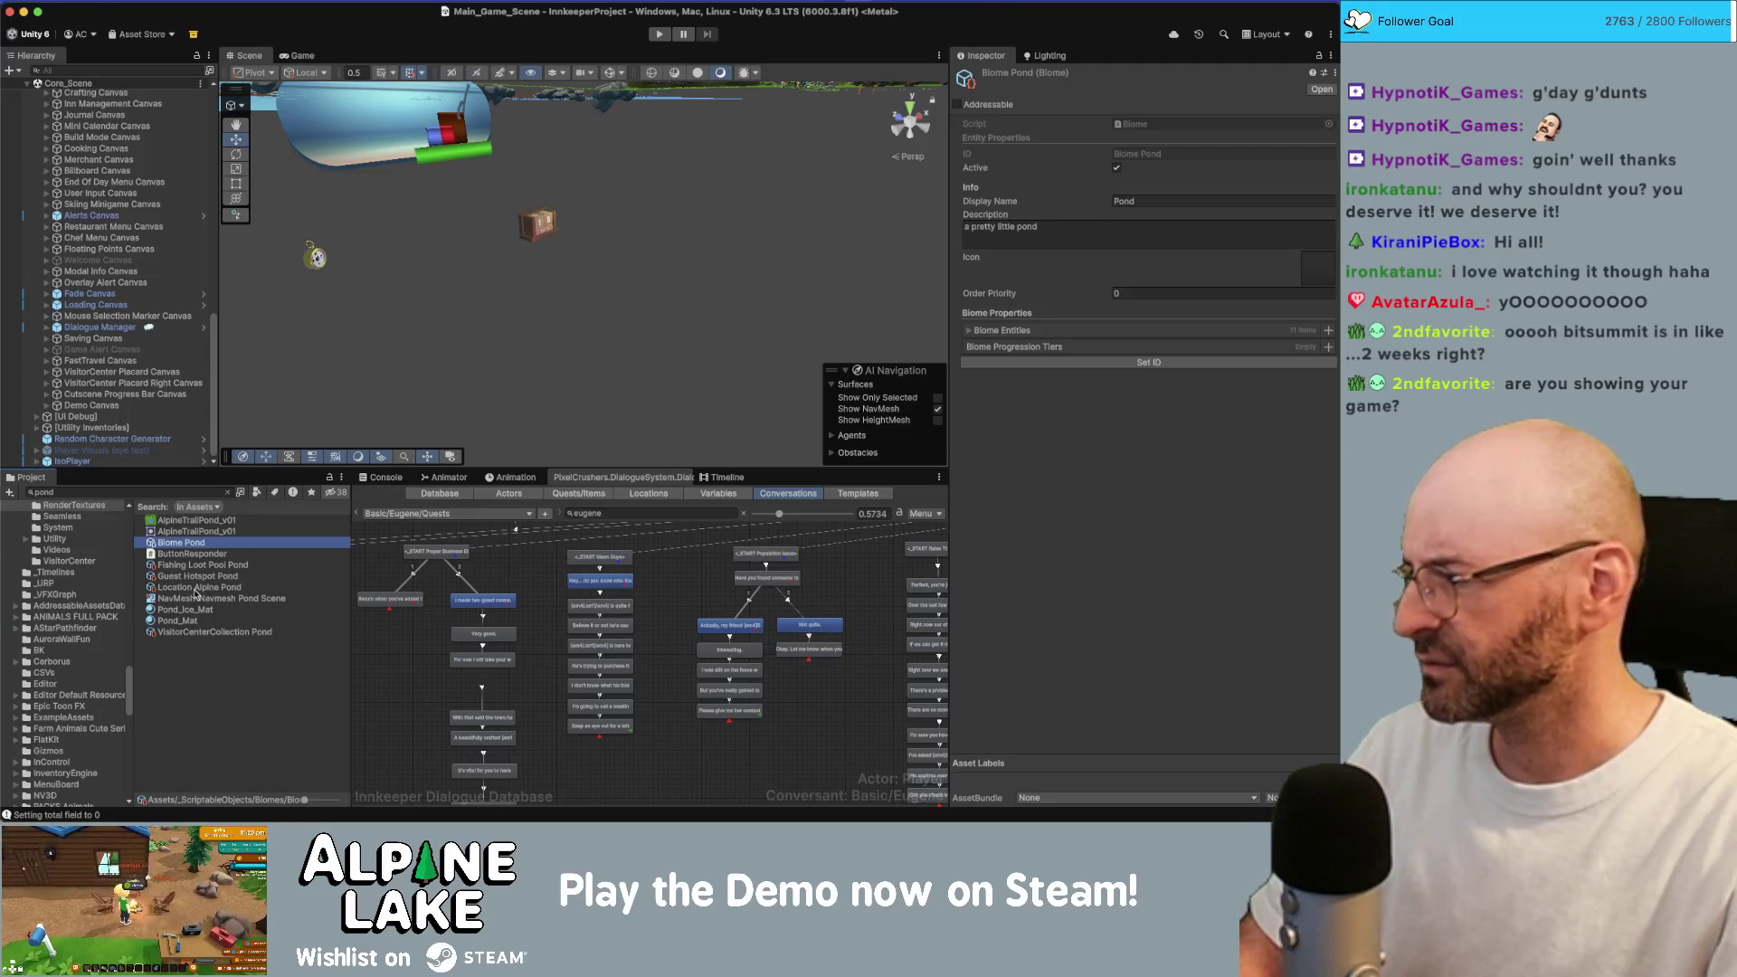
{"action": "left_click", "coordinate": [204, 632]}
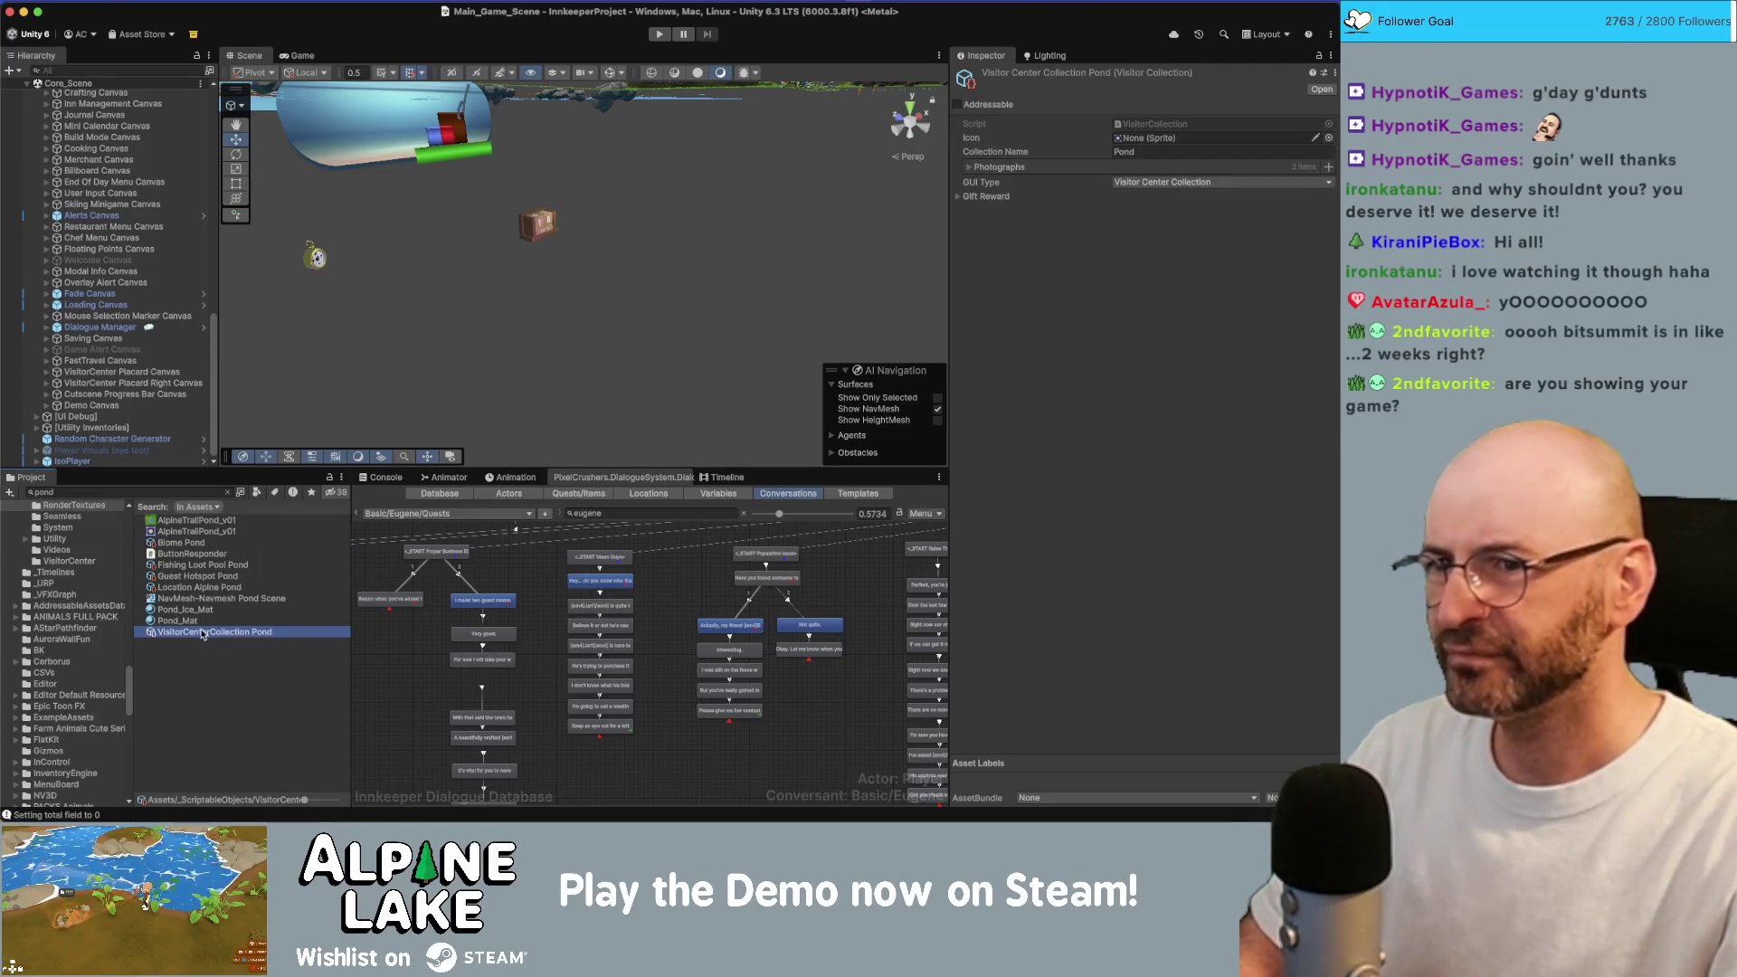
{"action": "left_click", "coordinate": [201, 589]}
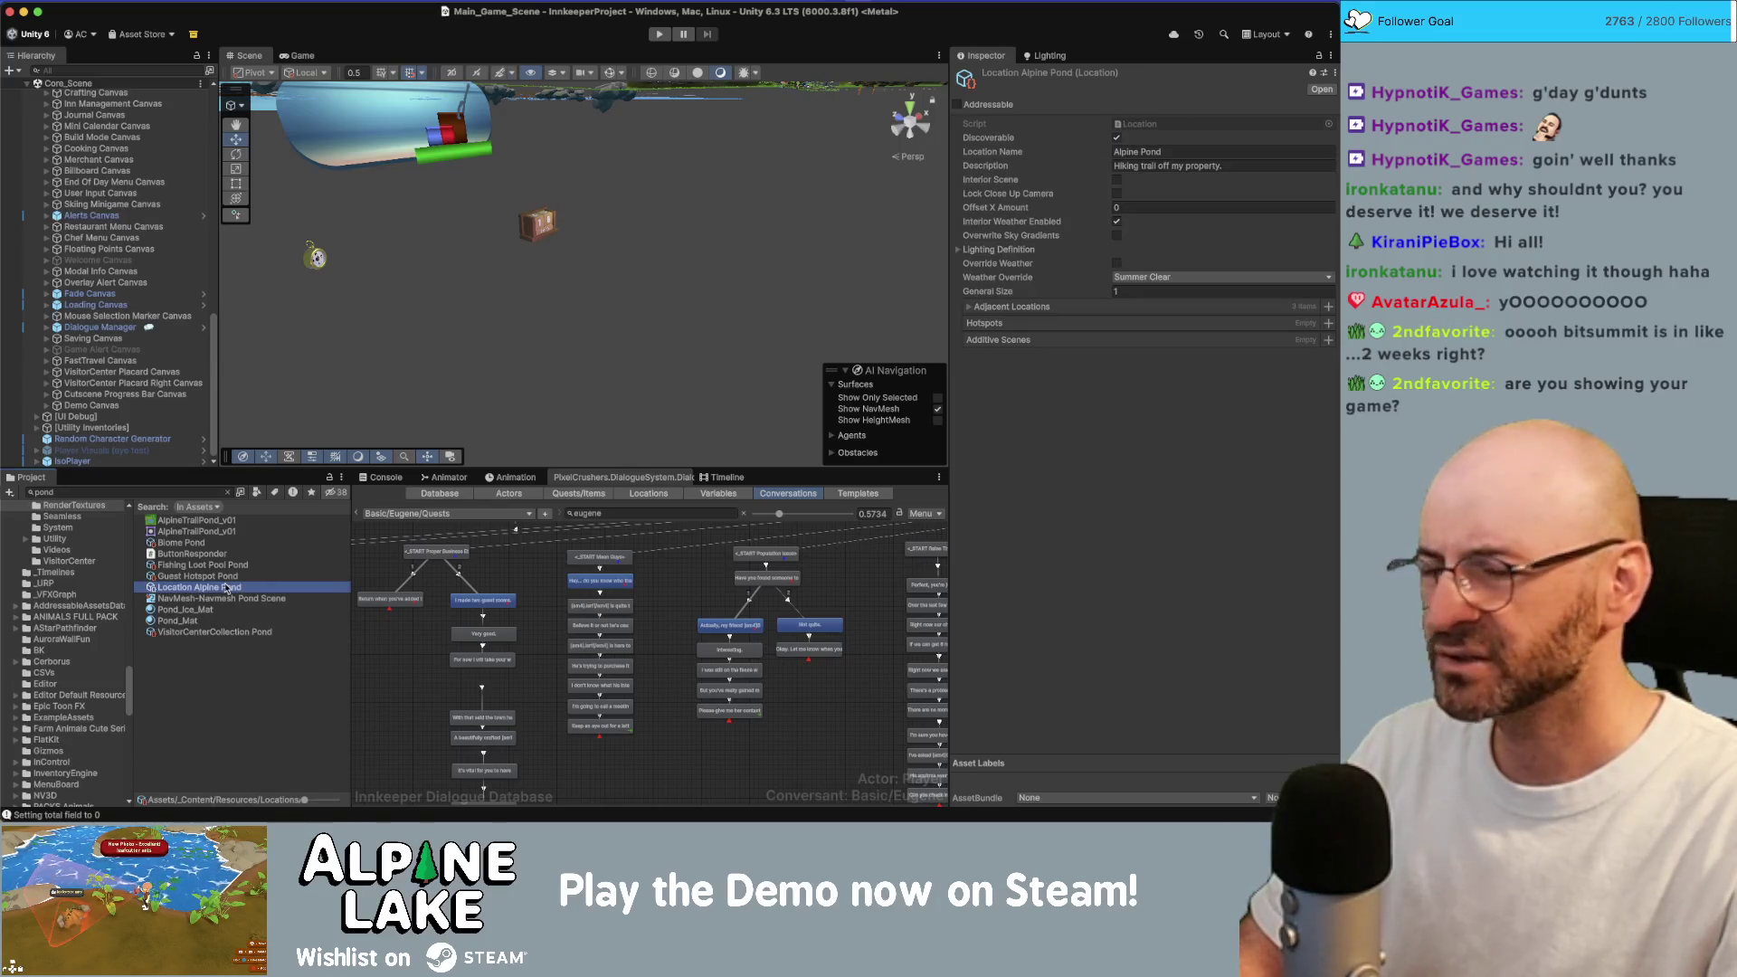
{"action": "left_click", "coordinate": [1277, 167]}
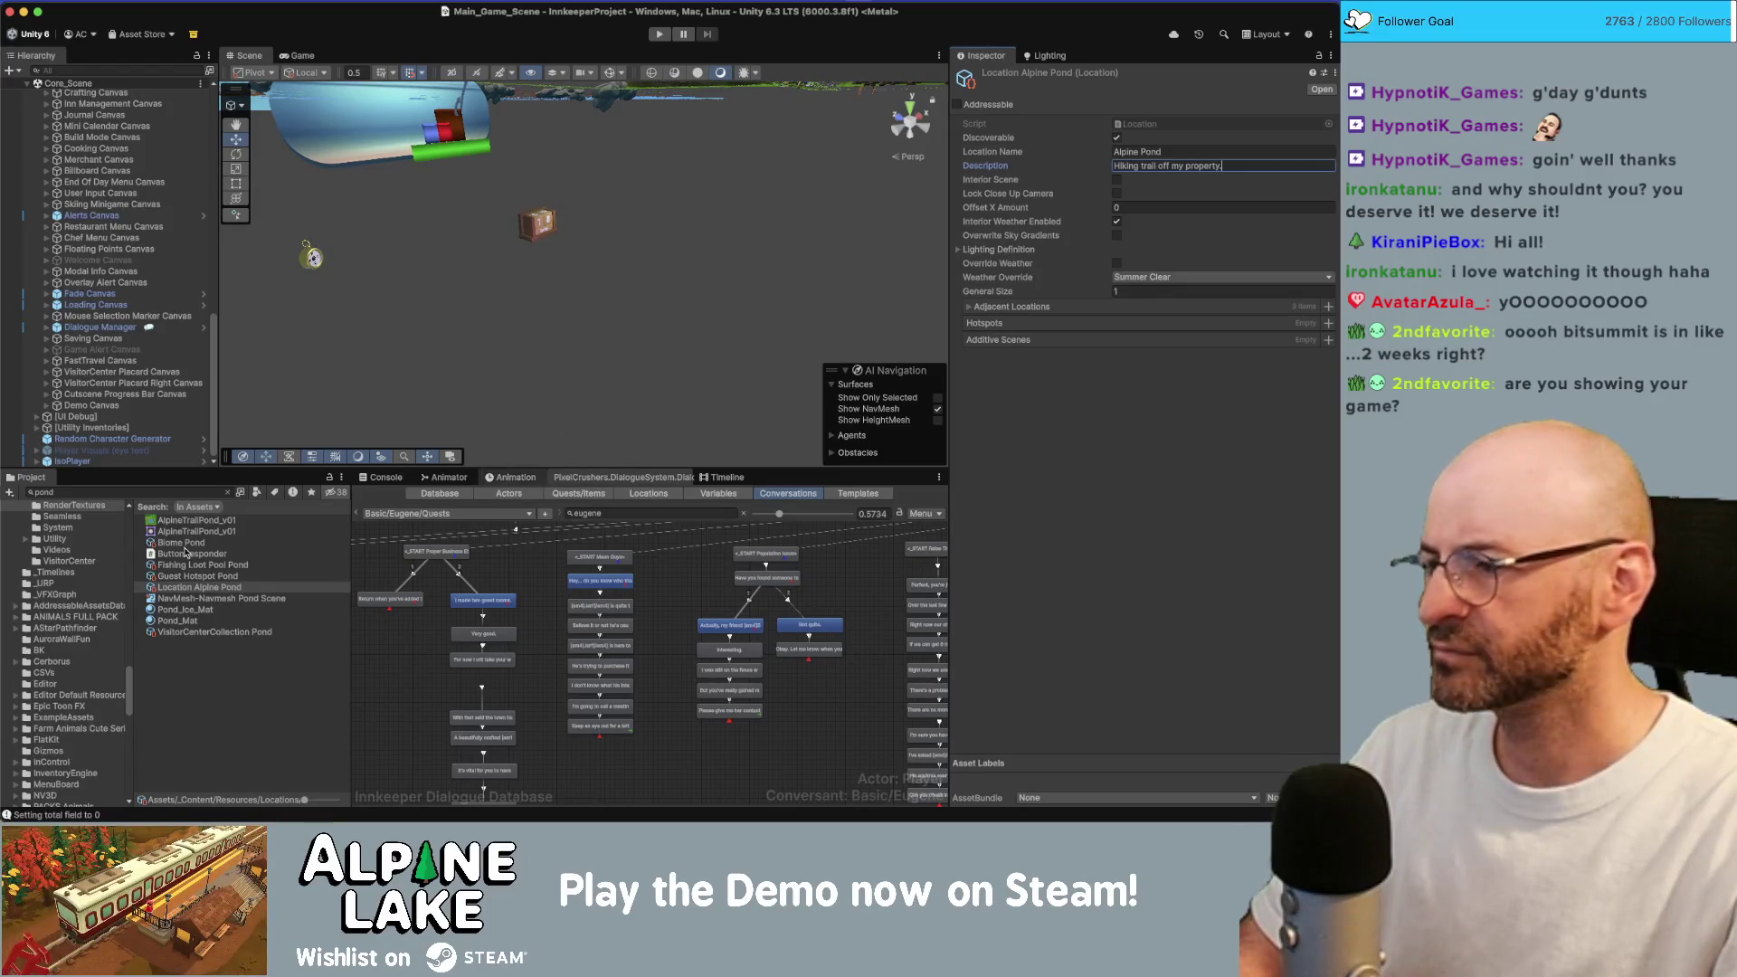
Clear the pond search and step through the locations to Location Pauls Cabin Scene's description.
{"action": "left_click", "coordinate": [231, 490]}
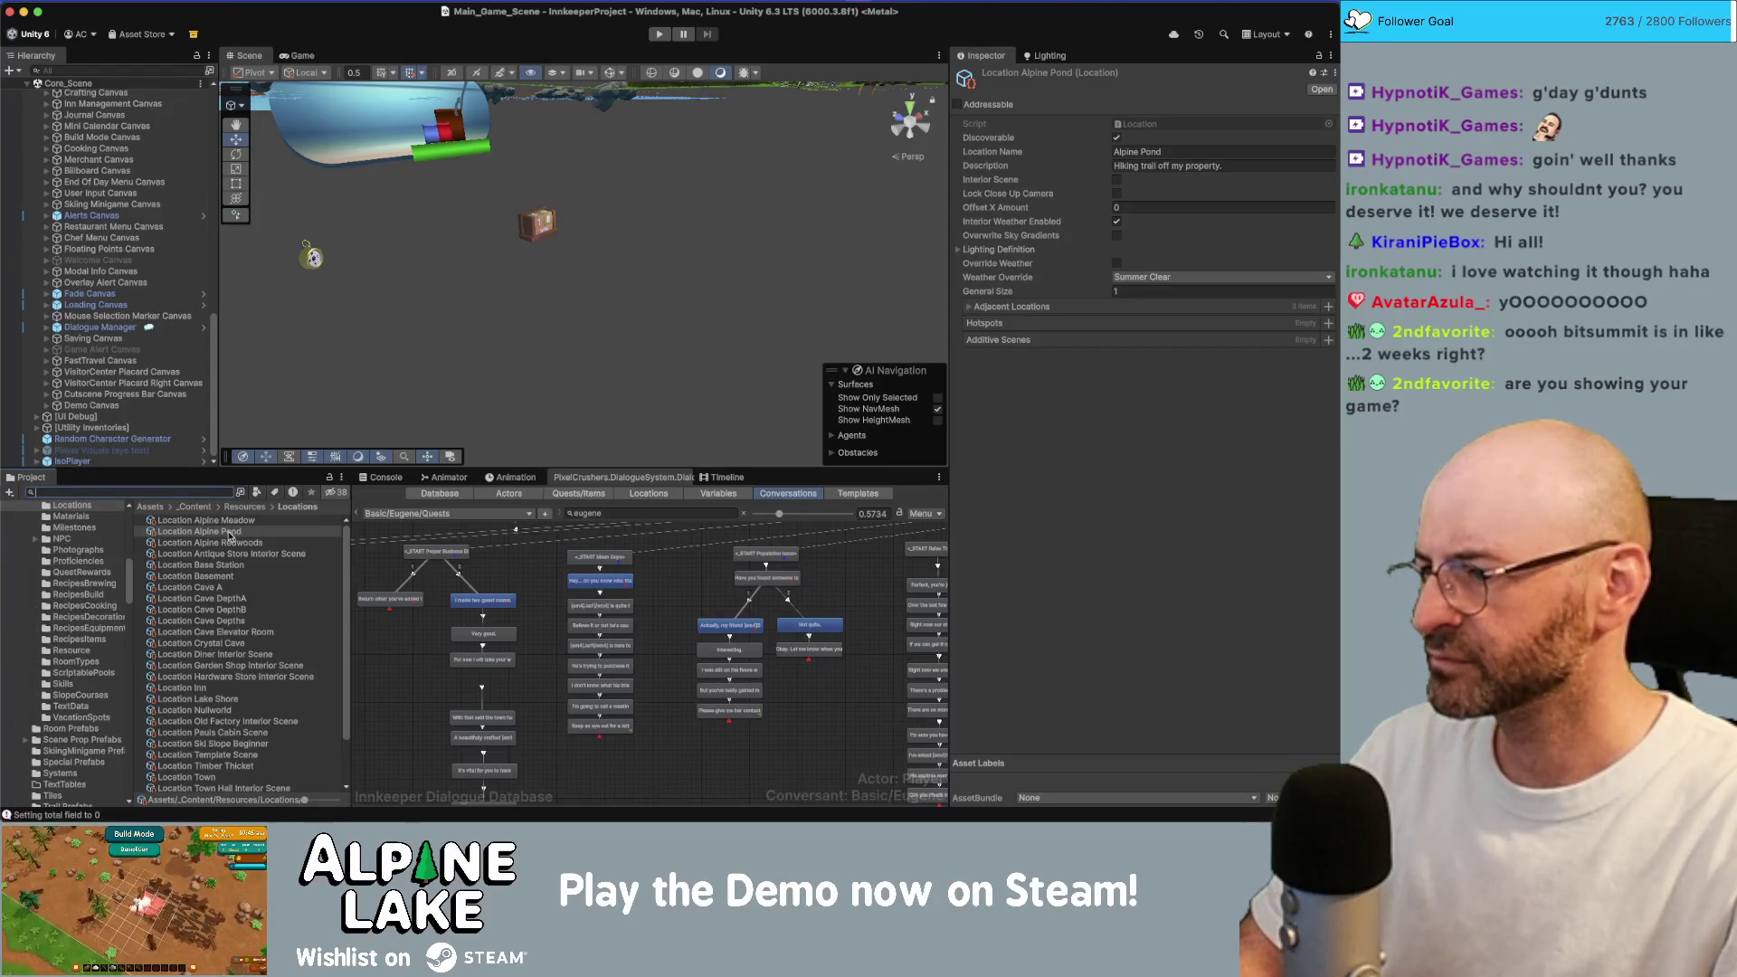
{"action": "left_click", "coordinate": [230, 542]}
{"action": "key", "text": "Up"}
{"action": "key", "text": "Up"}
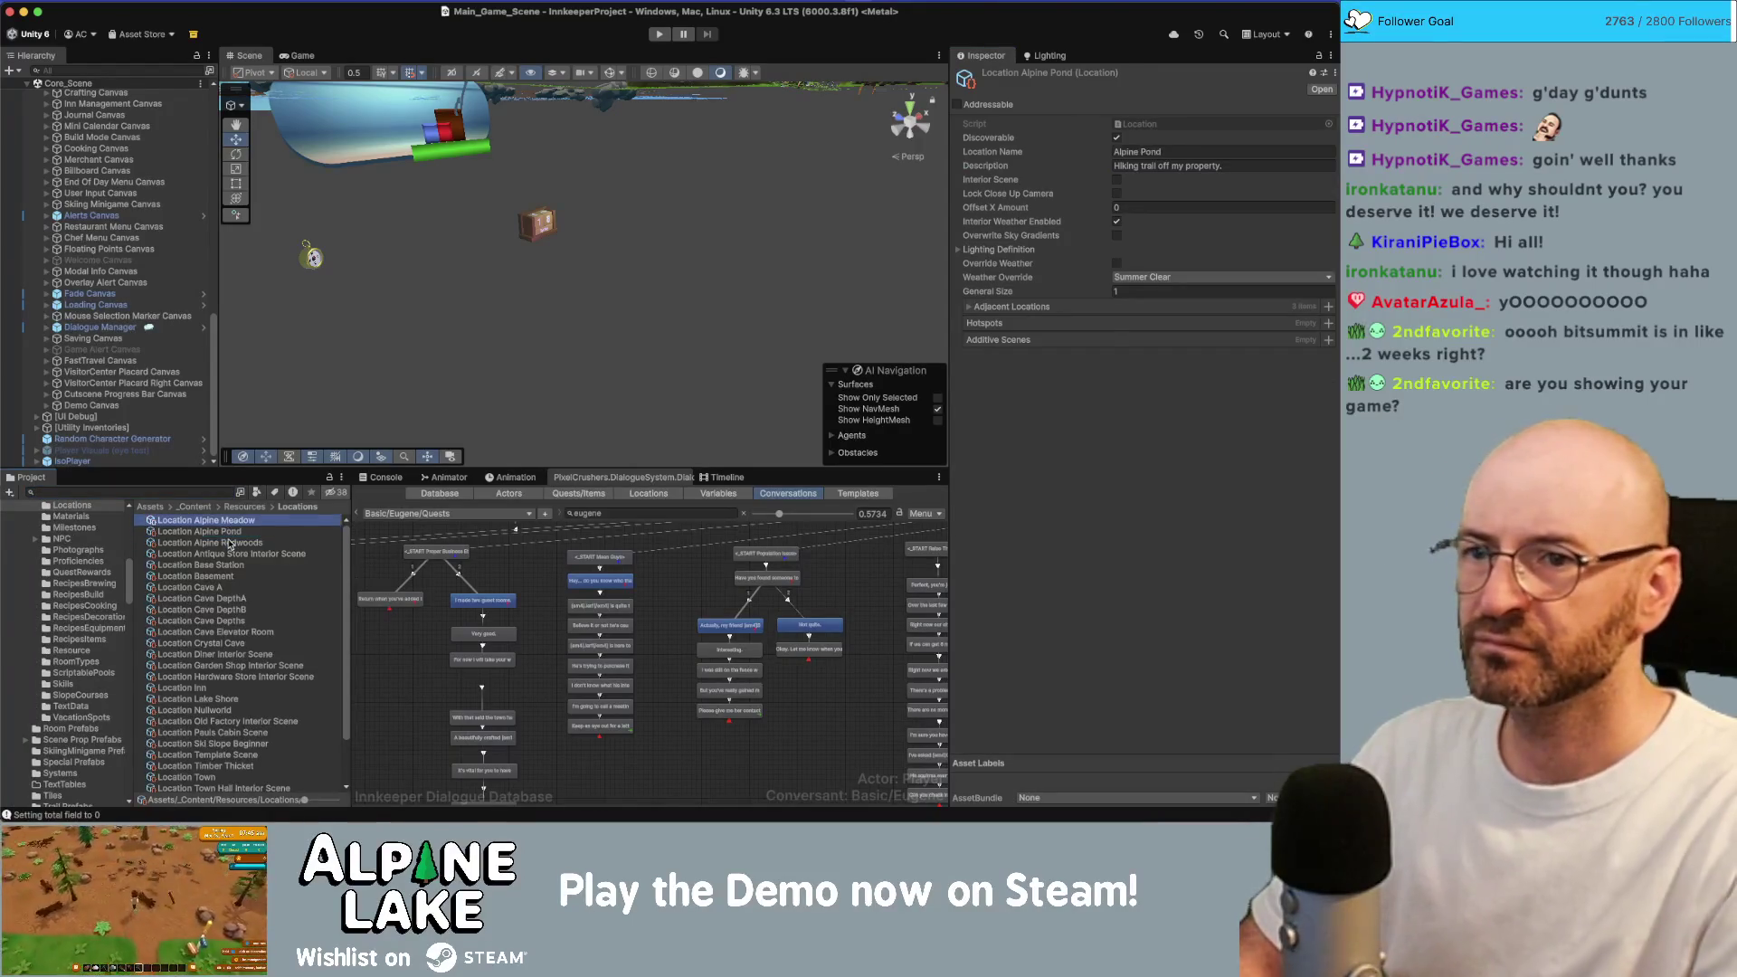
{"action": "key", "text": "Down"}
{"action": "key", "text": "Down"}
{"action": "key", "text": "Down"}
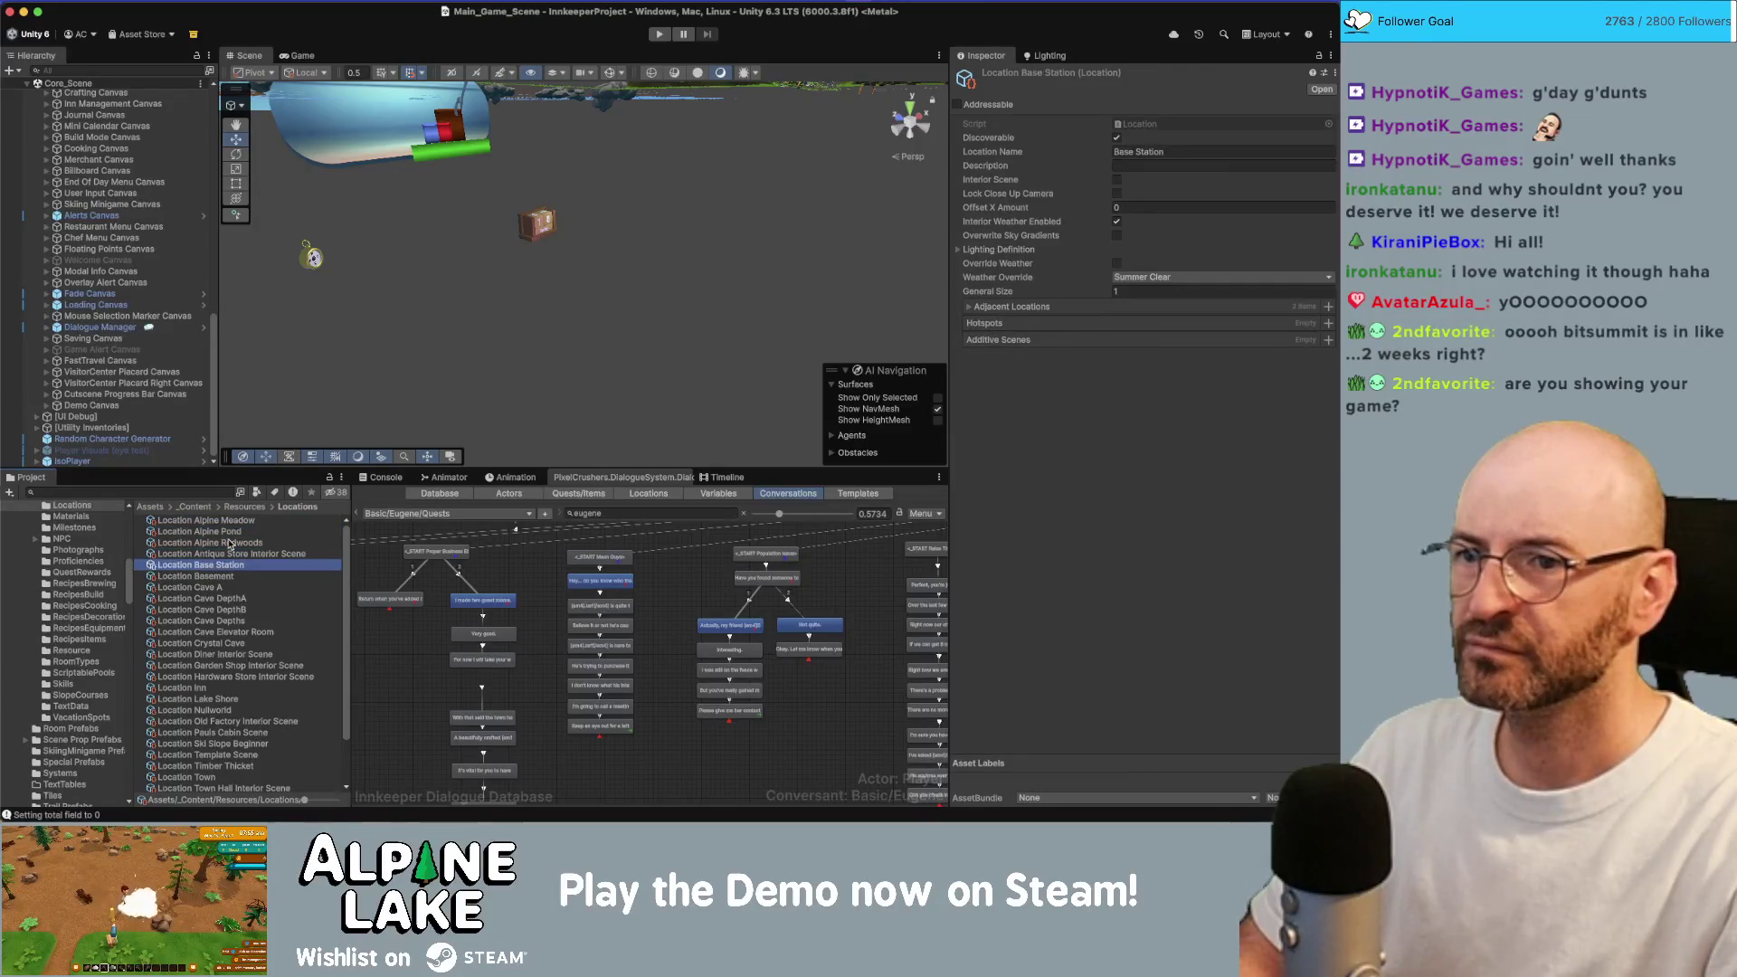
{"action": "key", "text": "Down"}
{"action": "key", "text": "Down"}
{"action": "key", "text": "Down"}
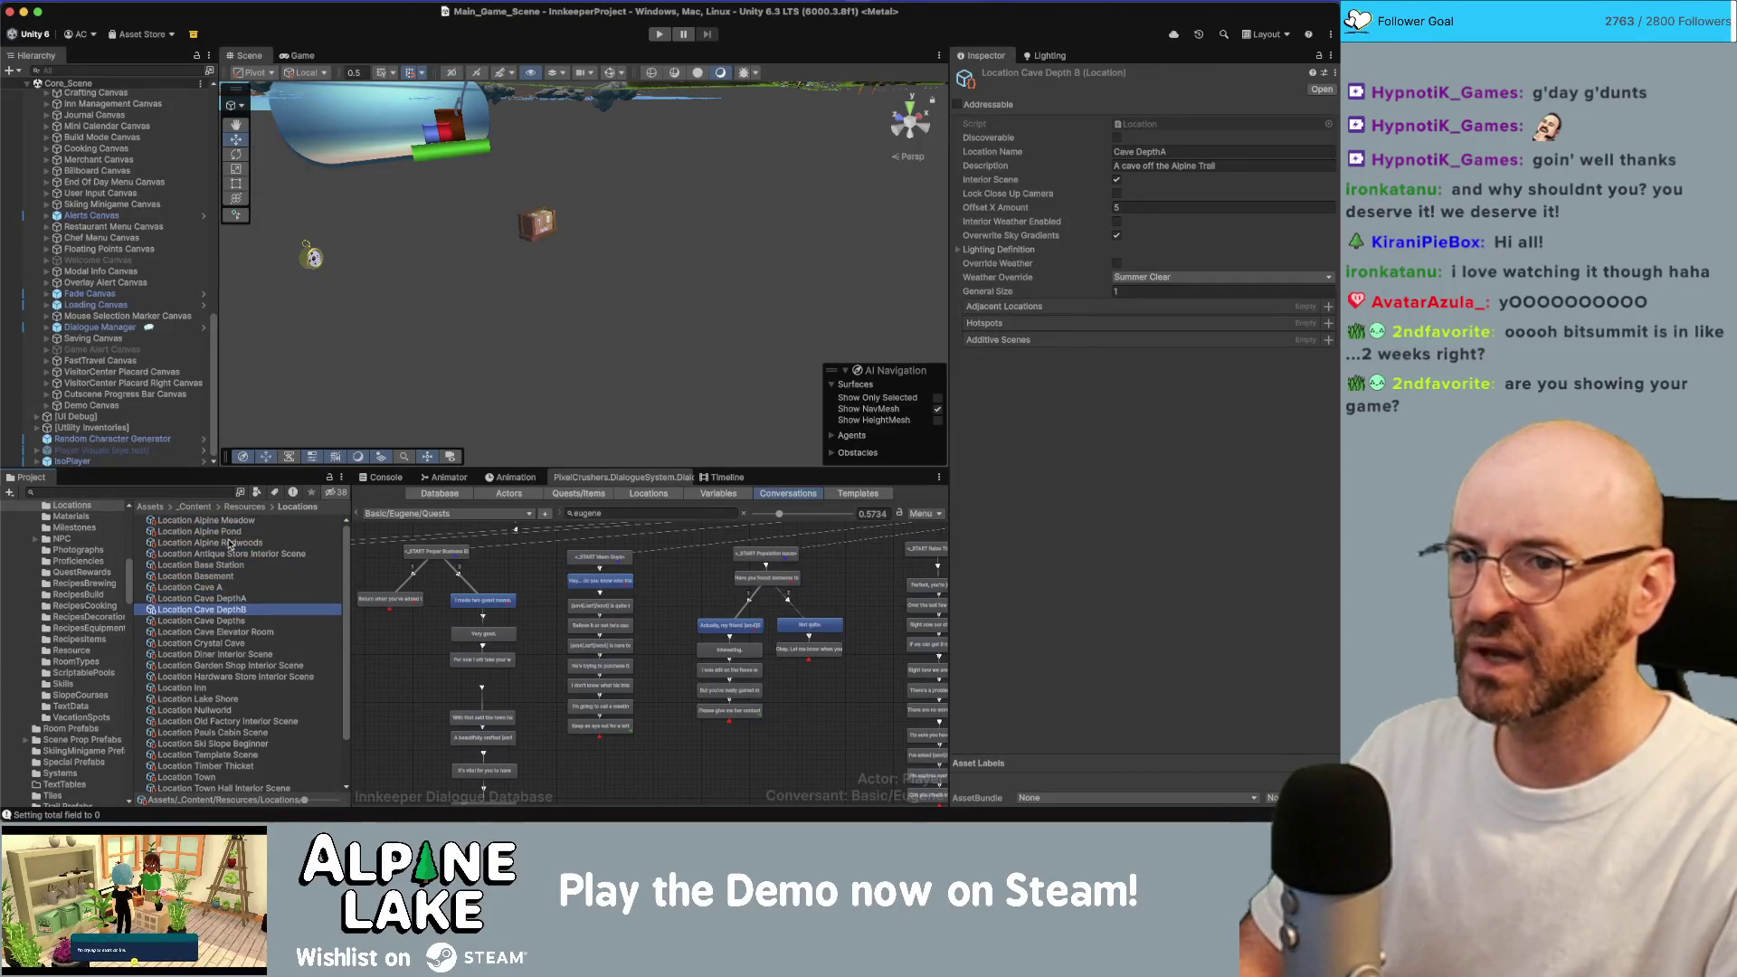
{"action": "key", "text": "Down"}
{"action": "key", "text": "Down"}
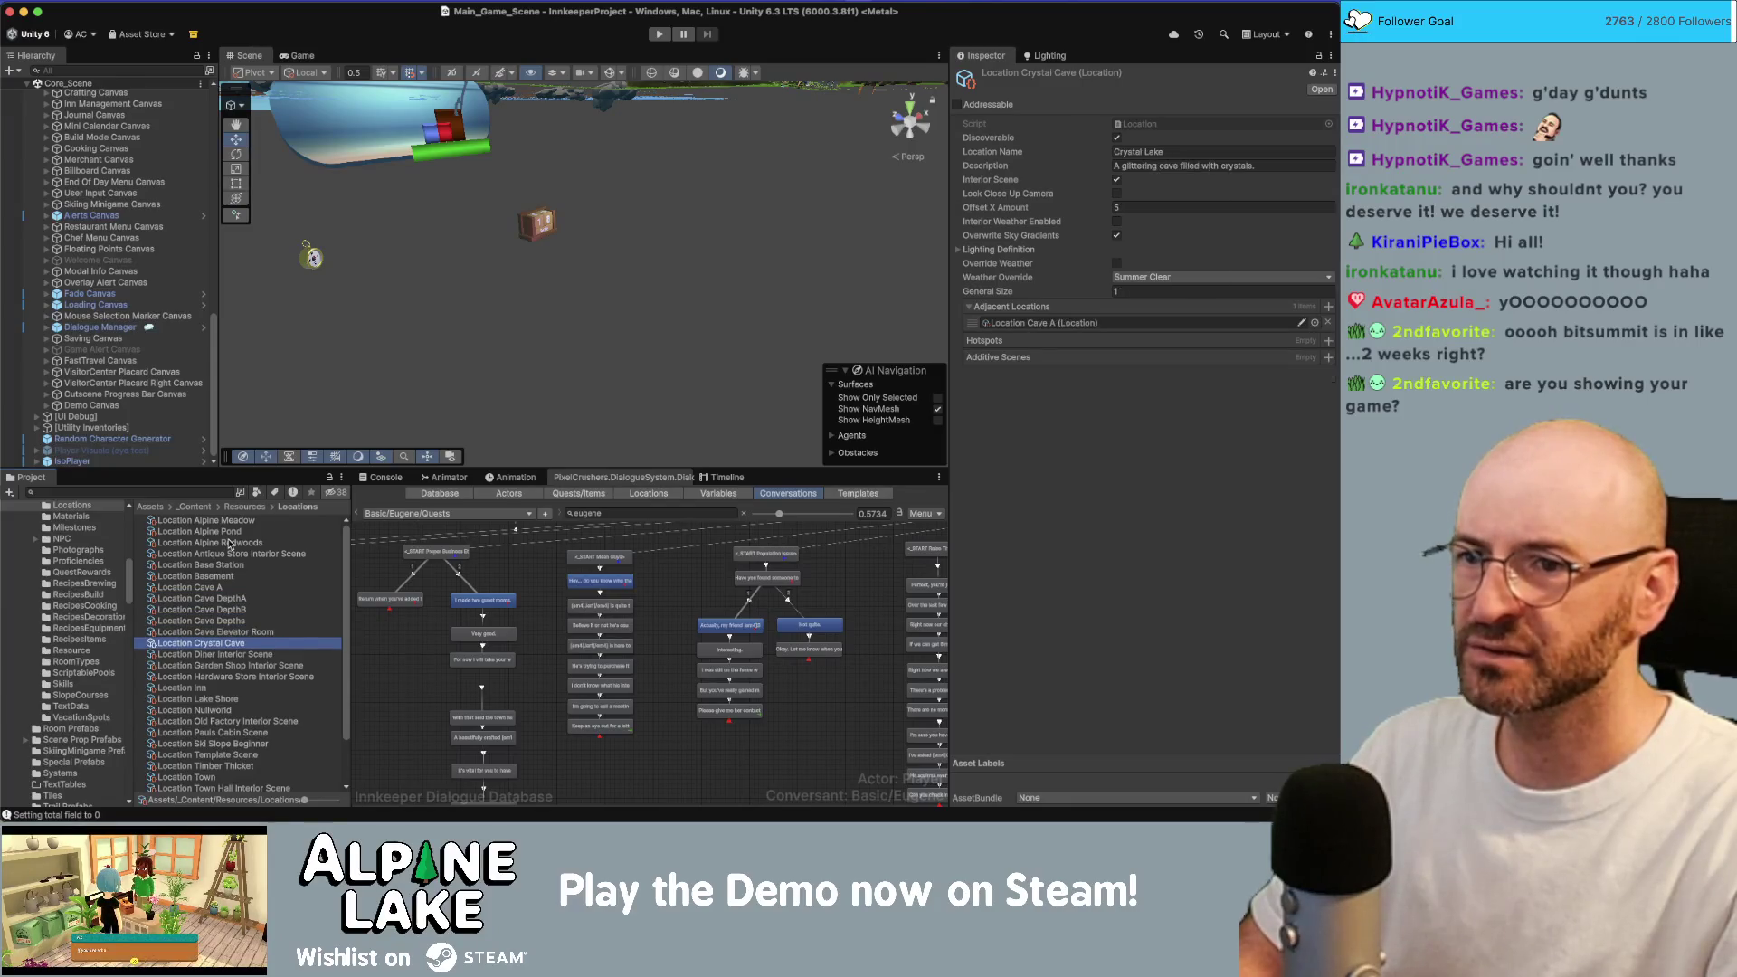
{"action": "key", "text": "Down"}
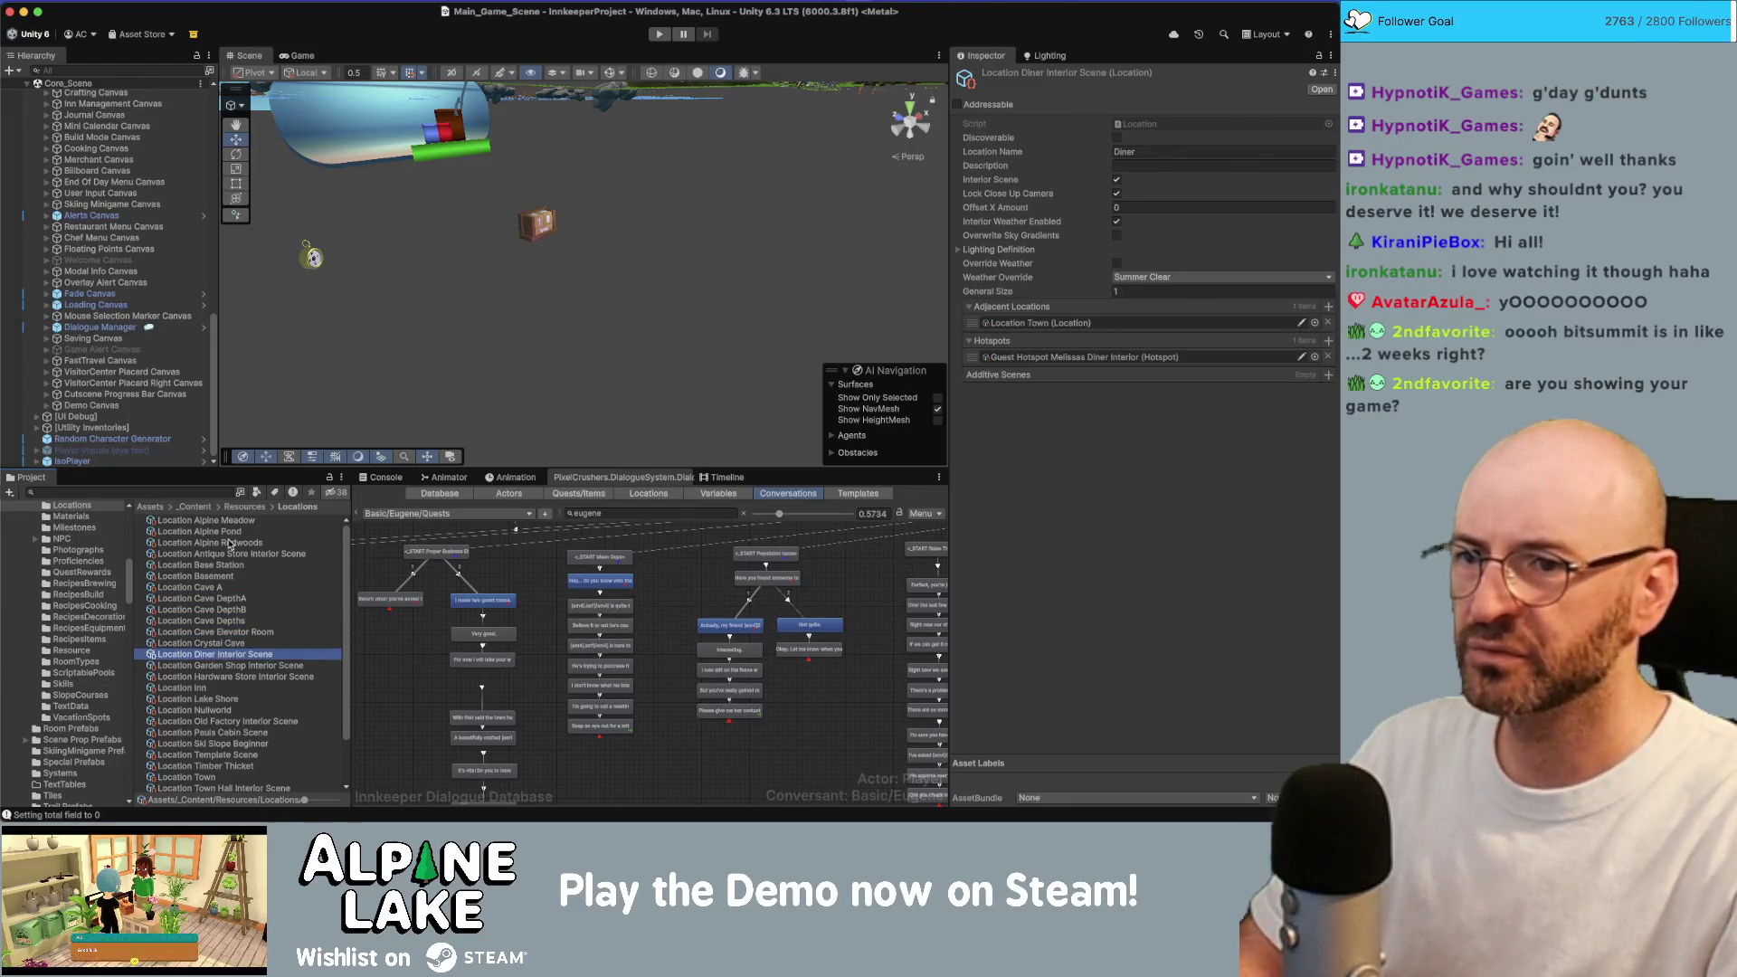
{"action": "key", "text": "Down"}
{"action": "key", "text": "Down"}
{"action": "key", "text": "Down"}
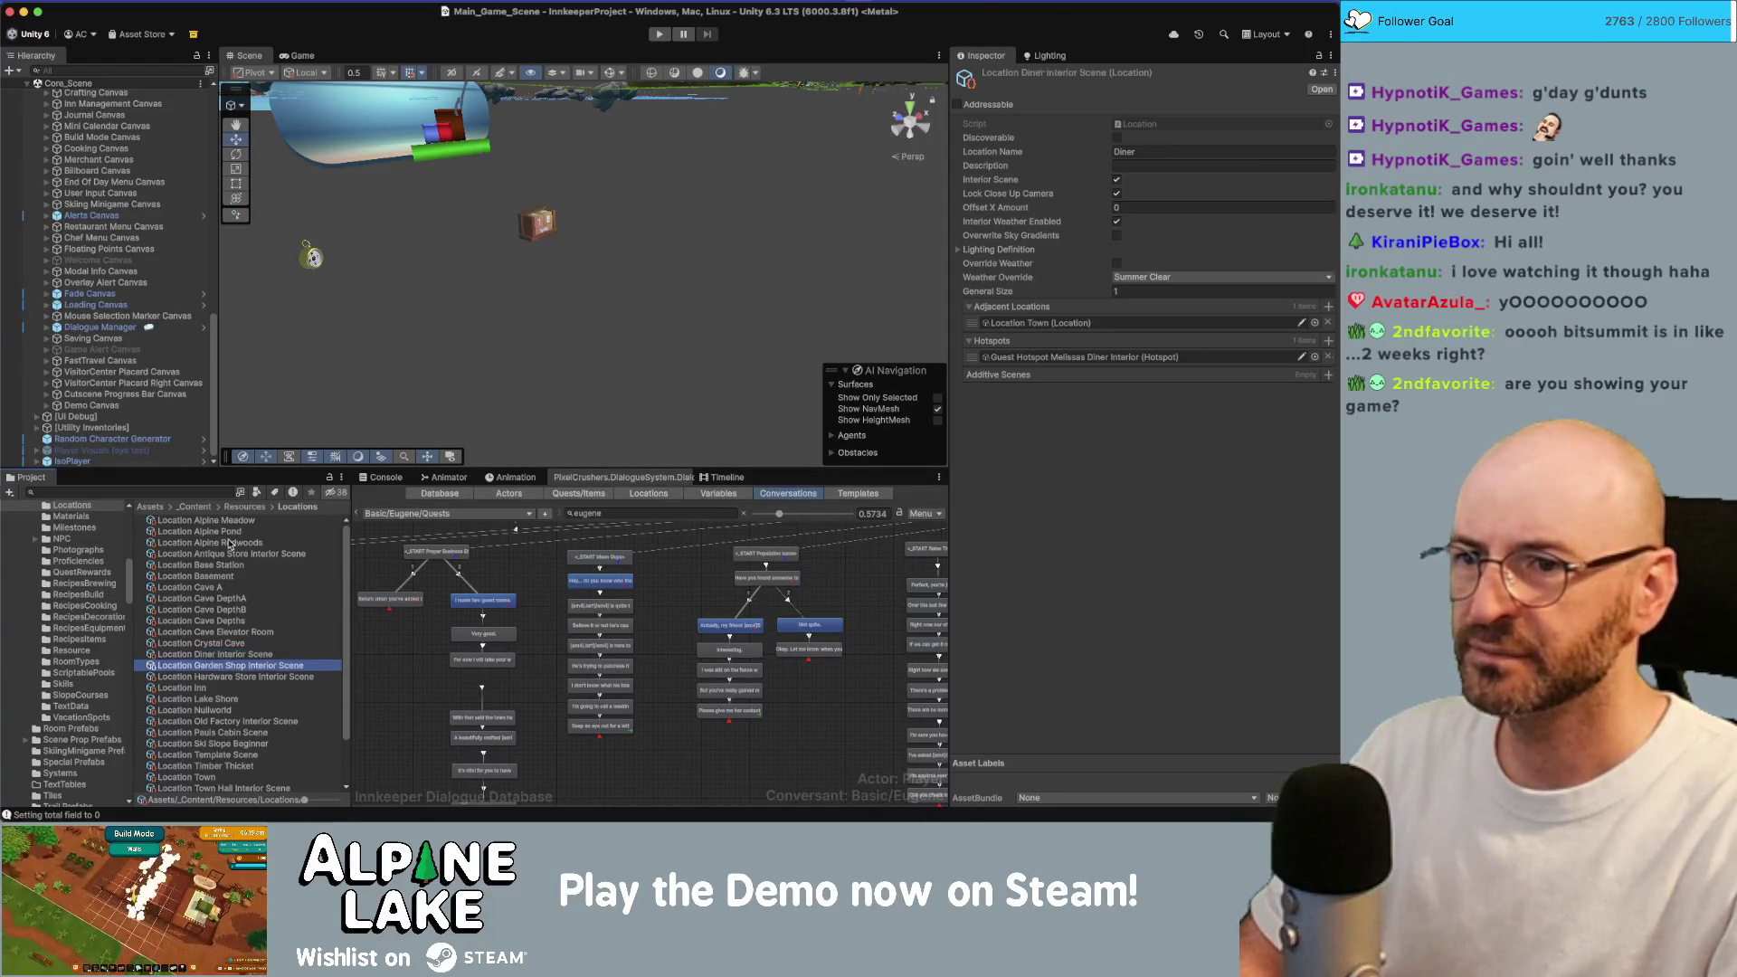
{"action": "key", "text": "Down"}
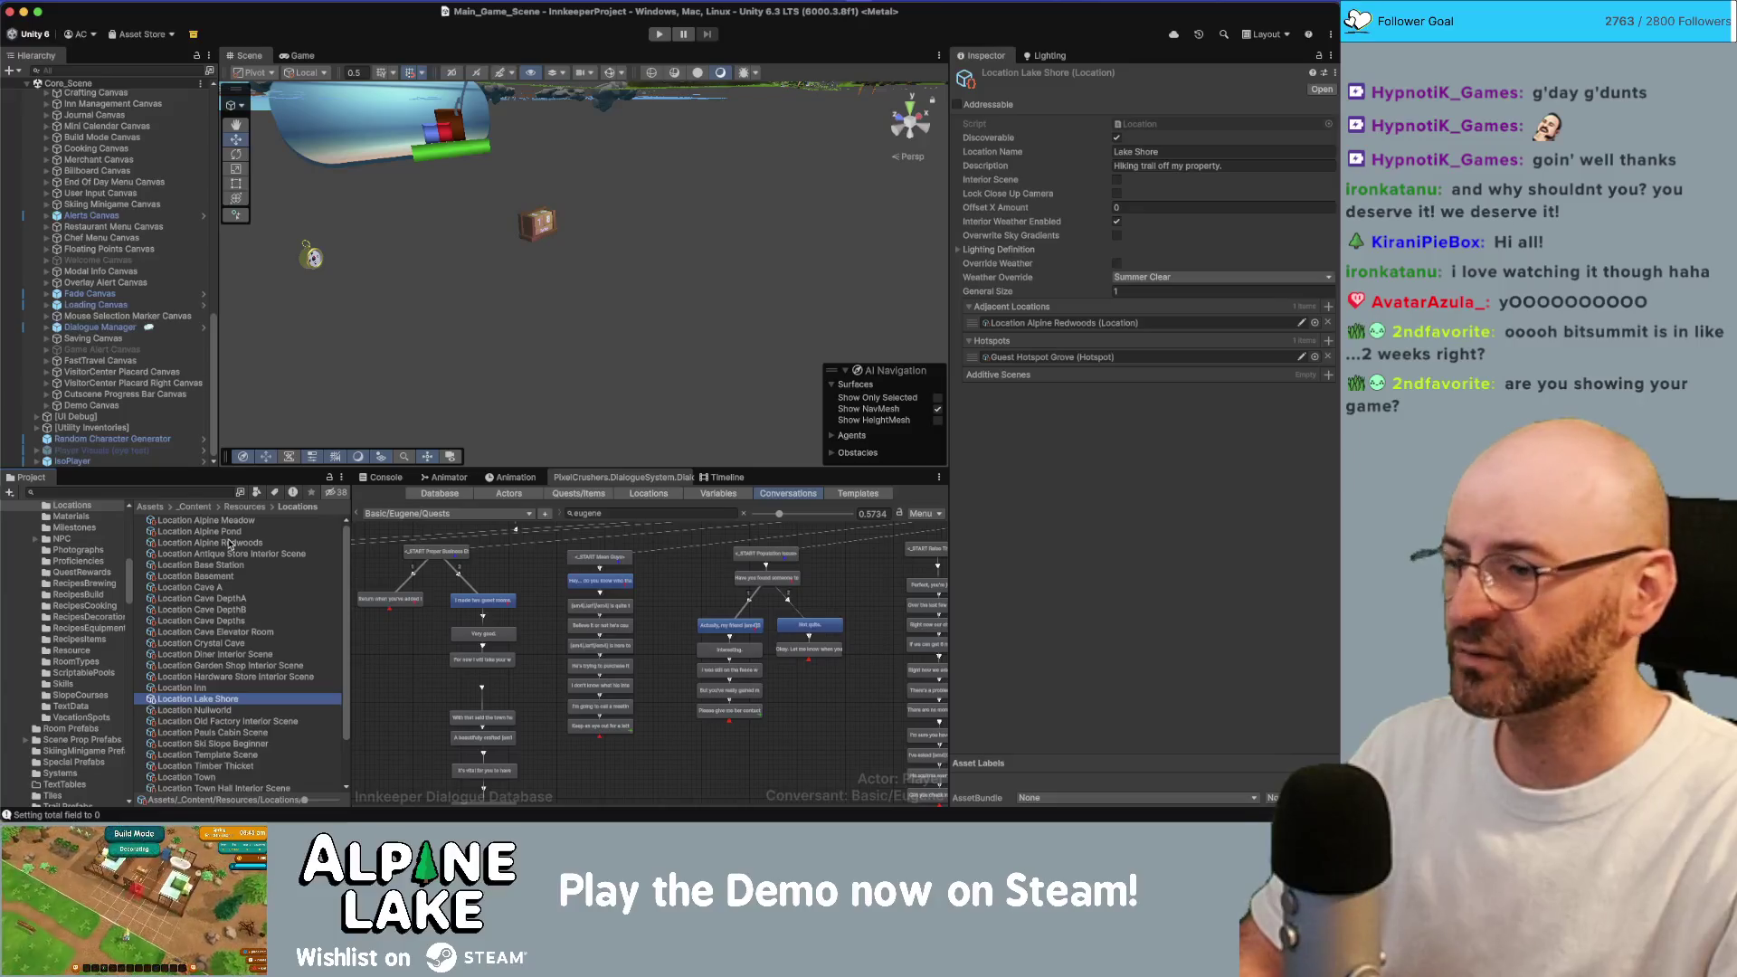
{"action": "key", "text": "Down"}
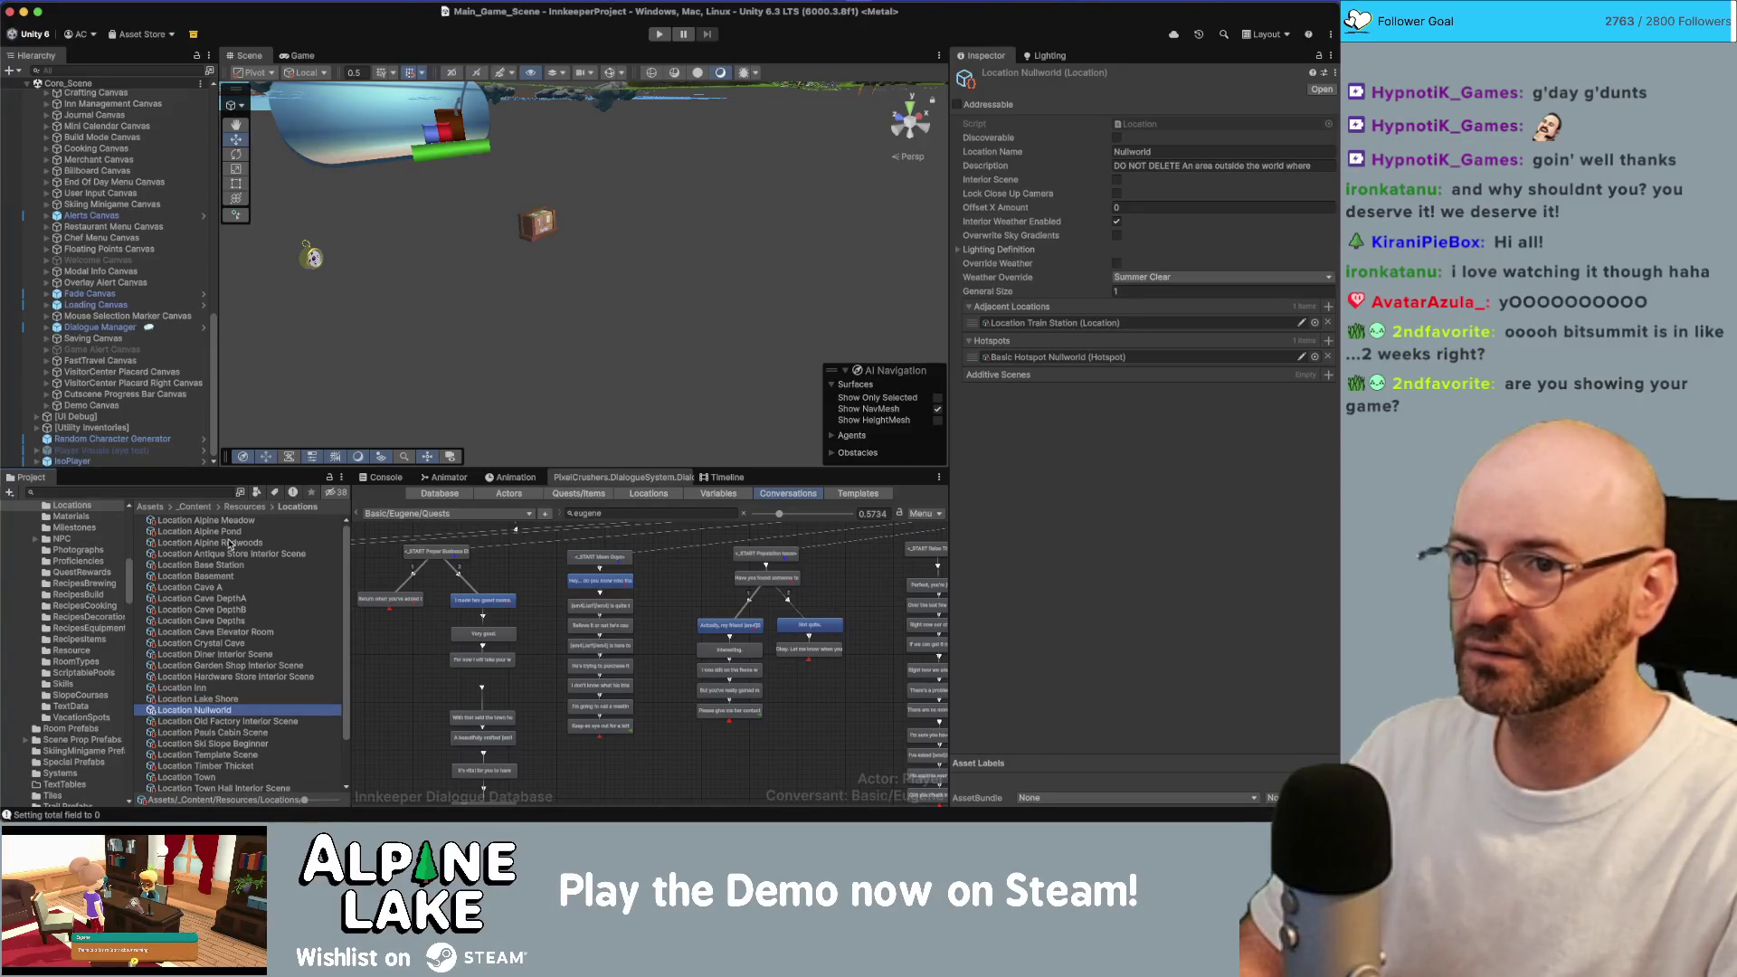
{"action": "key", "text": "Down"}
{"action": "key", "text": "Down"}
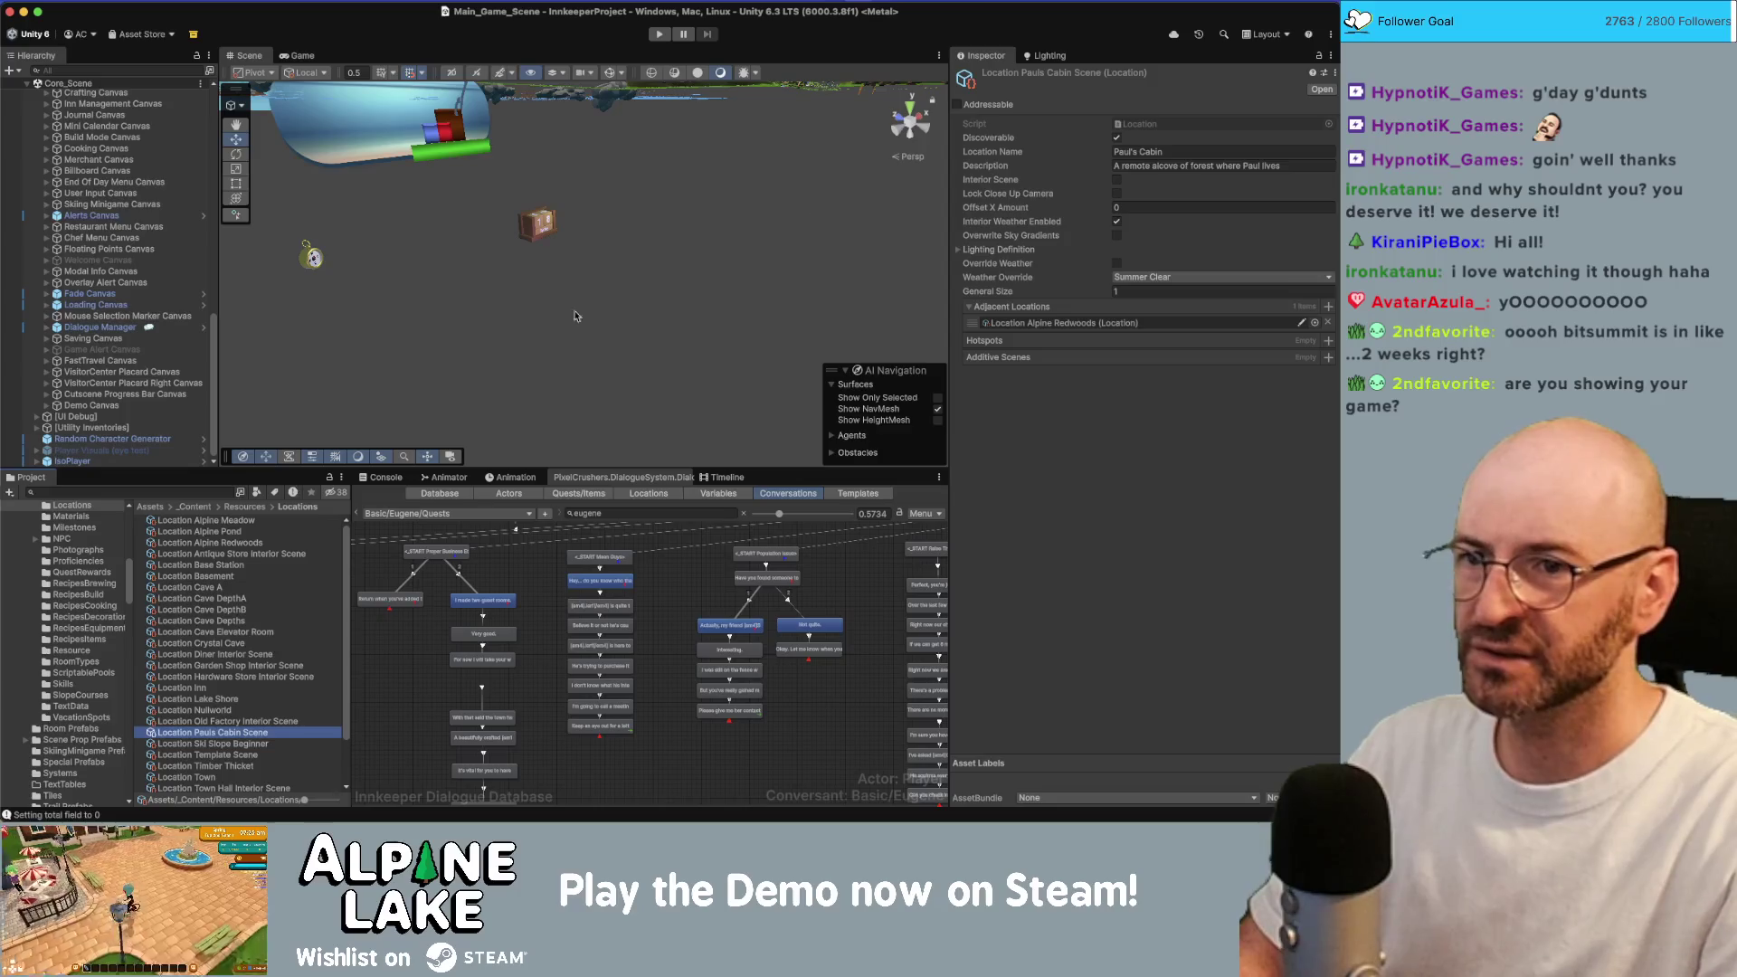
{"action": "left_click", "coordinate": [1155, 166]}
Replace 'alcove of forest' with 'valley' in the cabin location's description.
{"action": "key", "text": "Left"}
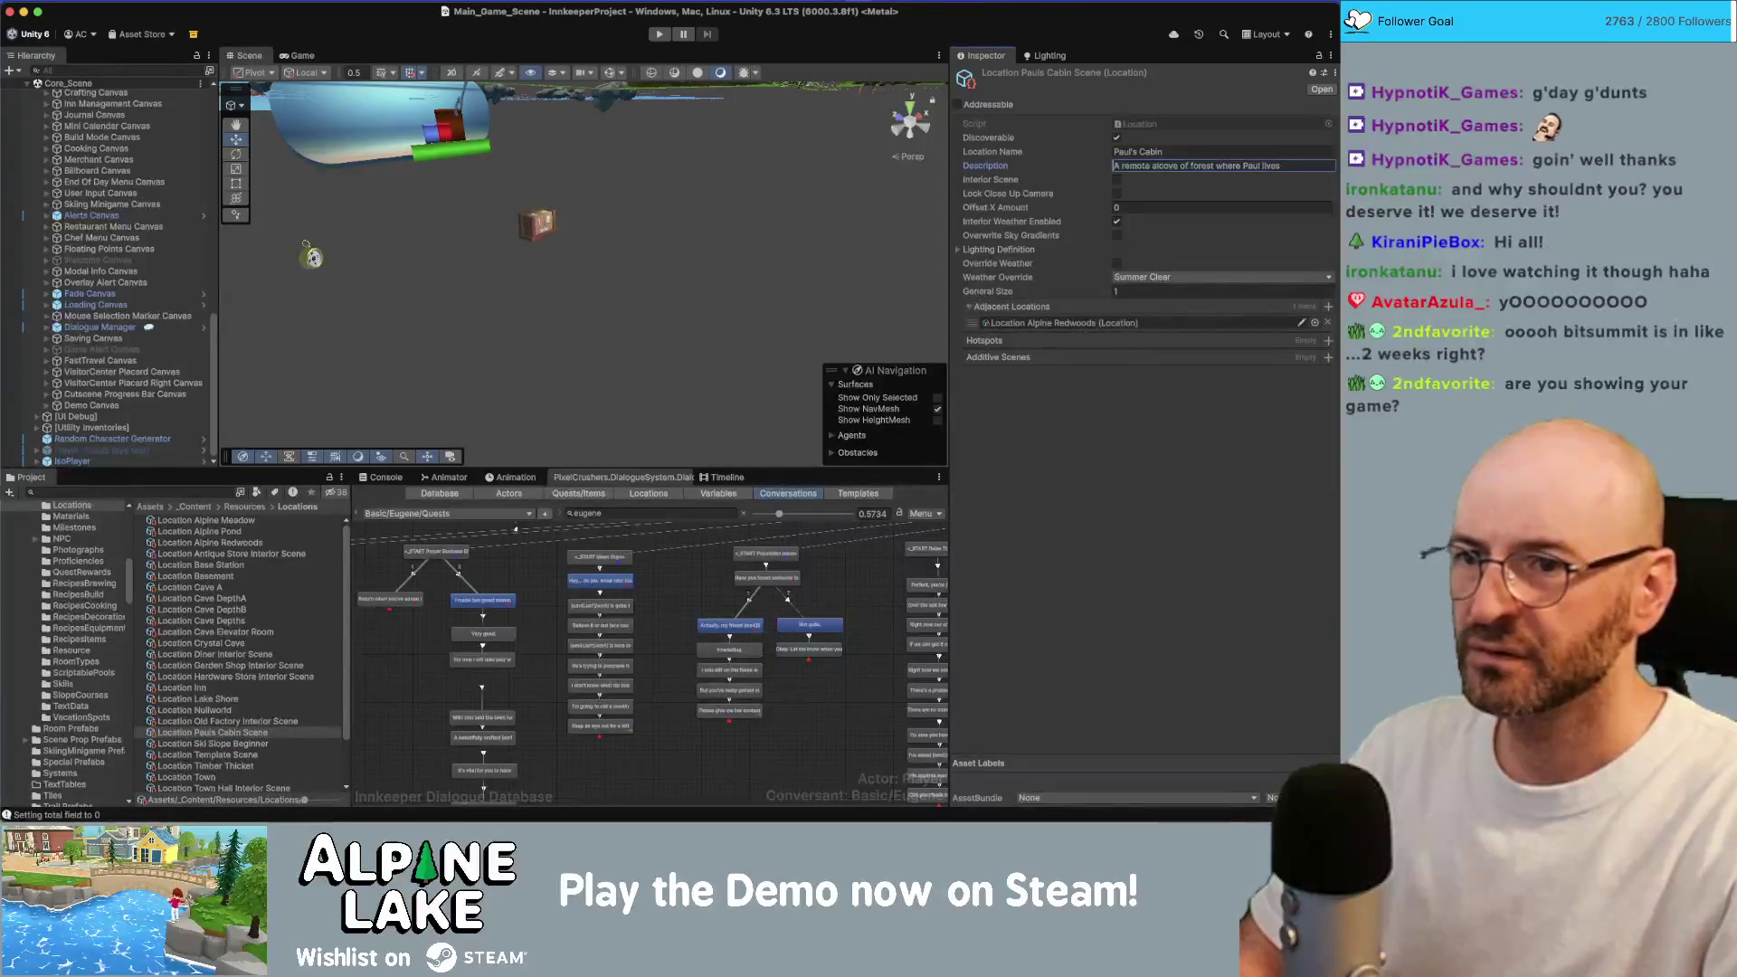
{"action": "key", "text": "alt+shift+Right"}
{"action": "key", "text": "alt+shift+Right"}
{"action": "key", "text": "alt+shift+Right"}
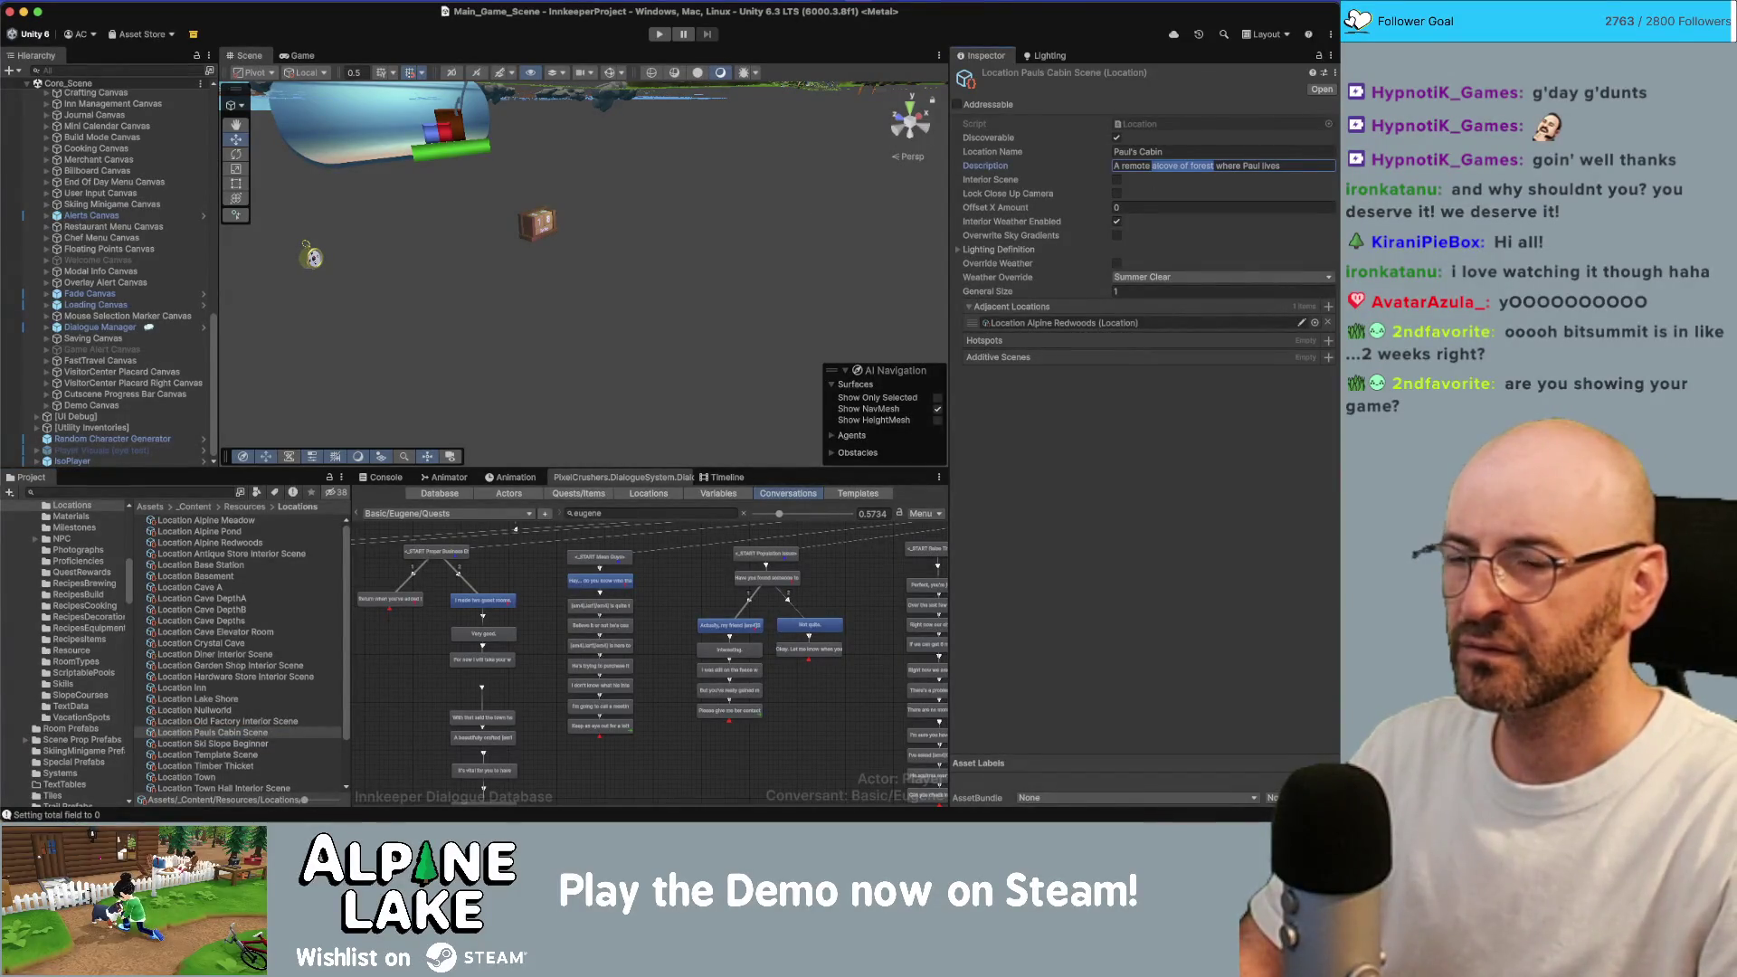
{"action": "type", "text": "valley"}
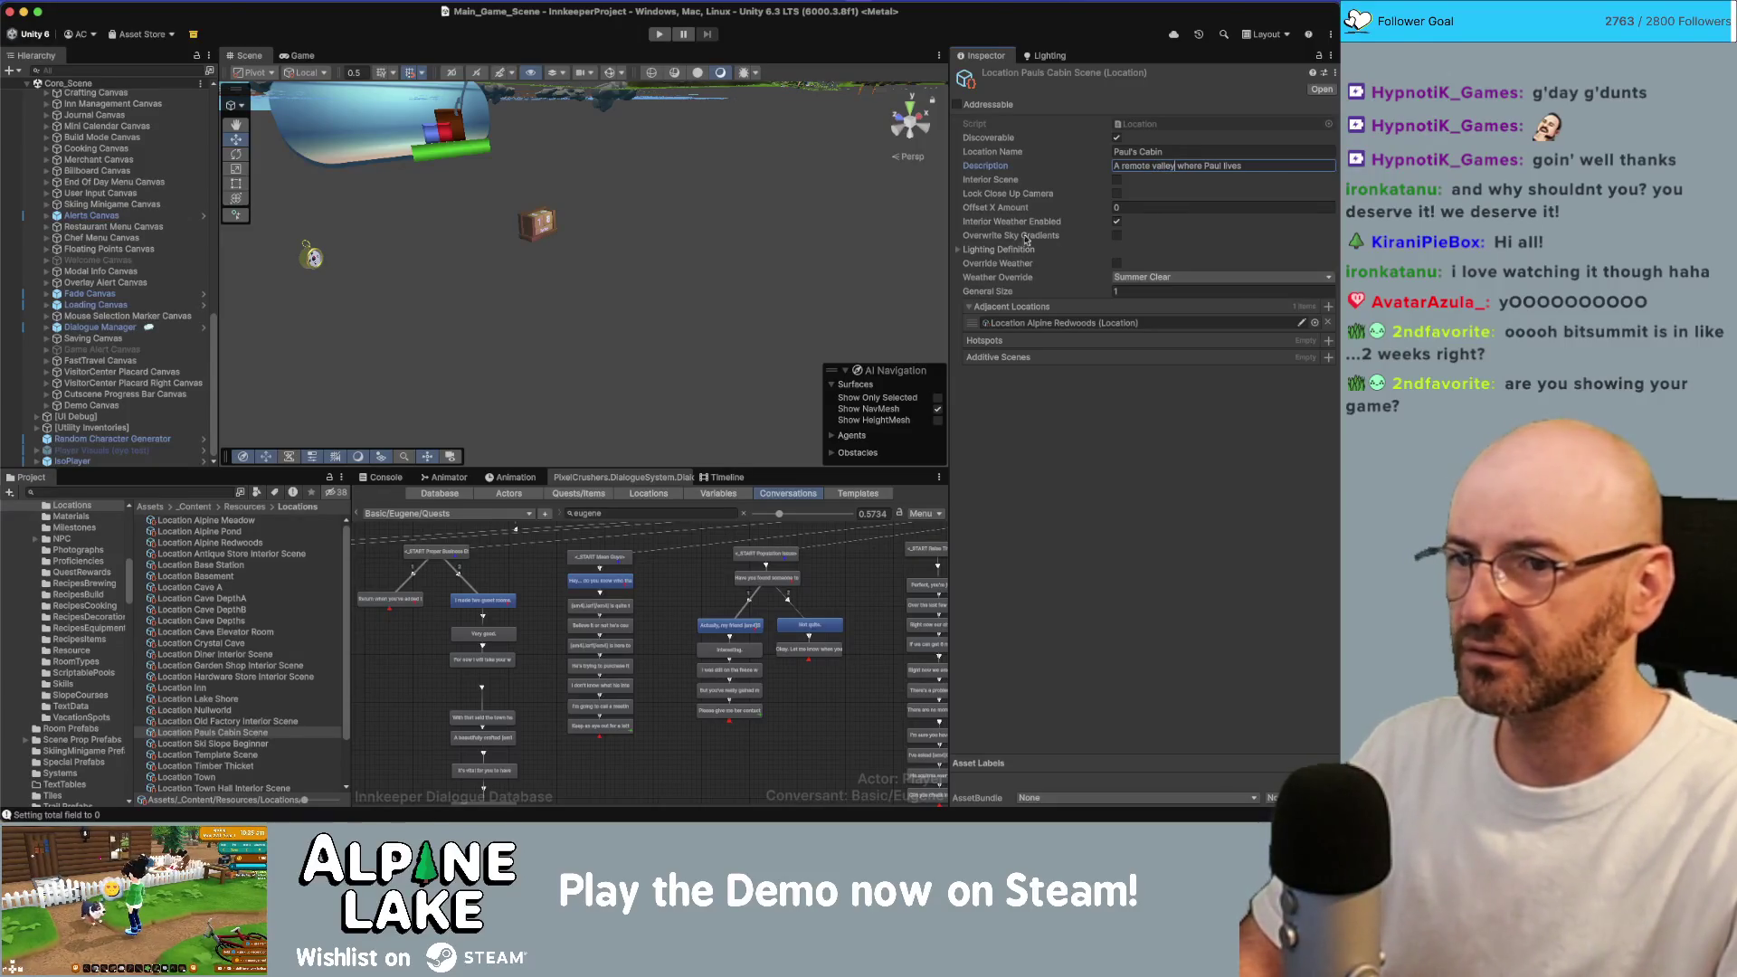
Give Location Ski Slope Beginner the description 'Easy ski trial for beginners.'.
{"action": "left_click", "coordinate": [237, 743]}
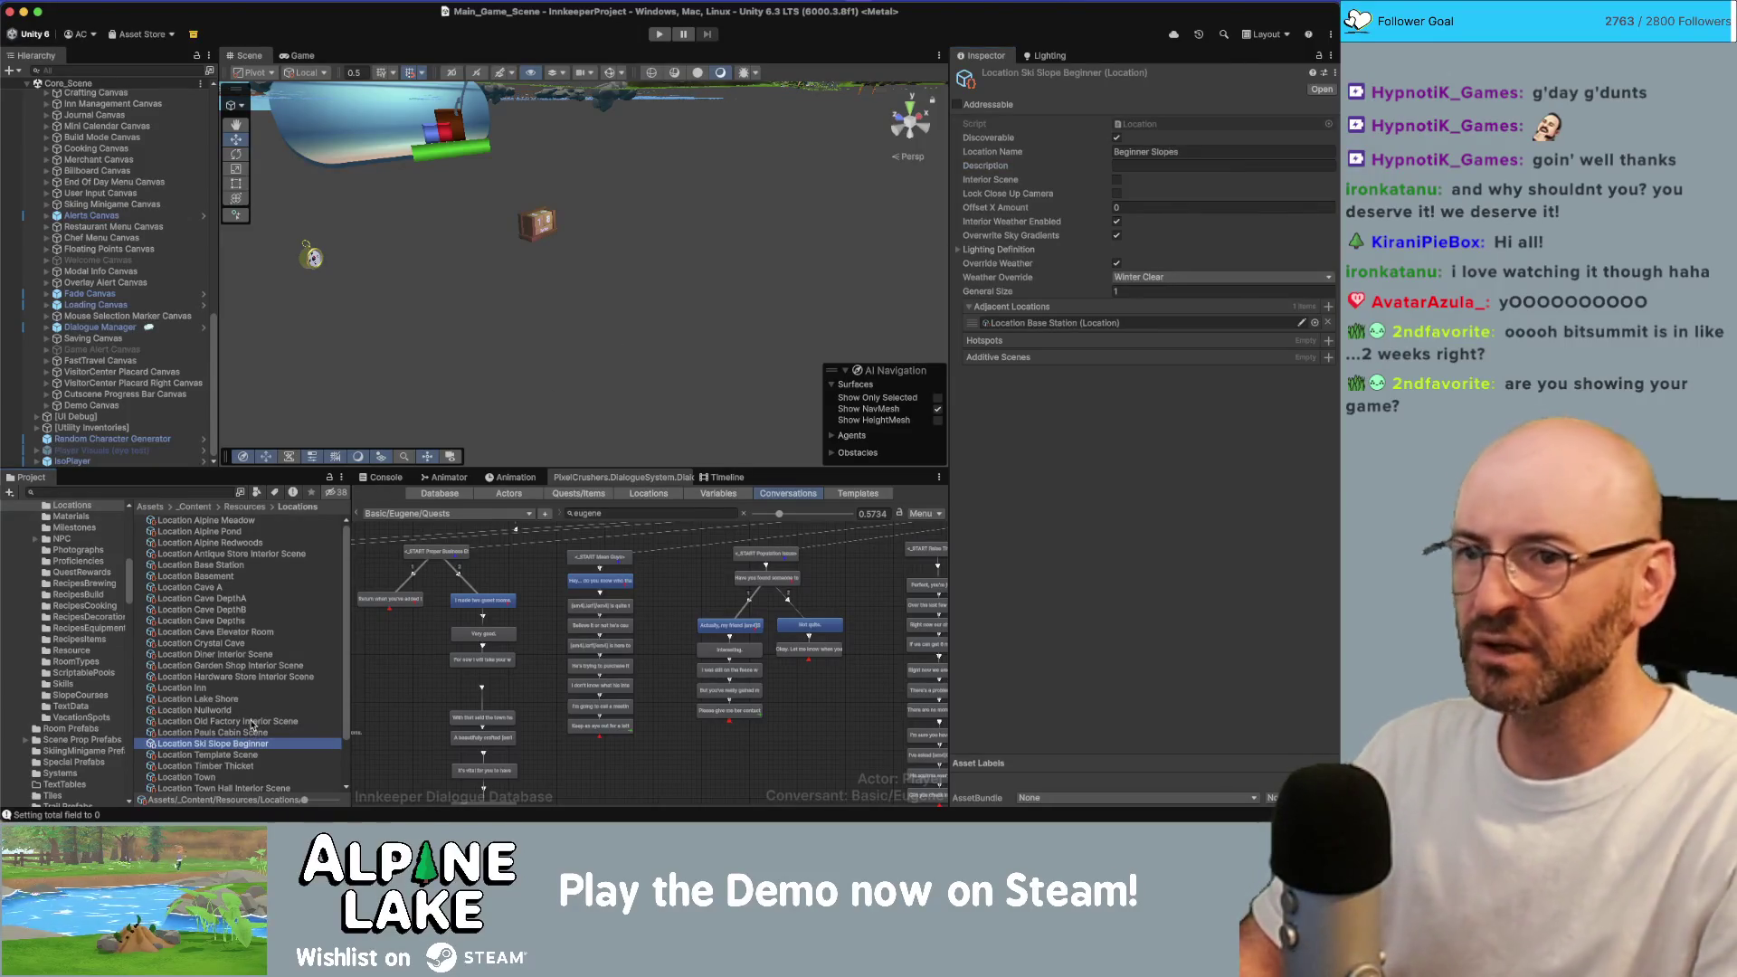
{"action": "key", "text": "Down"}
{"action": "key", "text": "Up"}
{"action": "key", "text": "Down"}
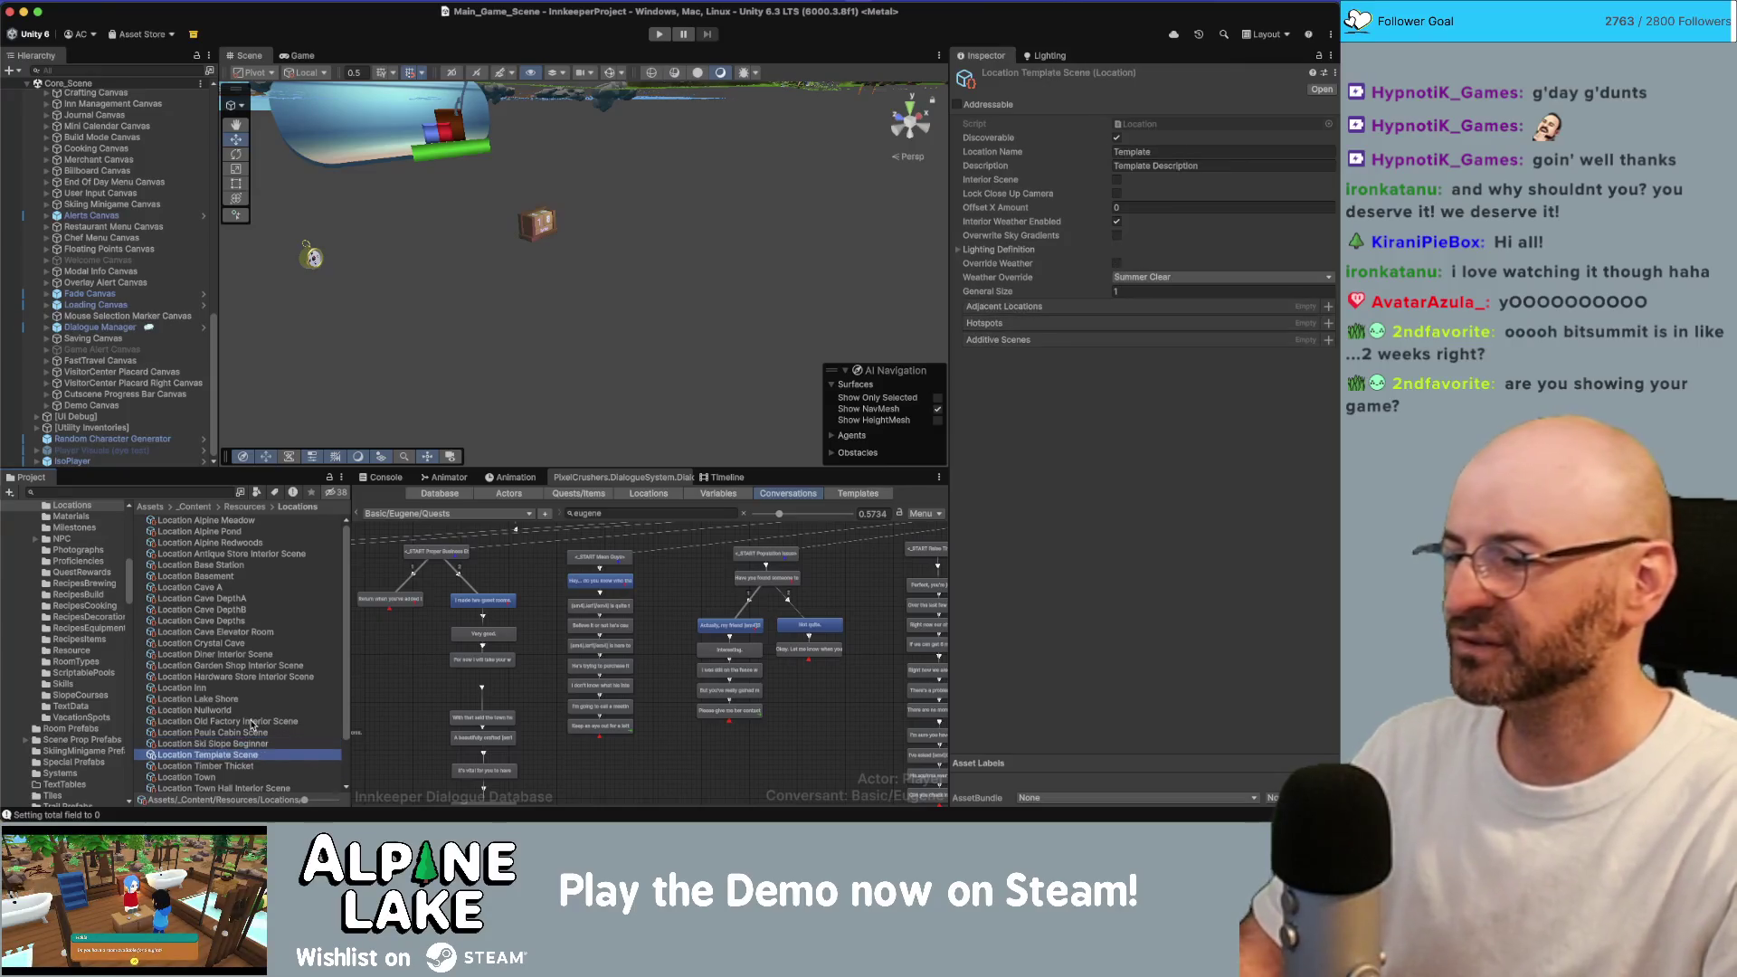
{"action": "key", "text": "Down"}
{"action": "key", "text": "Up"}
{"action": "key", "text": "Up"}
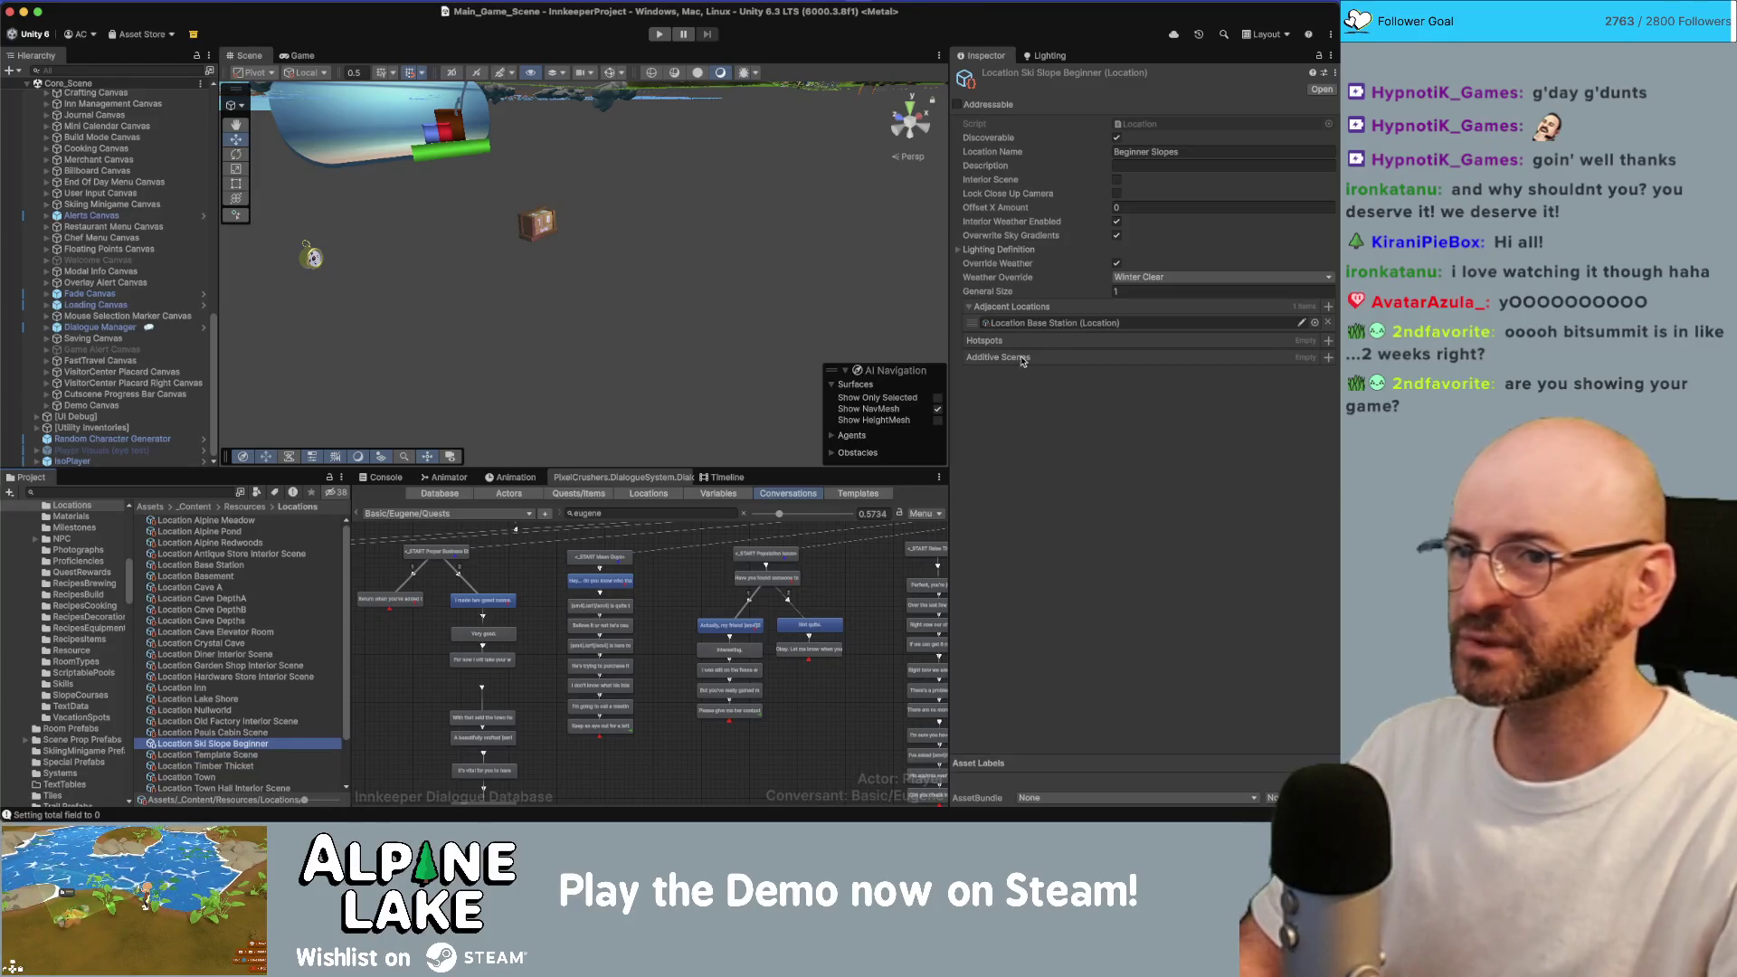
{"action": "key", "text": "Down"}
{"action": "key", "text": "Down"}
{"action": "key", "text": "Up"}
{"action": "key", "text": "Up"}
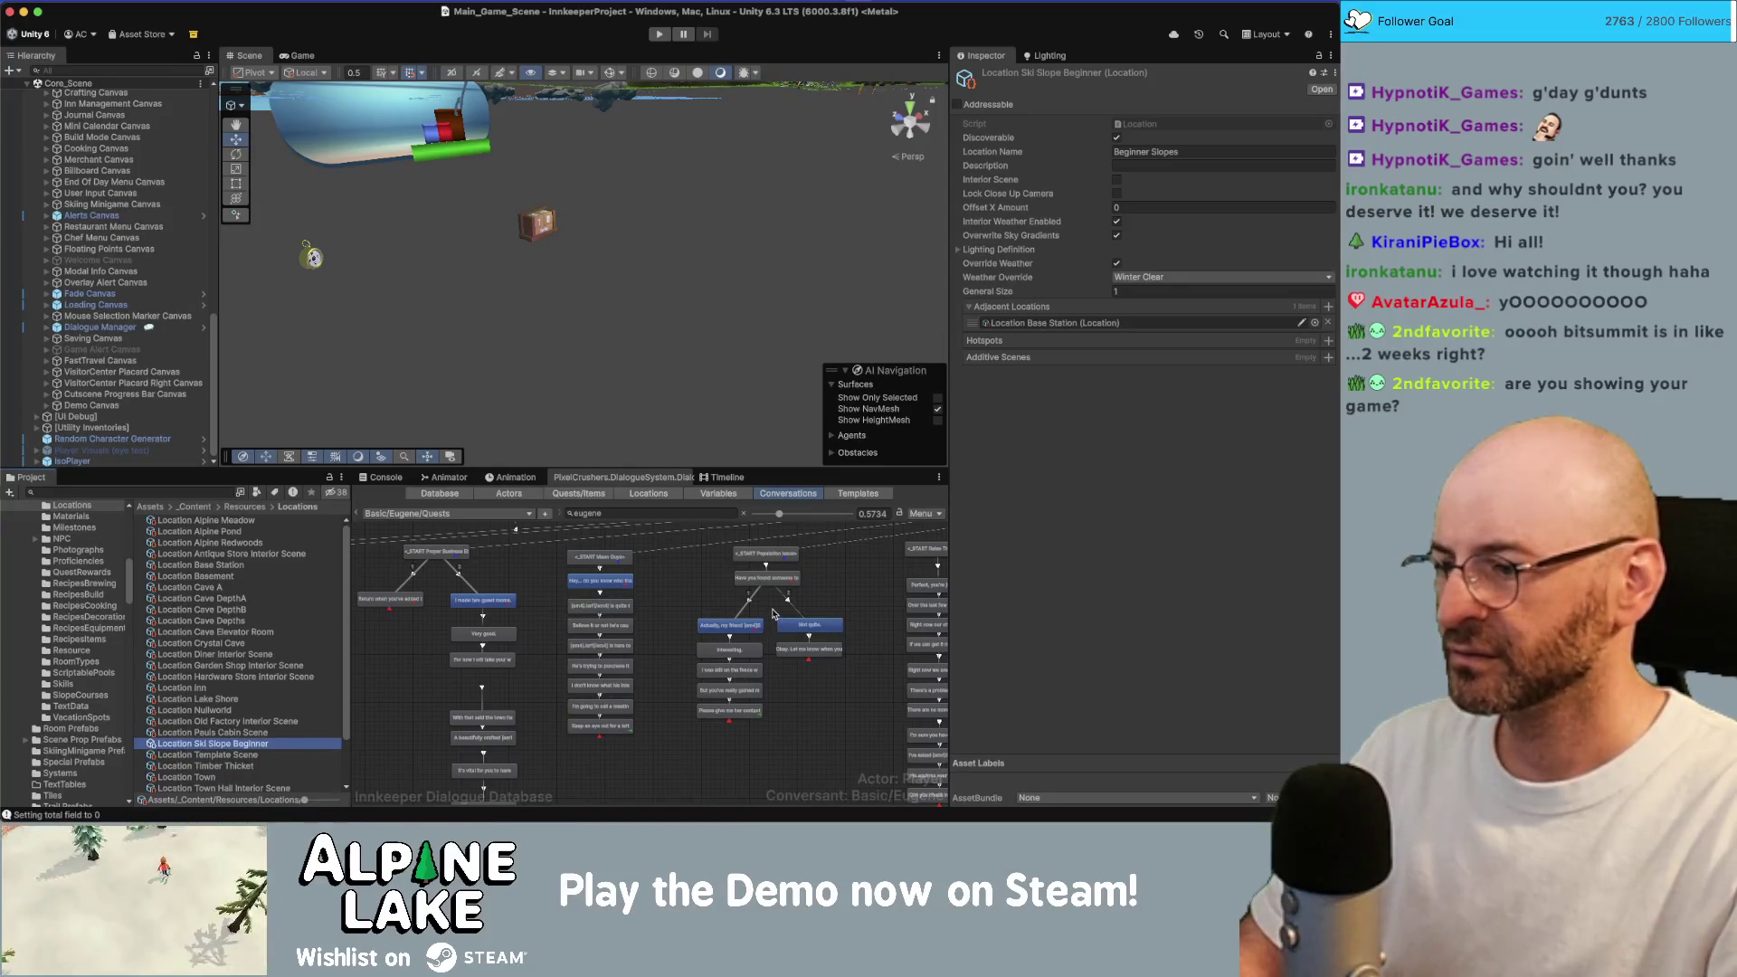
{"action": "left_click", "coordinate": [1138, 164]}
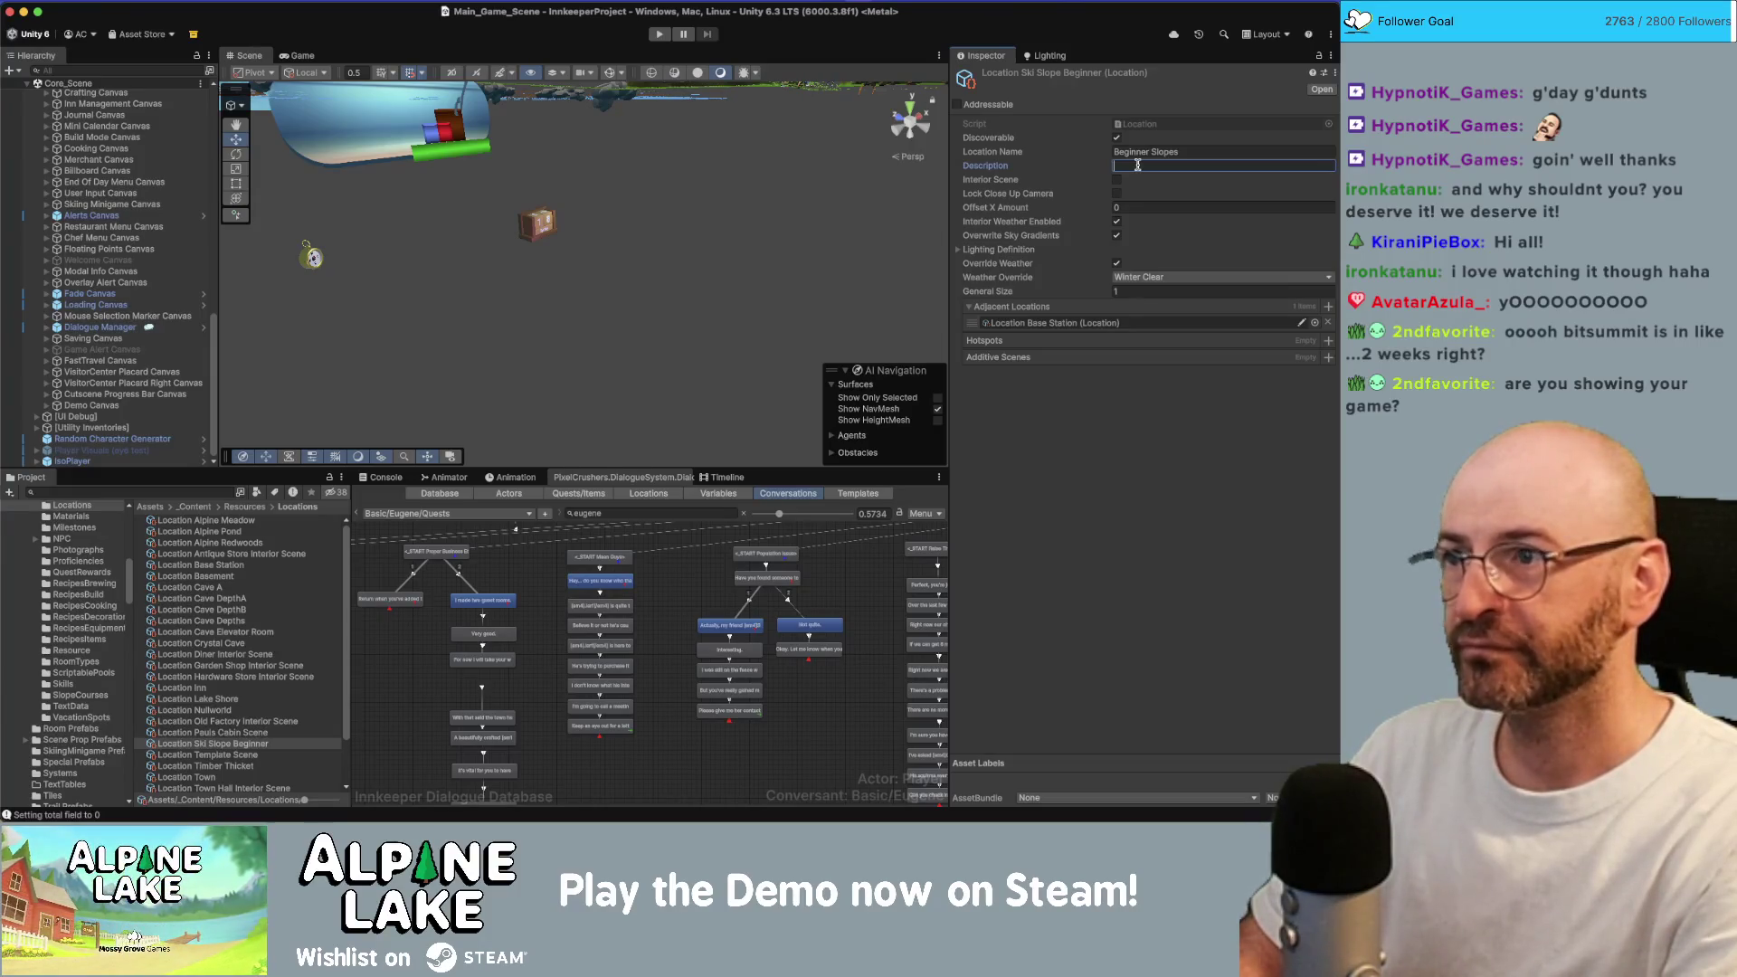
{"action": "type", "text": "Easy"}
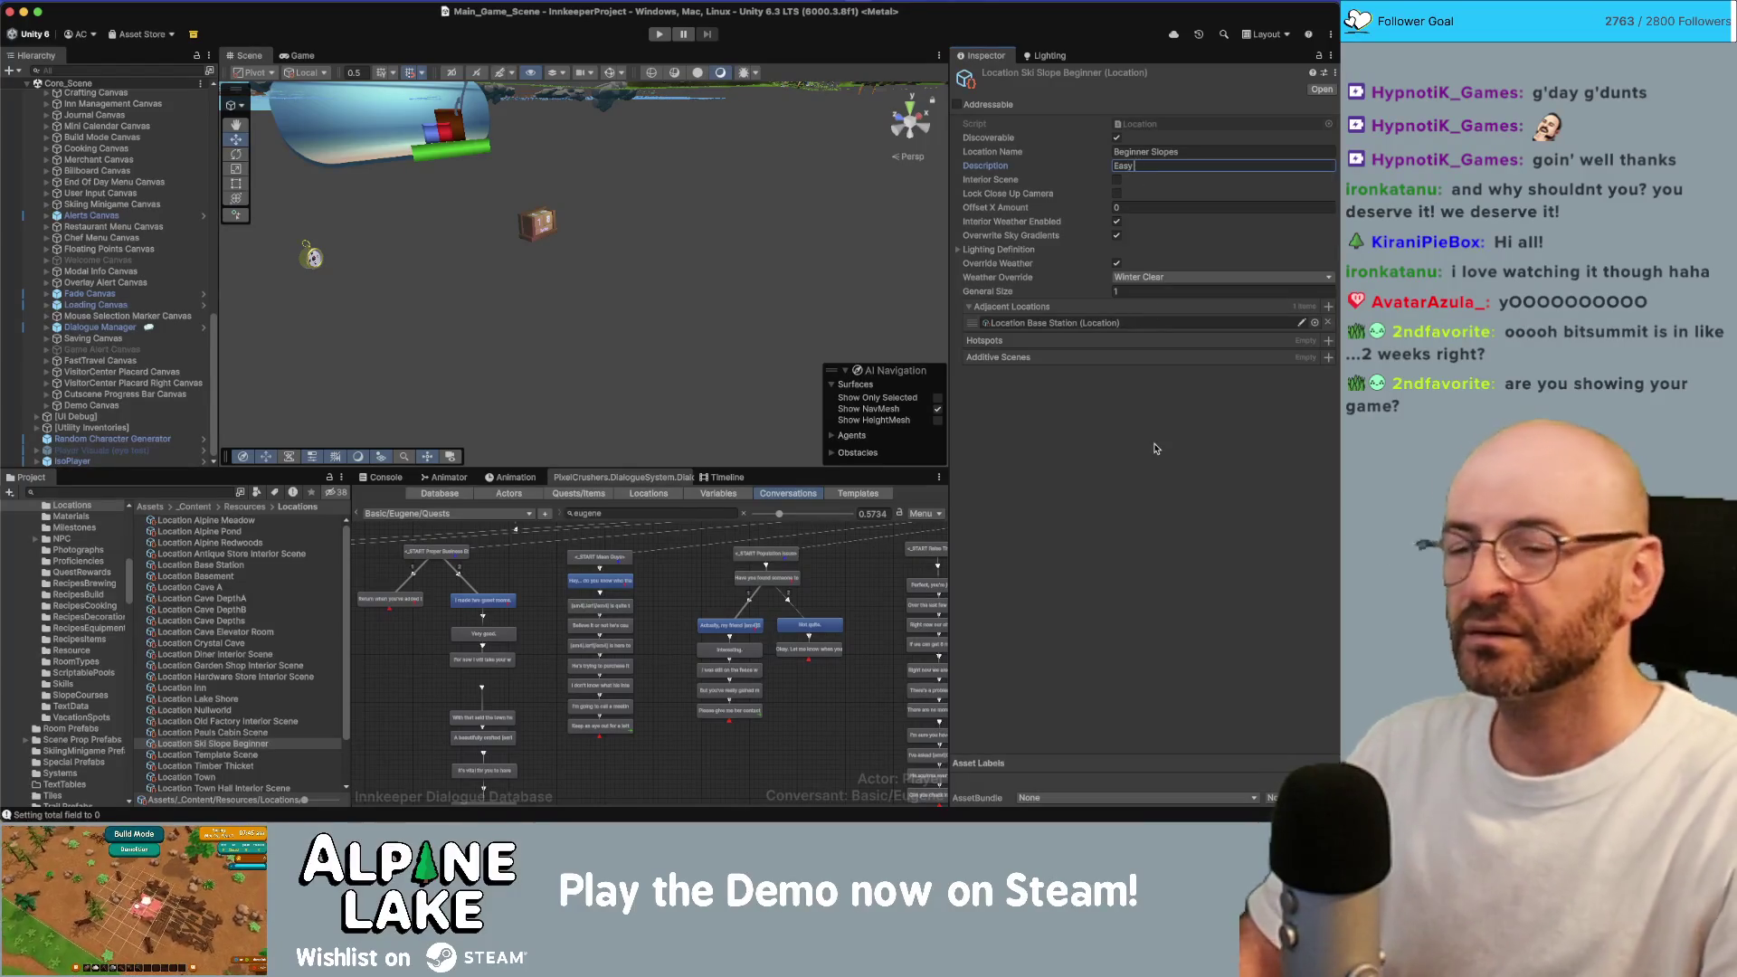
{"action": "type", "text": " ski t"}
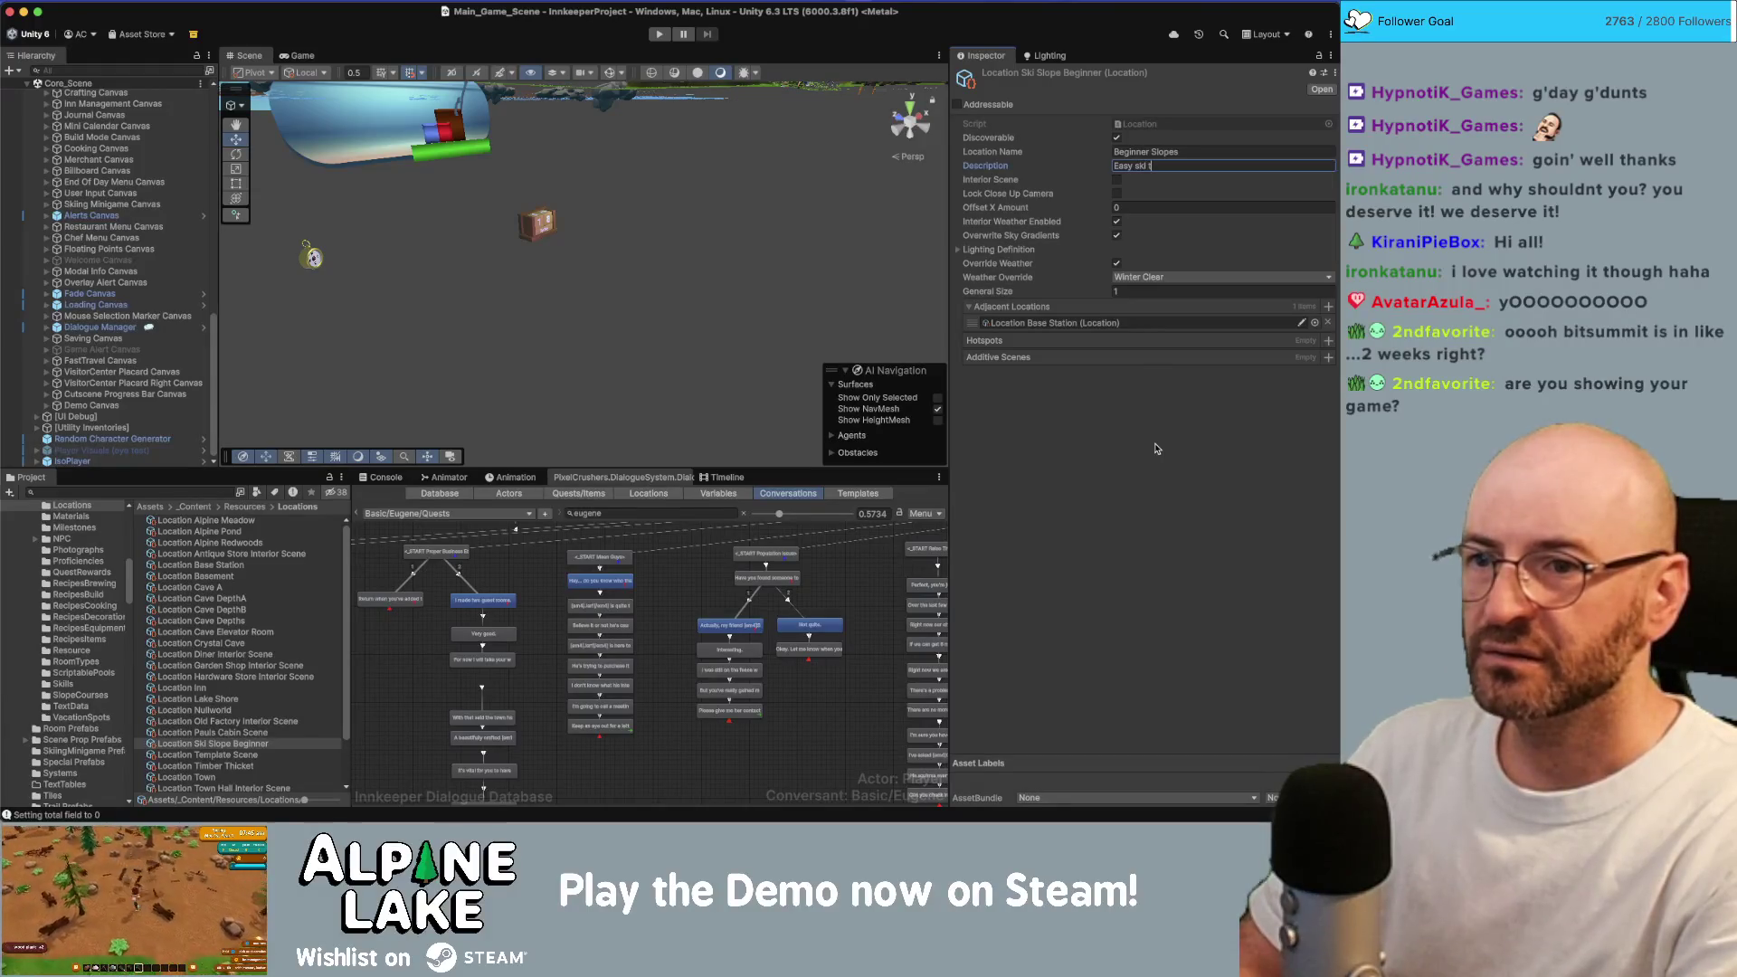
{"action": "type", "text": "rial for beginners"}
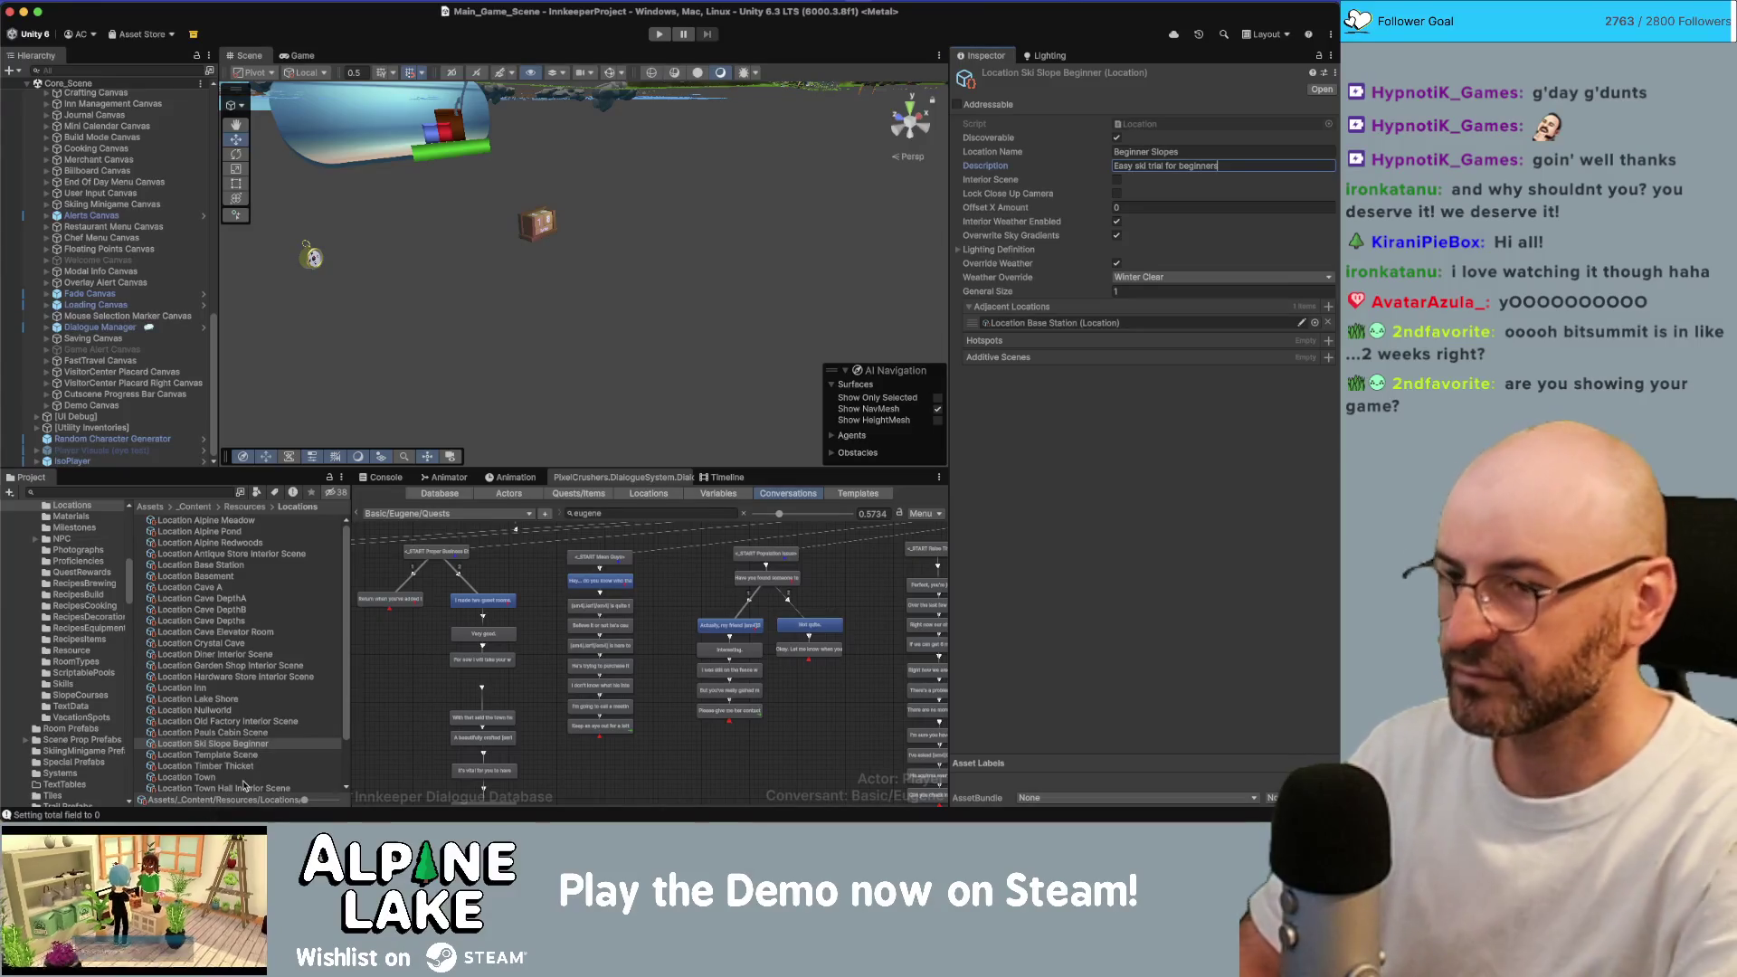
{"action": "type", "text": "."}
{"action": "left_click", "coordinate": [184, 766]}
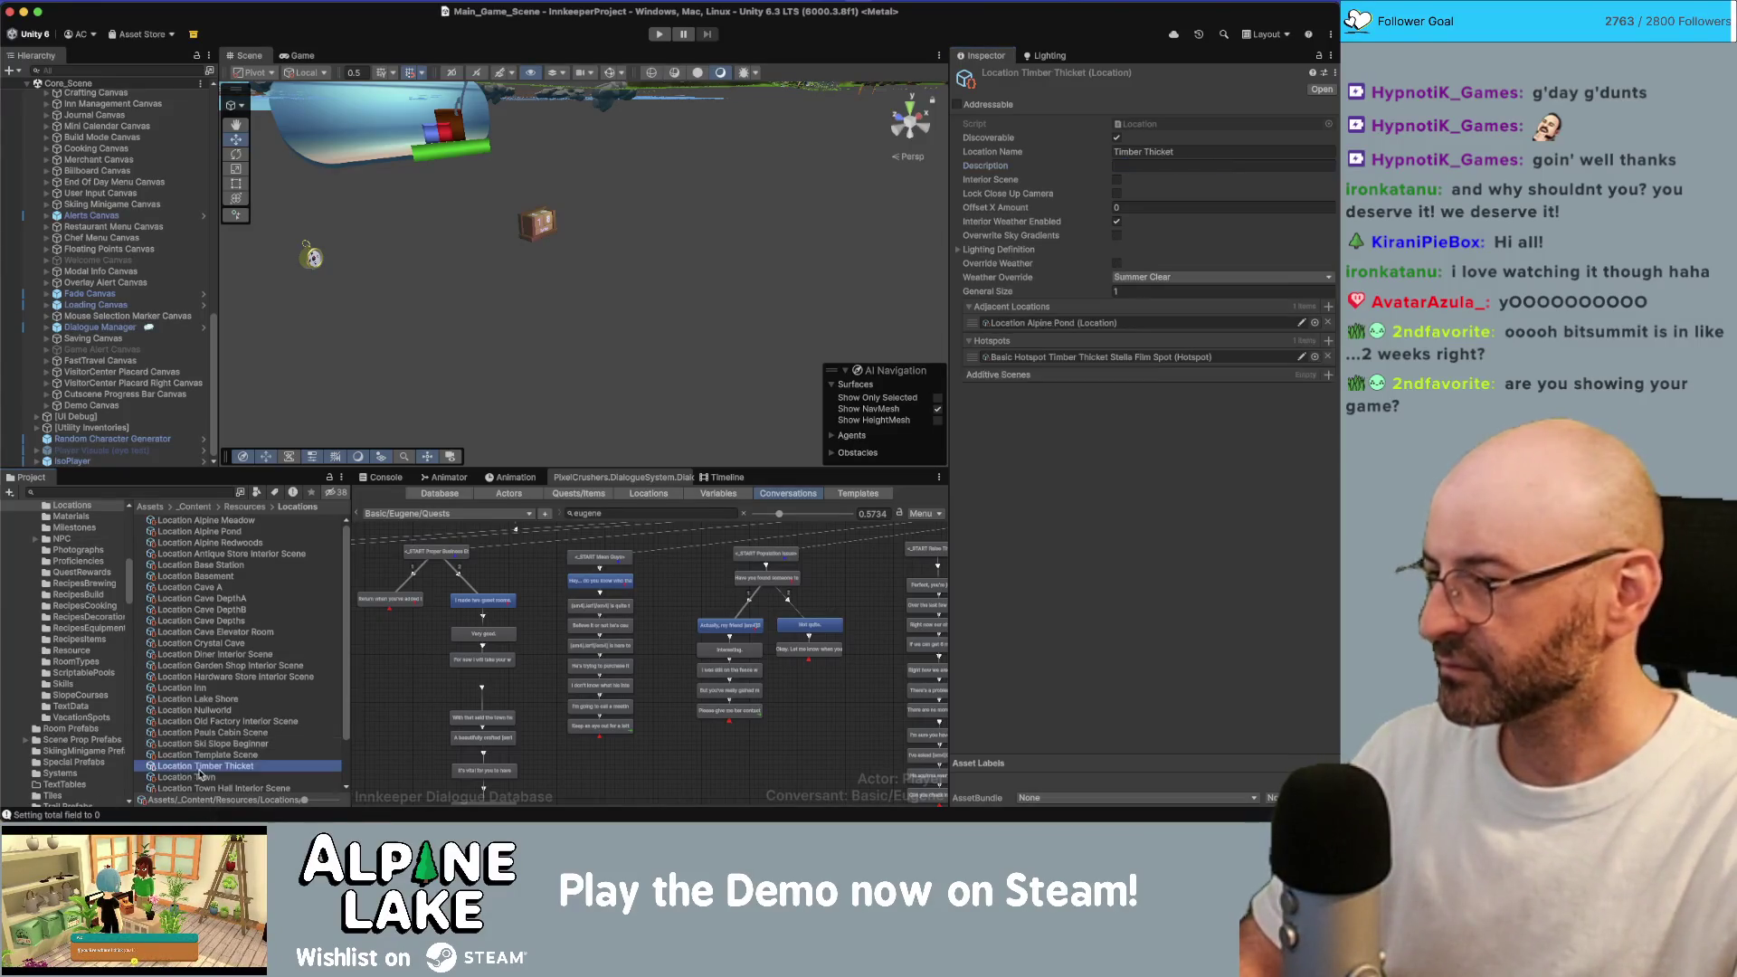
Write the Timber Thicket description 'A dense thicket with unusually rich soil'.
{"action": "key", "text": "Down"}
{"action": "key", "text": "Up"}
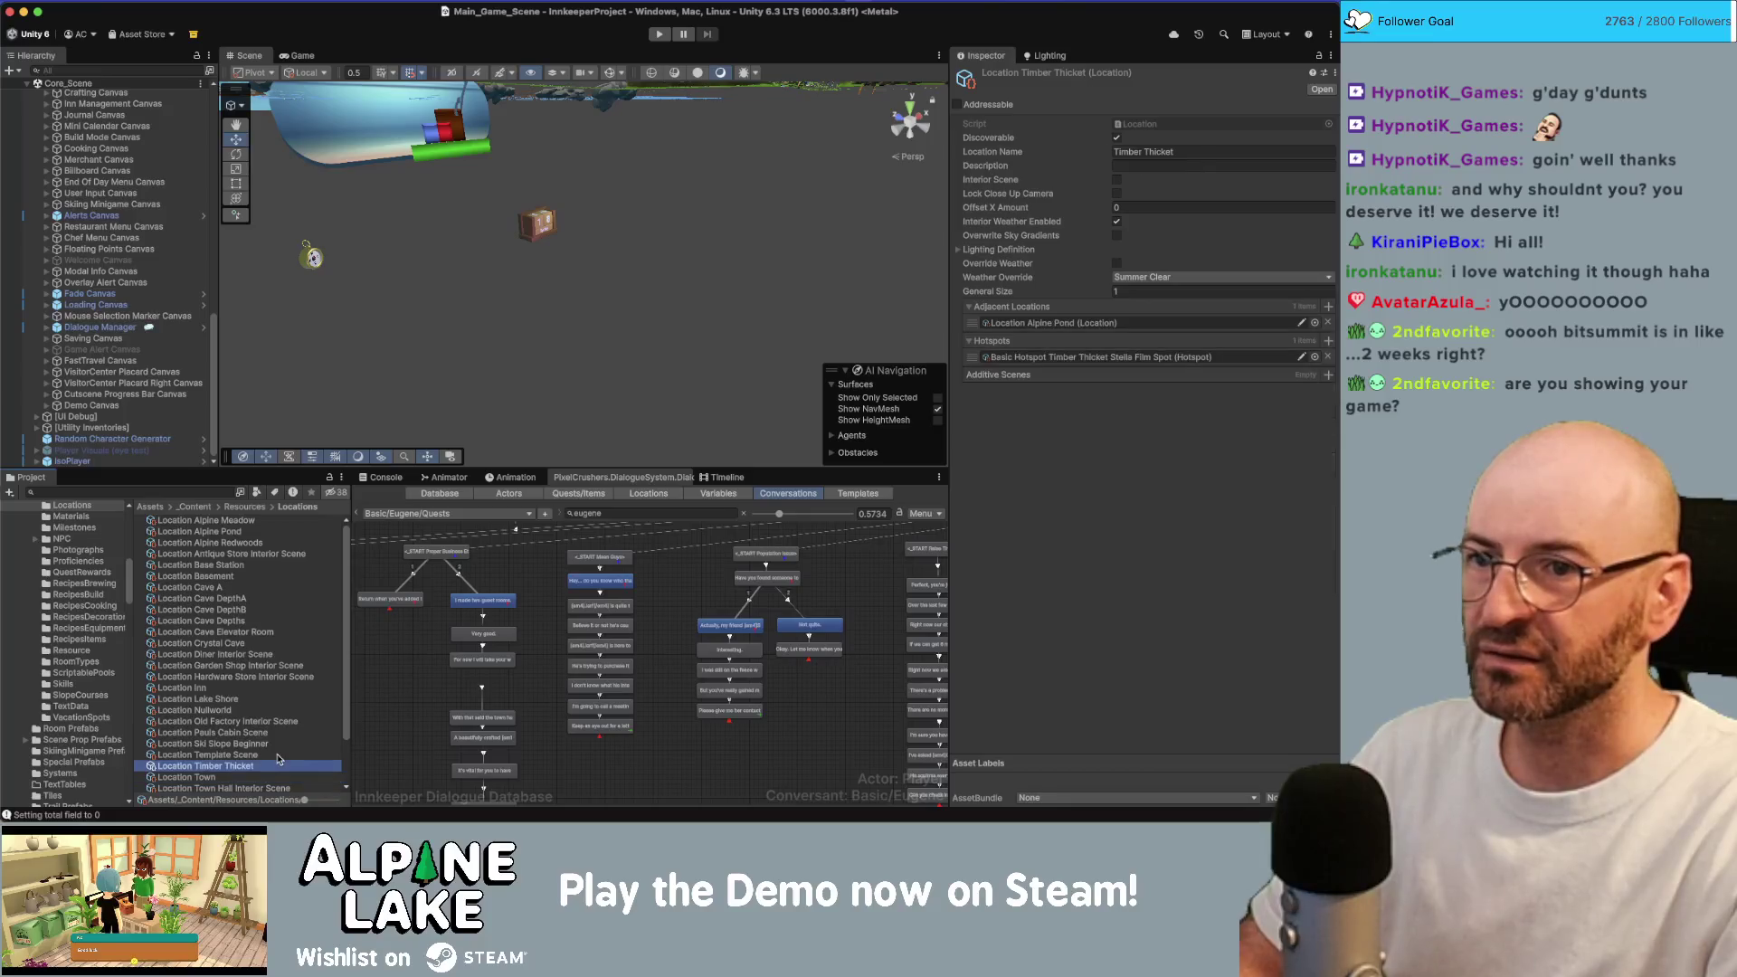
{"action": "scroll", "coordinate": [268, 747], "scroll_direction": "down", "scroll_amount": 2}
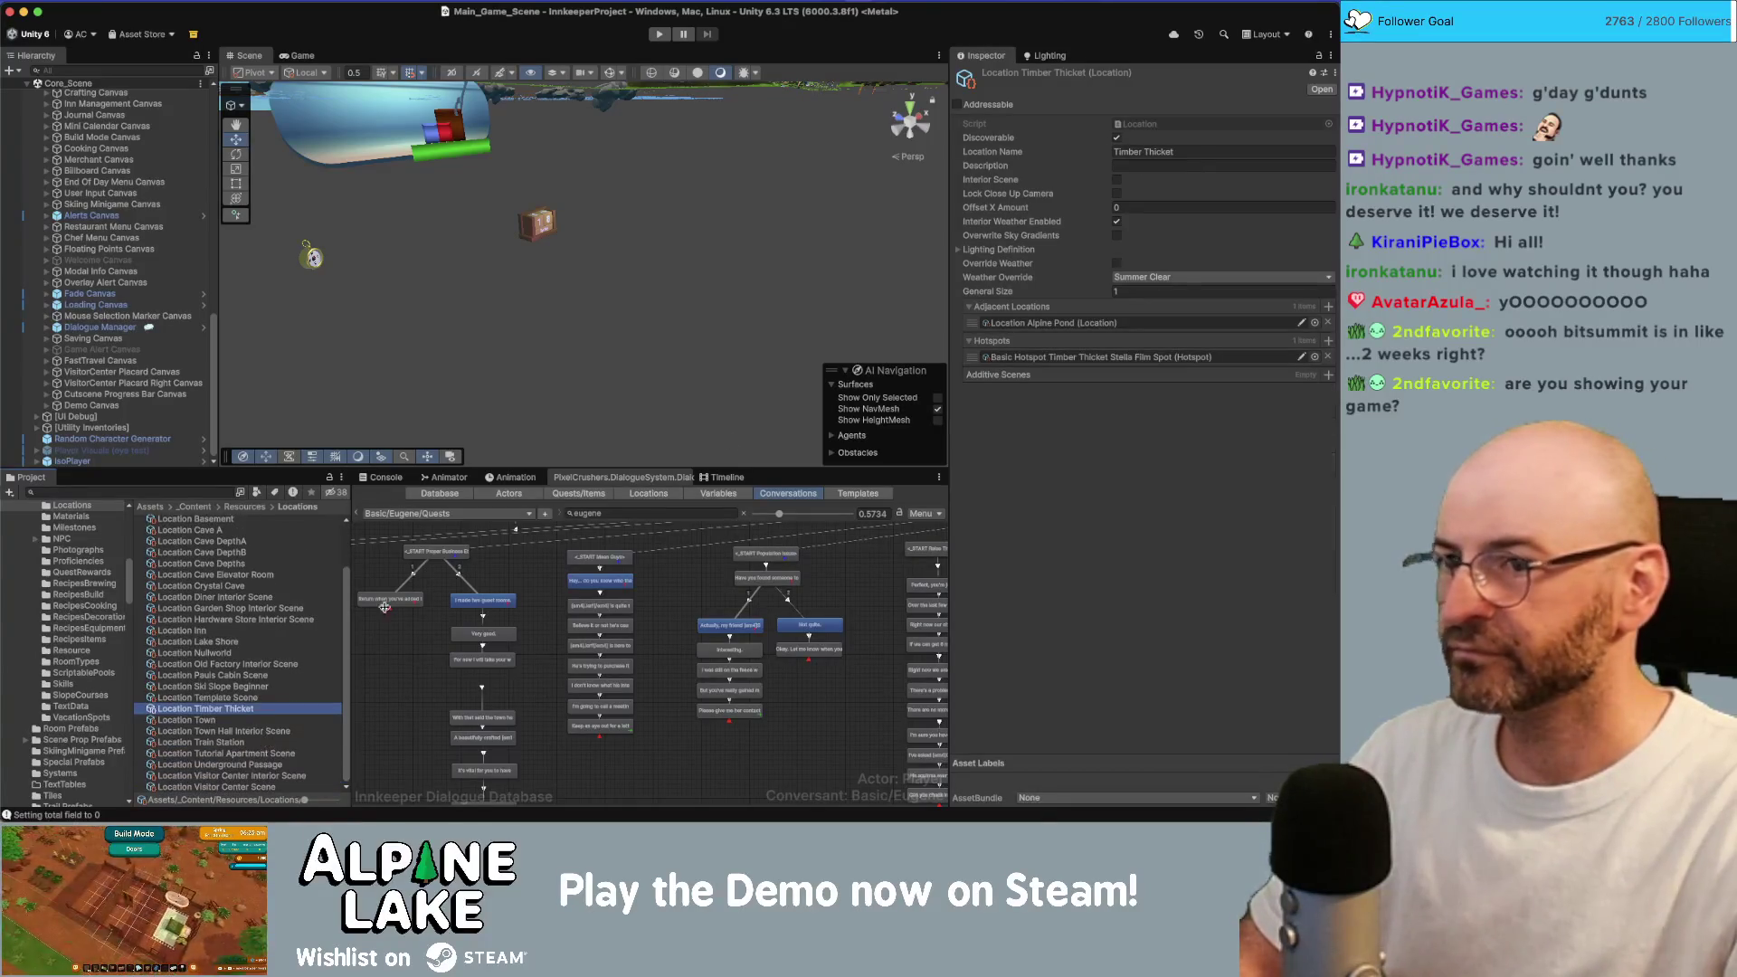
{"action": "left_click", "coordinate": [1147, 166]}
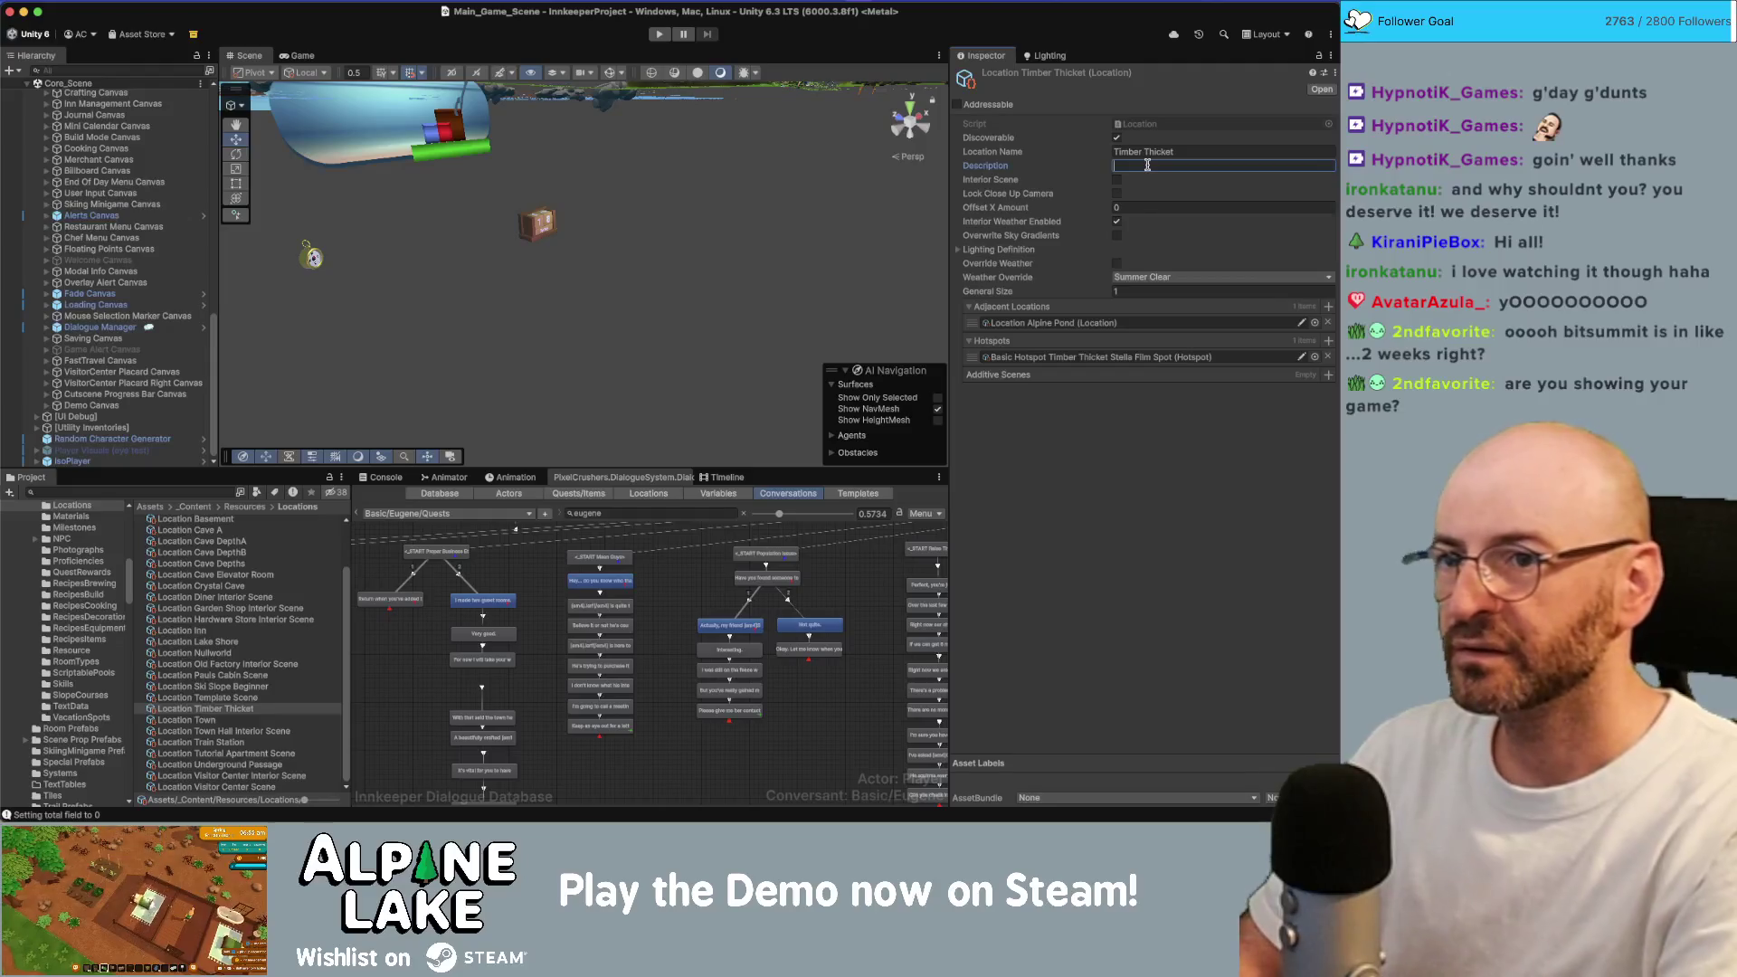
{"action": "type", "text": "A dense alcove"}
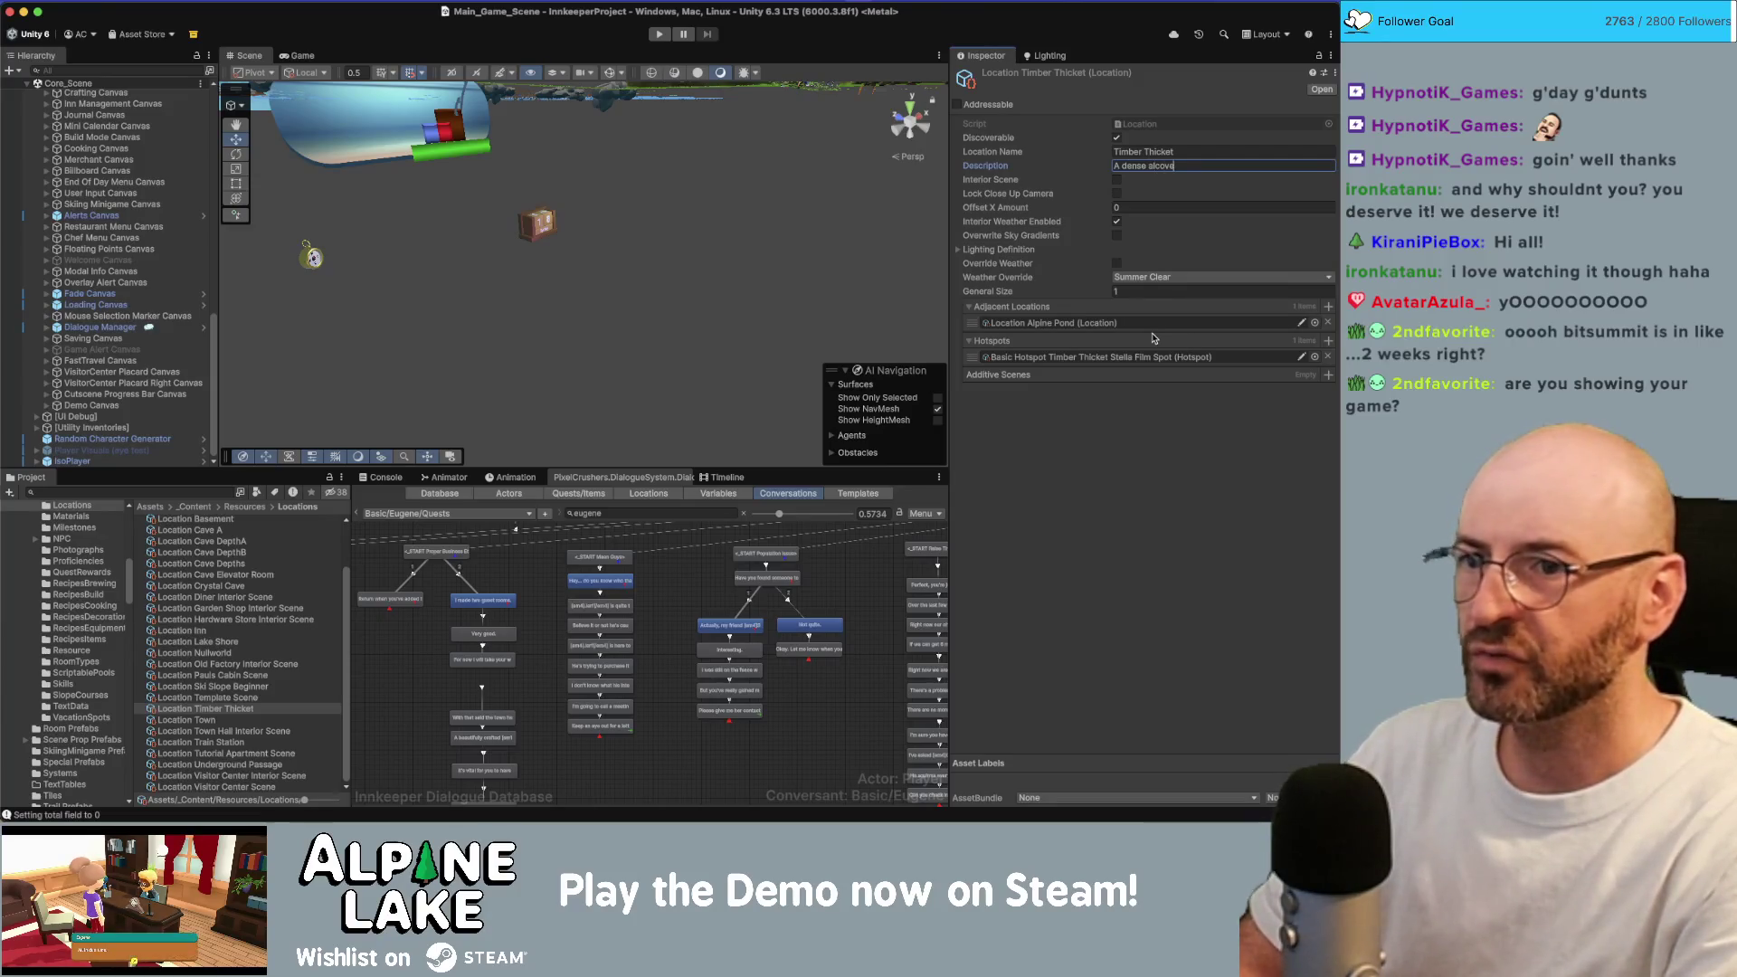
{"action": "key", "text": "BackSpace"}
{"action": "key", "text": "BackSpace"}
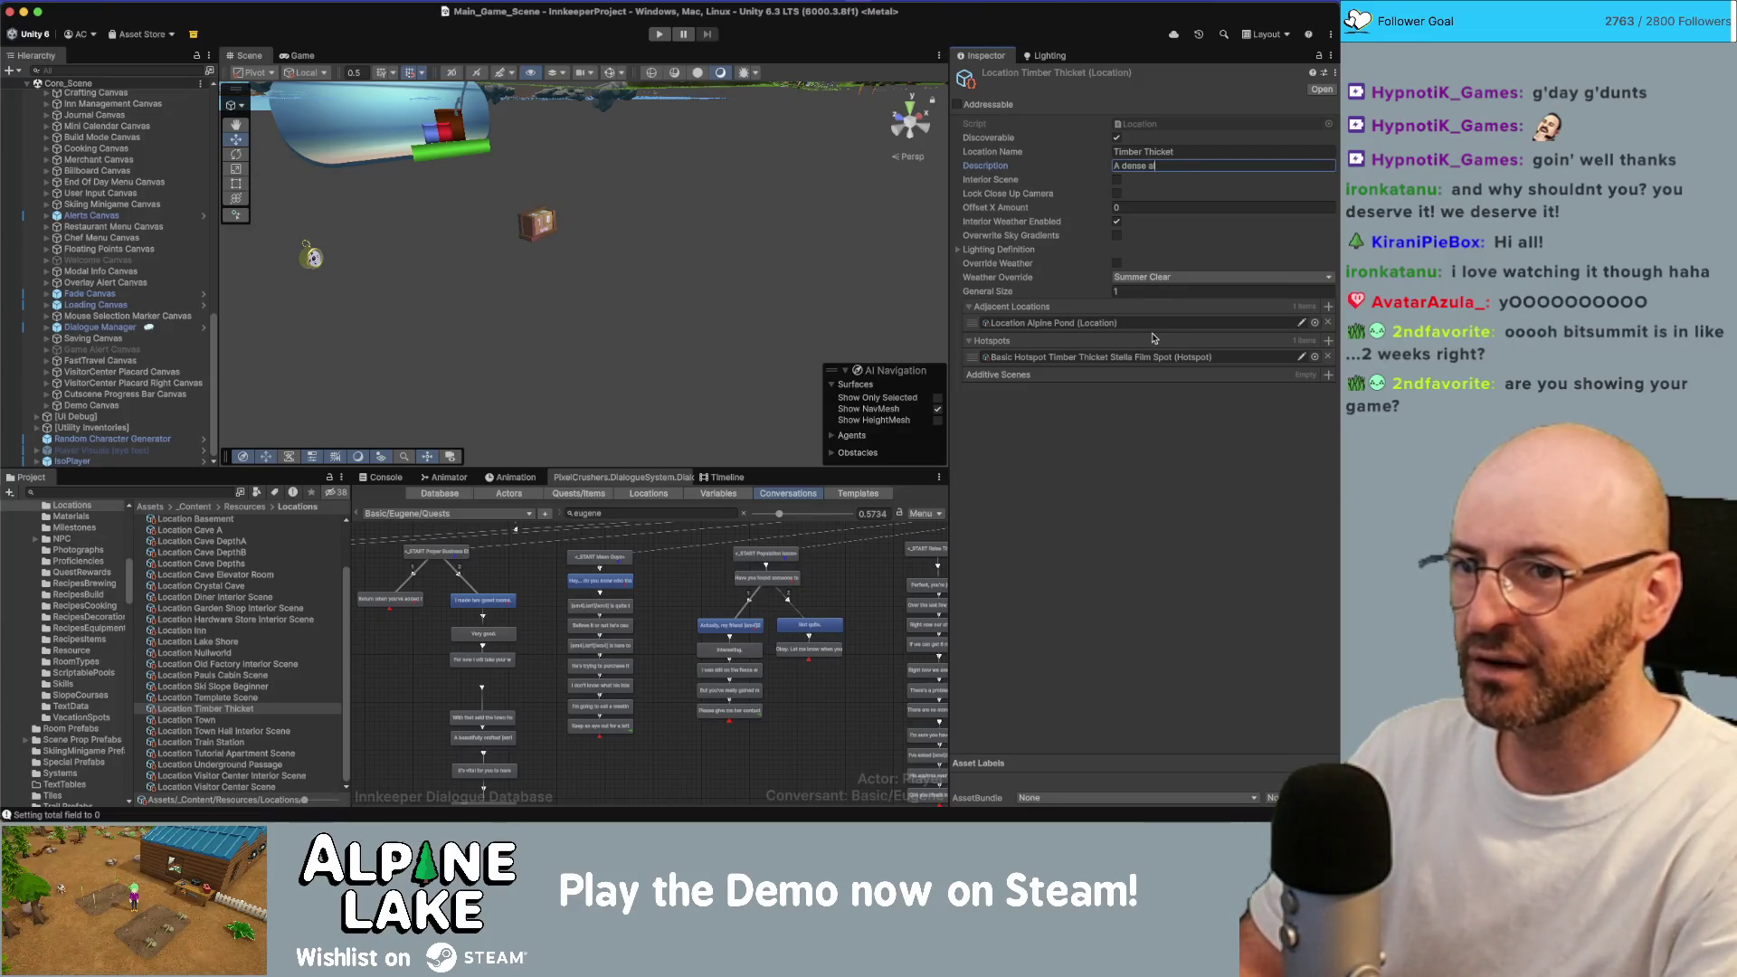
{"action": "type", "text": "hick"}
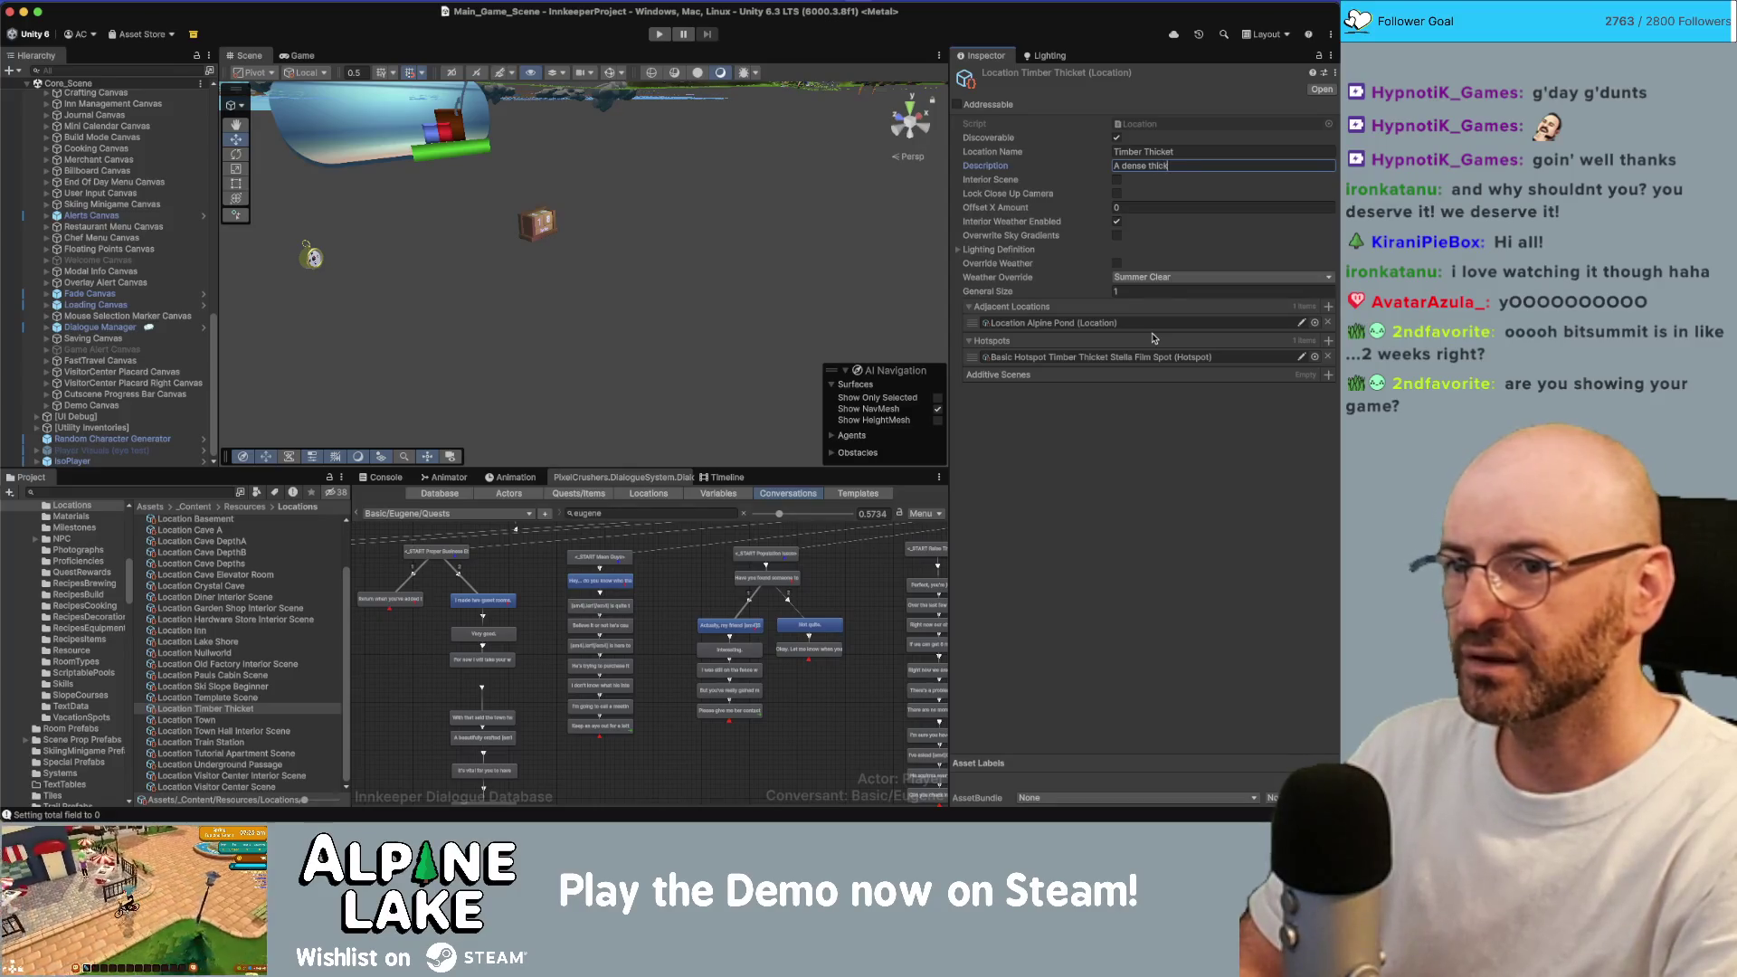
{"action": "type", "text": "et with un"}
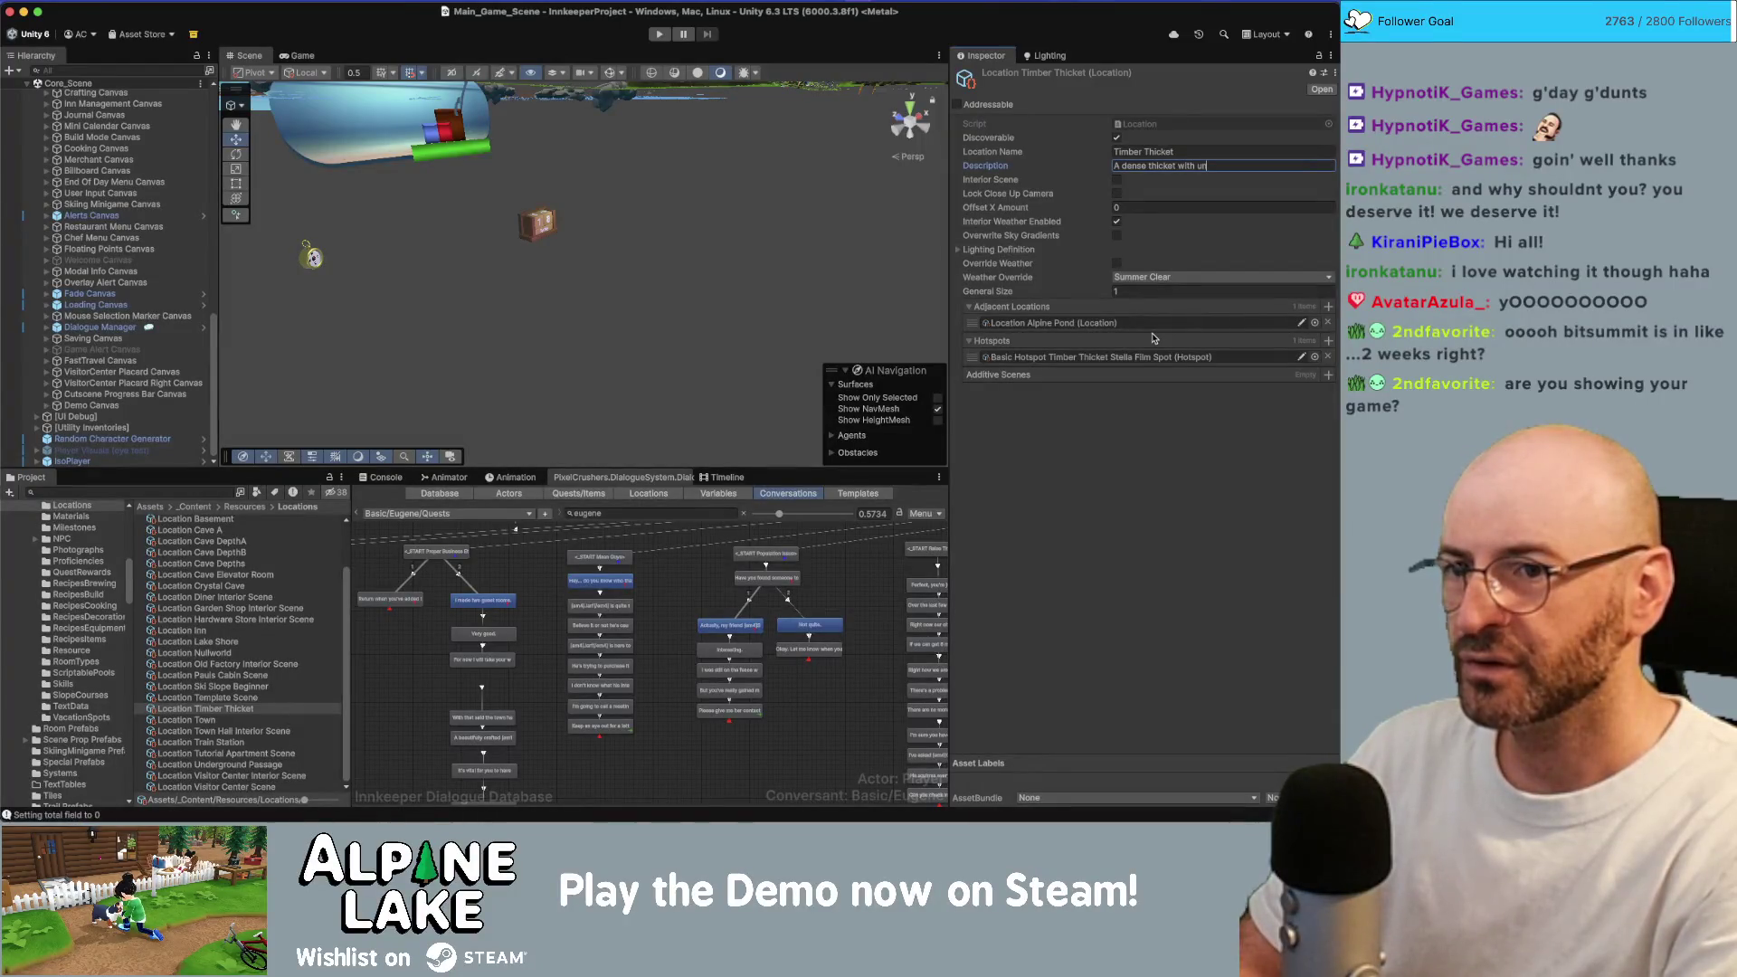
{"action": "type", "text": " soil."}
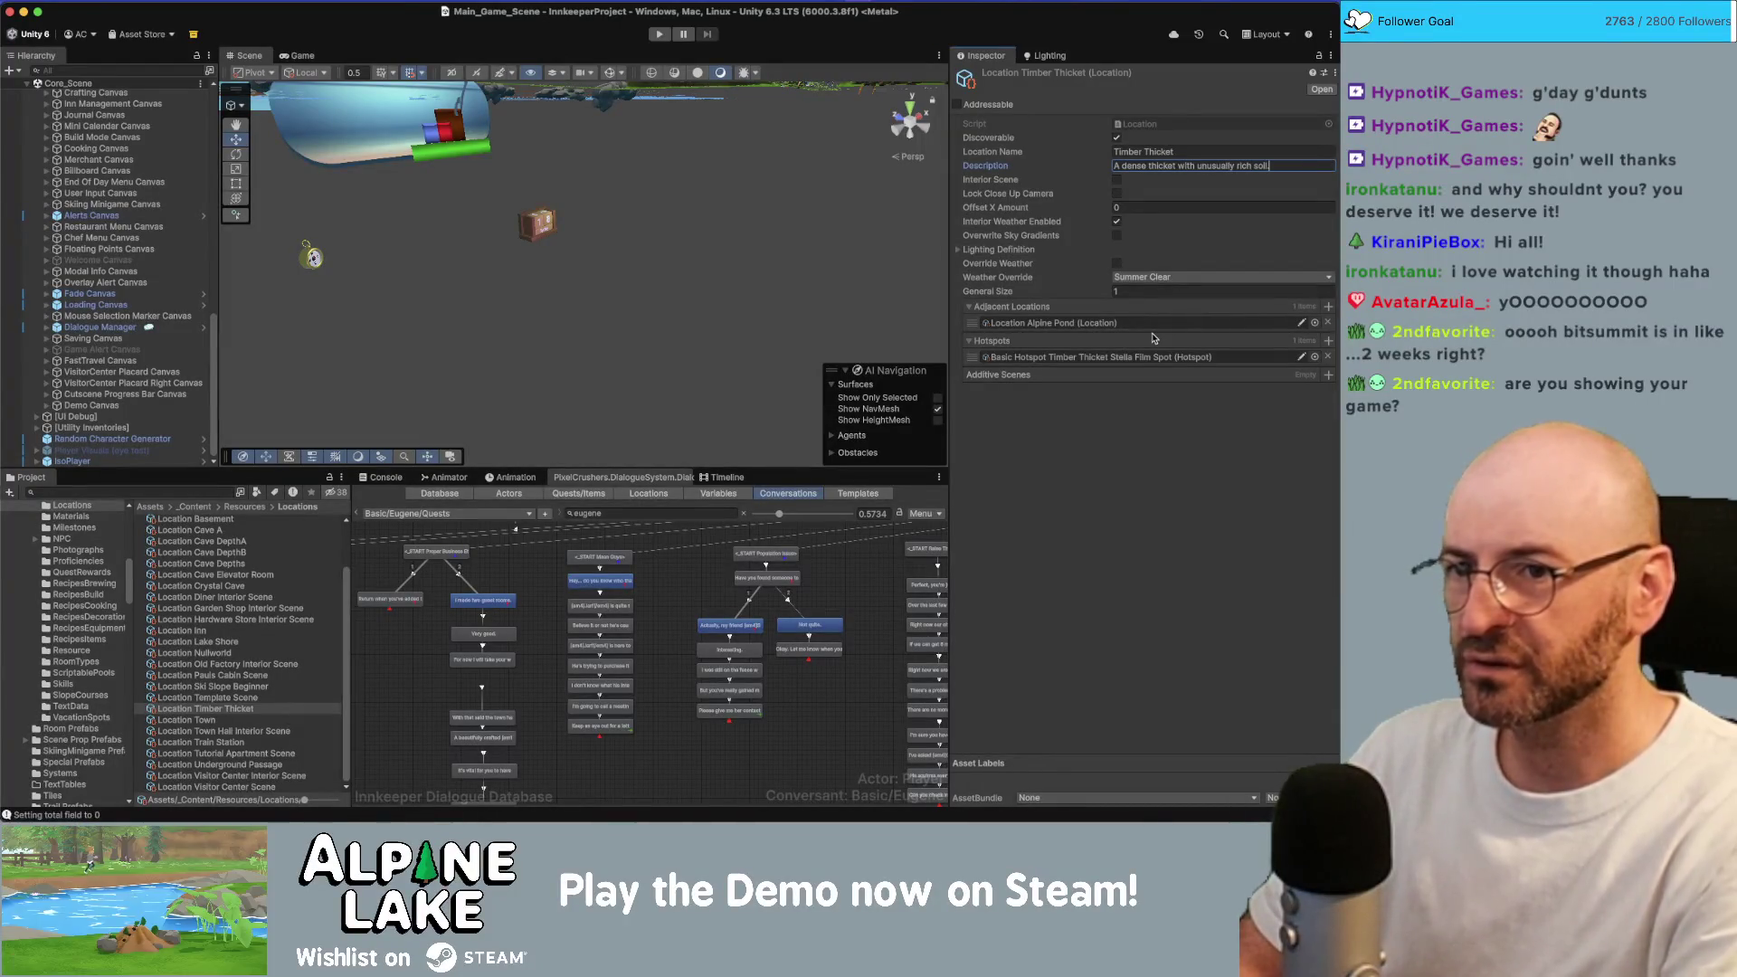
{"action": "left_click", "coordinate": [263, 725]}
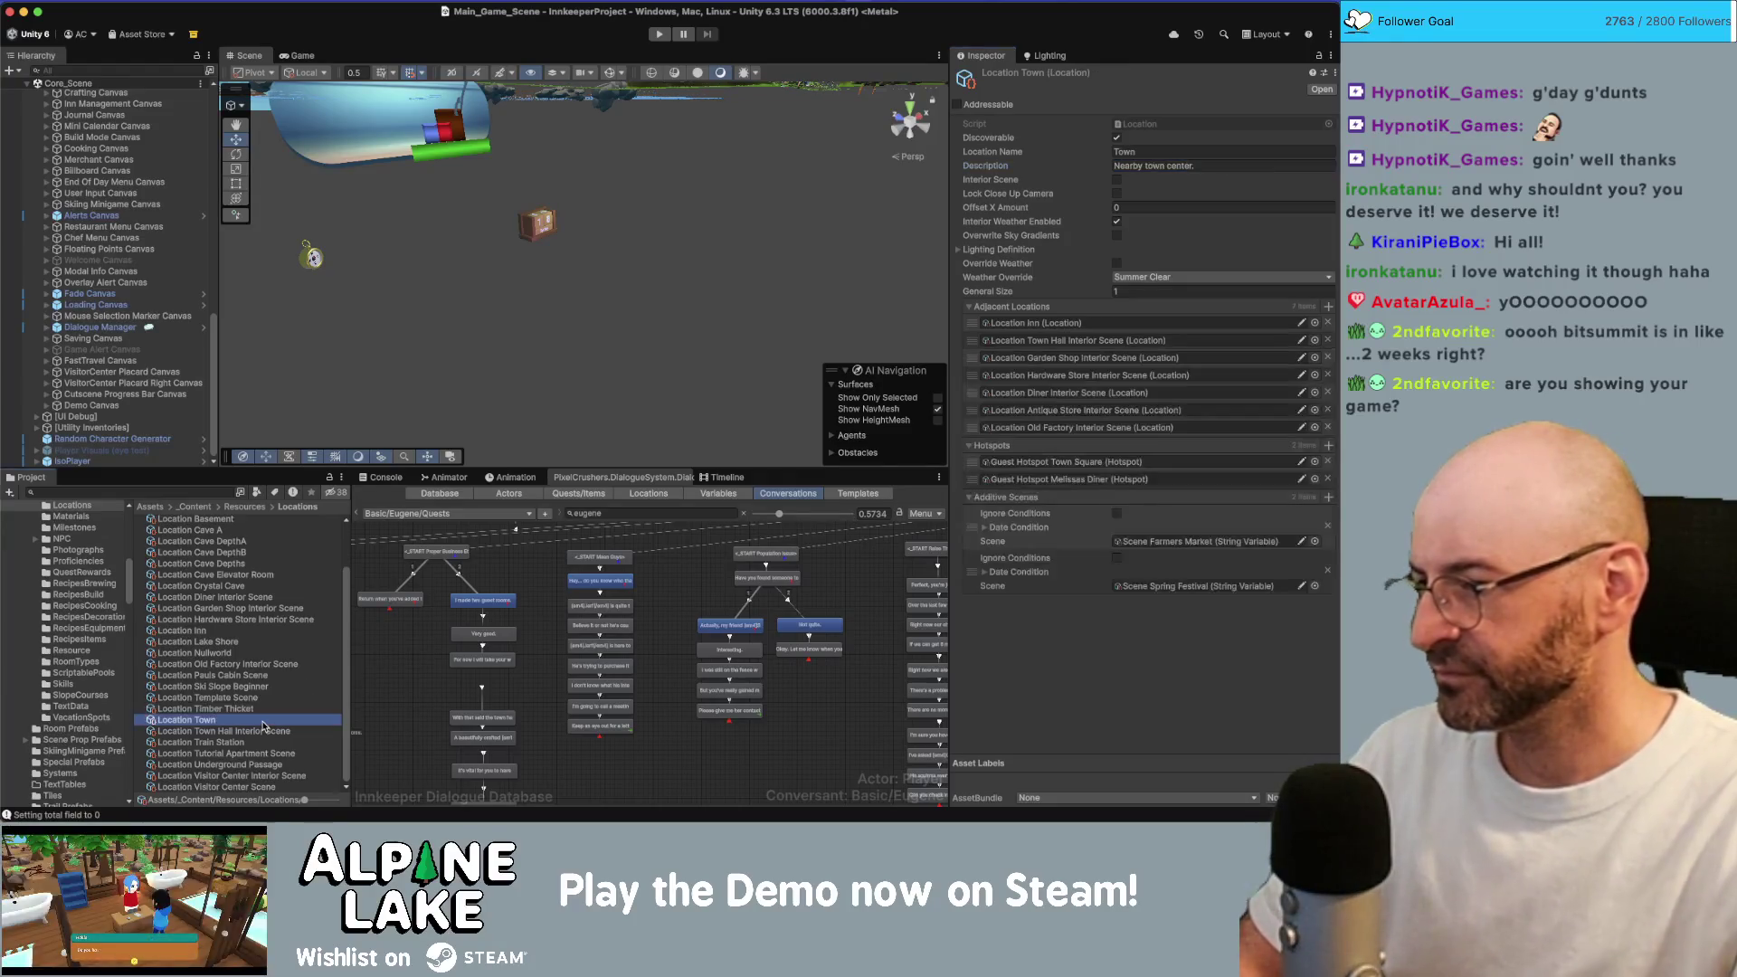
Type the Train Station description 'An old train station where visitors arrive'.
{"action": "key", "text": "Down"}
{"action": "key", "text": "Down"}
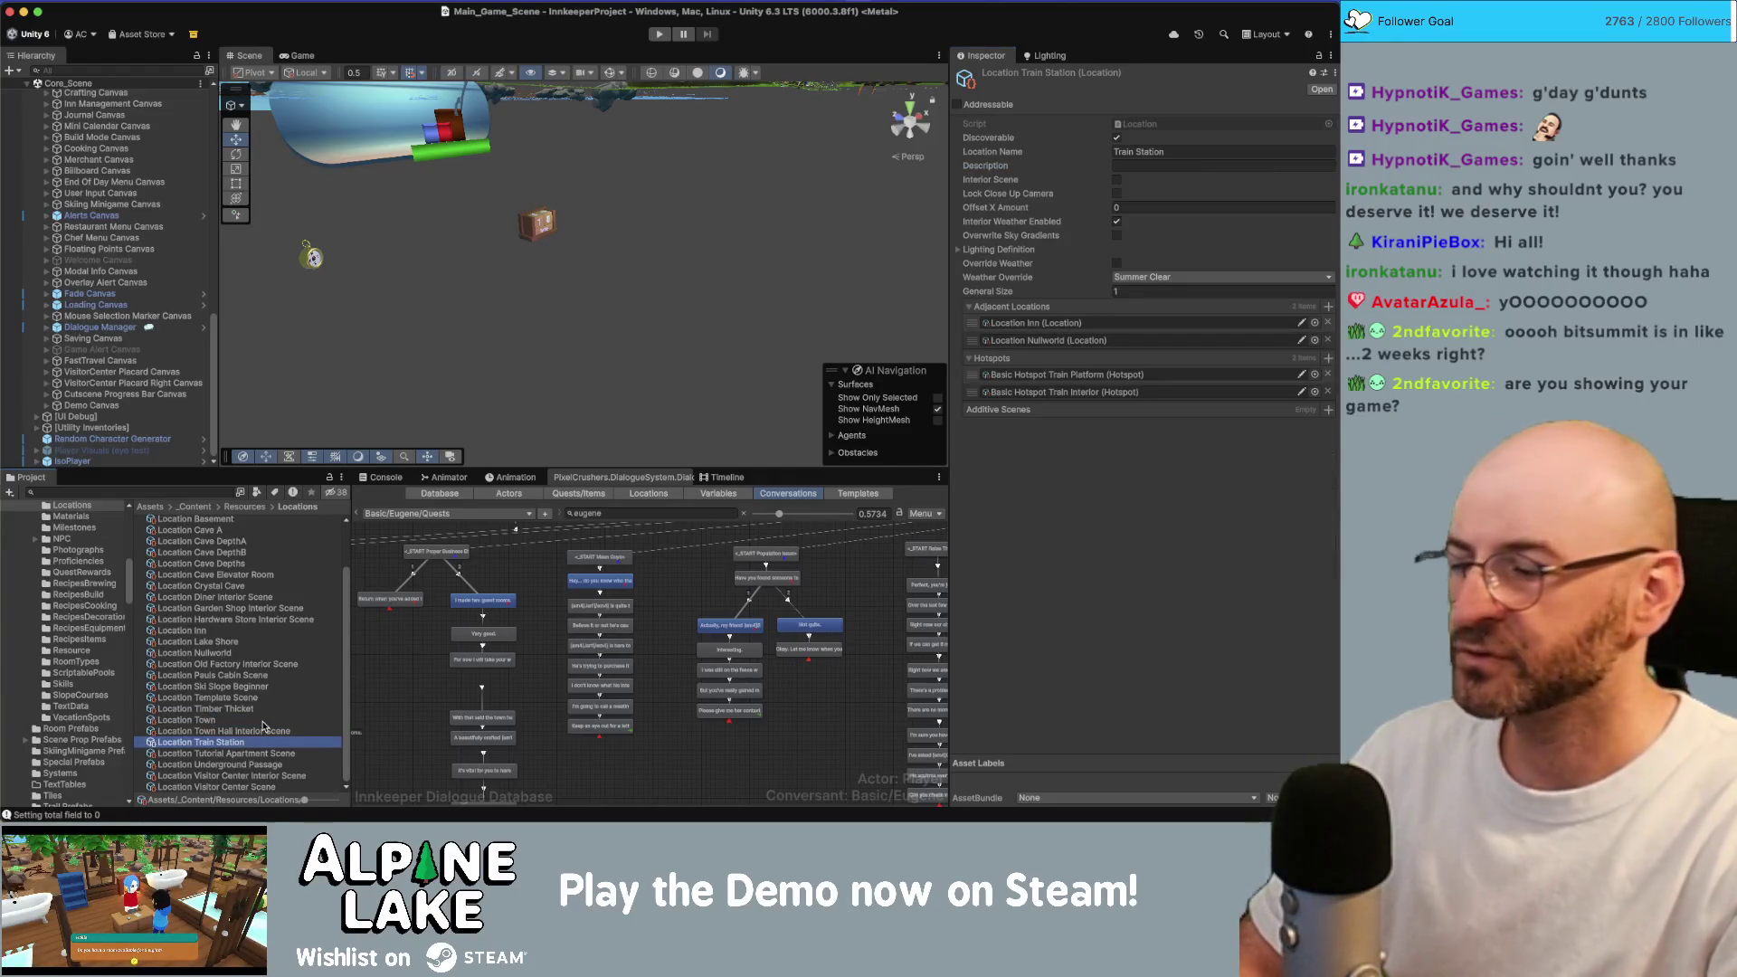
{"action": "left_click", "coordinate": [1141, 165]}
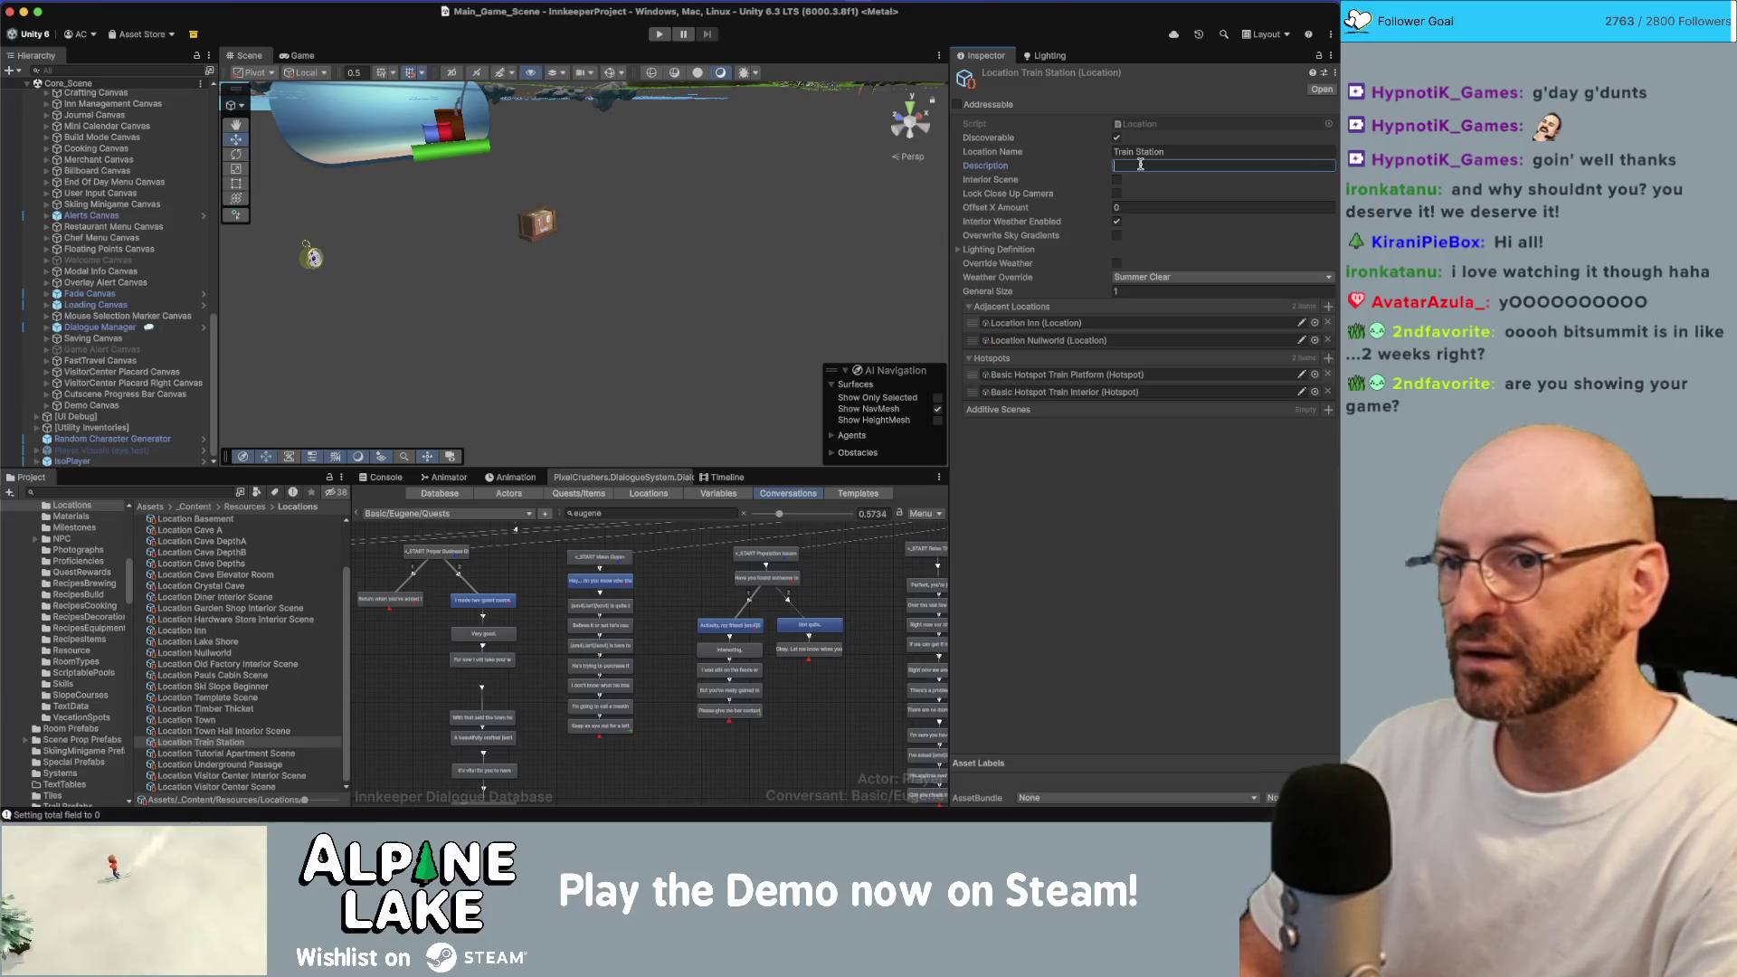
{"action": "type", "text": "Anold"}
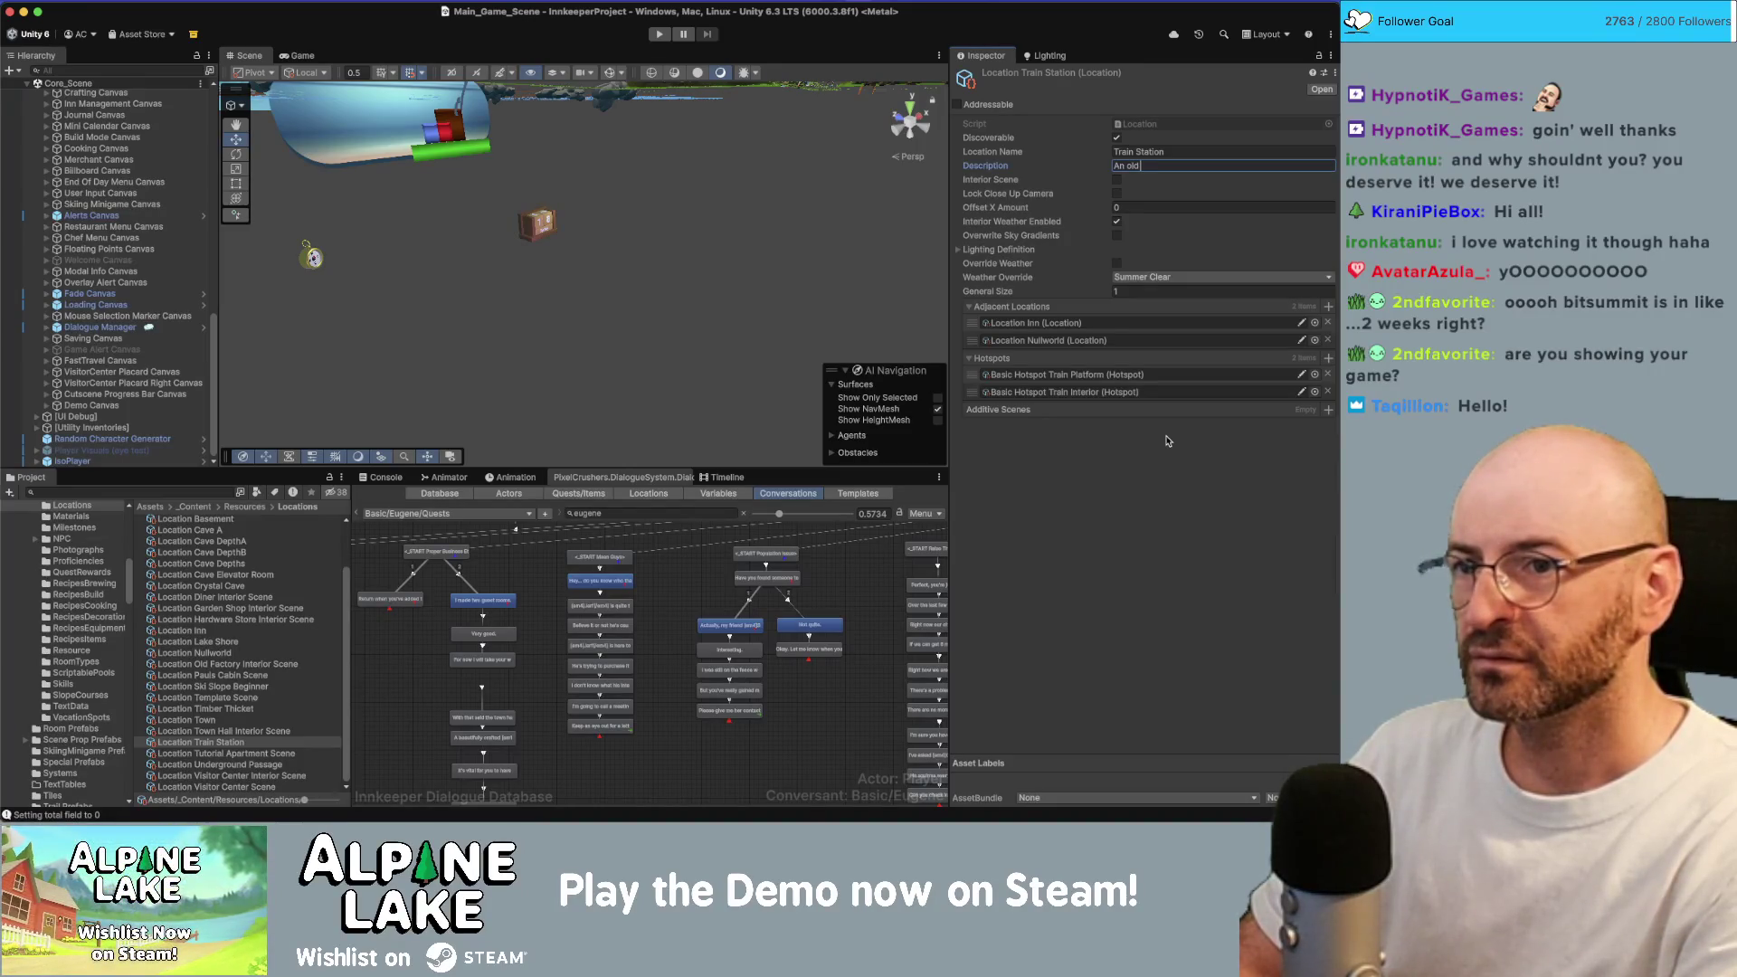
{"action": "type", "text": "train statio"}
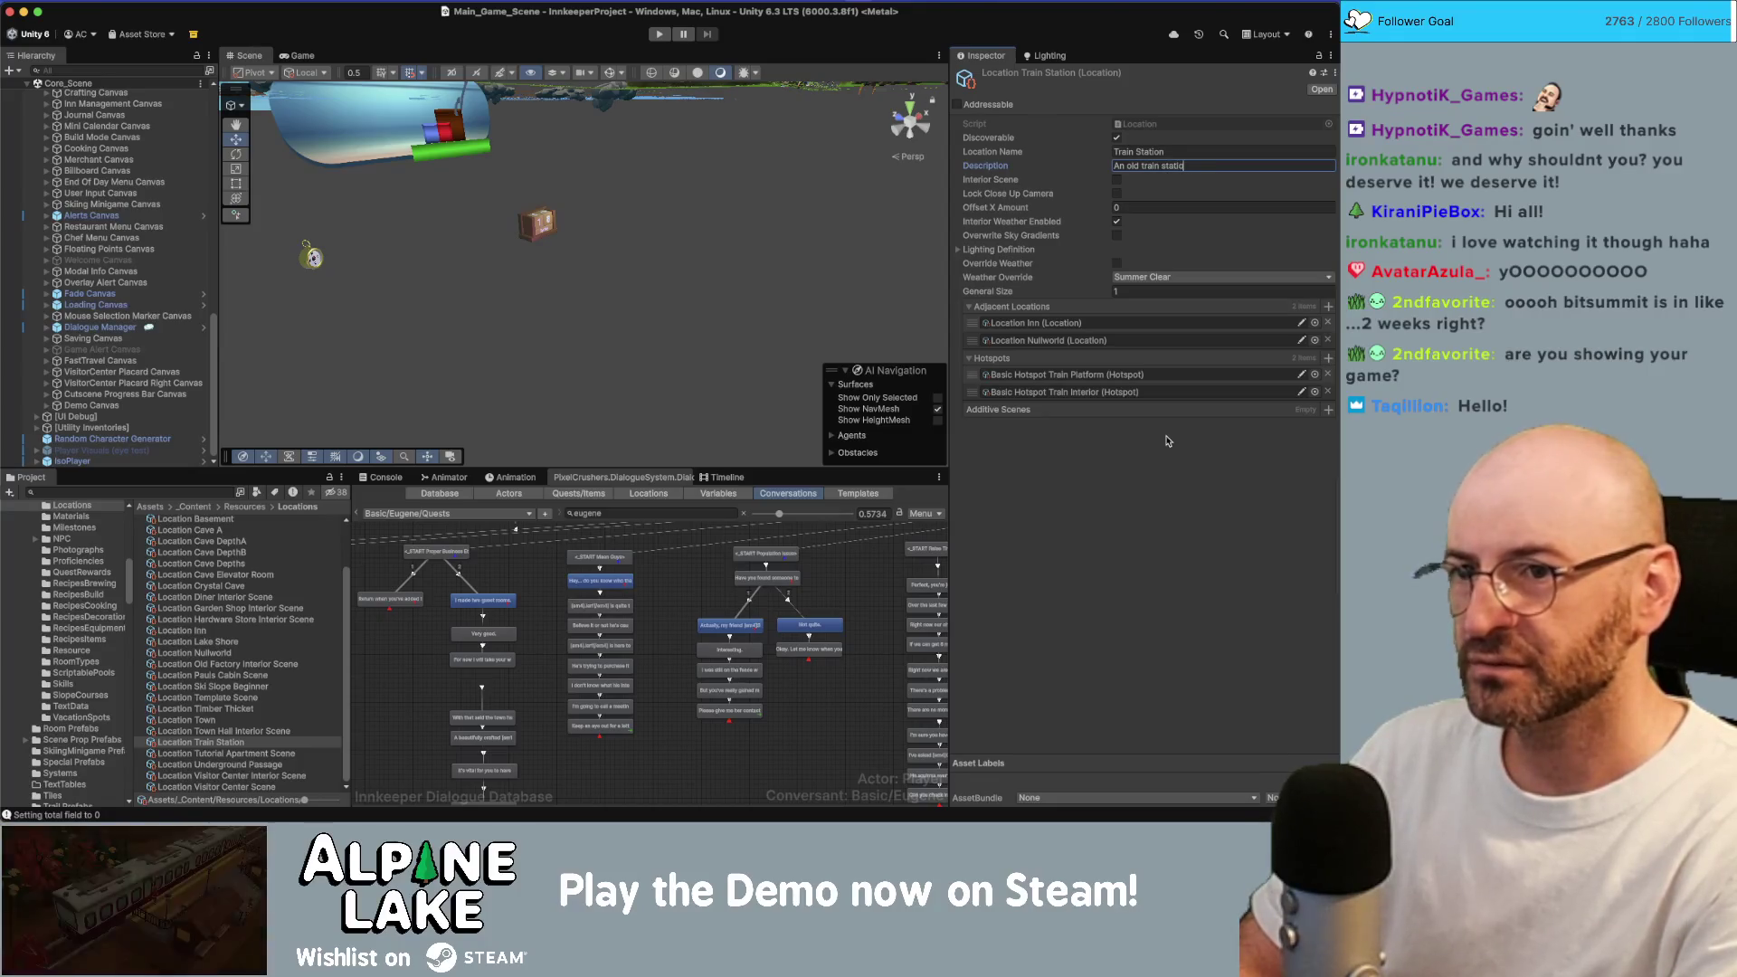
{"action": "type", "text": "n whe"}
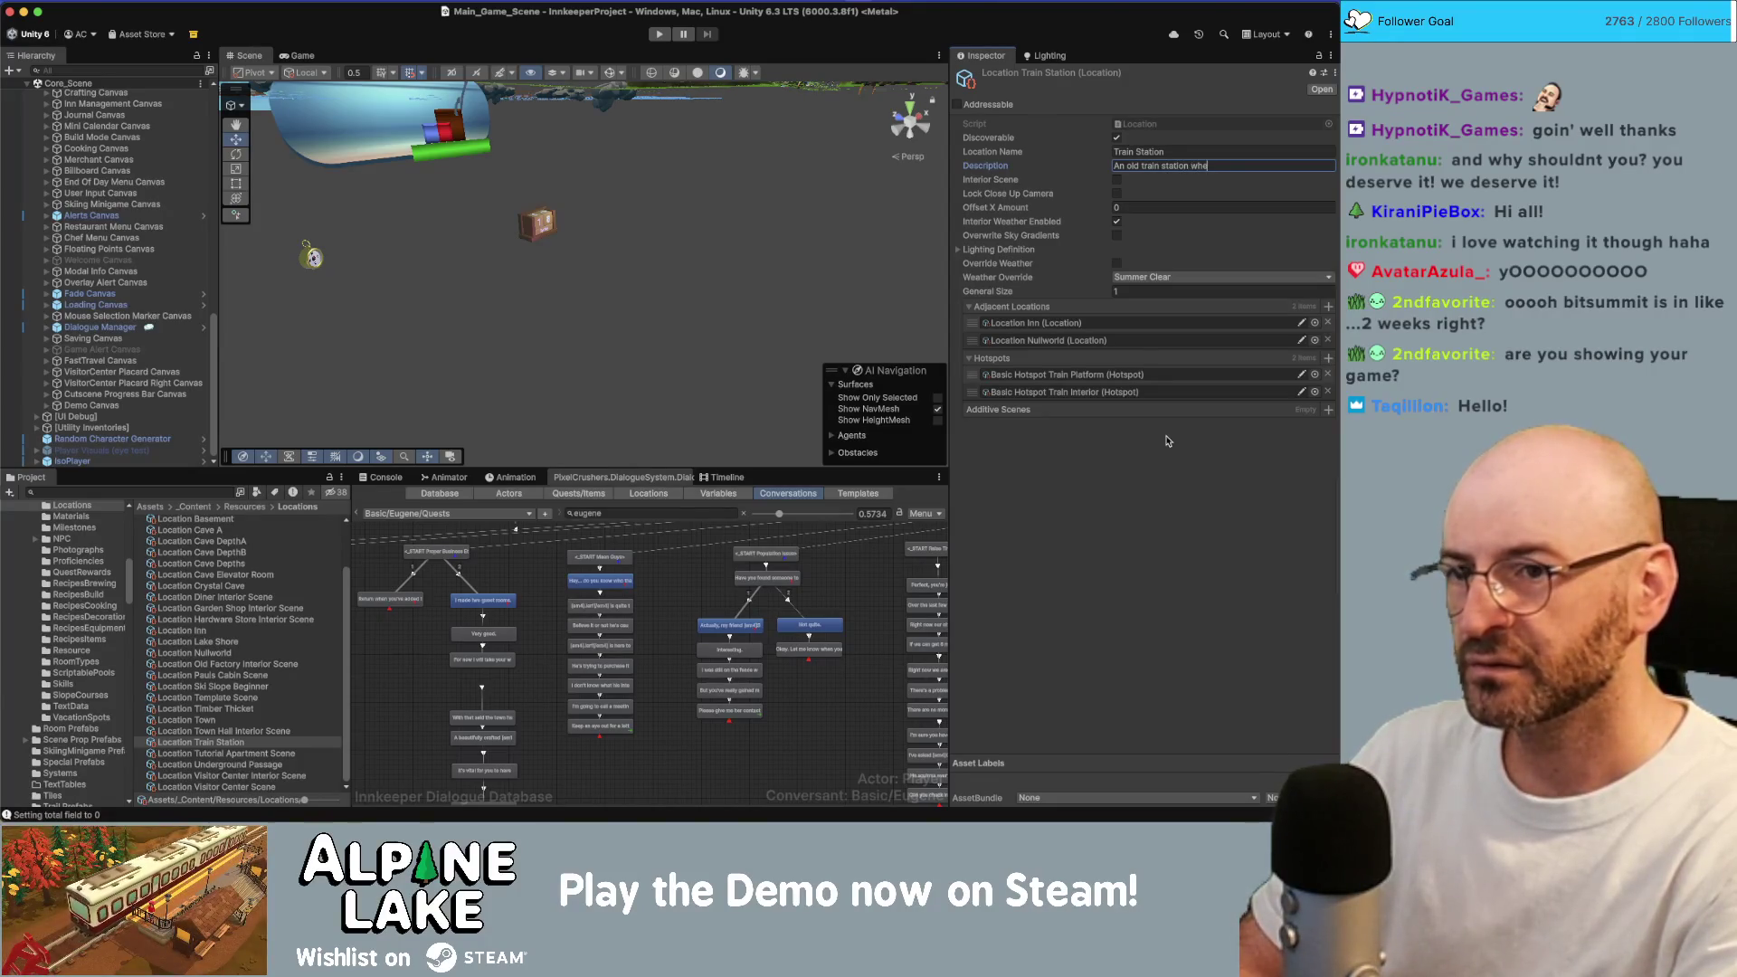
{"action": "type", "text": "re visitors"}
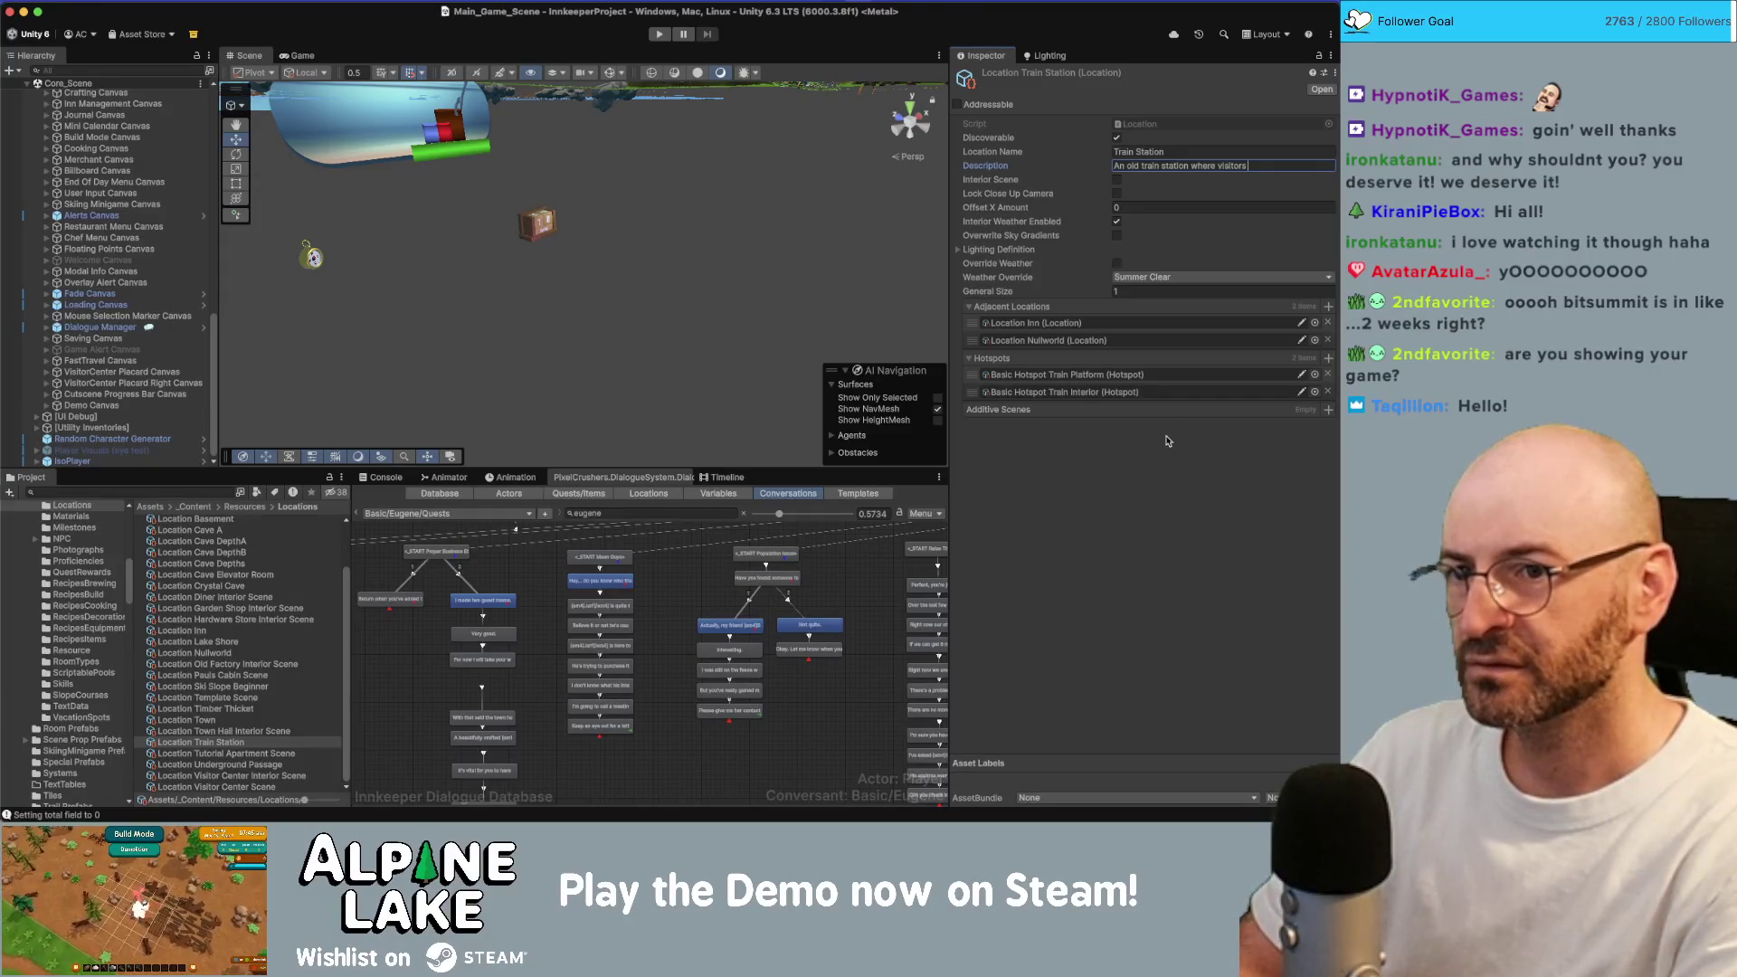
{"action": "type", "text": "e p"}
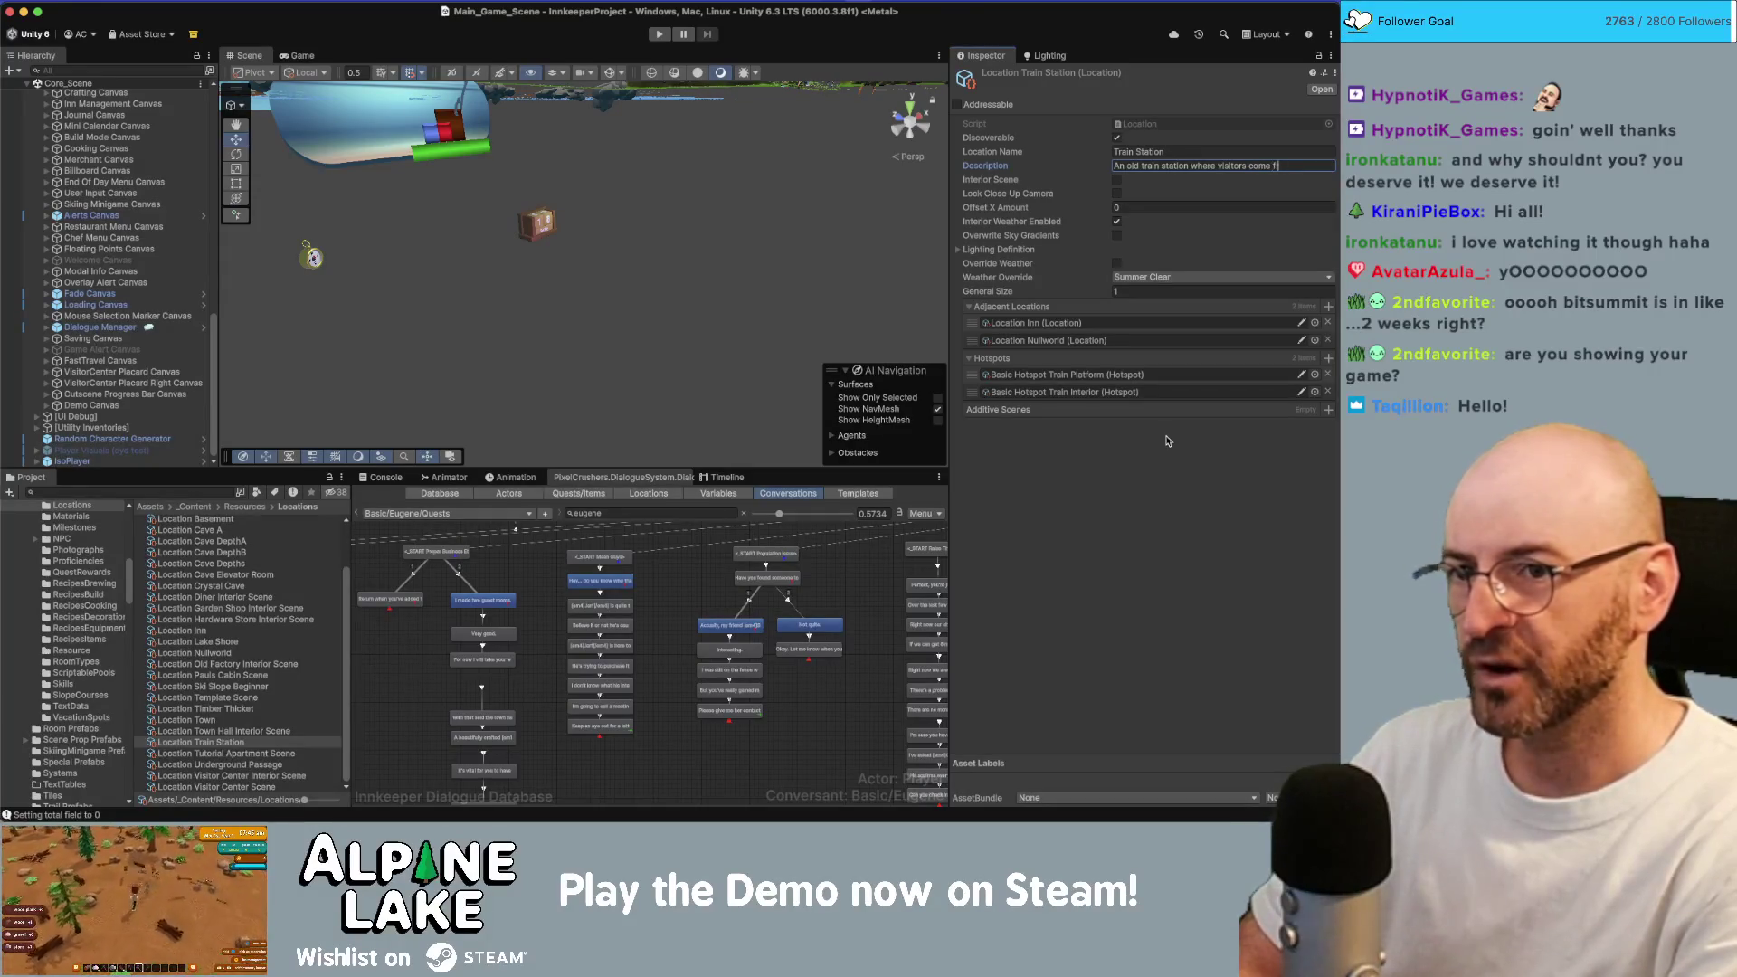
{"action": "type", "text": "om."}
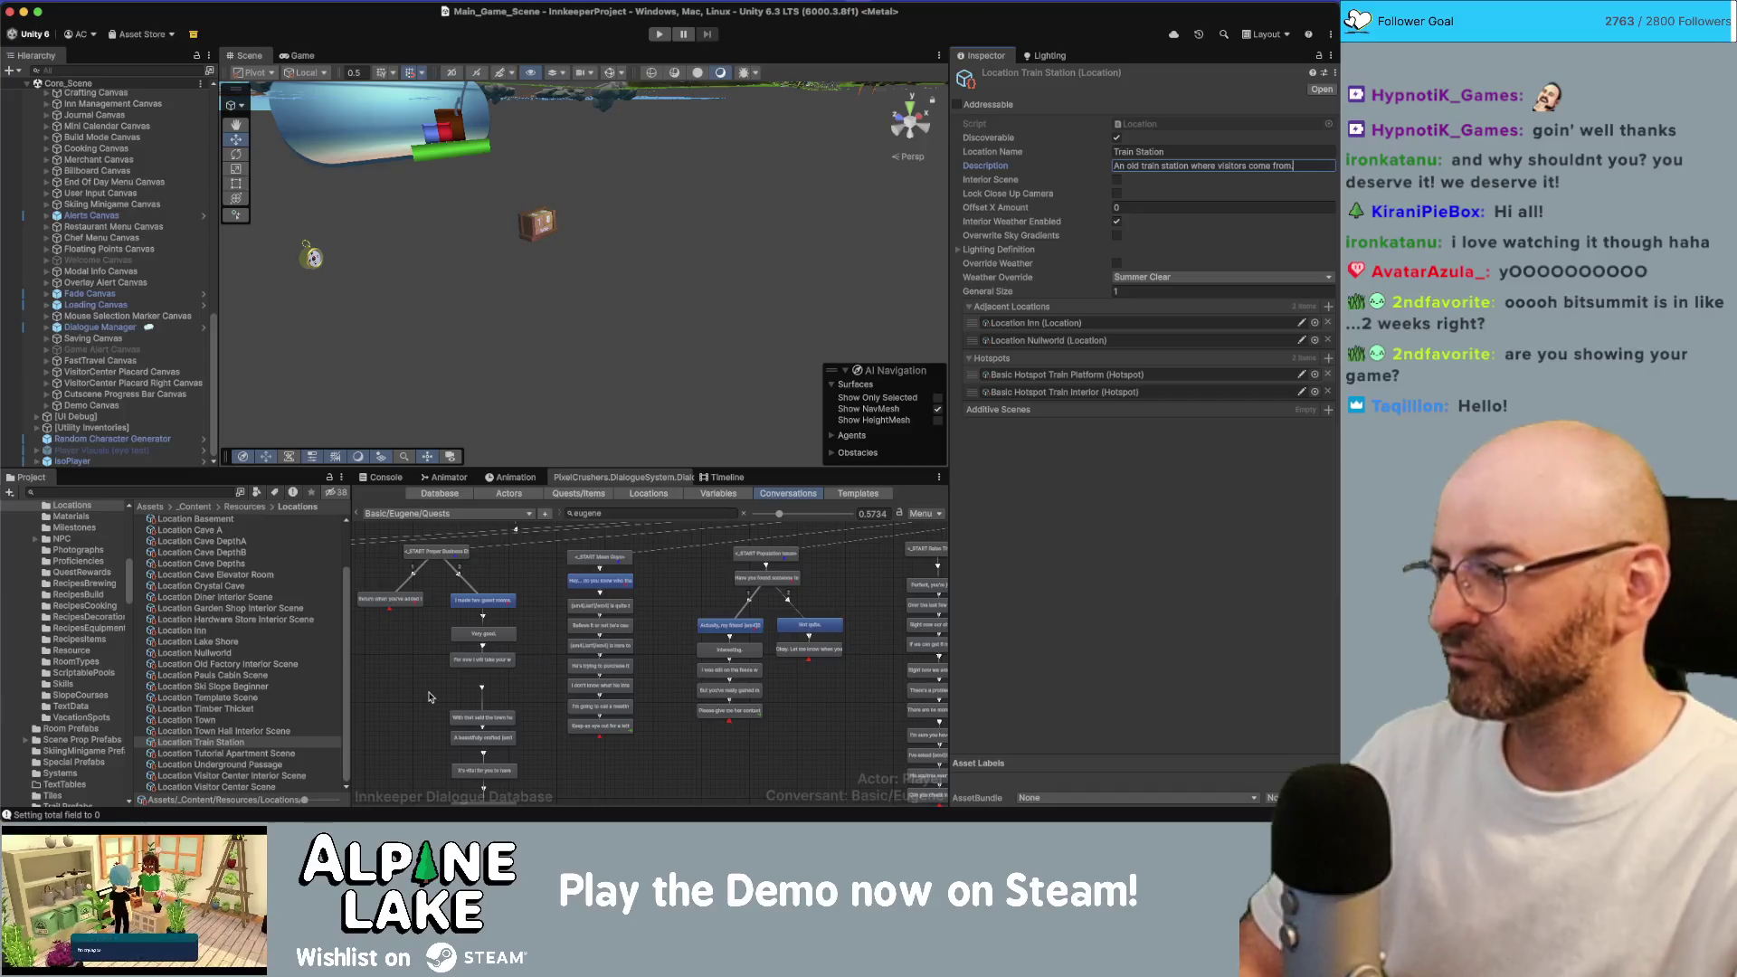
{"action": "key", "text": "BackSpace"}
{"action": "key", "text": "BackSpace"}
{"action": "key", "text": "BackSpace"}
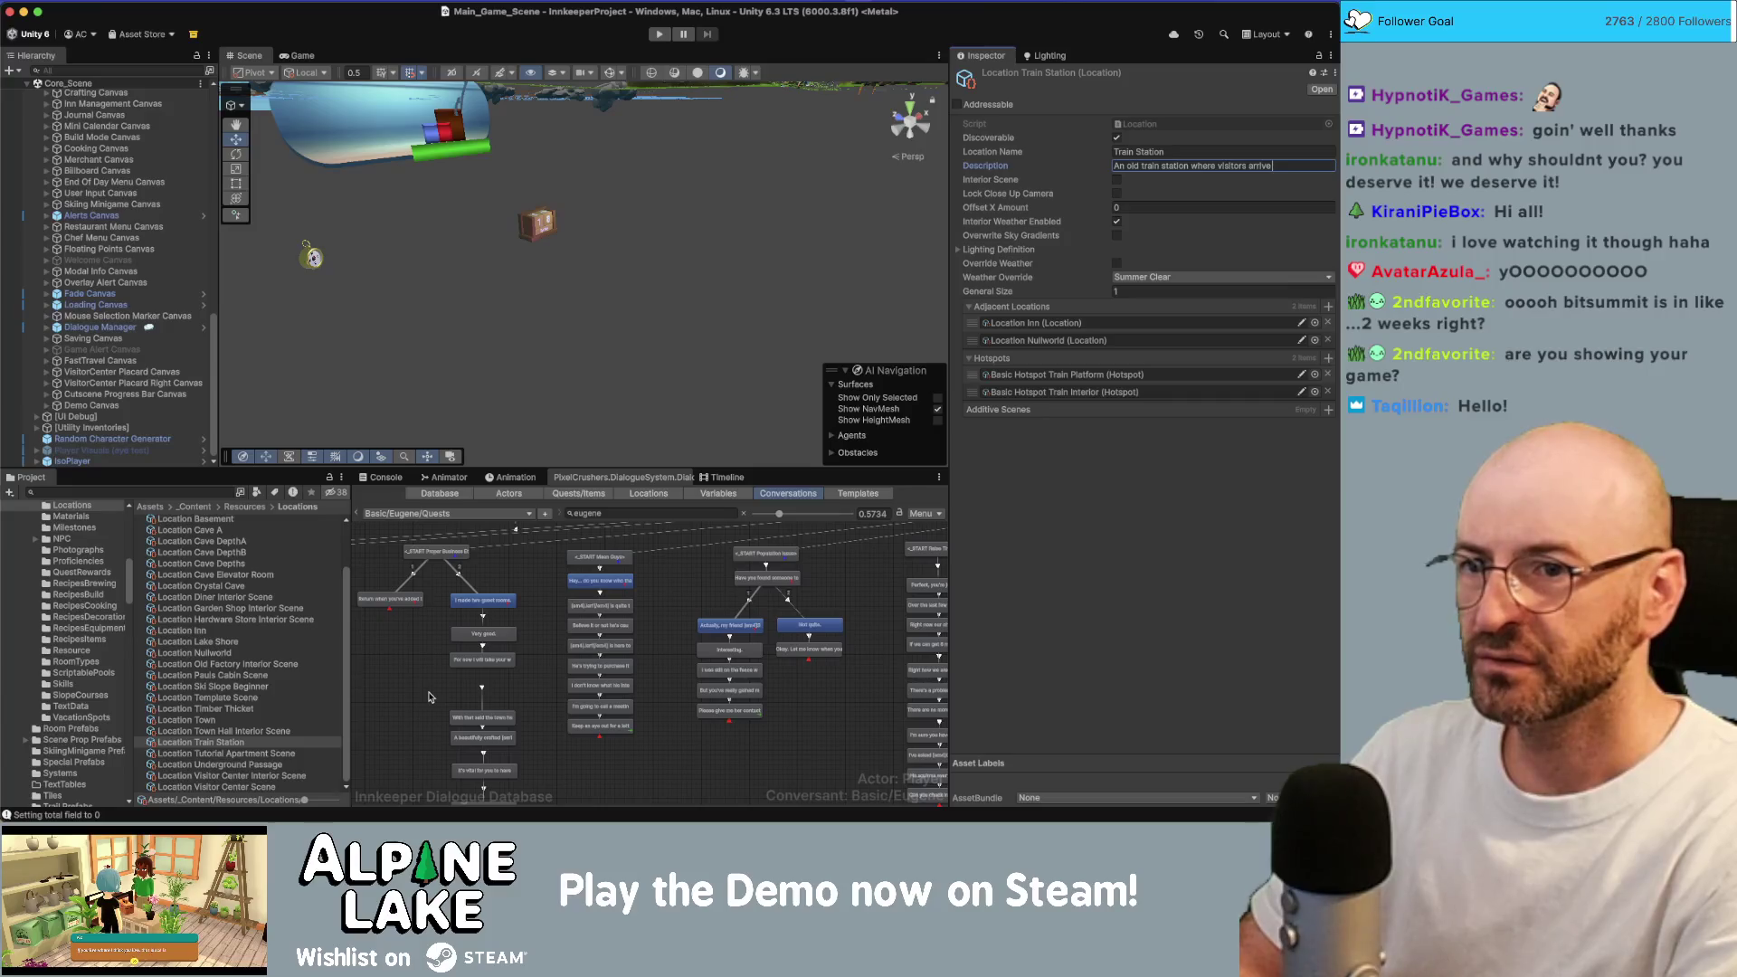
{"action": "type", "text": " to."}
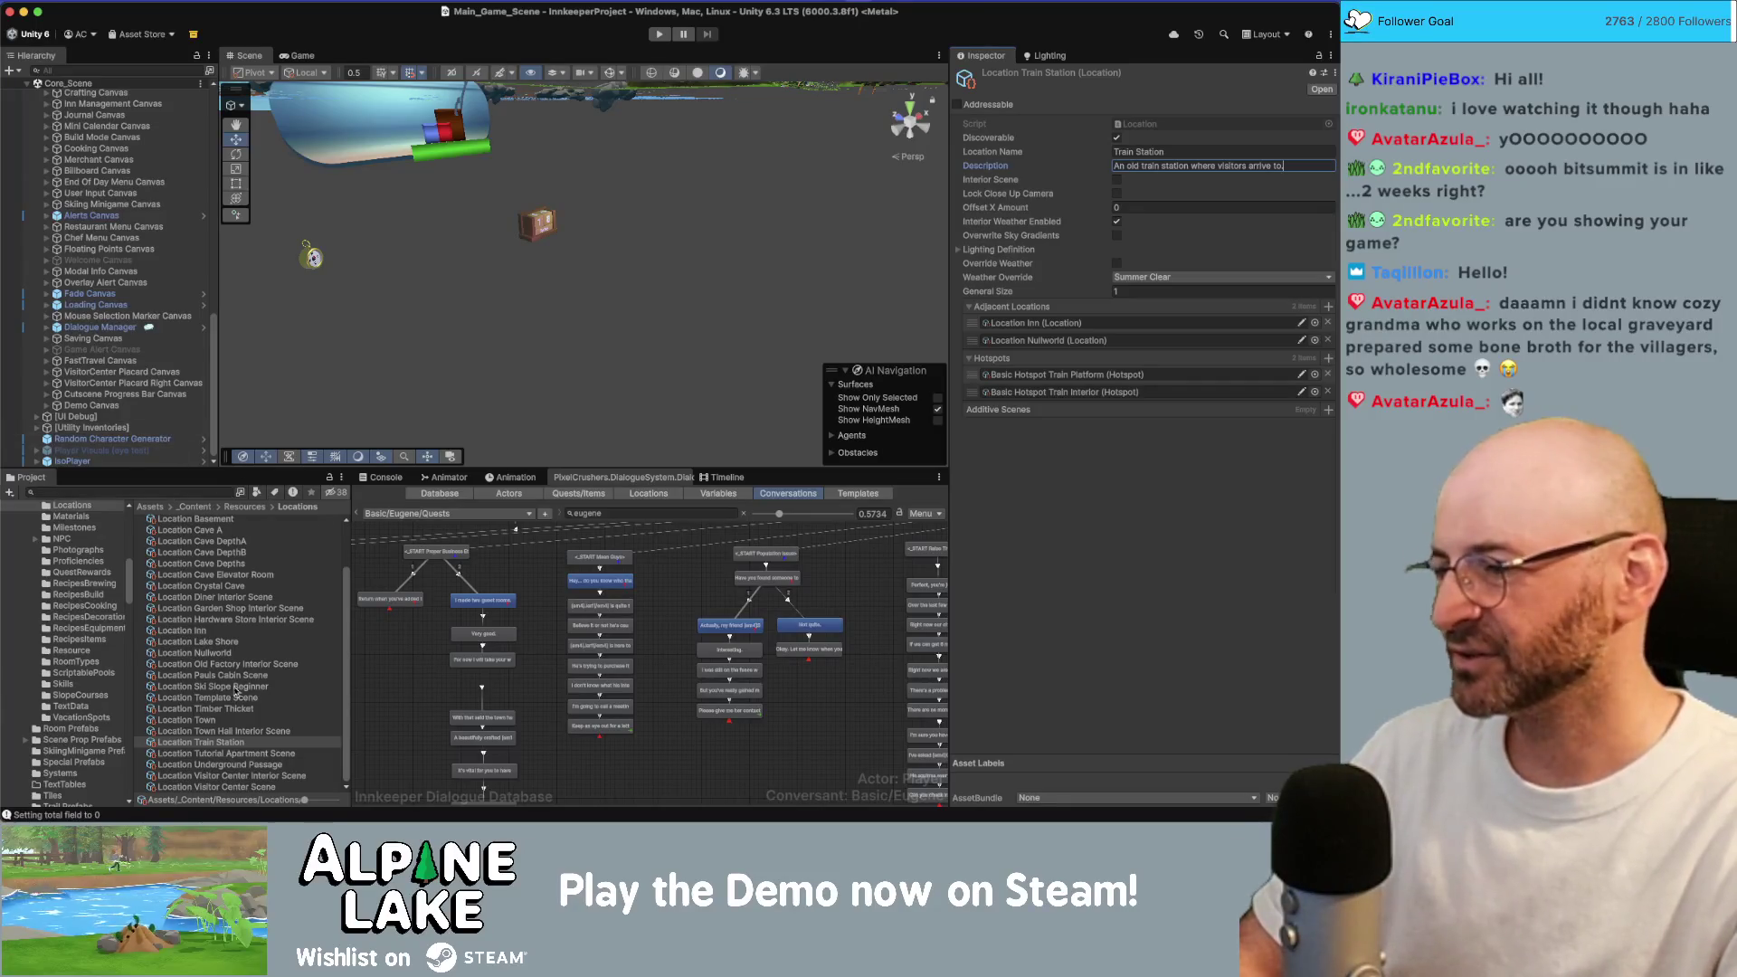
Add a full stop to the end of Location Underground Passage's description.
{"action": "left_click", "coordinate": [258, 754]}
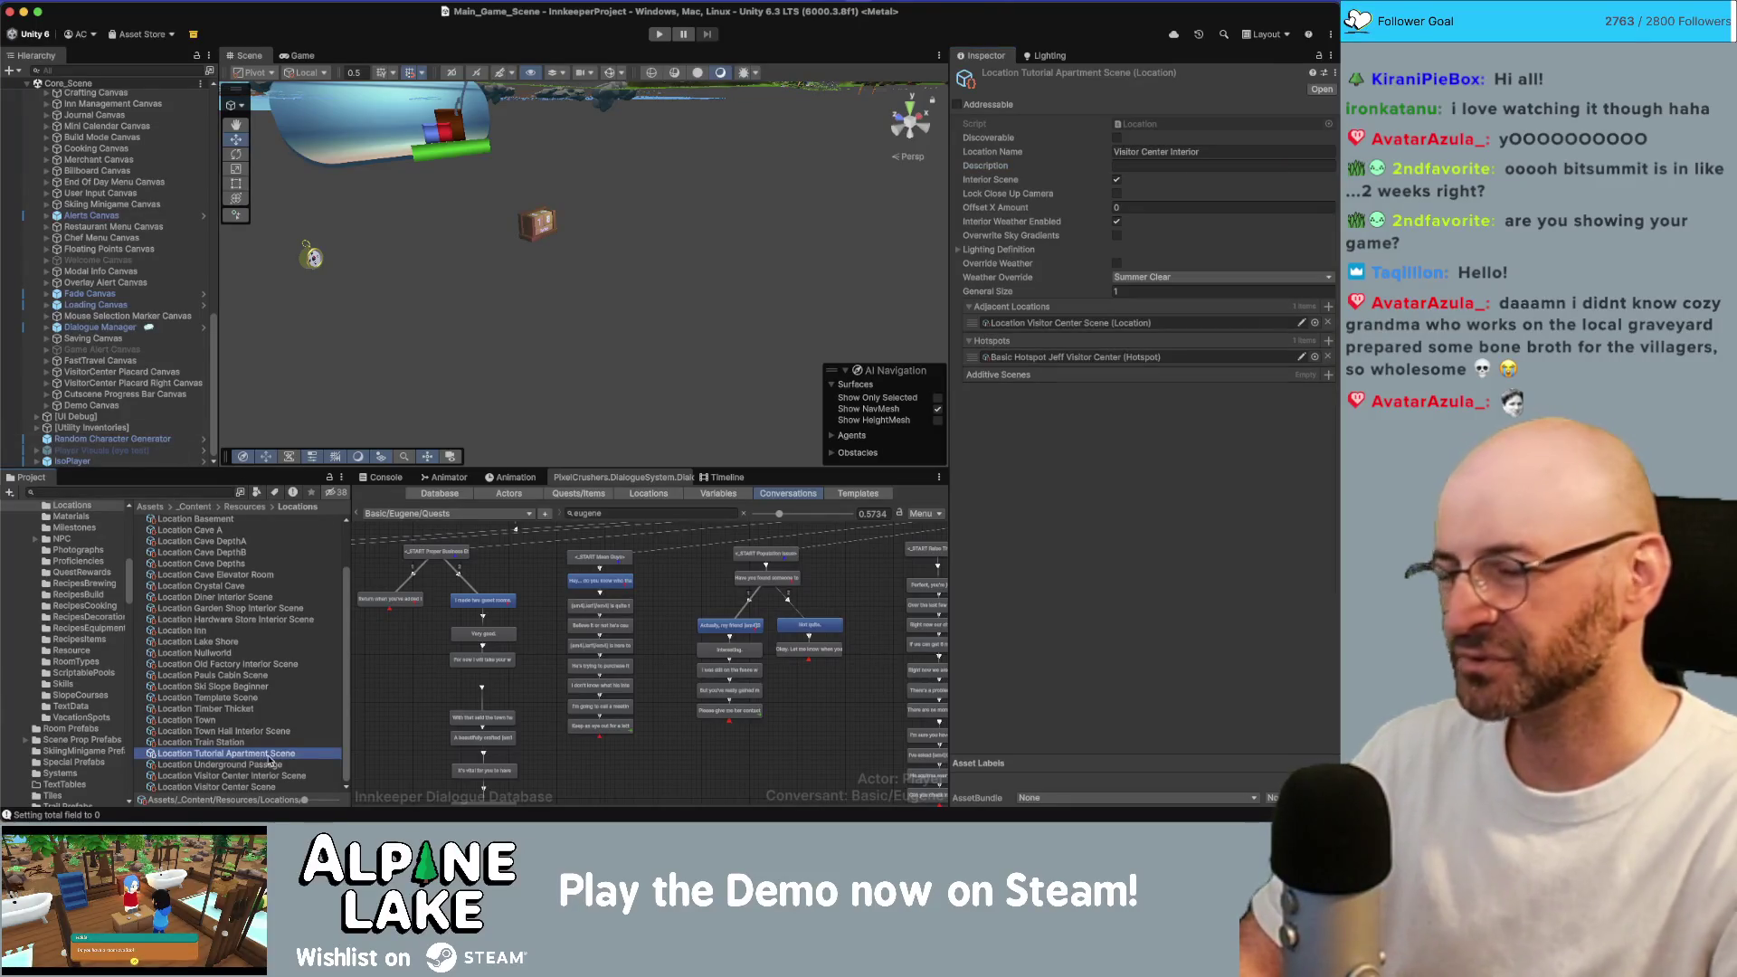
{"action": "key", "text": "Down"}
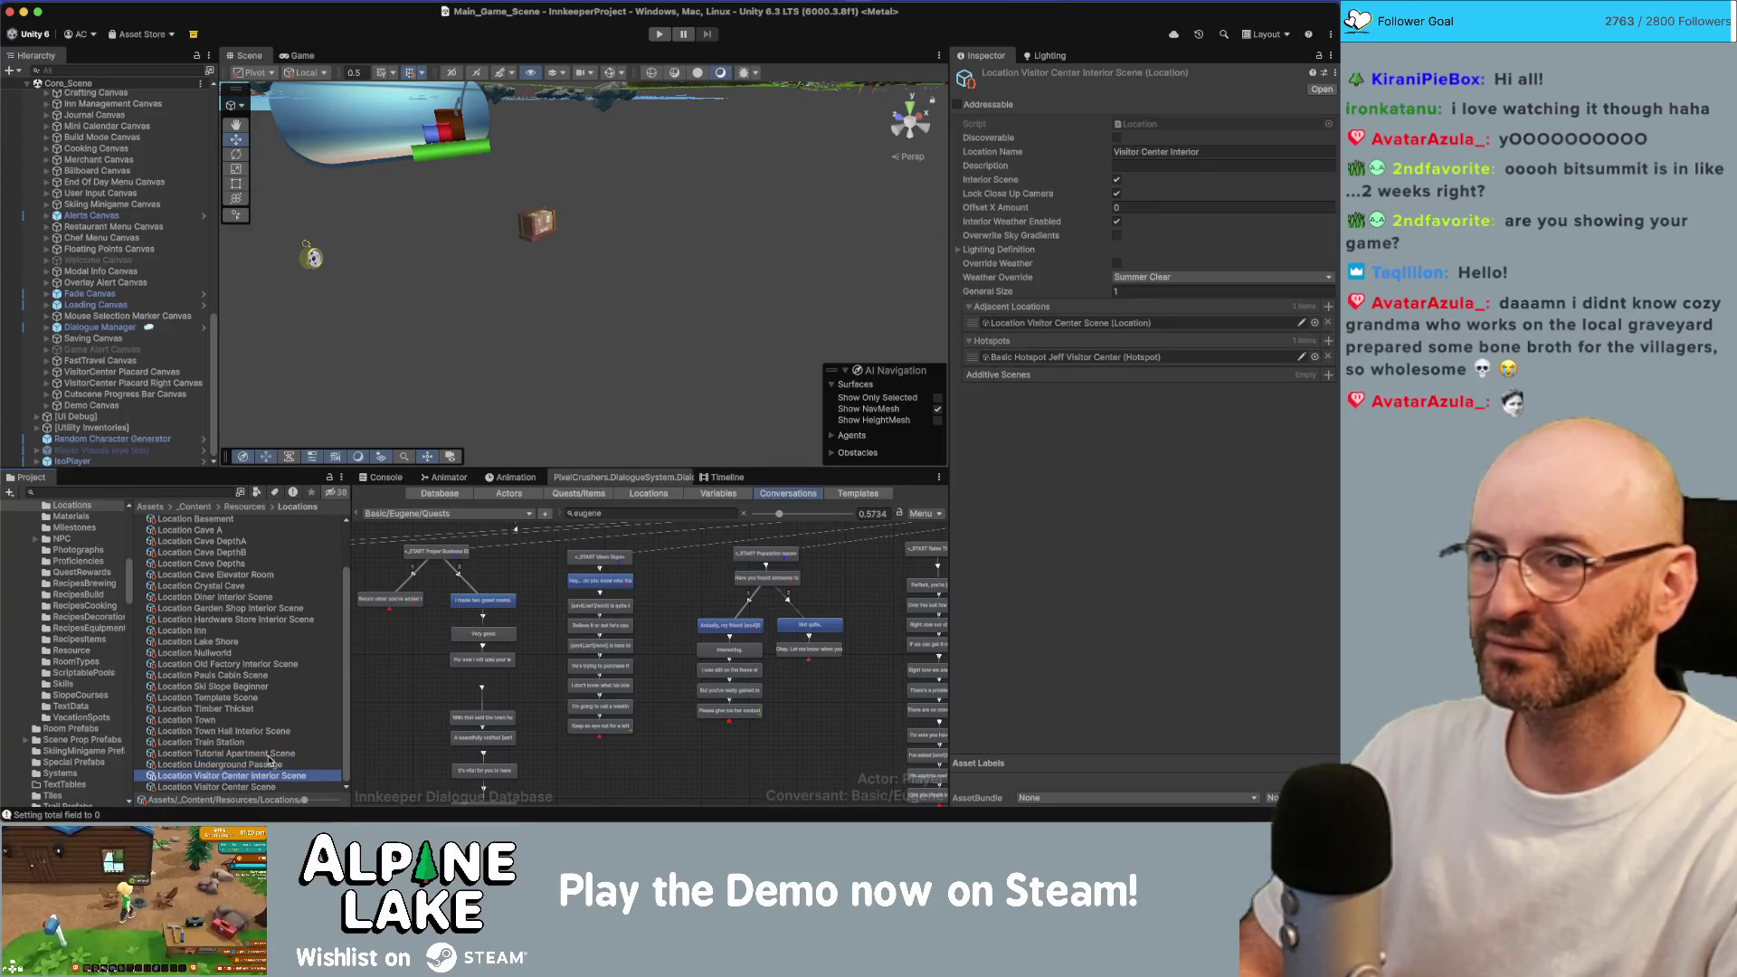
{"action": "key", "text": "Down"}
{"action": "key", "text": "Down"}
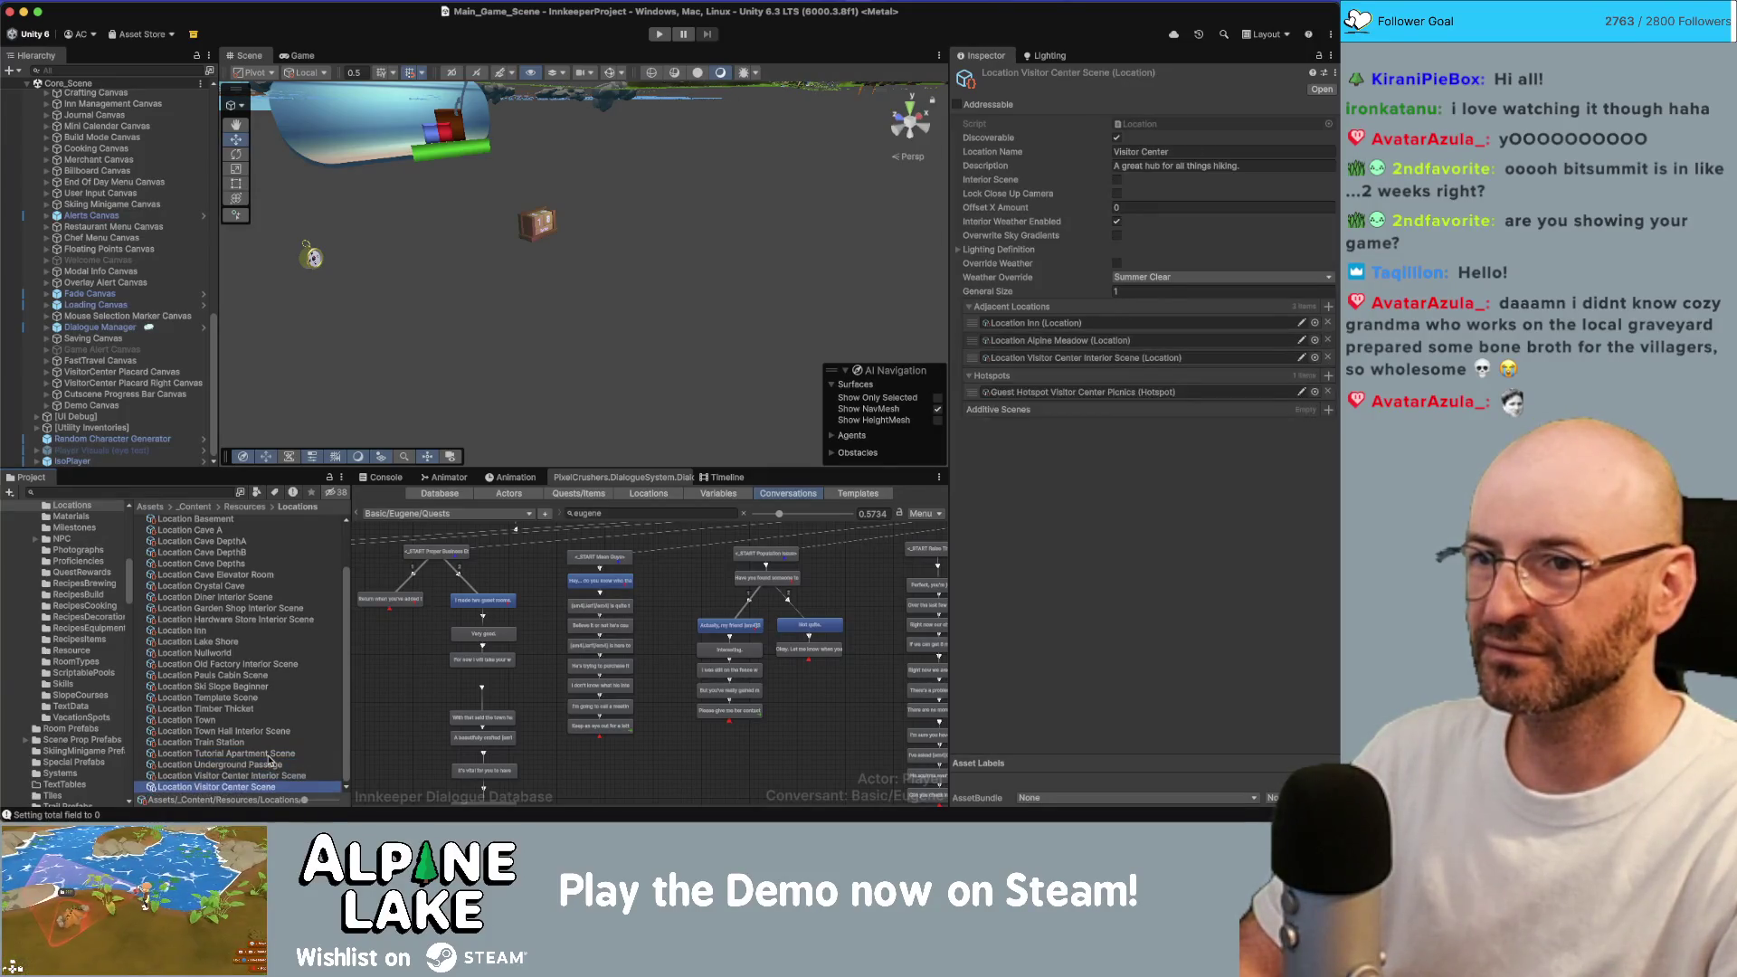
{"action": "left_click", "coordinate": [270, 764]}
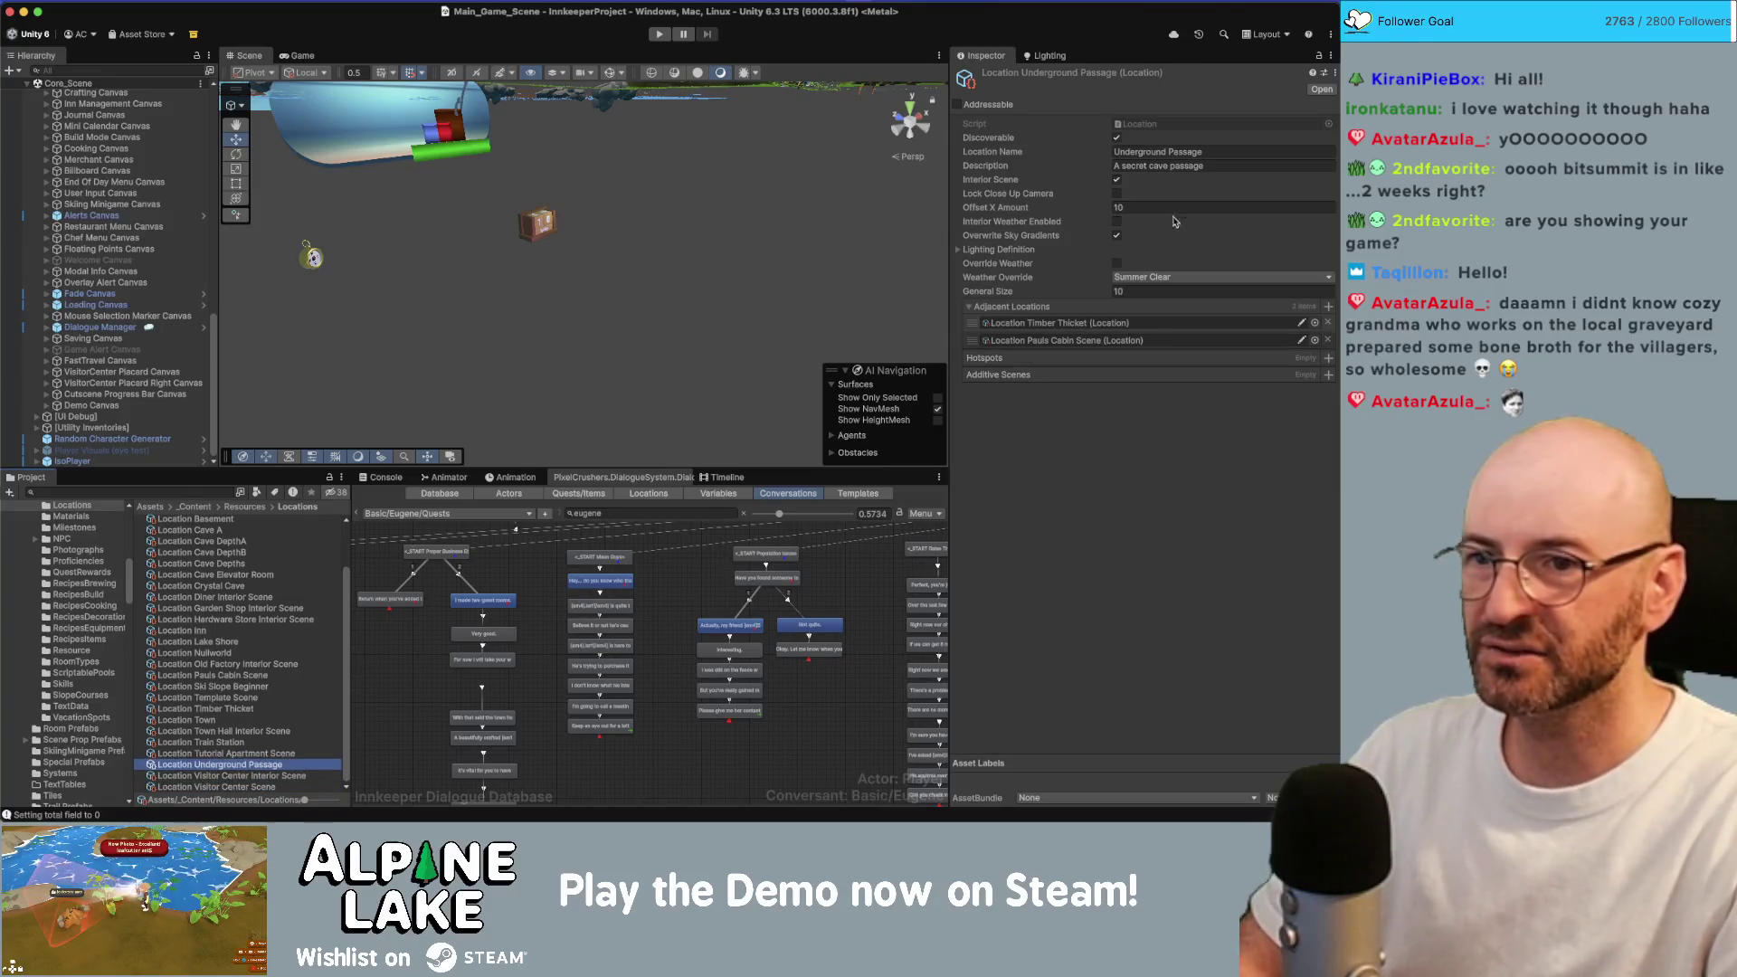
{"action": "left_click", "coordinate": [1209, 166]}
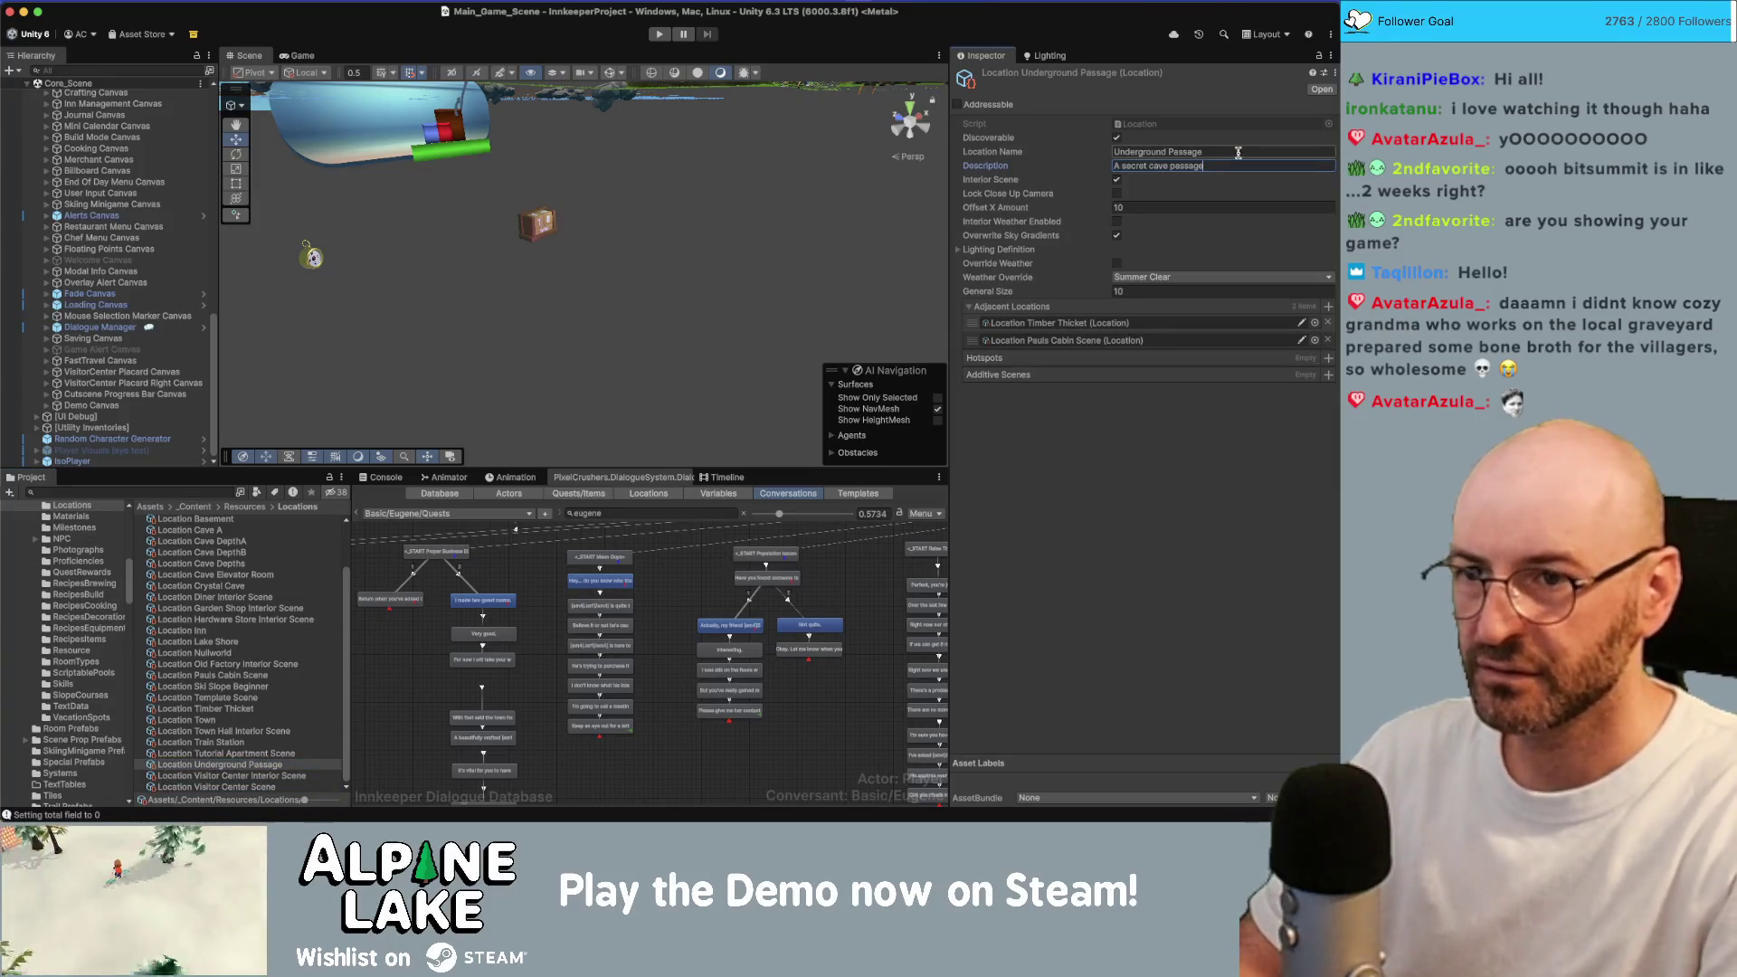
{"action": "type", "text": "."}
Review Visitor Center's description 'A great hub for all things hiking.'.
{"action": "left_click", "coordinate": [319, 774]}
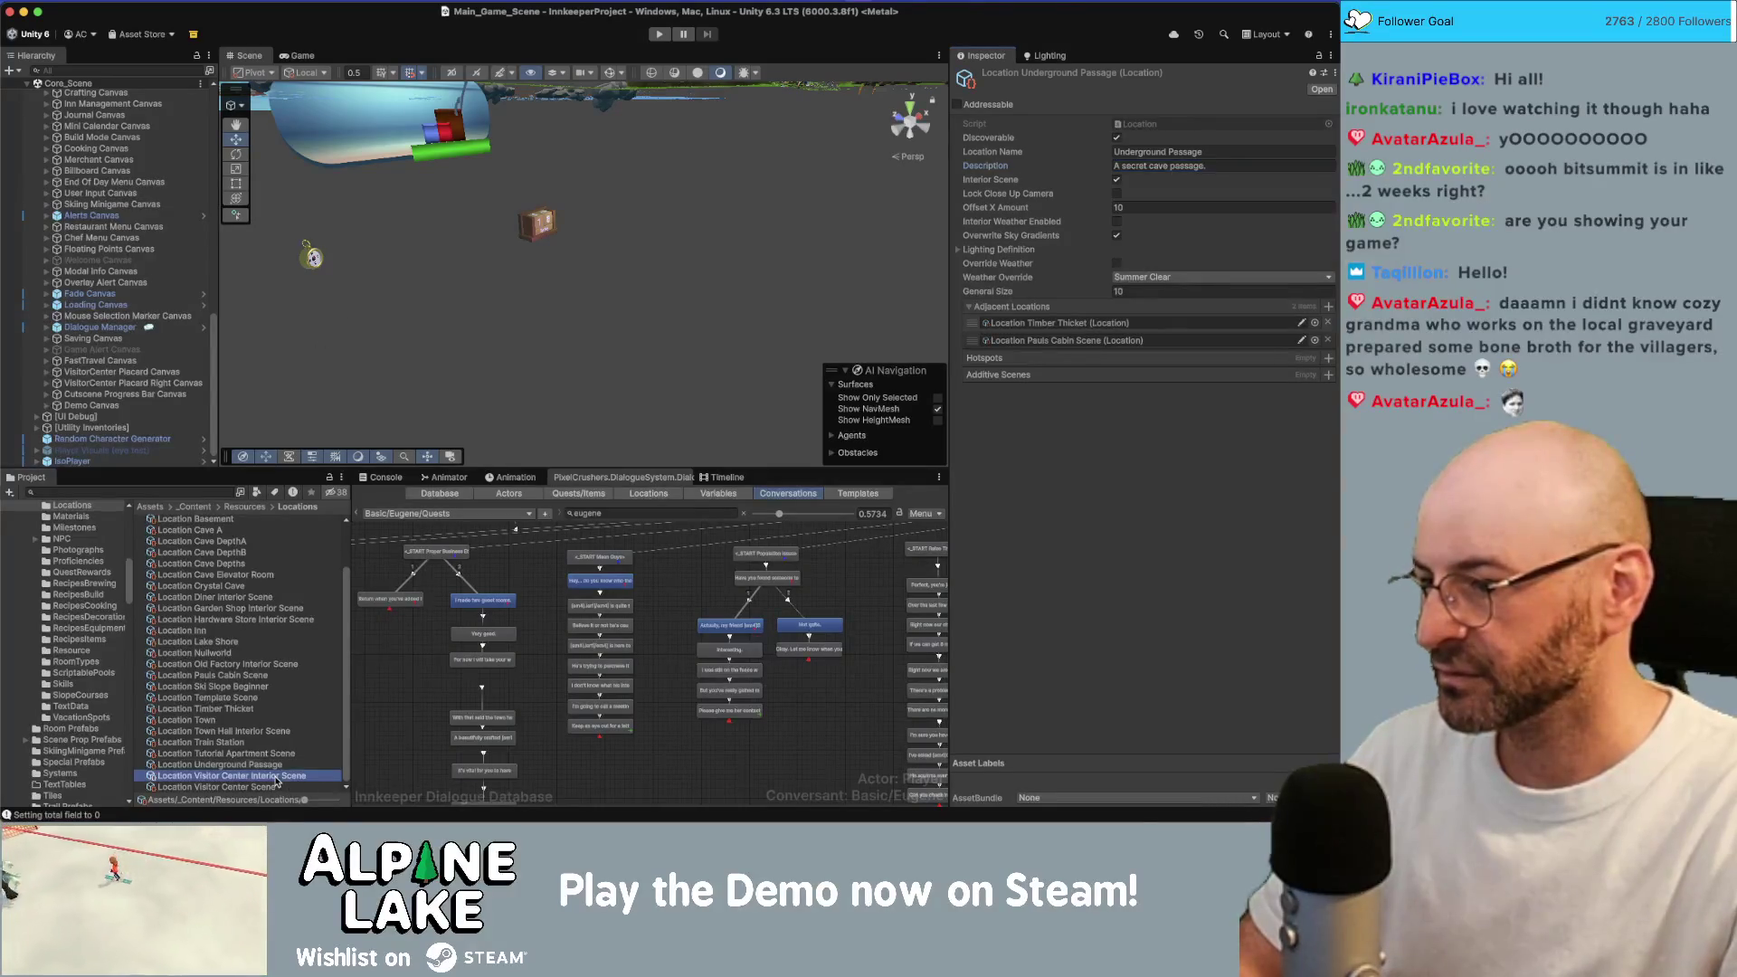
{"action": "key", "text": "Down"}
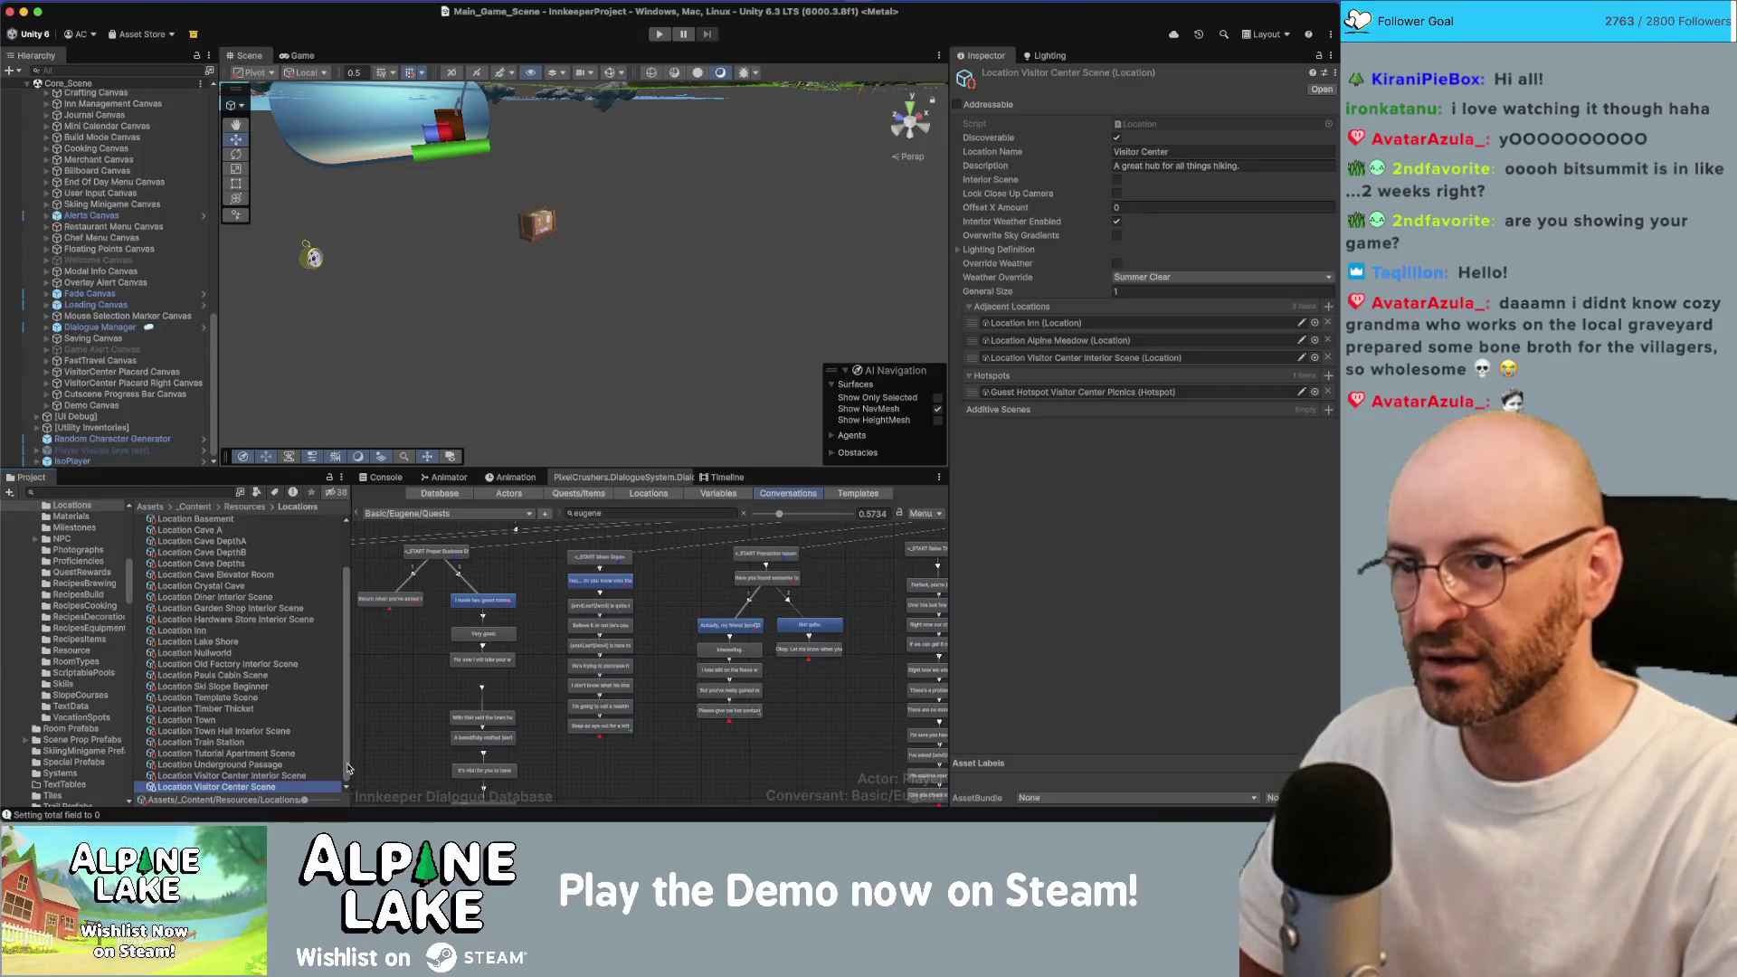
{"action": "left_click", "coordinate": [1172, 166]}
{"action": "key", "text": "Left"}
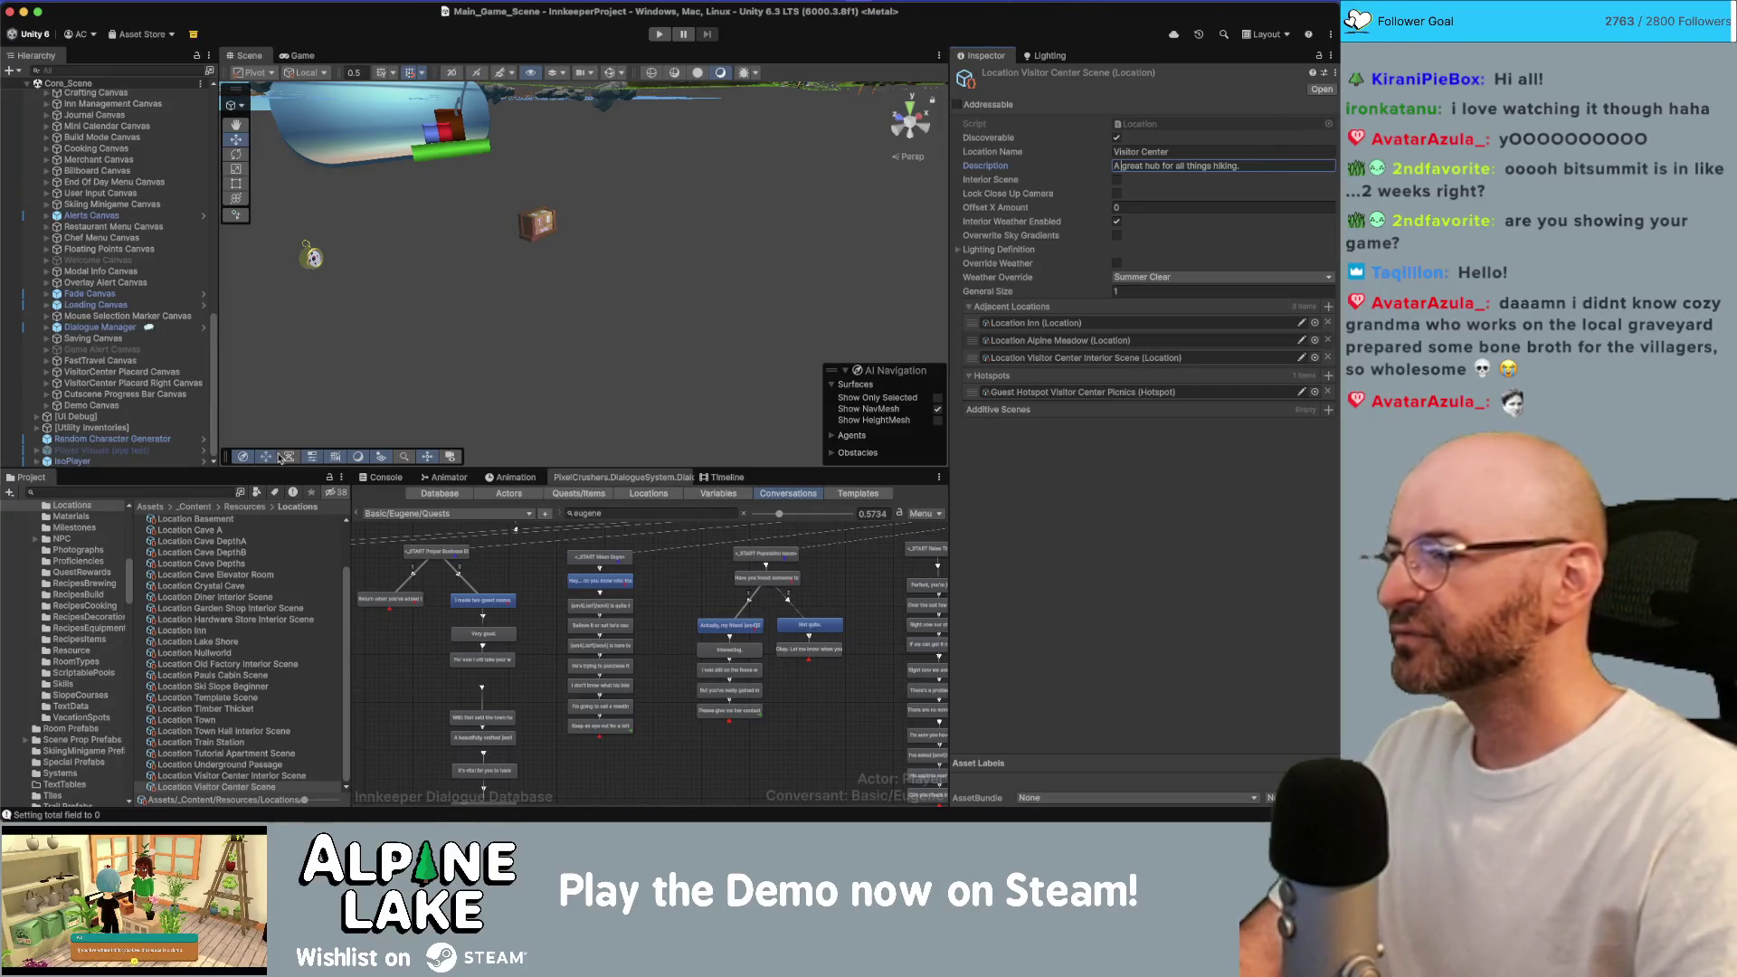
{"action": "left_click", "coordinate": [222, 489]}
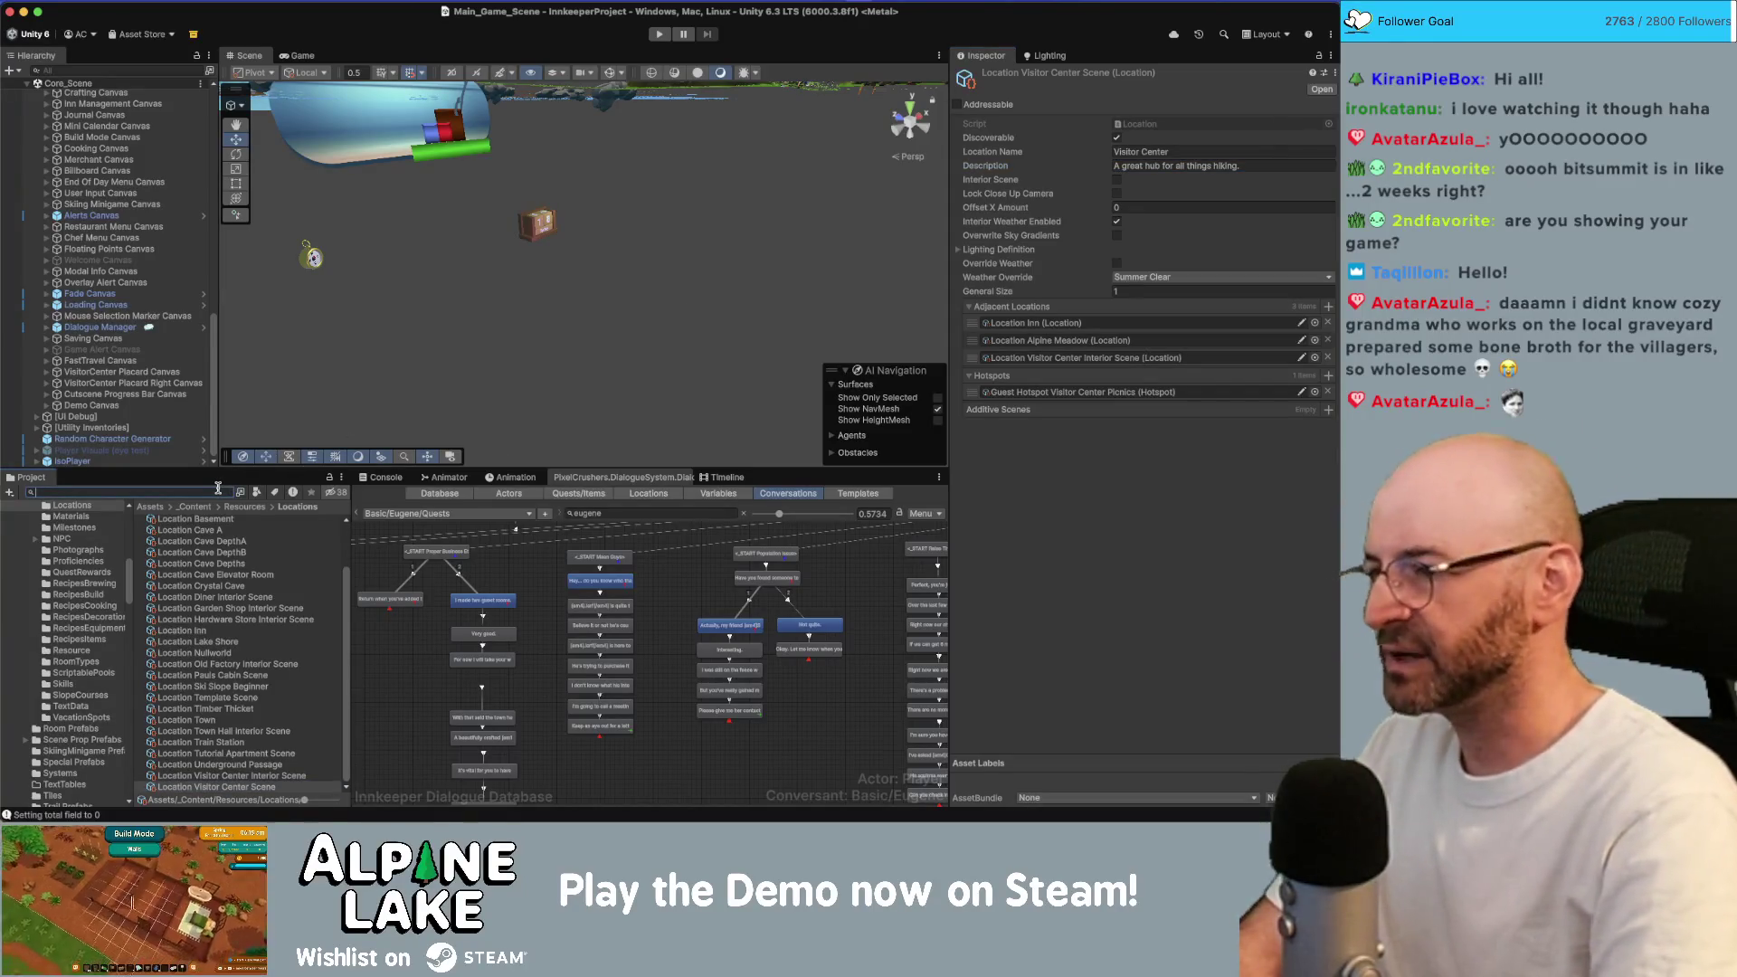
Change Guest Hotspot Pond's description to place the cute pond on the Alpine Trail.
{"action": "type", "text": "hotspot pind"}
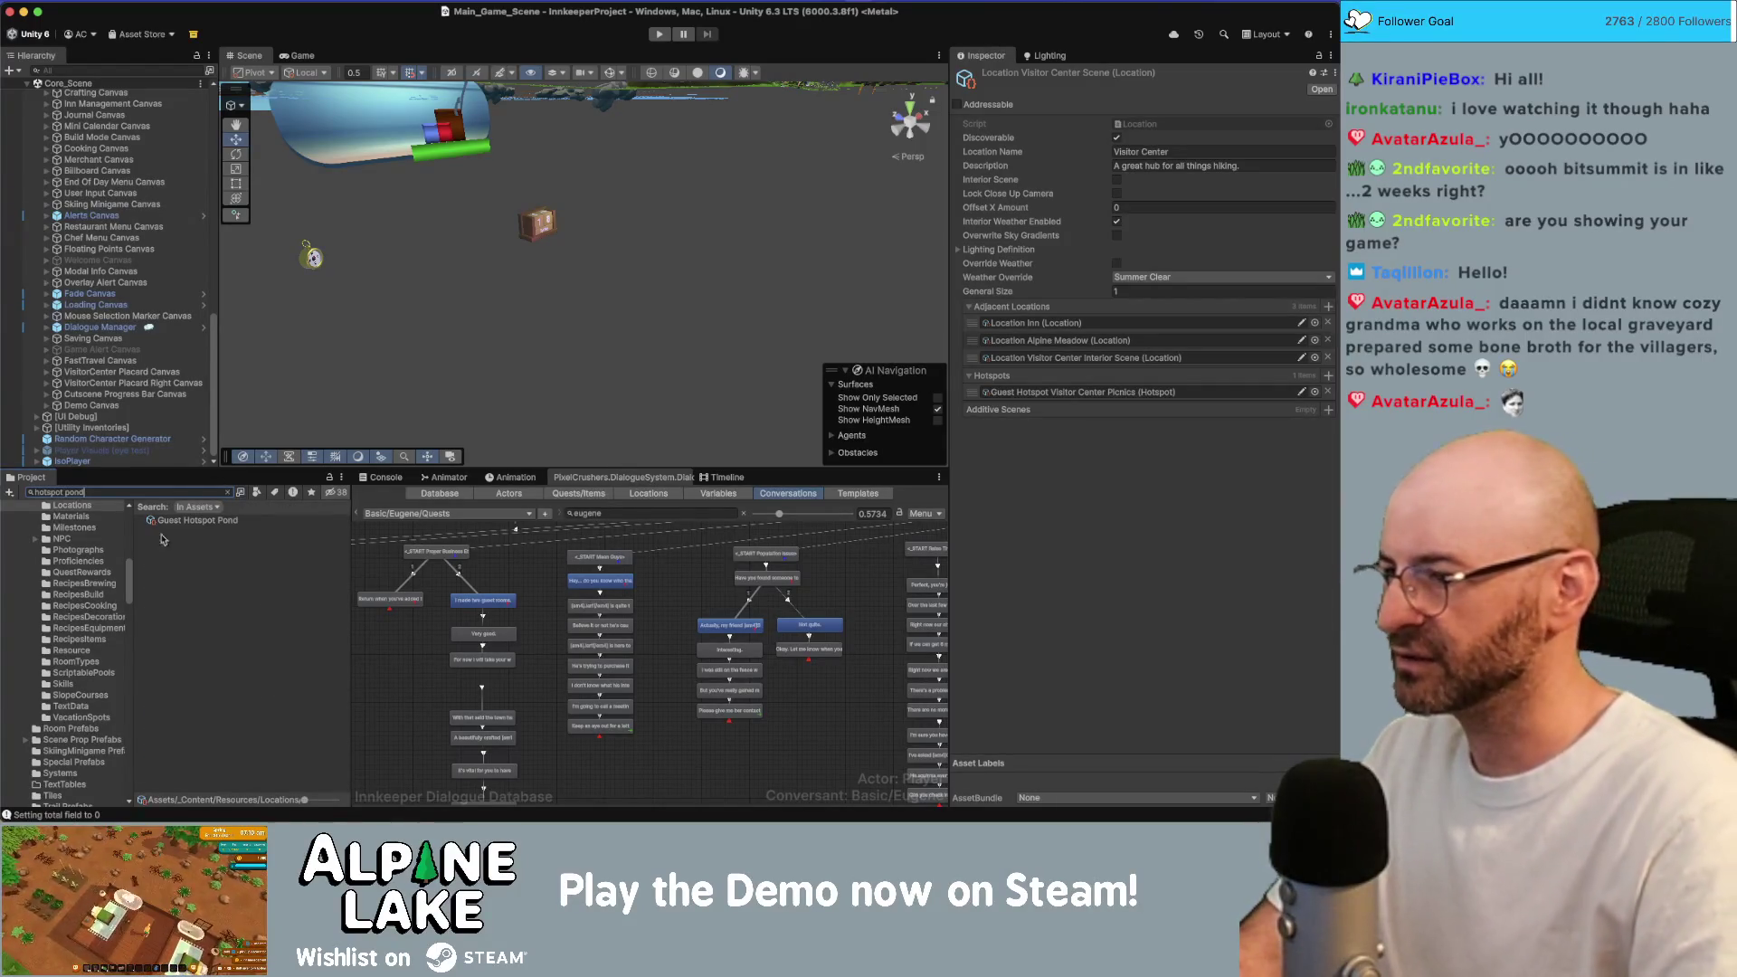
{"action": "left_click", "coordinate": [208, 523]}
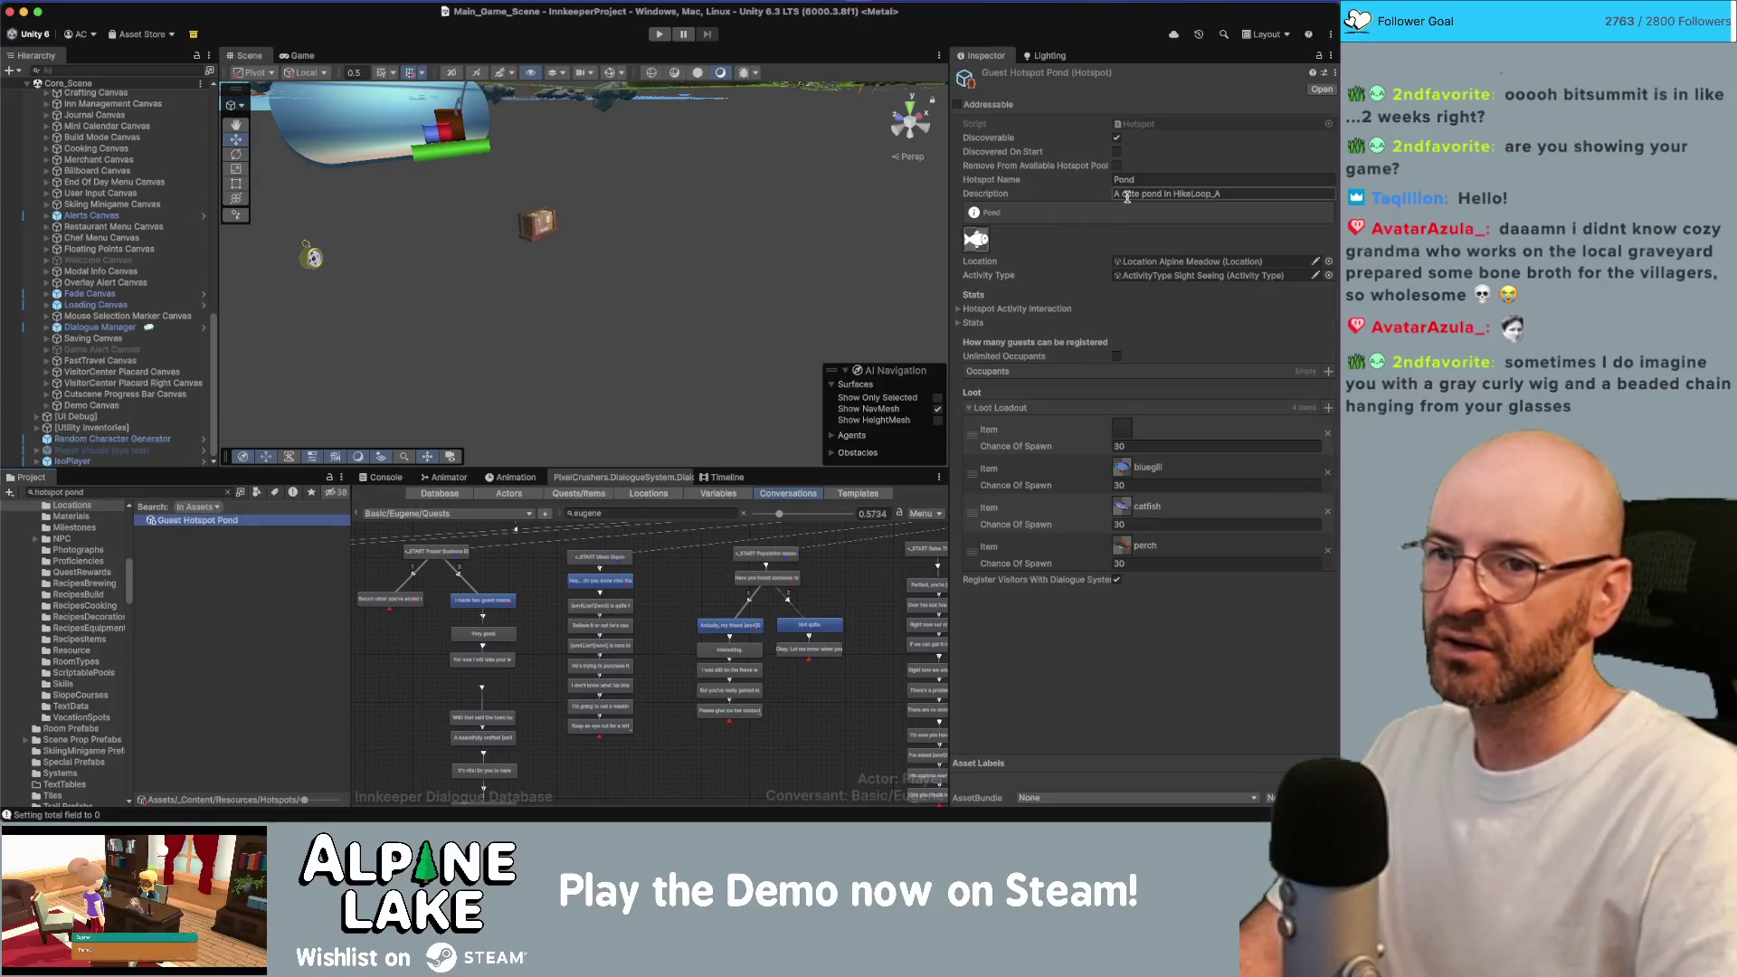
{"action": "left_click", "coordinate": [1176, 194]}
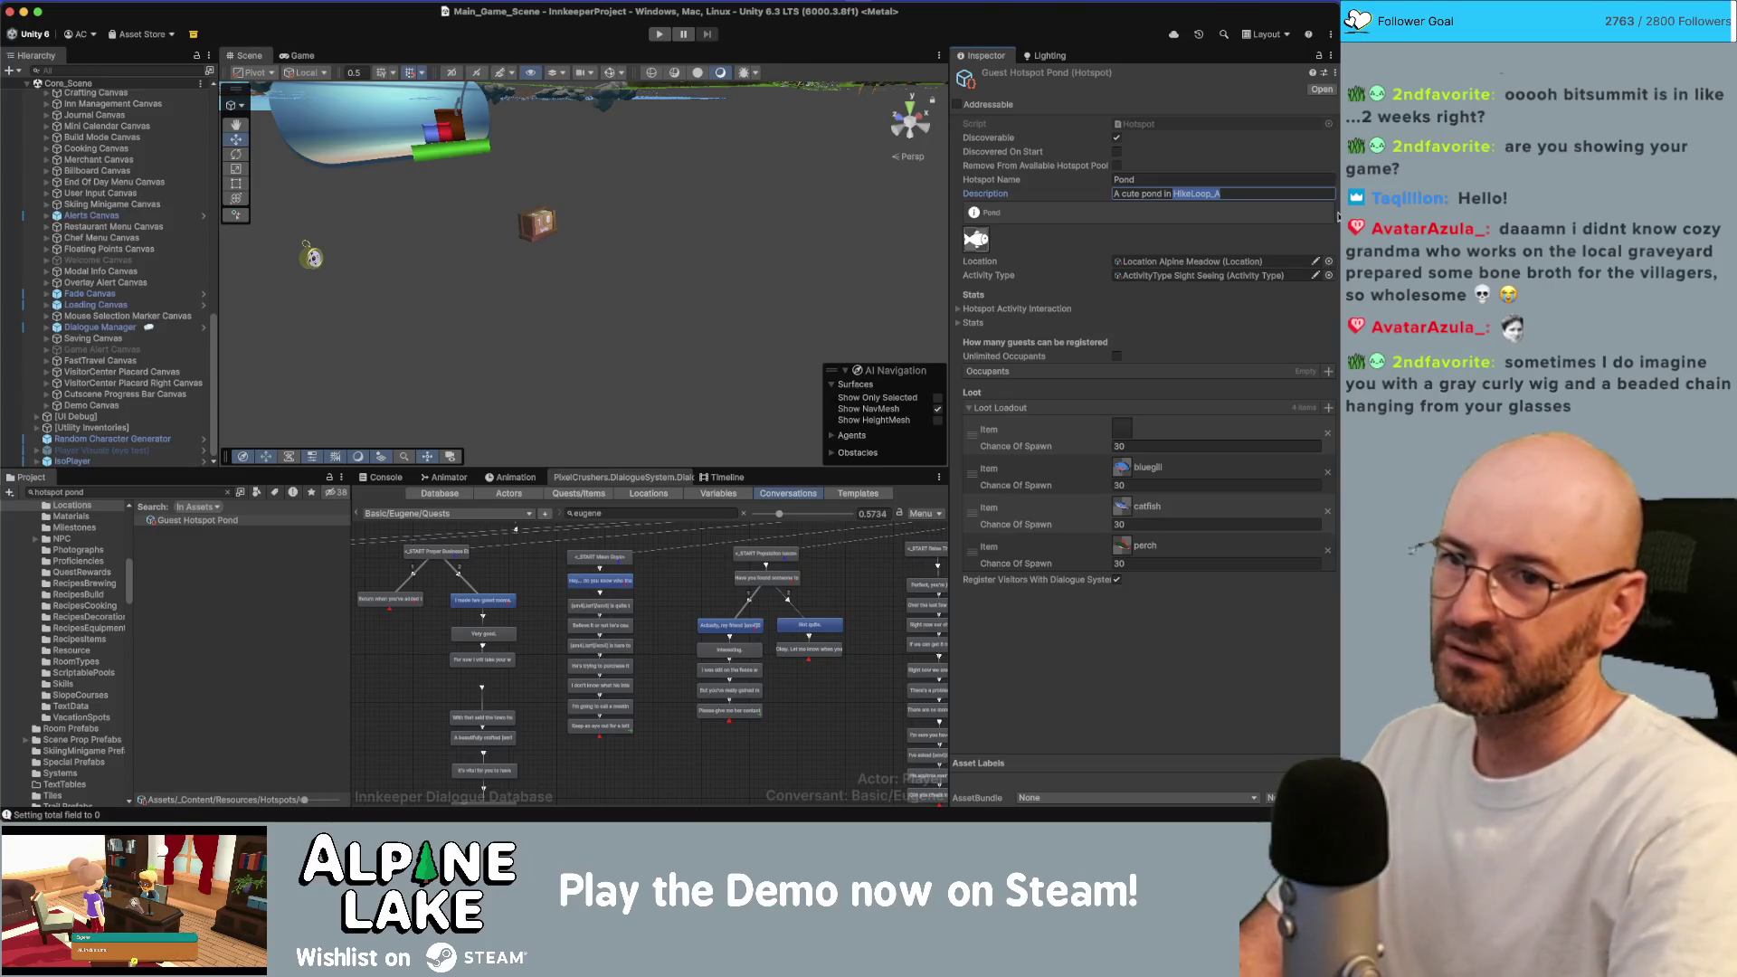
{"action": "key", "text": "shift+End"}
{"action": "type", "text": "o"}
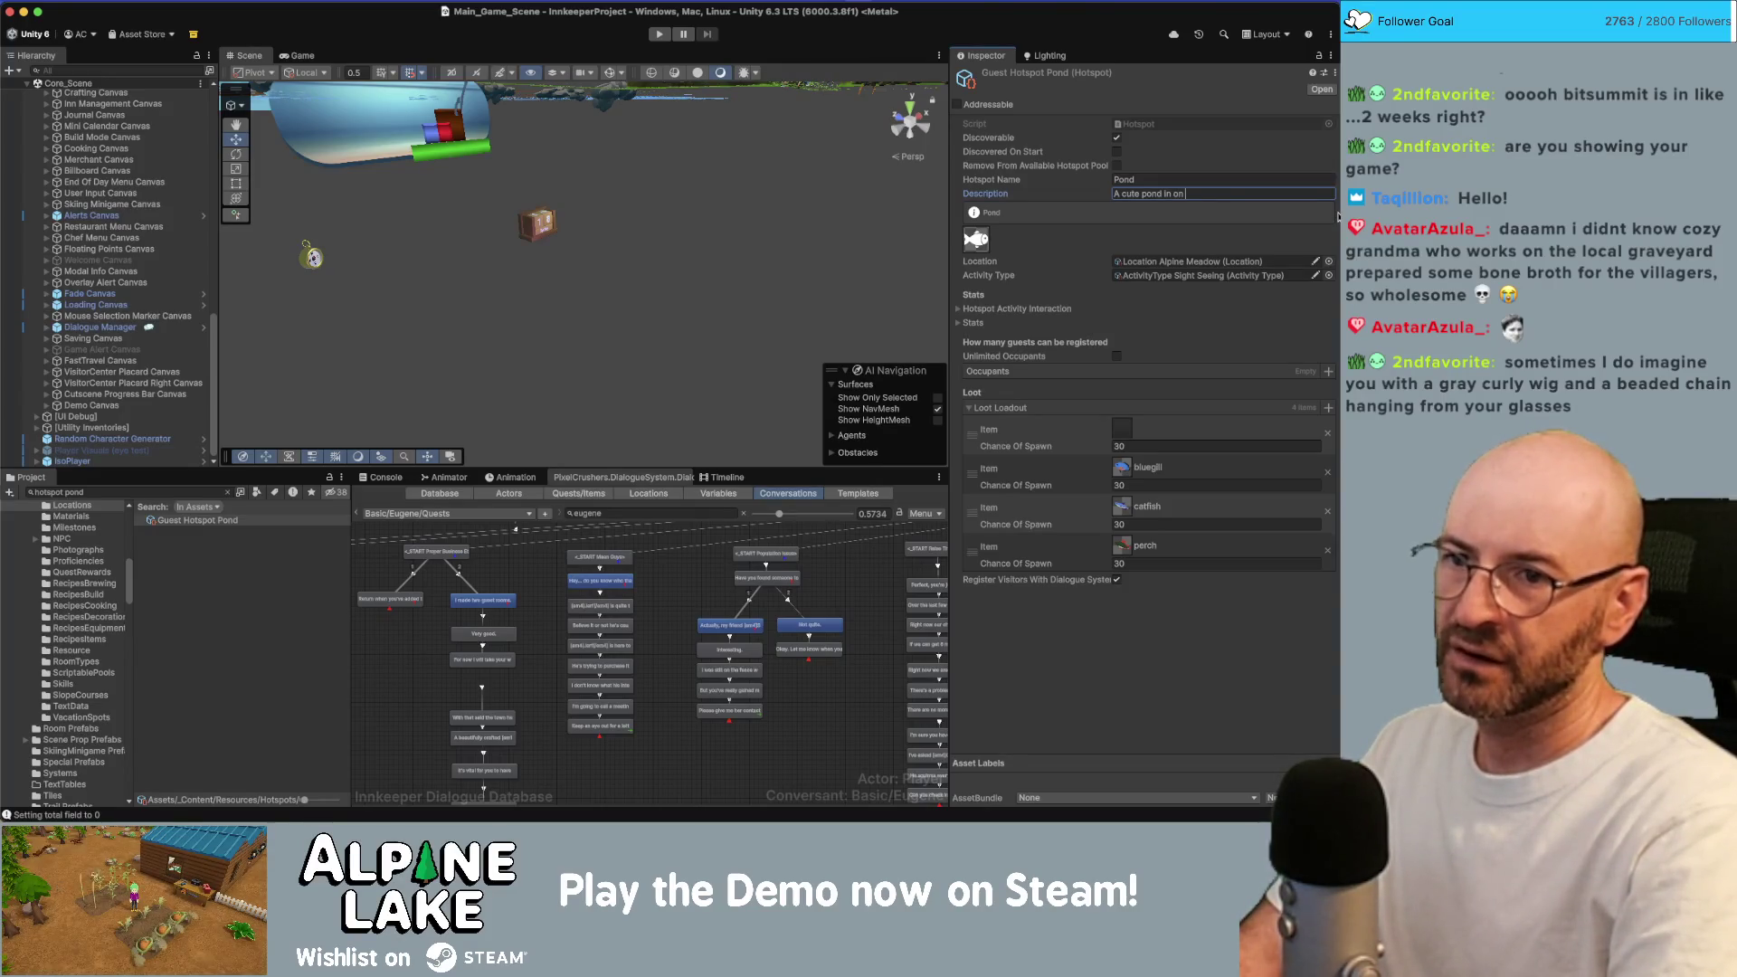
{"action": "type", "text": "rail."}
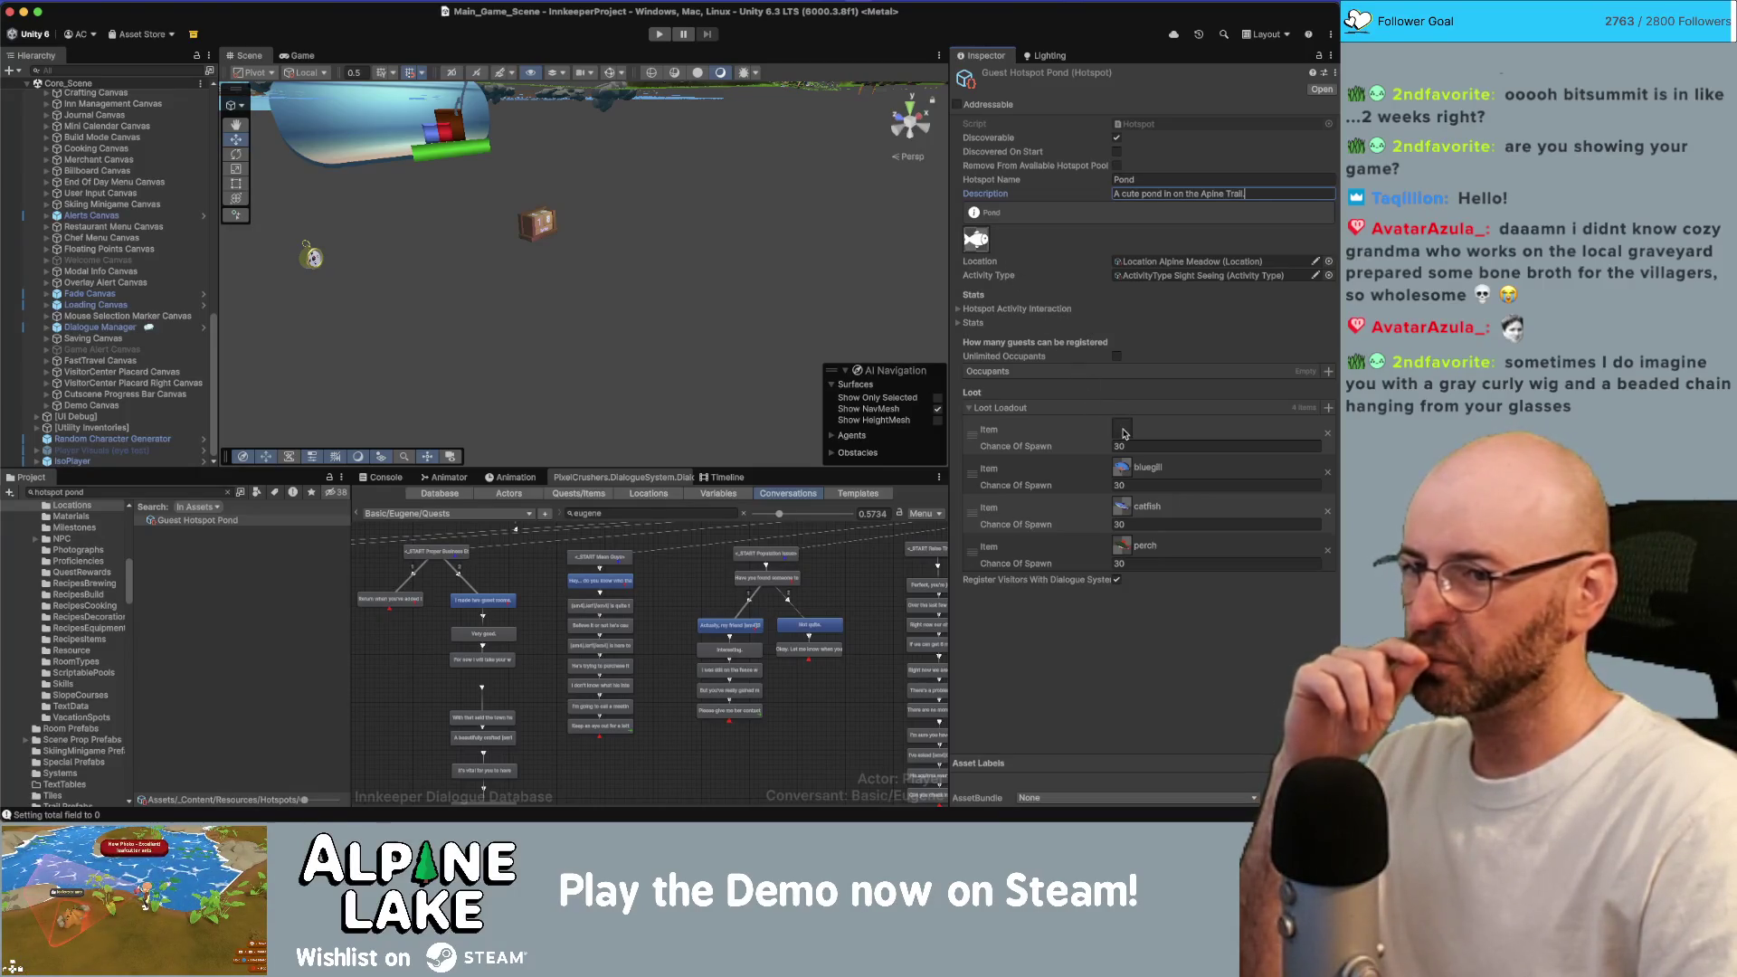
{"action": "left_click", "coordinate": [1122, 430]}
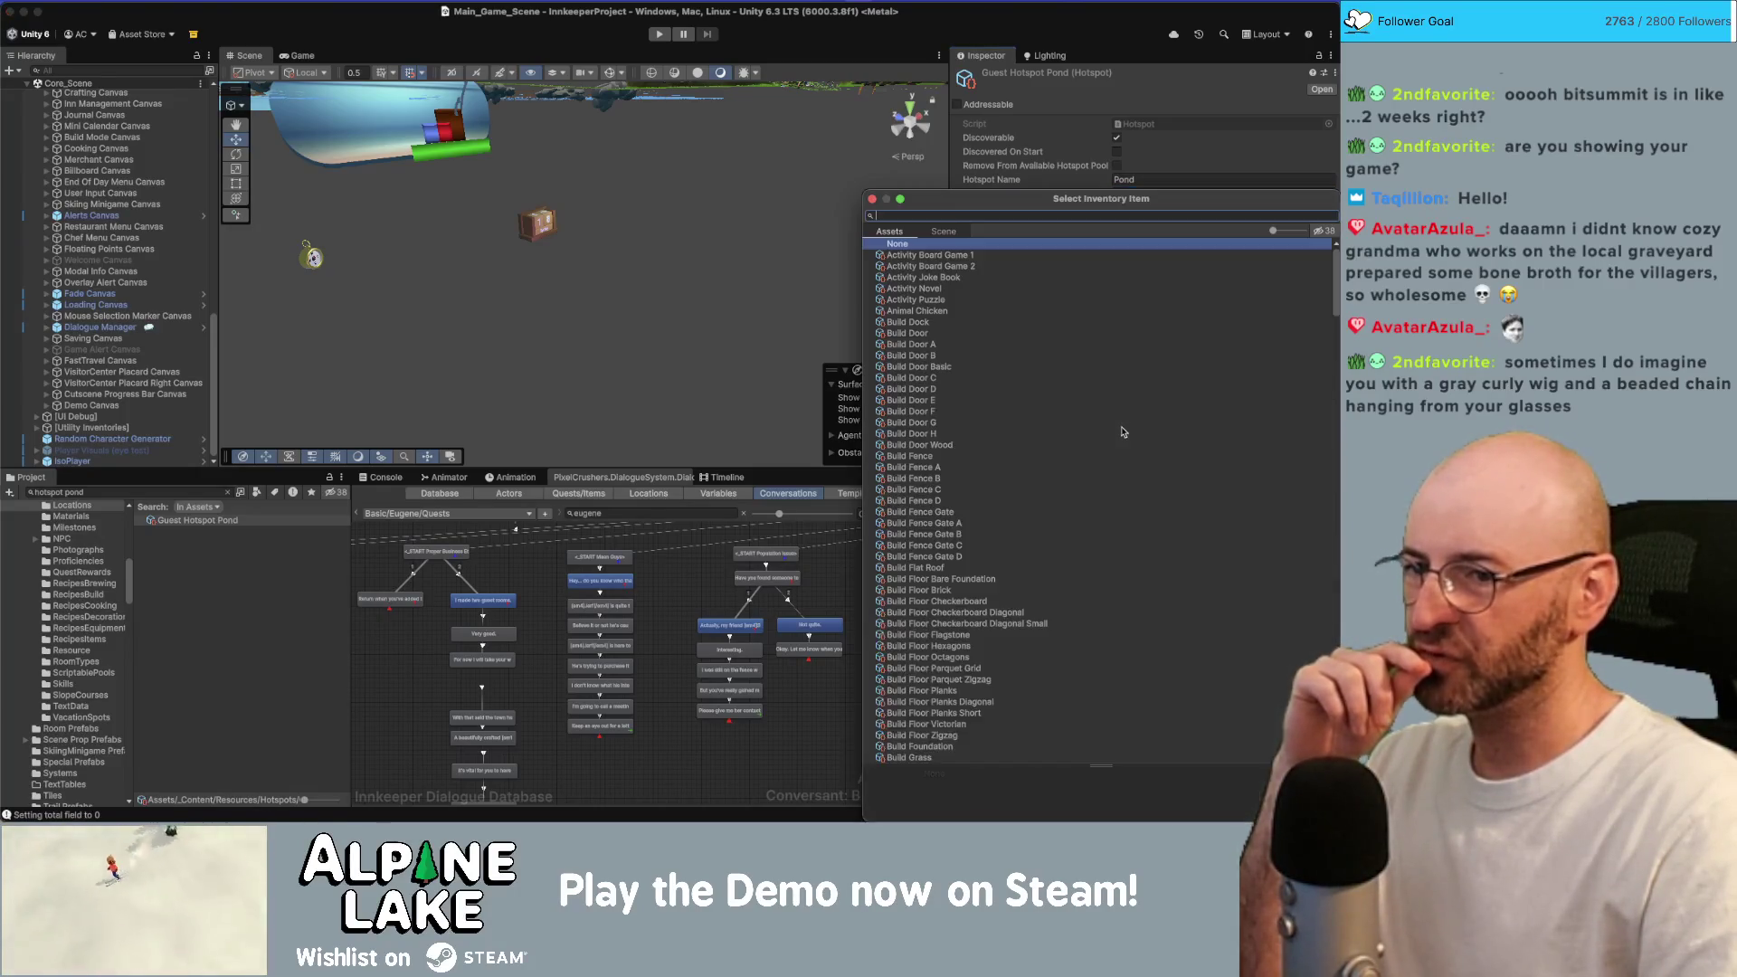
Remove the hotspot's empty loot entry and check Eugene's Mean Guys quest success entry.
{"action": "left_click", "coordinate": [874, 199]}
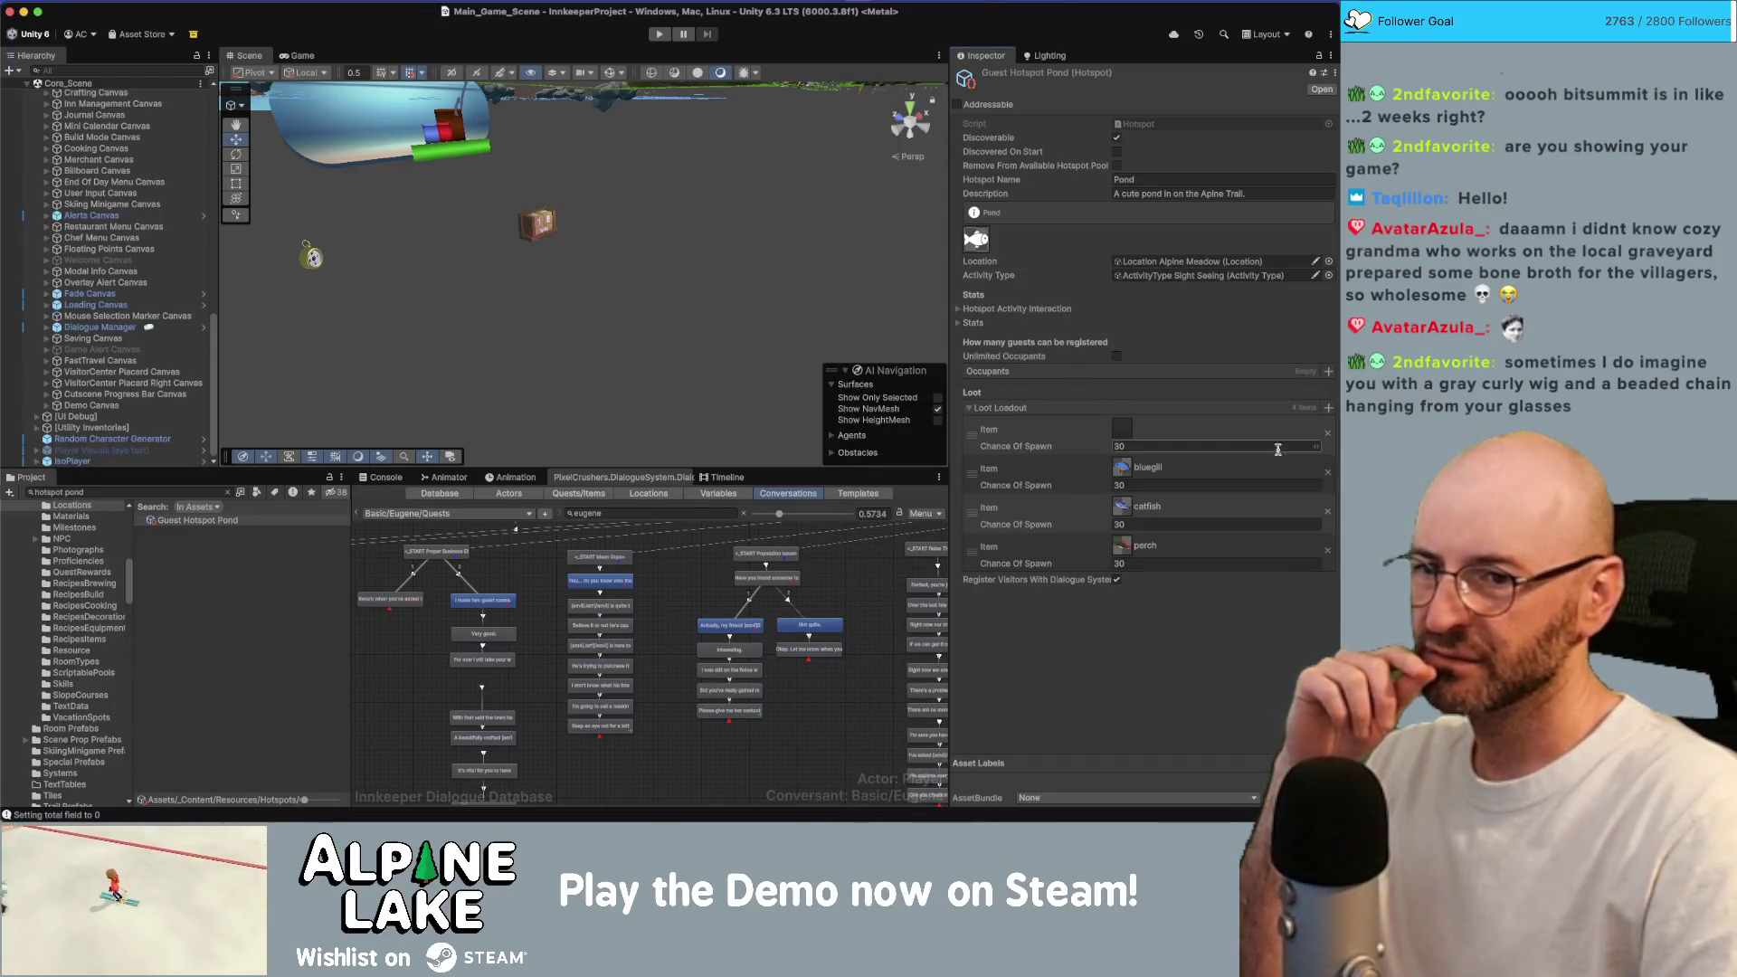
{"action": "left_click", "coordinate": [1328, 435]}
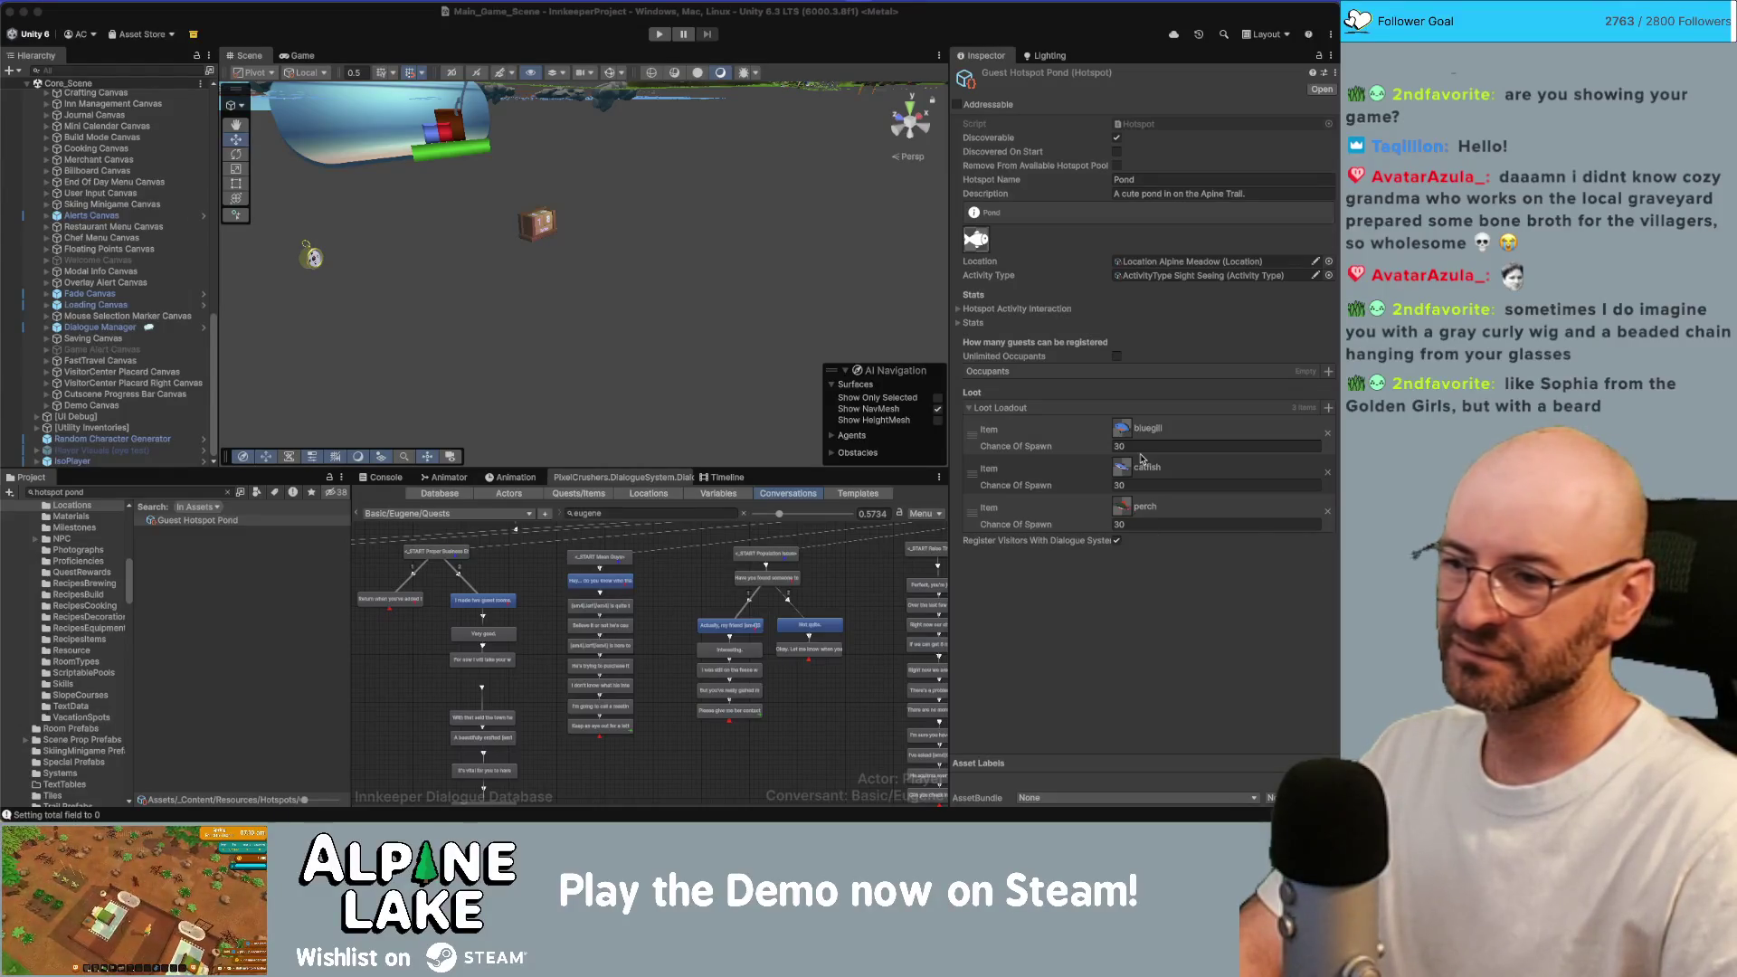
{"action": "left_click", "coordinate": [715, 755]}
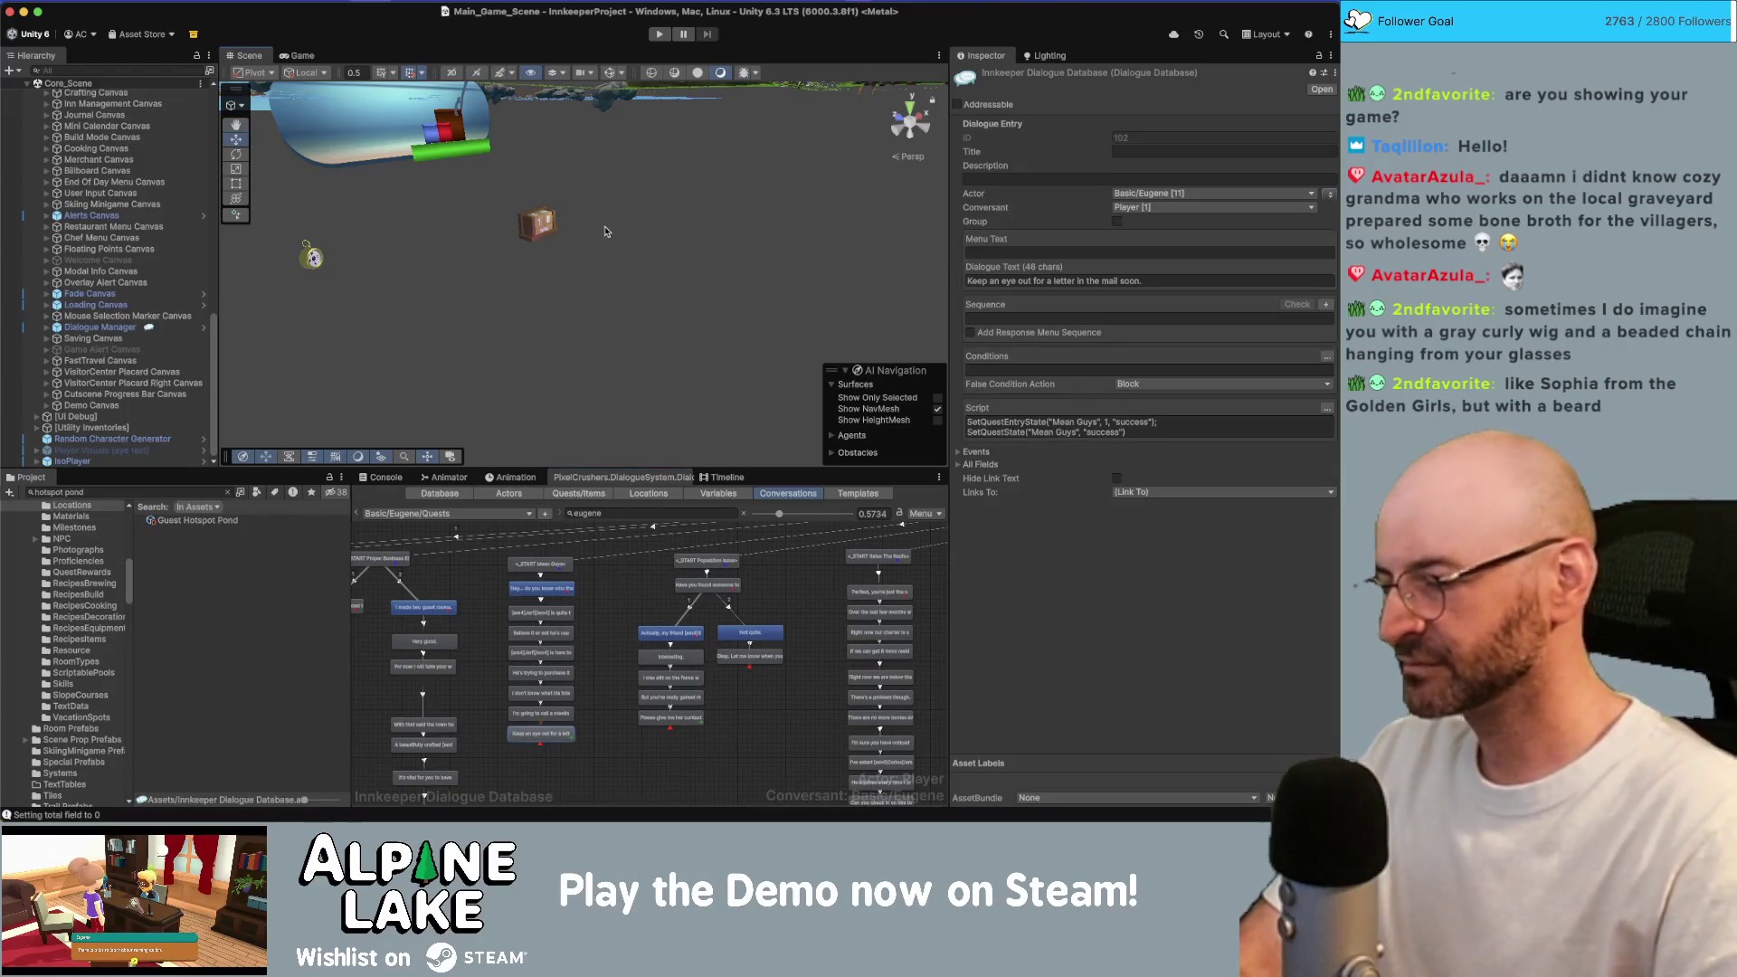
{"action": "left_click_drag", "start_coordinate": [628, 233], "coordinate": [705, 240]}
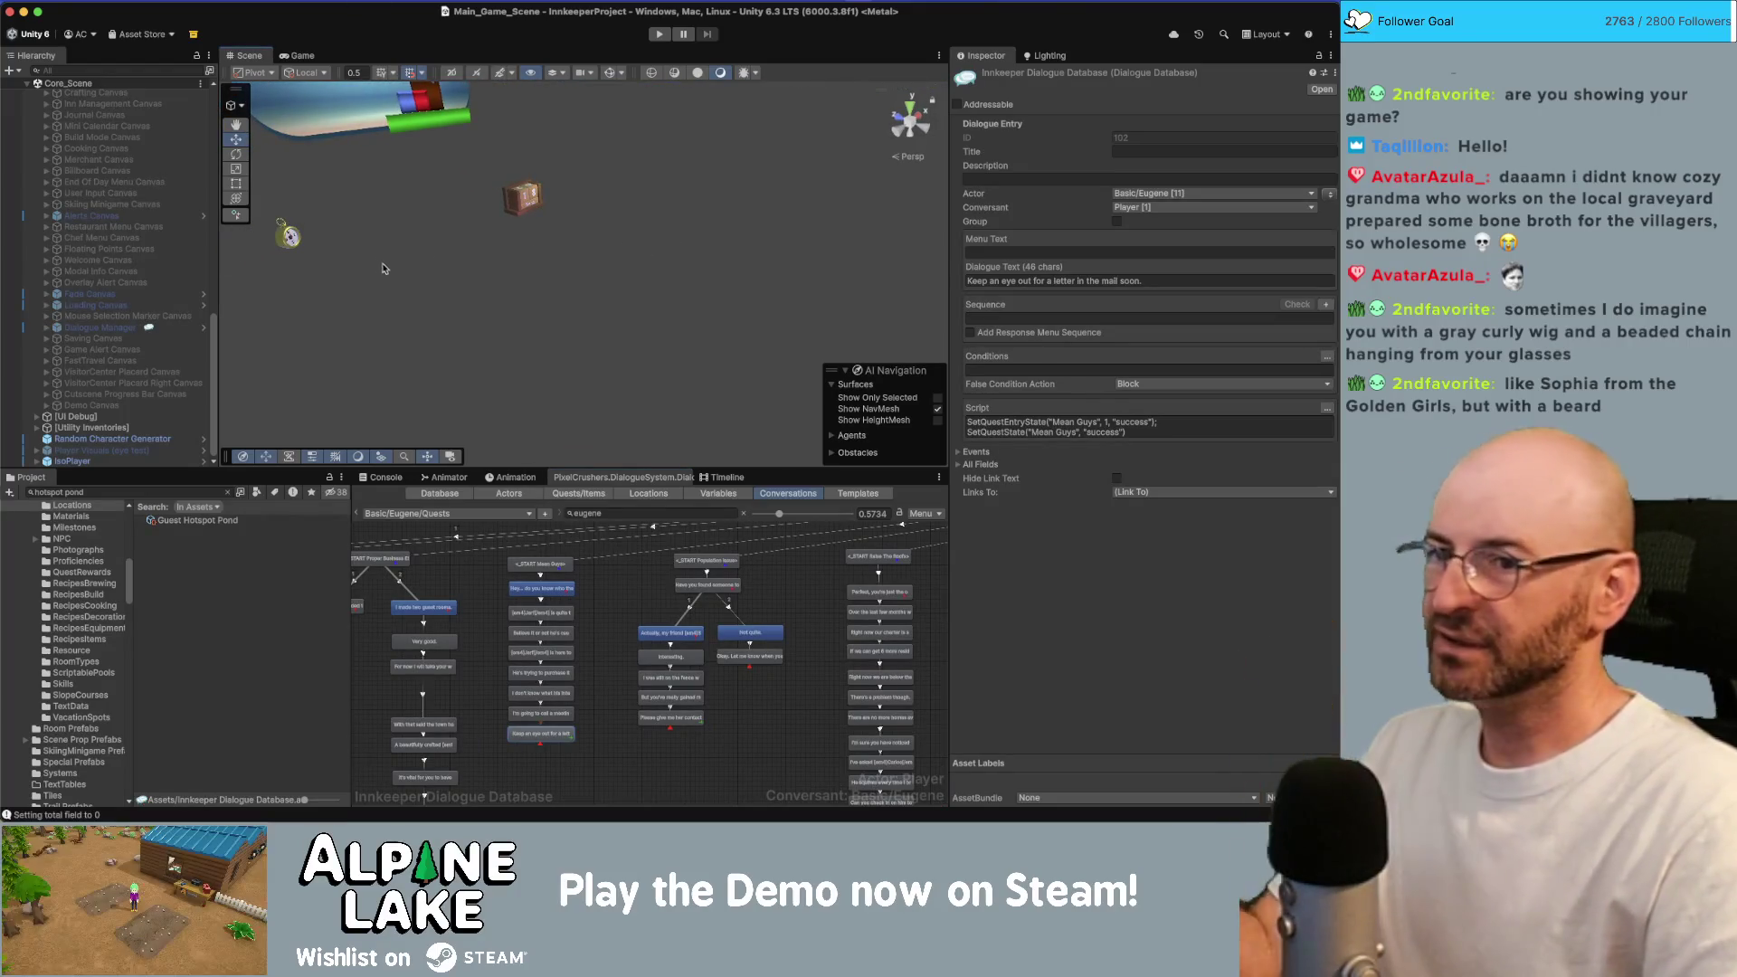
{"action": "key", "text": "super+Tab"}
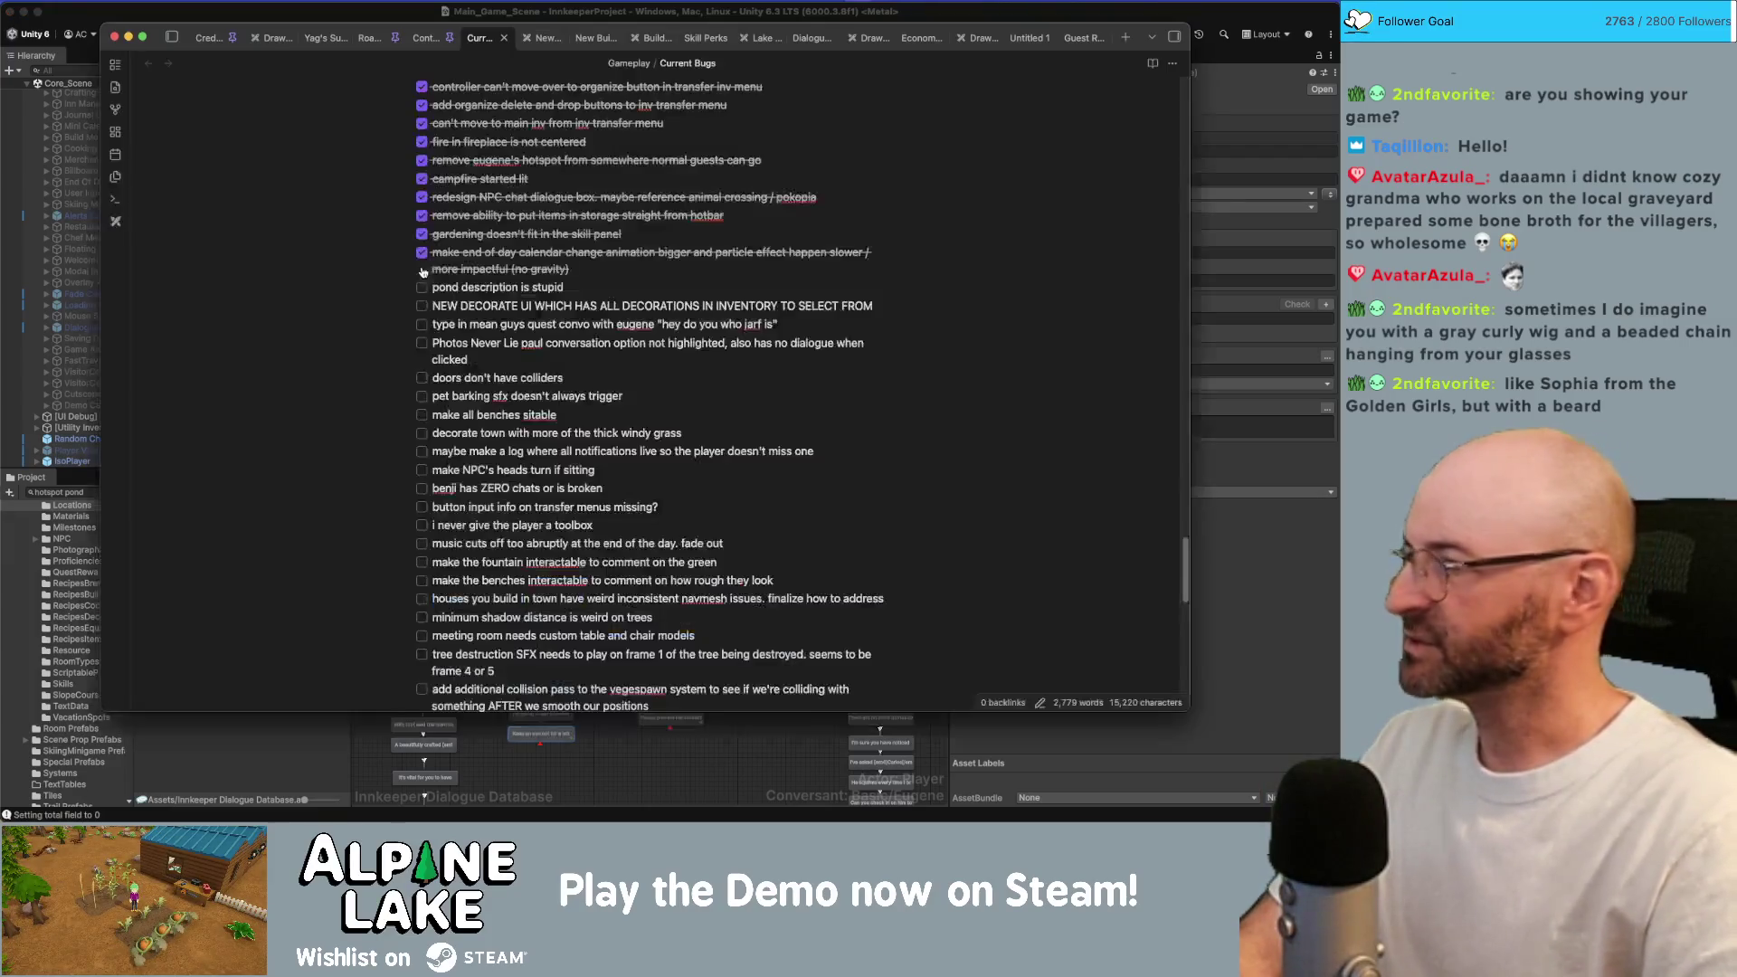
Tick off 'pond description is stupid' and 'type in mean guys quest convo' in Current Bugs.
{"action": "key", "text": "super+Tab"}
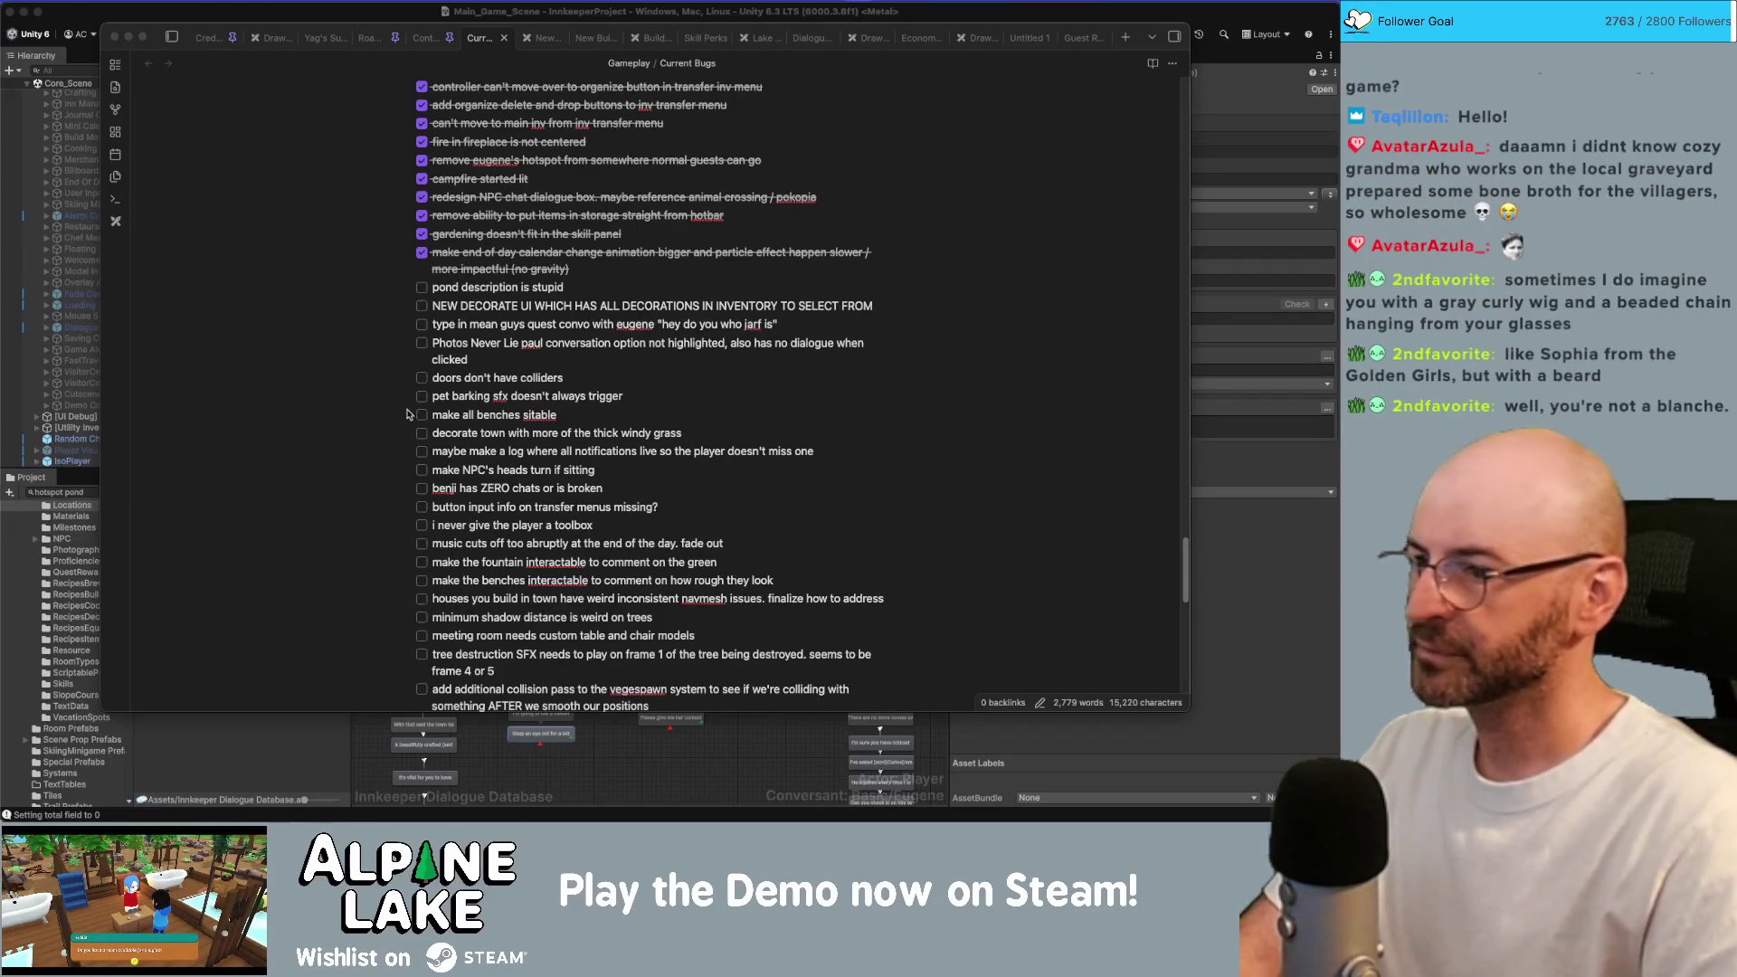
{"action": "left_click", "coordinate": [422, 287]}
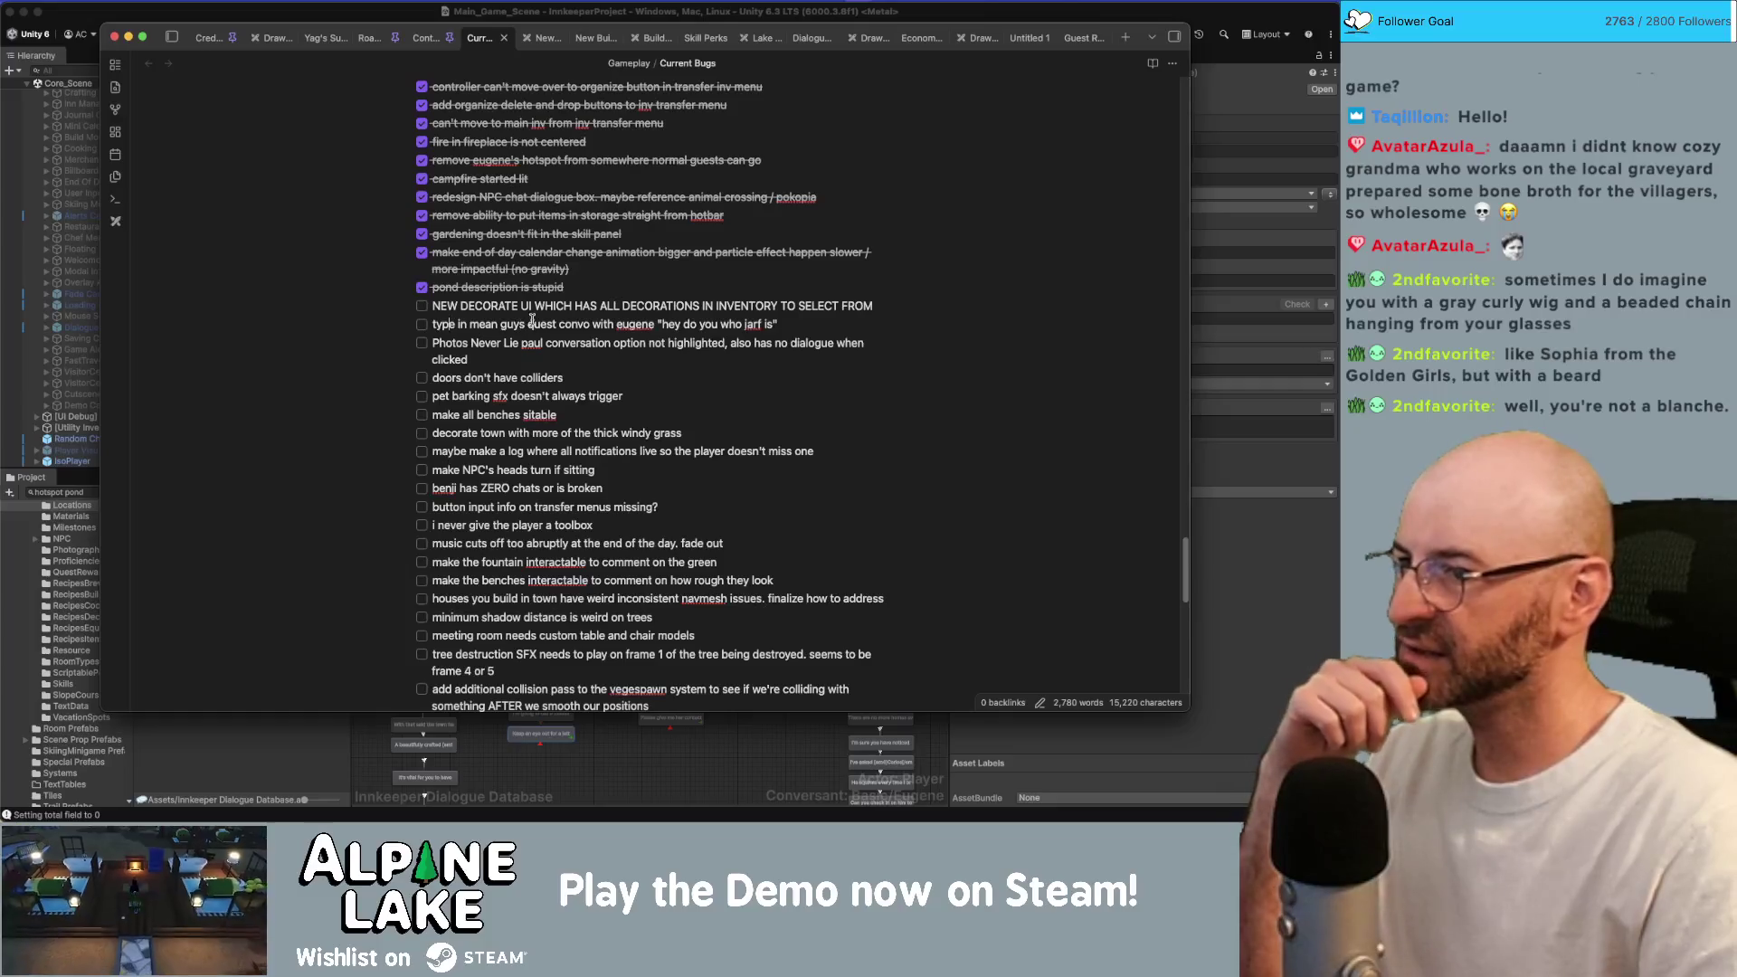
{"action": "left_click", "coordinate": [422, 324]}
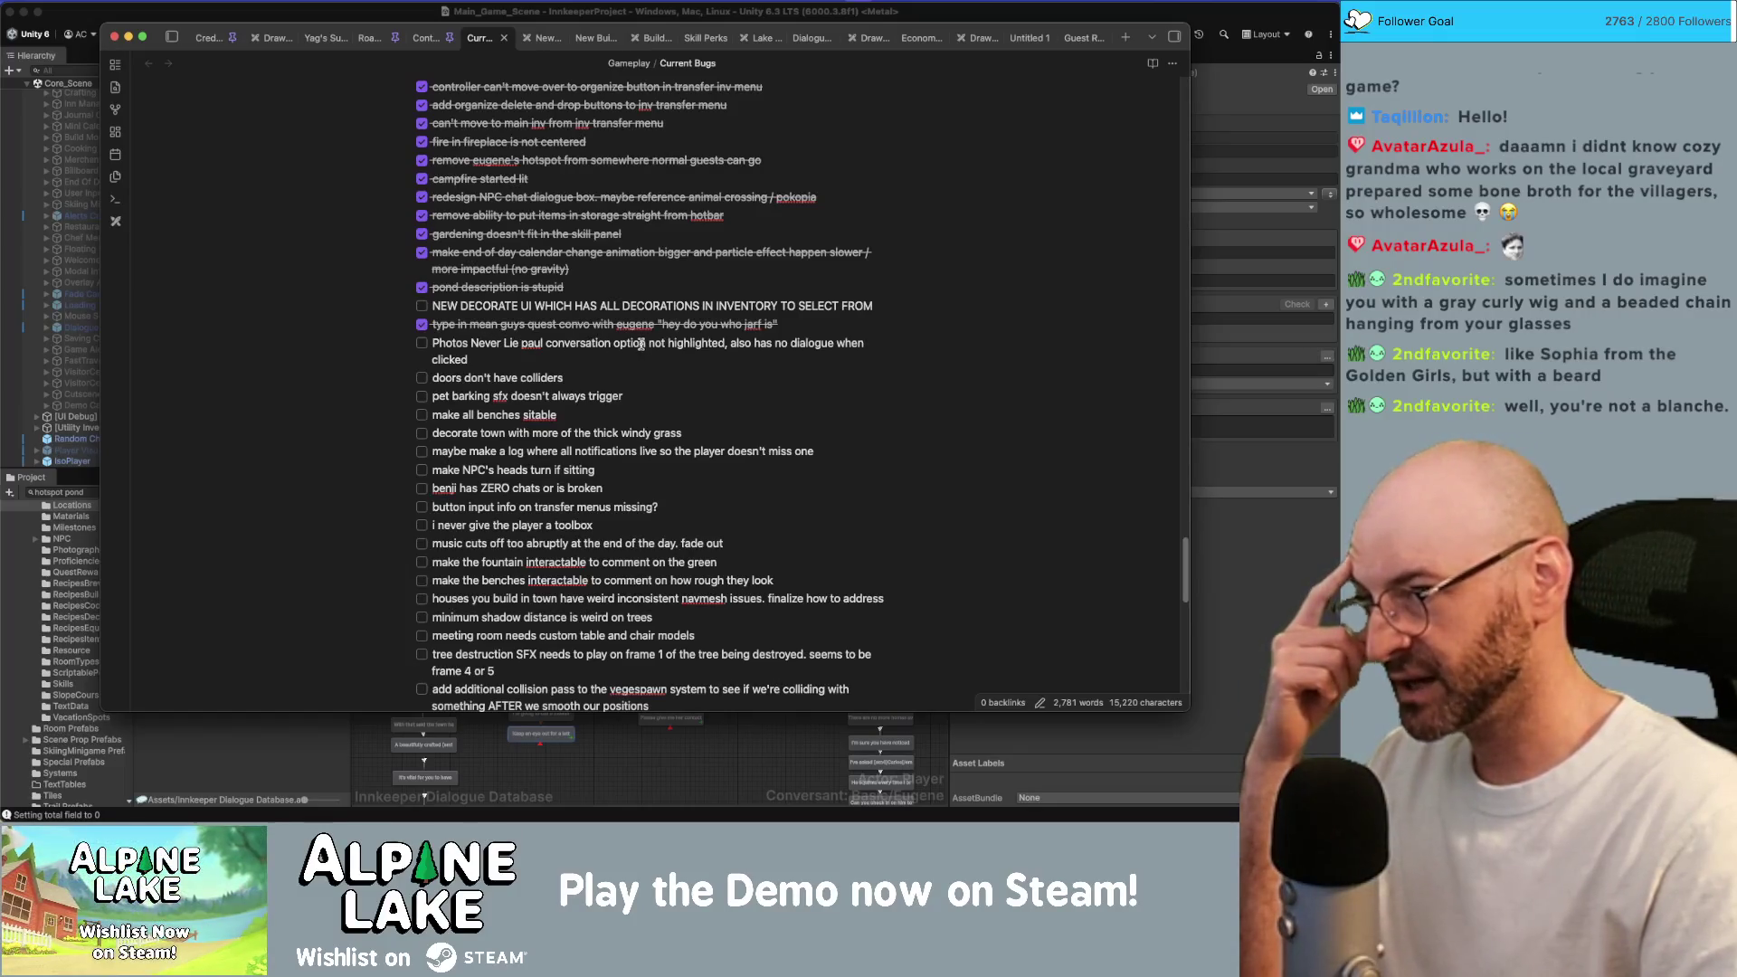
{"action": "left_click", "coordinate": [283, 17]}
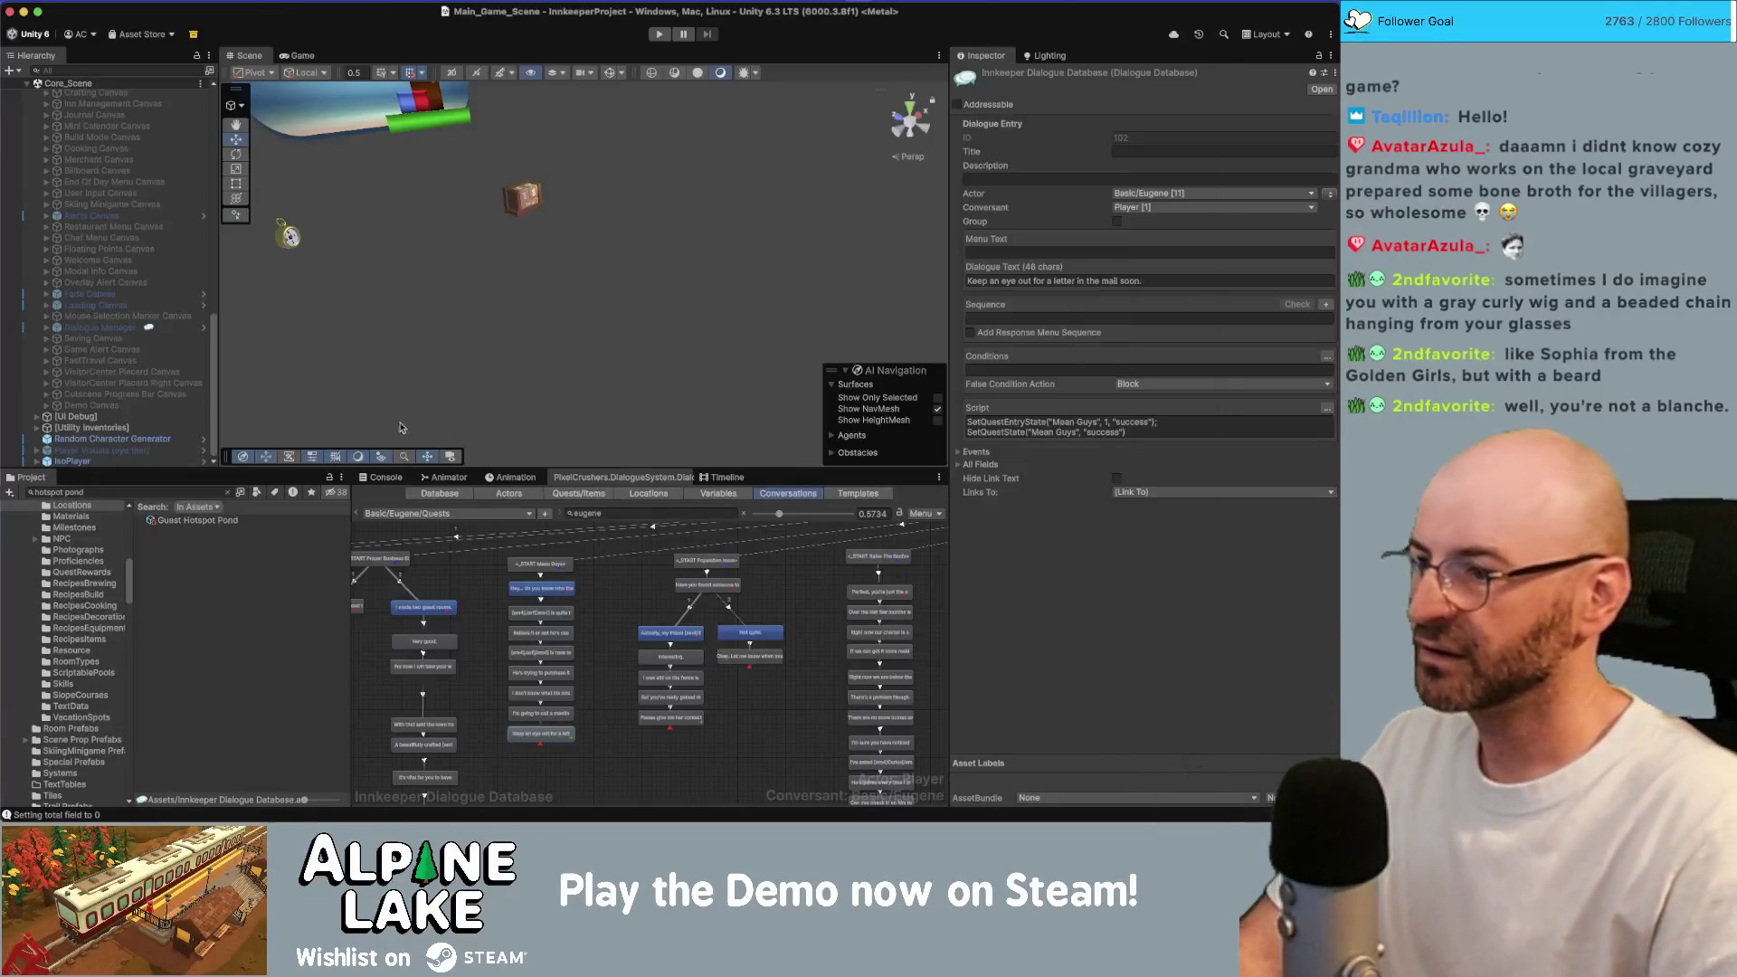
Filter conversations by 'paul' and load Basic > Paul > Start.
{"action": "left_click", "coordinate": [619, 511]}
{"action": "type", "text": "paul"}
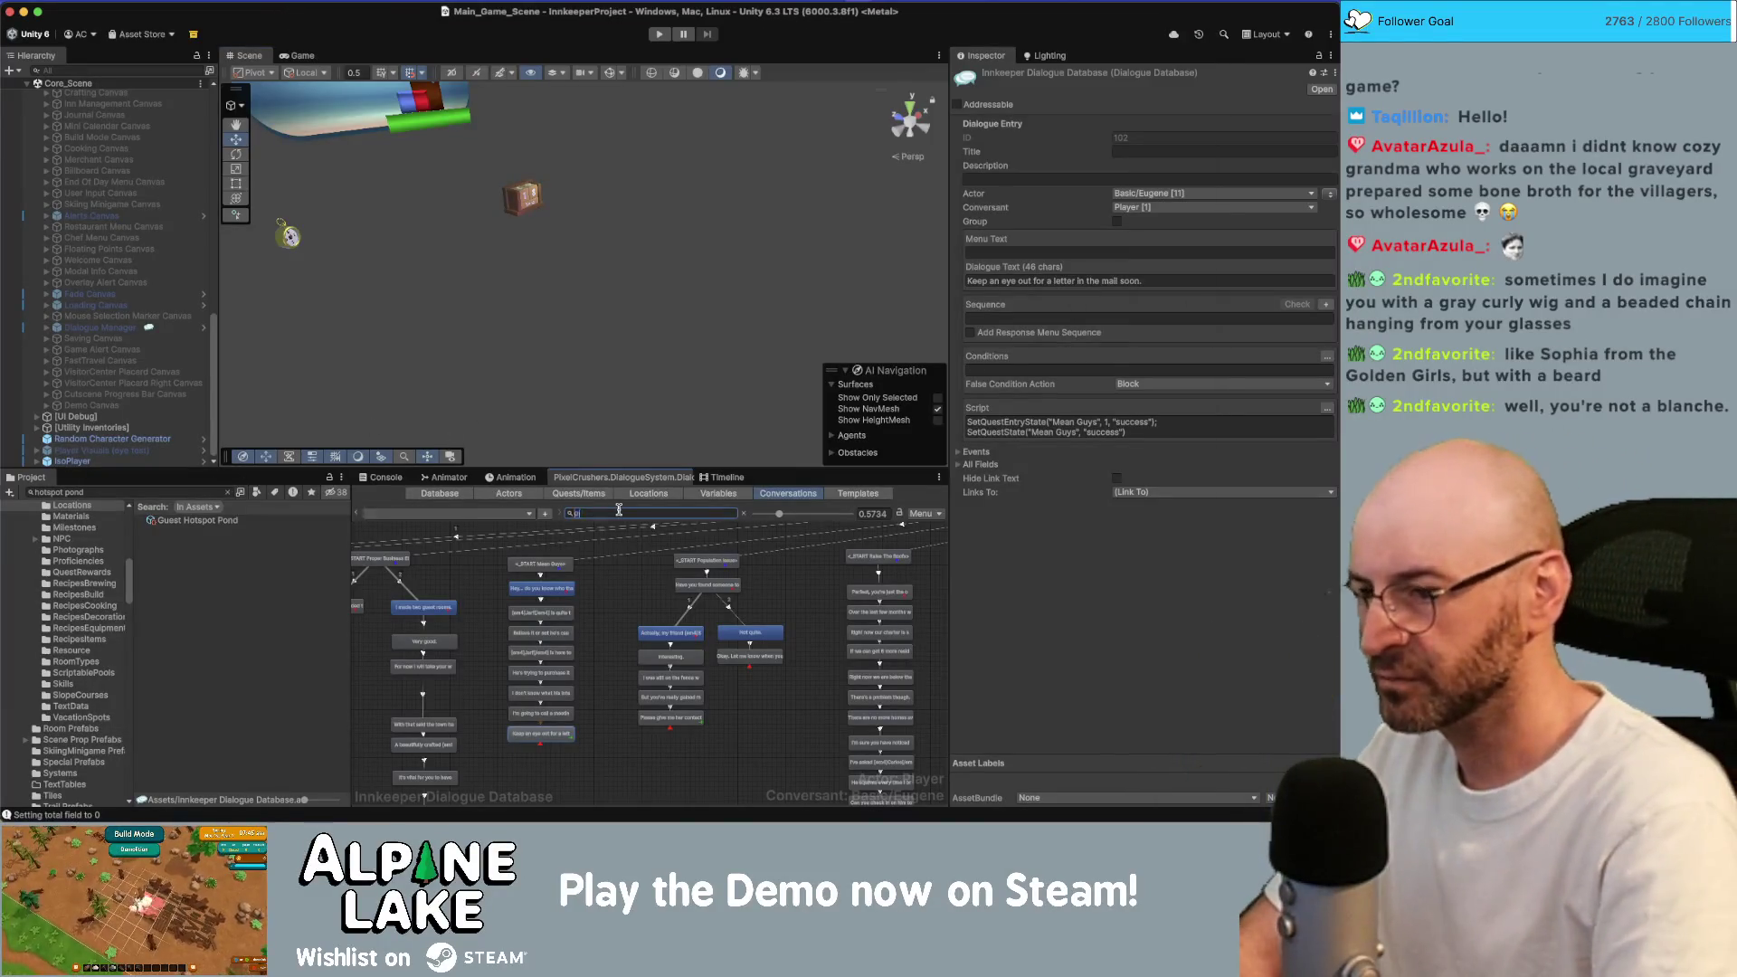
{"action": "left_click", "coordinate": [509, 513]}
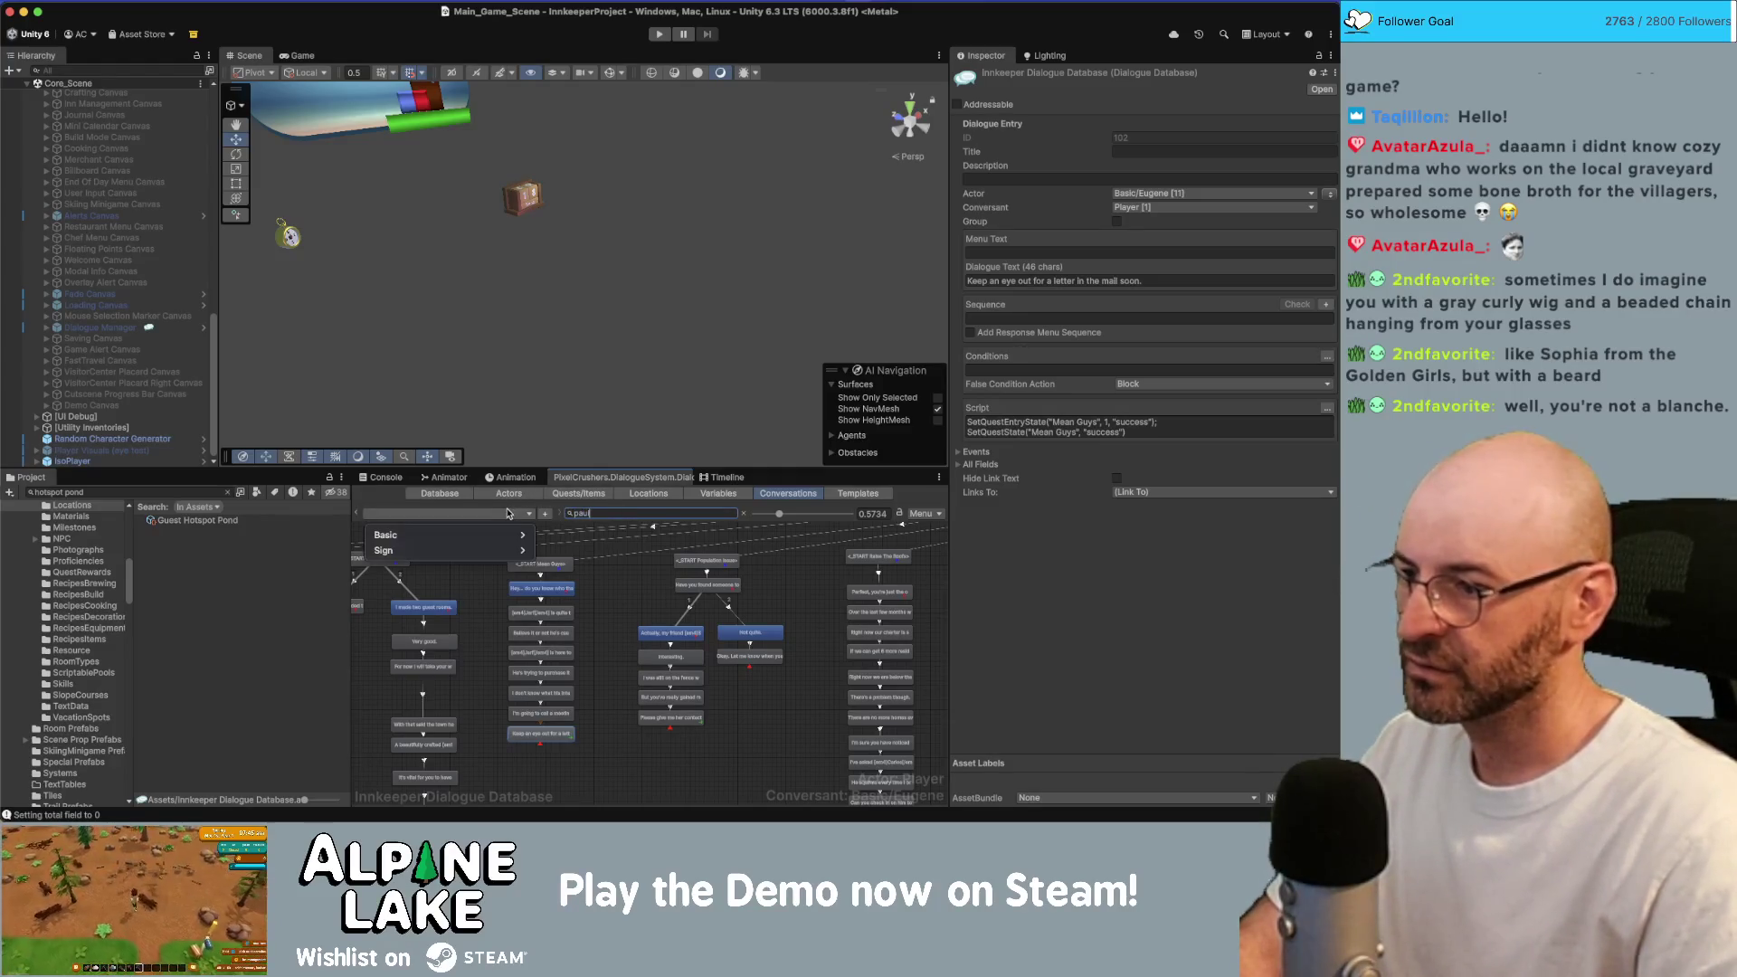
{"action": "mouse_move", "coordinate": [516, 534]}
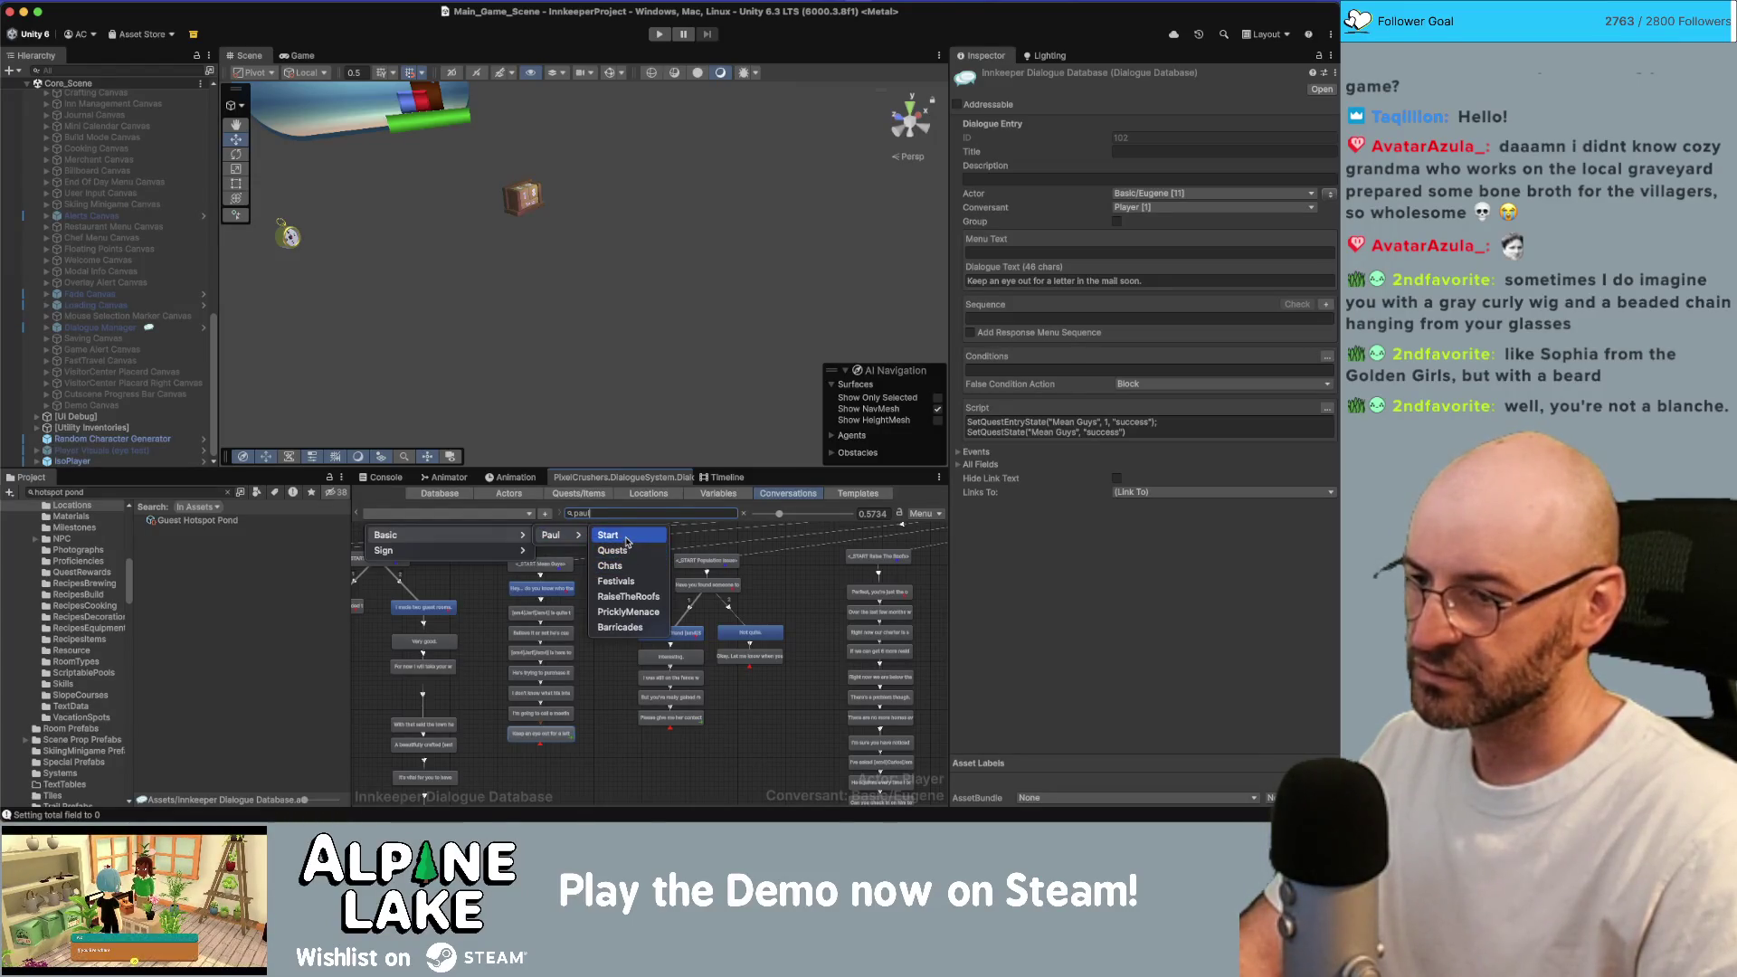
{"action": "left_click", "coordinate": [627, 538]}
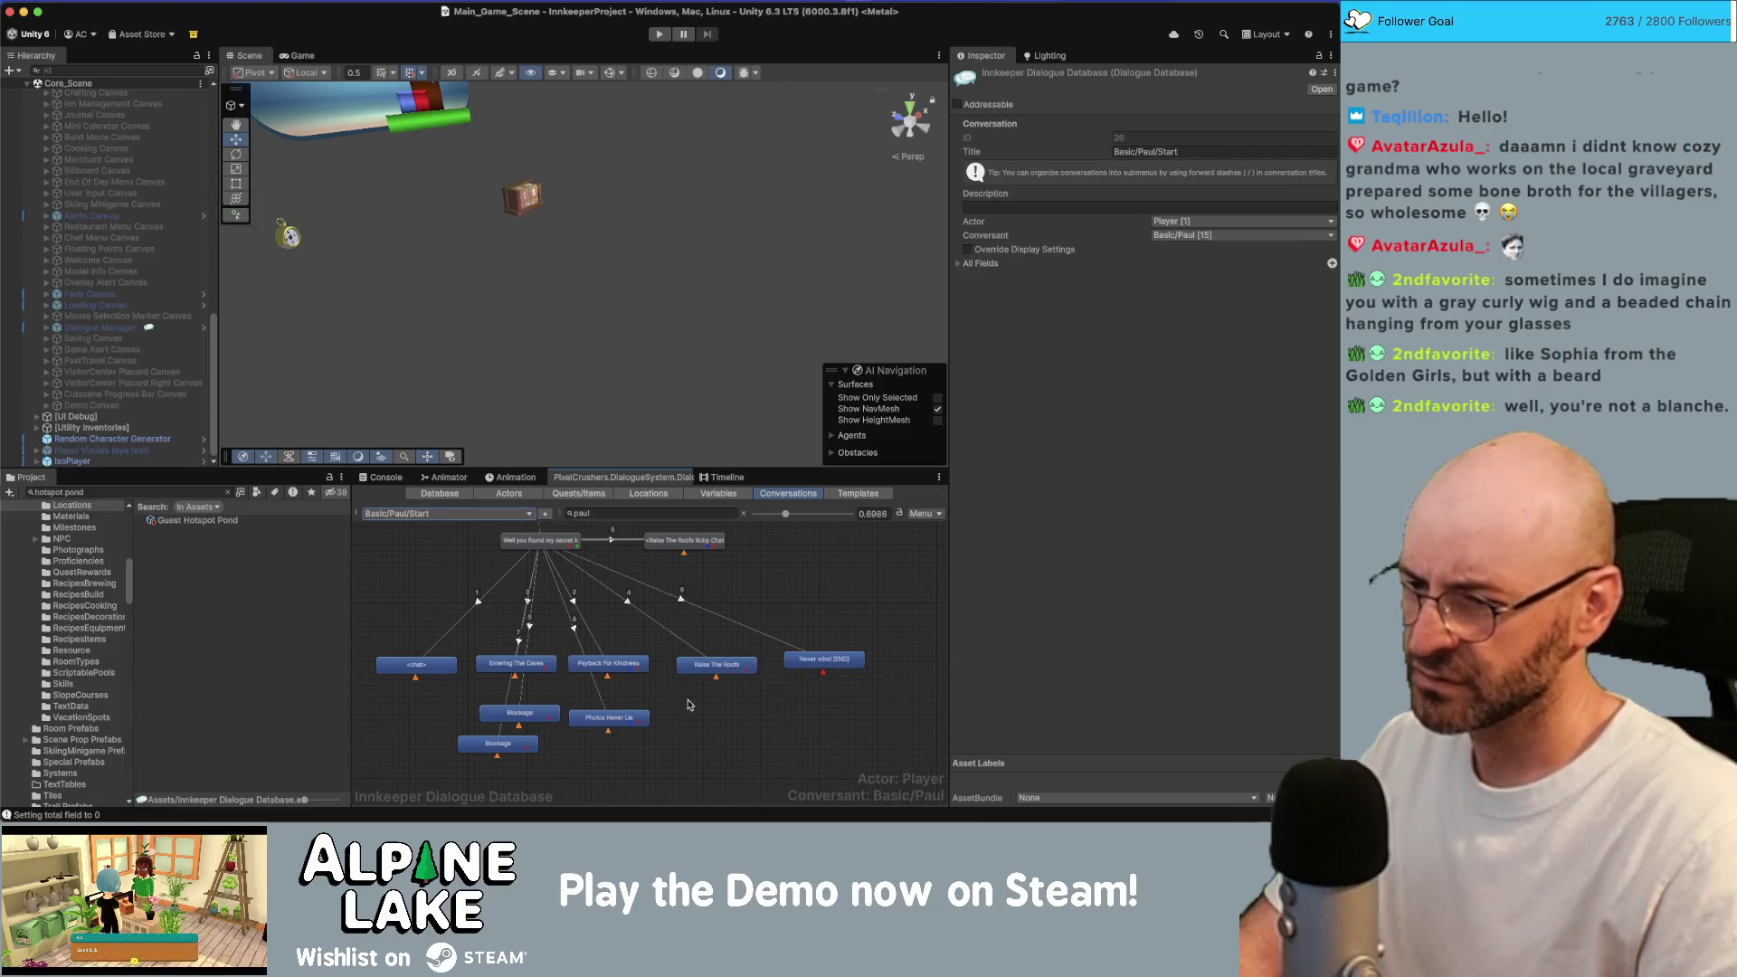
{"action": "scroll", "coordinate": [687, 704], "scroll_direction": "up", "scroll_amount": 5}
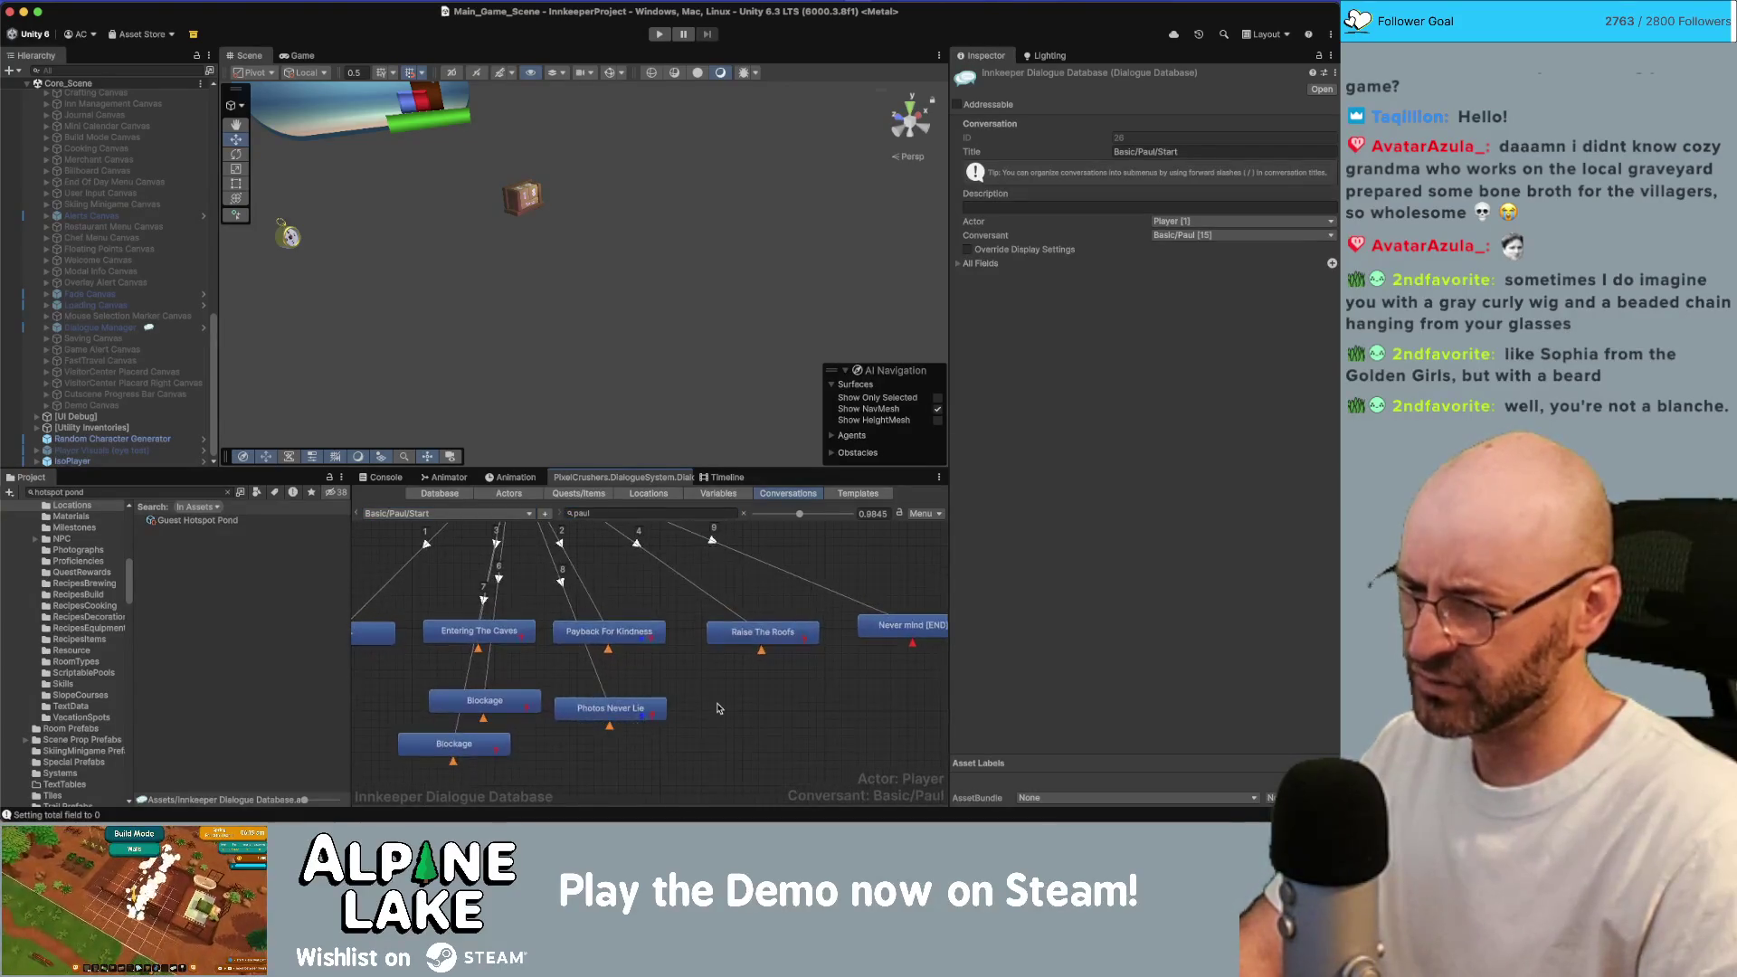
Inspect the Photos Never Lie and Payback For Kindness entries, then view the Quests/Items list.
{"action": "left_click", "coordinate": [638, 716]}
{"action": "left_click_drag", "start_coordinate": [638, 716], "coordinate": [641, 709]}
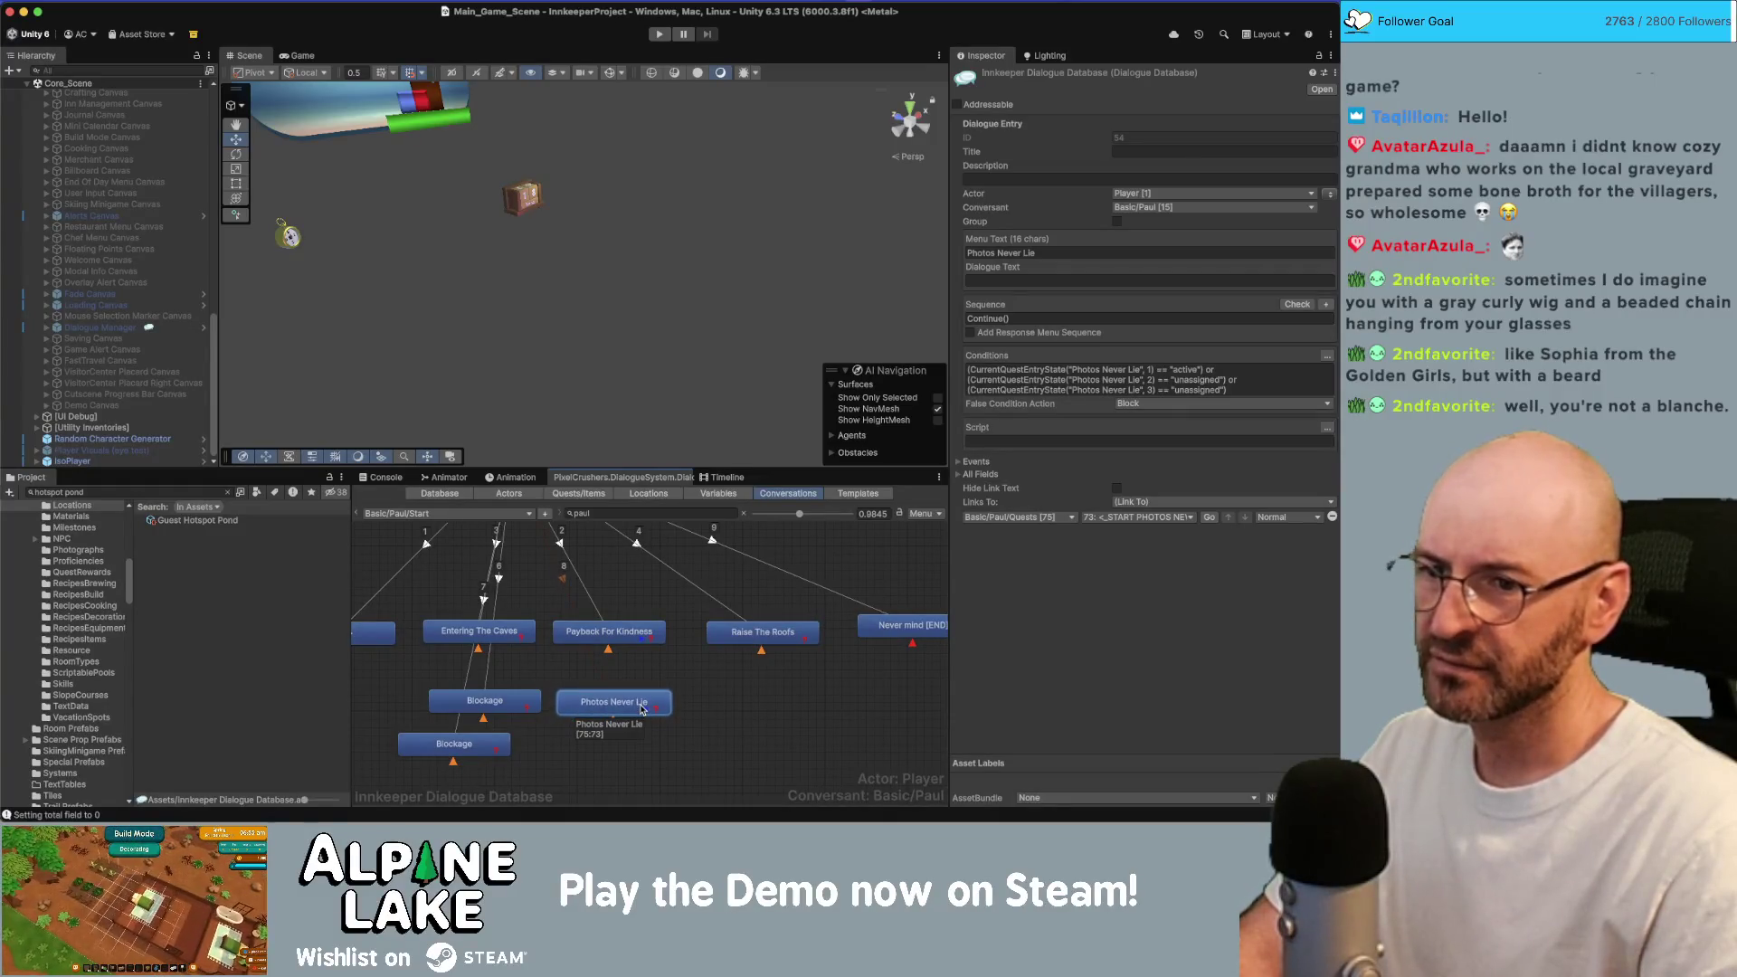
{"action": "left_click", "coordinate": [518, 548]}
{"action": "left_click", "coordinate": [598, 631]}
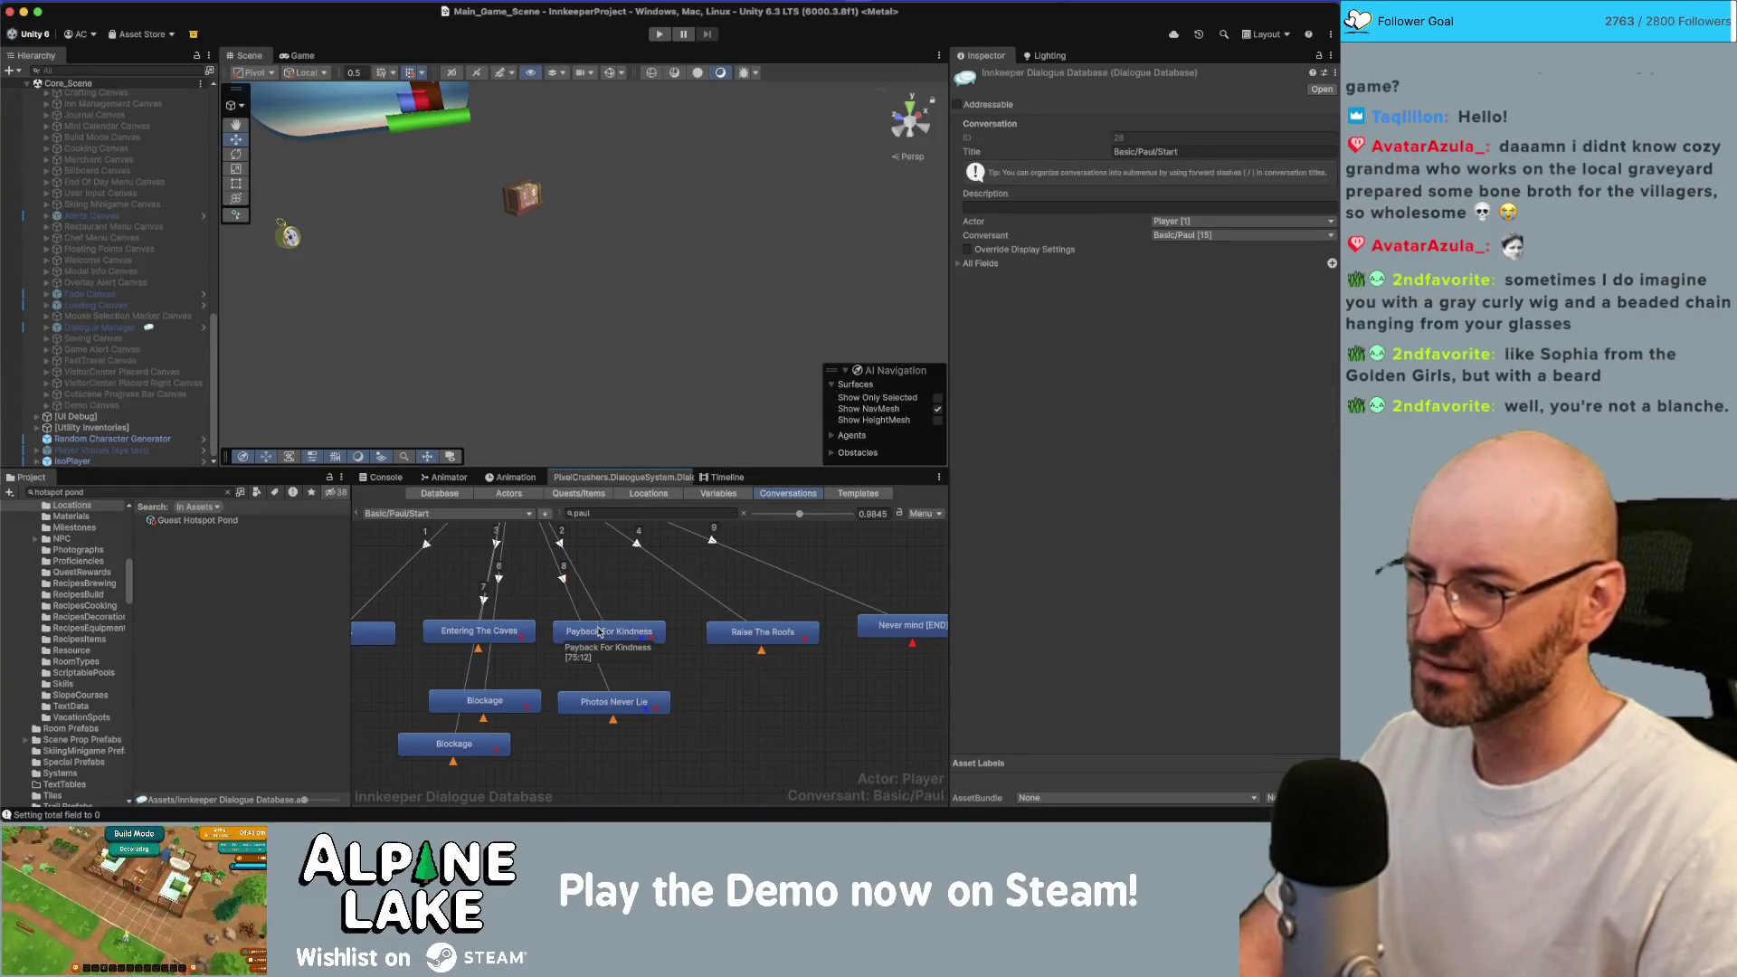
{"action": "left_click", "coordinate": [629, 702]}
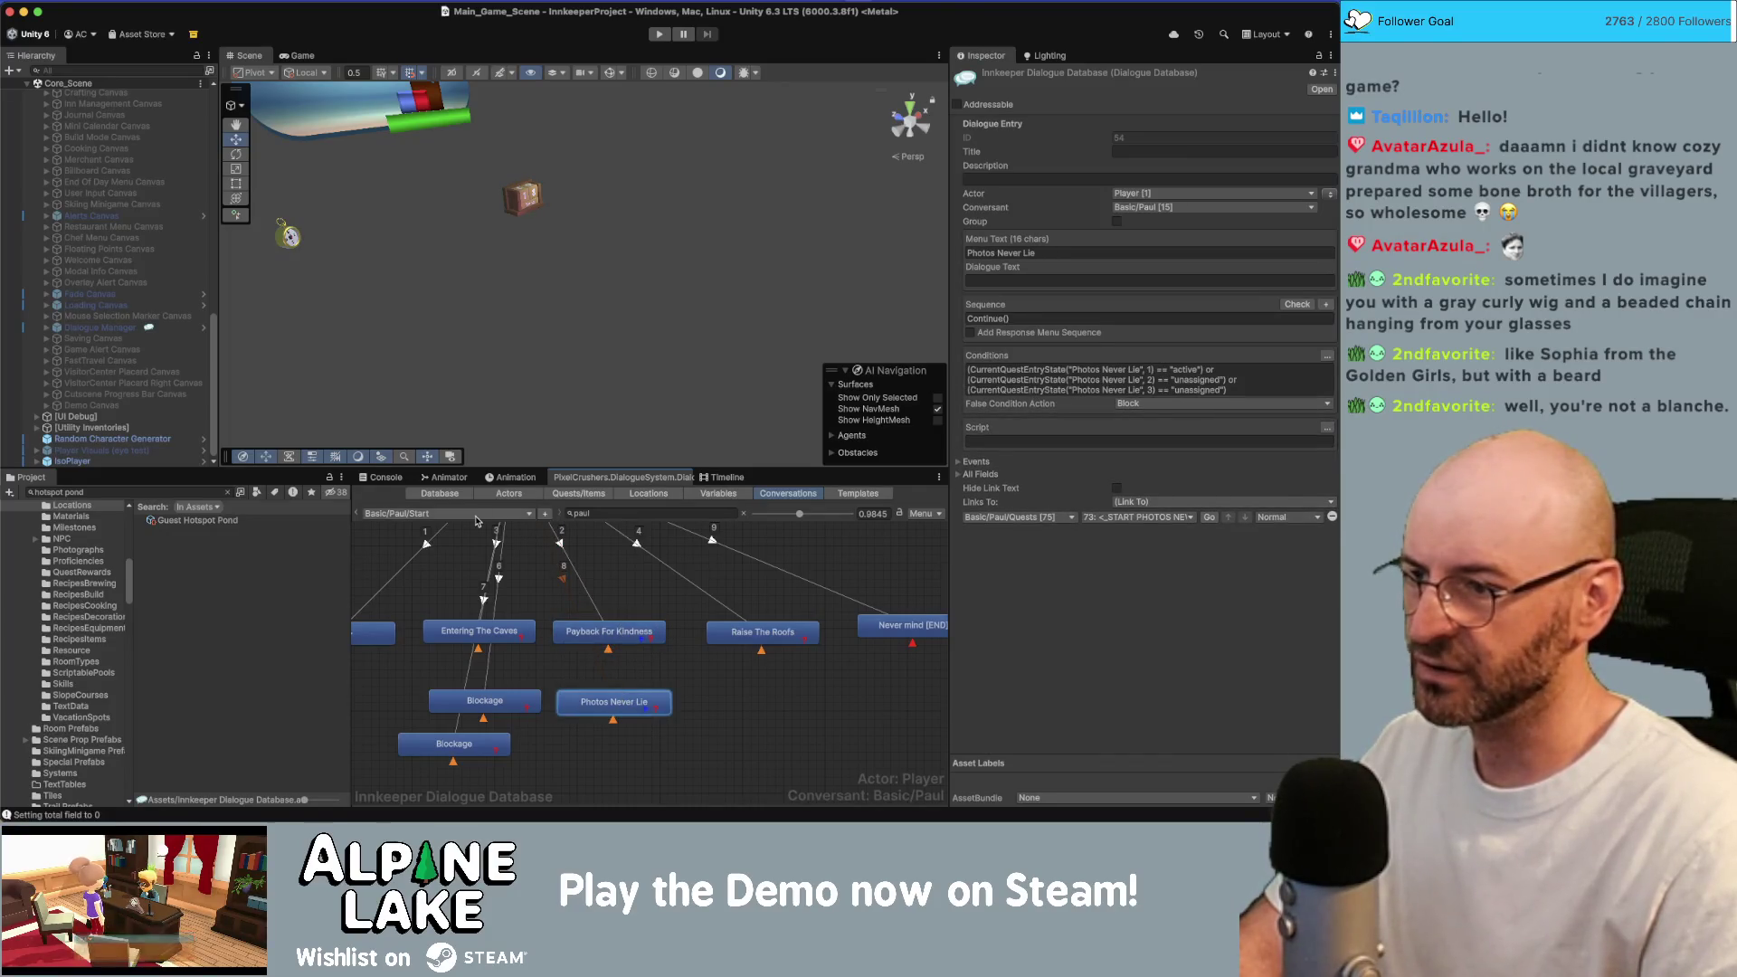
{"action": "left_click", "coordinate": [579, 493]}
{"action": "scroll", "coordinate": [419, 719], "scroll_direction": "down", "scroll_amount": 5}
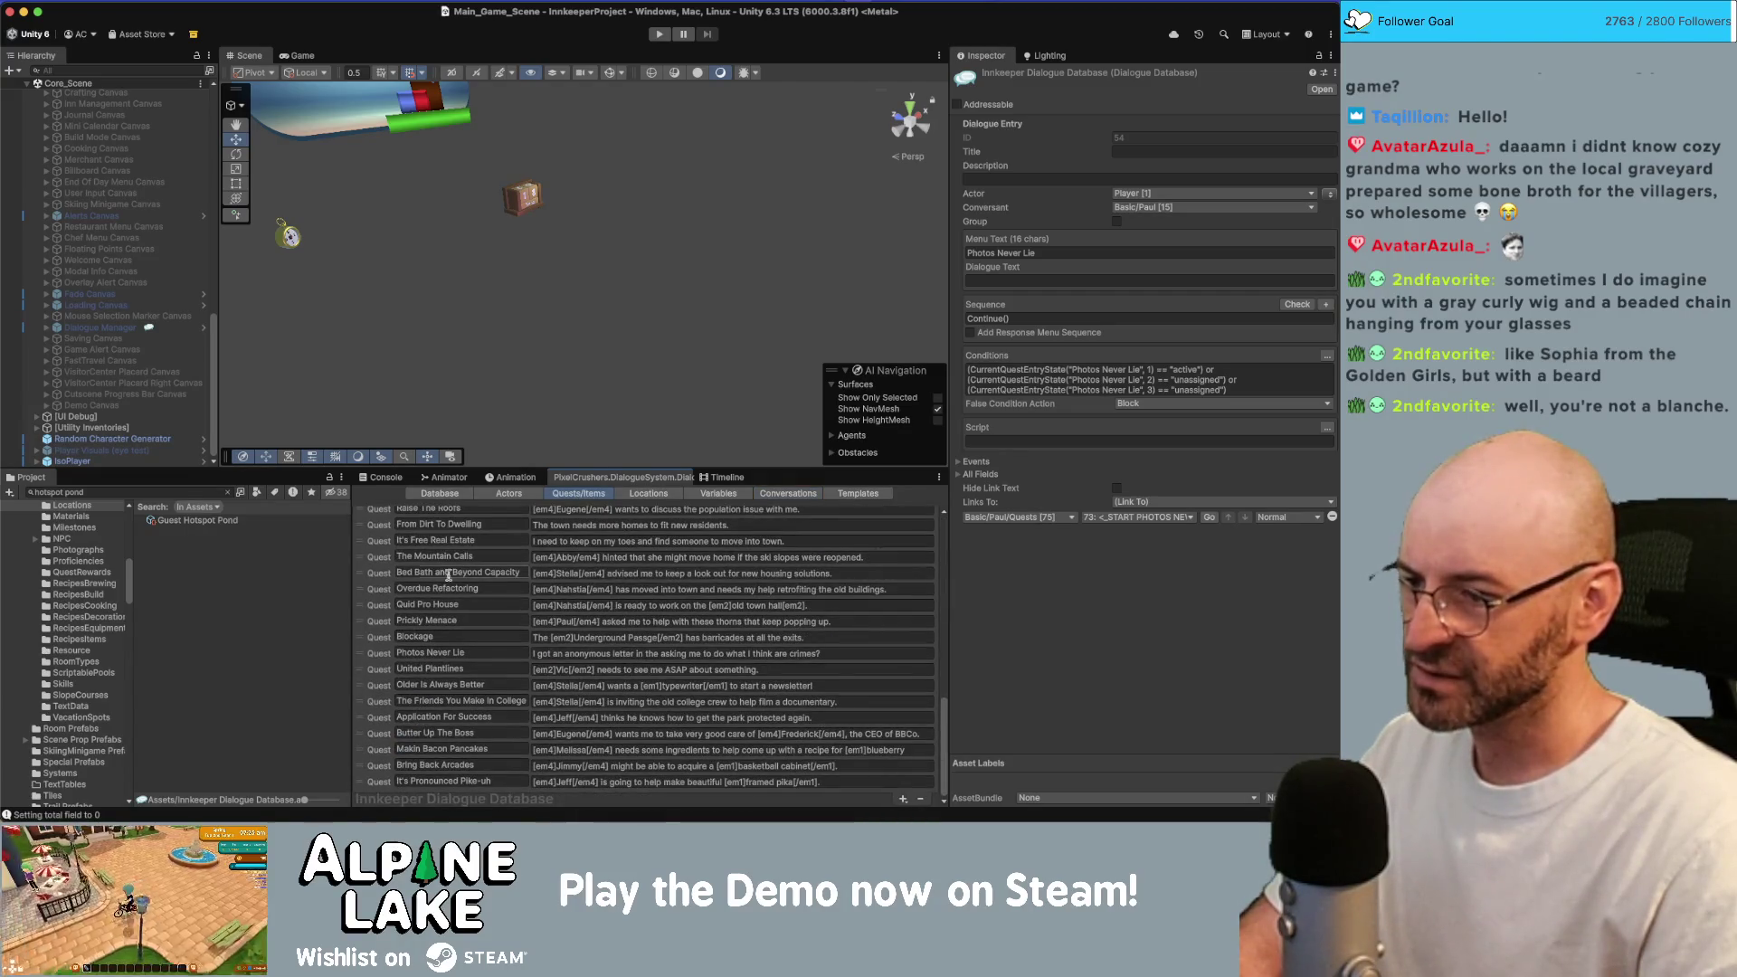
Select the Photos Never Lie quest to show its five entries in the Inspector.
{"action": "left_click", "coordinate": [469, 653]}
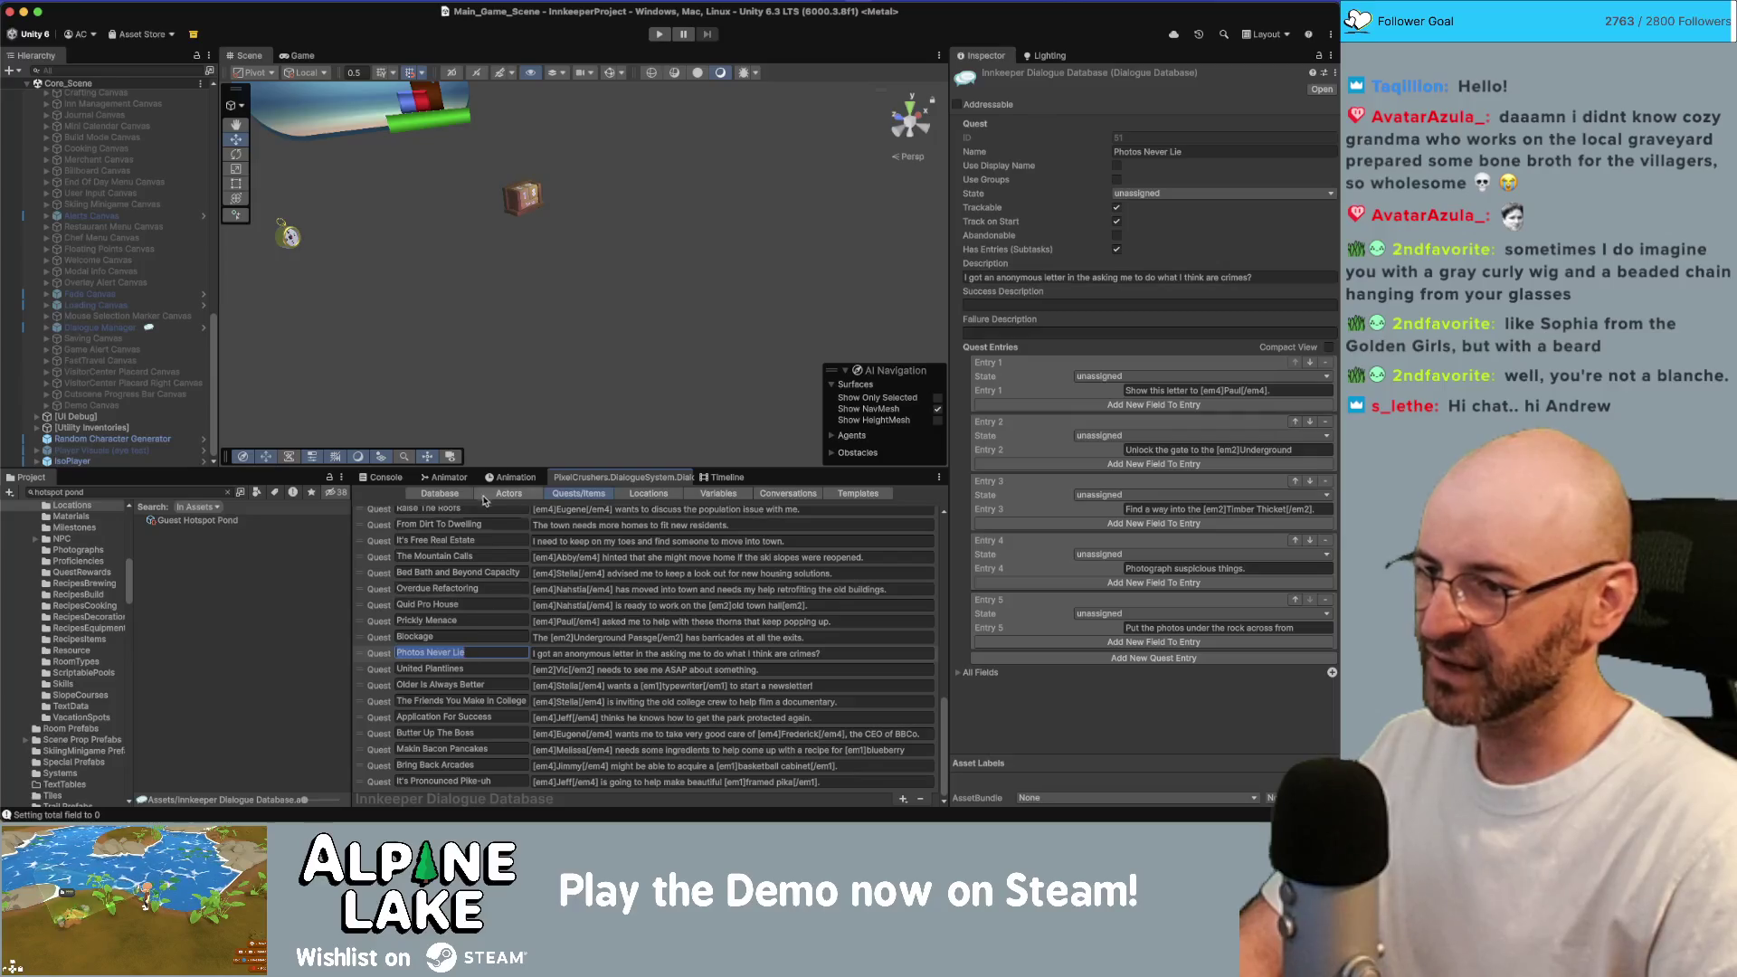
{"action": "scroll", "coordinate": [434, 534], "scroll_direction": "up", "scroll_amount": 10}
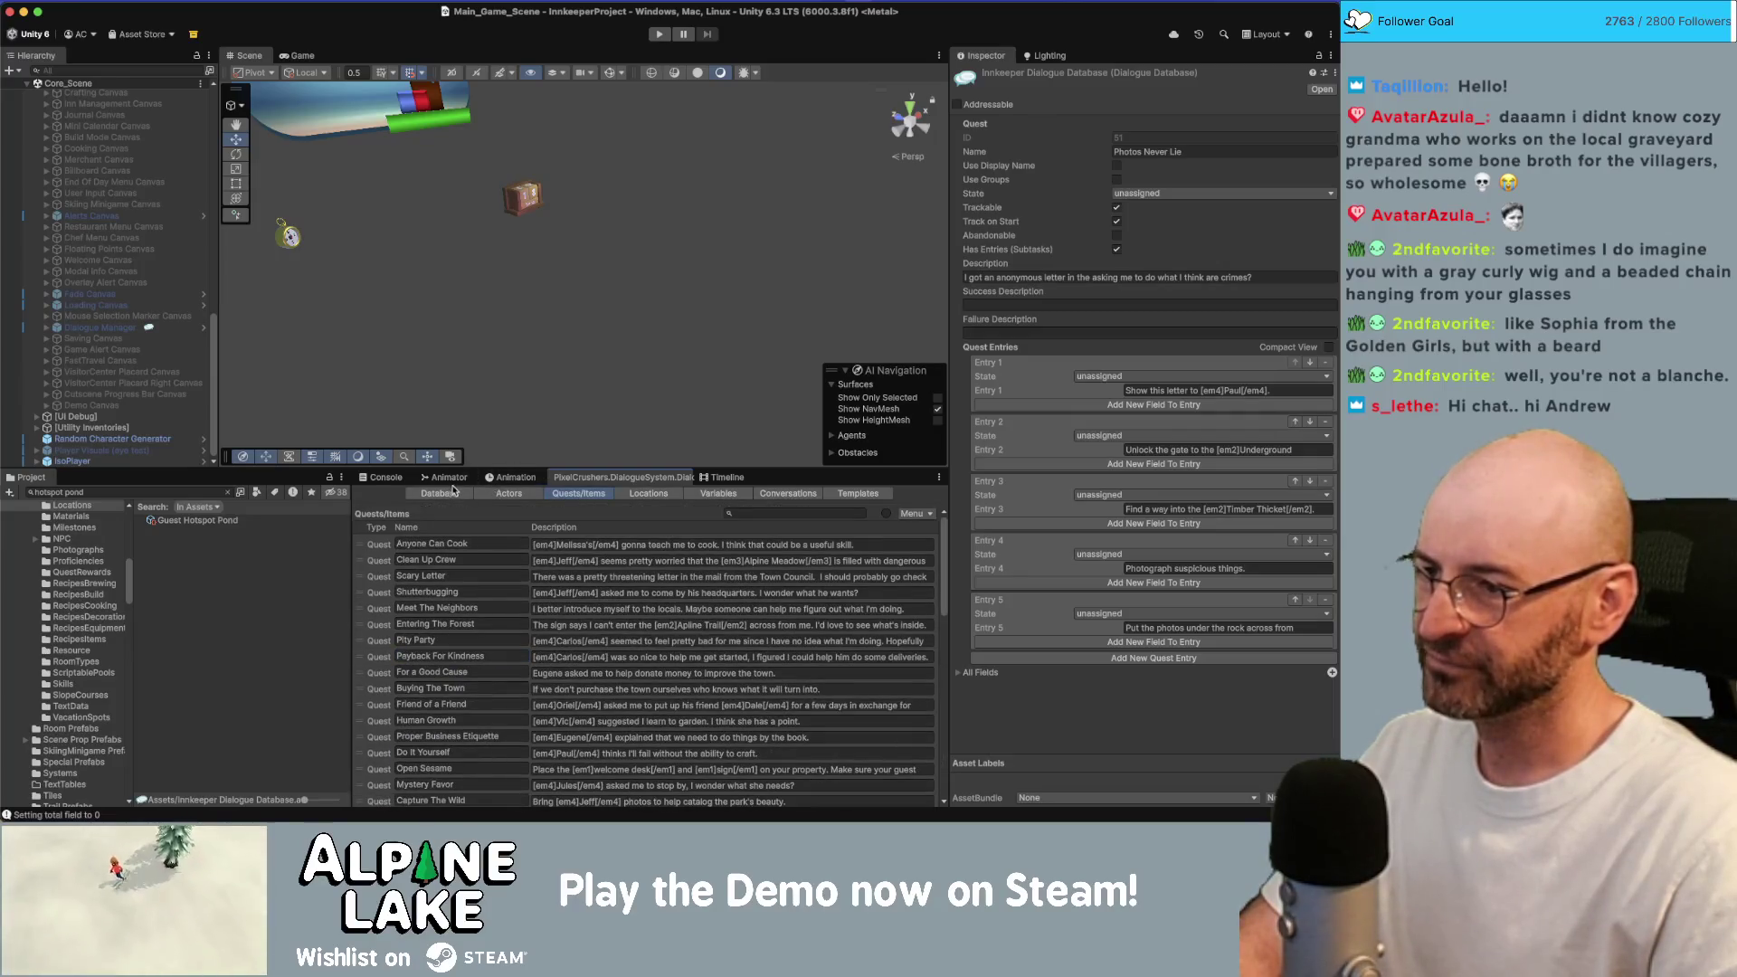
Review the database's general settings, actors, quests, locations and variables, then return to Conversations.
{"action": "left_click", "coordinate": [454, 493]}
{"action": "left_click", "coordinate": [531, 494]}
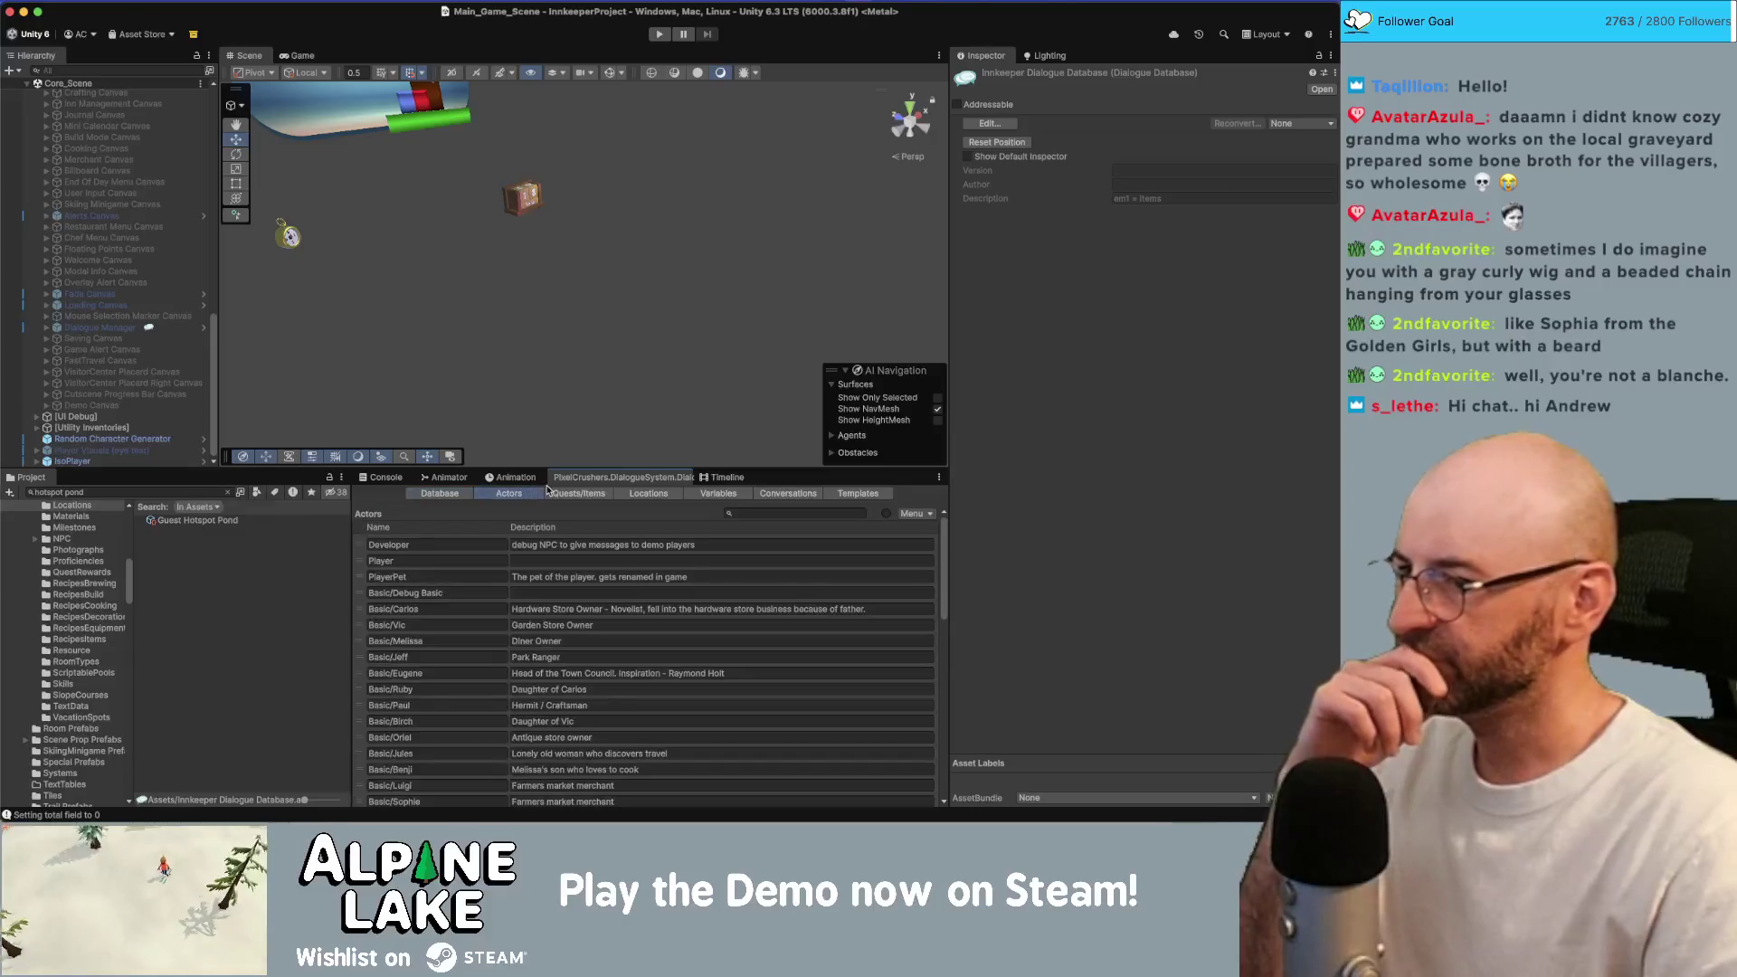
{"action": "left_click", "coordinate": [579, 494]}
{"action": "left_click", "coordinate": [629, 496]}
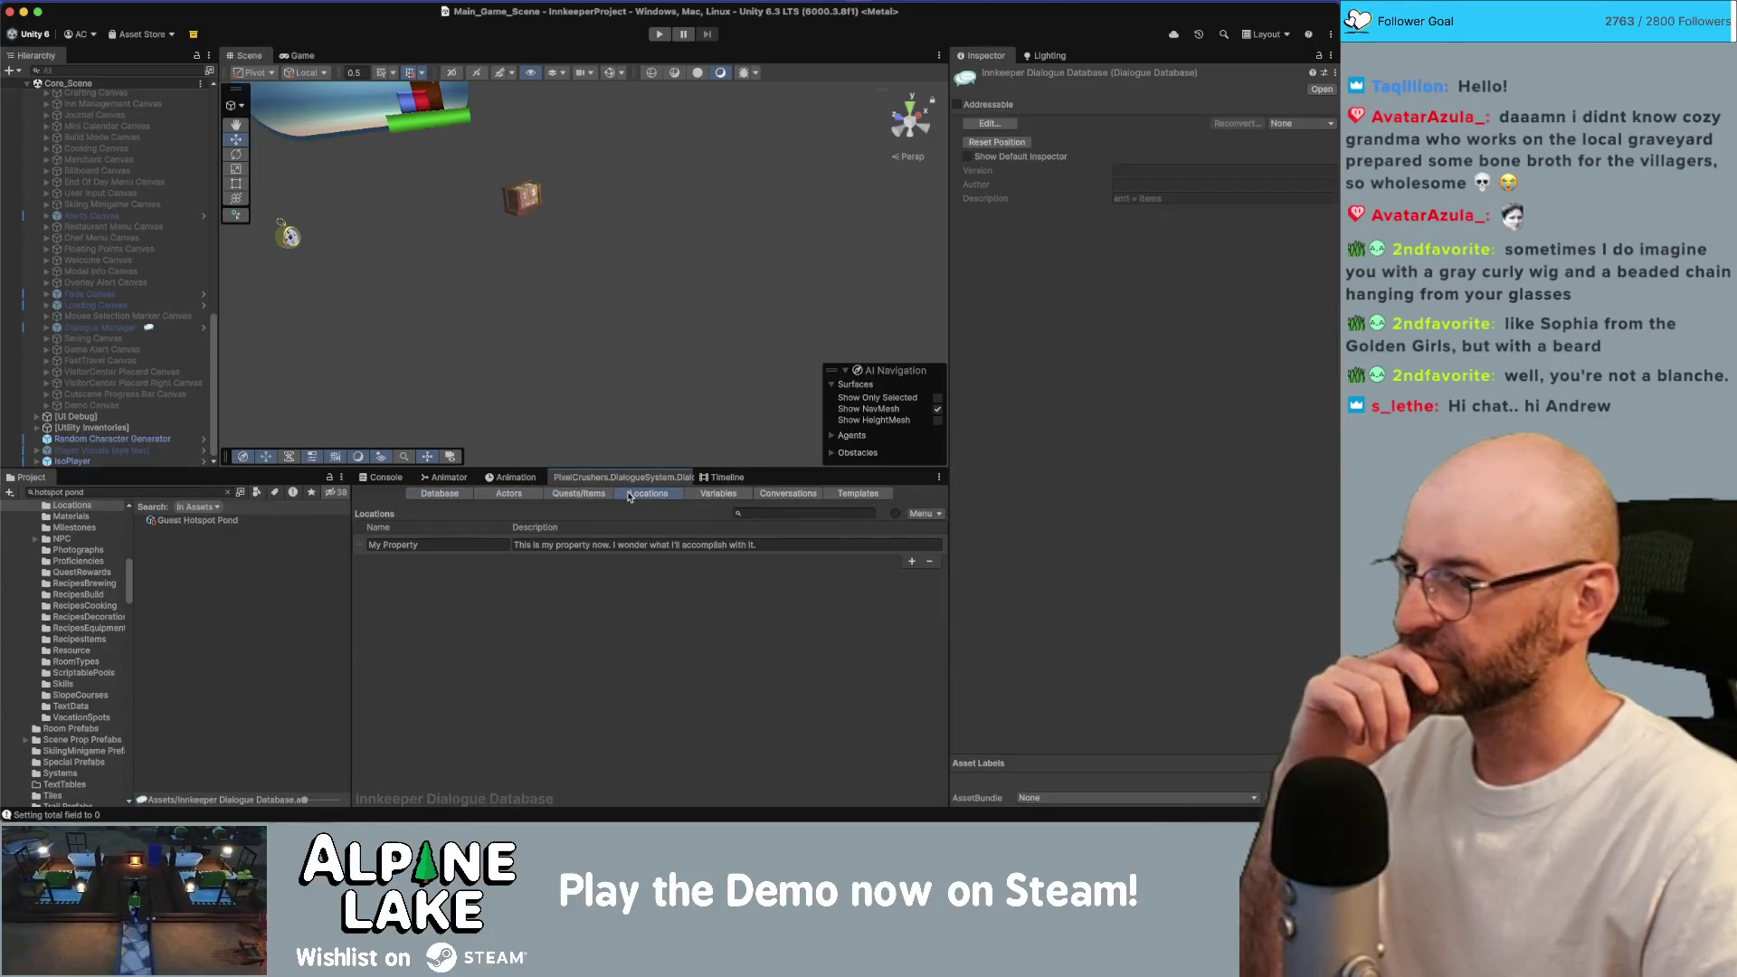
{"action": "left_click", "coordinate": [587, 494]}
{"action": "left_click", "coordinate": [719, 493]}
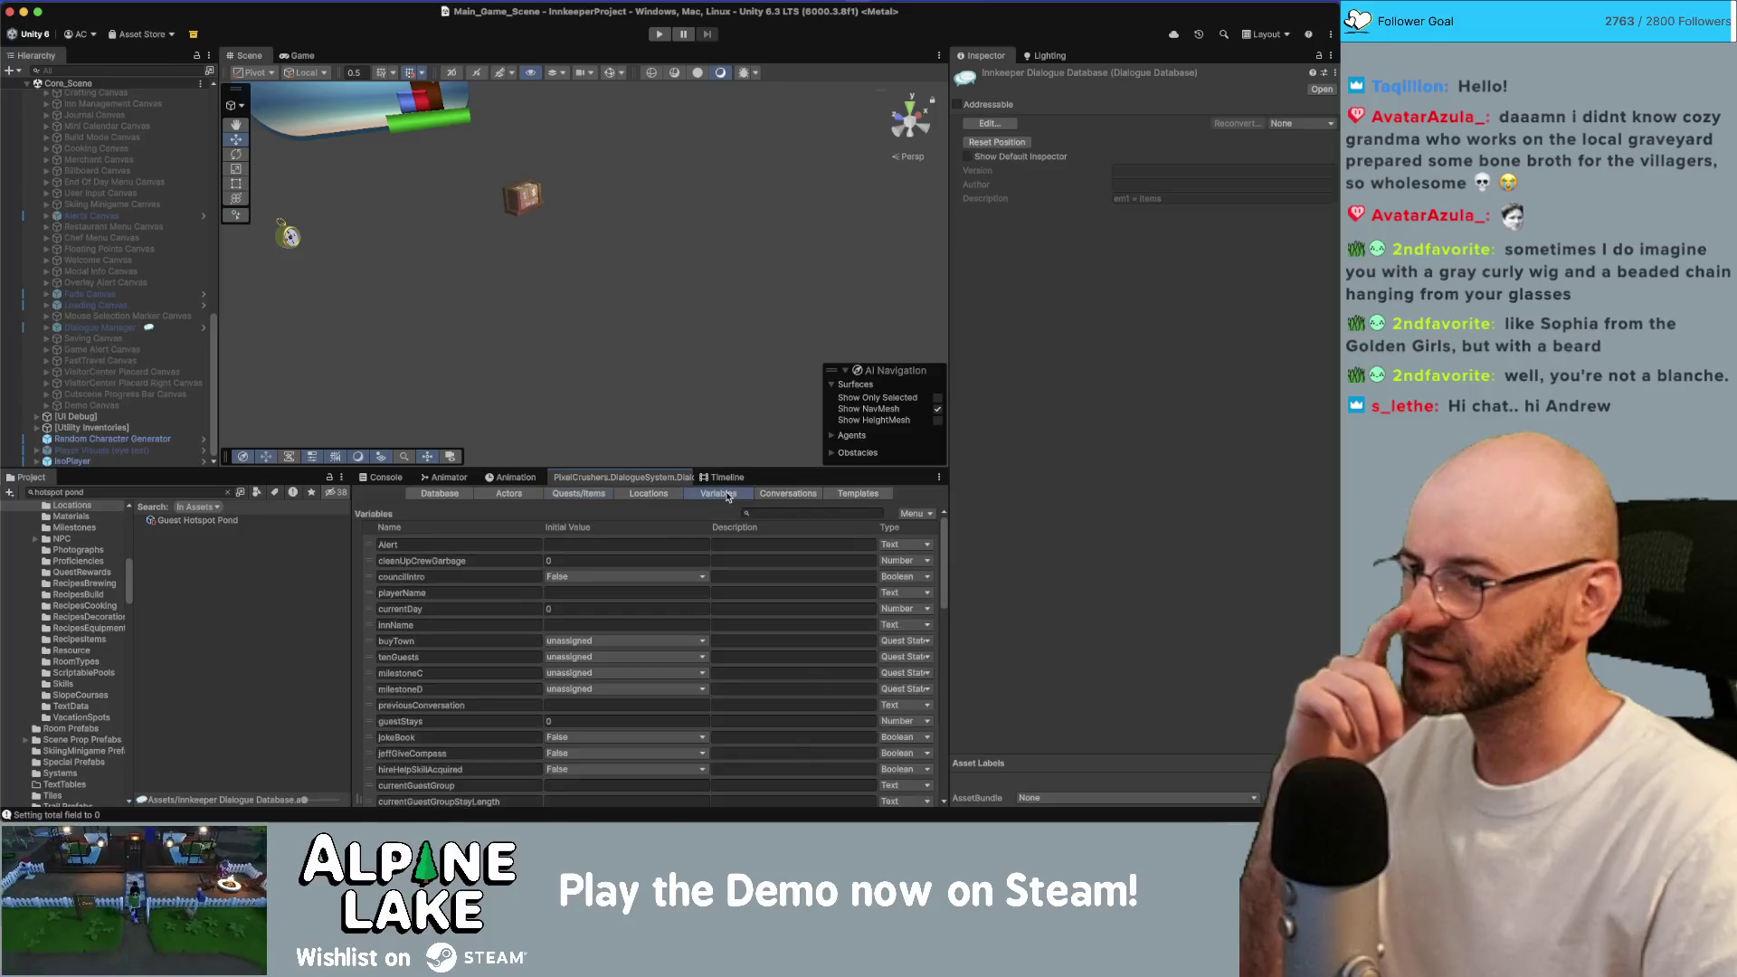
{"action": "left_click", "coordinate": [788, 493]}
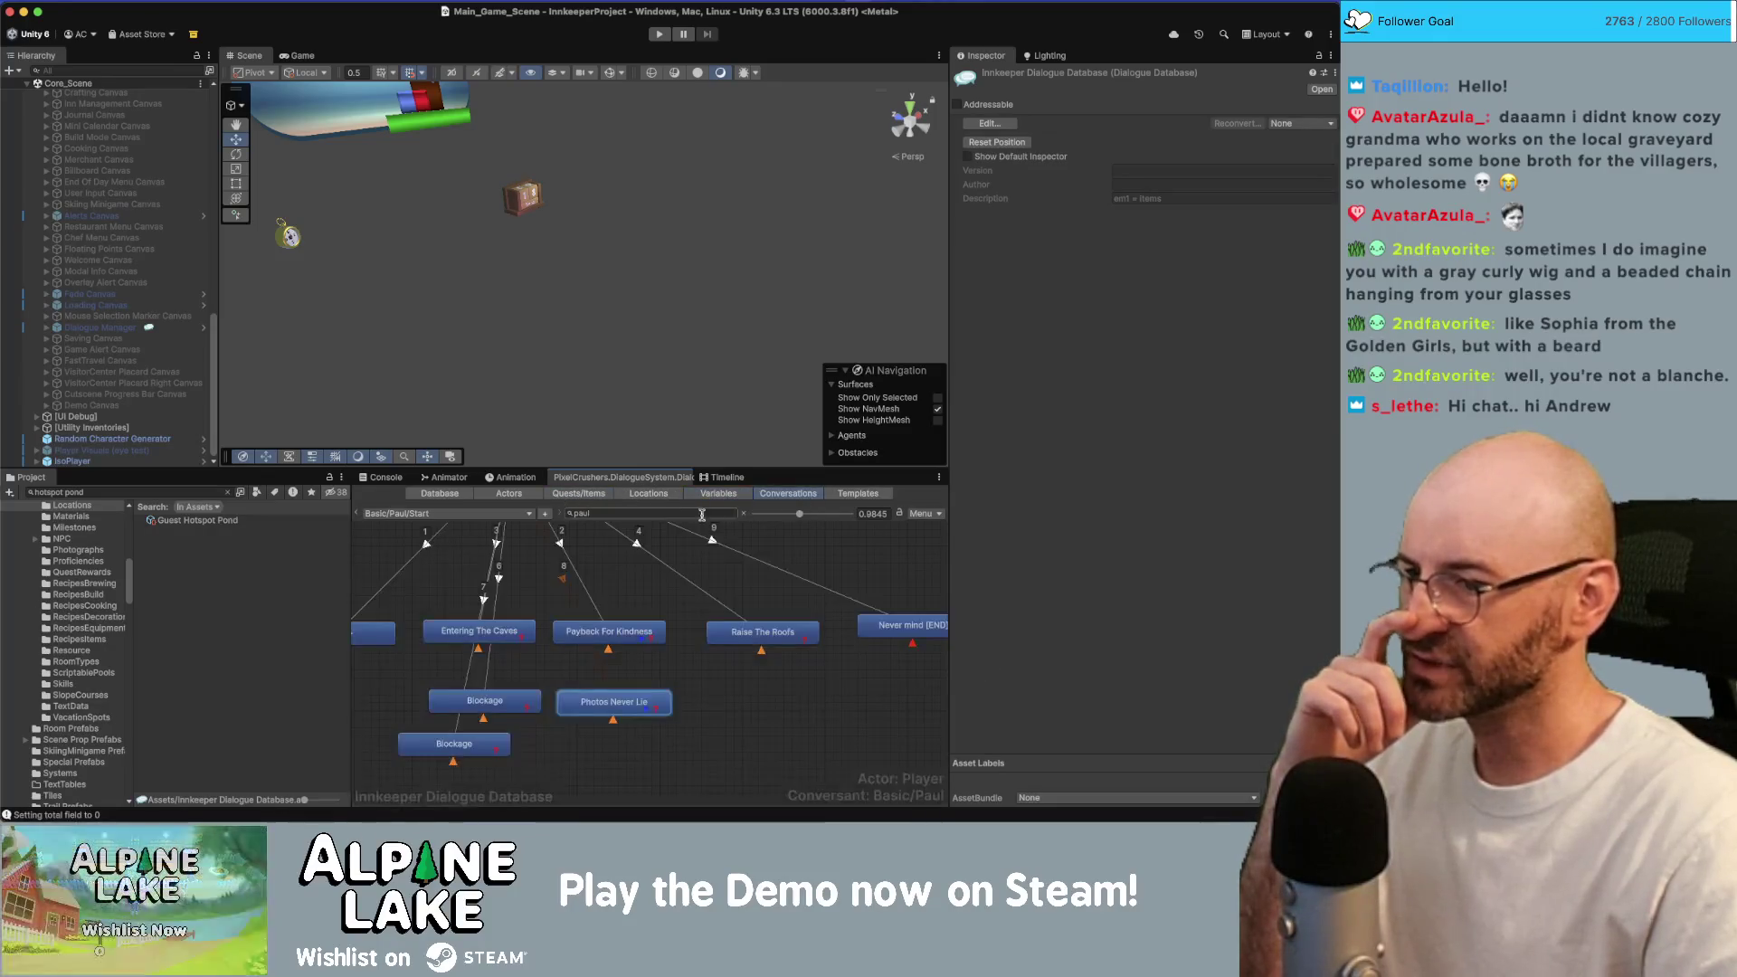
Load Paul's Quests conversation (Basic > Paul > Quests) into the graph.
{"action": "left_click", "coordinate": [521, 516]}
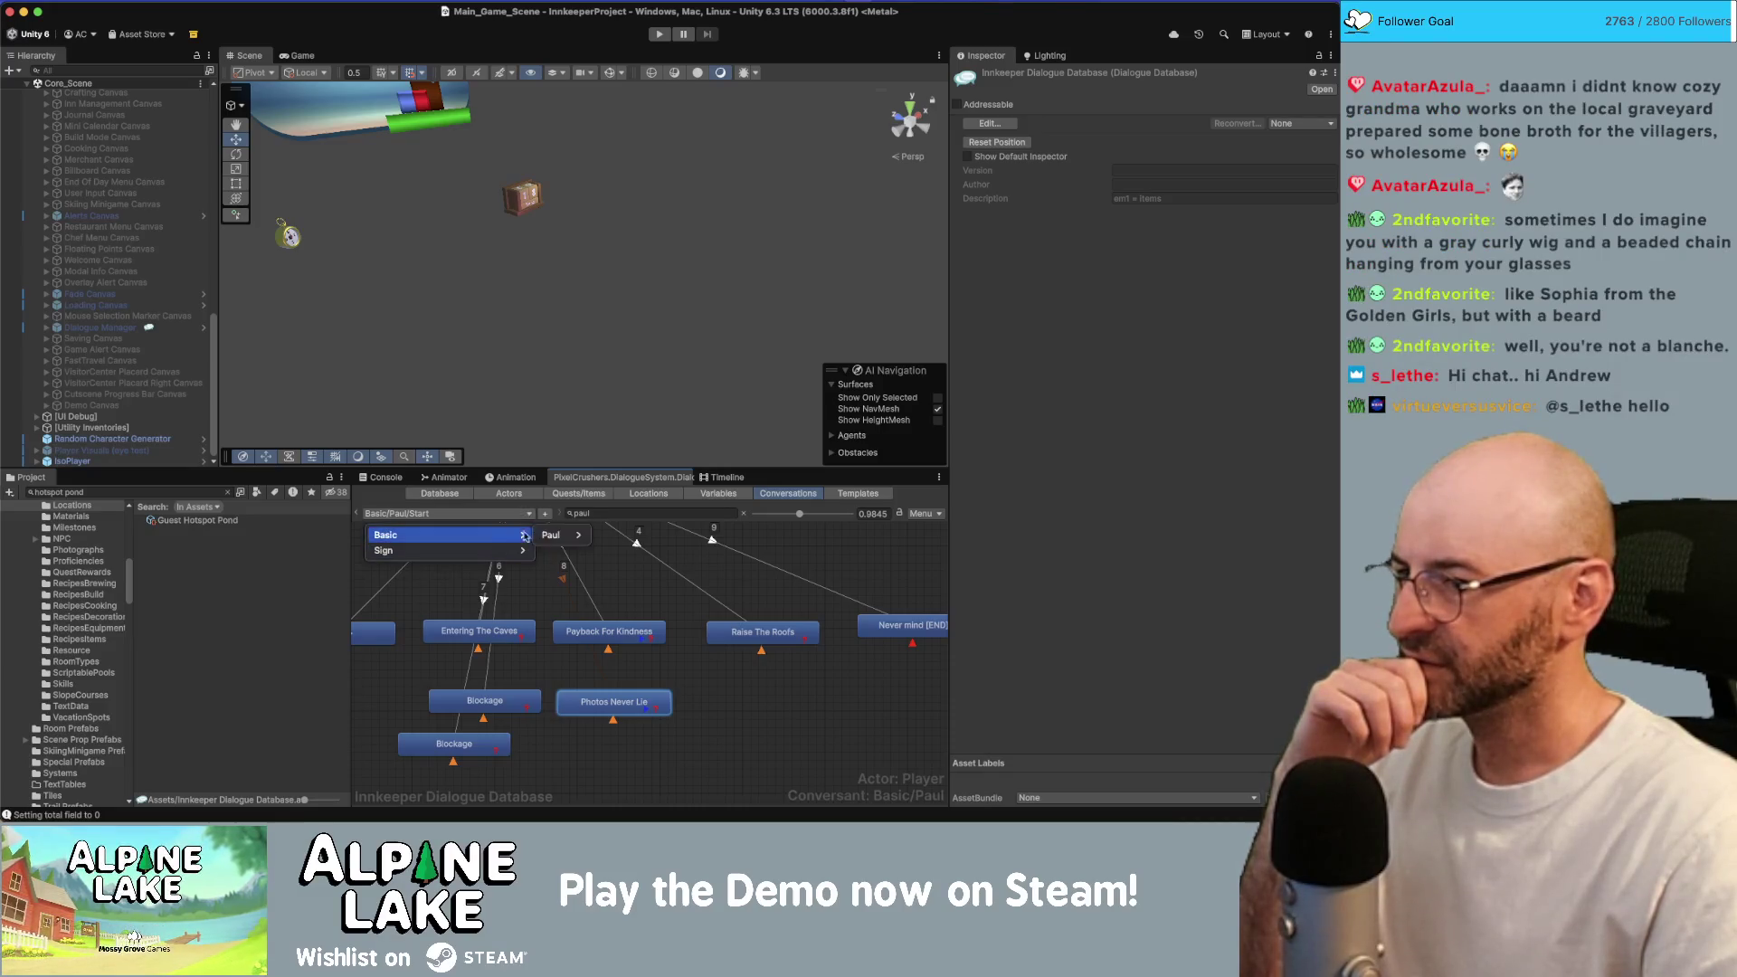
{"action": "mouse_move", "coordinate": [551, 535]}
{"action": "left_click", "coordinate": [614, 552]}
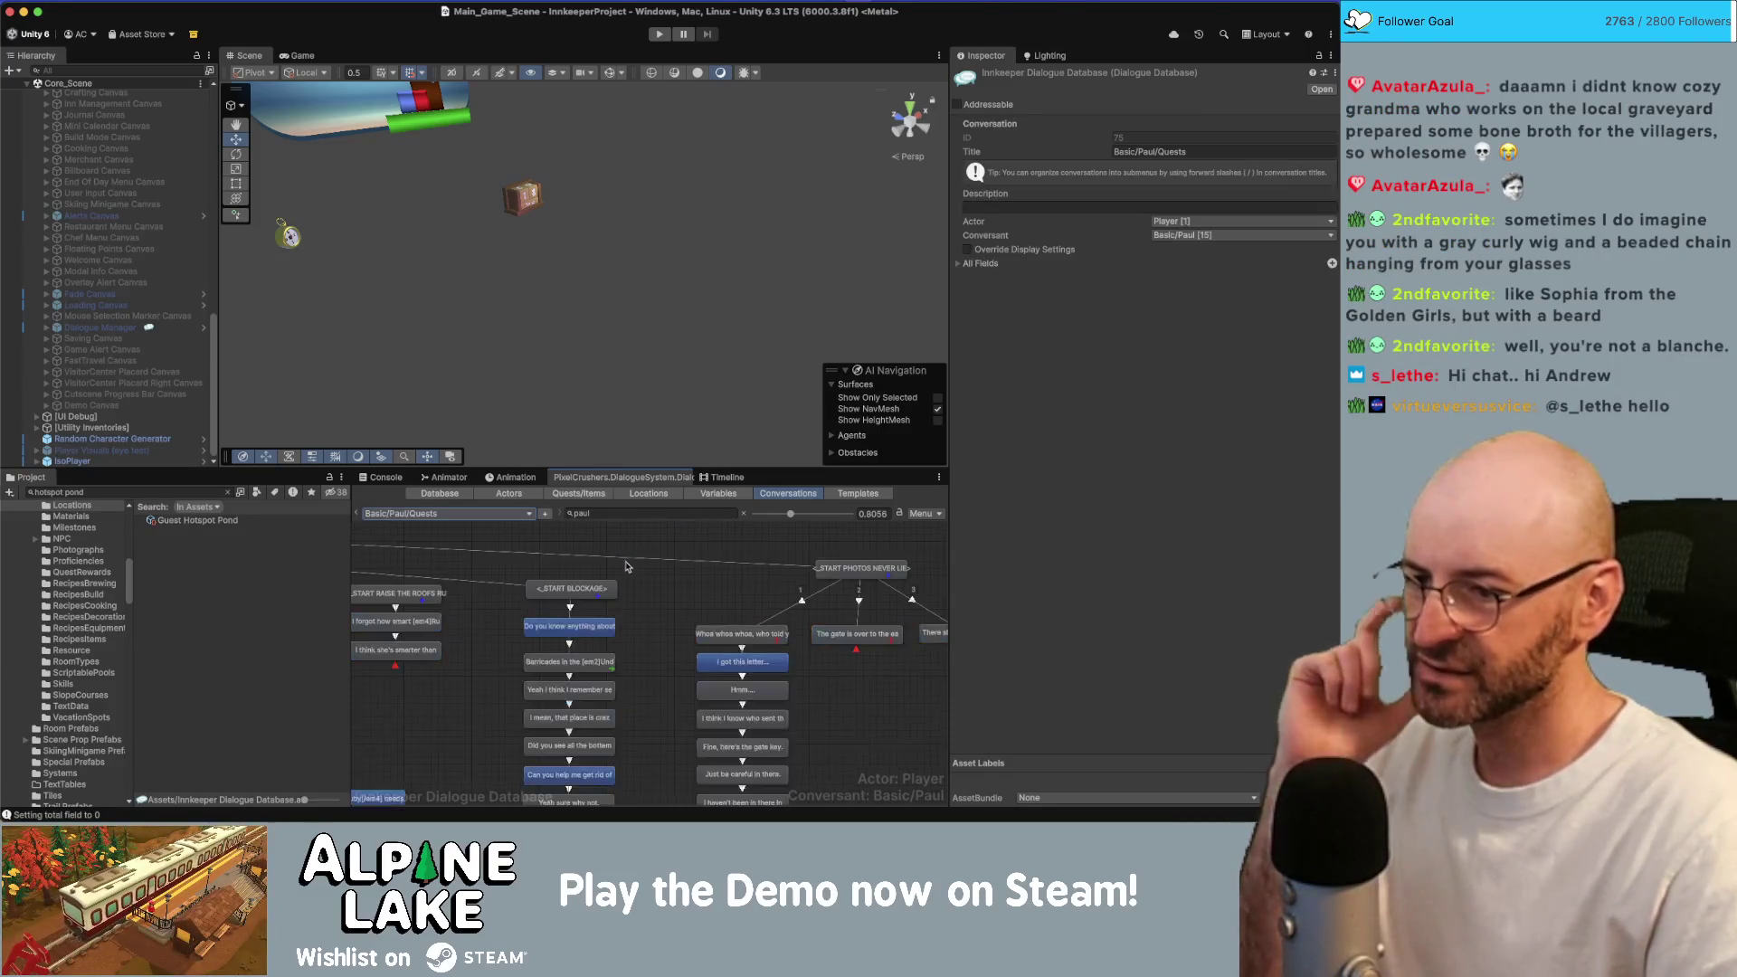
Read the START PHOTOS NEVER LIE, Whoa whoa whoa, gate, back entrance and letter entries.
{"action": "scroll", "coordinate": [680, 589], "scroll_direction": "down", "scroll_amount": 2}
{"action": "scroll", "coordinate": [681, 589], "scroll_direction": "right", "scroll_amount": 3}
{"action": "left_click", "coordinate": [710, 576]}
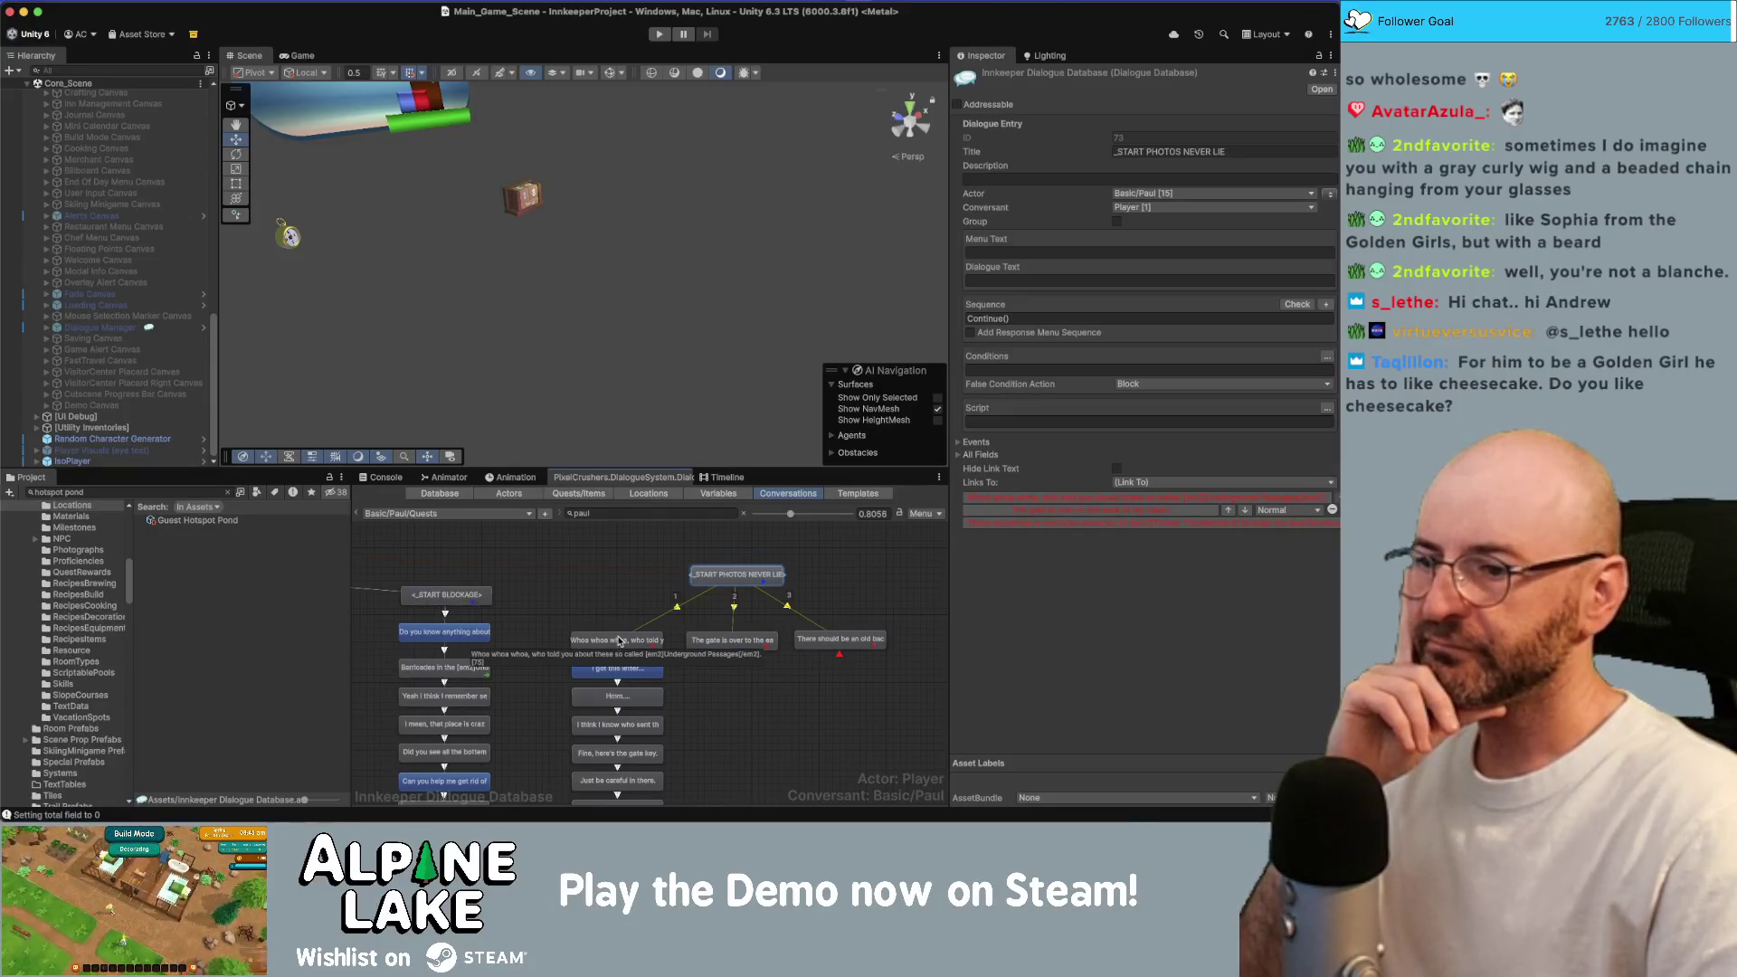
{"action": "left_click", "coordinate": [620, 640]}
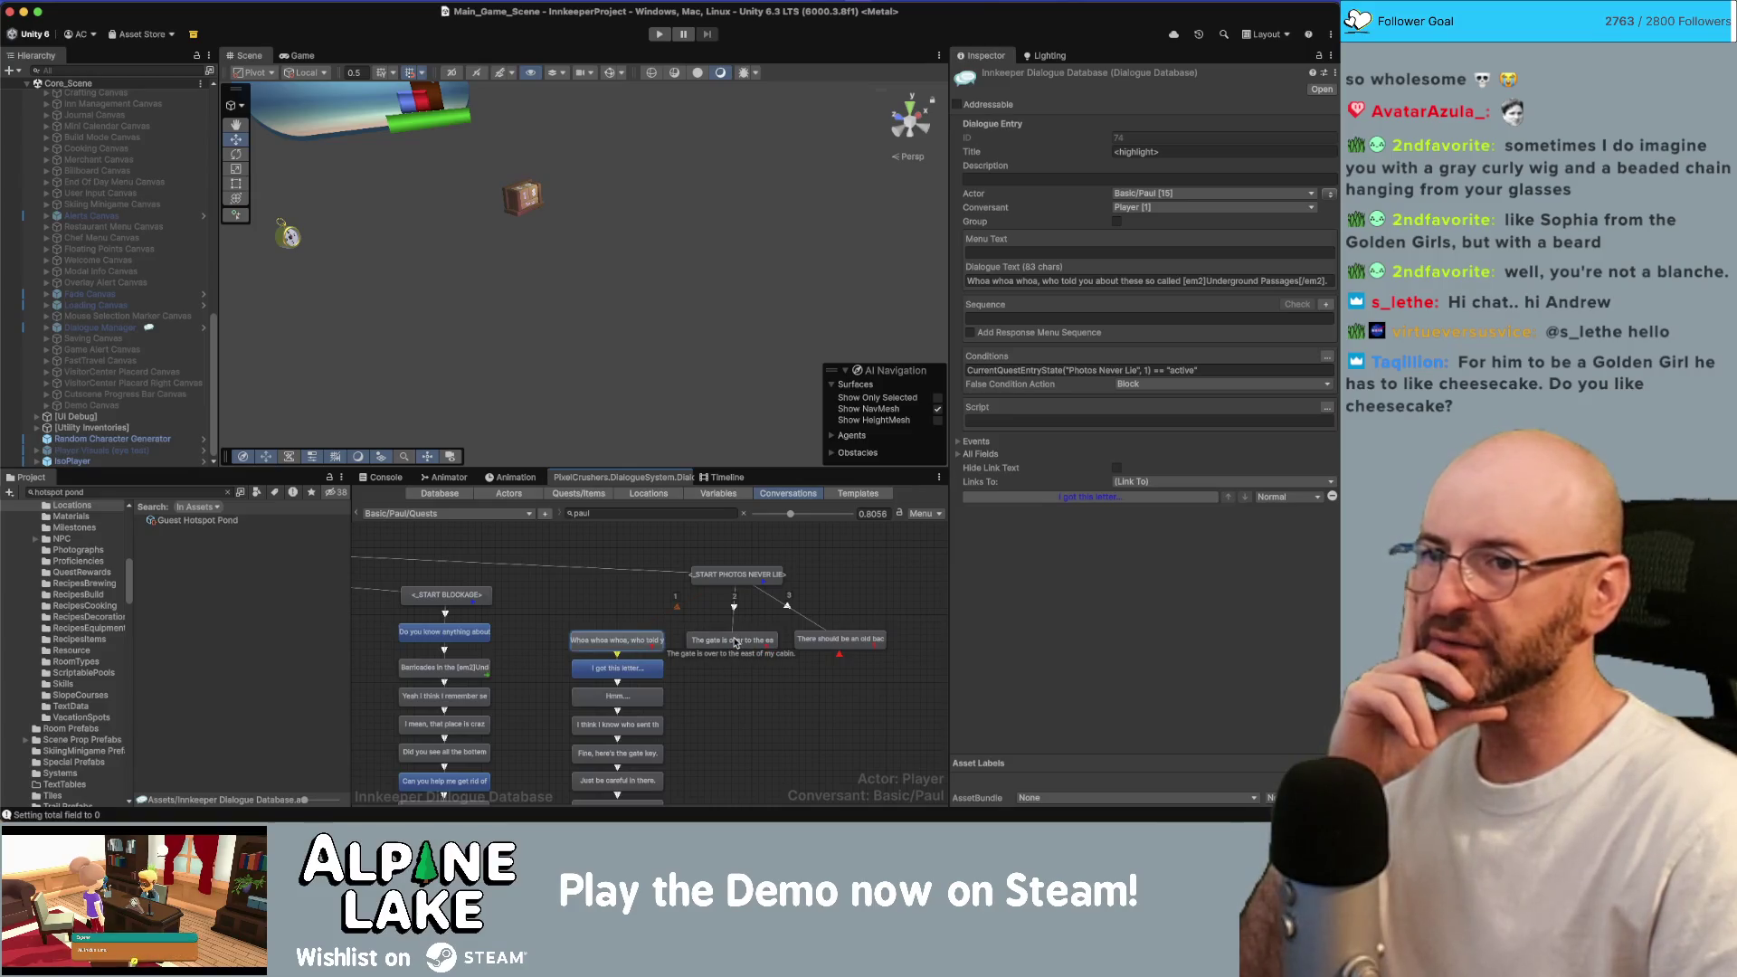
{"action": "left_click", "coordinate": [735, 641]}
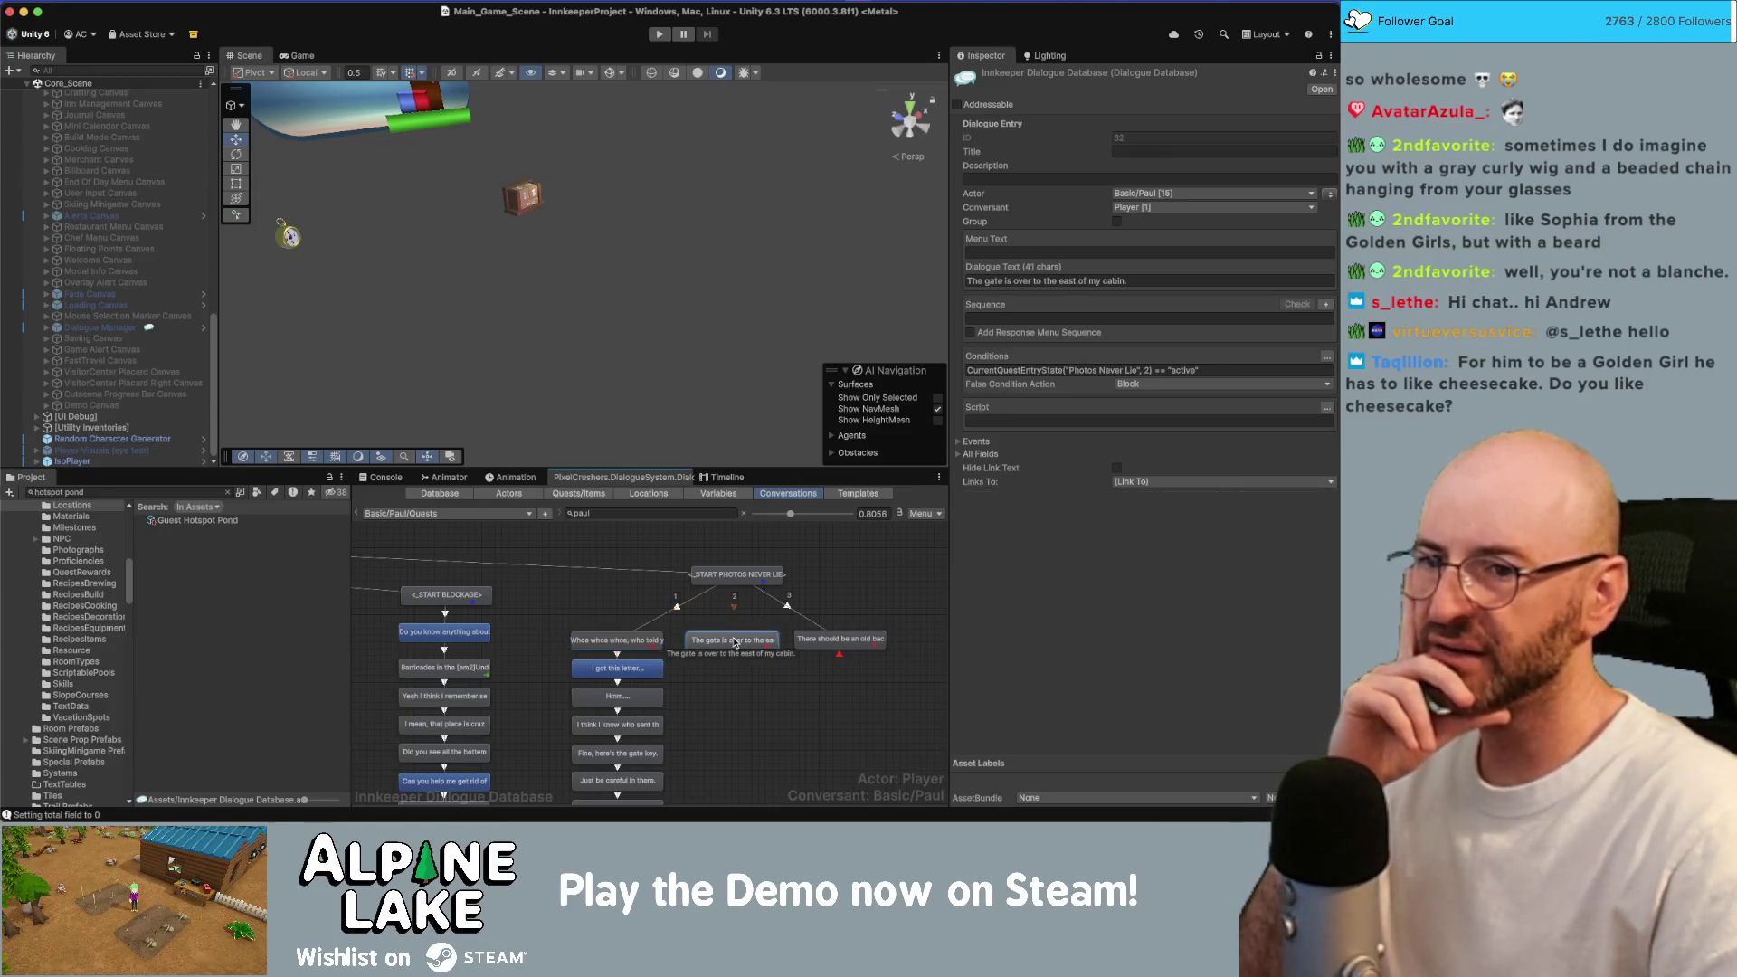
{"action": "left_click", "coordinate": [804, 639]}
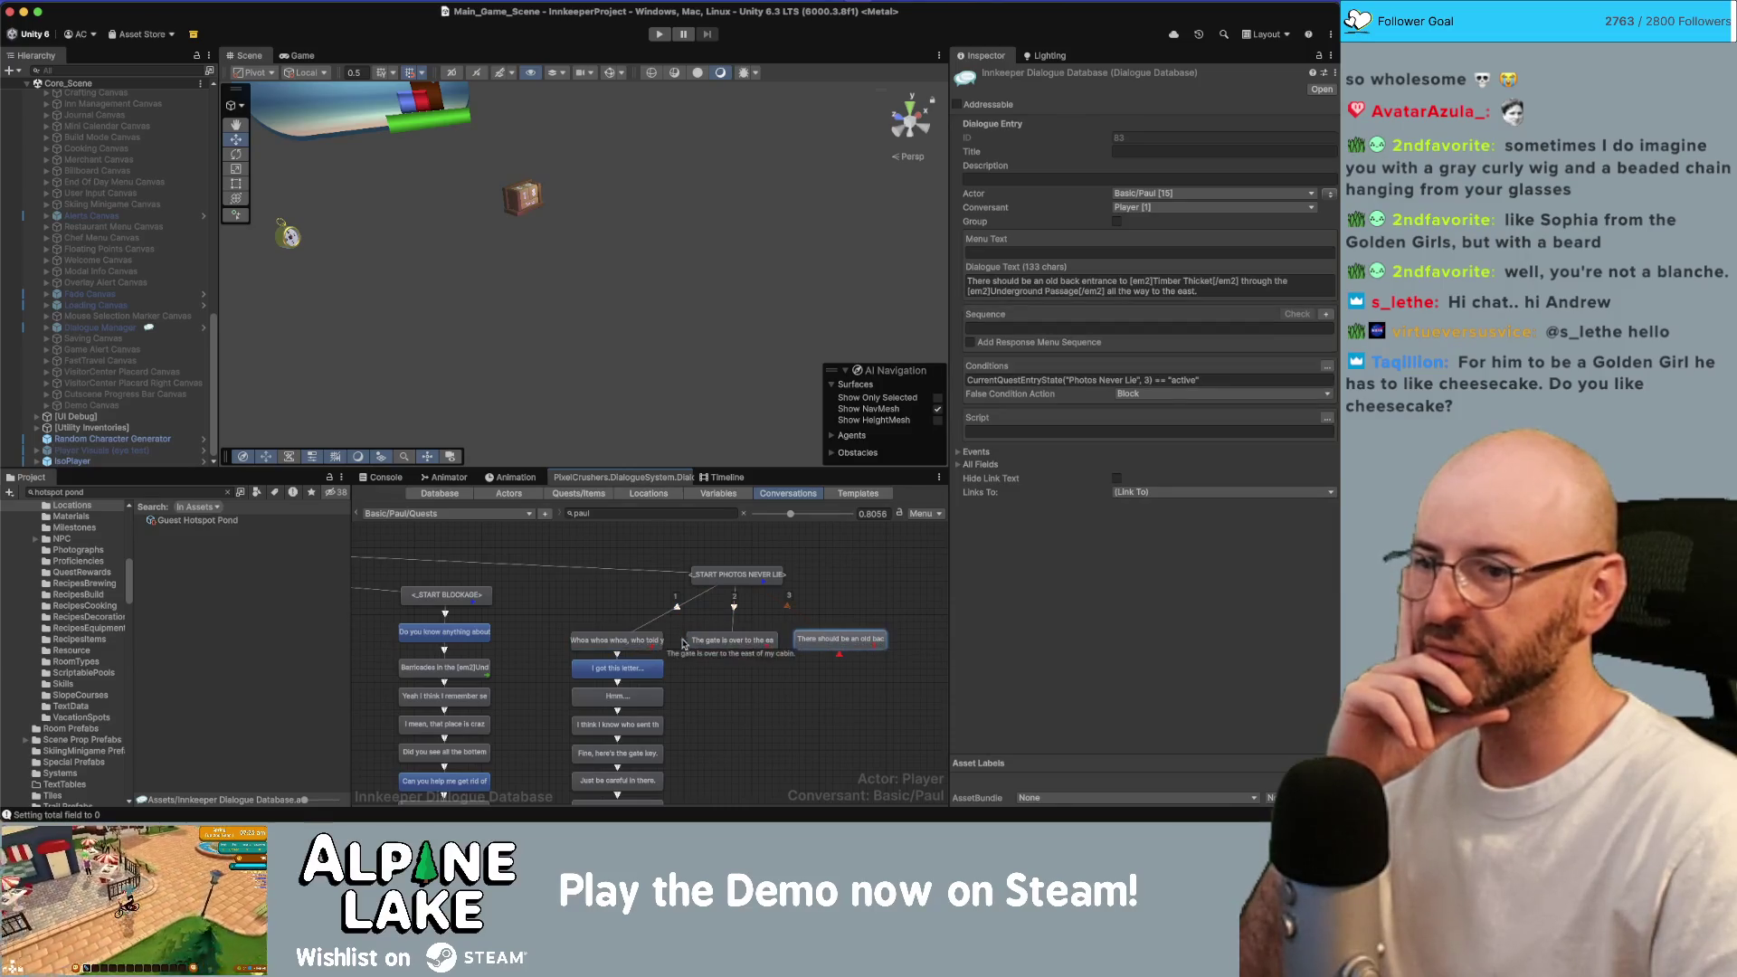
{"action": "left_click", "coordinate": [644, 643]}
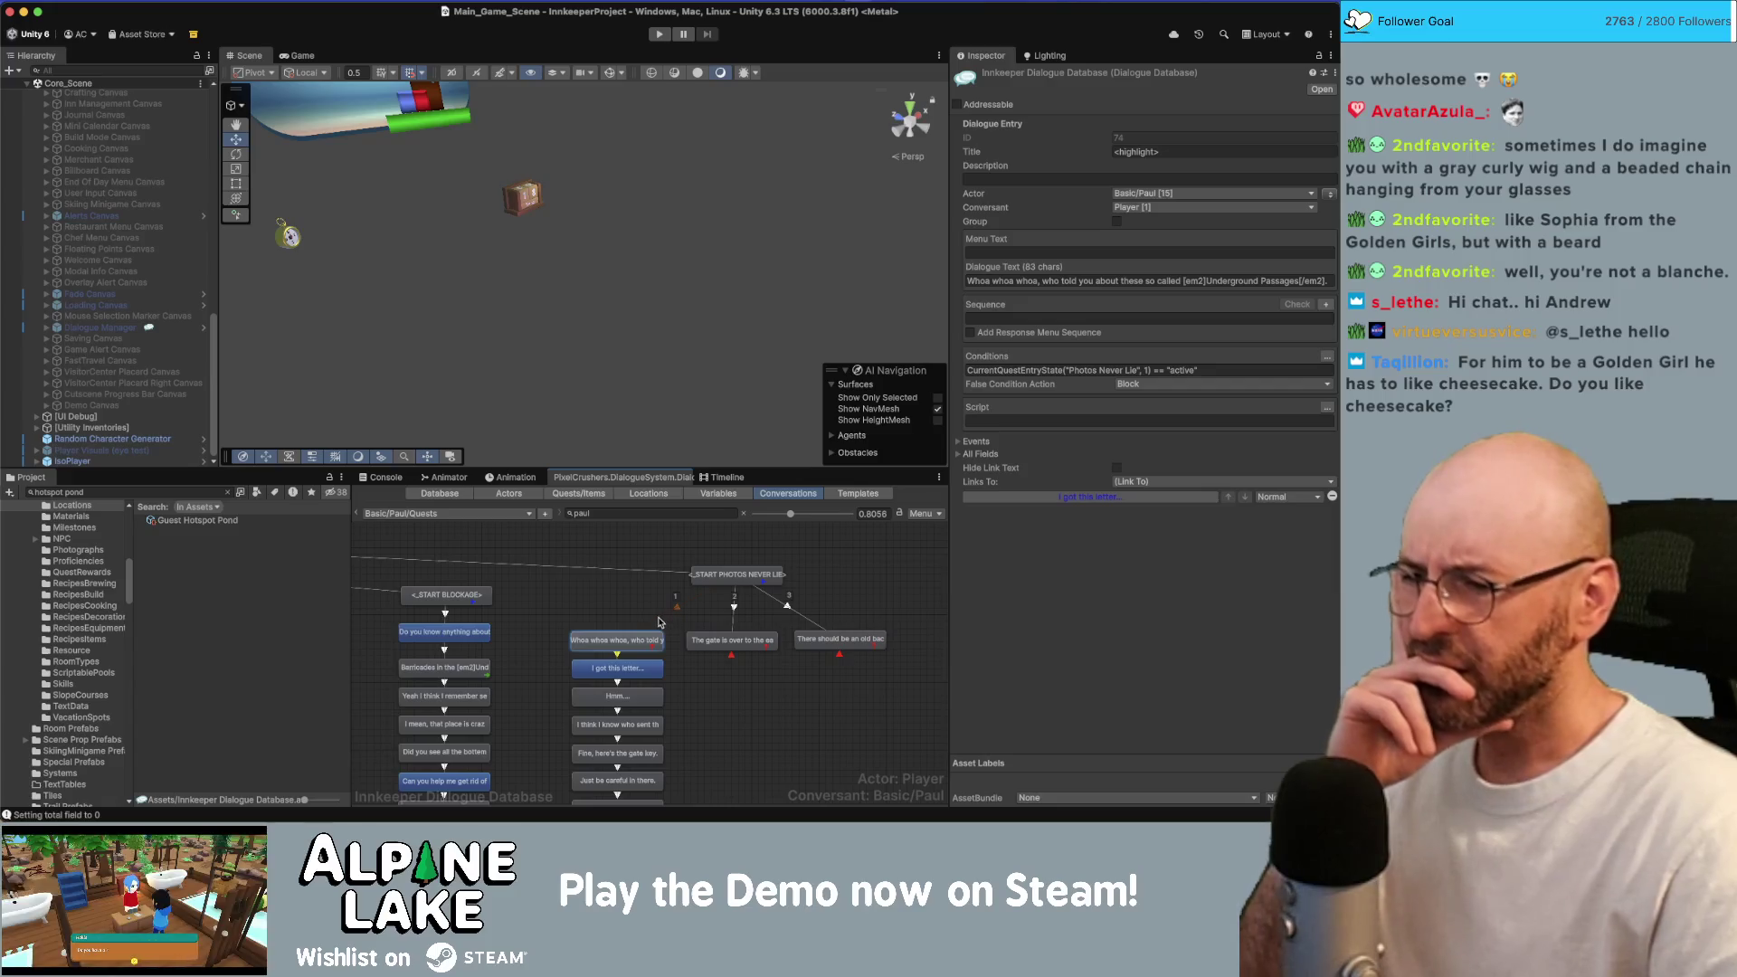
{"action": "left_click", "coordinate": [632, 669]}
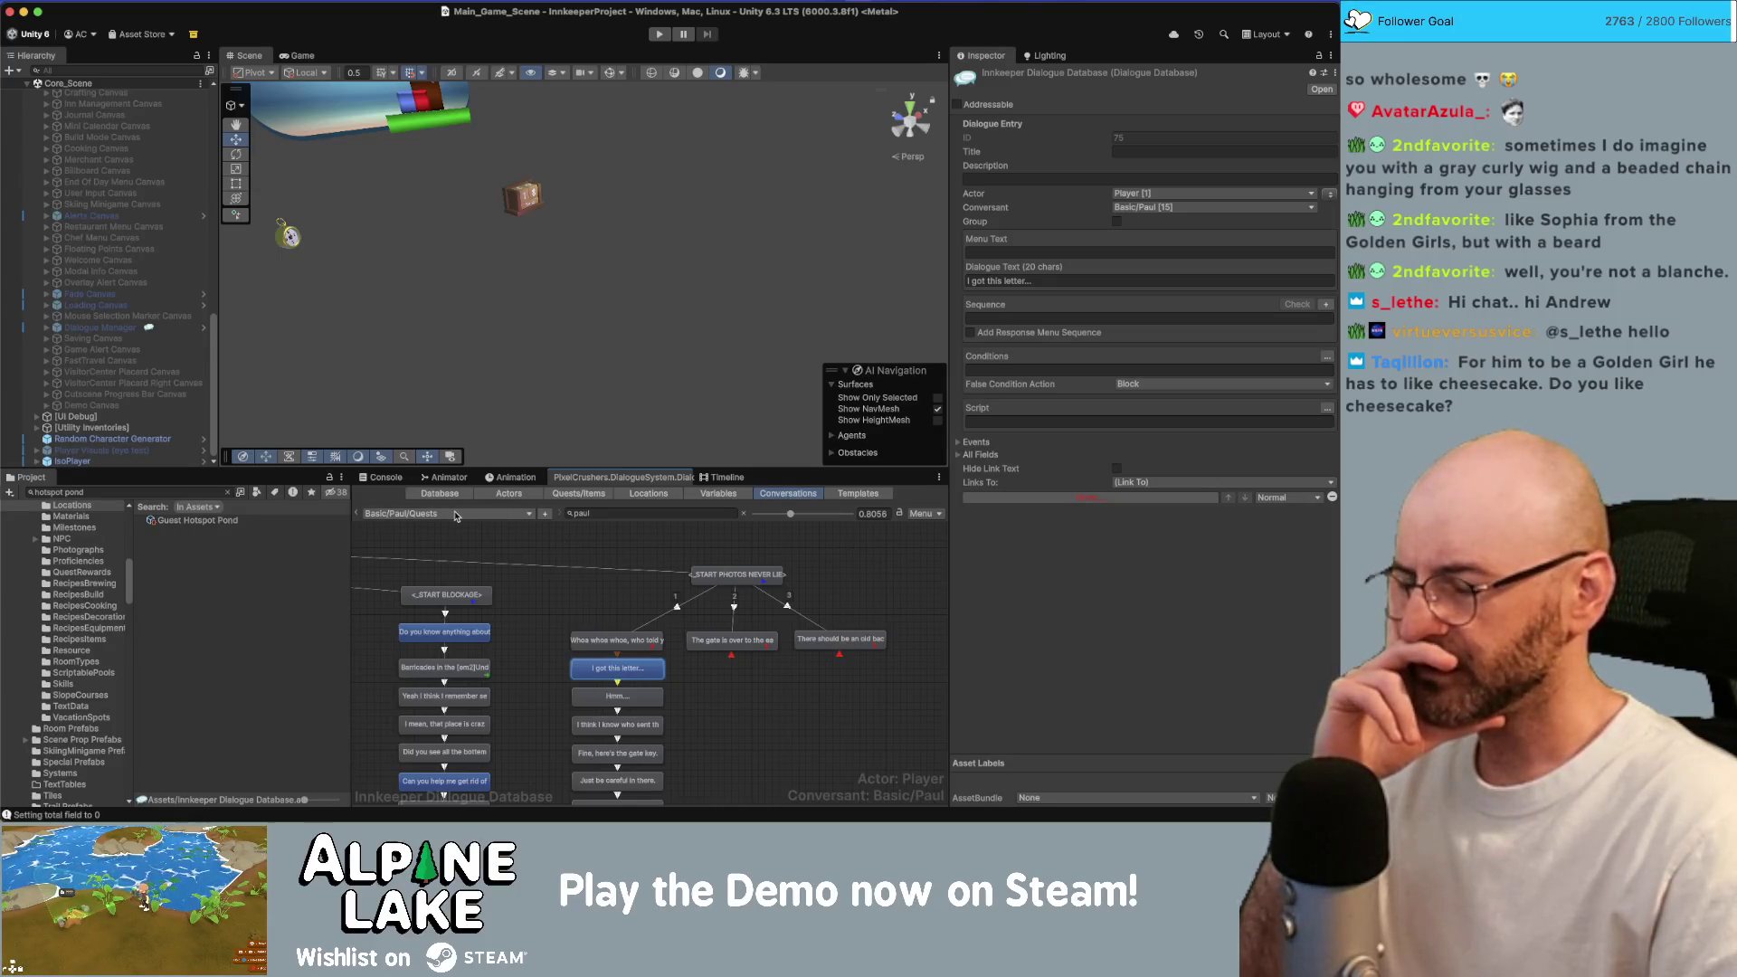
Switch the dialogue editor to Paul's Start conversation (Basic > Paul > Start).
{"action": "left_click", "coordinate": [455, 516]}
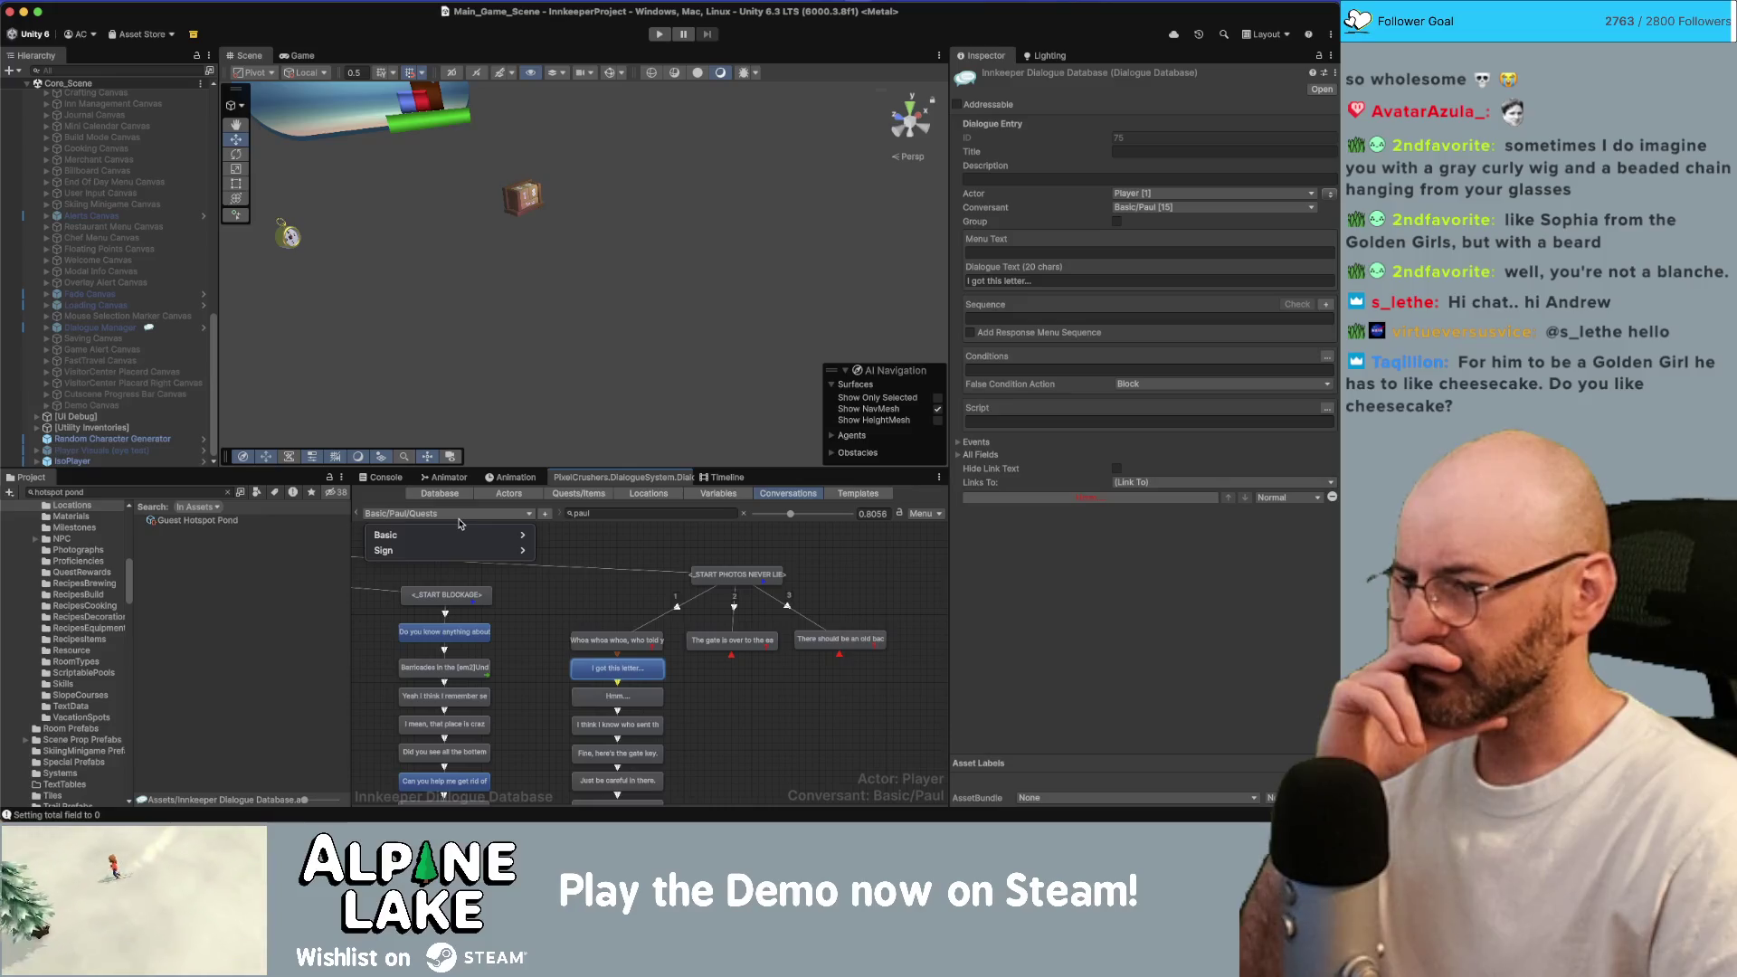
{"action": "mouse_move", "coordinate": [475, 536]}
{"action": "mouse_move", "coordinate": [572, 542]}
{"action": "left_click", "coordinate": [624, 612]}
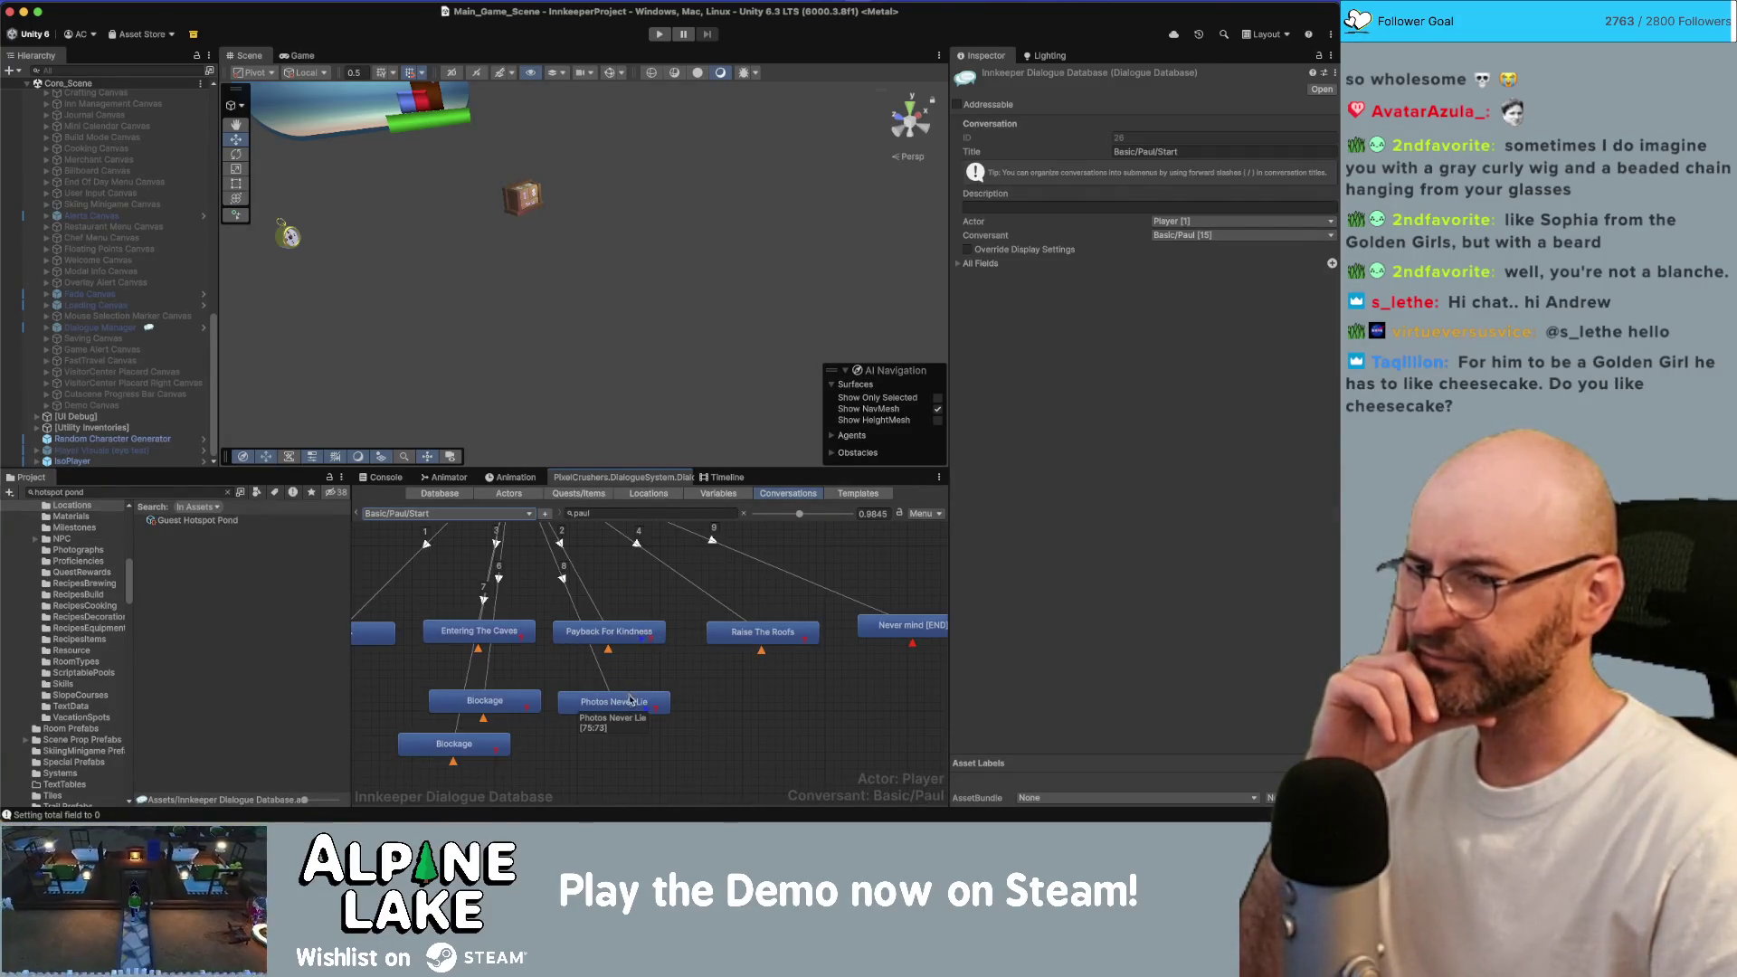
Select the Photos Never Lie entry and open its Conditions wizard with the caret at the start.
{"action": "left_click", "coordinate": [631, 699]}
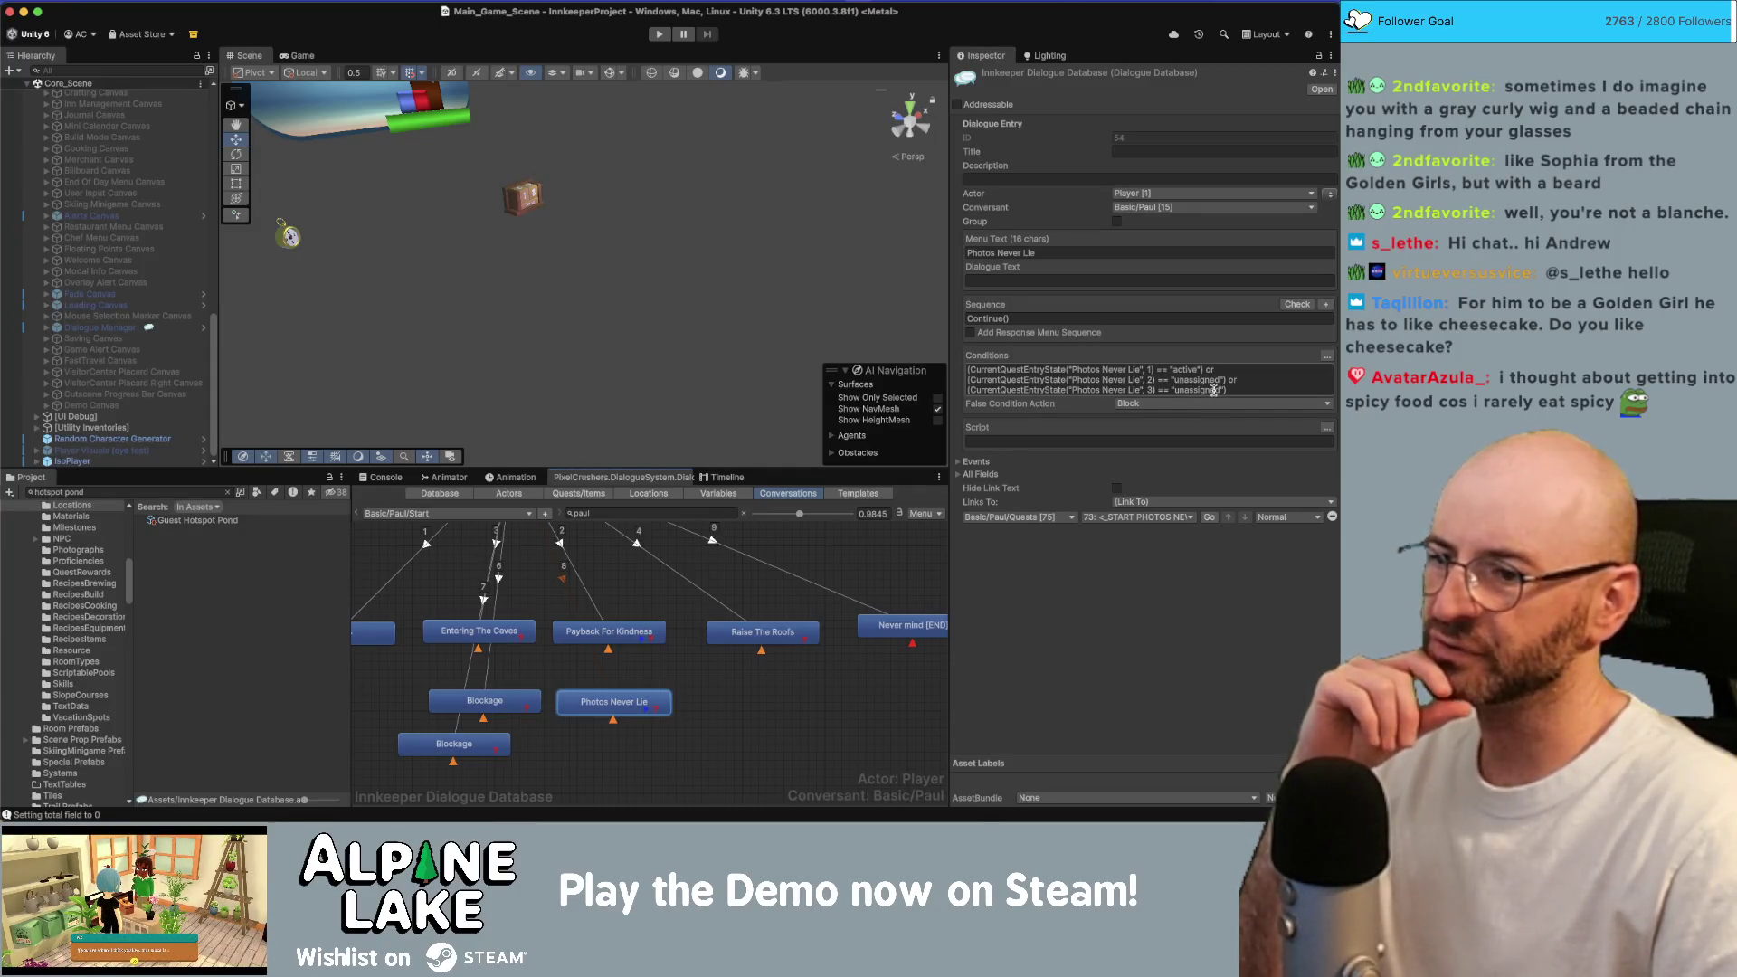
{"action": "left_click", "coordinate": [1214, 381]}
{"action": "left_click", "coordinate": [1215, 380]}
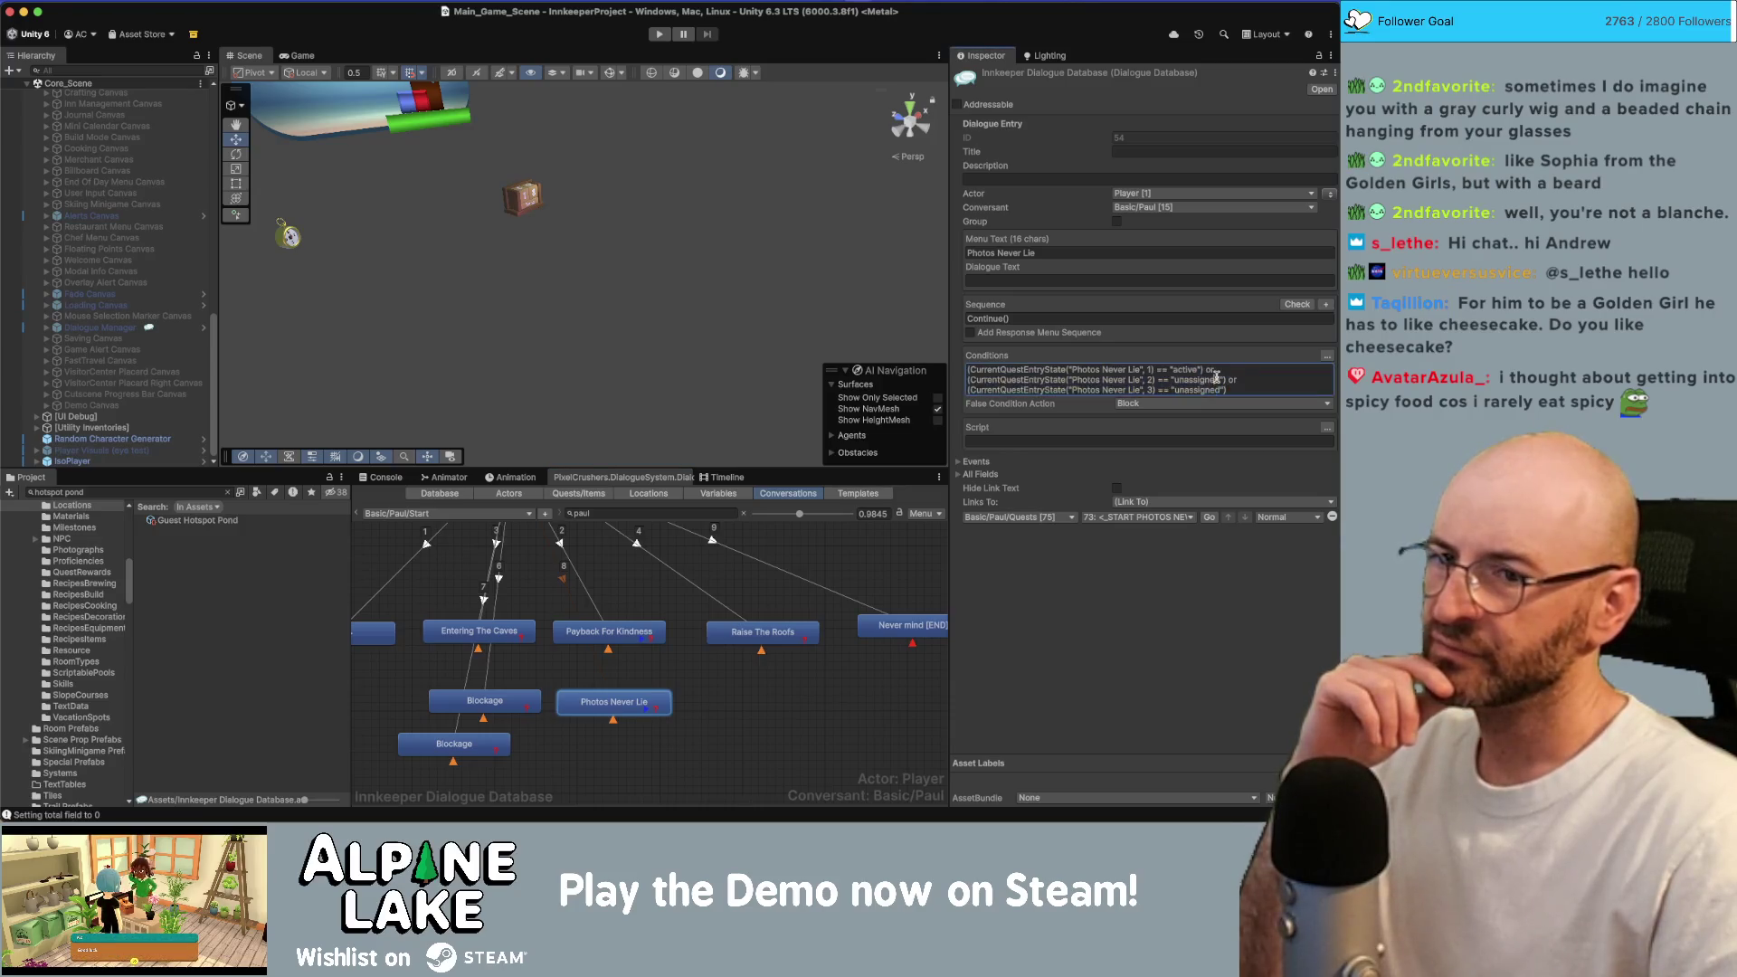
{"action": "key", "text": "super+Up"}
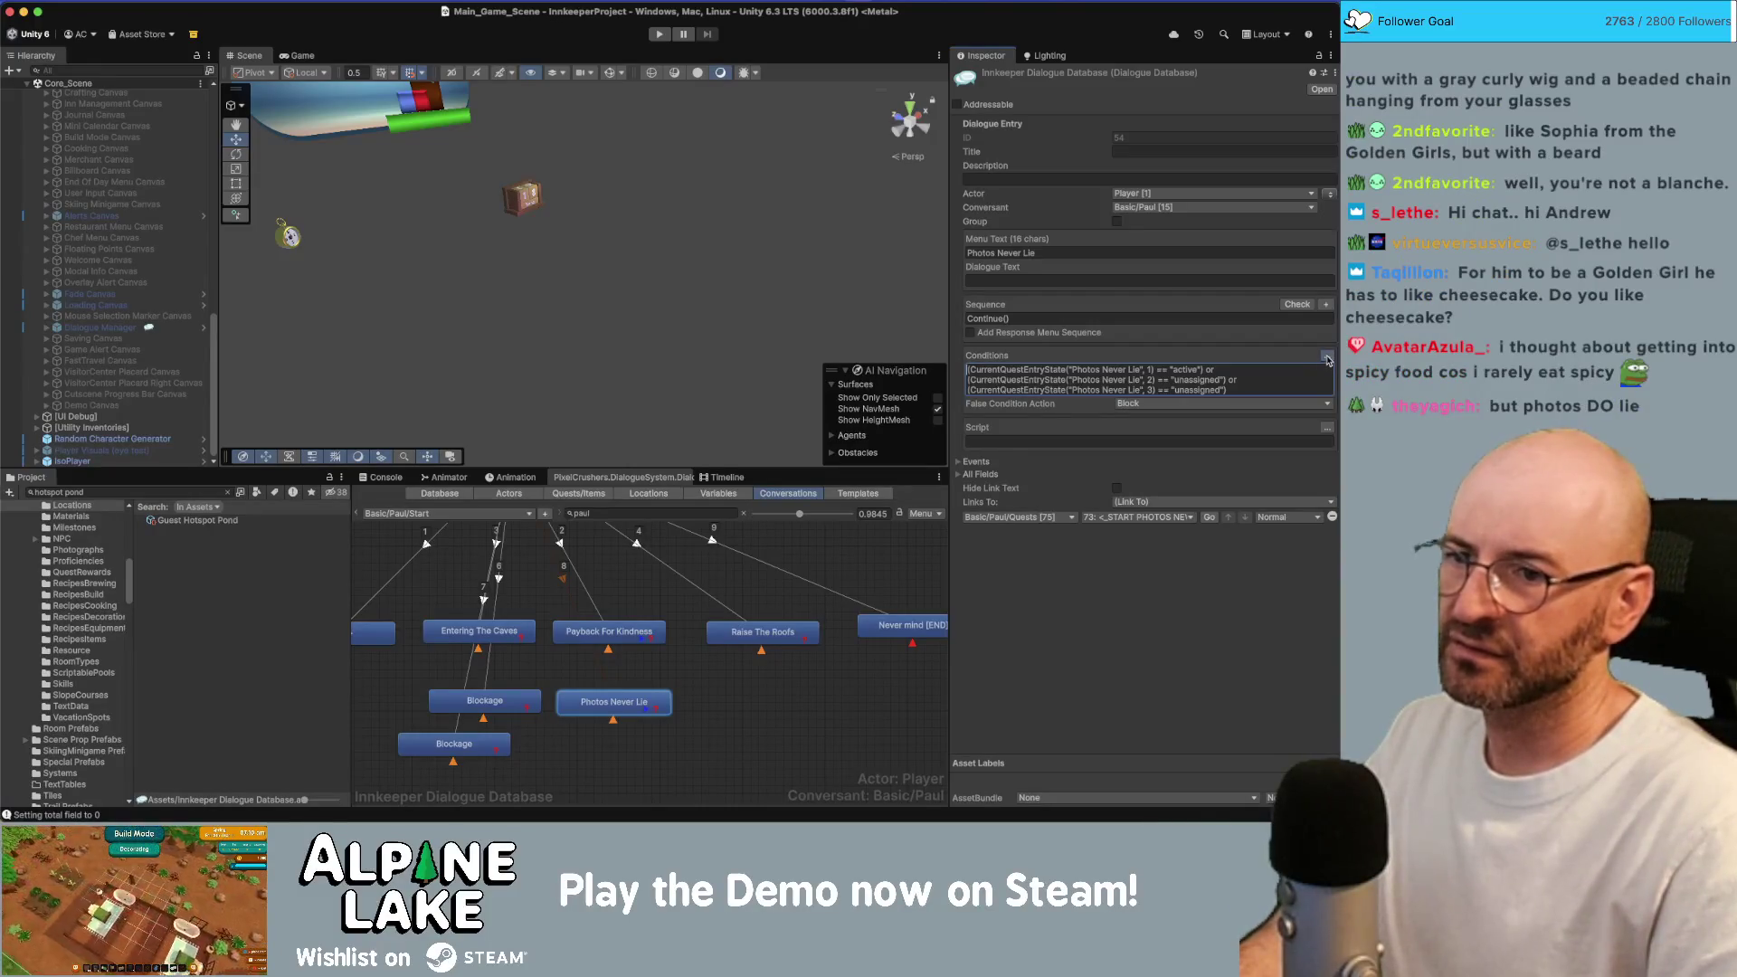
{"action": "left_click", "coordinate": [1119, 356]}
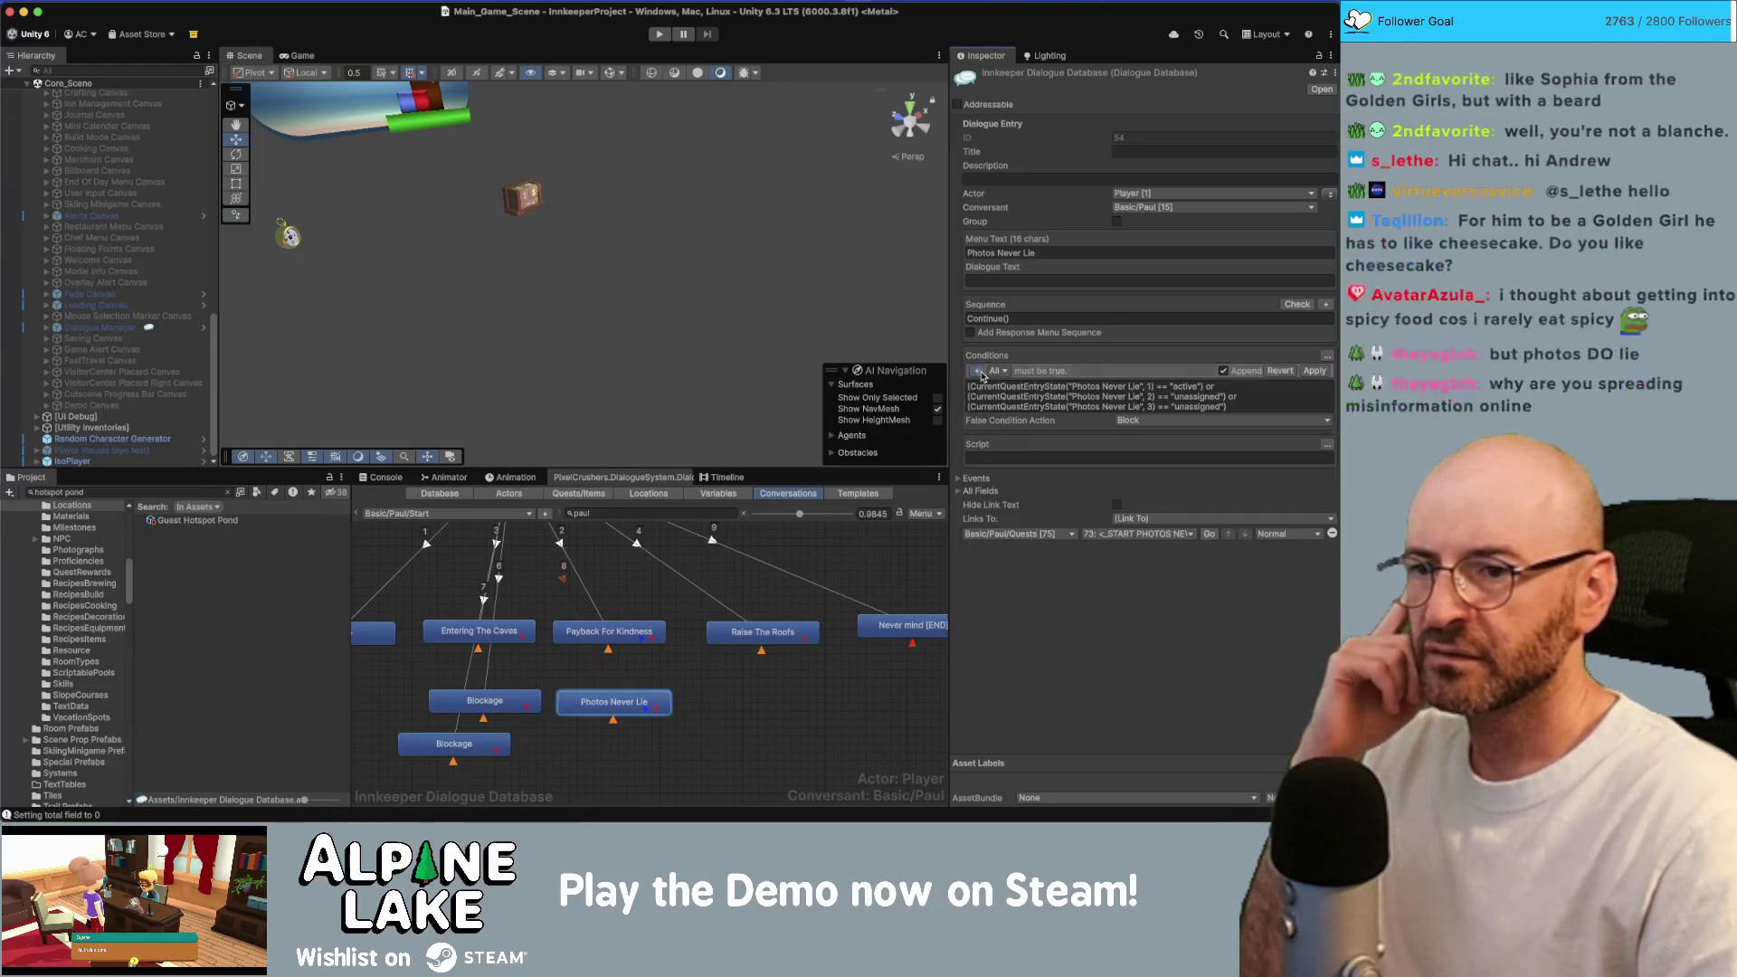
Add and apply a condition row: Quest 'Photos Never Lie' is 'active'.
{"action": "left_click", "coordinate": [980, 372]}
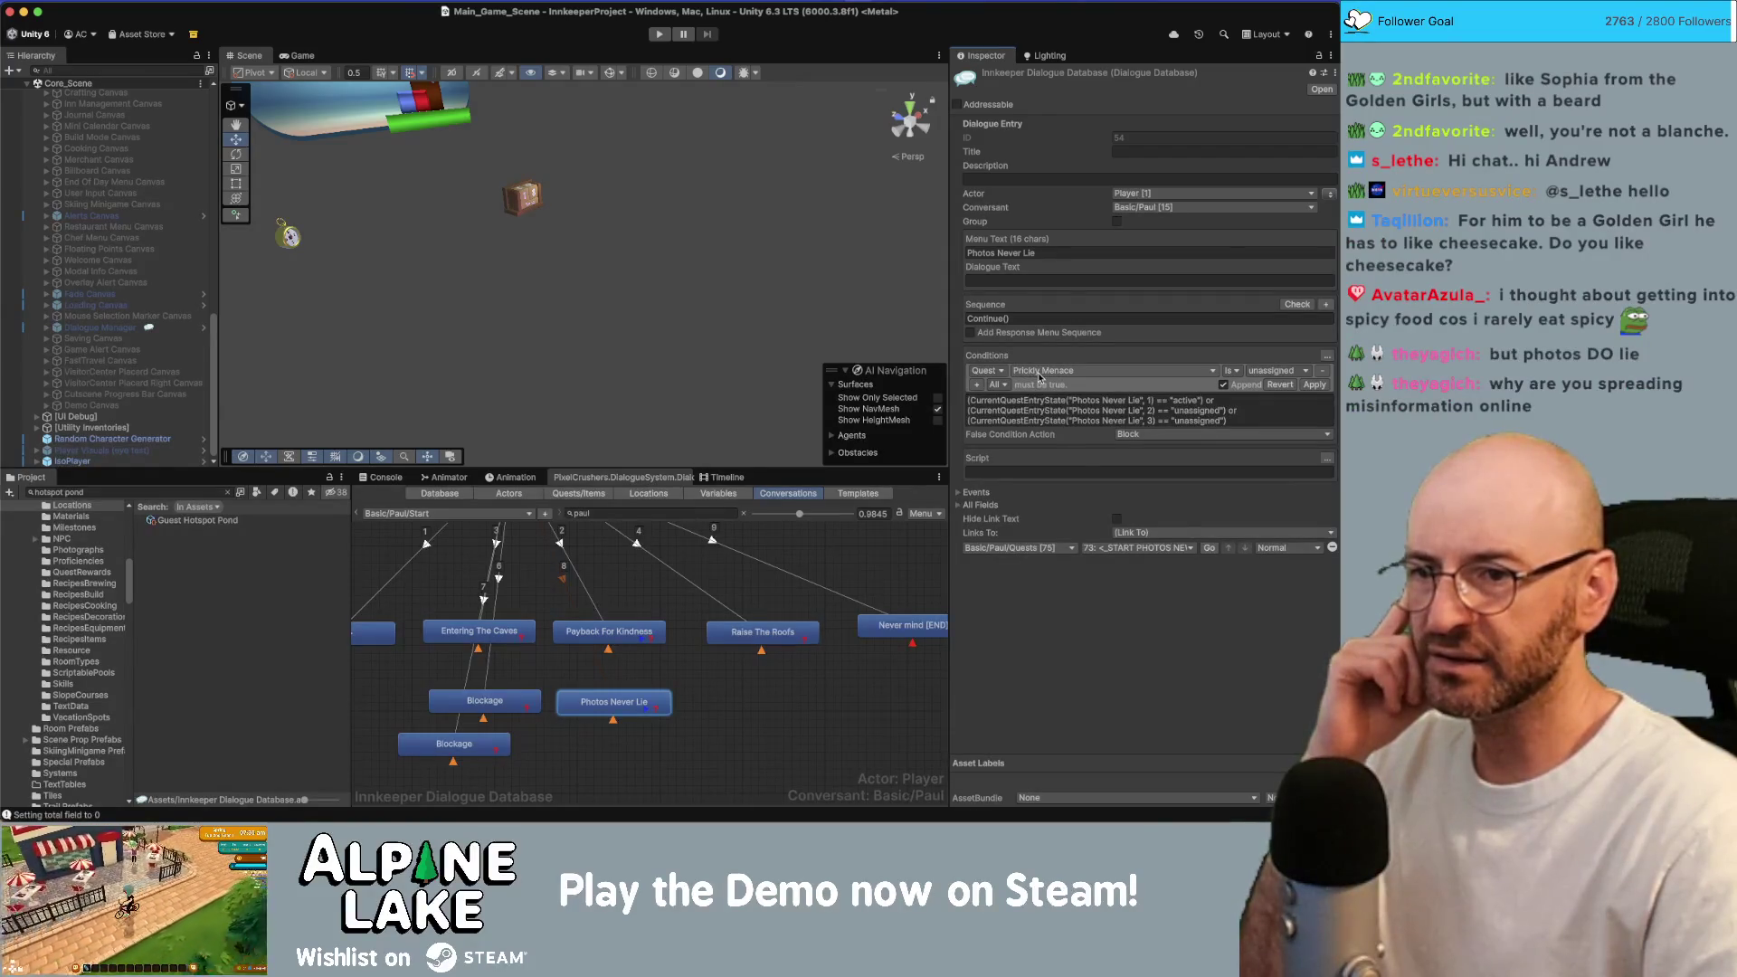
{"action": "left_click", "coordinate": [1040, 372]}
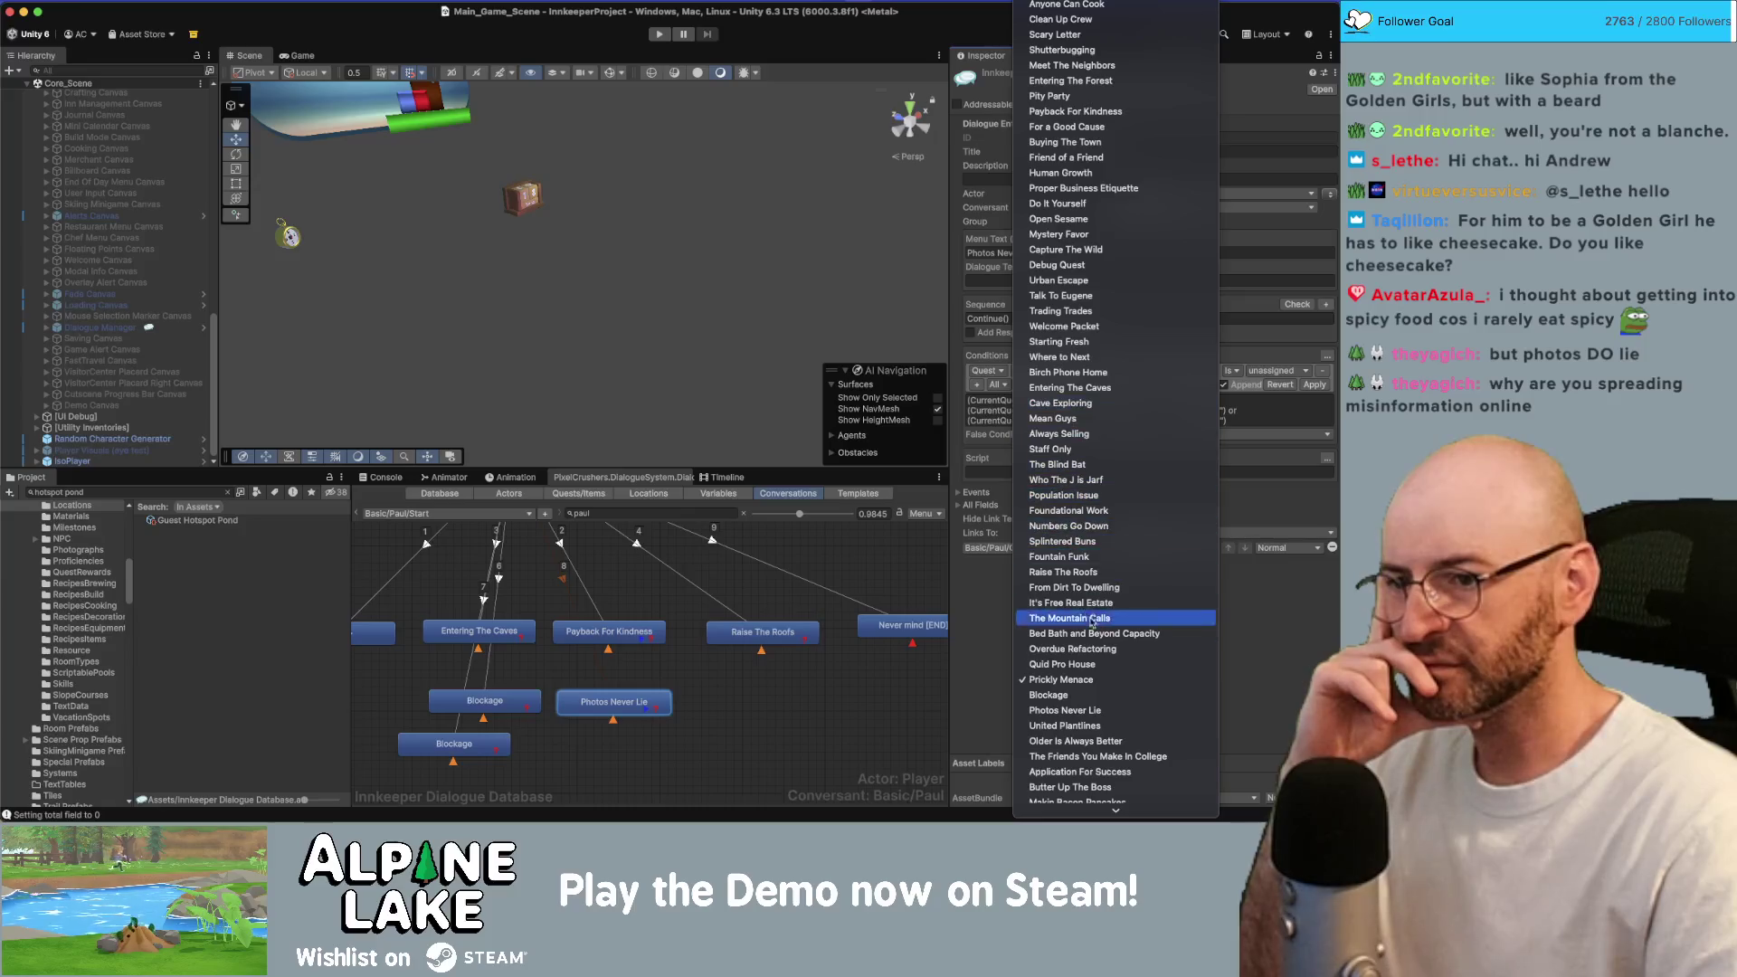
{"action": "scroll", "coordinate": [1086, 742], "scroll_direction": "down", "scroll_amount": 1}
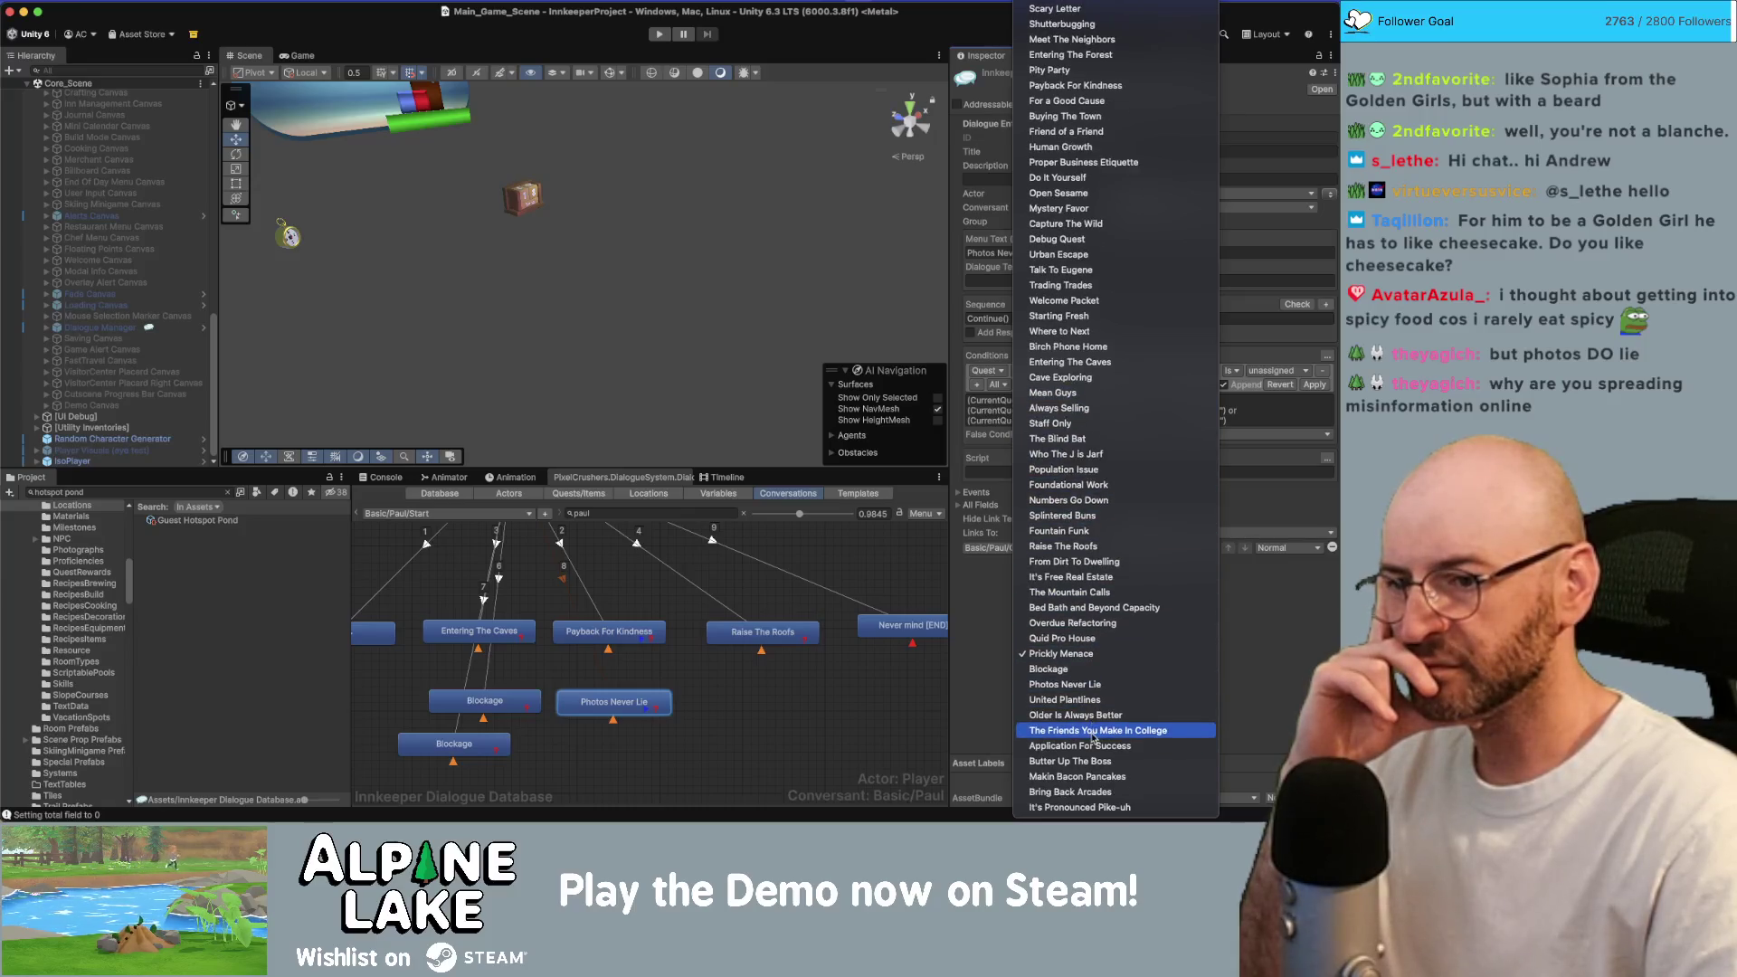
{"action": "left_click", "coordinate": [1086, 686]}
{"action": "left_click", "coordinate": [1264, 373]}
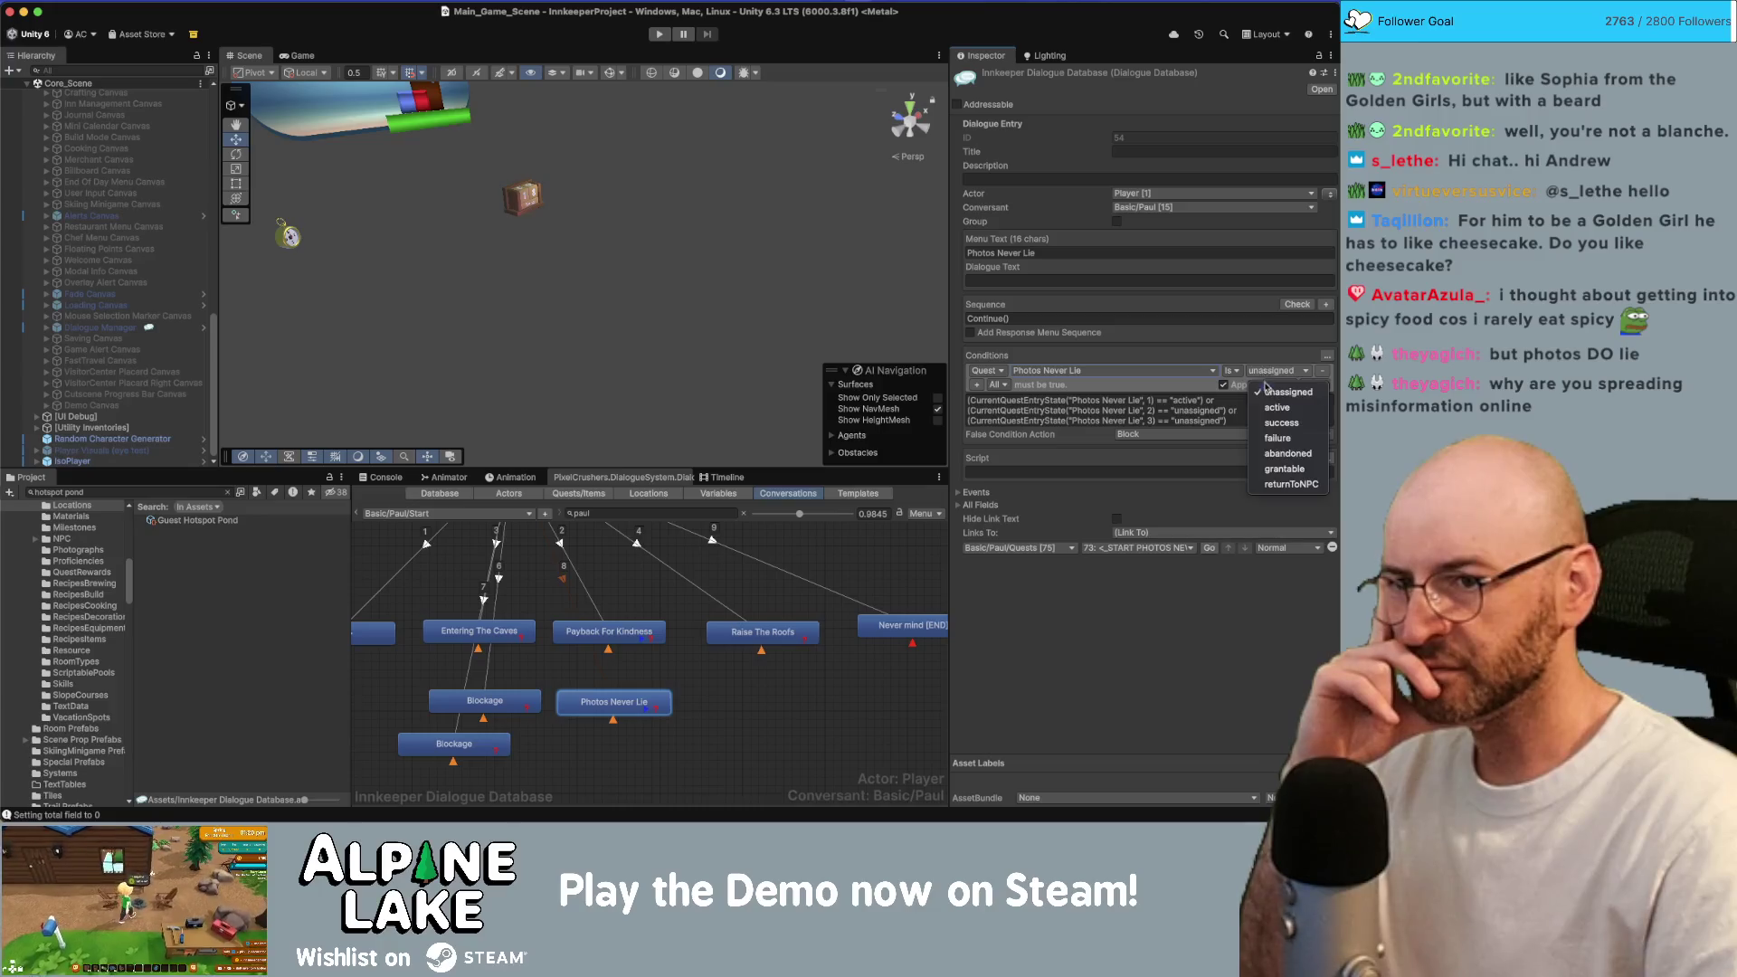
{"action": "left_click", "coordinate": [1277, 408]}
{"action": "left_click", "coordinate": [1313, 386]}
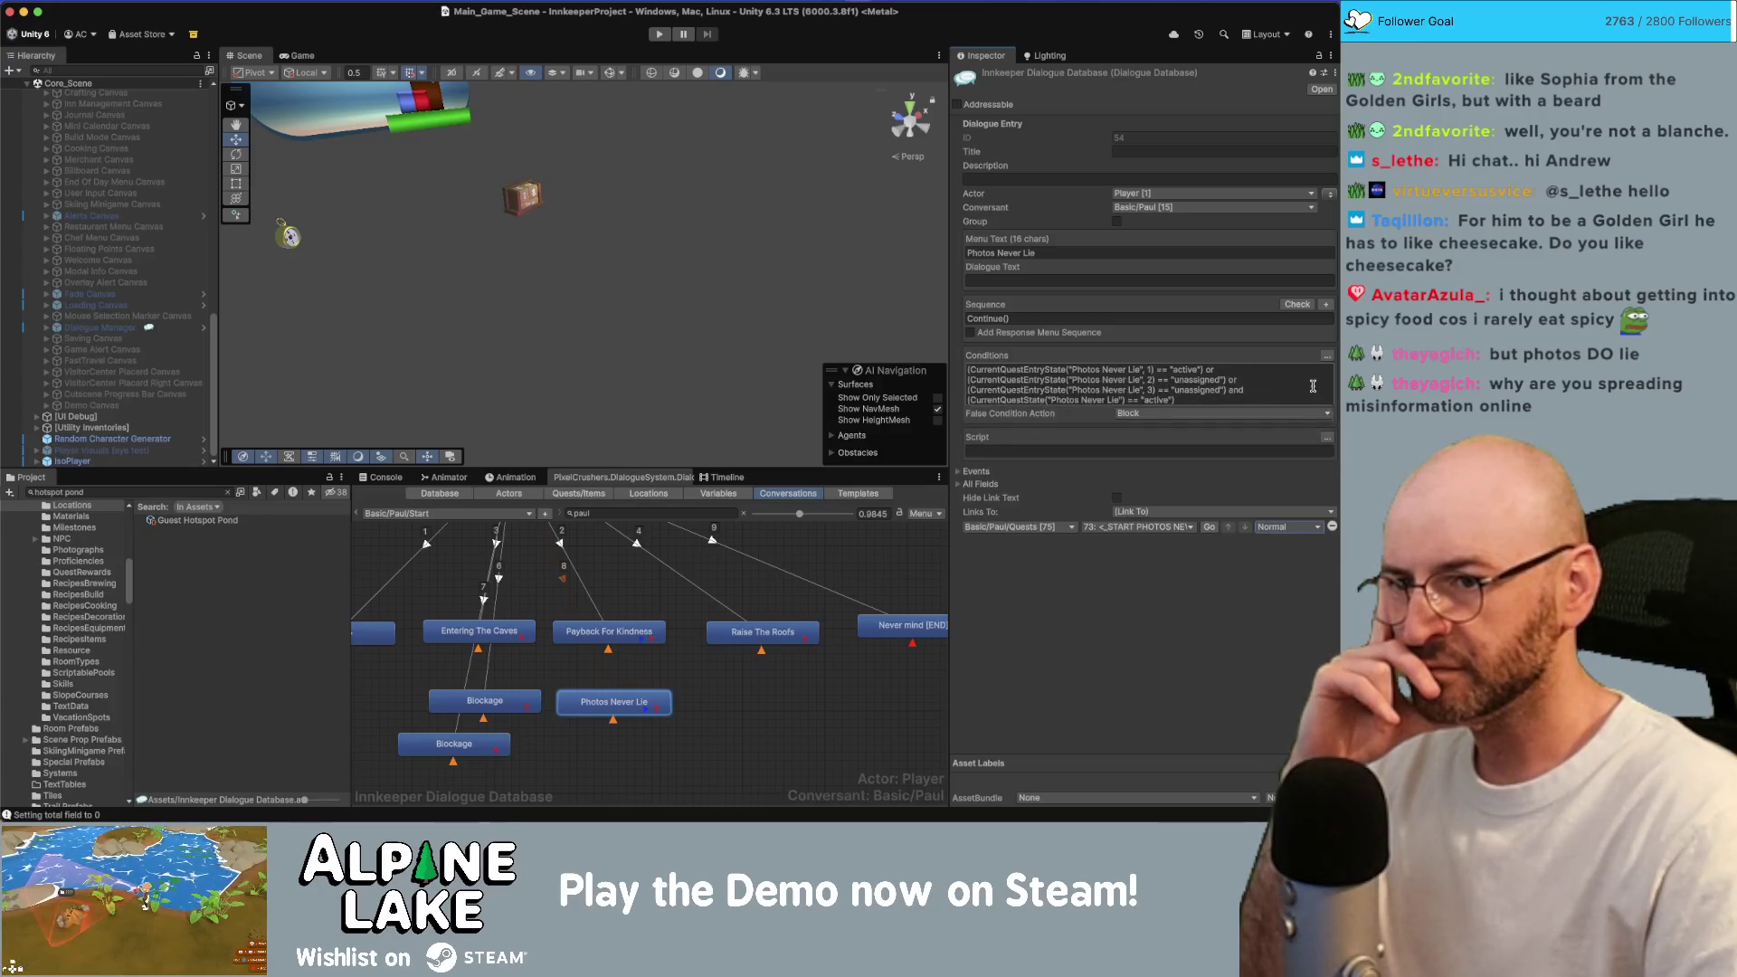
Rewrite the conditions as the quest-active check ' and (' the existing entry checks '))'.
{"action": "left_click", "coordinate": [1226, 387]}
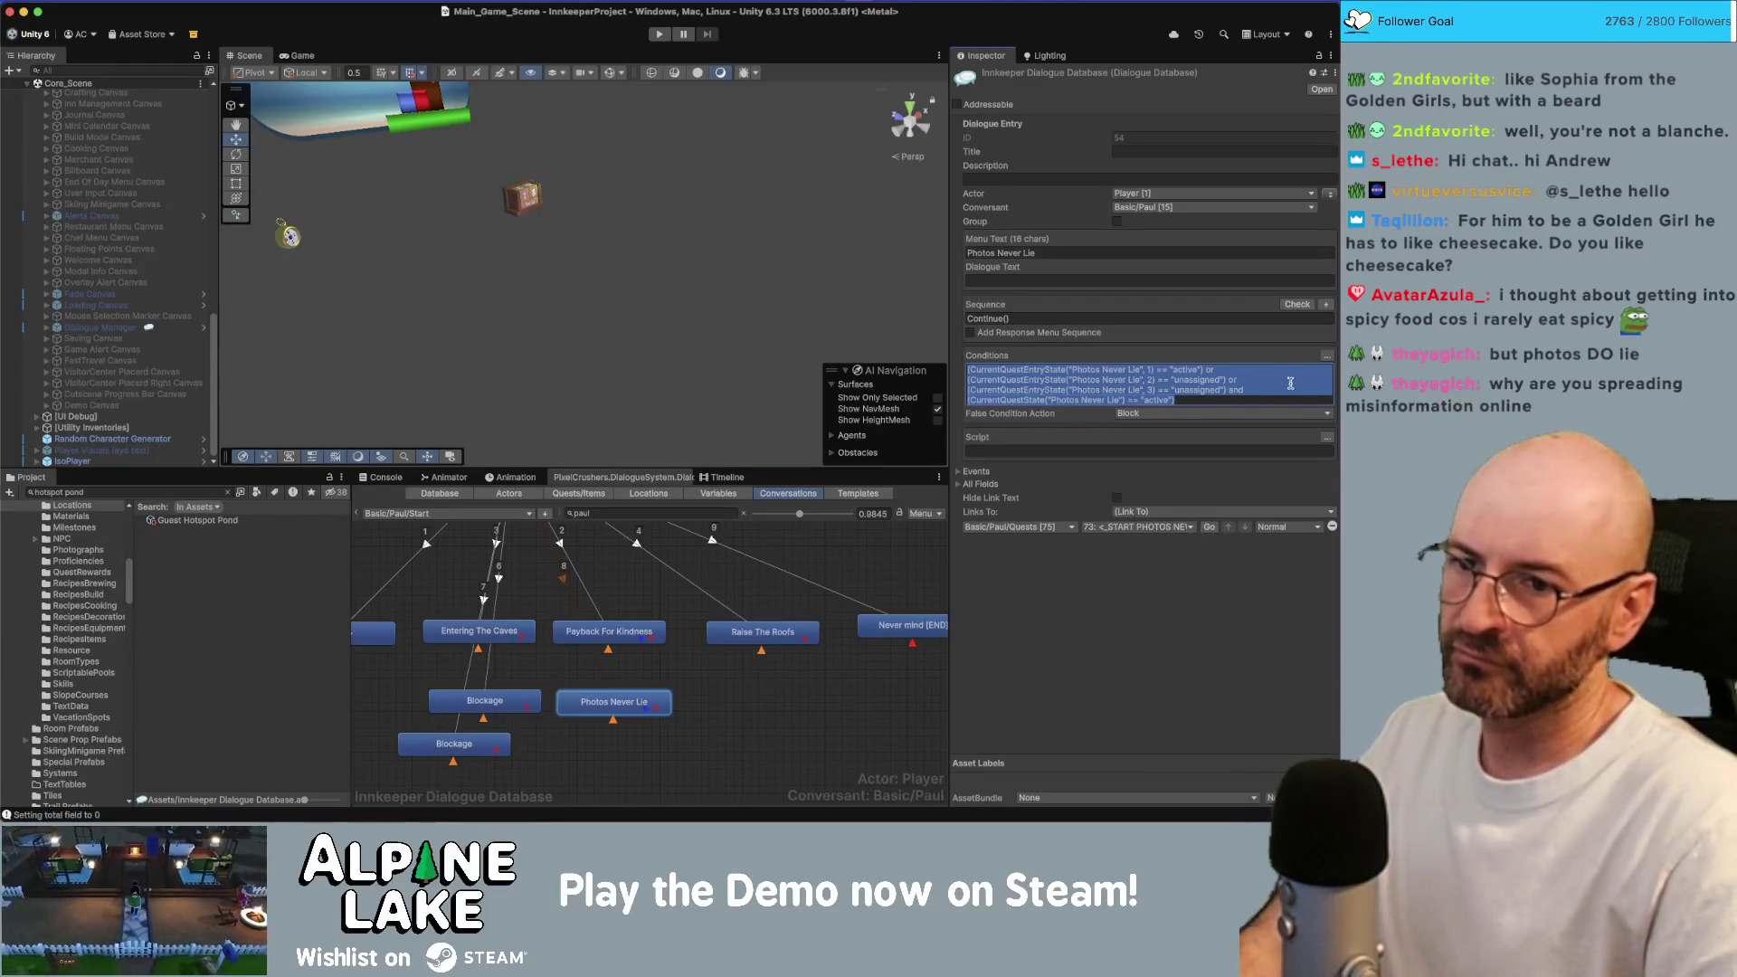
{"action": "left_click", "coordinate": [1256, 382]}
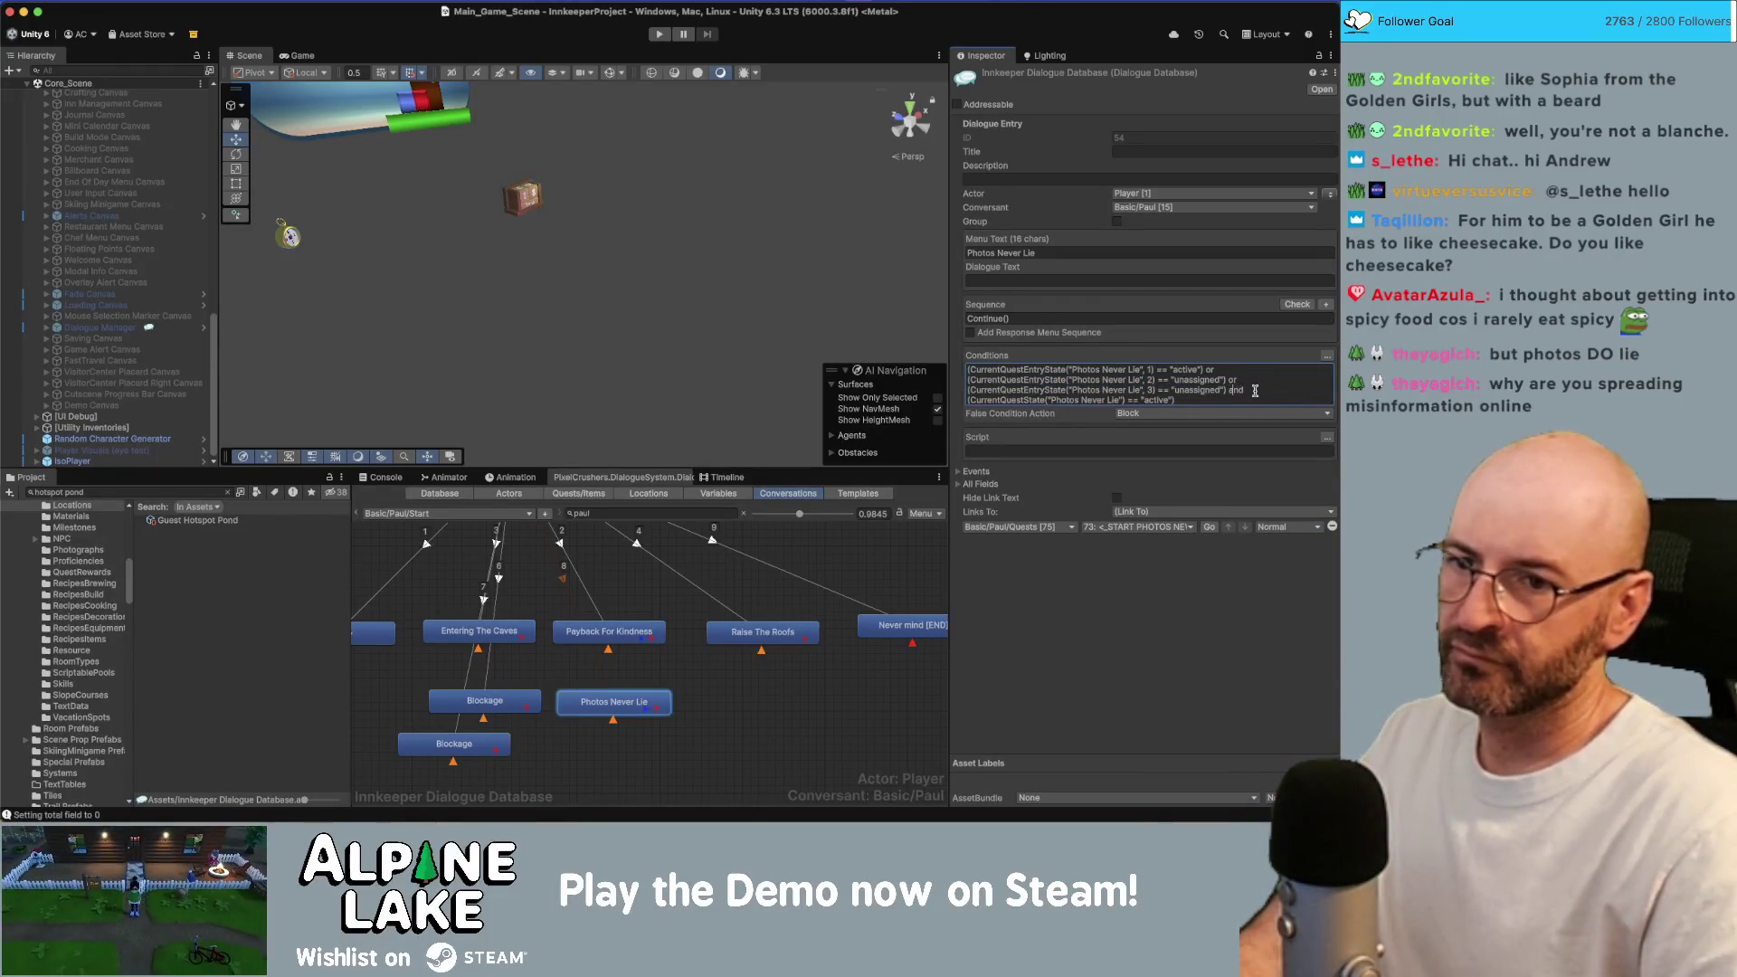
{"action": "left_click", "coordinate": [1254, 394], "text": "shift"}
{"action": "key", "text": "BackSpace"}
{"action": "key", "text": "BackSpace"}
{"action": "key", "text": "BackSpace"}
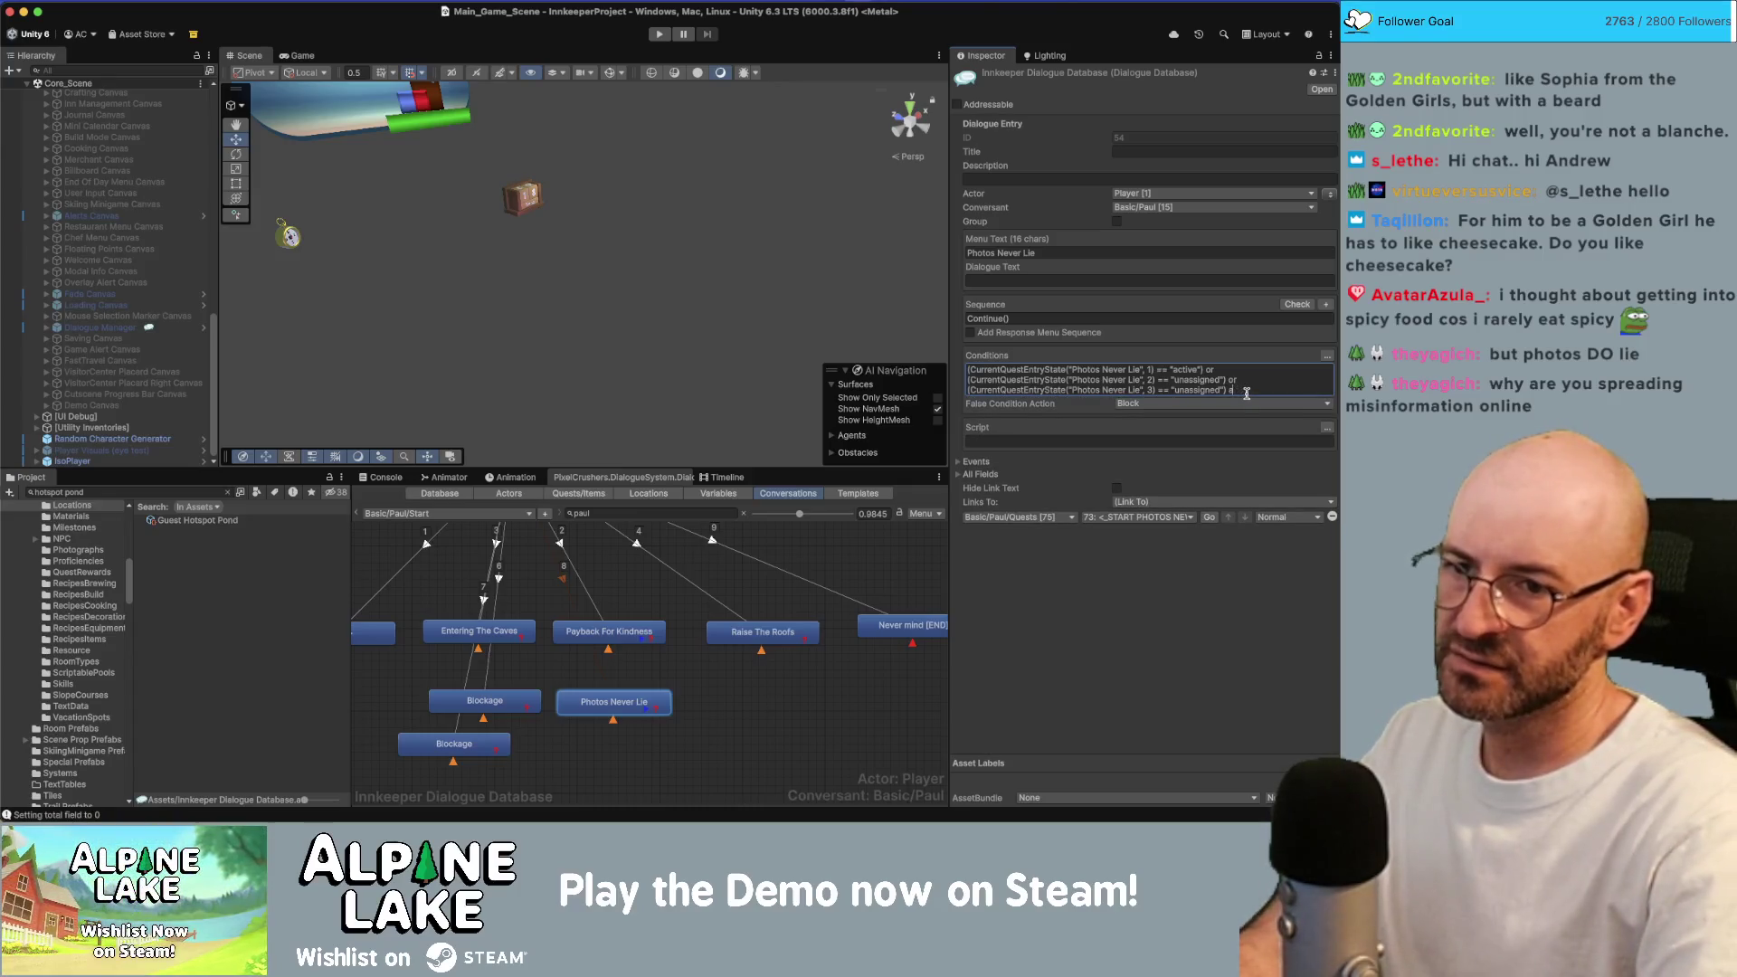
{"action": "type", "text": "(CurrentQuestState(\"Photos Never Lie\") == \"active\""}
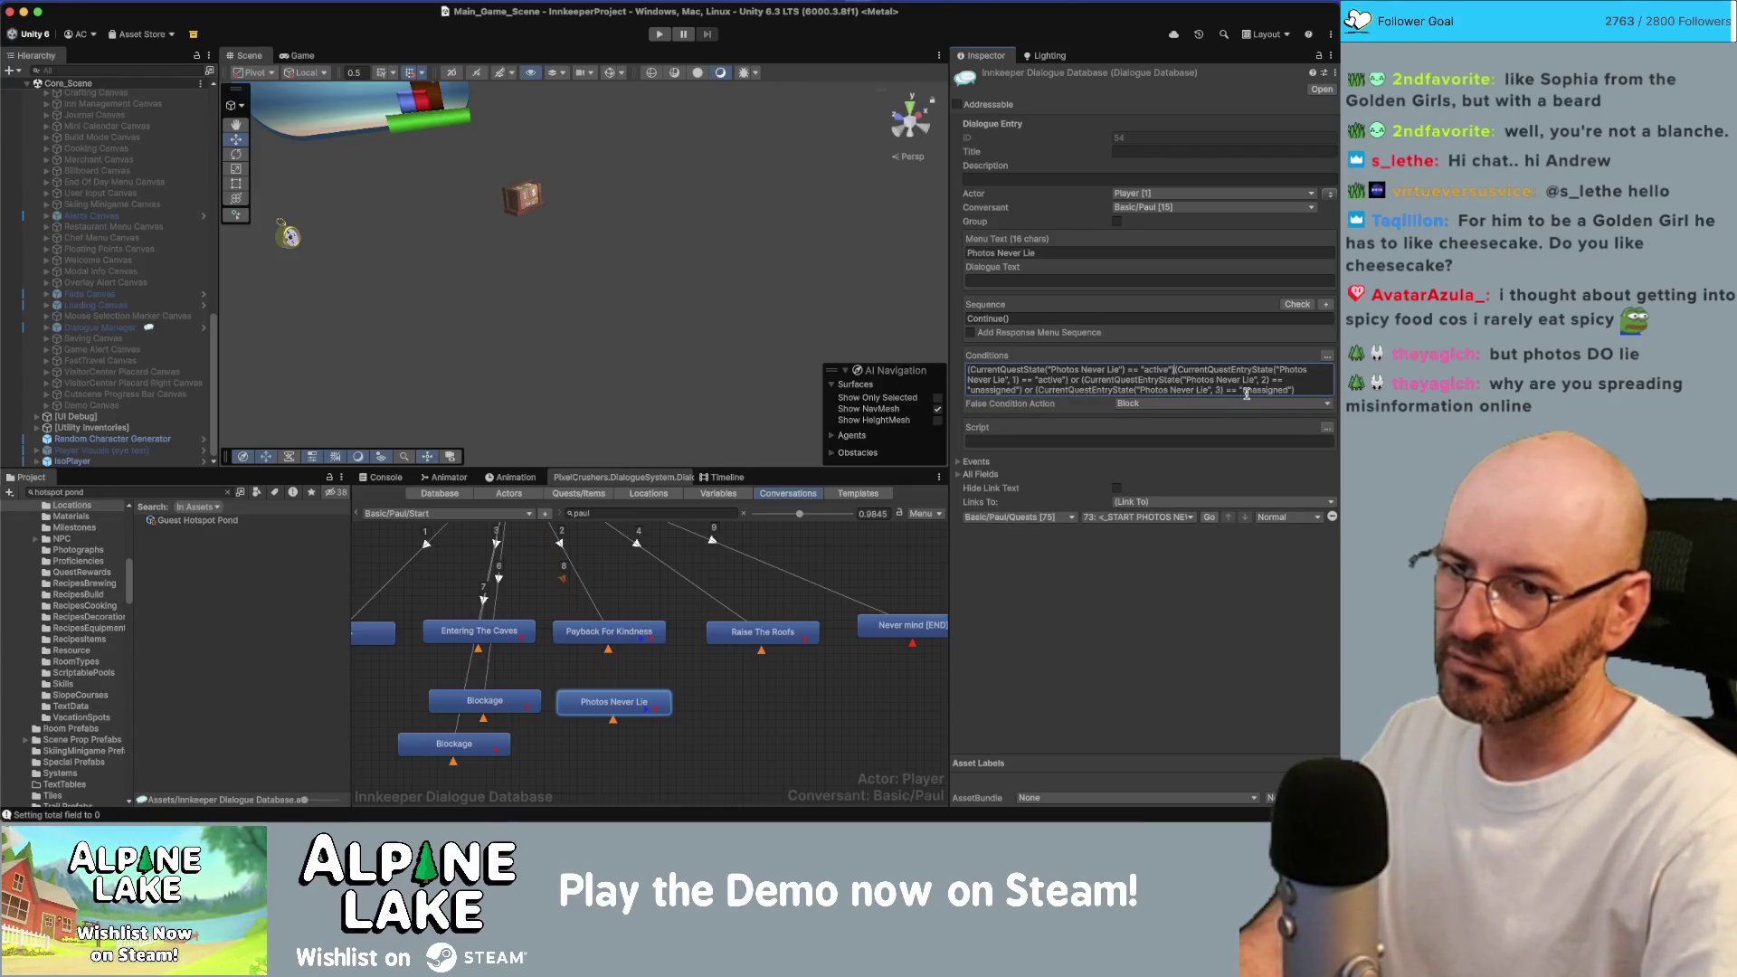
{"action": "type", "text": "and "}
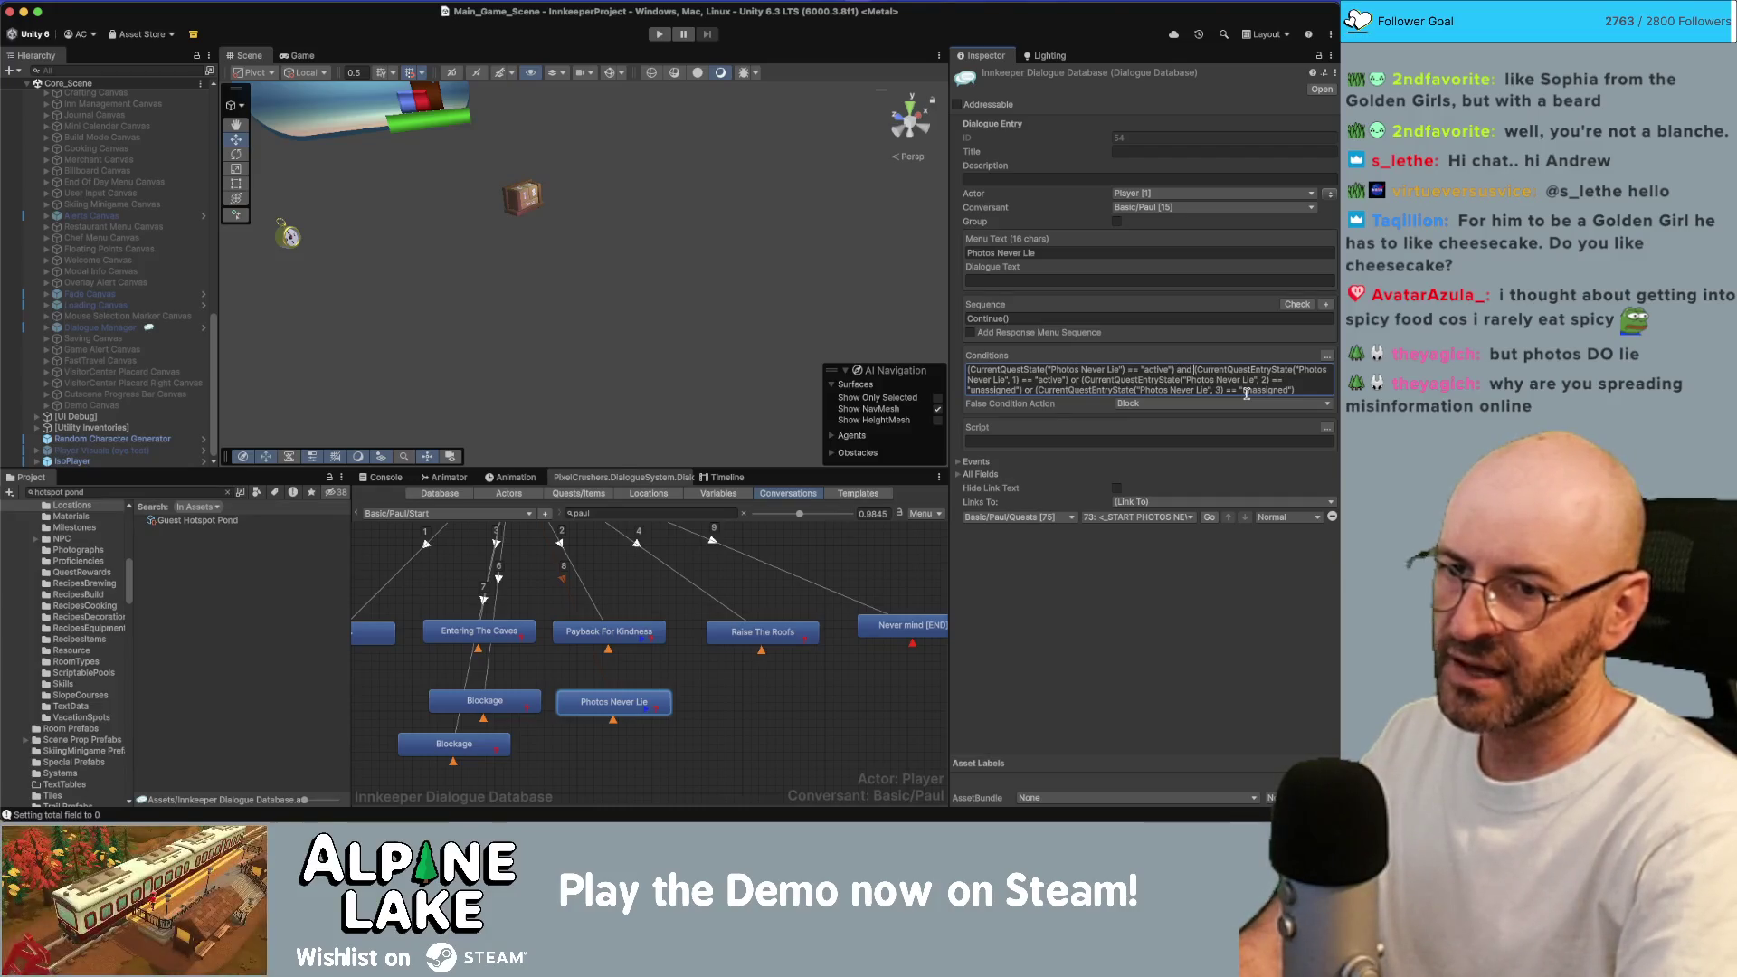
{"action": "type", "text": "("}
{"action": "key", "text": "End"}
{"action": "type", "text": ")"}
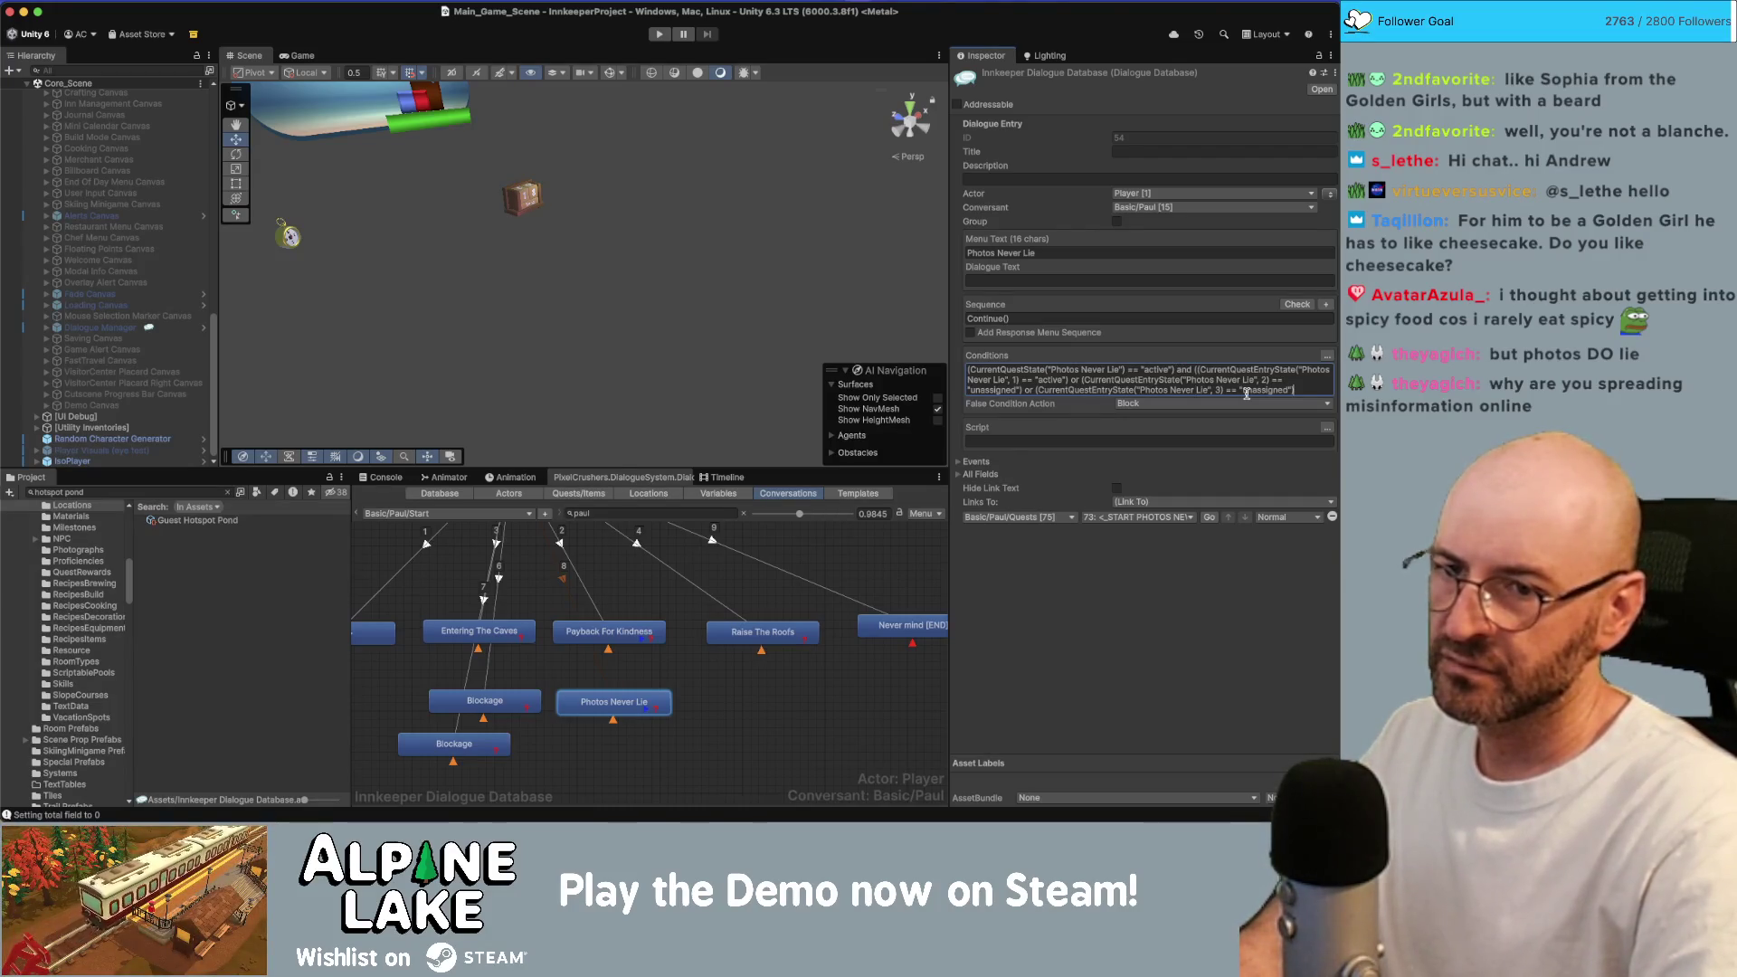
{"action": "type", "text": ")"}
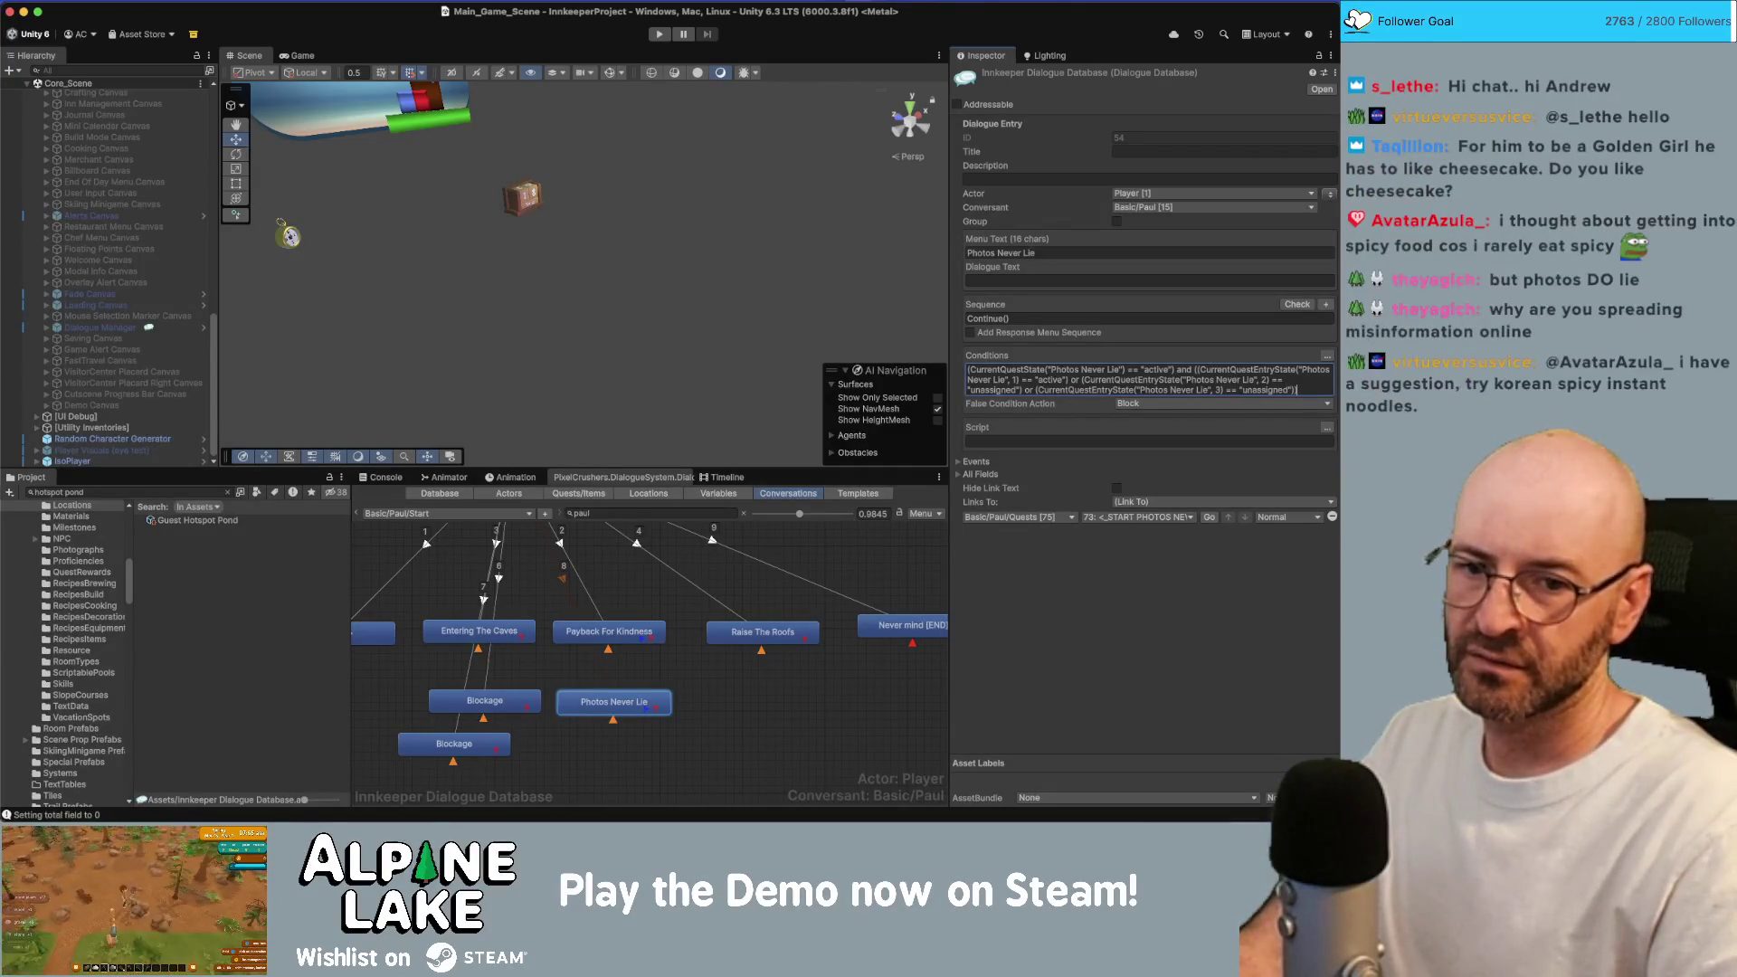
{"action": "key", "text": "super+Tab"}
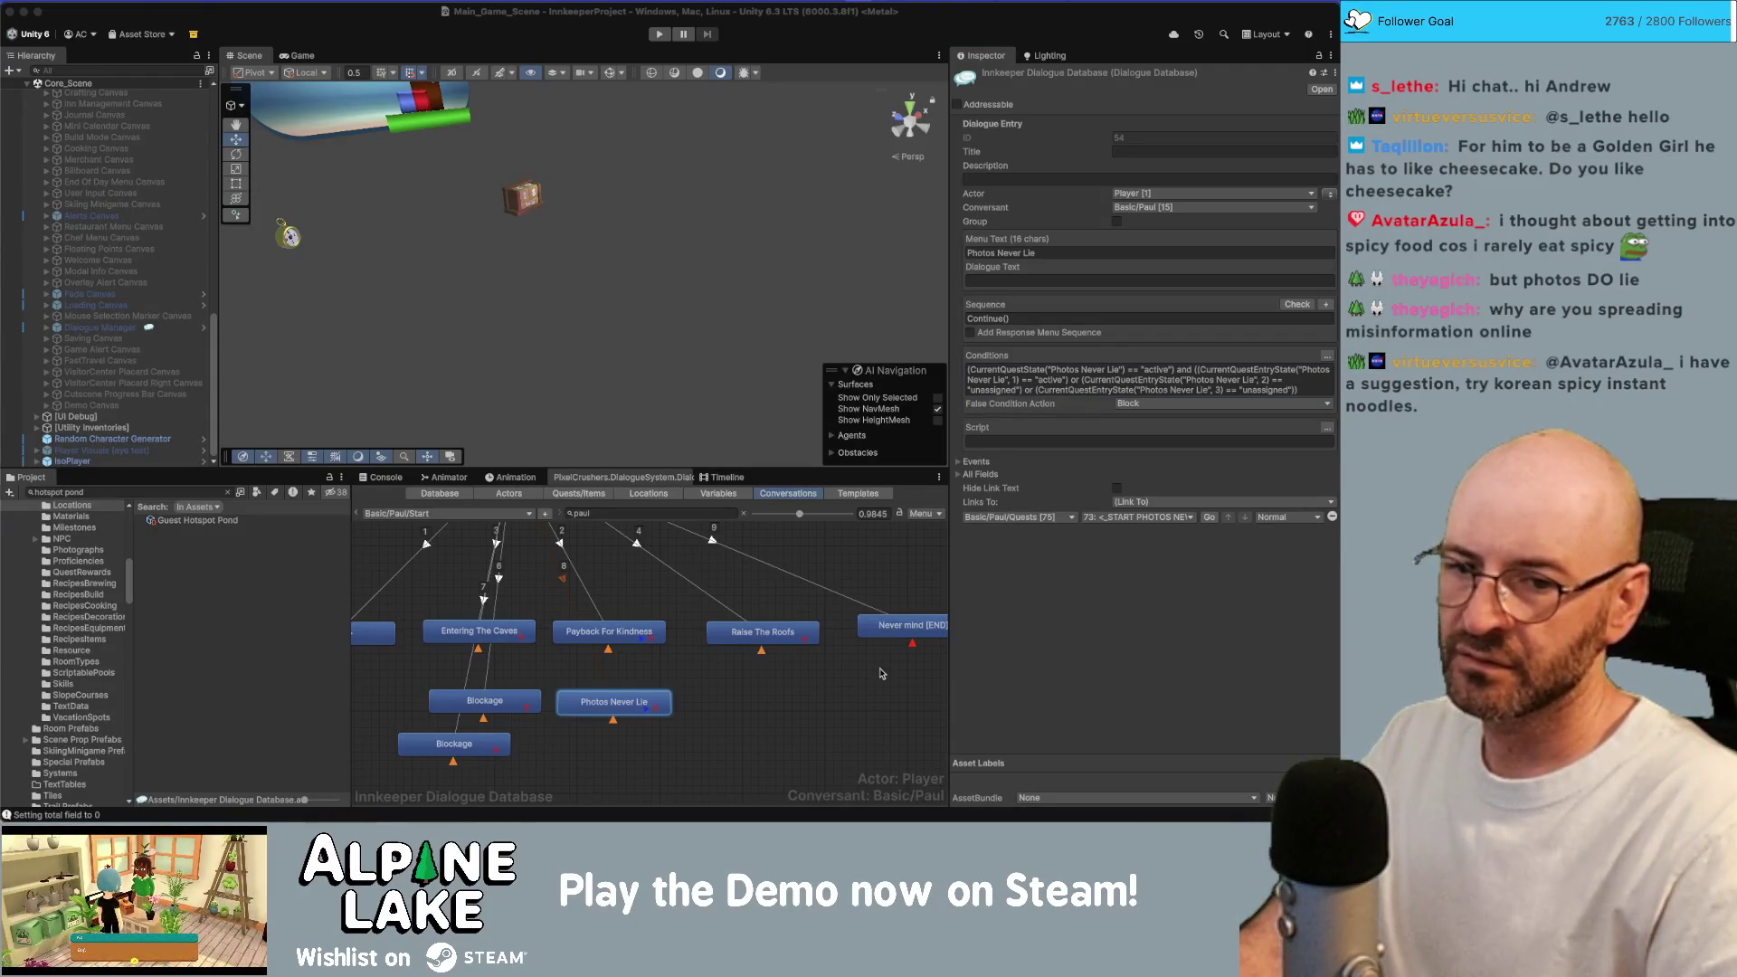
{"action": "left_click", "coordinate": [835, 684]}
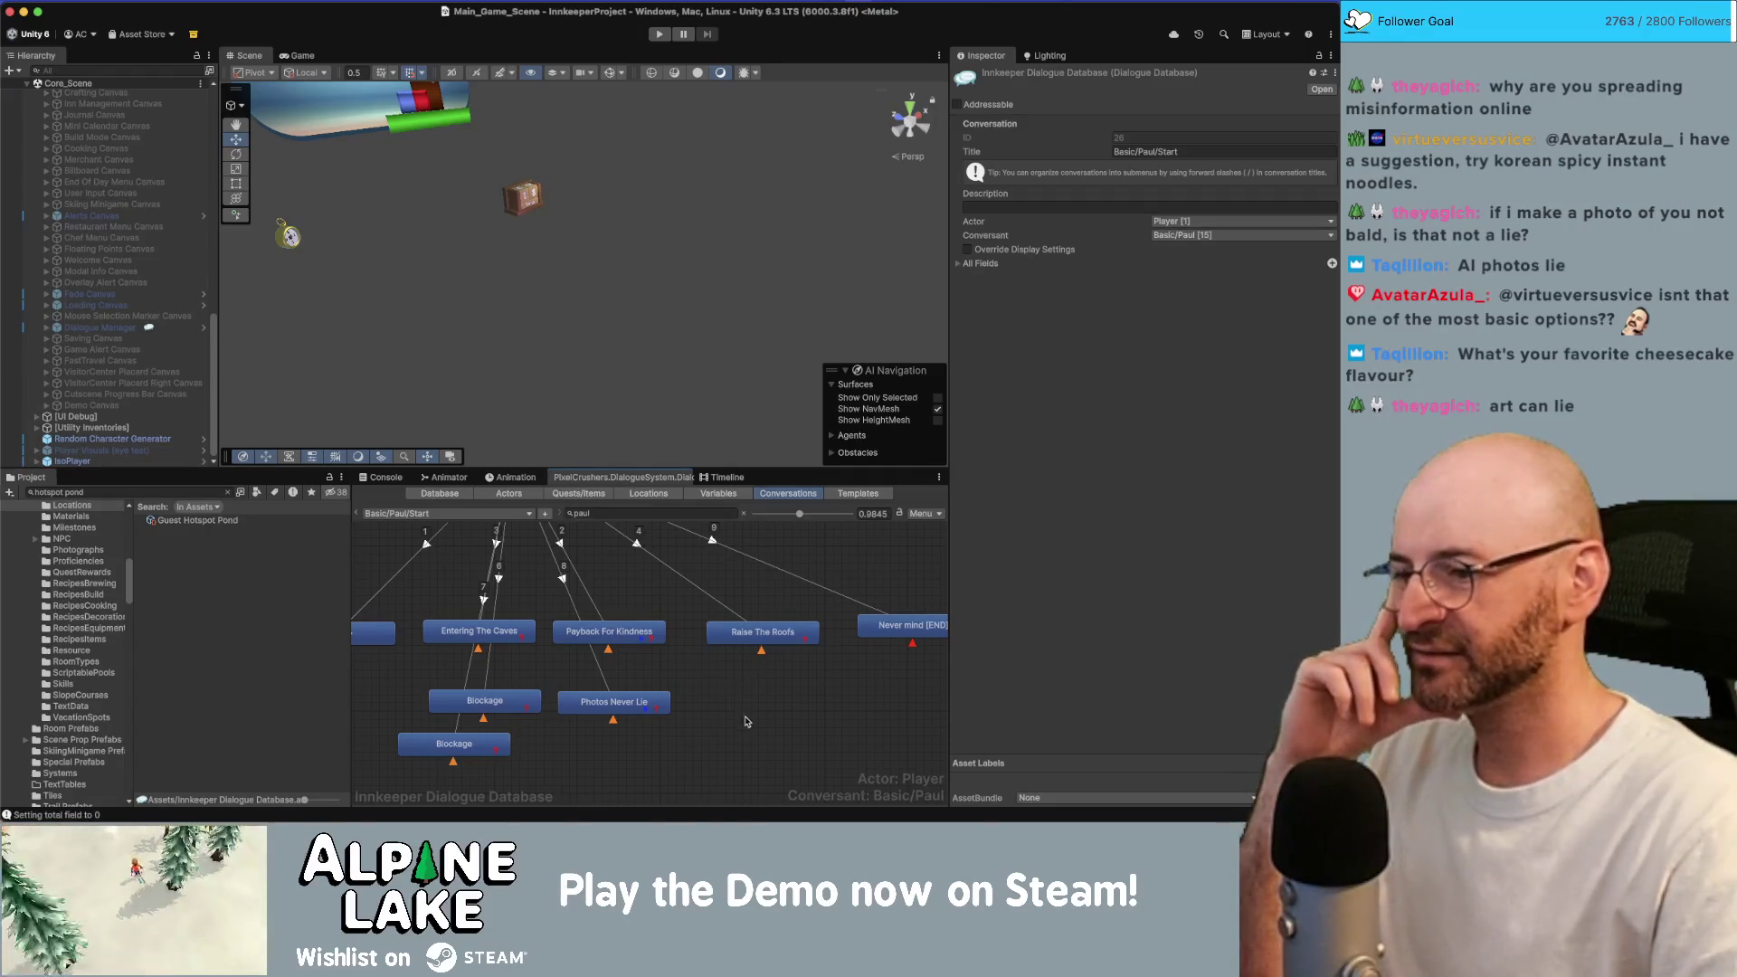
{"action": "scroll", "coordinate": [609, 777], "scroll_direction": "left", "scroll_amount": 2}
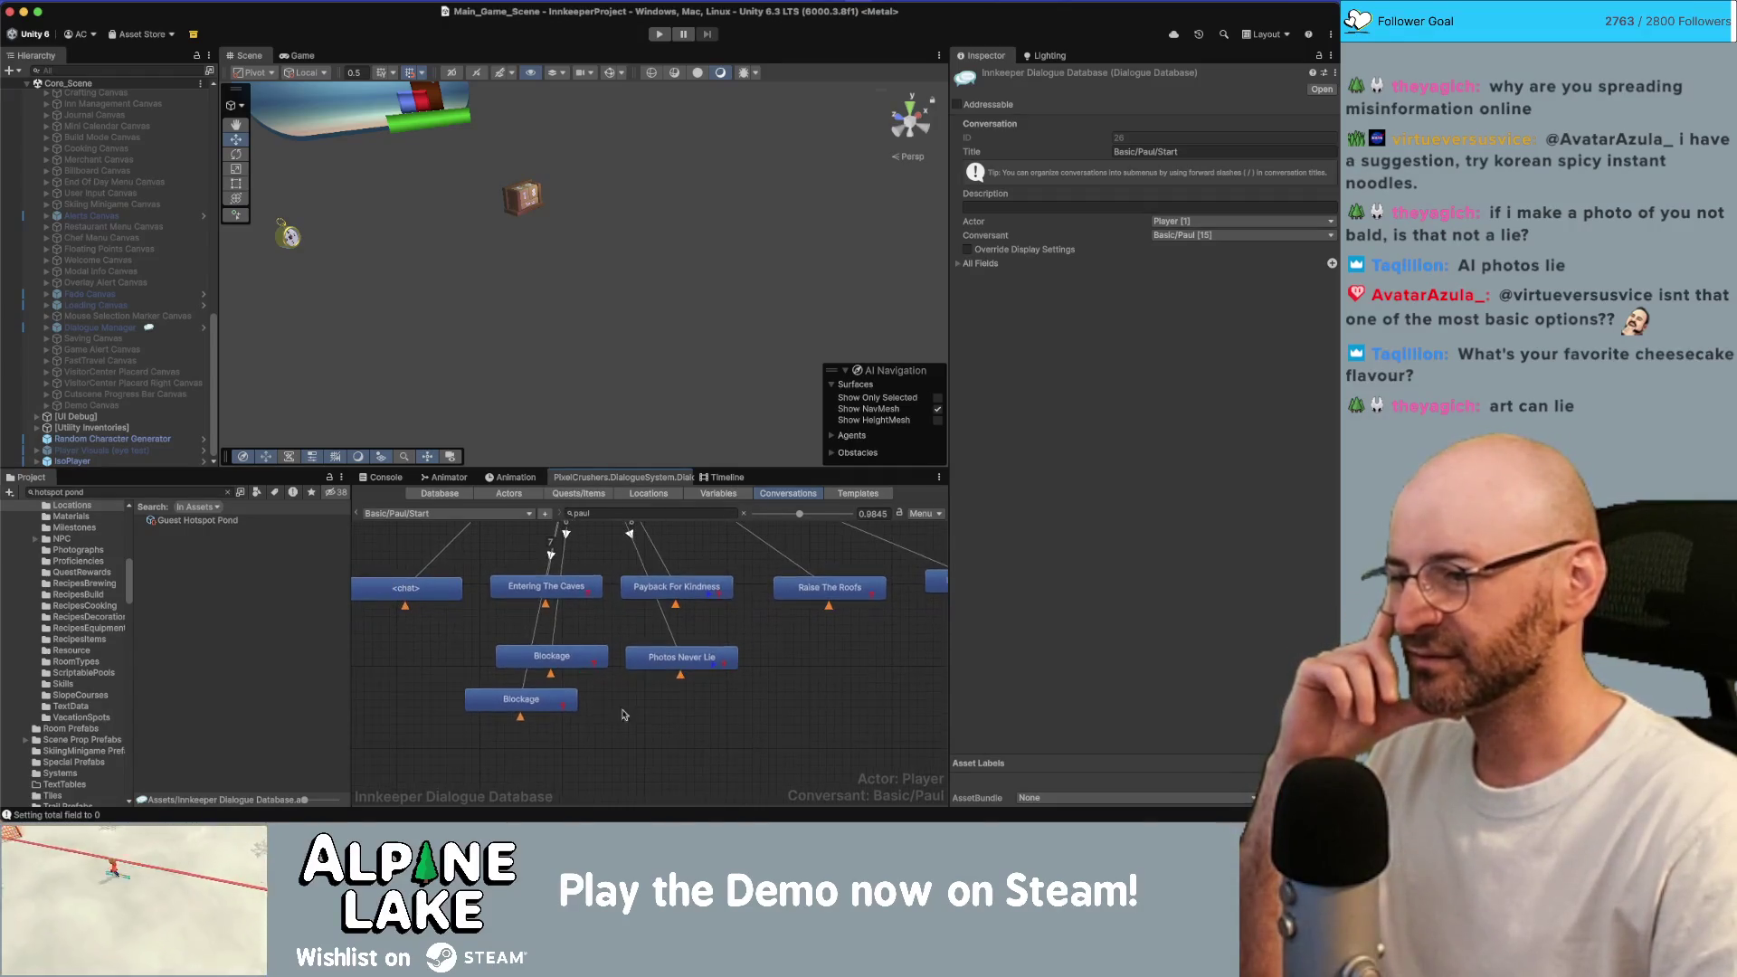
Nudge the lower Blockage node down-left and compare both Blockage entries' conditions.
{"action": "left_click", "coordinate": [524, 711]}
{"action": "left_click_drag", "start_coordinate": [525, 711], "coordinate": [519, 717]}
{"action": "left_click", "coordinate": [549, 663]}
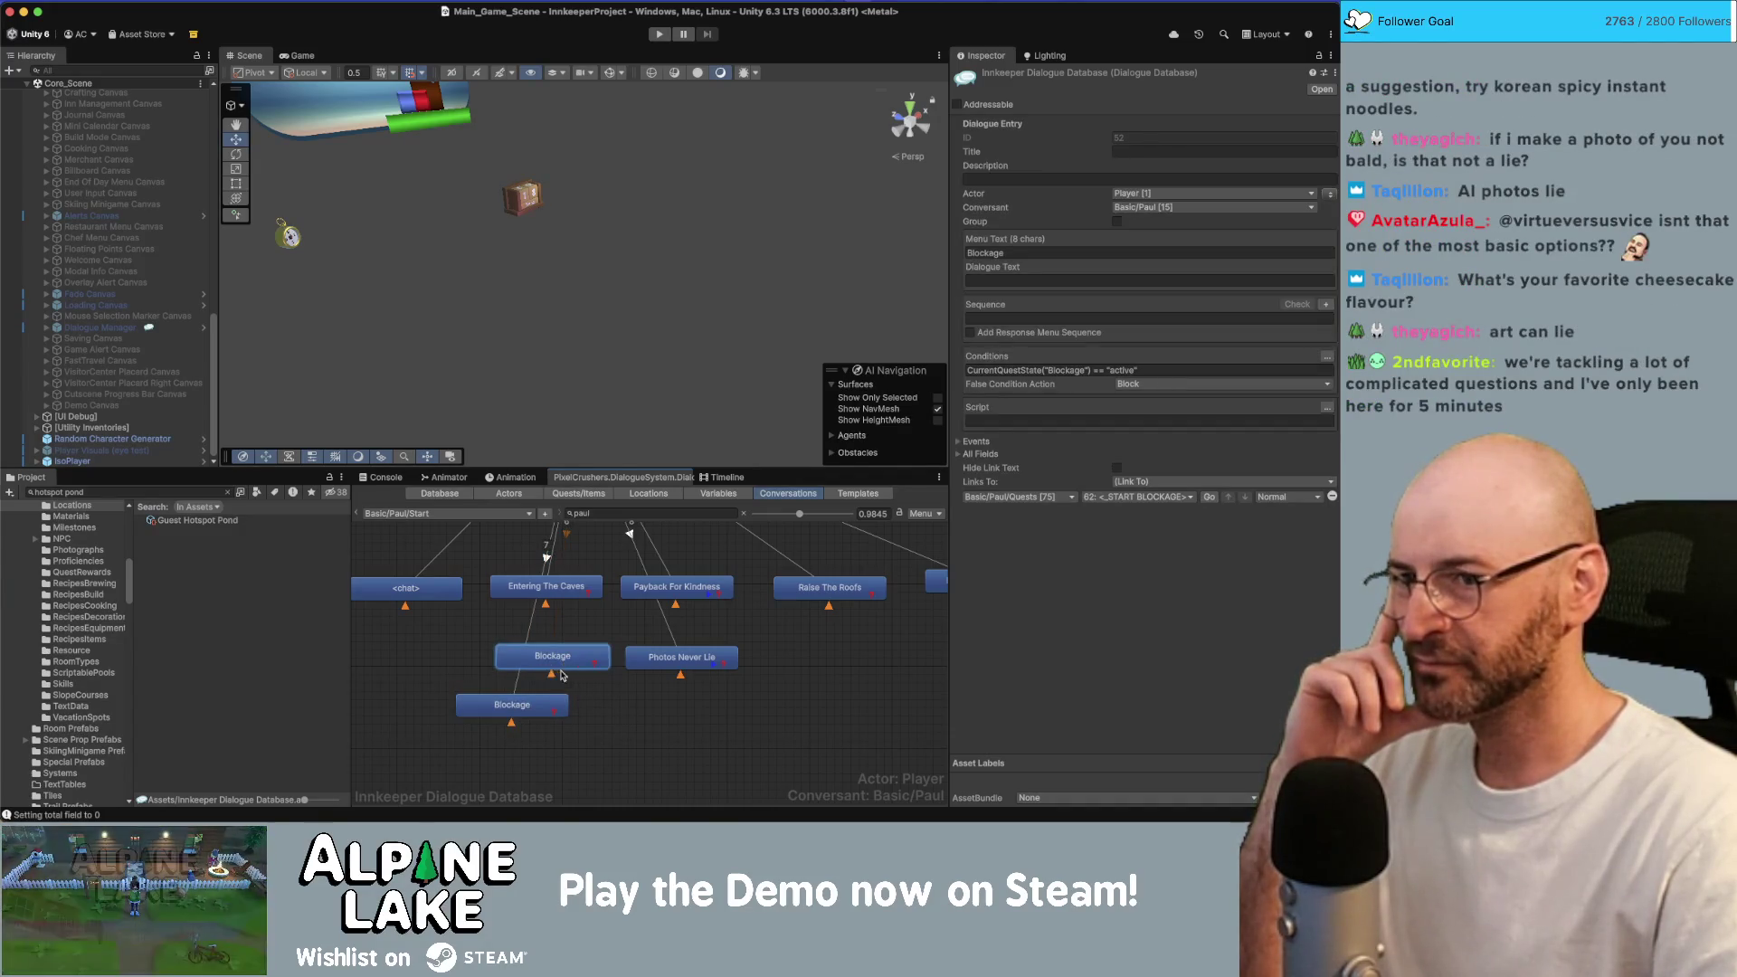
{"action": "left_click", "coordinate": [553, 702]}
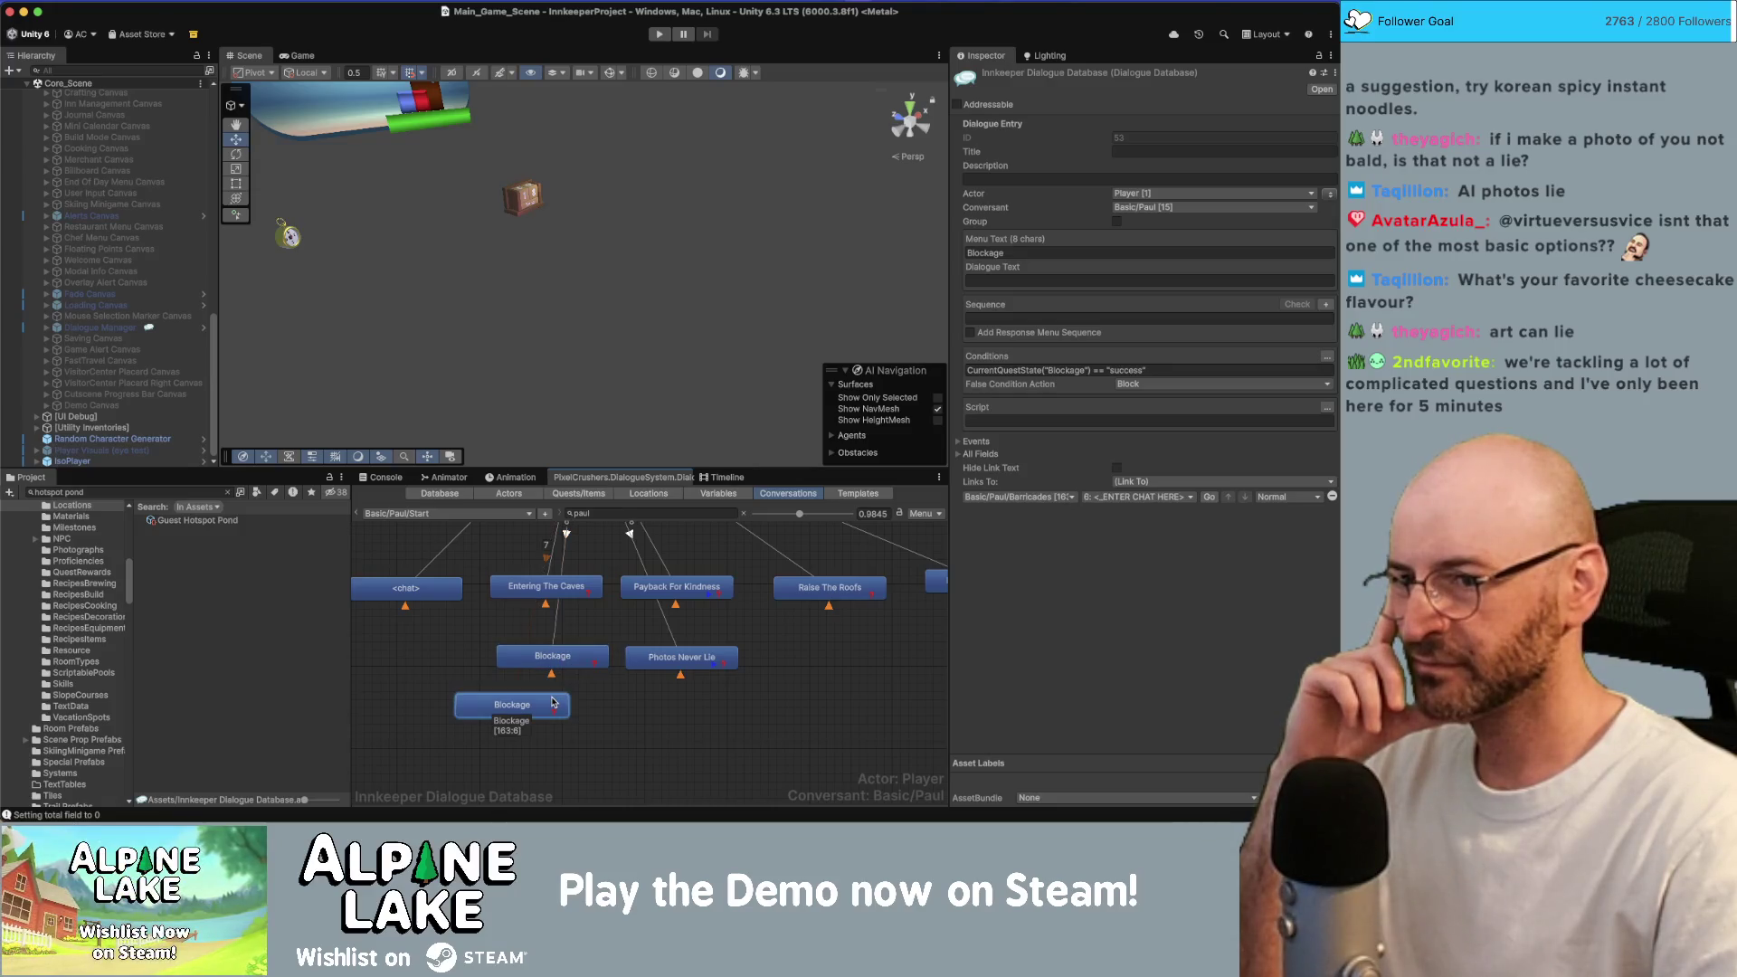
{"action": "left_click", "coordinate": [547, 661]}
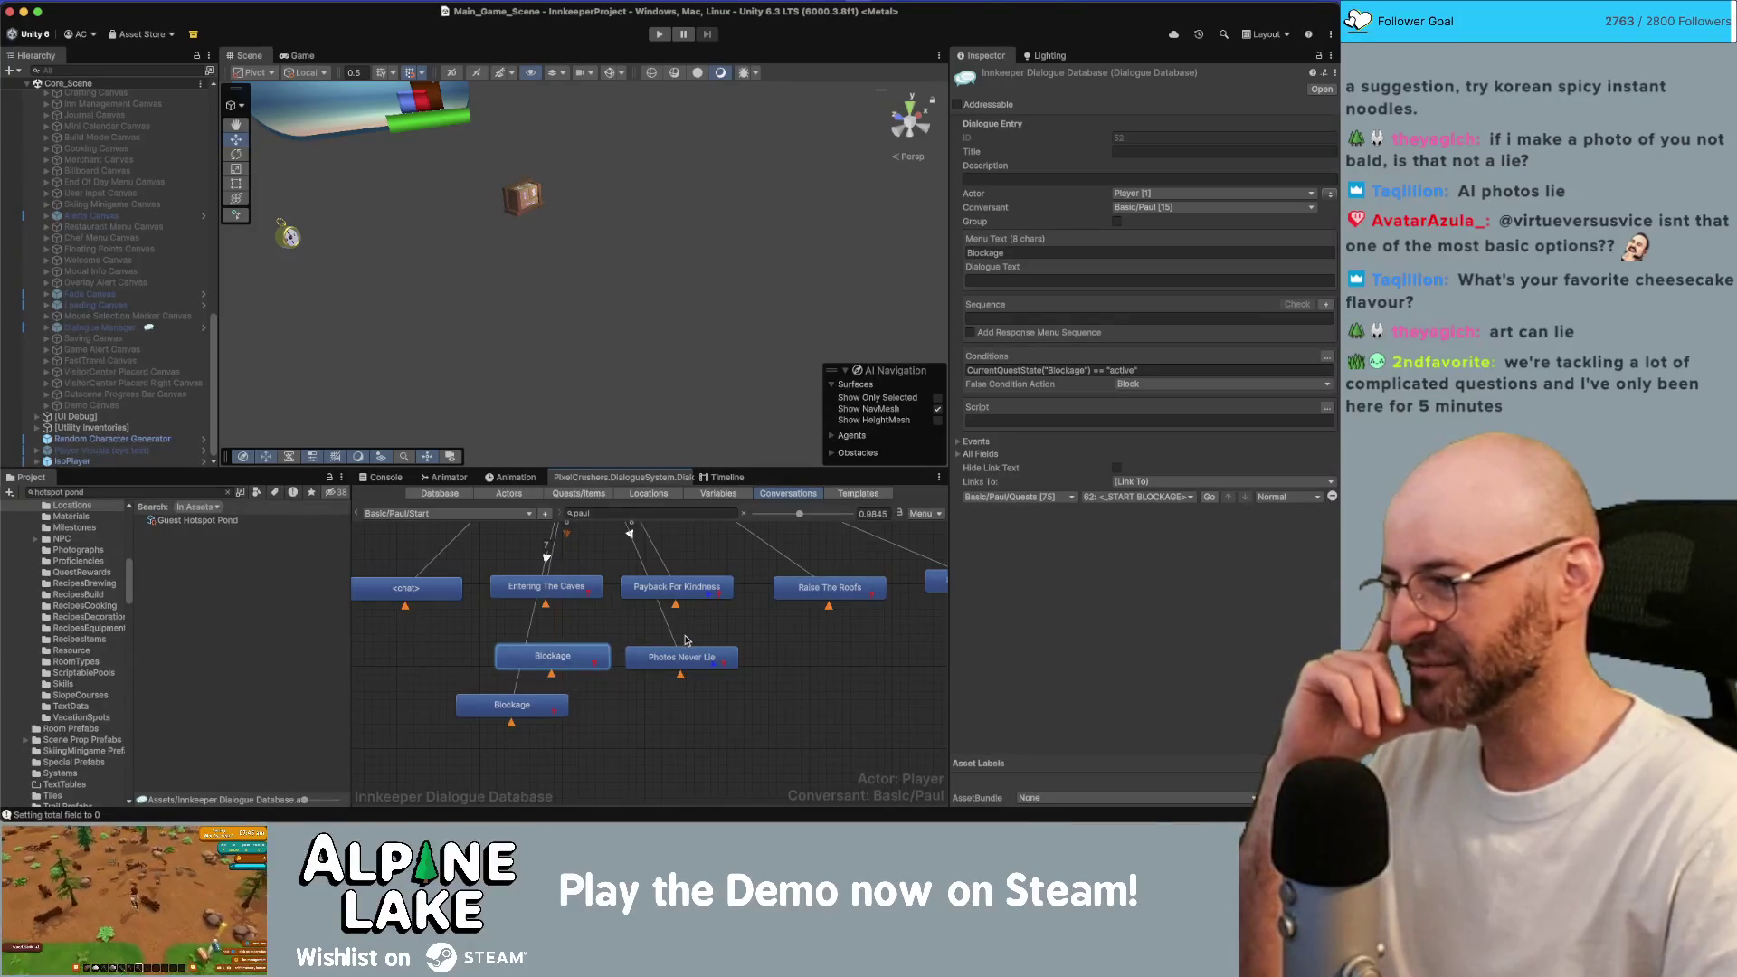
{"action": "left_click", "coordinate": [791, 646]}
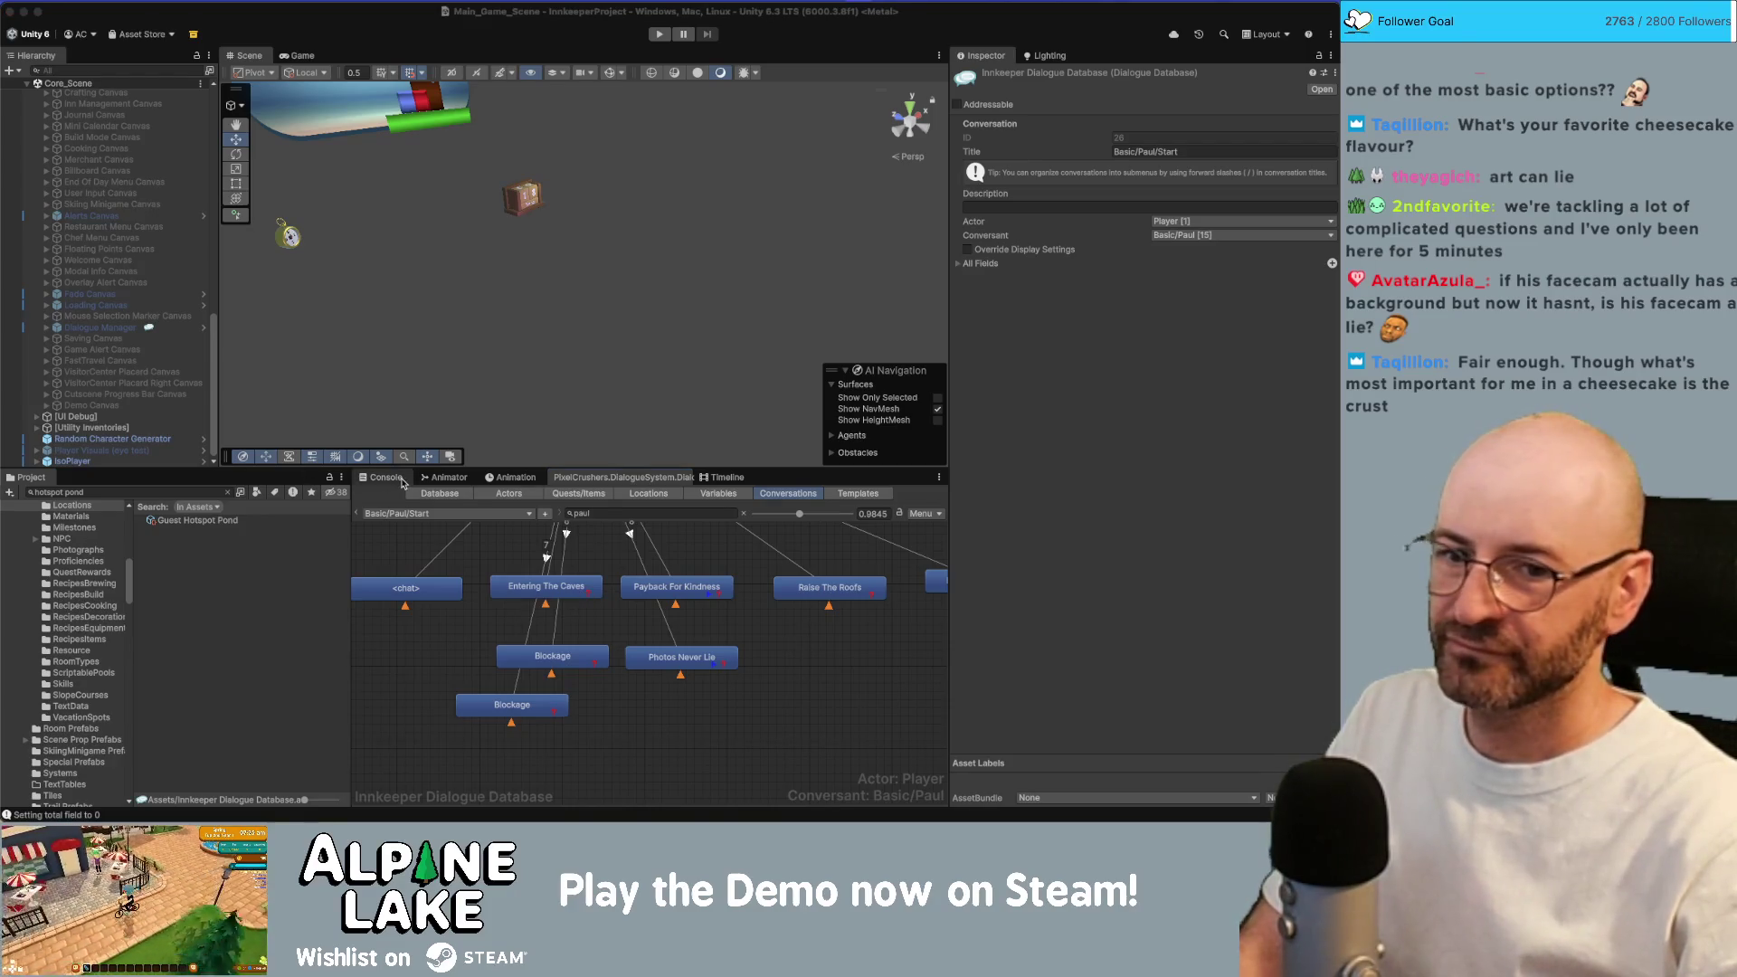
Switch to the Obsidian window showing the Current Bugs note.
{"action": "key", "text": "super+Tab"}
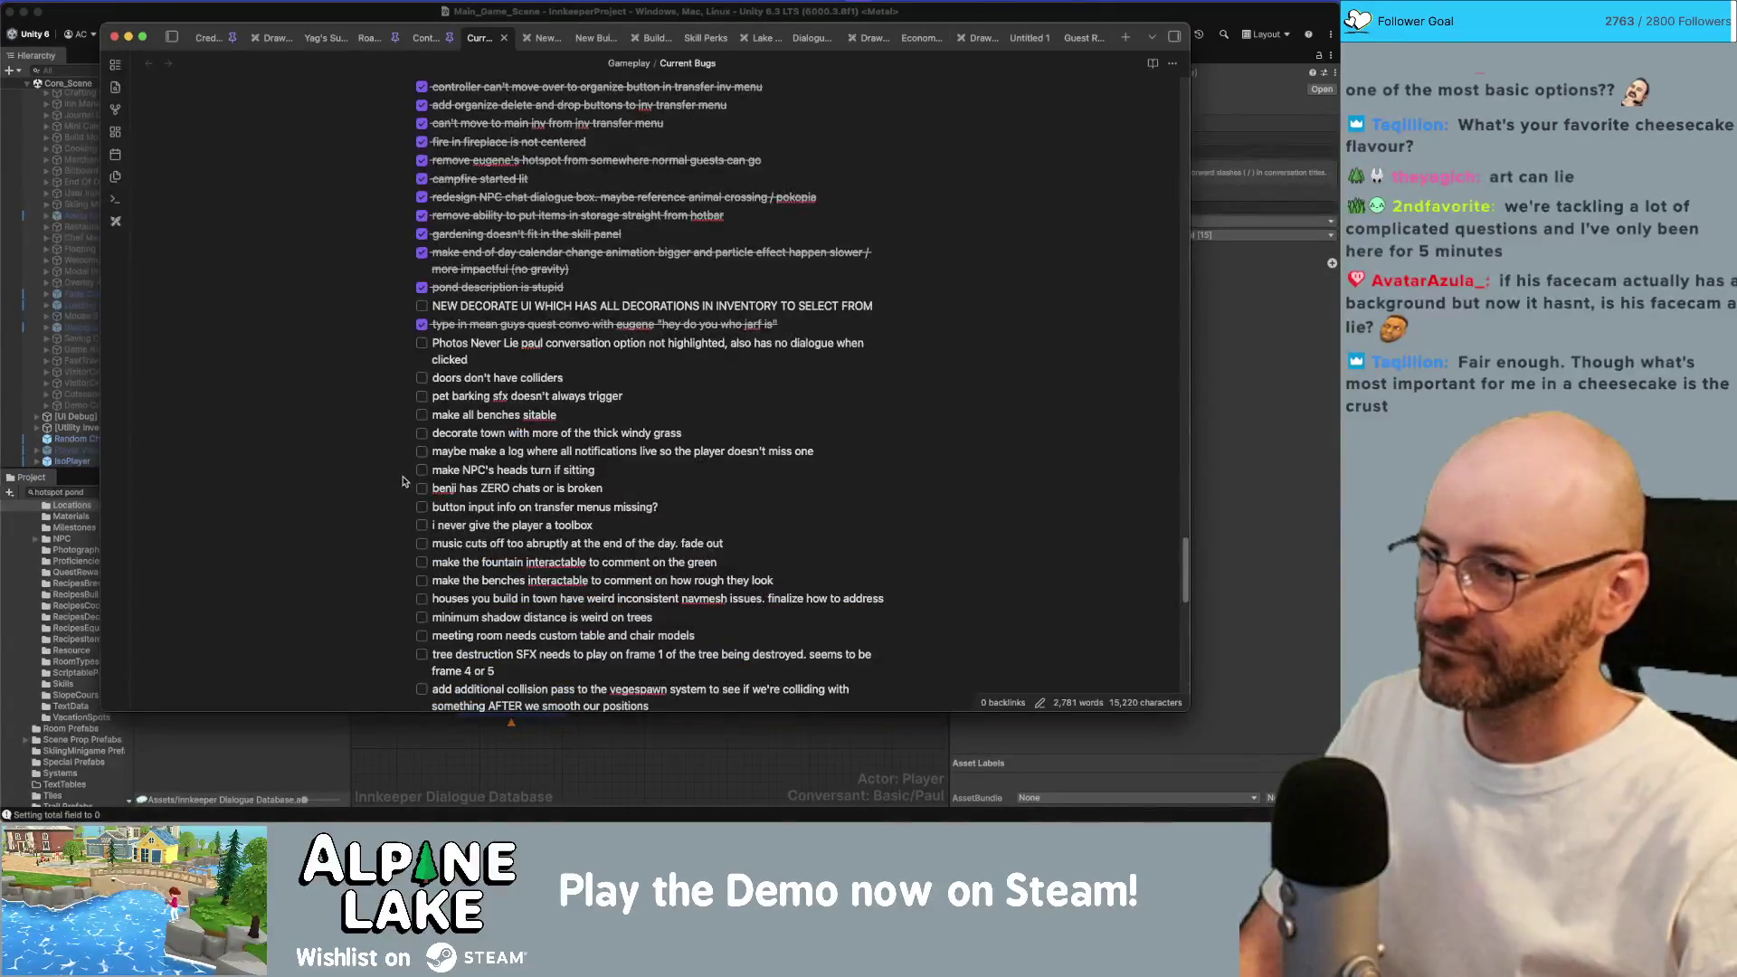
Tick off the Photos Never Lie Paul conversation bug and return to Unity.
{"action": "left_click", "coordinate": [422, 343]}
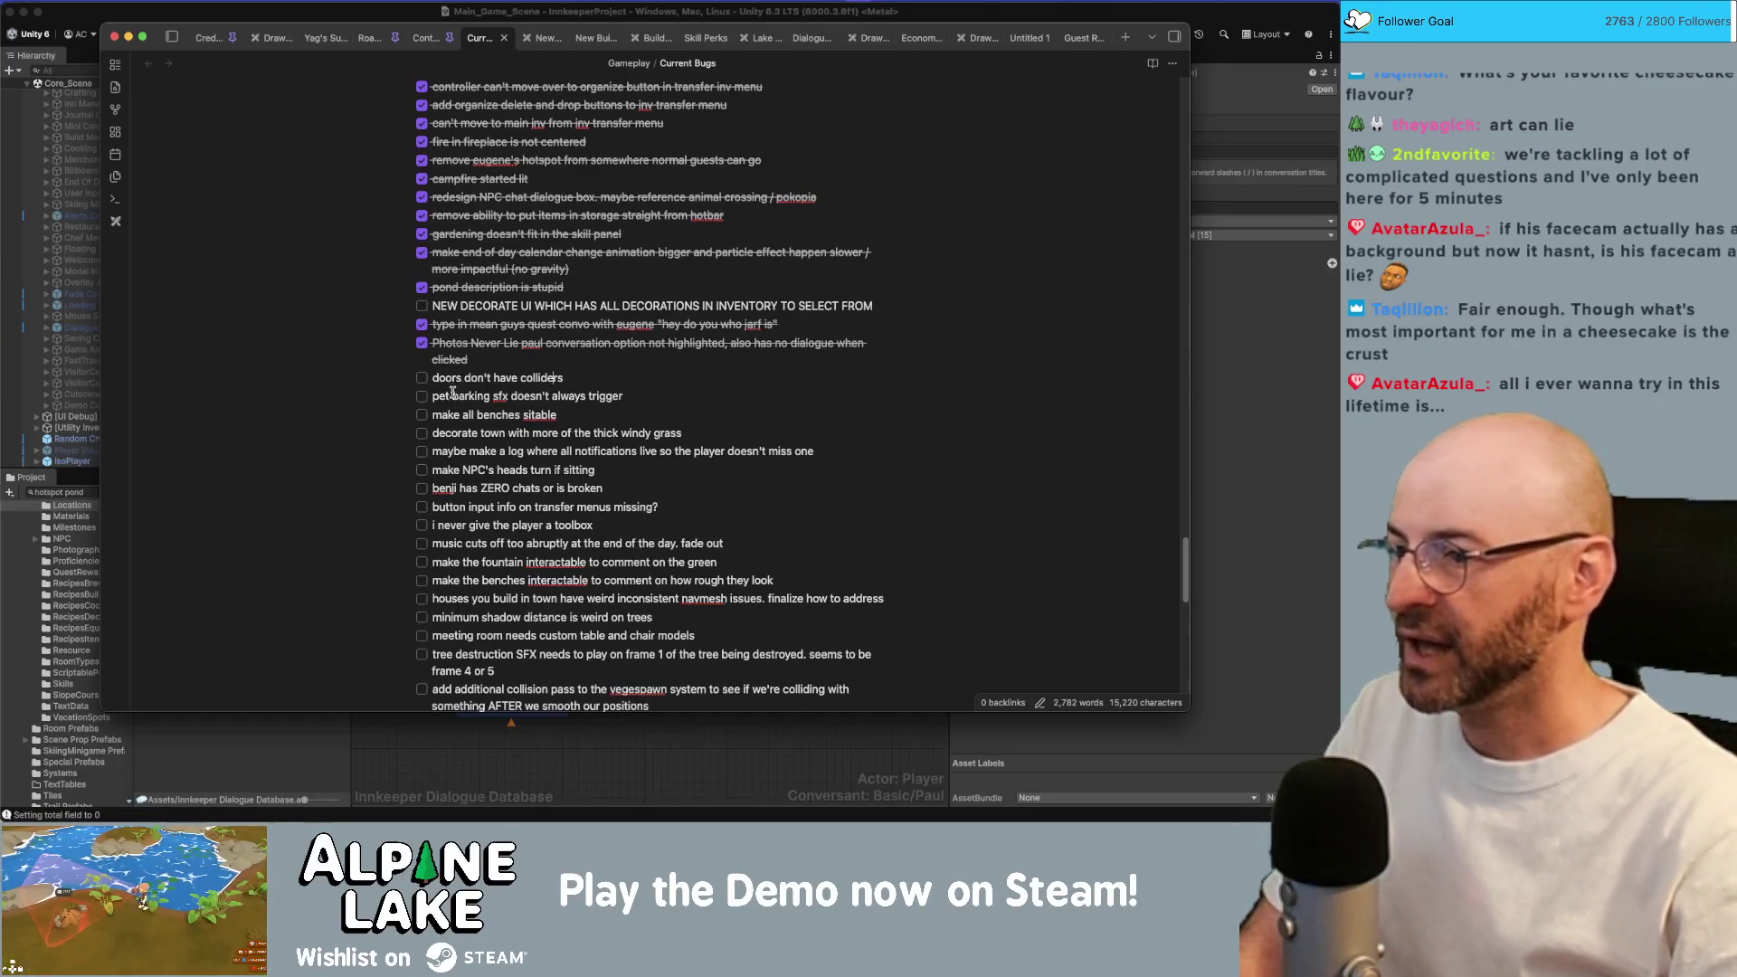
{"action": "left_click", "coordinate": [228, 8]}
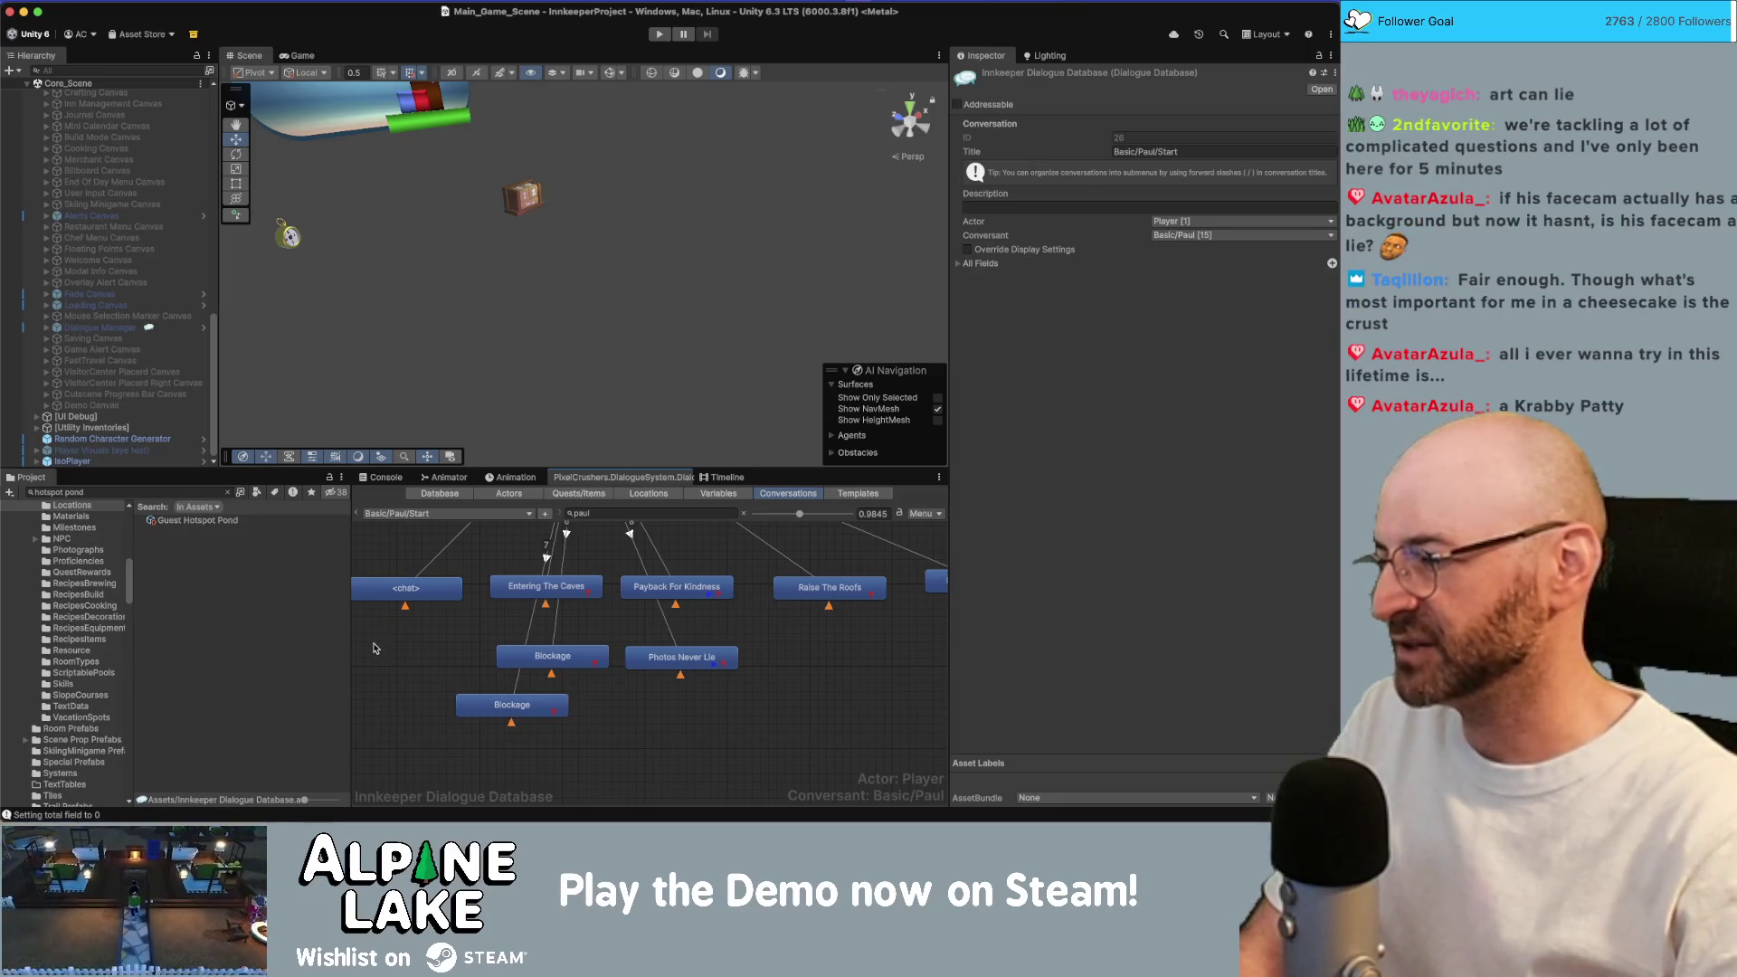
Clear the 'paul' filter from the conversation list and load the Pet/Greet conversation.
{"action": "left_click", "coordinate": [422, 516]}
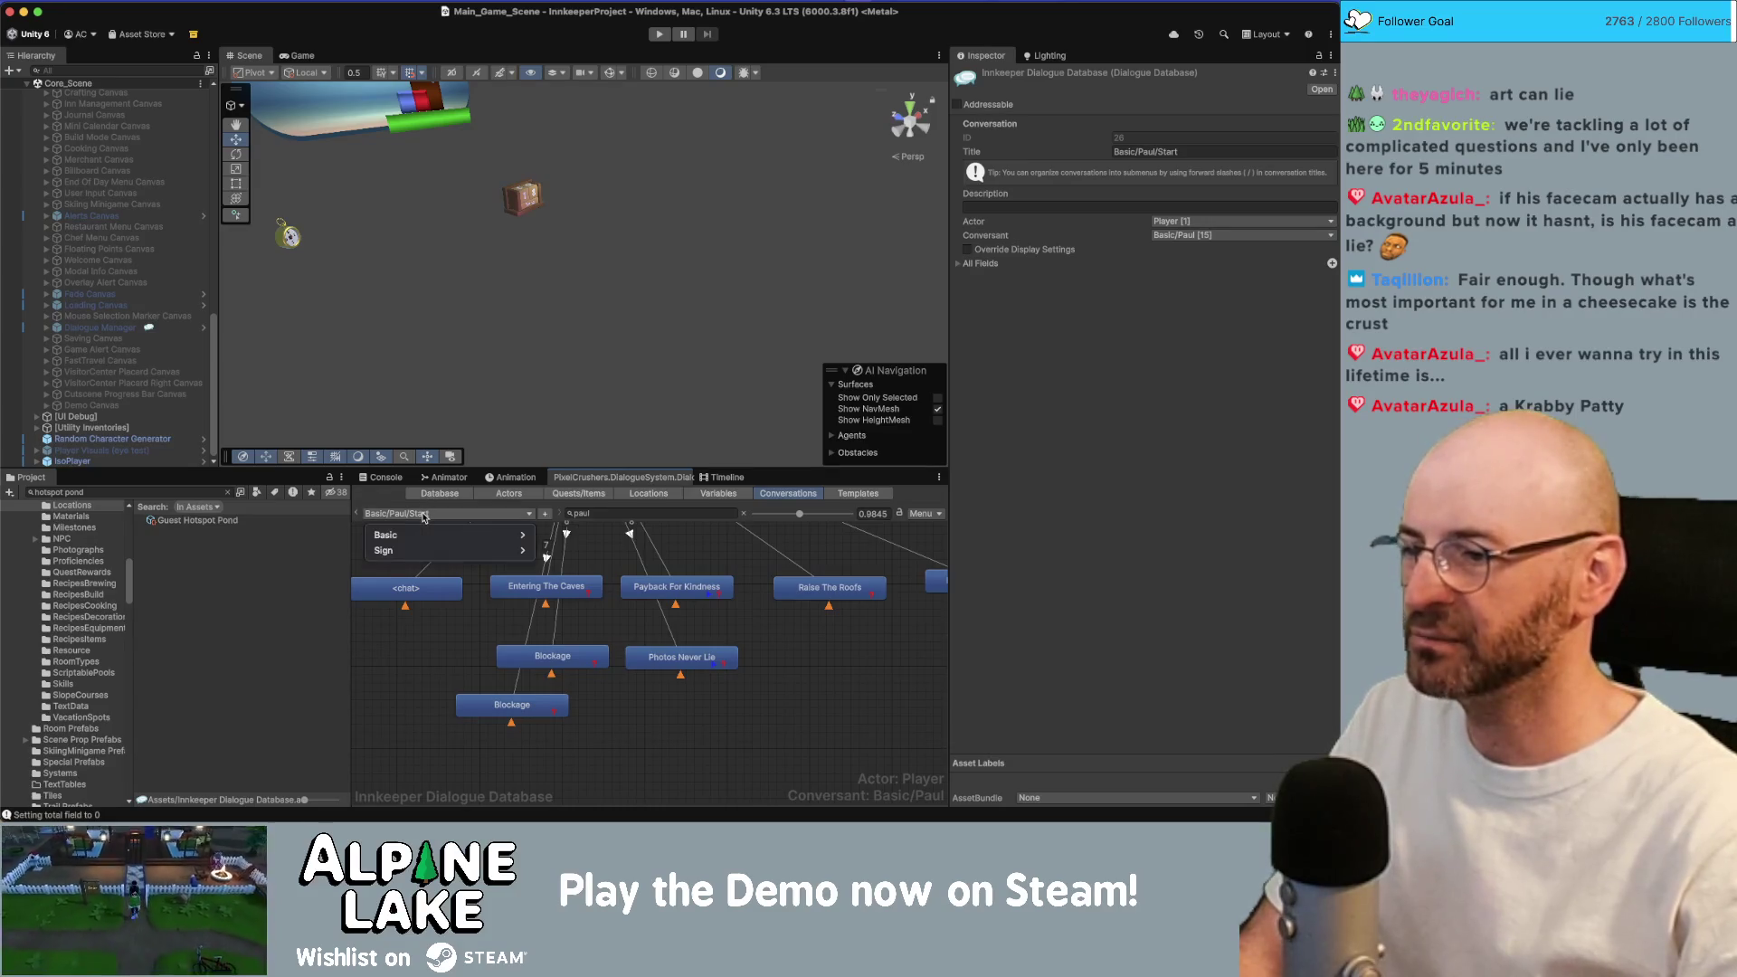
{"action": "mouse_move", "coordinate": [429, 547]}
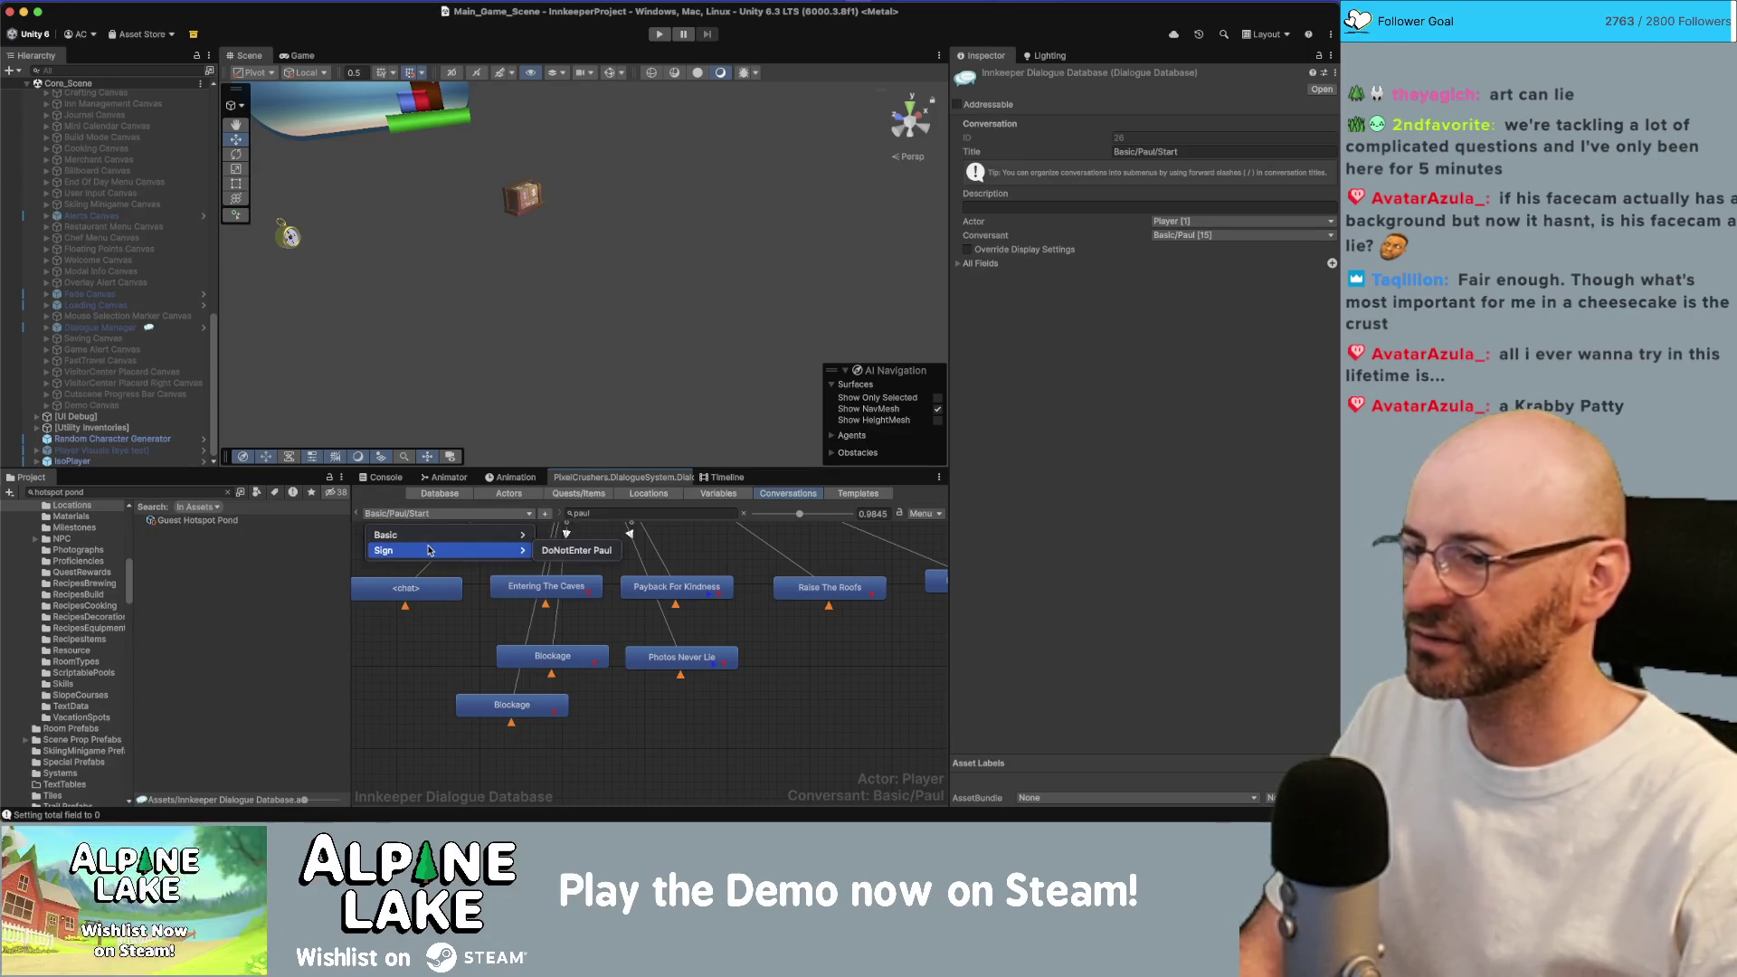
{"action": "left_click", "coordinate": [582, 517]}
{"action": "key", "text": "BackSpace"}
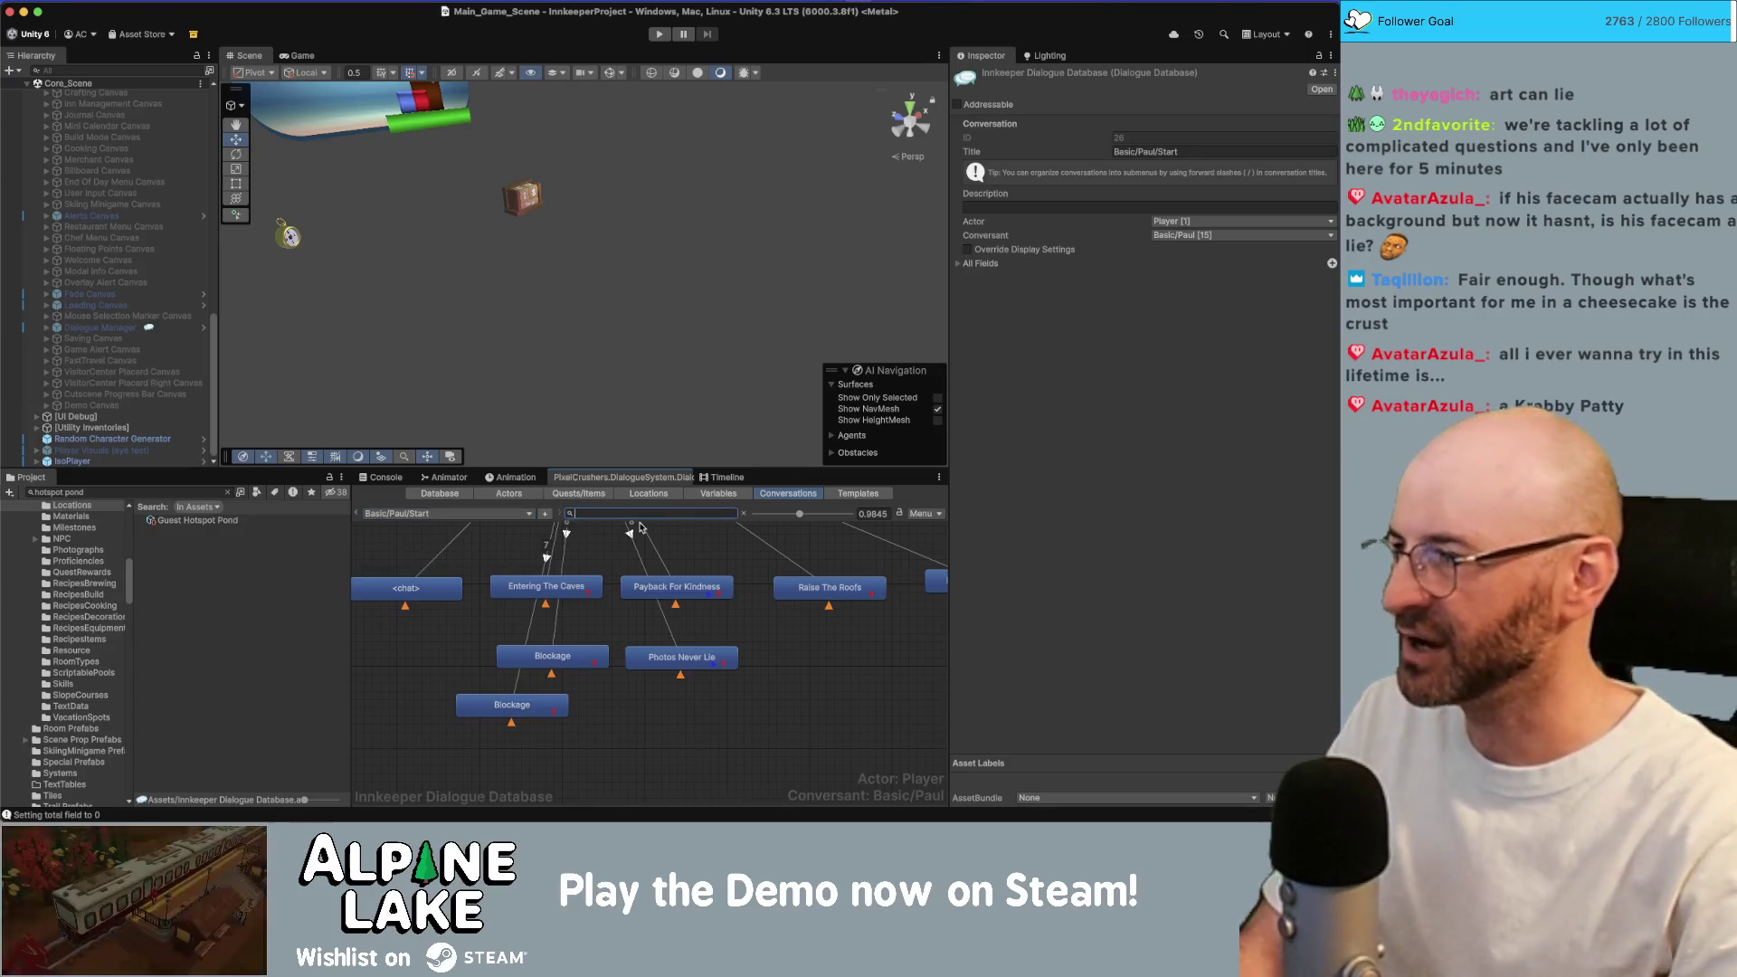
{"action": "left_click", "coordinate": [520, 515]}
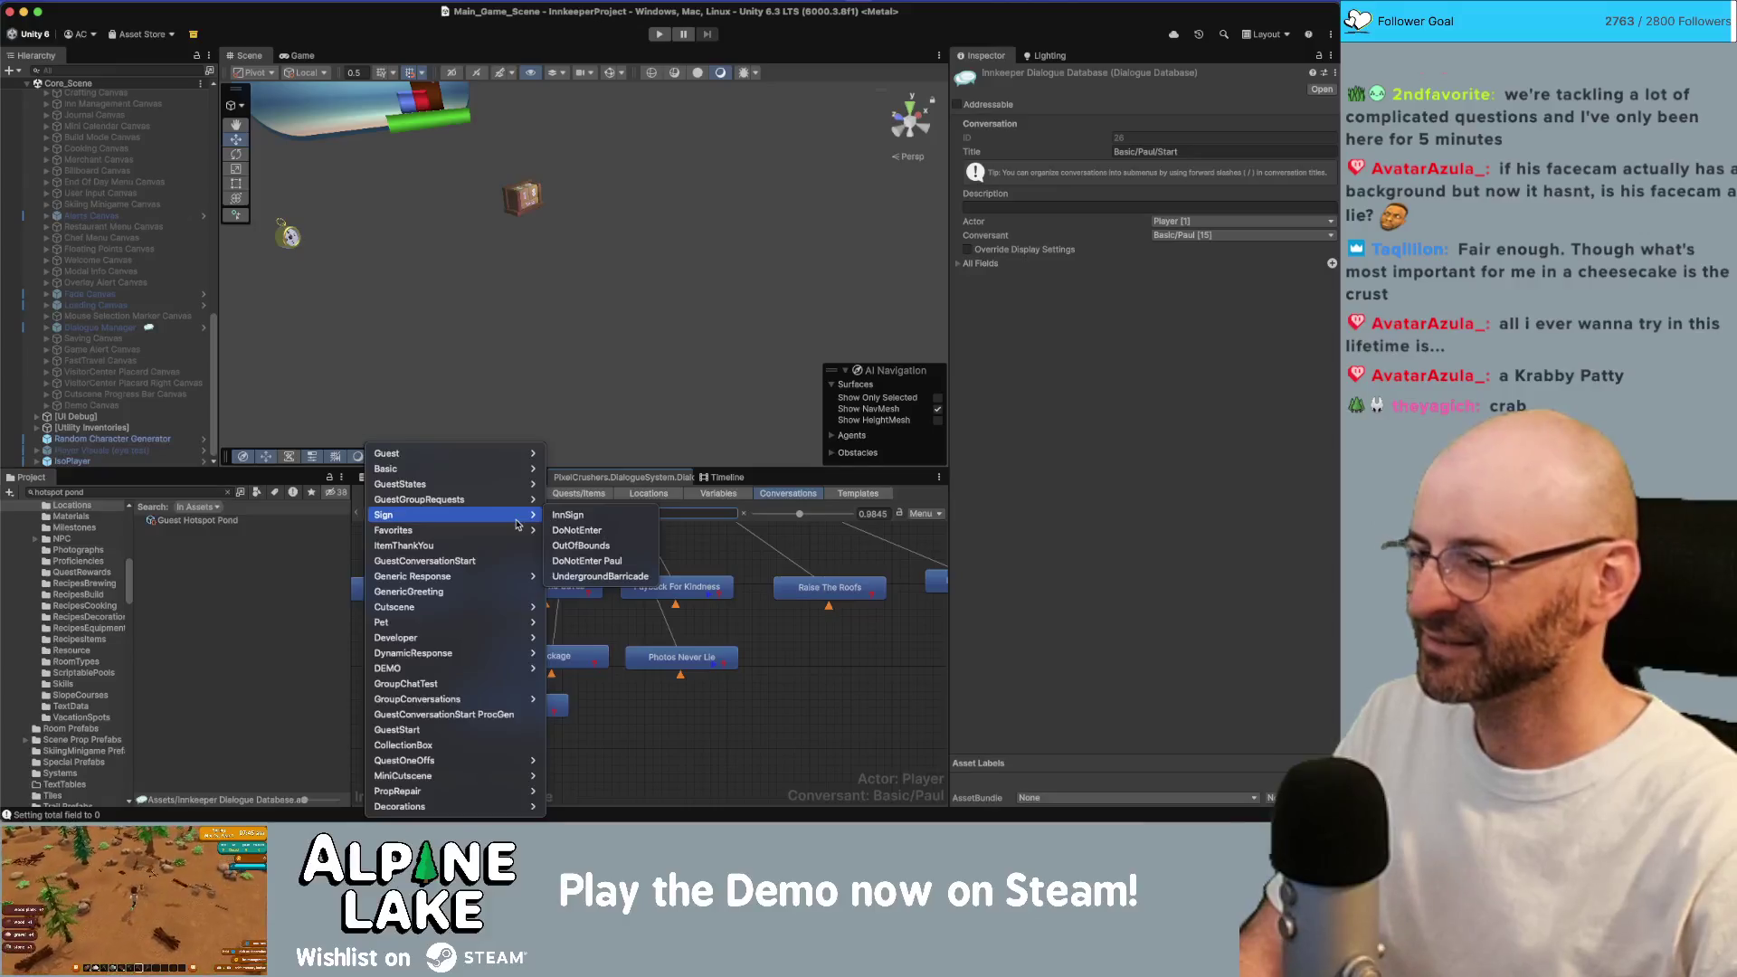
{"action": "mouse_move", "coordinate": [520, 478]}
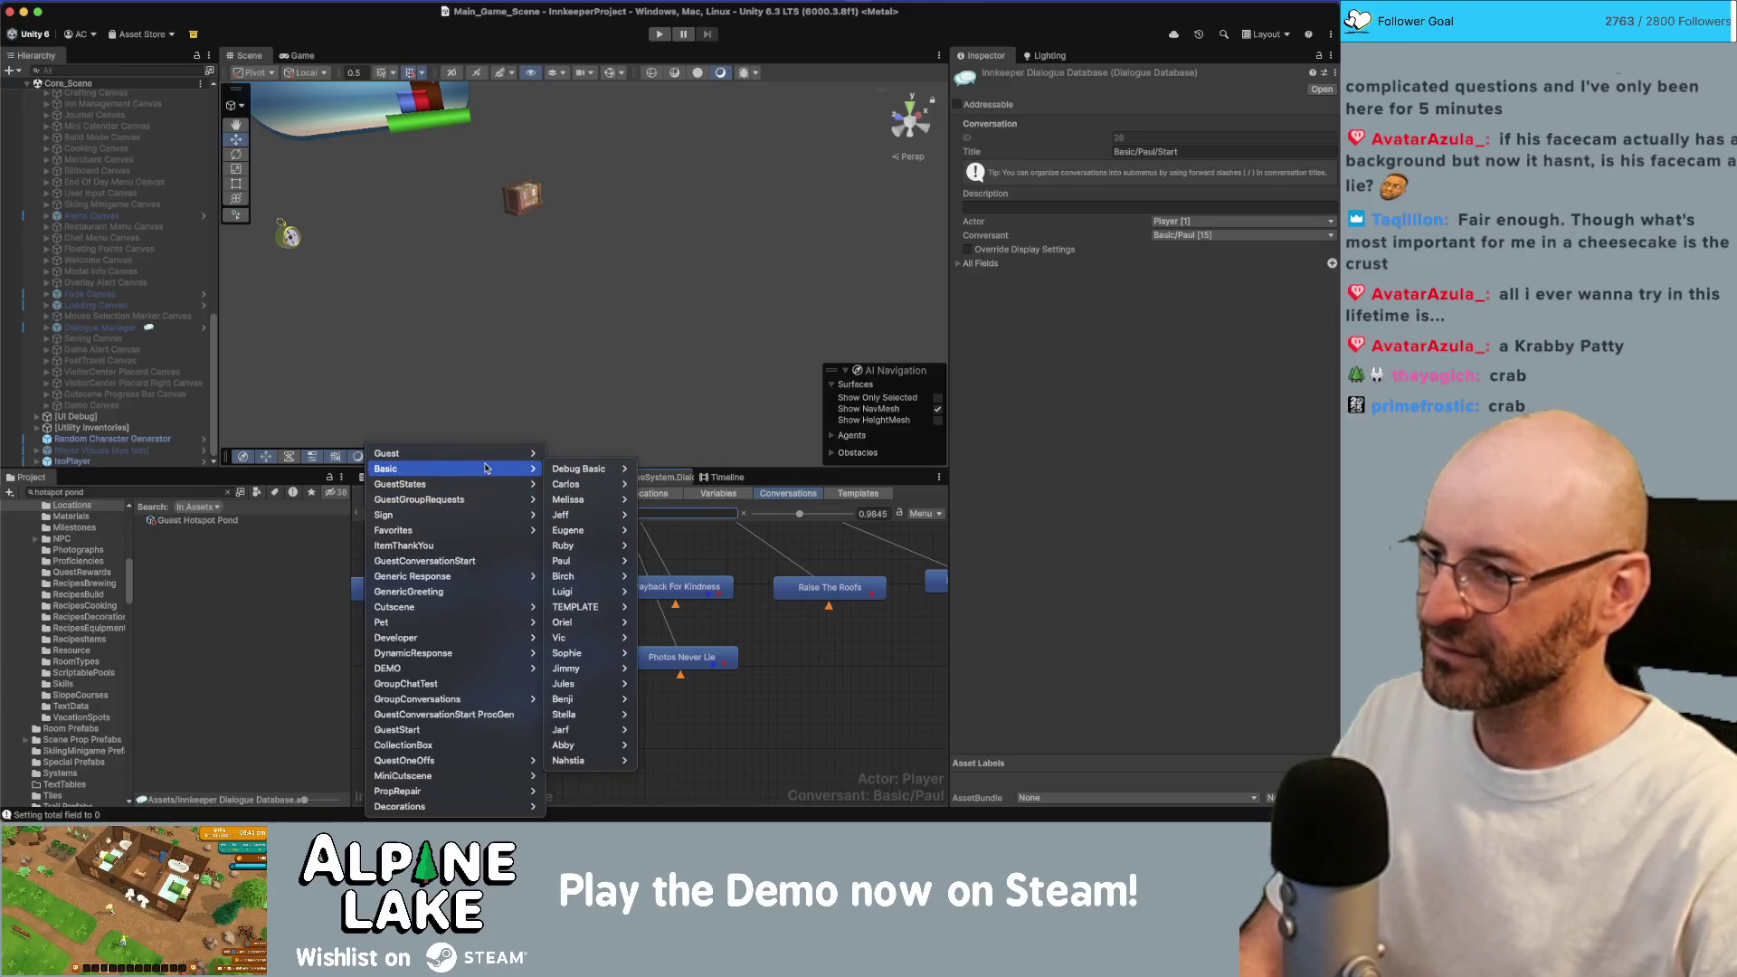
{"action": "key", "text": "super+Tab"}
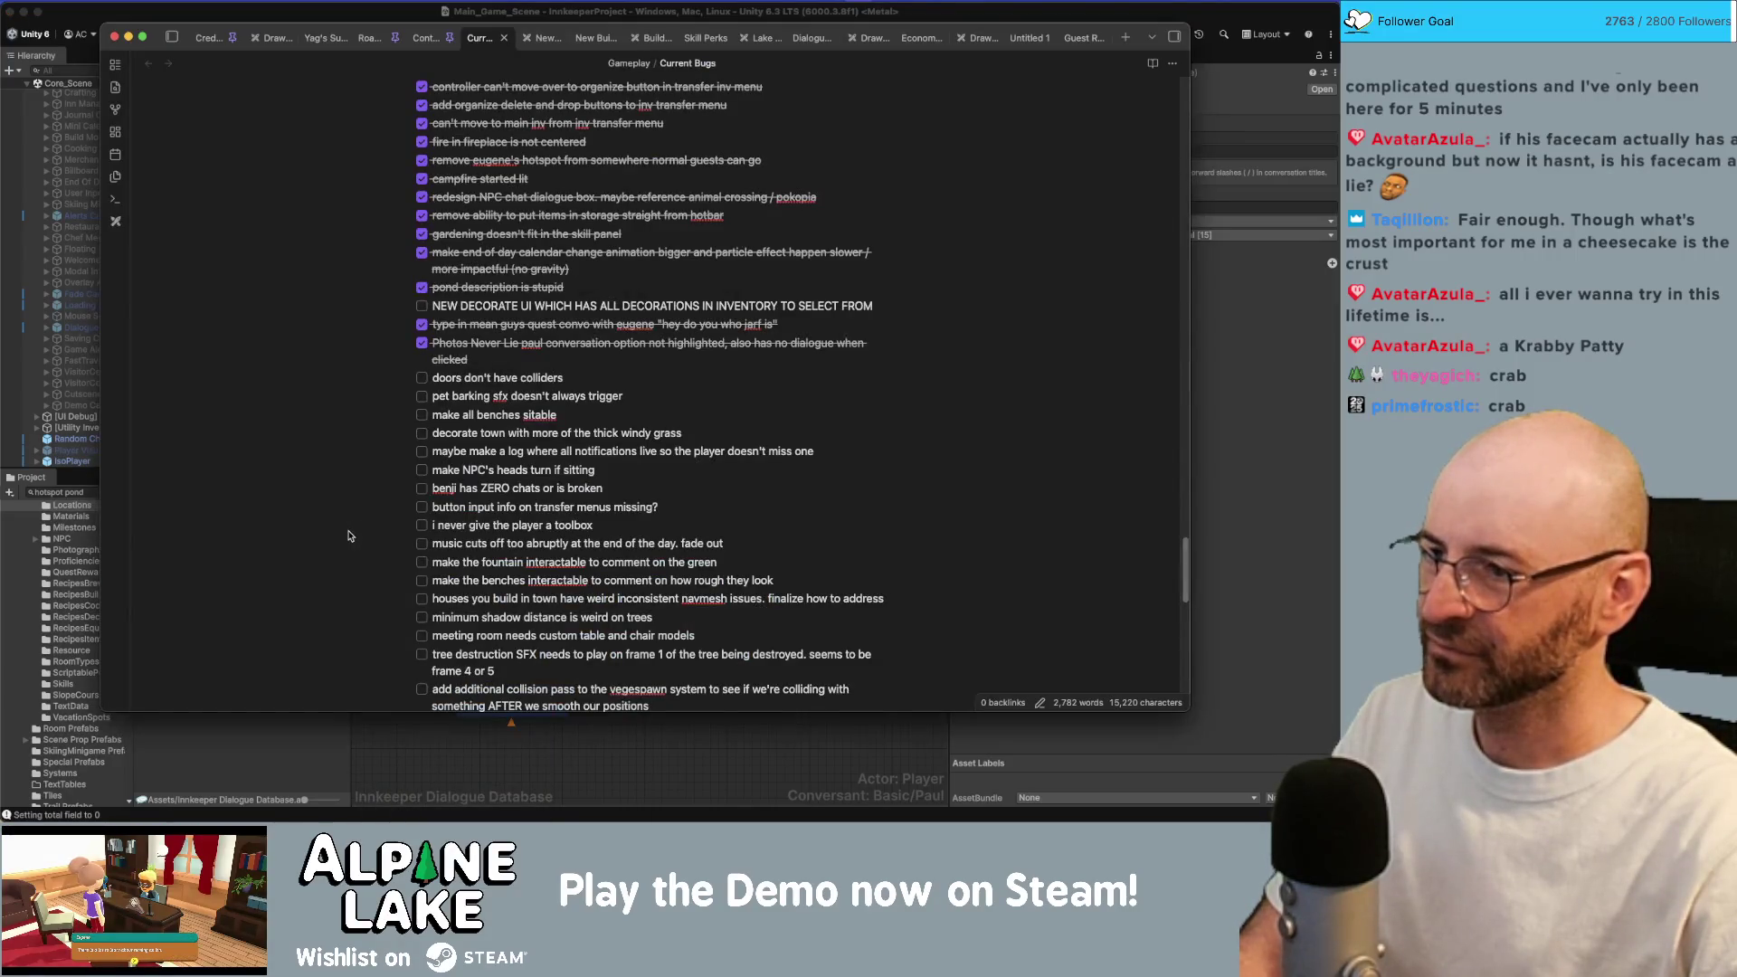
{"action": "key", "text": "super+Tab"}
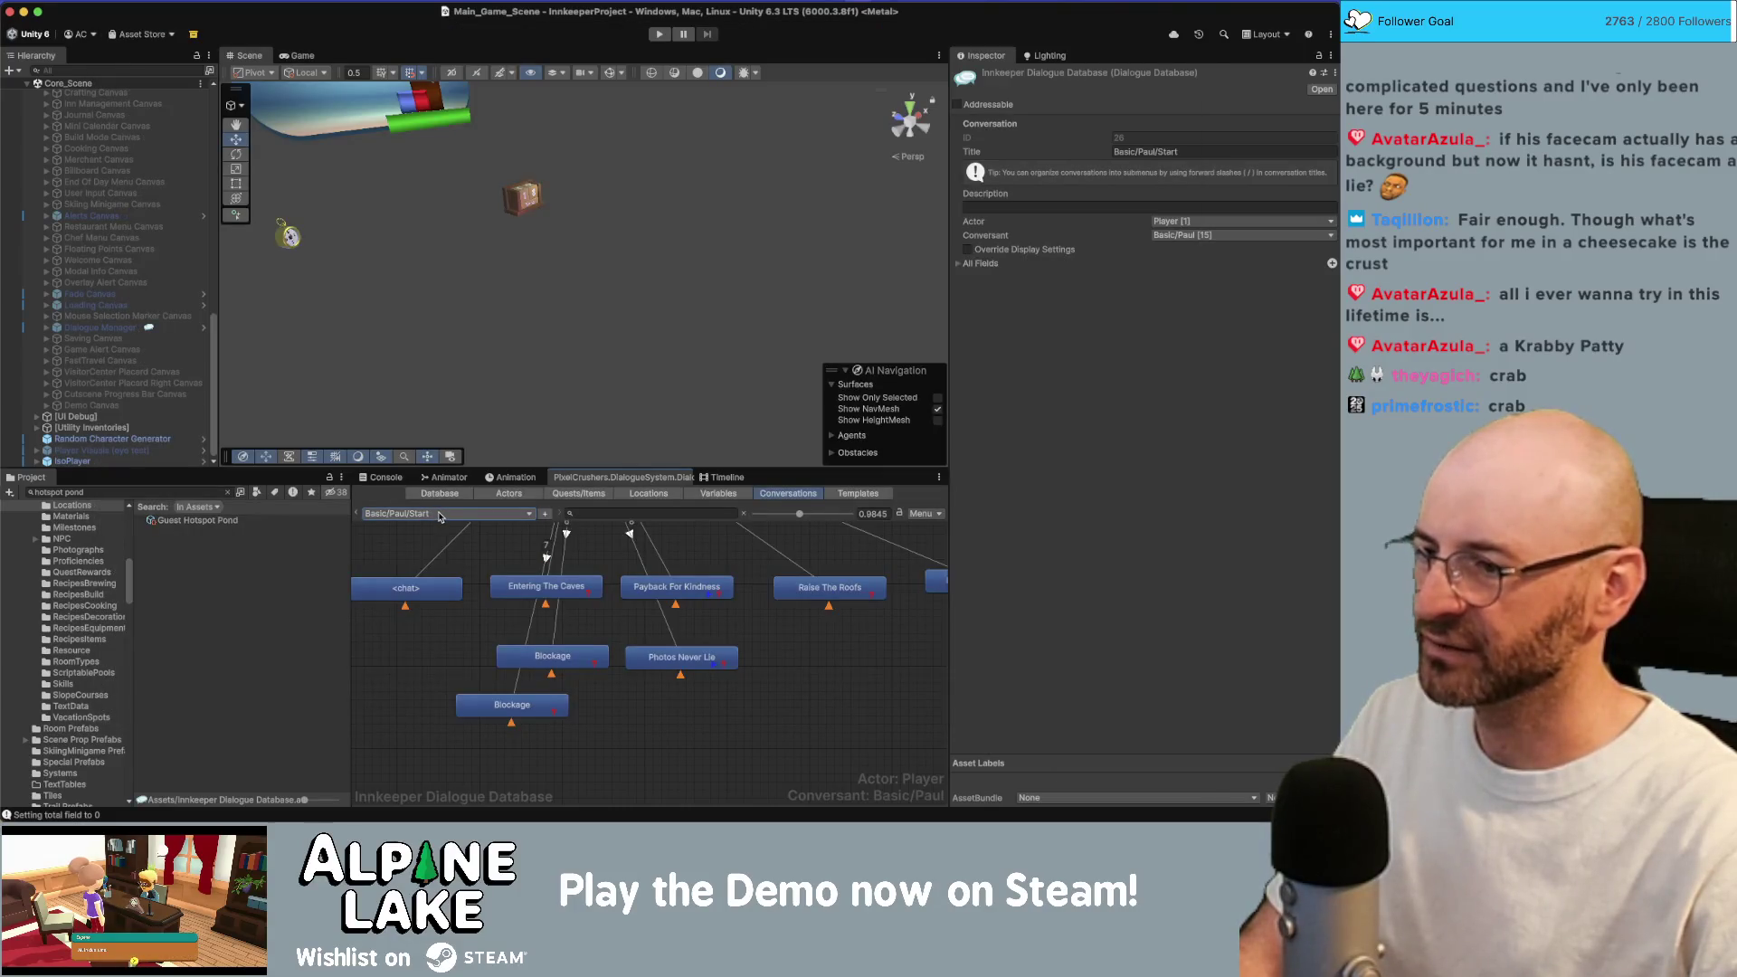
{"action": "left_click", "coordinate": [467, 513]}
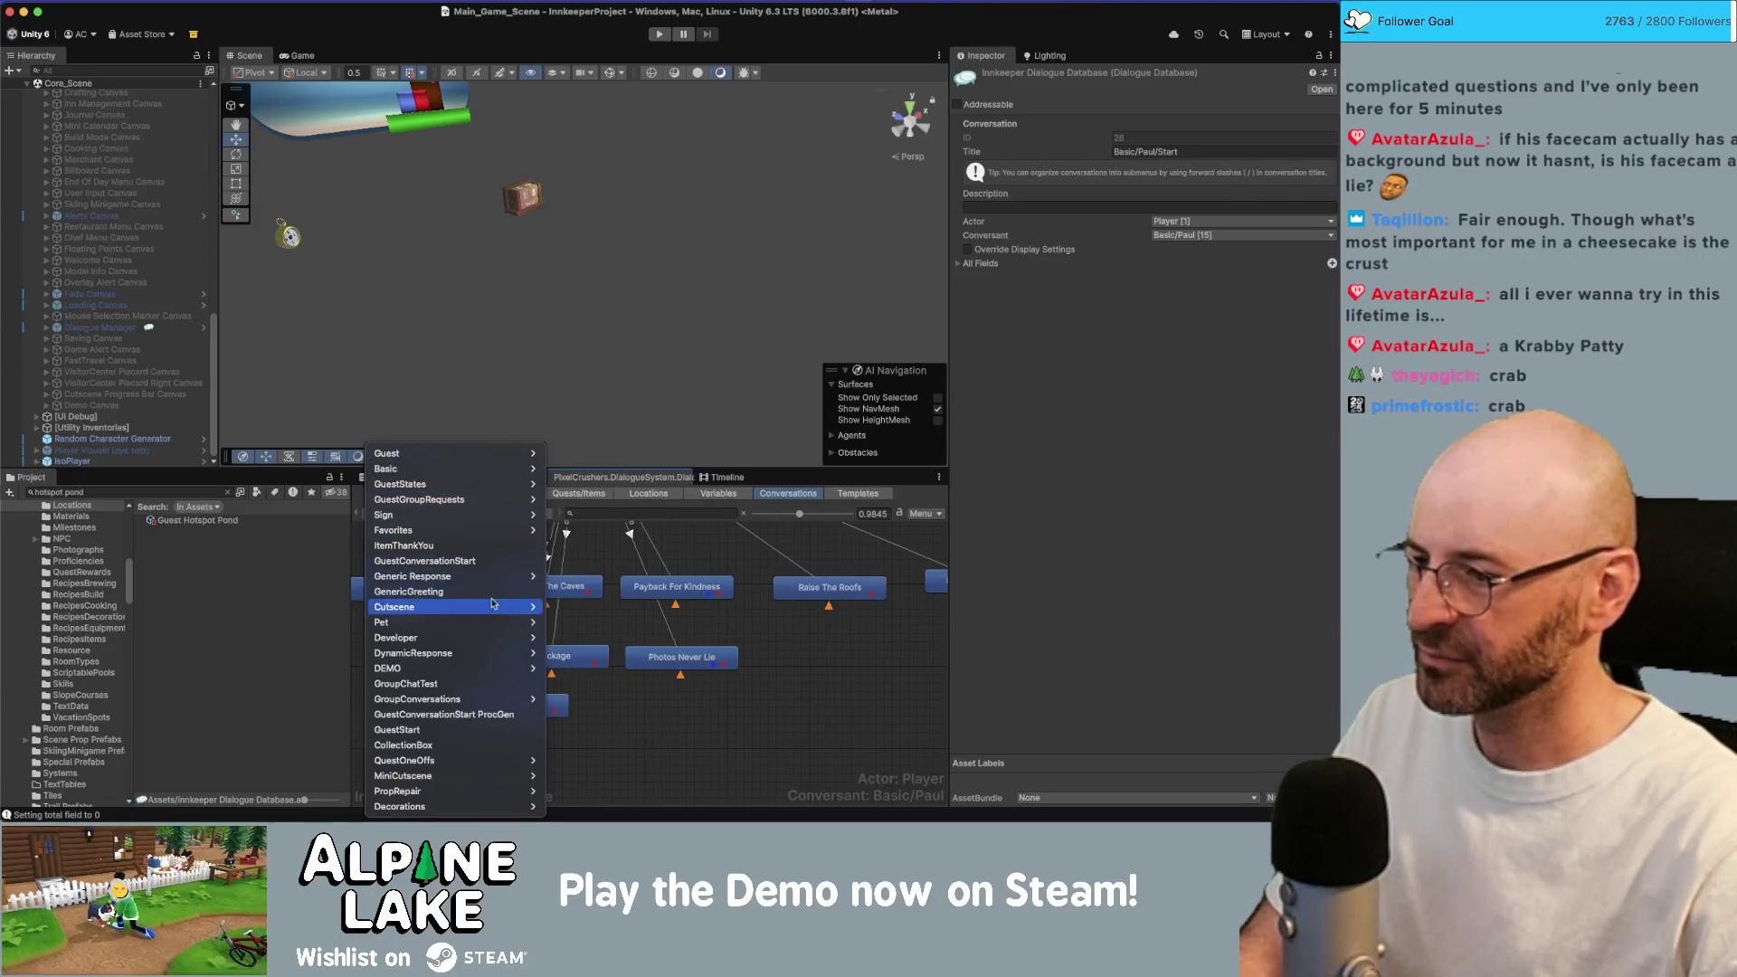
{"action": "mouse_move", "coordinate": [520, 622]}
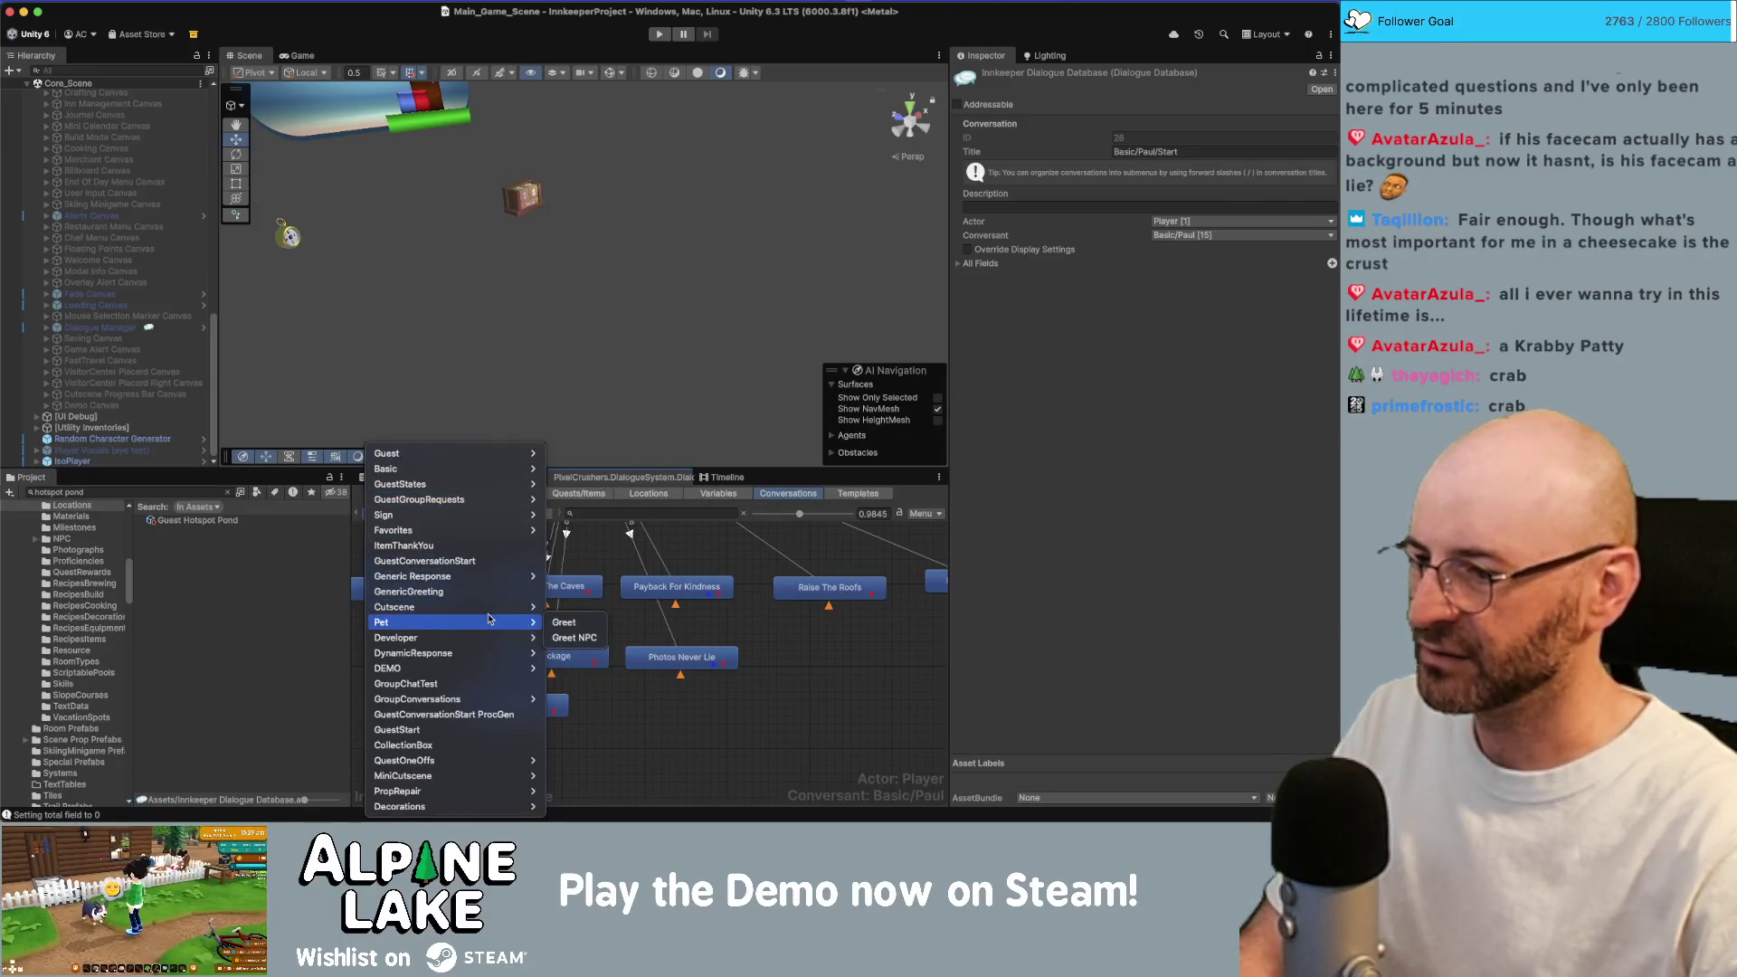
{"action": "left_click", "coordinate": [565, 624]}
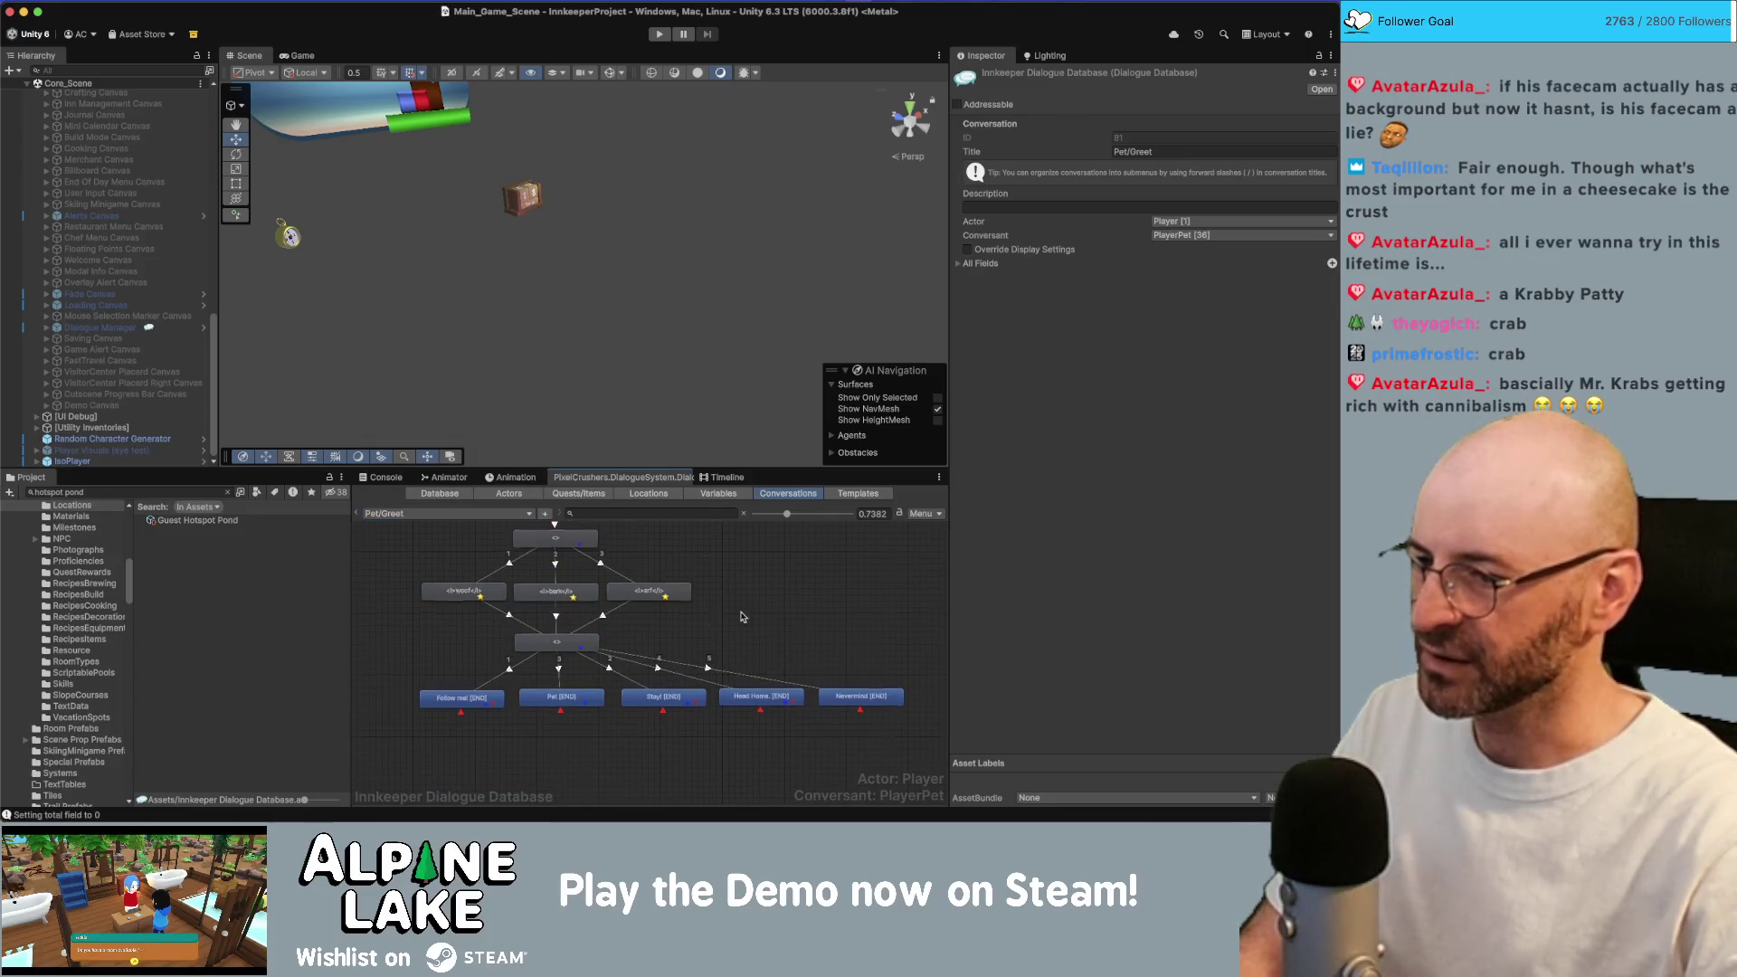
Inspect the arf and woof response entries with their Events section expanded.
{"action": "left_click", "coordinate": [639, 593]}
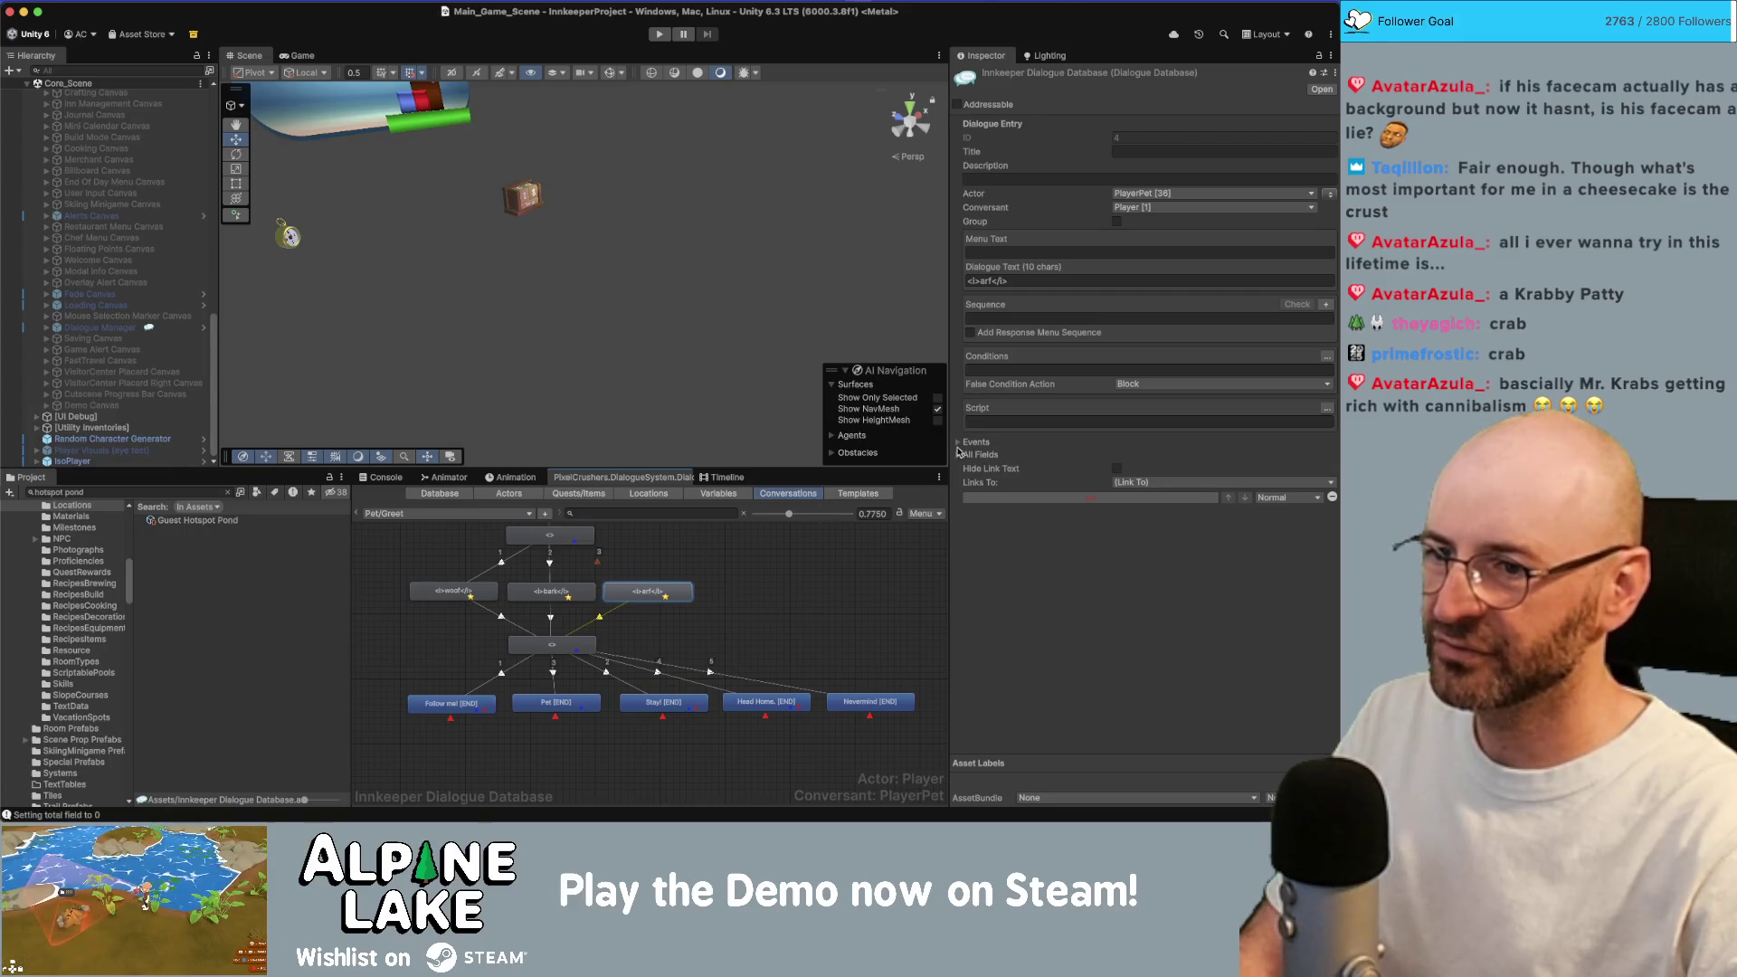
{"action": "left_click", "coordinate": [958, 442]}
{"action": "left_click", "coordinate": [543, 593]}
{"action": "left_click", "coordinate": [479, 599]}
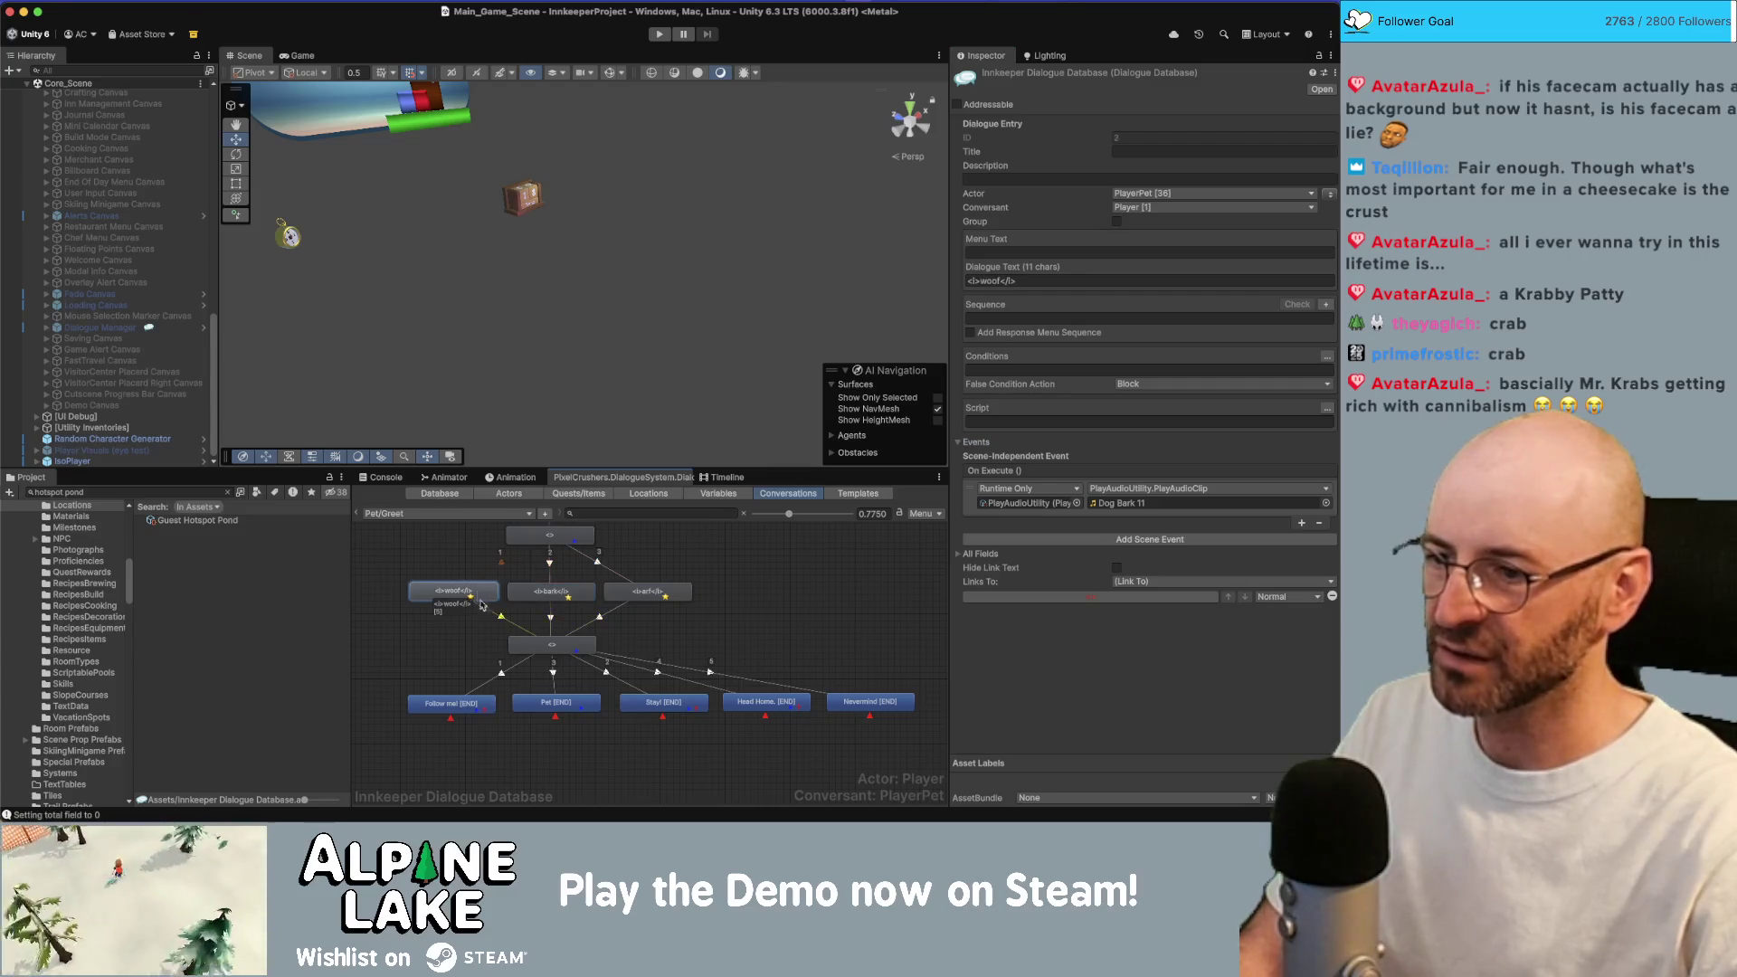
Examine the Pet [END] entry's sequence: AnimatorTrigger(Pet_Trigger) and SendMessage commands.
{"action": "left_click", "coordinate": [582, 706]}
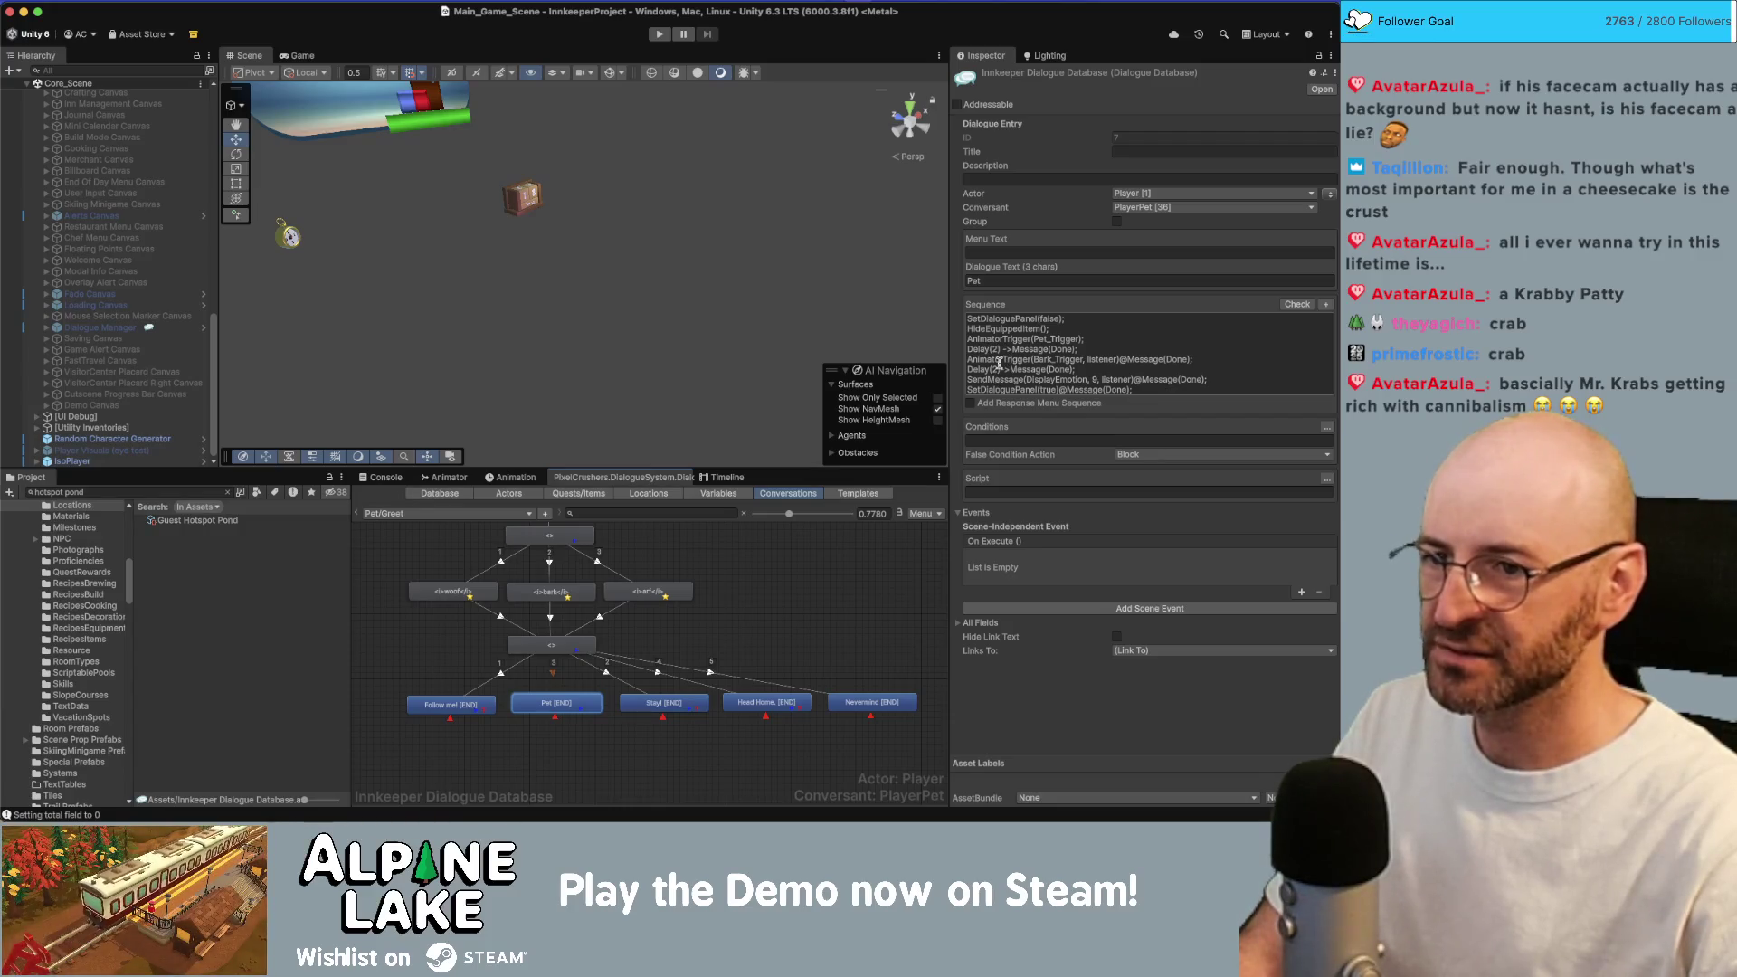
{"action": "double_click", "coordinate": [1000, 361]}
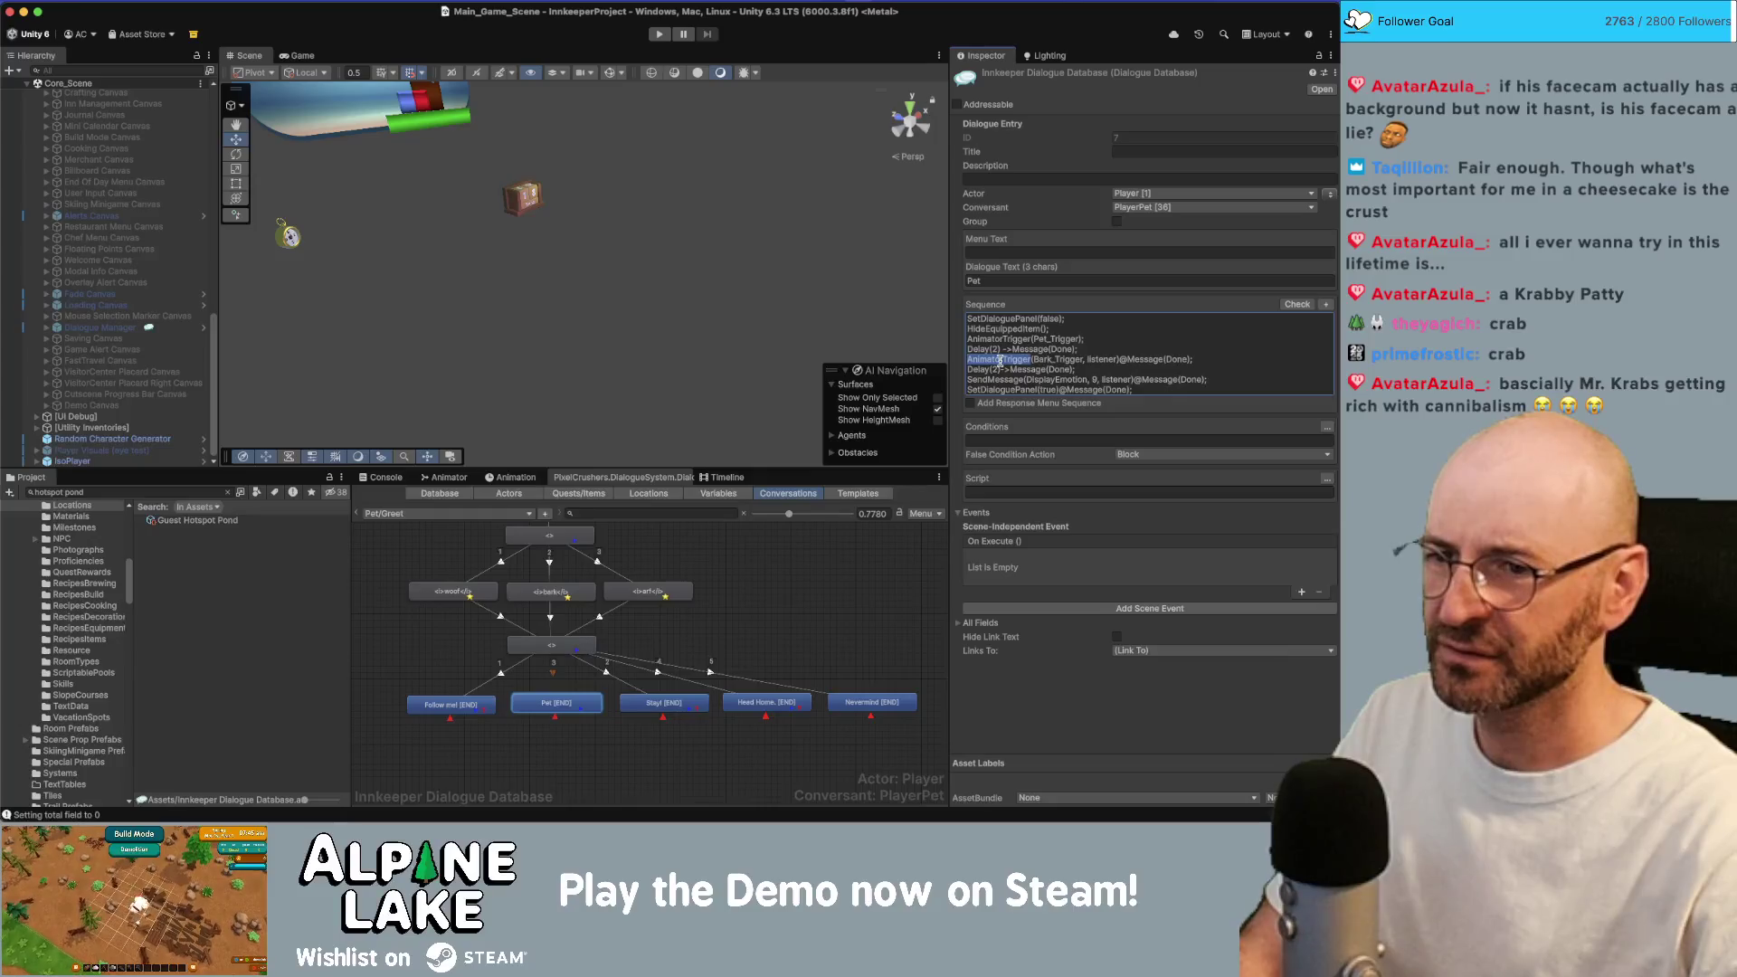
{"action": "double_click", "coordinate": [1004, 341]}
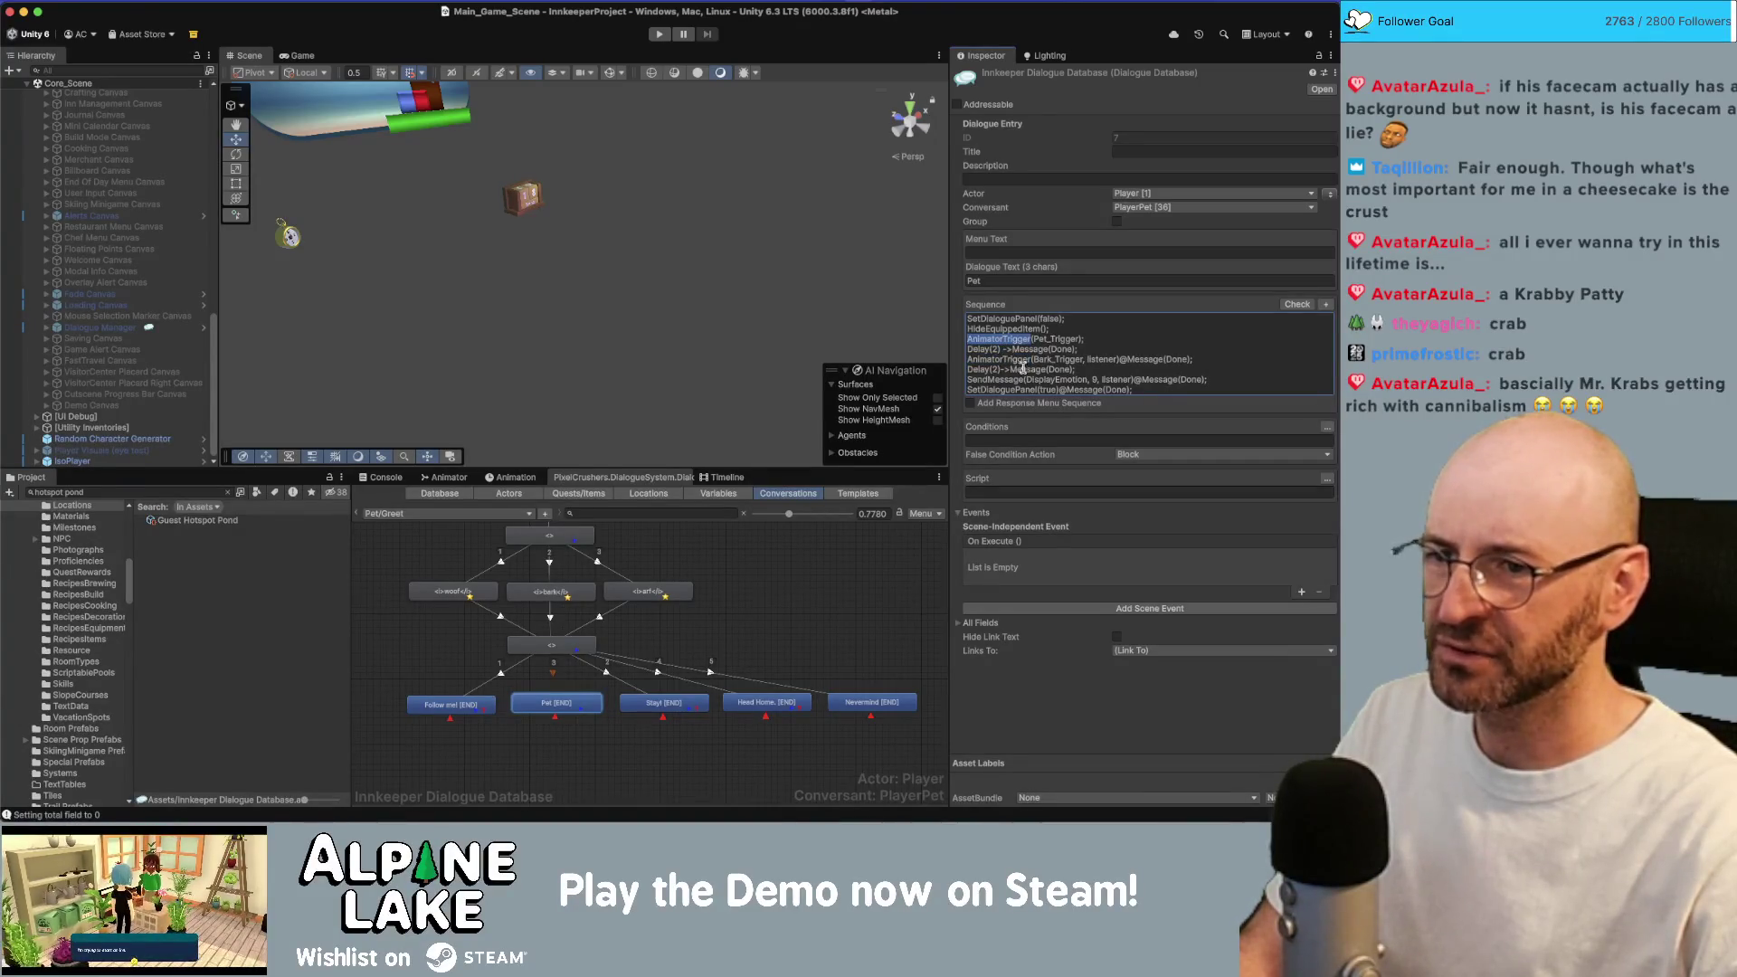
{"action": "double_click", "coordinate": [1052, 340]}
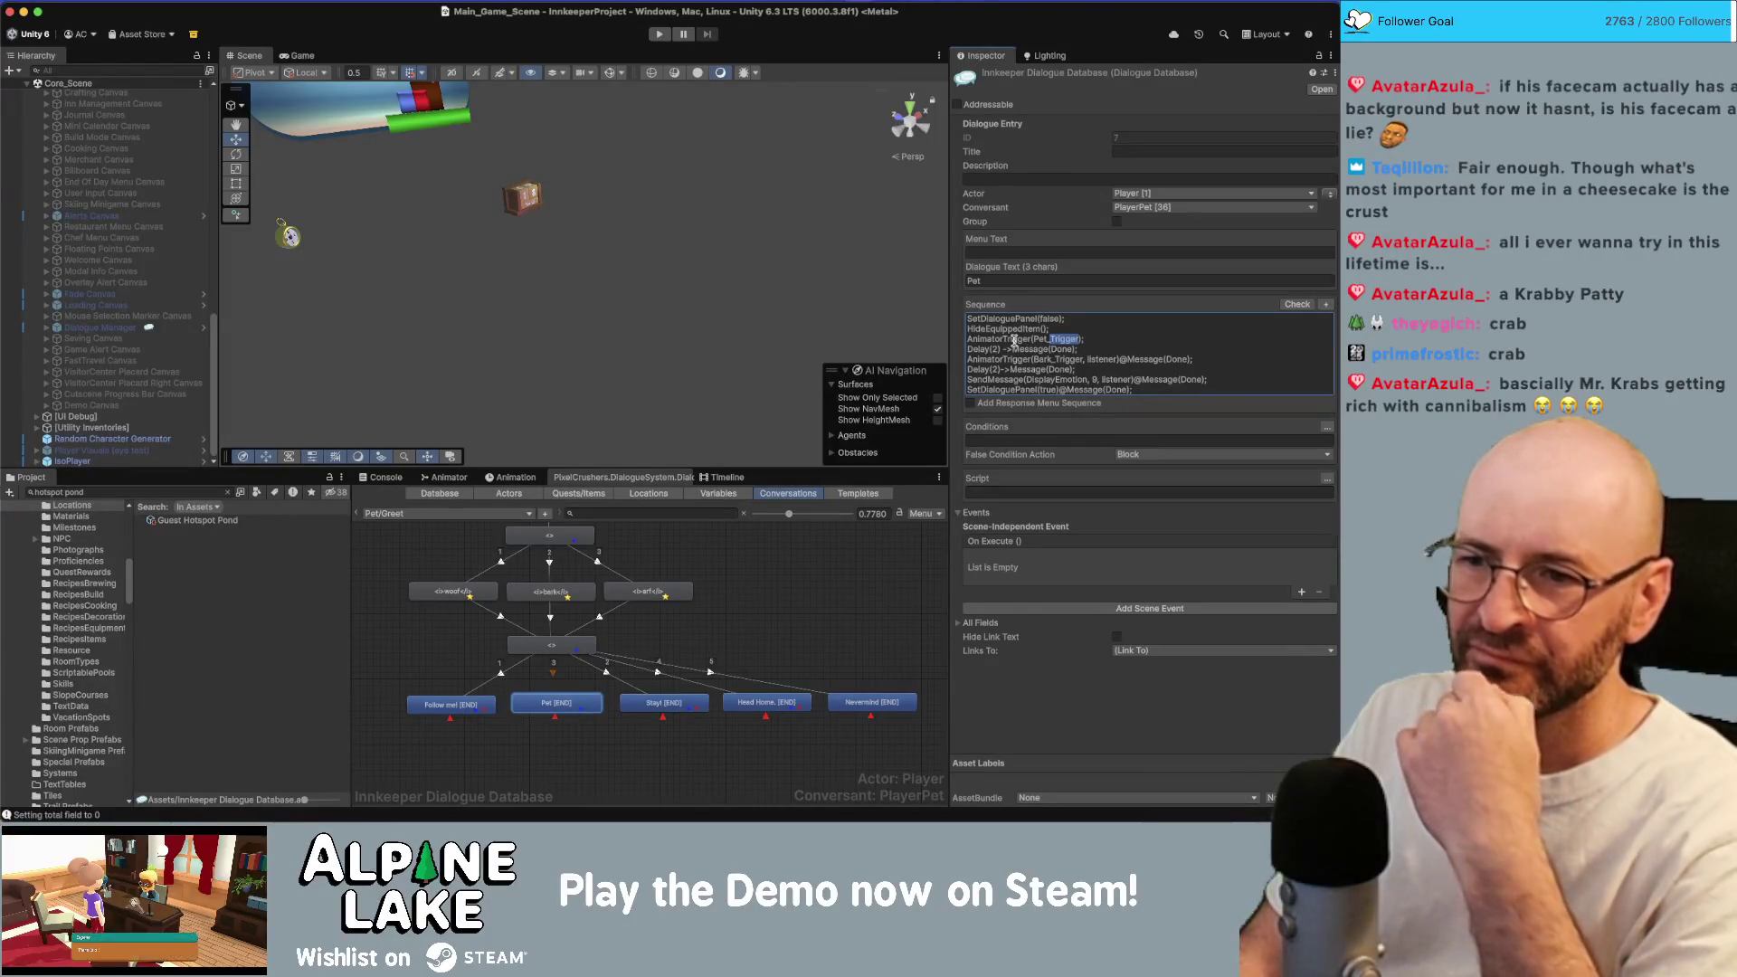
{"action": "double_click", "coordinate": [1000, 380]}
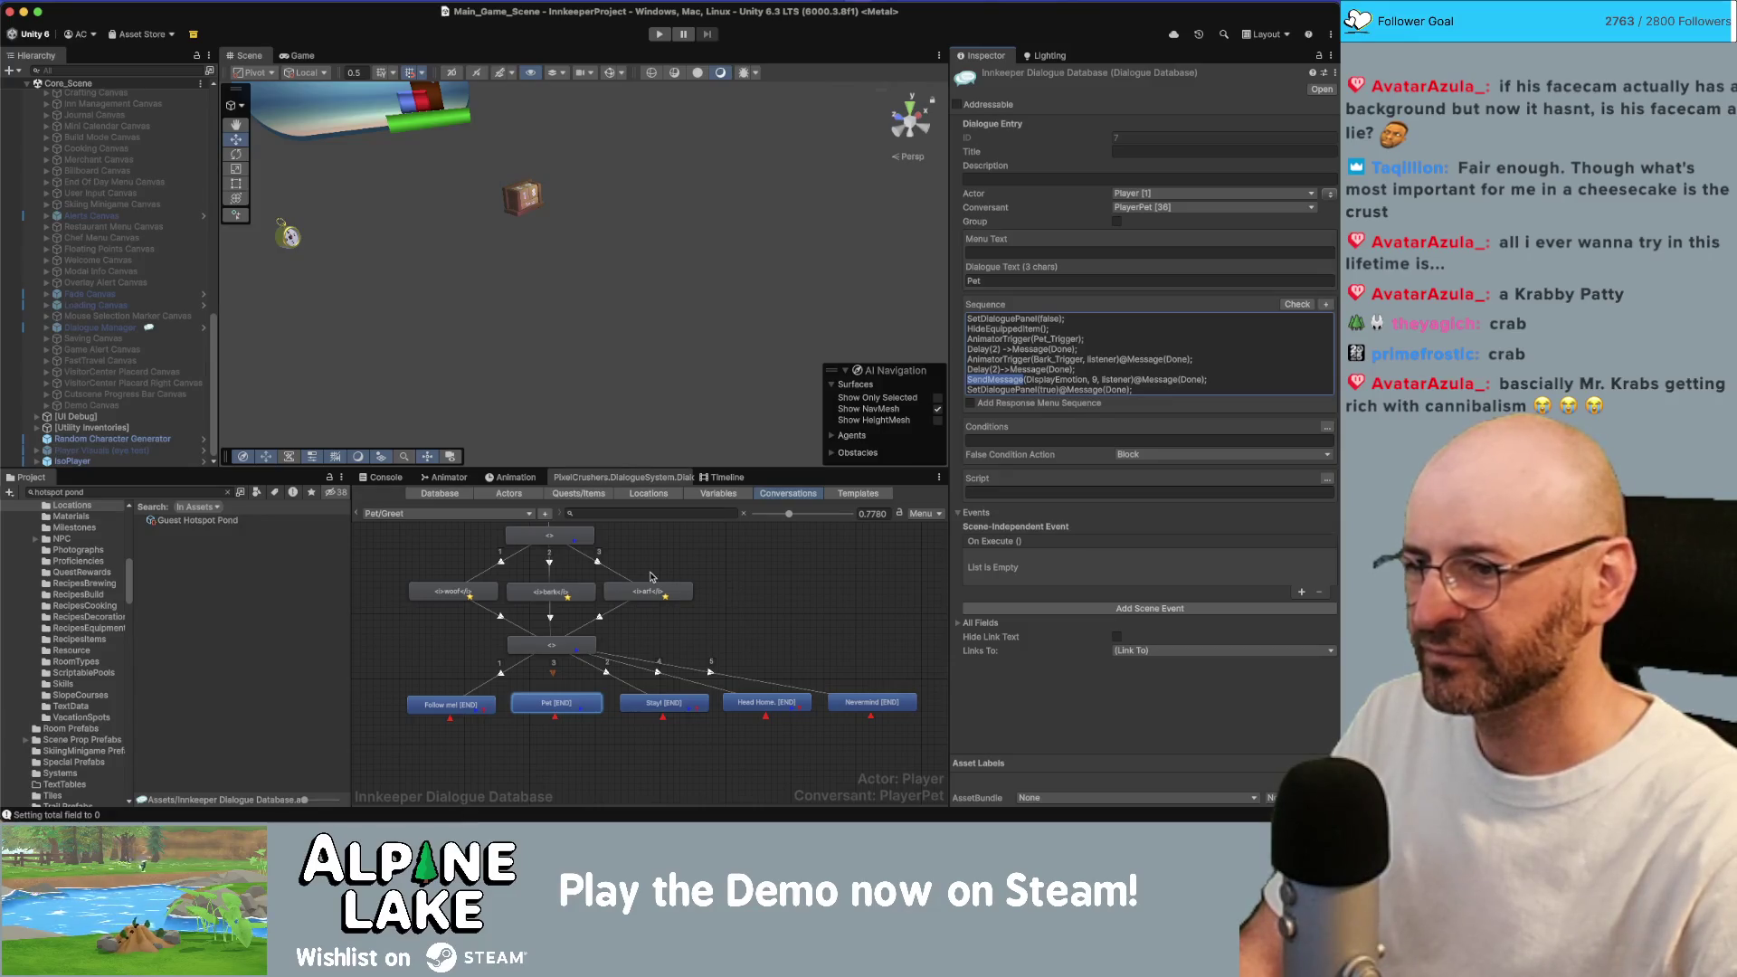
Expand [NPCs] in the Hierarchy and select Pet Corgi's Corgi GRP child.
{"action": "scroll", "coordinate": [151, 281], "scroll_direction": "up", "scroll_amount": 10}
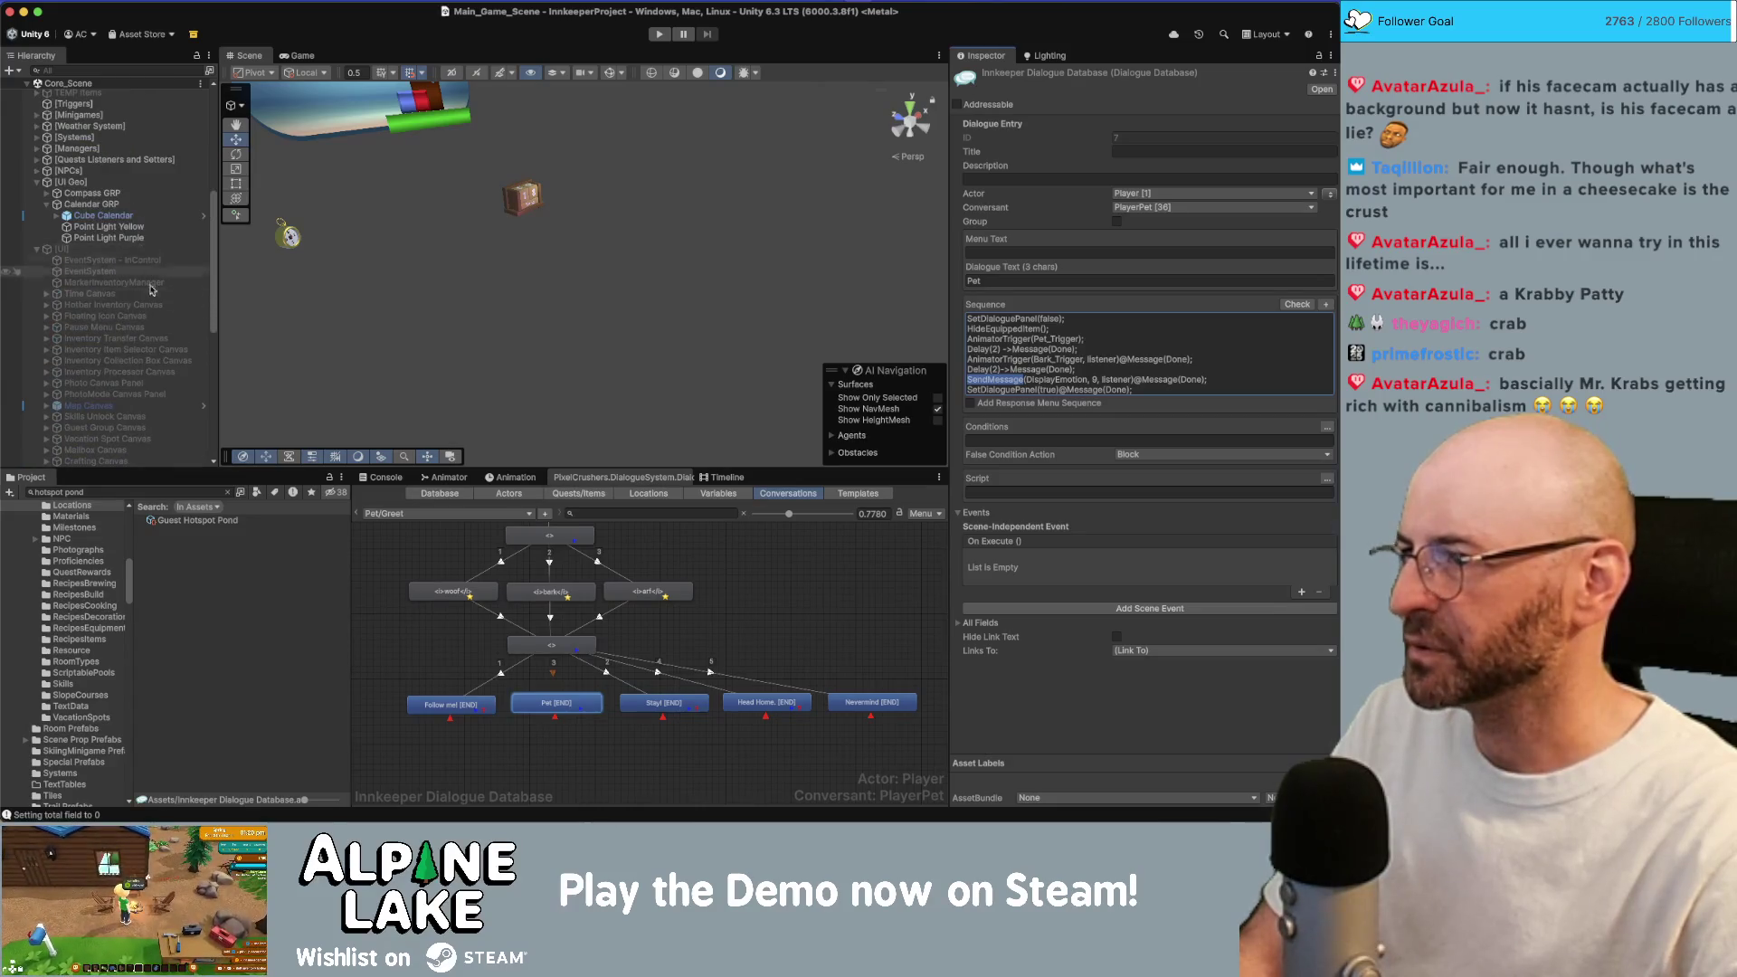
{"action": "scroll", "coordinate": [152, 282], "scroll_direction": "up", "scroll_amount": 5}
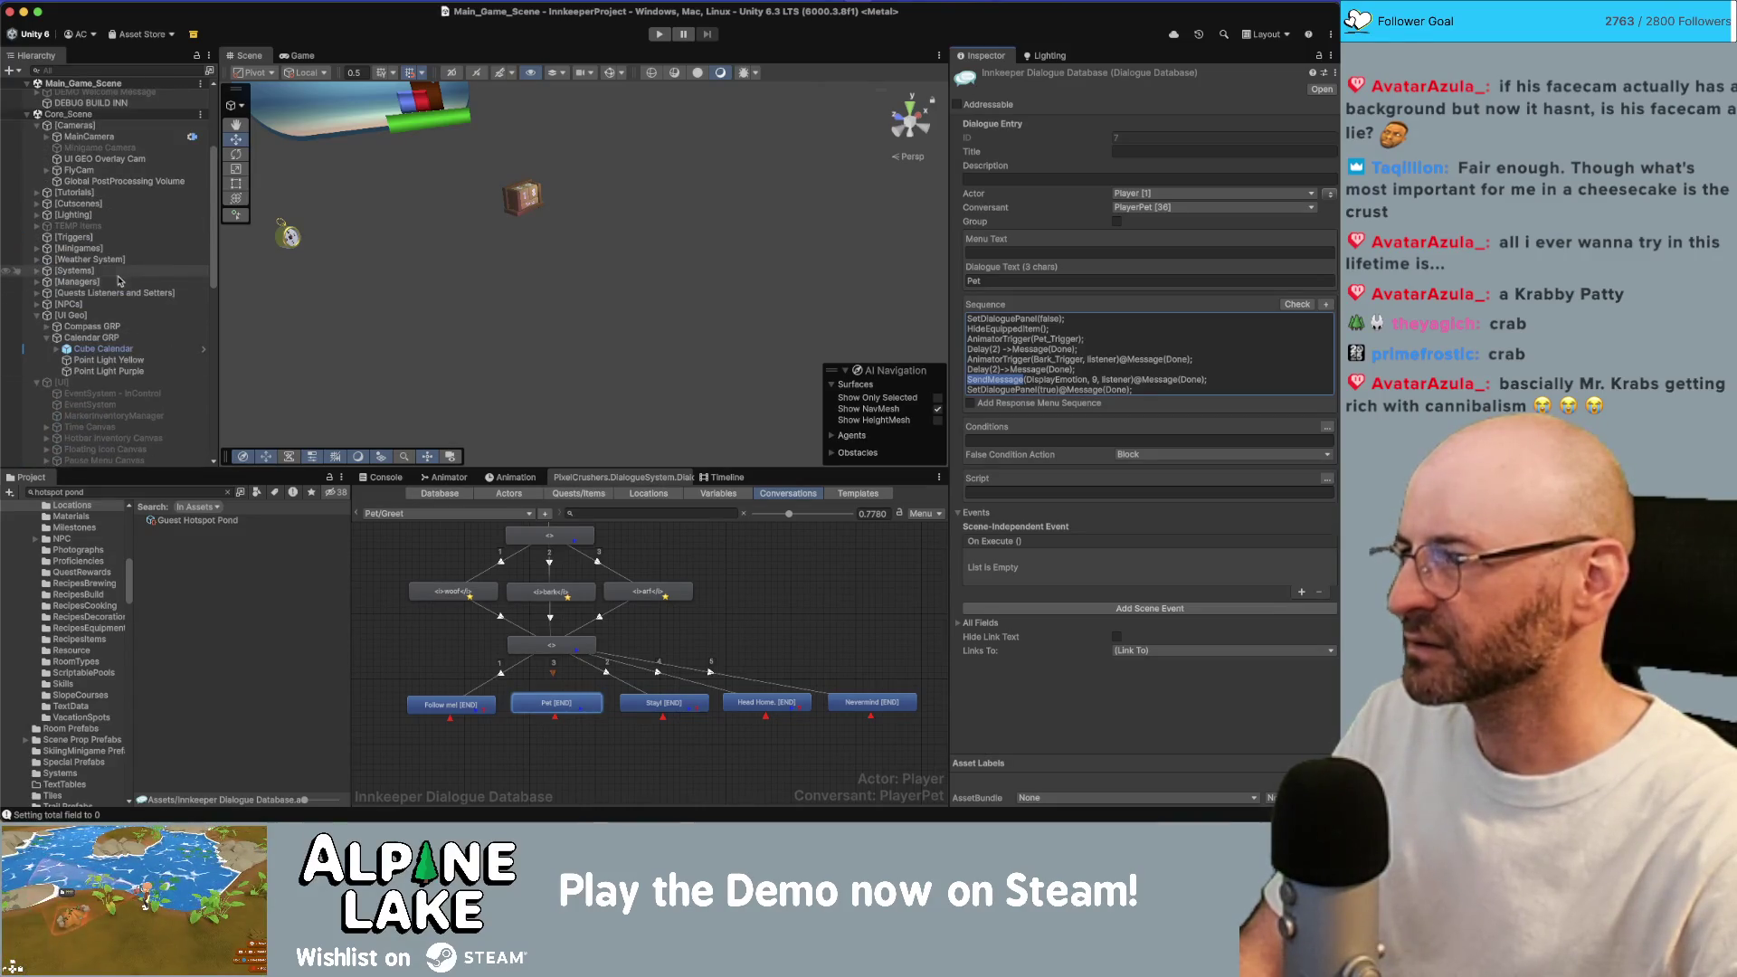
{"action": "left_click", "coordinate": [37, 304]}
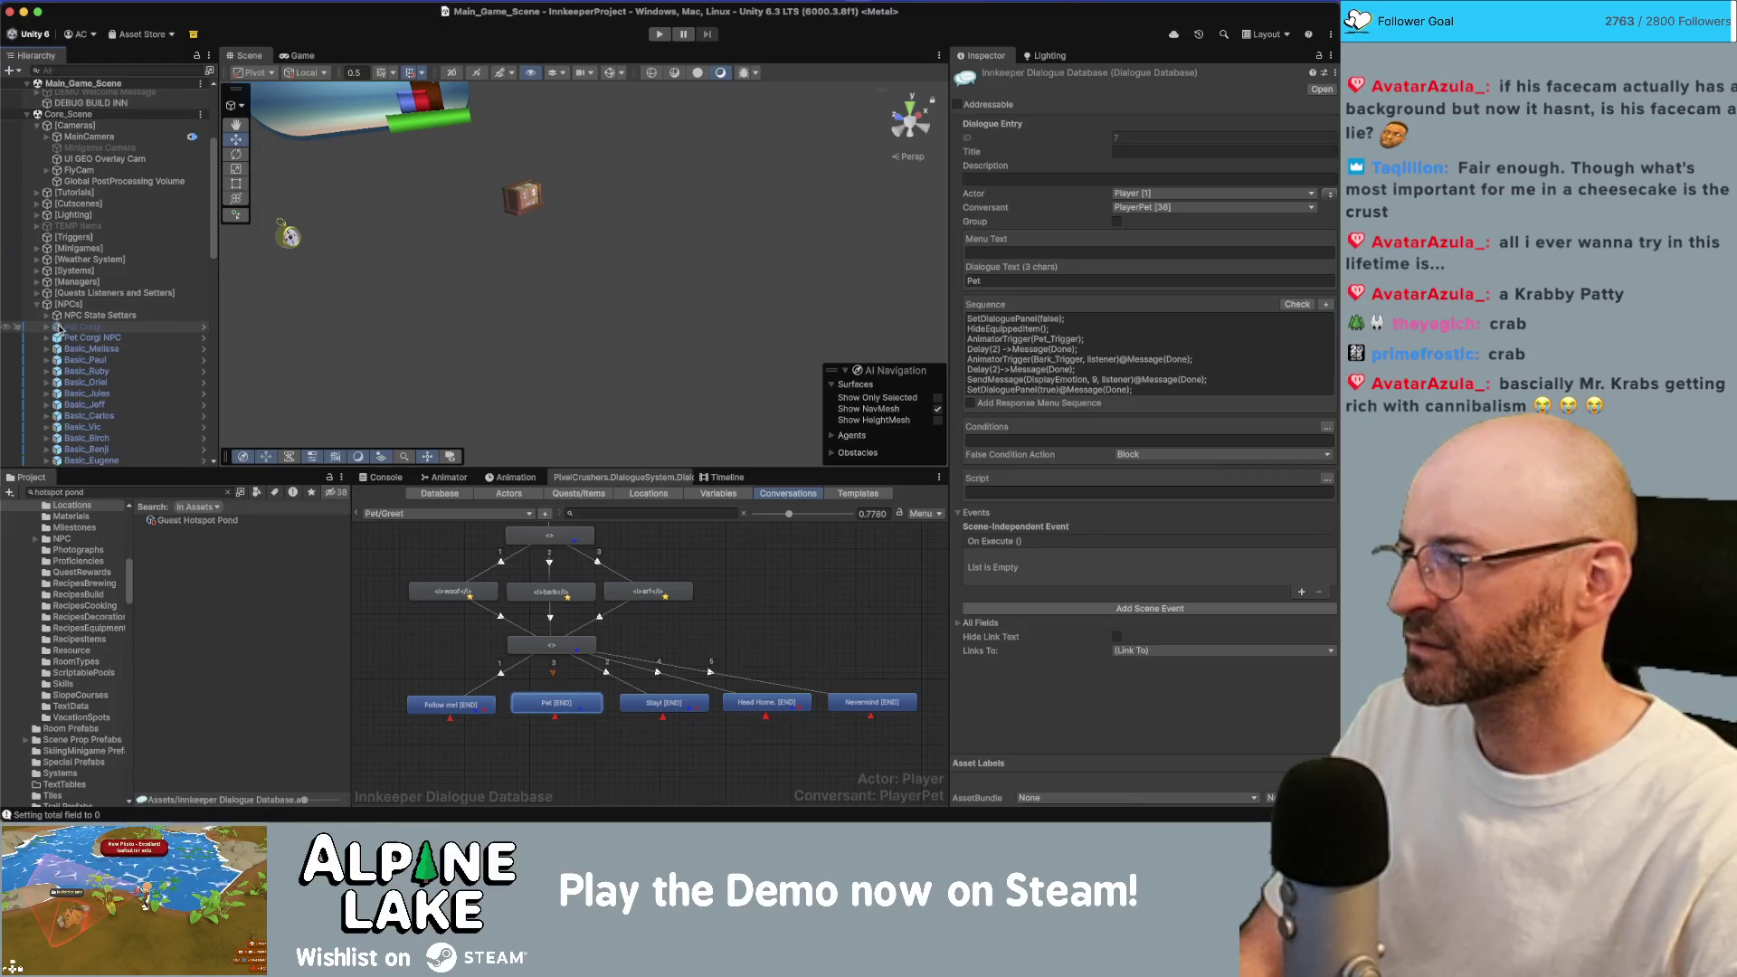
{"action": "left_click", "coordinate": [60, 328]}
{"action": "left_click", "coordinate": [69, 336]}
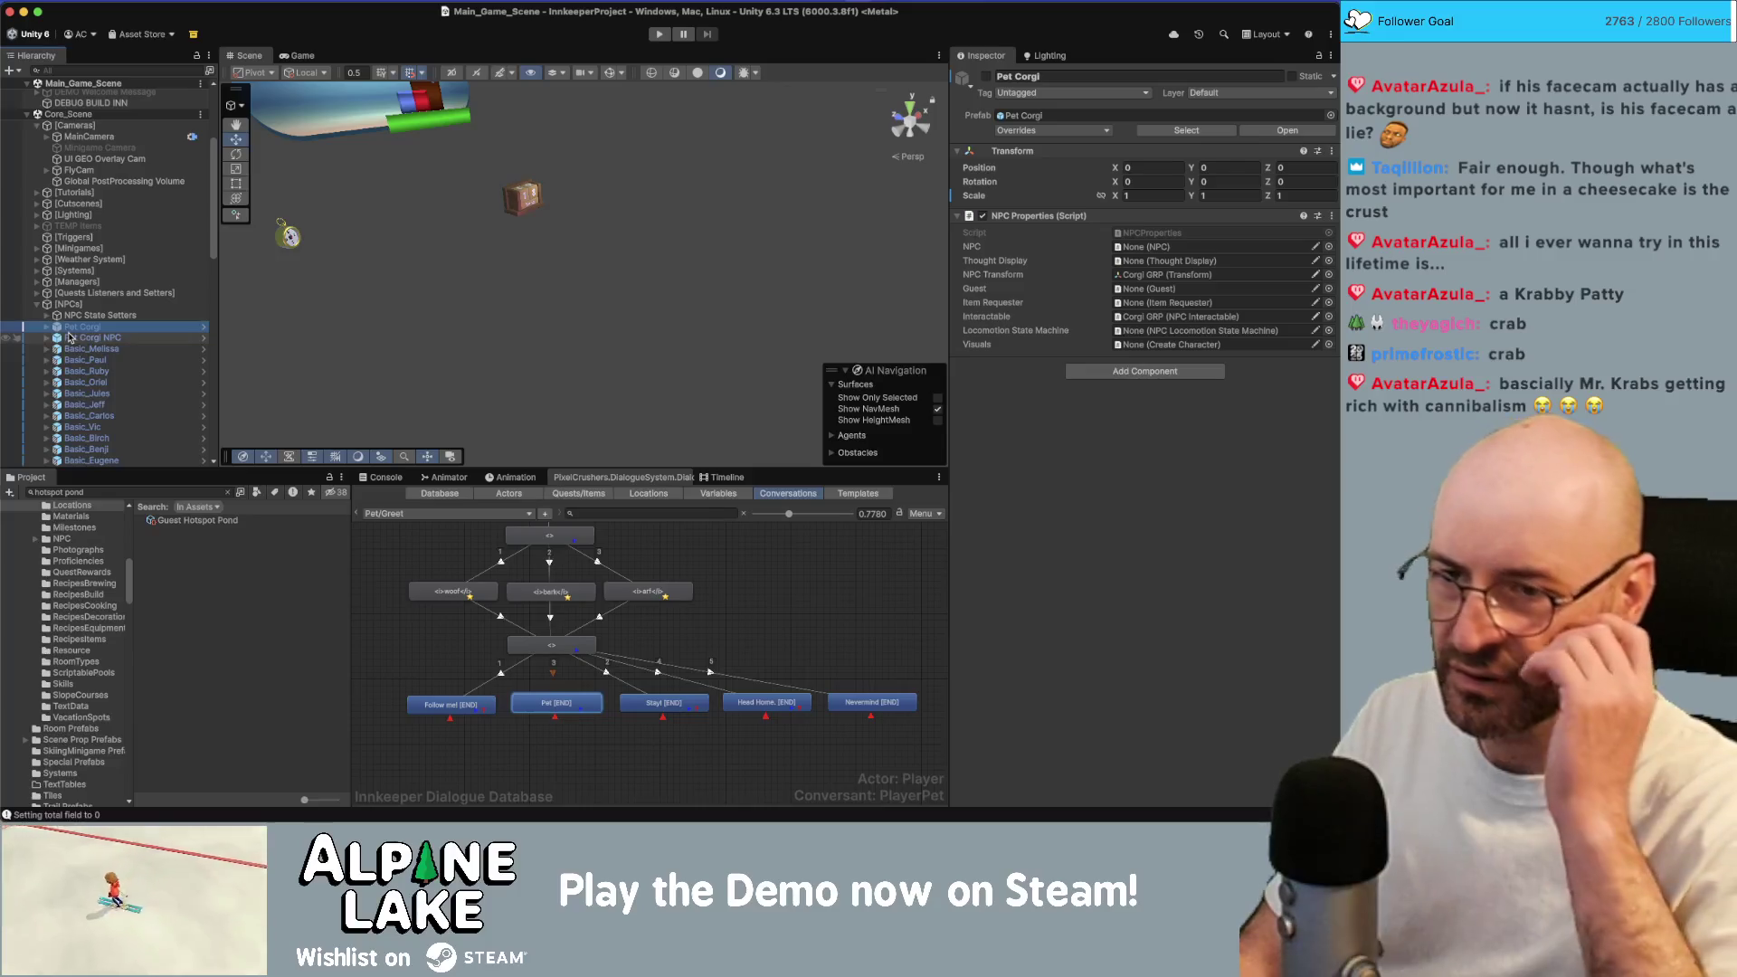
{"action": "key", "text": "Right"}
{"action": "left_click", "coordinate": [69, 337]}
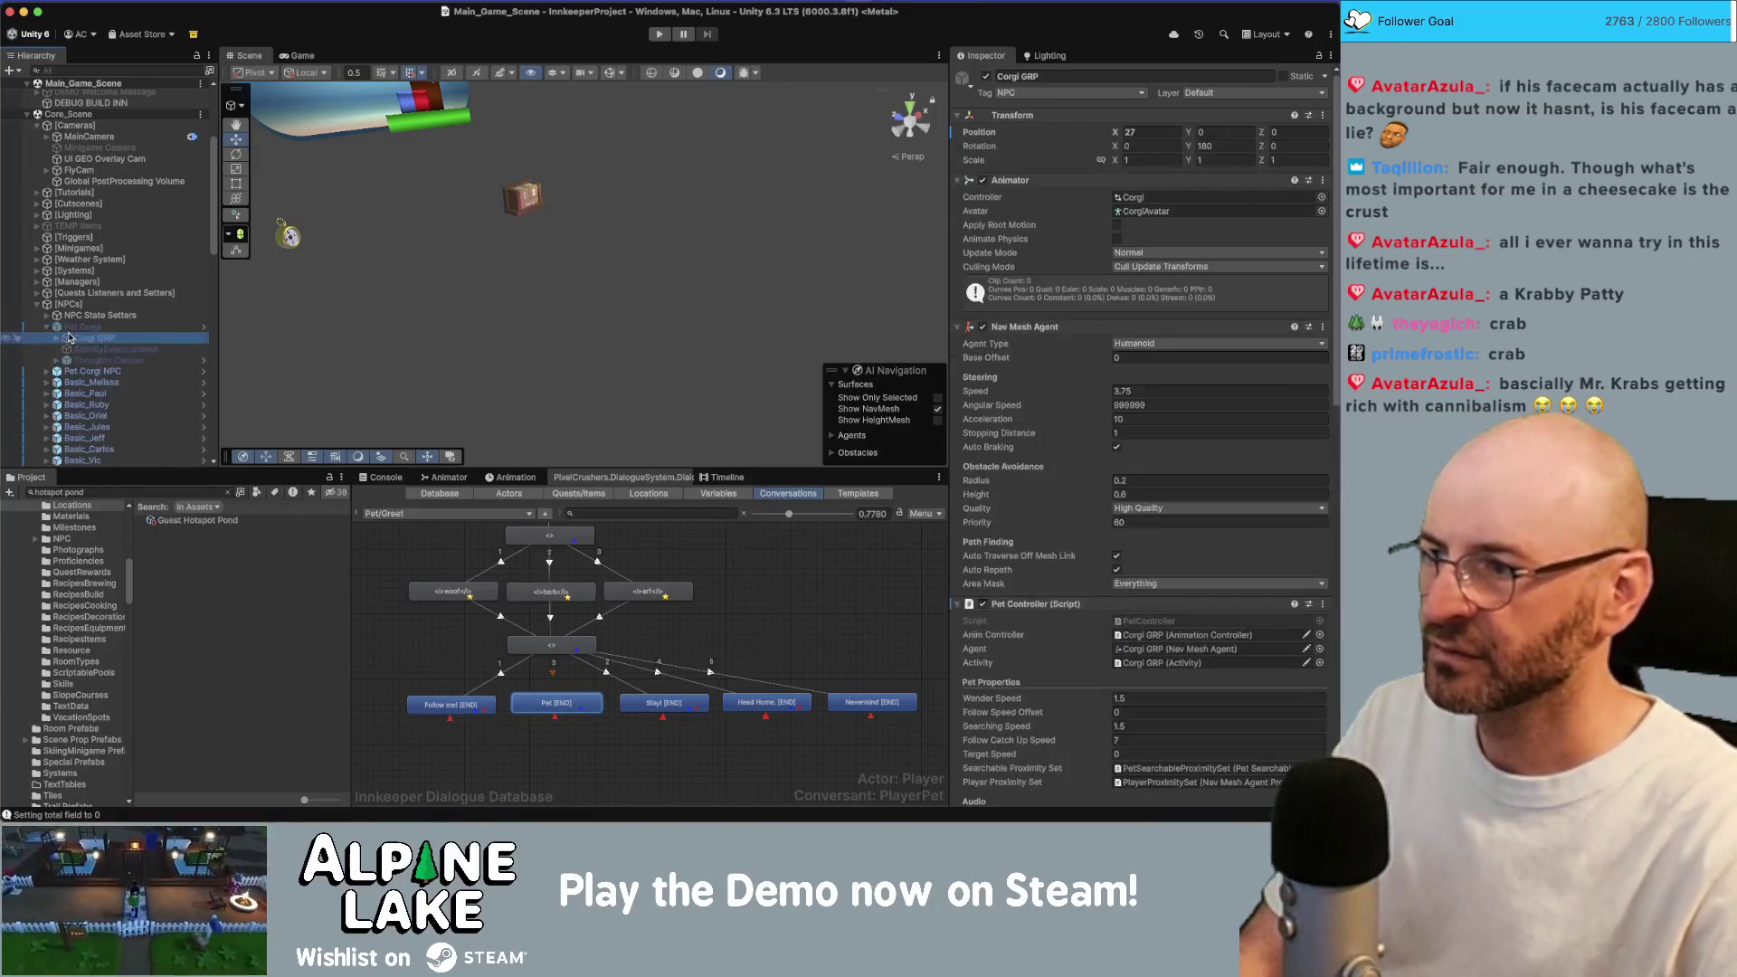
Open Corgi GRP's ThoughtCanvasMessageForward script in the code editor.
{"action": "scroll", "coordinate": [1066, 354], "scroll_direction": "down", "scroll_amount": 10}
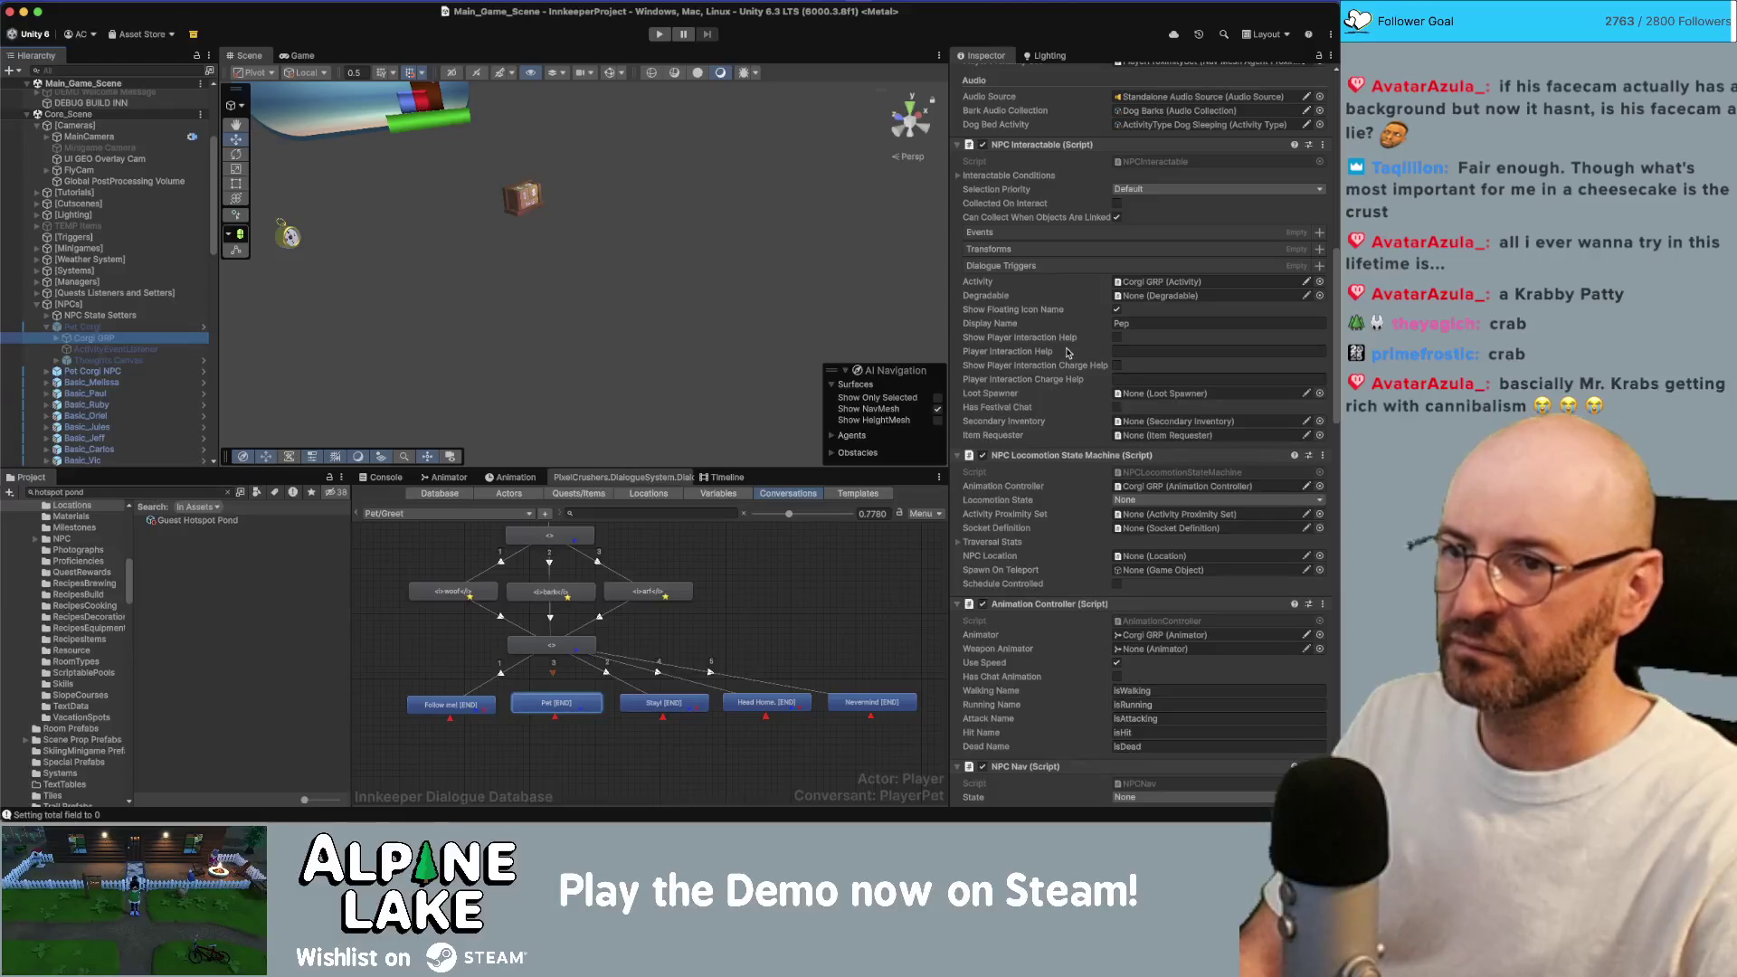
{"action": "scroll", "coordinate": [1066, 354], "scroll_direction": "down", "scroll_amount": 10}
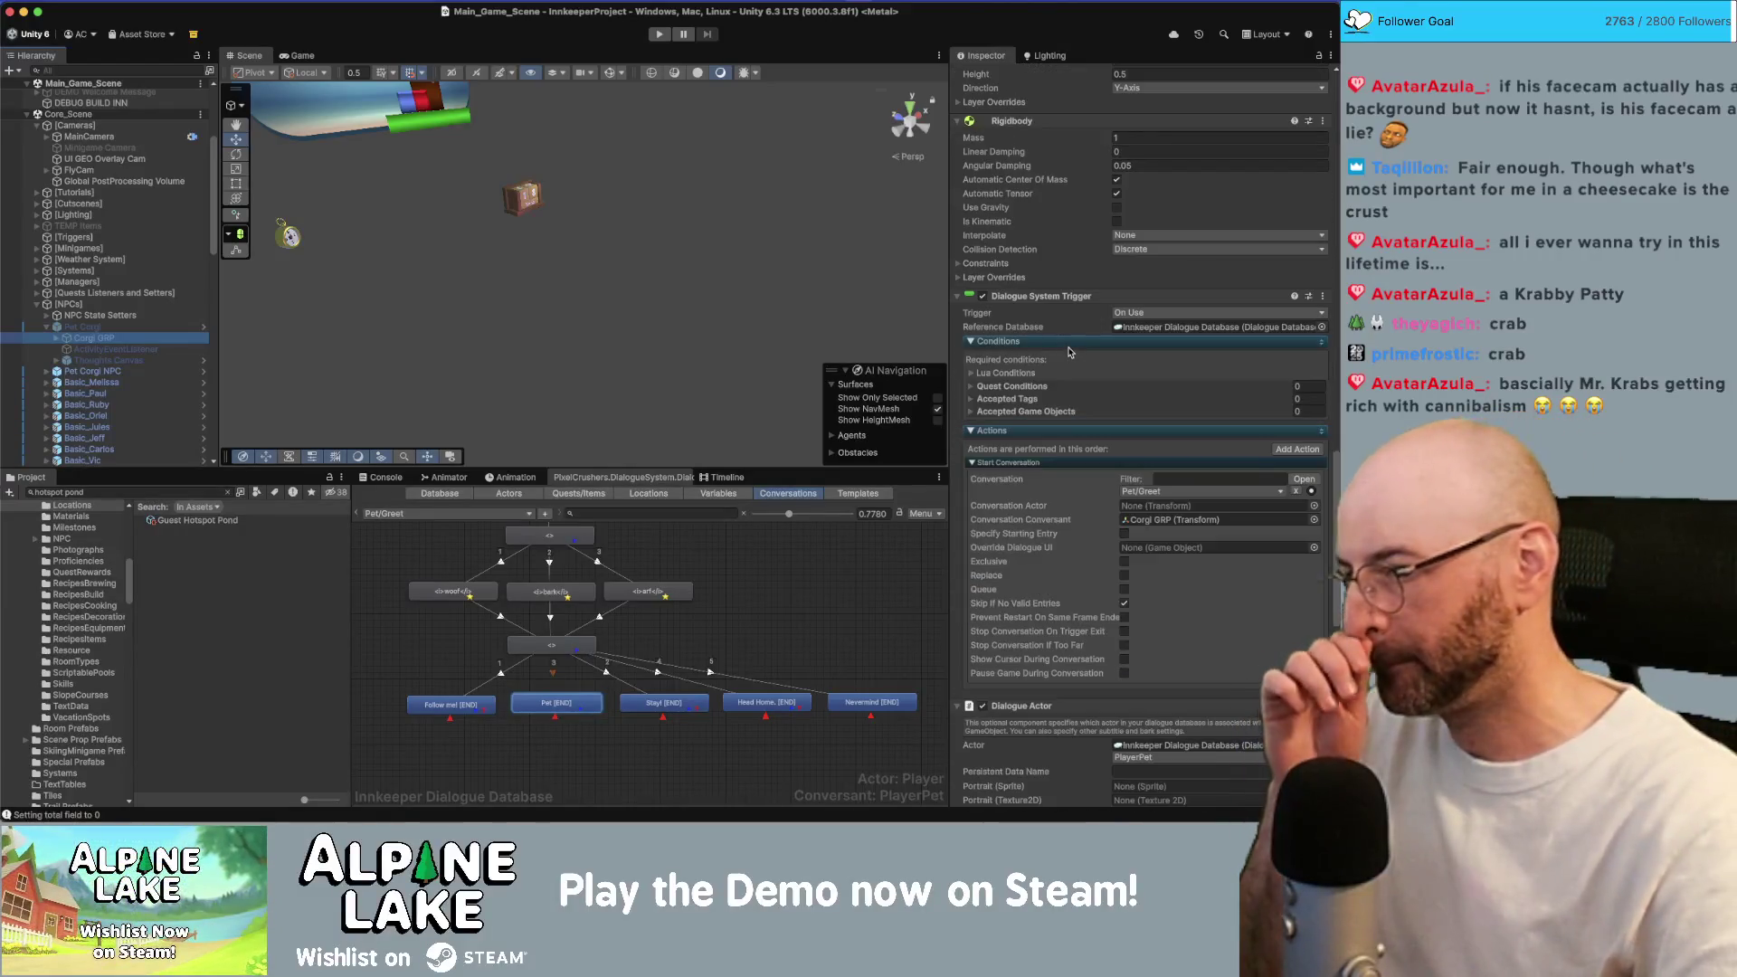
{"action": "scroll", "coordinate": [1069, 352], "scroll_direction": "down", "scroll_amount": 5}
{"action": "scroll", "coordinate": [1069, 349], "scroll_direction": "down", "scroll_amount": 5}
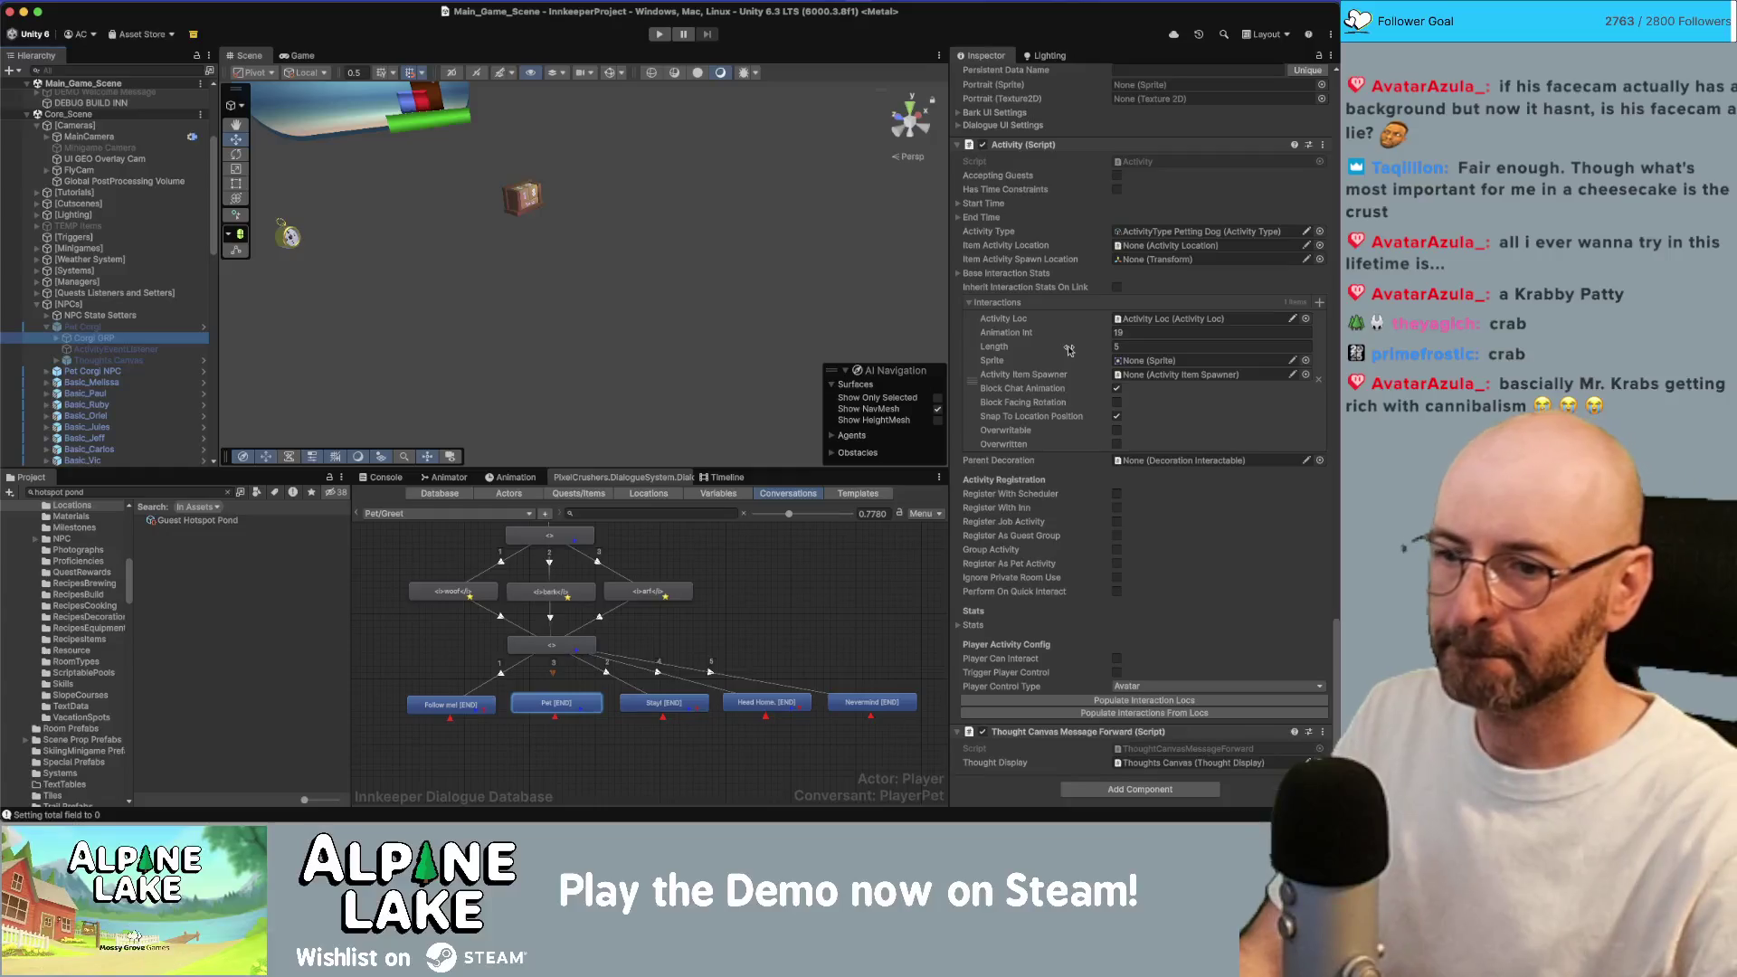
{"action": "left_click", "coordinate": [1129, 749]}
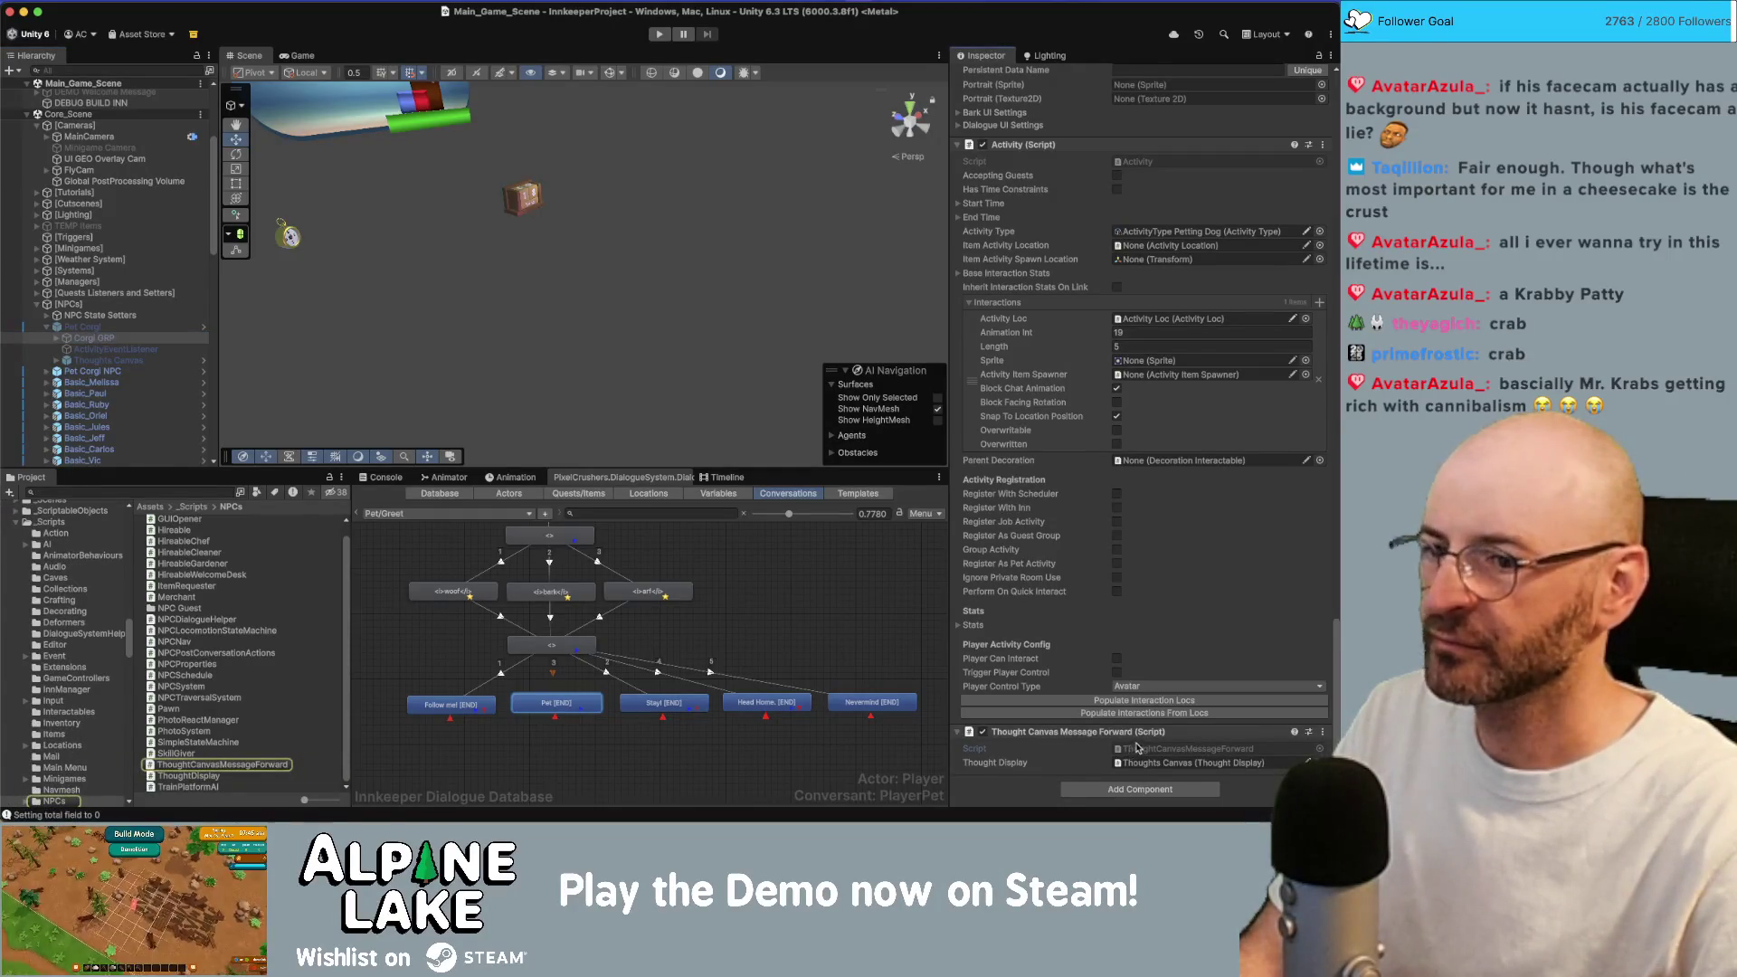
{"action": "double_click", "coordinate": [1144, 753]}
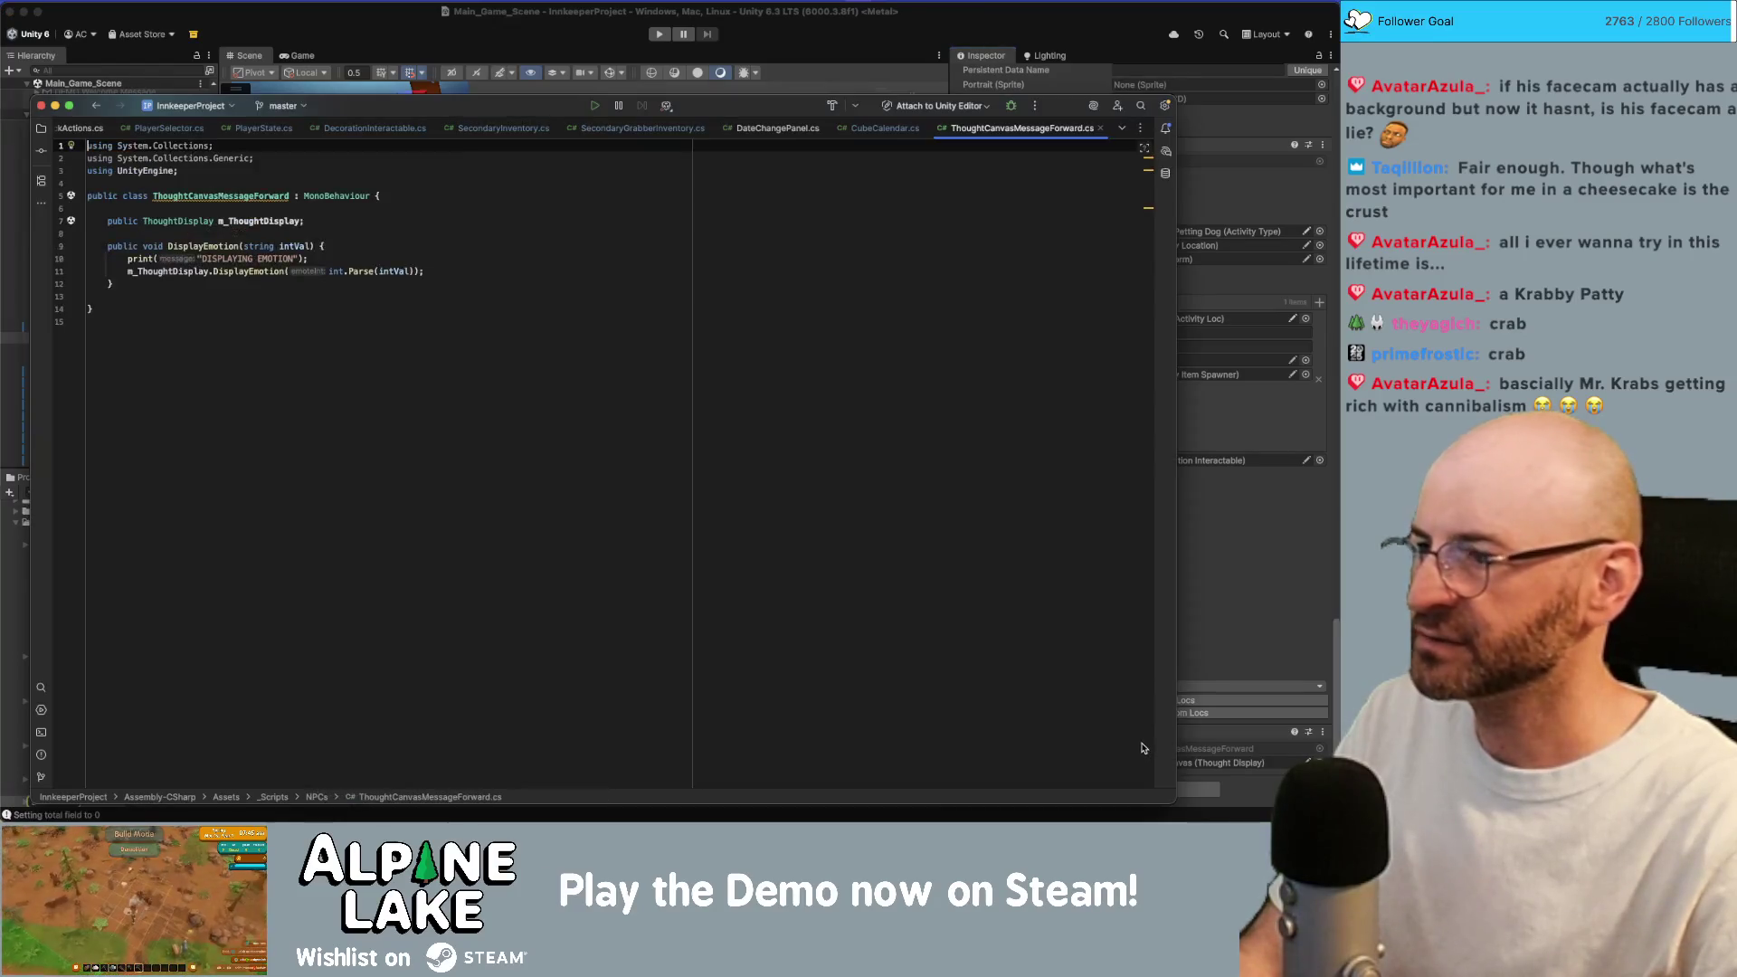
Jump from the DisplayEmotion call to its definition in ThoughtDisplay.cs.
{"action": "left_click", "coordinate": [208, 275]}
{"action": "left_click", "coordinate": [222, 271], "text": "super"}
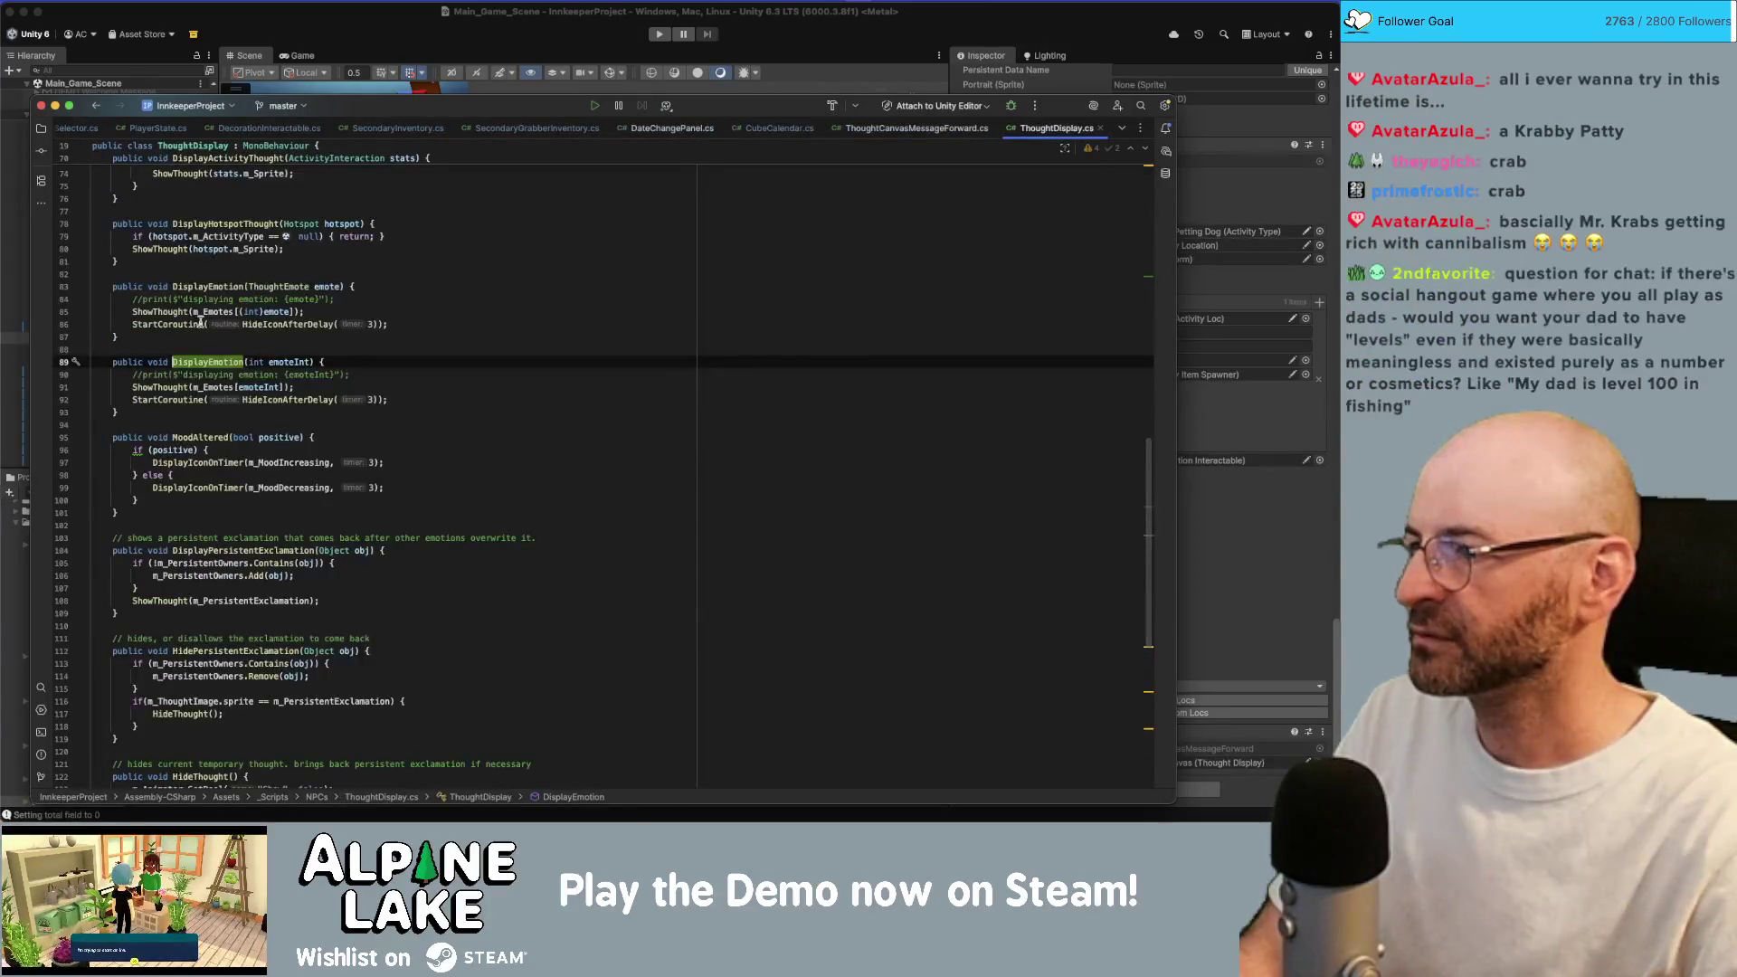
{"action": "key", "text": "Down"}
{"action": "key", "text": "Down"}
{"action": "key", "text": "Down"}
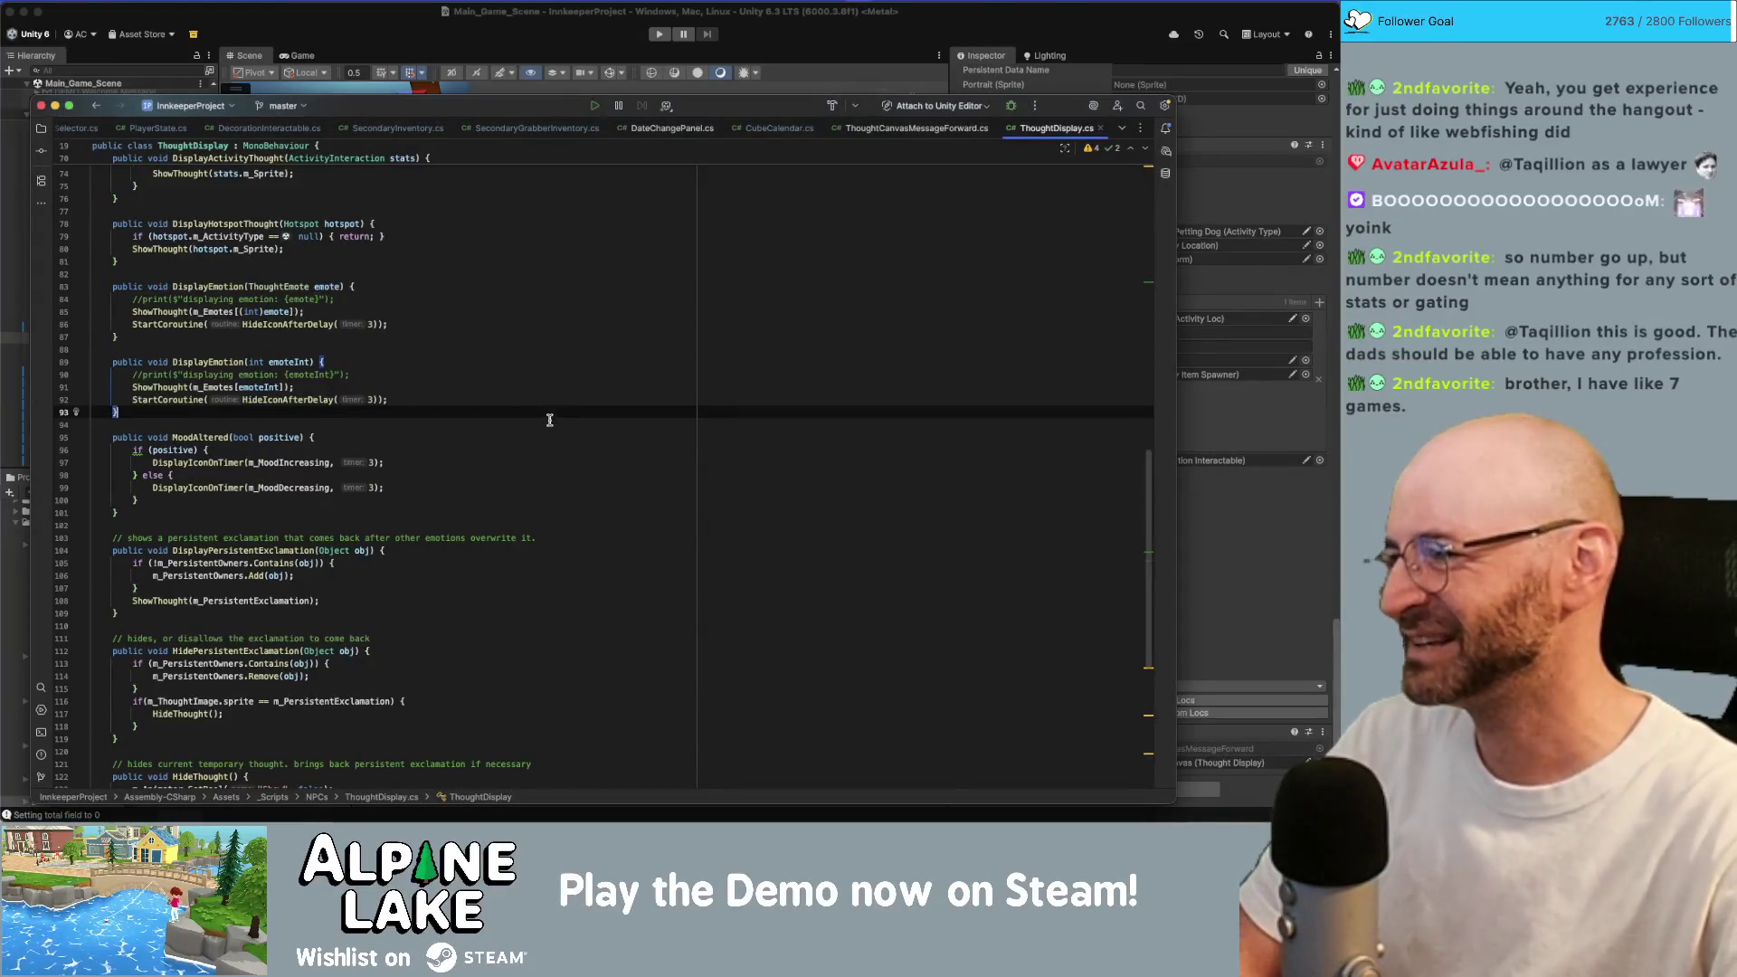
Read through the rest of ThoughtDisplay.cs, then switch back to Unity.
{"action": "left_click", "coordinate": [560, 444]}
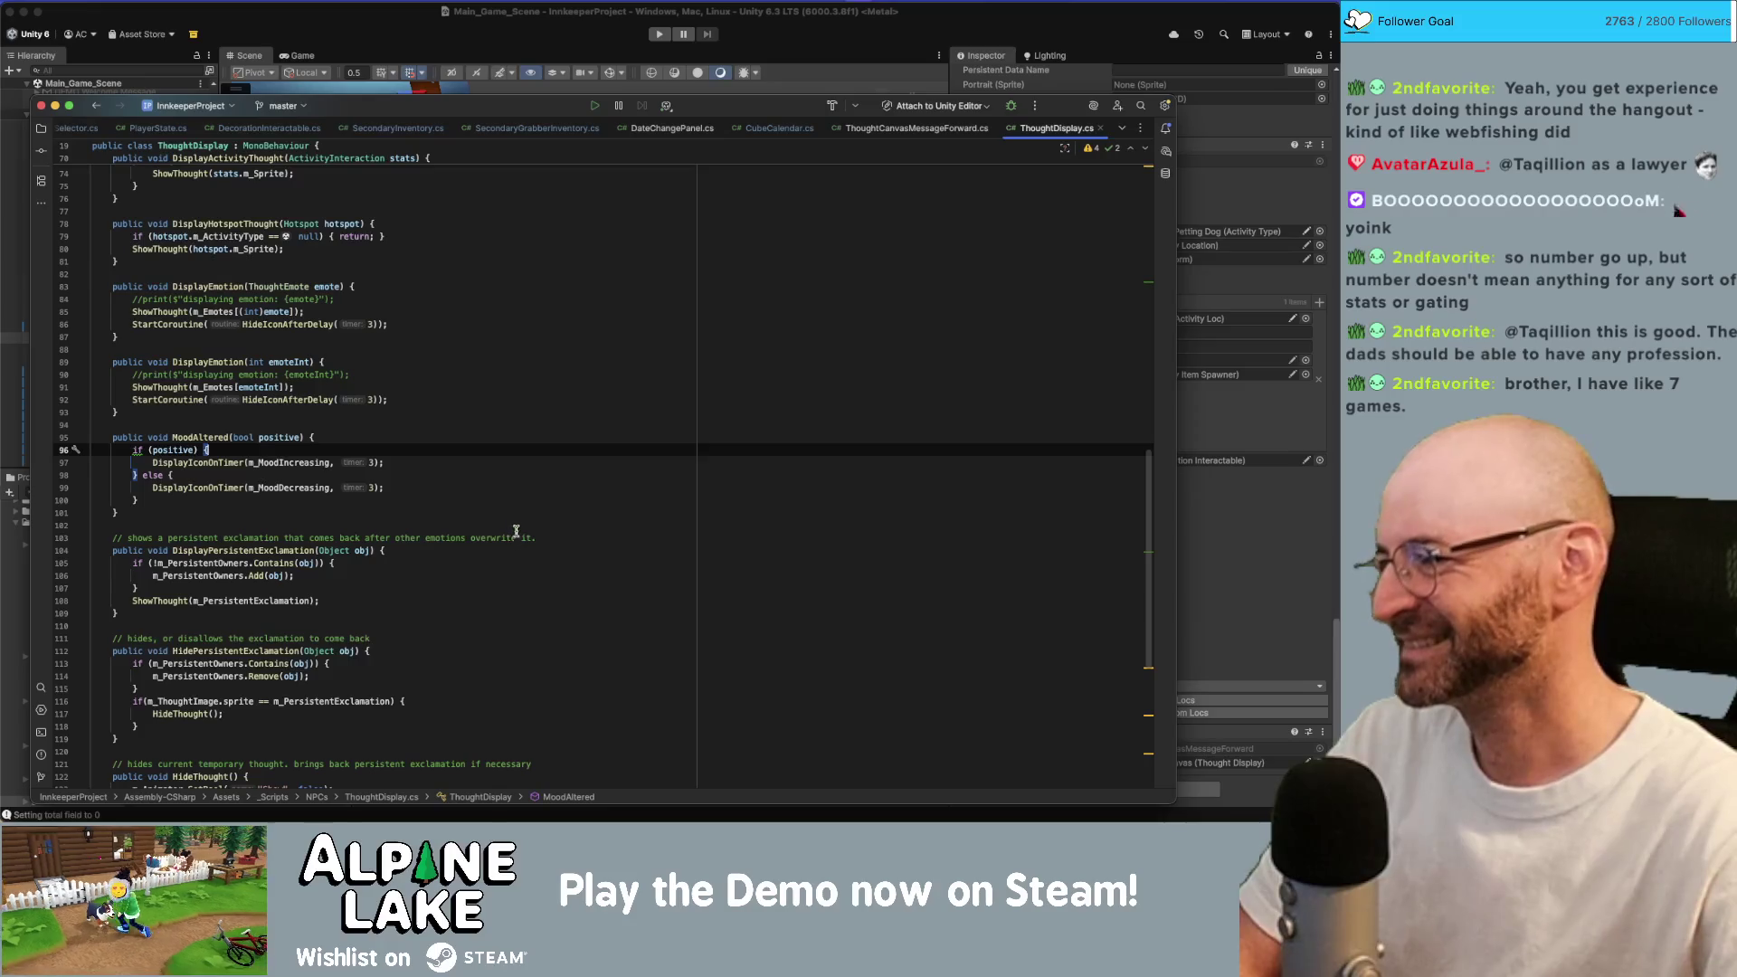
{"action": "scroll", "coordinate": [541, 501], "scroll_direction": "down", "scroll_amount": 8}
{"action": "scroll", "coordinate": [527, 527], "scroll_direction": "down", "scroll_amount": 2}
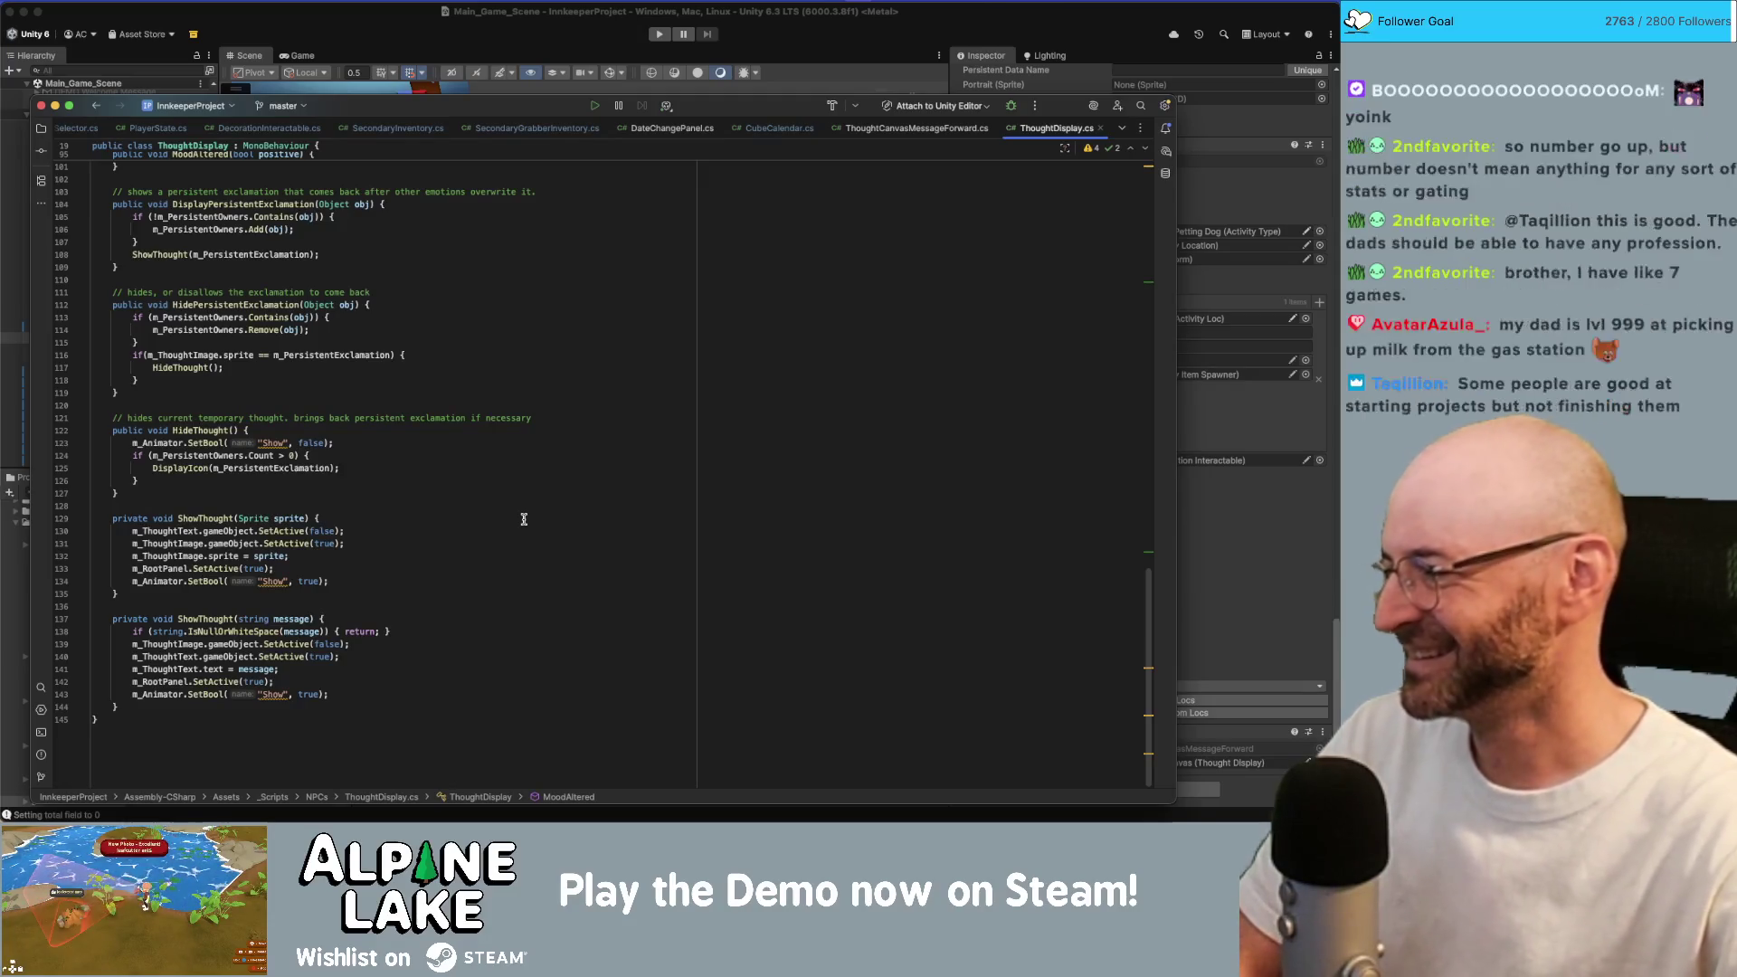
{"action": "left_click", "coordinate": [494, 491]}
{"action": "scroll", "coordinate": [498, 479], "scroll_direction": "up", "scroll_amount": 20}
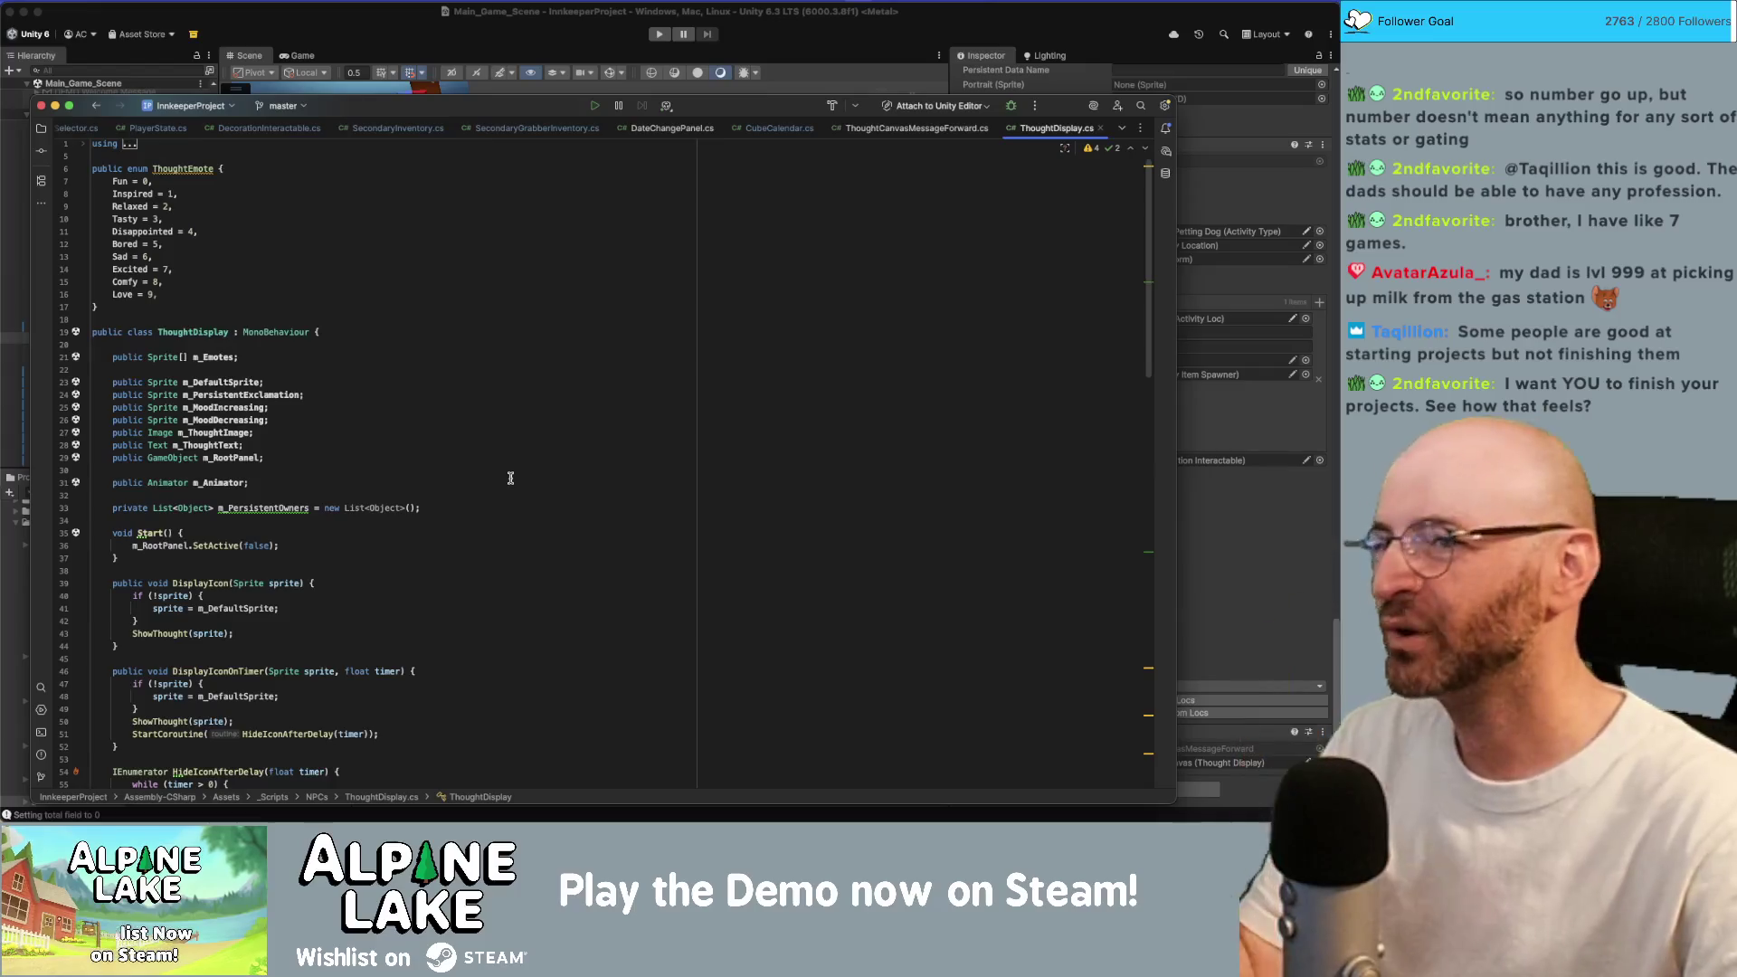
{"action": "left_click", "coordinate": [377, 37]}
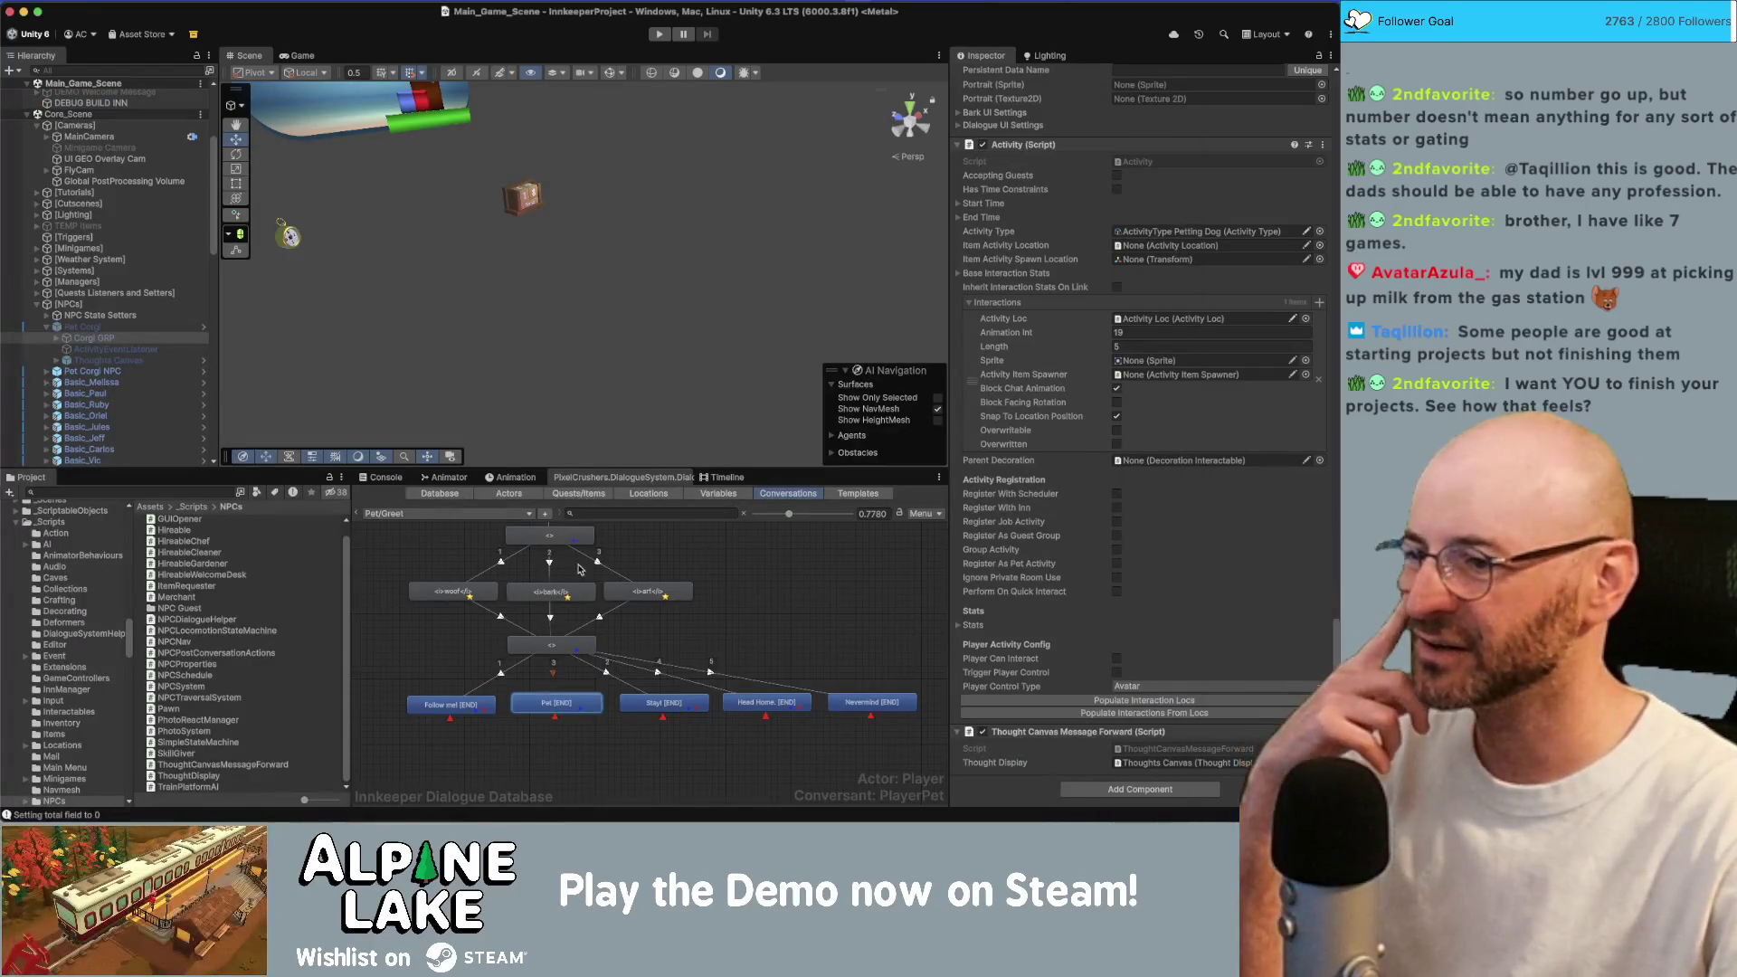
Switch the dialogue editor to the Pet/Greet NPC conversation and select its Pet [END] entry.
{"action": "left_click", "coordinate": [447, 513]}
{"action": "mouse_move", "coordinate": [456, 624]}
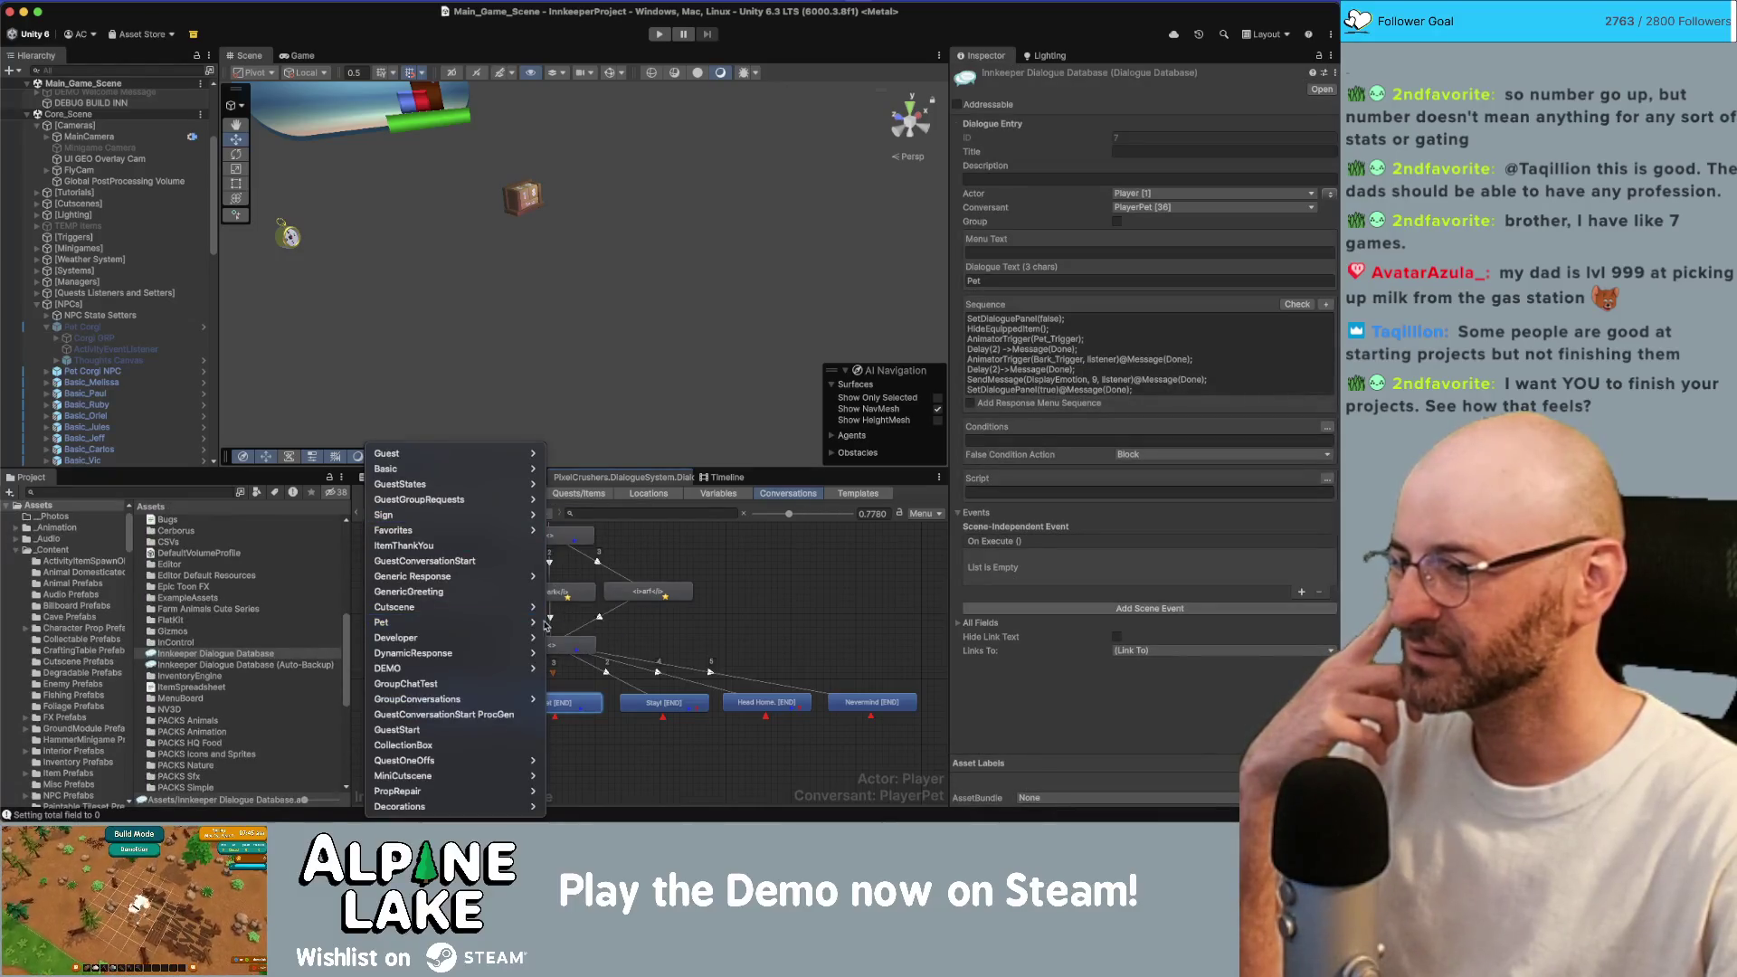
{"action": "key", "text": "Escape"}
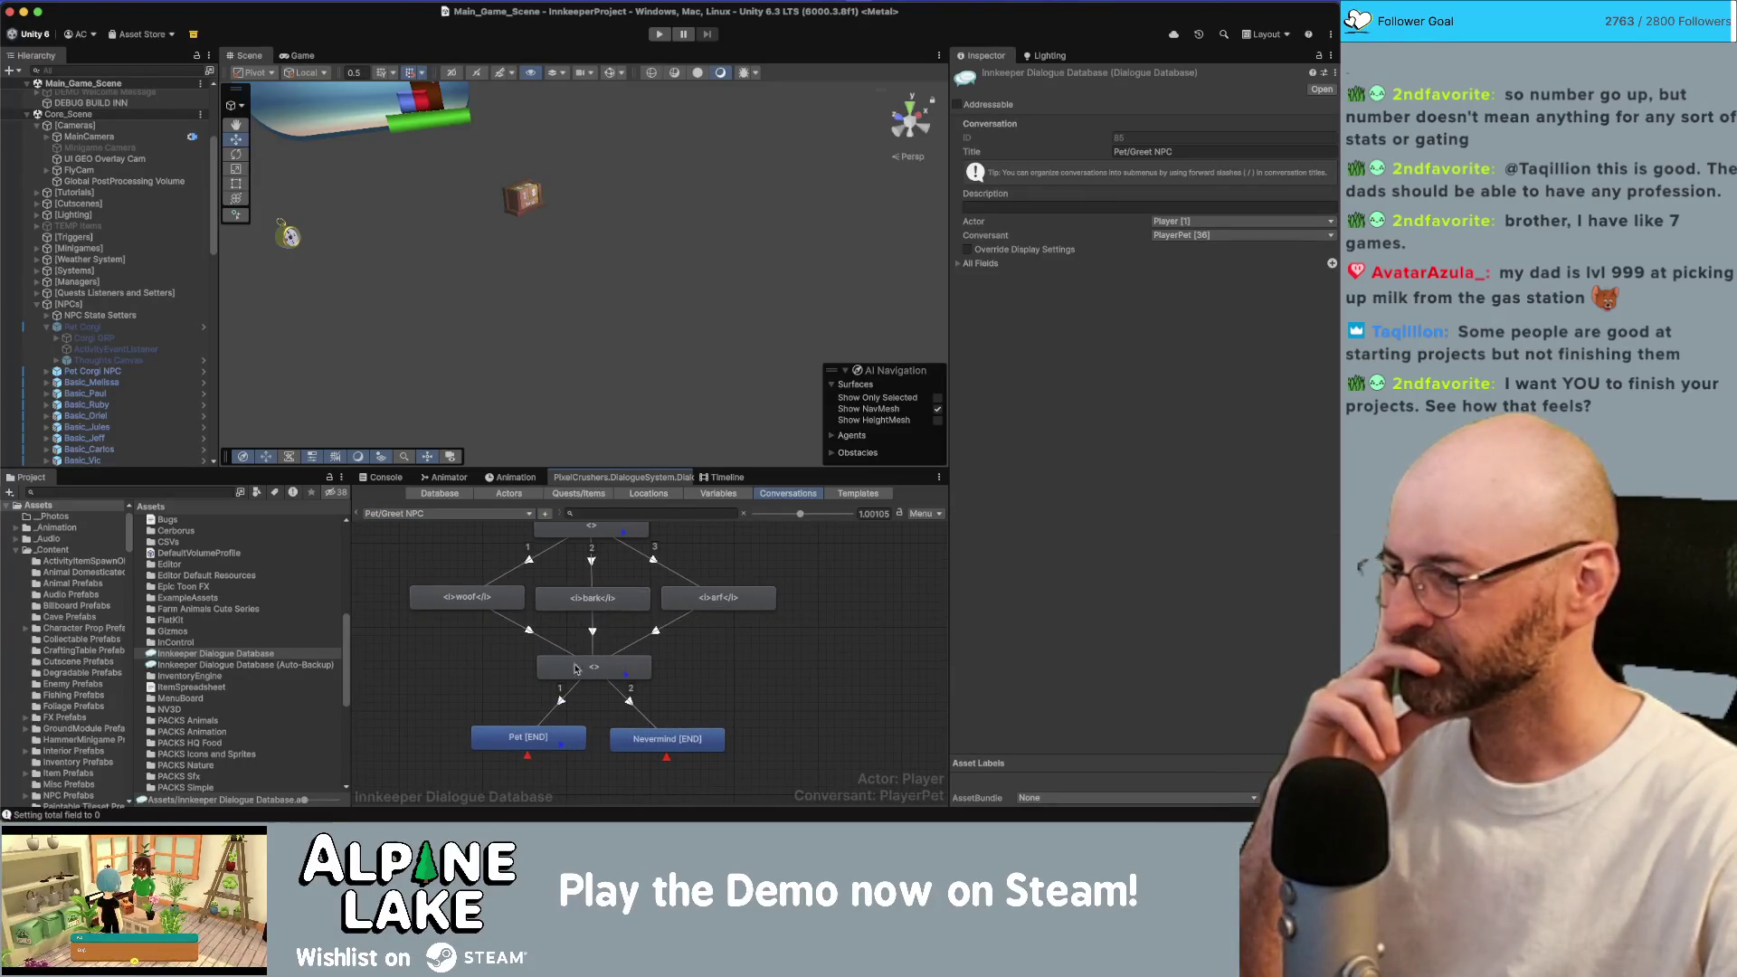
{"action": "left_click", "coordinate": [537, 734]}
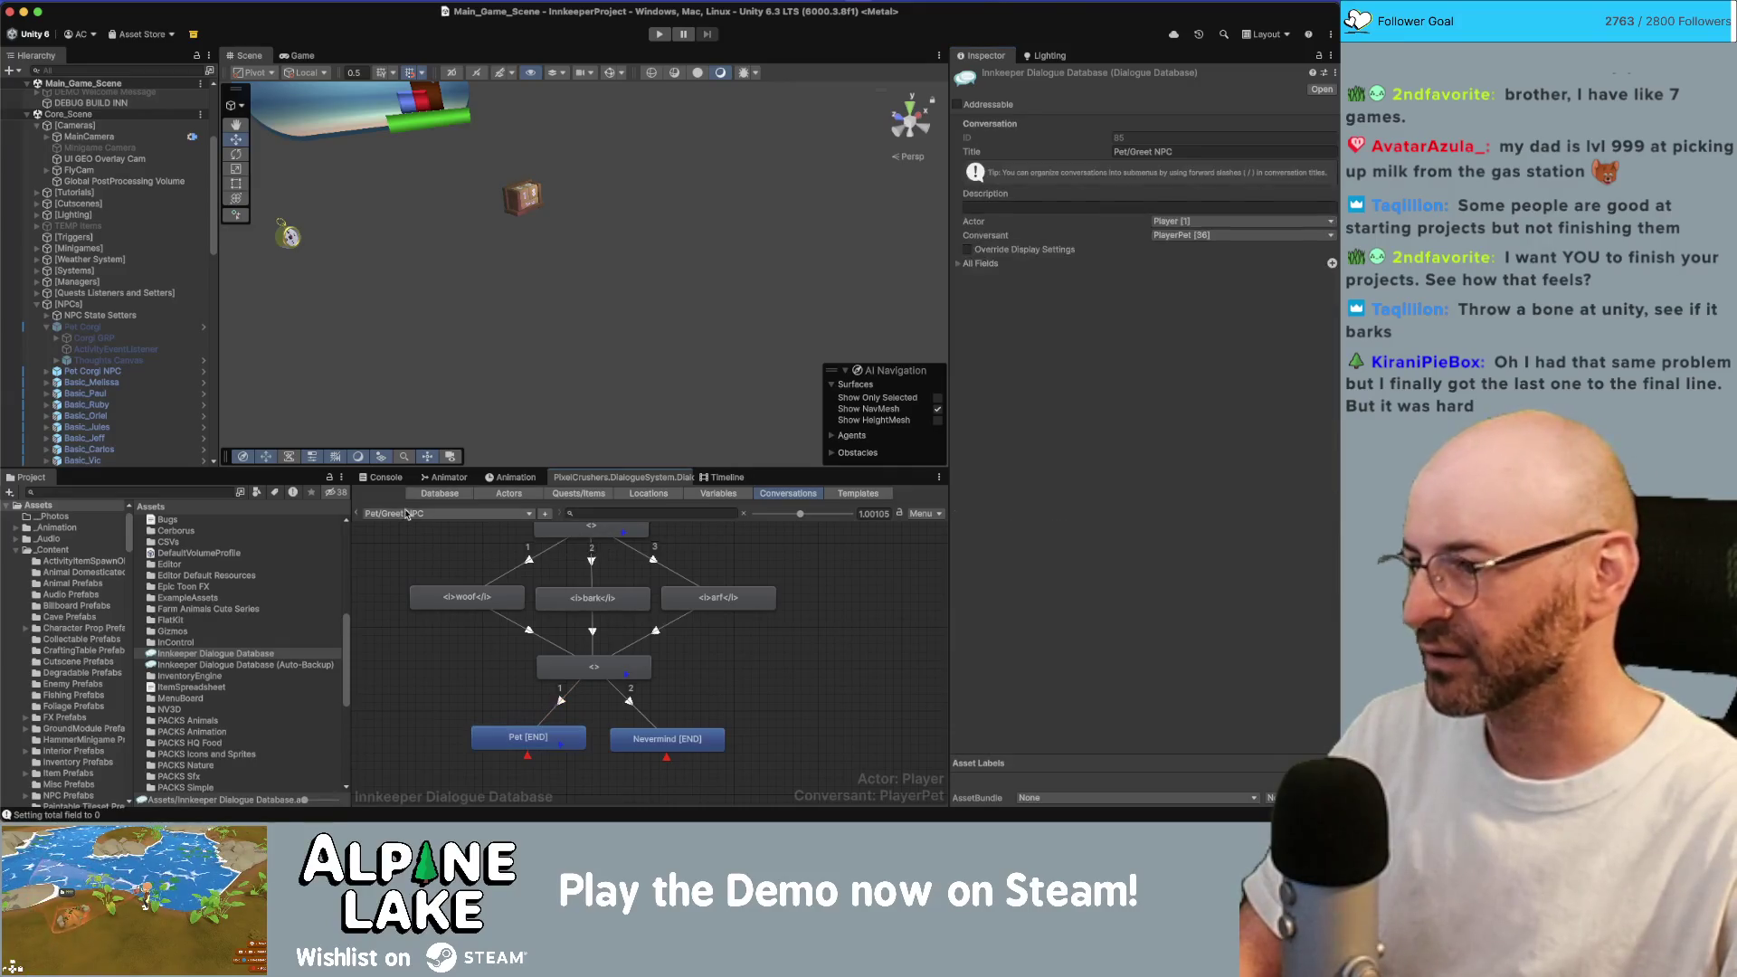
Search the Project for 'bark' and sample the Great Dane and Golden Retriever barks.
{"action": "left_click", "coordinate": [407, 536]}
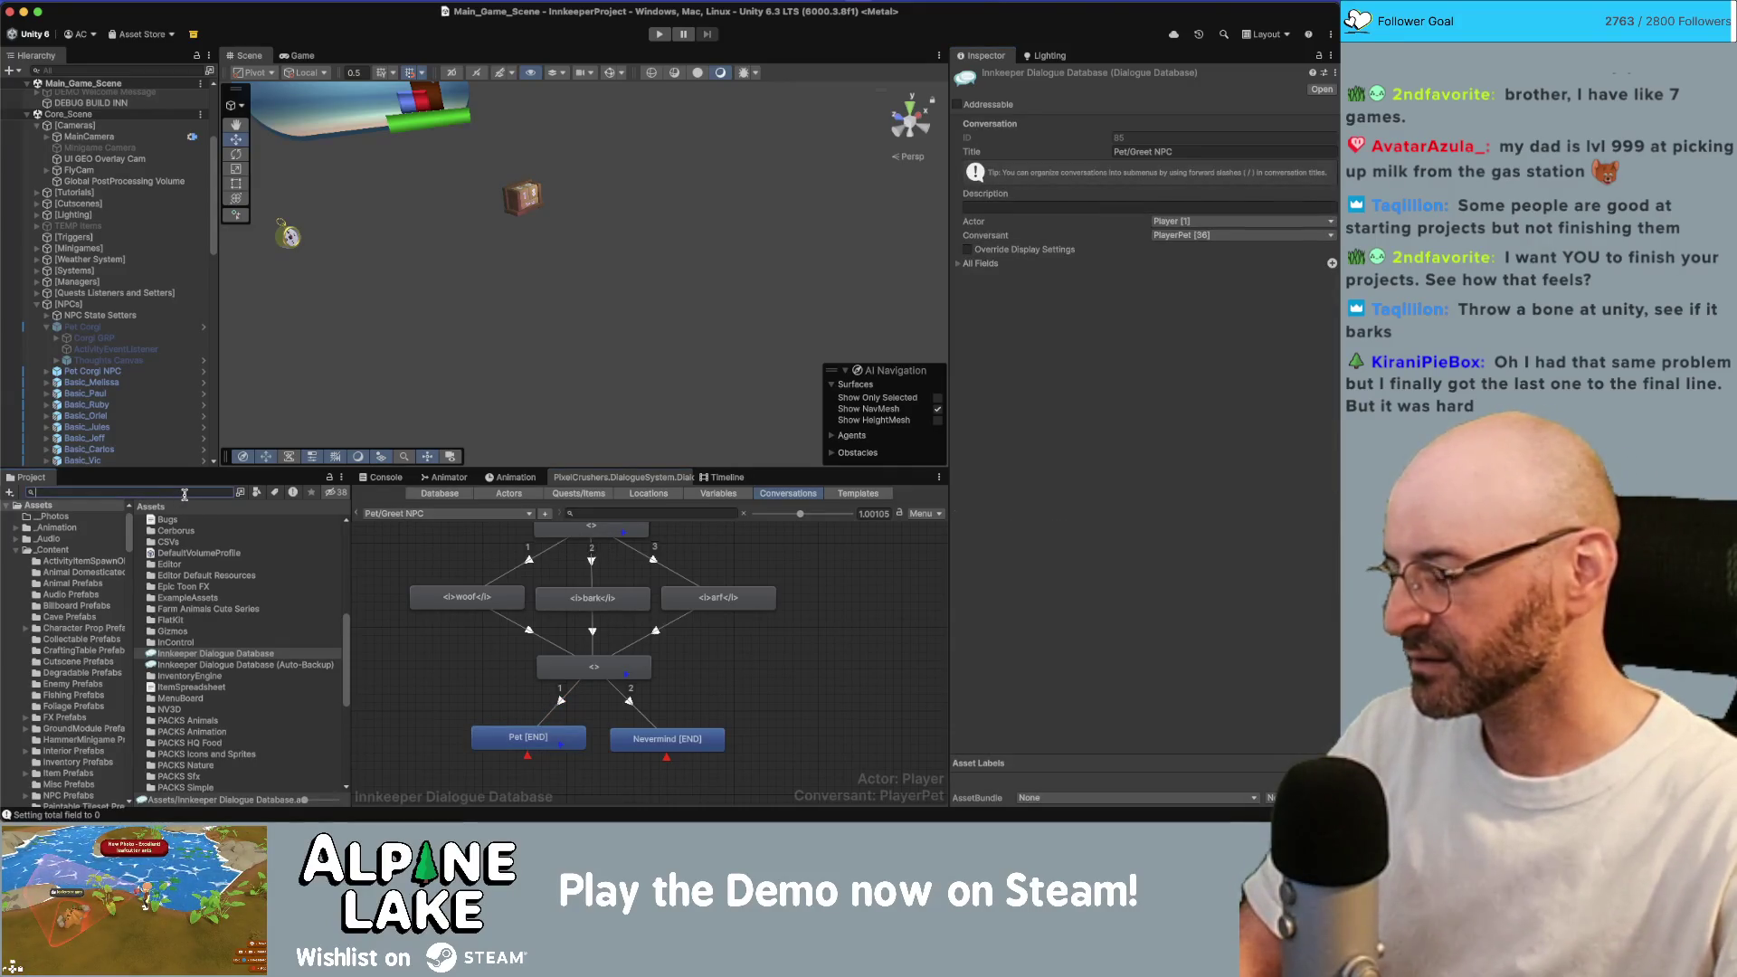
{"action": "type", "text": "bark"}
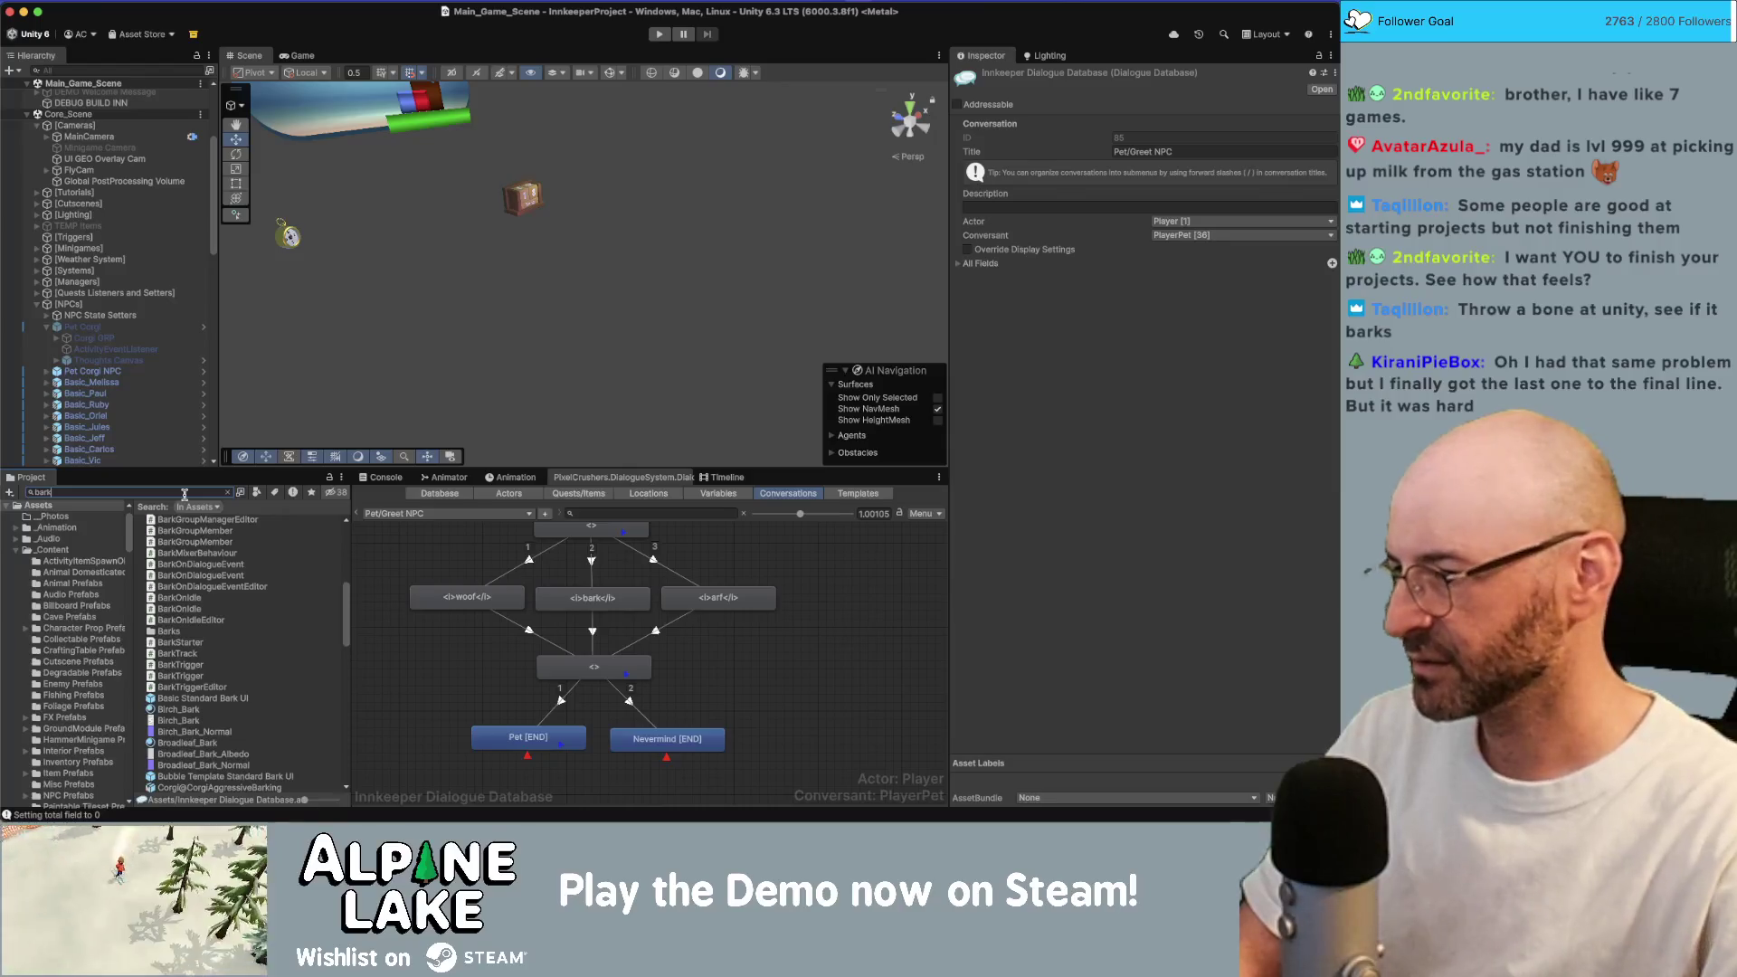
{"action": "scroll", "coordinate": [203, 593], "scroll_direction": "down", "scroll_amount": 10}
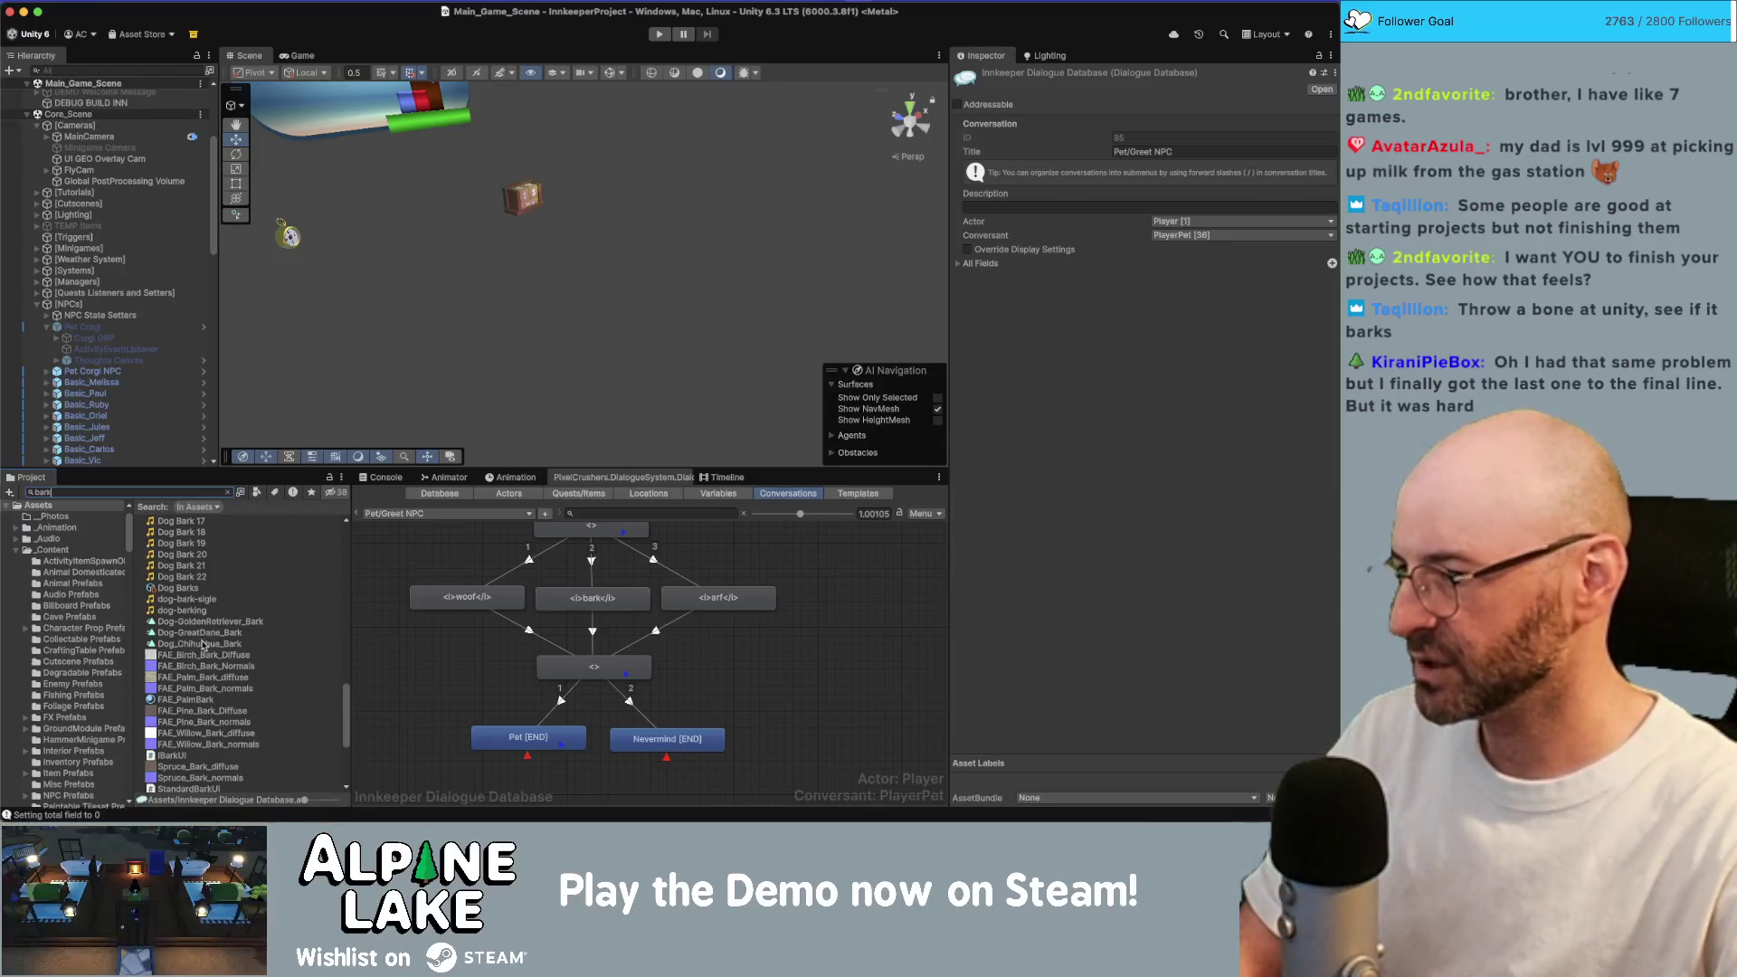
{"action": "left_click", "coordinate": [209, 633]}
{"action": "left_click", "coordinate": [211, 623]}
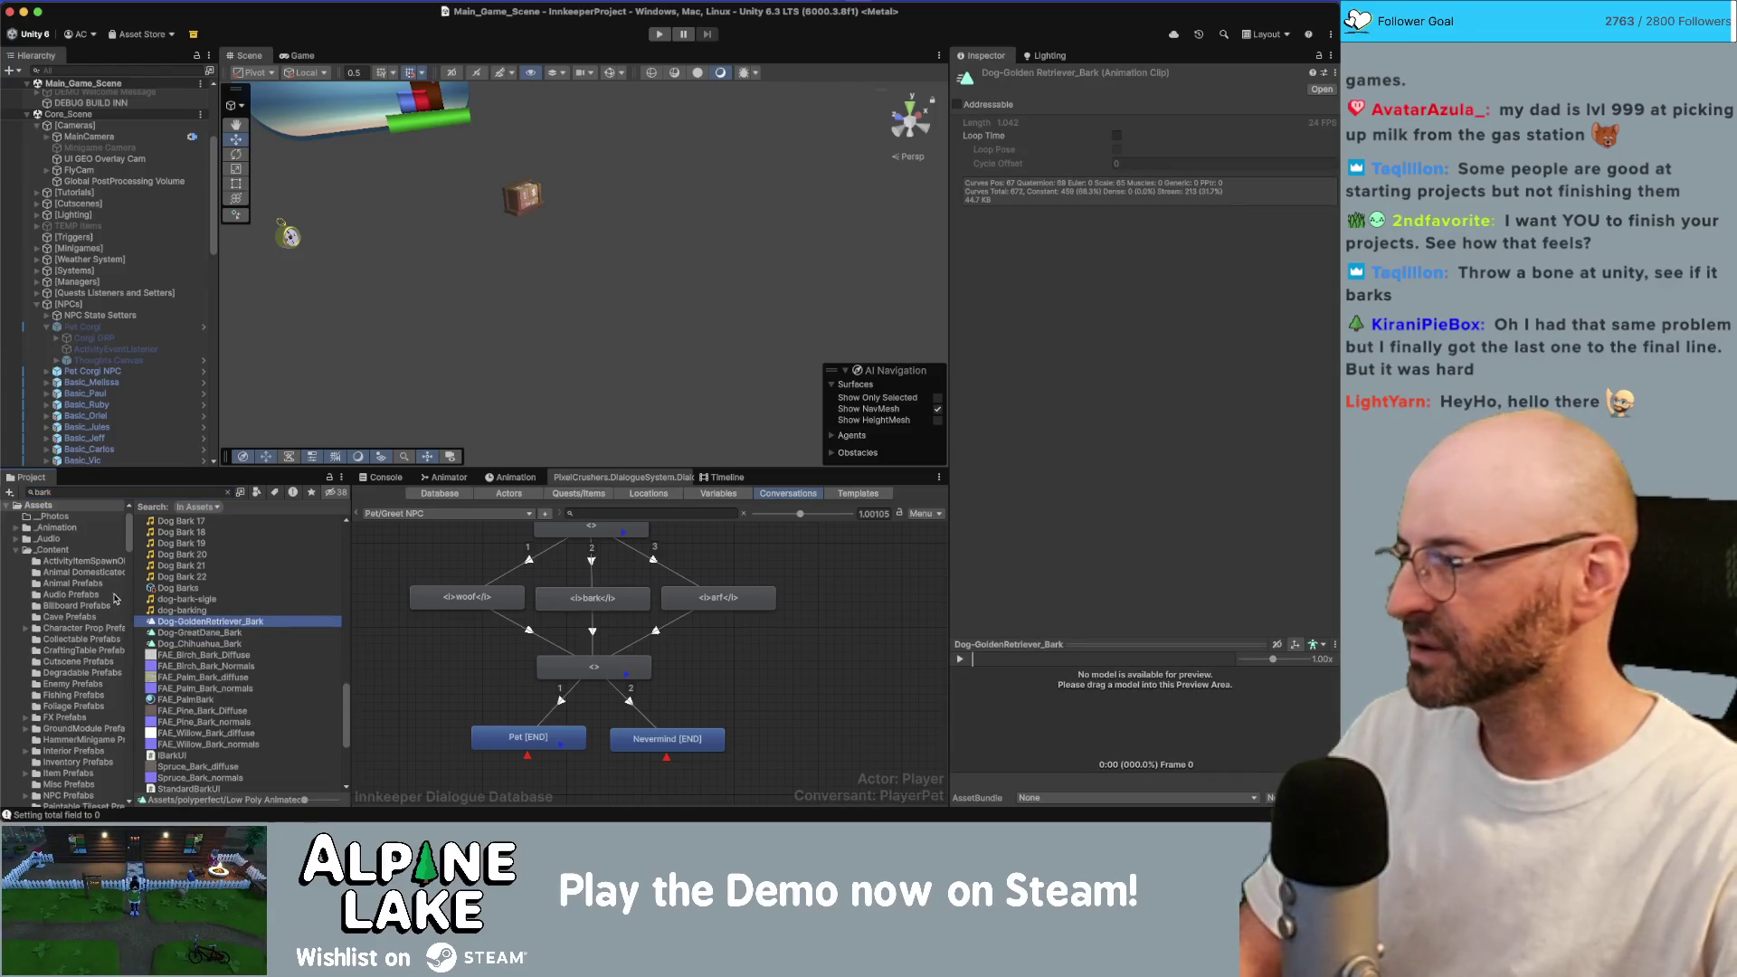
Select the Dog Bark 11 clip and play its preview twice.
{"action": "scroll", "coordinate": [118, 611], "scroll_direction": "up", "scroll_amount": 2}
{"action": "scroll", "coordinate": [199, 599], "scroll_direction": "up", "scroll_amount": 5}
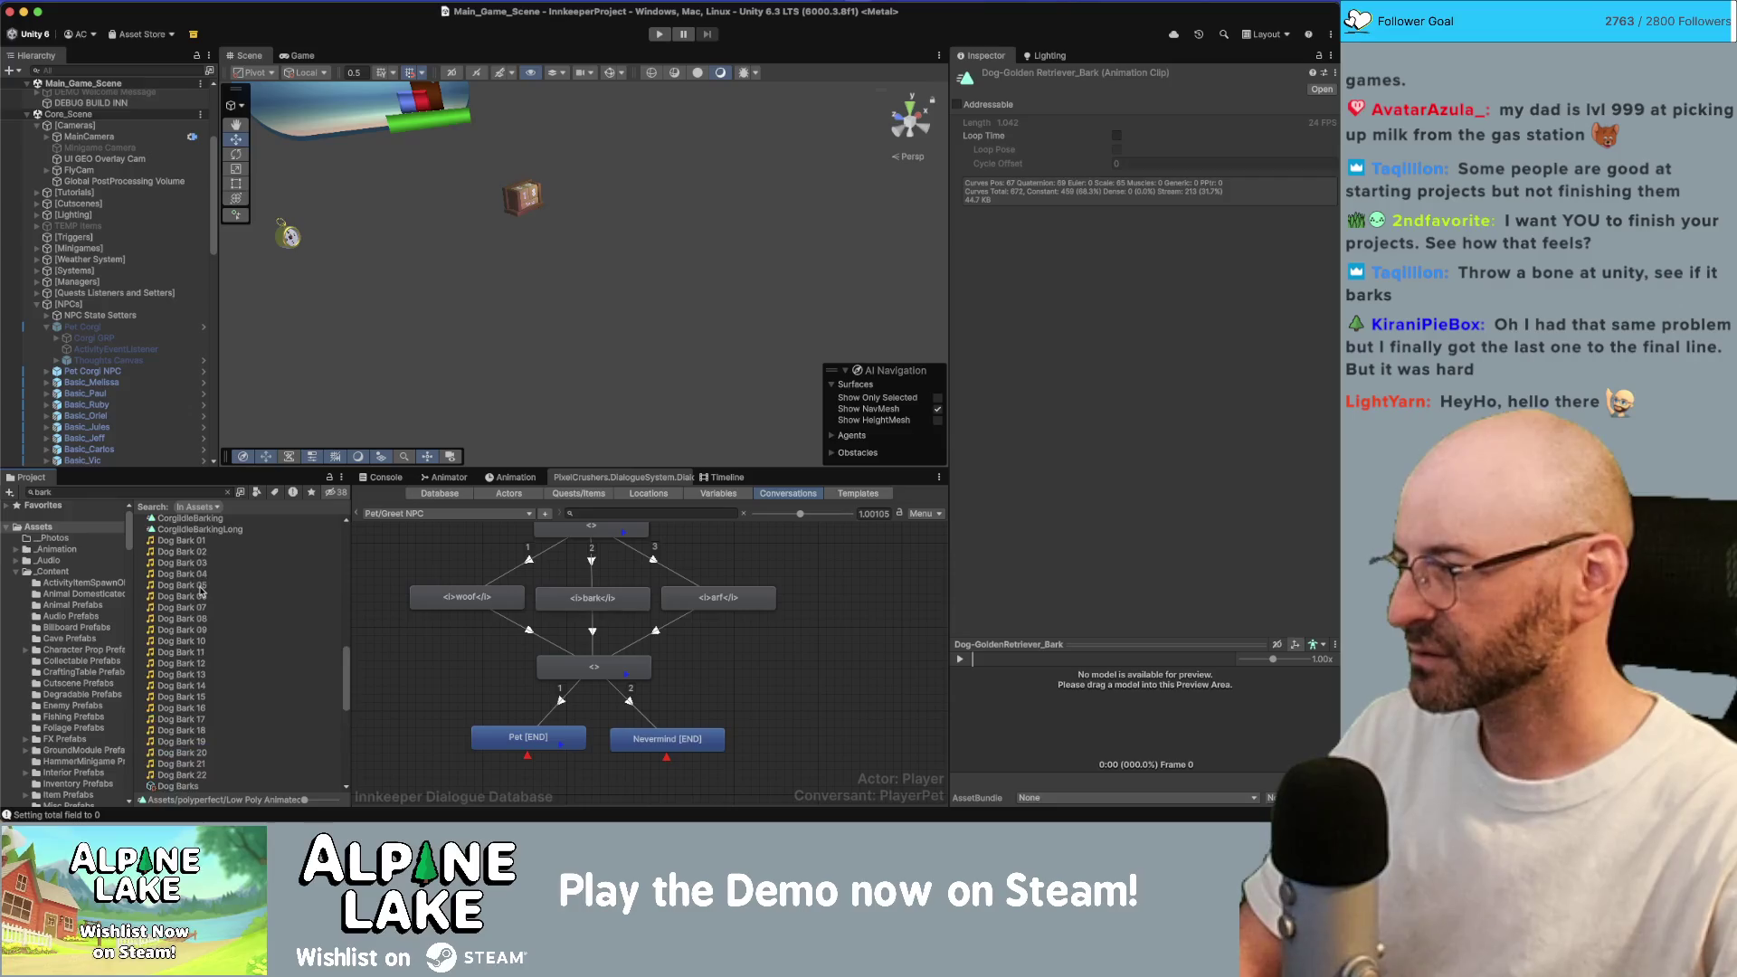
{"action": "left_click", "coordinate": [204, 584]}
{"action": "scroll", "coordinate": [204, 584], "scroll_direction": "up", "scroll_amount": 2}
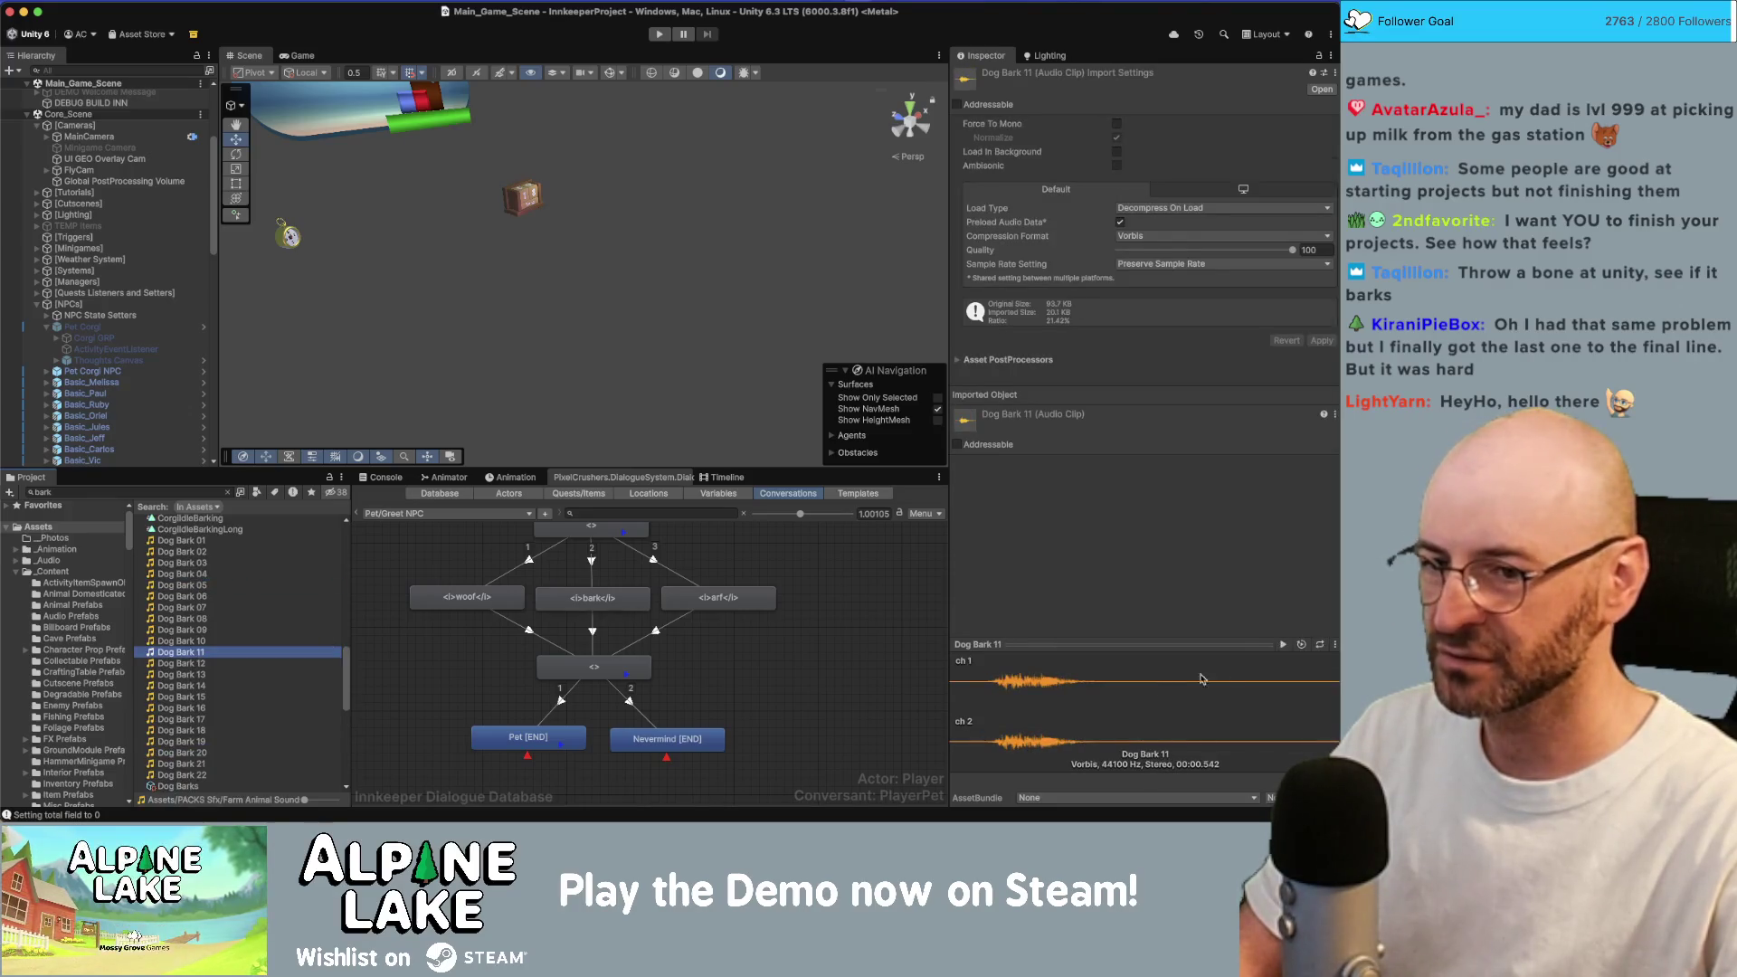
{"action": "left_click", "coordinate": [1283, 646]}
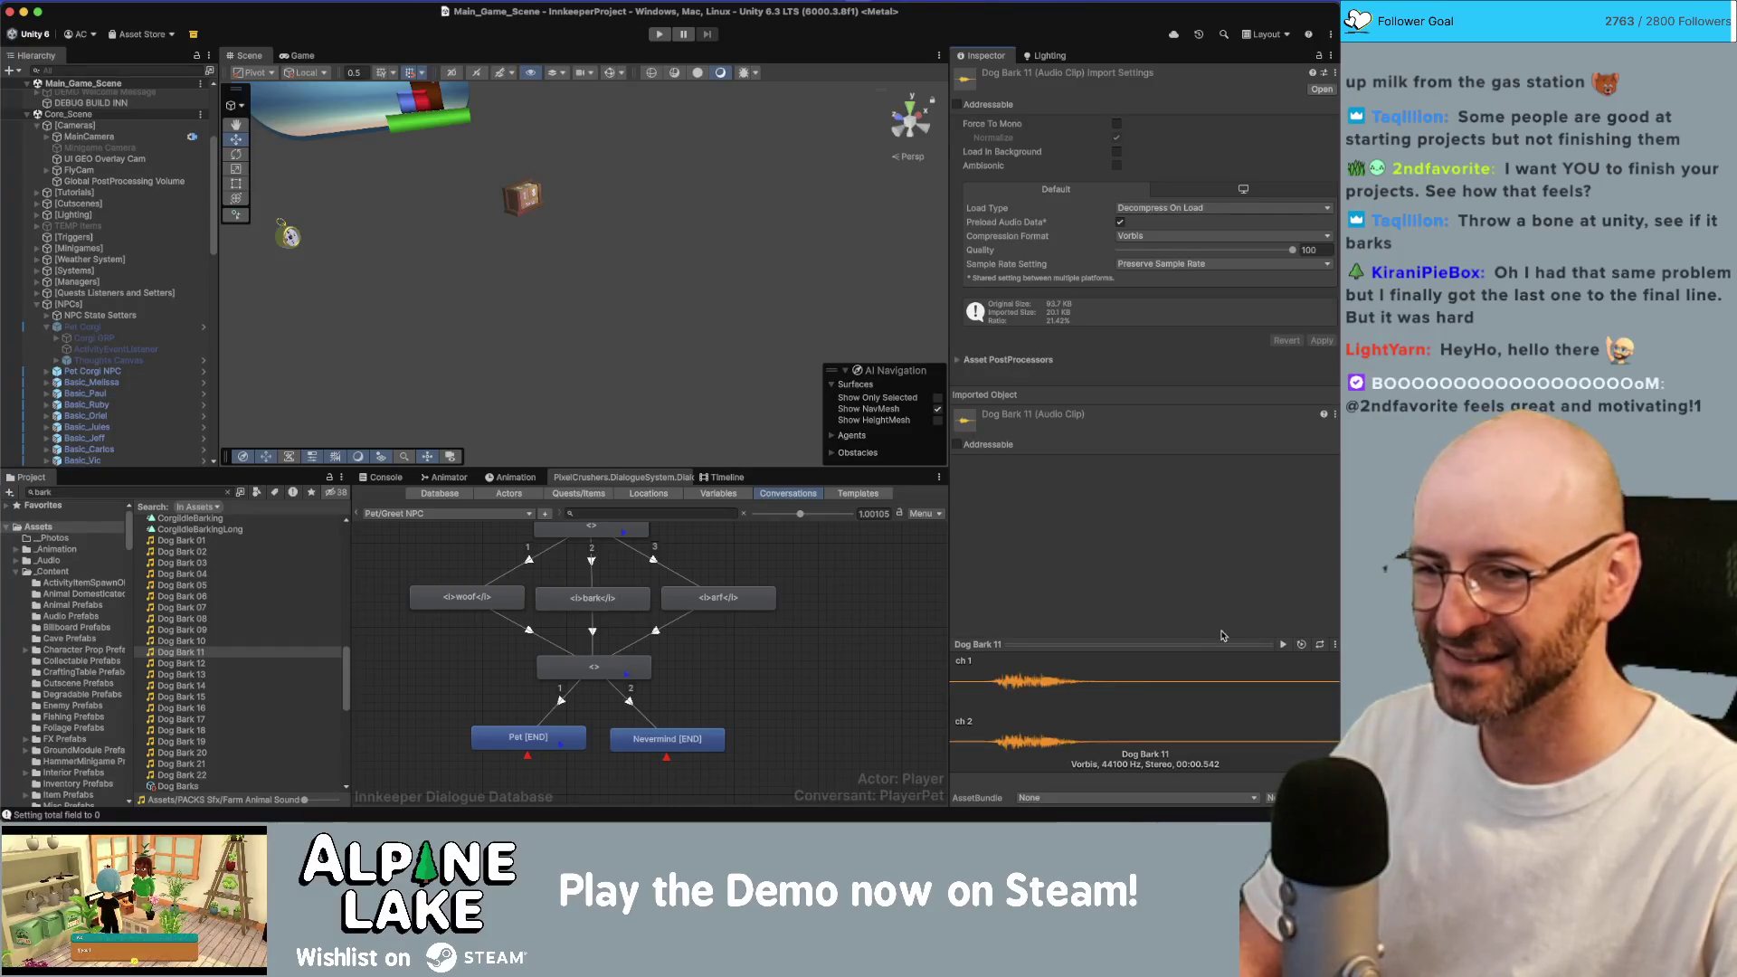
{"action": "left_click", "coordinate": [1283, 645]}
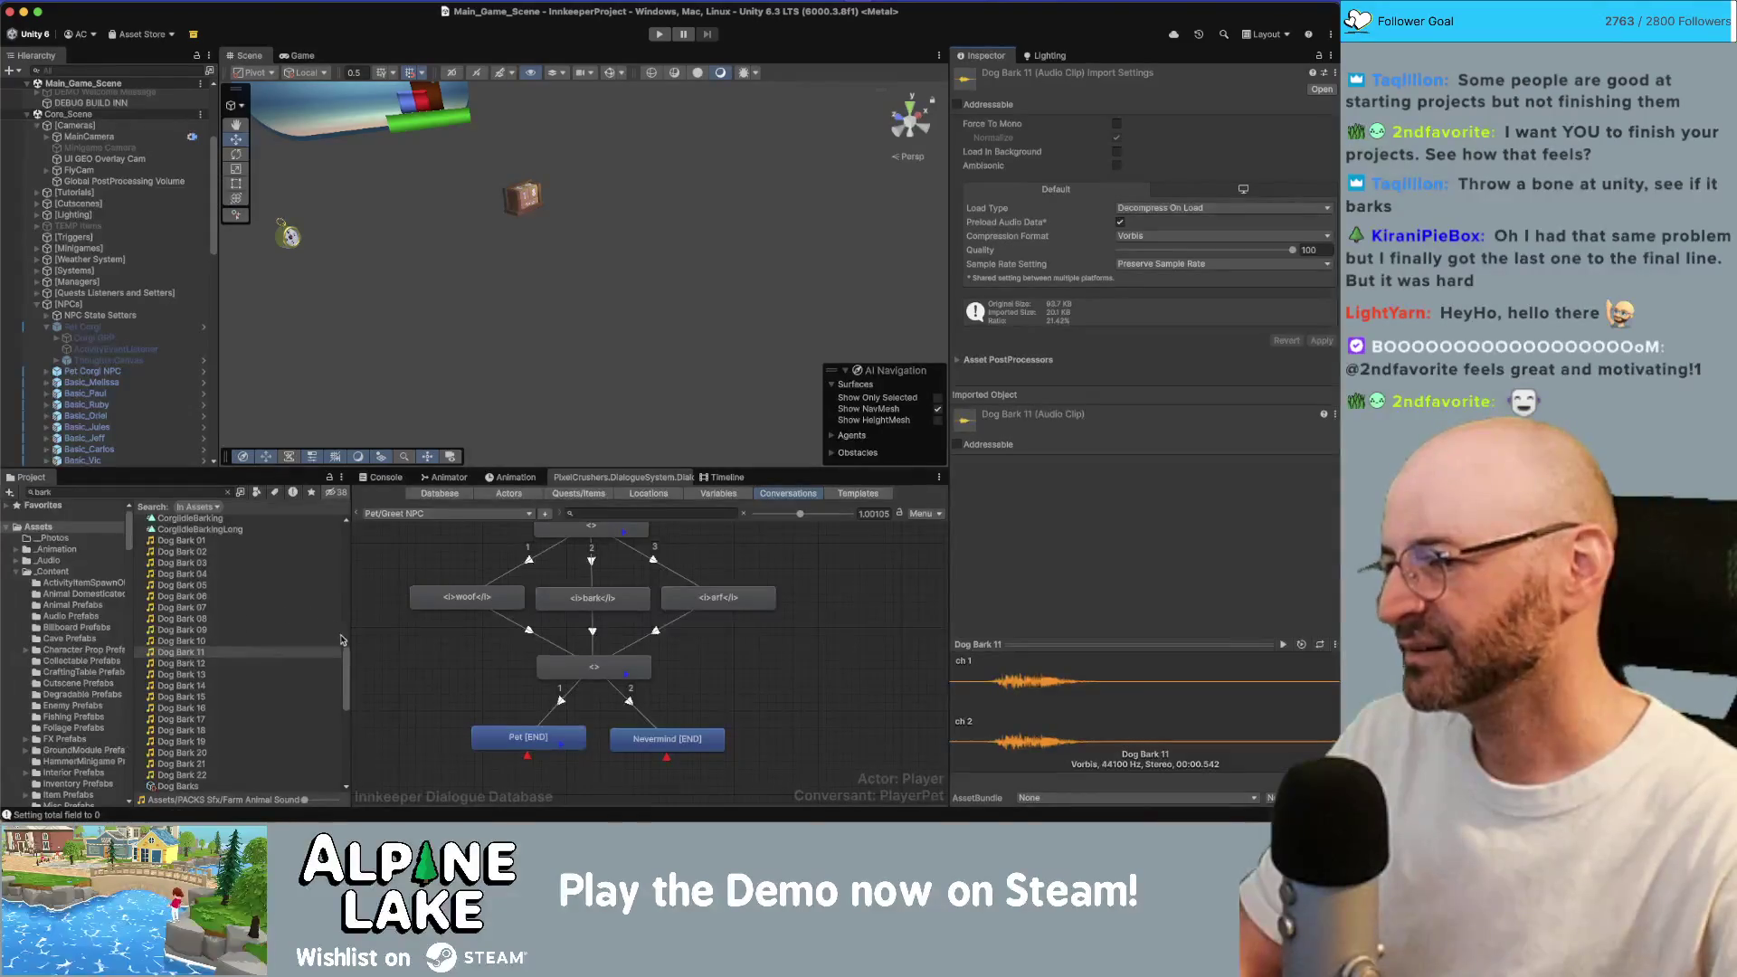
{"action": "left_click_drag", "start_coordinate": [345, 661], "coordinate": [346, 653]}
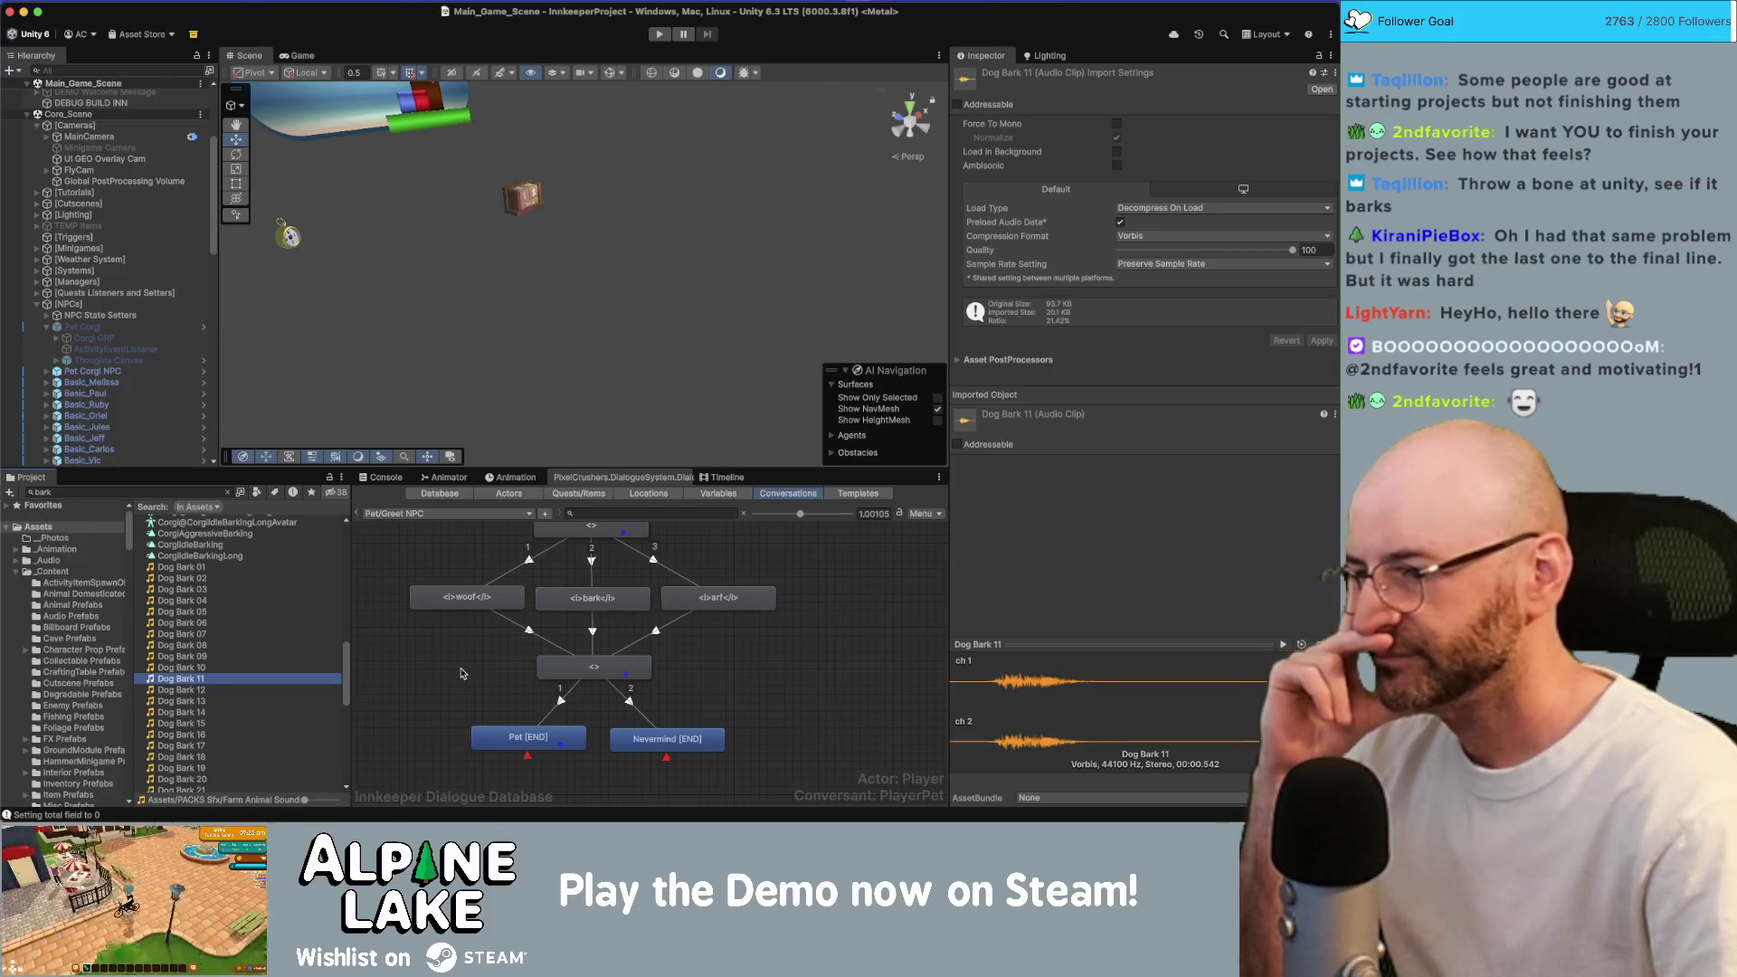
Preview the CorgiIdleBarking and CorgiIdleBarkingLong animation clips.
{"action": "left_click", "coordinate": [244, 545]}
{"action": "left_click", "coordinate": [244, 557]}
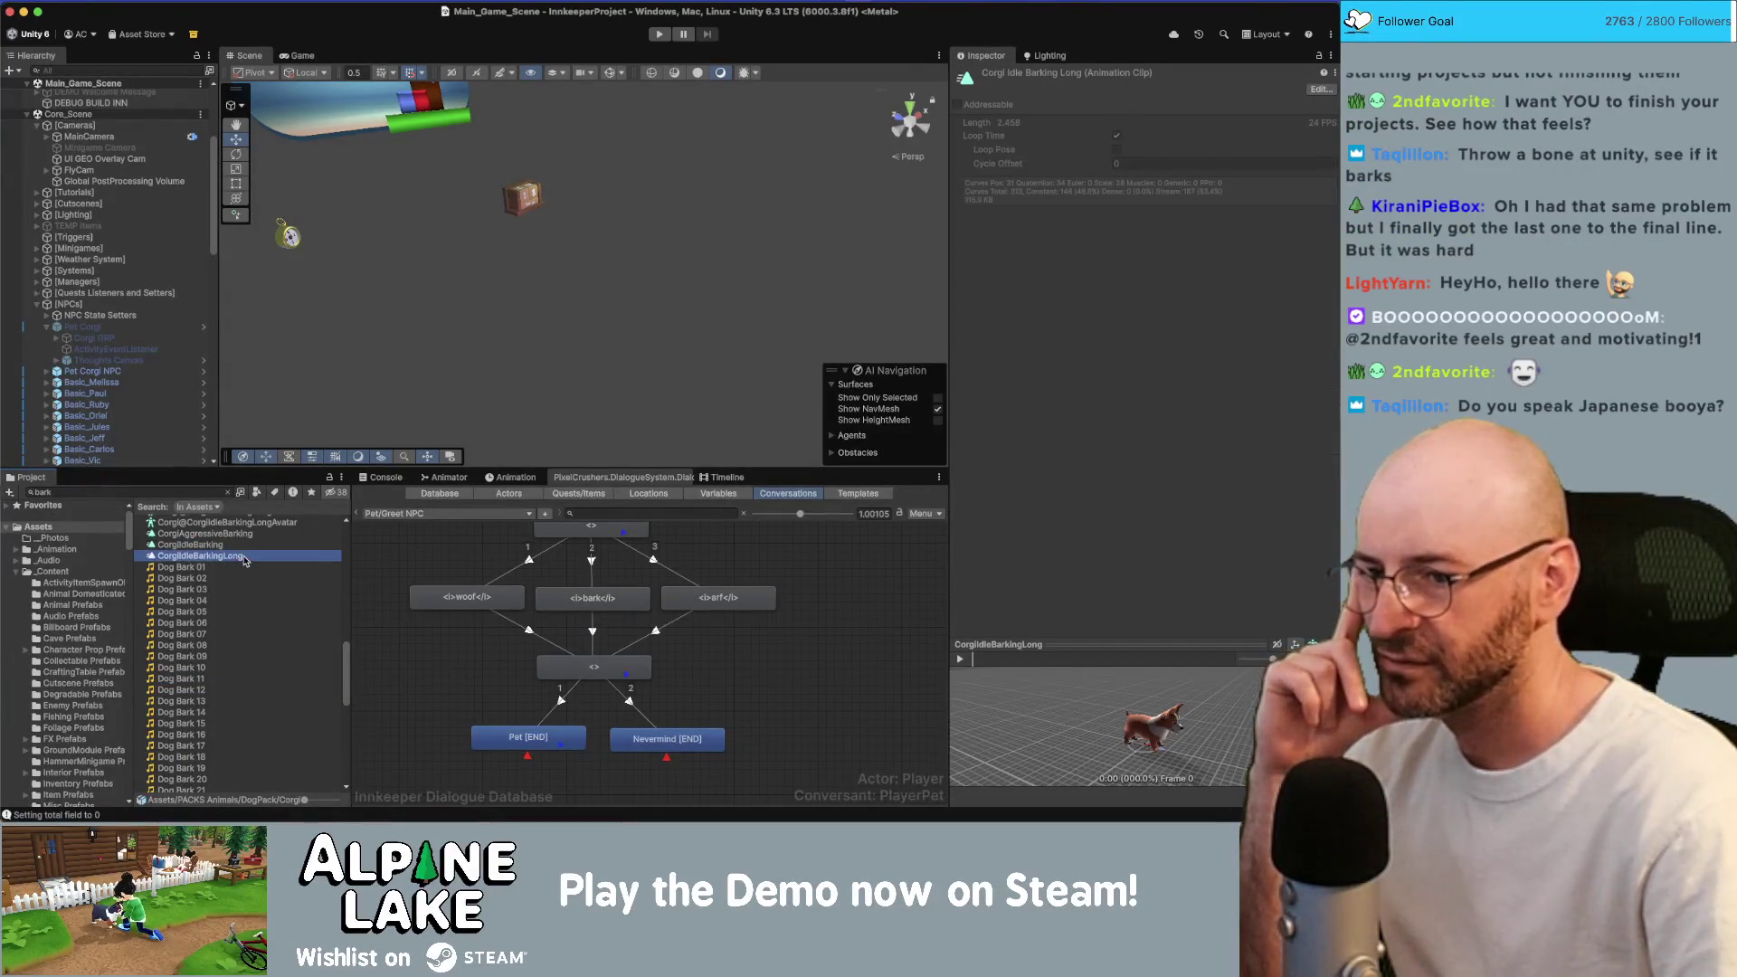
{"action": "left_click", "coordinate": [246, 547]}
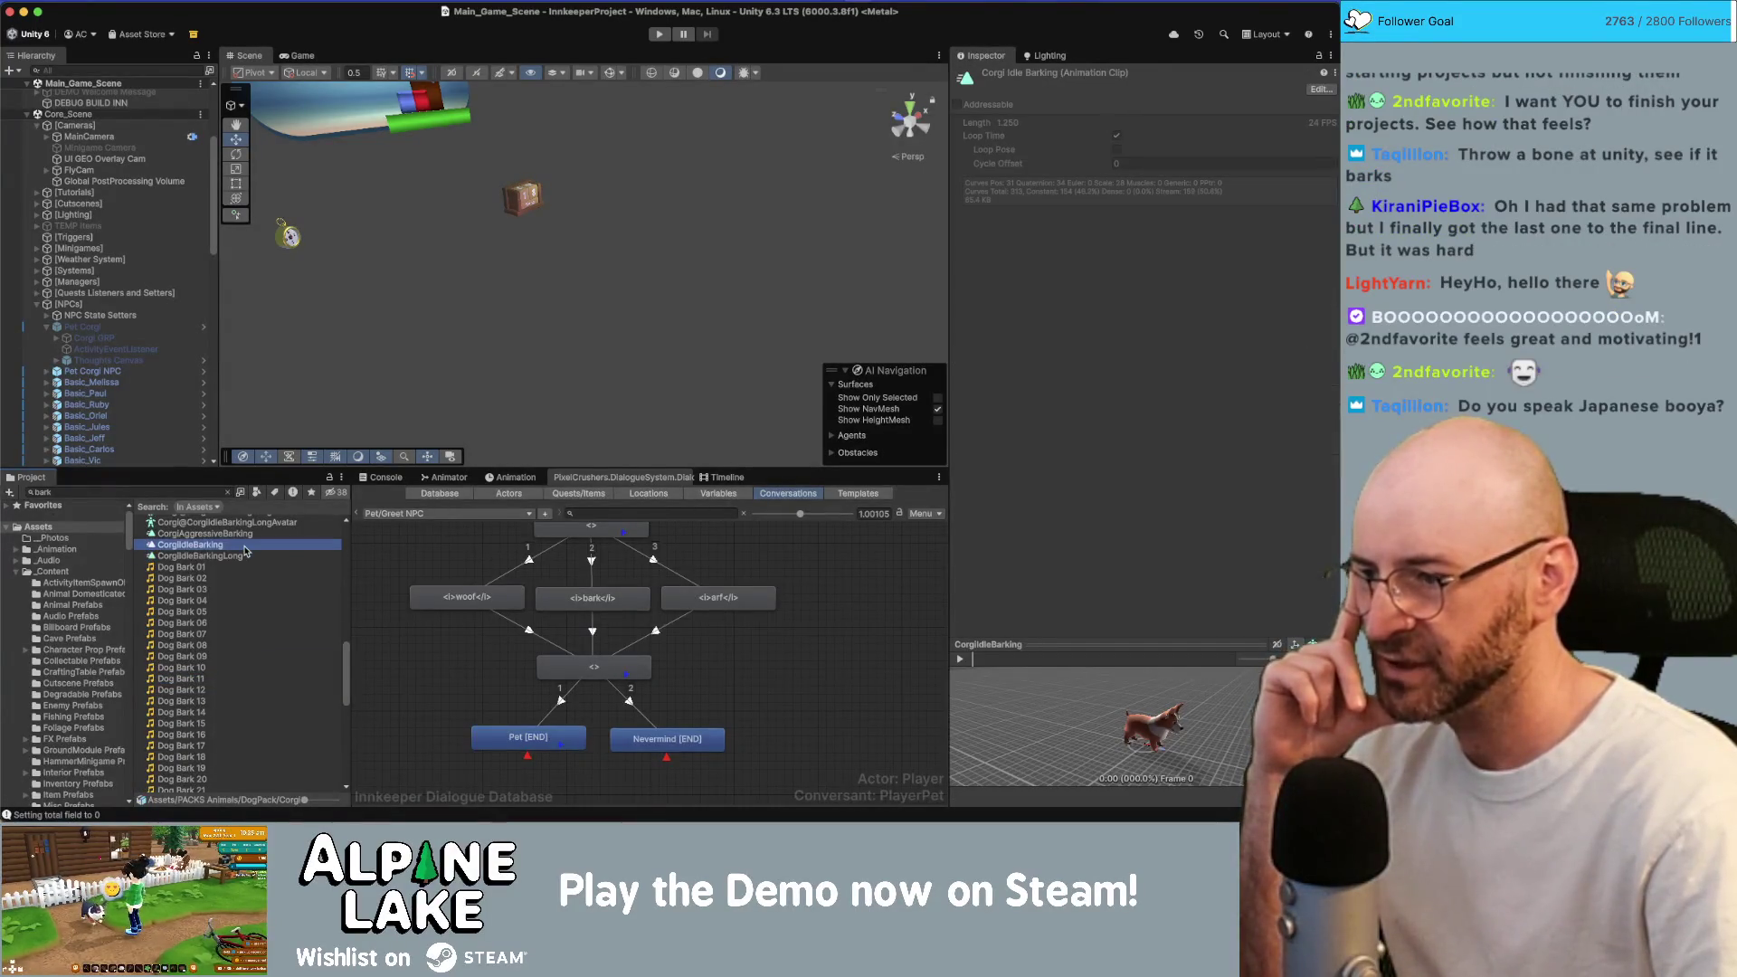
{"action": "left_click", "coordinate": [962, 659]}
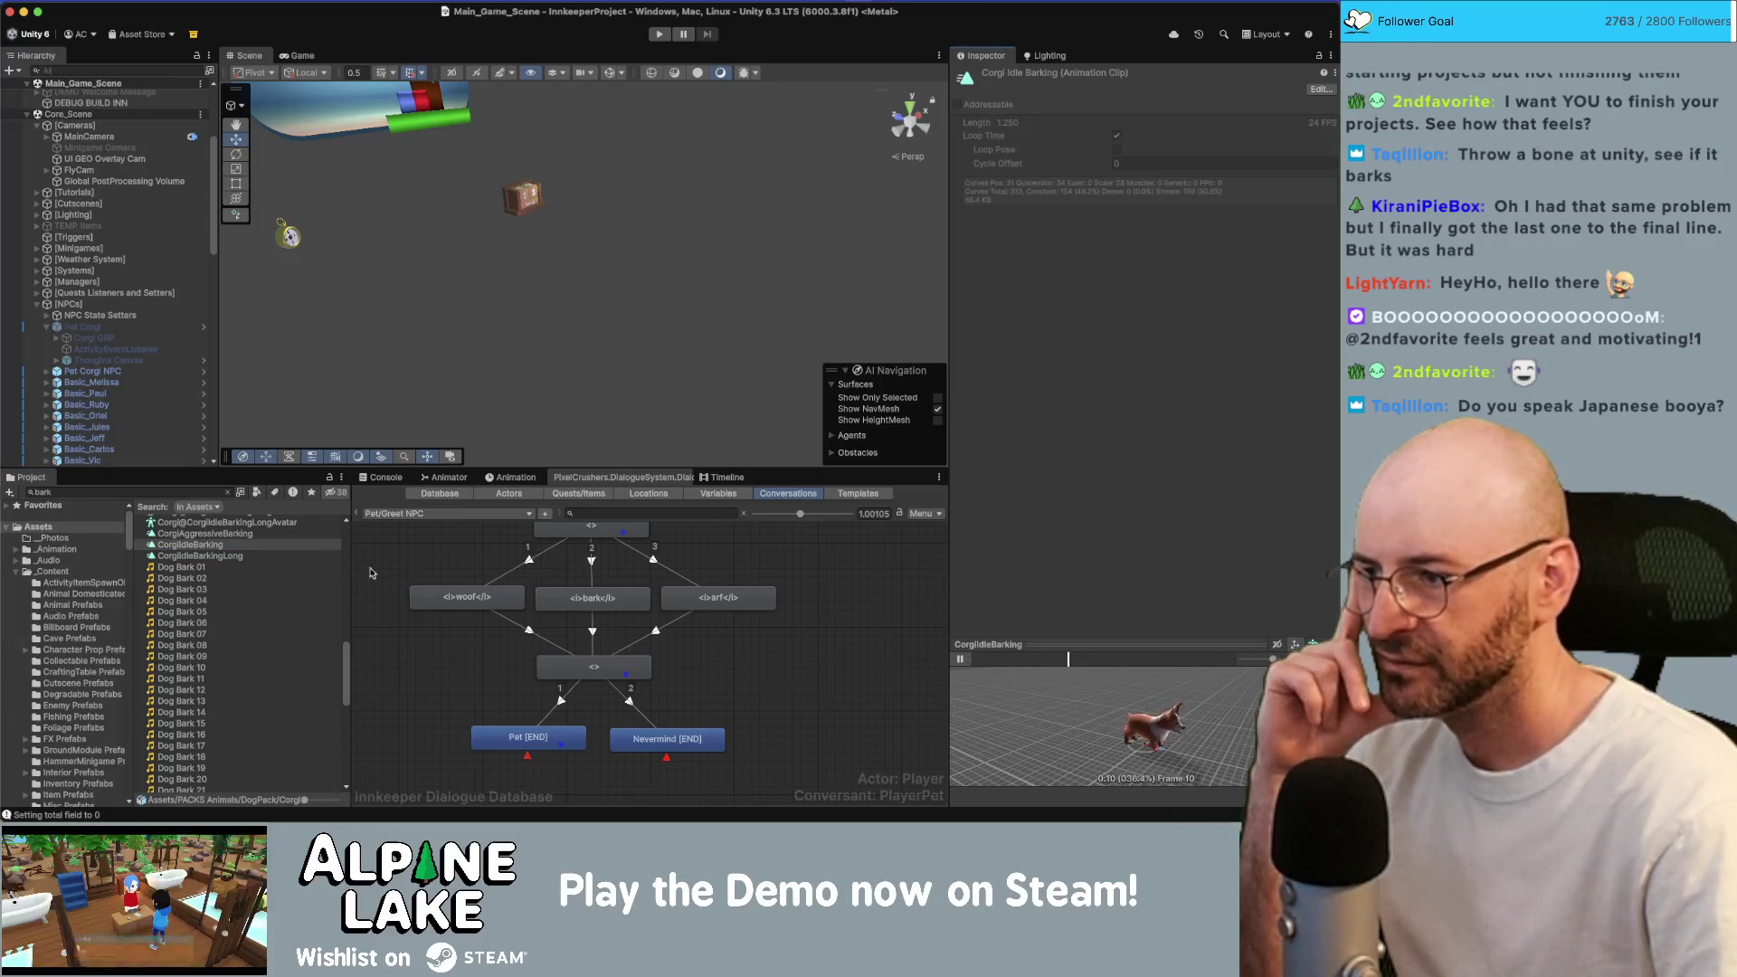
{"action": "left_click", "coordinate": [273, 557]}
{"action": "left_click", "coordinate": [959, 660]}
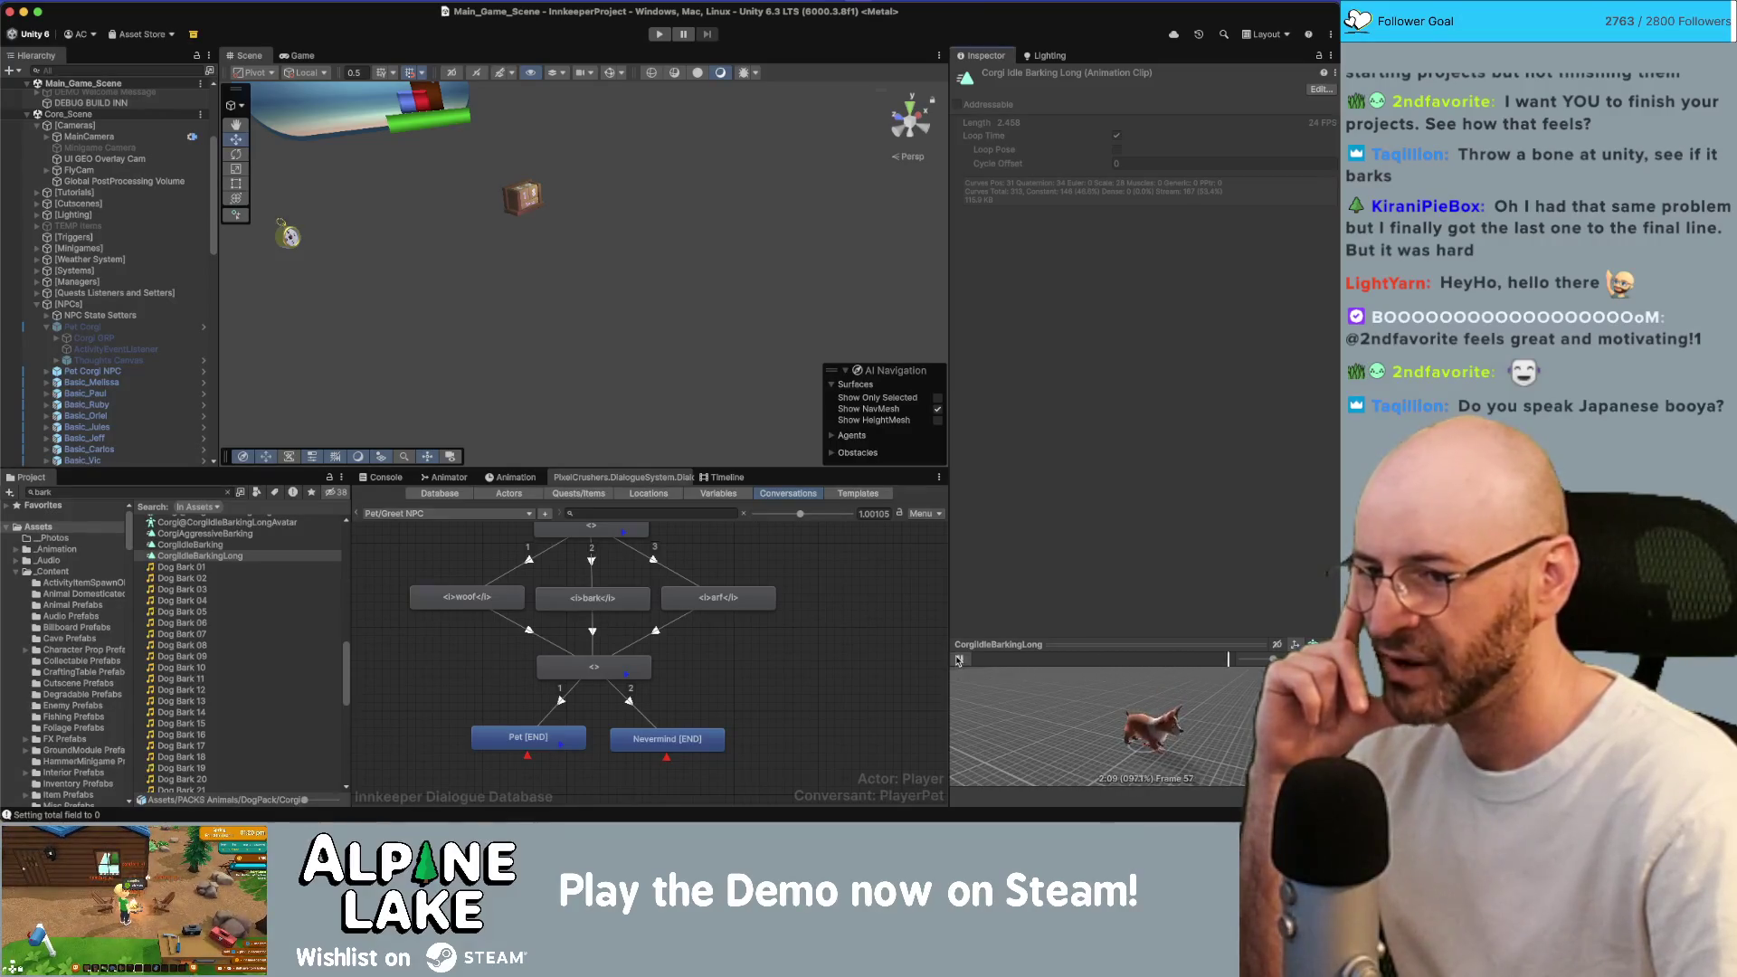
Preview CorgiAggressiveBarking and CorgiIdleBarking again, then select Corgi GRP in the Hierarchy.
{"action": "left_click", "coordinate": [239, 537]}
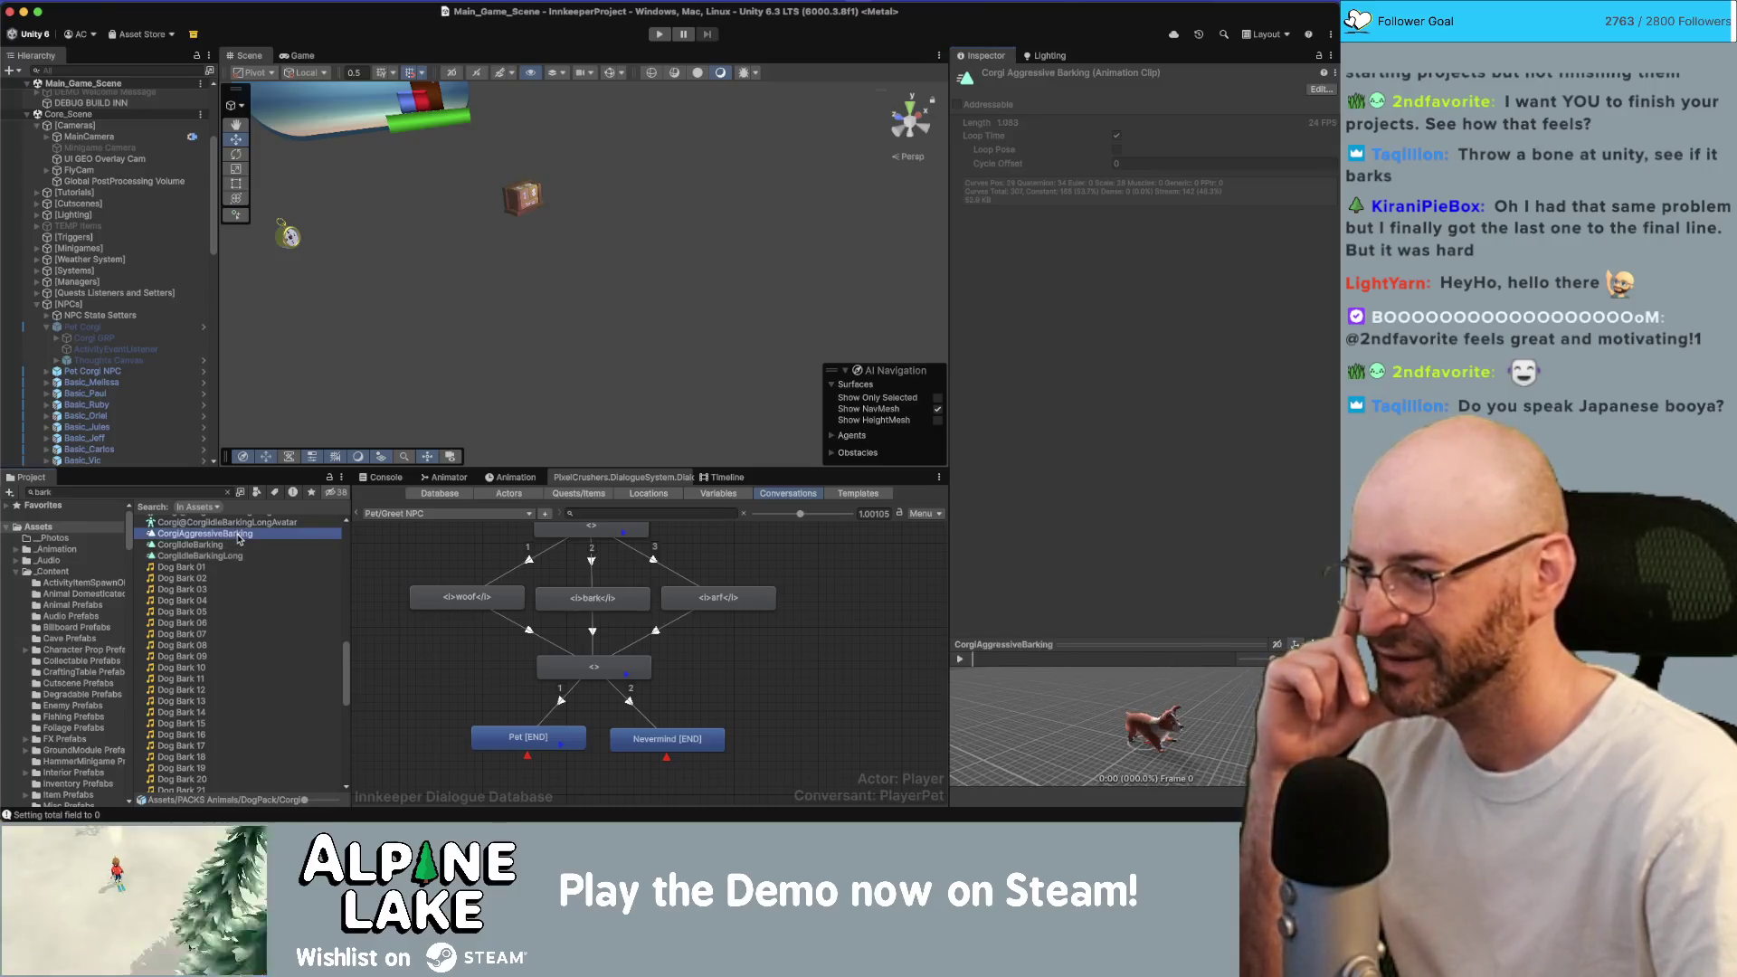
{"action": "left_click", "coordinate": [961, 660]}
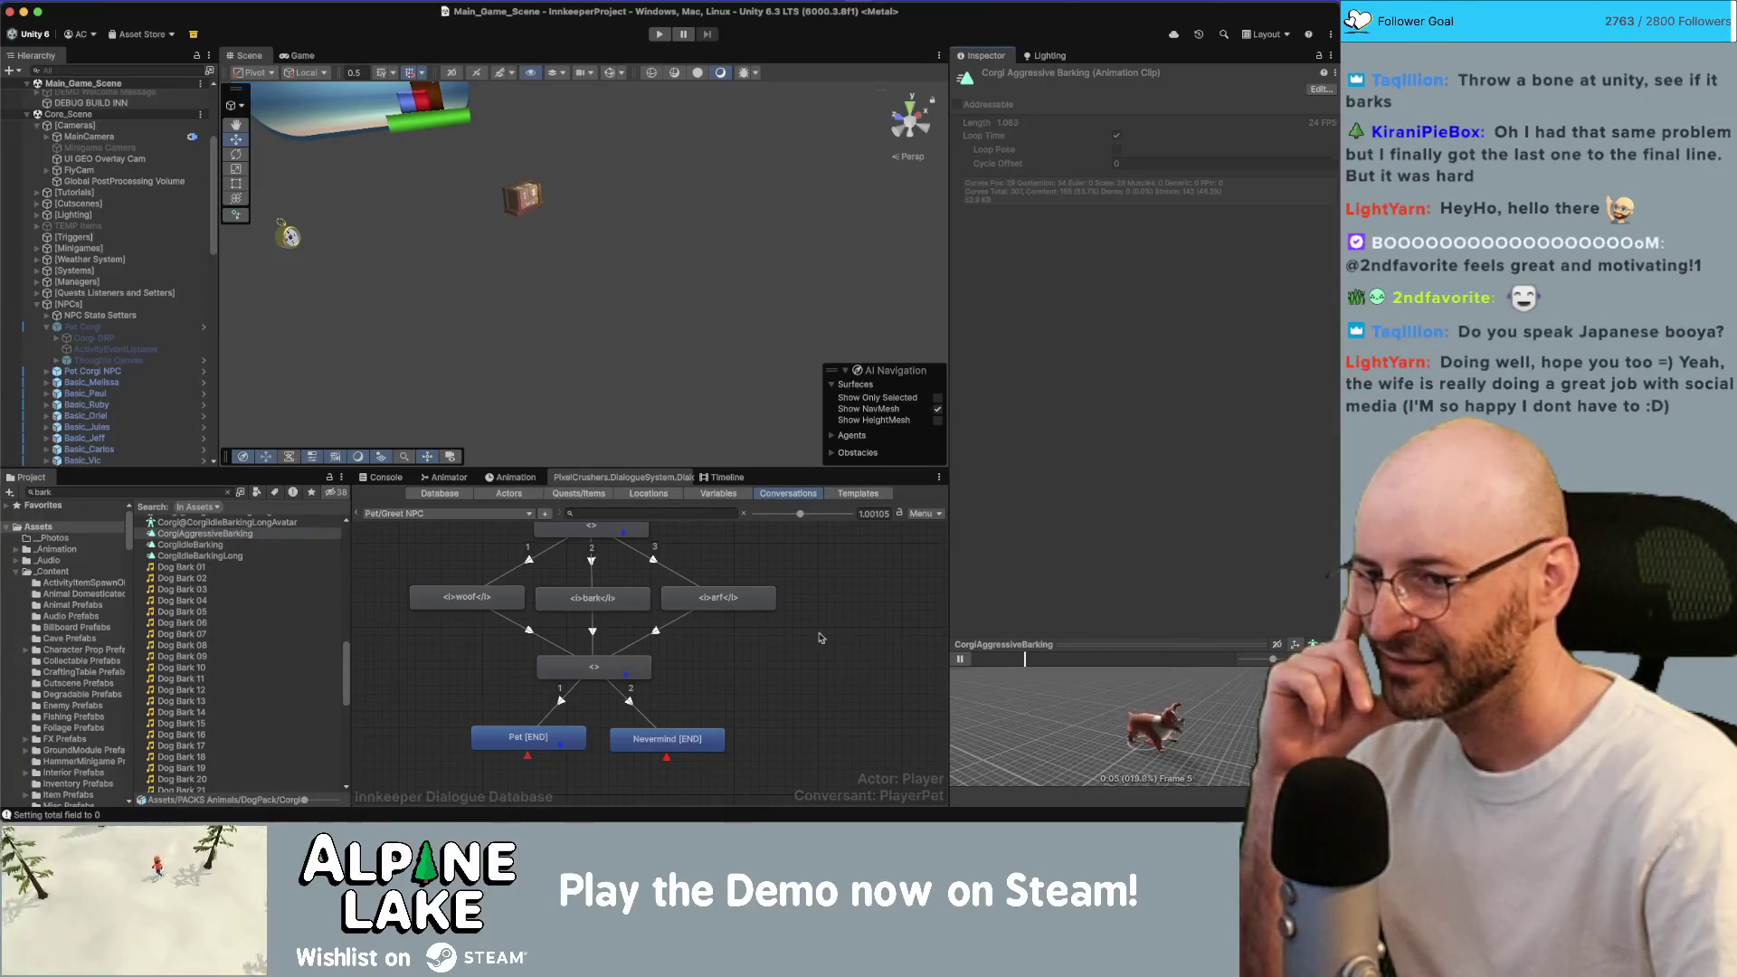
{"action": "left_click", "coordinate": [203, 545]}
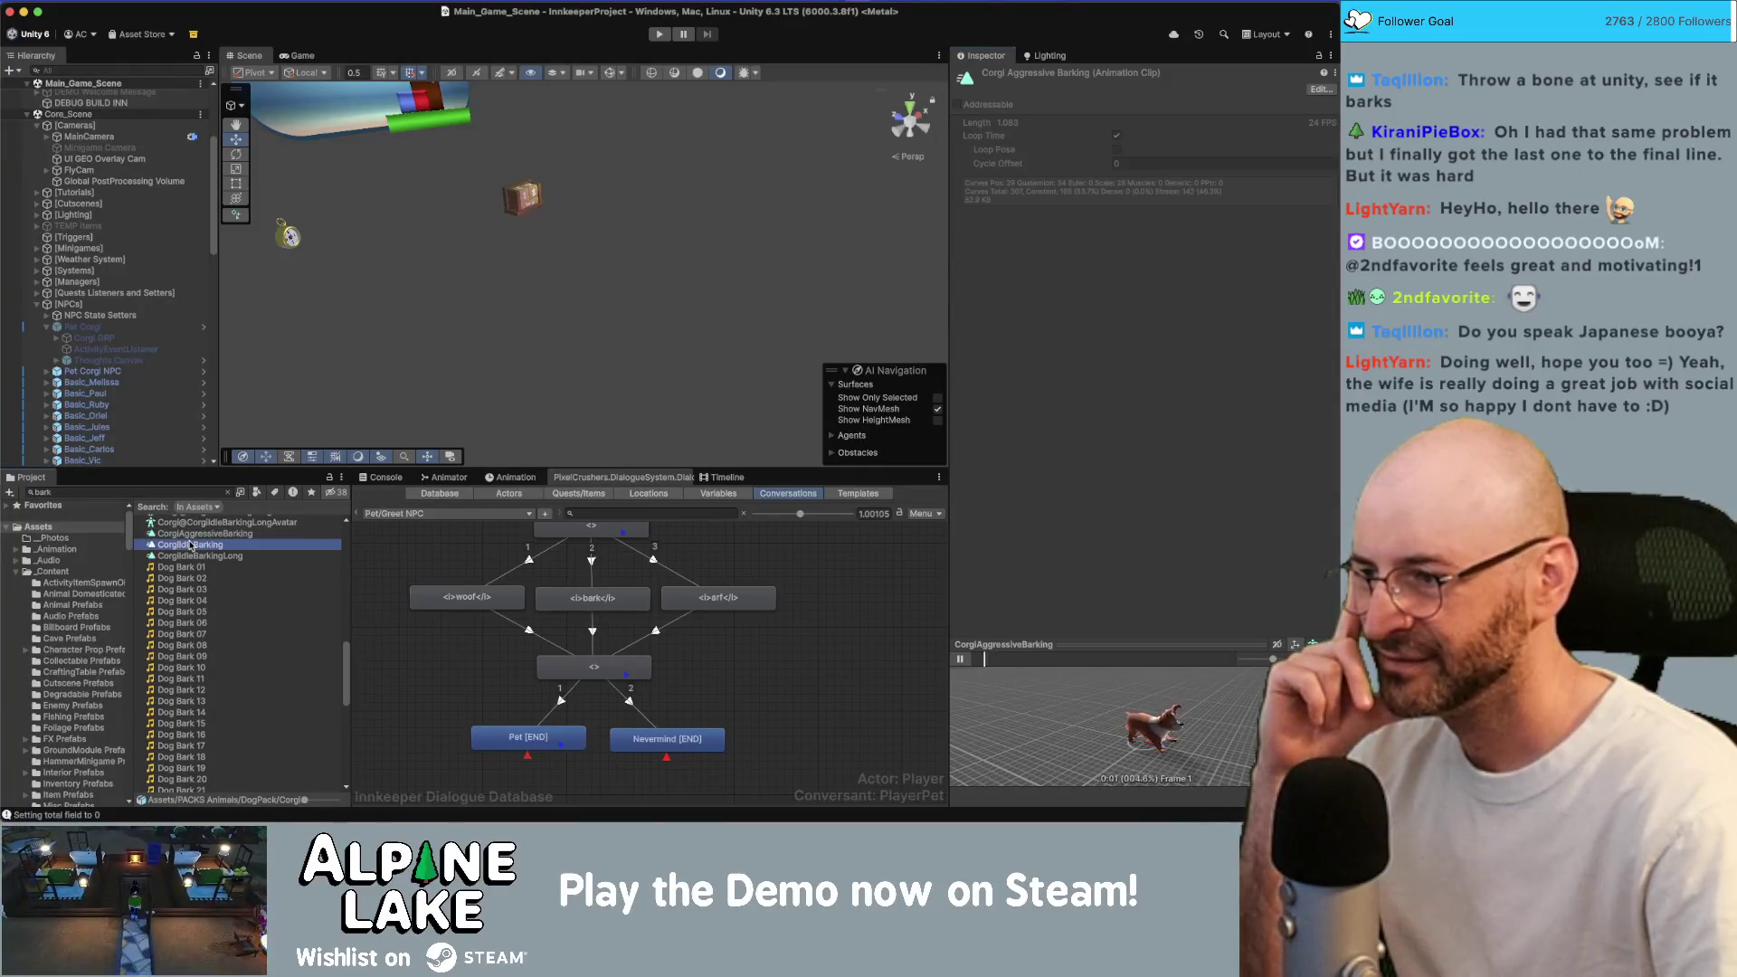
{"action": "left_click", "coordinate": [961, 659]}
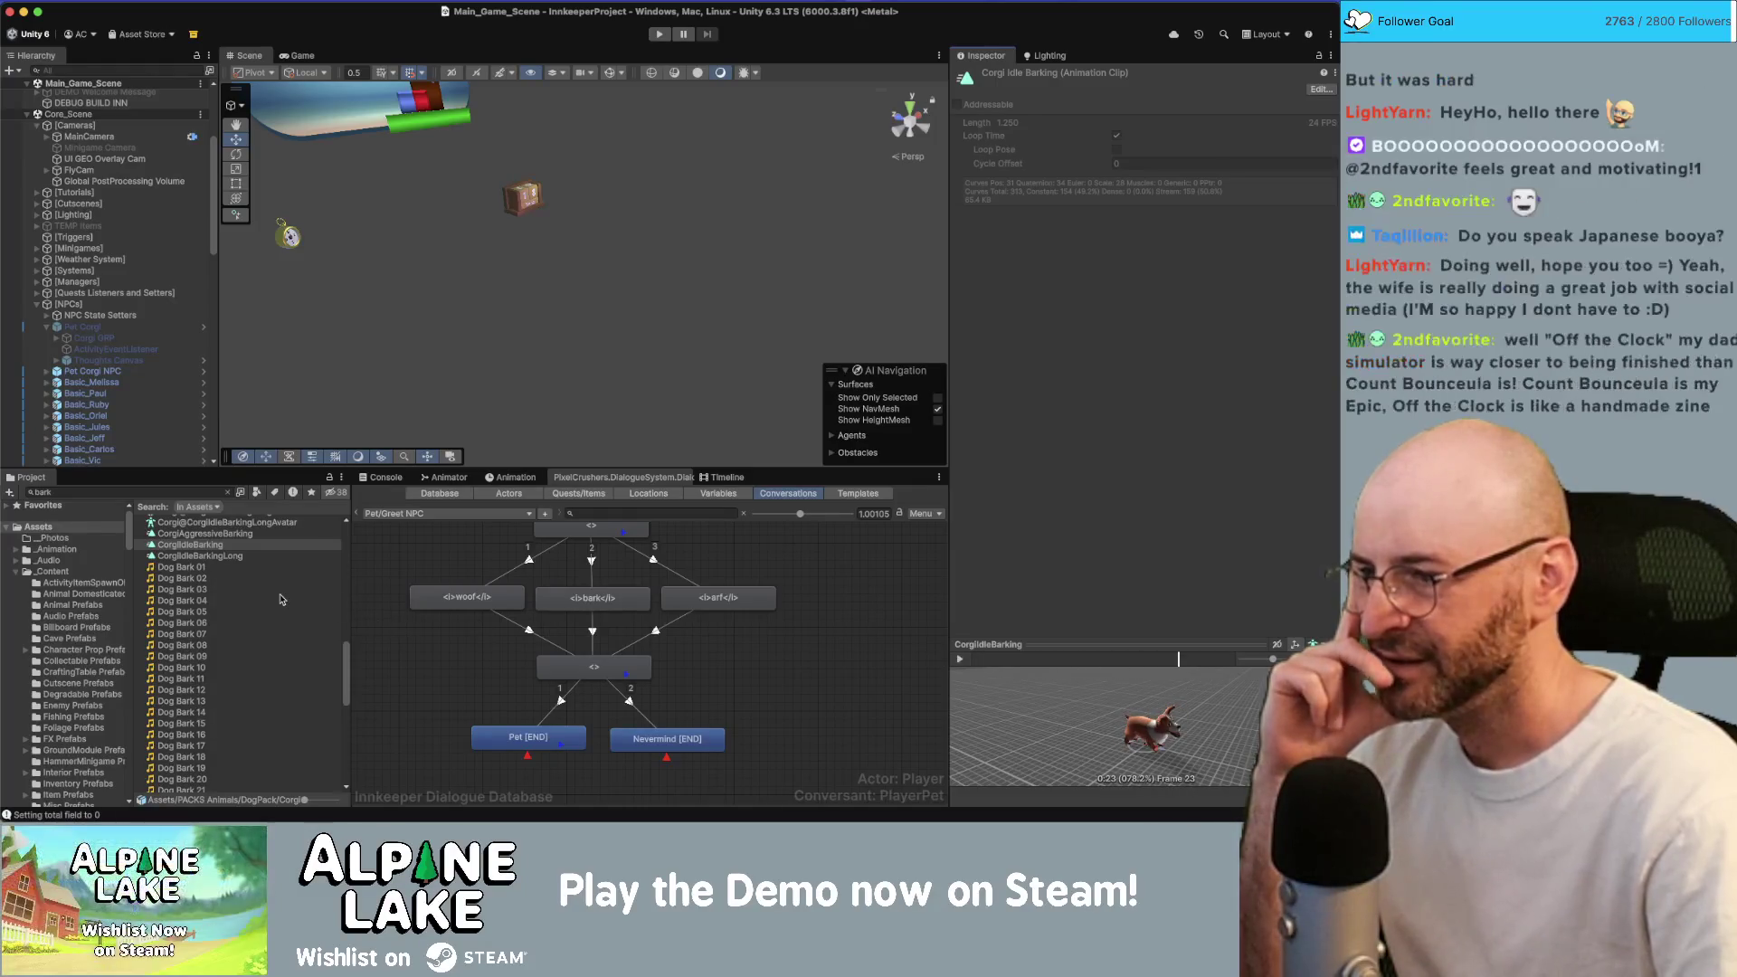
{"action": "scroll", "coordinate": [281, 600], "scroll_direction": "up", "scroll_amount": 1}
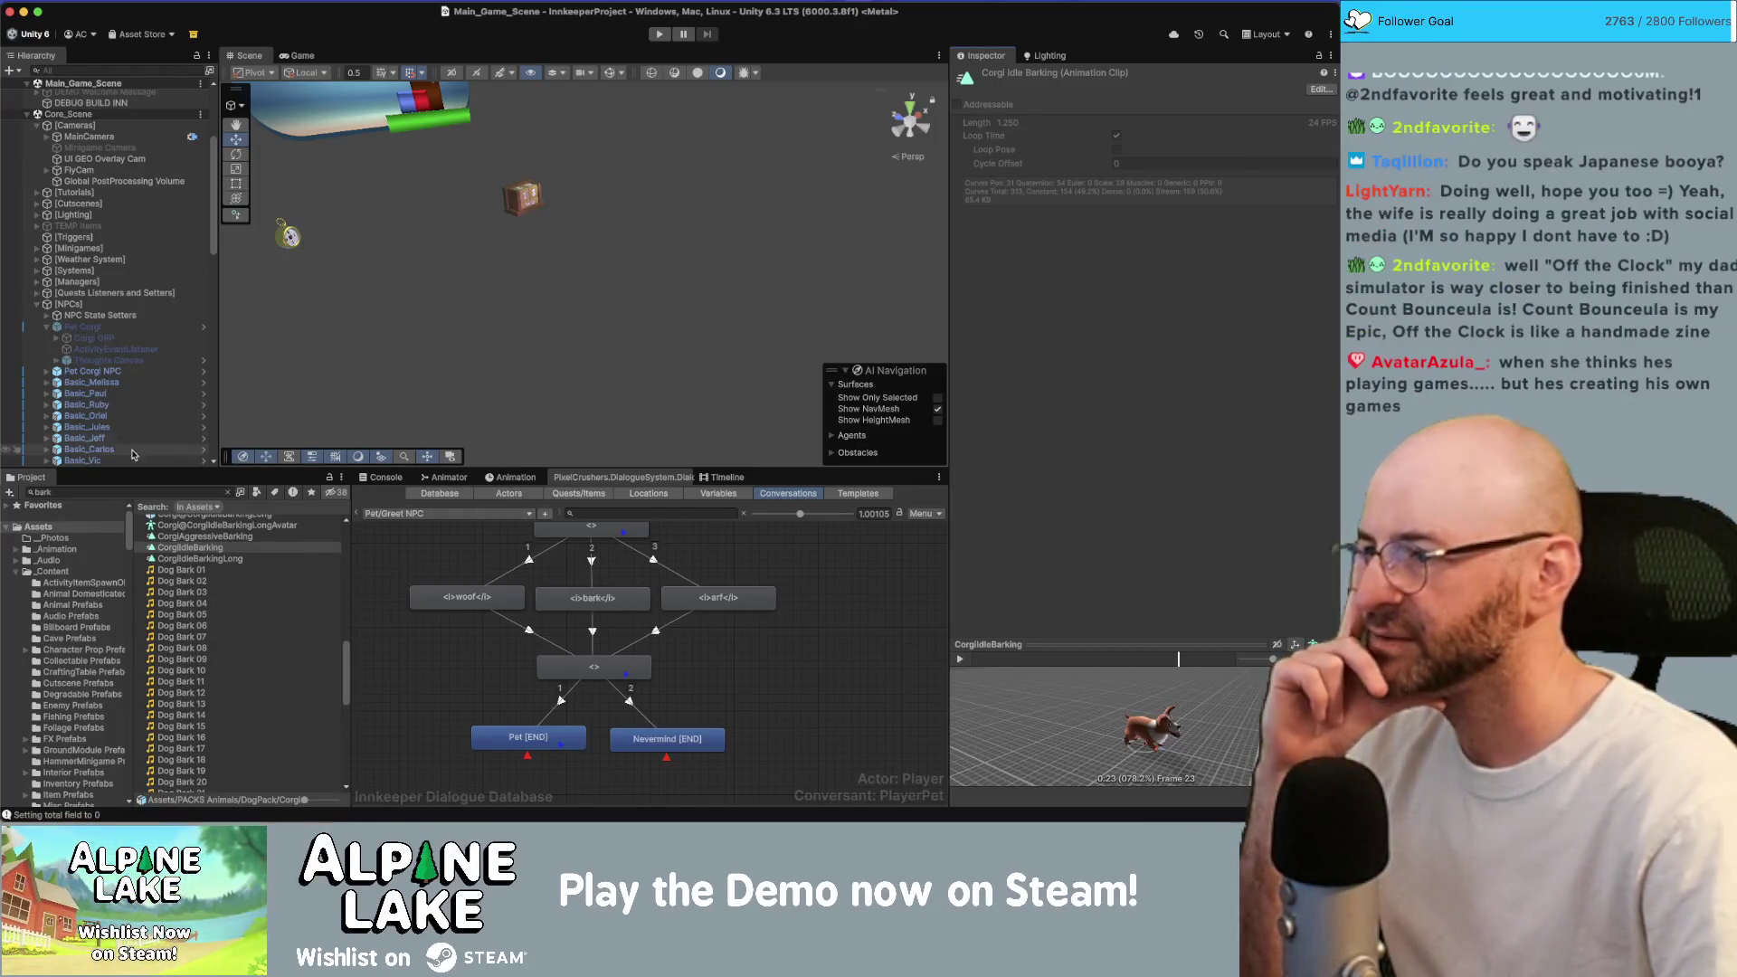
{"action": "left_click", "coordinate": [149, 339]}
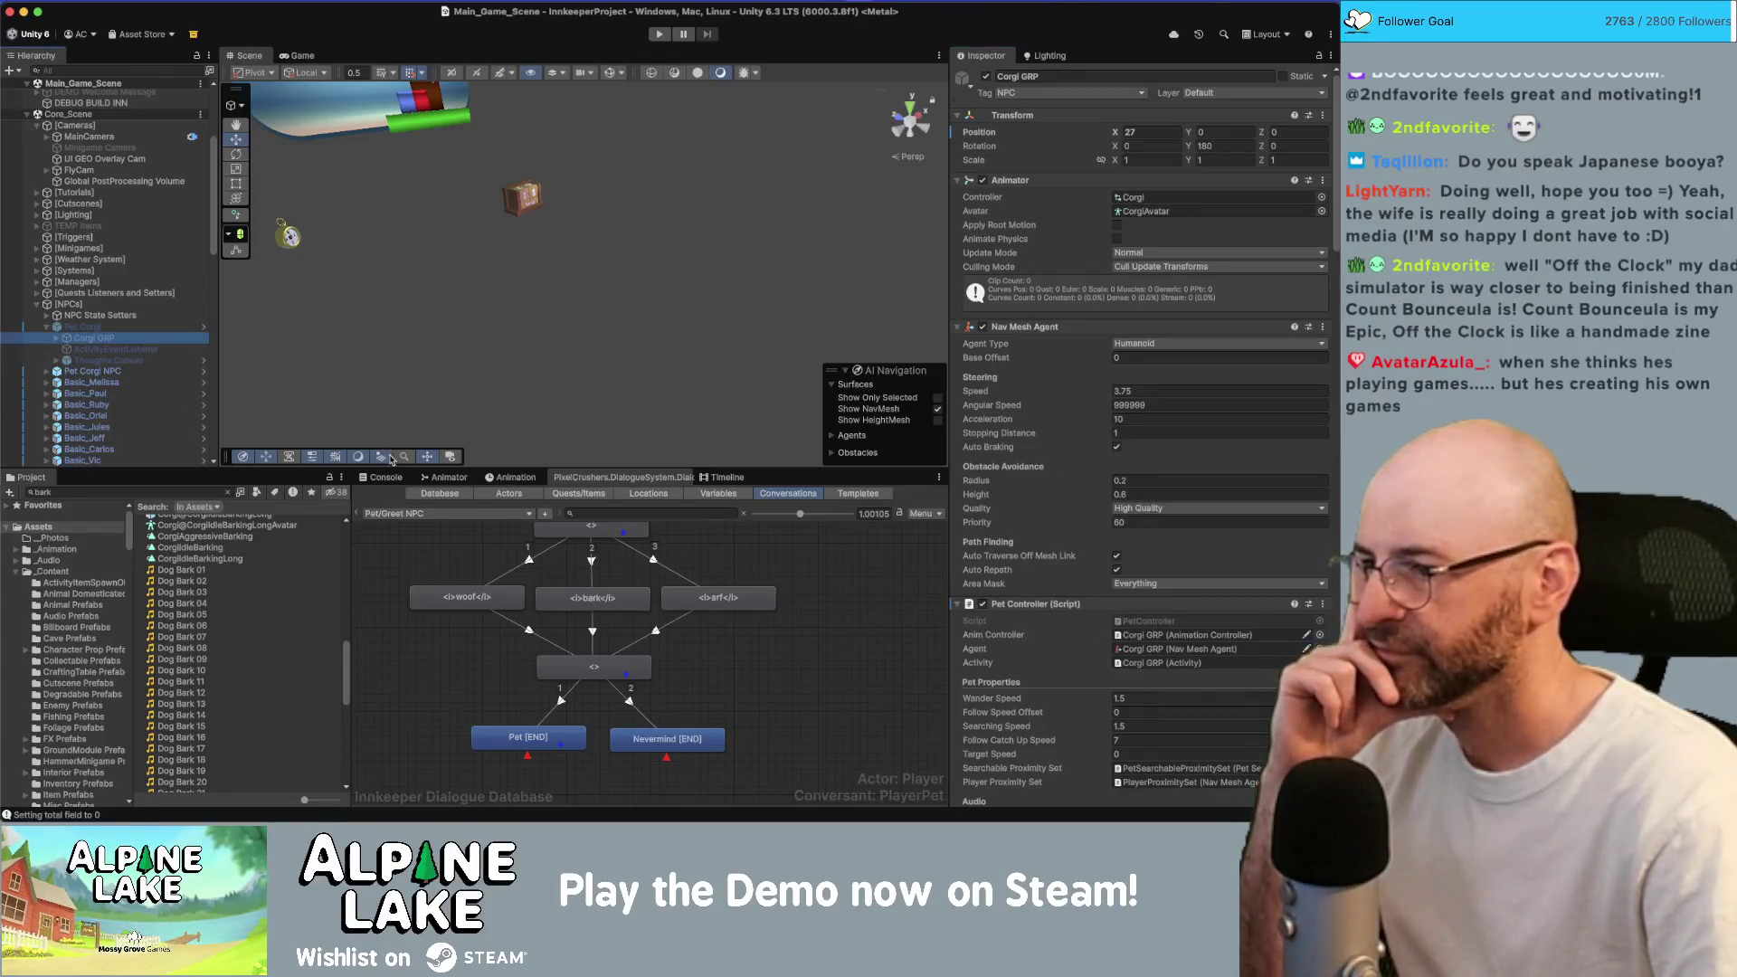
Find the CorgiIdleBarking clip via its Animator state and view its keyframes in the Animation window.
{"action": "left_click", "coordinate": [445, 477]}
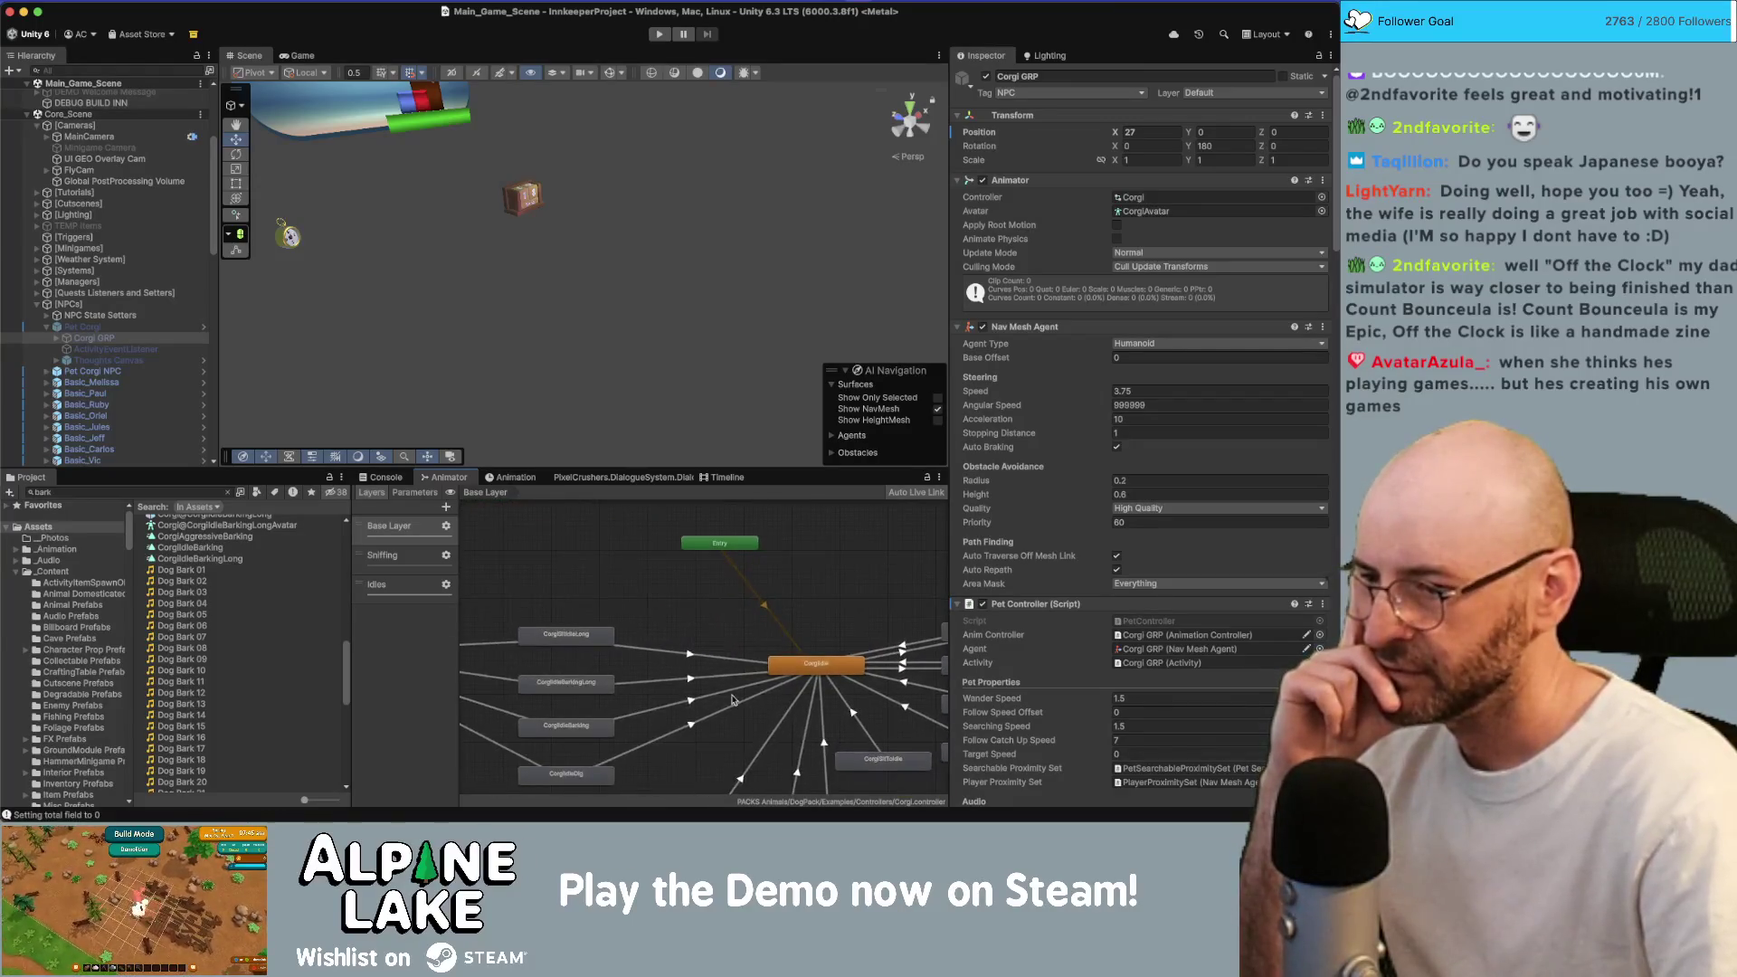
{"action": "left_click", "coordinate": [648, 656]}
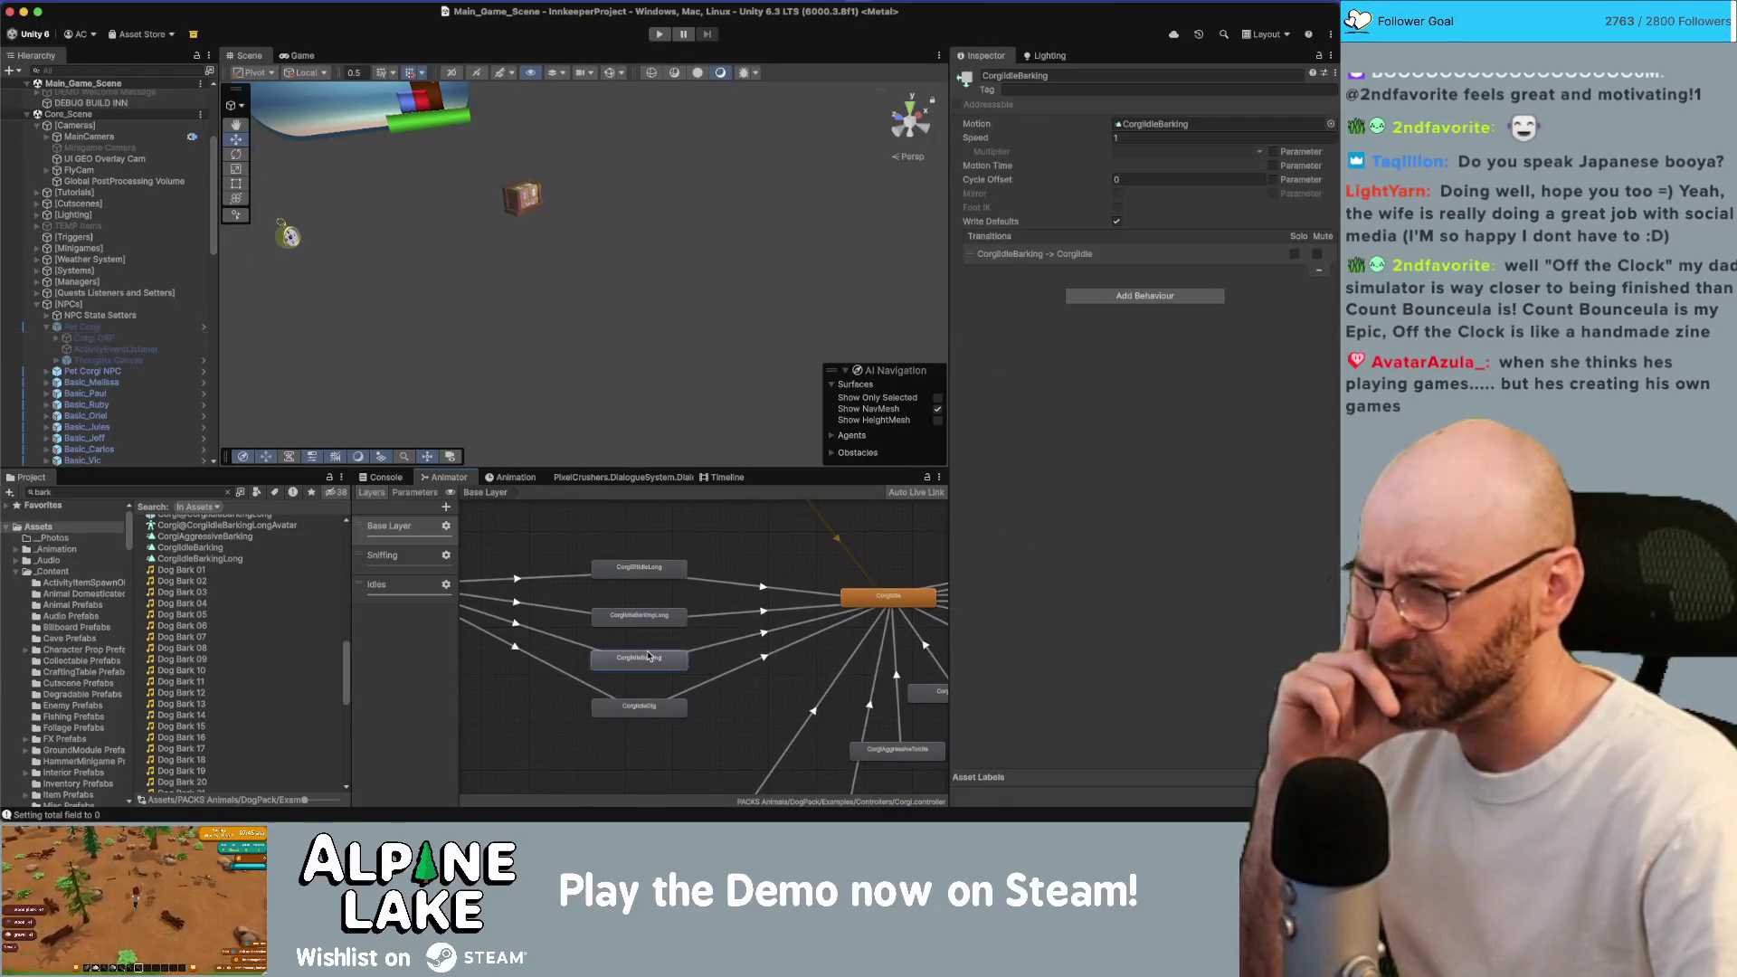
{"action": "left_click", "coordinate": [1136, 123]}
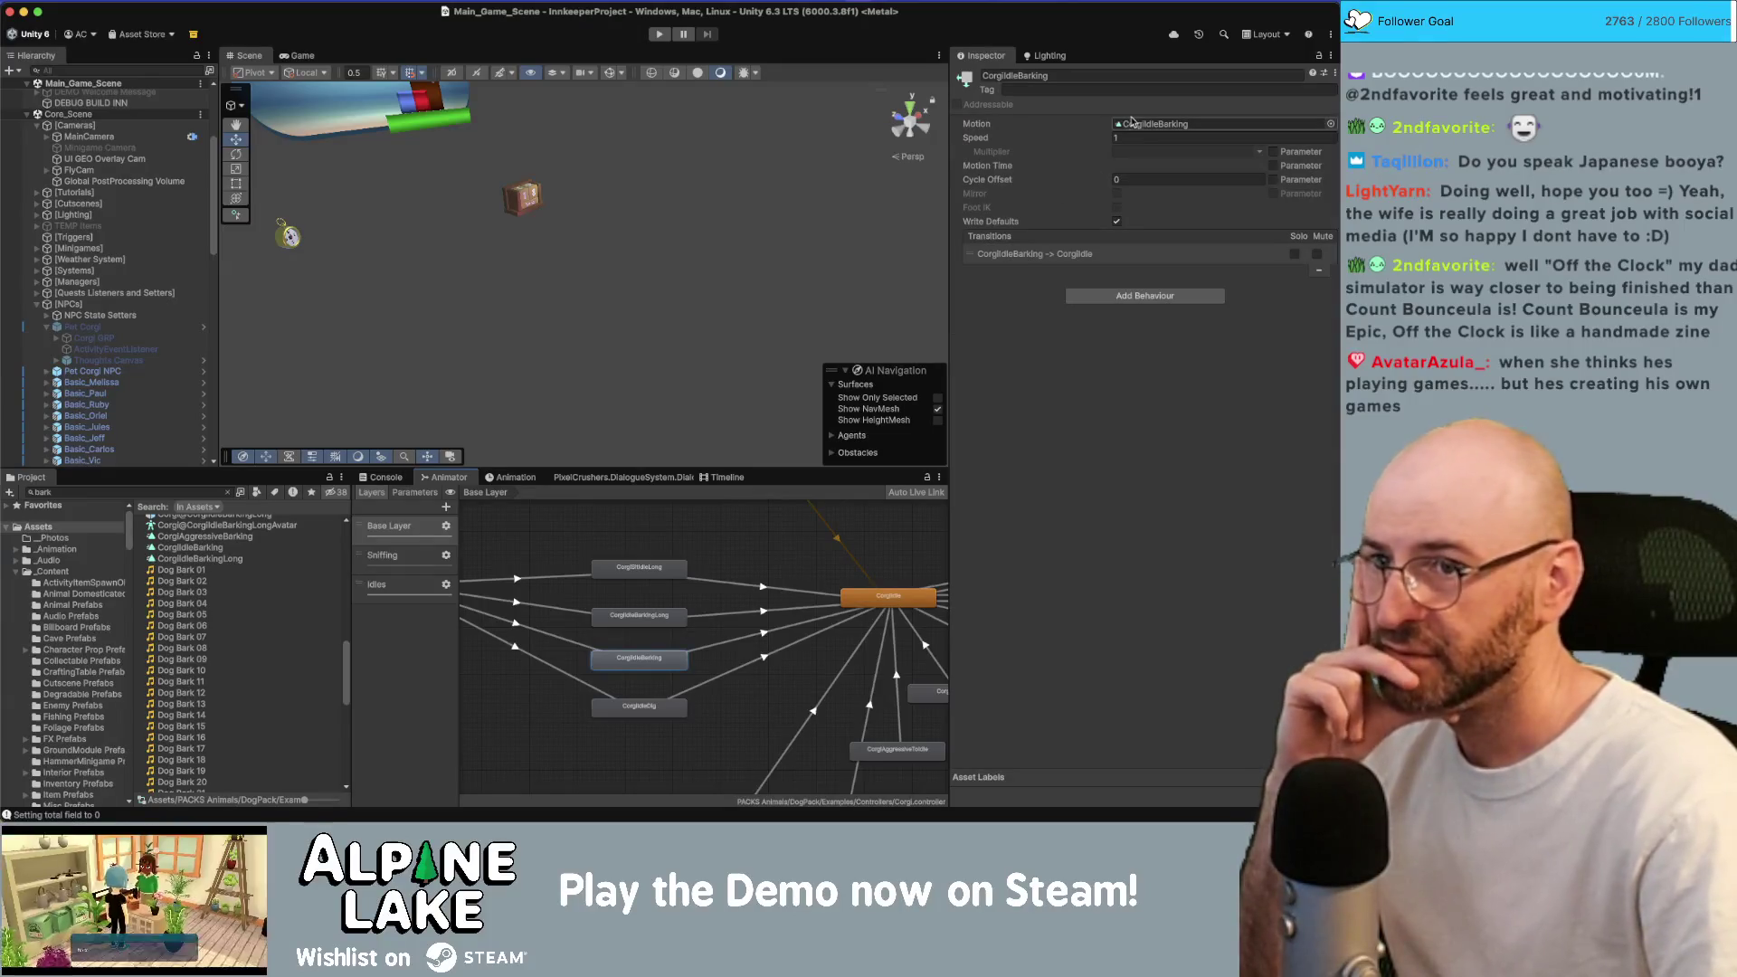
{"action": "left_click", "coordinate": [227, 654]}
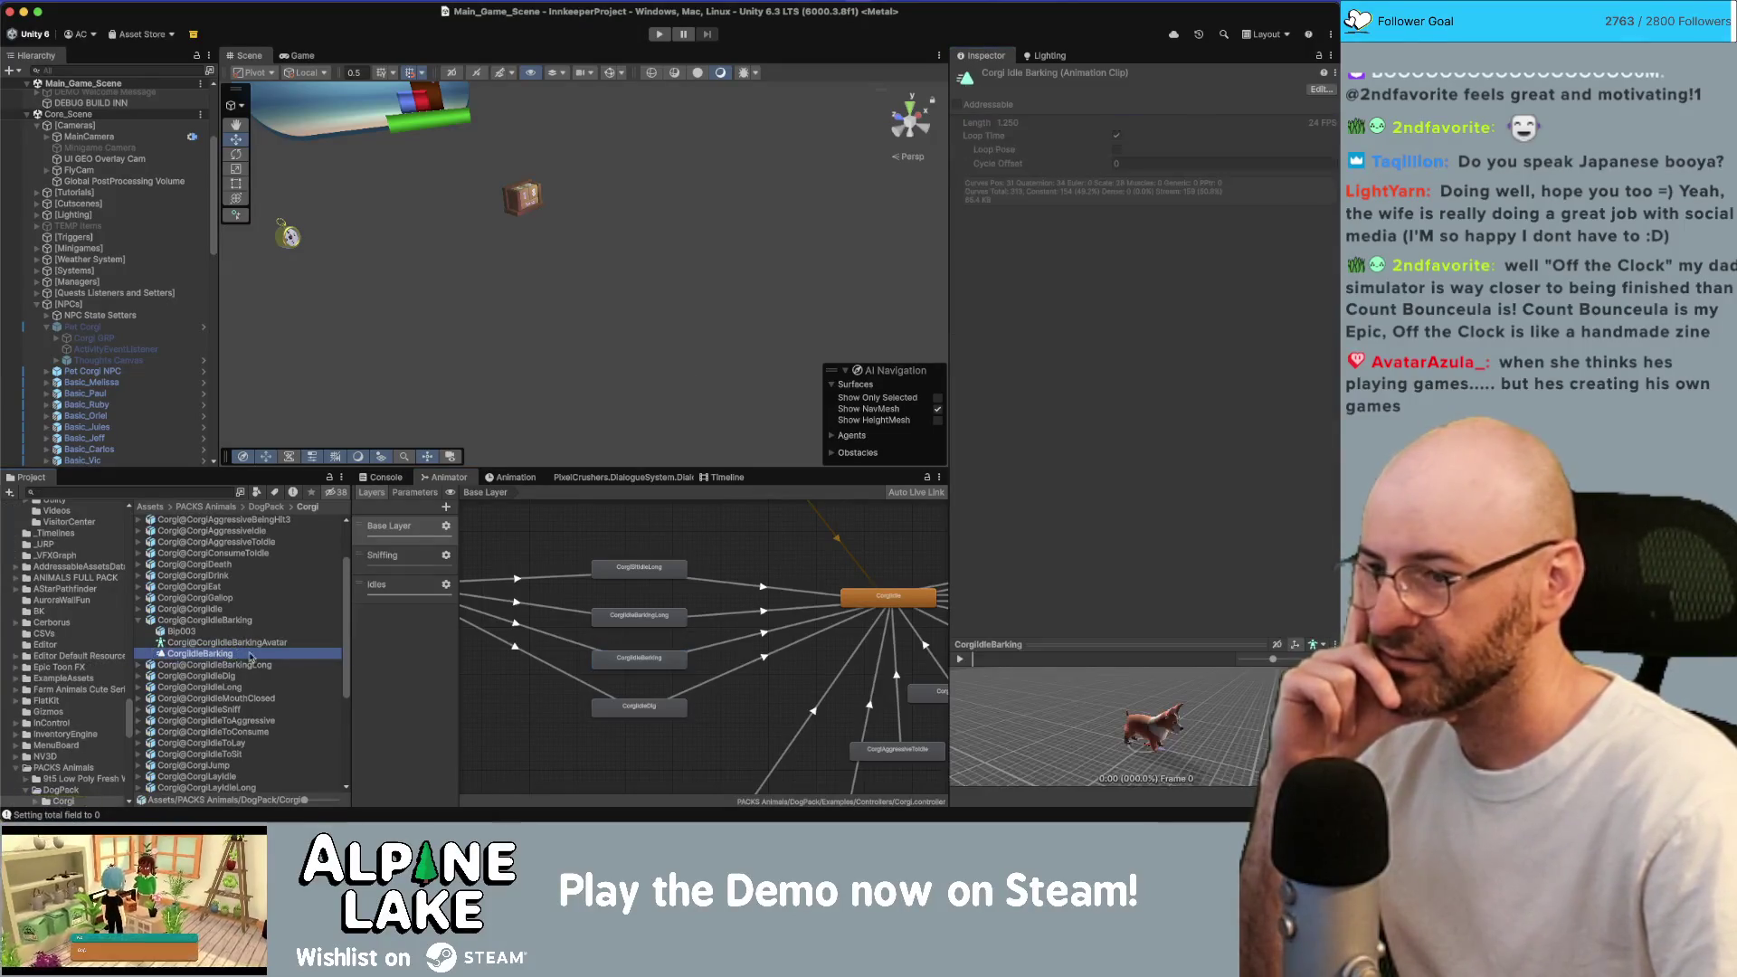
{"action": "left_click", "coordinate": [512, 478]}
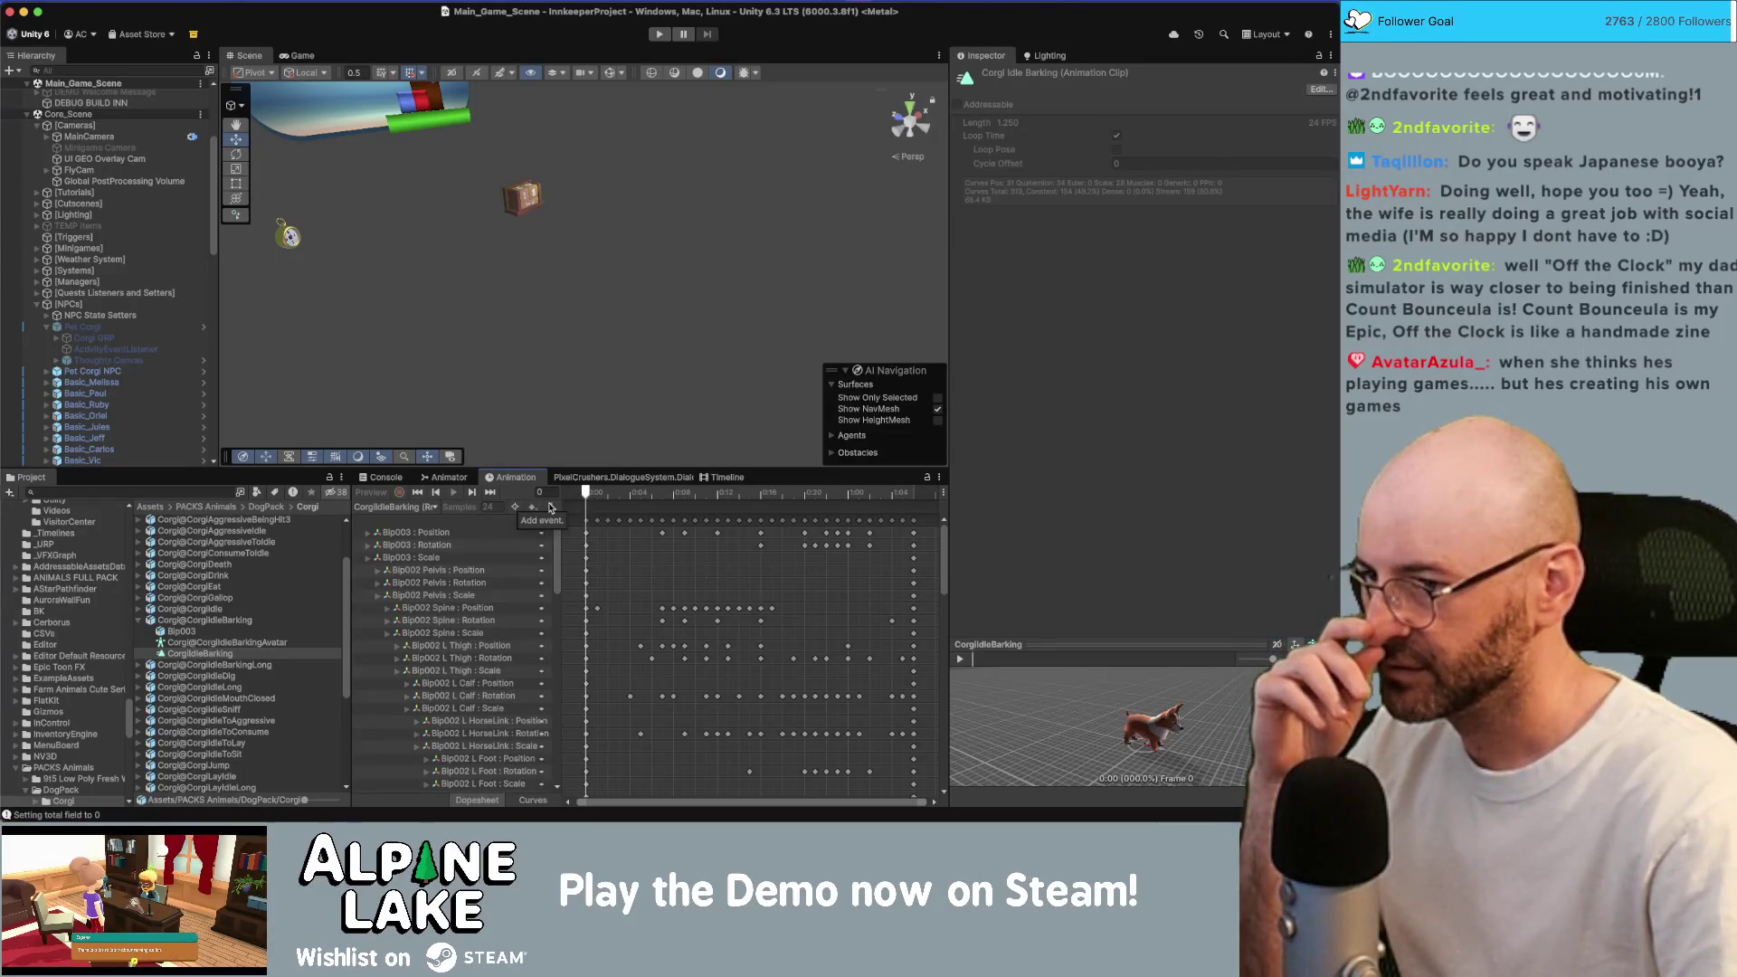
{"action": "left_click_drag", "start_coordinate": [609, 496], "coordinate": [694, 496]}
{"action": "left_click", "coordinate": [217, 655]}
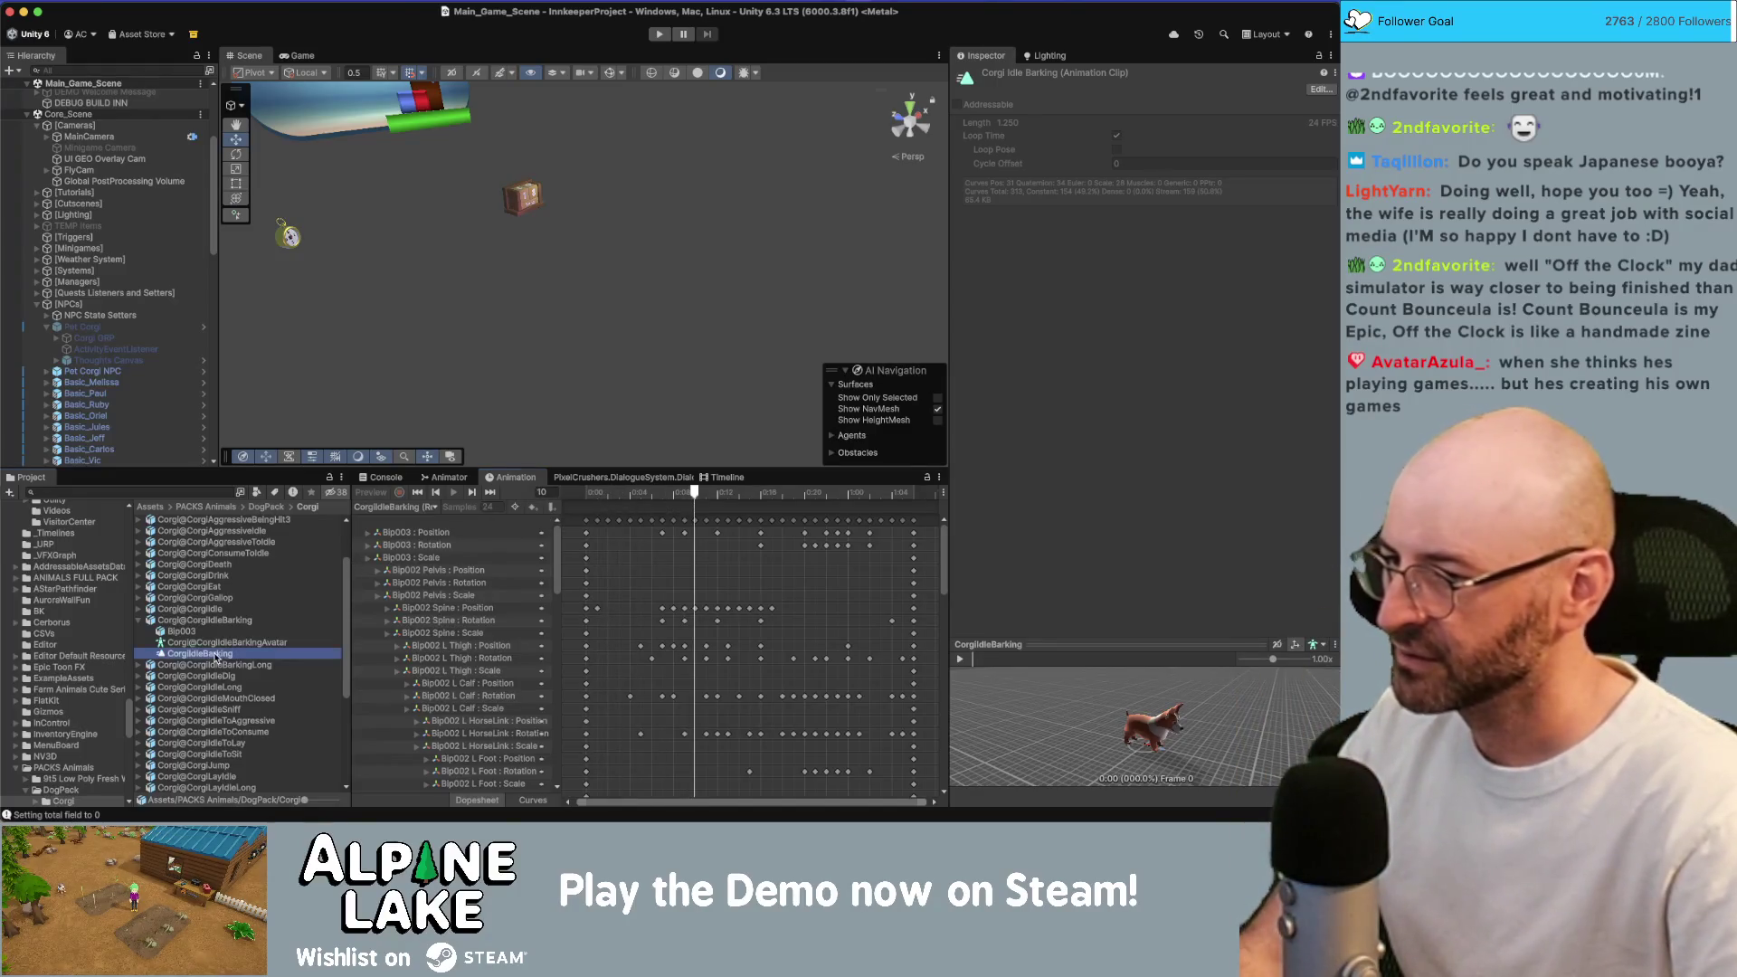
Duplicate CorgiIdleBarking and name the copy CorgiIdleBarking_WithSound.
{"action": "key", "text": "super+d"}
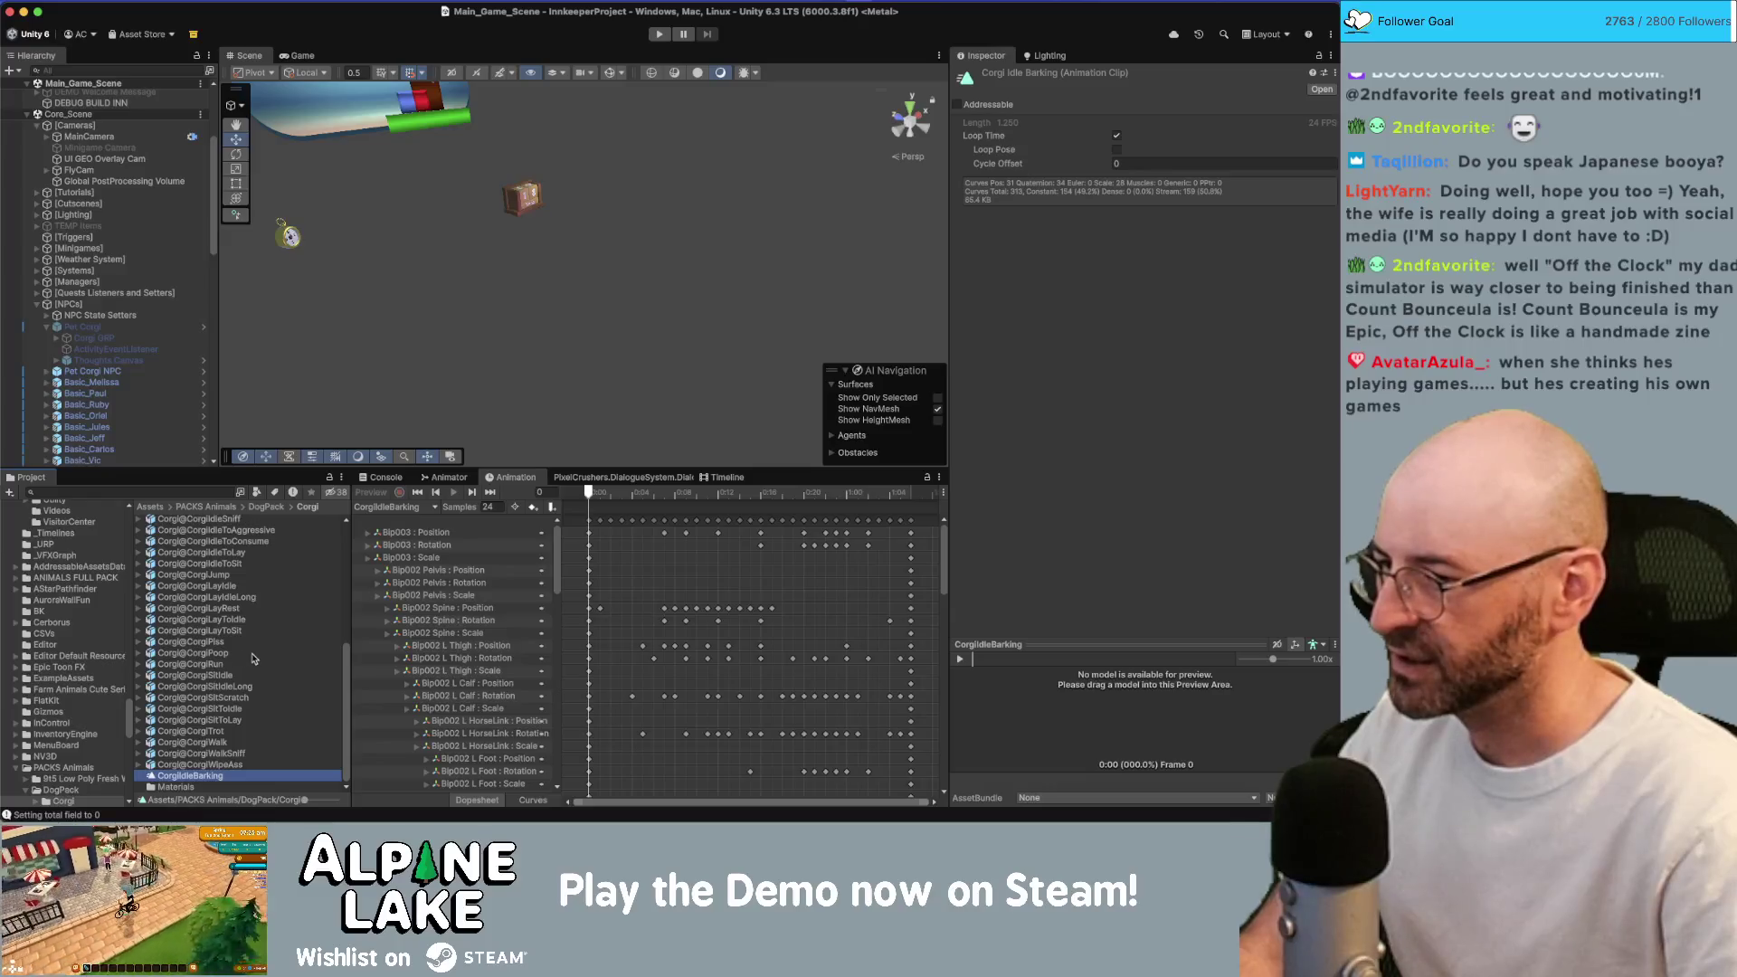
{"action": "key", "text": "Return"}
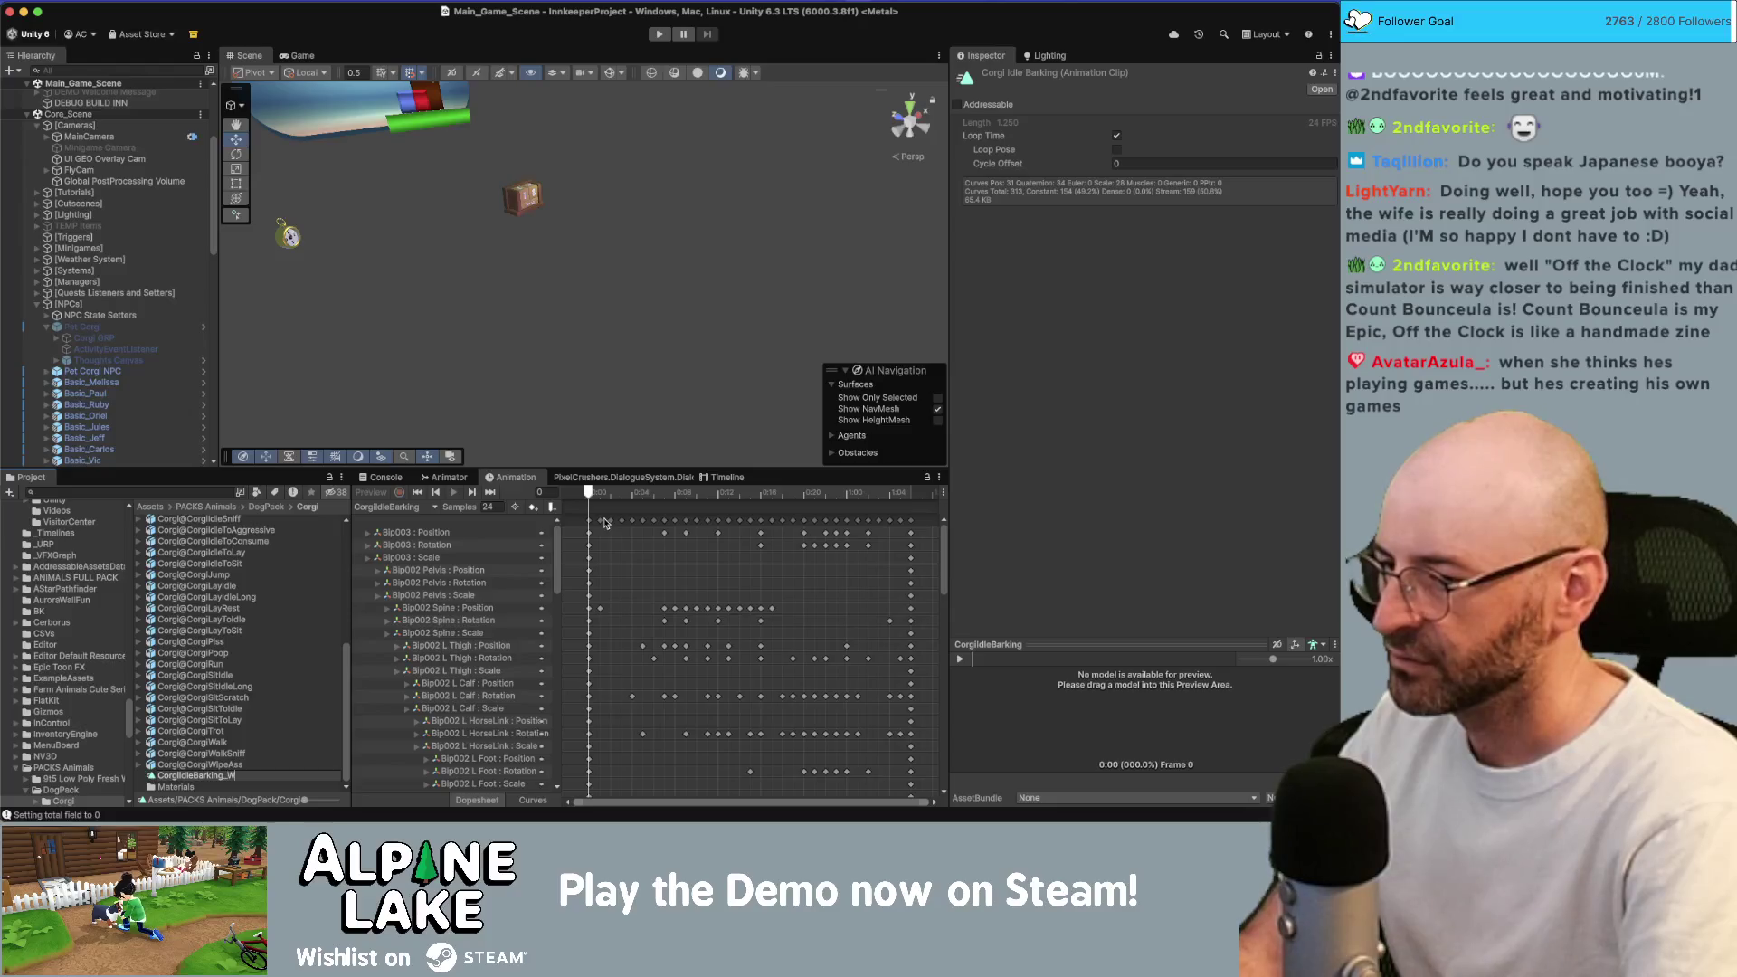
{"action": "type", "text": "ithSound"}
{"action": "key", "text": "Return"}
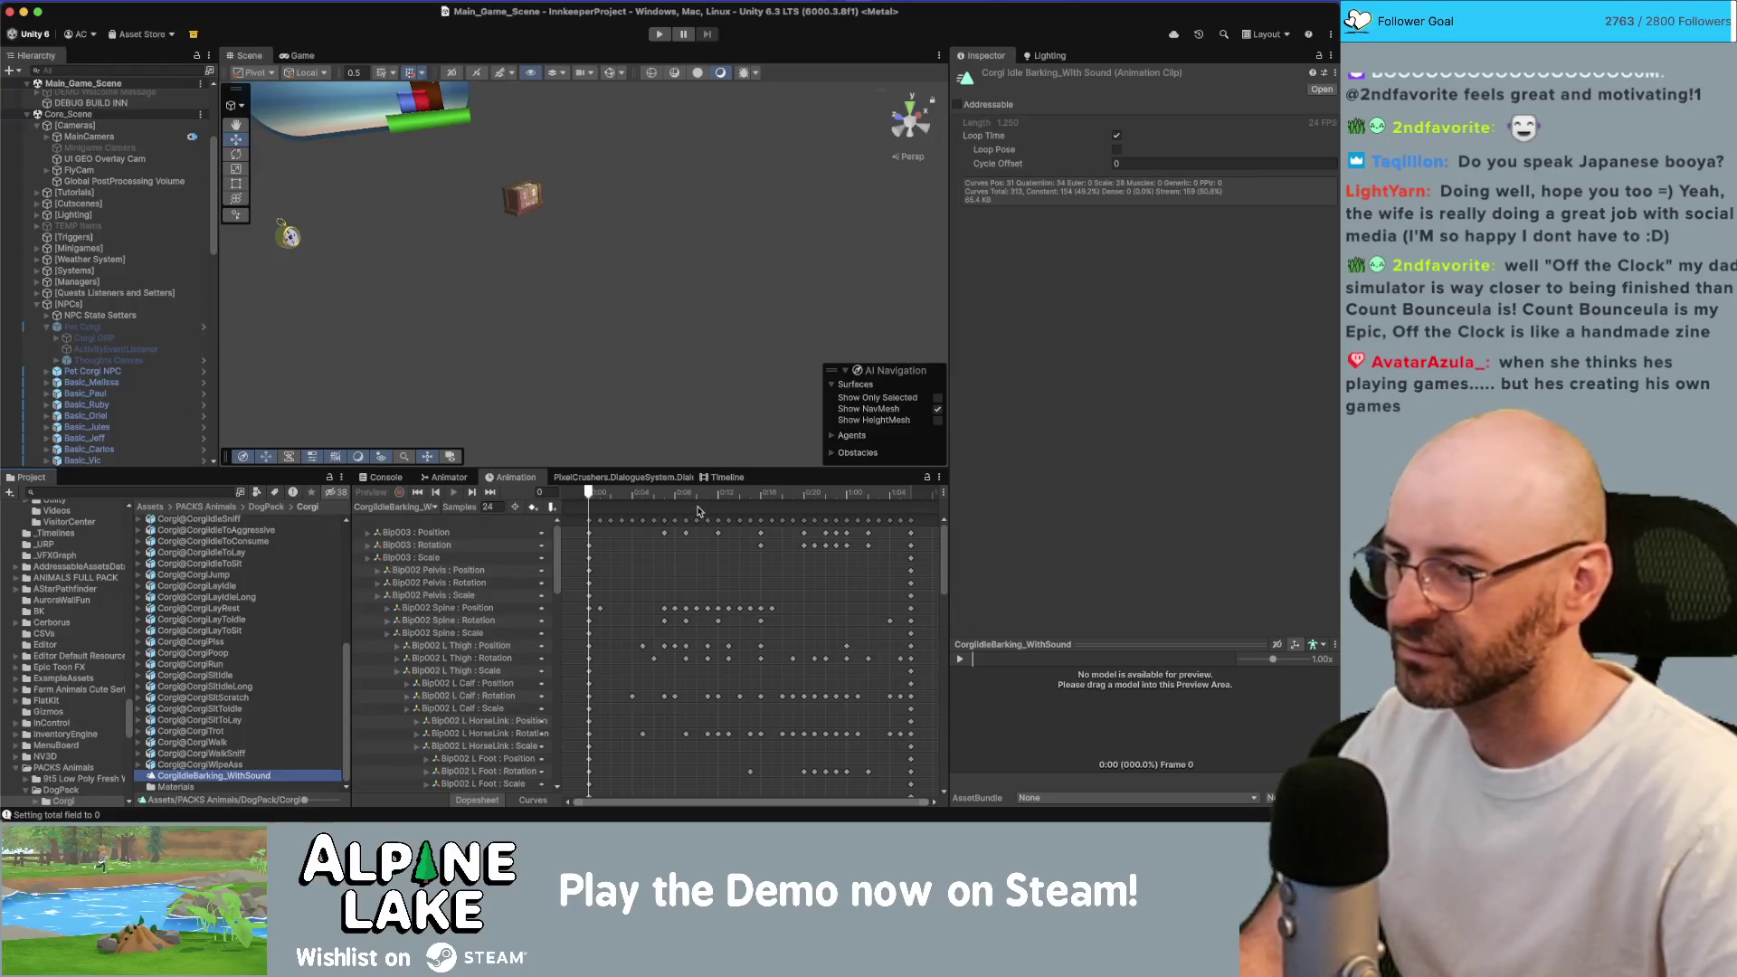
Add an animation event at frame 0 with PlayAudioUtility as its object.
{"action": "left_click", "coordinate": [551, 507]}
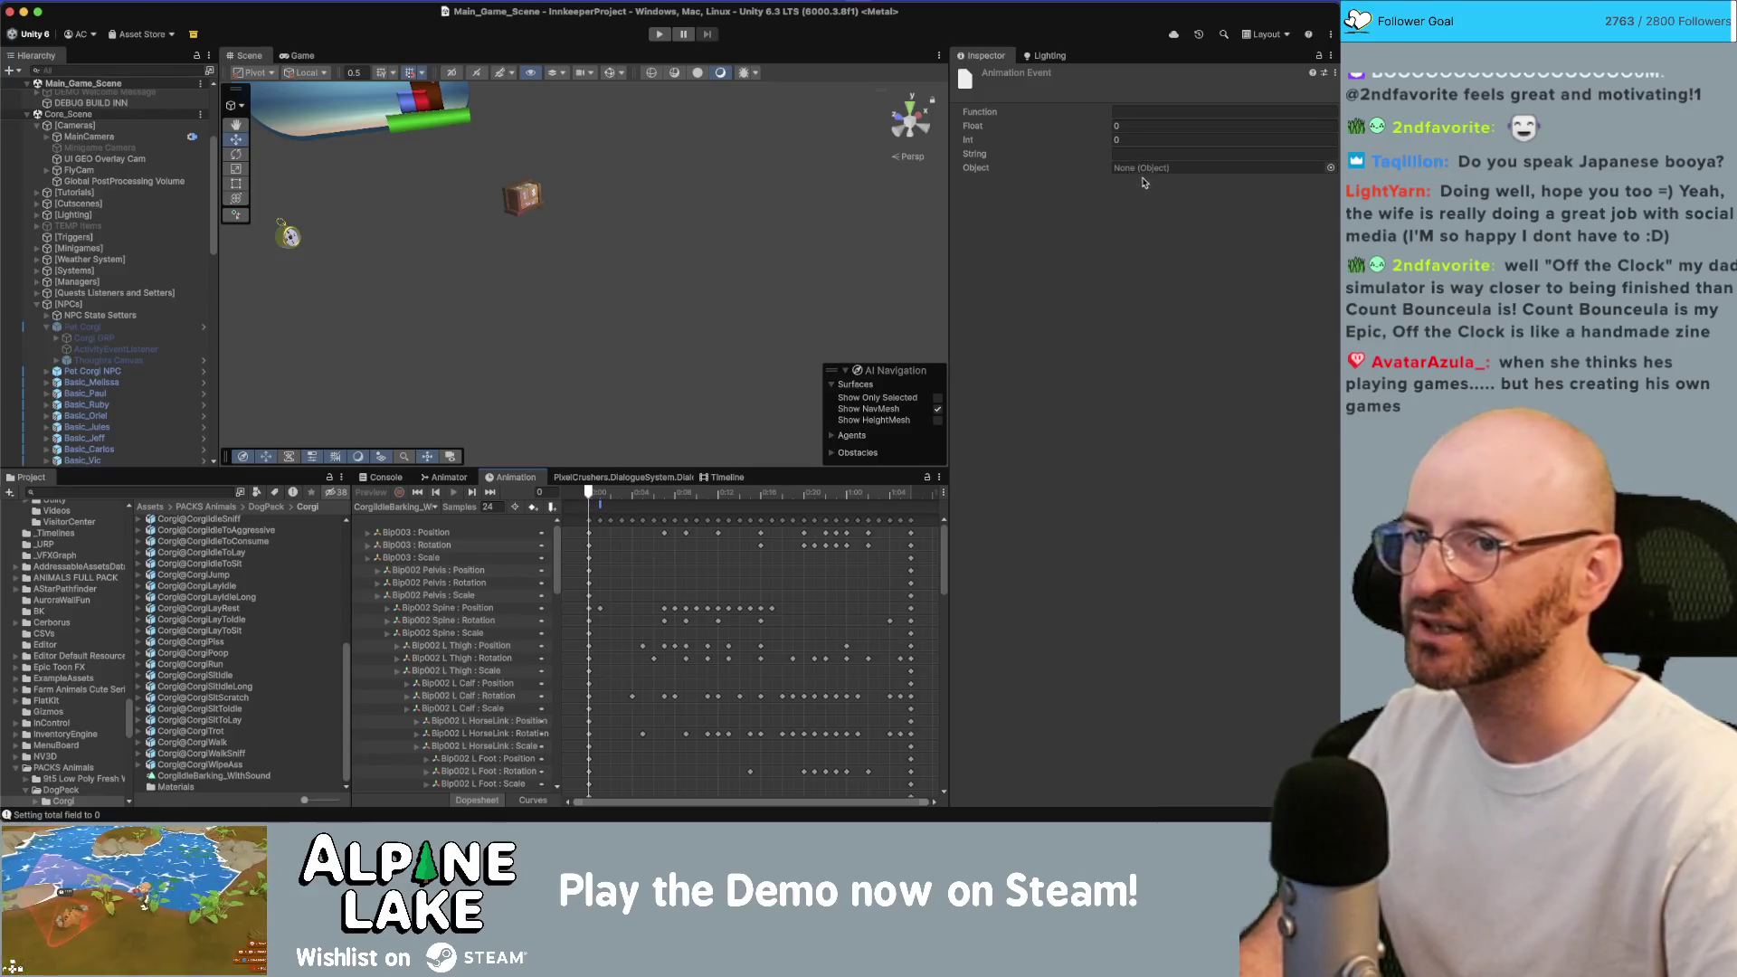
{"action": "left_click", "coordinate": [1330, 167]}
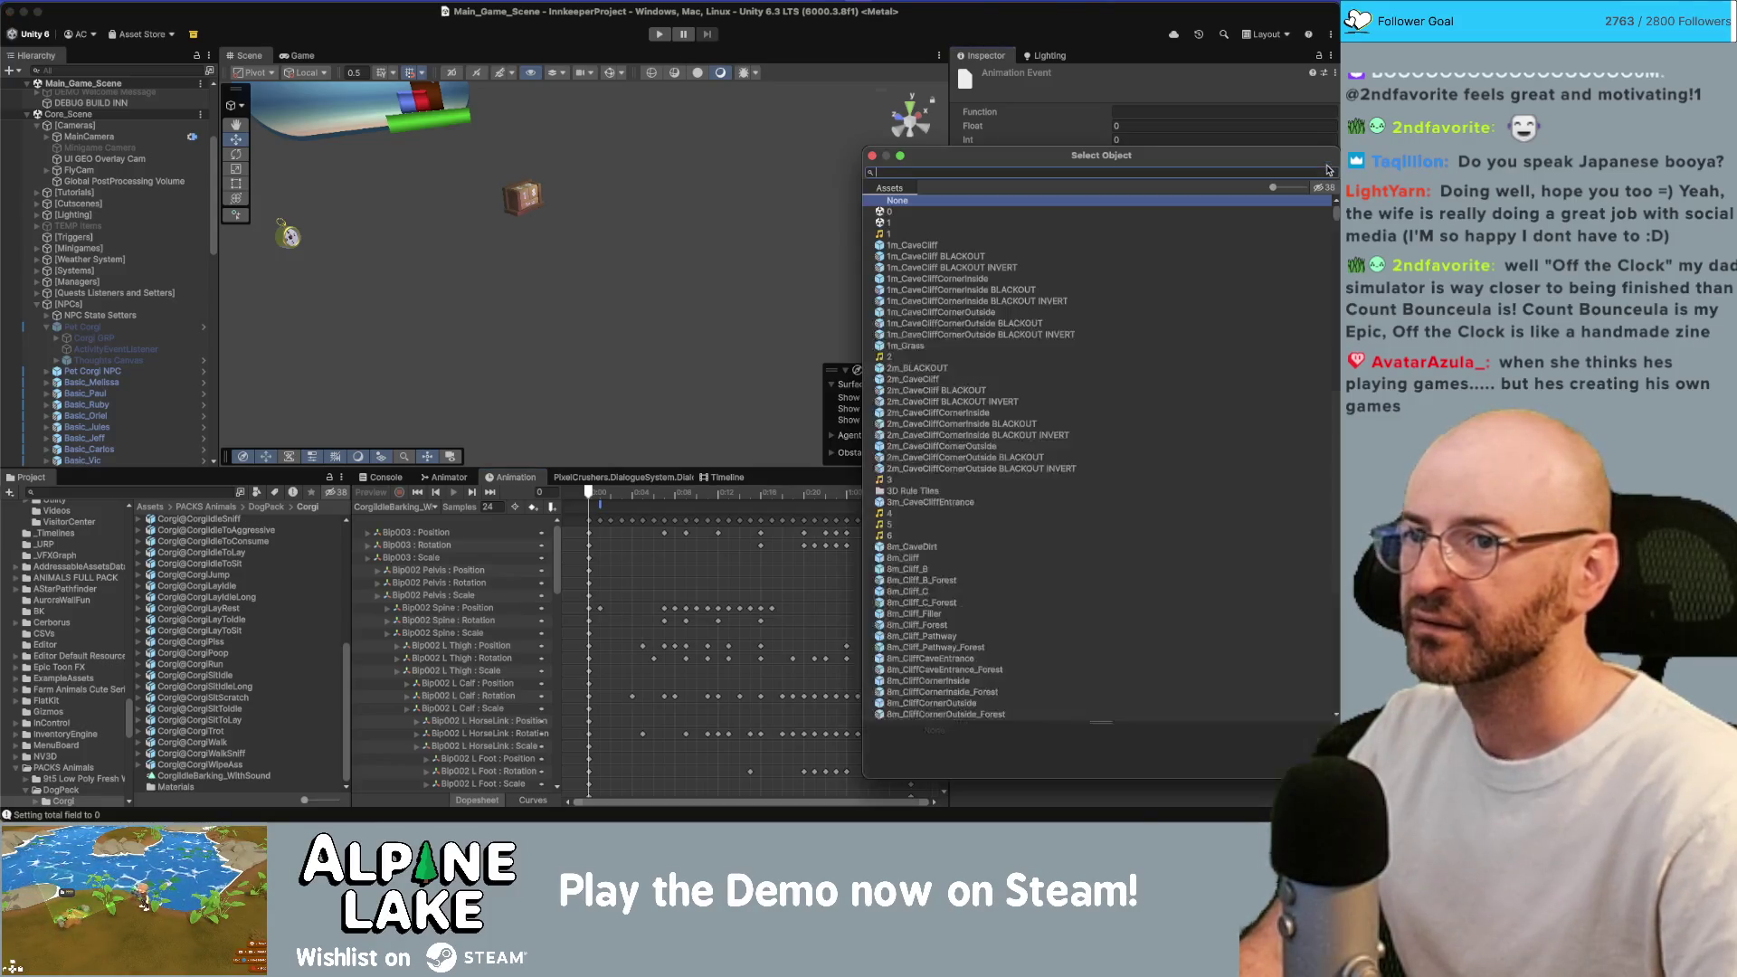
{"action": "type", "text": "pay"}
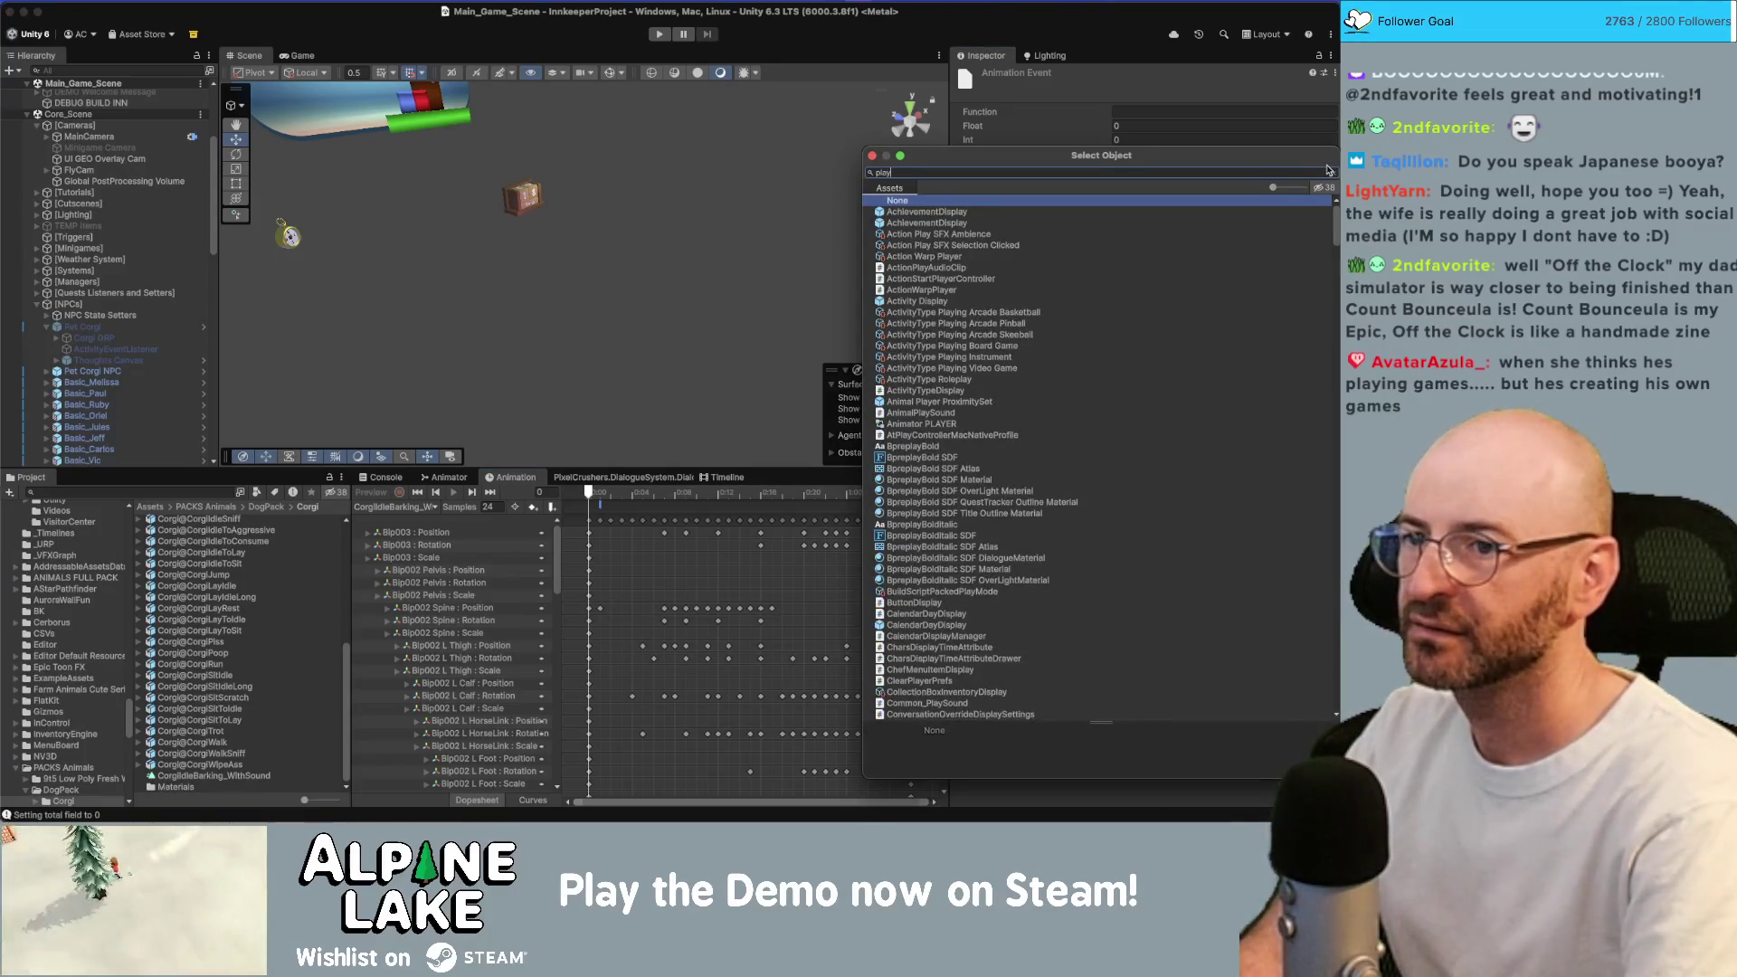
{"action": "type", "text": "sf"}
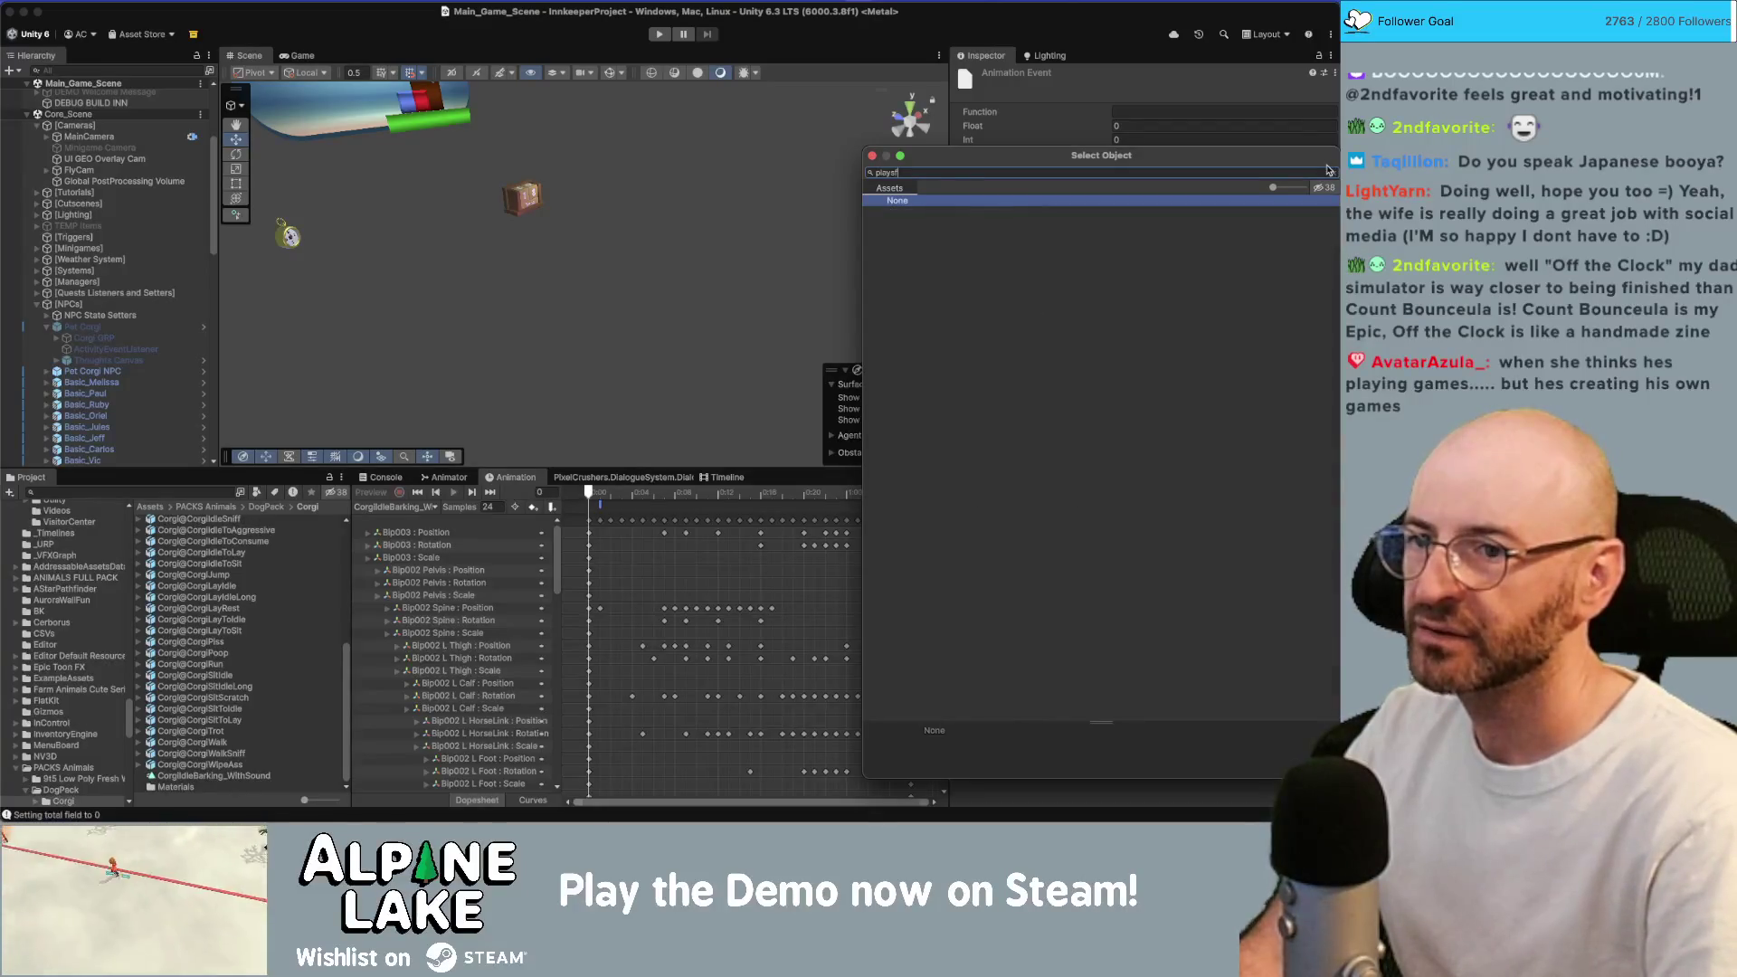
{"action": "key", "text": "BackSpace"}
{"action": "key", "text": "BackSpace"}
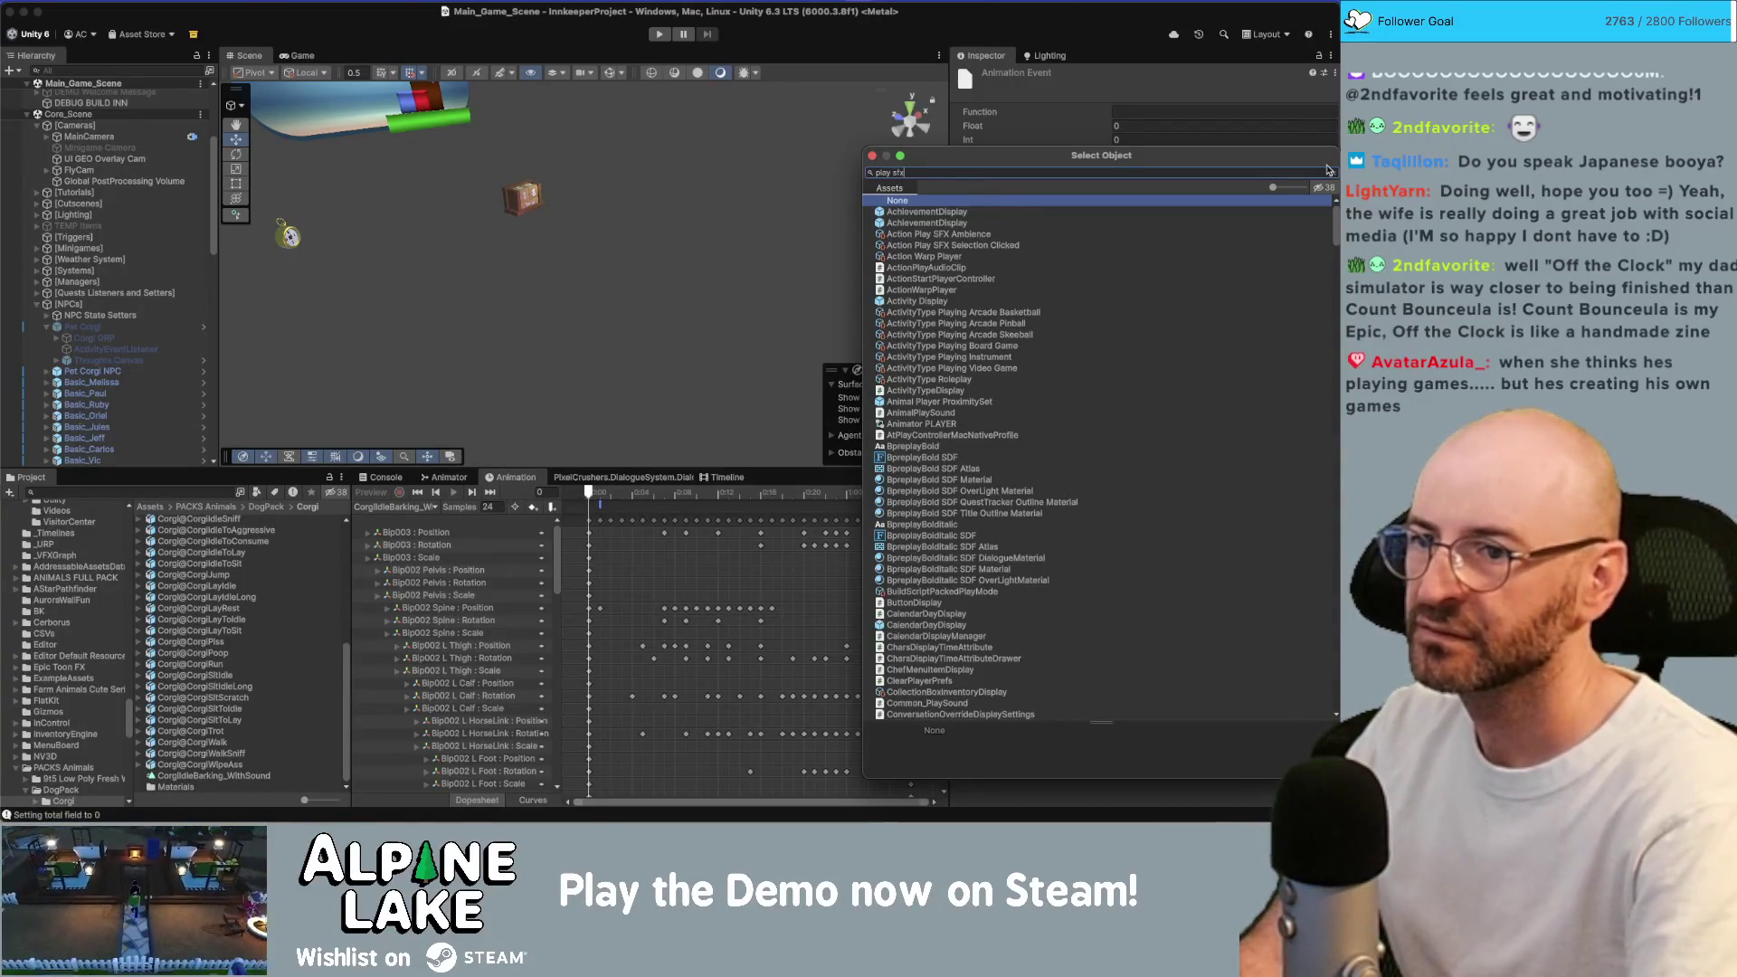
{"action": "type", "text": "sfx"}
{"action": "key", "text": "BackSpace"}
{"action": "key", "text": "BackSpace"}
{"action": "type", "text": "audio"}
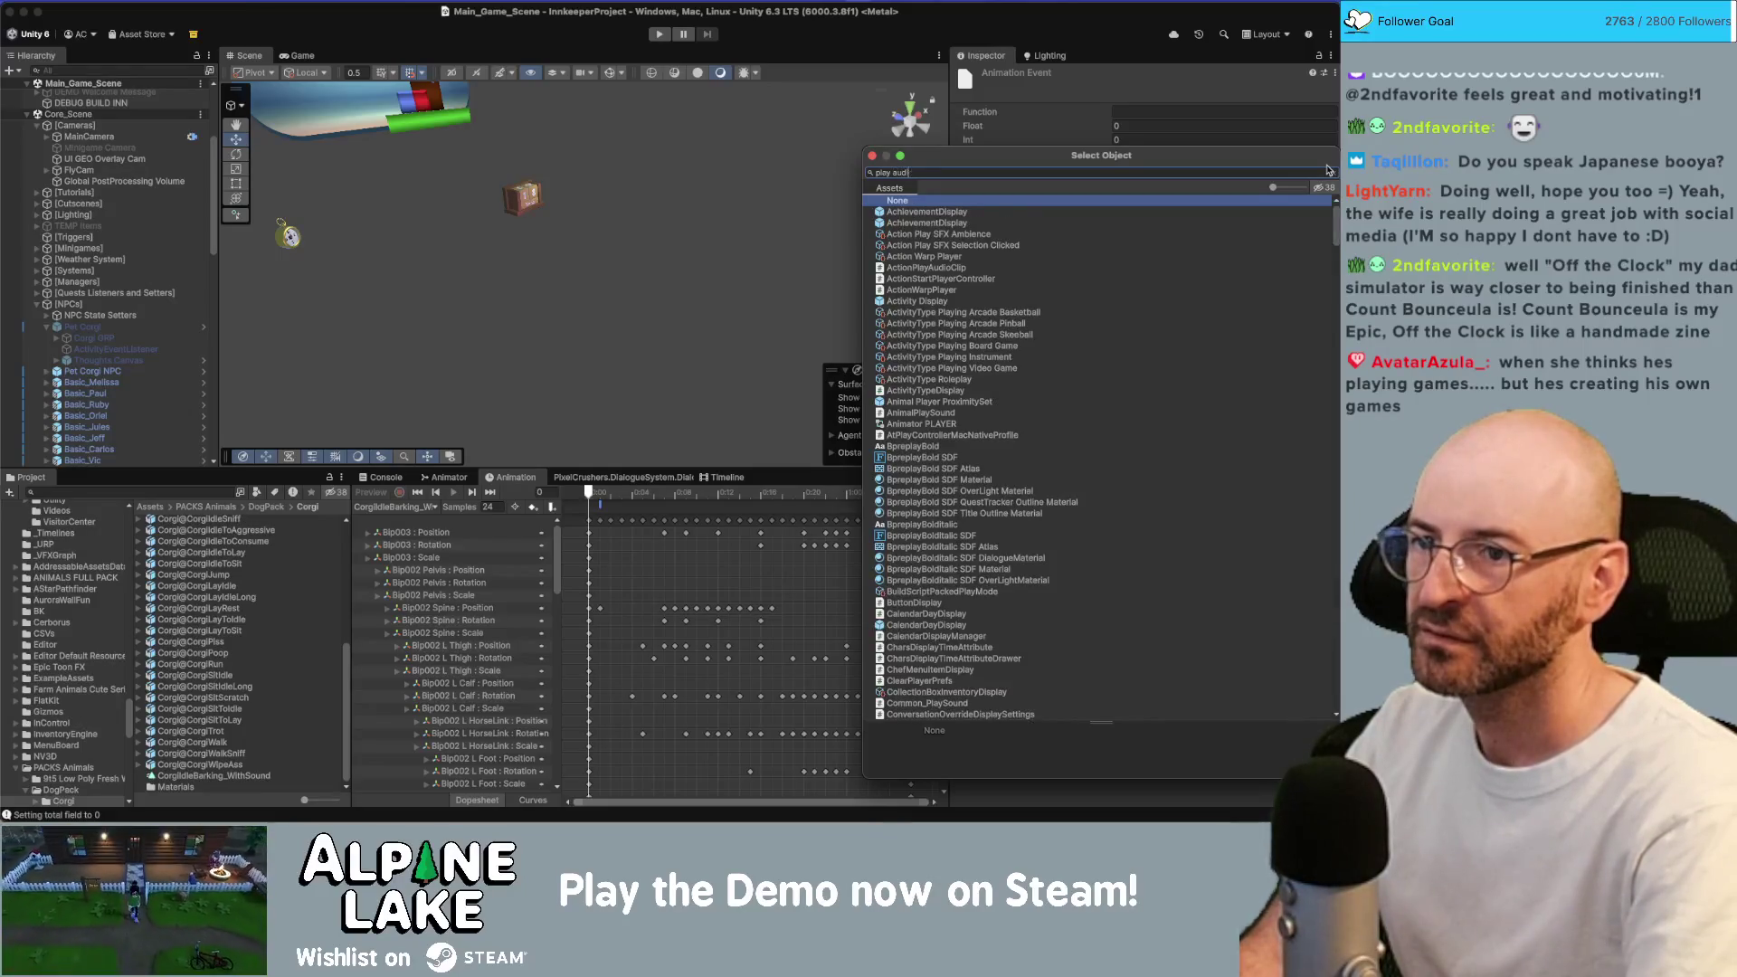
{"action": "key", "text": "Down"}
{"action": "key", "text": "Down"}
{"action": "key", "text": "Down"}
{"action": "key", "text": "Return"}
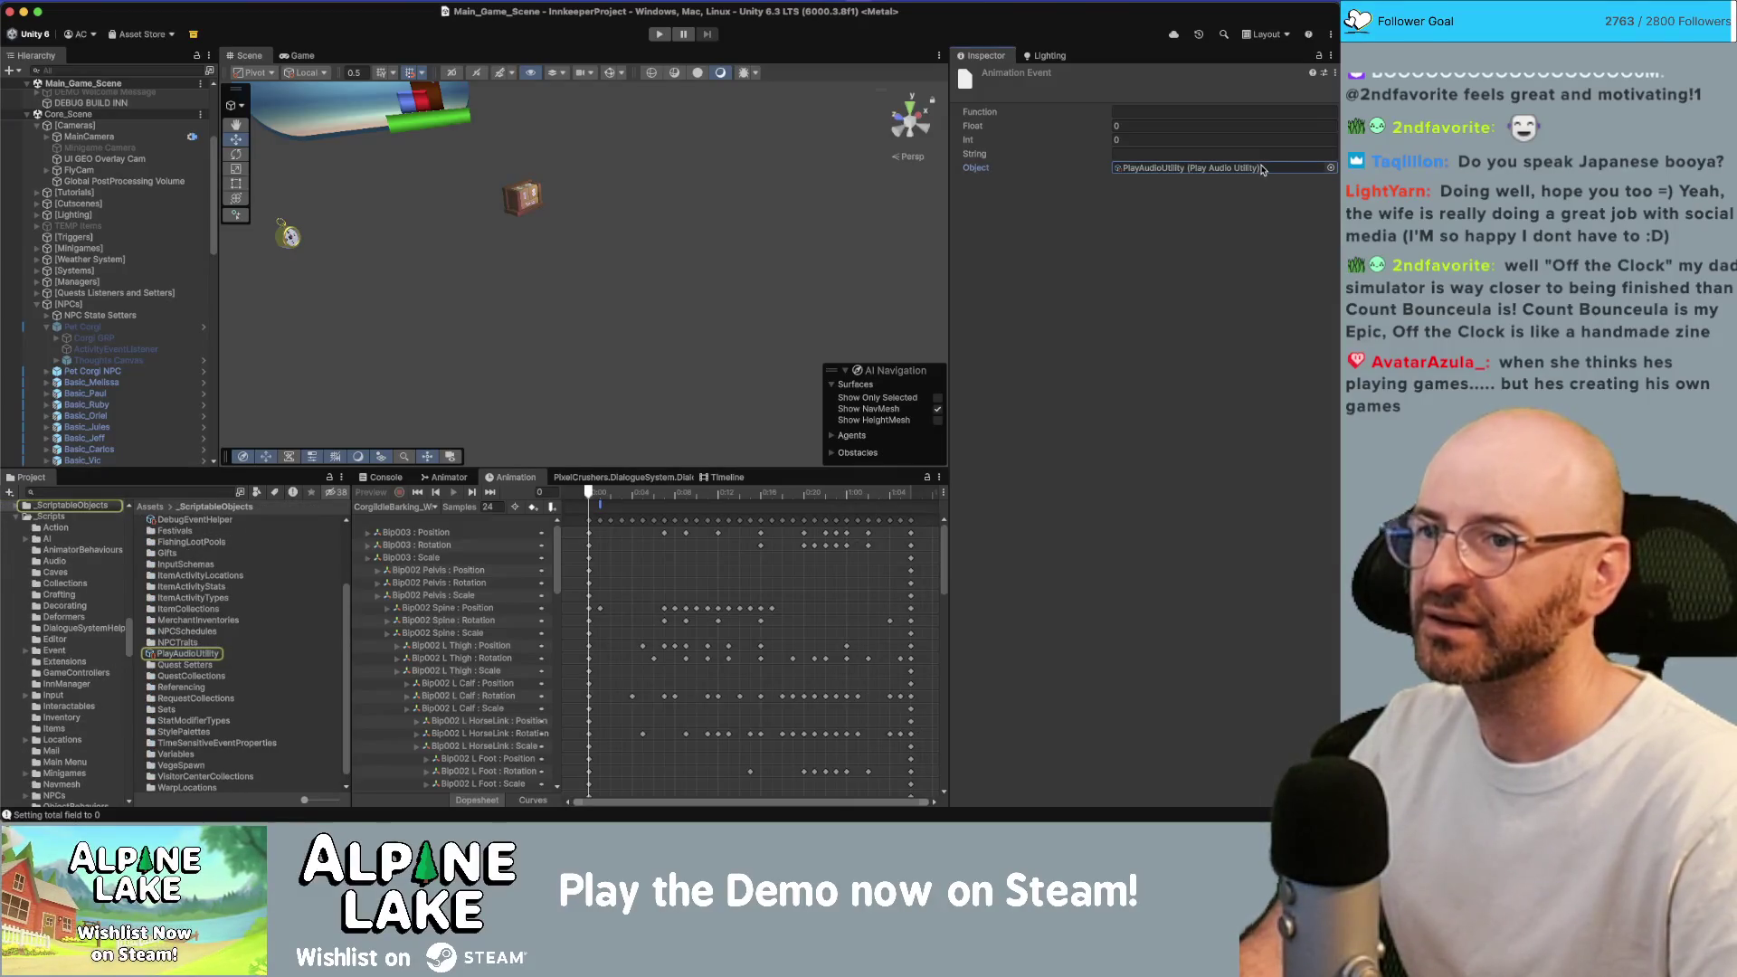
Change the event's Object field to None.
{"action": "left_click", "coordinate": [1330, 169]}
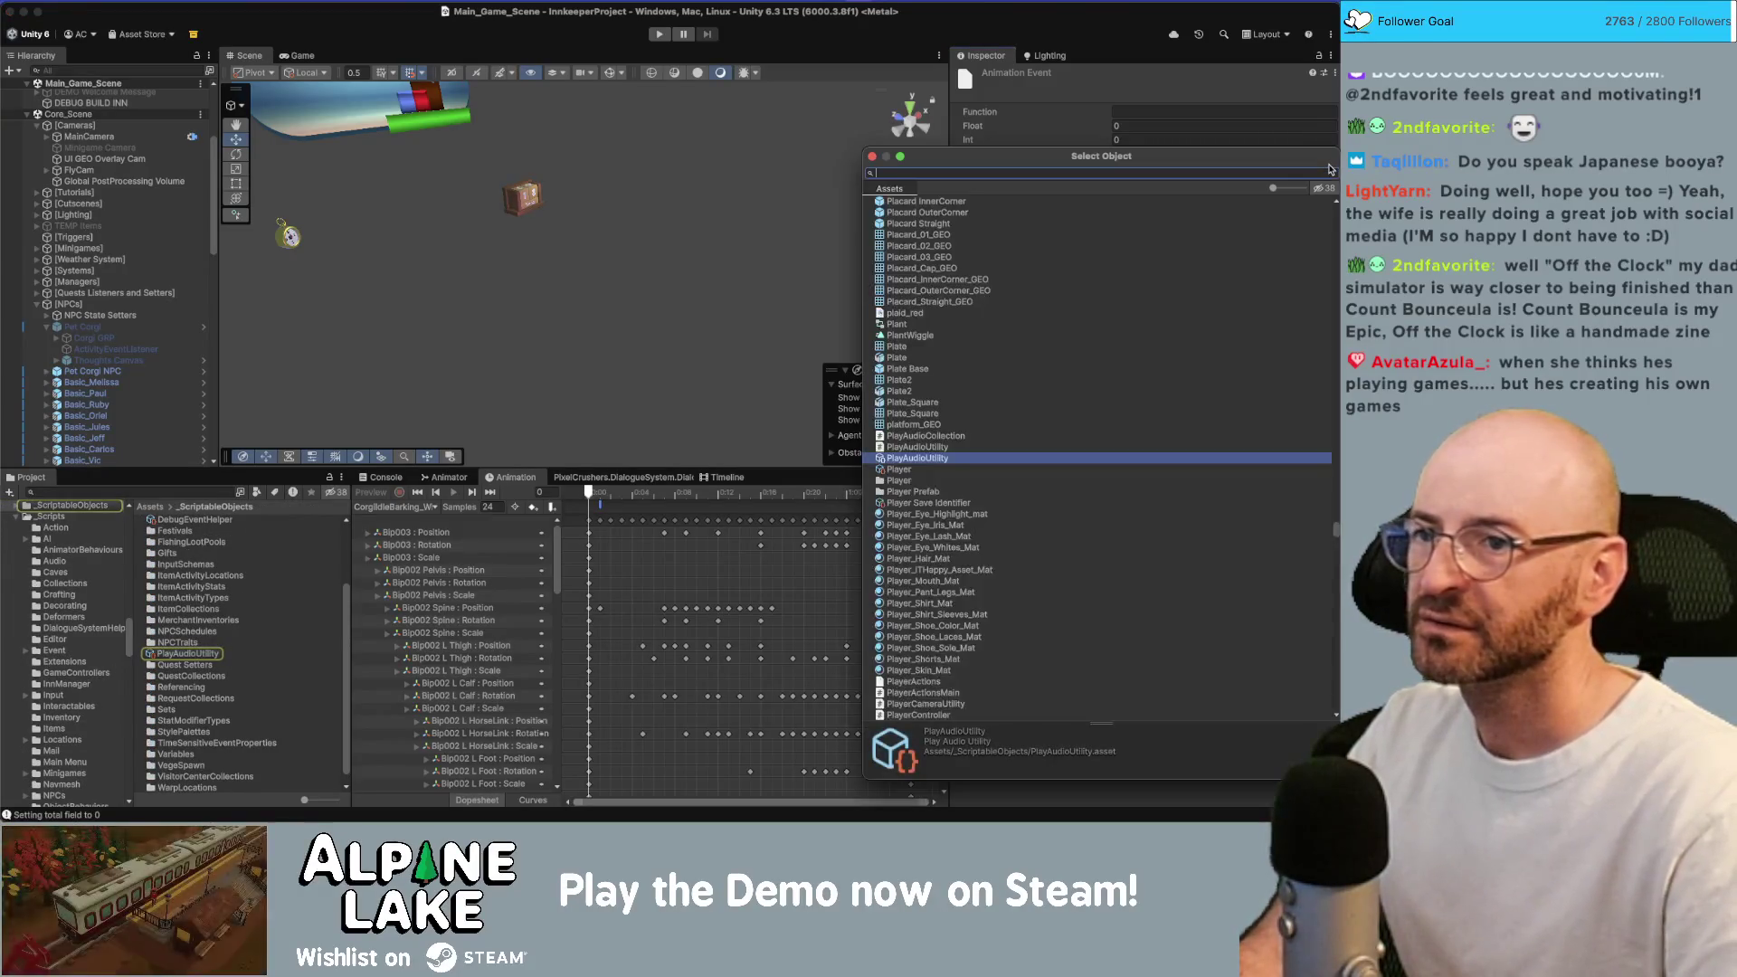
{"action": "type", "text": "none"}
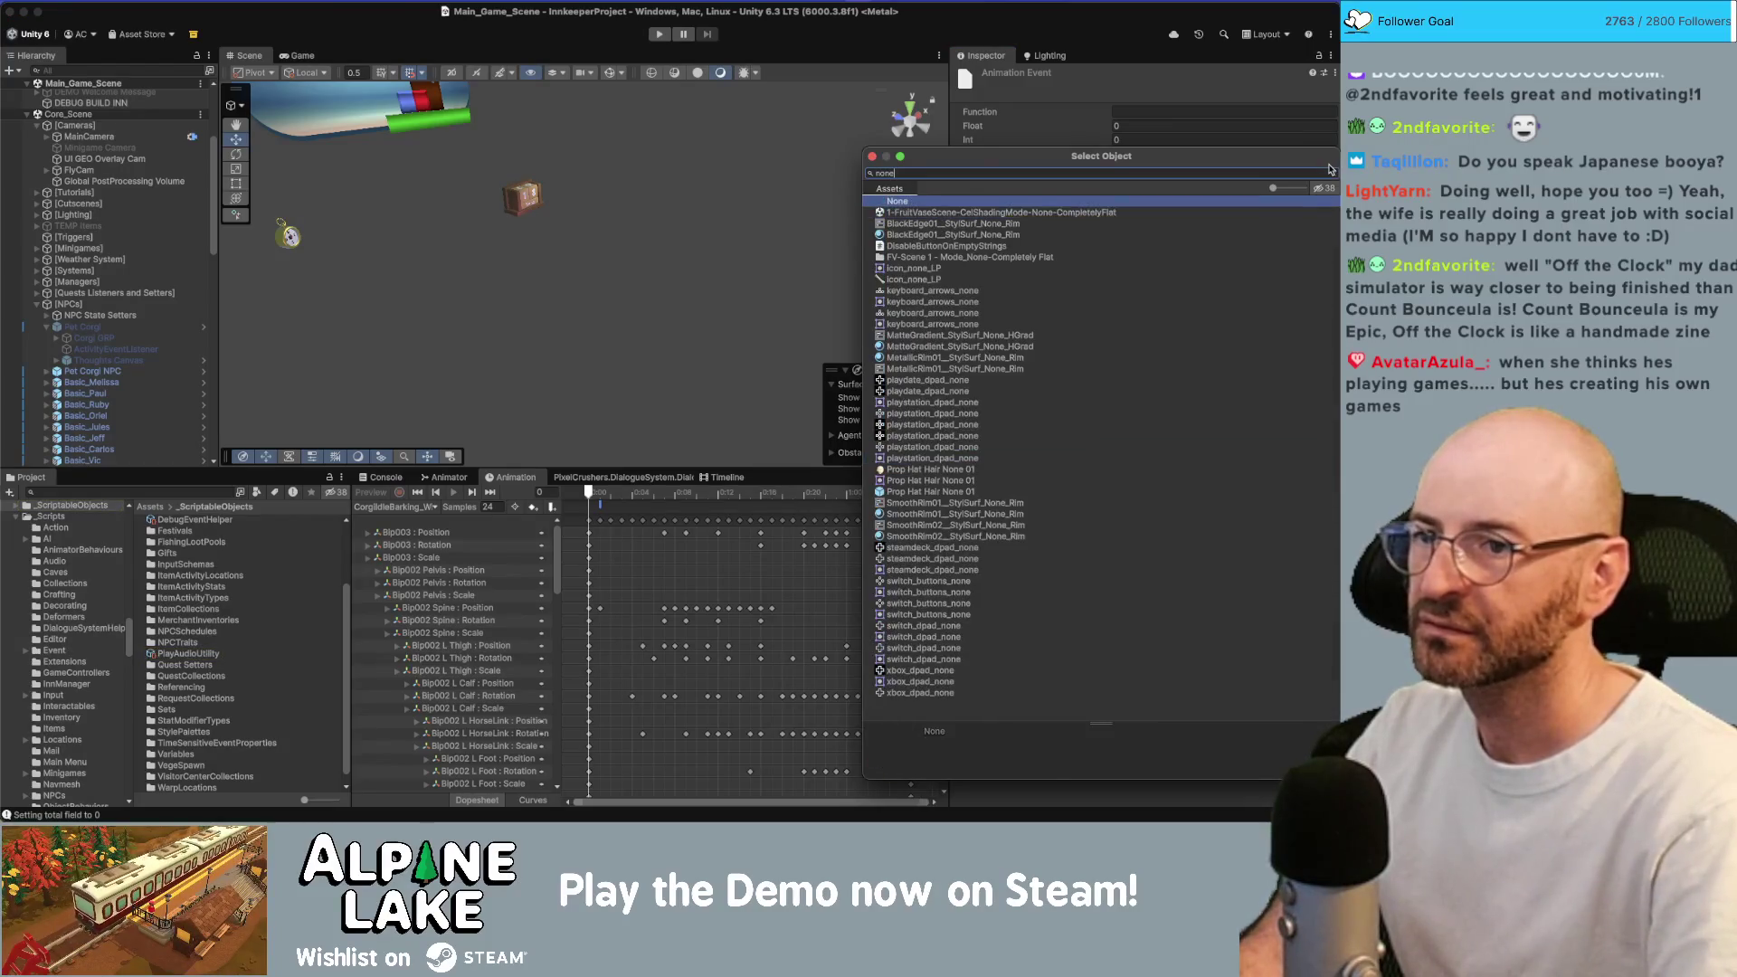
{"action": "key", "text": "Return"}
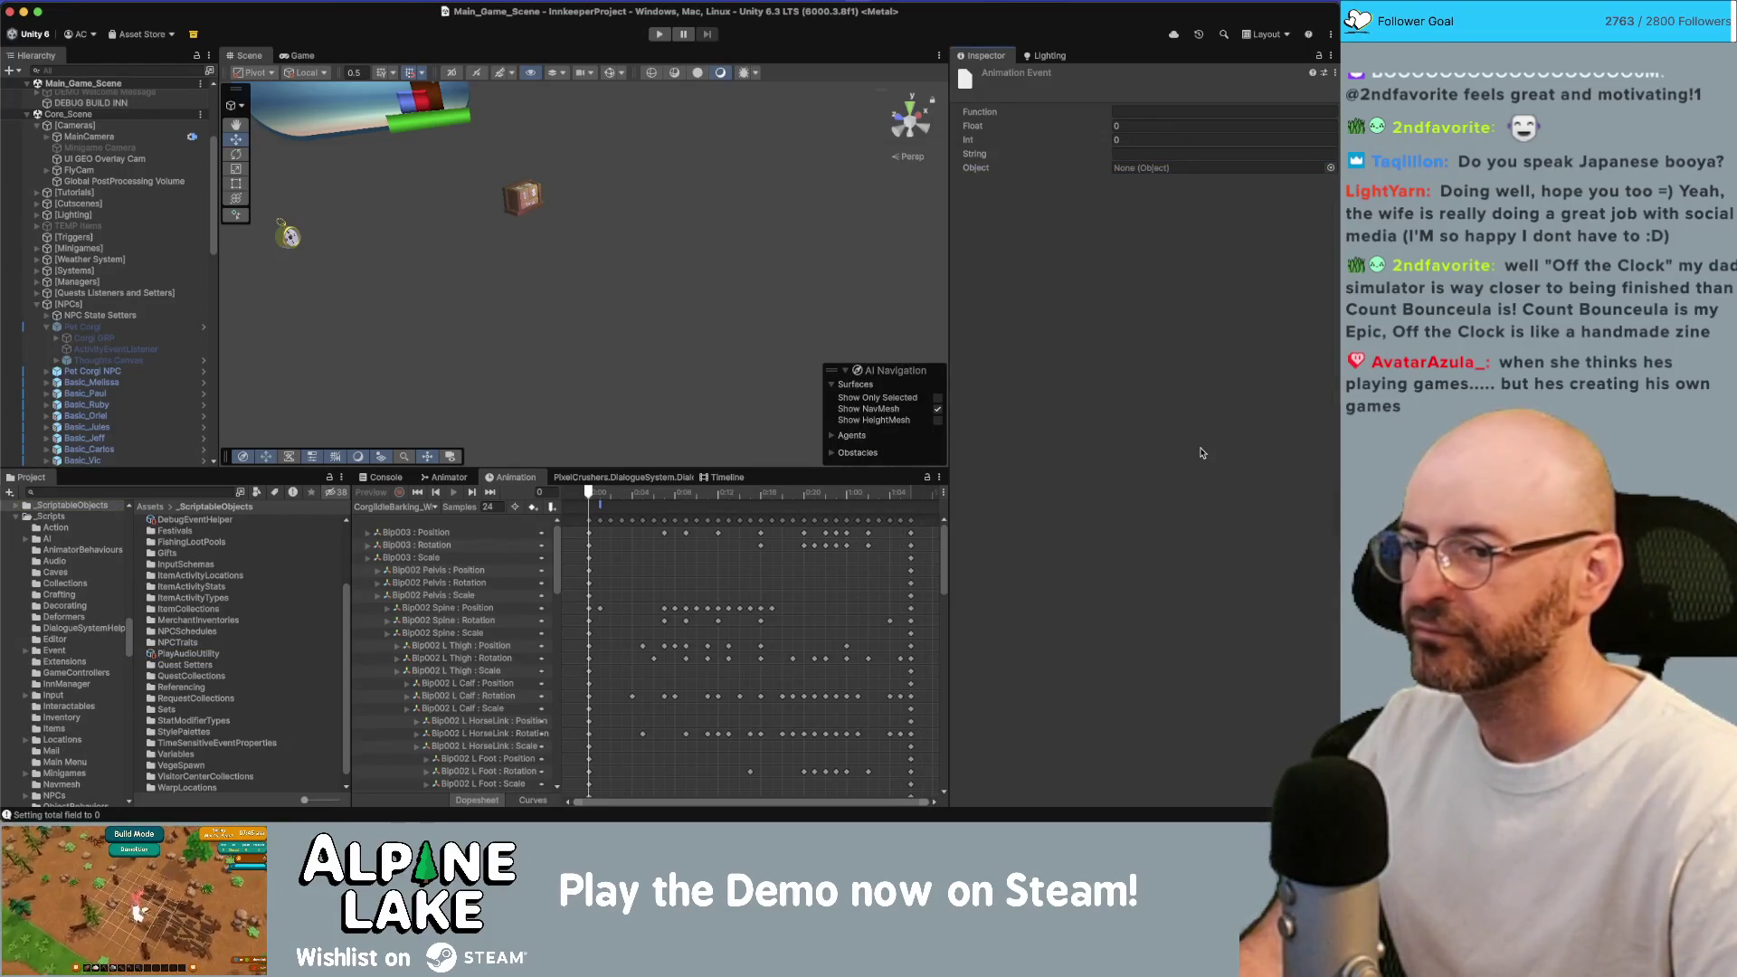
{"action": "key", "text": "super+Tab"}
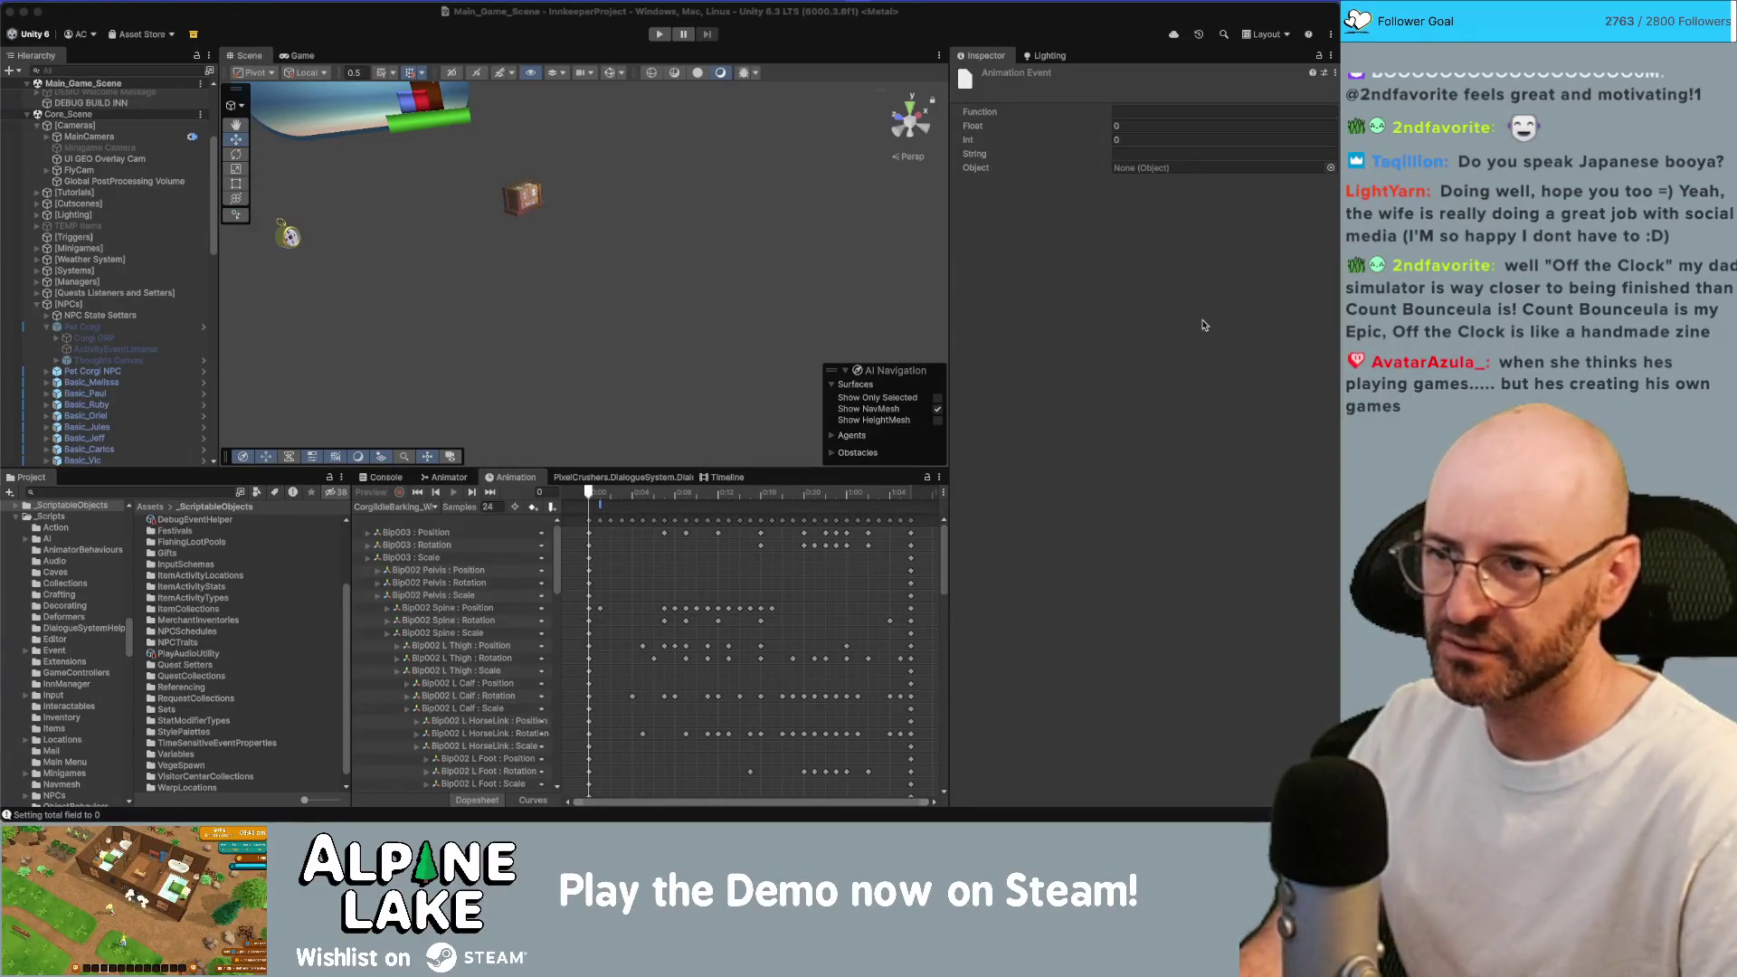
Switch the bottom panel to the Dialogue System editor showing the Pet/Greet NPC graph.
{"action": "left_click", "coordinate": [642, 480]}
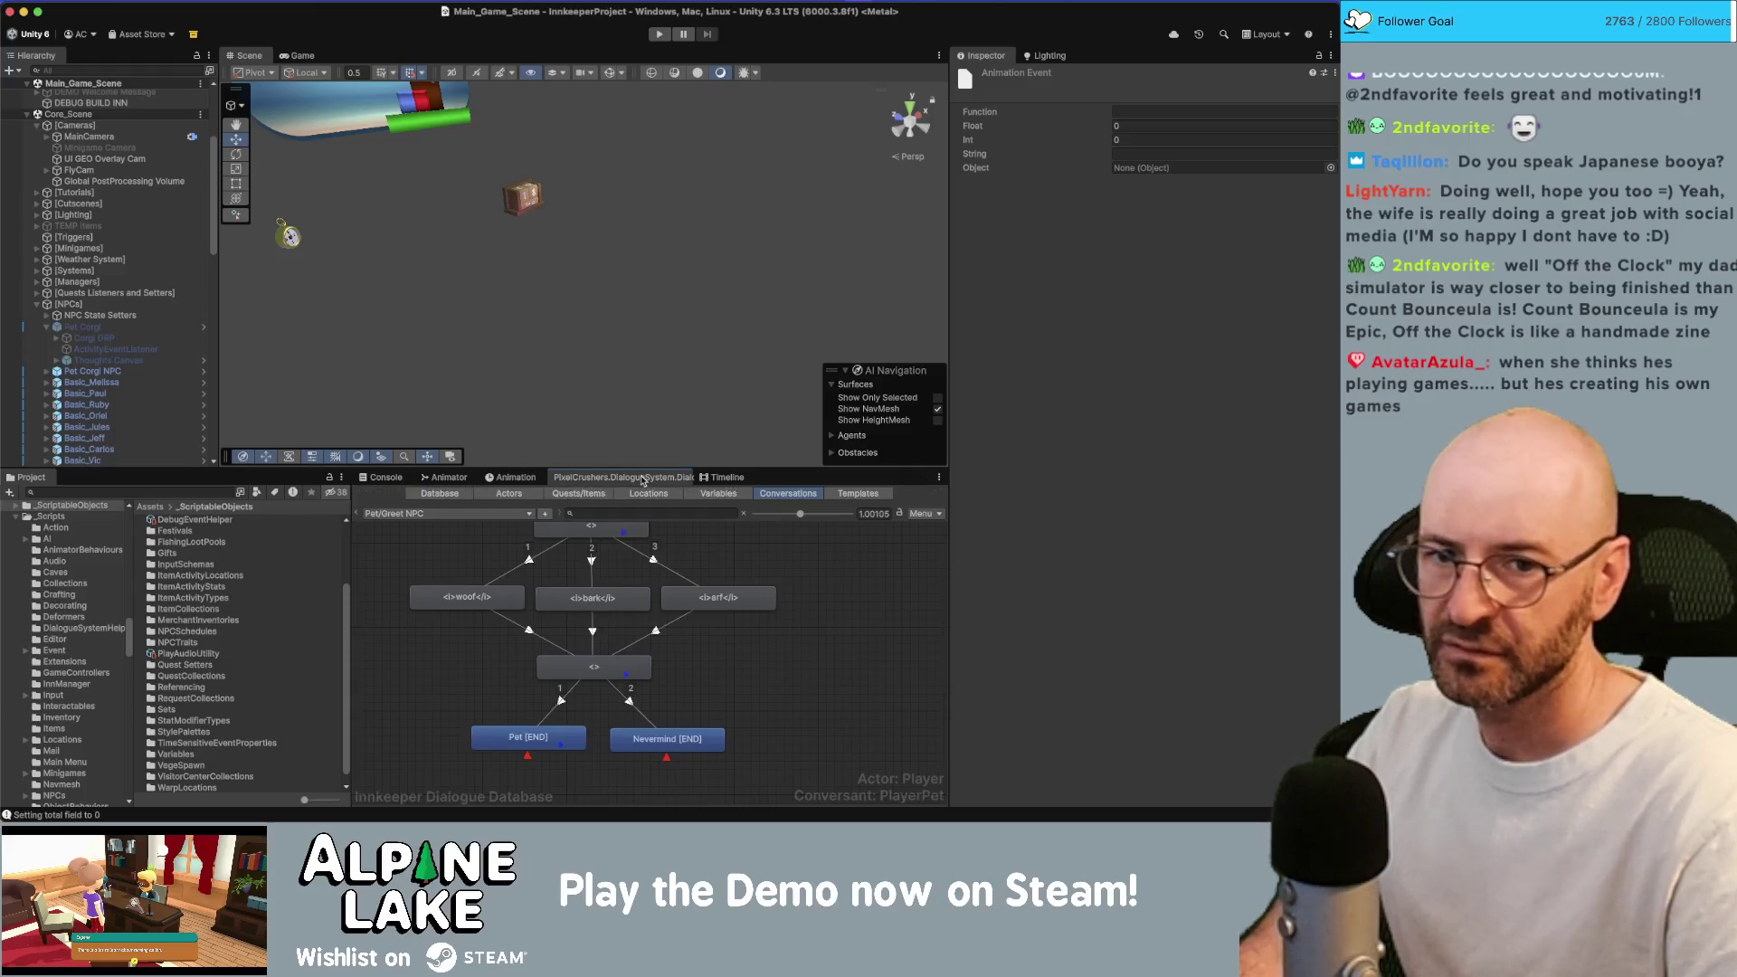
Select the Pet [END] entry and open the Sequencer Command Reference from its Sequence menu.
{"action": "left_click", "coordinate": [620, 667]}
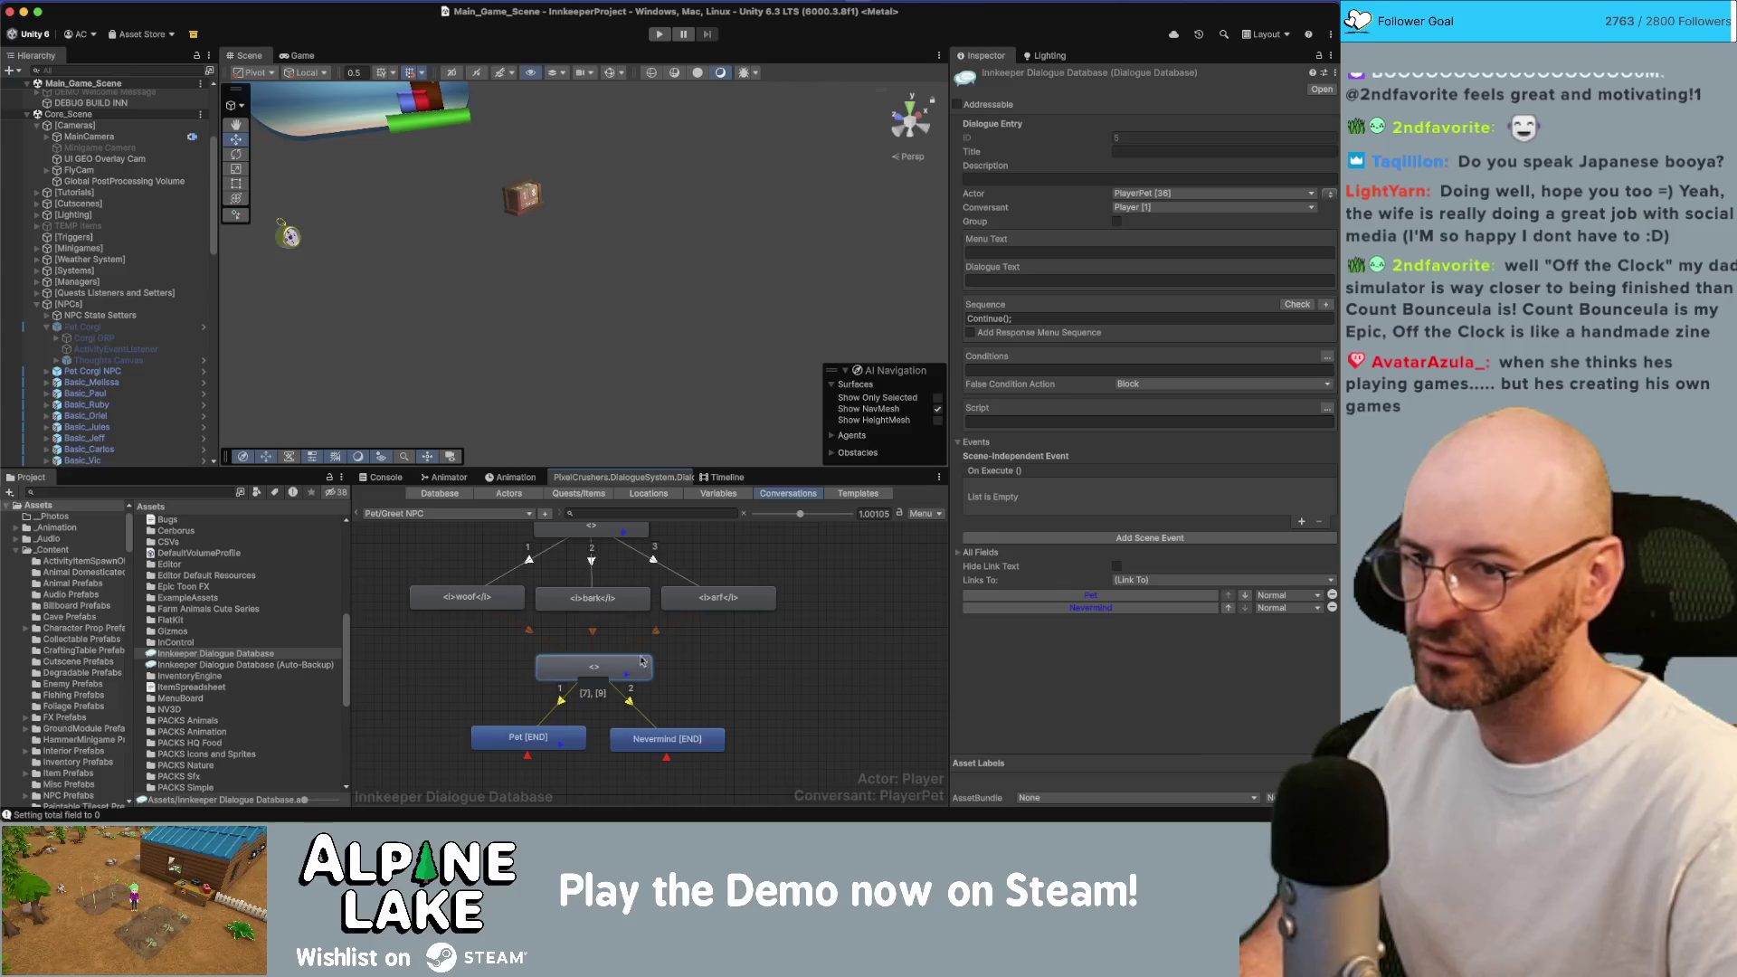
{"action": "left_click", "coordinate": [528, 737]}
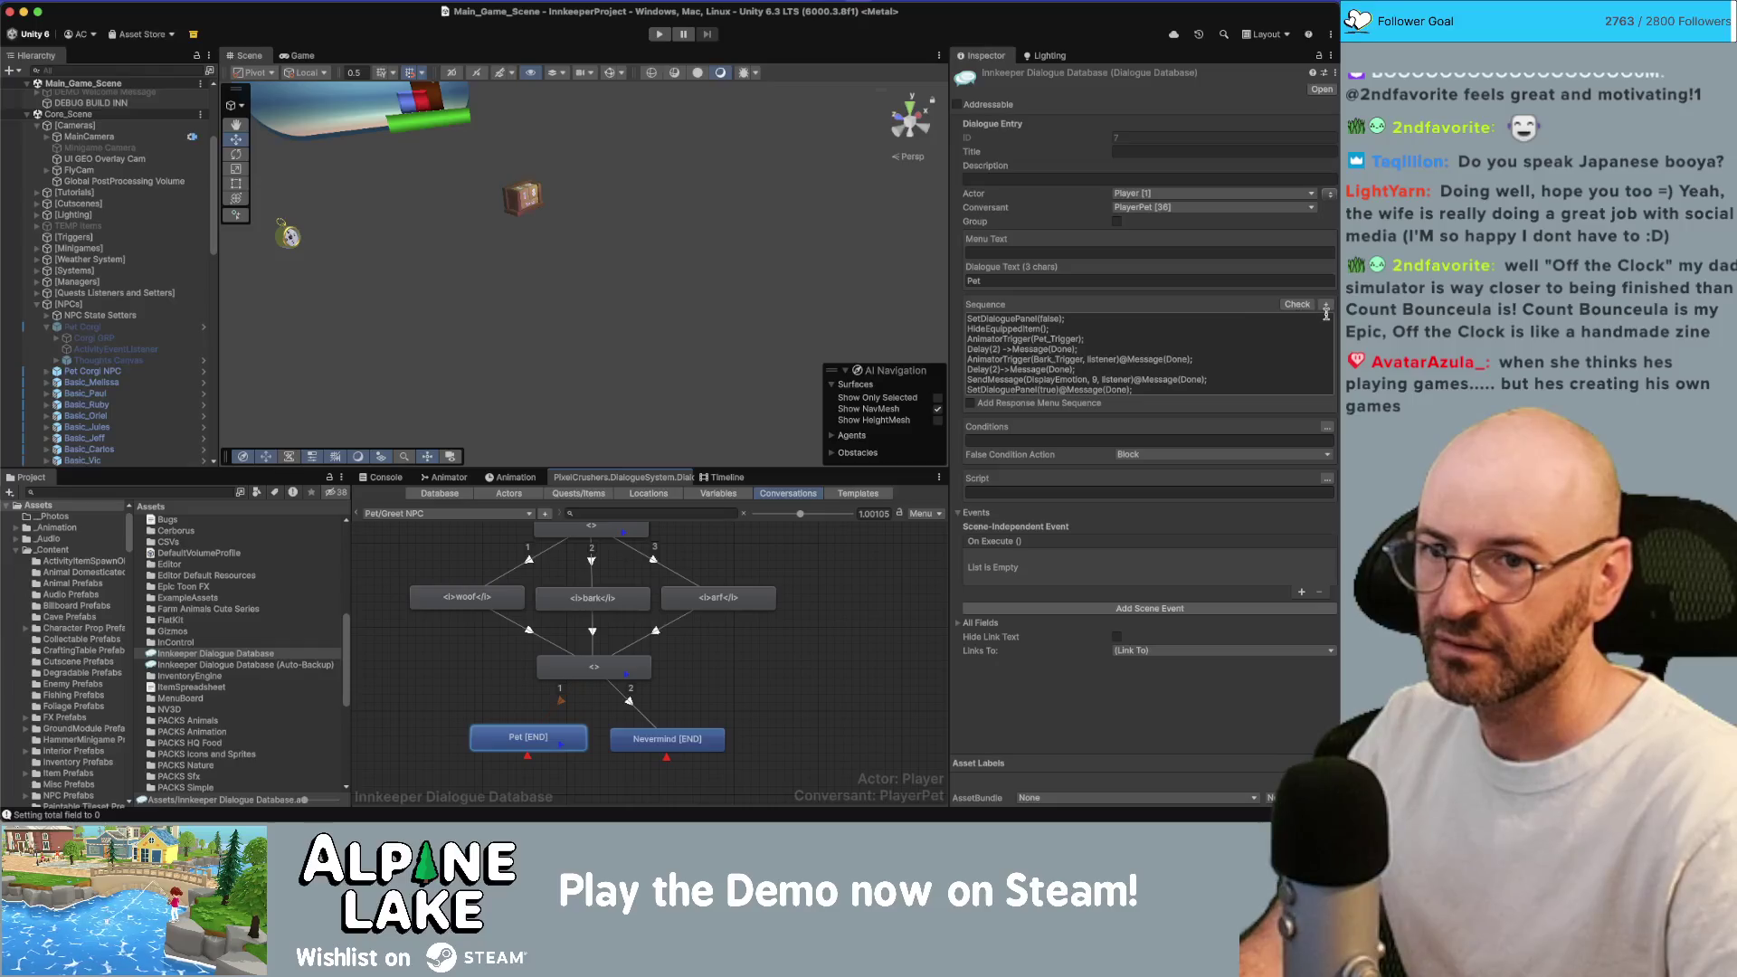
{"action": "left_click", "coordinate": [1325, 305]}
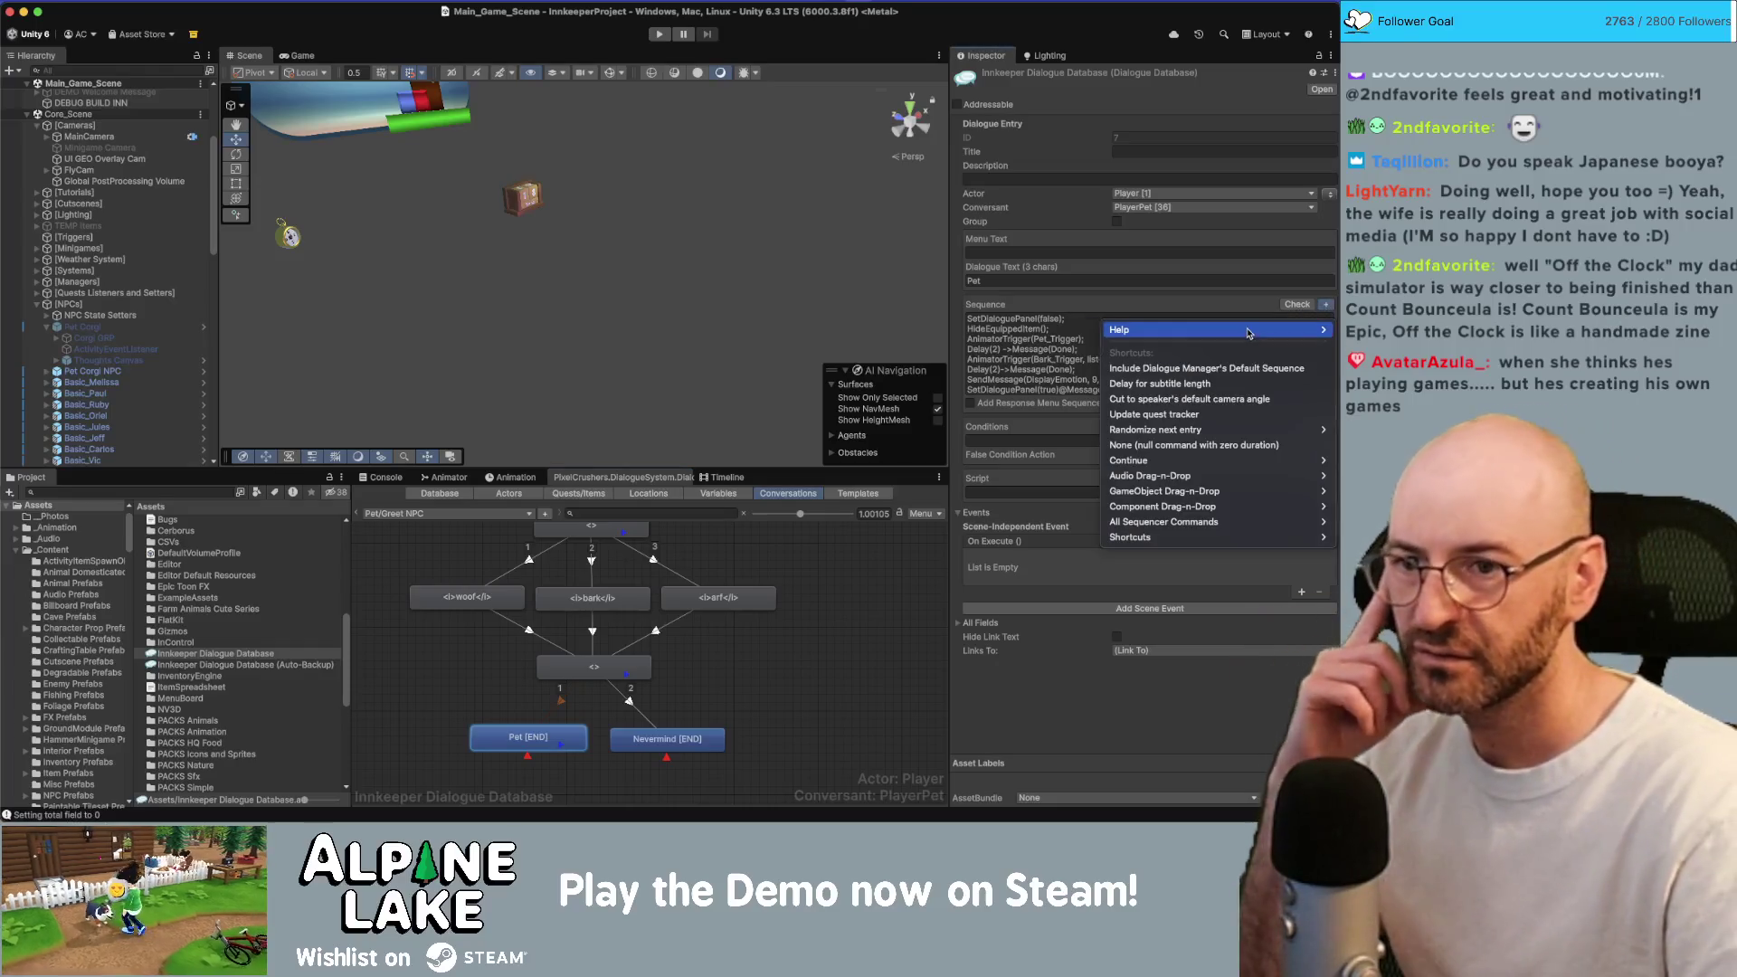
{"action": "mouse_move", "coordinate": [1248, 332]}
{"action": "left_click", "coordinate": [1040, 333]}
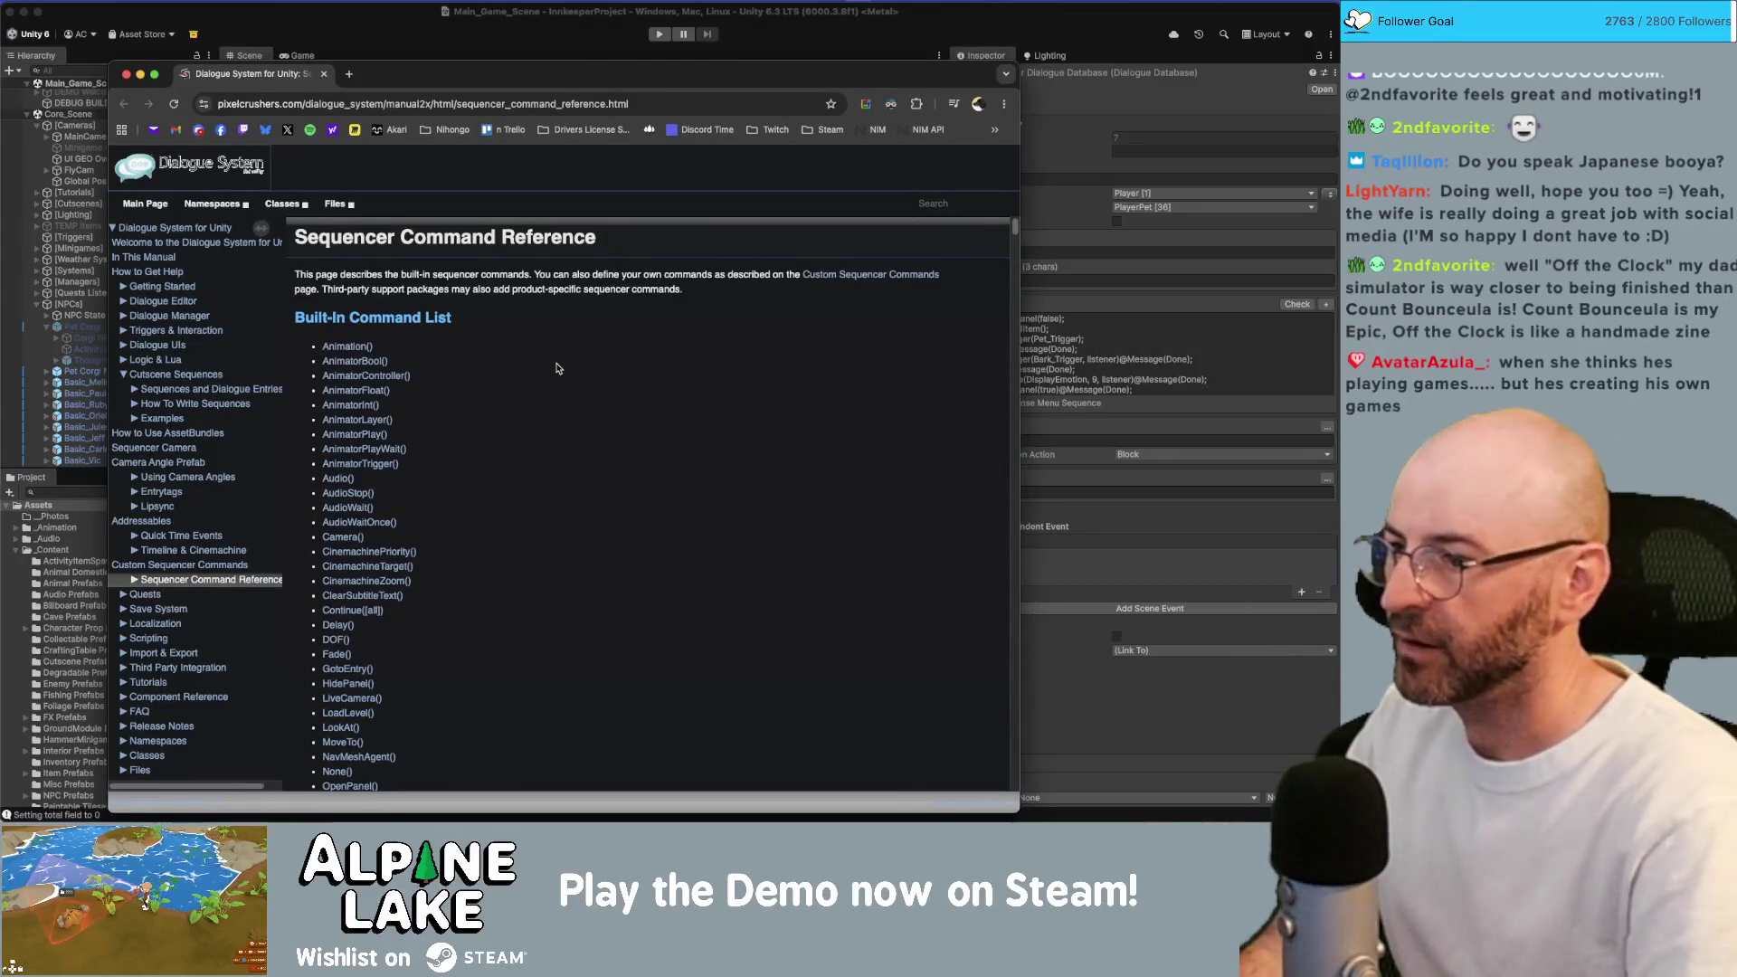
Read the Audio() sequencer command documentation, then close the Chrome window.
{"action": "left_click", "coordinate": [337, 478]}
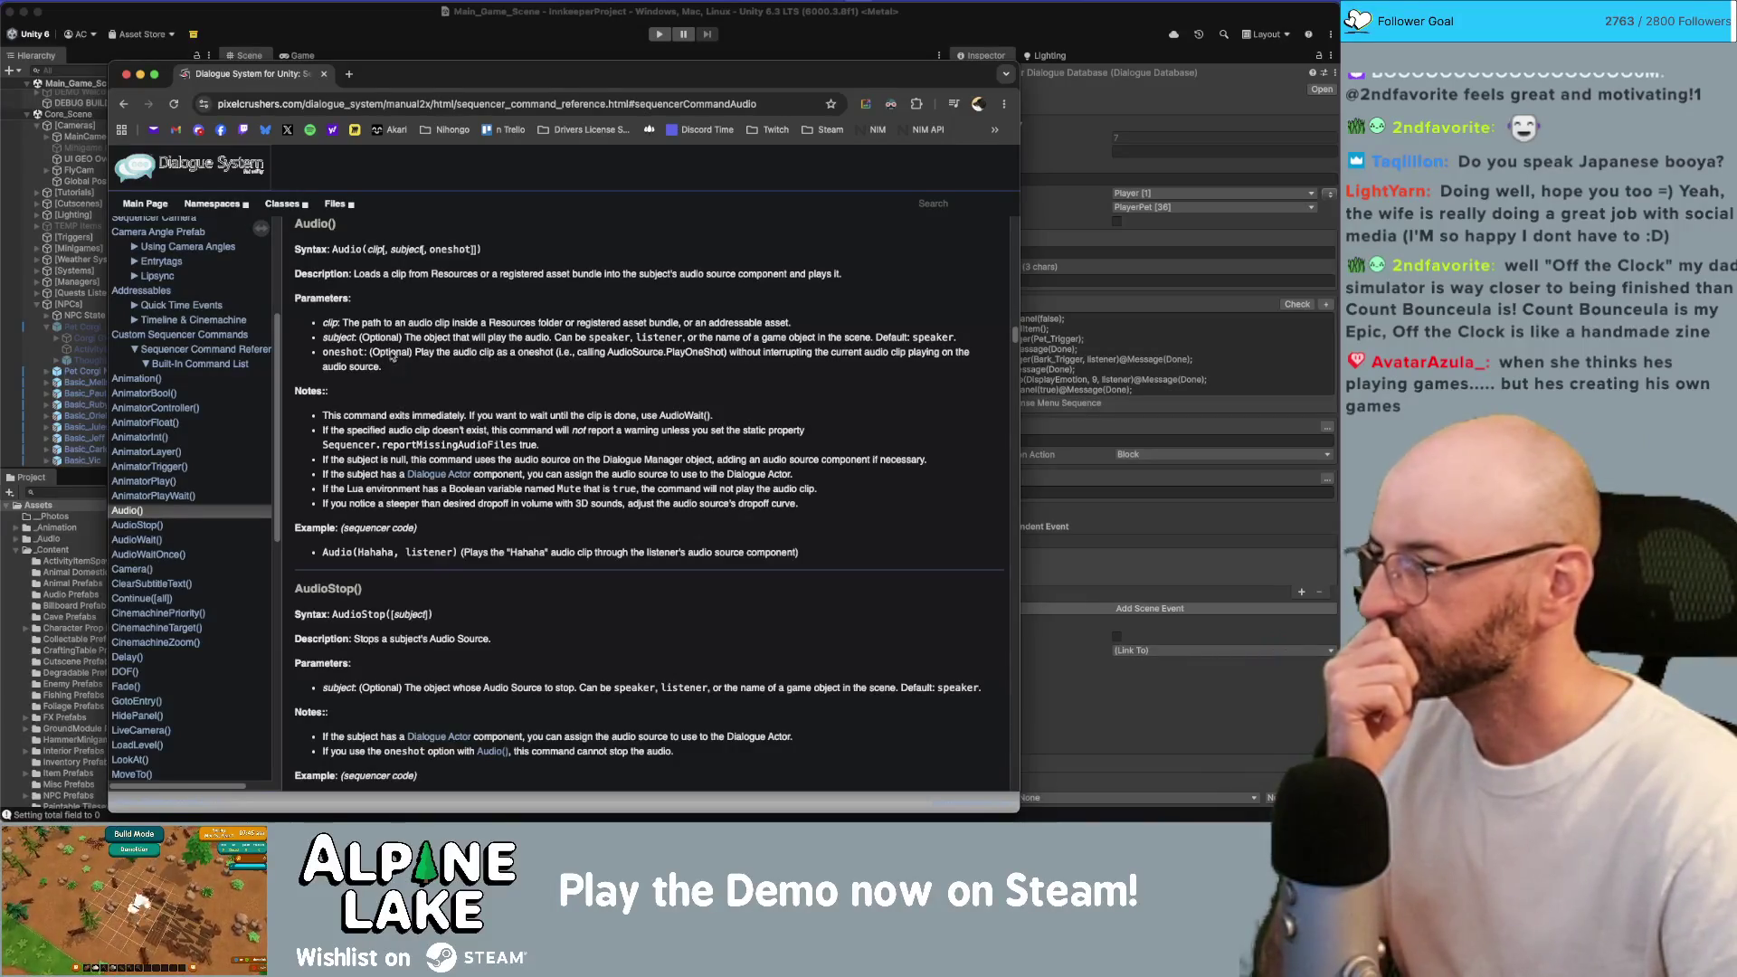
{"action": "left_click", "coordinate": [323, 73]}
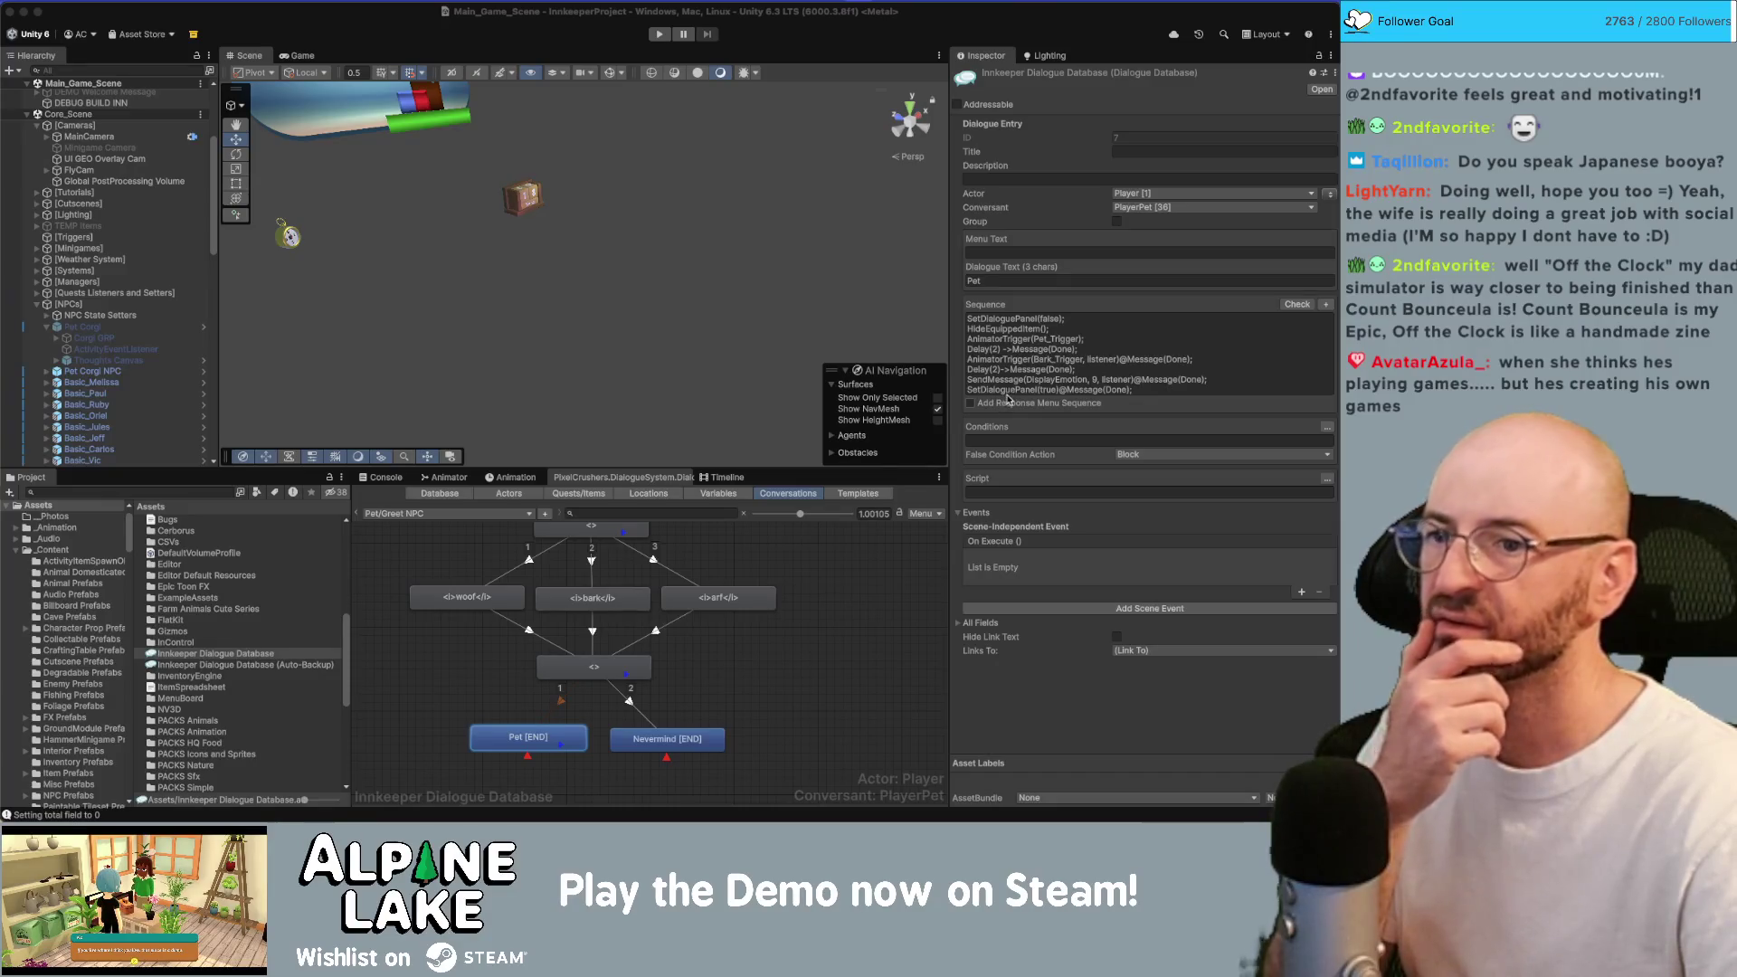
Check Corgi GRP's components and browse the scripts in the NPCs folder.
{"action": "left_click", "coordinate": [161, 340]}
{"action": "scroll", "coordinate": [905, 552], "scroll_direction": "down", "scroll_amount": 3}
{"action": "scroll", "coordinate": [1029, 558], "scroll_direction": "down", "scroll_amount": 5}
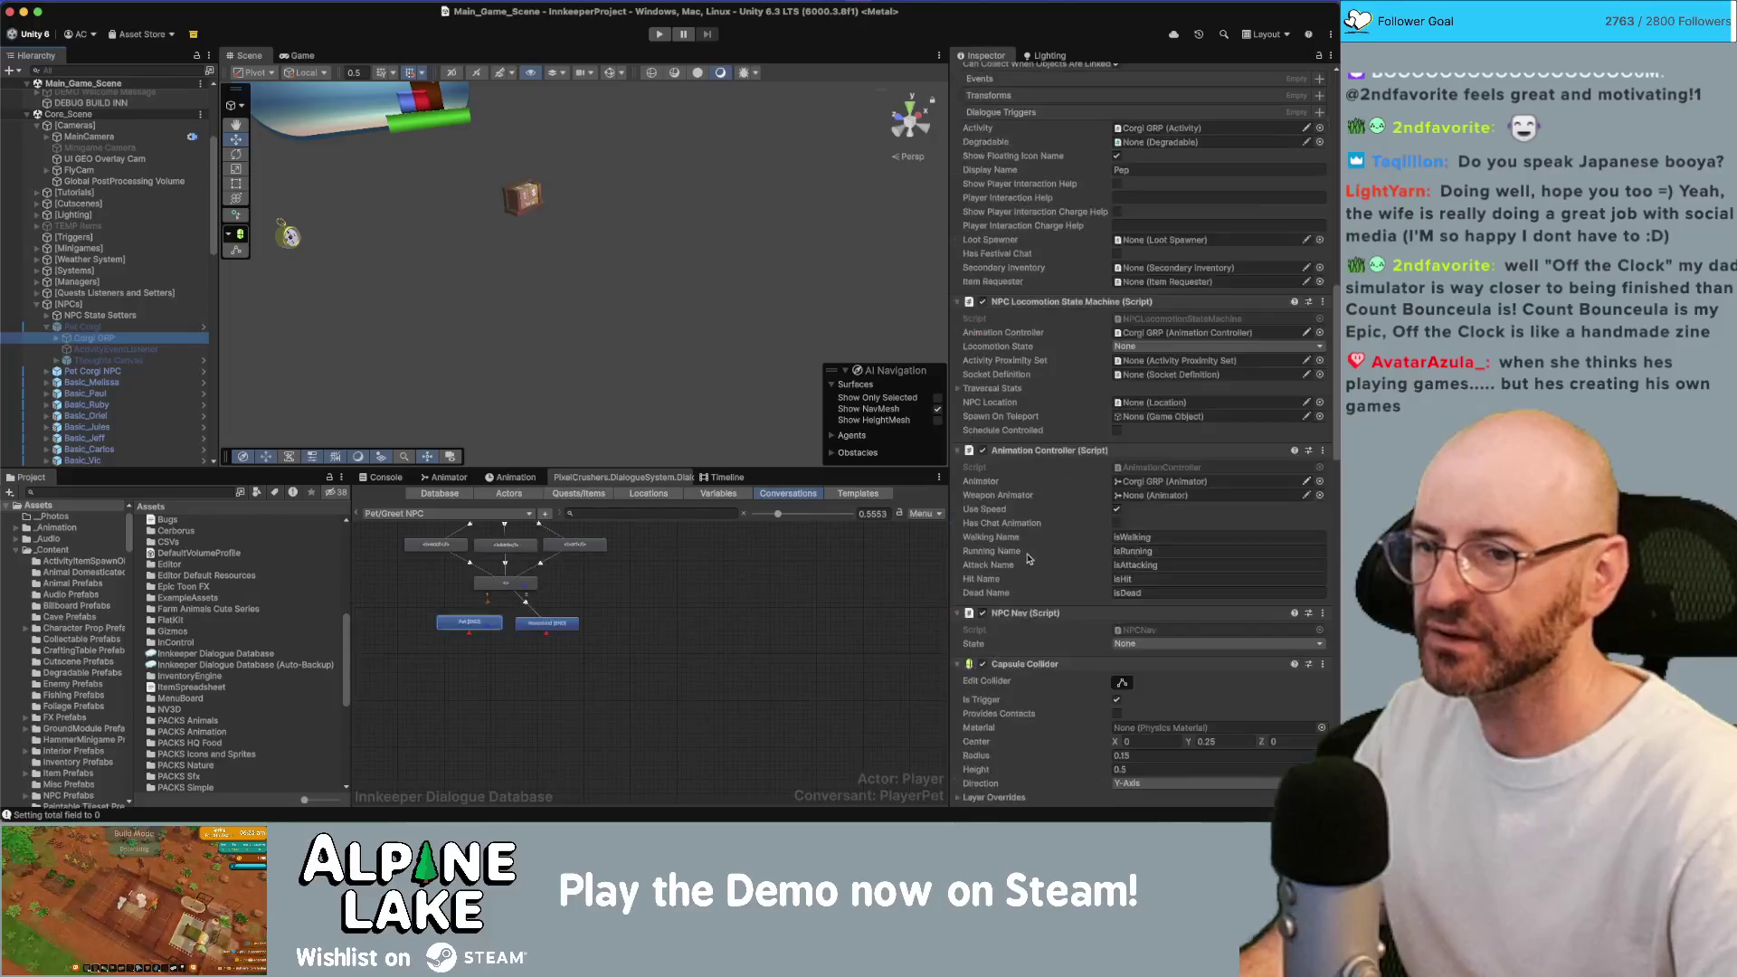
{"action": "scroll", "coordinate": [1029, 558], "scroll_direction": "down", "scroll_amount": 10}
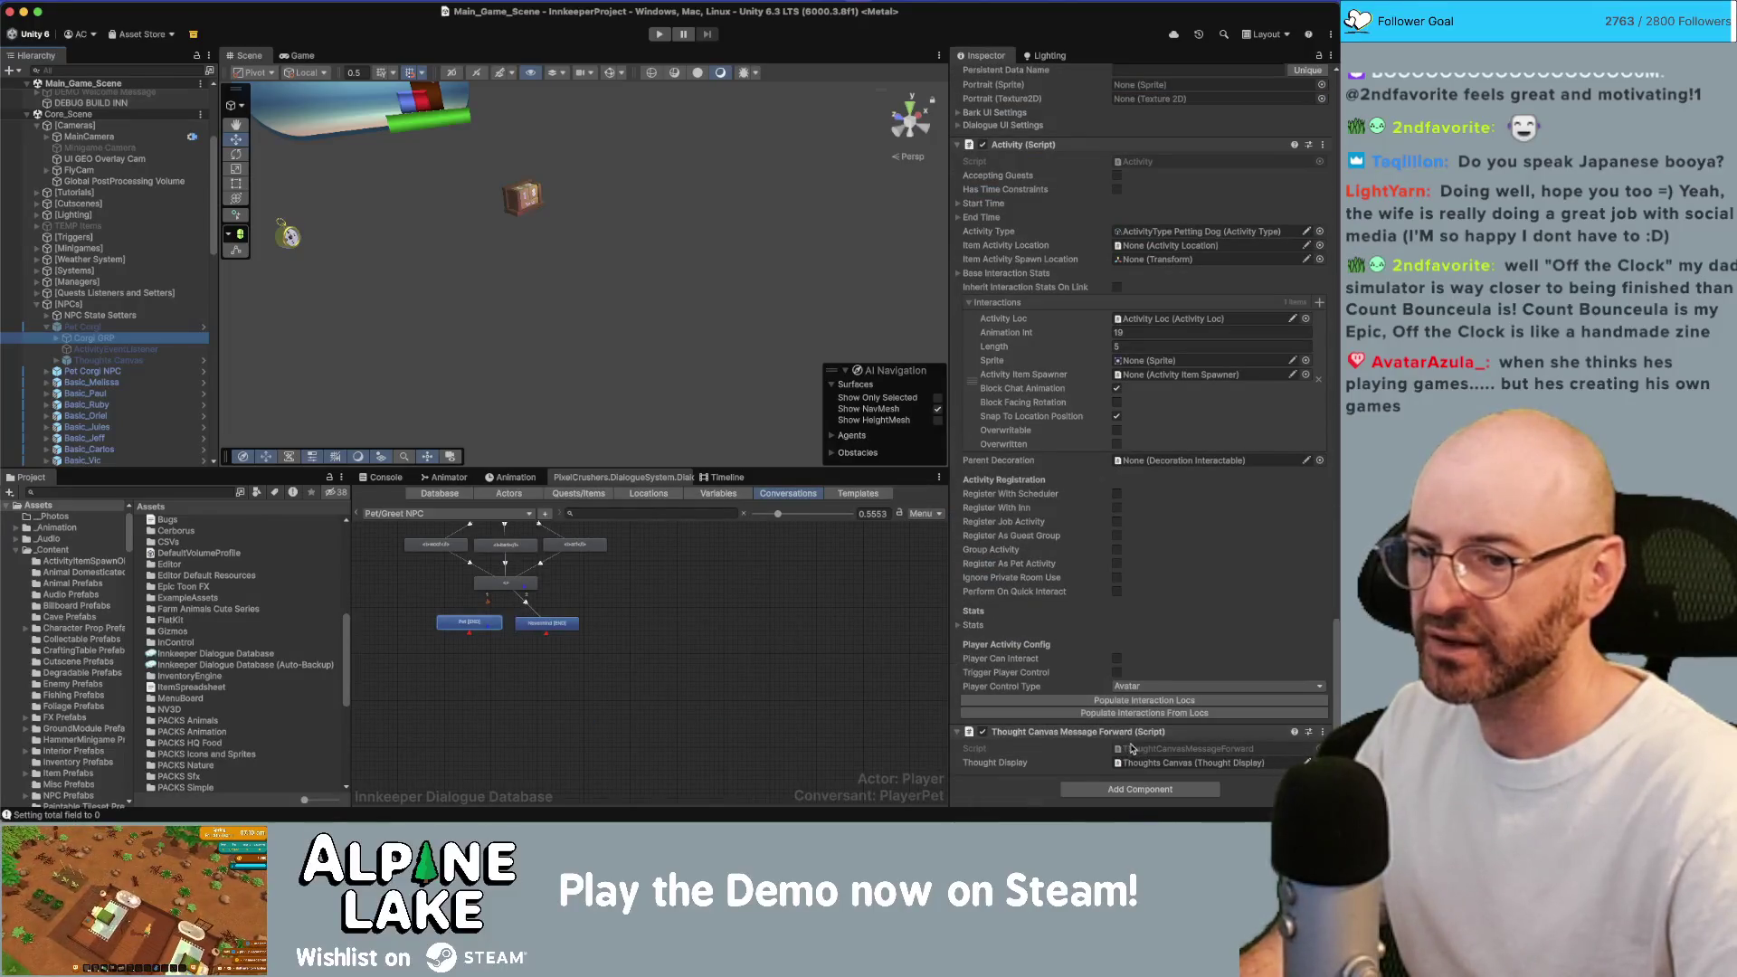
{"action": "left_click", "coordinate": [1140, 750]}
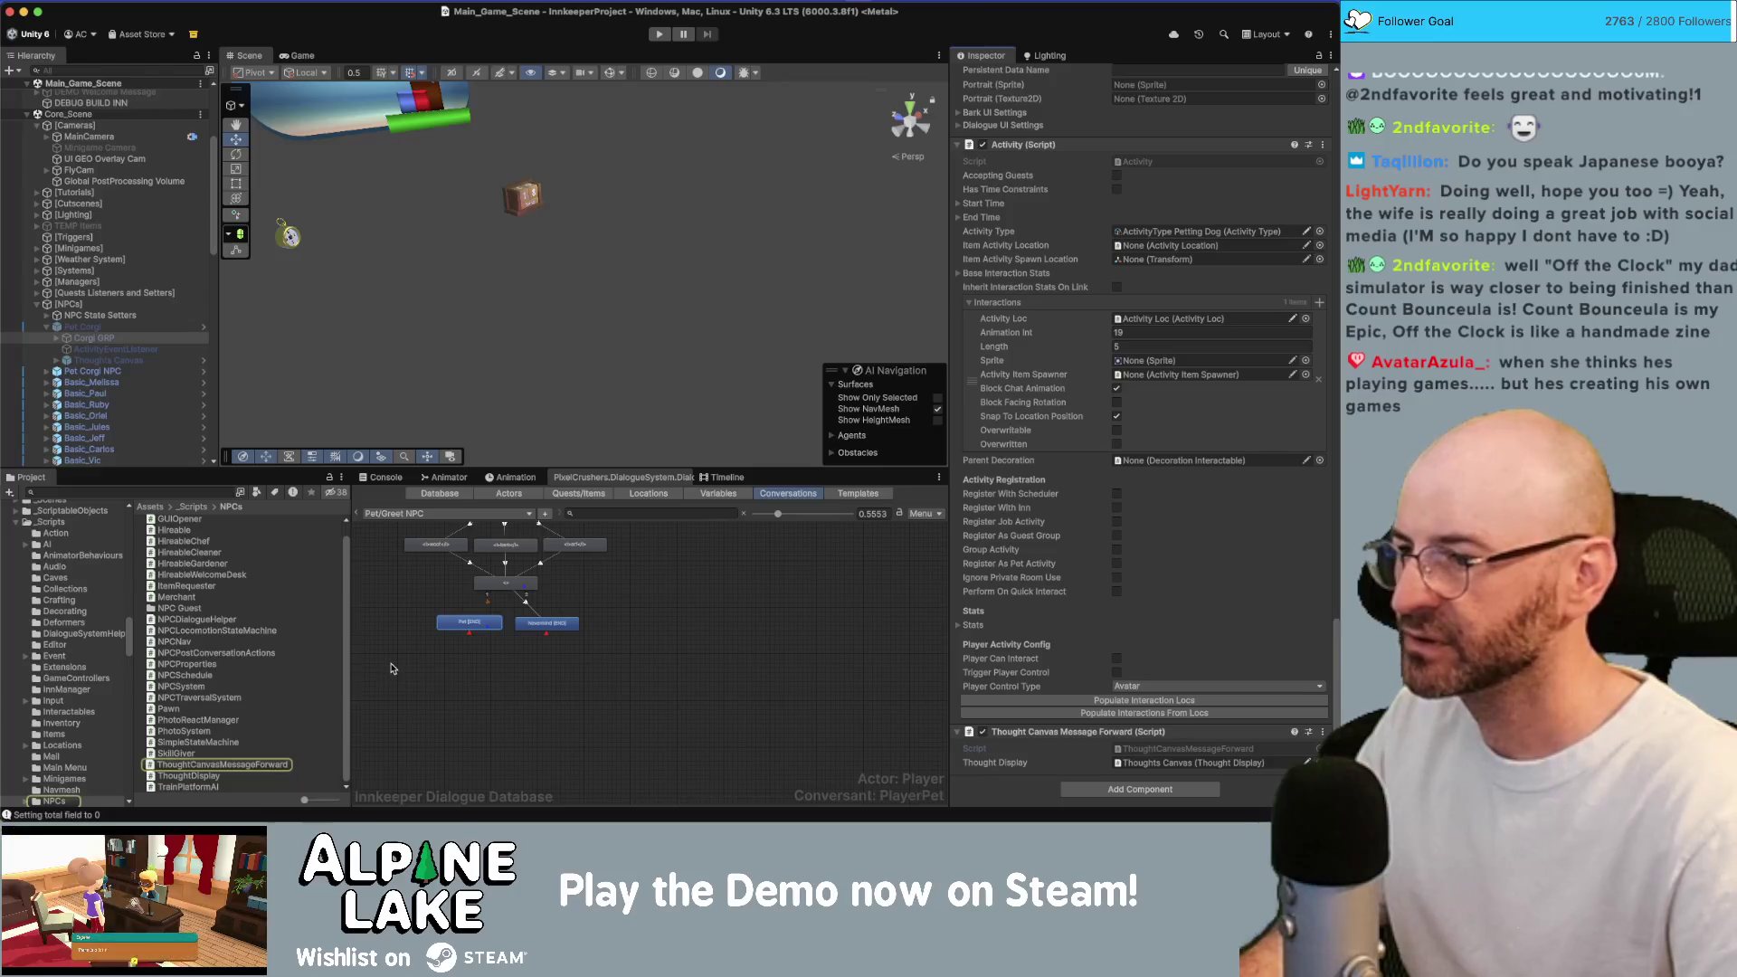
{"action": "left_click", "coordinate": [233, 721]}
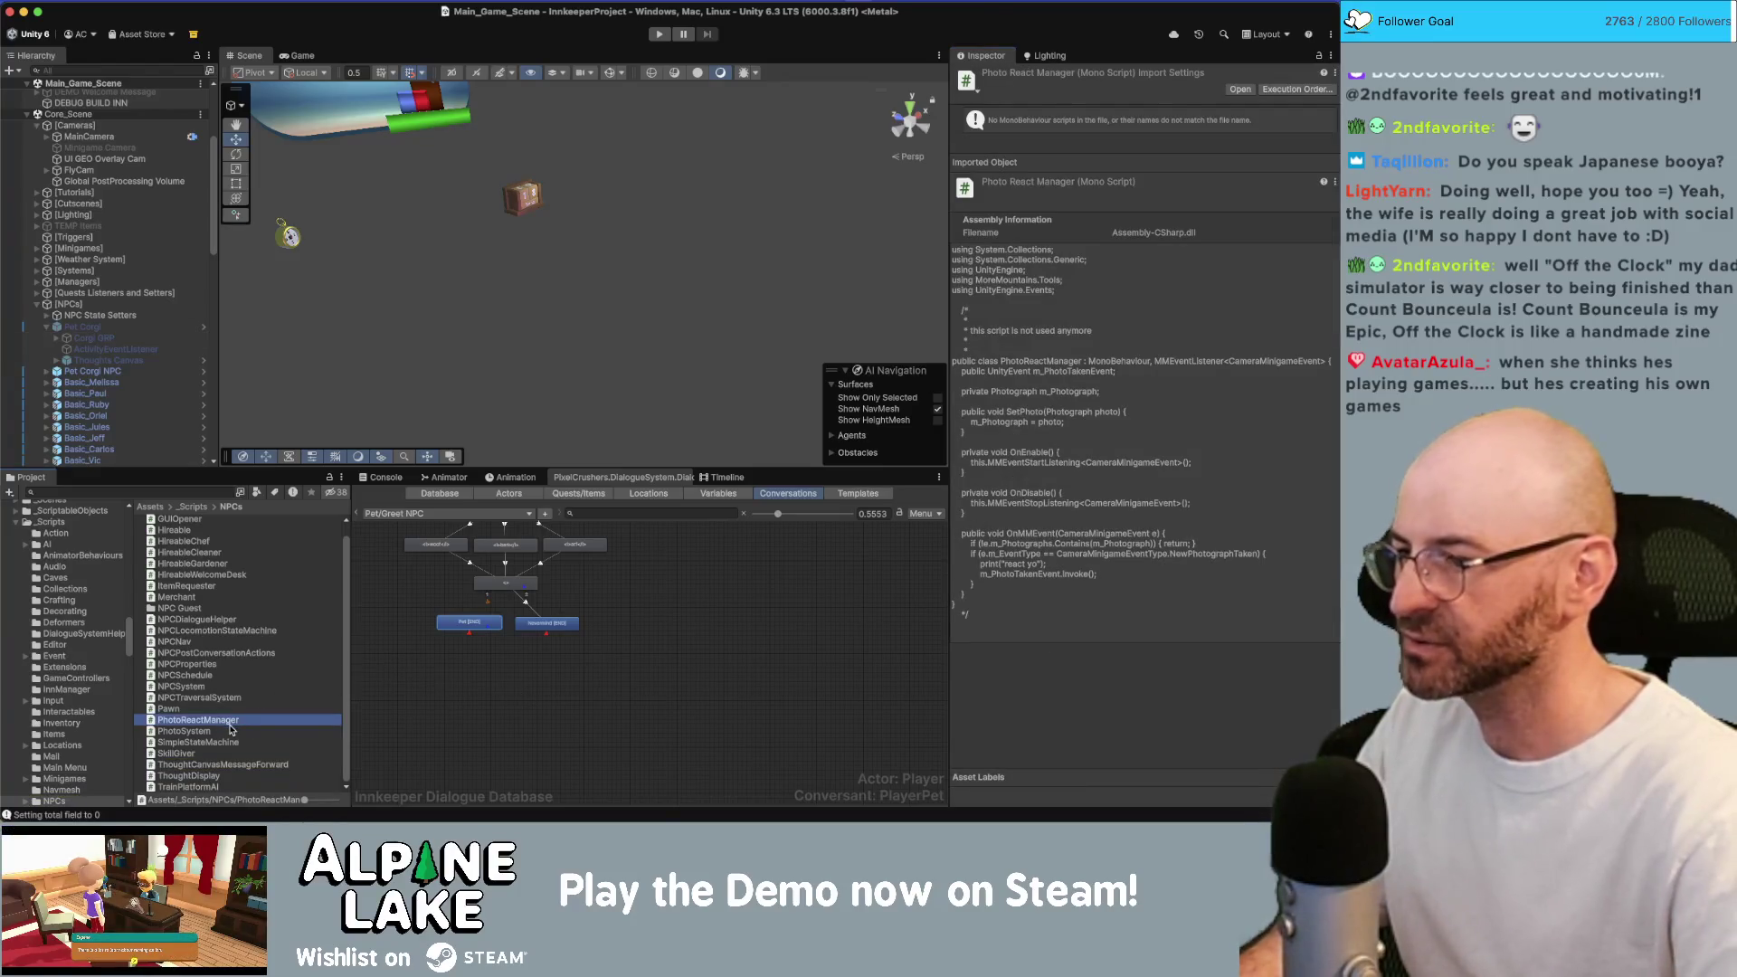
{"action": "scroll", "coordinate": [233, 733], "scroll_direction": "up", "scroll_amount": 1}
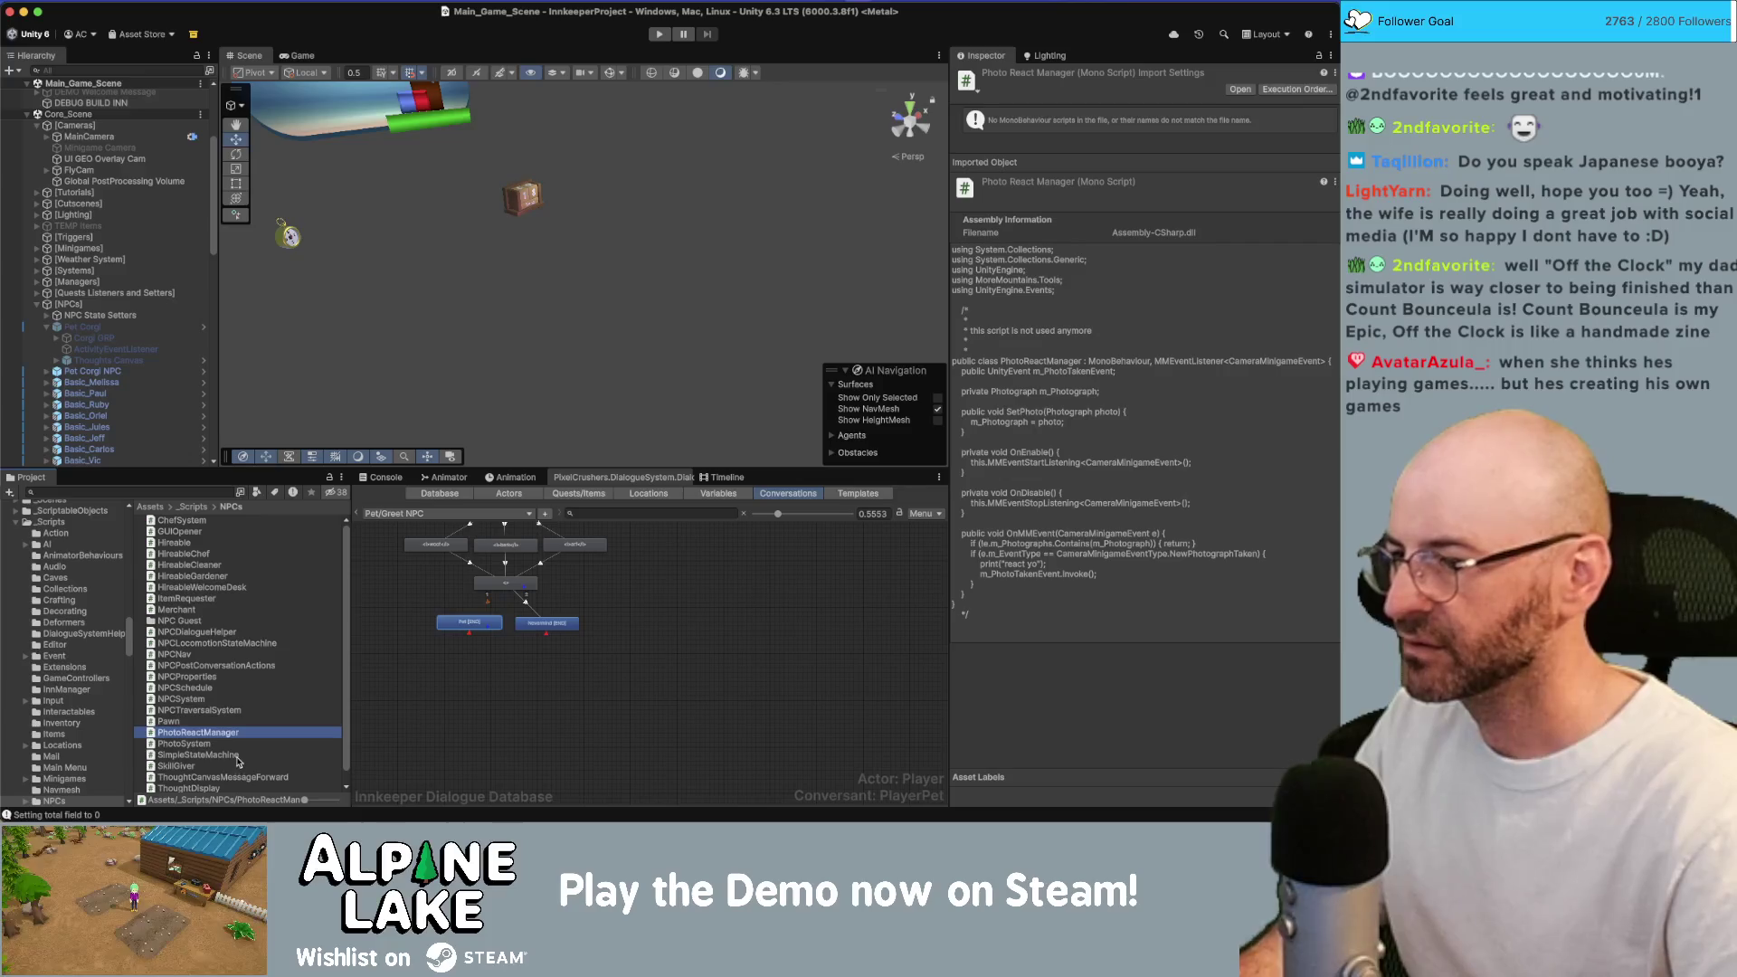
{"action": "scroll", "coordinate": [239, 762], "scroll_direction": "down", "scroll_amount": 1}
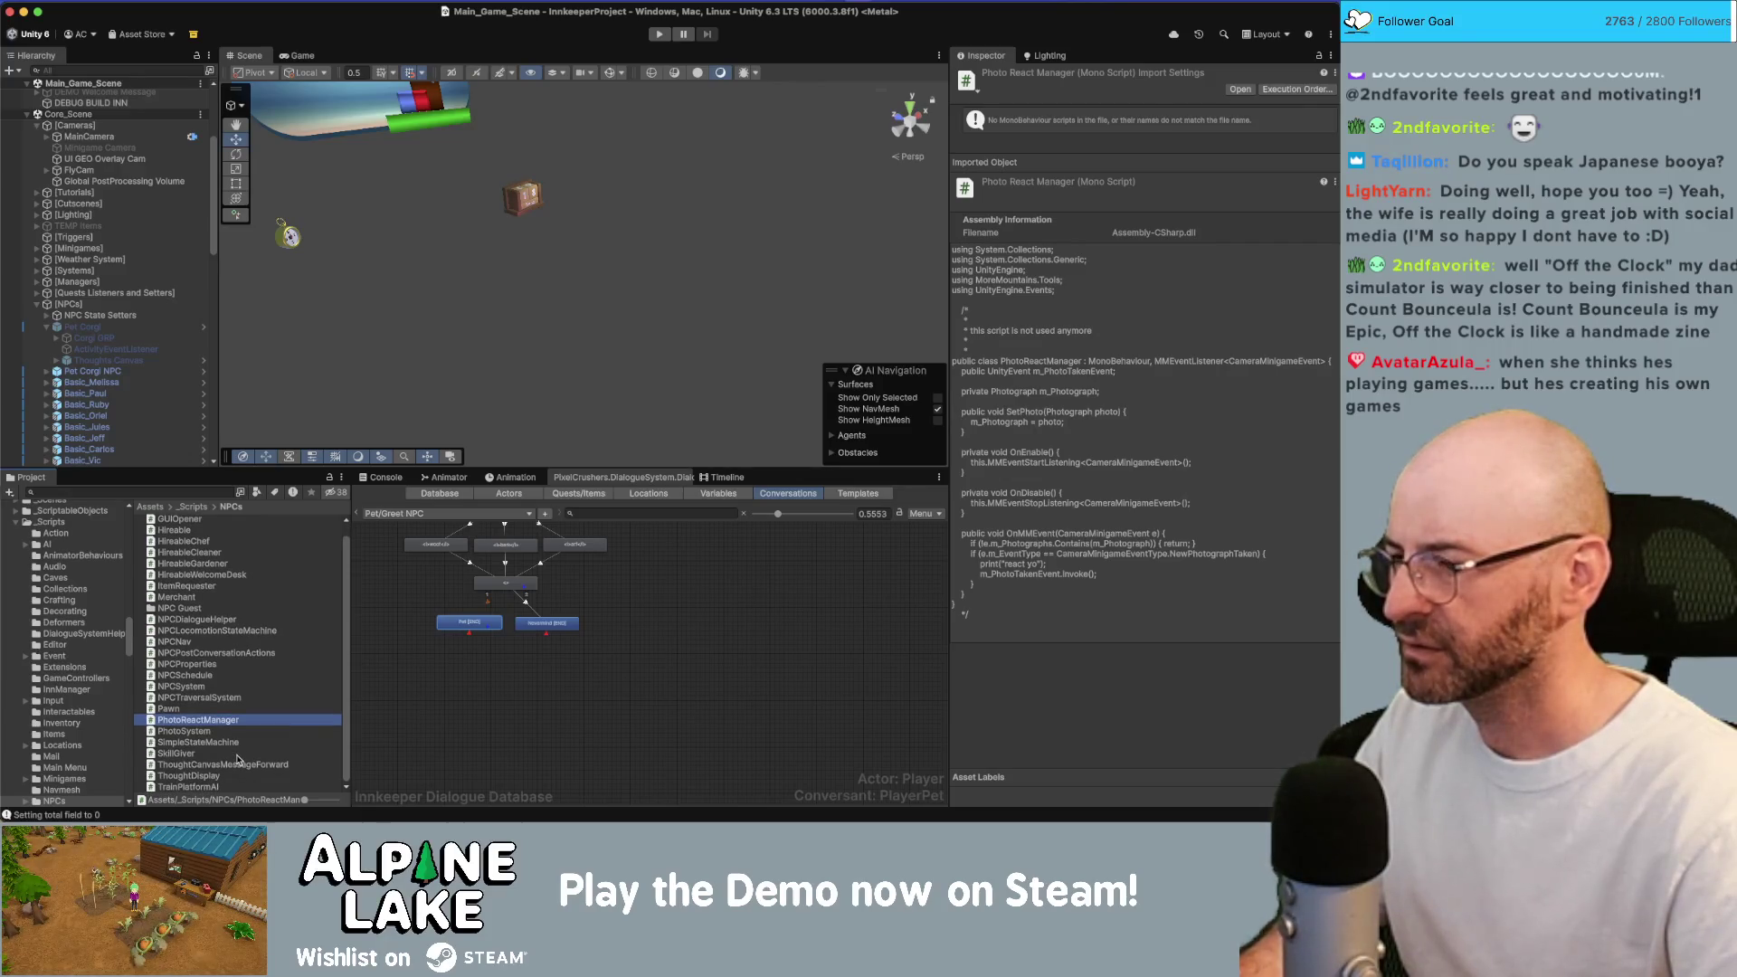
{"action": "left_click", "coordinate": [228, 755]}
Create a DialogueSystemAudioHelper MonoBehaviour script in the NPCs folder and open it in Rider.
{"action": "right_click", "coordinate": [222, 733]}
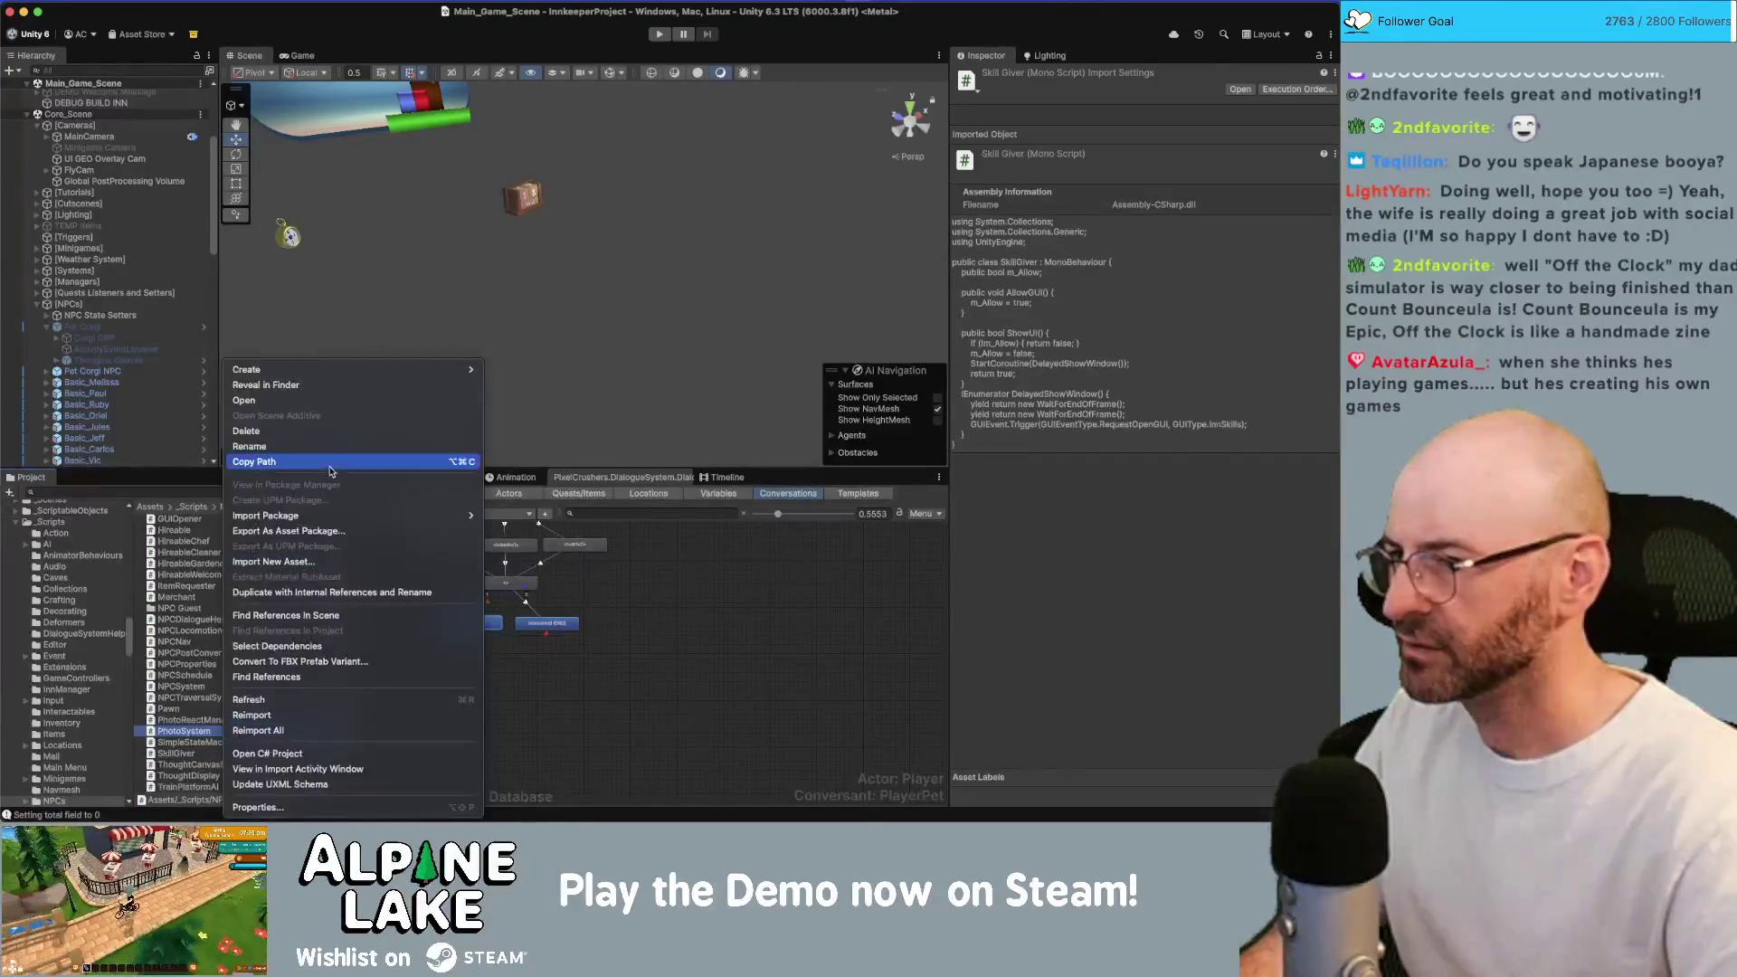
{"action": "mouse_move", "coordinate": [453, 369]}
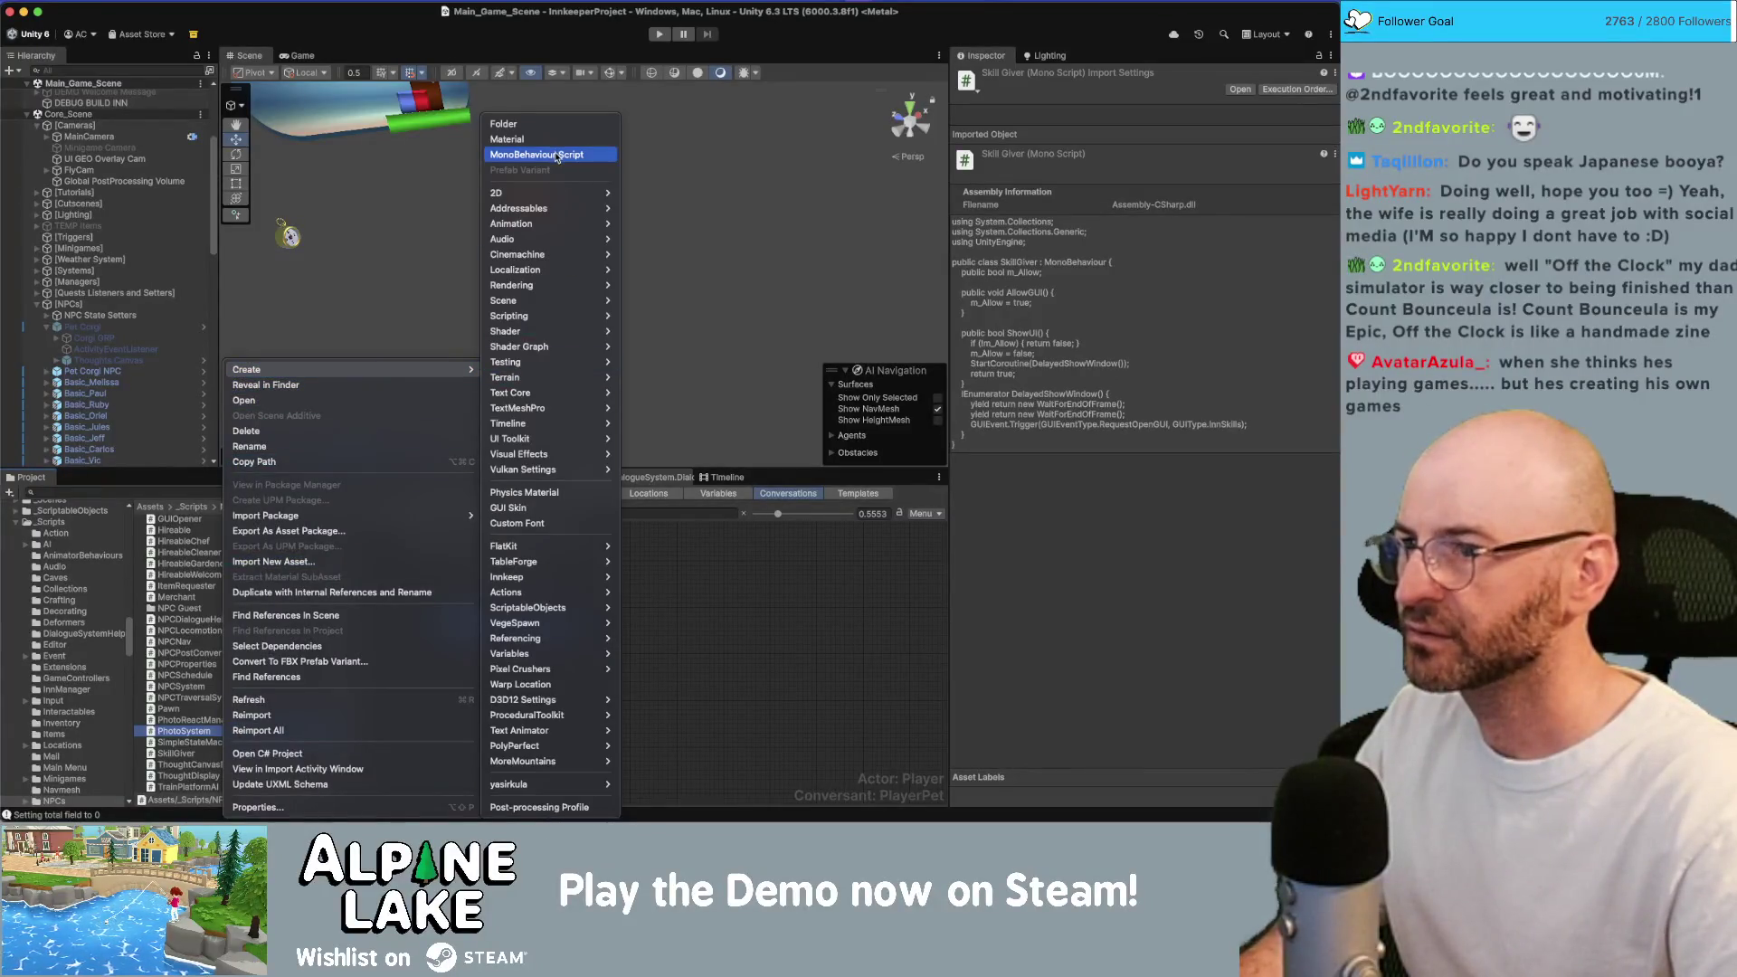
{"action": "left_click", "coordinate": [556, 155]}
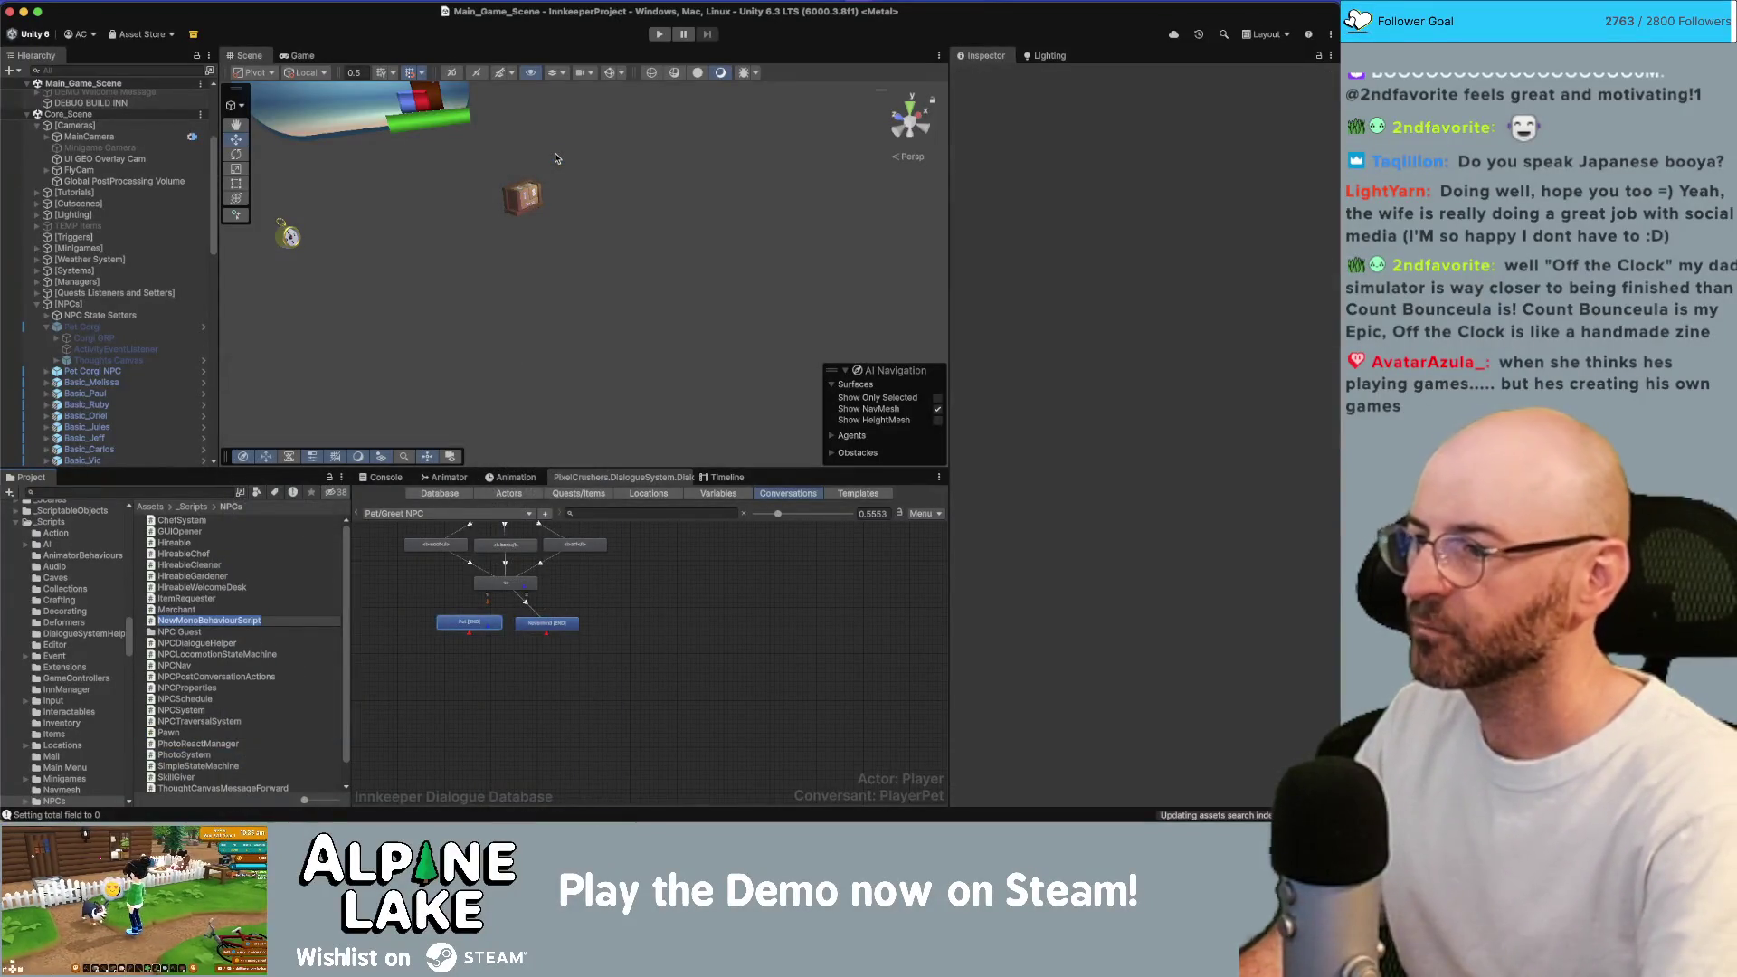
{"action": "type", "text": "A"}
{"action": "key", "text": "BackSpace"}
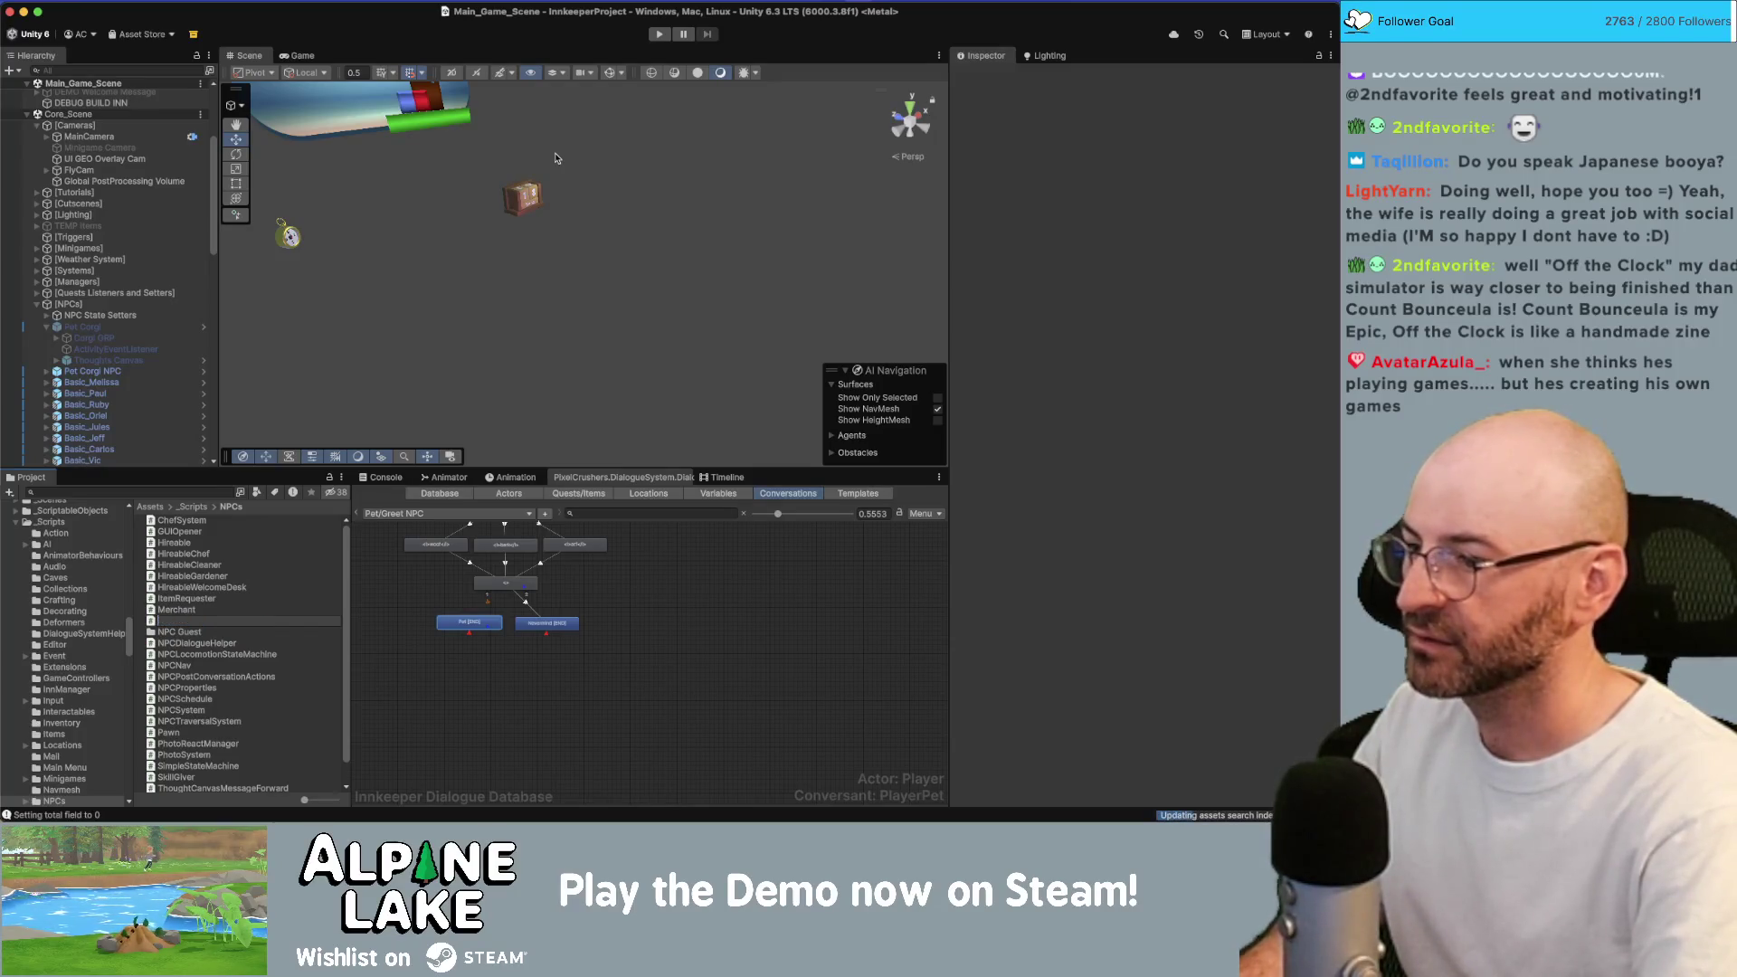
{"action": "key", "text": "BackSpace"}
{"action": "key", "text": "BackSpace"}
{"action": "key", "text": "BackSpace"}
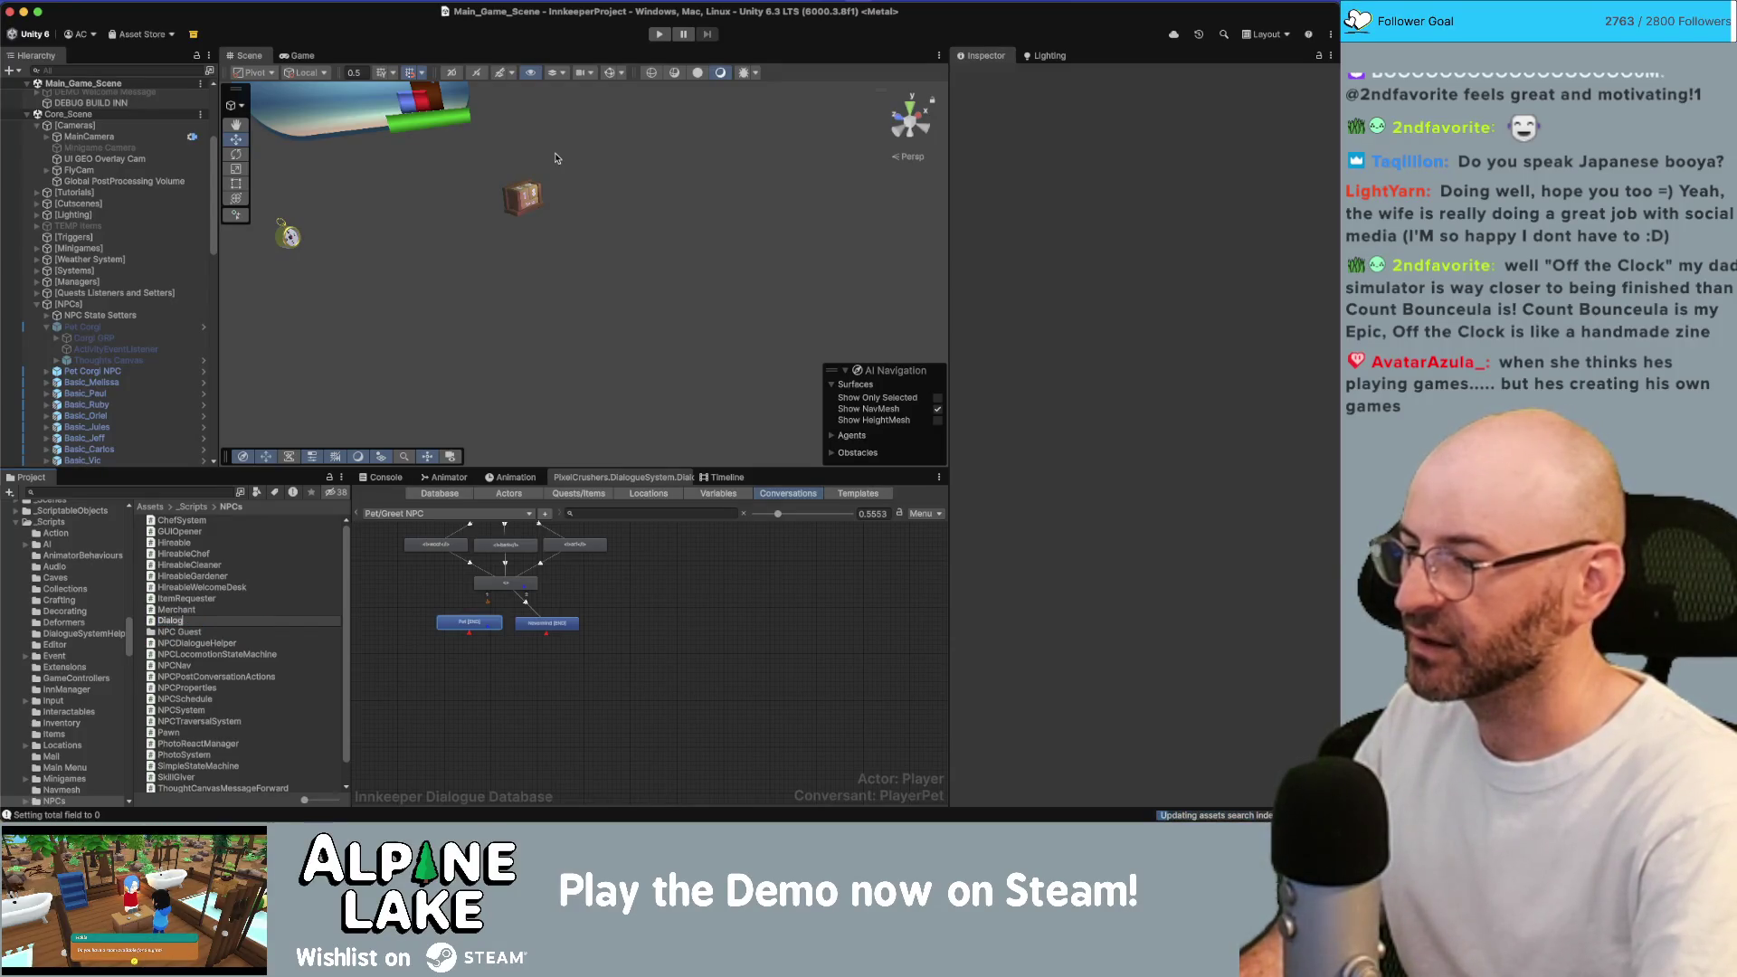
{"action": "type", "text": "DialogueSystemAudioHelper"}
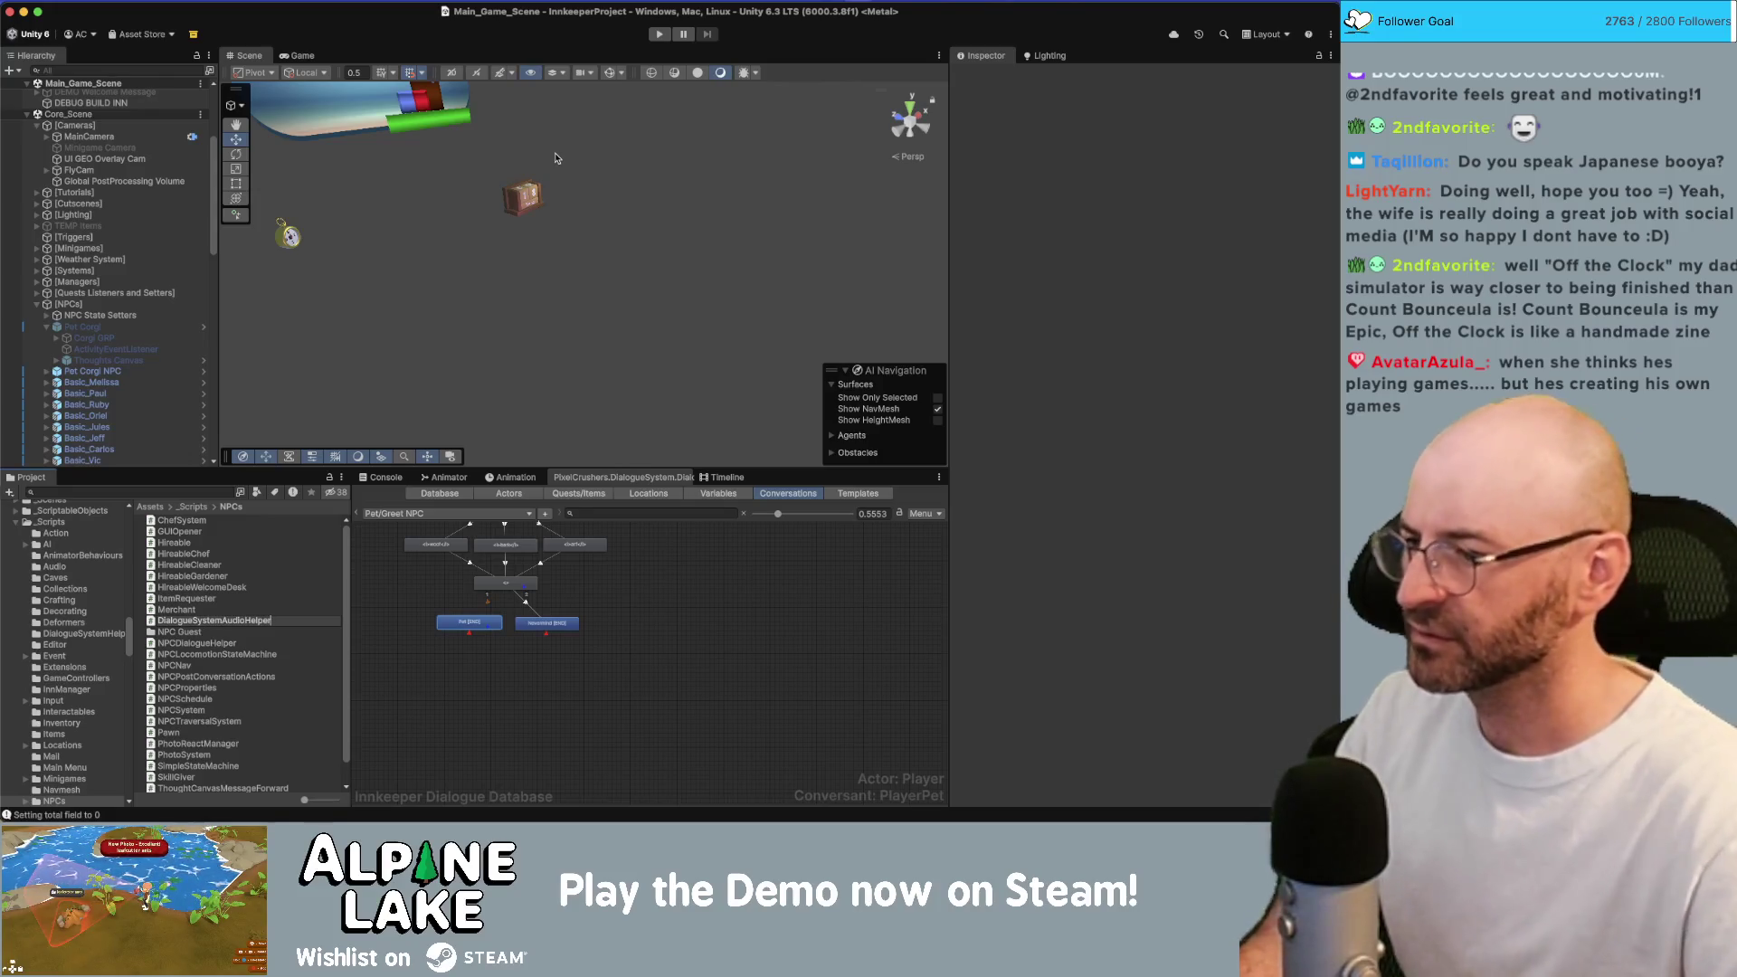
{"action": "key", "text": "Return"}
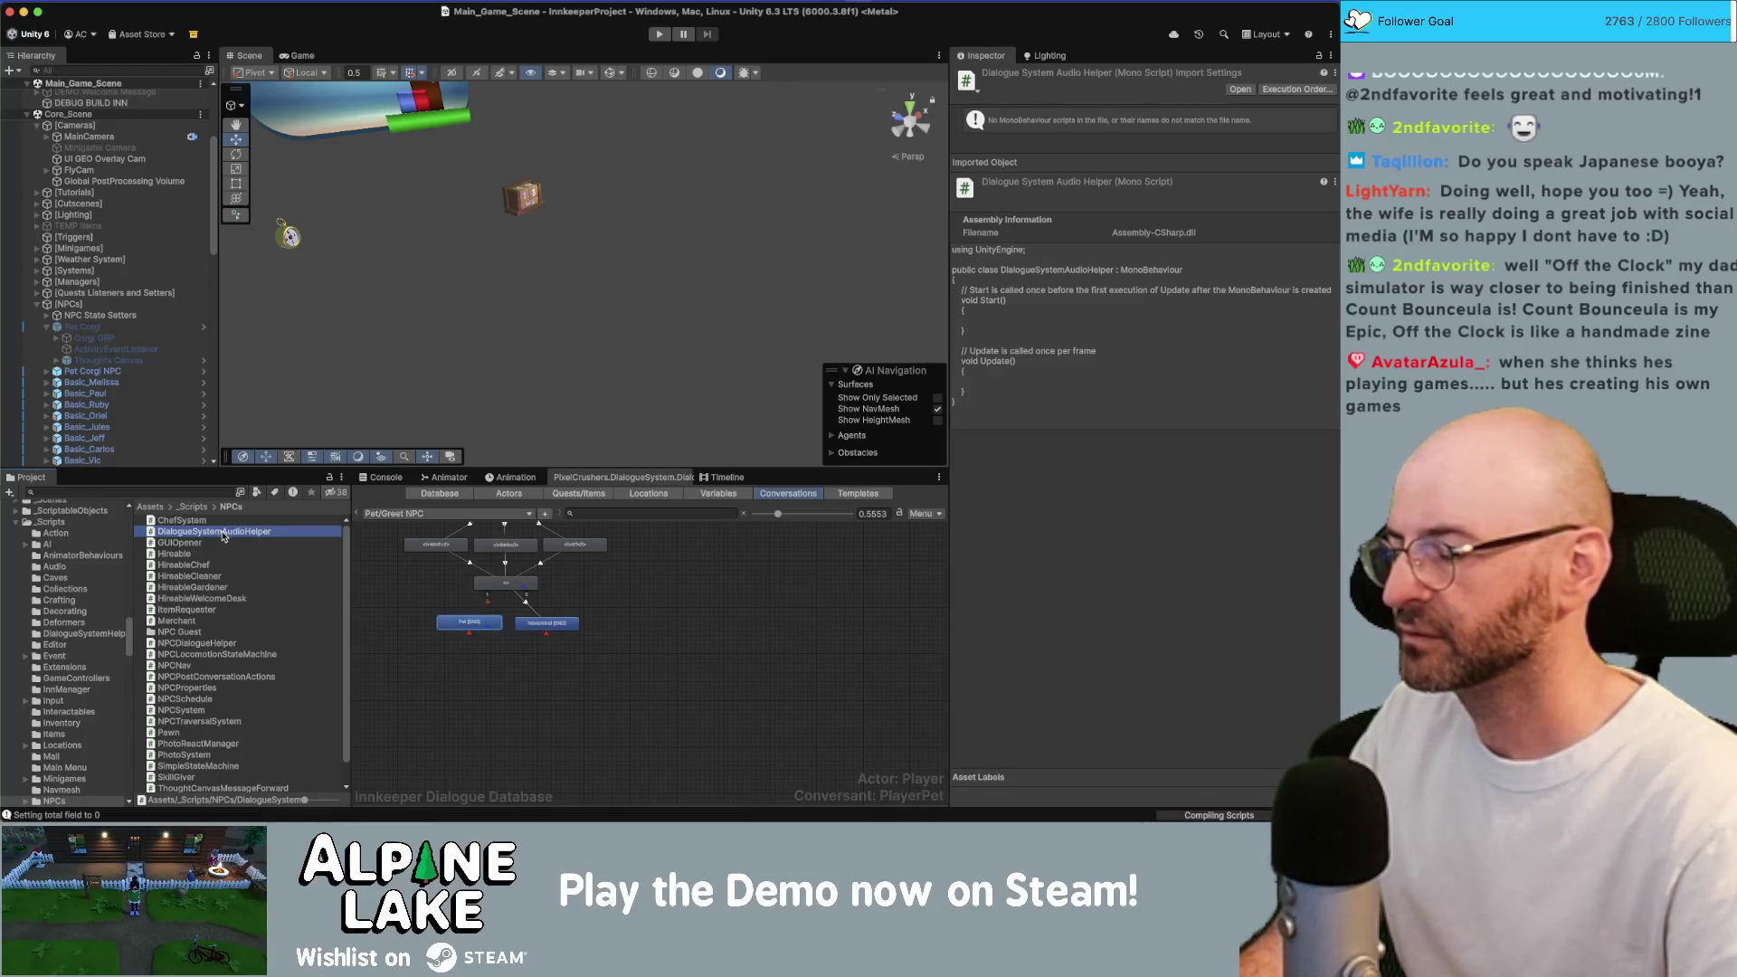
{"action": "double_click", "coordinate": [224, 535]}
{"action": "left_click", "coordinate": [276, 173]}
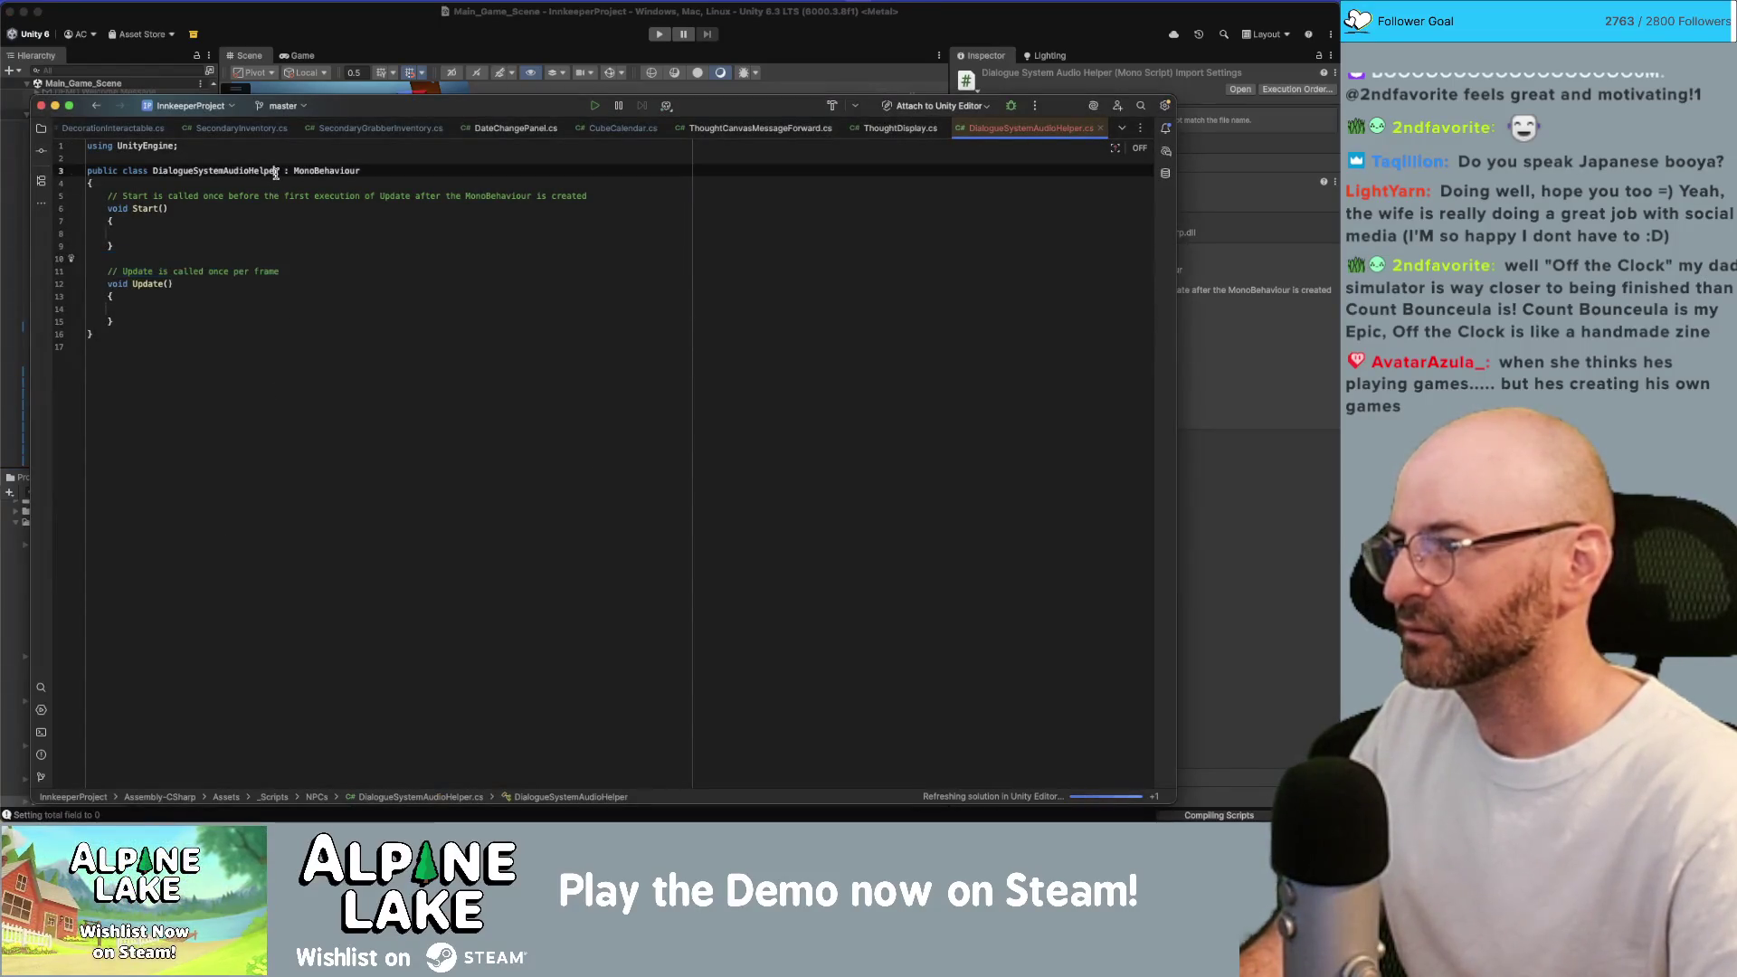
Replace the template Start and Update methods with an empty public void PlayBarkClip() method.
{"action": "key", "text": "Down"}
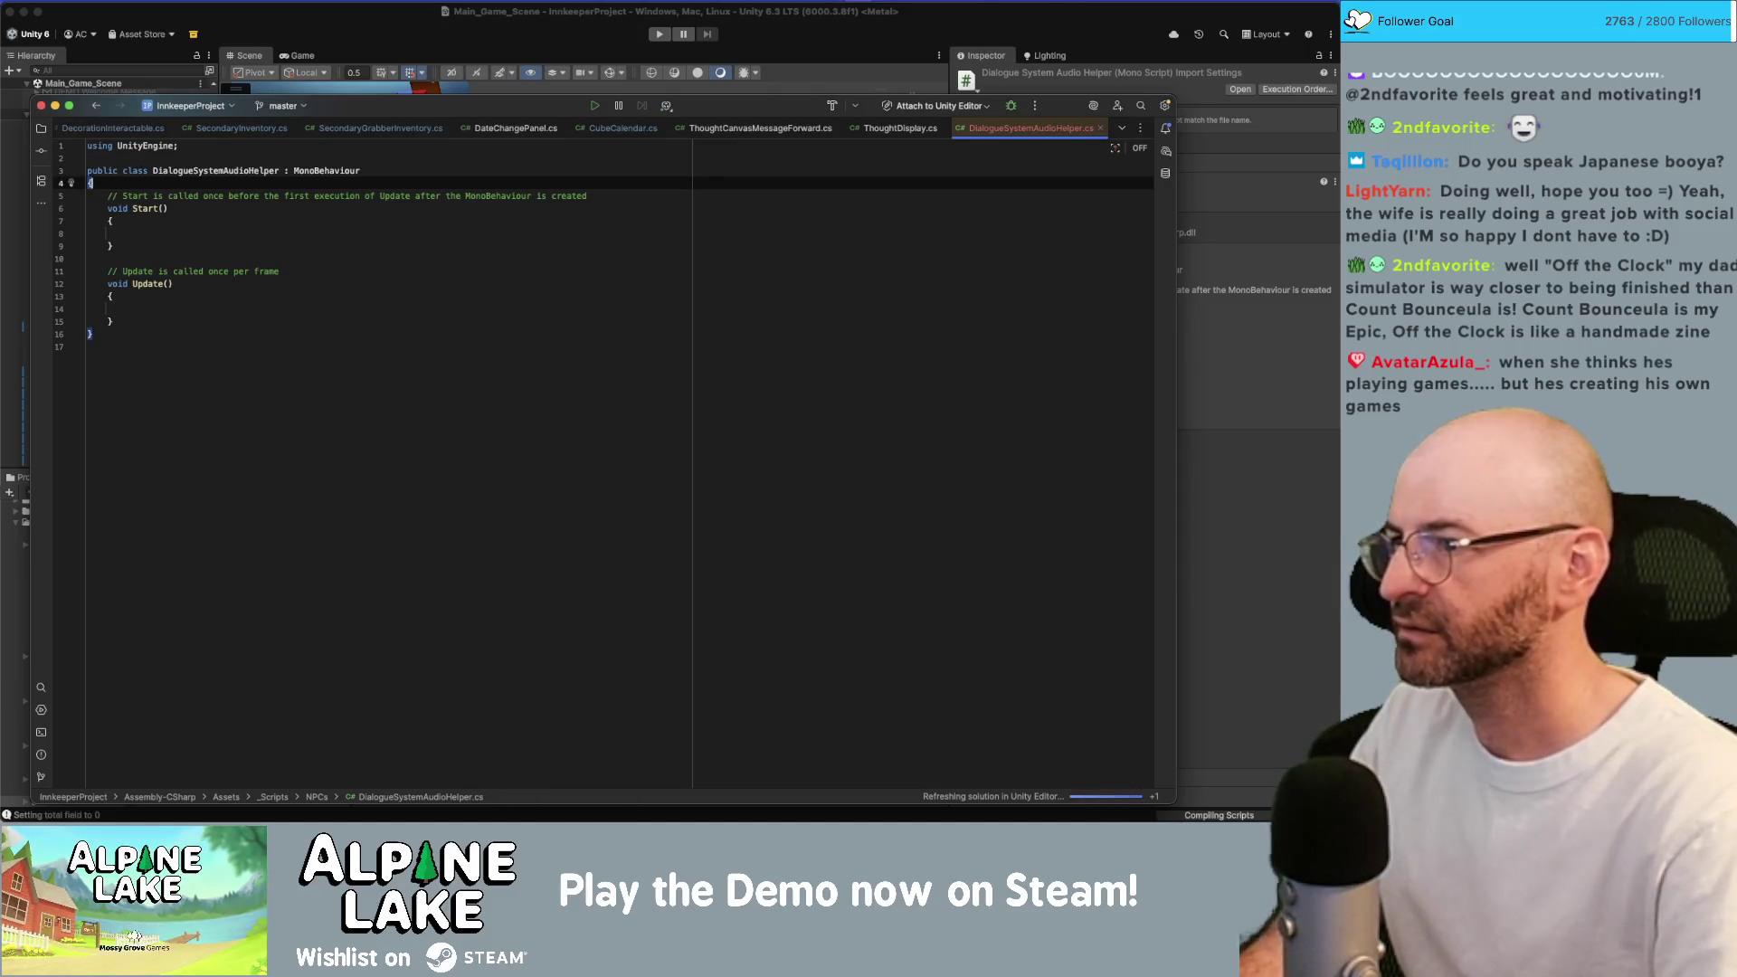
{"action": "key", "text": "BackSpace"}
{"action": "key", "text": "End"}
{"action": "key", "text": "Return"}
{"action": "key", "text": "Return"}
{"action": "key", "text": "Down"}
{"action": "key", "text": "Down"}
{"action": "key", "text": "Down"}
{"action": "key", "text": "Down"}
{"action": "key", "text": "Down"}
{"action": "key", "text": "alt+Up"}
{"action": "key", "text": "alt+Up"}
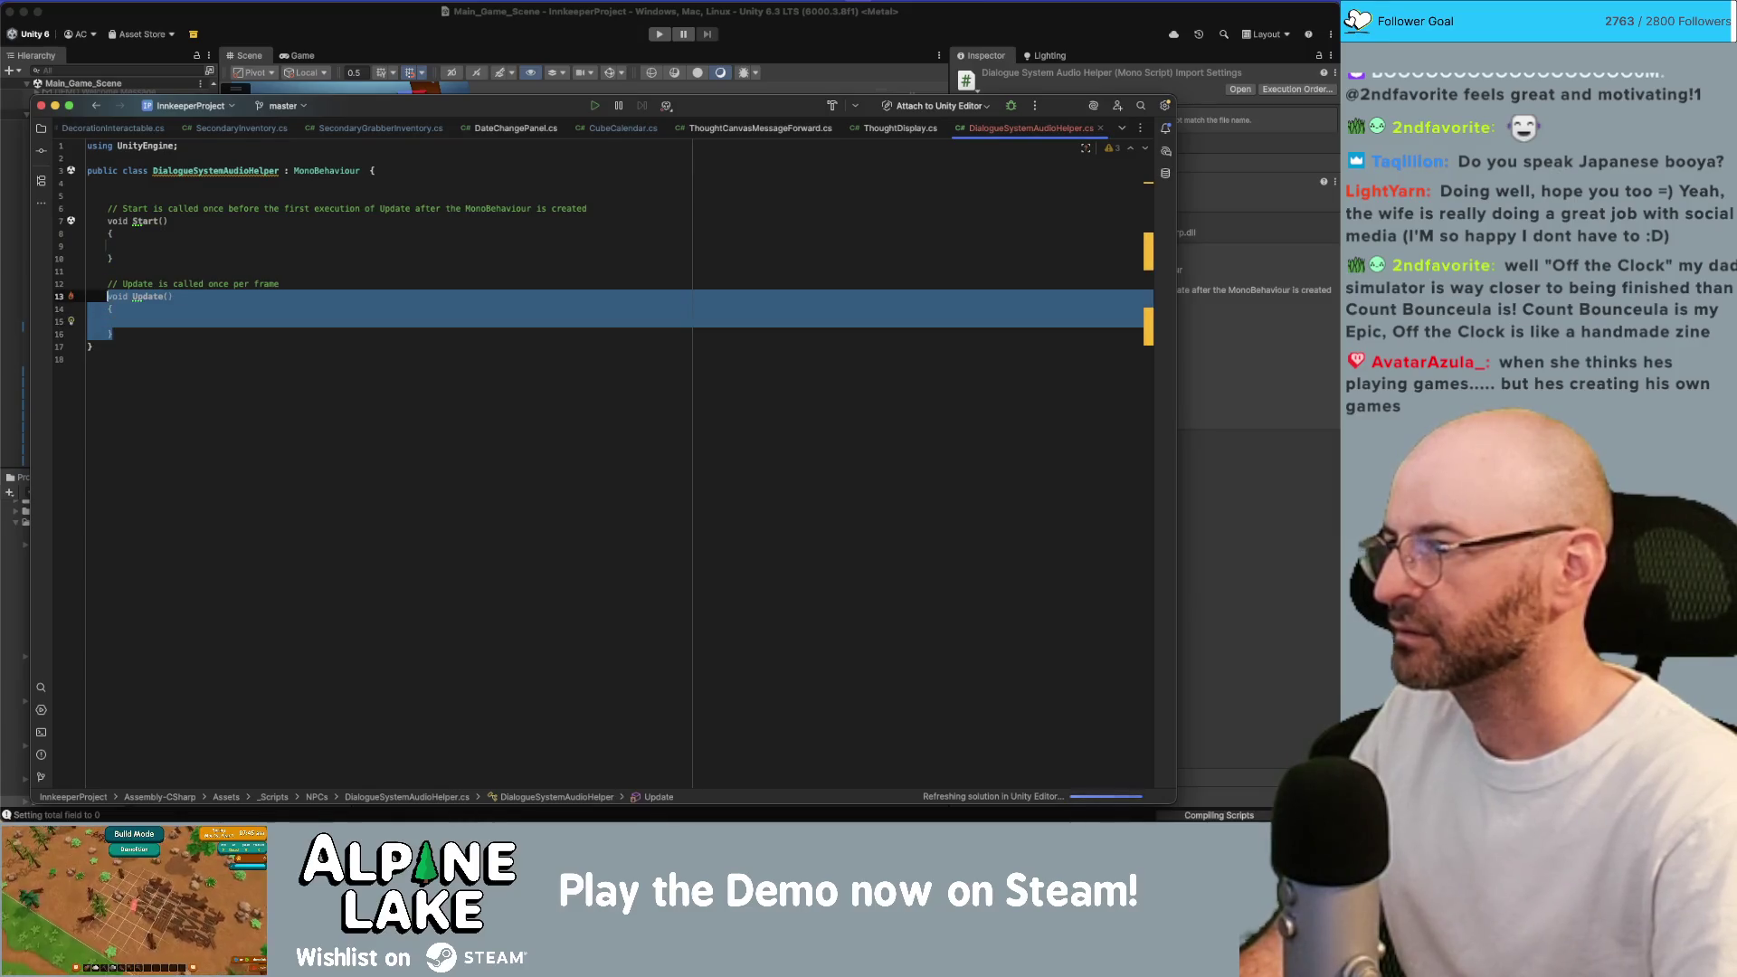
{"action": "key", "text": "shift+Up"}
{"action": "key", "text": "shift+Up"}
{"action": "key", "text": "shift+Up"}
{"action": "type", "text": "v"}
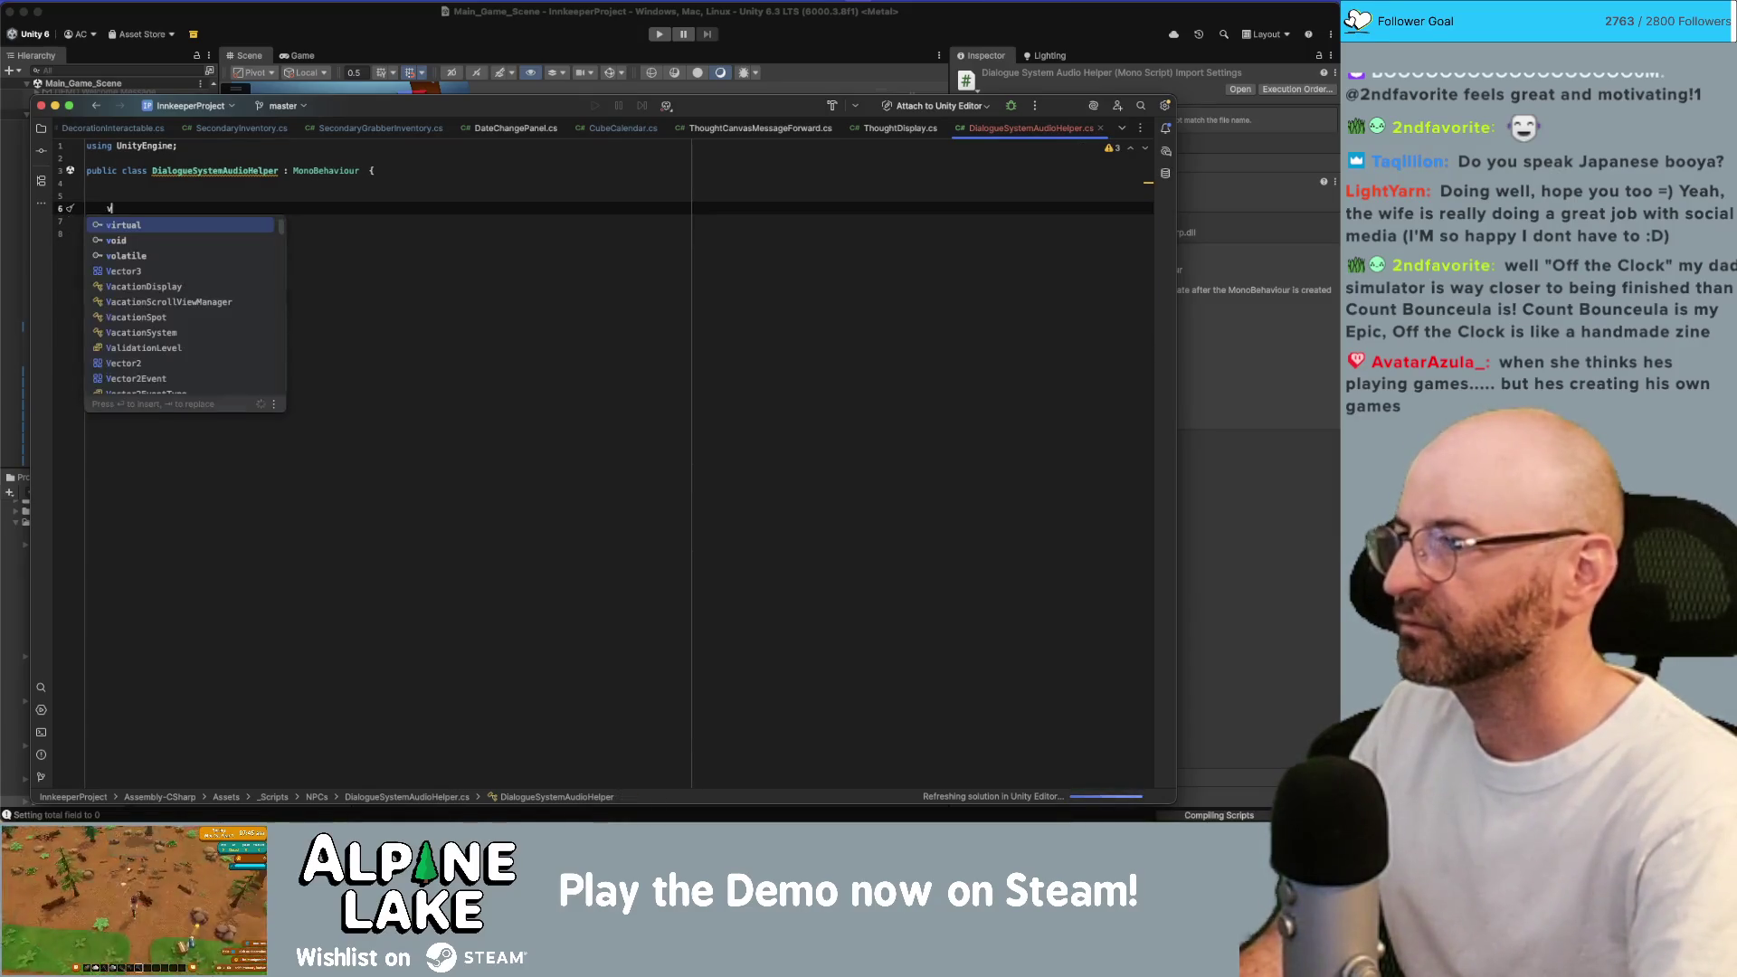
{"action": "key", "text": "BackSpace"}
{"action": "type", "text": "public void PlayBark("}
{"action": "key", "text": "Escape"}
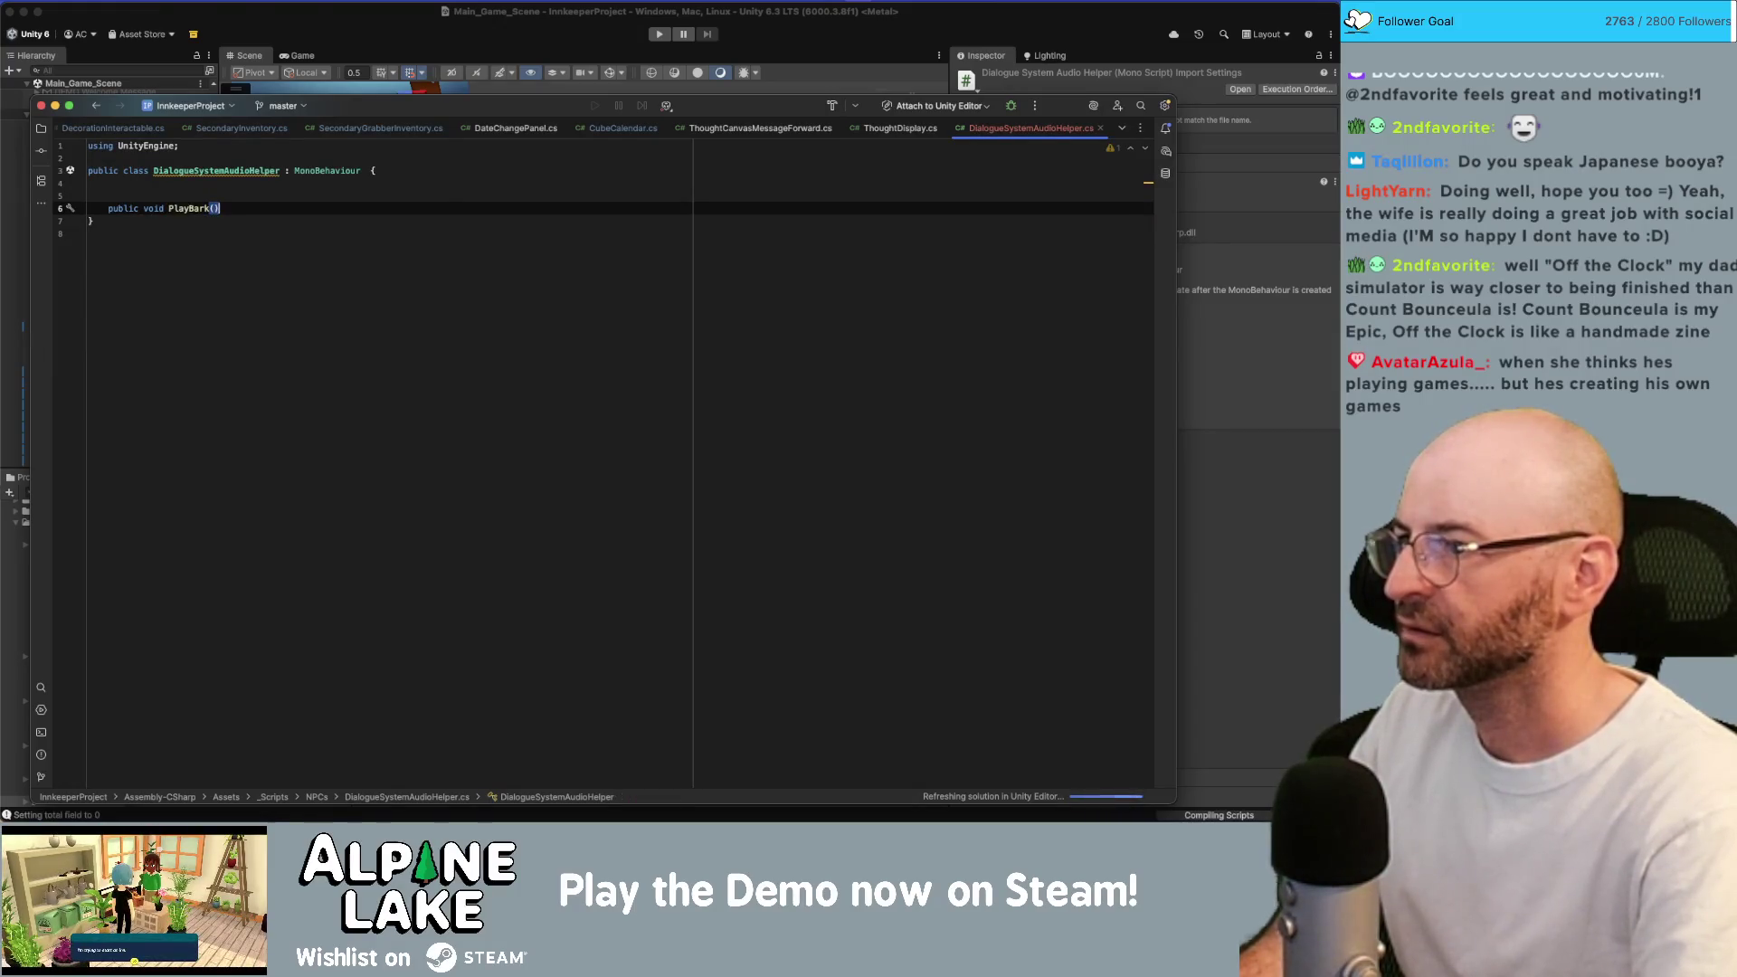
{"action": "type", "text": "Clip"}
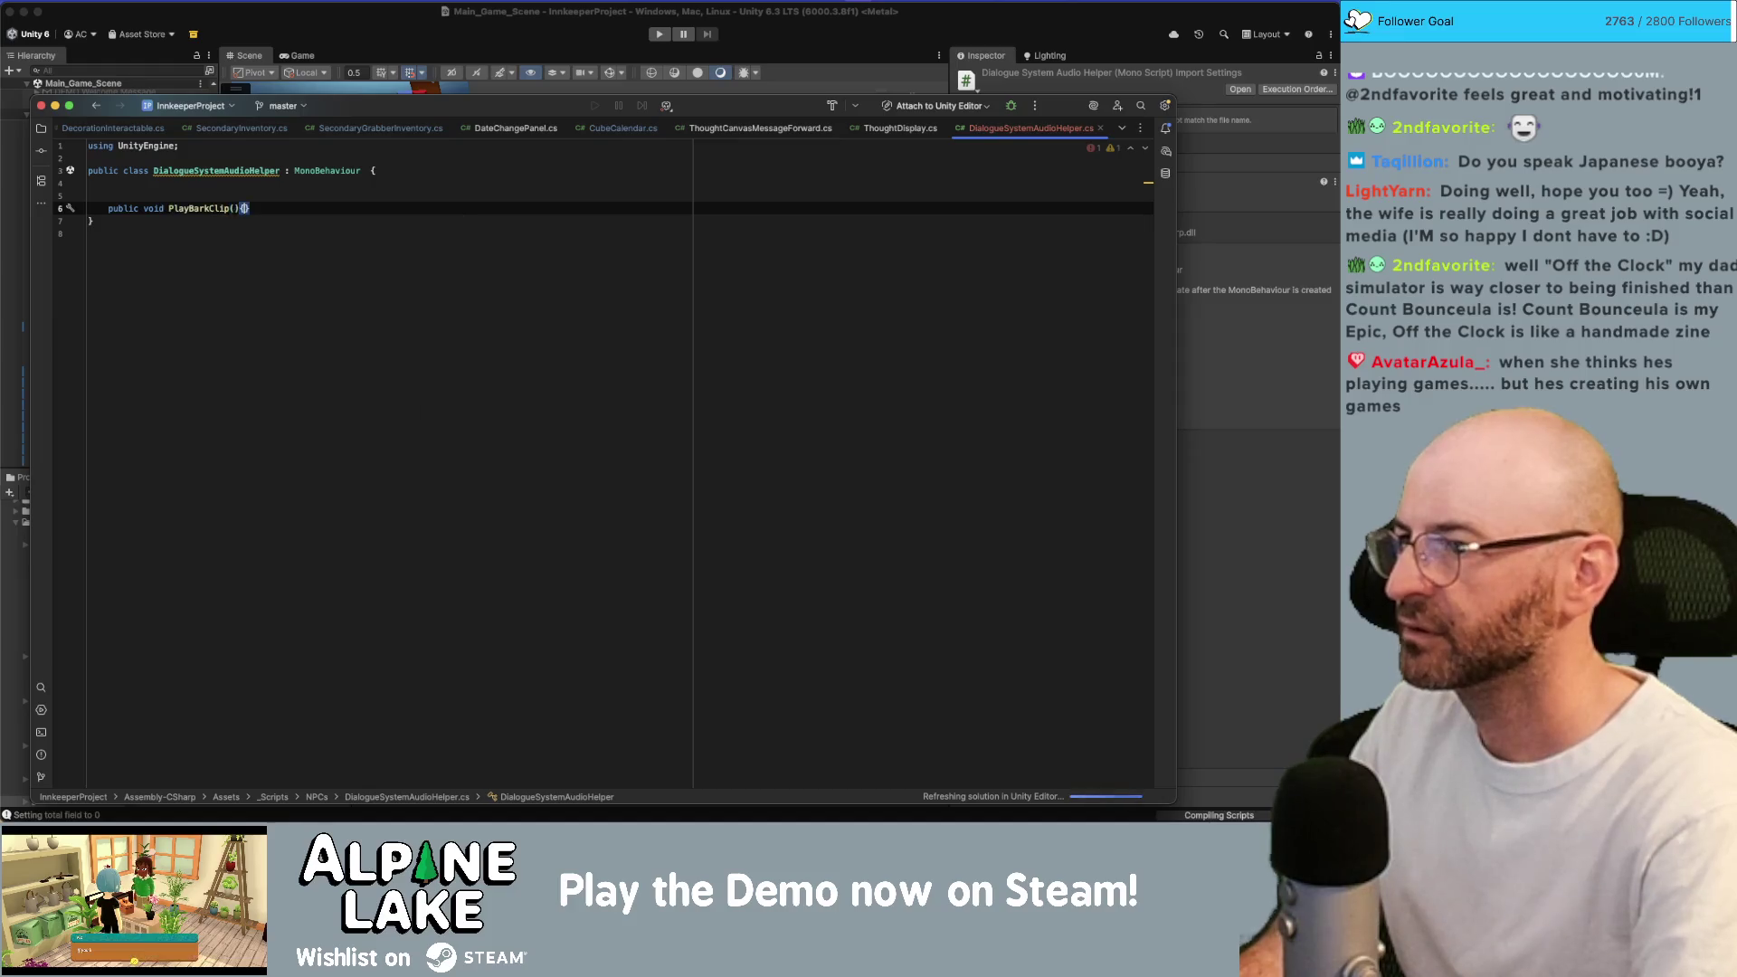
{"action": "key", "text": "Return"}
Add a 'public AudioClip m_BarkClip;' field to the class.
{"action": "left_click", "coordinate": [300, 196]}
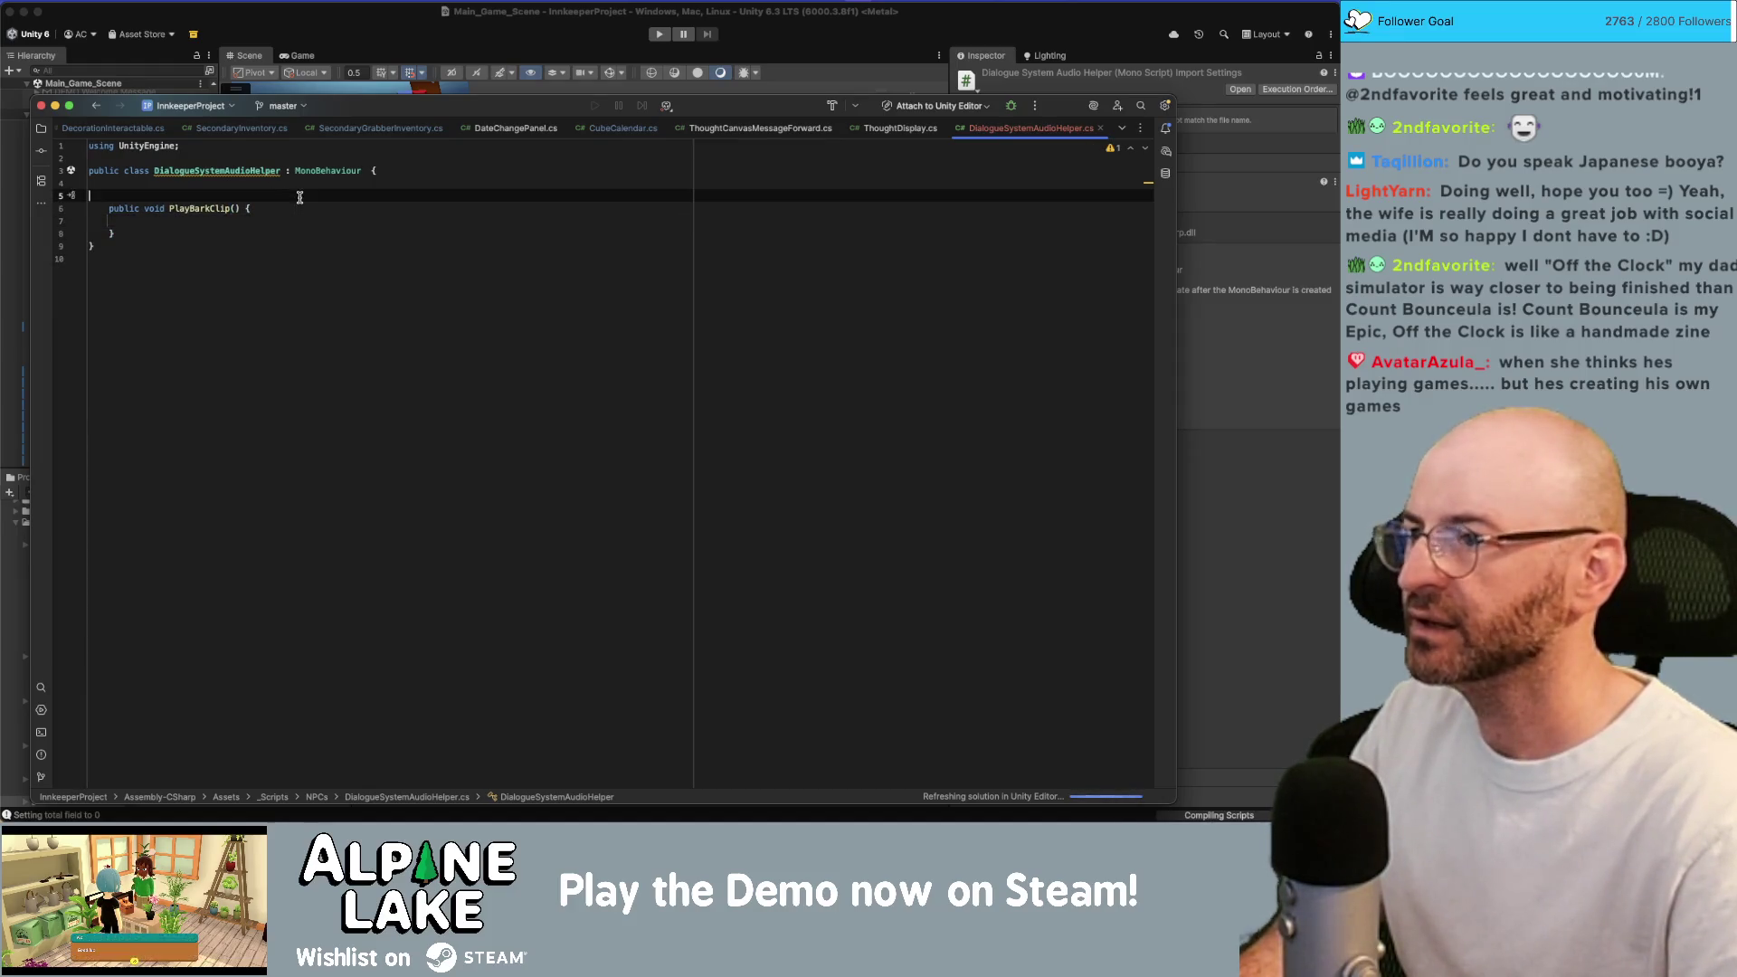
{"action": "key", "text": "Up"}
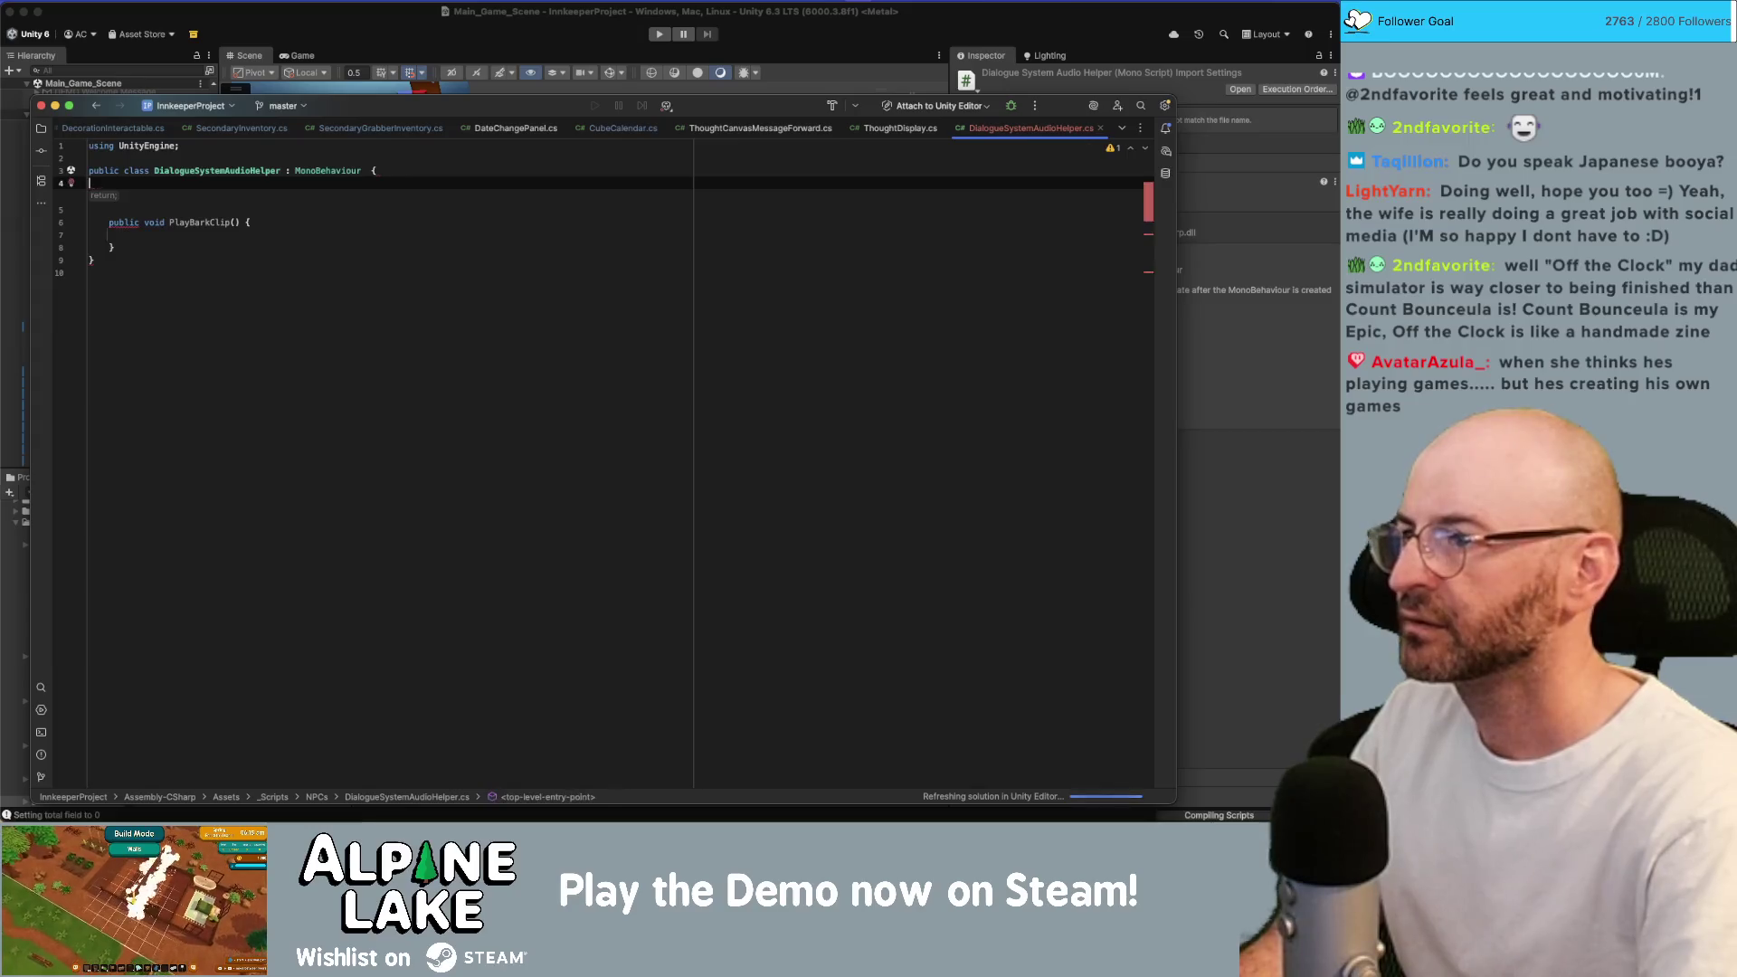
{"action": "key", "text": "Return"}
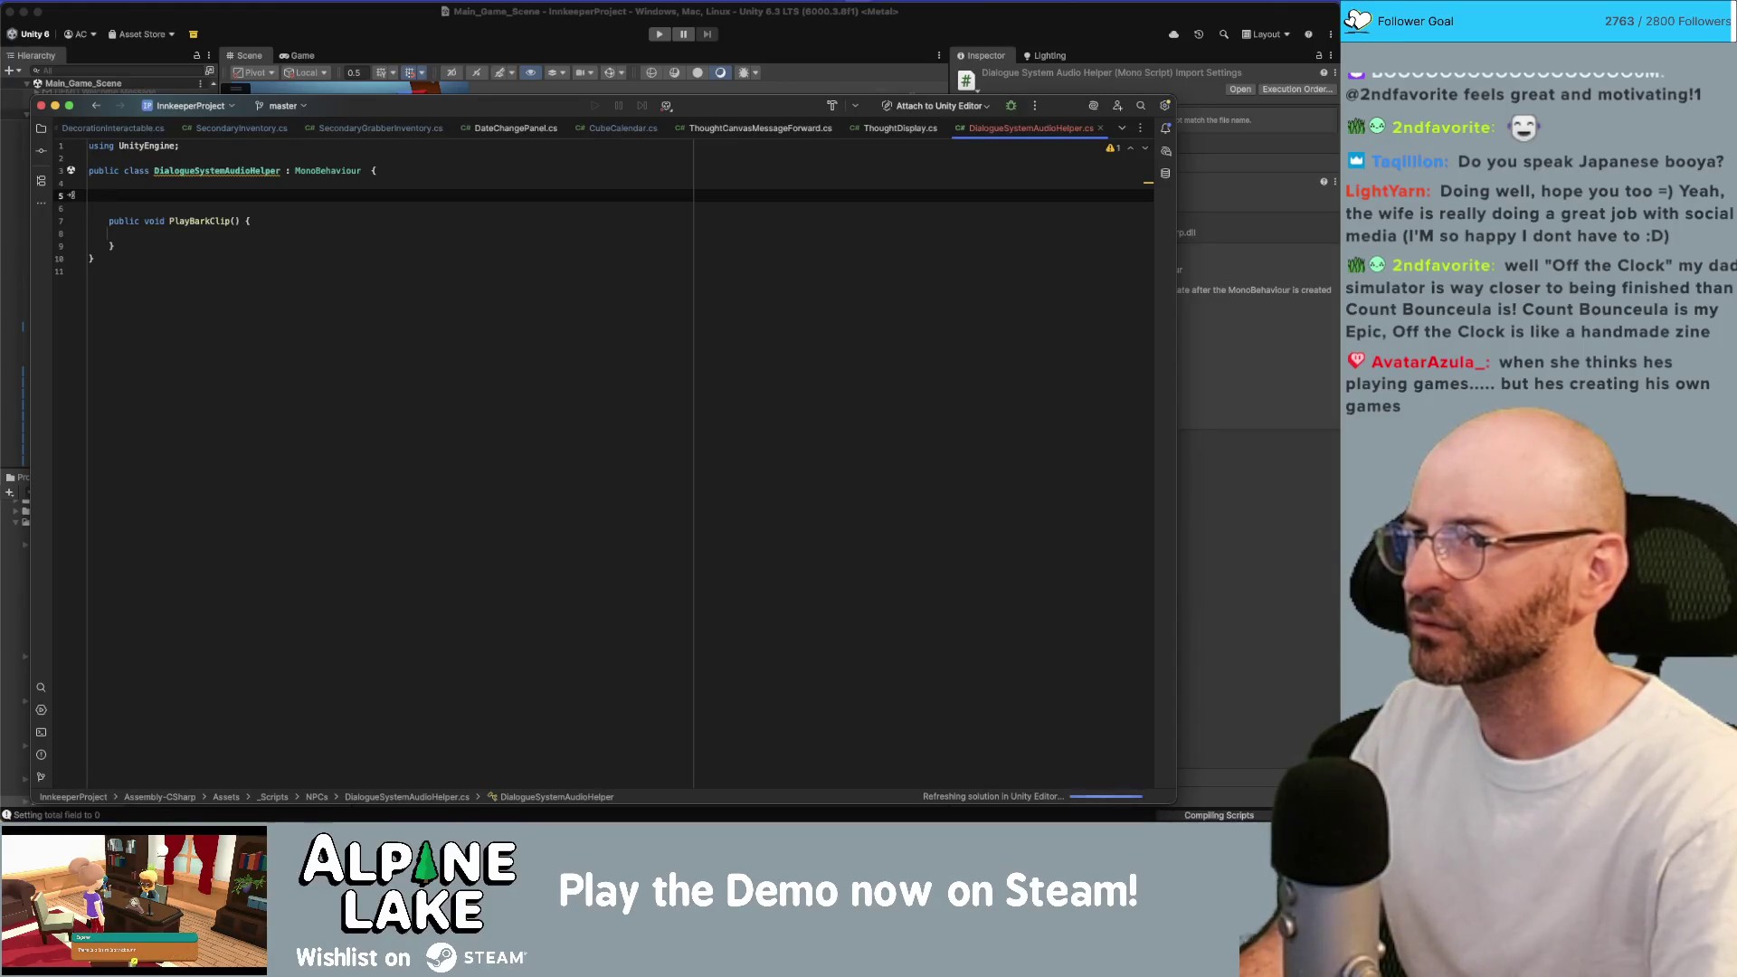
{"action": "type", "text": "public AudioClip"}
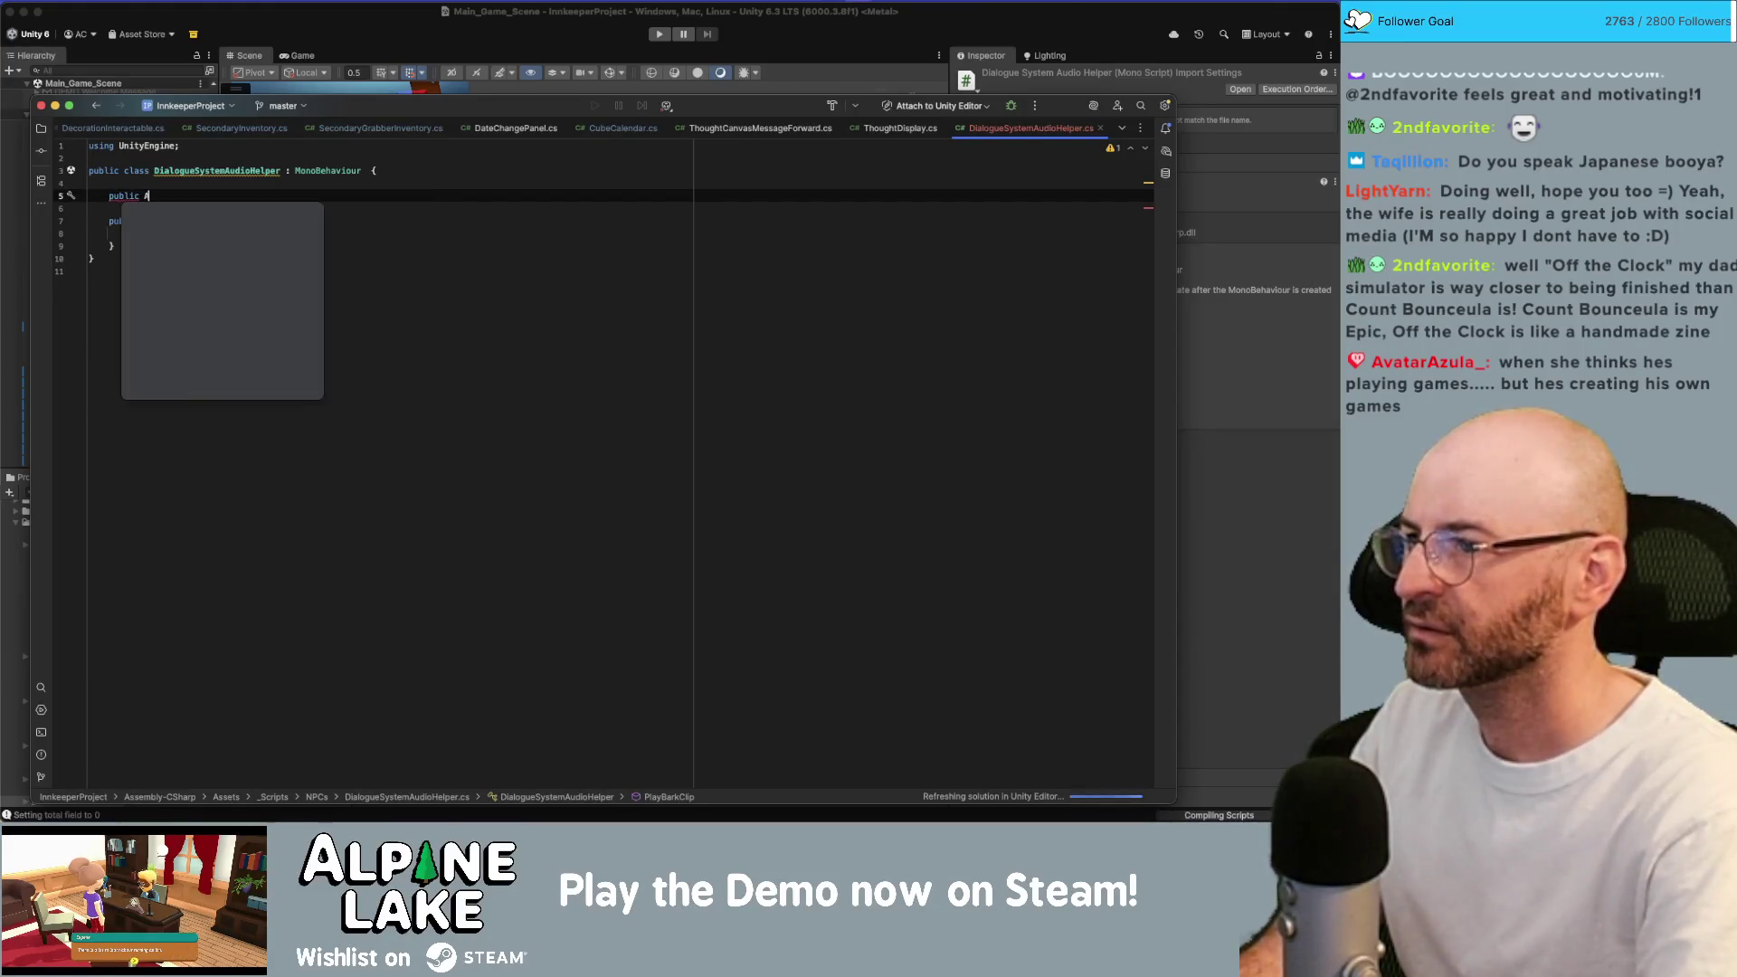
{"action": "key", "text": "BackSpace"}
{"action": "key", "text": "BackSpace"}
{"action": "key", "text": "BackSpace"}
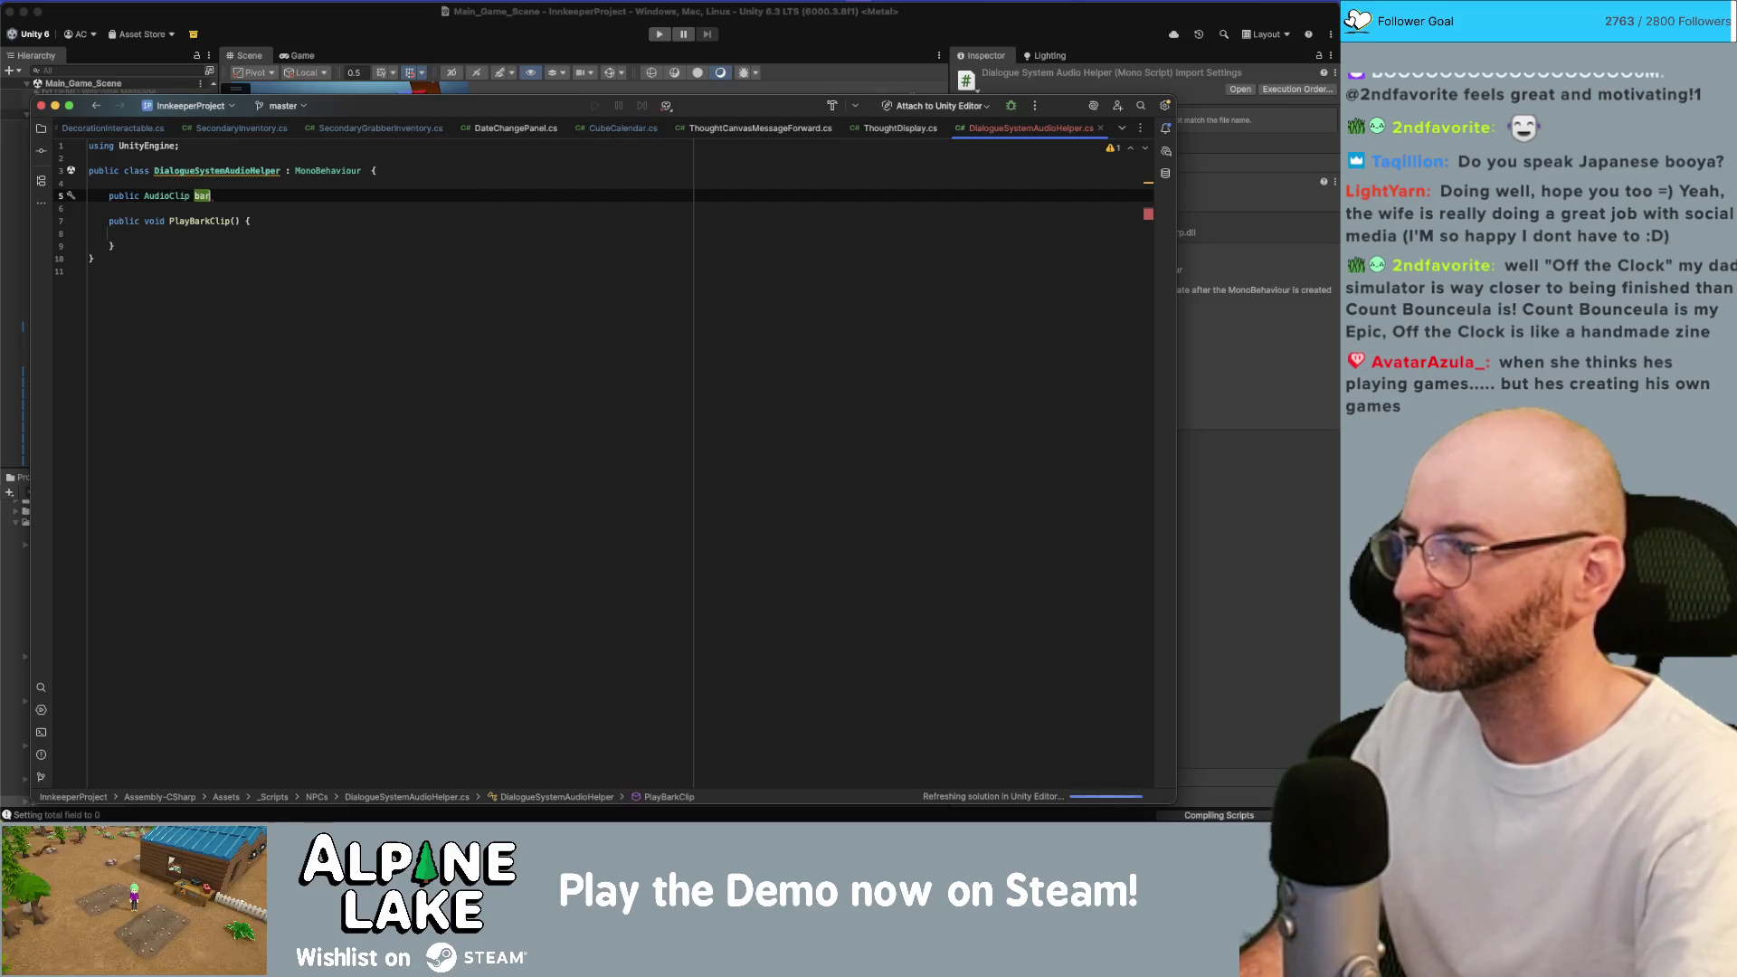
{"action": "type", "text": "m_BarkClip;"}
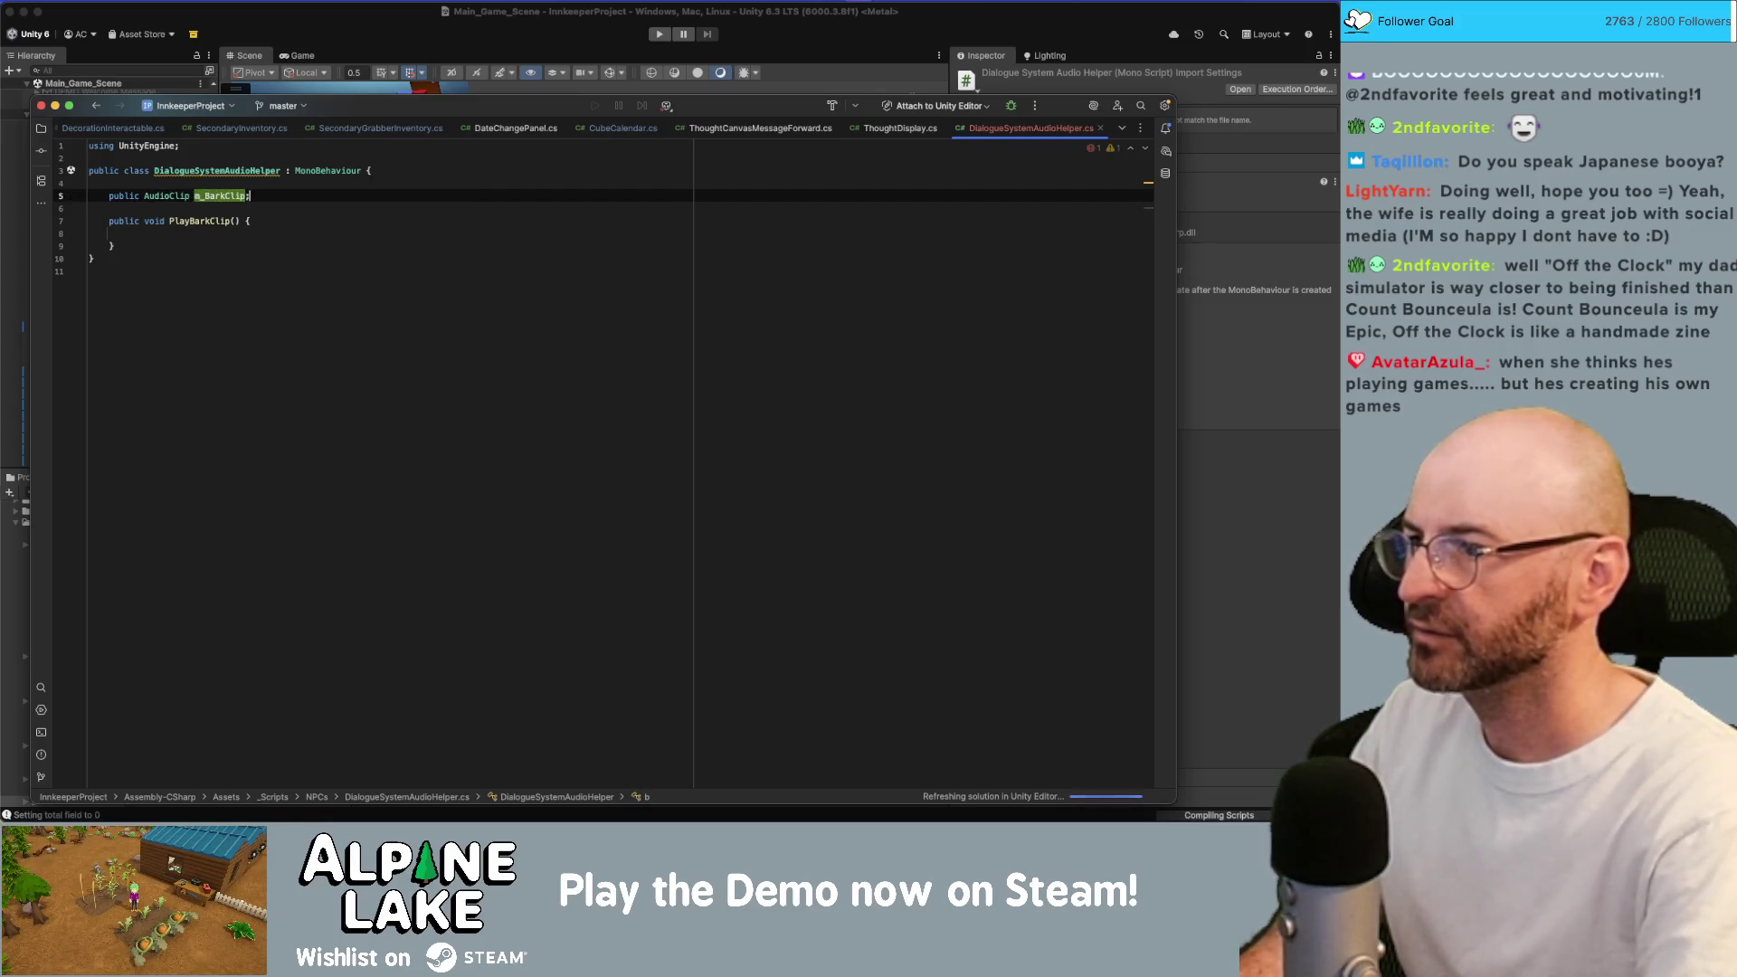
Start an SfxEvent.Trigger call inside PlayBarkClip using autocomplete.
{"action": "left_click", "coordinate": [130, 233]}
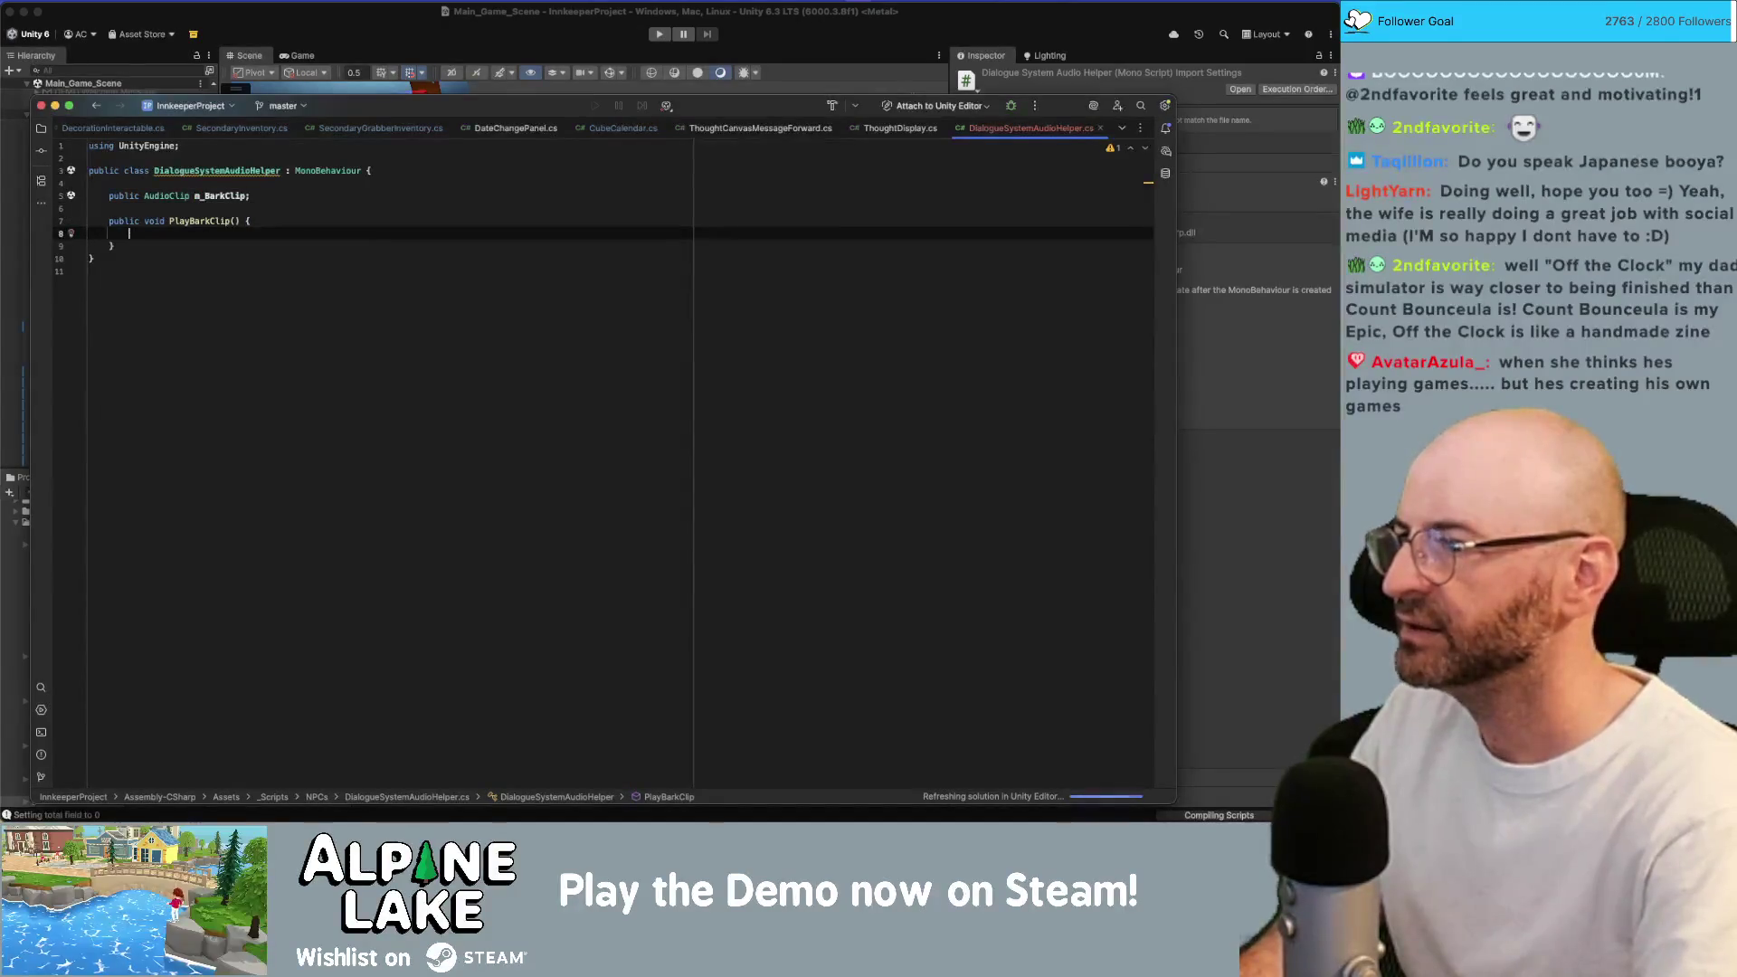
{"action": "type", "text": "play"}
{"action": "key", "text": "BackSpace"}
{"action": "key", "text": "BackSpace"}
{"action": "key", "text": "BackSpace"}
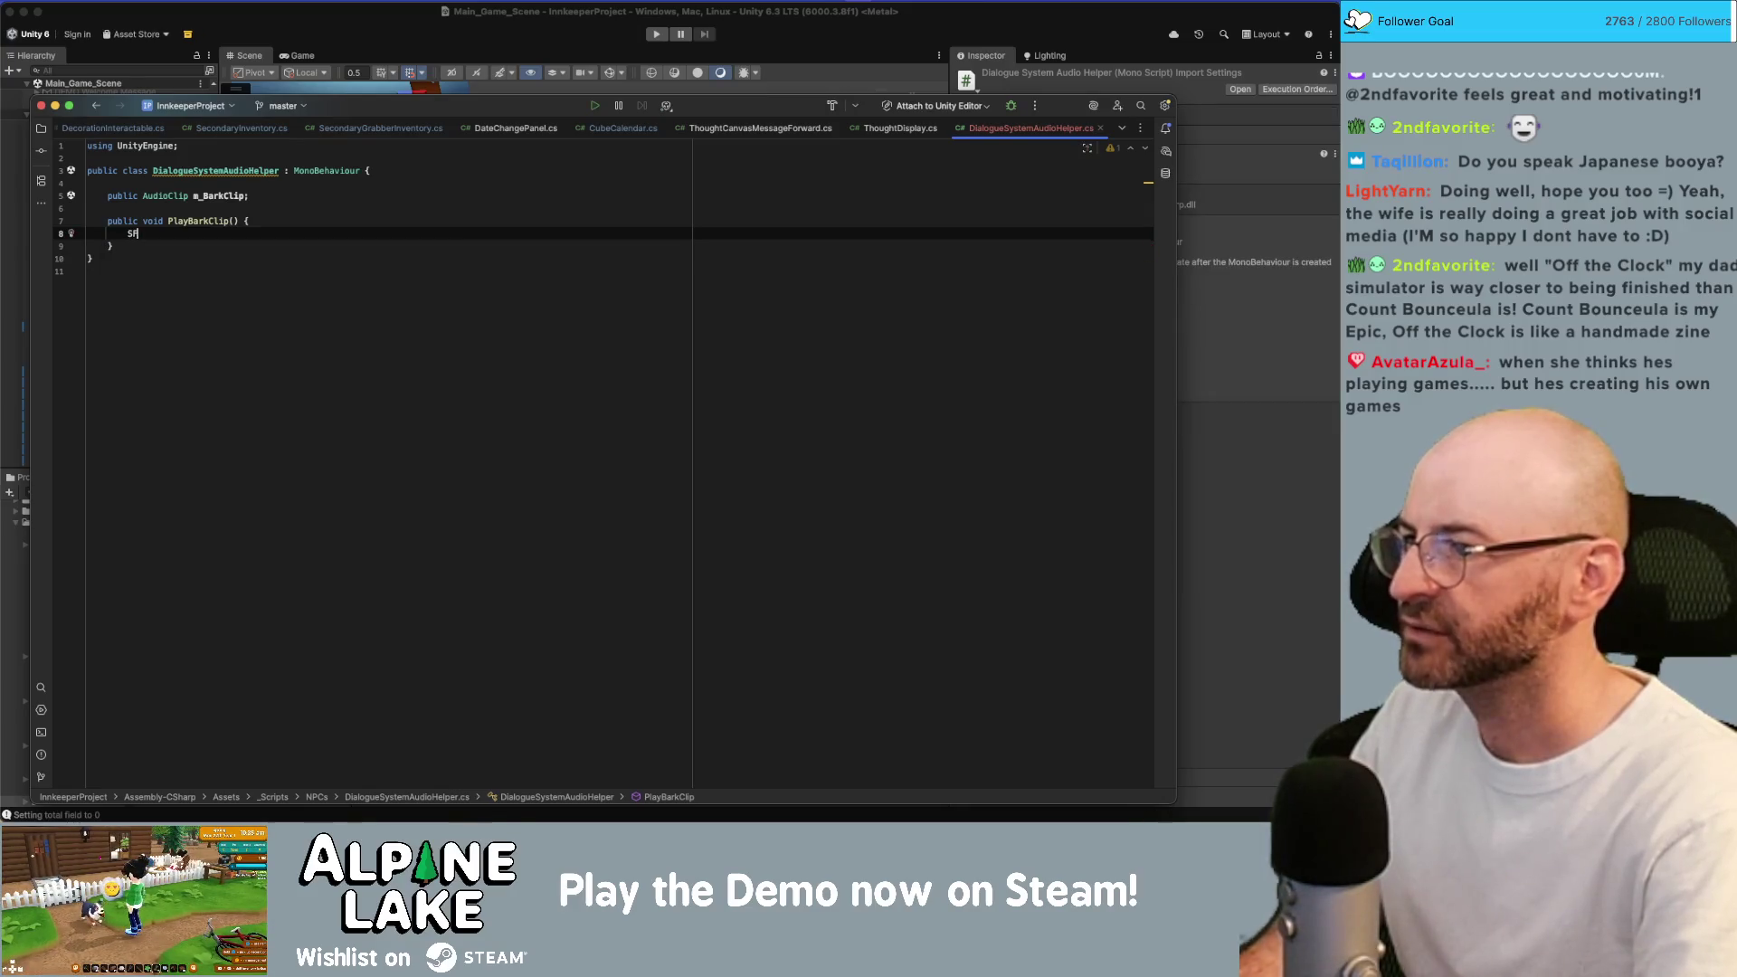
{"action": "key", "text": "ctrl+space"}
{"action": "key", "text": "Escape"}
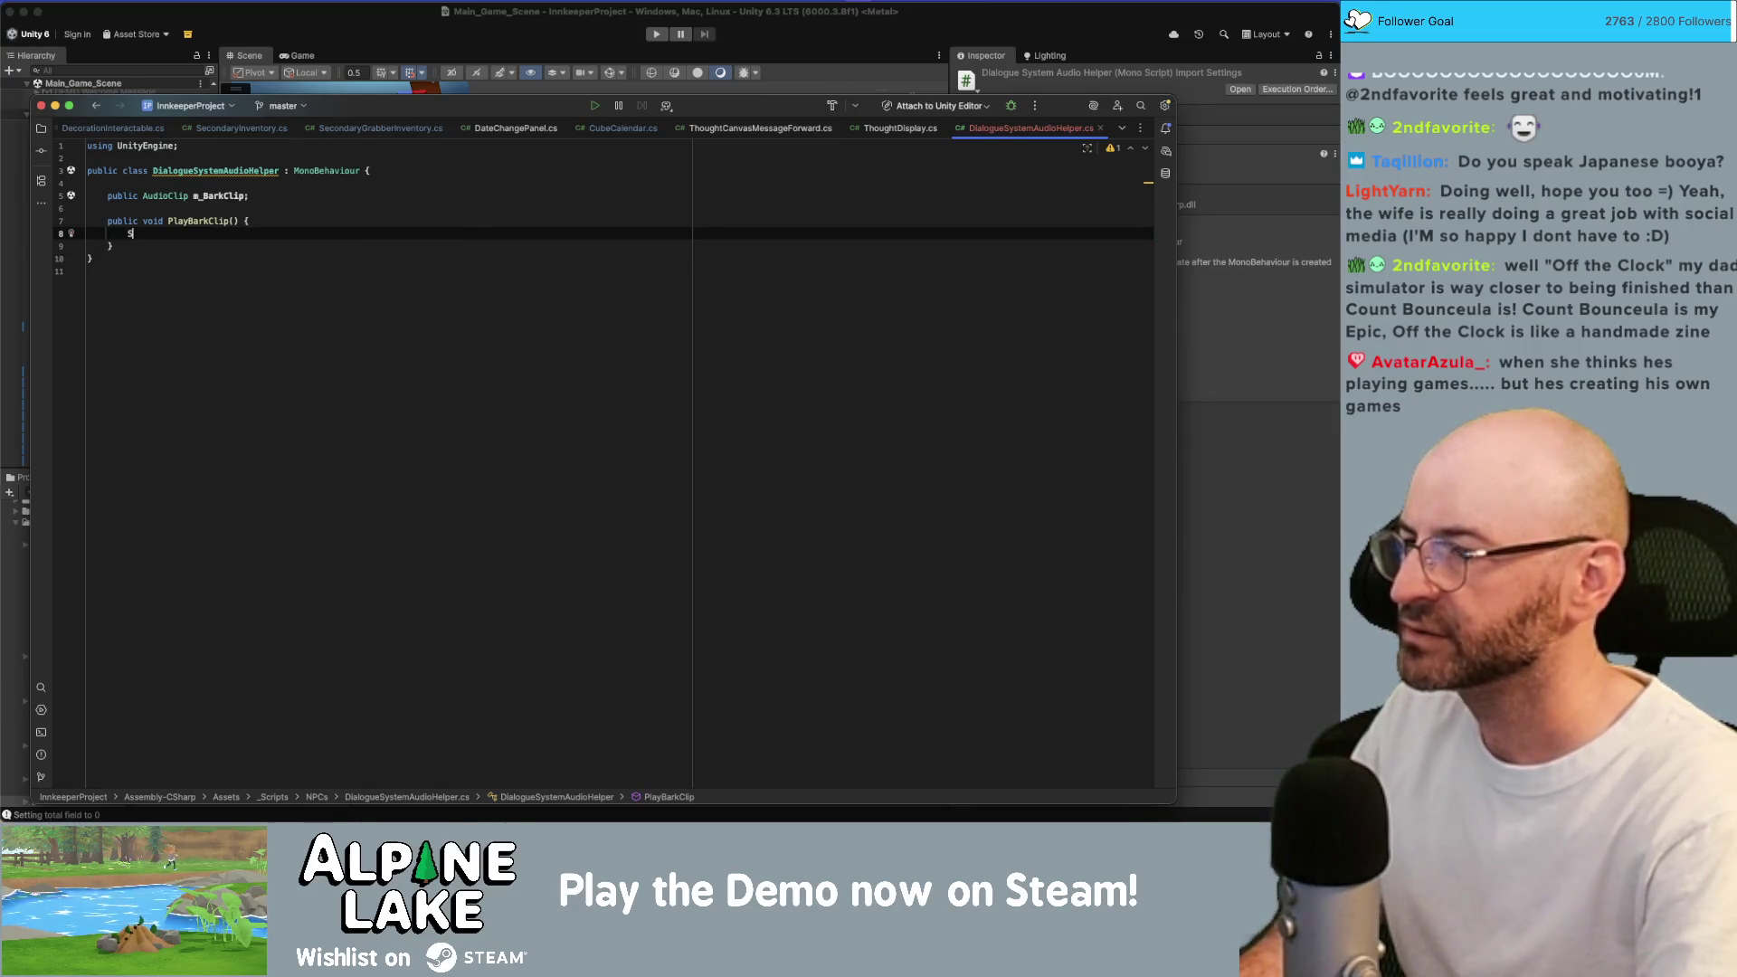
{"action": "type", "text": "X"}
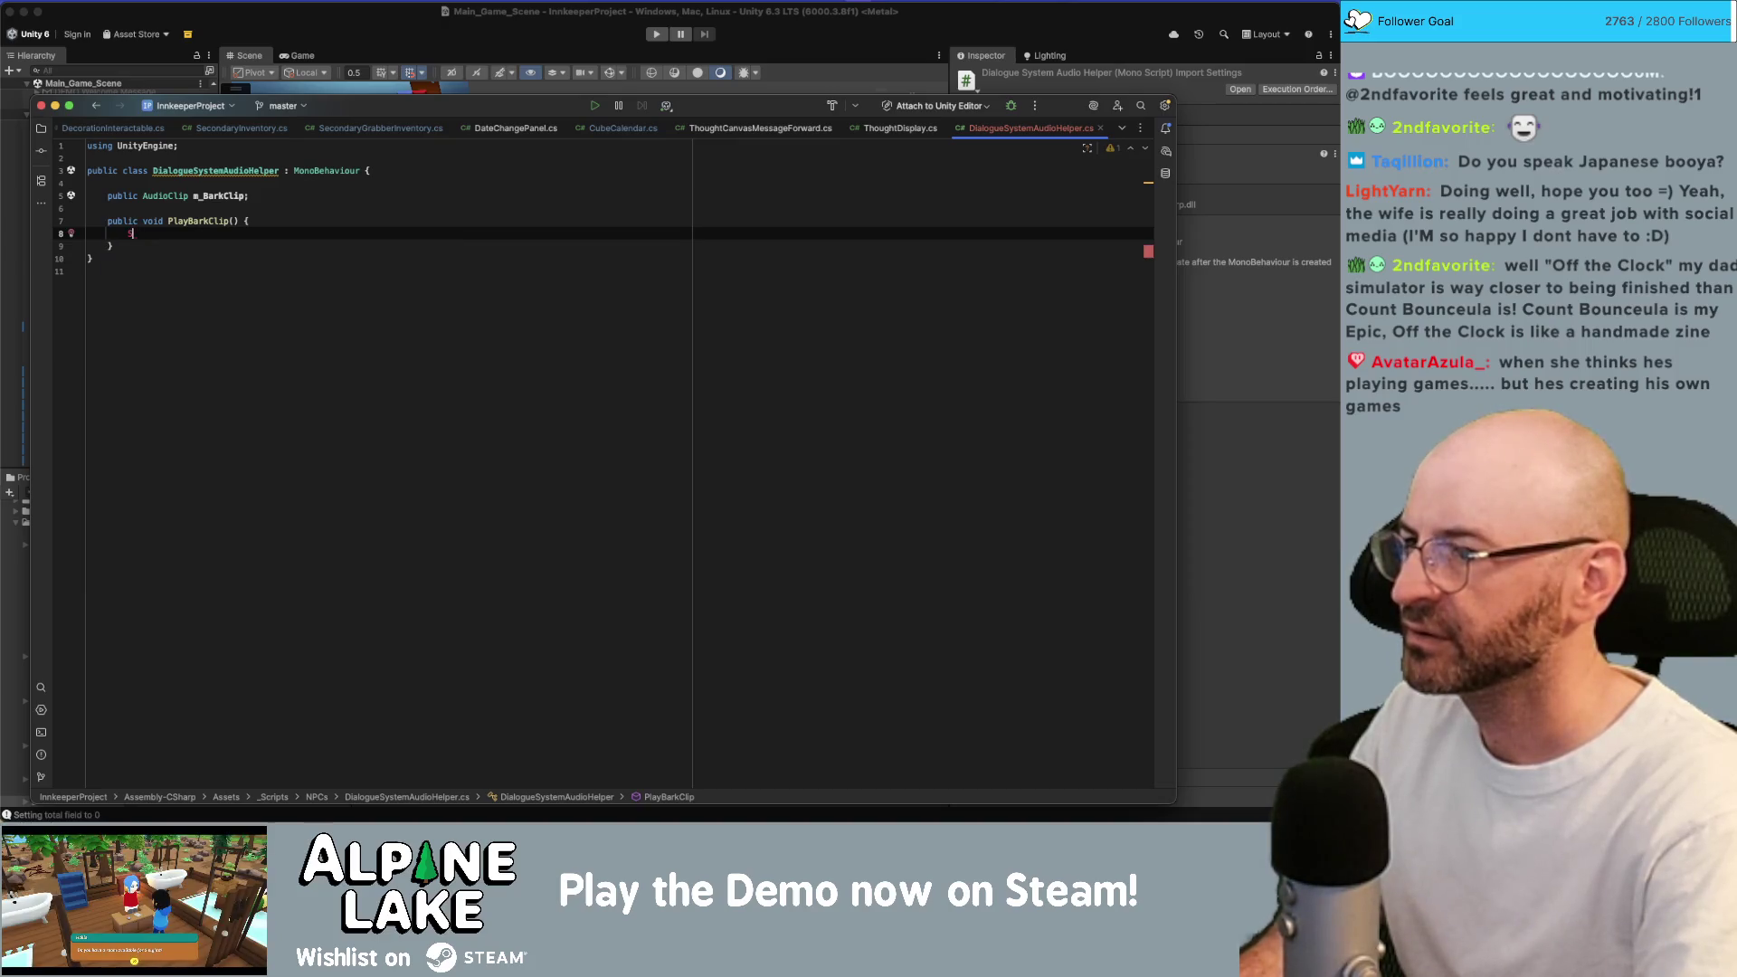
{"action": "type", "text": "SFXE"}
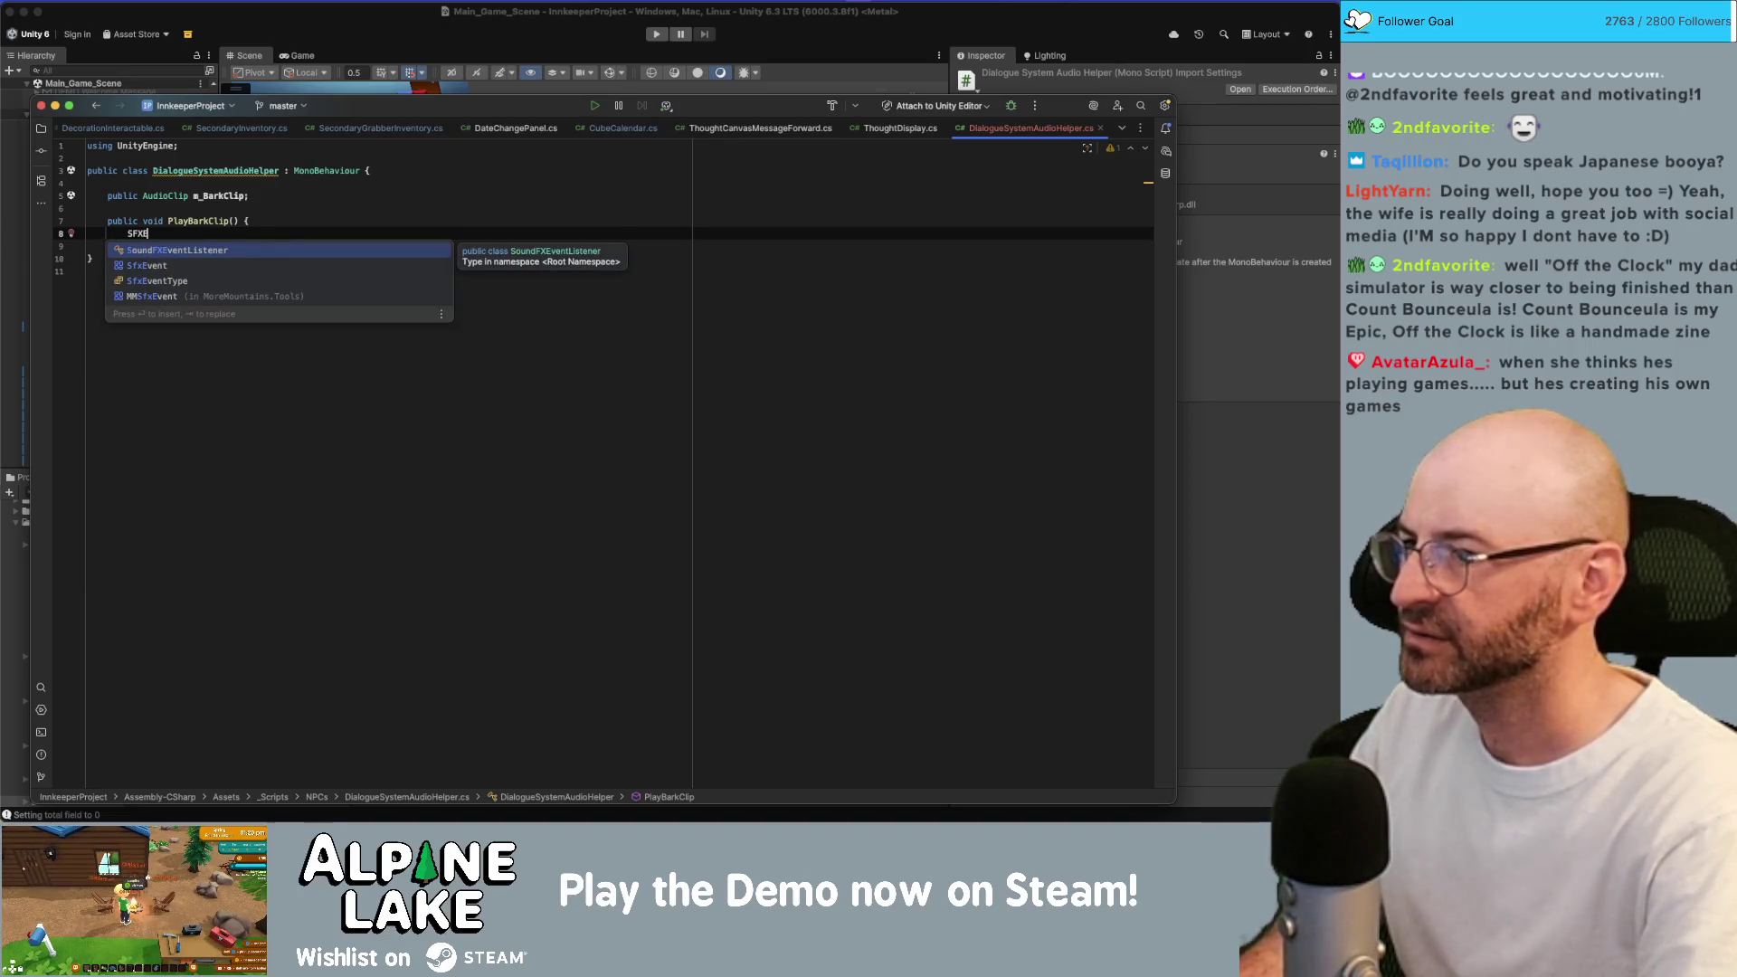
{"action": "key", "text": "Return"}
{"action": "type", "text": "r"}
{"action": "key", "text": "Return"}
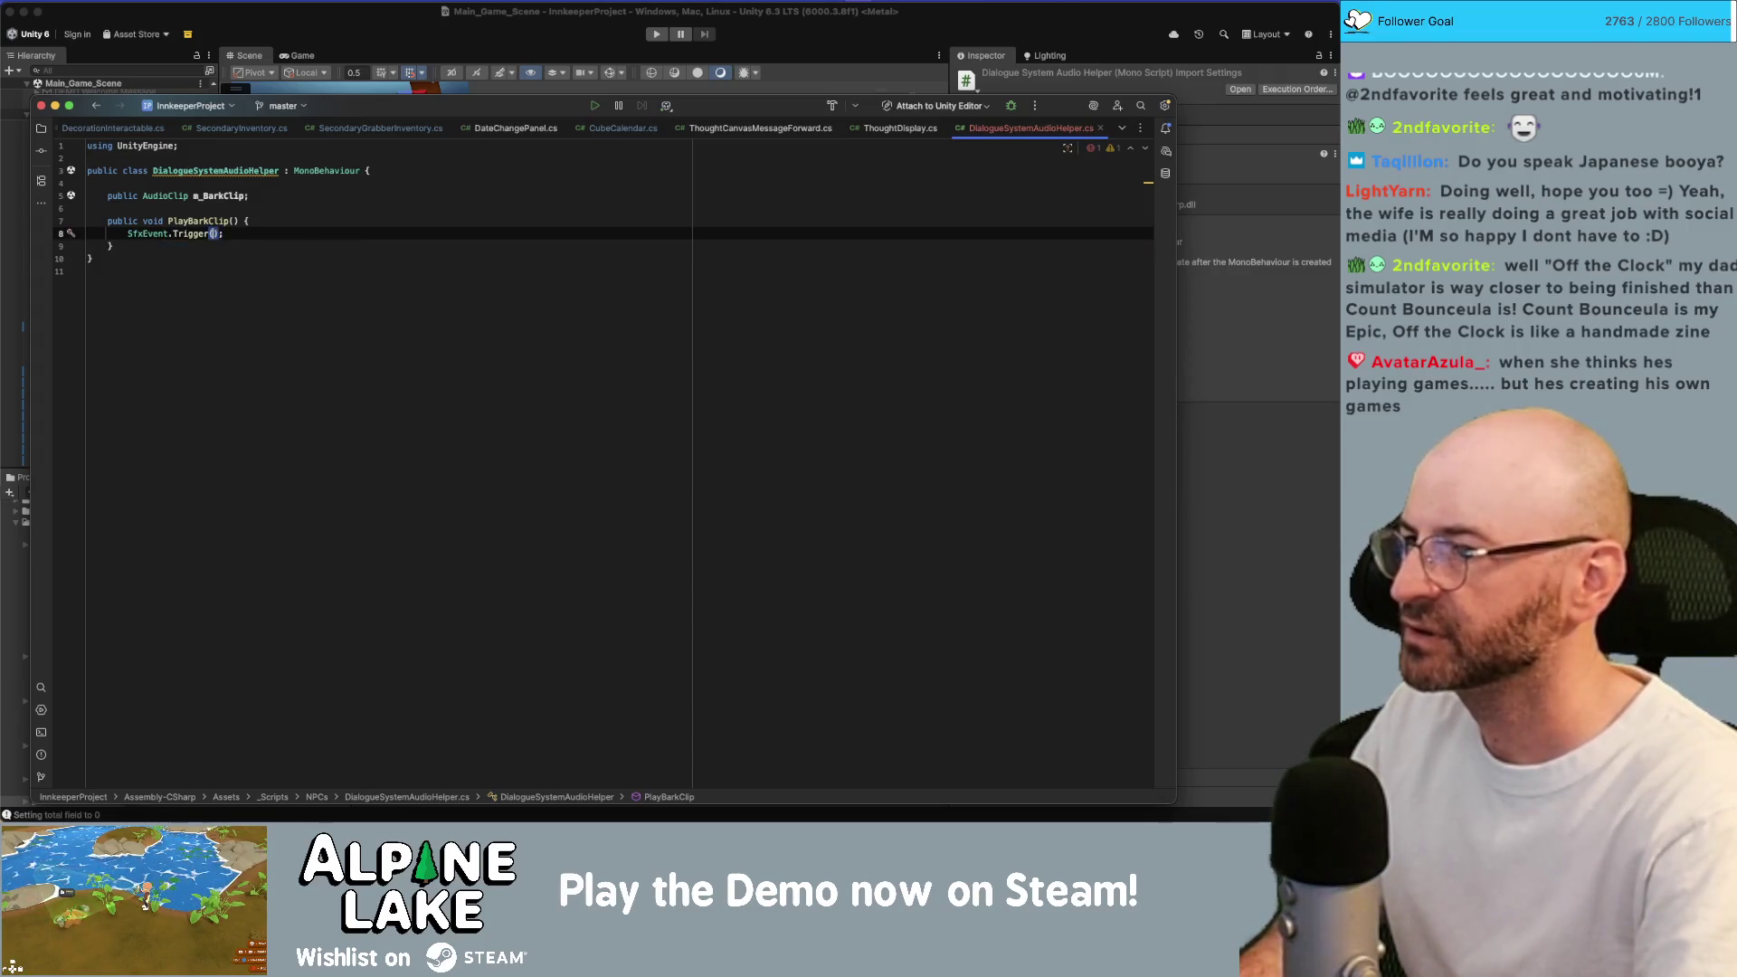
{"action": "key", "text": "Escape"}
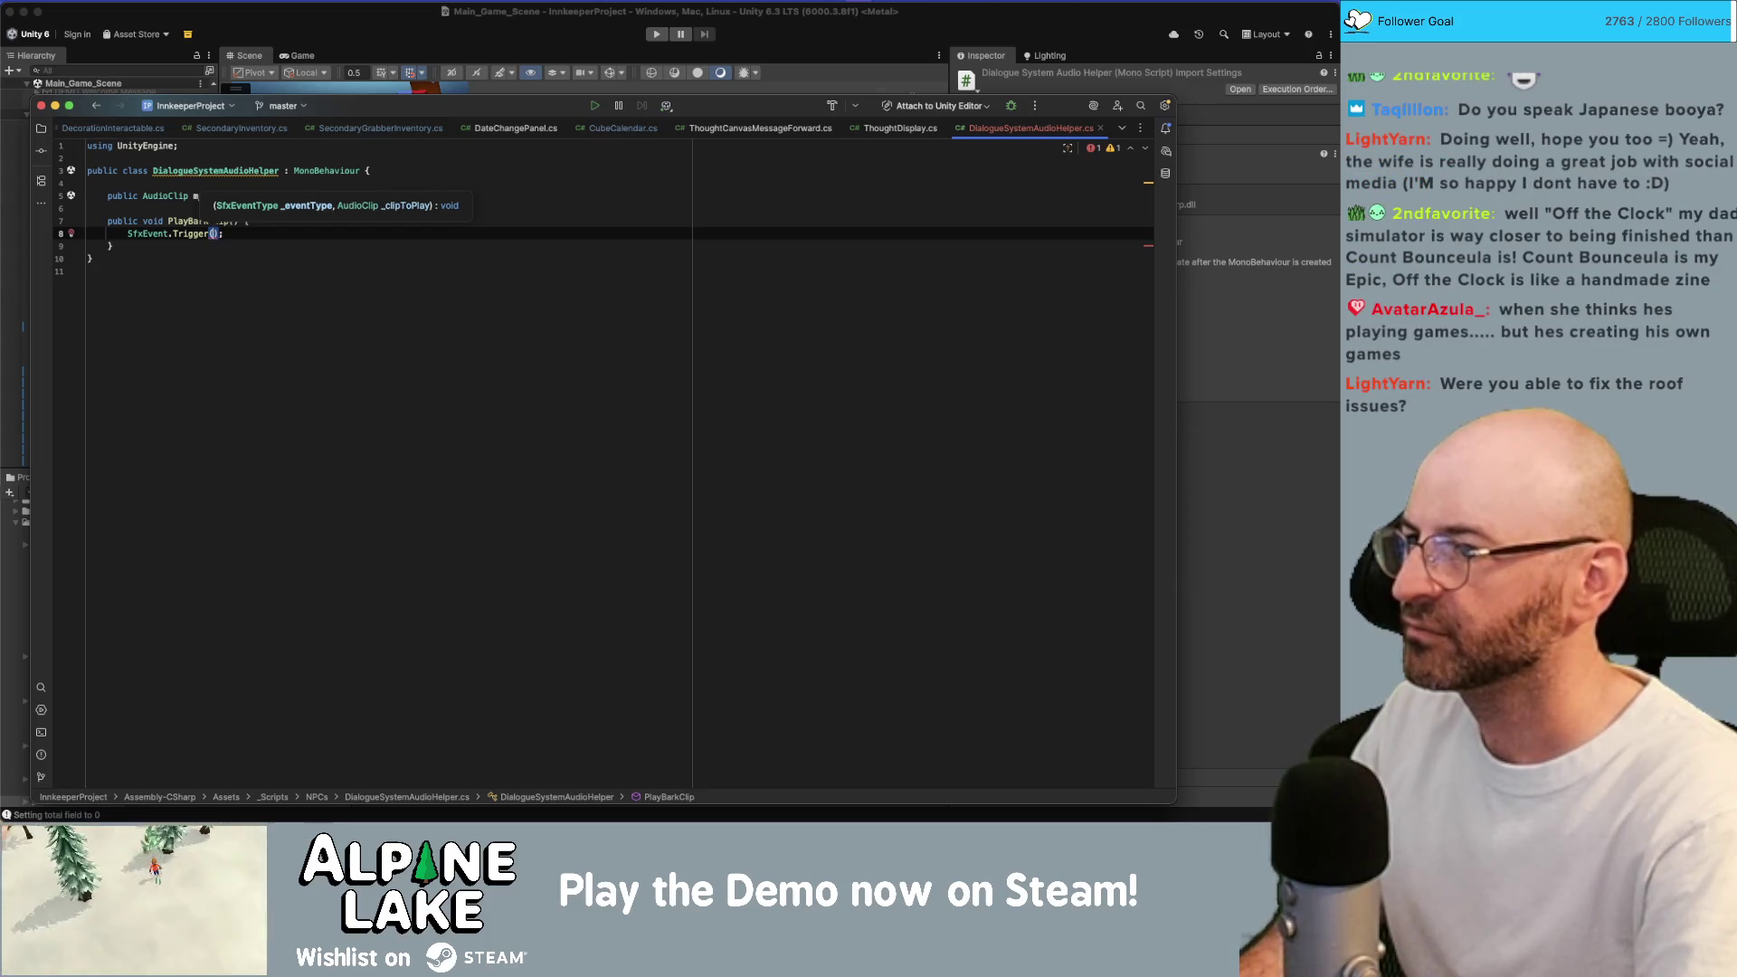
Pass SfxEventType.Overlapping and m_BarkClip as the Trigger call's arguments.
{"action": "key", "text": "ctrl+space"}
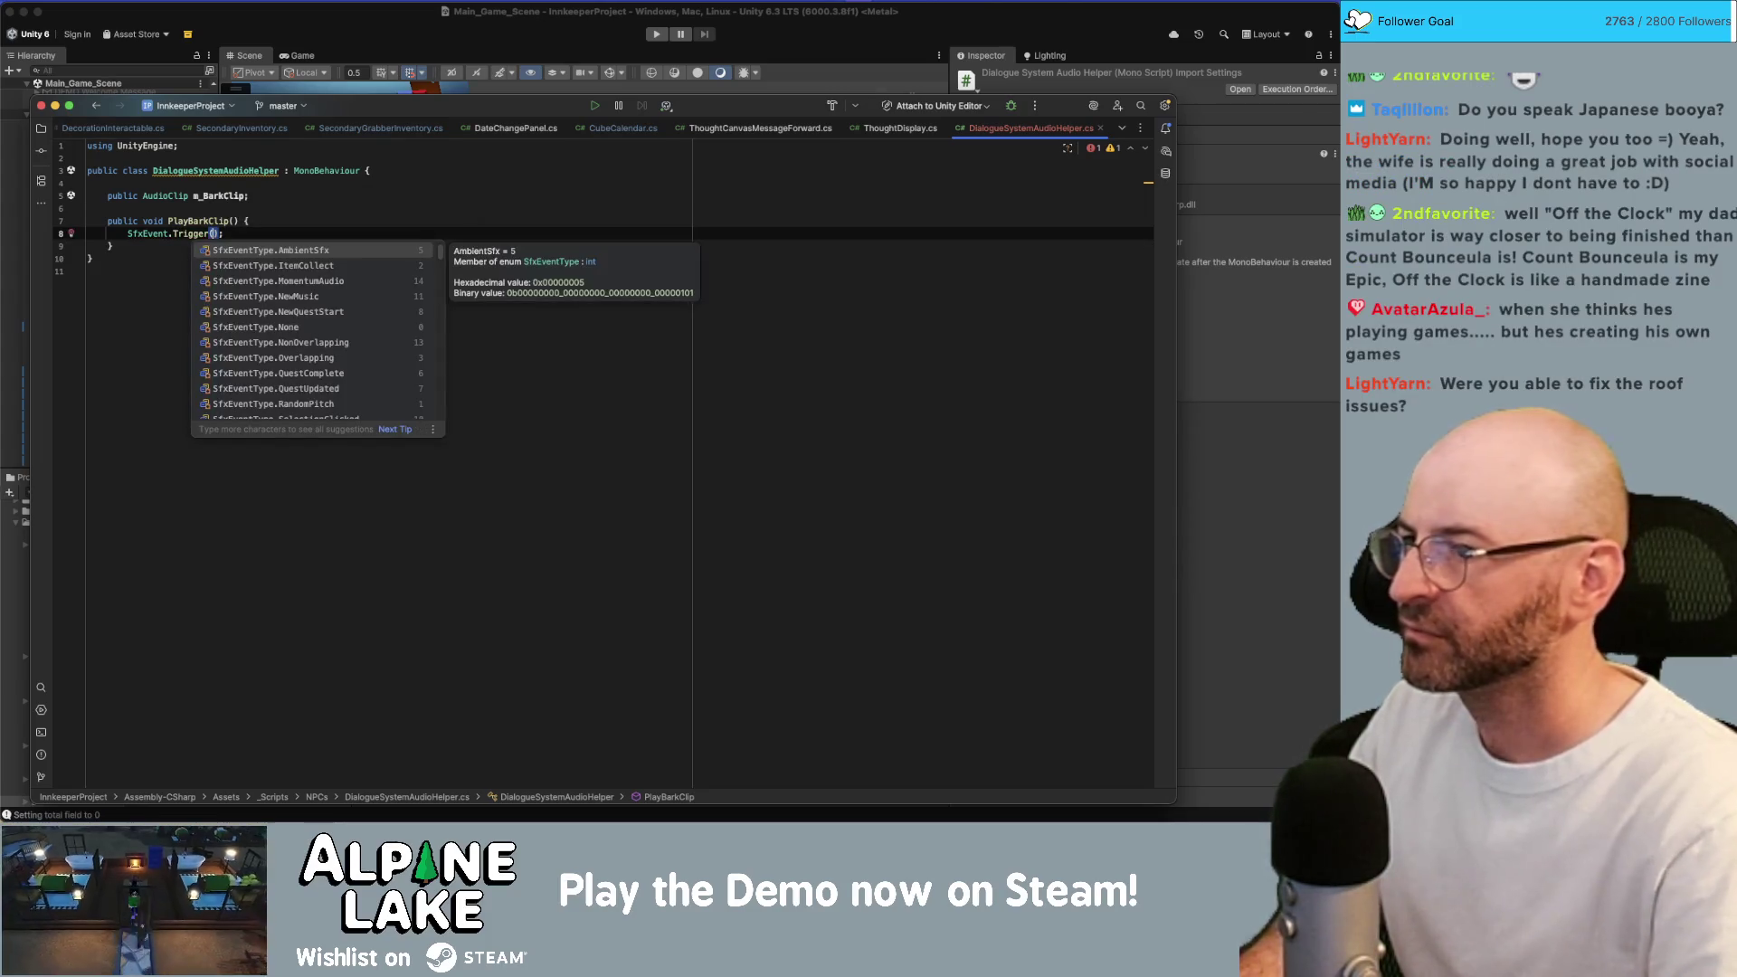
{"action": "key", "text": "Down"}
{"action": "key", "text": "Up"}
{"action": "key", "text": "Up"}
{"action": "key", "text": "Down"}
{"action": "key", "text": "Down"}
{"action": "key", "text": "Down"}
{"action": "key", "text": "Down"}
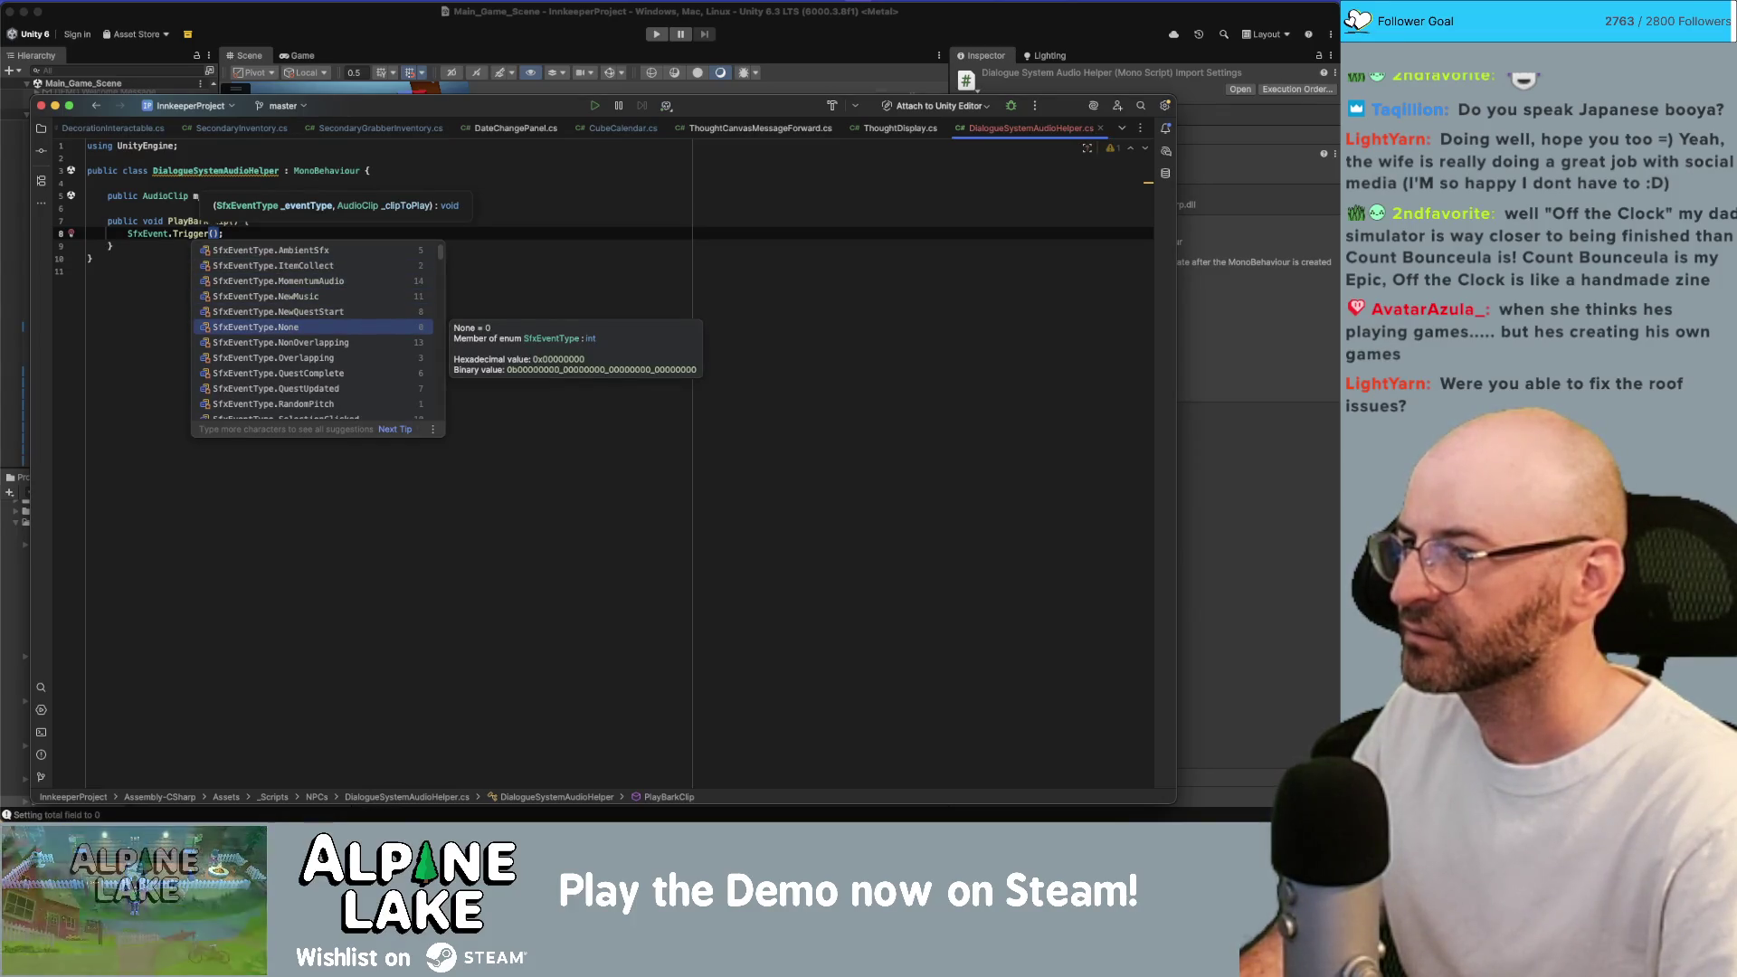
{"action": "key", "text": "Down"}
{"action": "key", "text": "Down"}
{"action": "key", "text": "Return"}
{"action": "type", "text": ","}
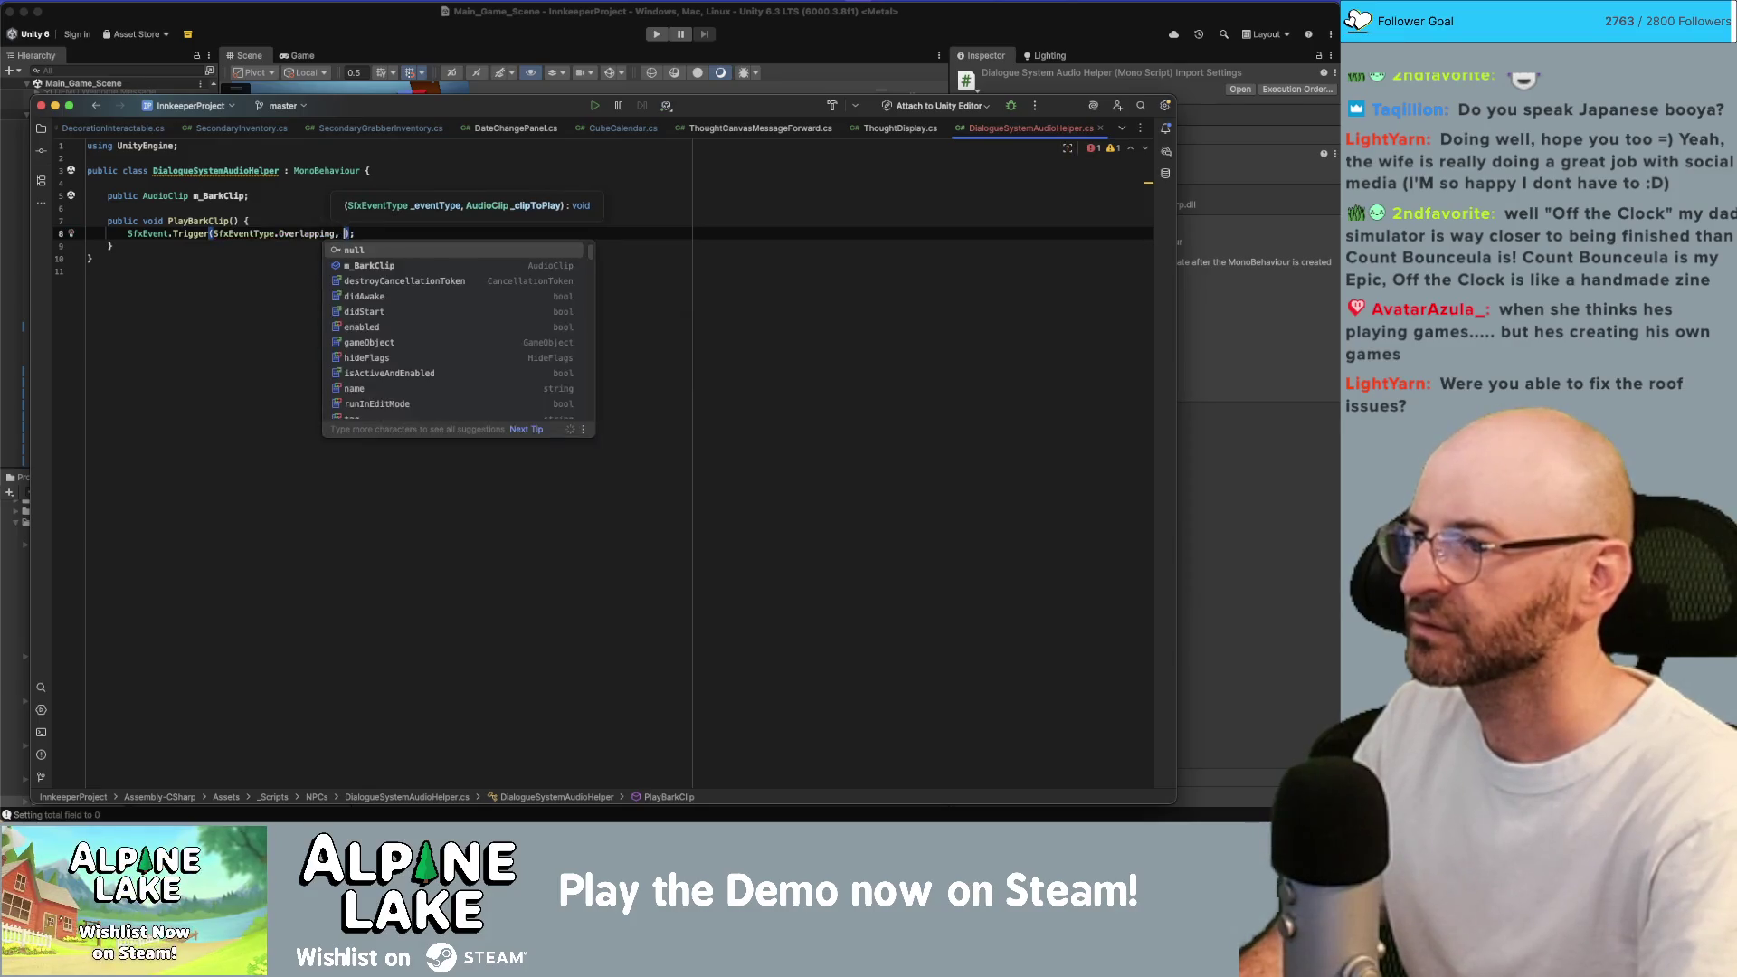
{"action": "key", "text": "Down"}
{"action": "key", "text": "Return"}
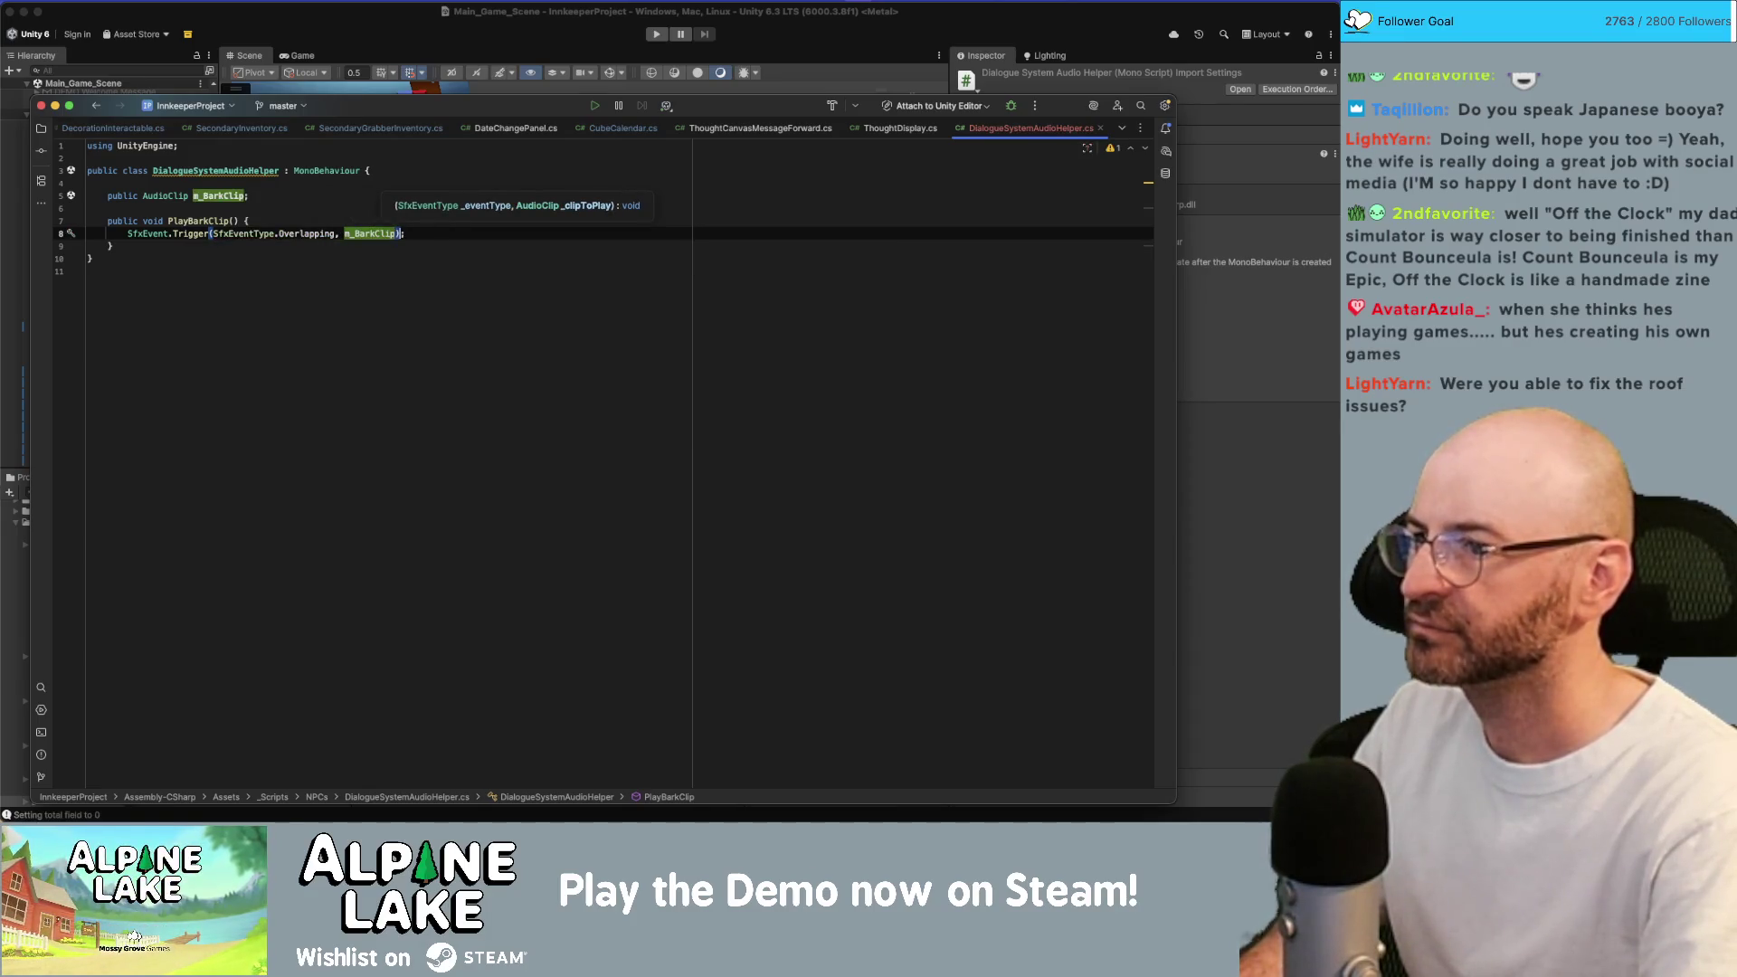
{"action": "left_click", "coordinate": [217, 221]}
{"action": "double_click", "coordinate": [217, 221]}
{"action": "left_click", "coordinate": [387, 39]}
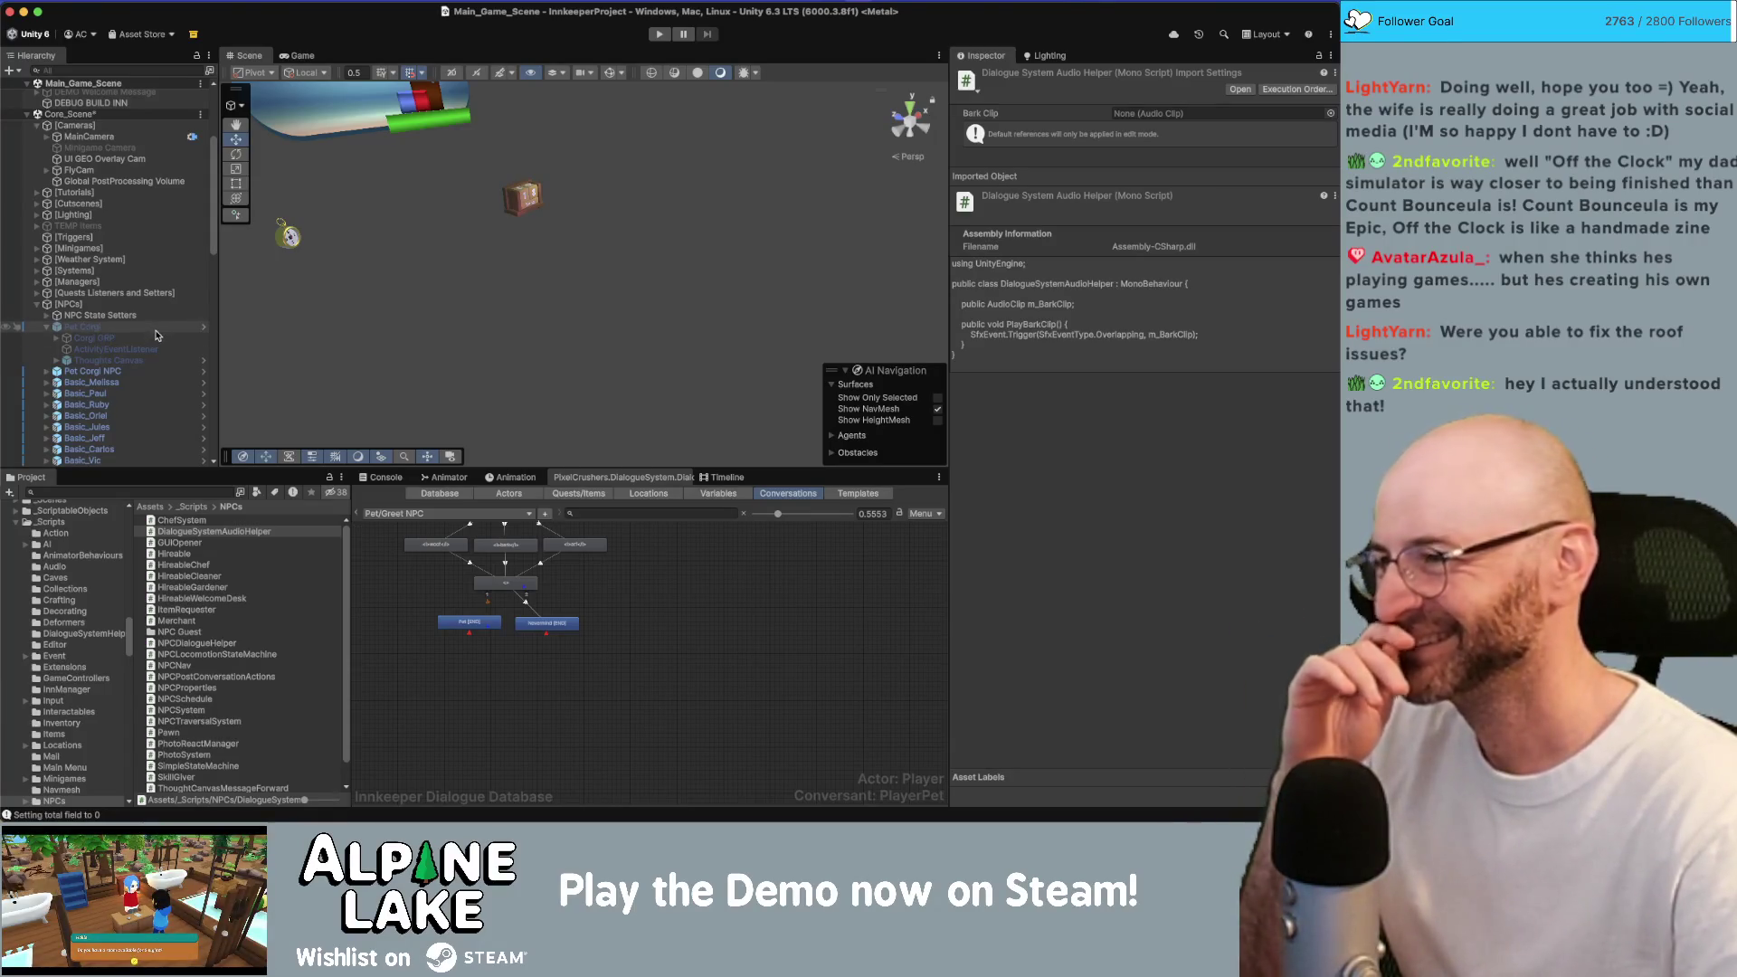
After recompiling, select Pet Corgi in the Hierarchy to view its components.
{"action": "left_click", "coordinate": [155, 331]}
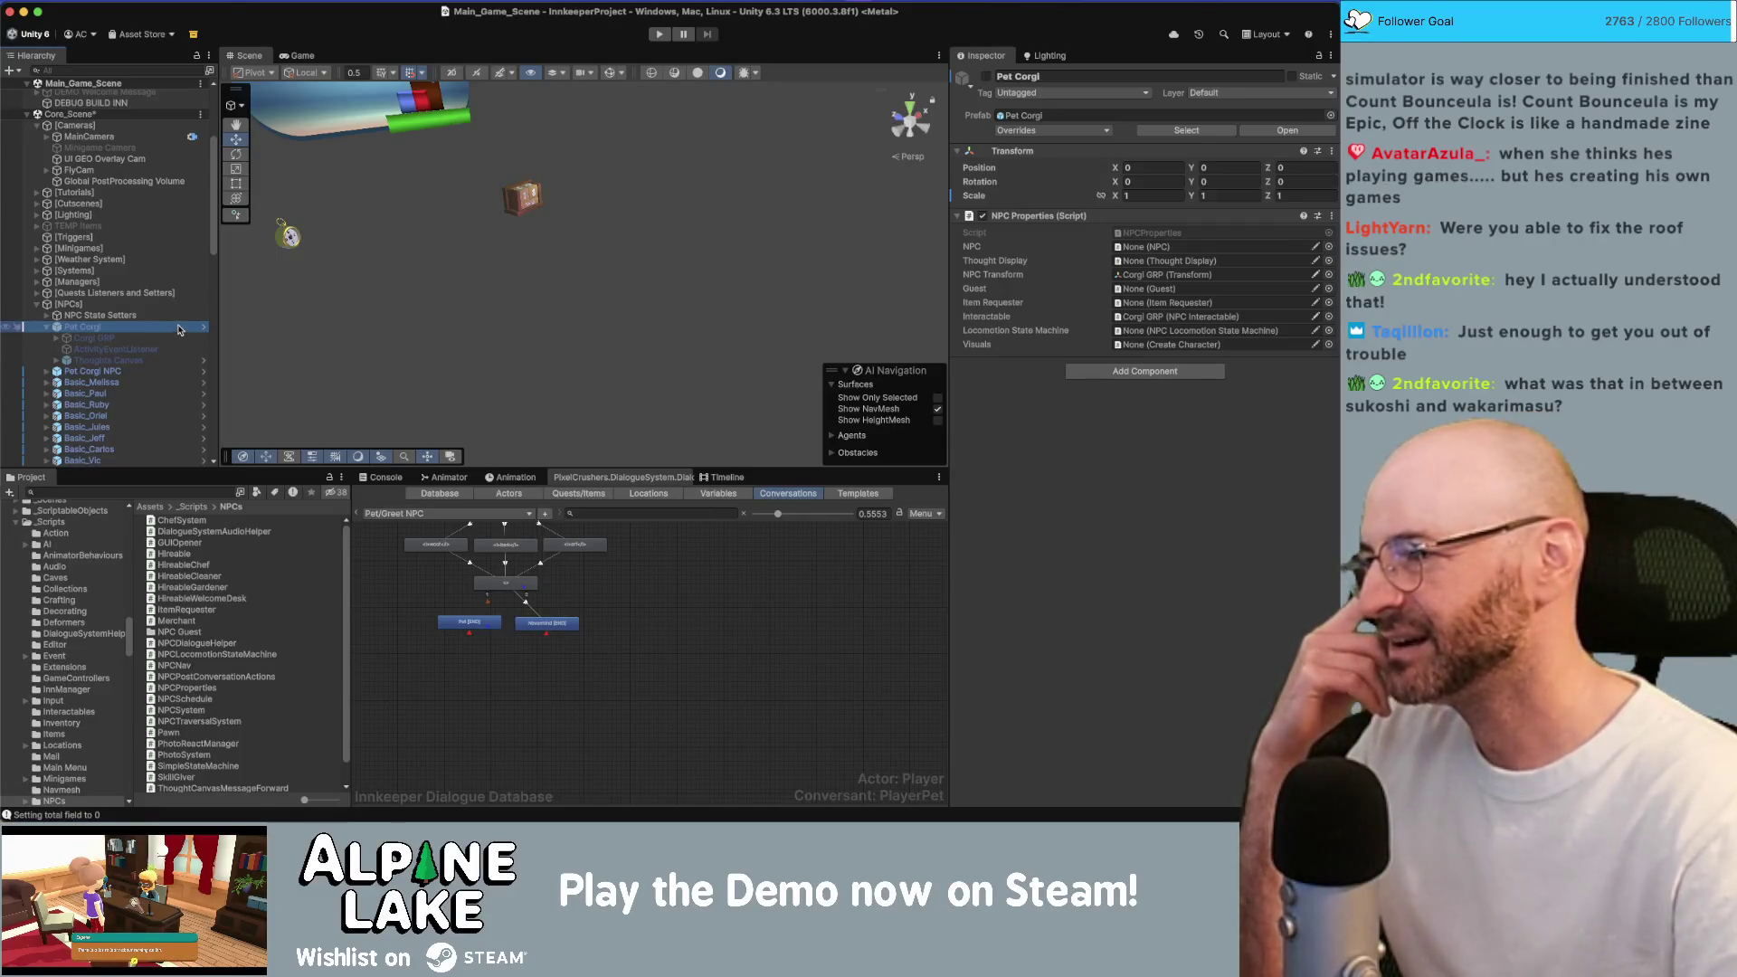
Enter Prefab Mode for Pet Corgi and scroll to the bottom of Corgi GRP's components.
{"action": "left_click", "coordinate": [48, 326]}
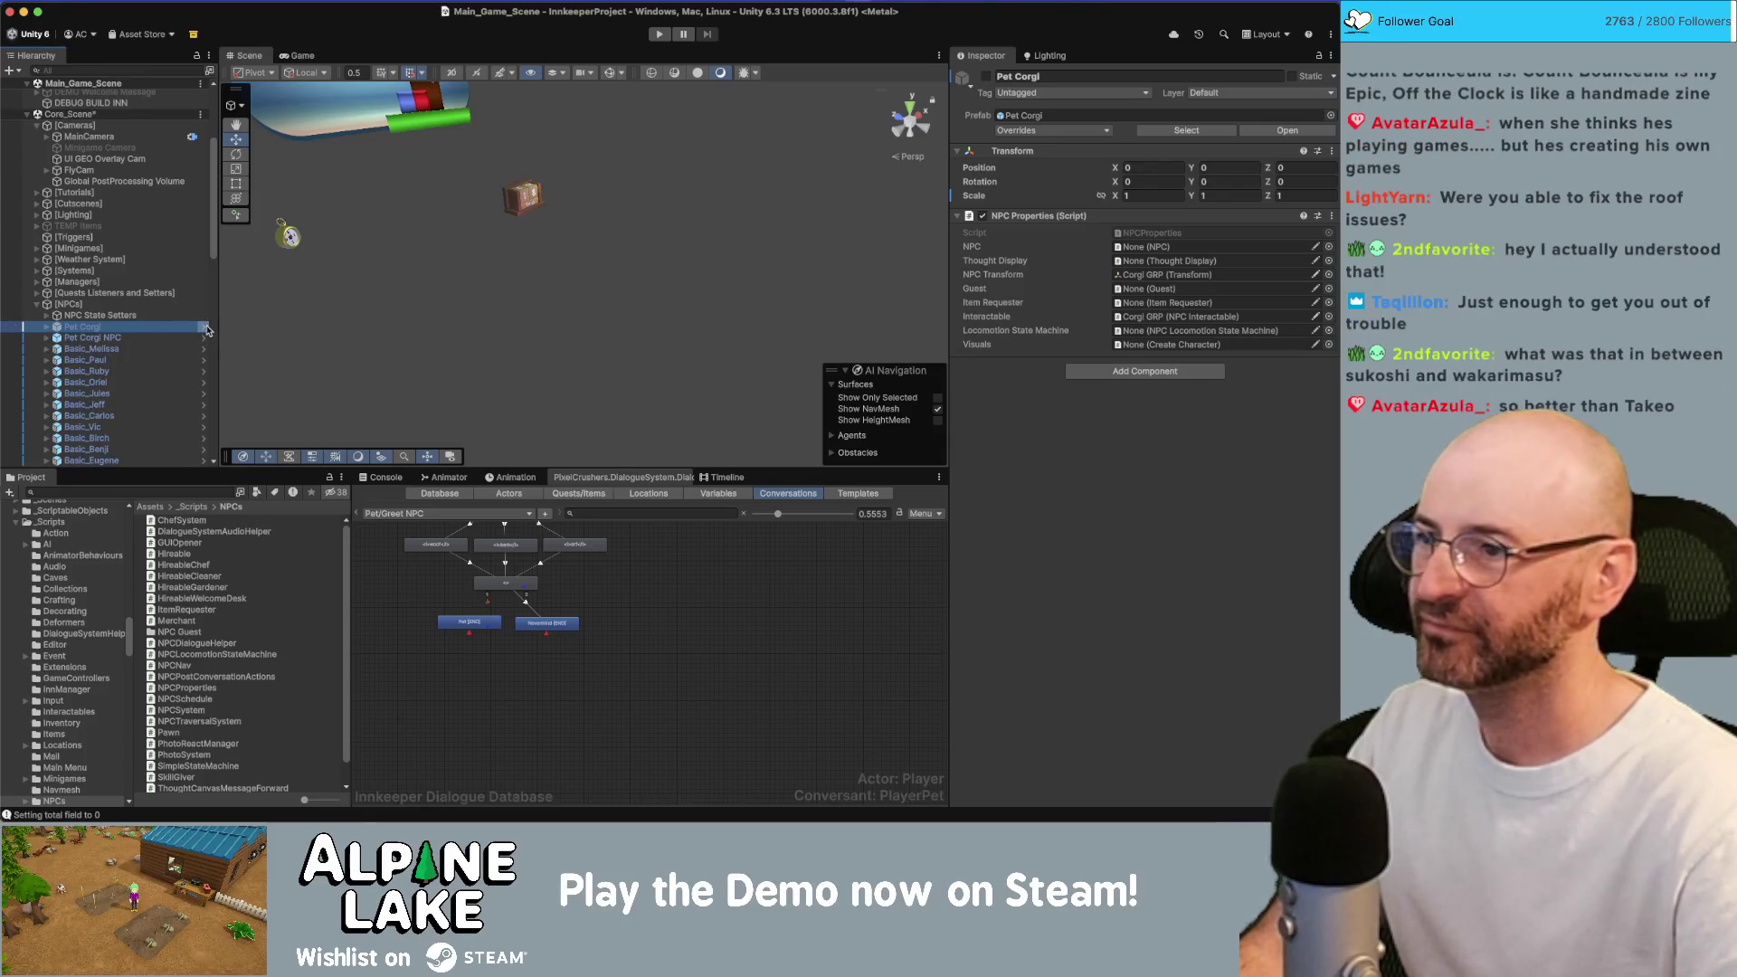
{"action": "left_click", "coordinate": [204, 328]}
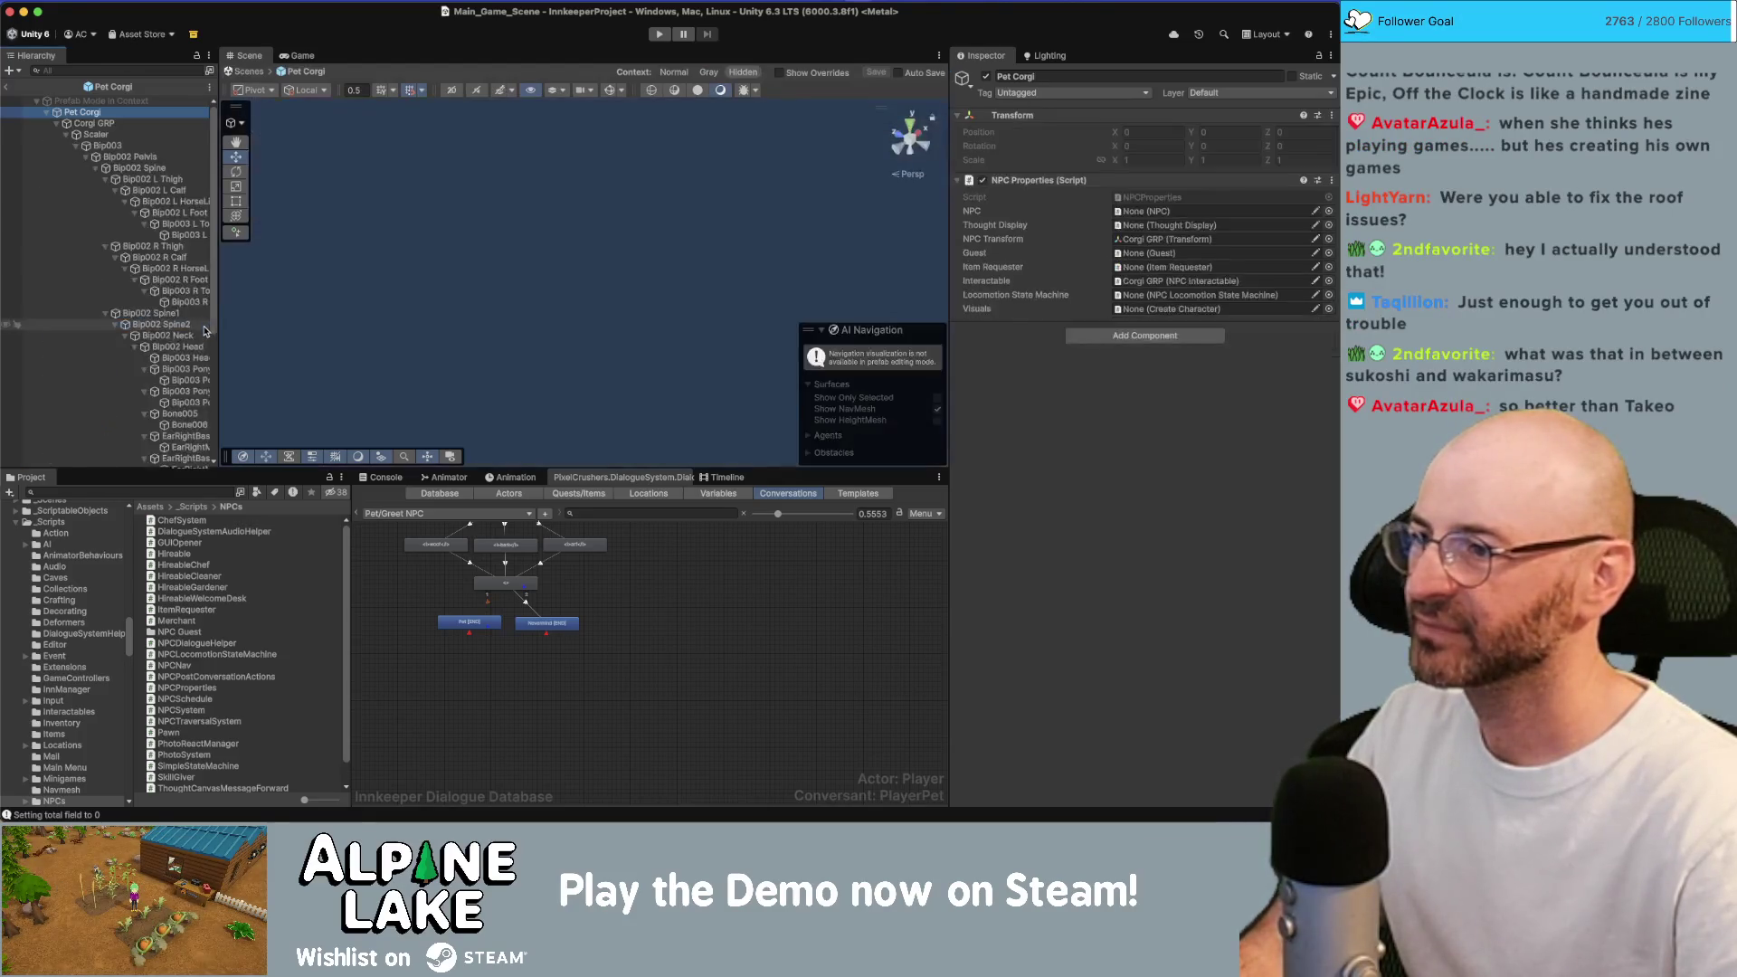
{"action": "left_click", "coordinate": [58, 124]}
{"action": "left_click", "coordinate": [91, 123]}
{"action": "scroll", "coordinate": [1116, 648], "scroll_direction": "down", "scroll_amount": 5}
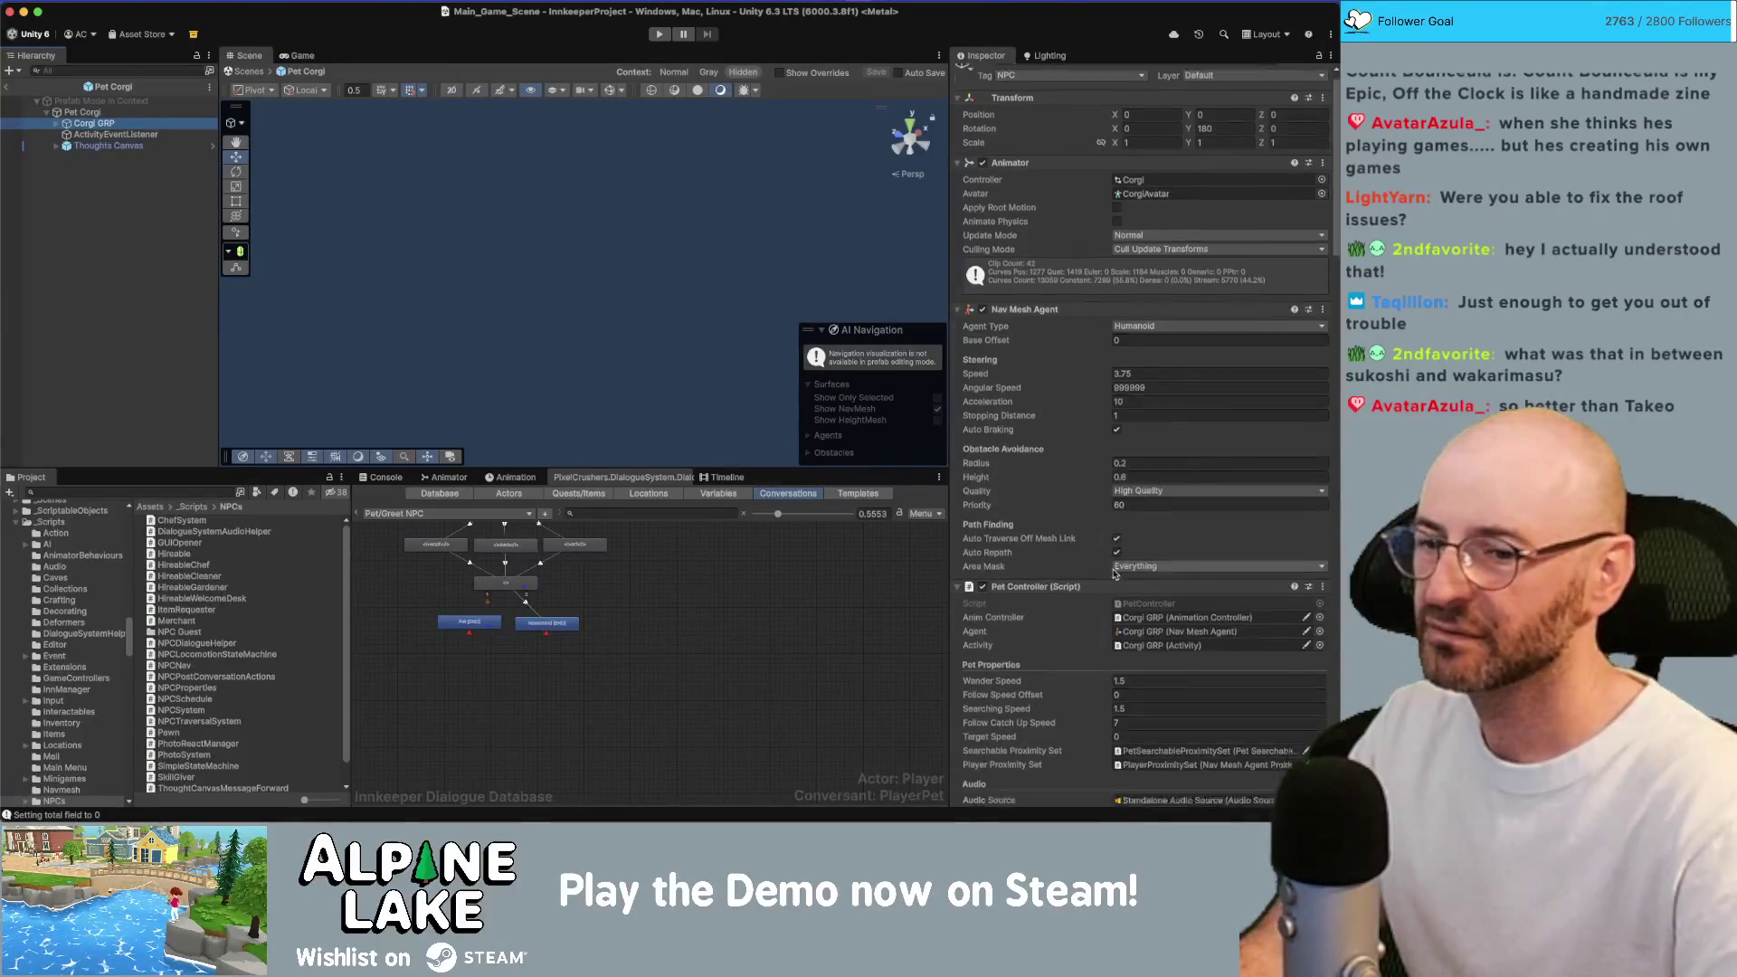
{"action": "scroll", "coordinate": [1116, 648], "scroll_direction": "down", "scroll_amount": 10}
{"action": "left_click", "coordinate": [1102, 788]}
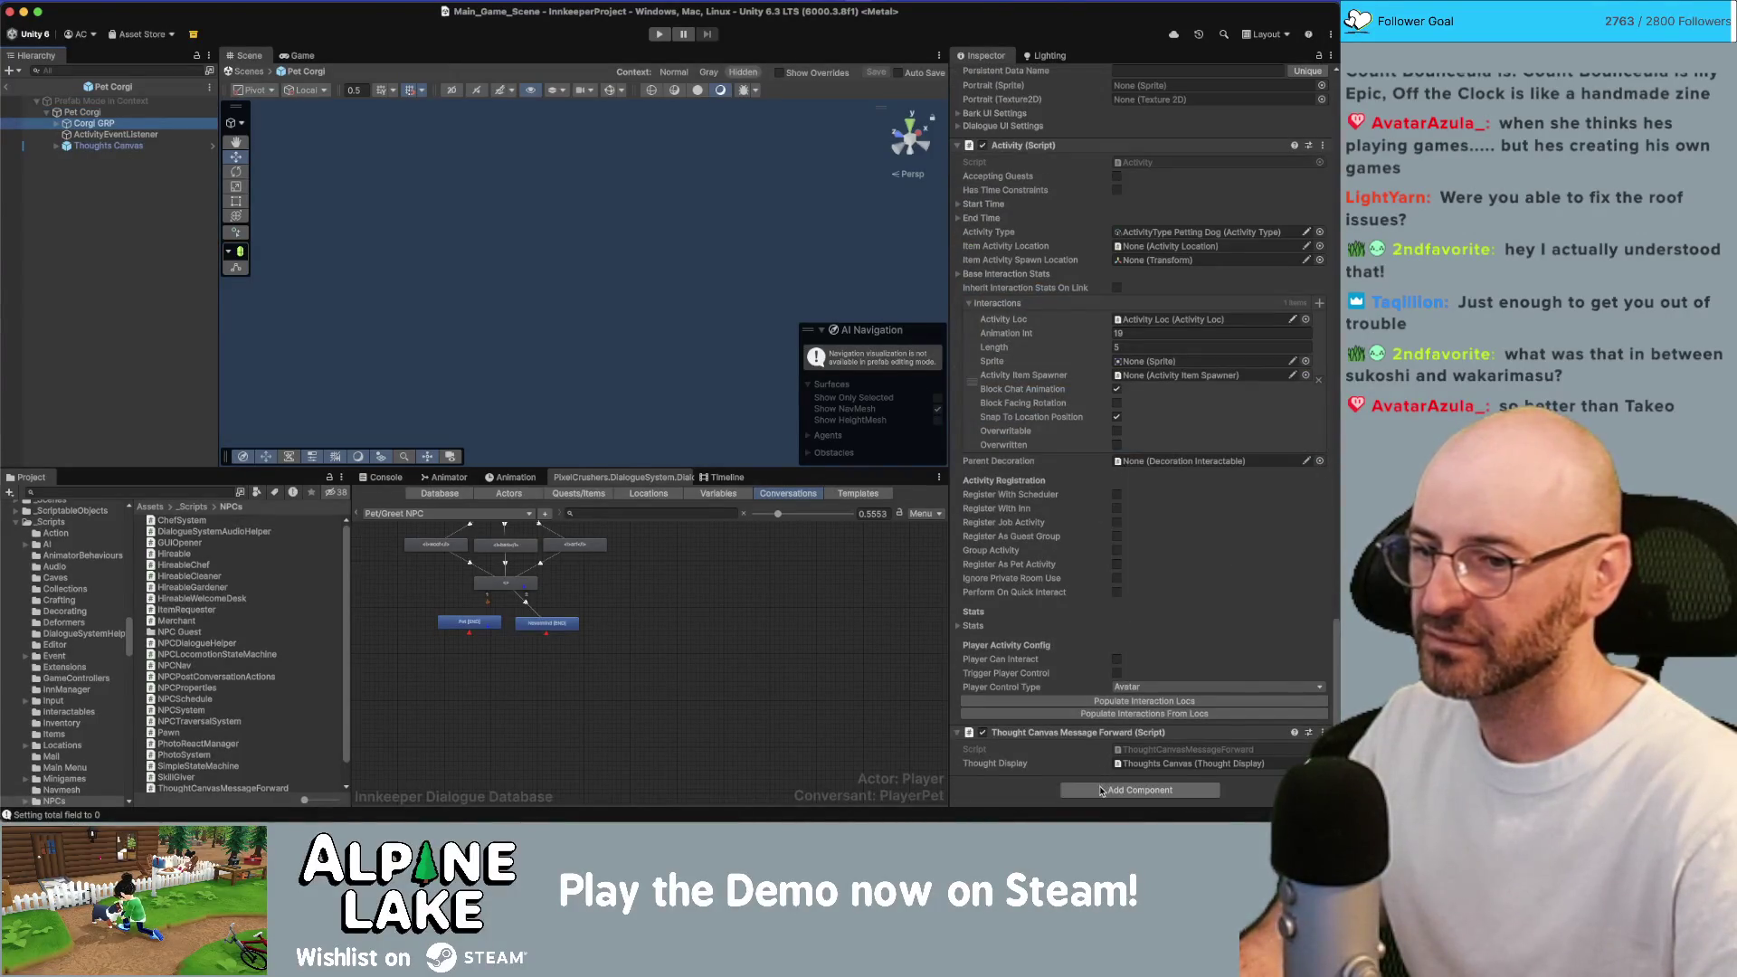
Add a Dialogue System Audio Helper to Corgi GRP with Bark Clip set to Dog Bark 11.
{"action": "type", "text": "dialoguesystem"}
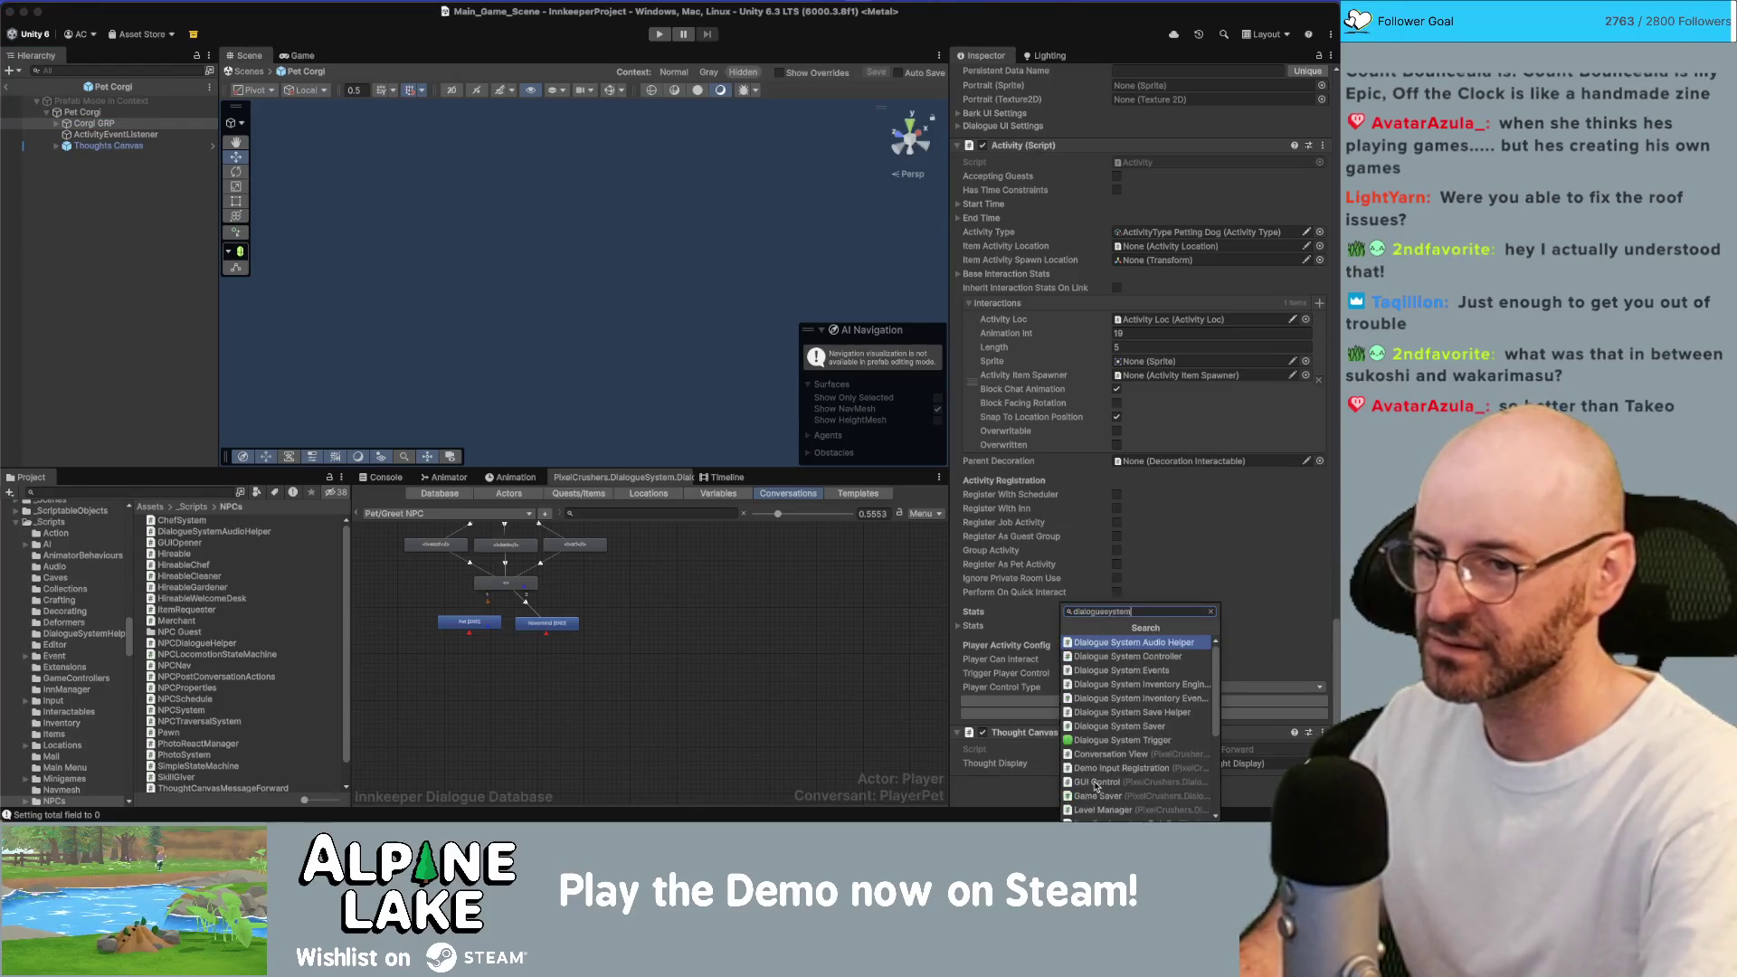
{"action": "left_click", "coordinate": [1126, 699]}
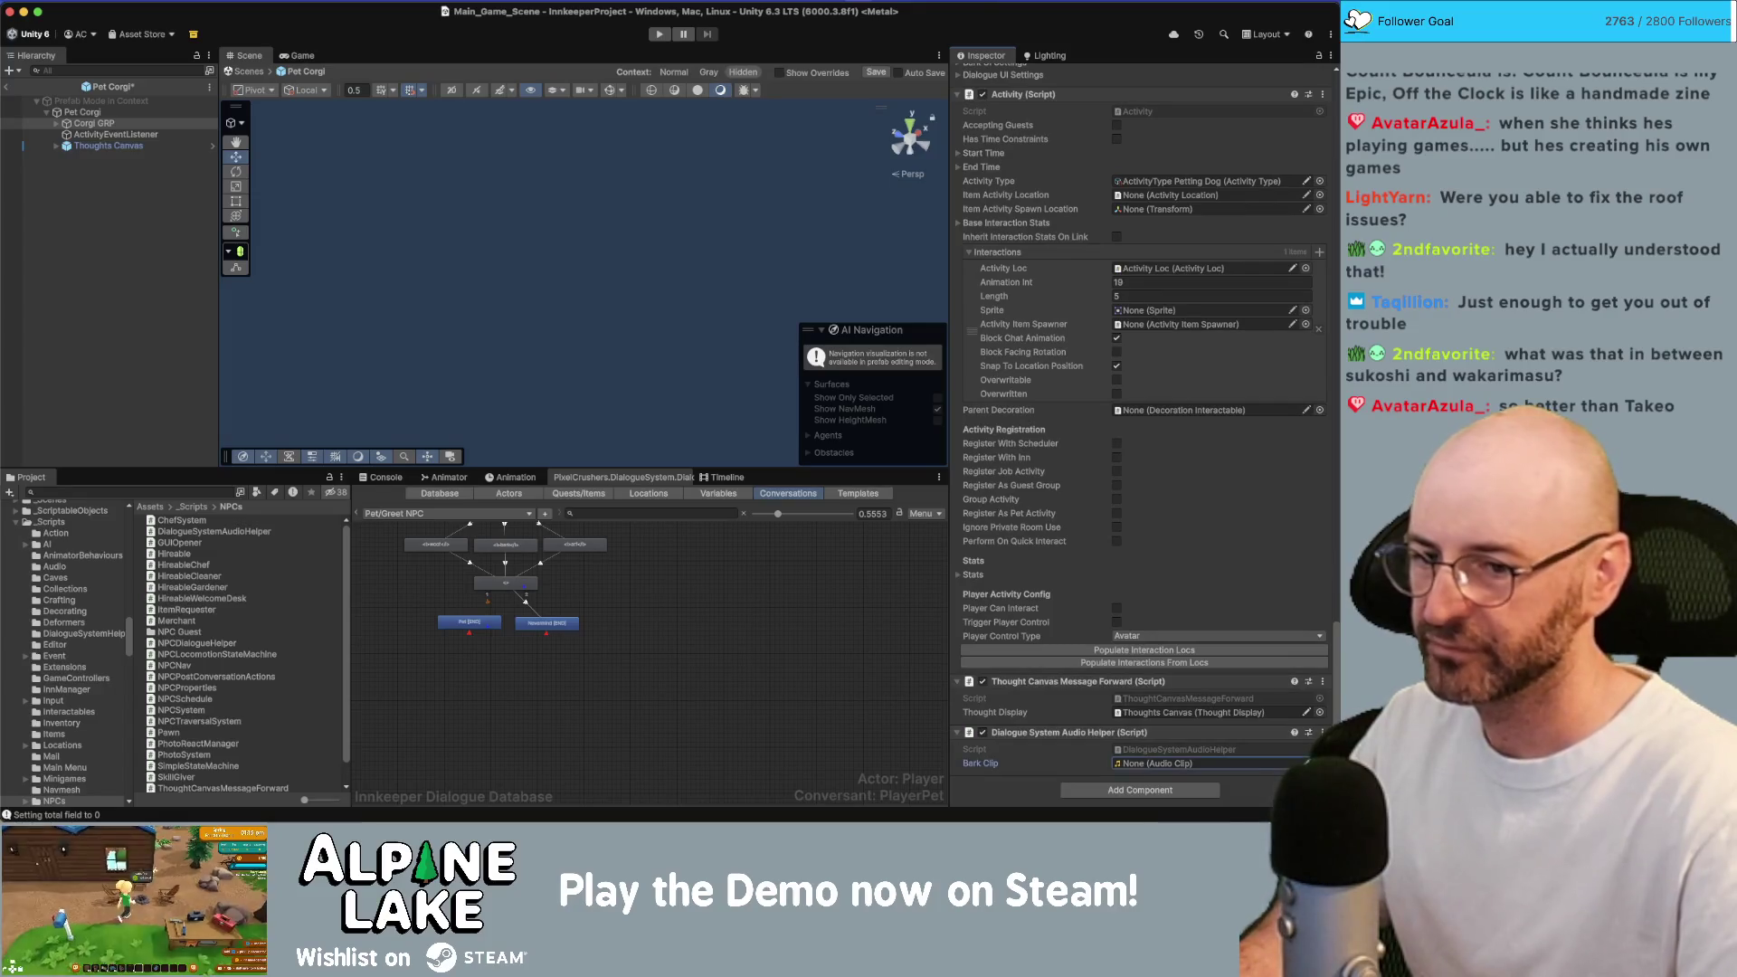
{"action": "left_click", "coordinate": [1309, 763]}
{"action": "type", "text": "bark 11"}
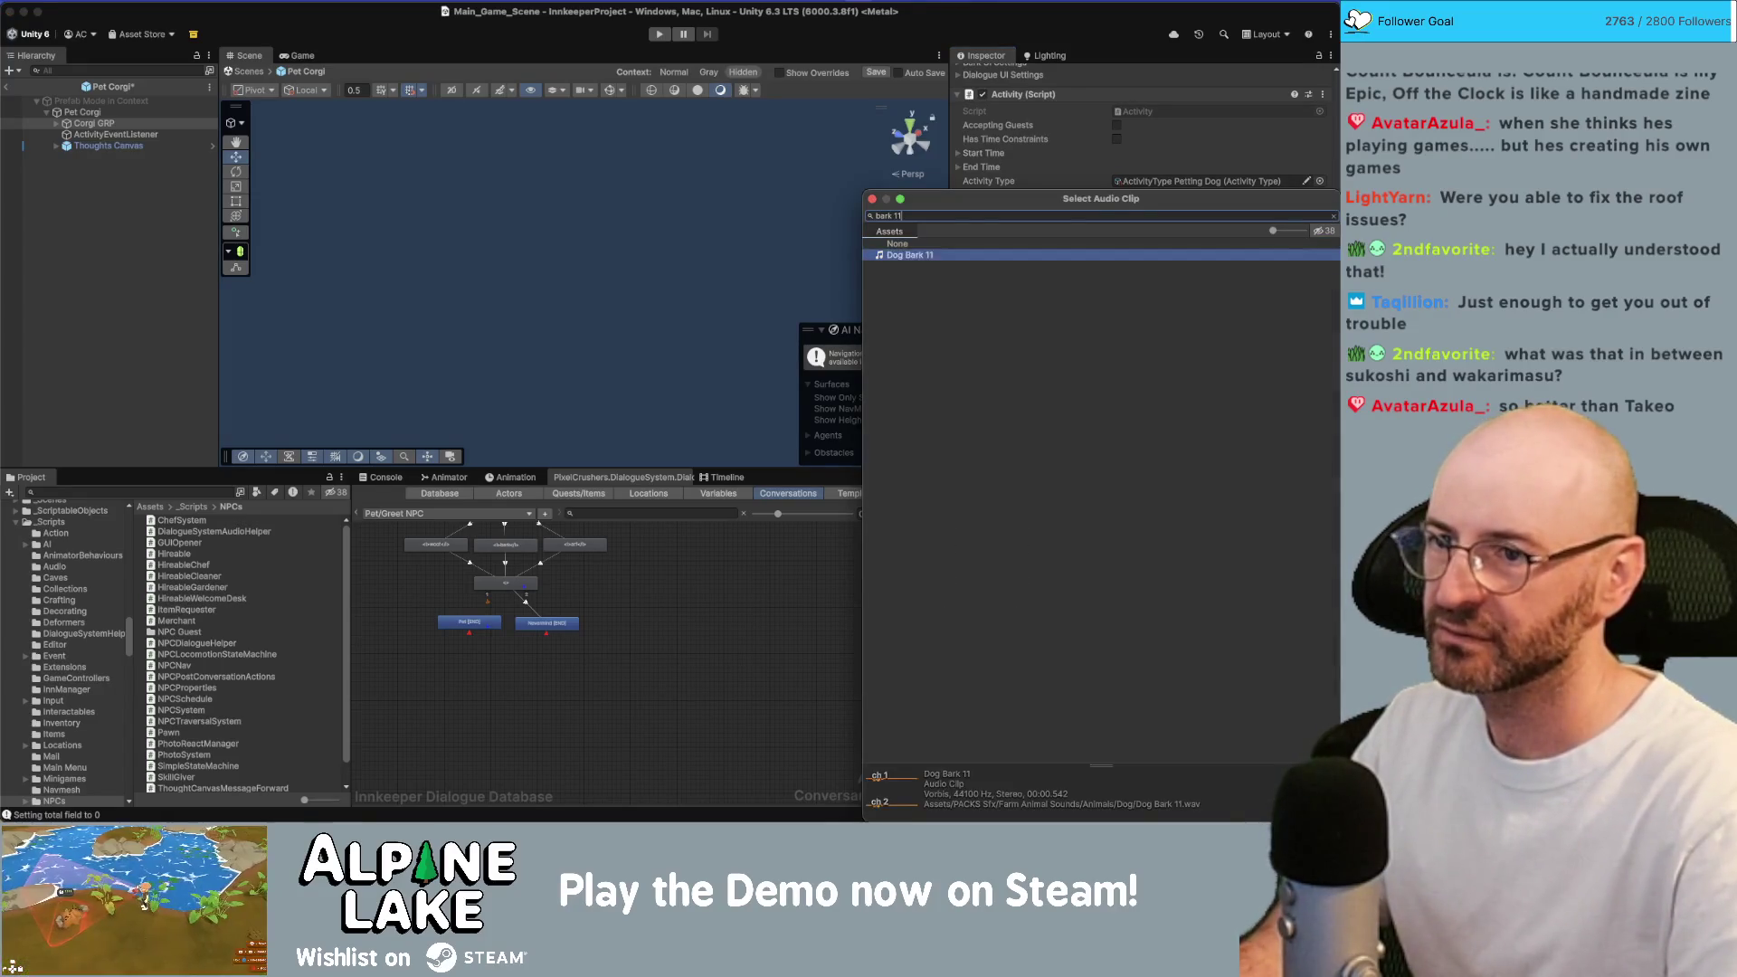
{"action": "key", "text": "Return"}
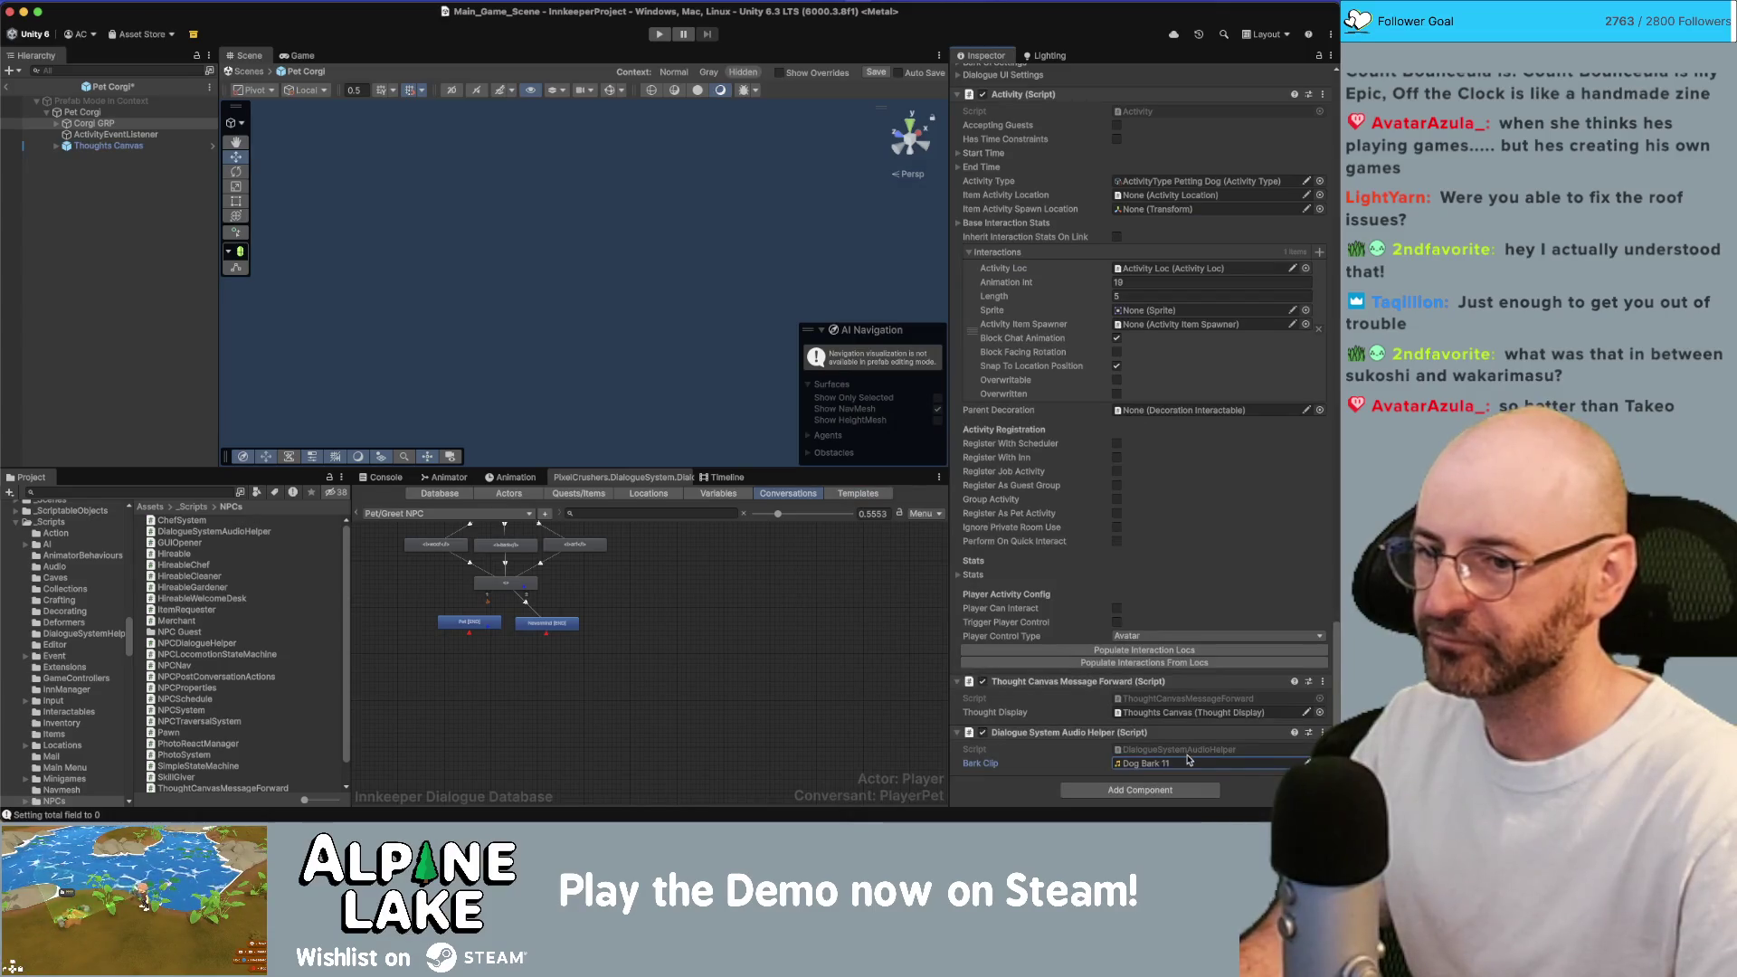
{"action": "left_click", "coordinate": [1179, 764]}
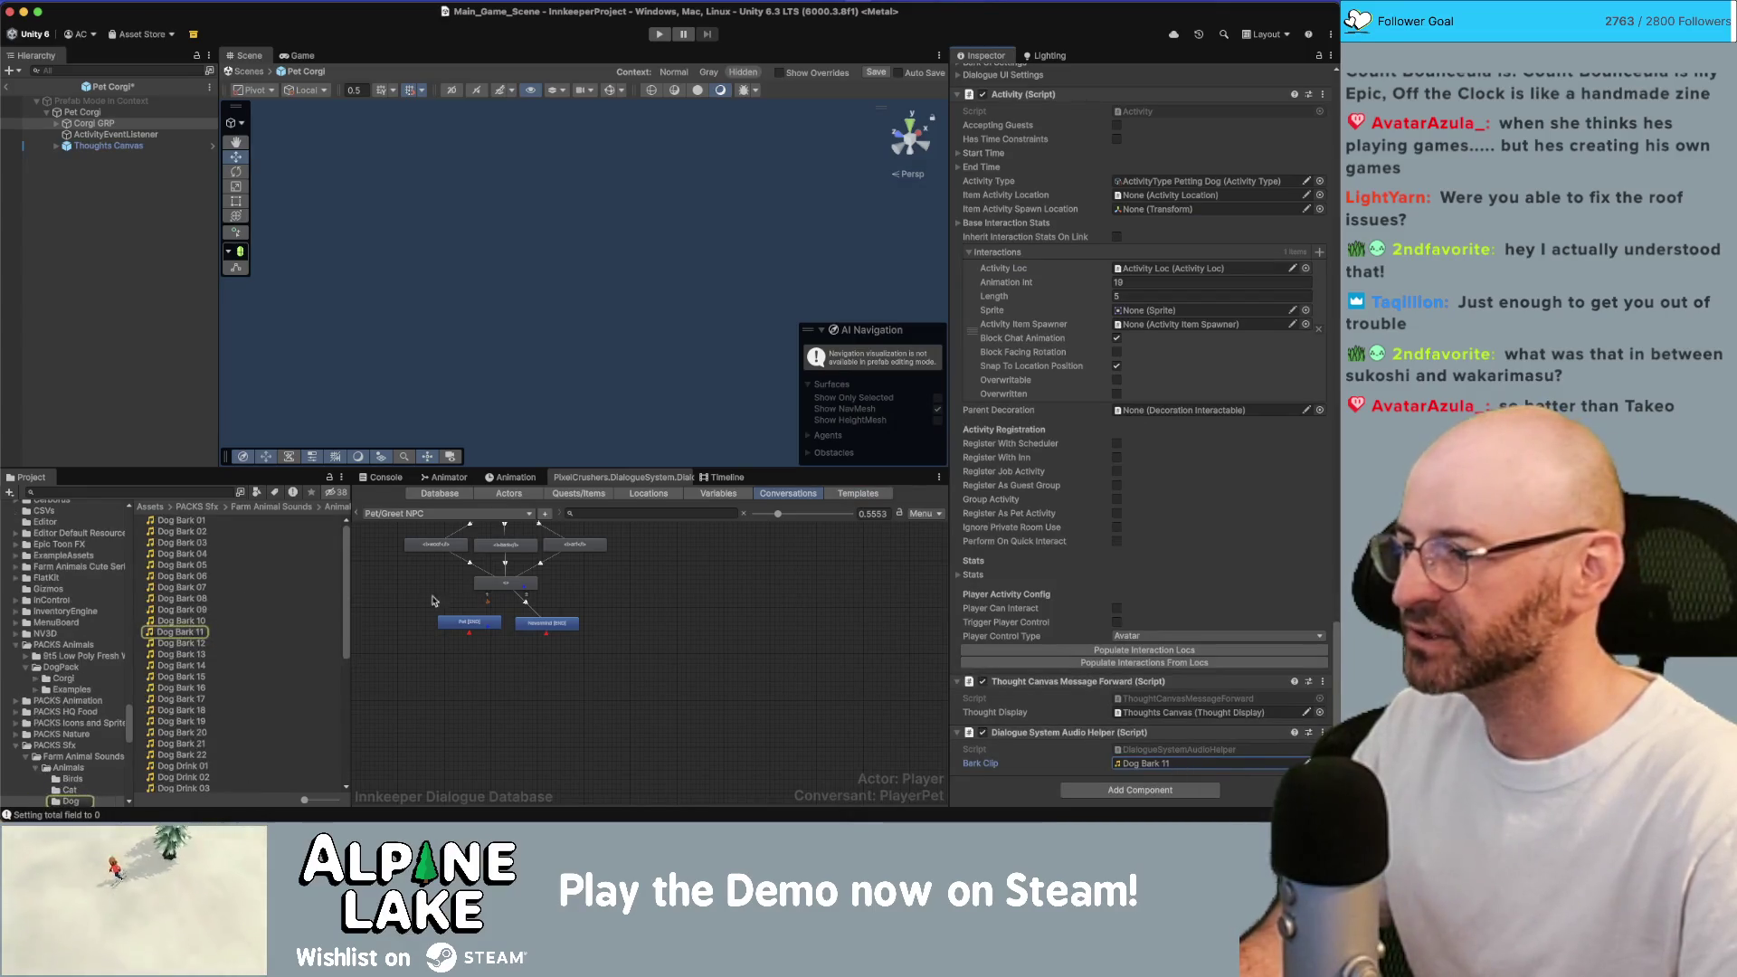
Preview the dog bark clips, comparing Dog Bark 02 and Dog Bark 03.
{"action": "left_click", "coordinate": [209, 656]}
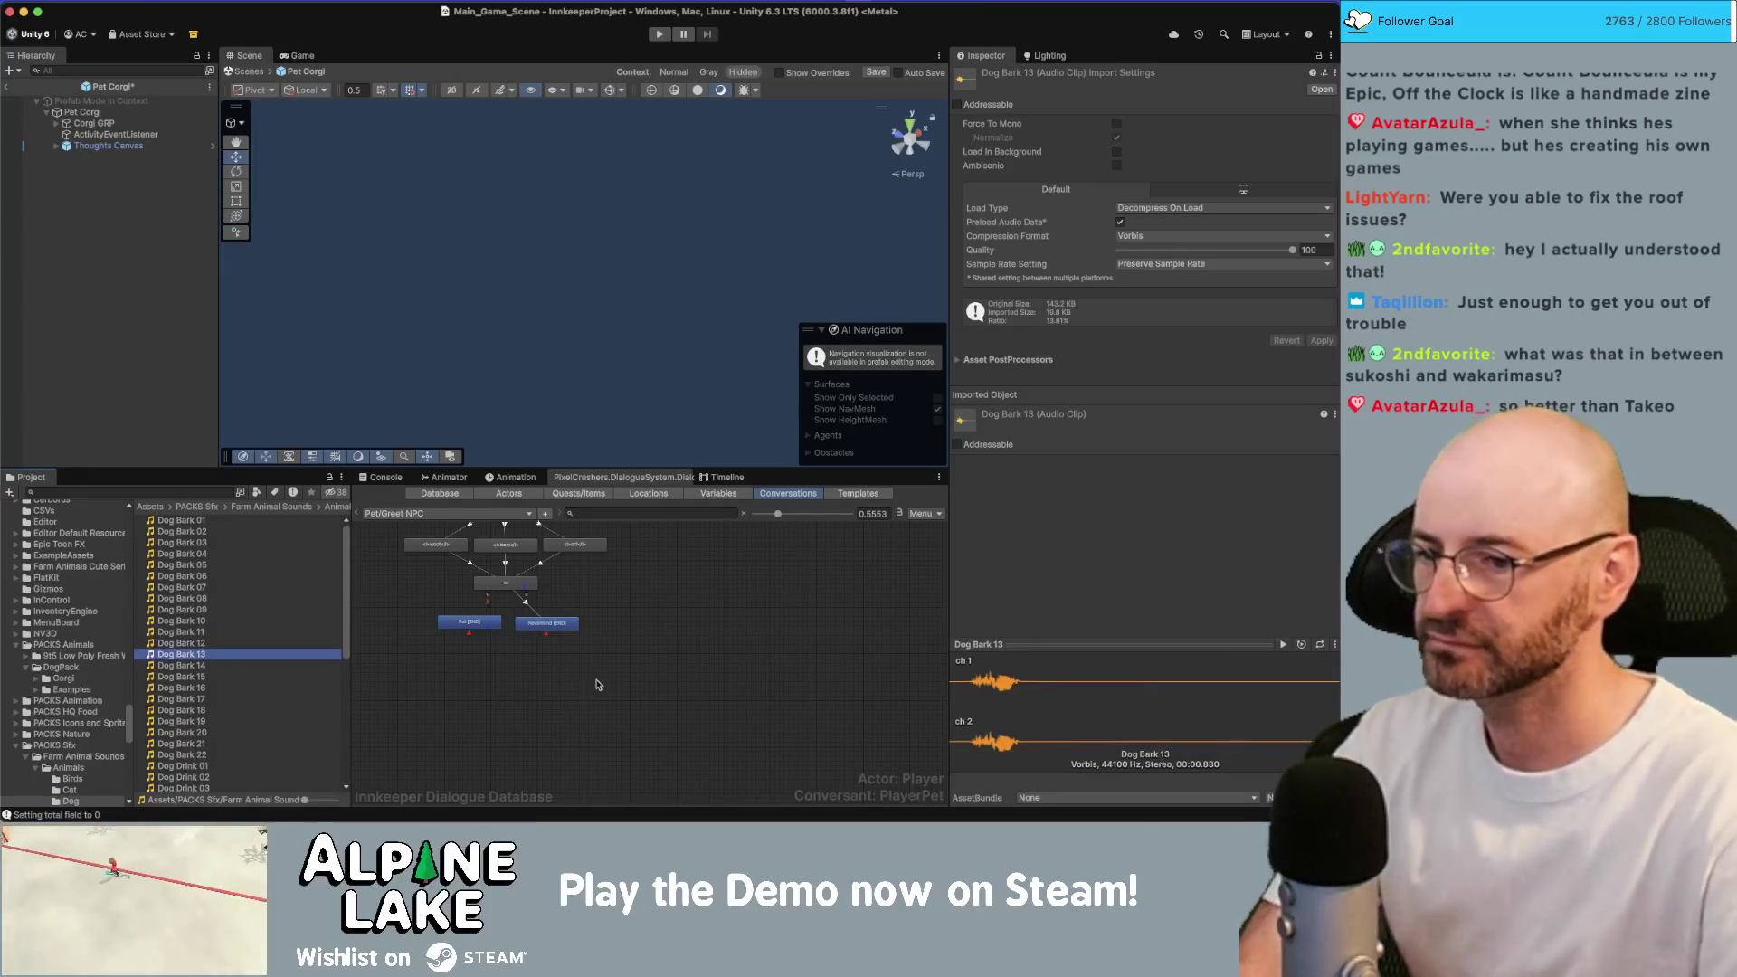
{"action": "key", "text": "Down"}
{"action": "key", "text": "Down"}
{"action": "key", "text": "Down"}
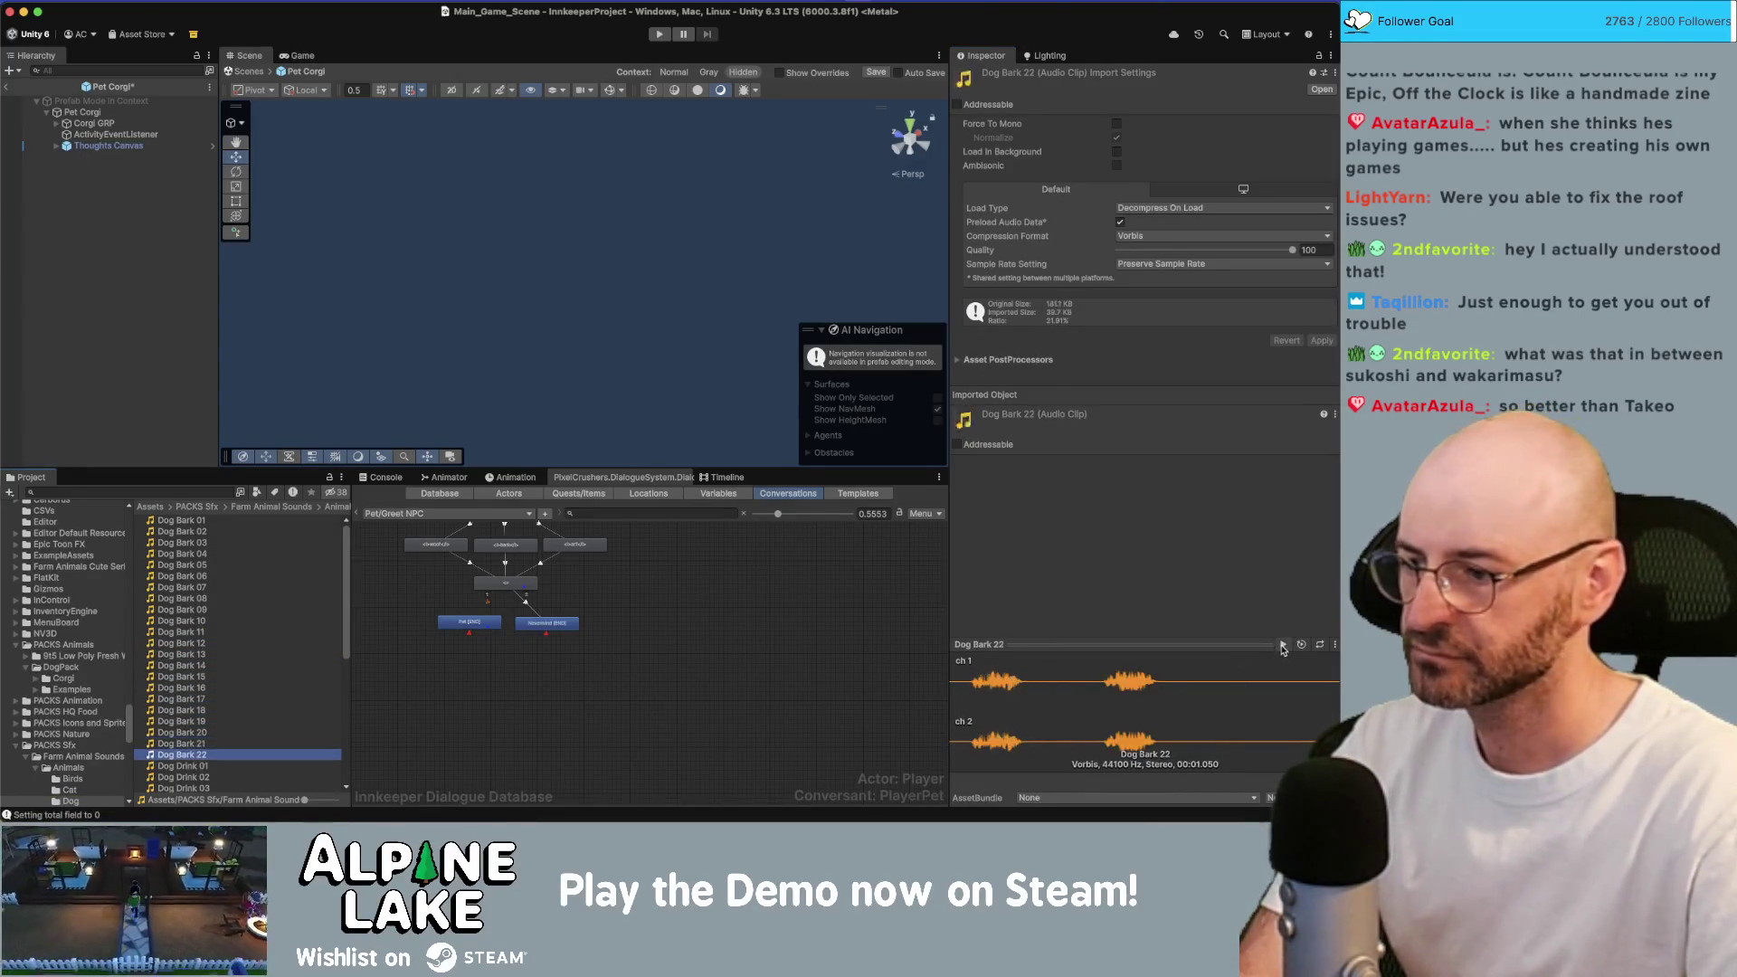
{"action": "key", "text": "Up"}
{"action": "key", "text": "Up"}
{"action": "key", "text": "Up"}
{"action": "key", "text": "Up"}
{"action": "key", "text": "Up"}
{"action": "key", "text": "Up"}
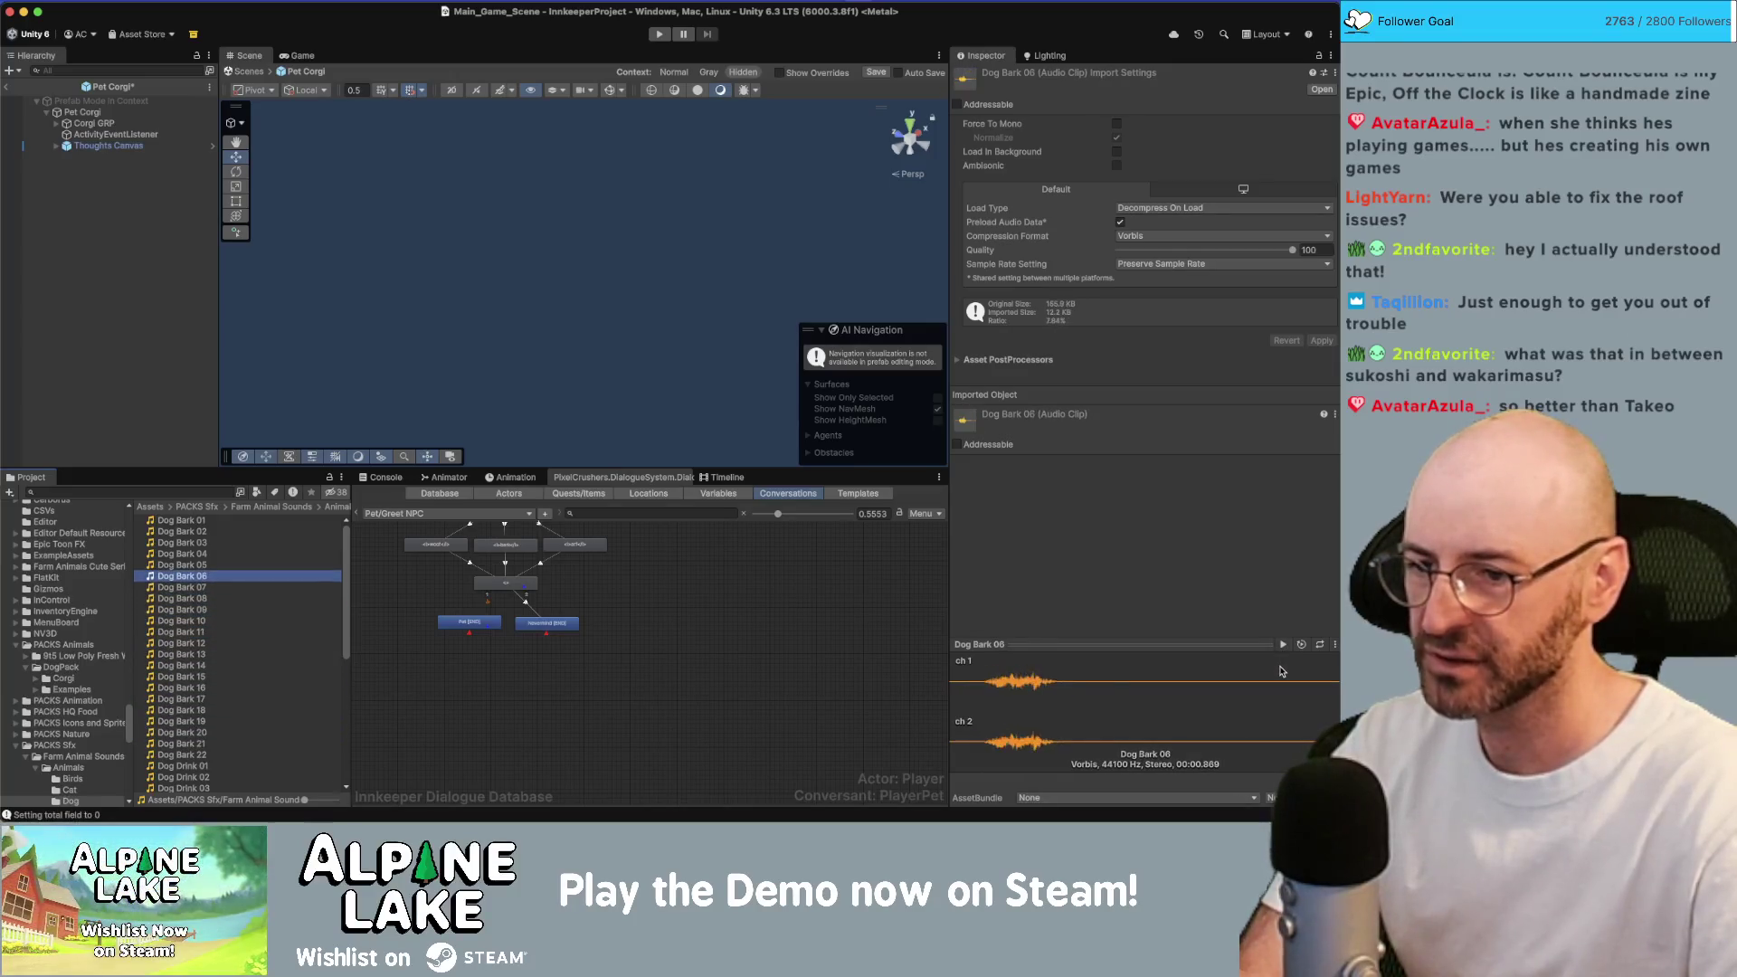
{"action": "key", "text": "Up"}
{"action": "key", "text": "Up"}
{"action": "key", "text": "Up"}
{"action": "left_click", "coordinate": [1283, 645]}
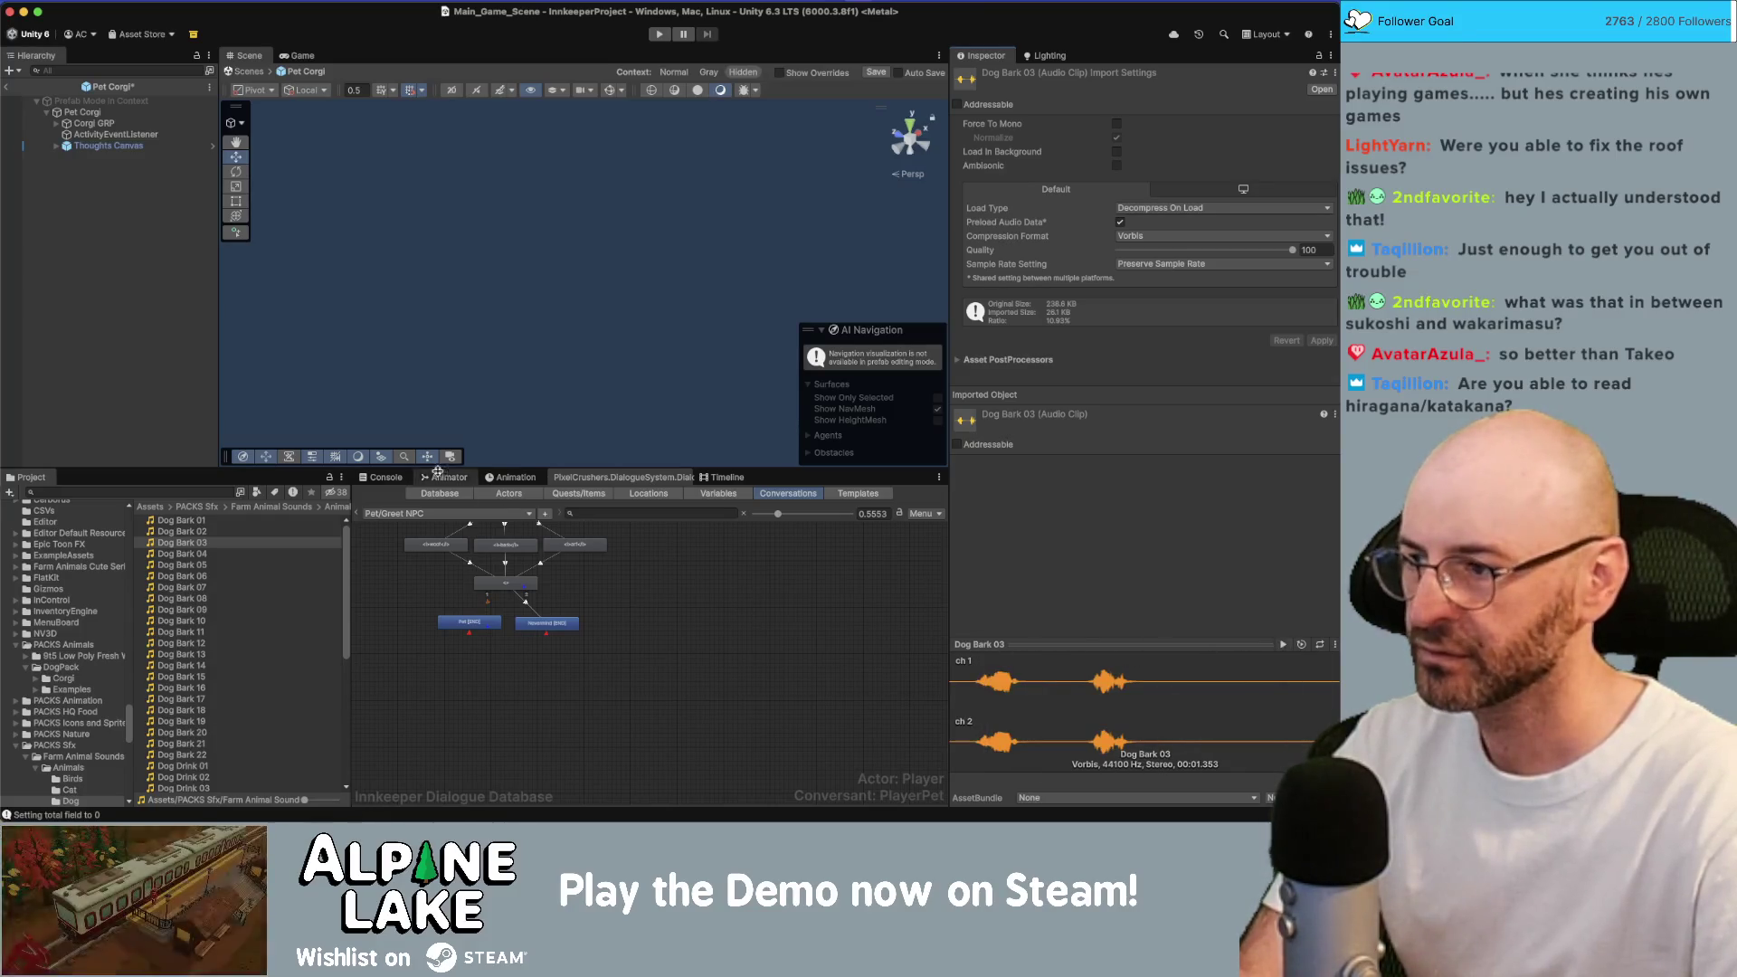
{"action": "key", "text": "Up"}
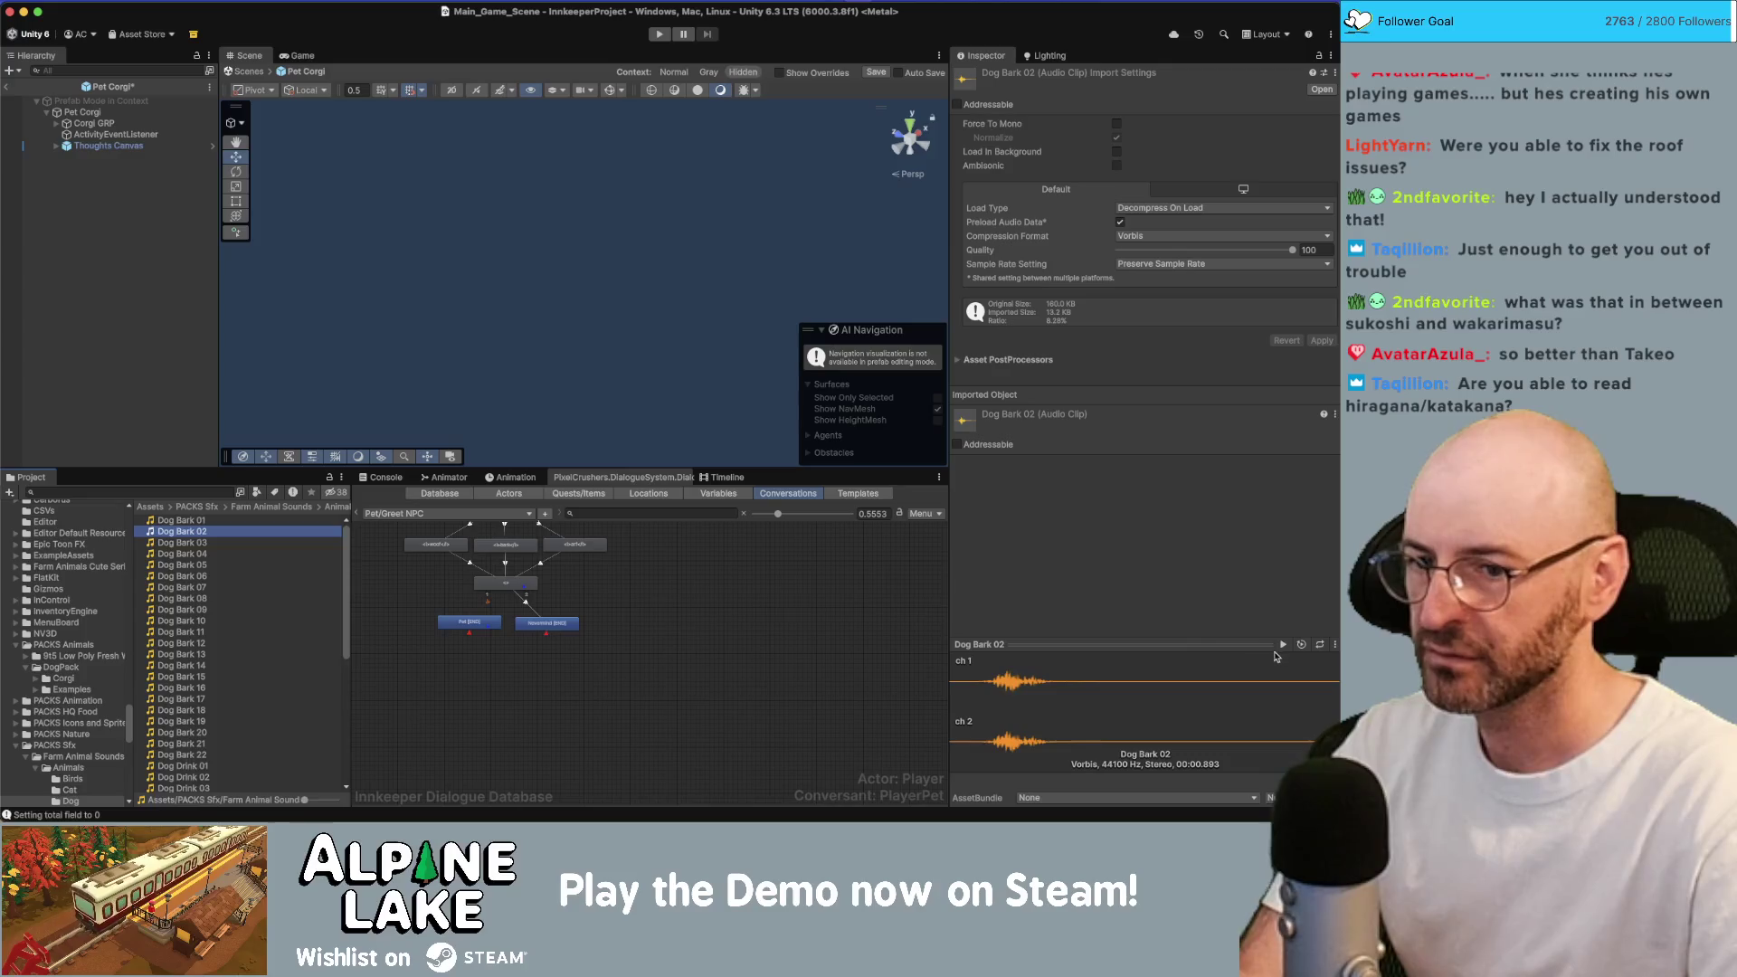
{"action": "left_click", "coordinate": [1283, 645]}
{"action": "left_click", "coordinate": [270, 535]}
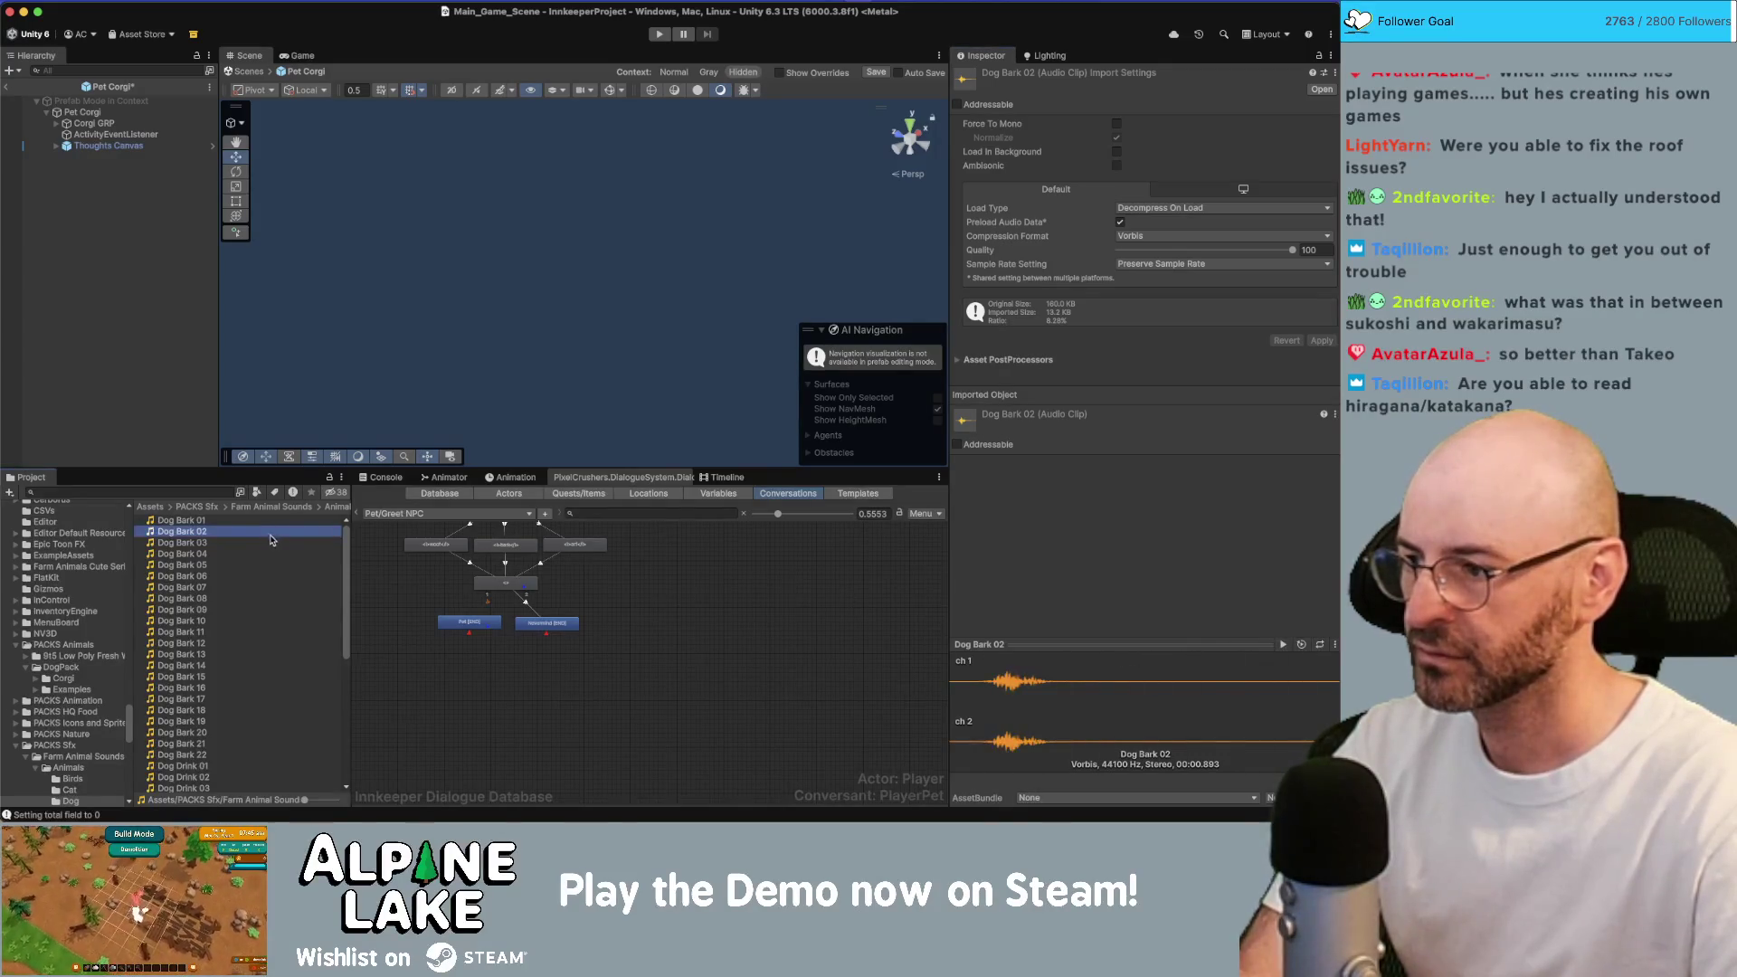
{"action": "key", "text": "Down"}
{"action": "left_click", "coordinate": [1282, 645]}
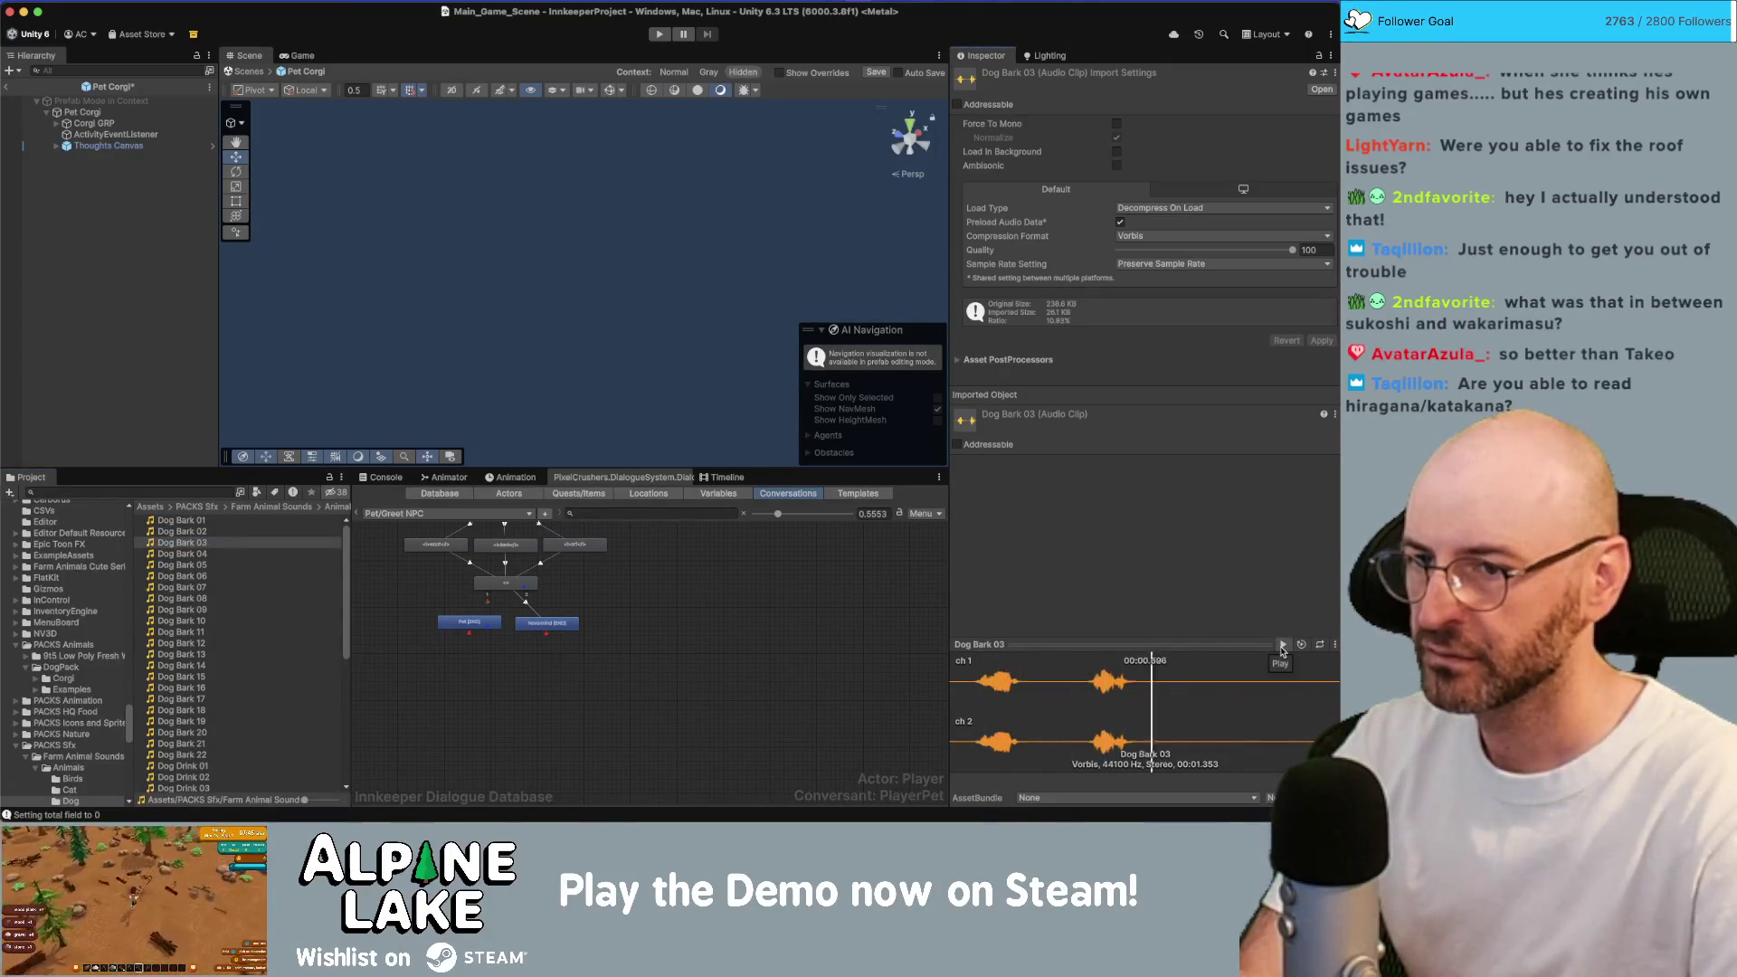
Drag Dog Bark 03 into the Audio Helper's Bark Clip field on Corgi GRP.
{"action": "left_click", "coordinate": [149, 124]}
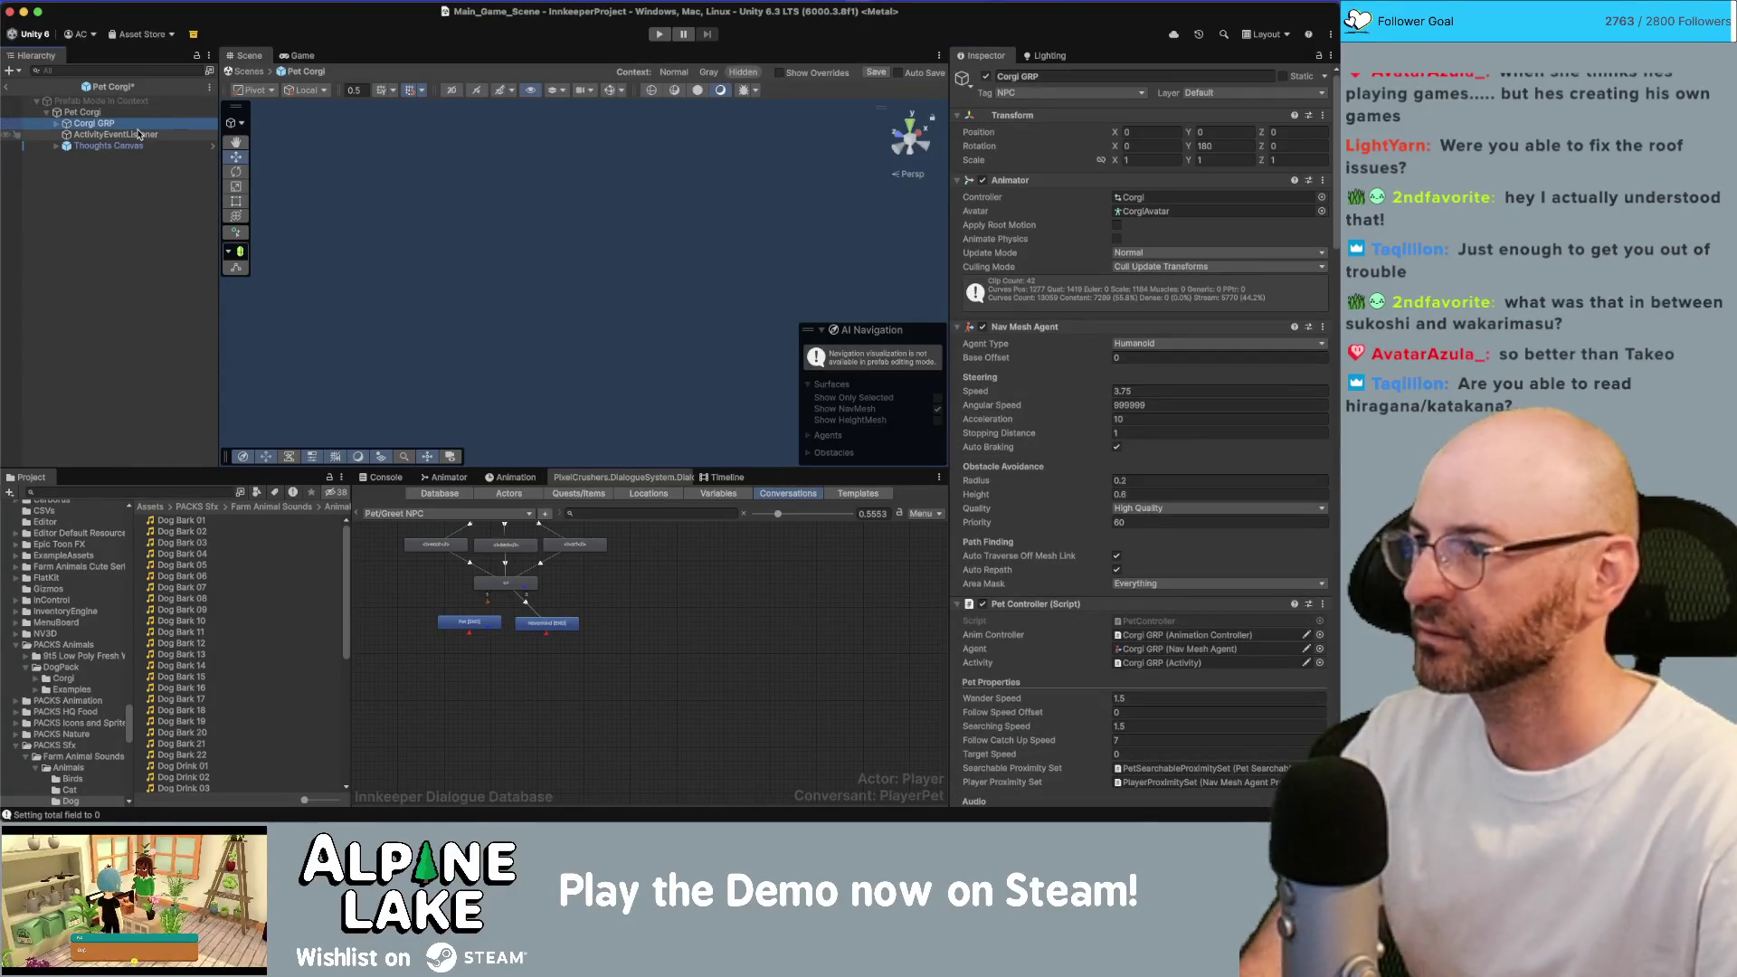
{"action": "left_click", "coordinate": [201, 544]}
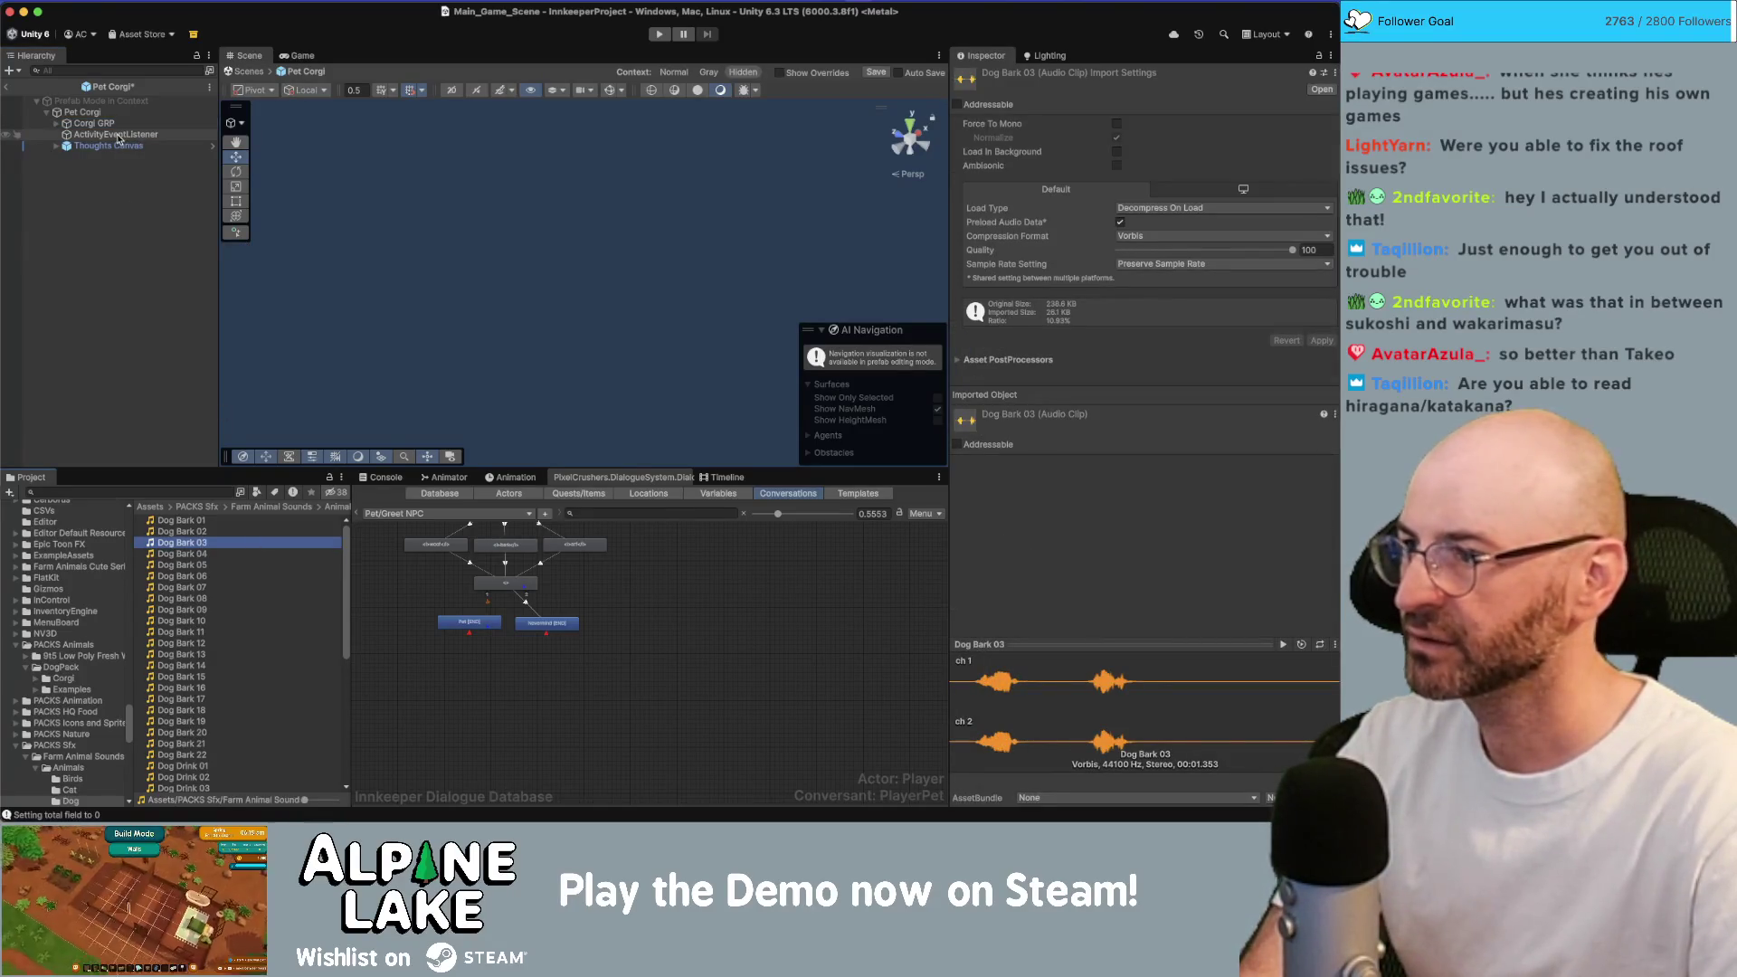
{"action": "left_click", "coordinate": [127, 124]}
{"action": "scroll", "coordinate": [1151, 719], "scroll_direction": "down", "scroll_amount": 5}
{"action": "scroll", "coordinate": [1150, 719], "scroll_direction": "down", "scroll_amount": 10}
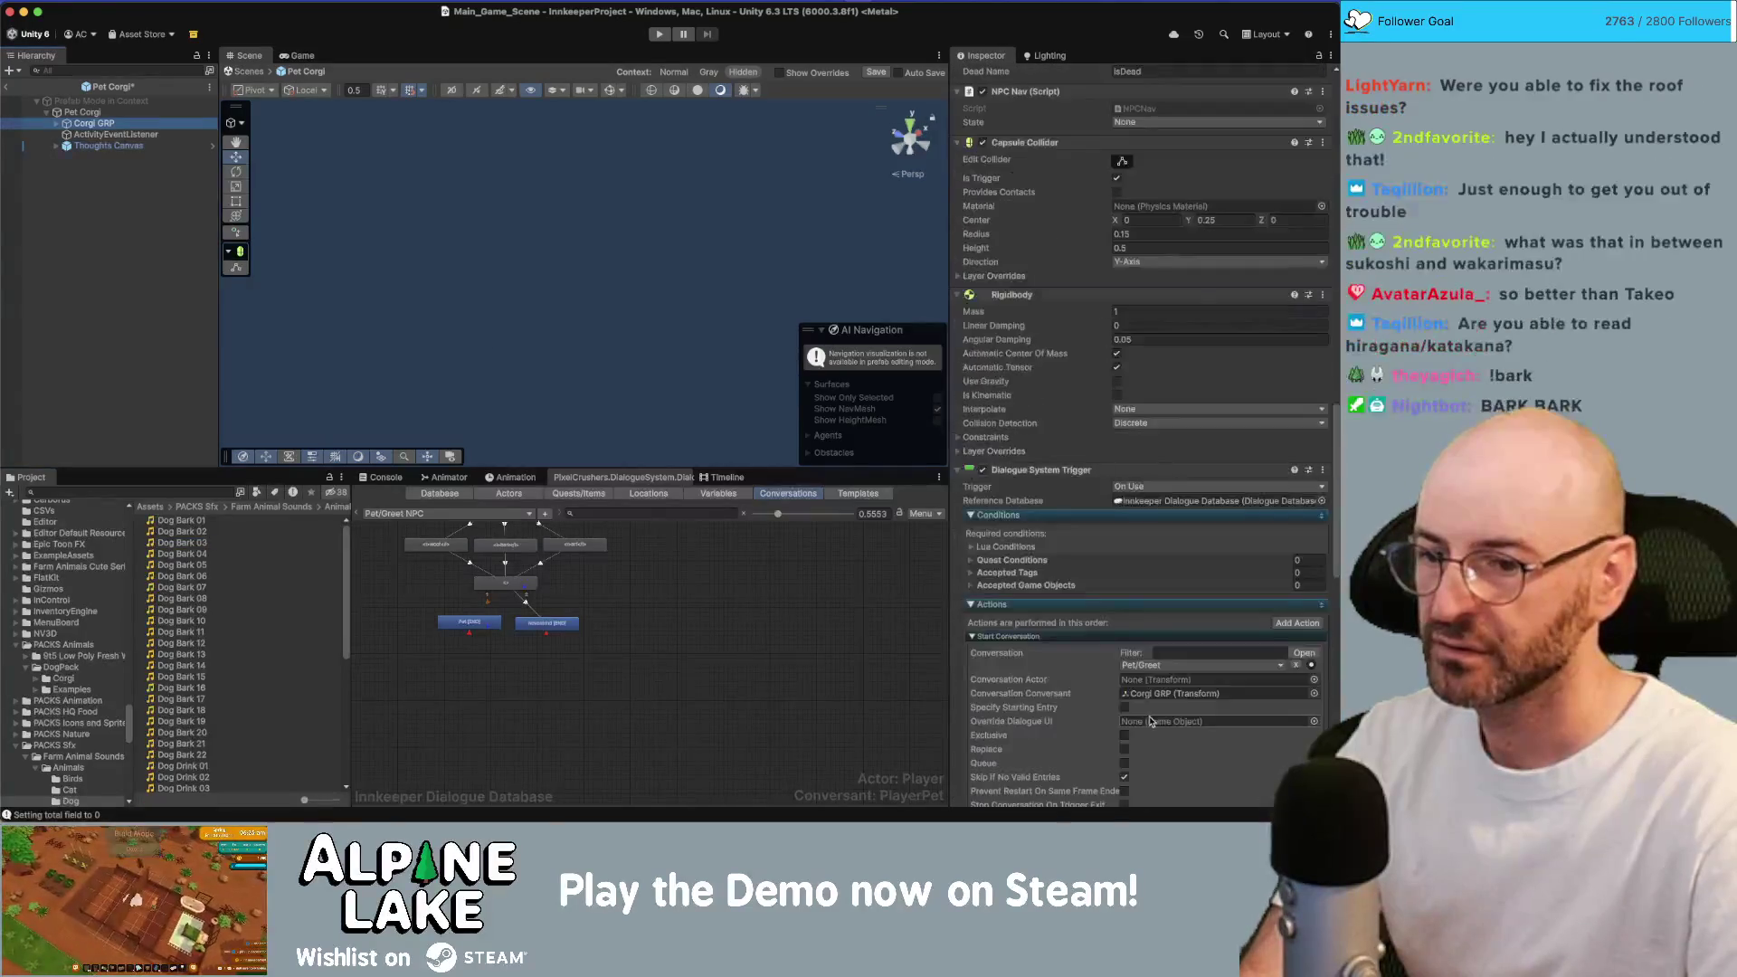
{"action": "left_click_drag", "start_coordinate": [190, 545], "coordinate": [1142, 766]}
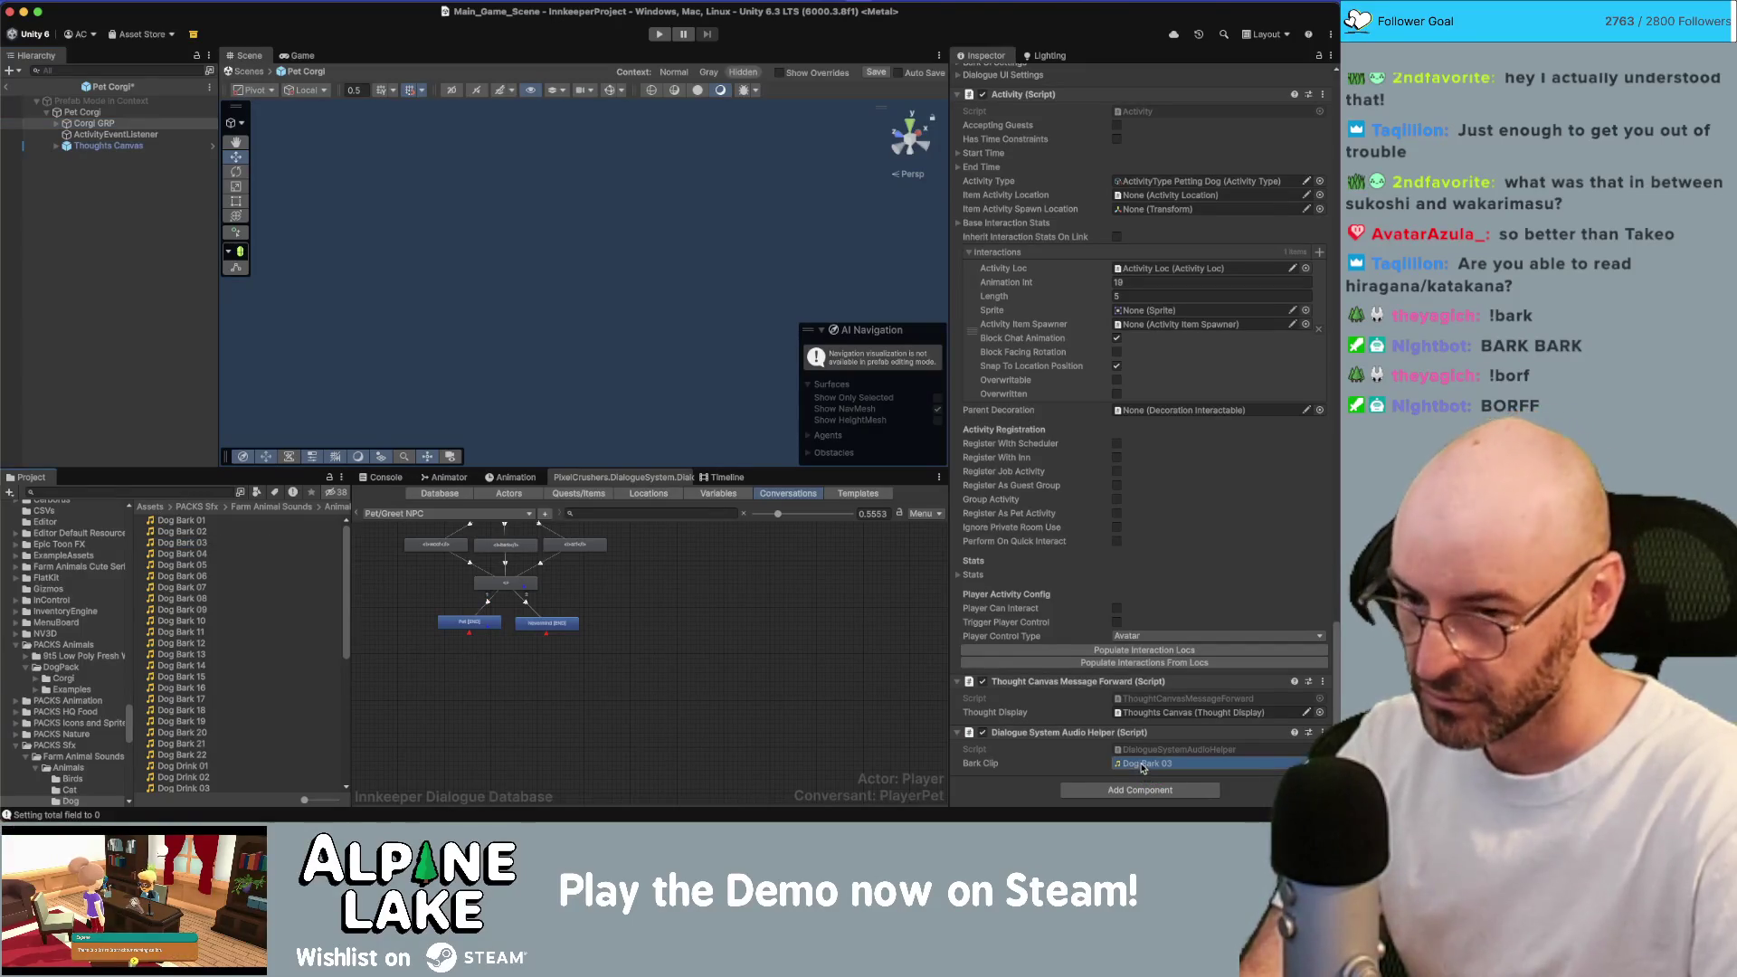
Copy the Dialogue System Audio Helper component from Corgi GRP in the Pet Corgi prefab.
{"action": "left_click", "coordinate": [122, 282]}
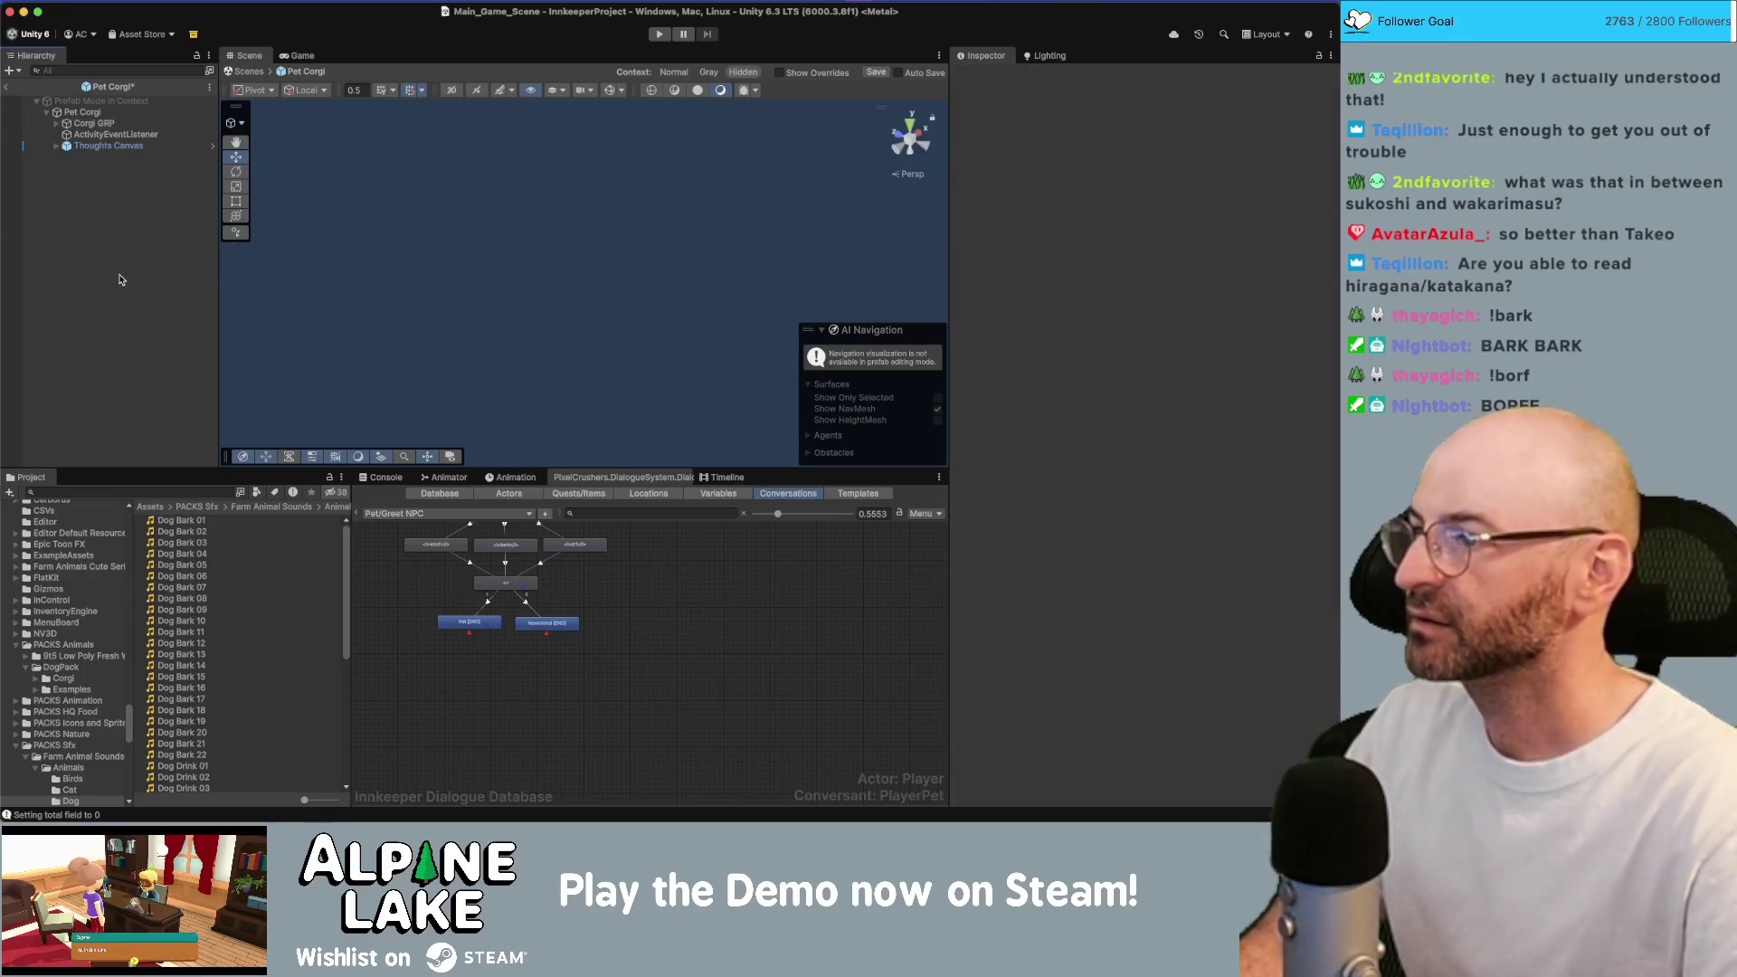
{"action": "left_click", "coordinate": [112, 112]}
{"action": "left_click", "coordinate": [116, 129]}
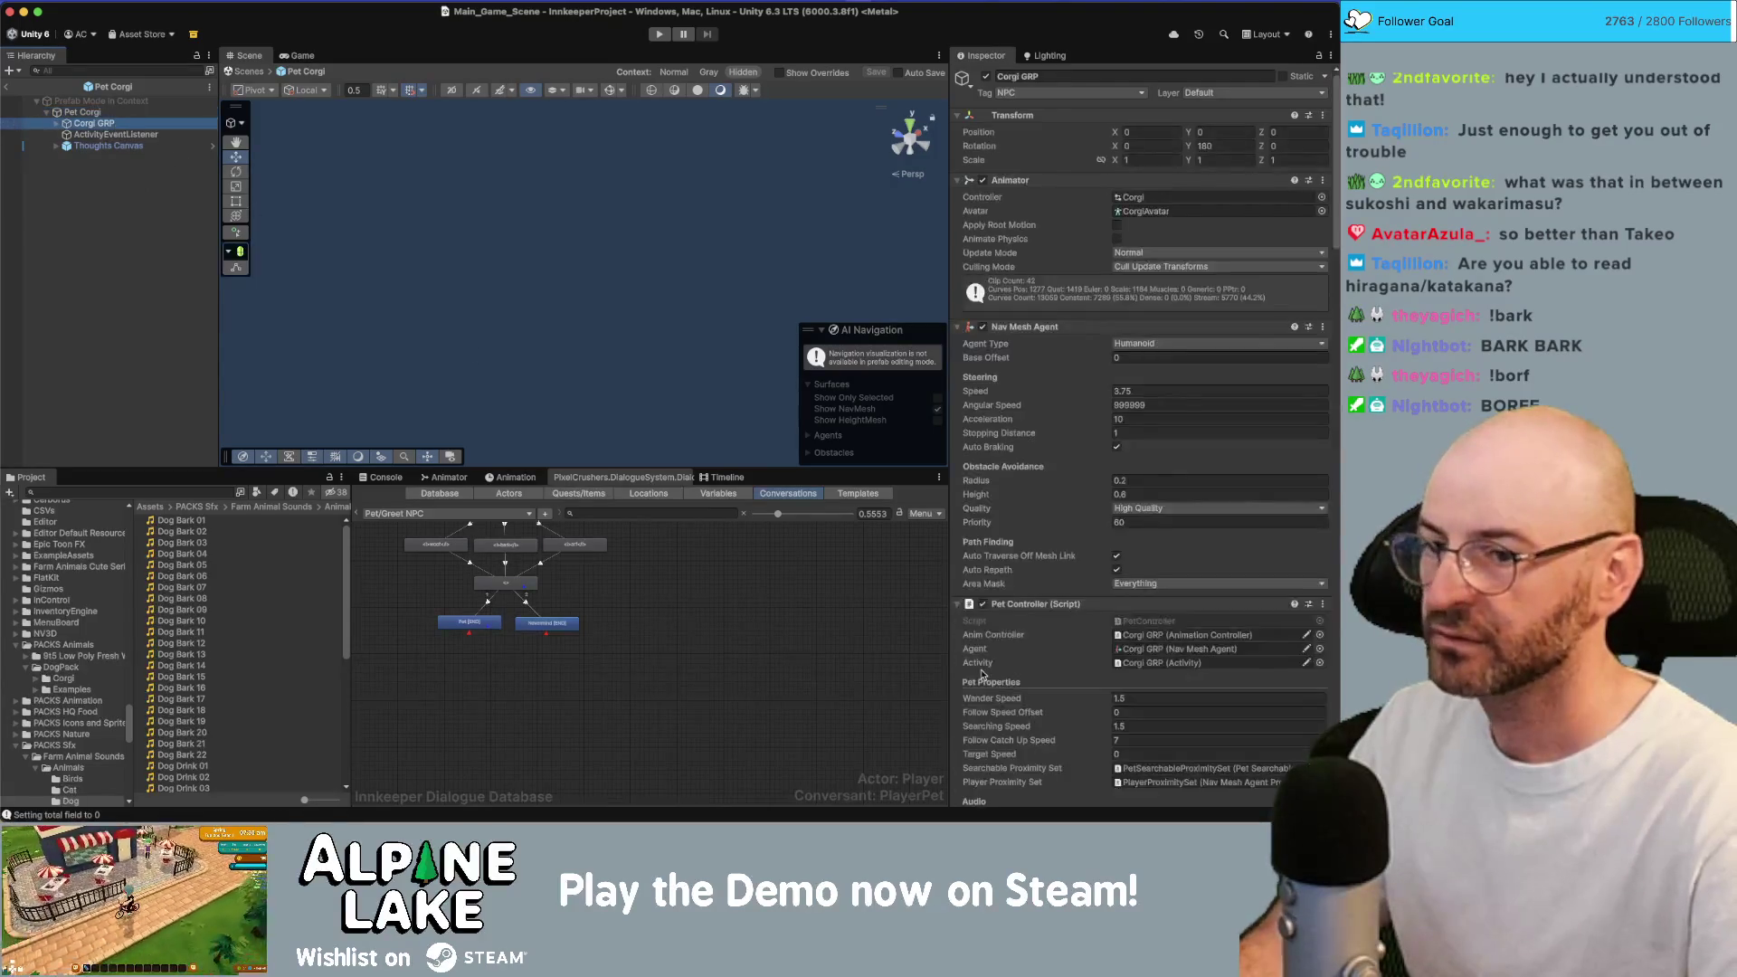
{"action": "scroll", "coordinate": [1025, 719], "scroll_direction": "down", "scroll_amount": 10}
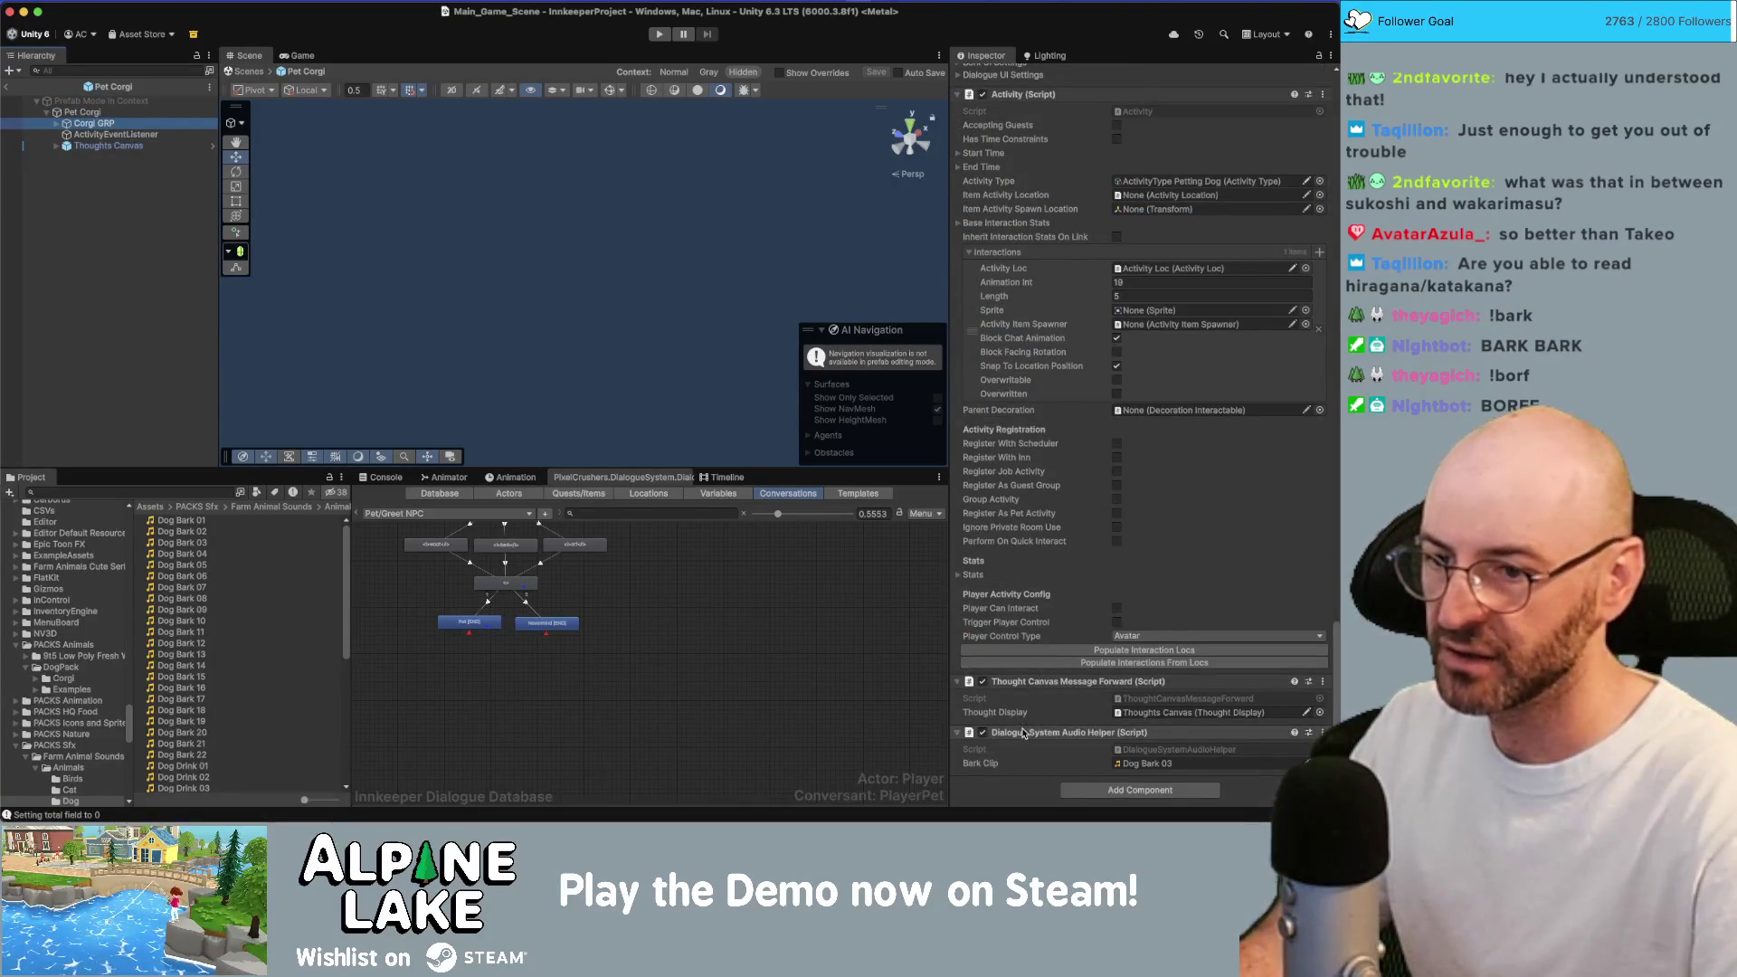
{"action": "right_click", "coordinate": [1027, 732]}
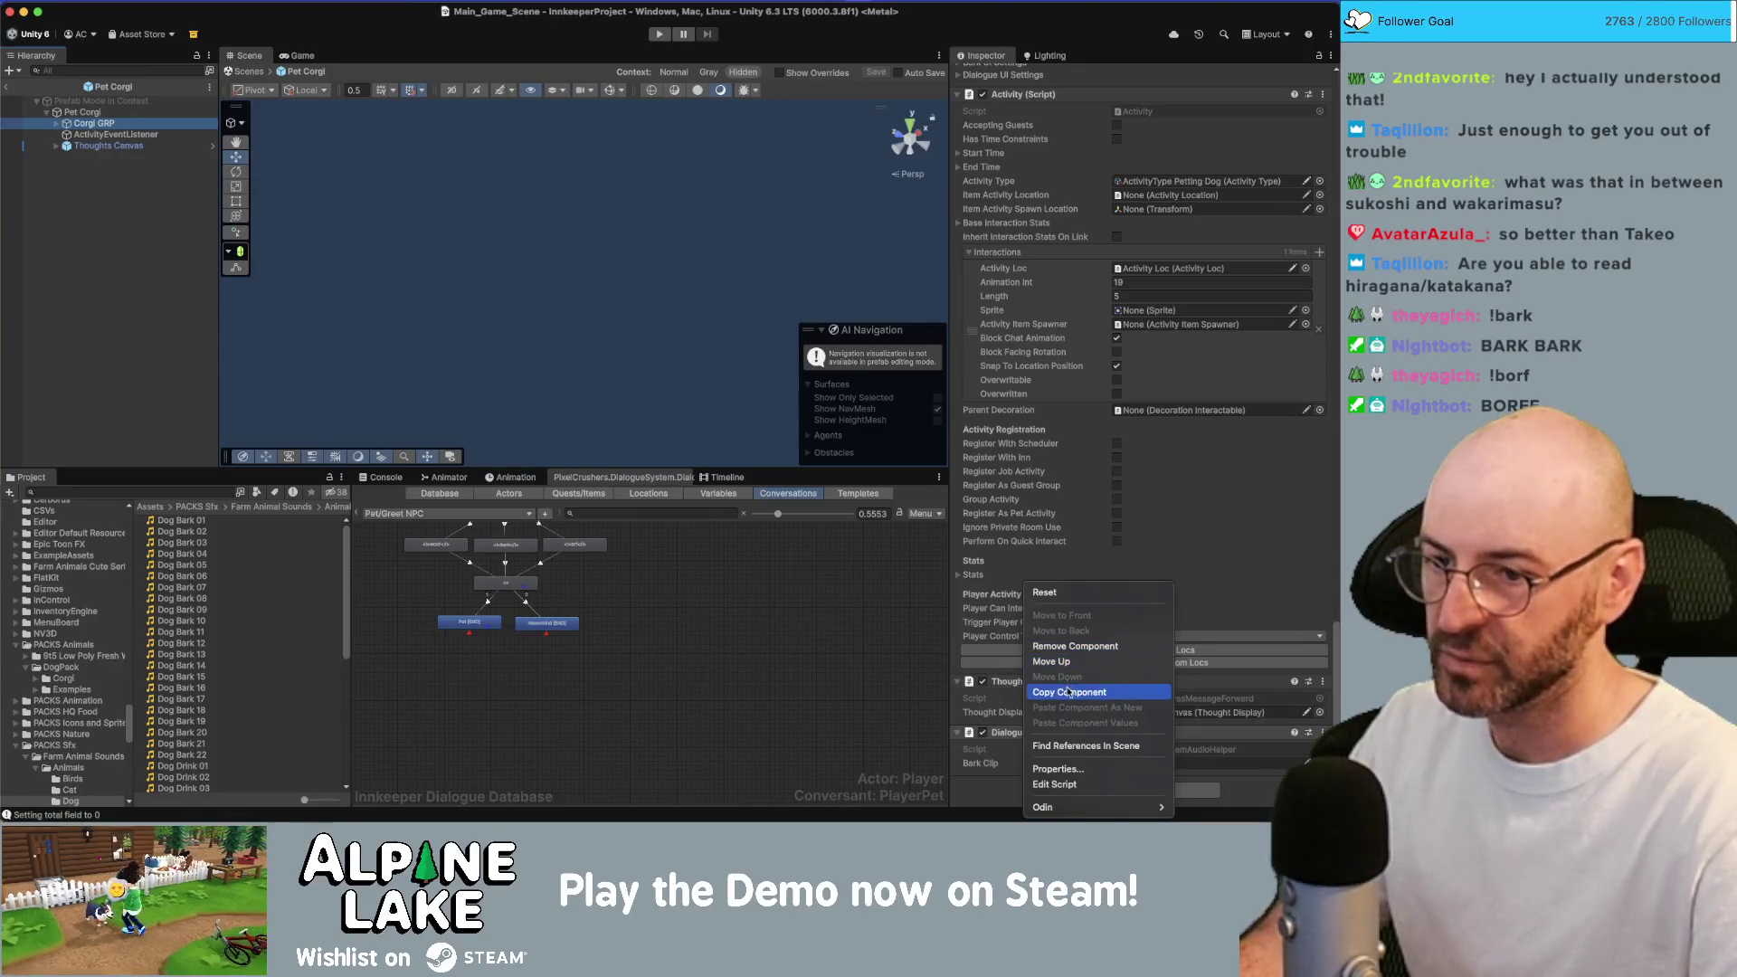
{"action": "left_click", "coordinate": [1068, 692]}
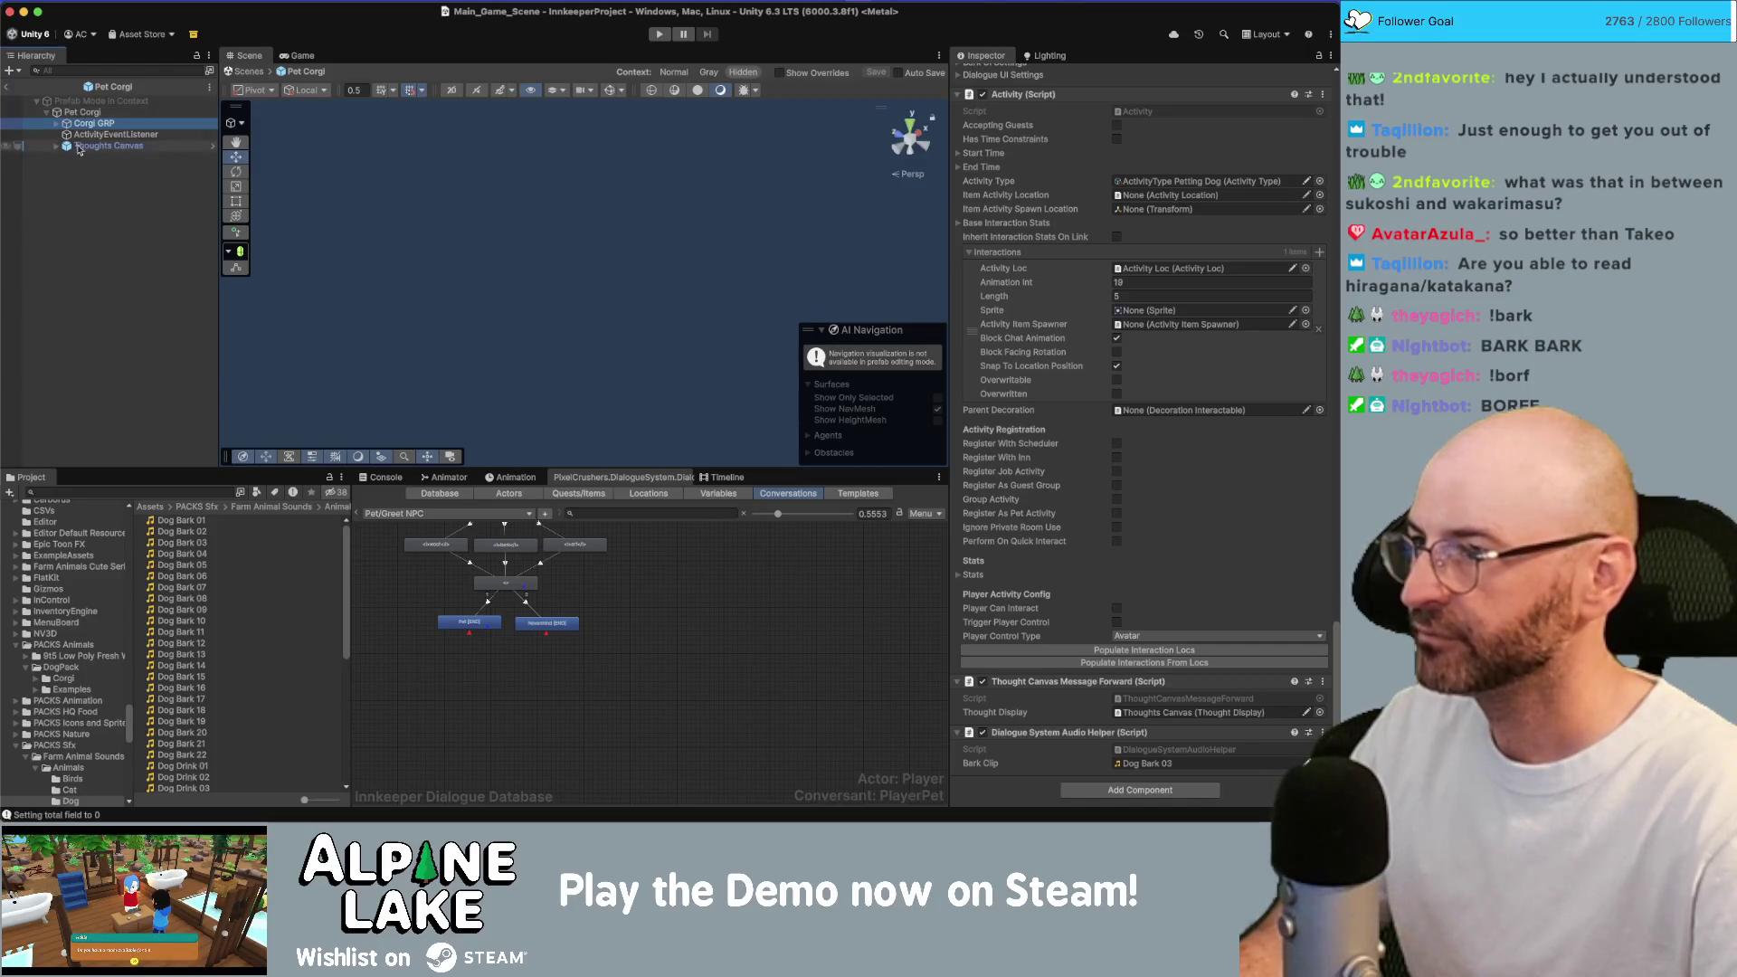
Paste the Audio Helper as a new component on Corgi GRP in the Pet Corgi NPC prefab.
{"action": "left_click", "coordinate": [7, 88]}
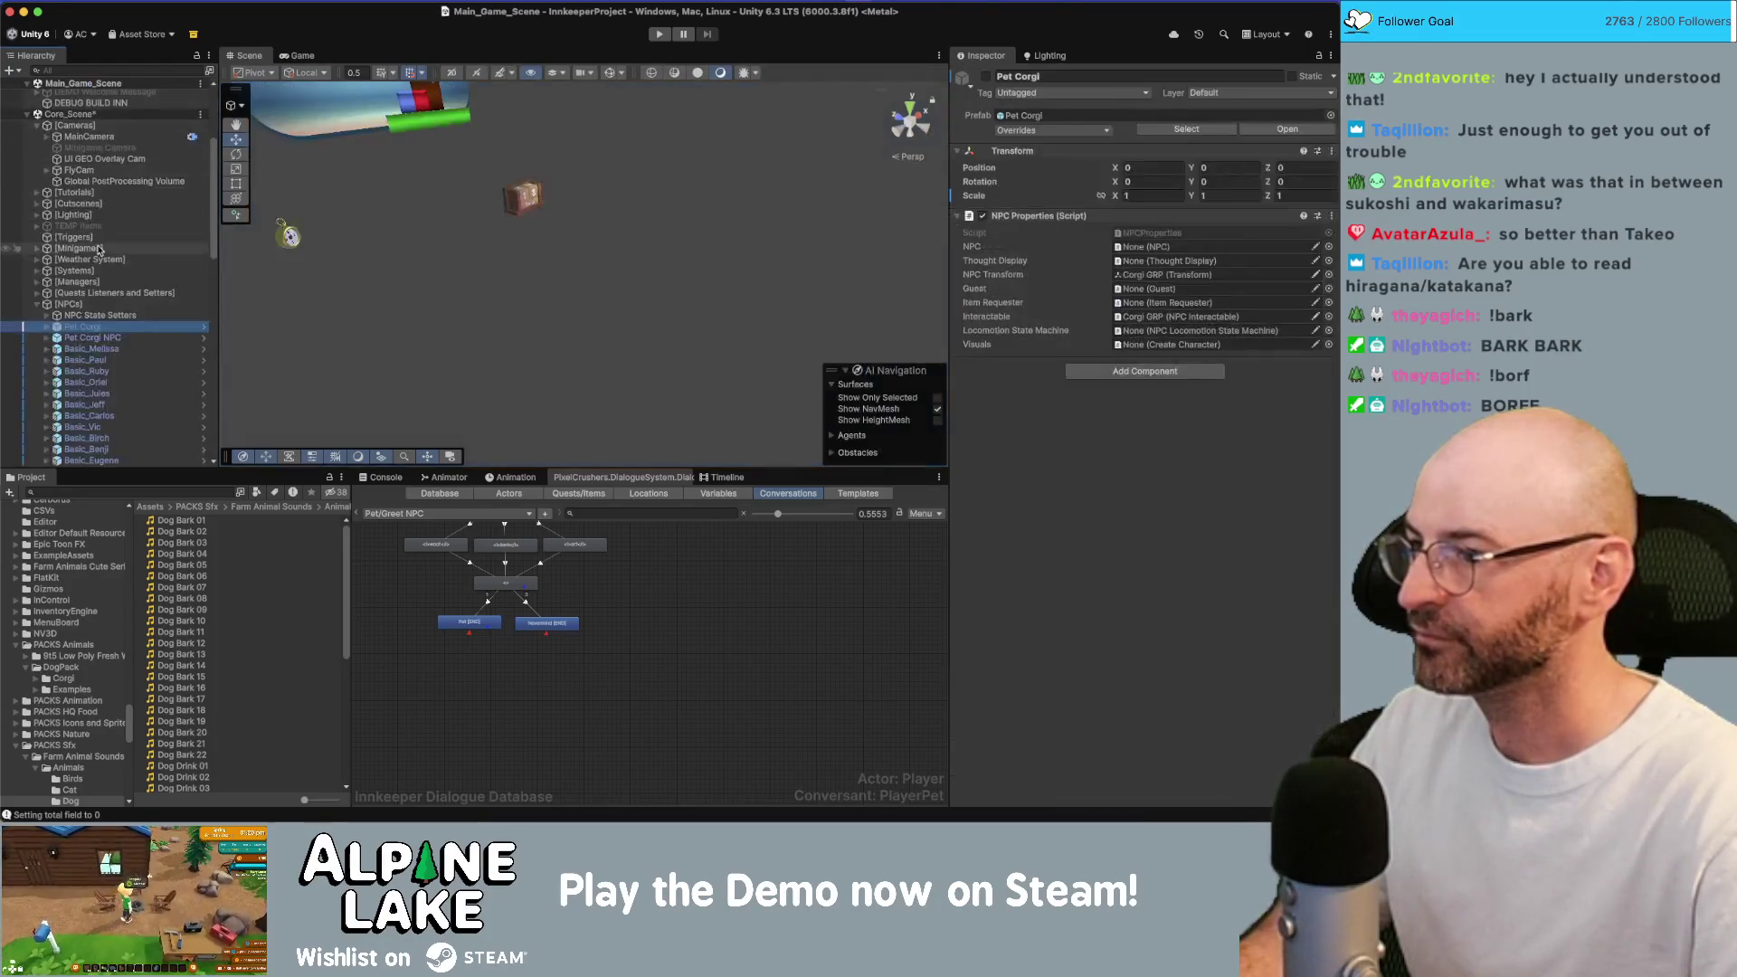
{"action": "left_click", "coordinate": [201, 338]}
{"action": "left_click", "coordinate": [205, 339]}
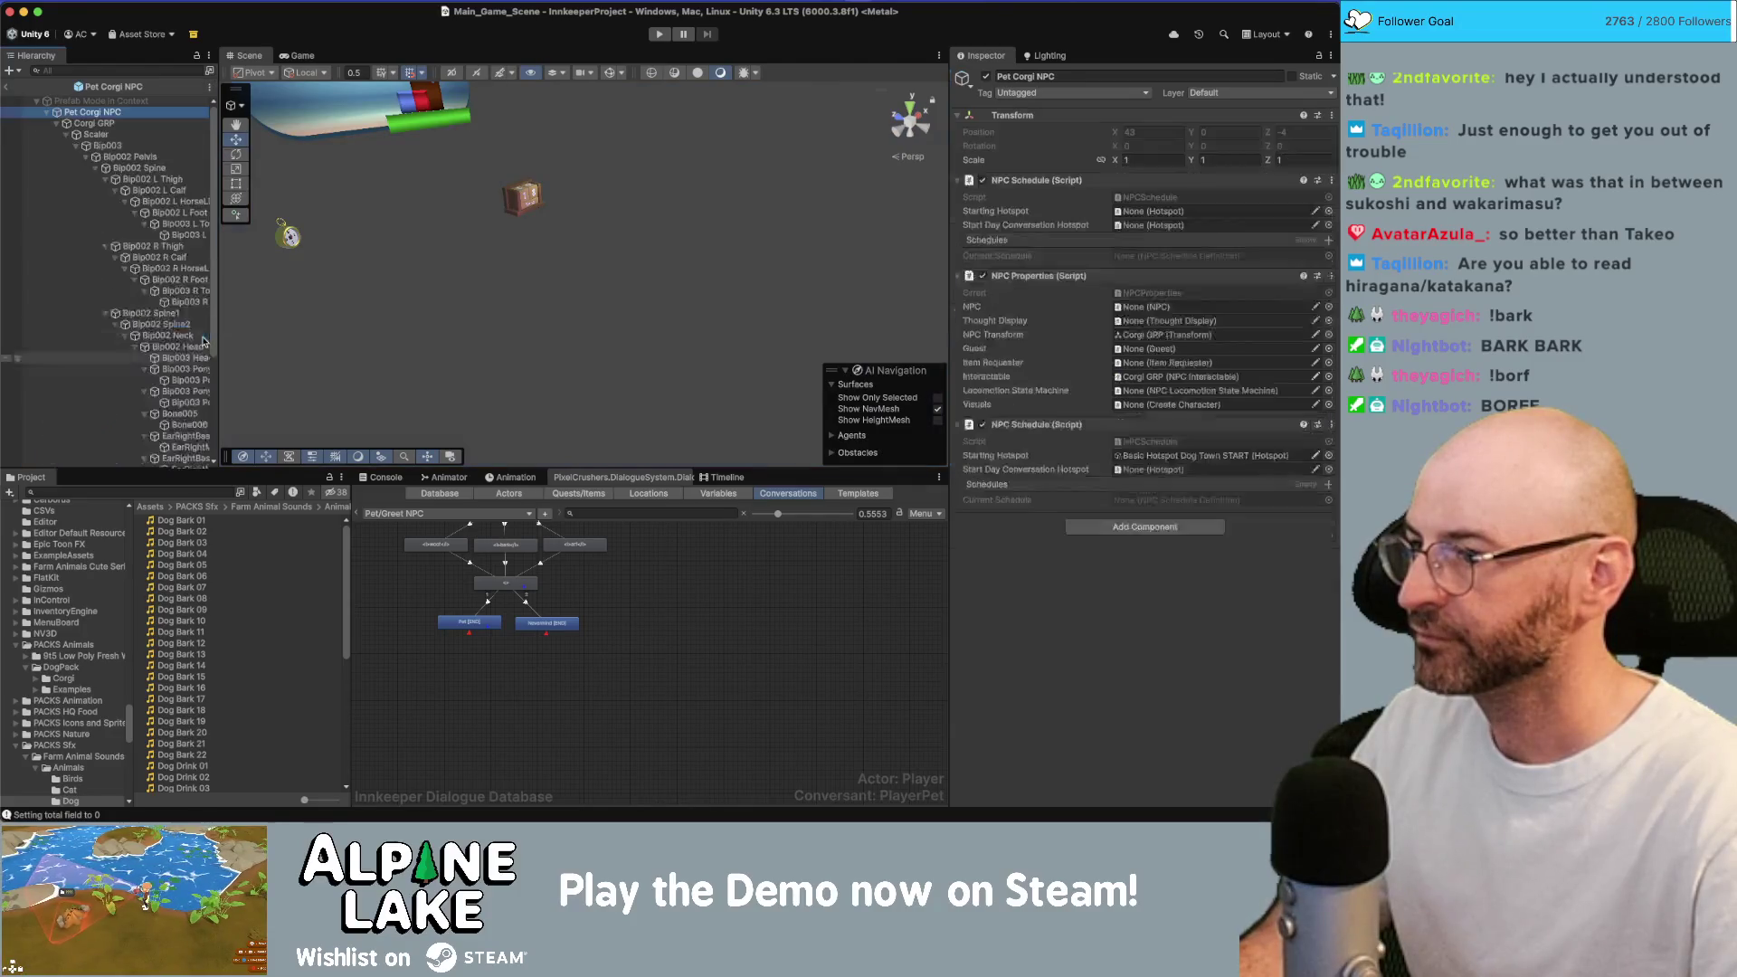
{"action": "left_click", "coordinate": [91, 124]}
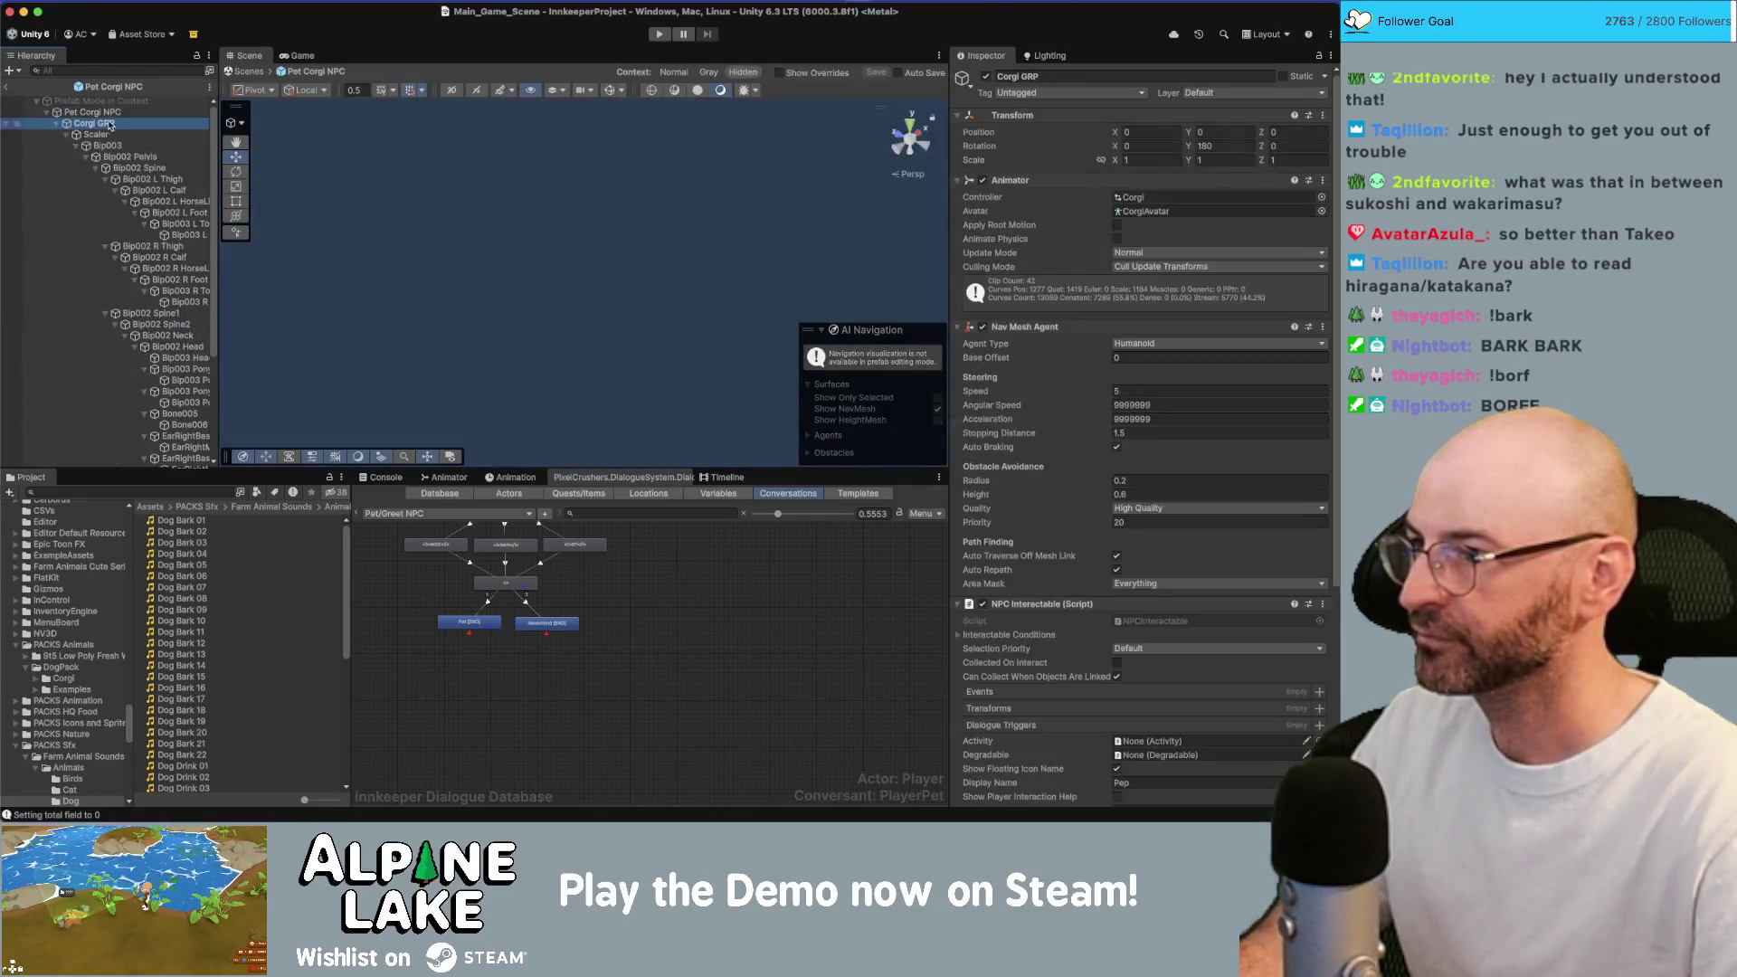
{"action": "right_click", "coordinate": [1035, 328]}
{"action": "left_click", "coordinate": [1102, 452]}
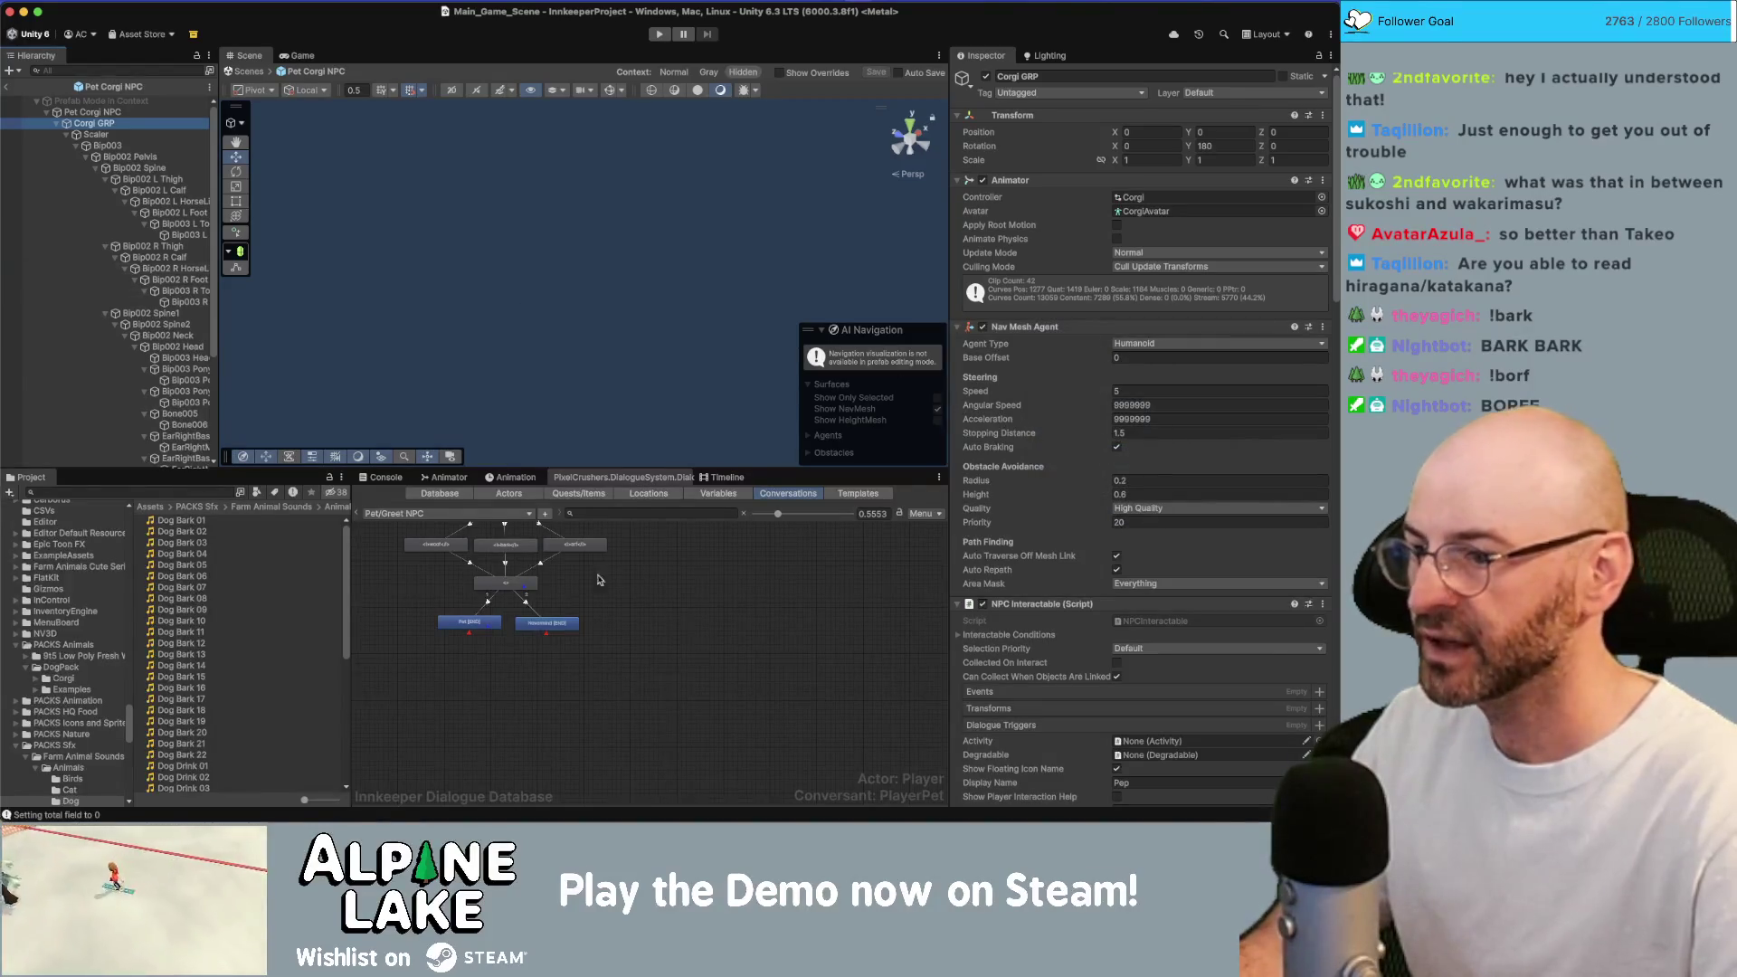
{"action": "left_click", "coordinate": [493, 623]}
{"action": "scroll", "coordinate": [504, 663], "scroll_direction": "up", "scroll_amount": 3}
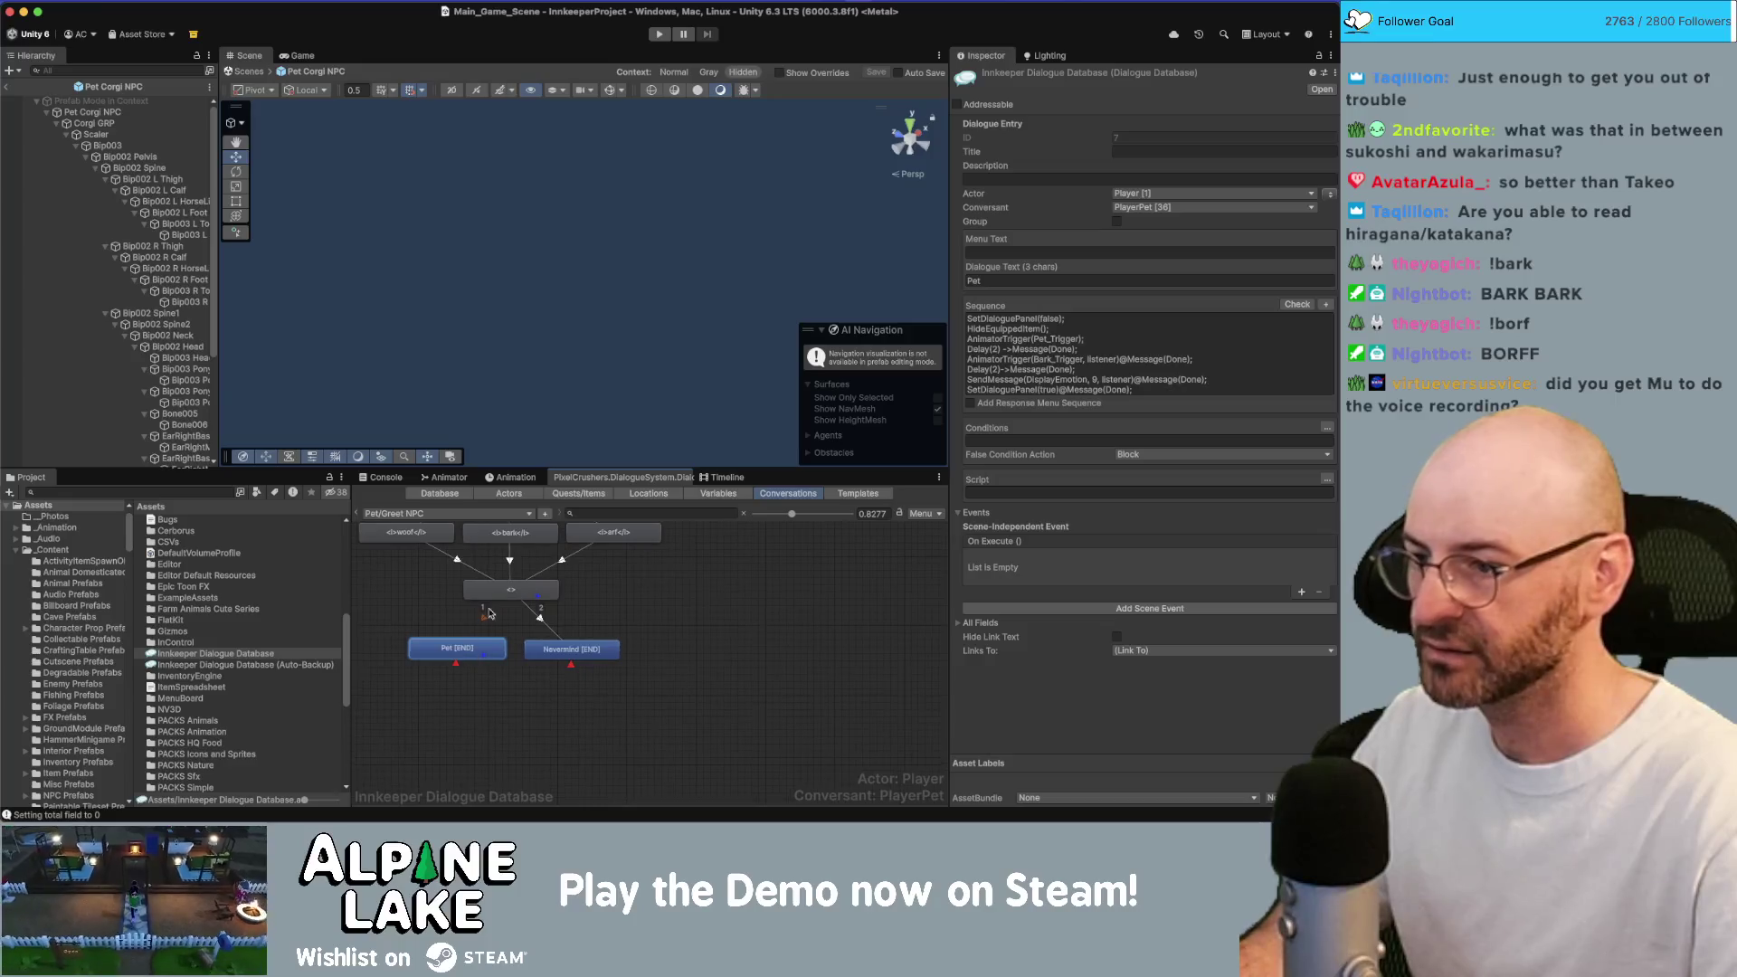
Duplicate the Pet entry's SendMessage(DisplayEmotion) sequence line and change it to PlayBark.
{"action": "left_click", "coordinate": [1004, 380]}
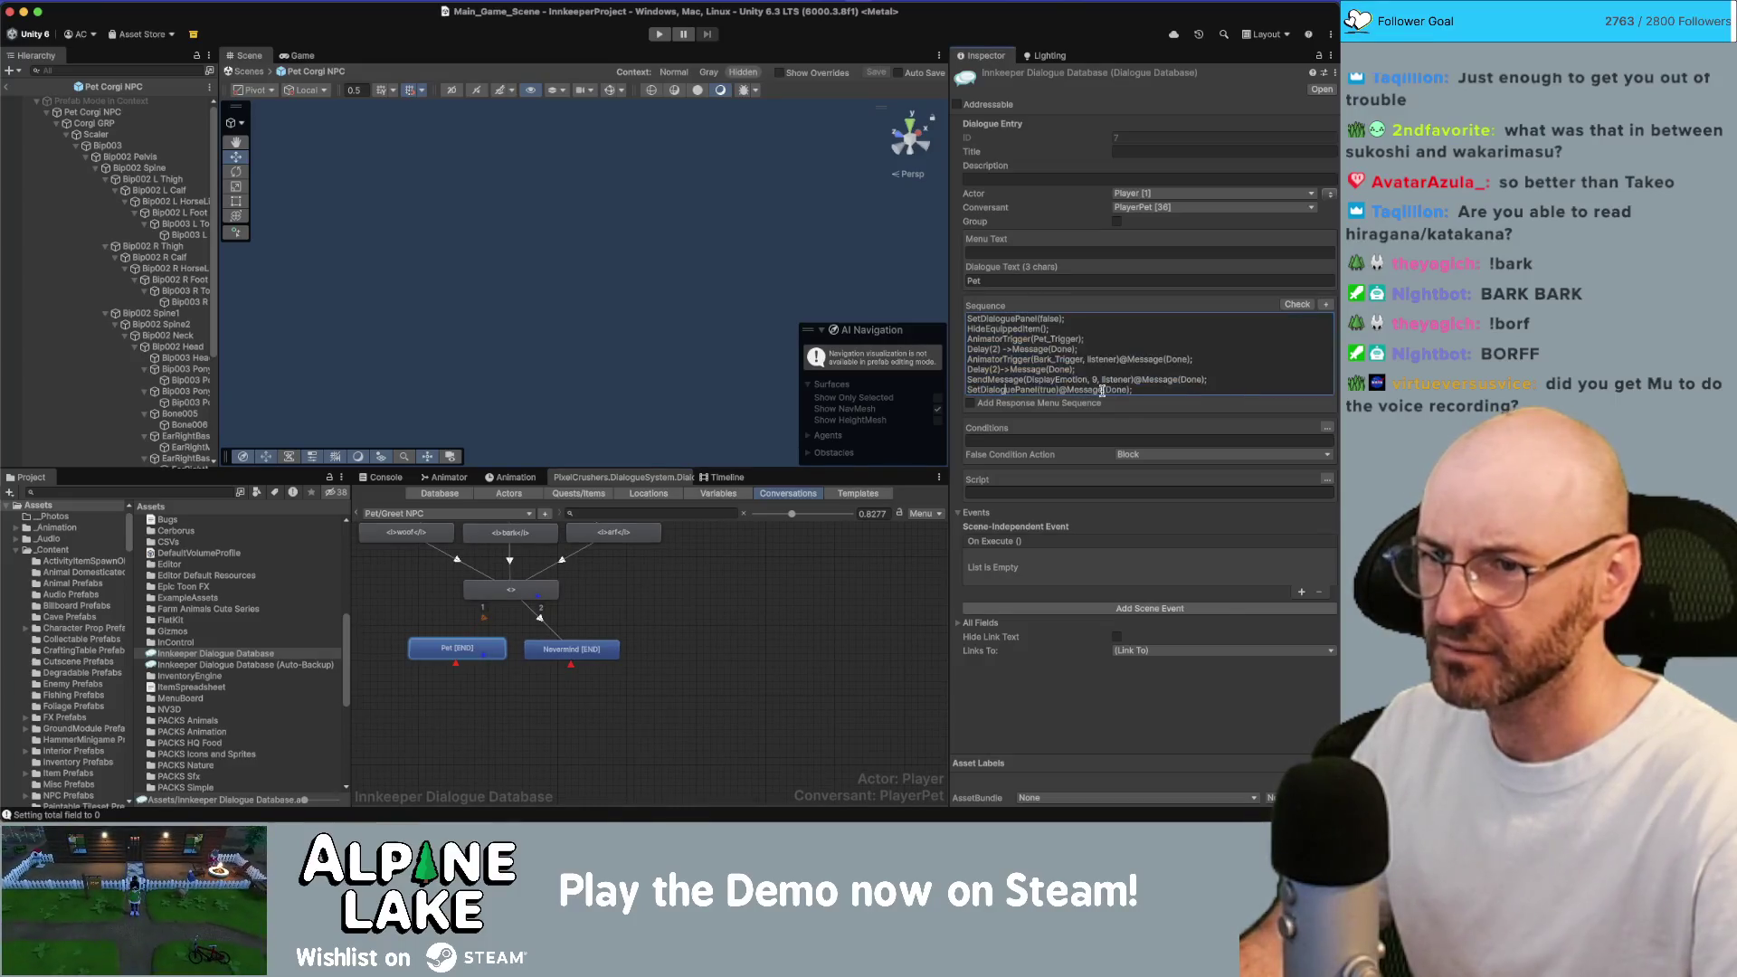
{"action": "key", "text": "super+shift+Left"}
{"action": "key", "text": "super+c"}
{"action": "key", "text": "Right"}
{"action": "key", "text": "Return"}
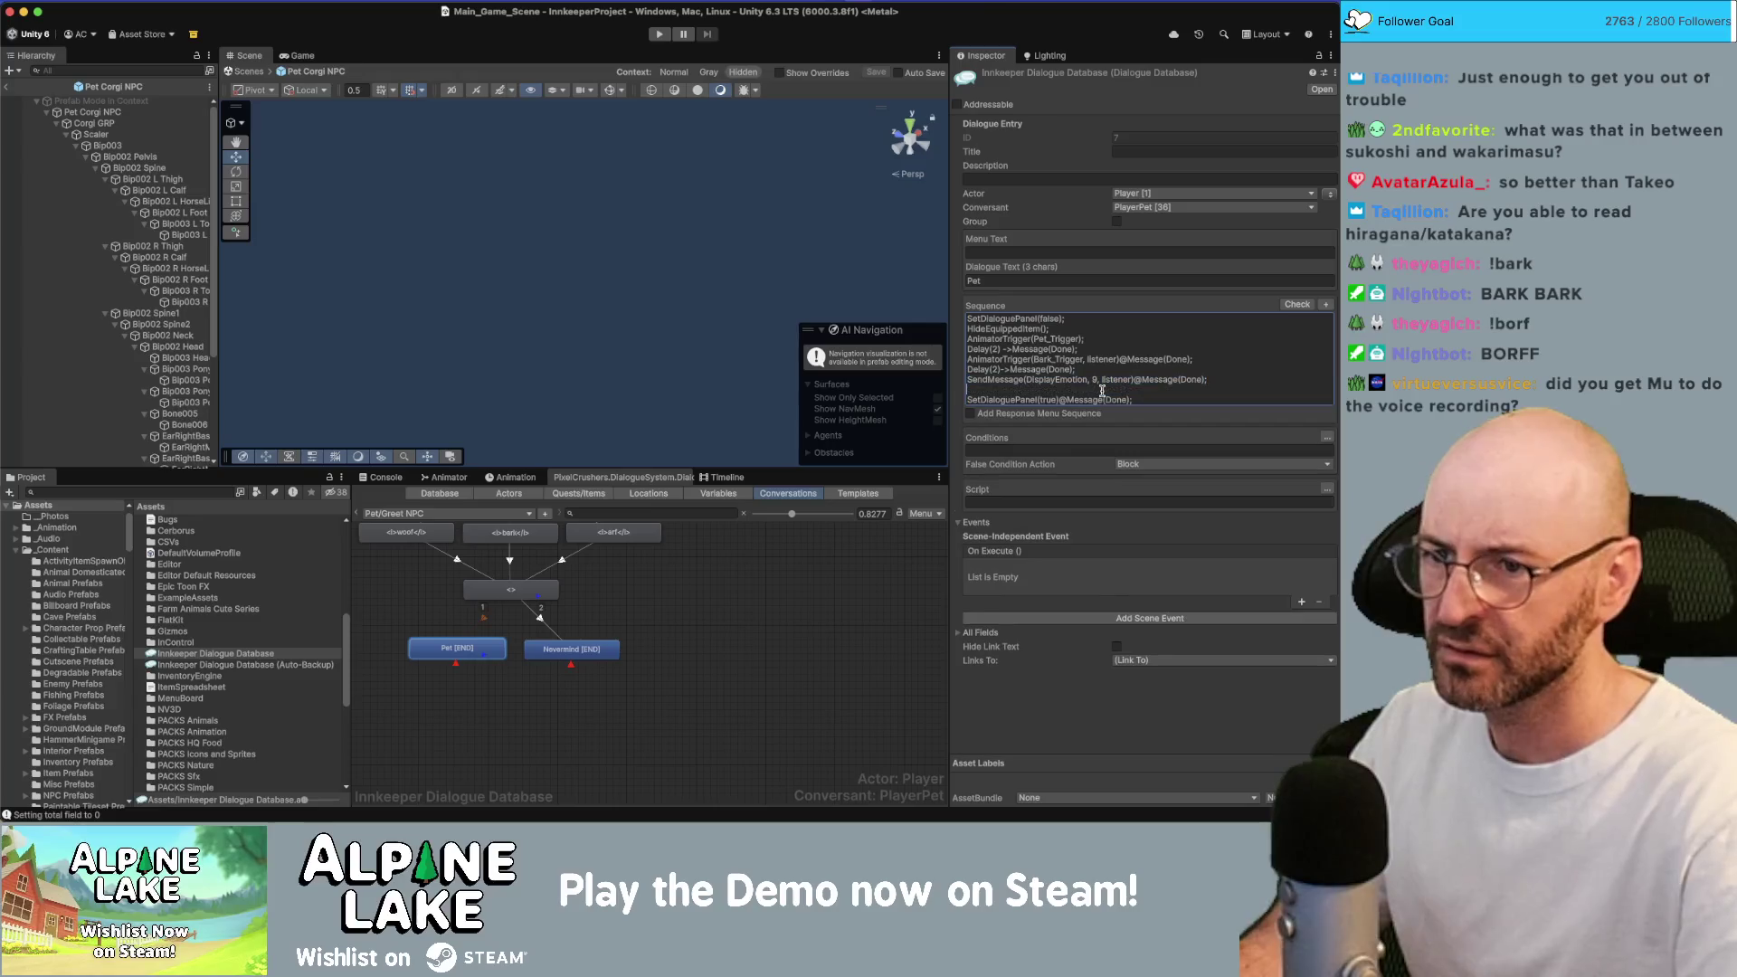
{"action": "key", "text": "super+v"}
{"action": "double_click", "coordinate": [1065, 389]}
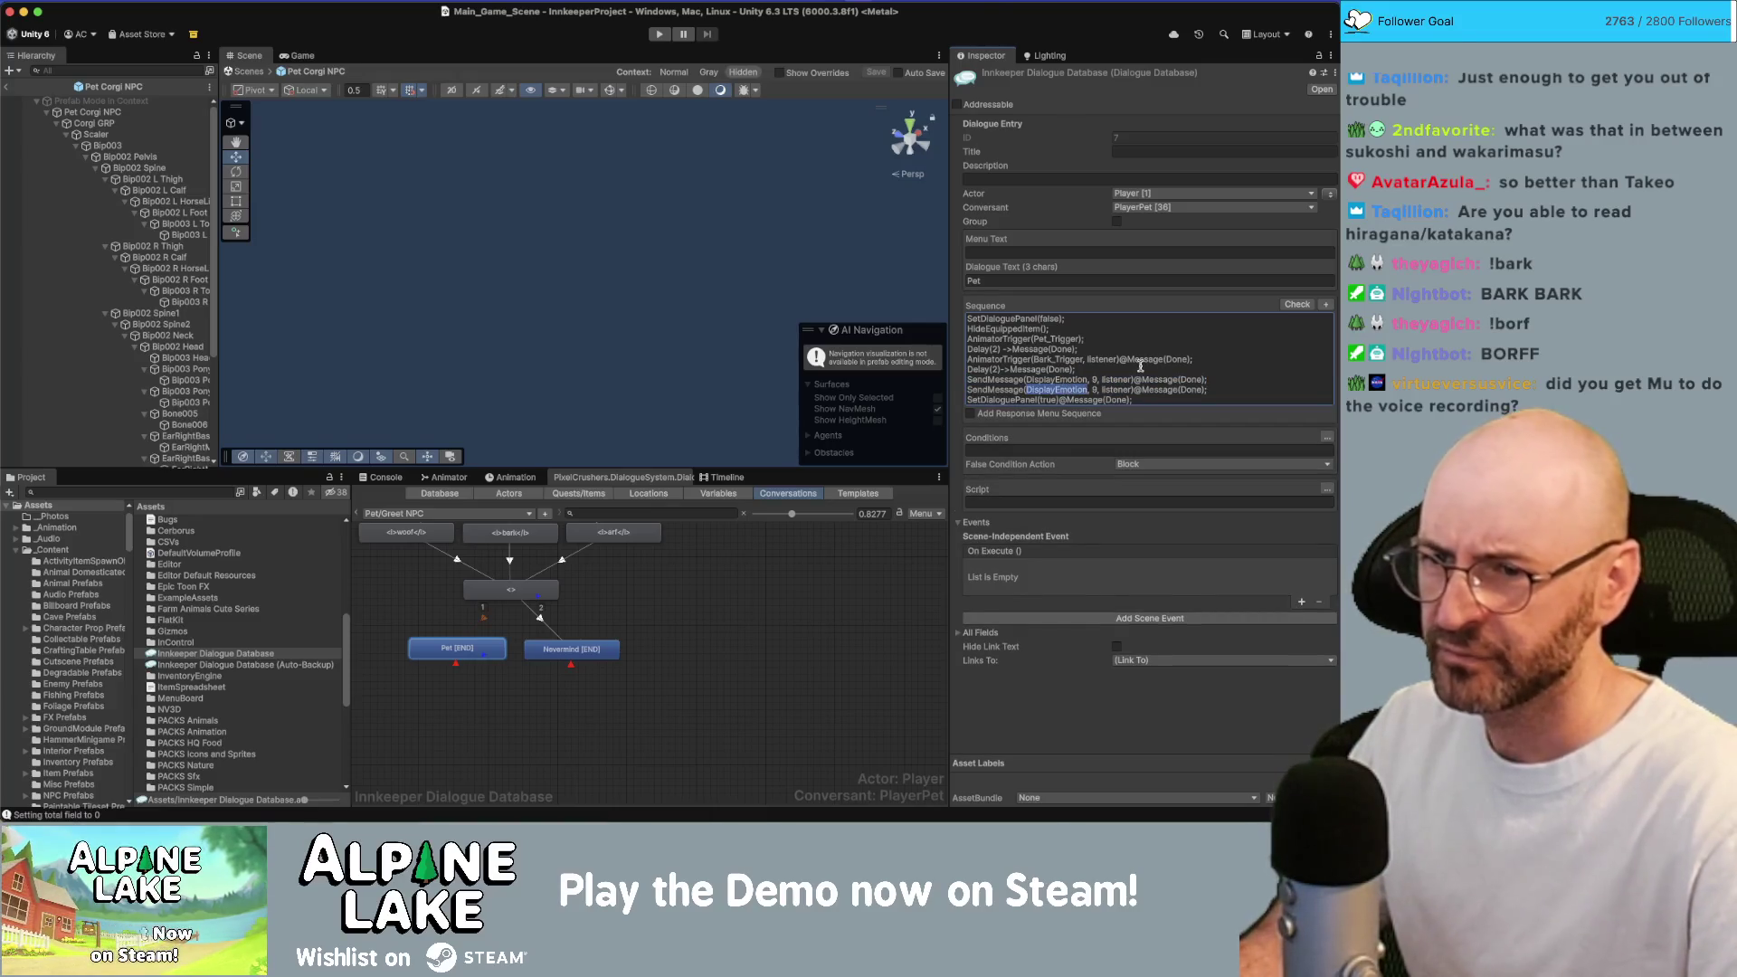
{"action": "type", "text": "PlayBark"}
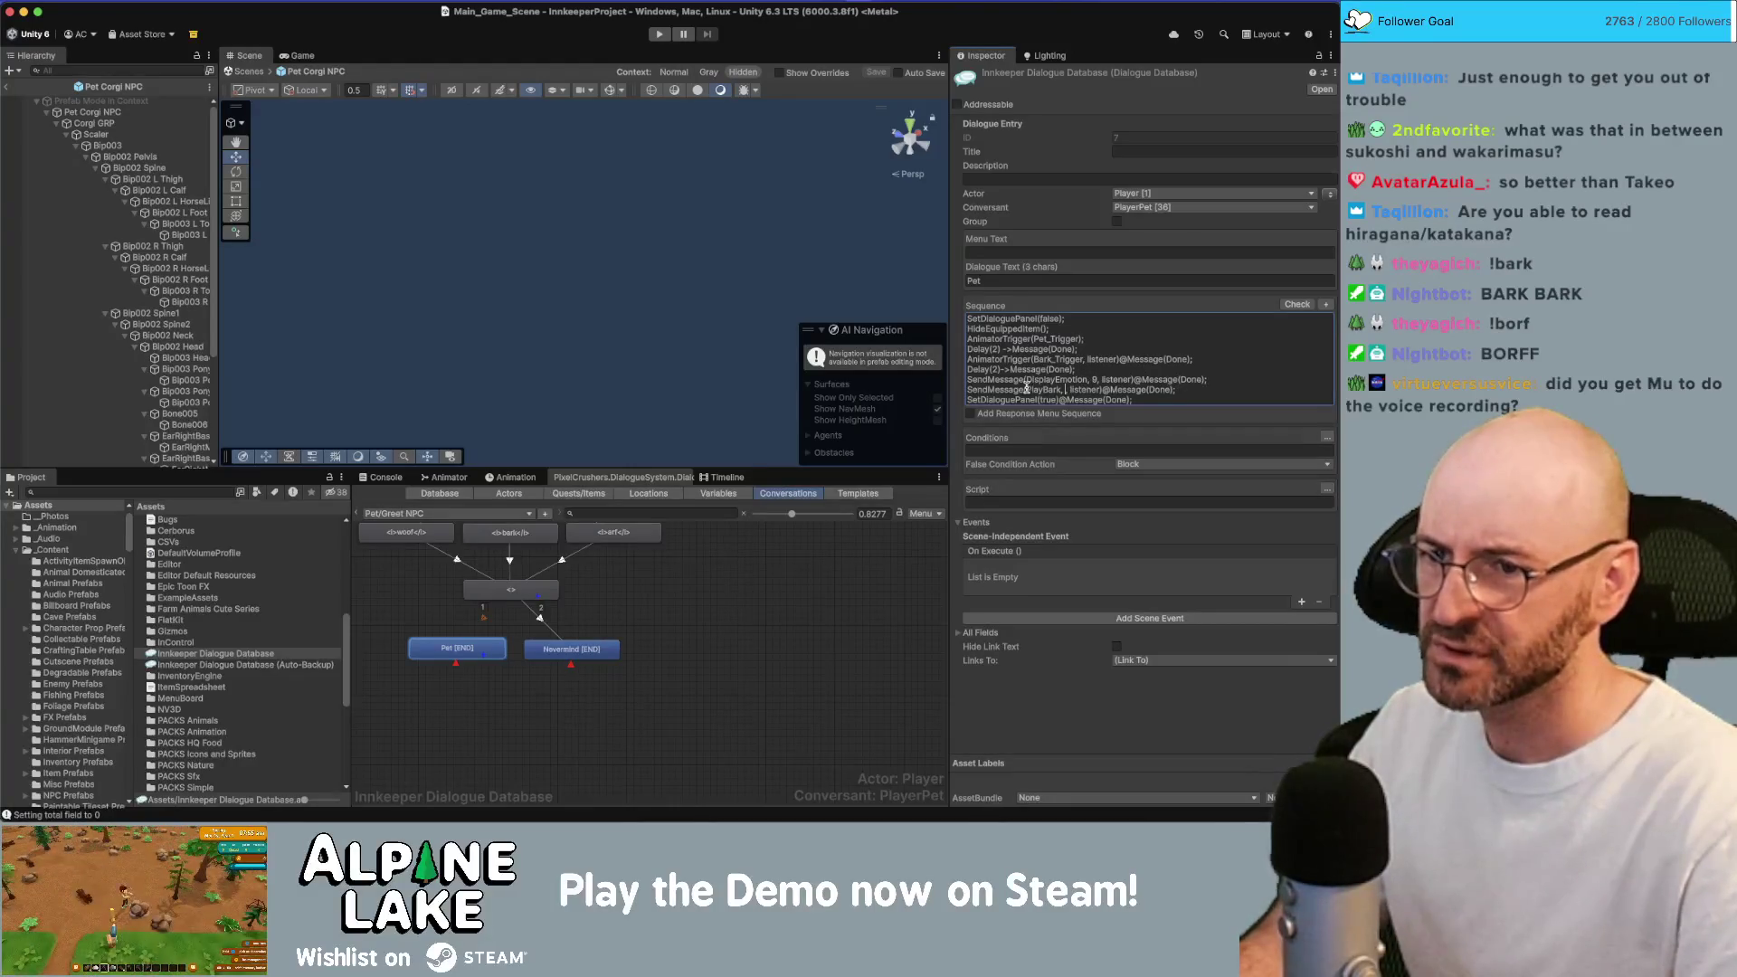
{"action": "triple_click", "coordinate": [1067, 394]}
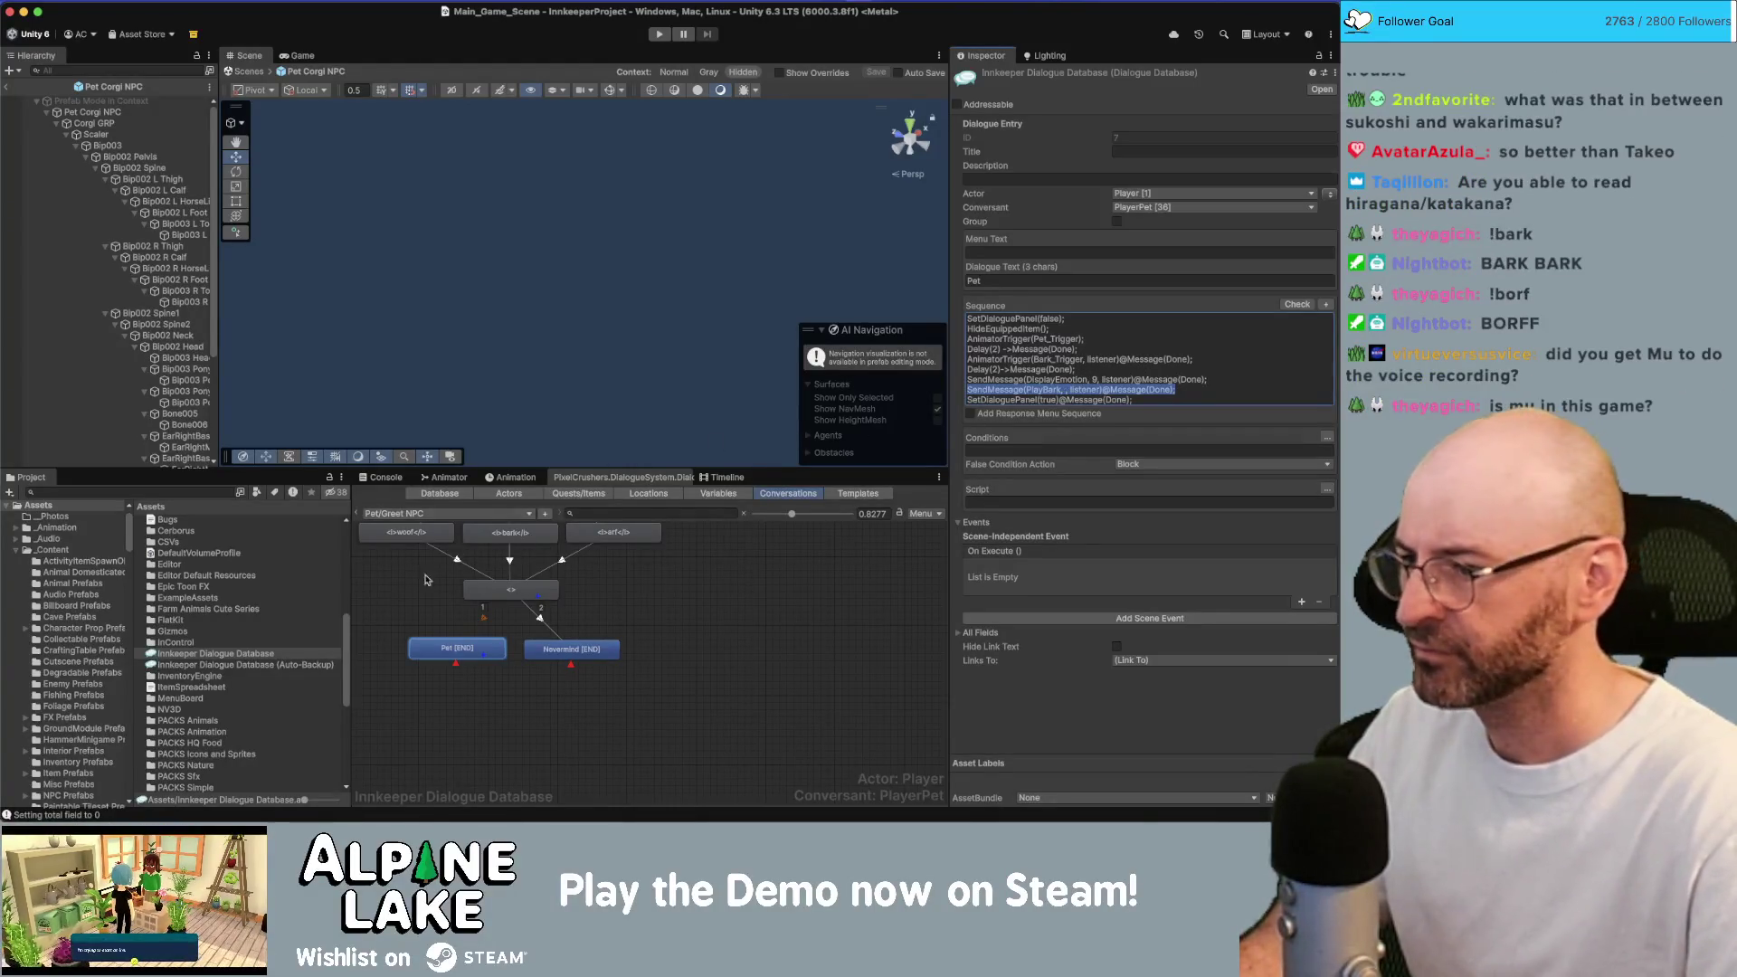
Check the Pet/Greet conversation's Pet entry sequence, then return to the main scene.
{"action": "left_click", "coordinate": [462, 513]}
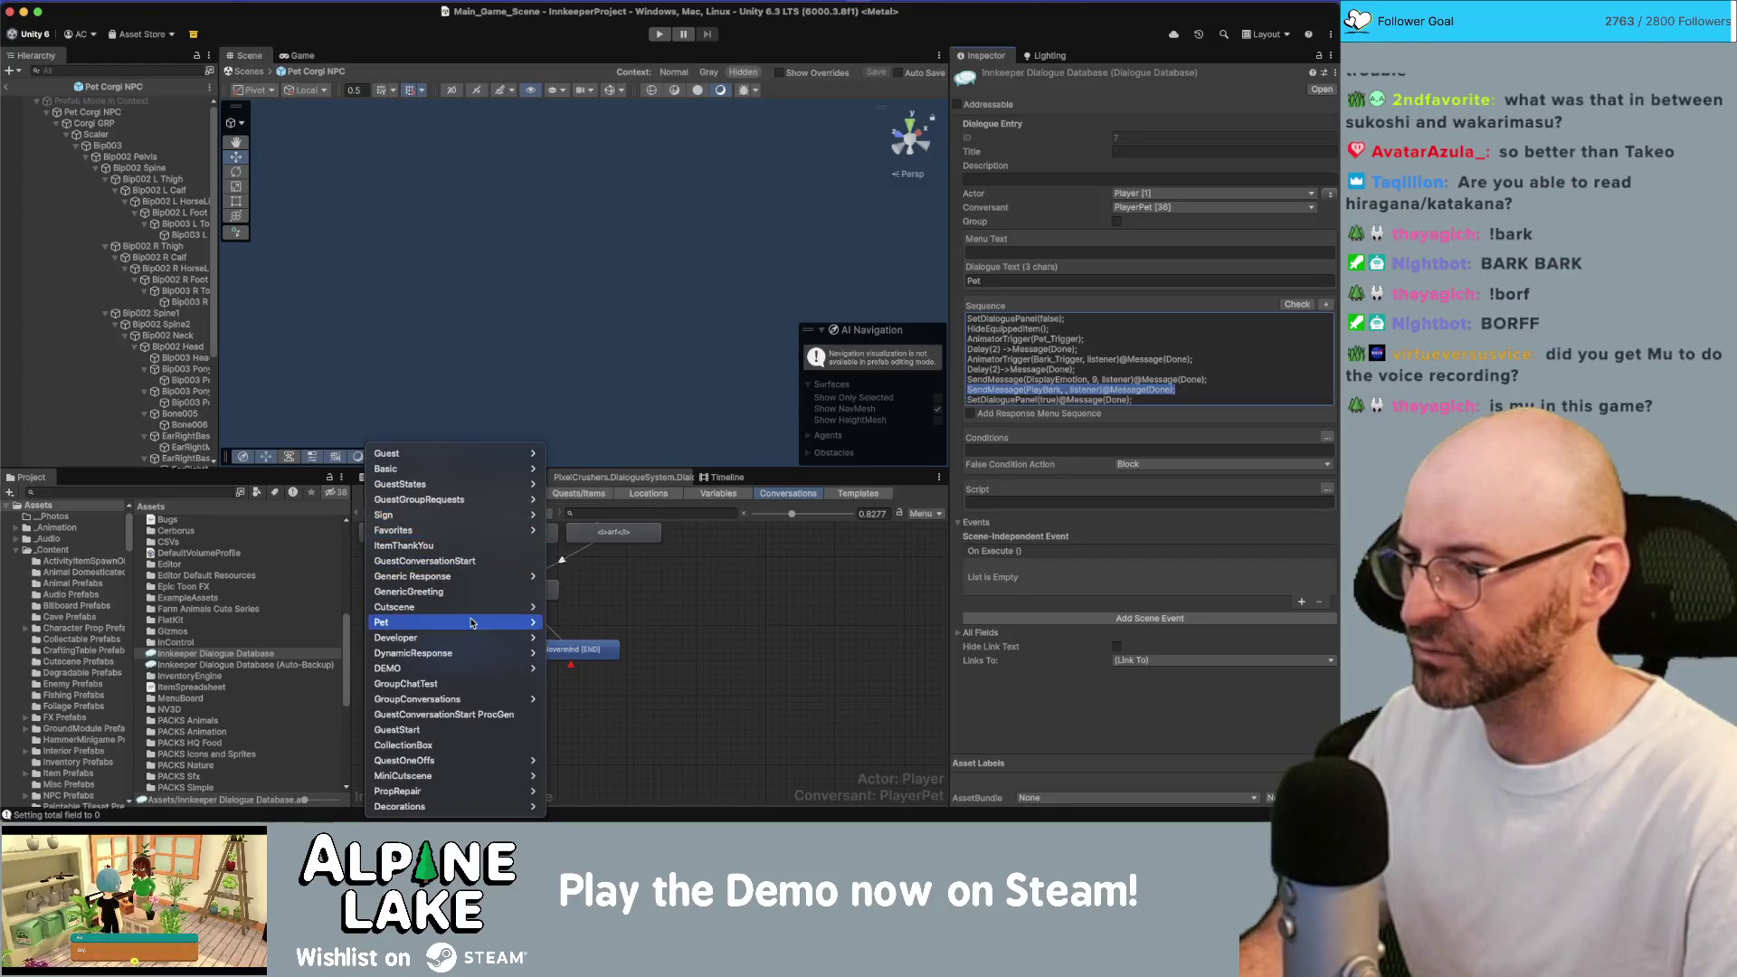
{"action": "left_click", "coordinate": [565, 622]}
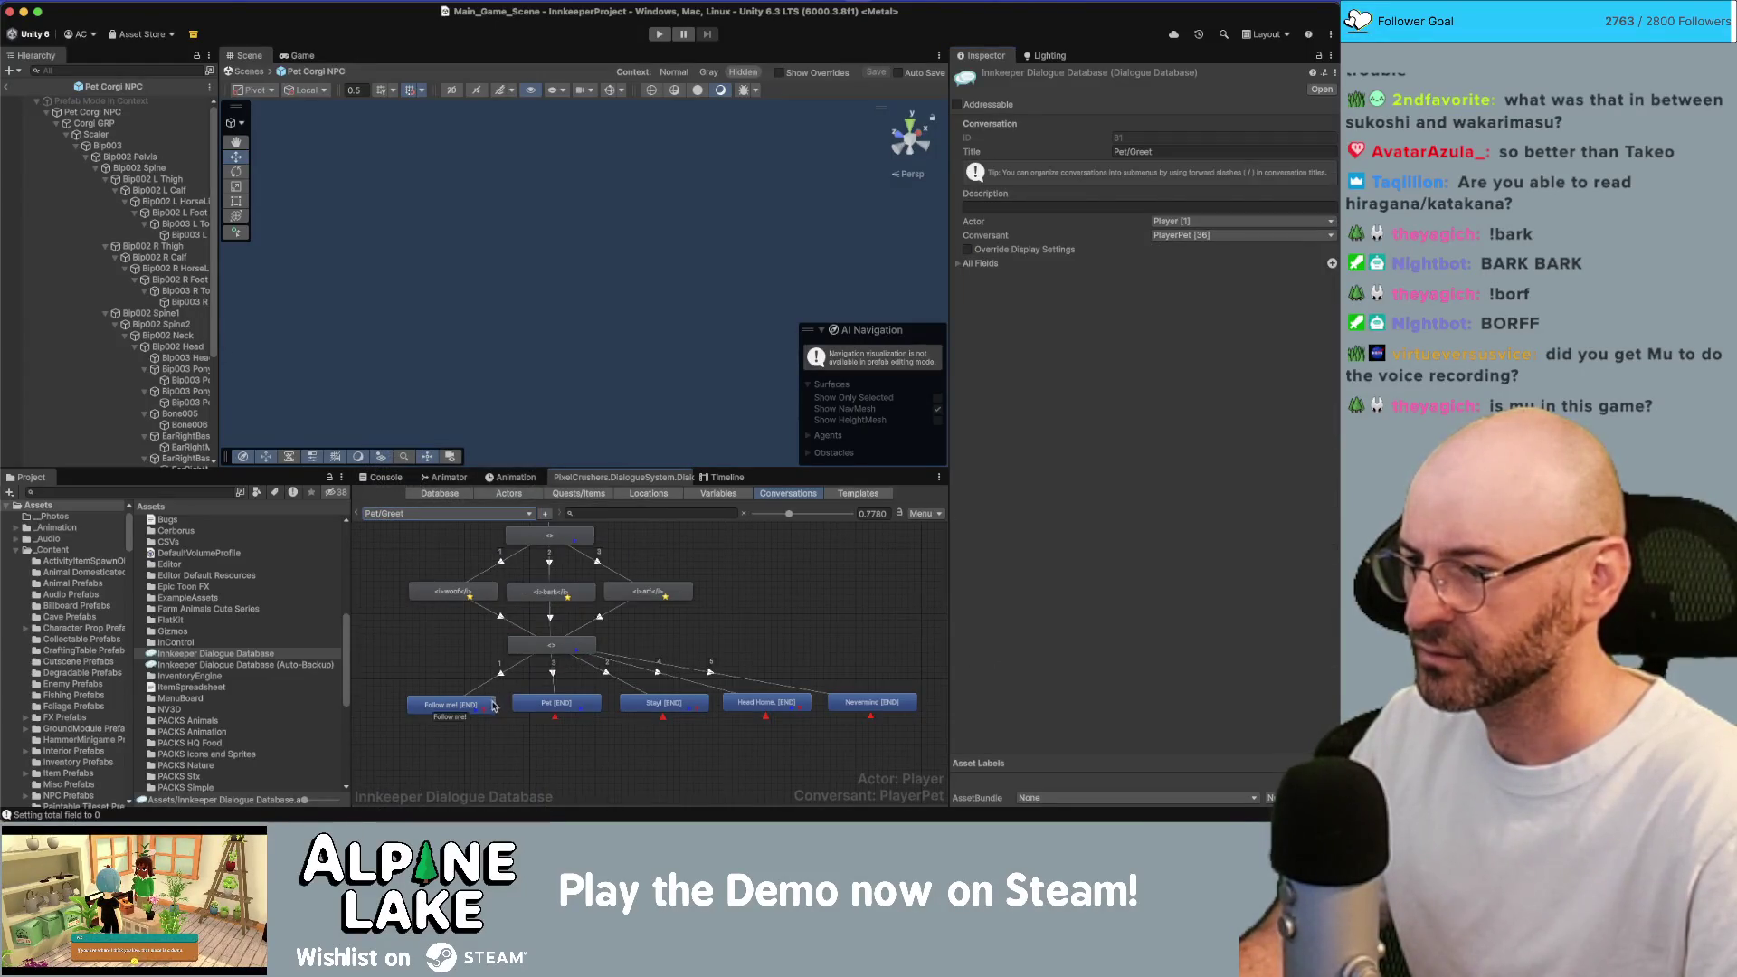
{"action": "left_click", "coordinate": [557, 703]}
{"action": "left_click", "coordinate": [1174, 387]}
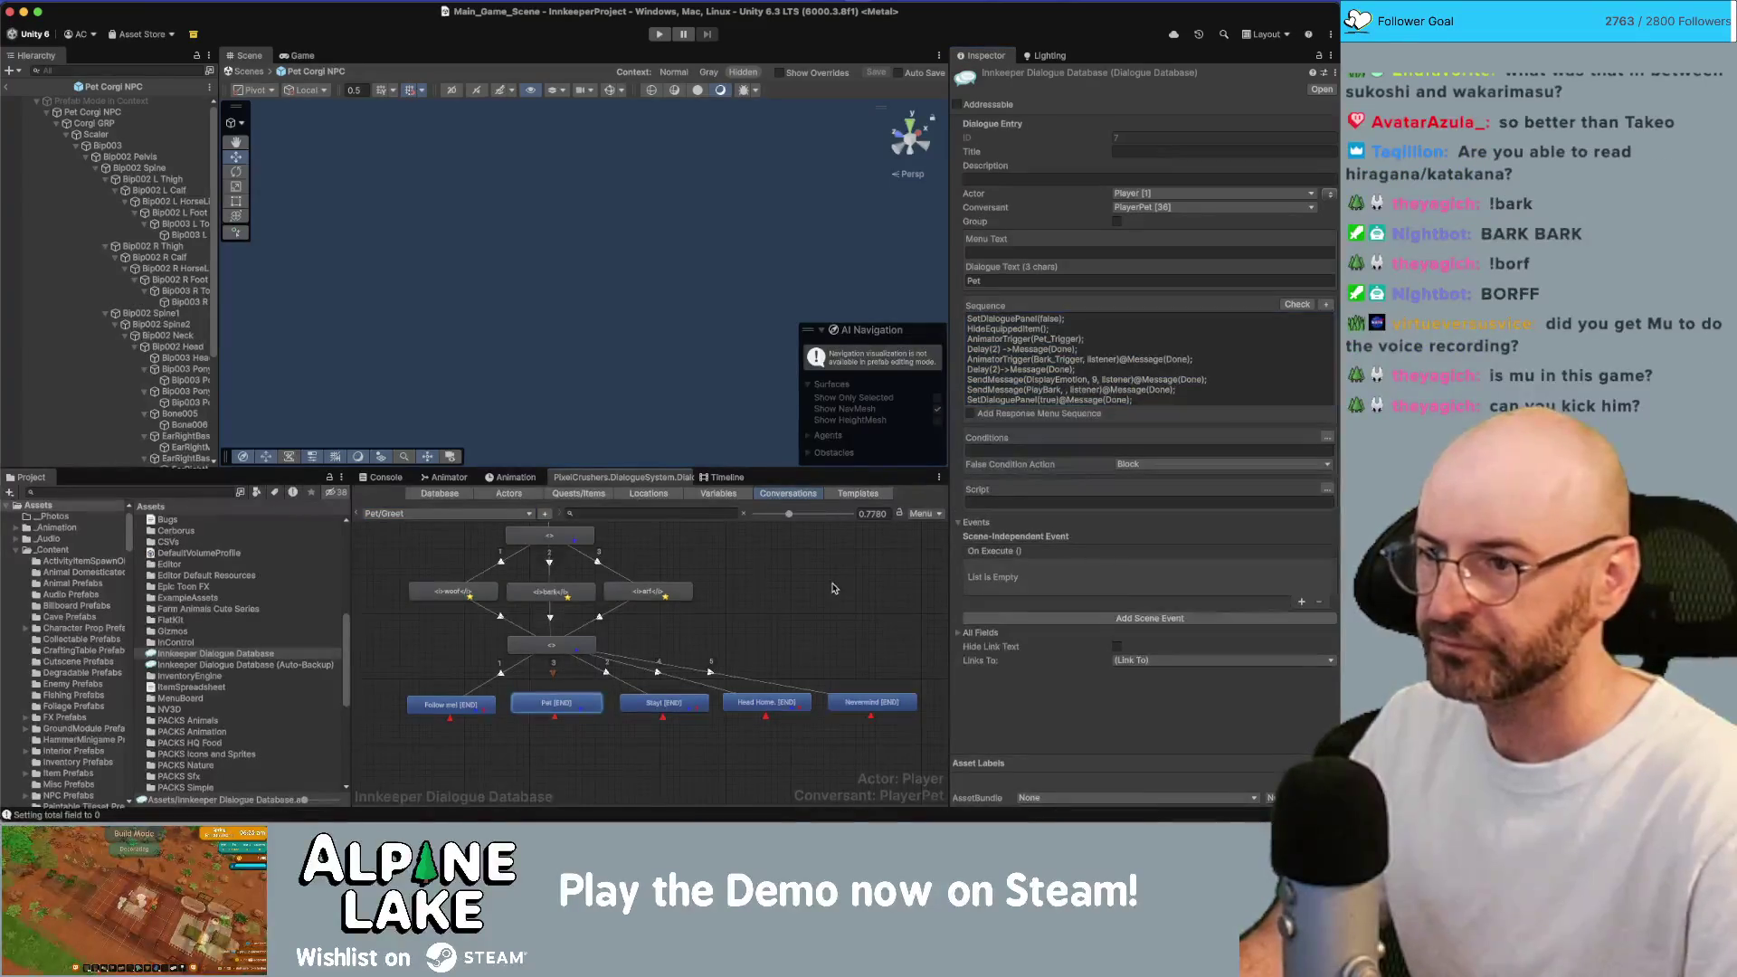
{"action": "left_click", "coordinate": [339, 267]}
{"action": "left_click", "coordinate": [8, 89]}
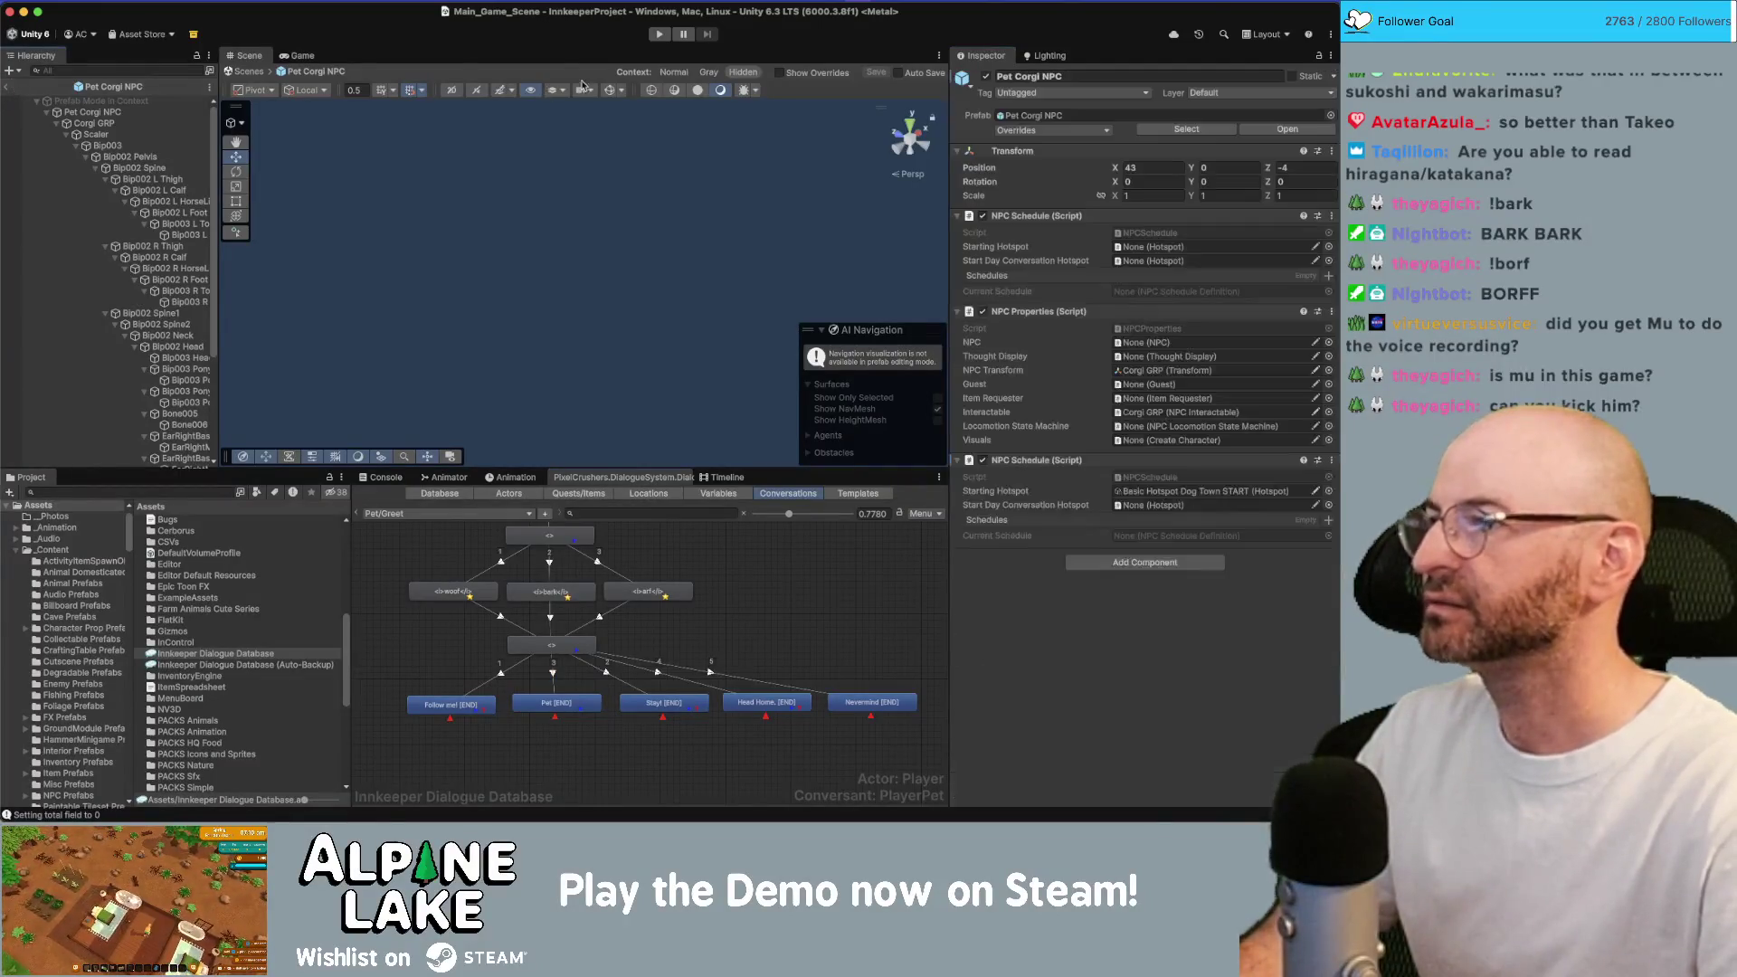
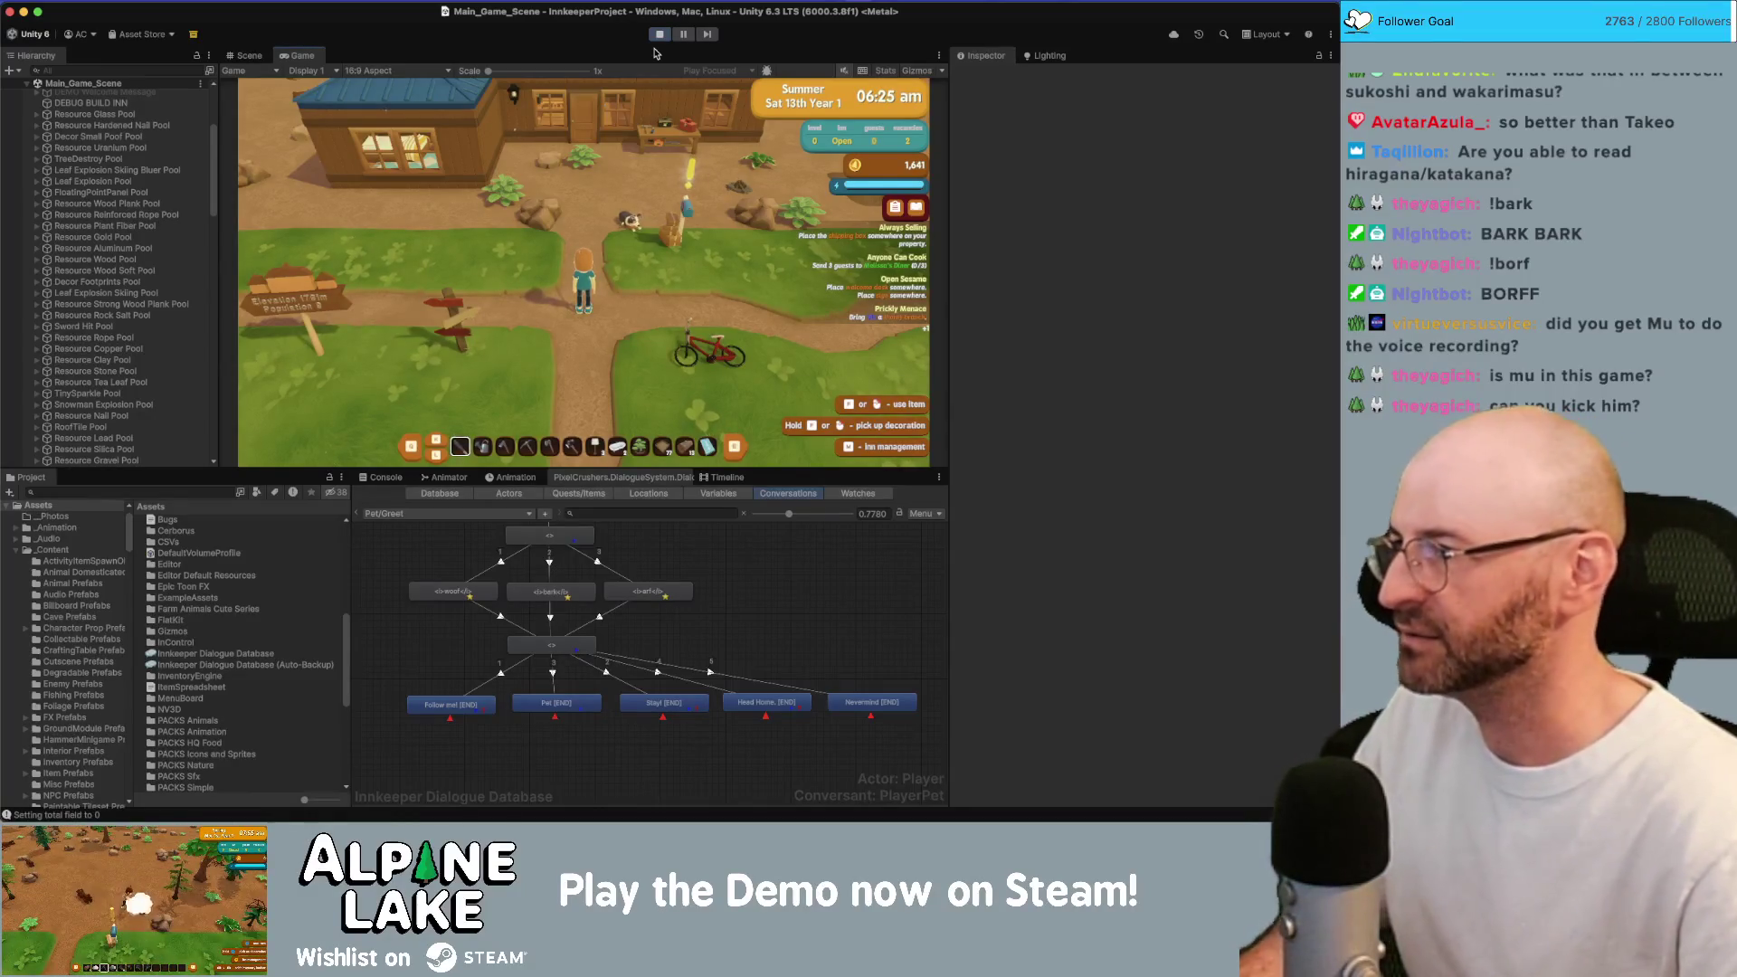
Walk the character past the dog into the house and make the bed.
{"action": "key", "text": "a"}
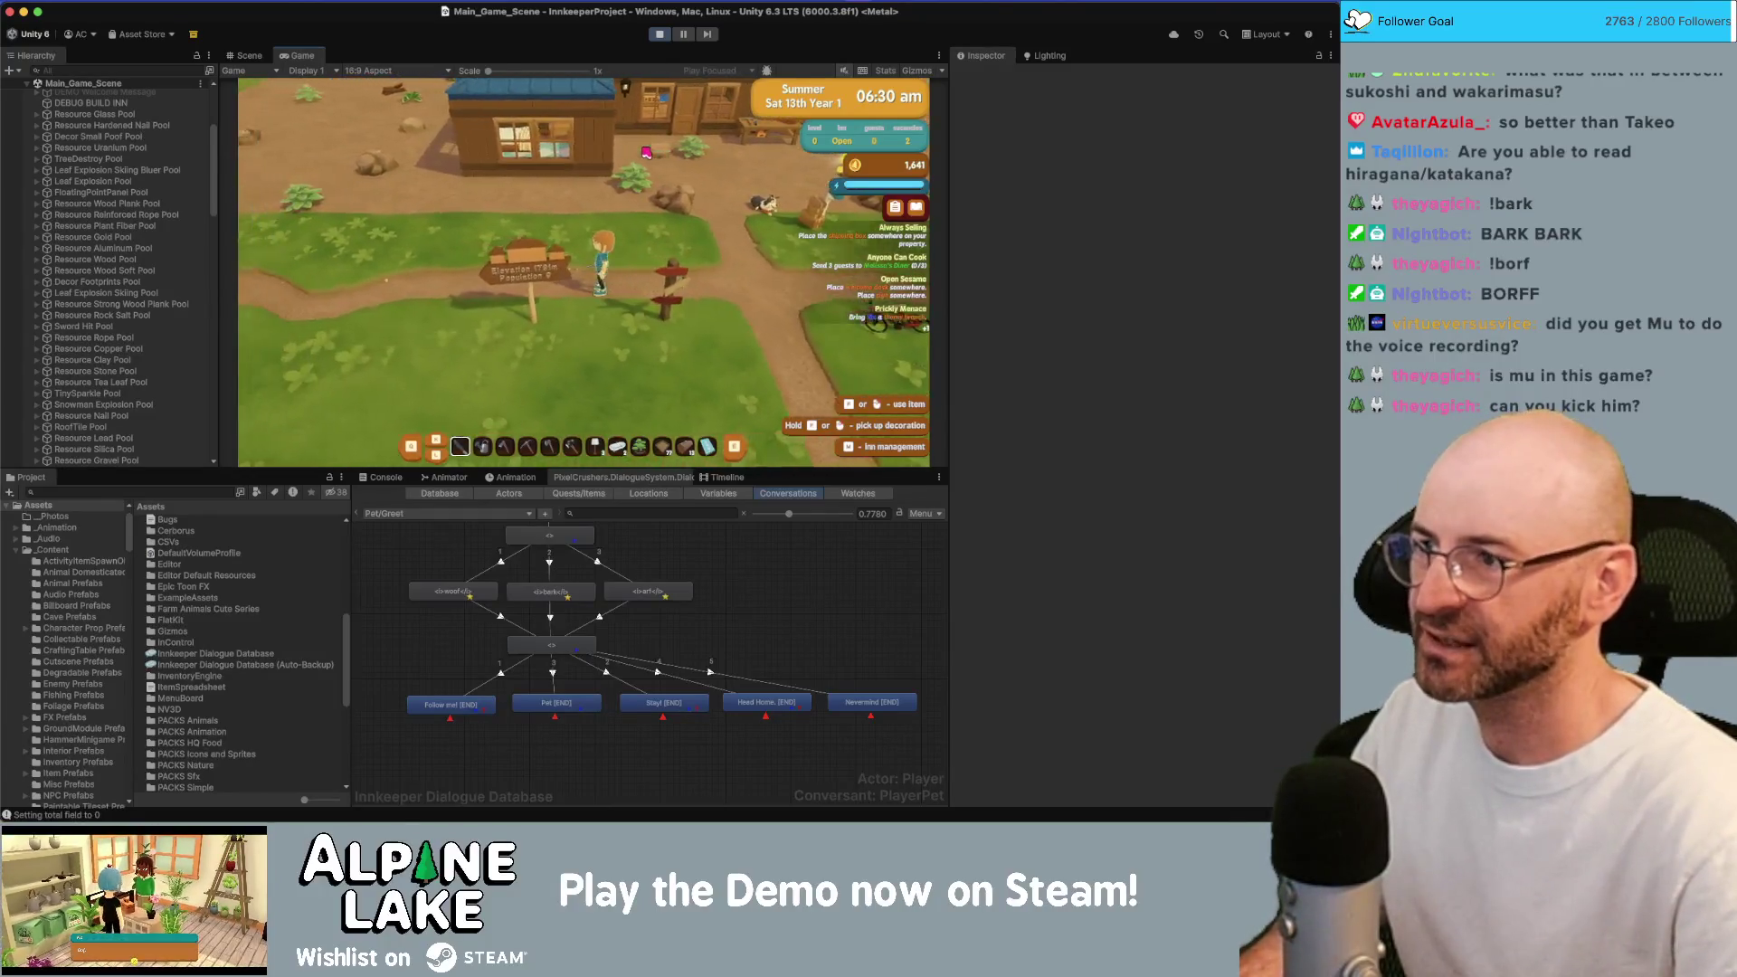
{"action": "key", "text": "d"}
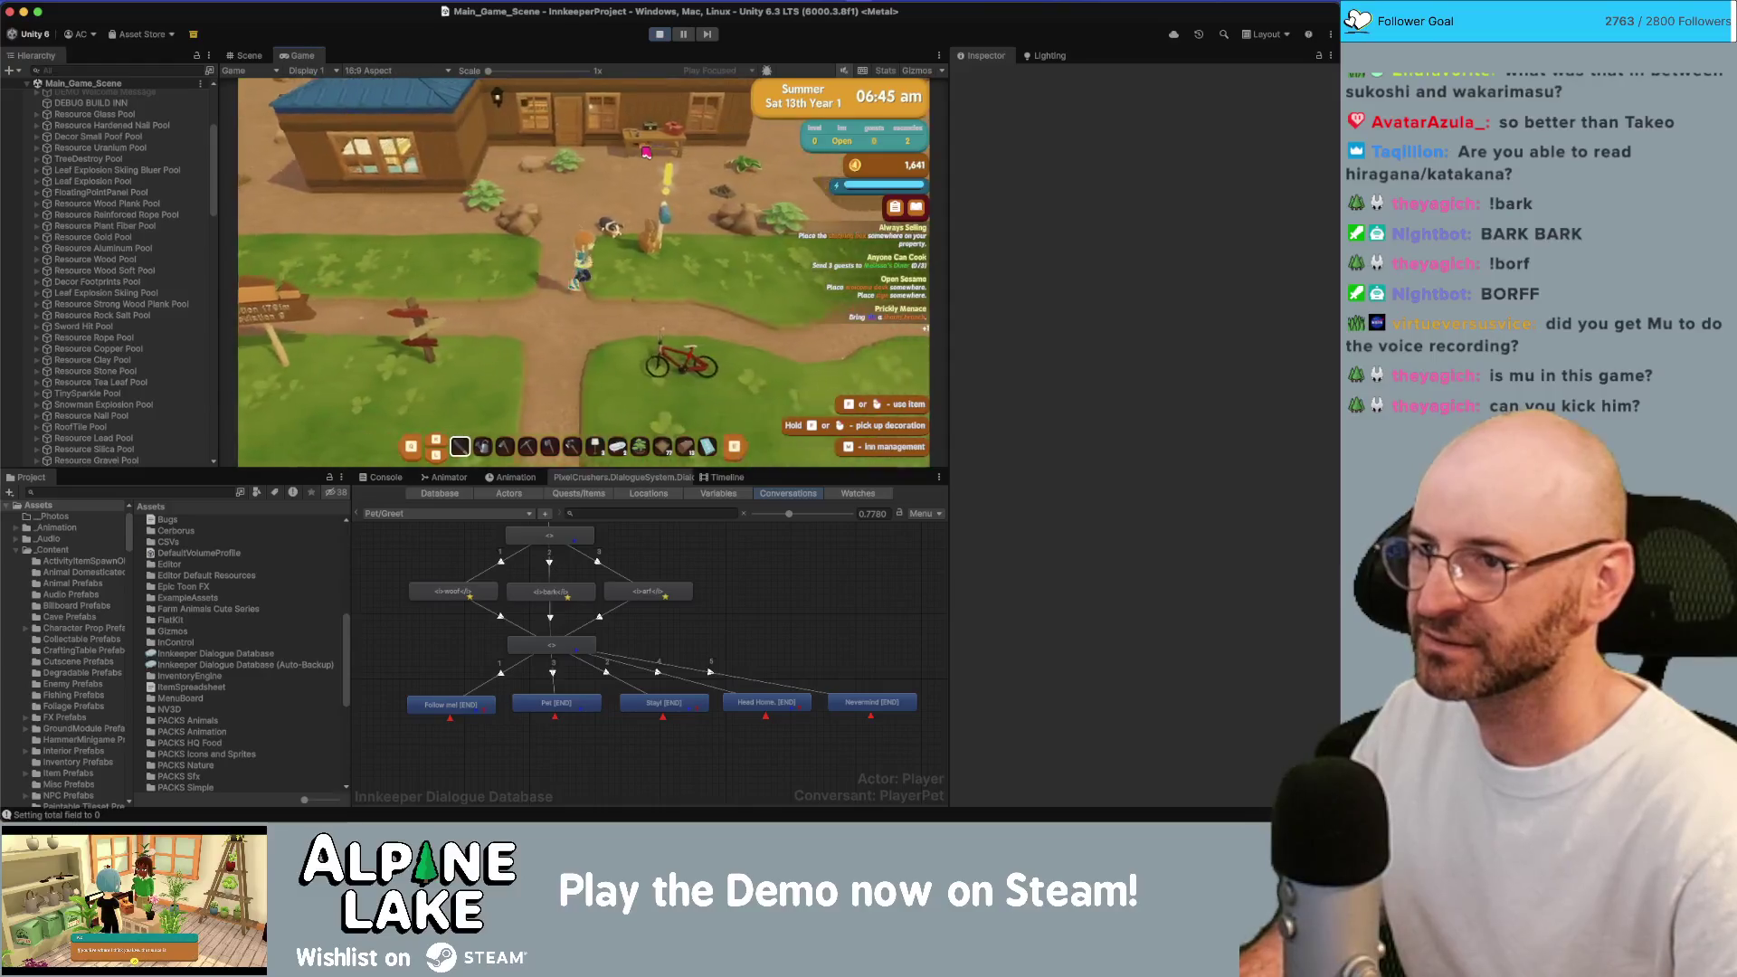
{"action": "key", "text": "d"}
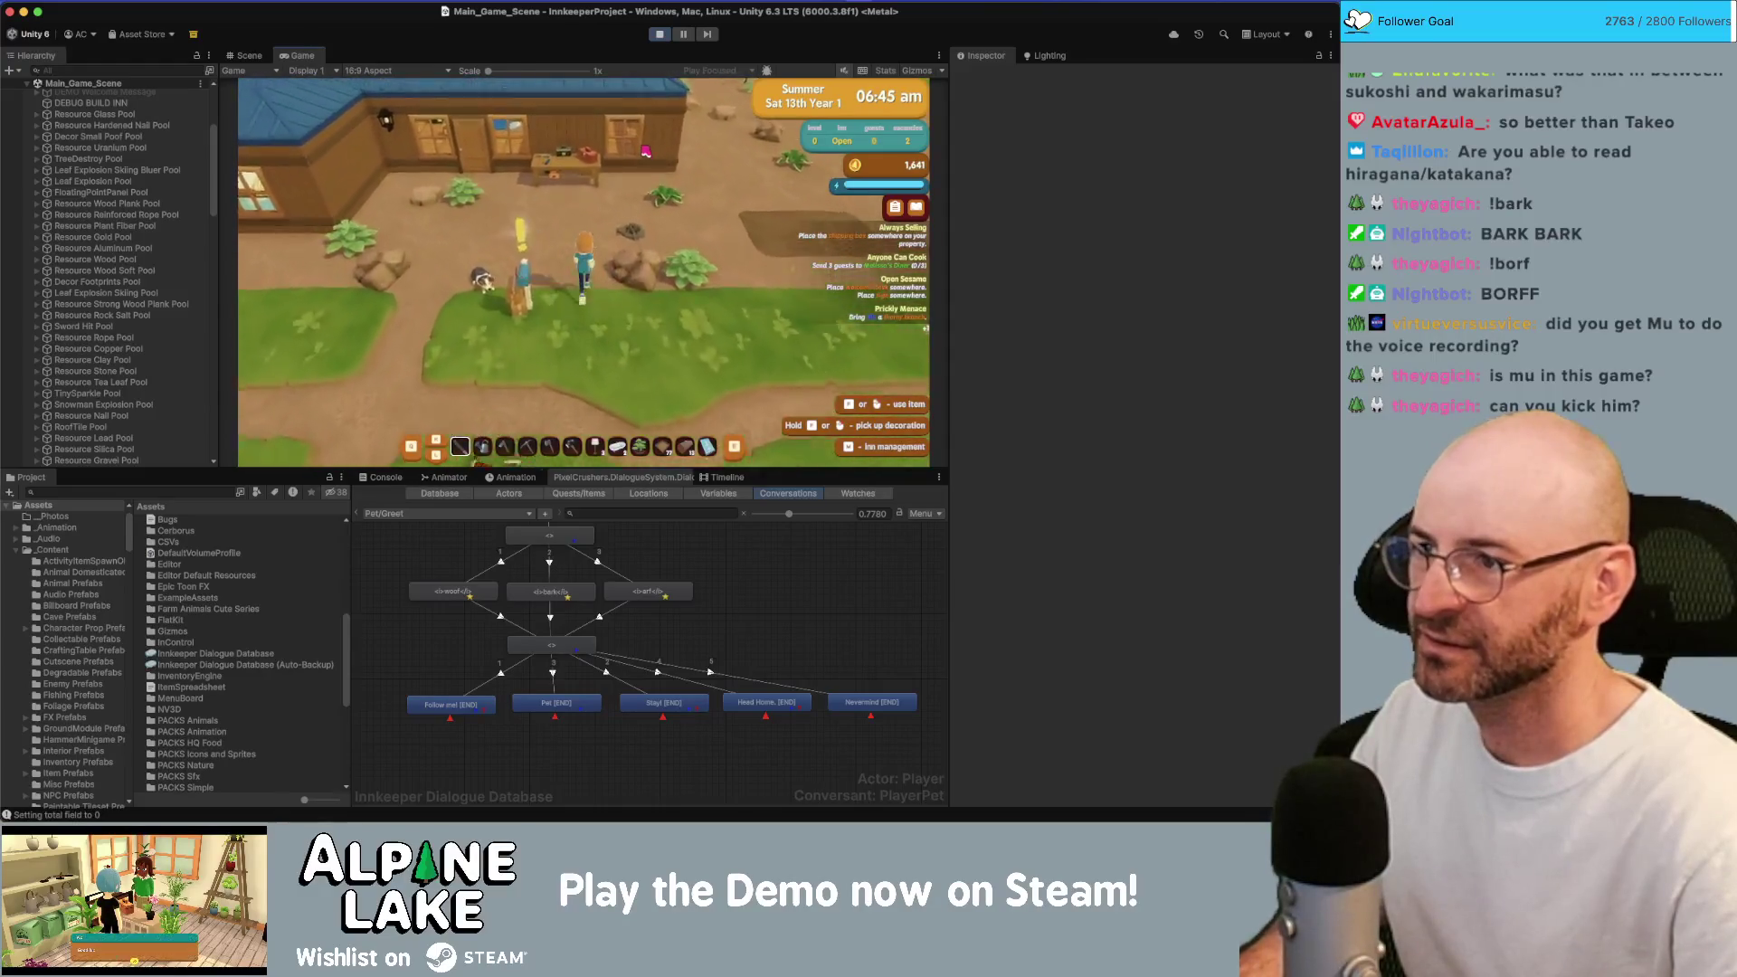
{"action": "key", "text": "w"}
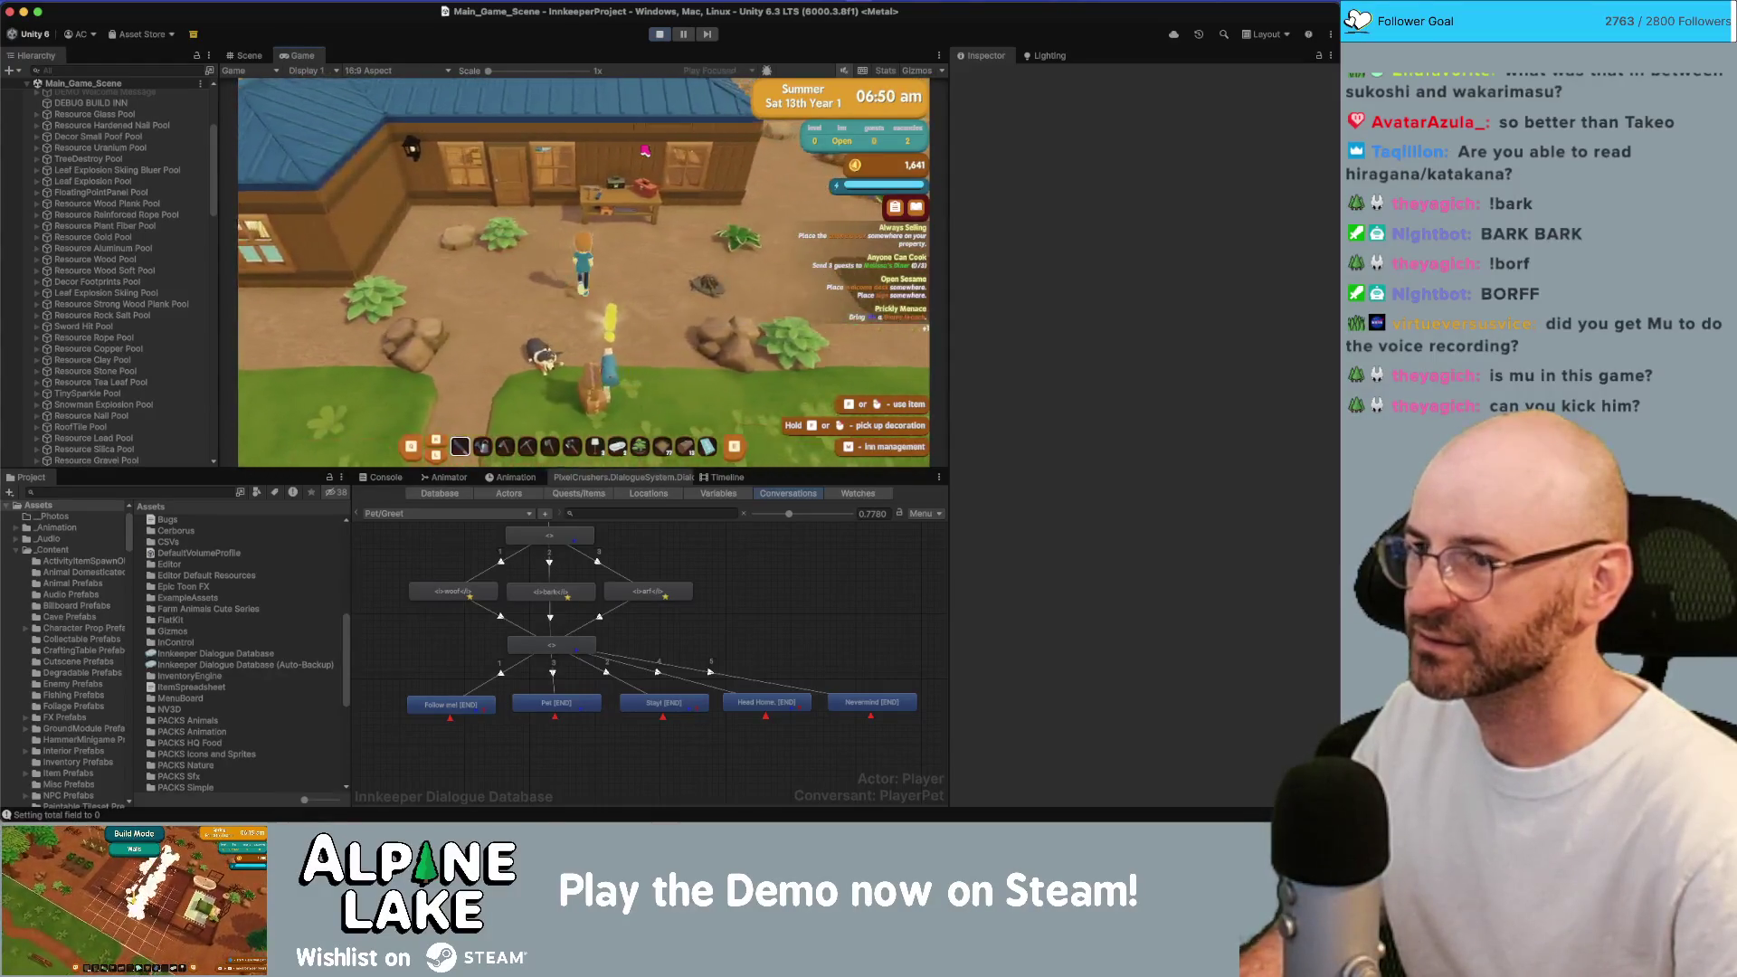
{"action": "key", "text": "w"}
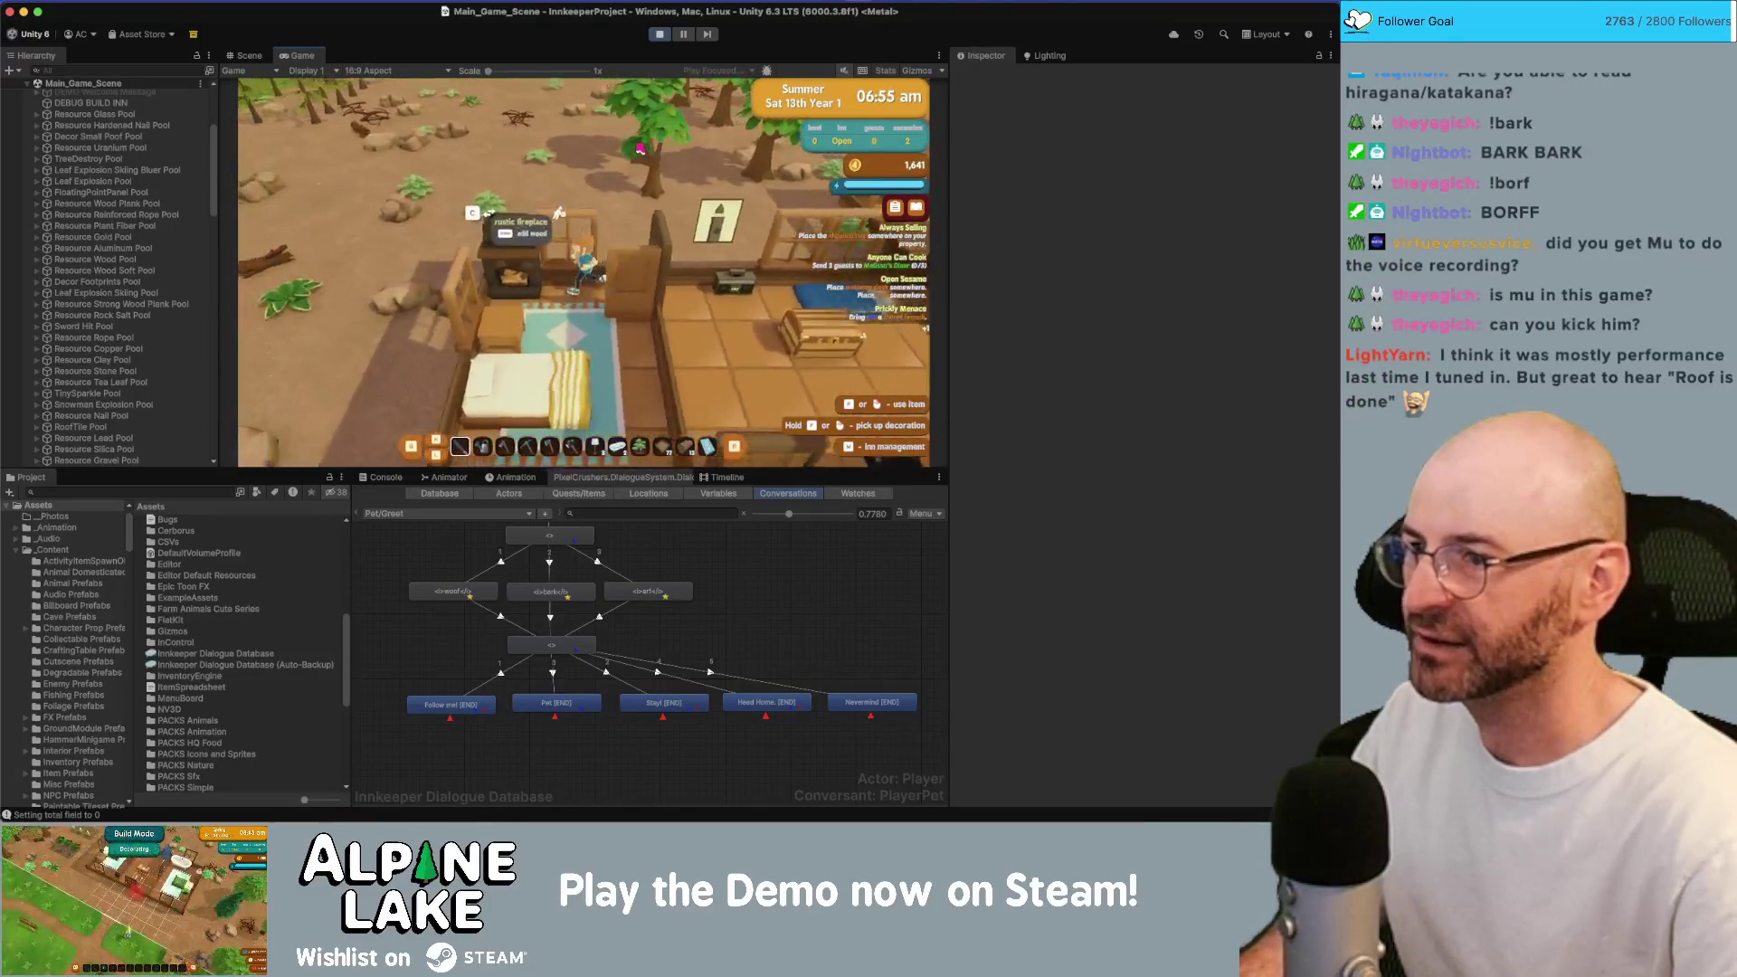
{"action": "key", "text": "e"}
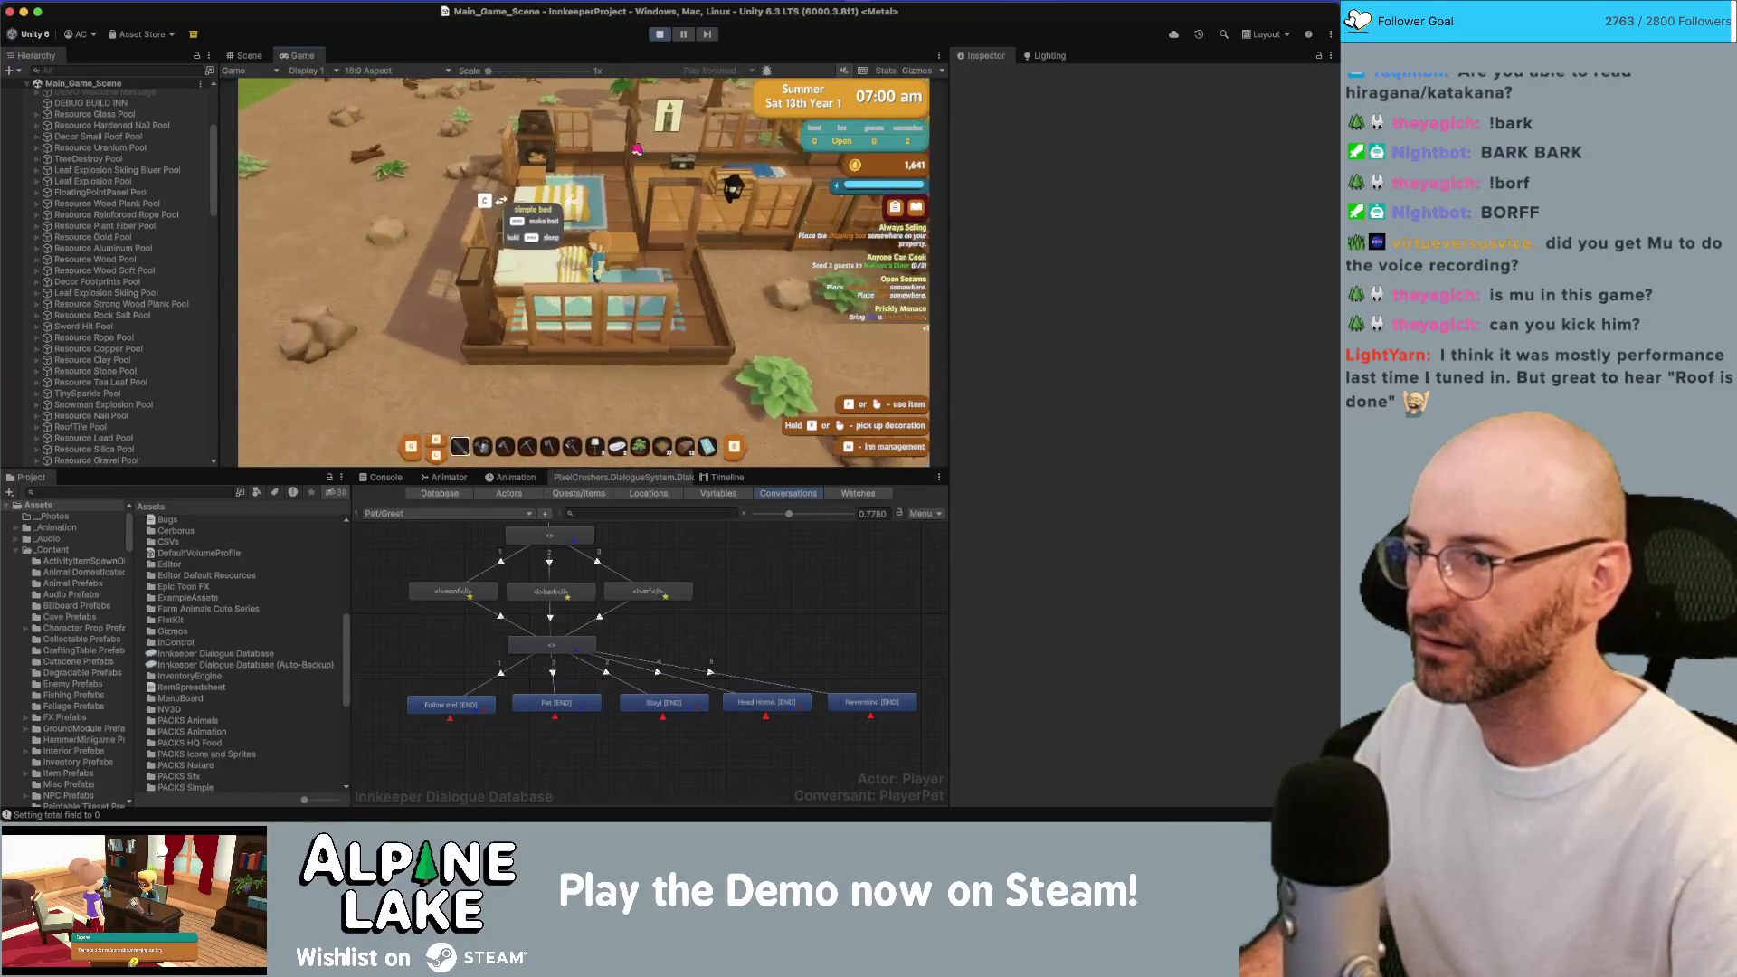
Walk the character east and back west, then view DialogueSystemAudioHelper.cs in Rider.
{"action": "key", "text": "d"}
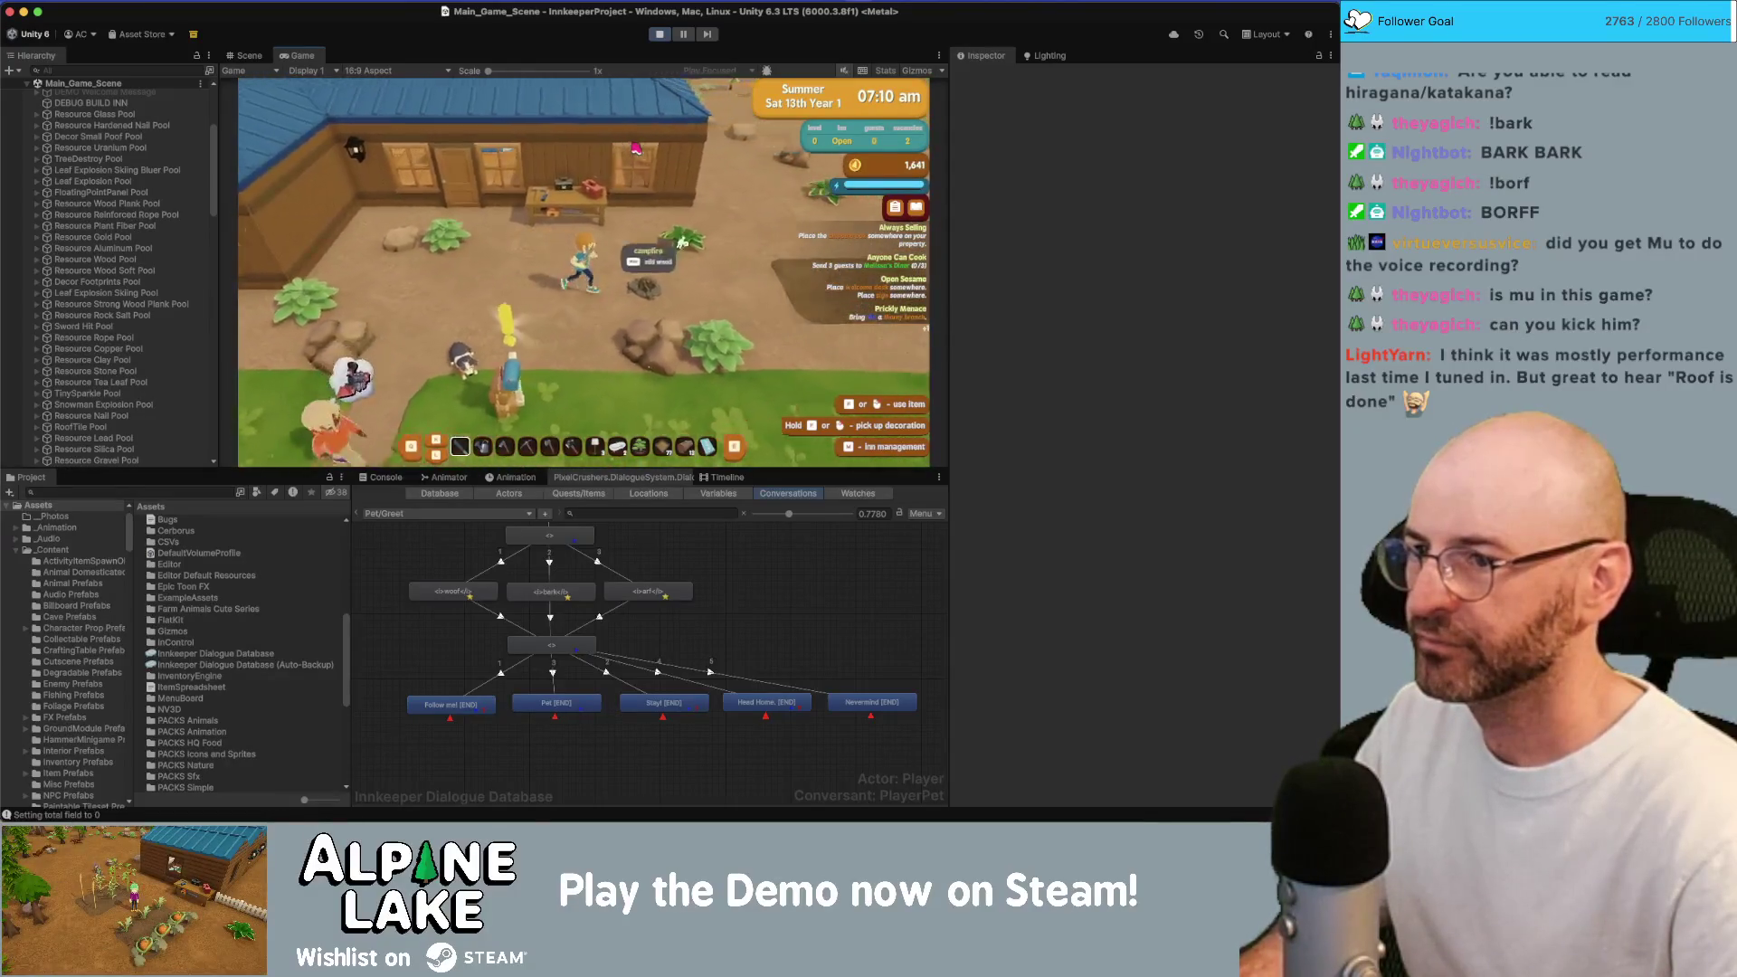
{"action": "key", "text": "d"}
{"action": "key", "text": "a"}
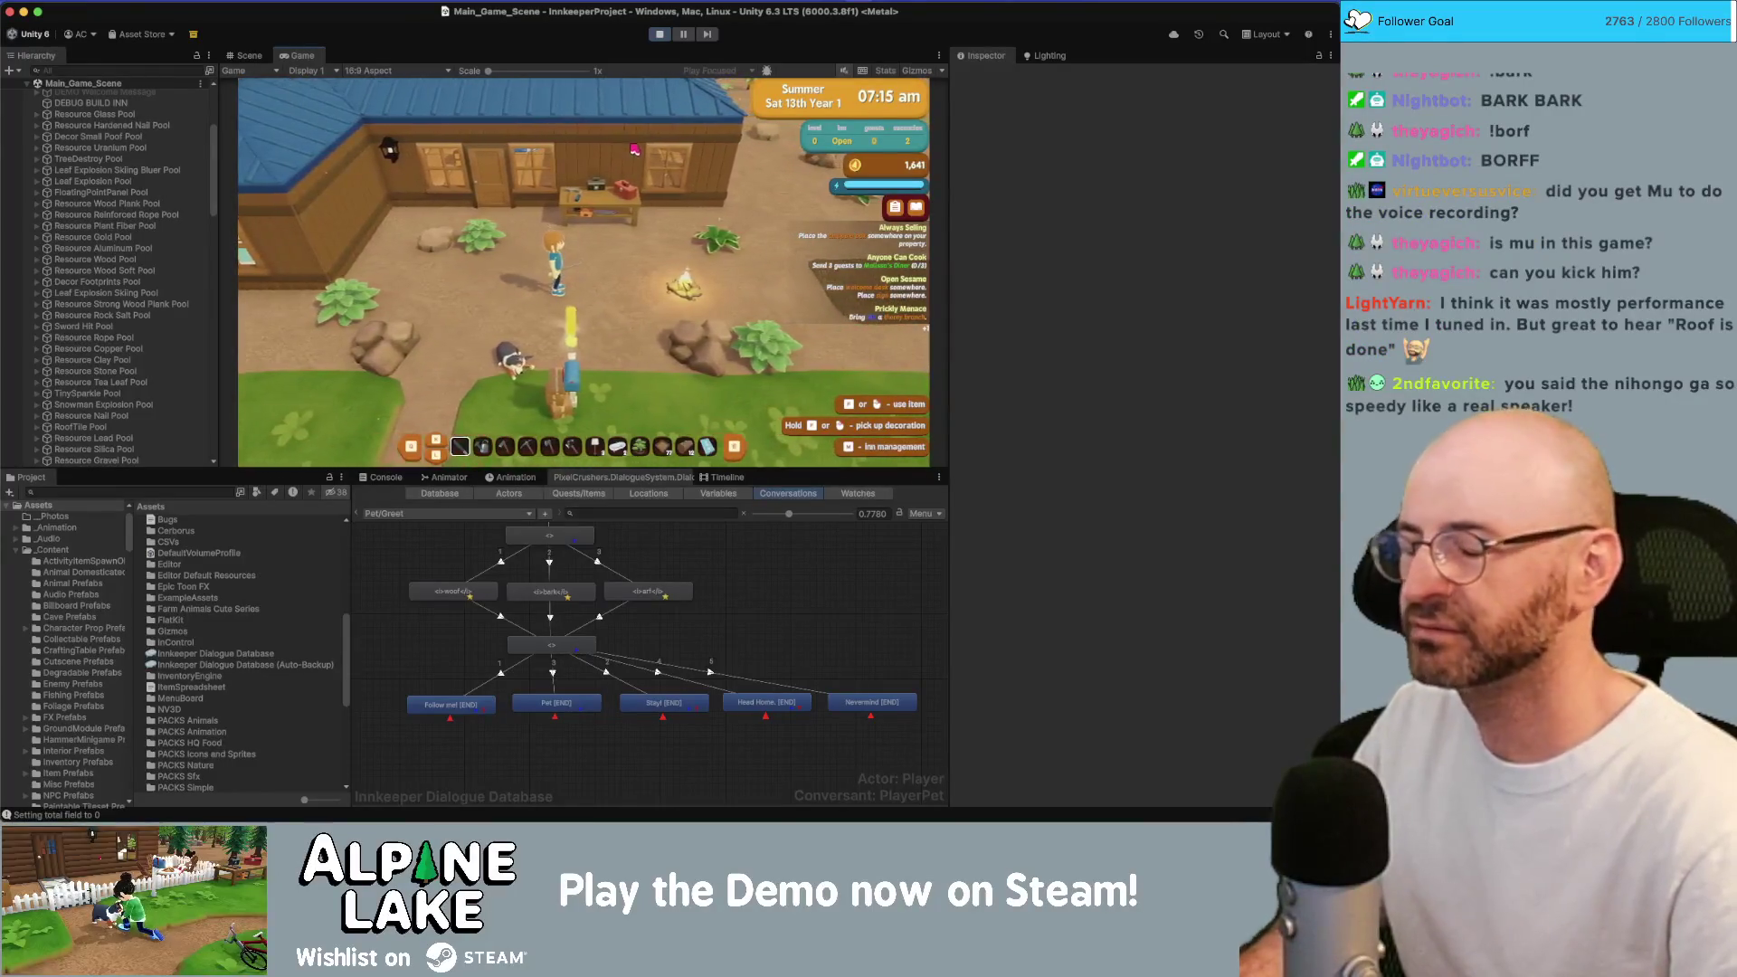
{"action": "key", "text": "super+Tab"}
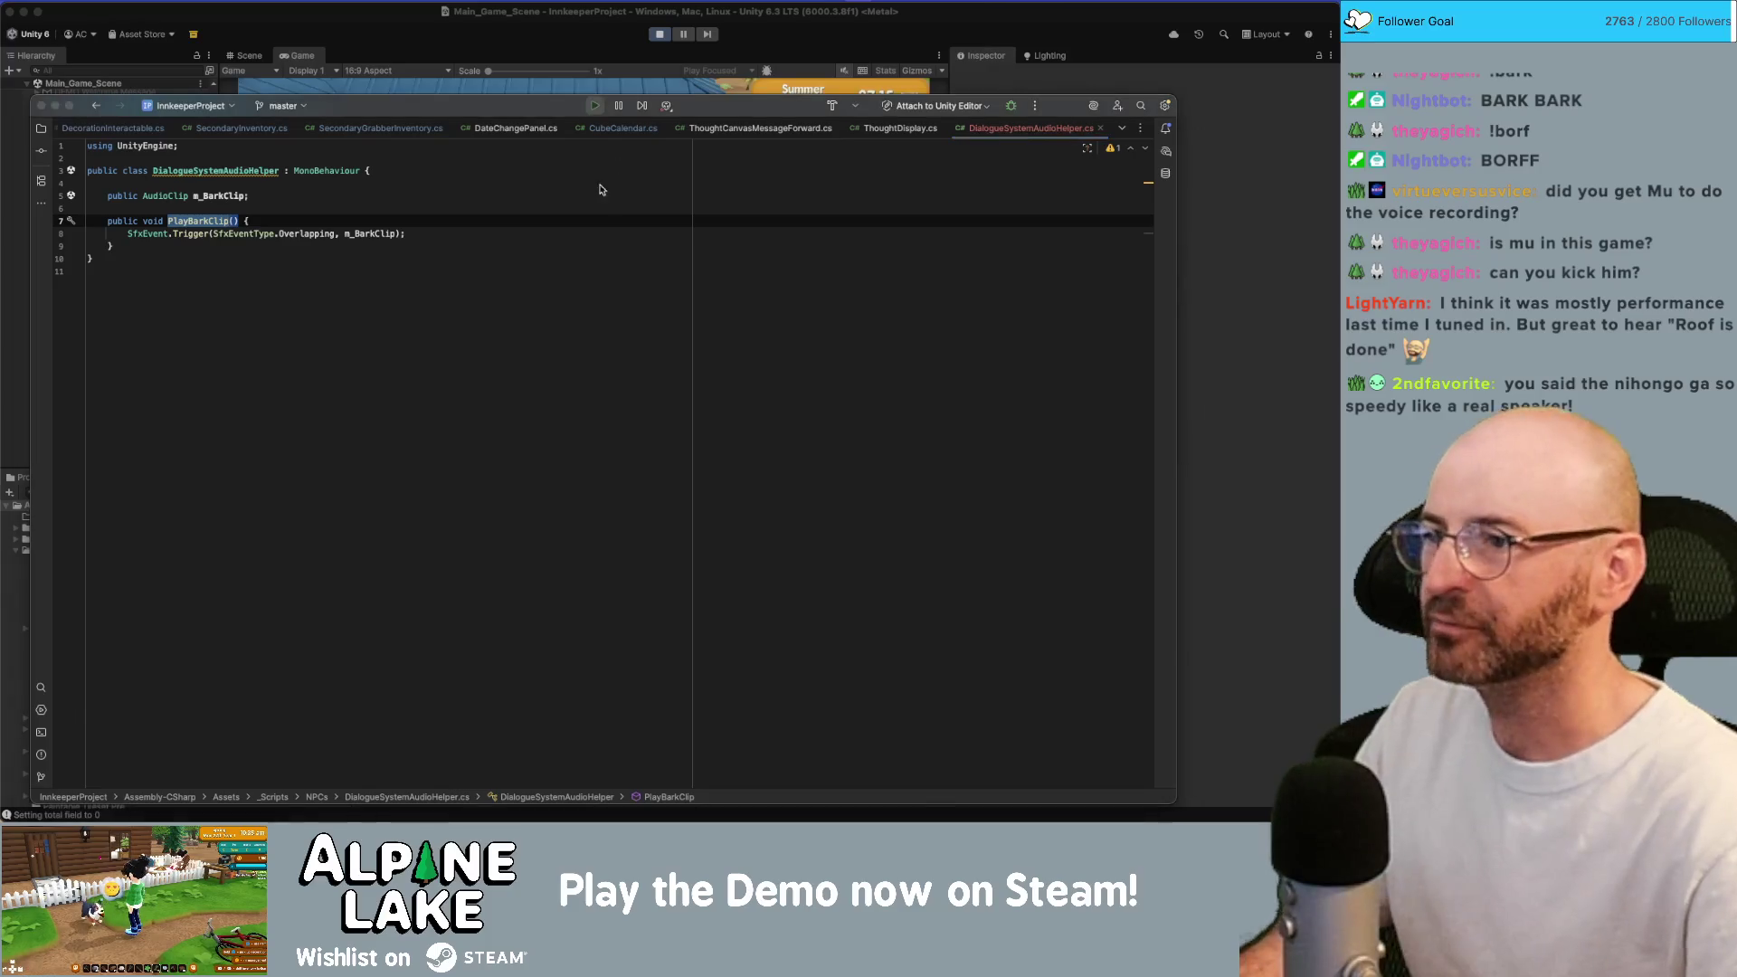
Bring the Unity editor with the running game back in front of Rider.
{"action": "left_click", "coordinate": [860, 55]}
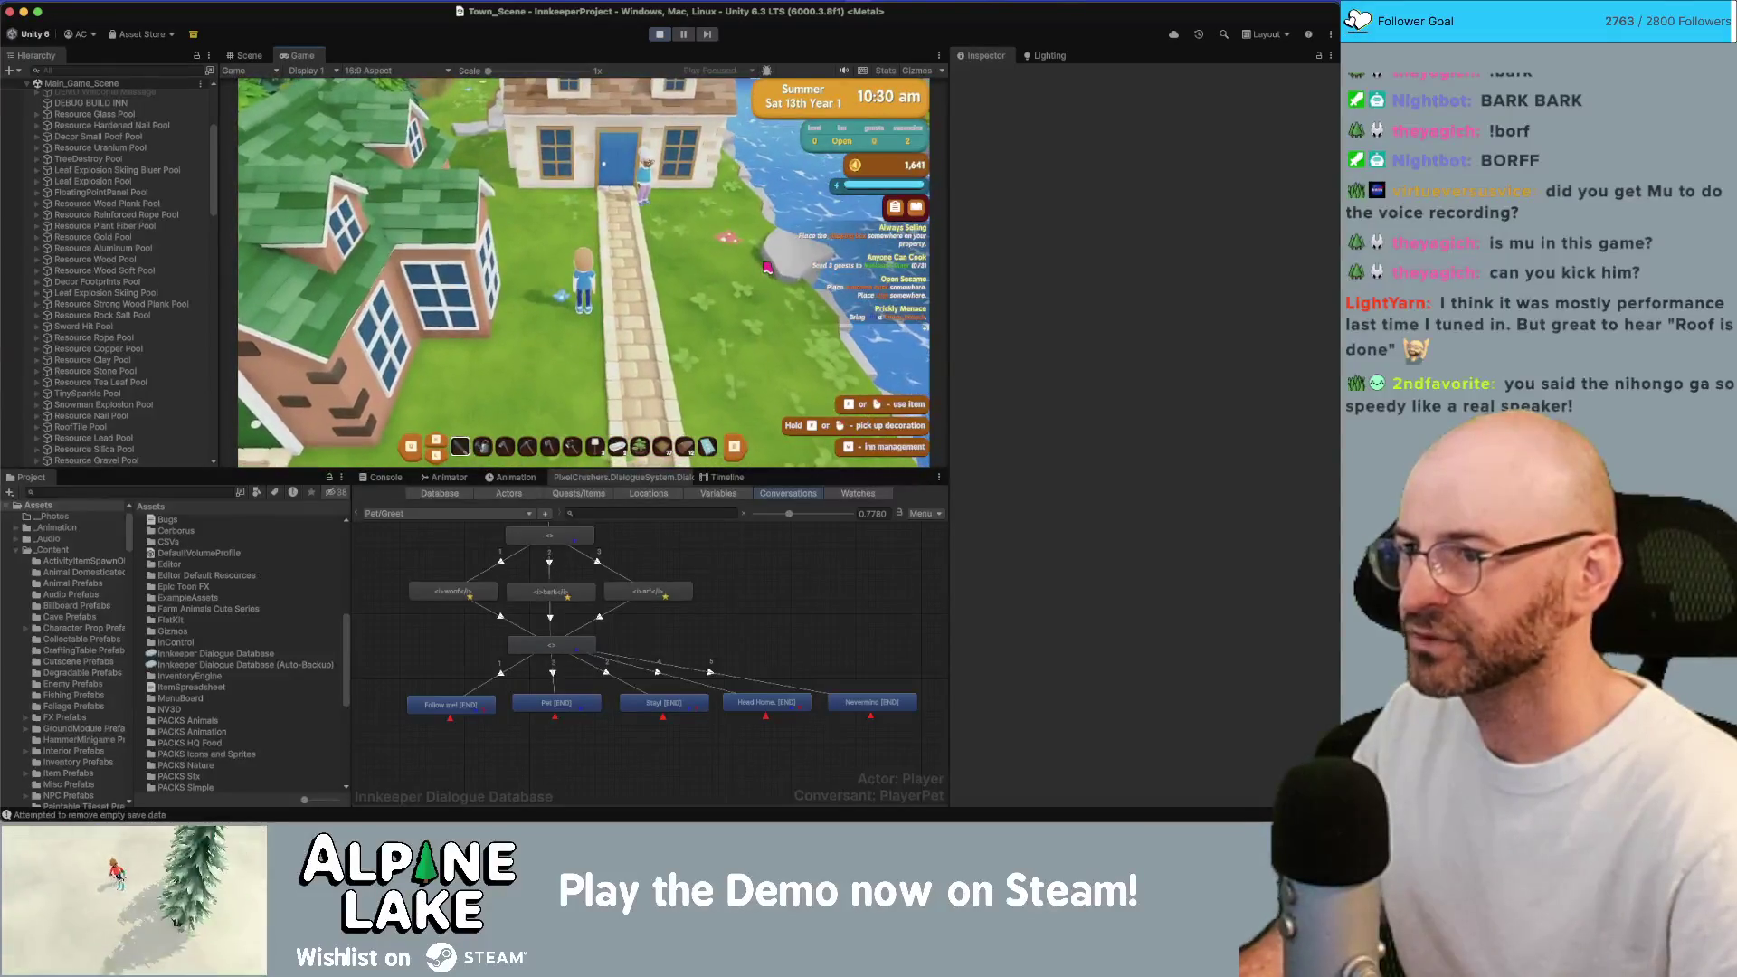
Talk to the dog and choose Pet, then stop play mode and view PlayBarkClip in Rider.
{"action": "key", "text": "s"}
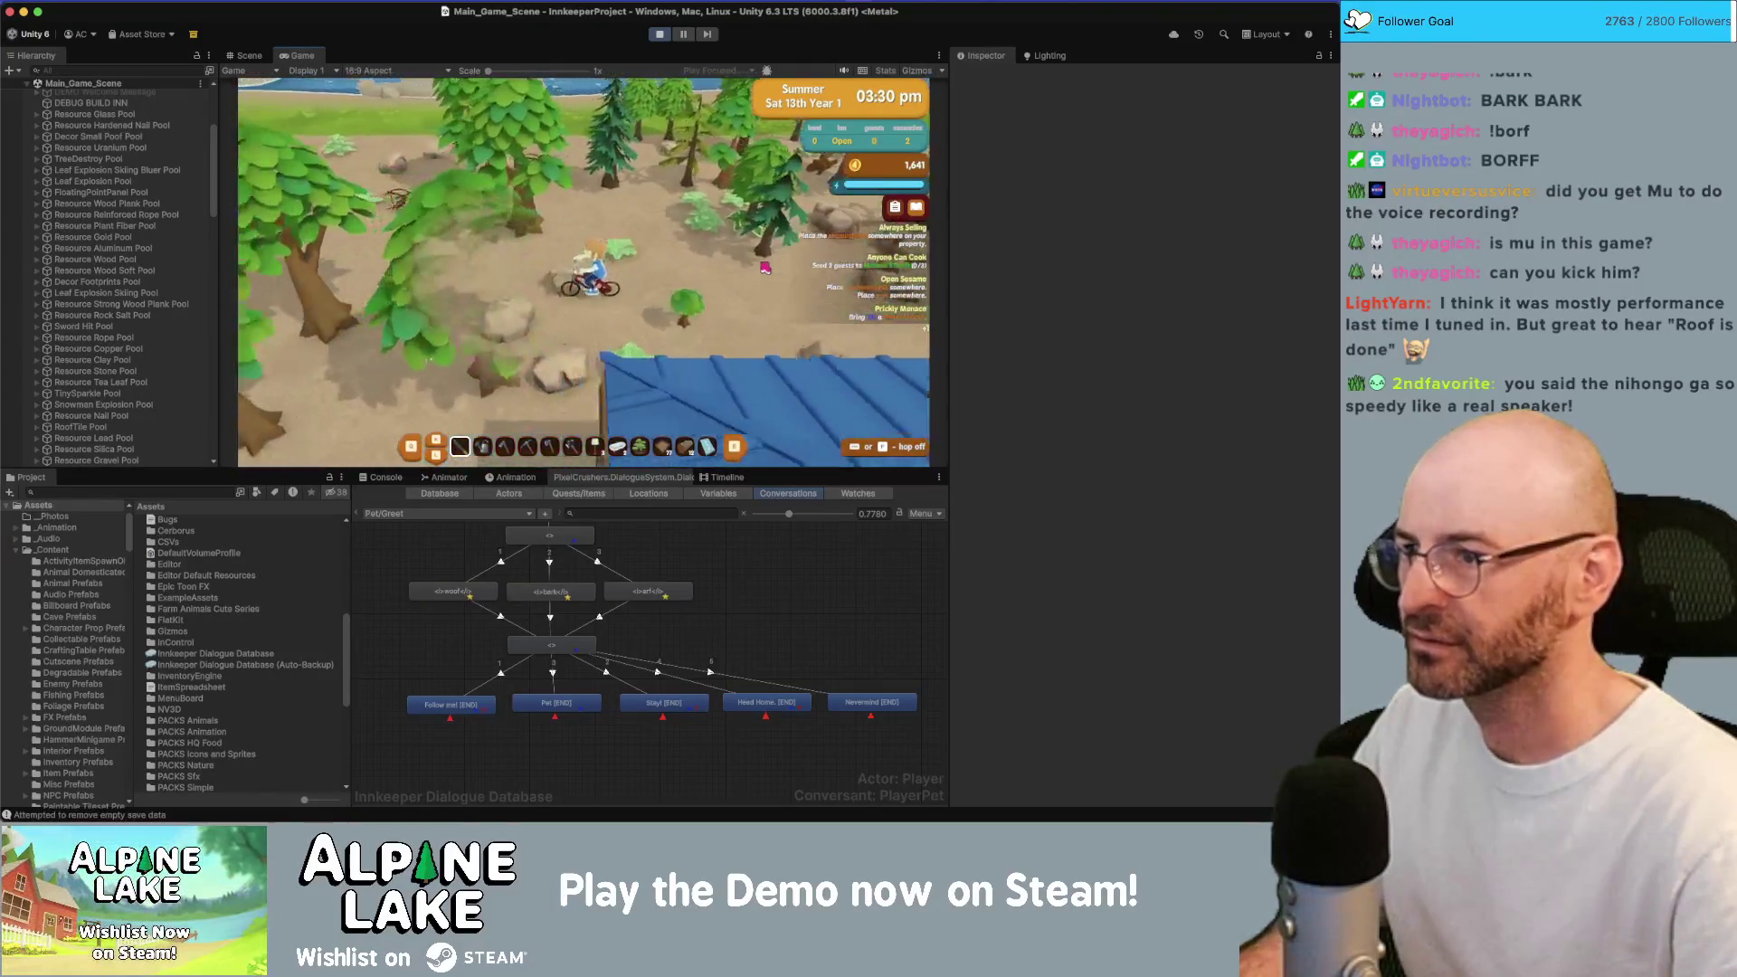
{"action": "key", "text": "s"}
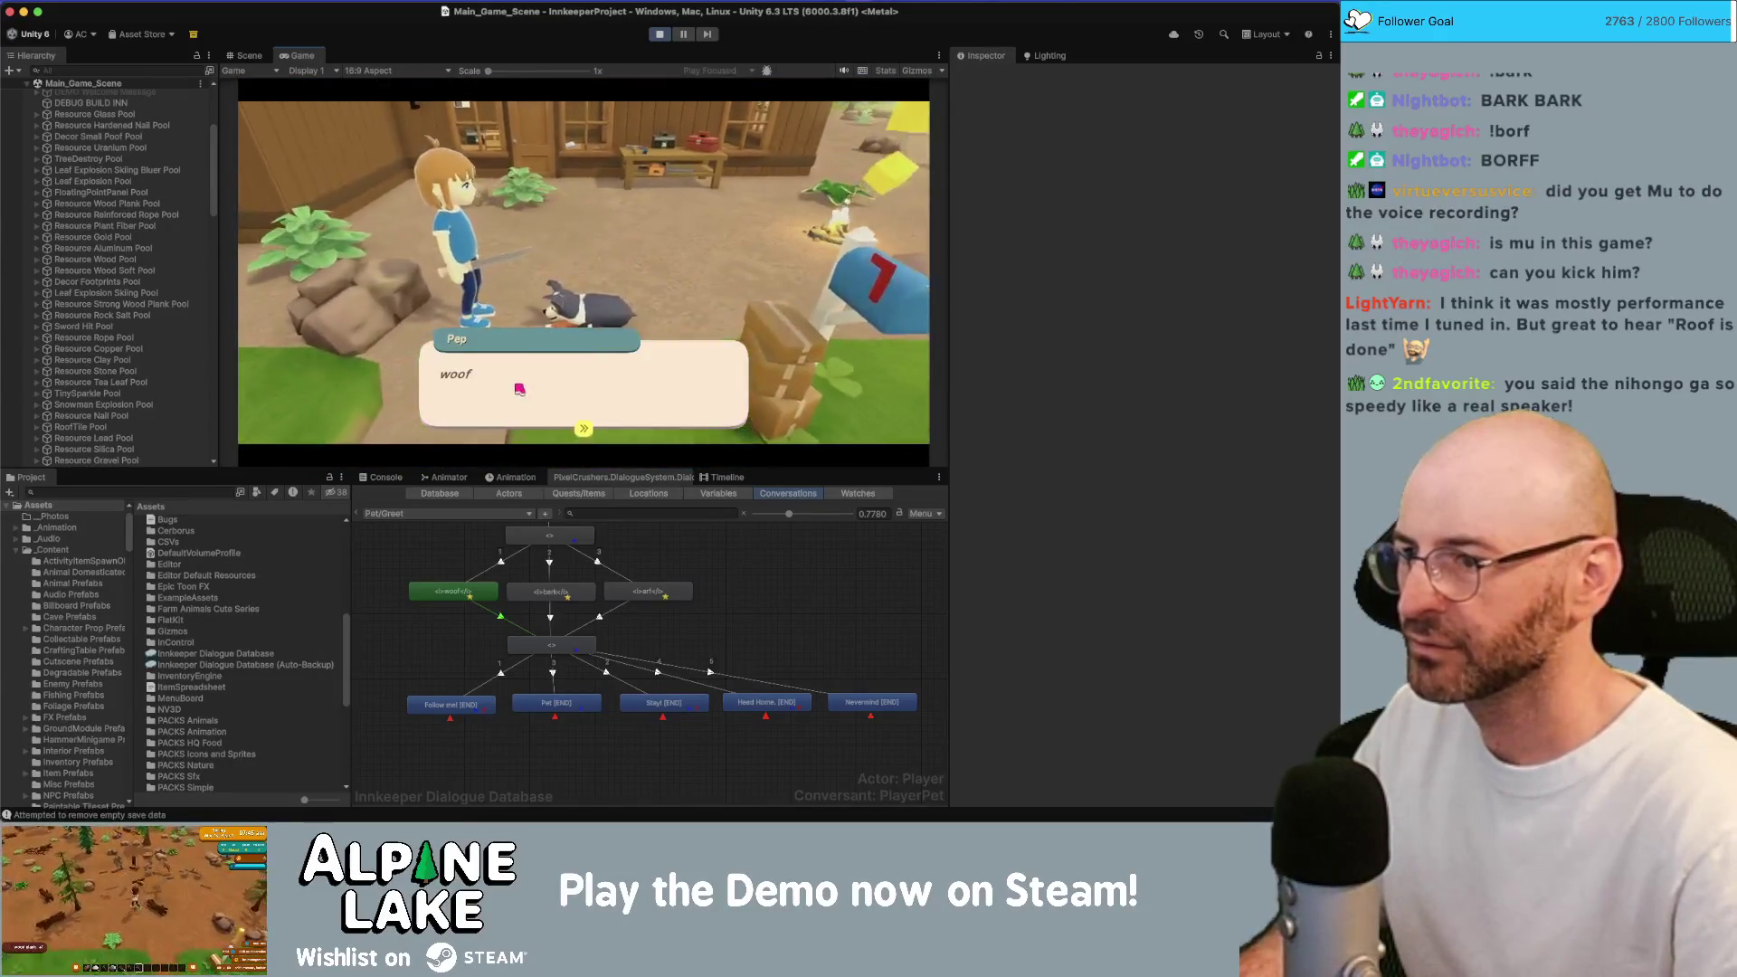
{"action": "left_click", "coordinate": [383, 262]}
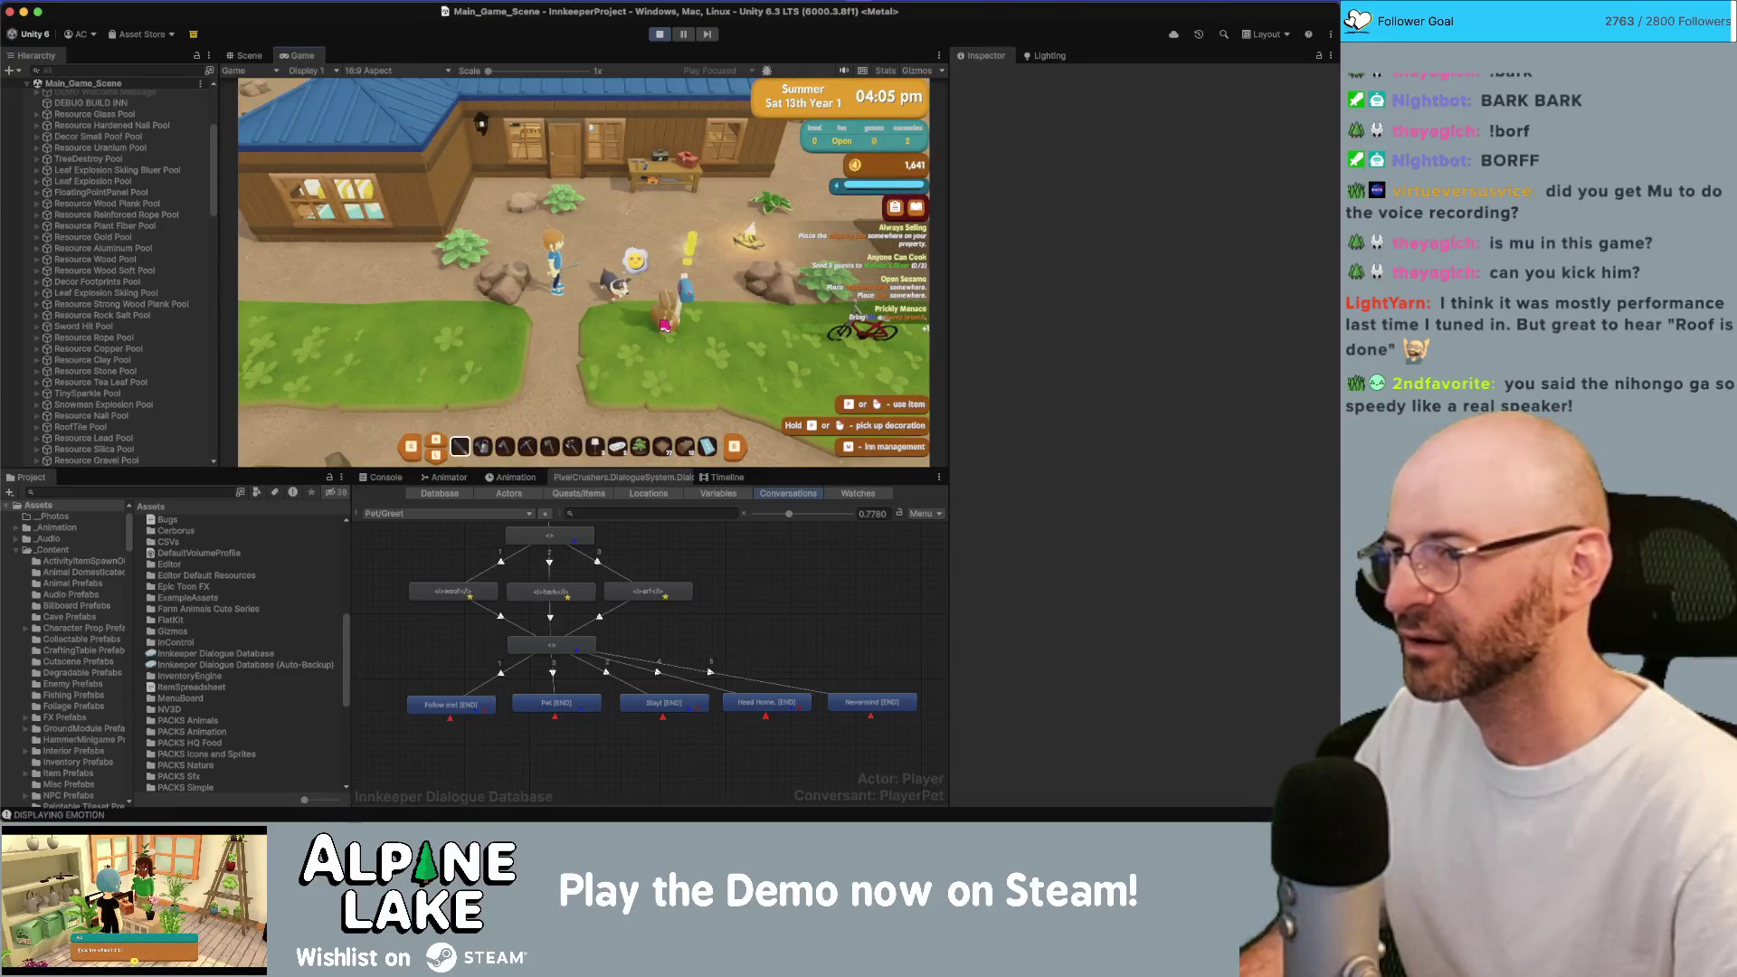
{"action": "left_click", "coordinate": [665, 325]}
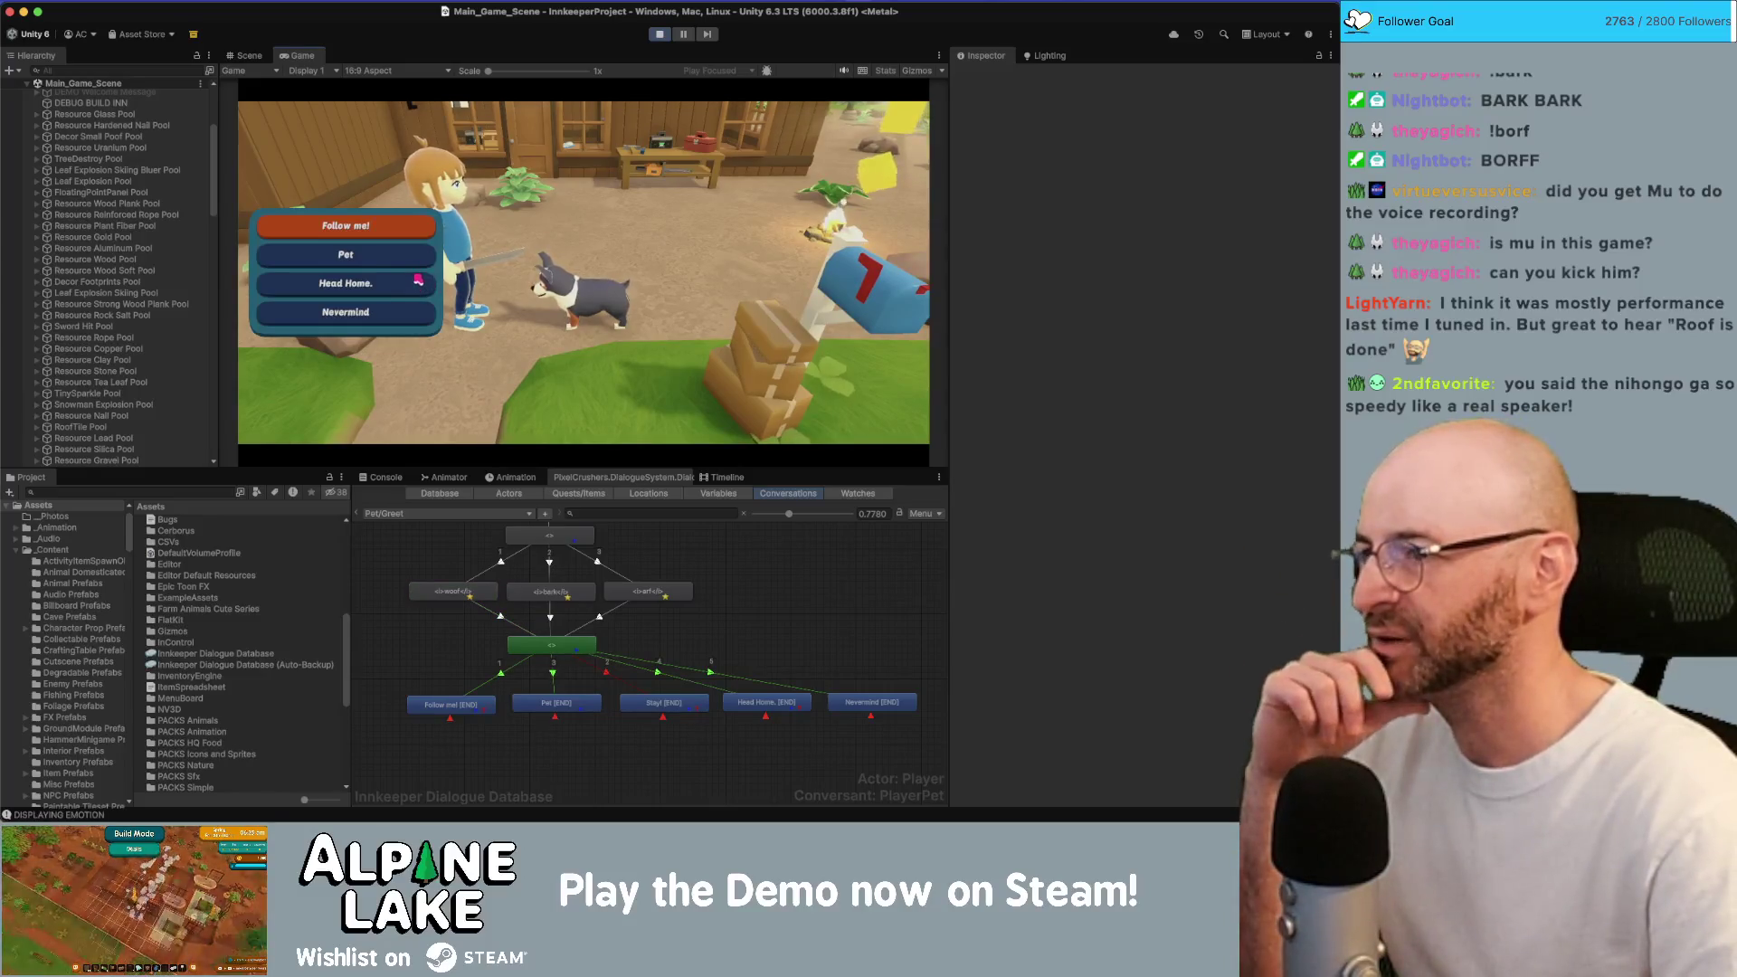
{"action": "left_click", "coordinate": [345, 255]}
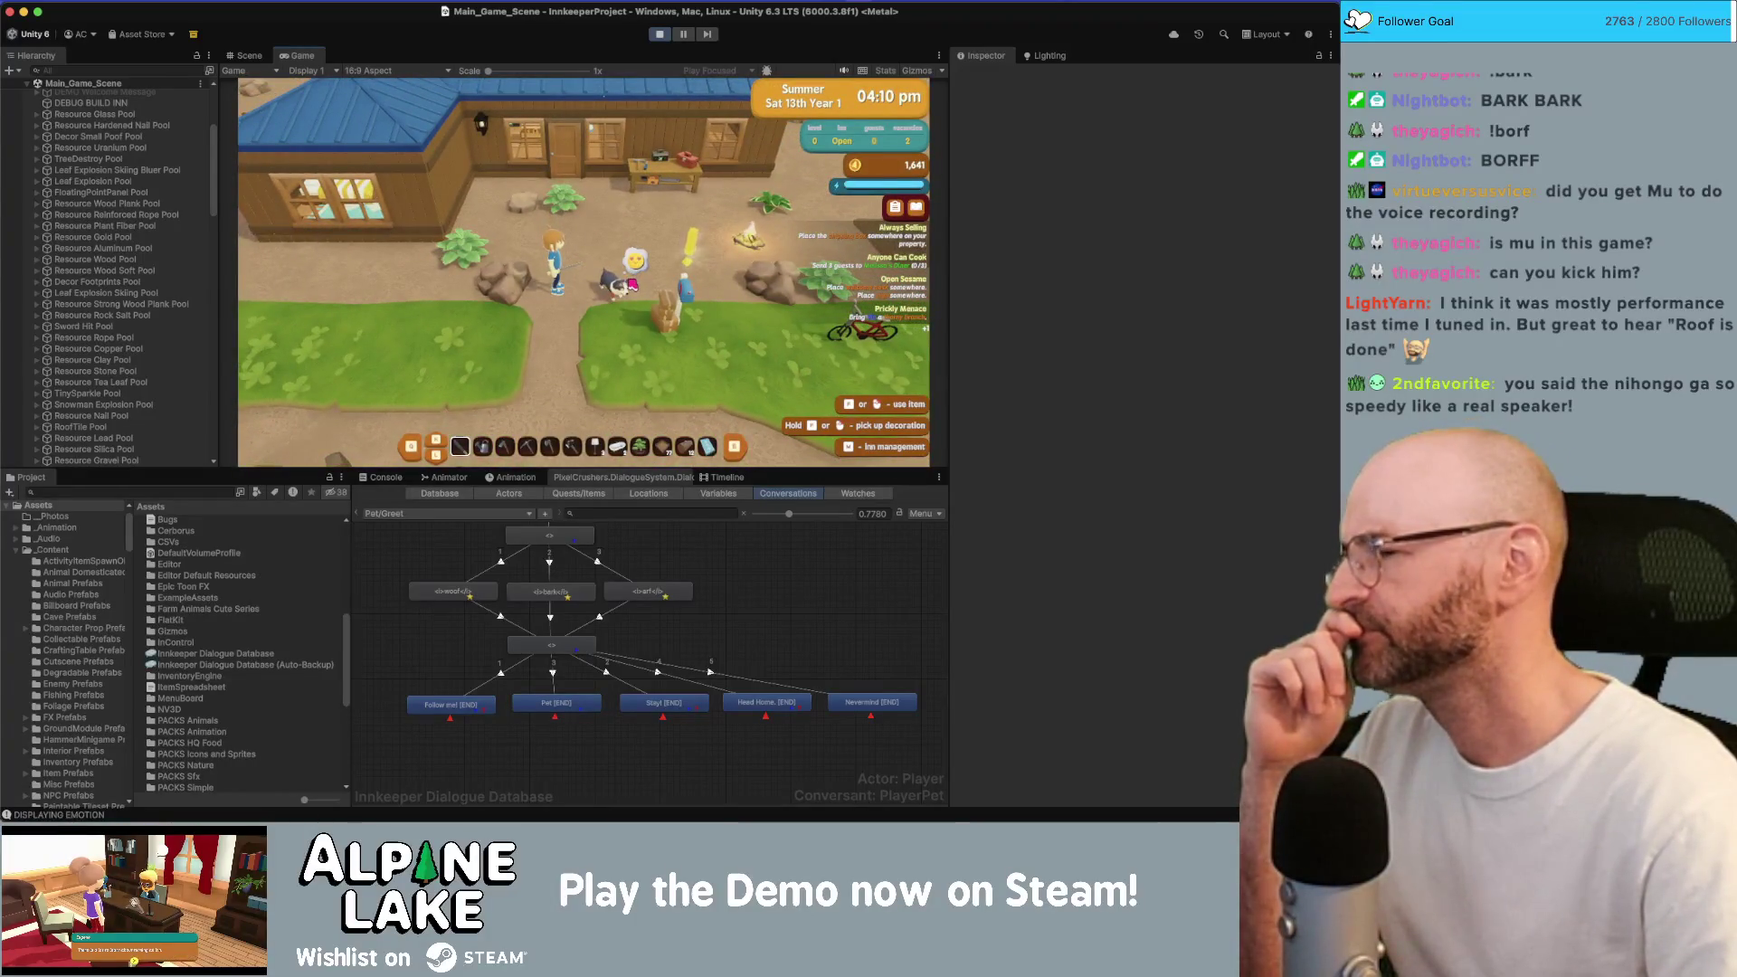
{"action": "left_click", "coordinate": [659, 35]}
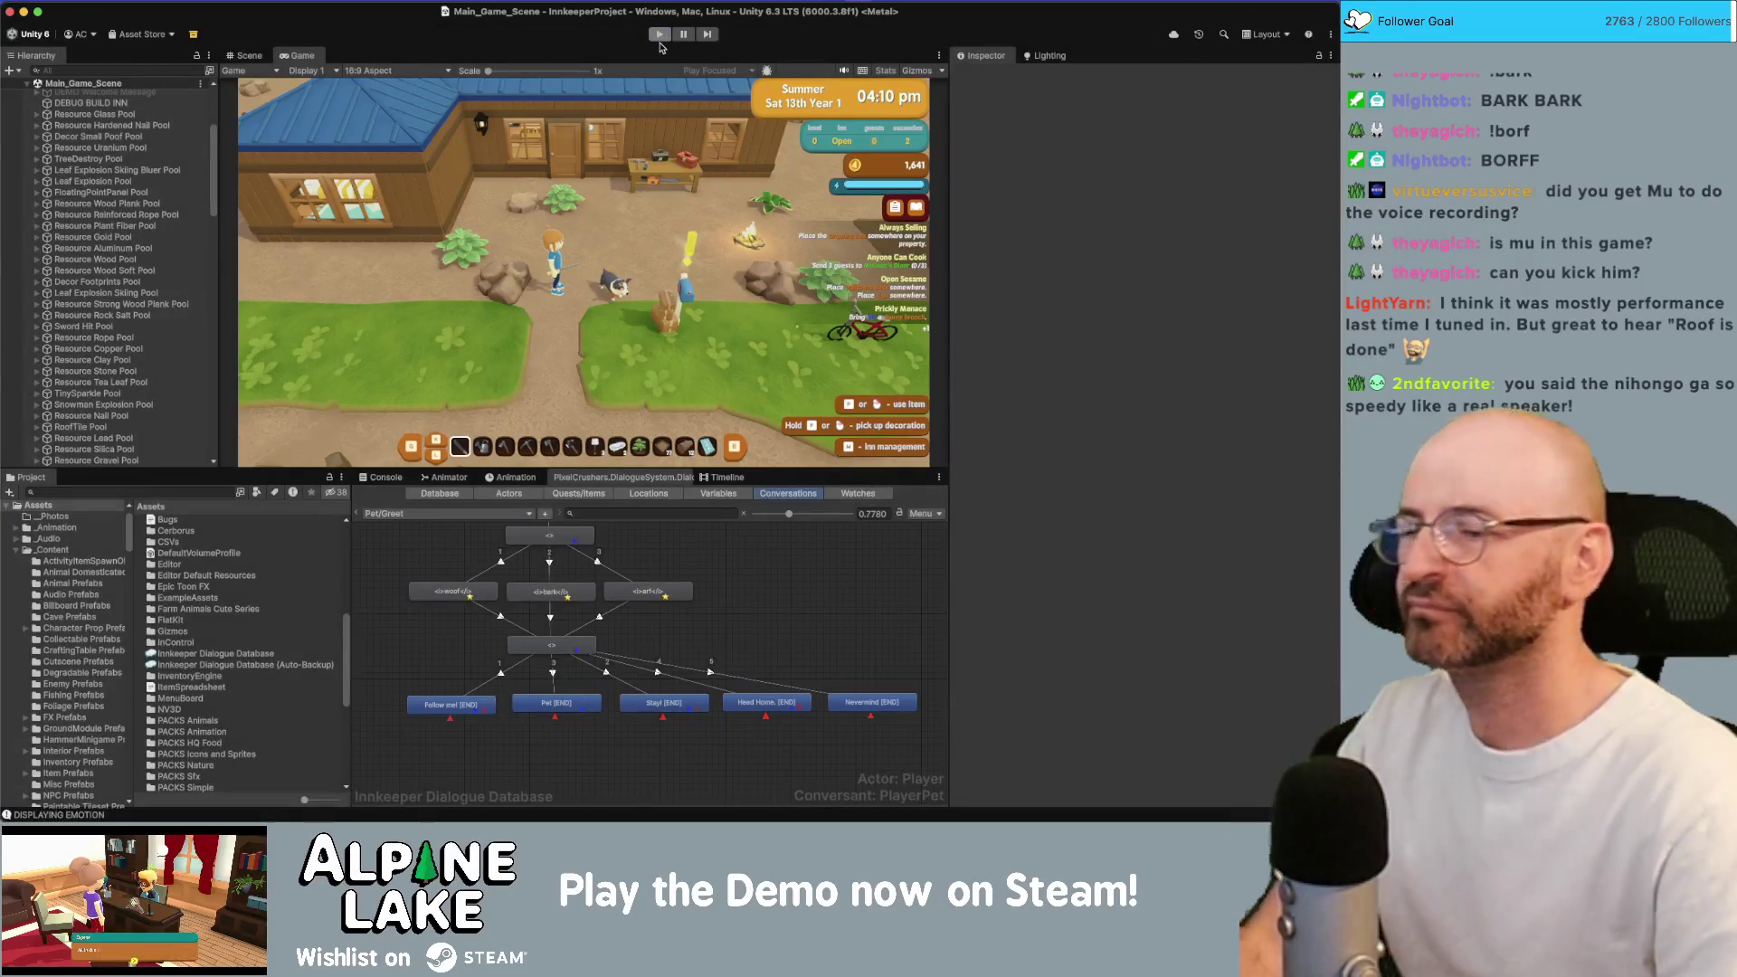
{"action": "key", "text": "super+Tab"}
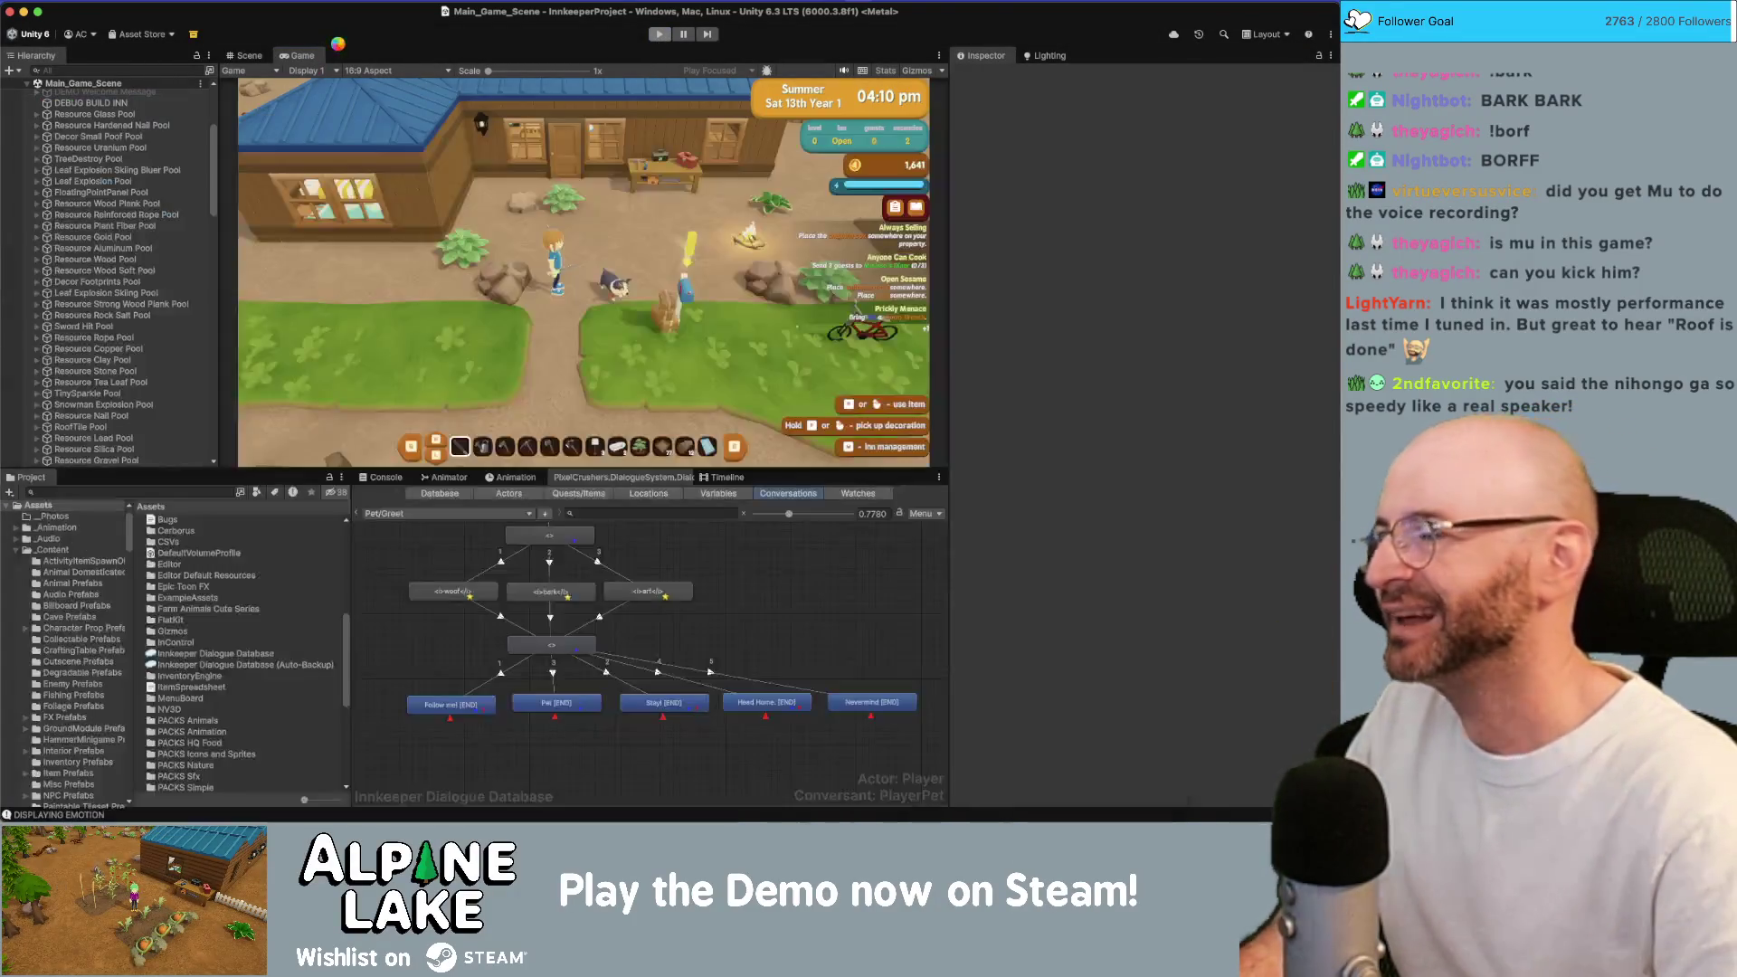
In the Pet/Greet conversation, change the Pet [END] node's Sequence from PlayBark to PlayBarkClip.
{"action": "left_click", "coordinate": [339, 43]}
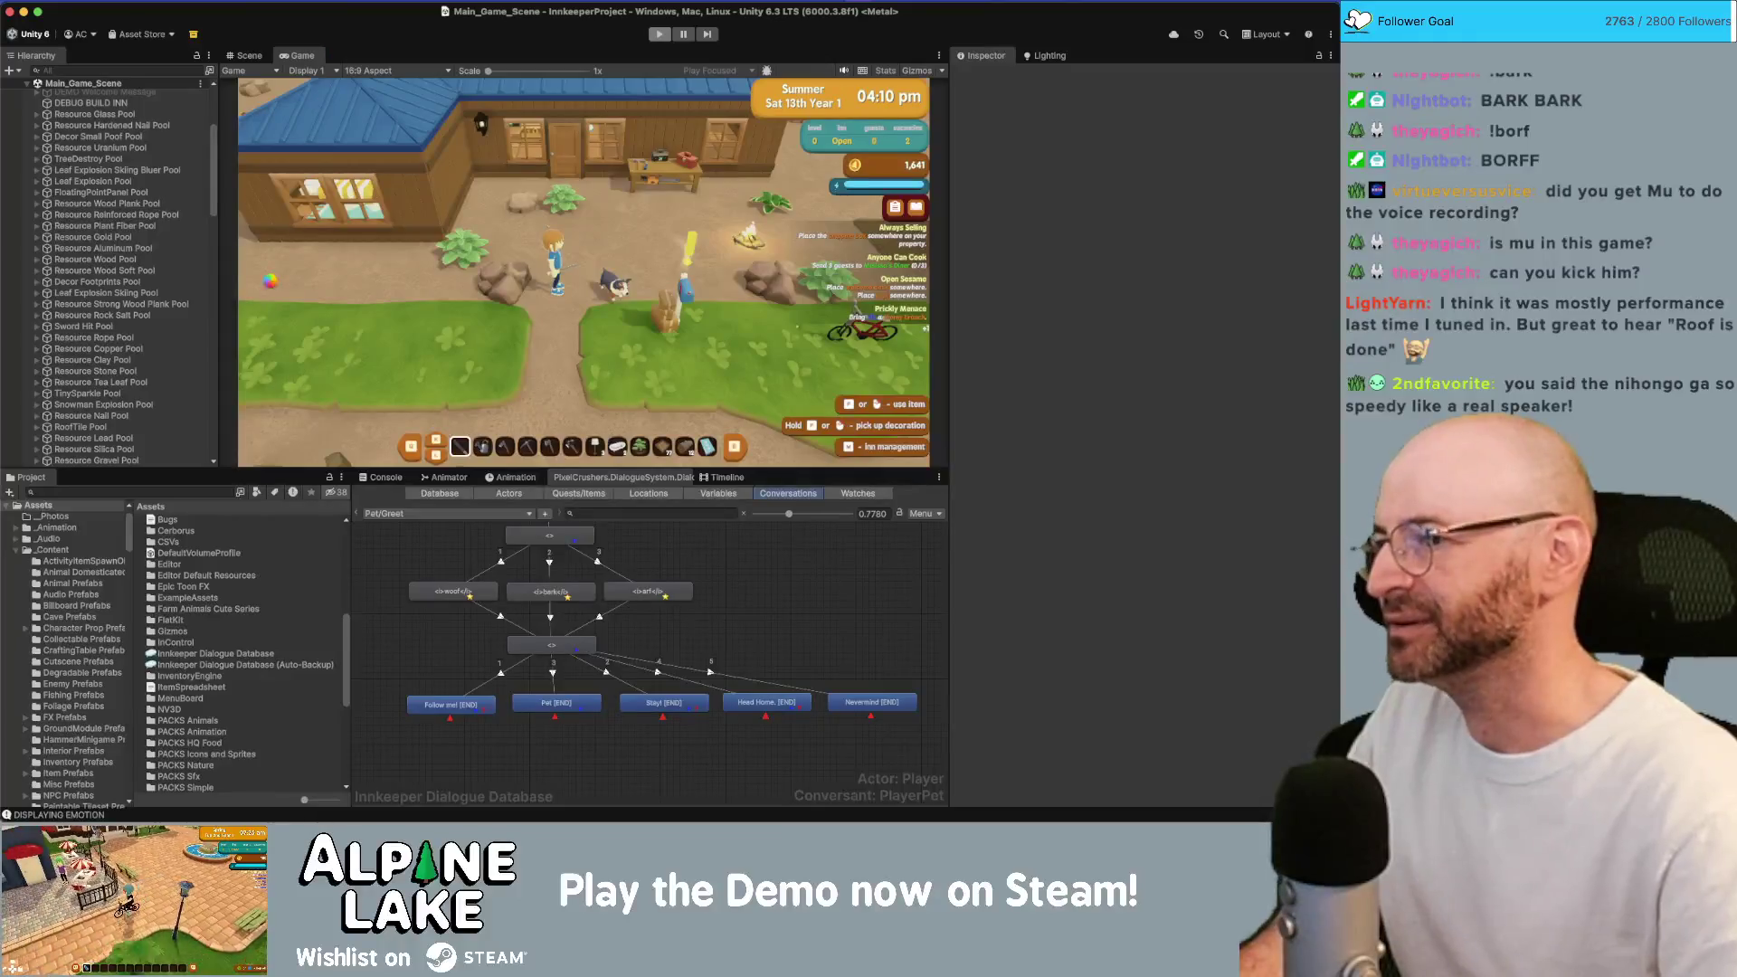
{"action": "left_click", "coordinate": [562, 707]}
{"action": "left_click", "coordinate": [1037, 385]}
{"action": "double_click", "coordinate": [1043, 389]}
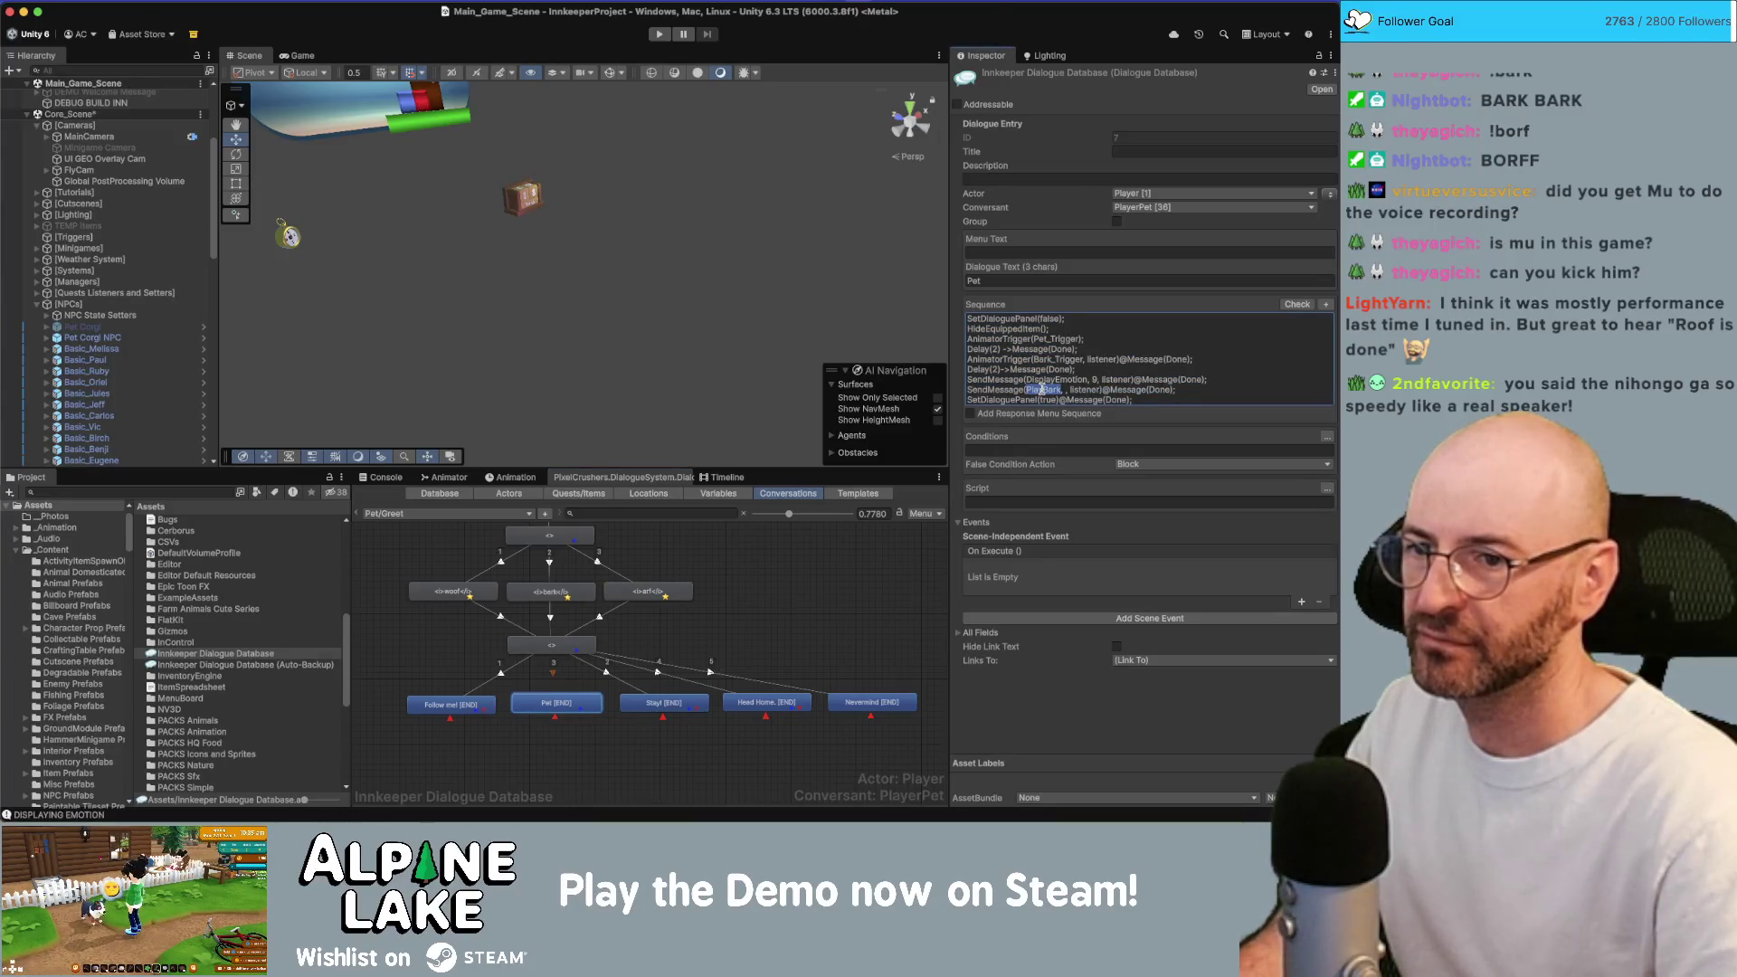
{"action": "type", "text": "PlayBarkClip"}
{"action": "left_click", "coordinate": [777, 605]}
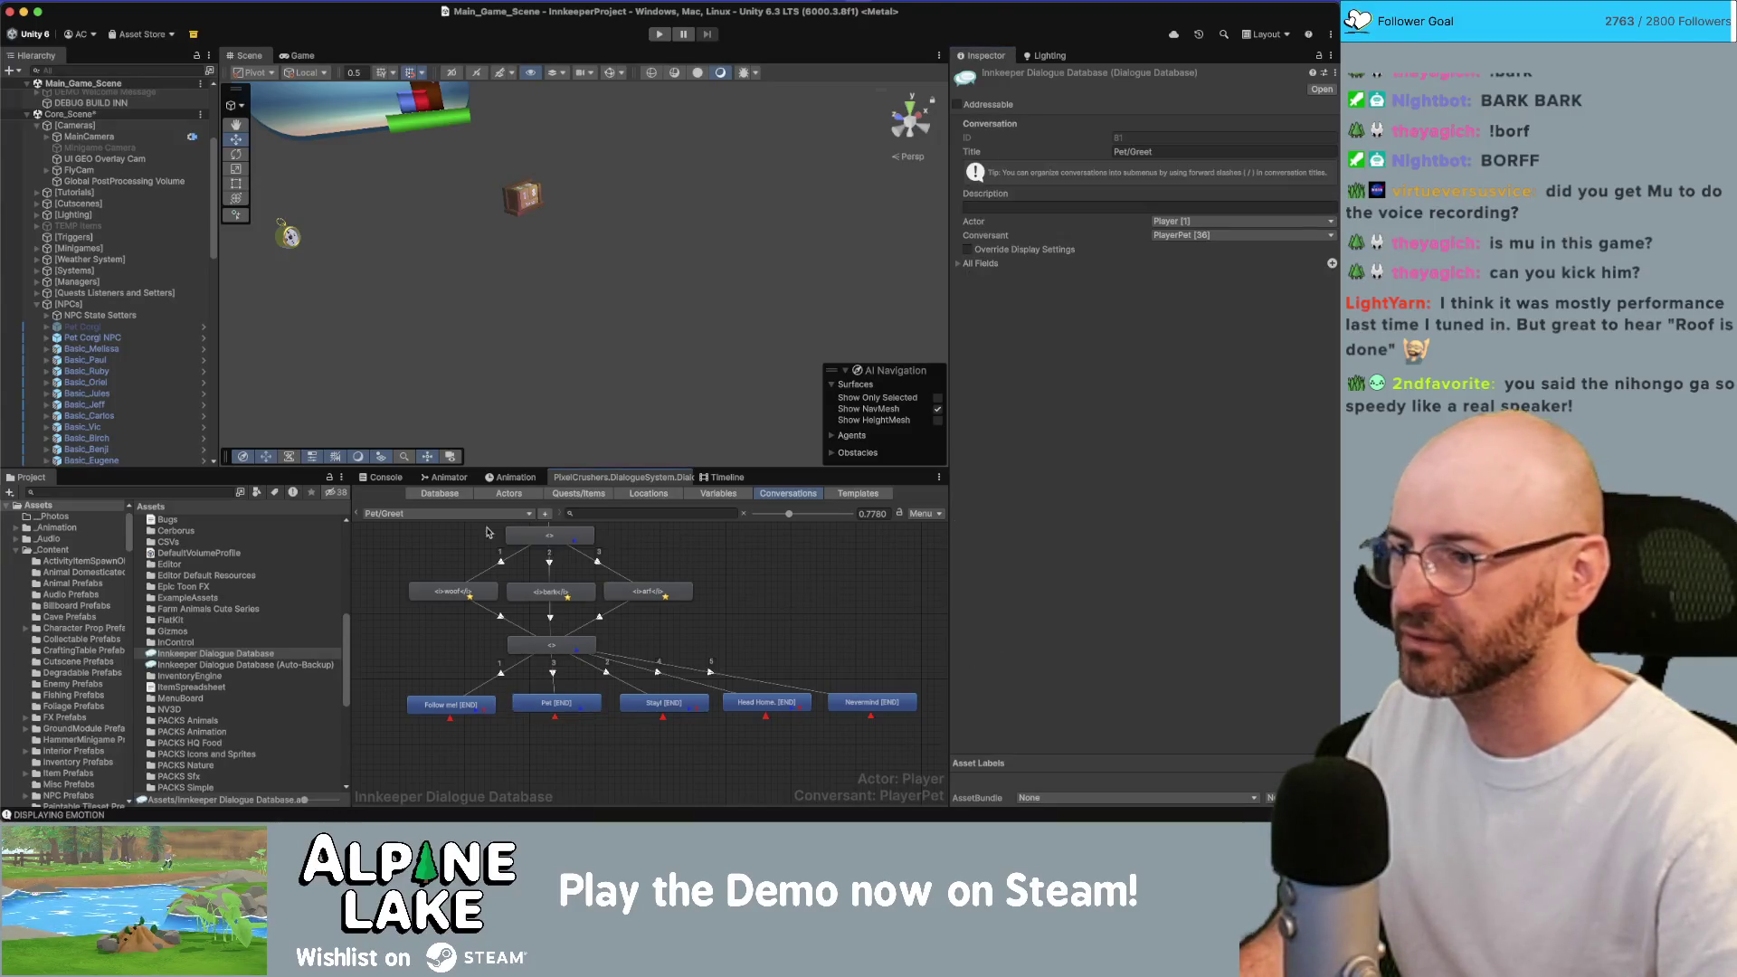
Make the same PlayBarkClip change in the Pet/Greet NPC conversation, then start play mode.
{"action": "left_click", "coordinate": [439, 514]}
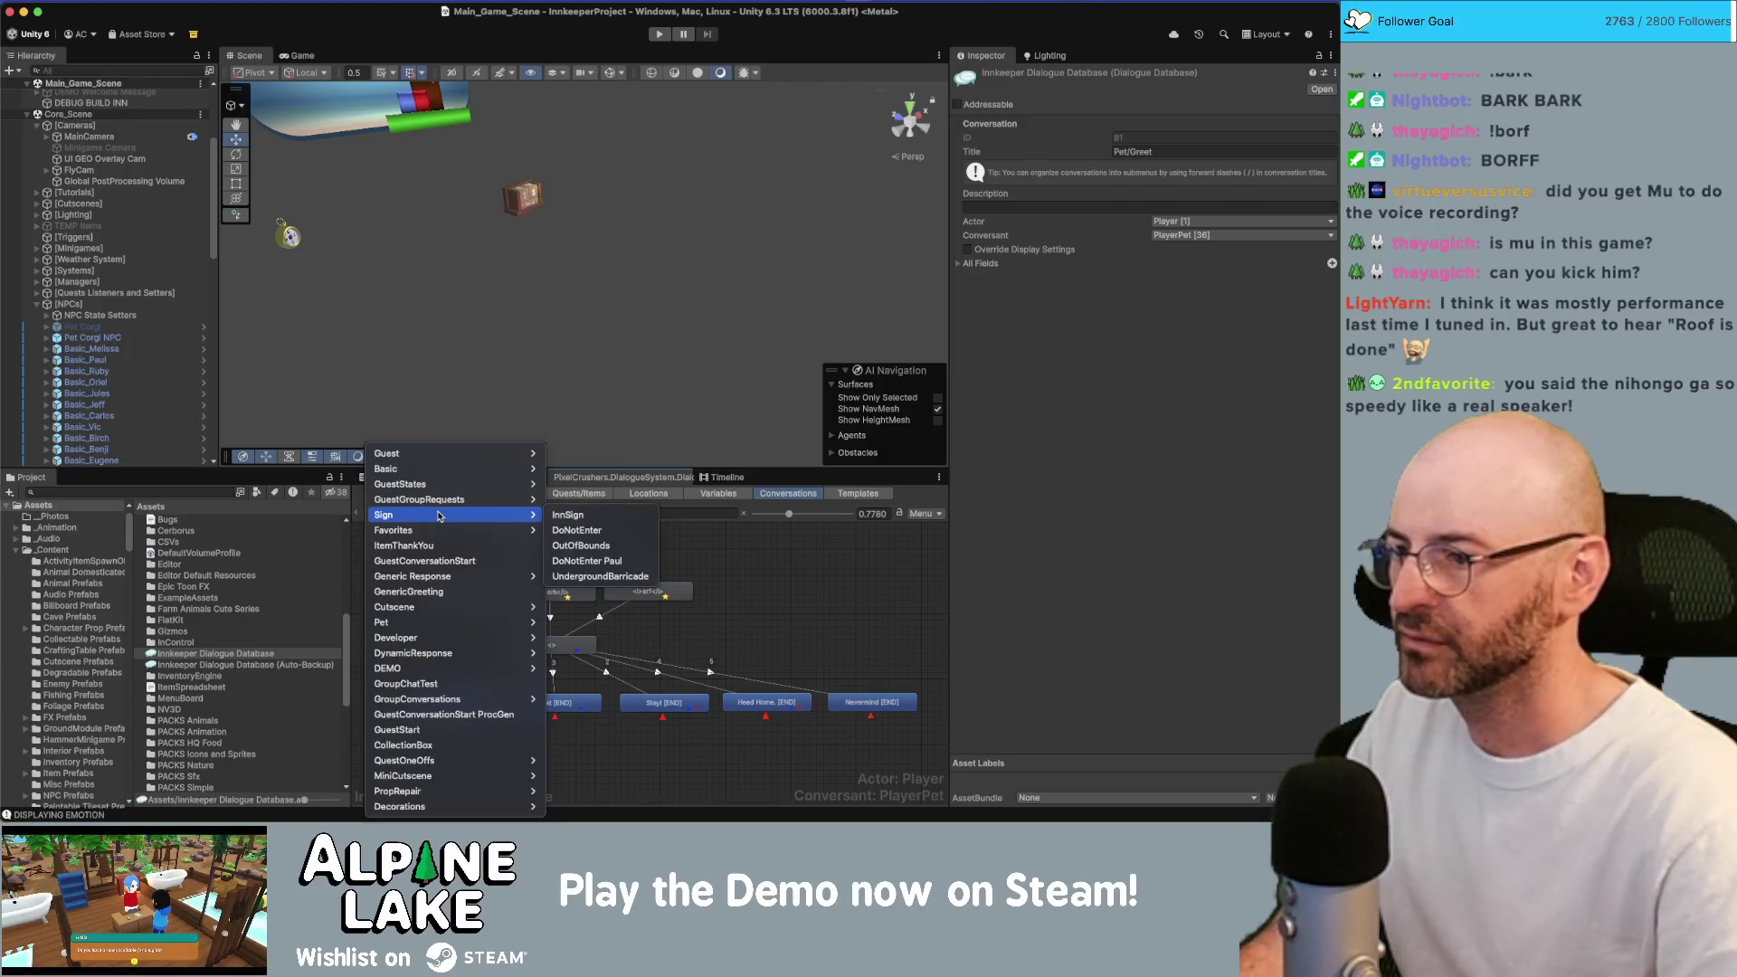
{"action": "left_click", "coordinate": [584, 638]}
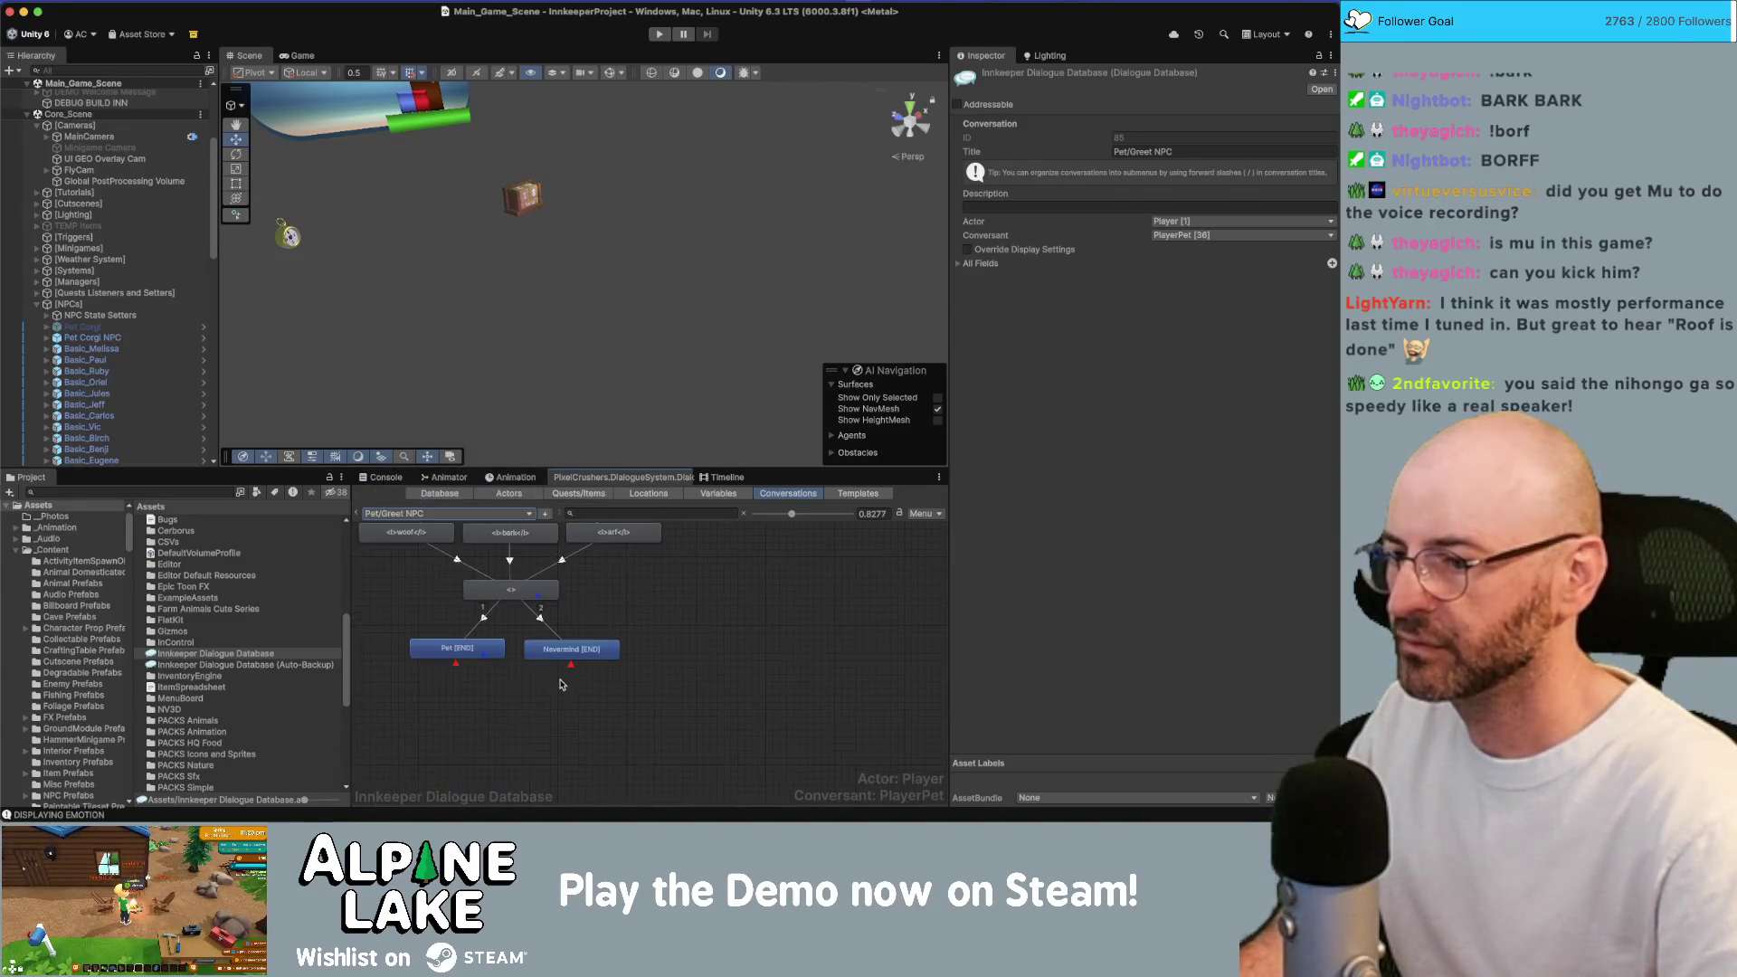
{"action": "left_click", "coordinate": [466, 652]}
{"action": "left_click", "coordinate": [1069, 390]}
{"action": "left_click", "coordinate": [1068, 389]}
{"action": "type", "text": "Clip, , listener)@Message(Done);"}
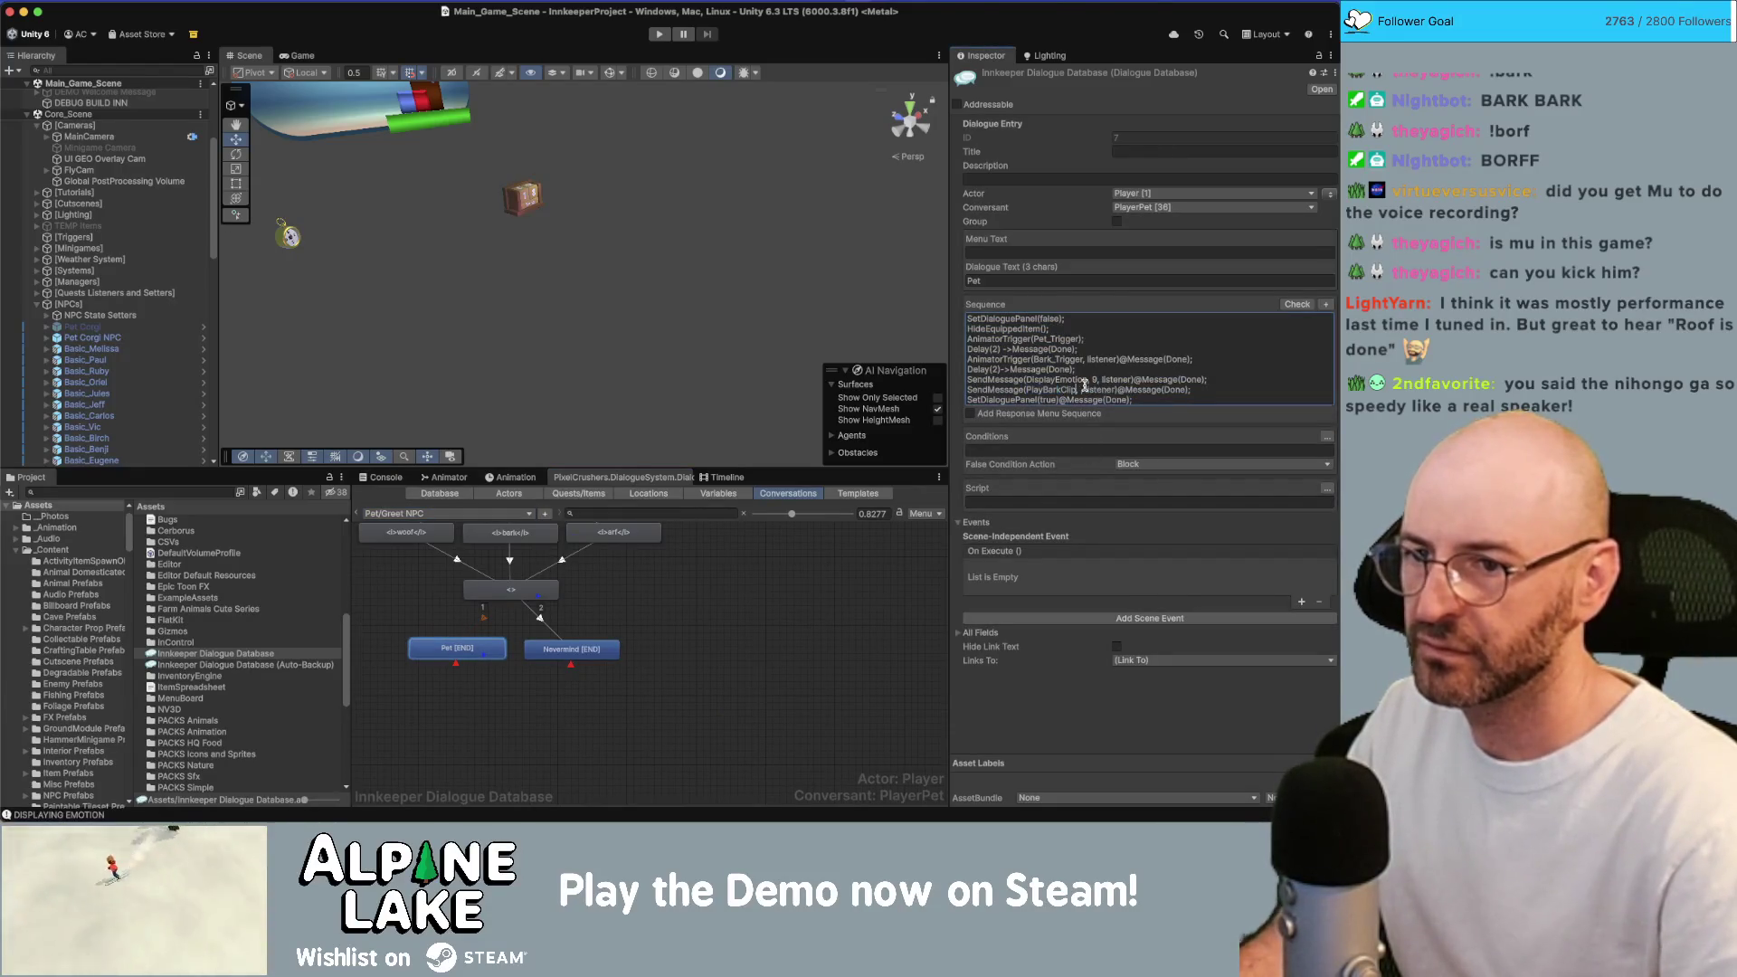
{"action": "left_click", "coordinate": [661, 35]}
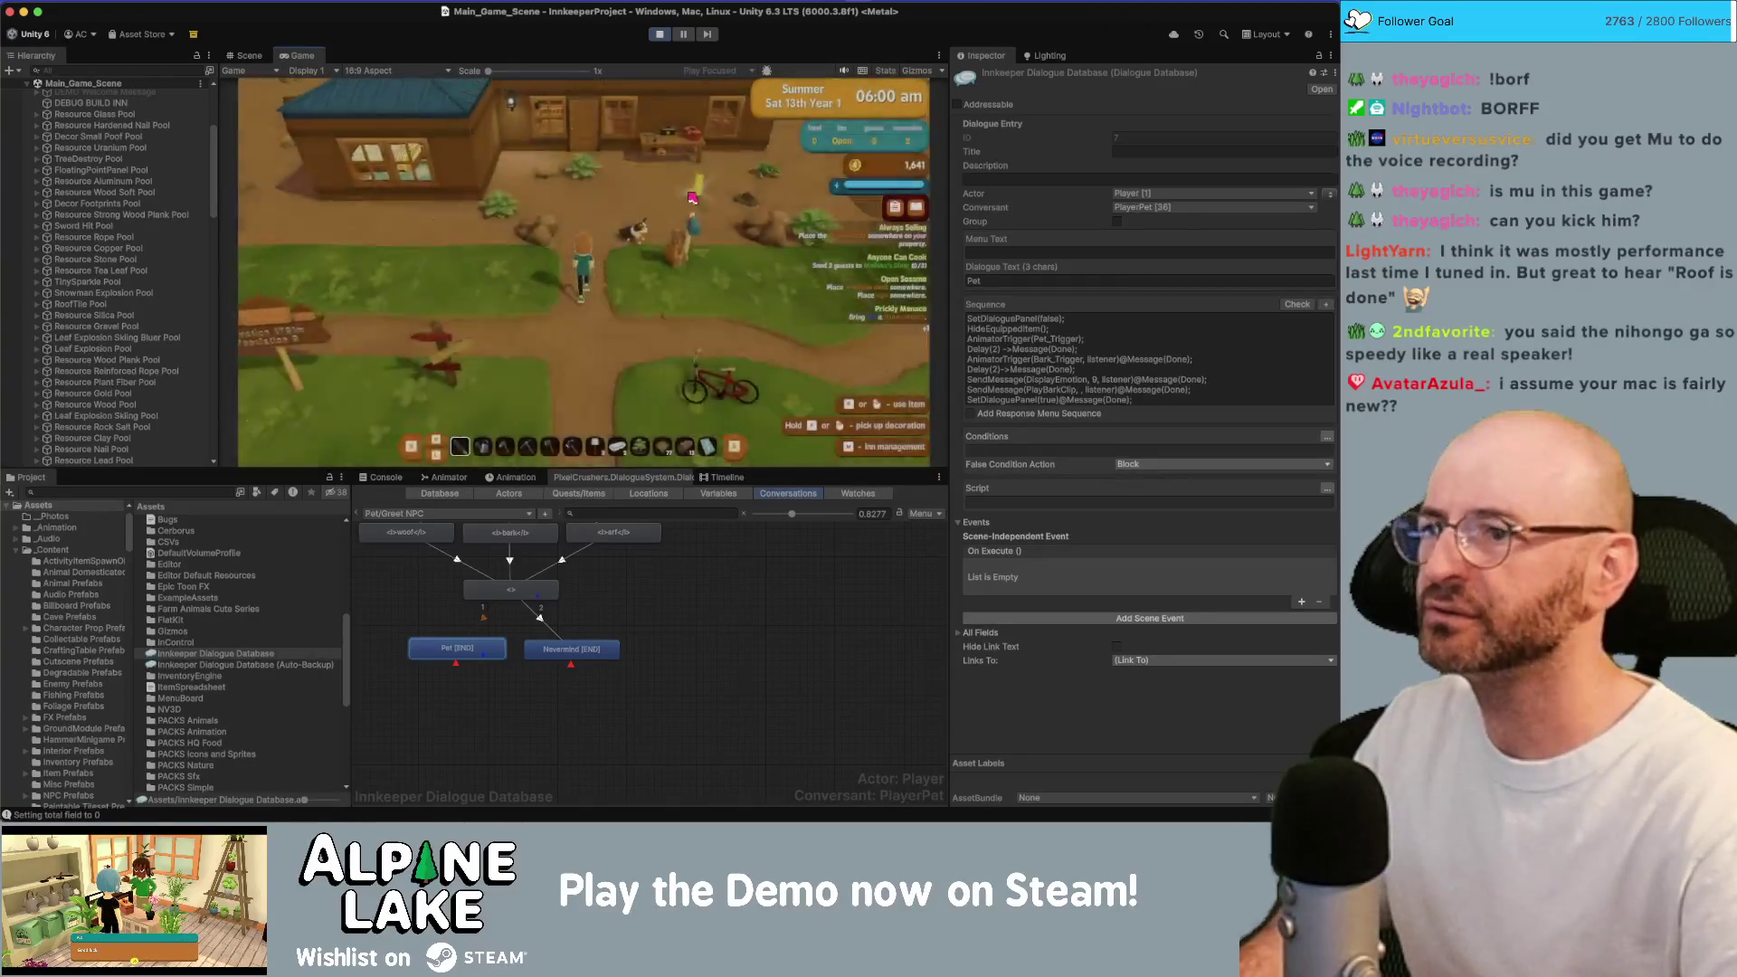
Talk to the dog and choose Pet twice to trigger the petting scene.
{"action": "key", "text": "e"}
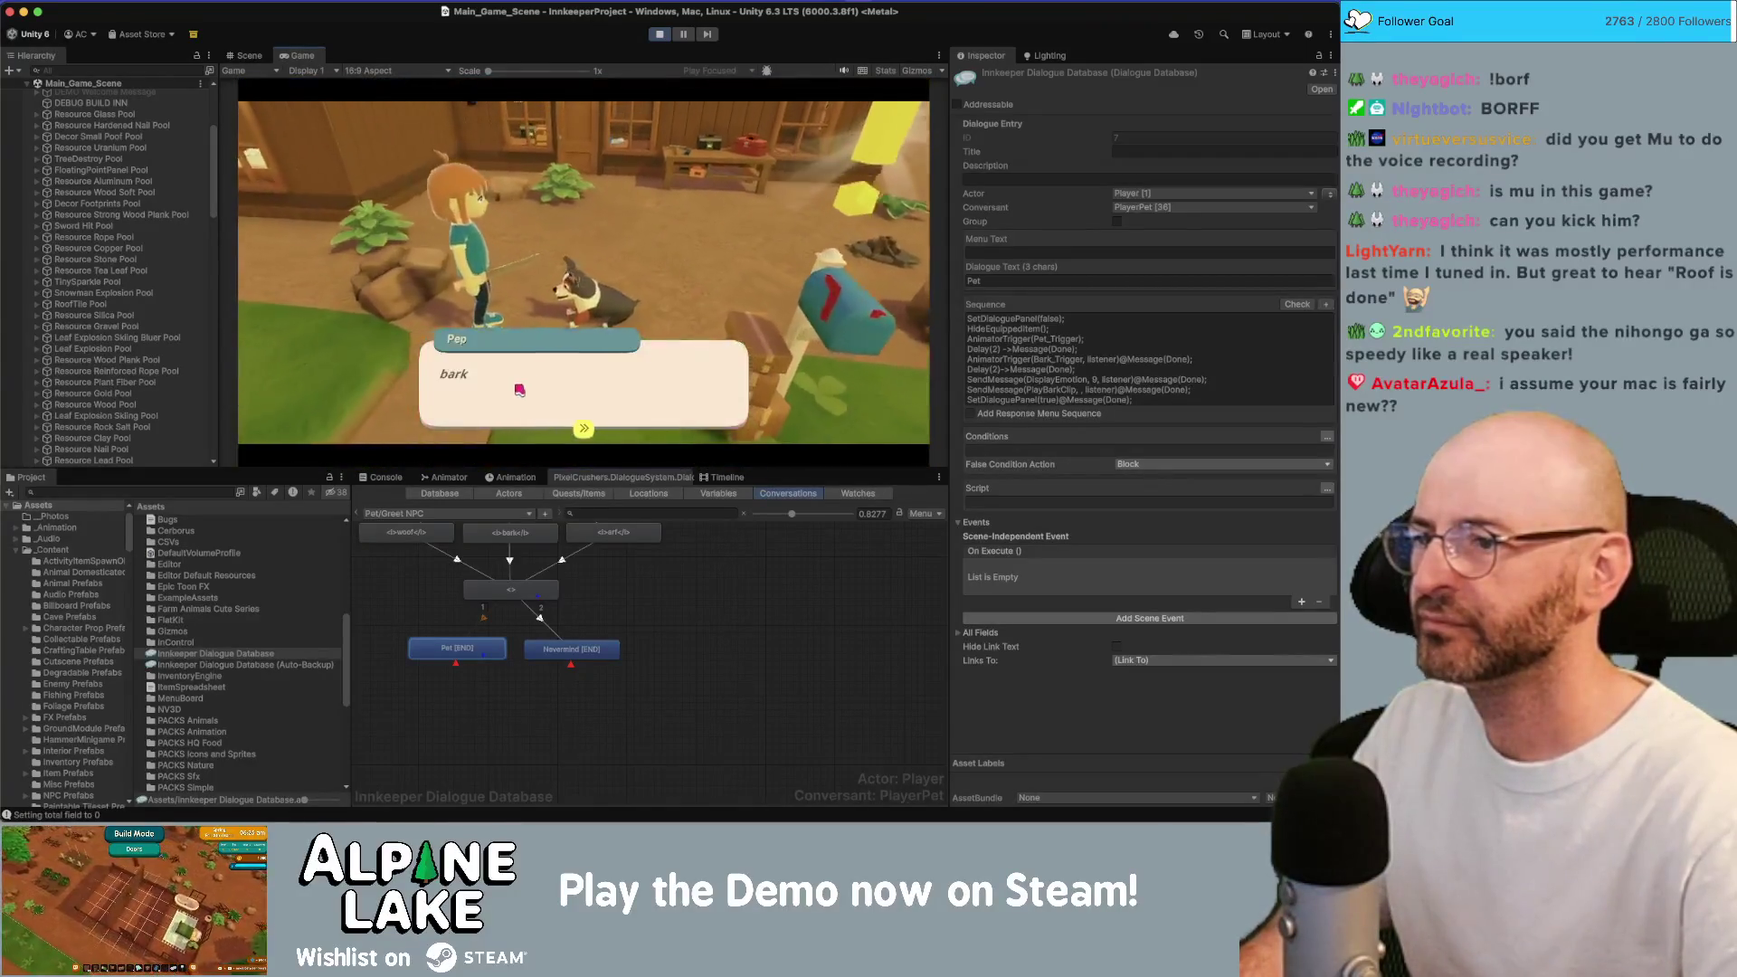
{"action": "key", "text": "Down"}
{"action": "key", "text": "Return"}
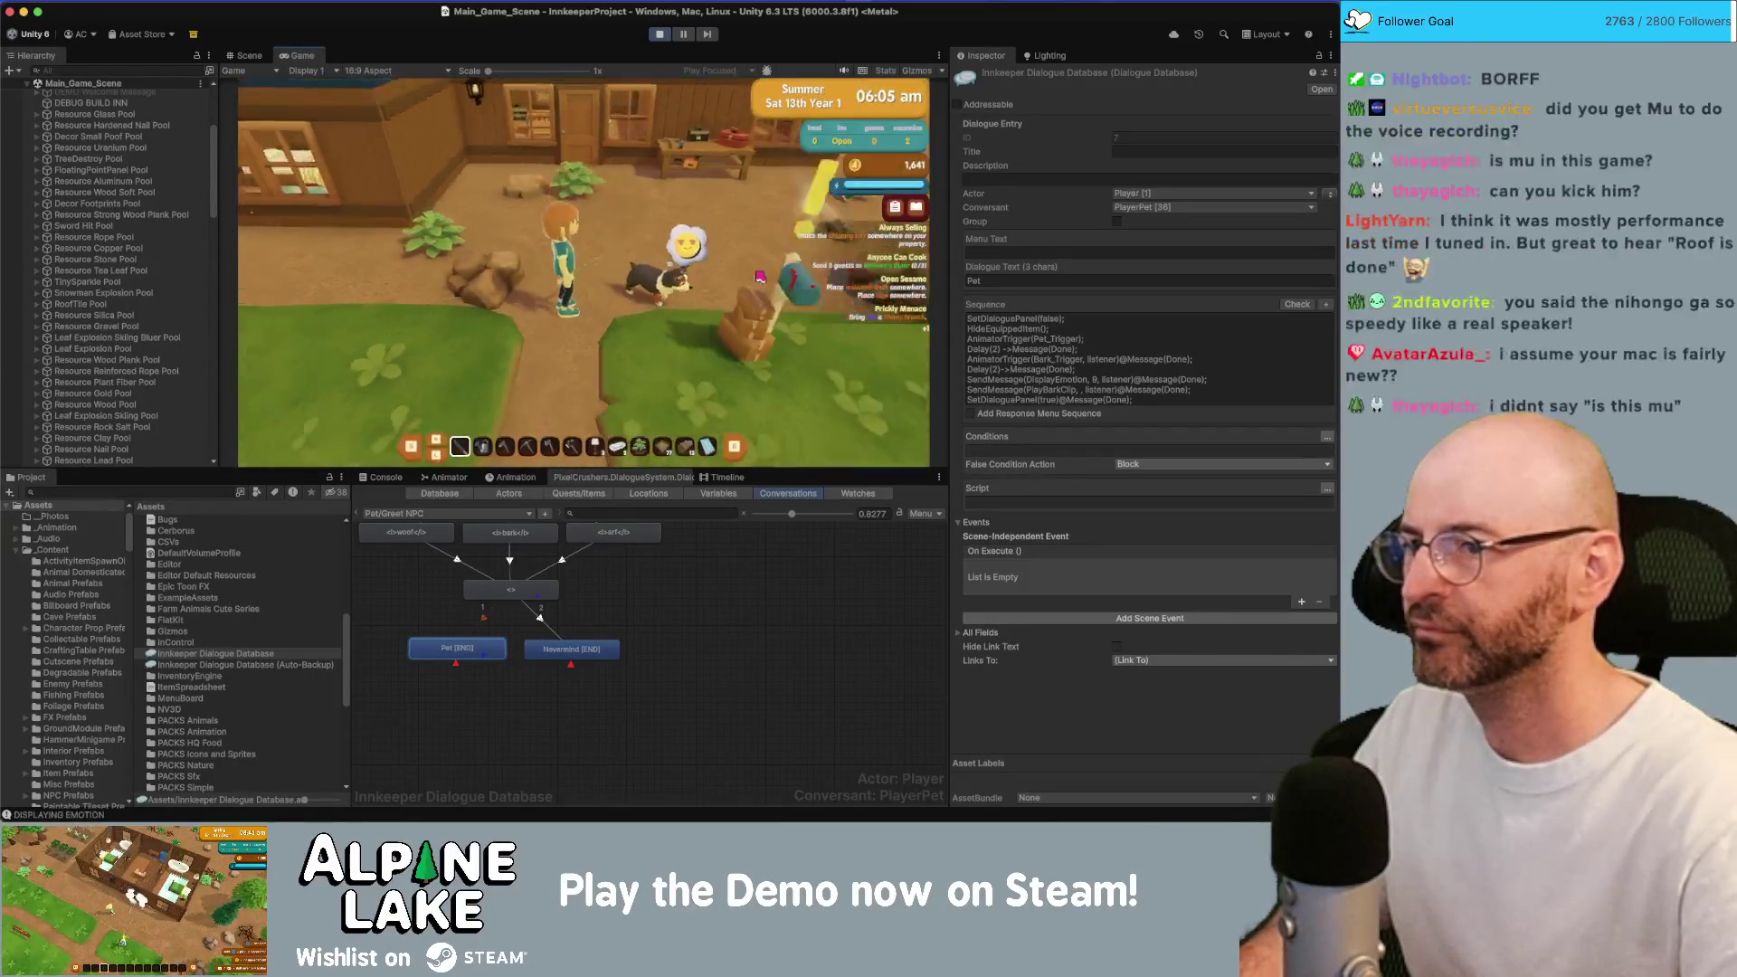
{"action": "key", "text": "e"}
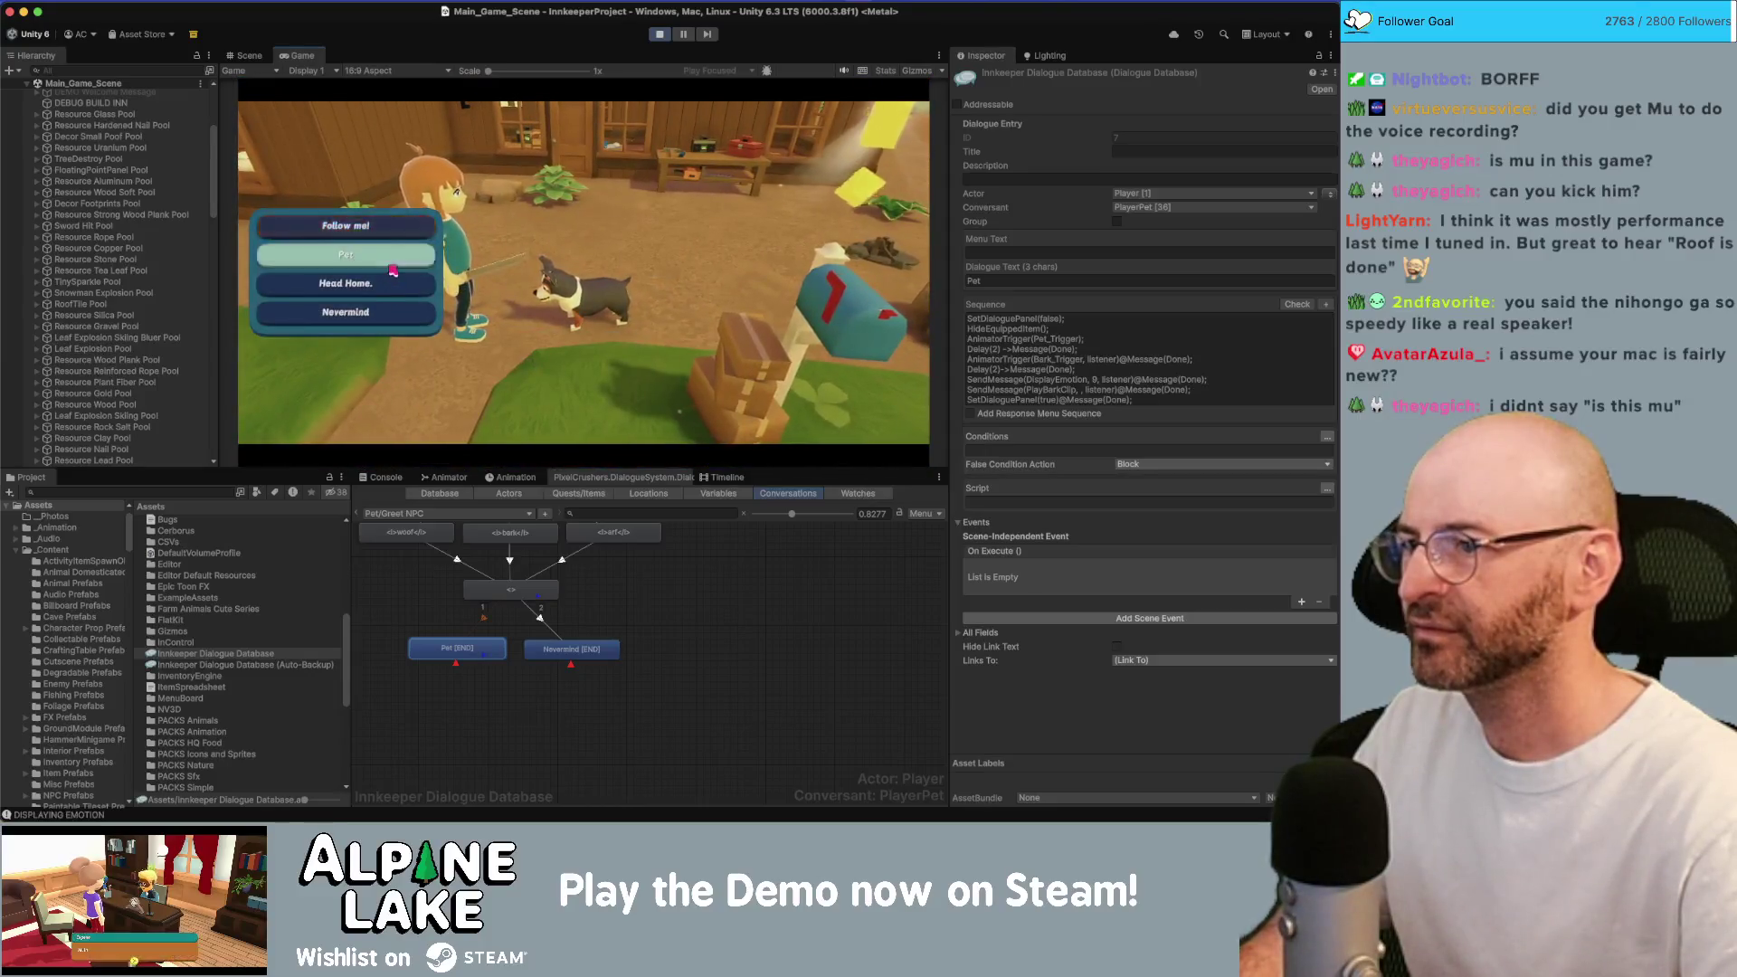
{"action": "left_click", "coordinate": [393, 269]}
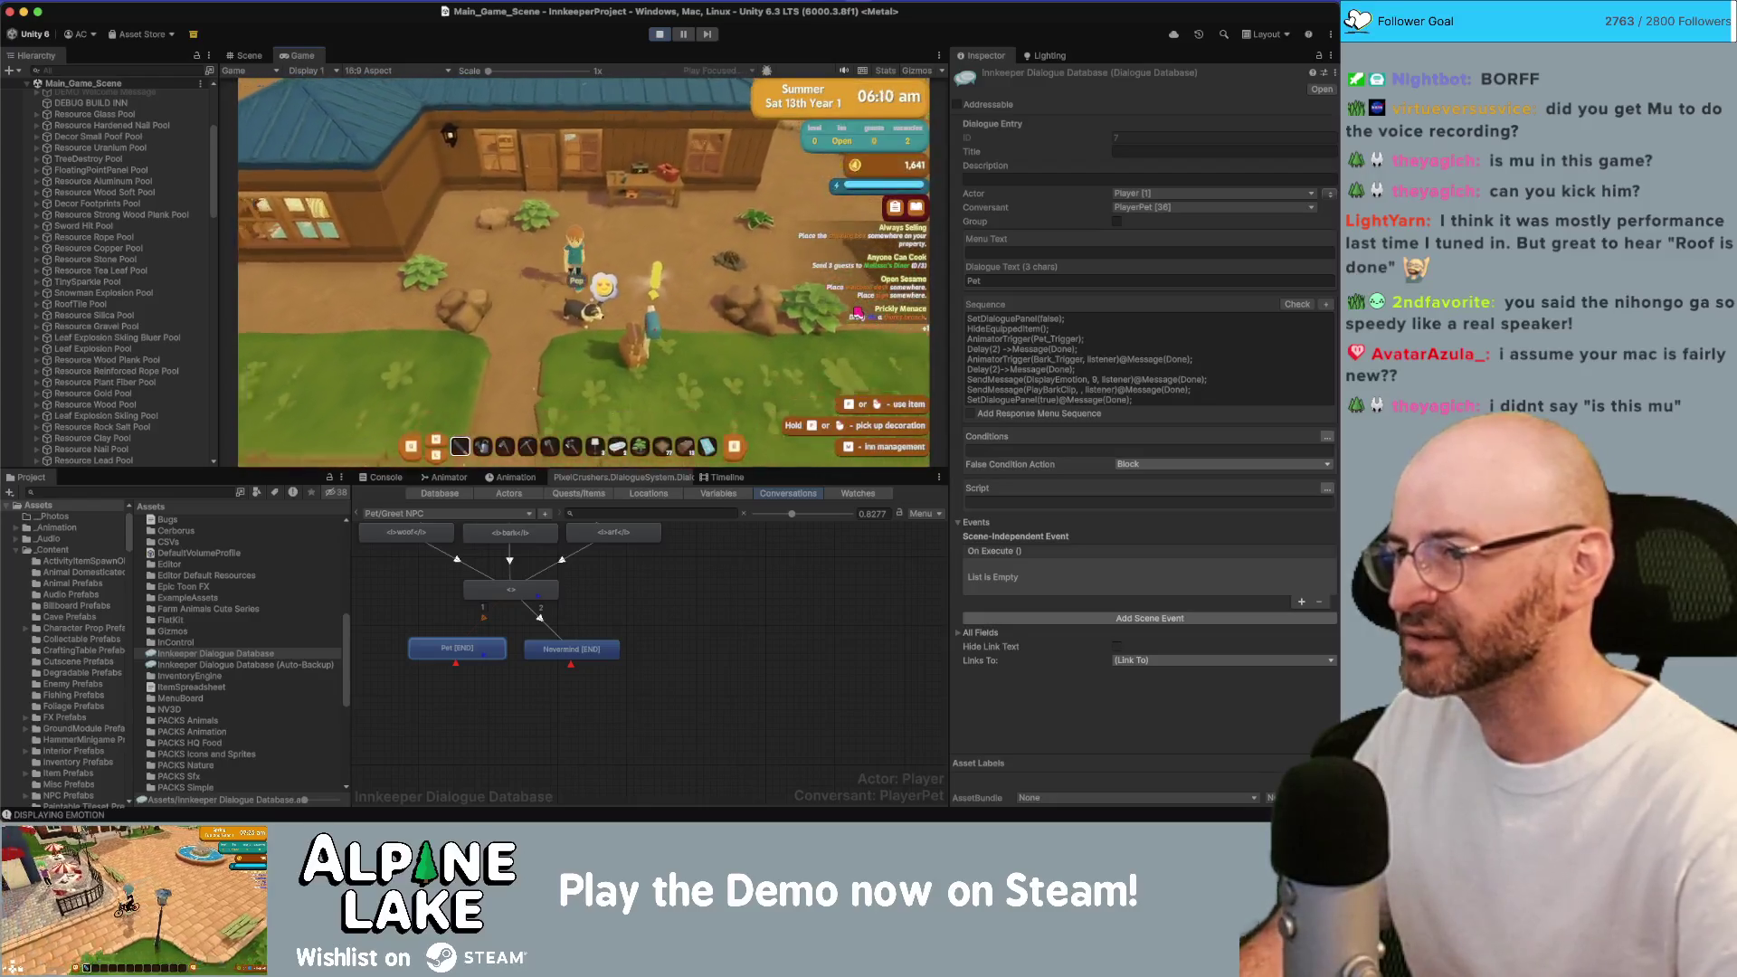
Walk back to Pep, pet the dog again, run across the yard, and stop the game.
{"action": "key", "text": "s"}
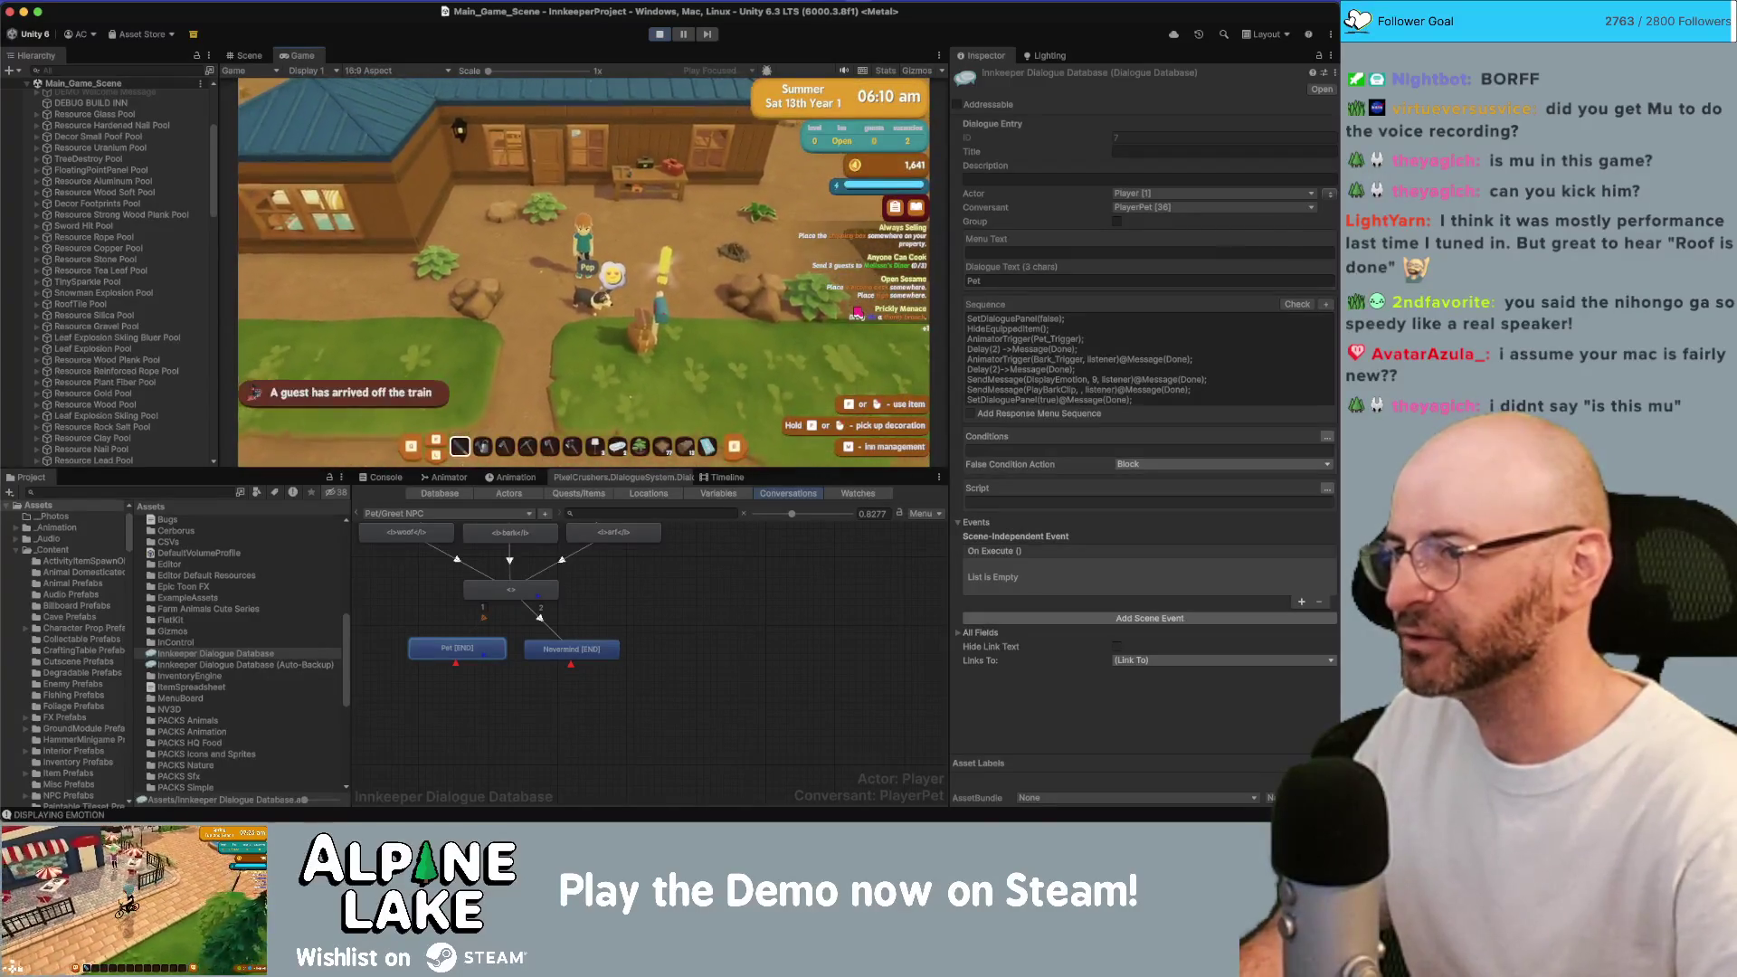
{"action": "key", "text": "s"}
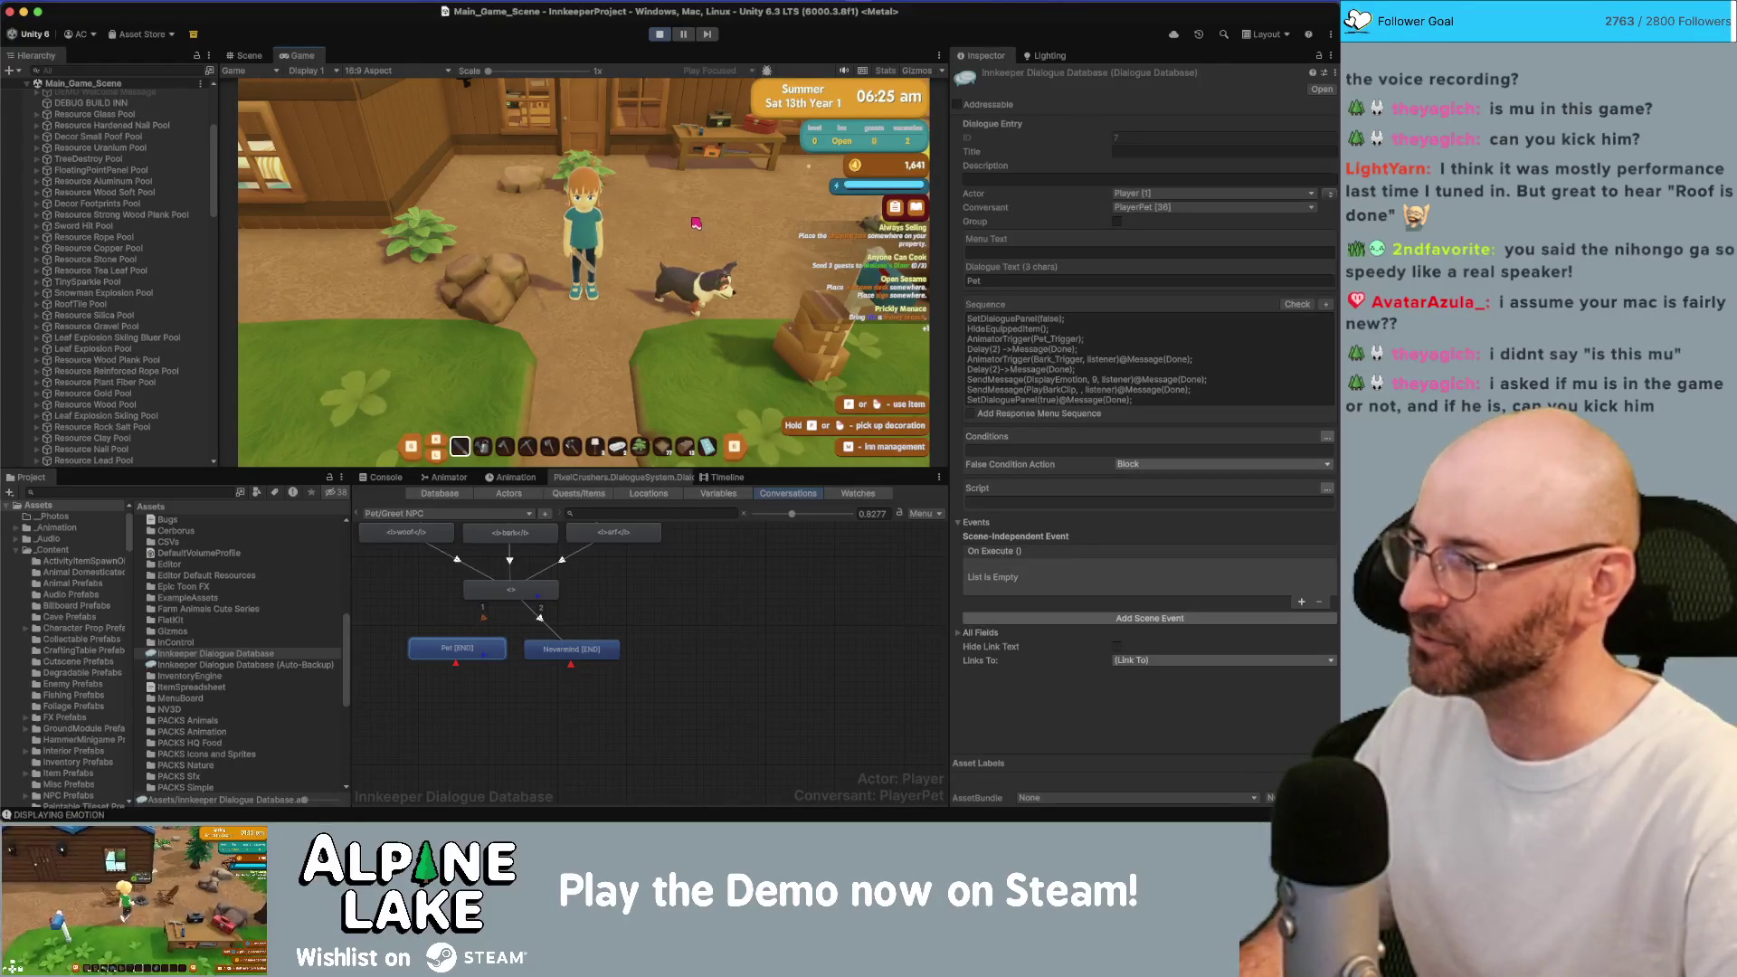
{"action": "left_click", "coordinate": [688, 271]}
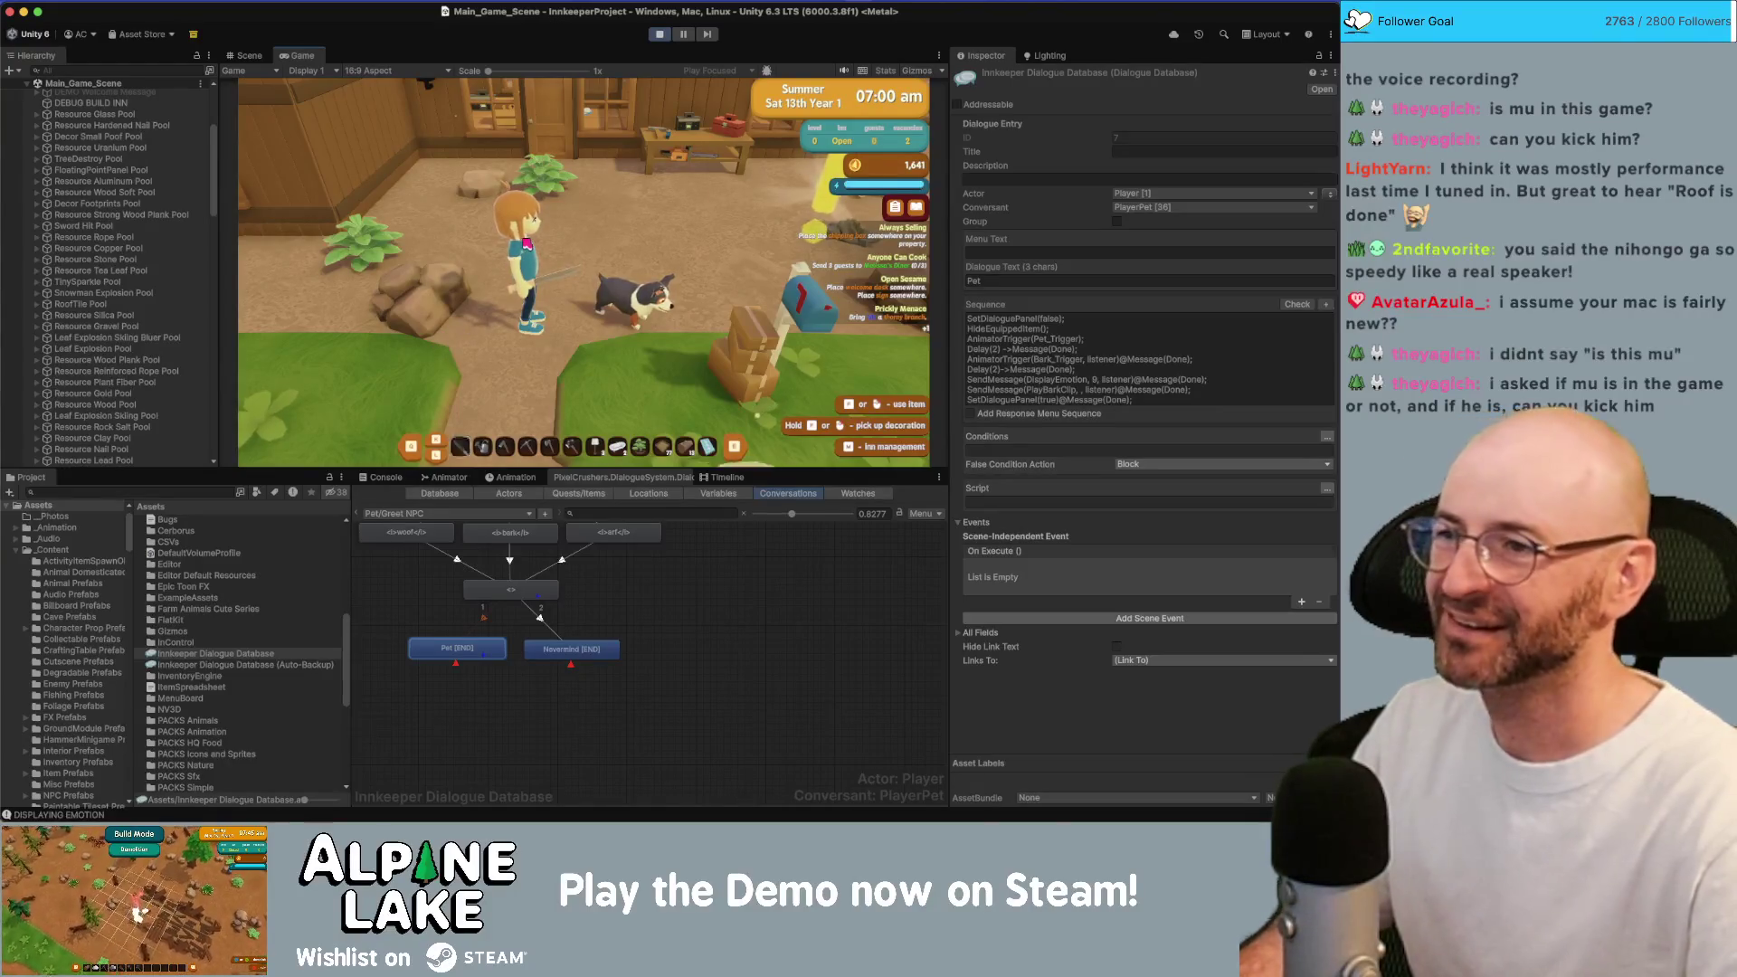
{"action": "key", "text": "e"}
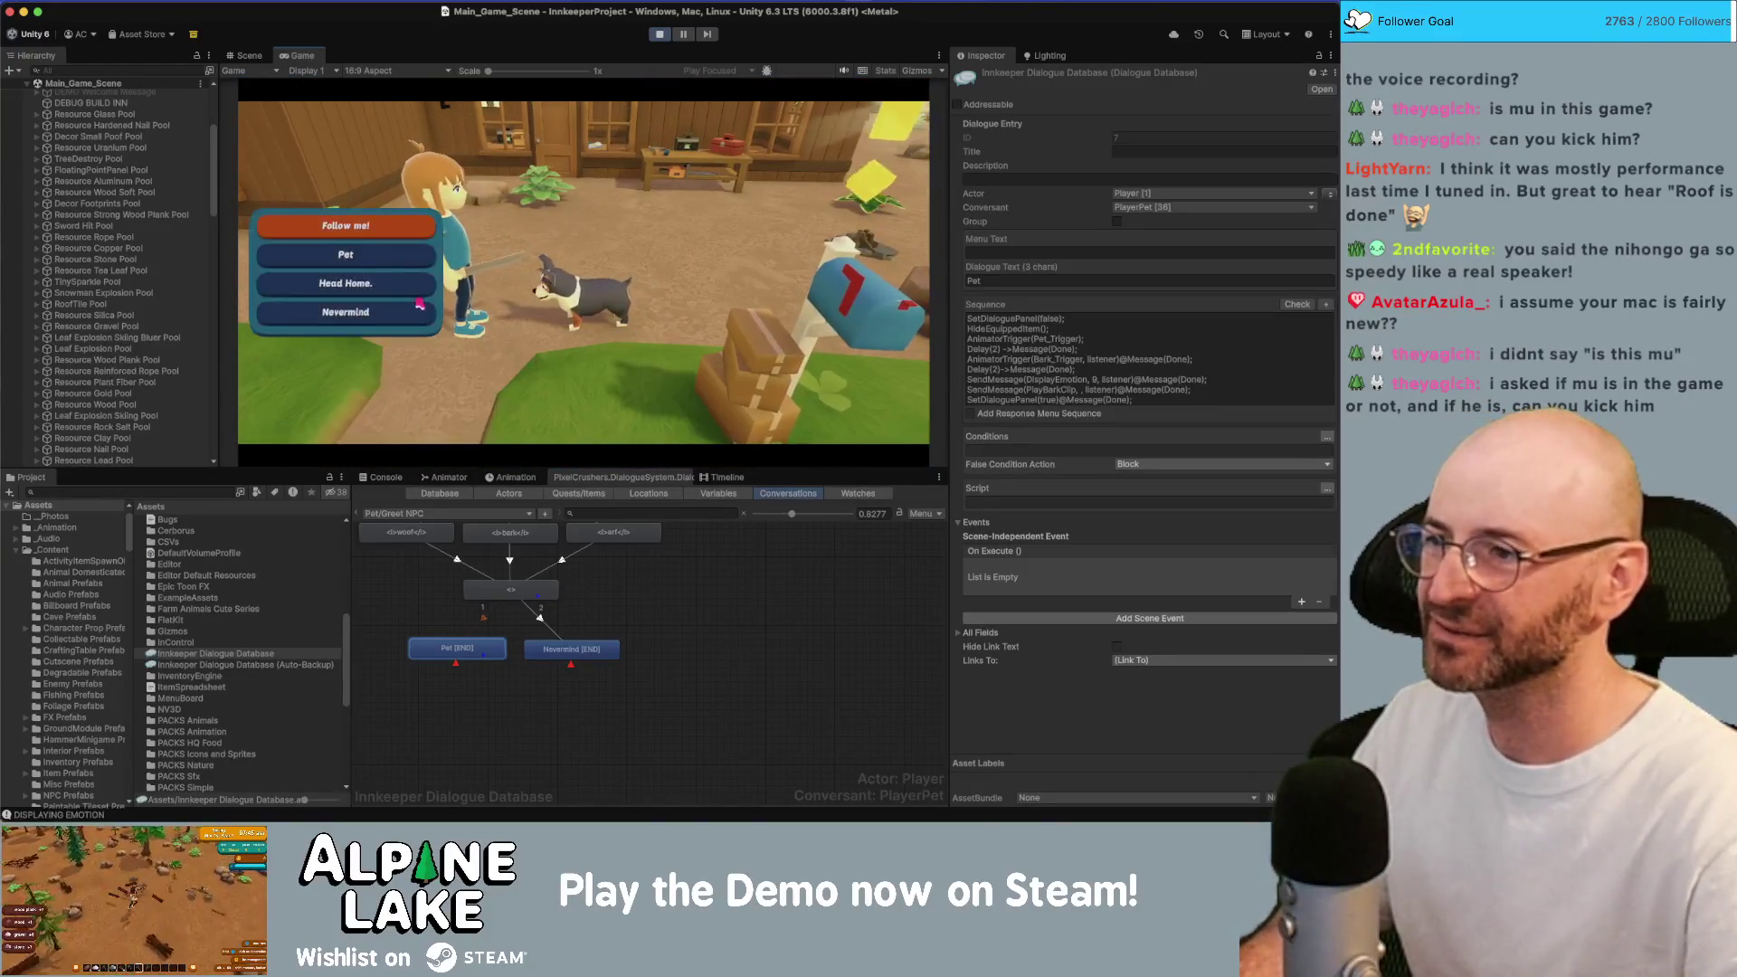
{"action": "left_click", "coordinate": [345, 254]}
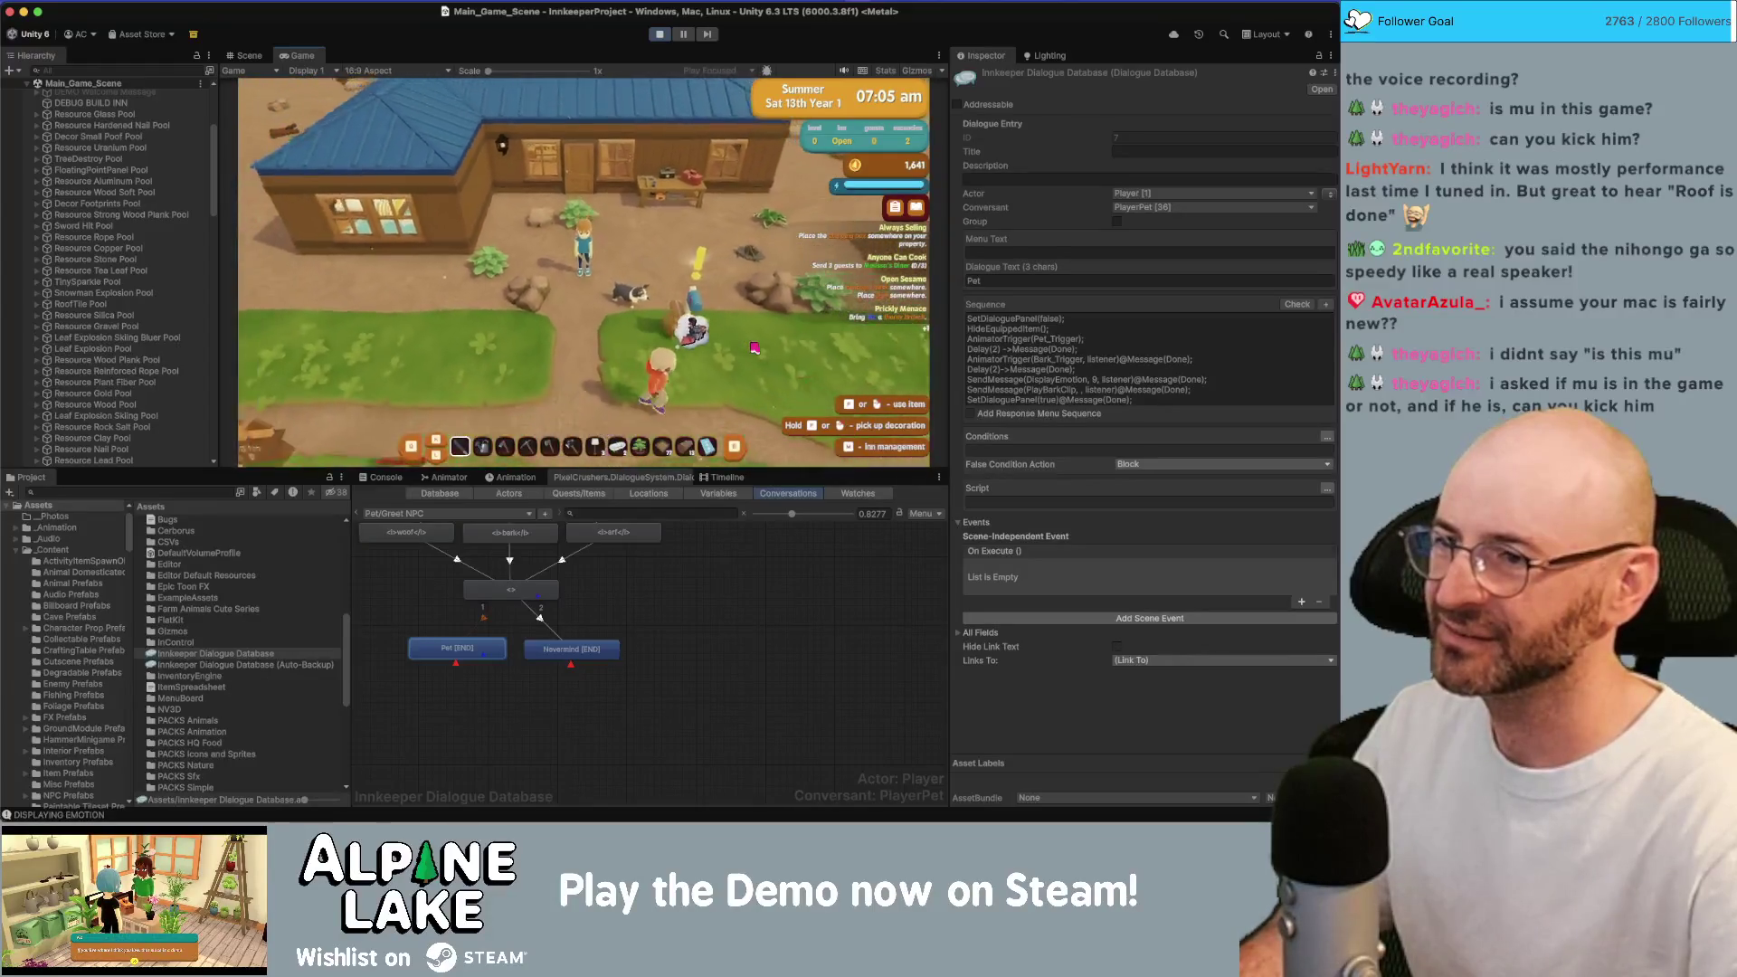
{"action": "key", "text": "d"}
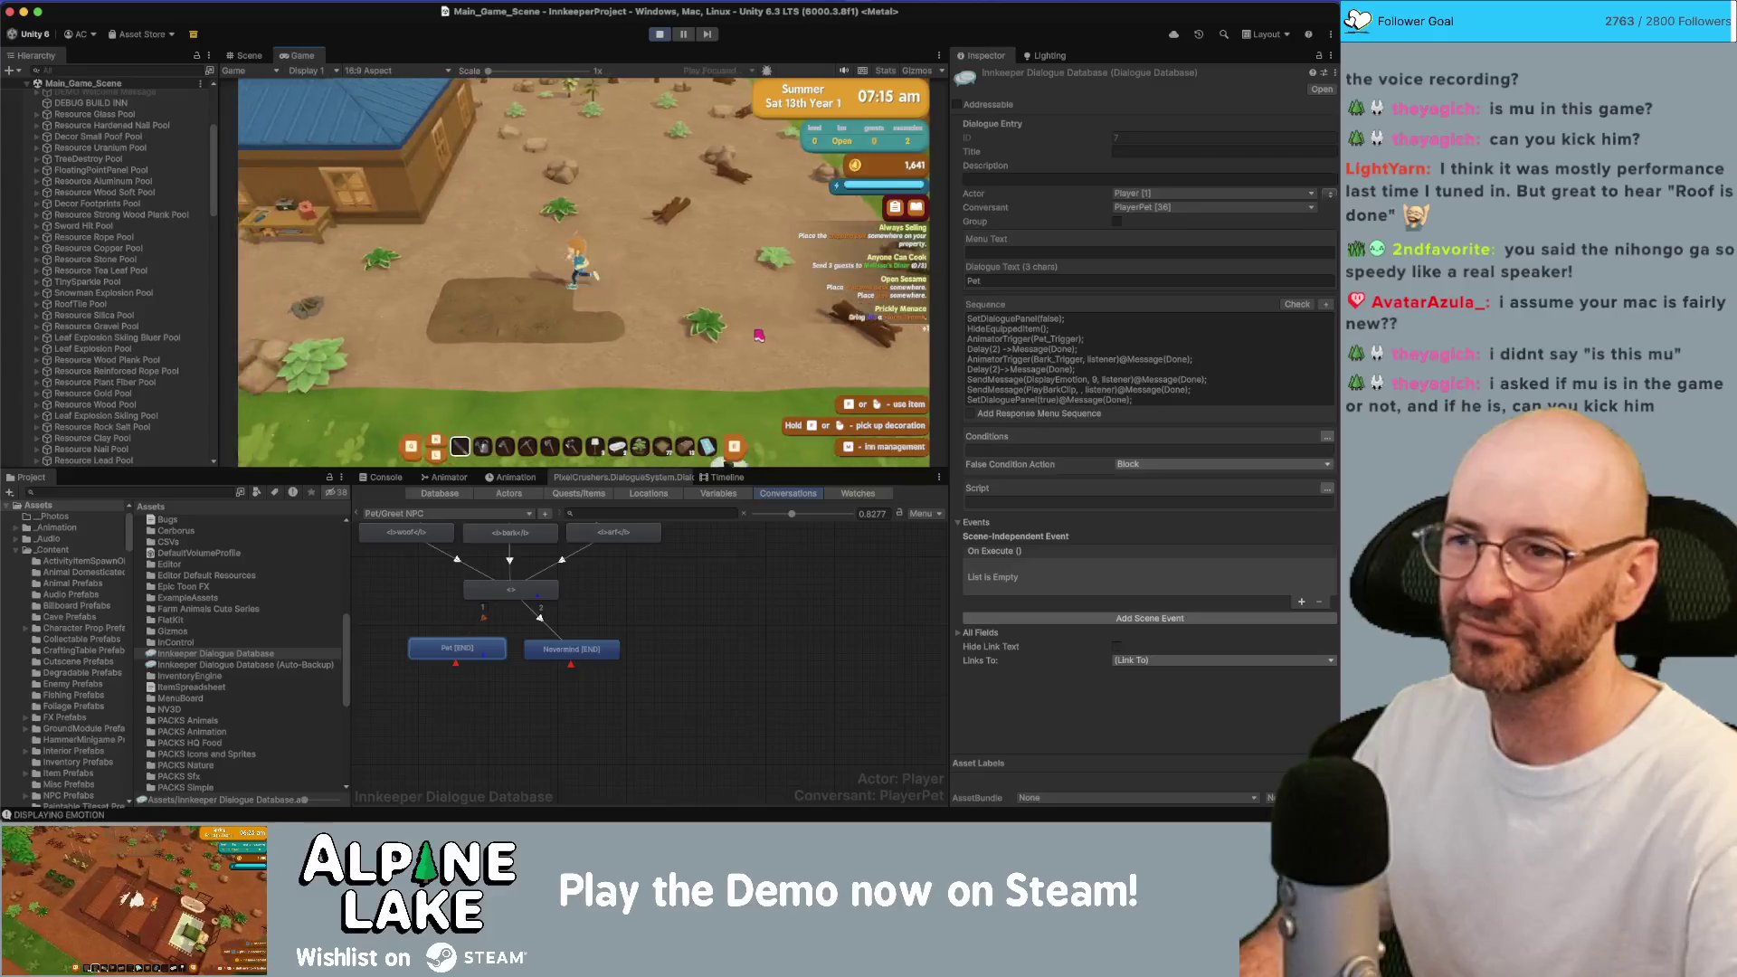
{"action": "left_click", "coordinate": [665, 38]}
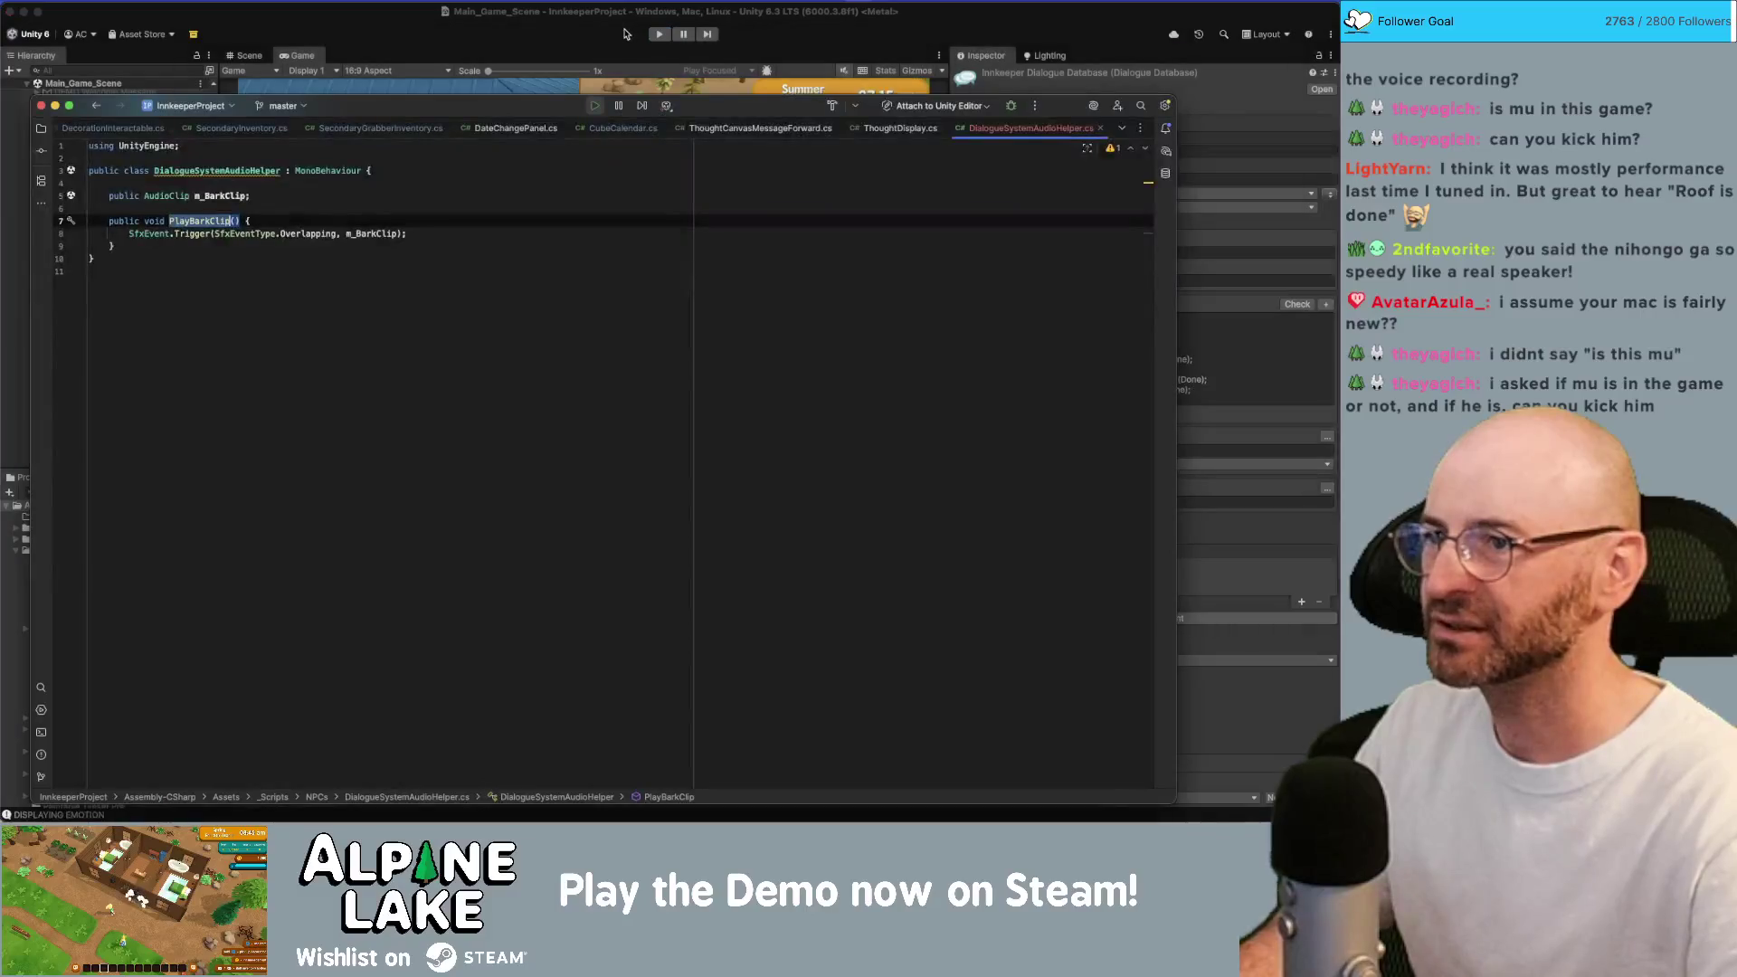
Check off 'pet barking sfx doesn't always trigger' in Current Bugs, then return to Unity.
{"action": "key", "text": "super+Tab"}
{"action": "left_click", "coordinate": [422, 397]}
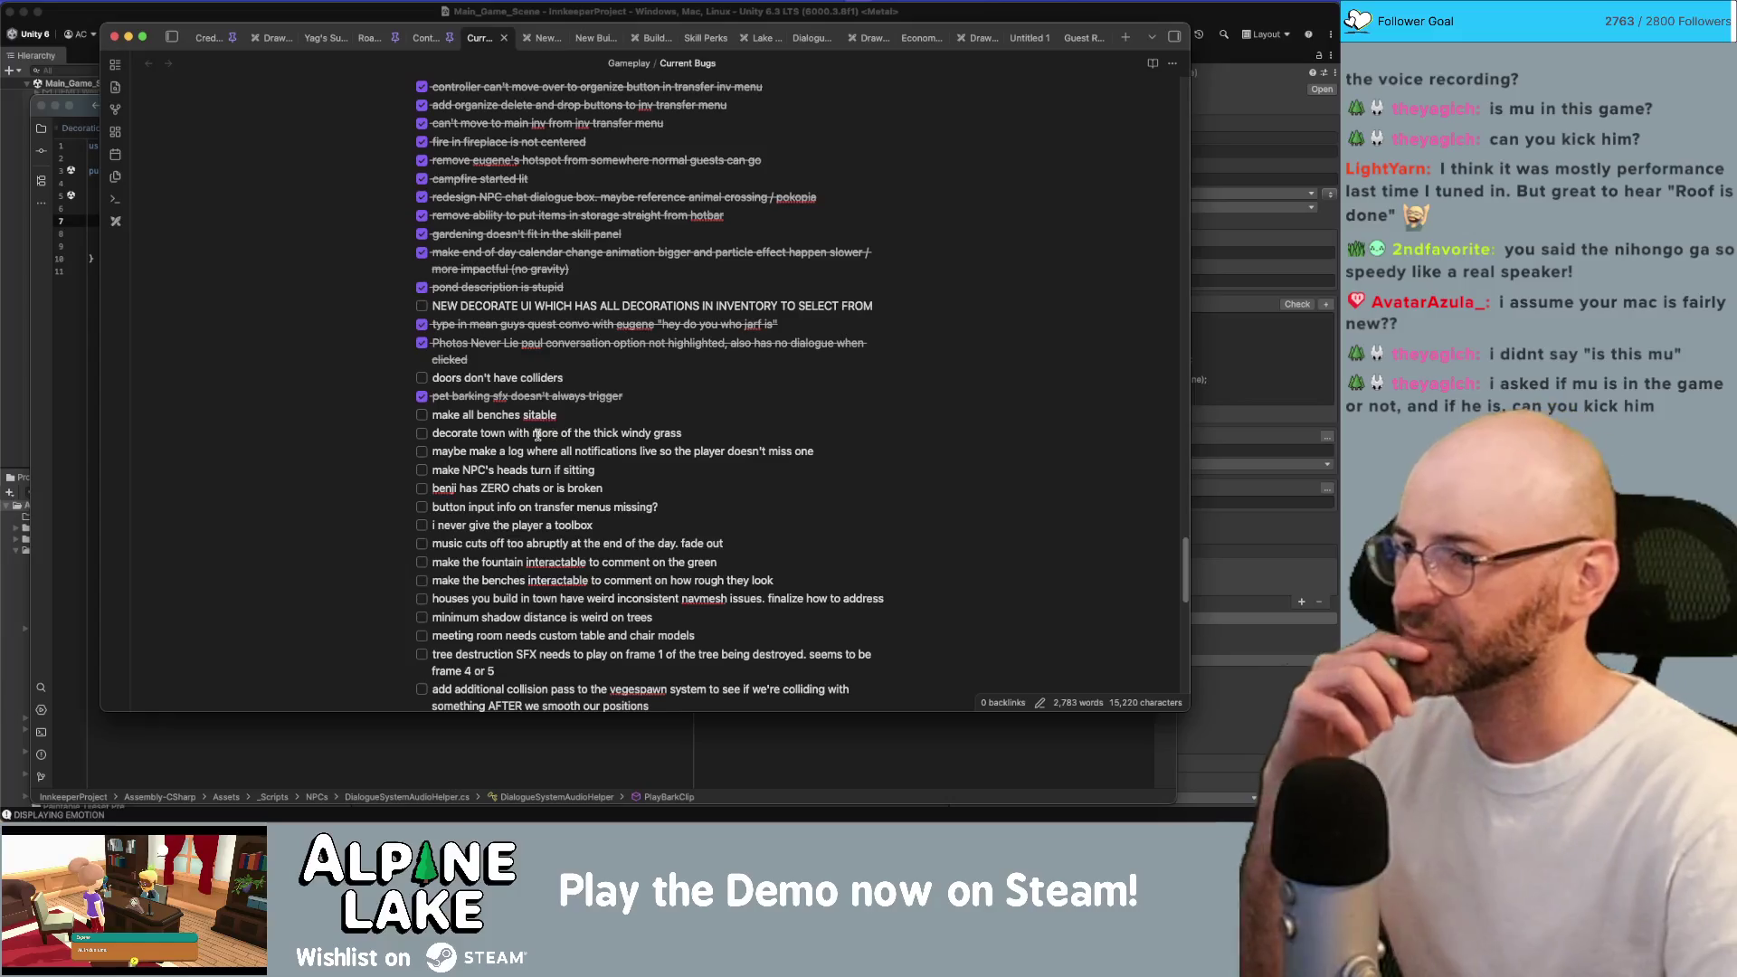
{"action": "left_click", "coordinate": [310, 20]}
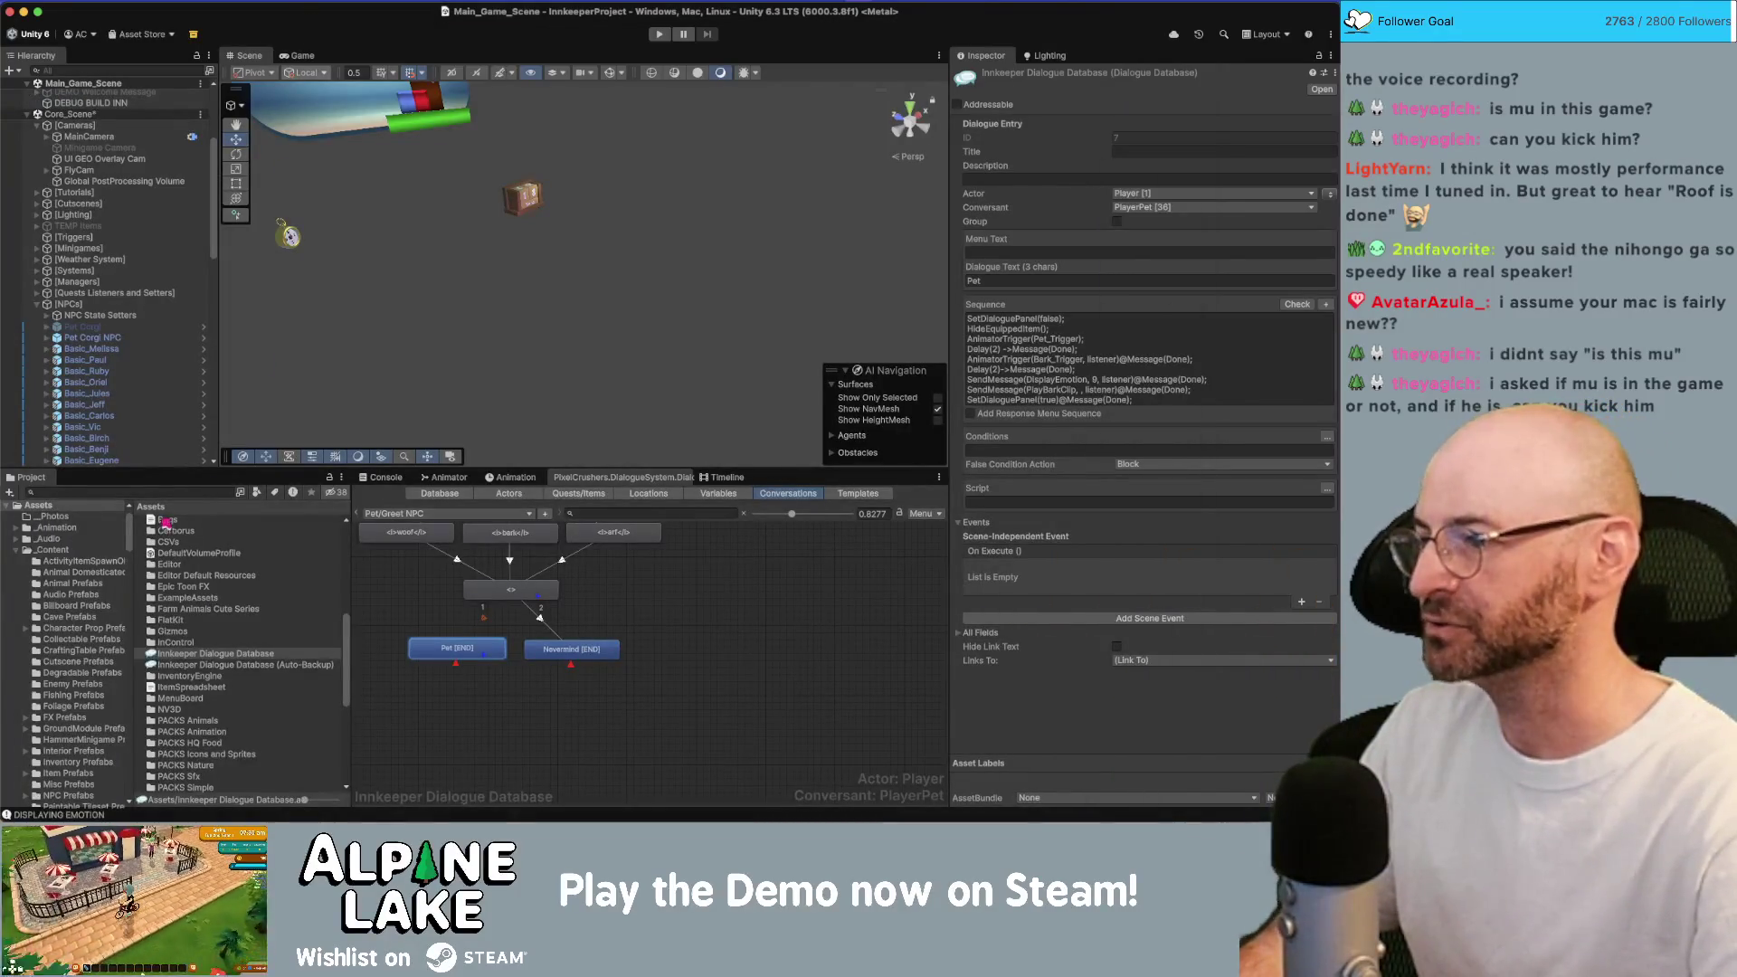
Collapse the [NPCs], [Cameras], [UI Geo] and [UI] hierarchy groups, then enter play mode.
{"action": "left_click", "coordinate": [36, 304]}
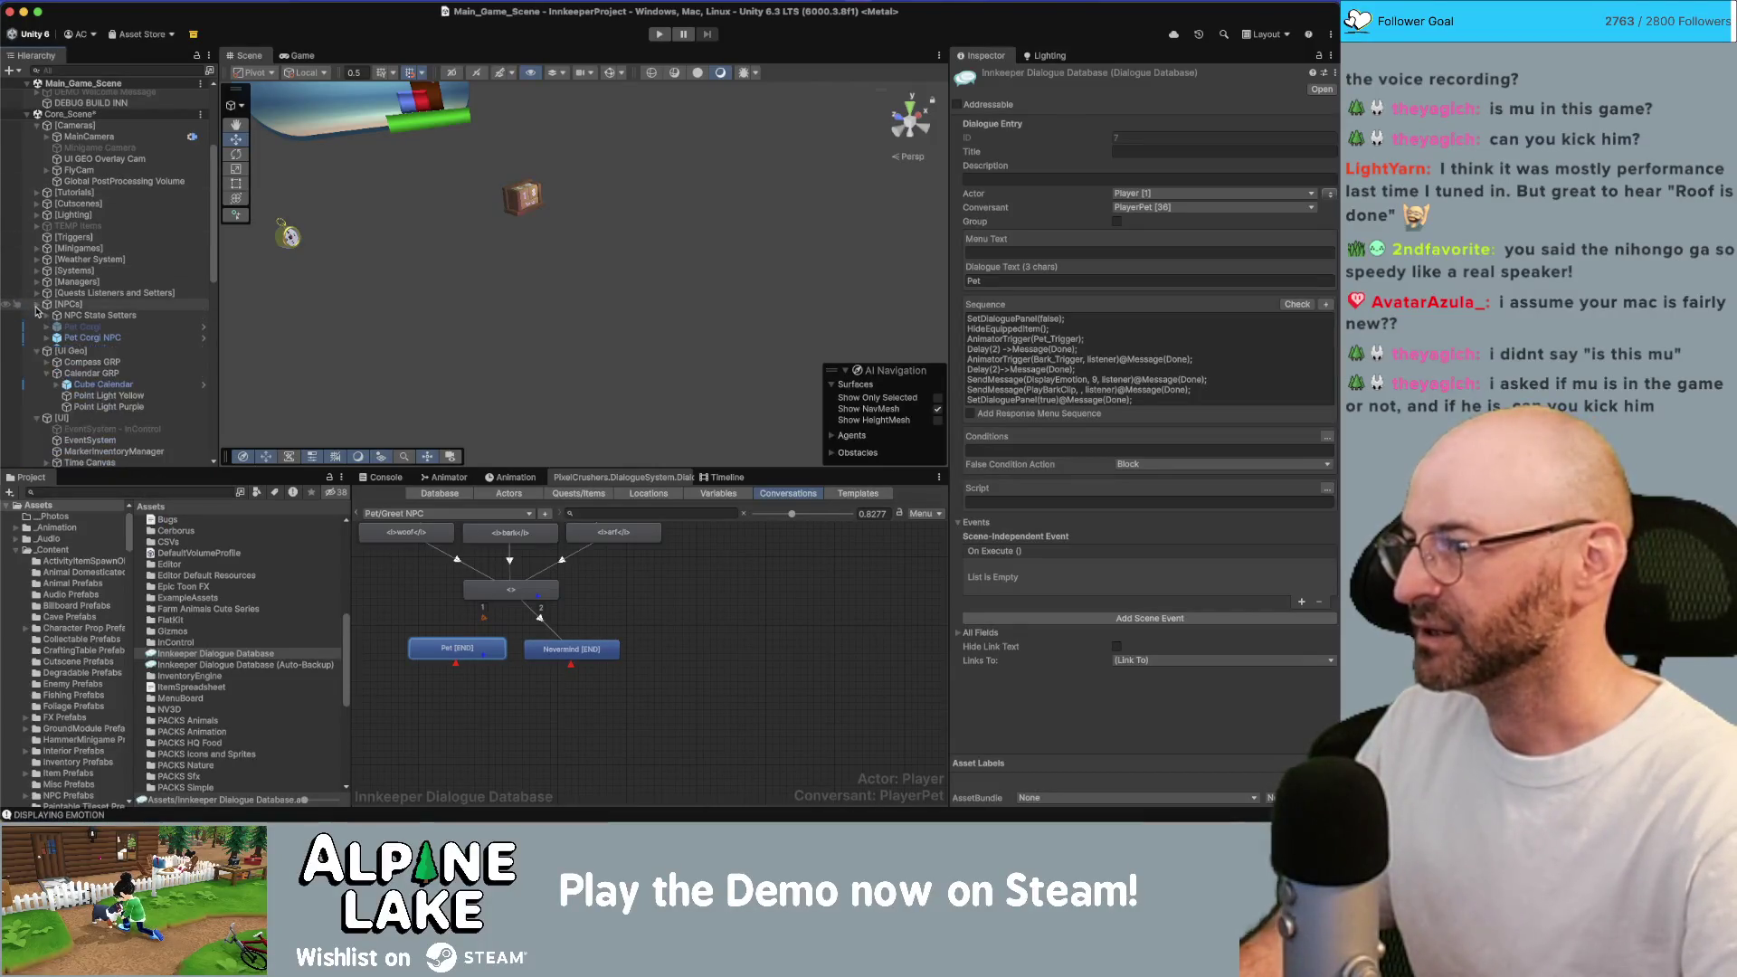
{"action": "left_click", "coordinate": [36, 126]}
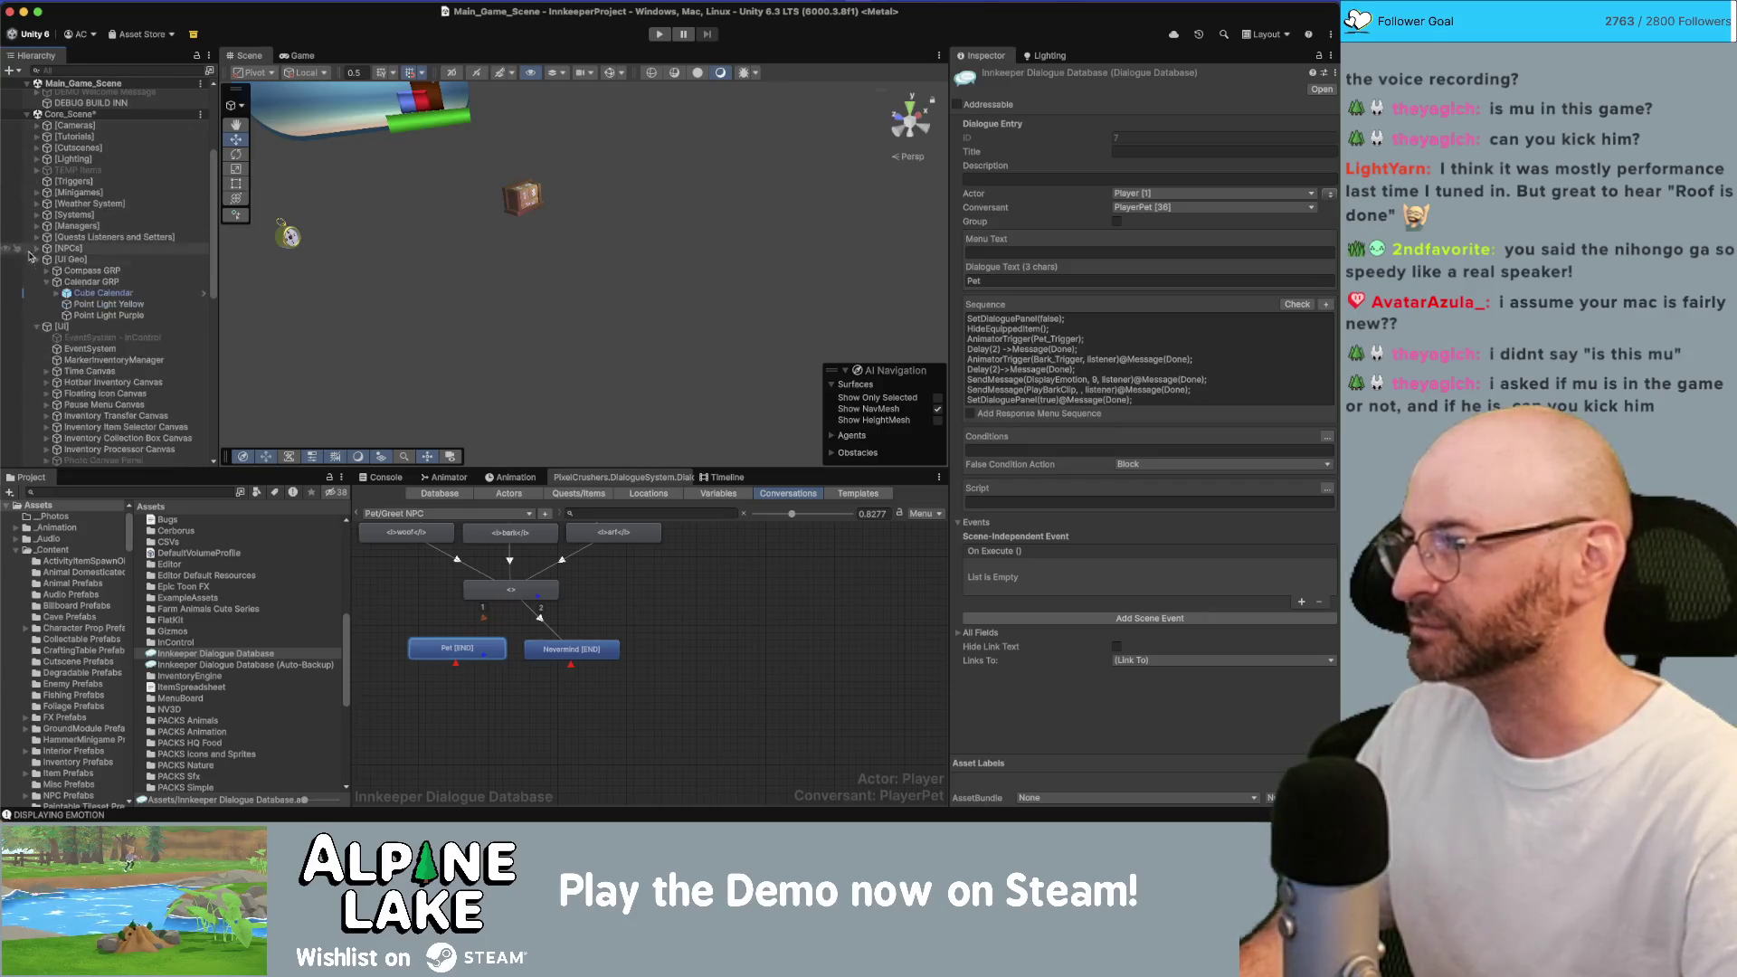
{"action": "left_click", "coordinate": [36, 260]}
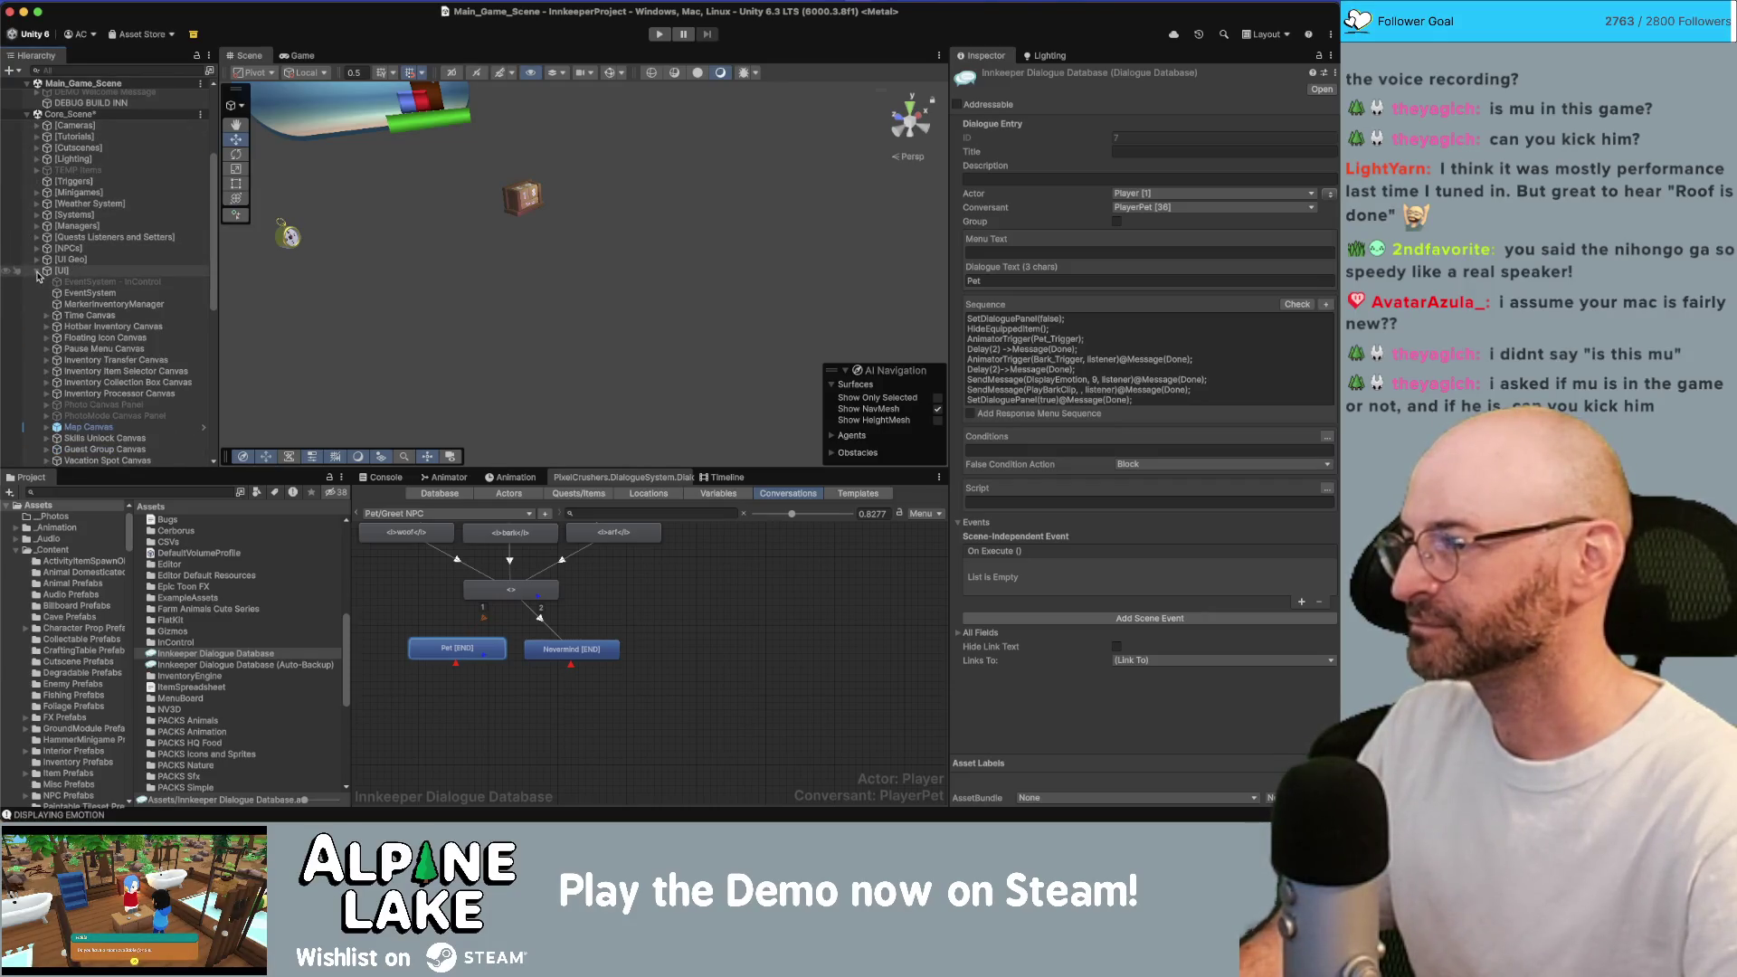
{"action": "left_click", "coordinate": [36, 271]}
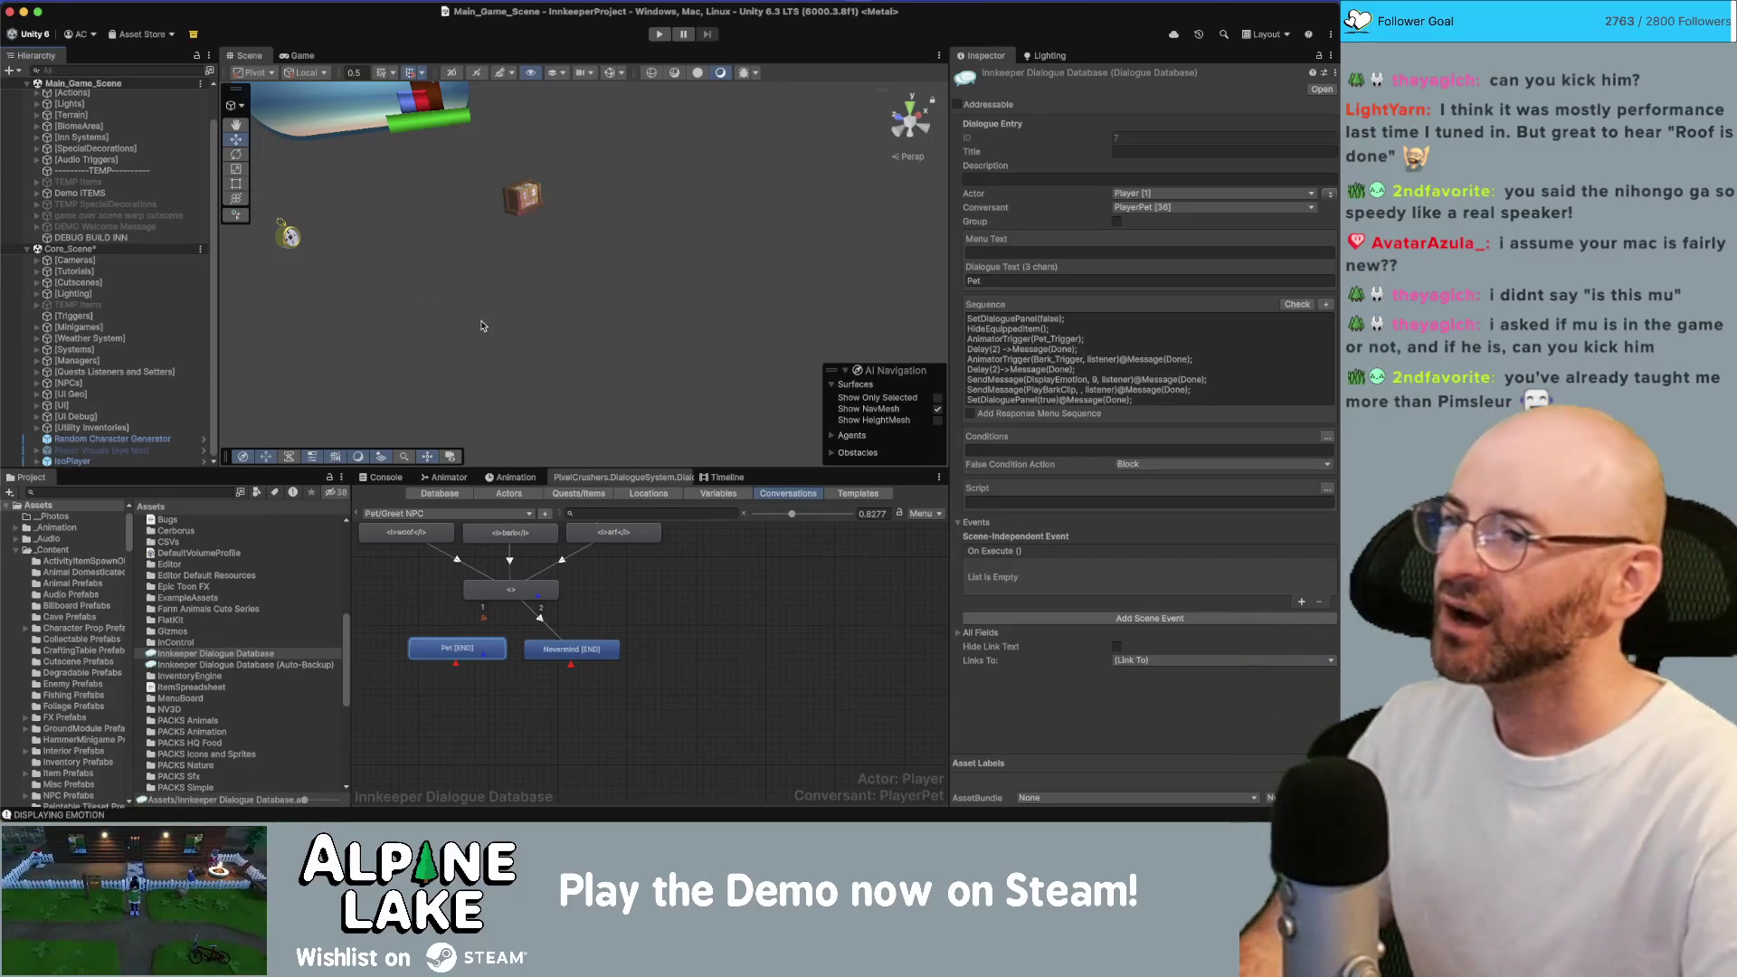
{"action": "left_click", "coordinate": [659, 36]}
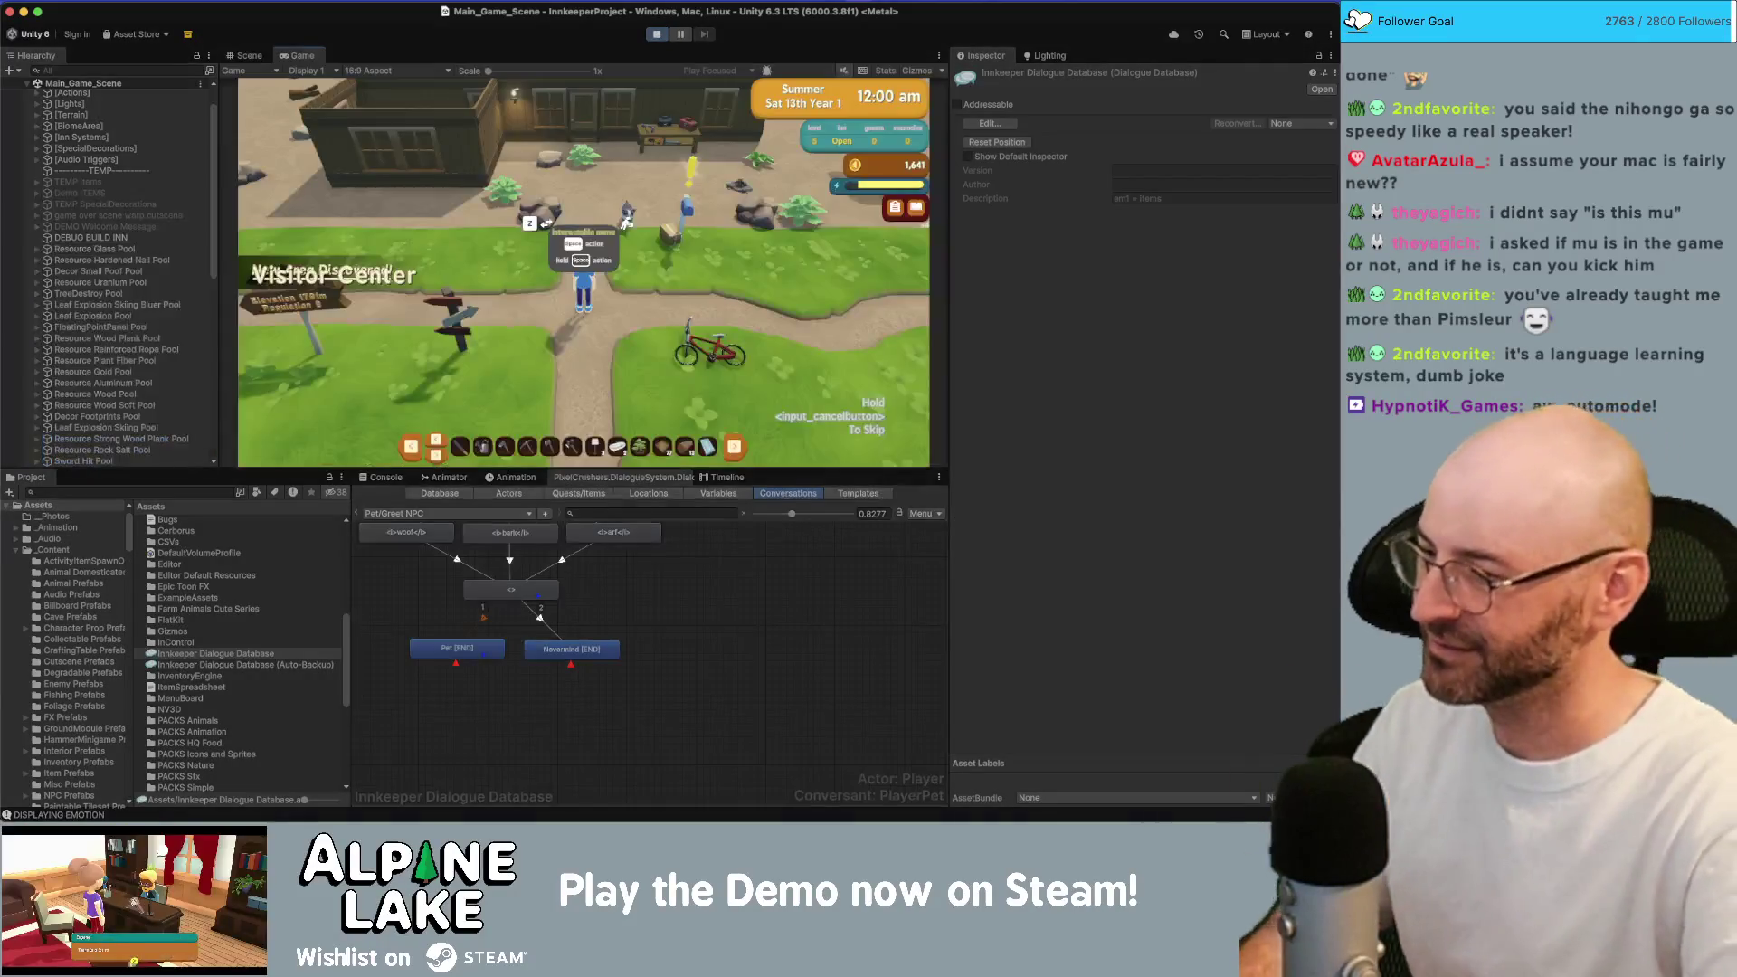
Show the Pet [END] entry details, make the Game view taller, and walk the character right.
{"action": "left_click", "coordinate": [457, 648]}
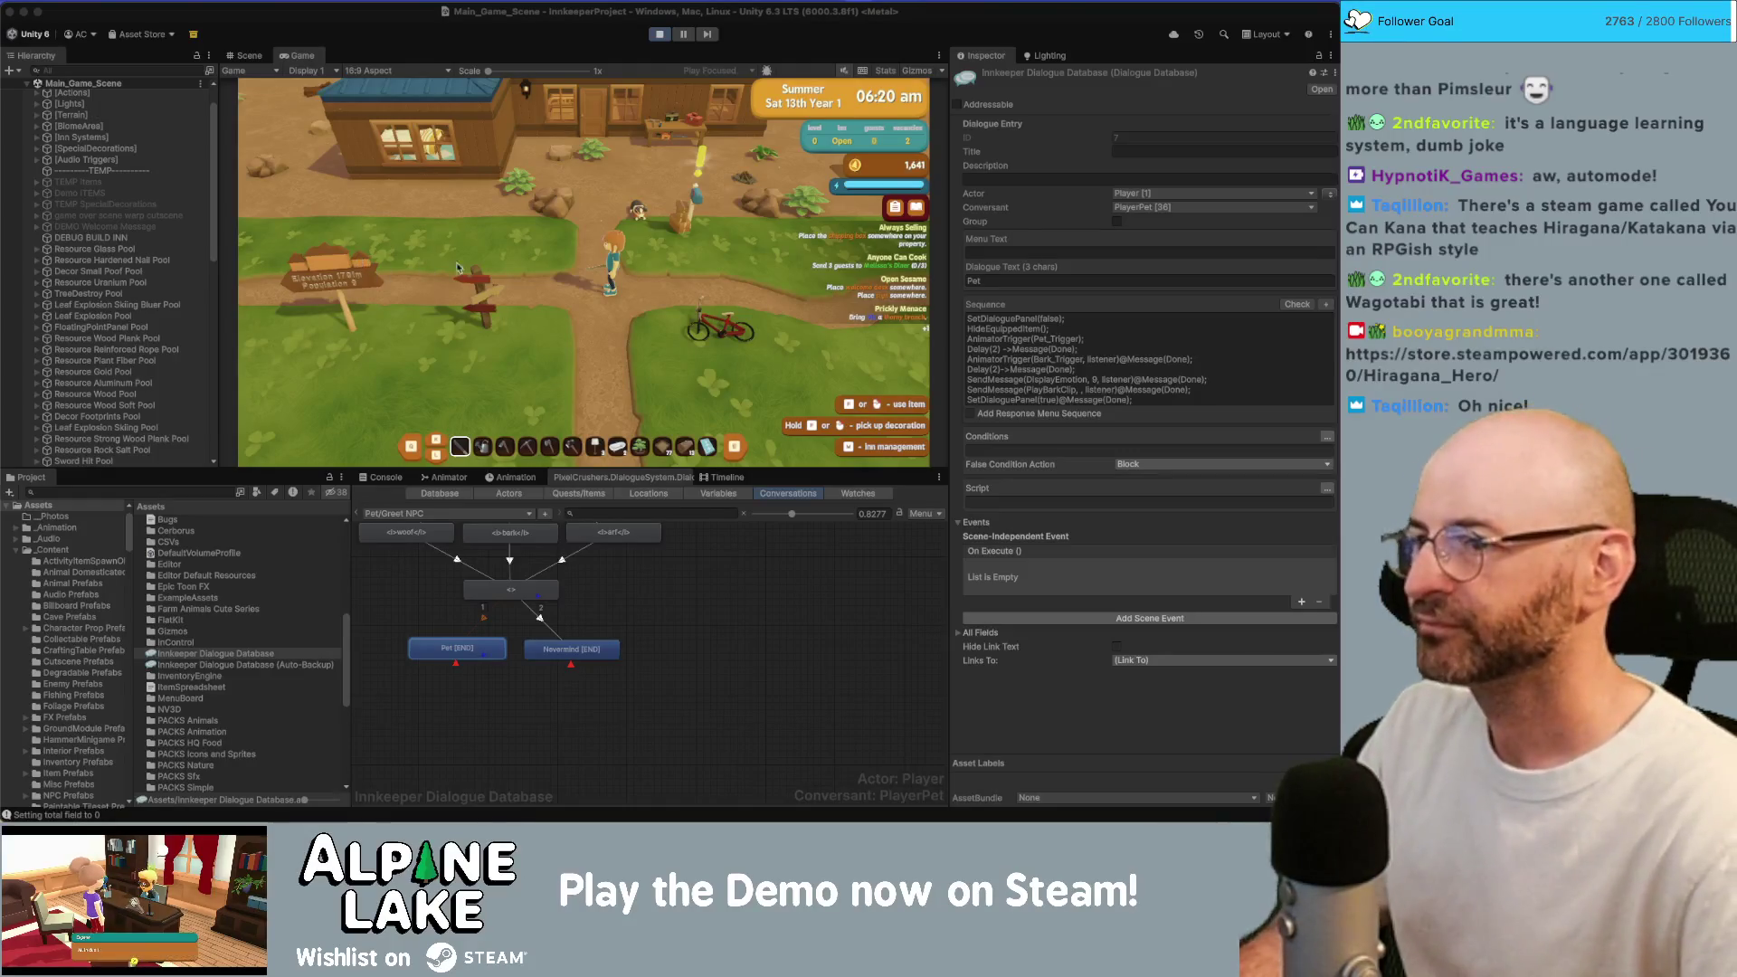
{"action": "left_click", "coordinate": [514, 253]}
{"action": "key", "text": "d"}
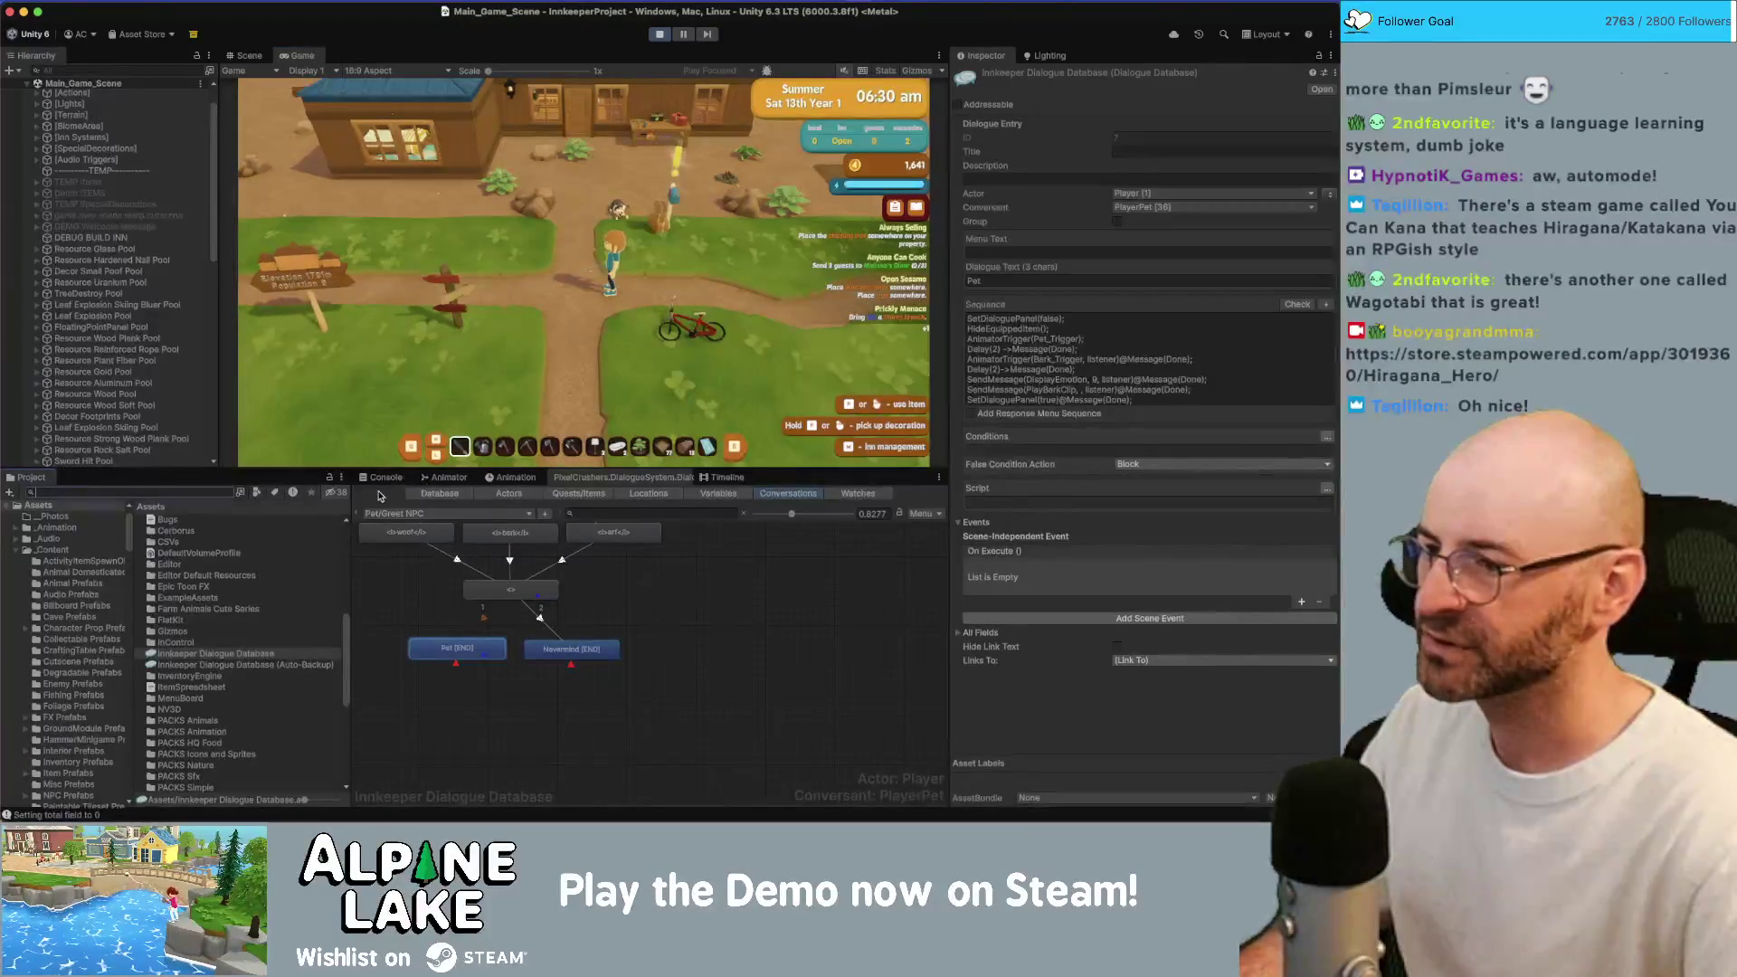
{"action": "left_click_drag", "start_coordinate": [766, 468], "coordinate": [765, 489]}
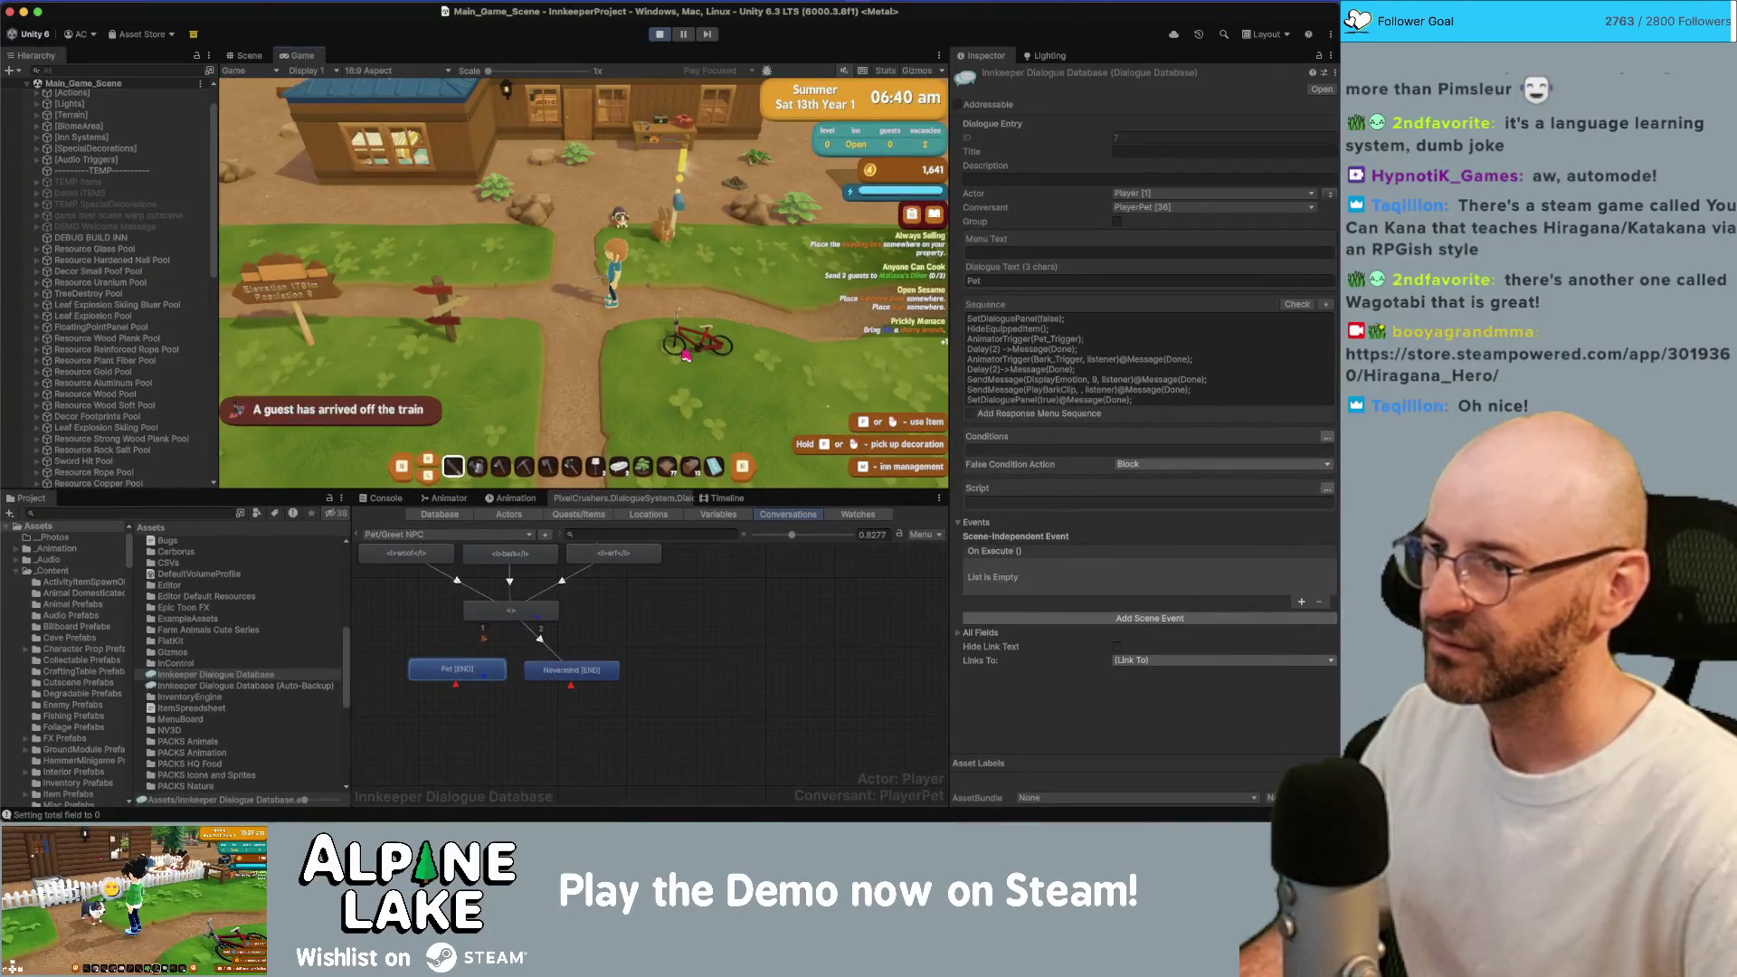
{"action": "key", "text": "d"}
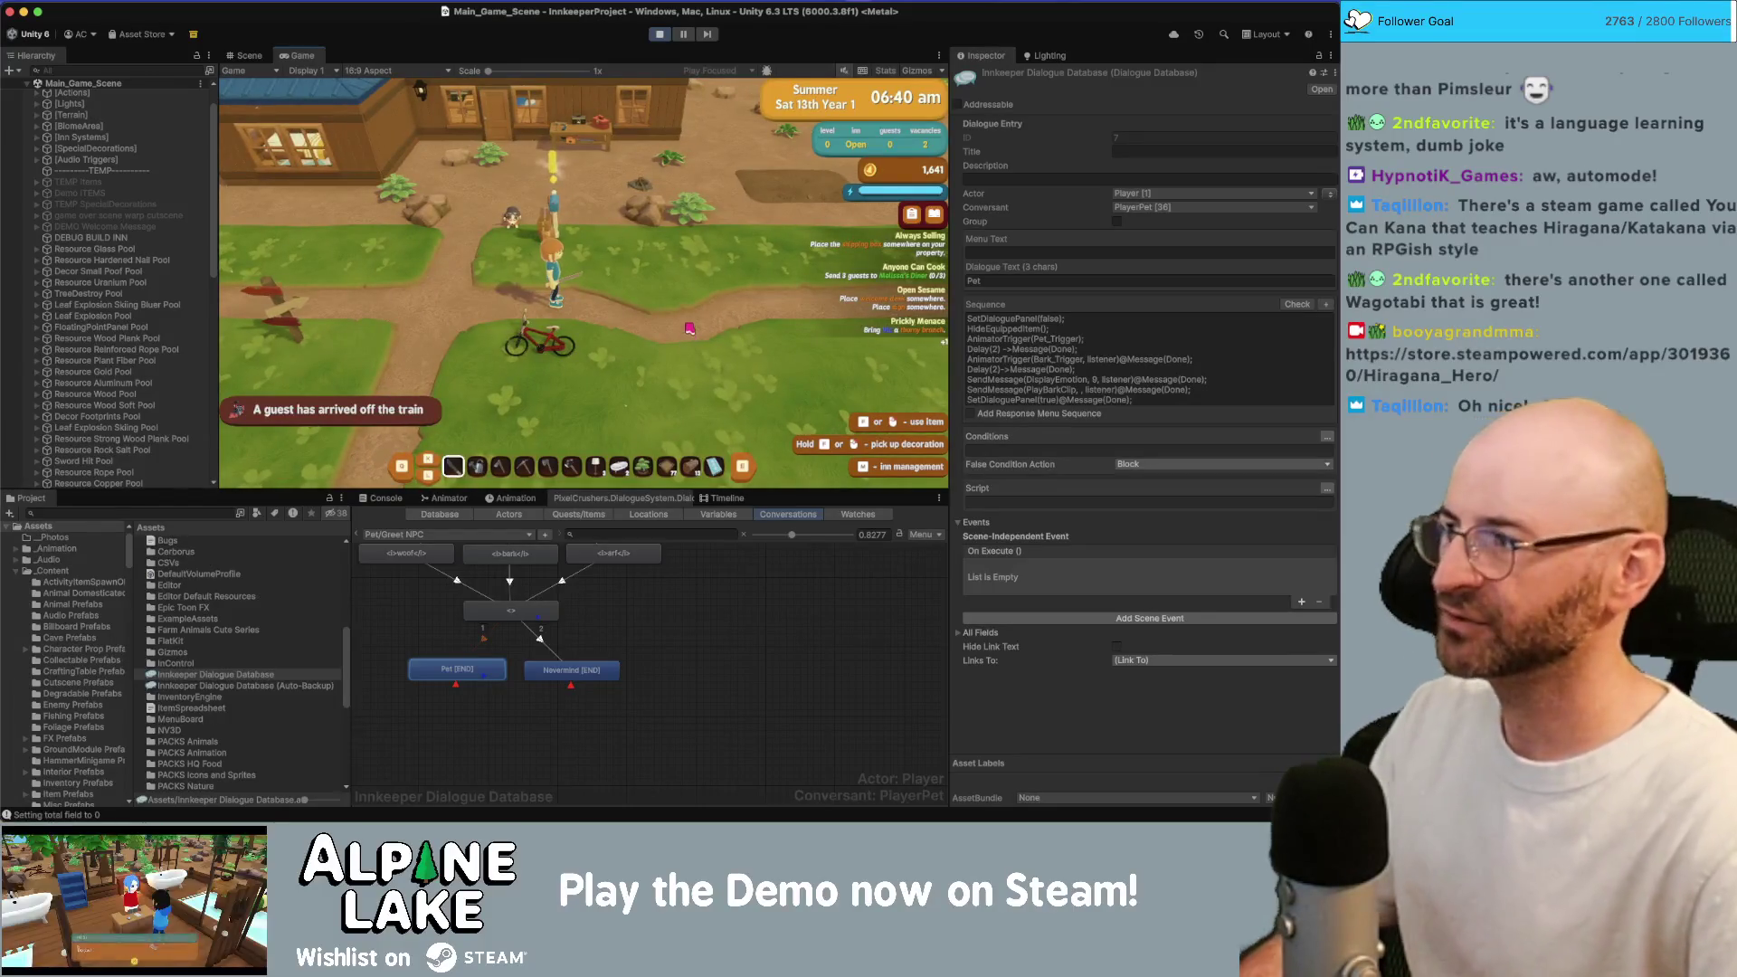
Walk the character toward the house and campfire and back, then bring up the Current Bugs notes.
{"action": "key", "text": "w"}
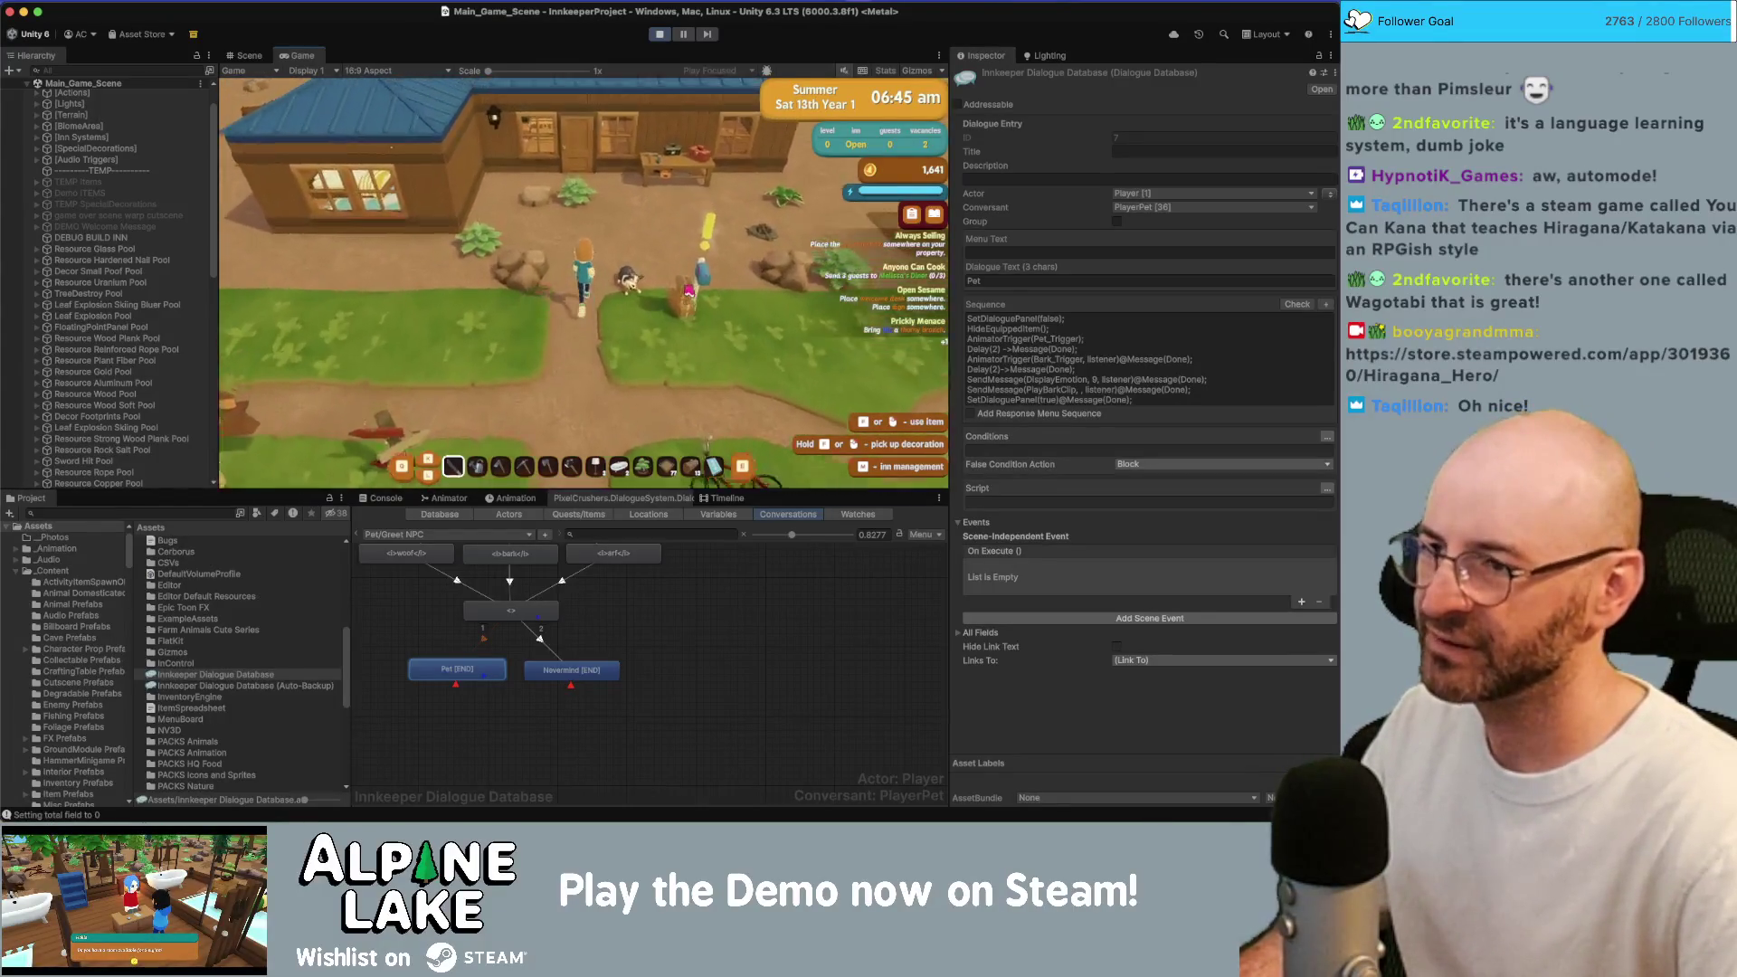
{"action": "key", "text": "w"}
{"action": "key", "text": "d"}
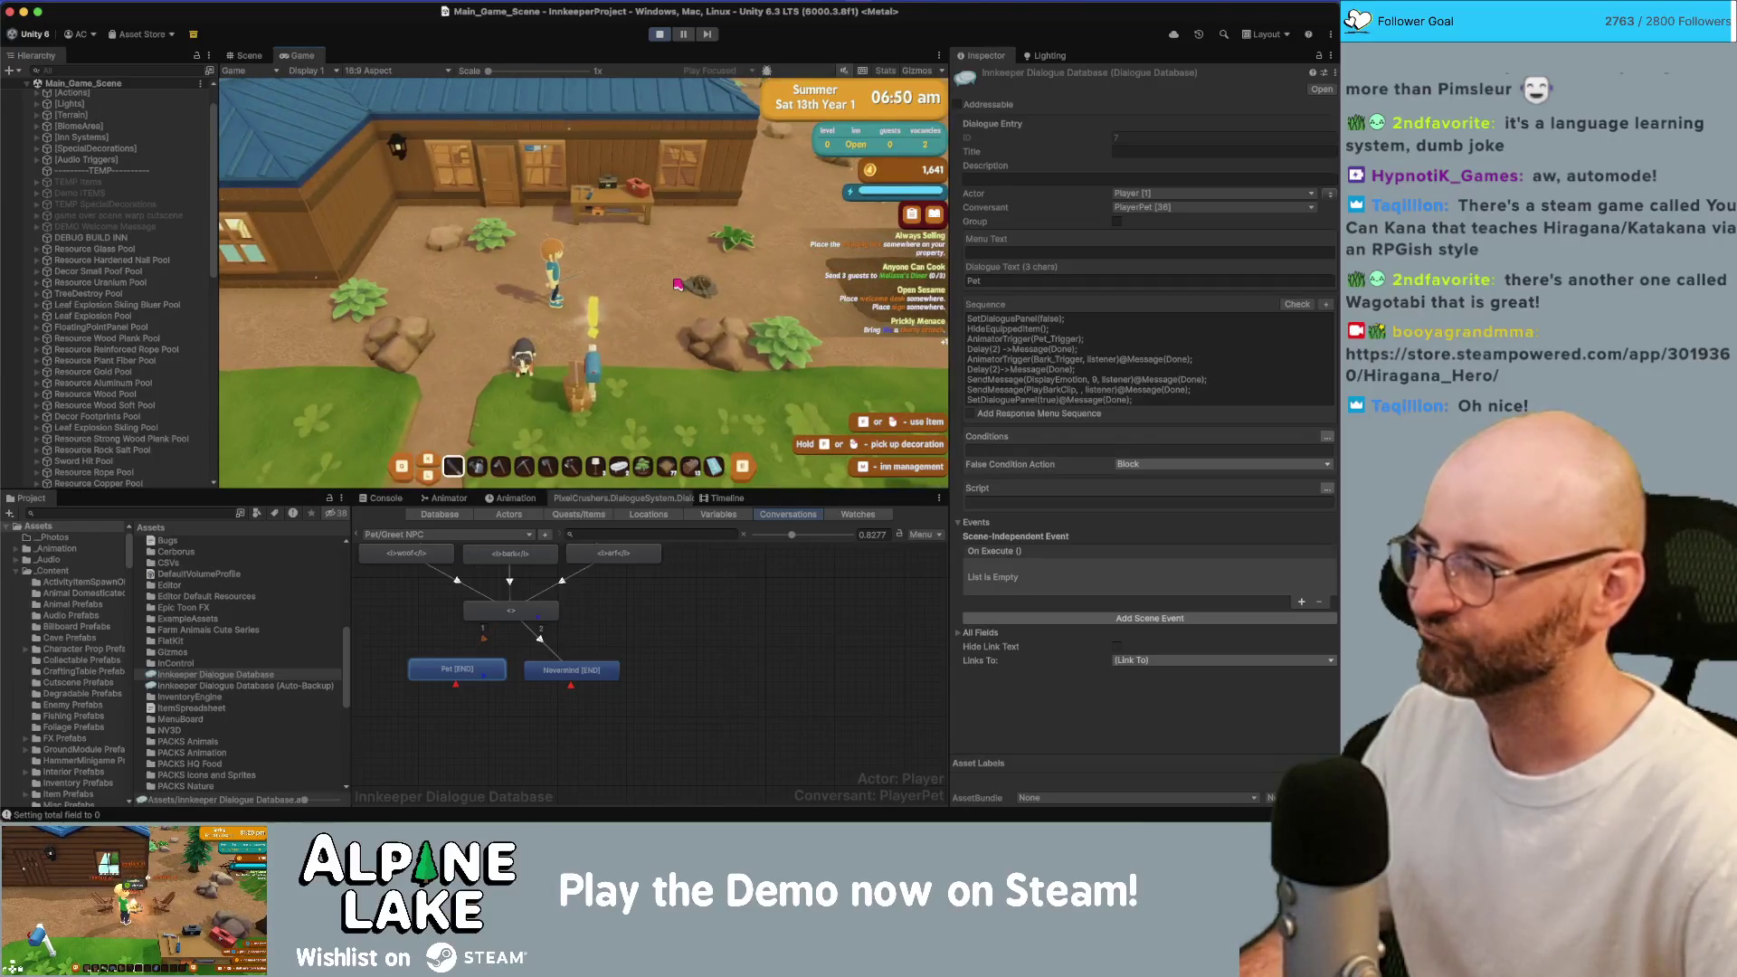
{"action": "key", "text": "d"}
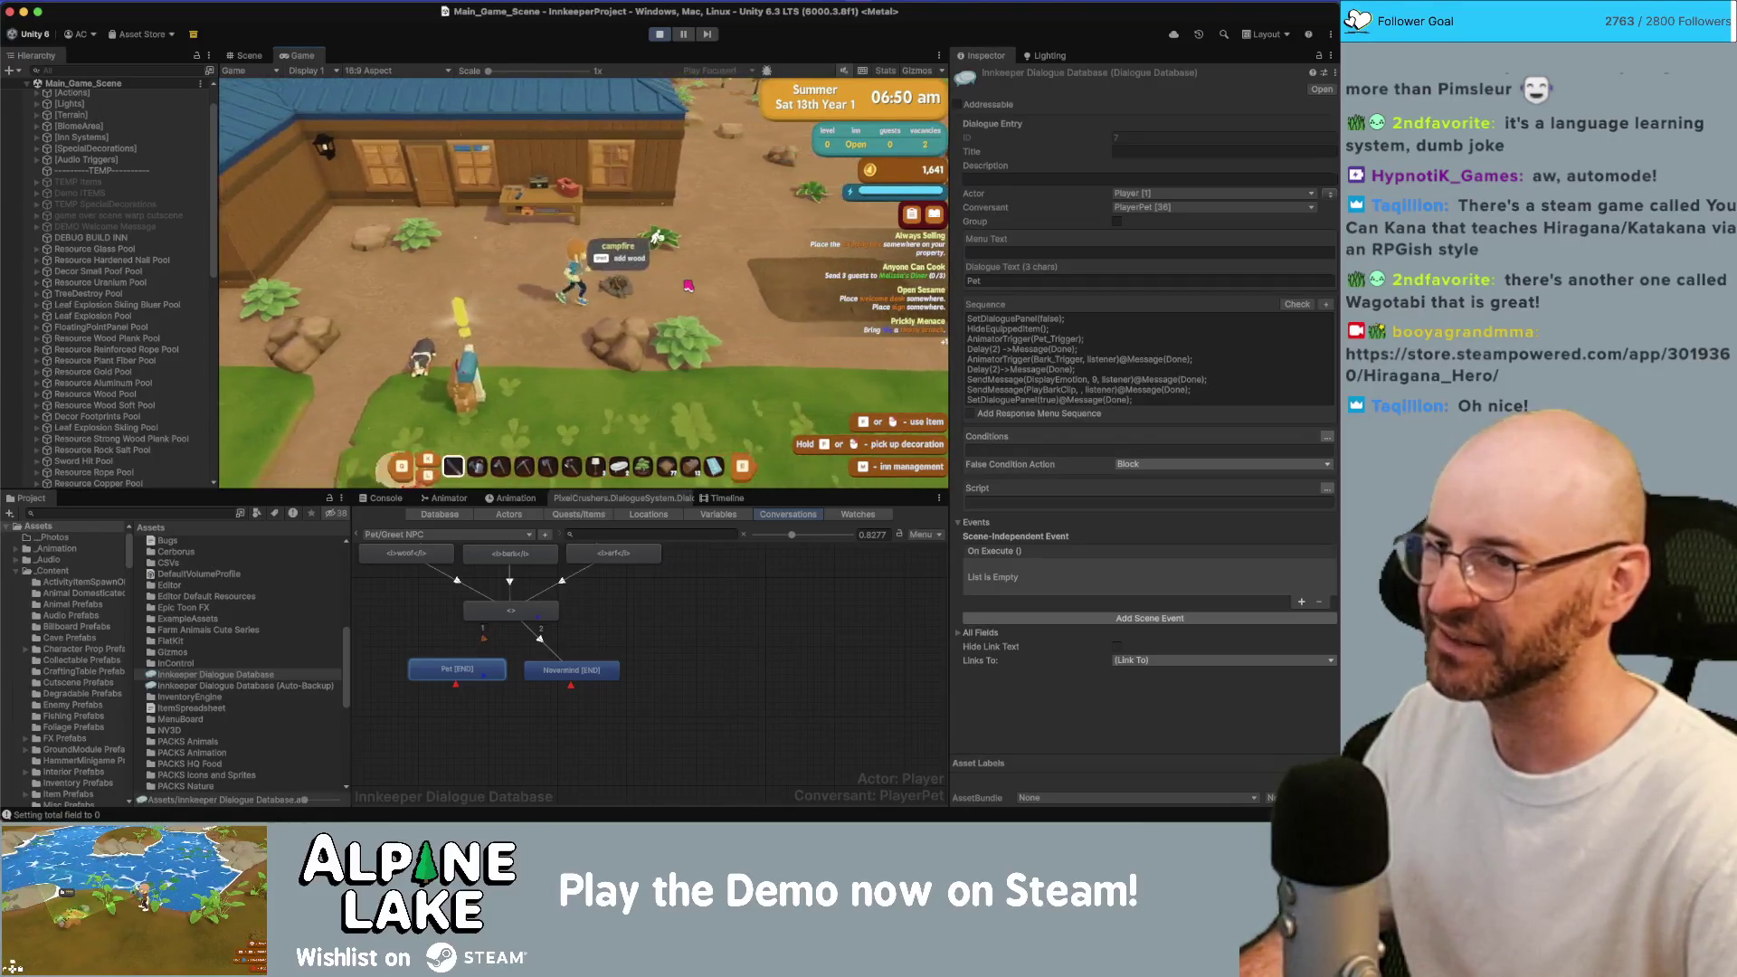
{"action": "key", "text": "a"}
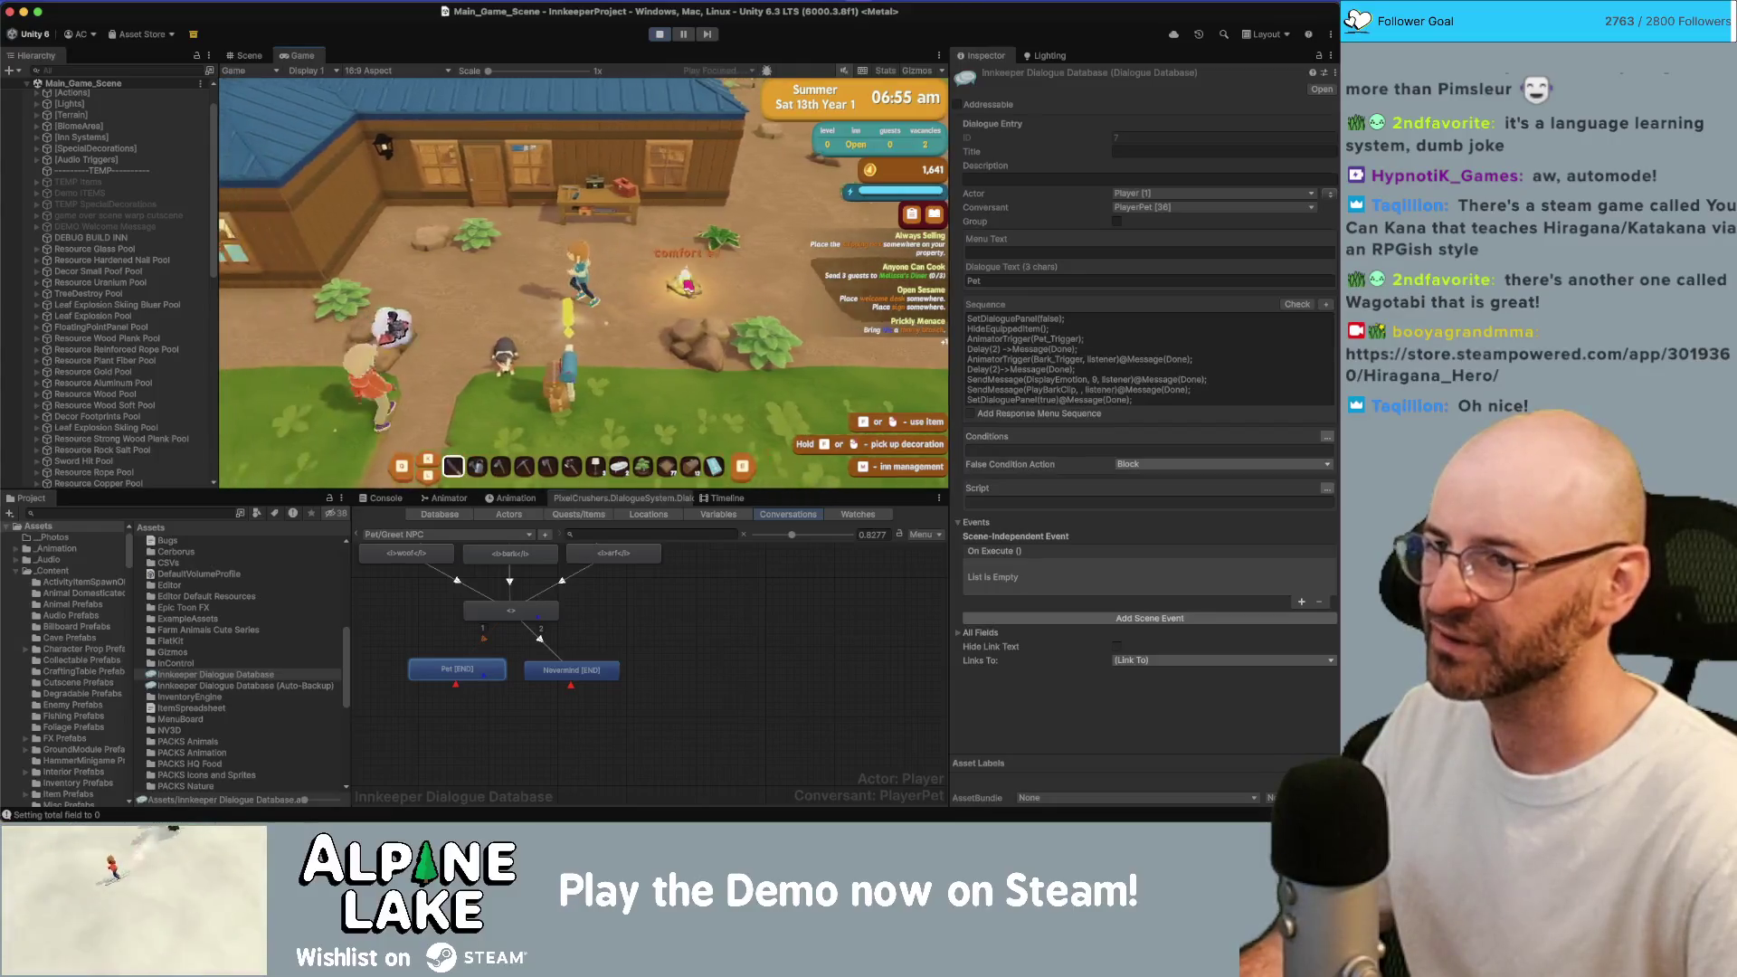
{"action": "key", "text": "a"}
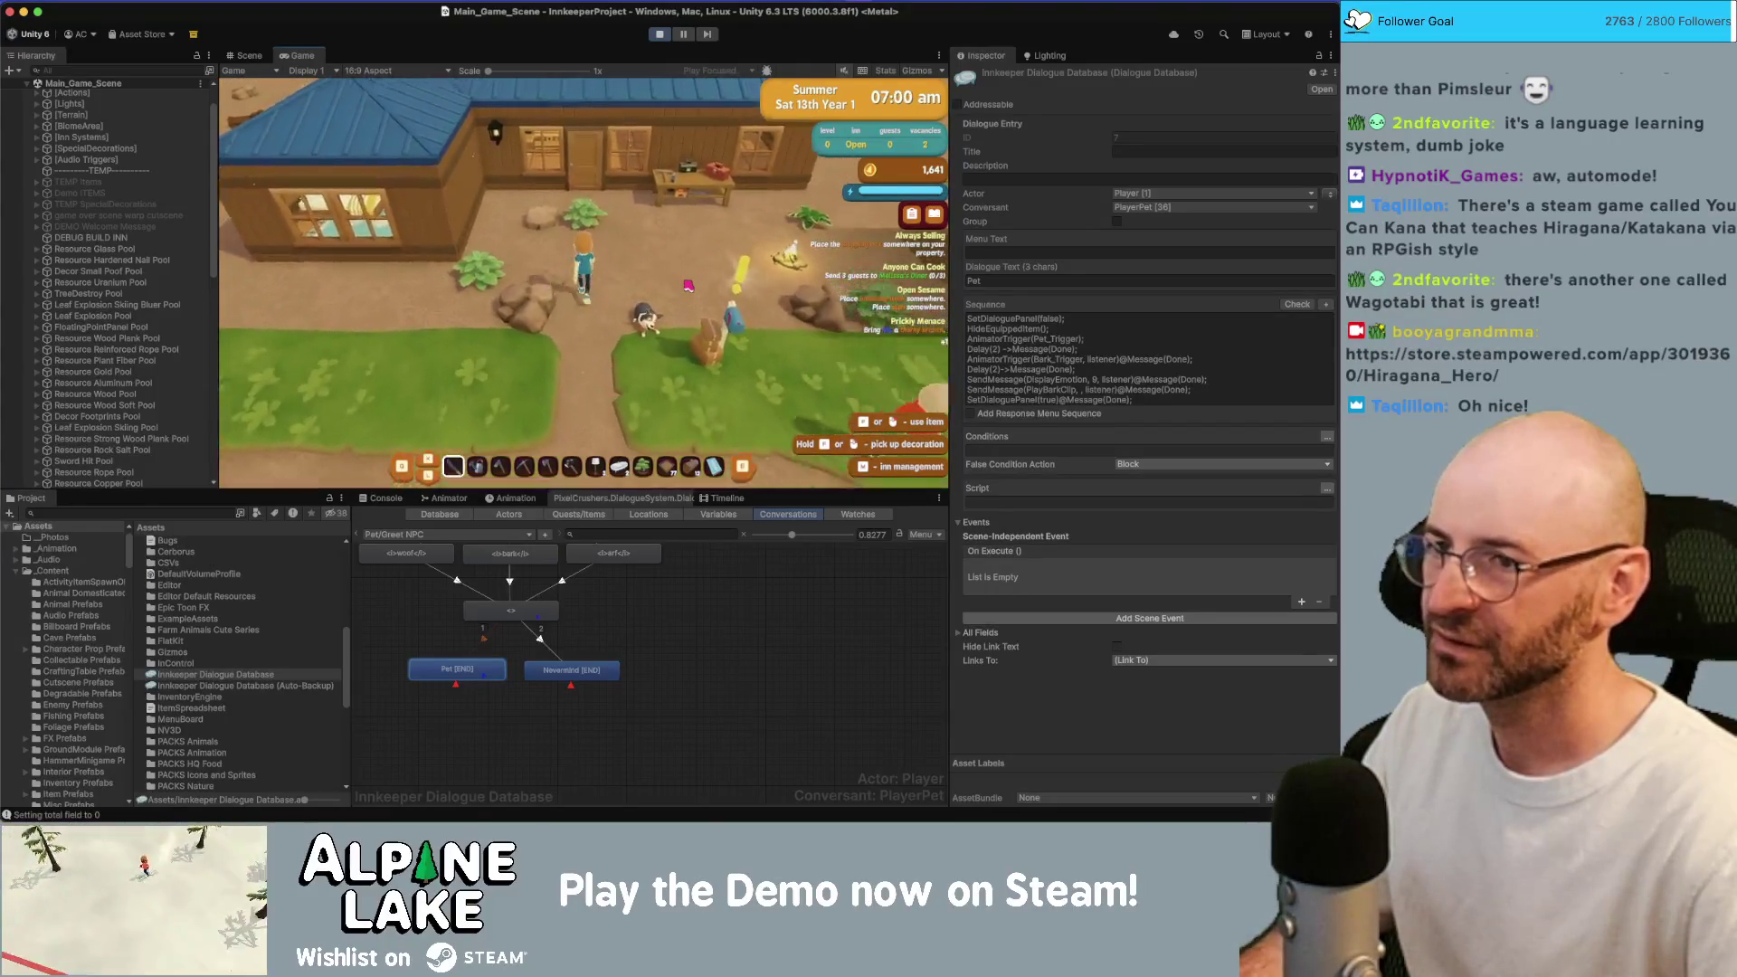
{"action": "key", "text": "w"}
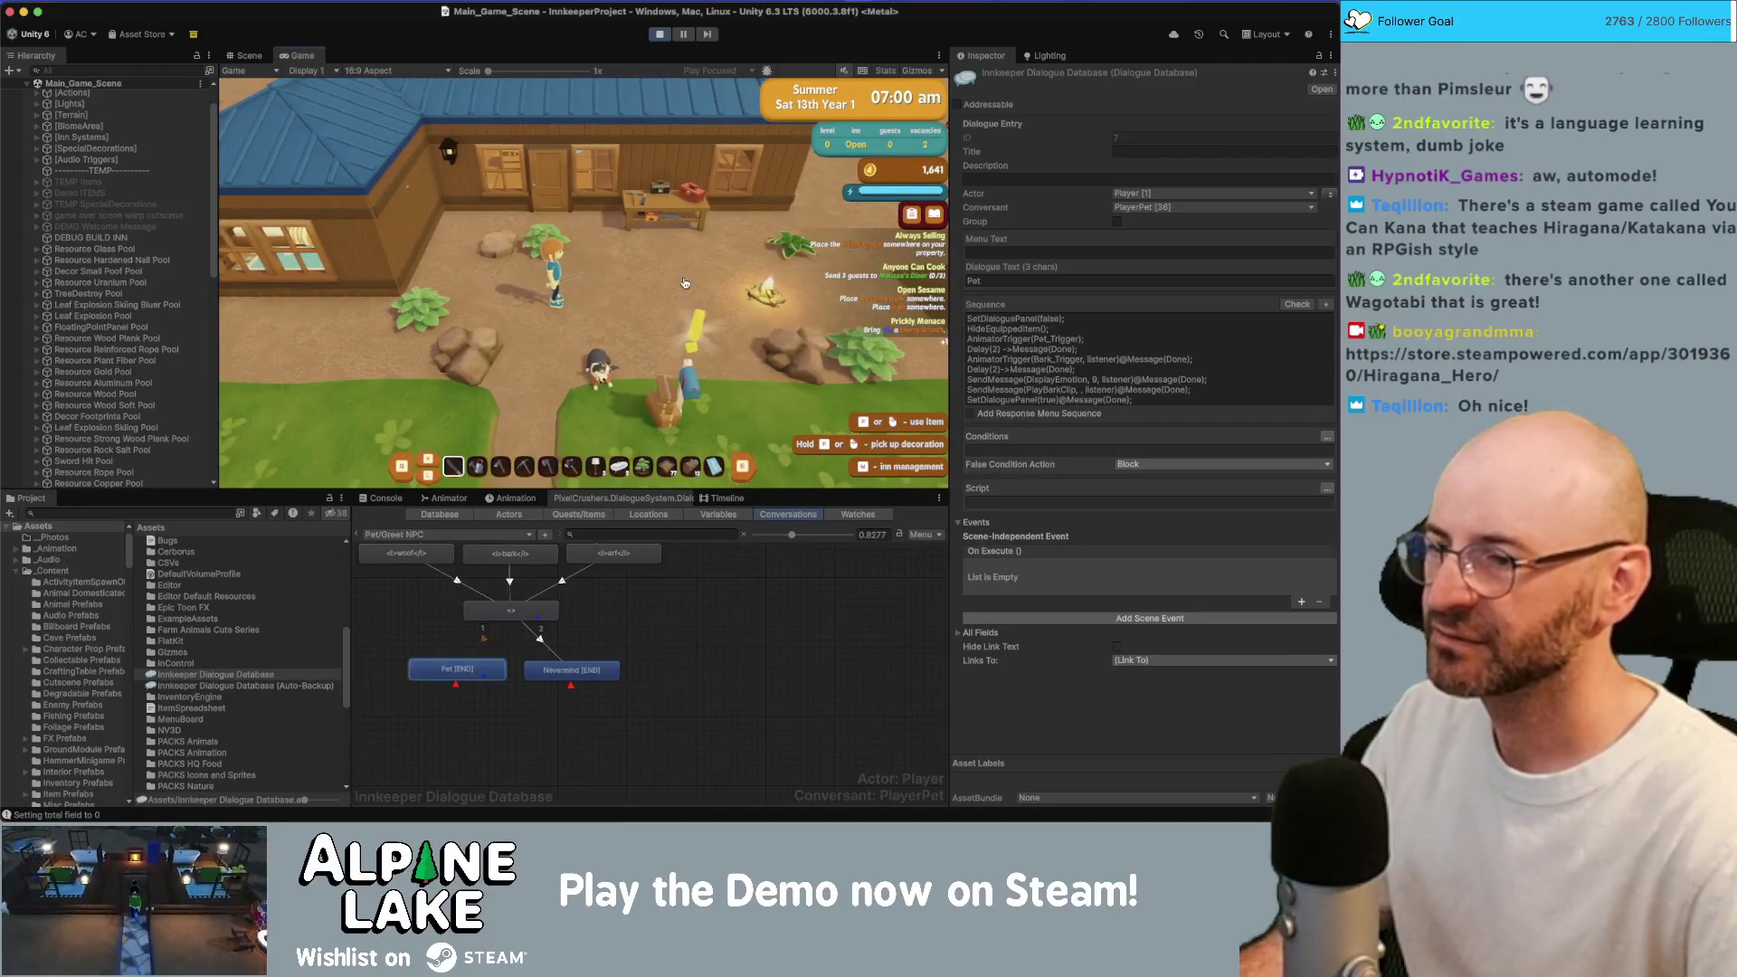
{"action": "key", "text": "super+Tab"}
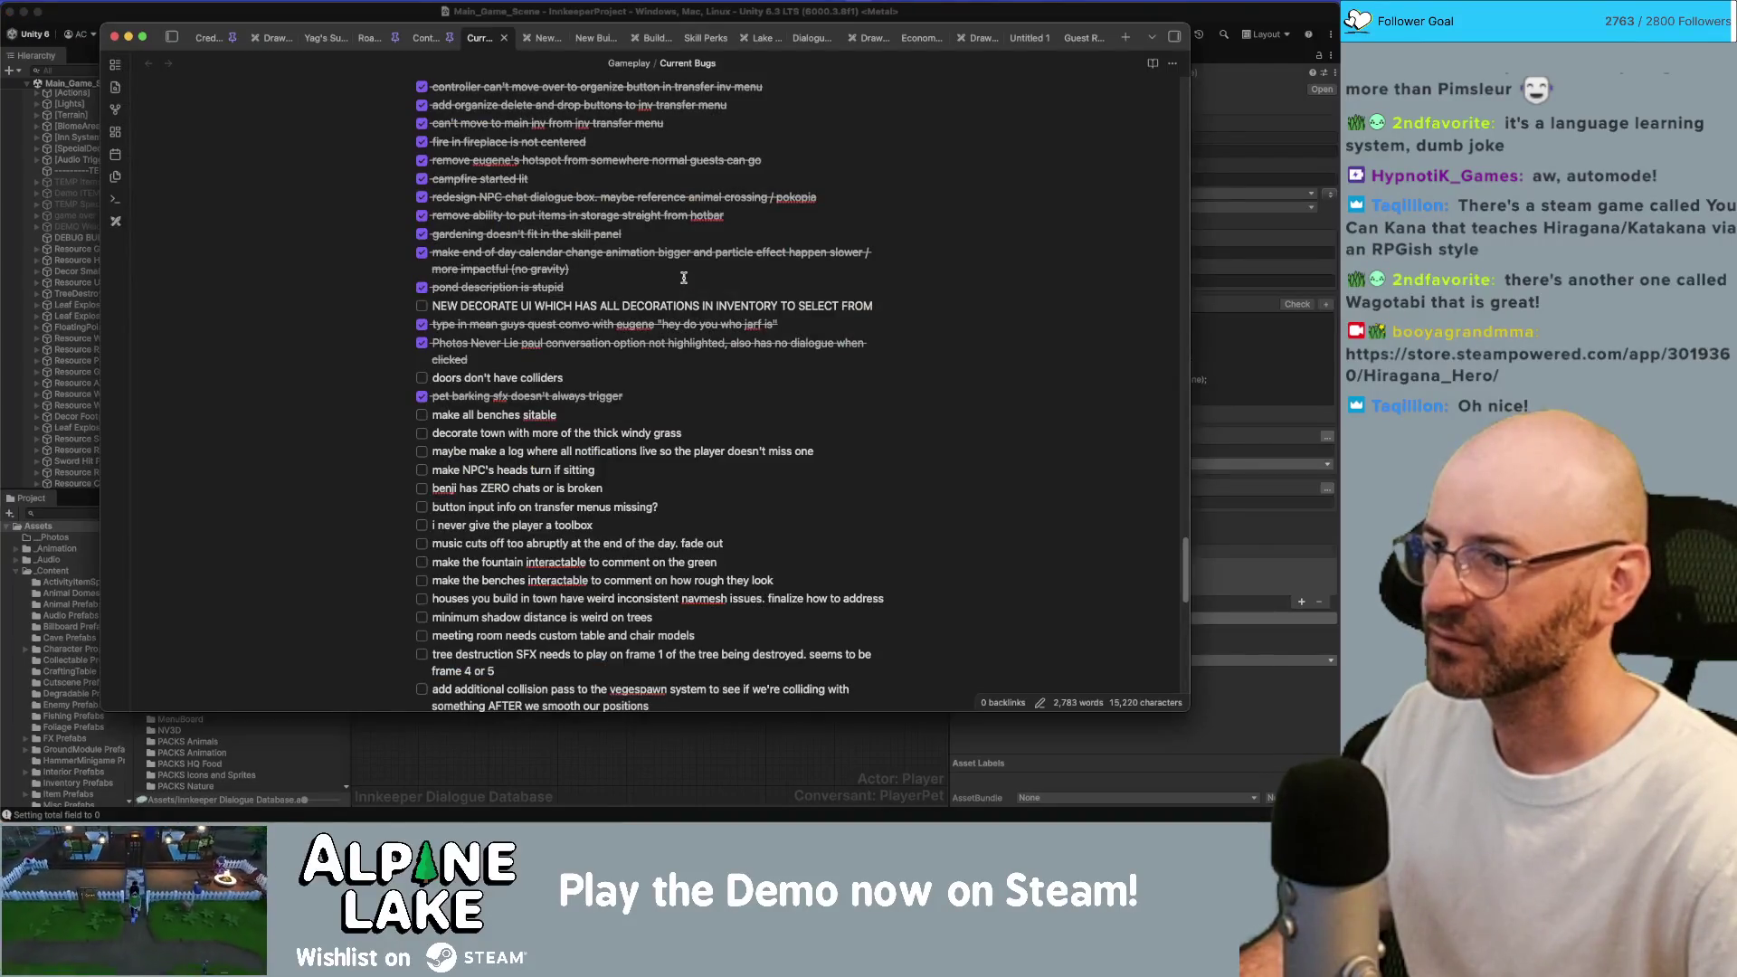
Stop the game, read the Current Bugs list, then restart play mode in Unity.
{"action": "key", "text": "super+Tab"}
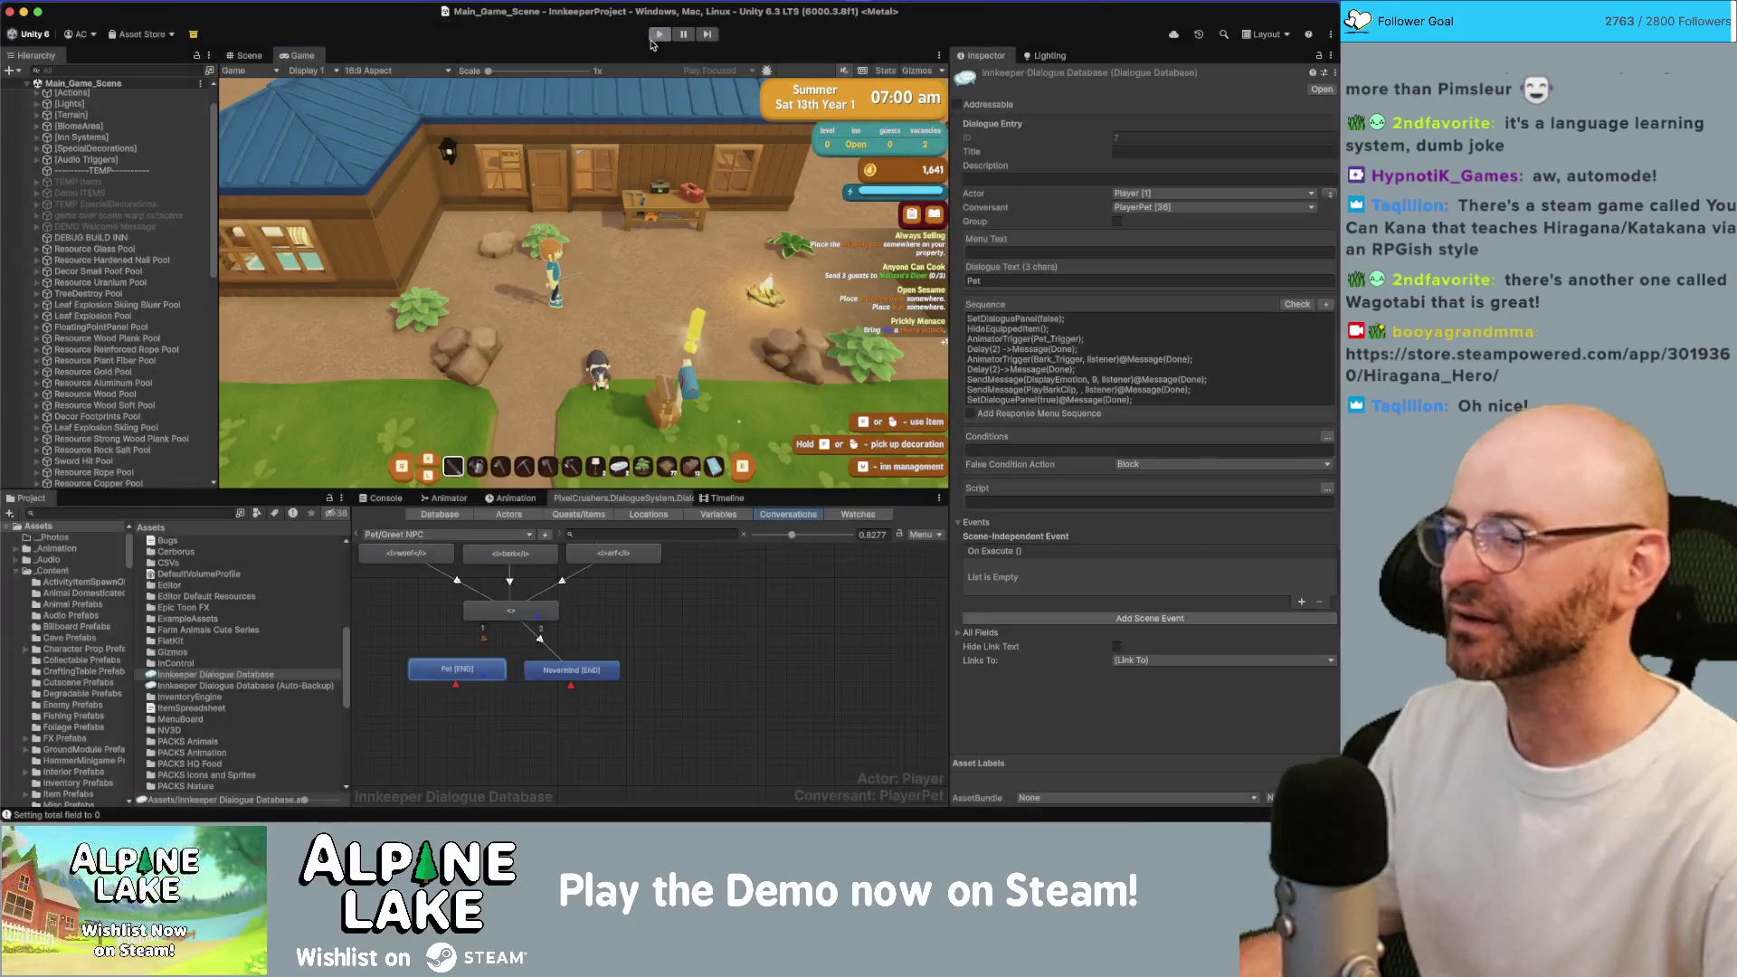
{"action": "left_click", "coordinate": [655, 37]}
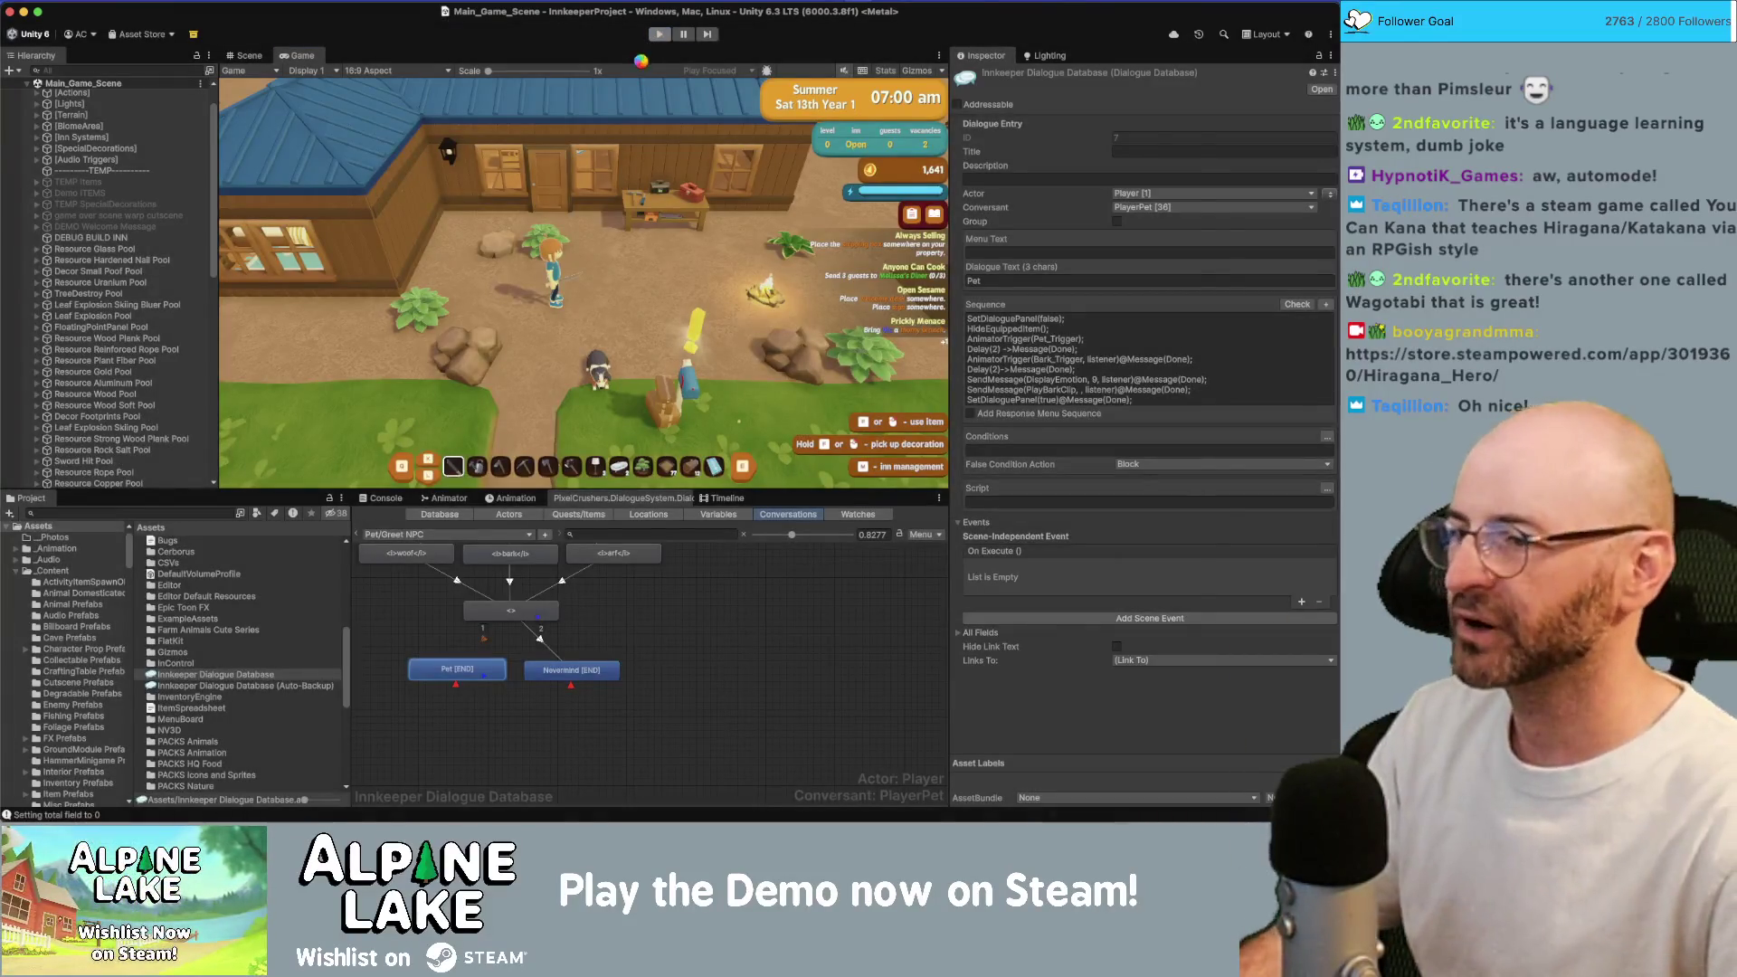
{"action": "key", "text": "super+Tab"}
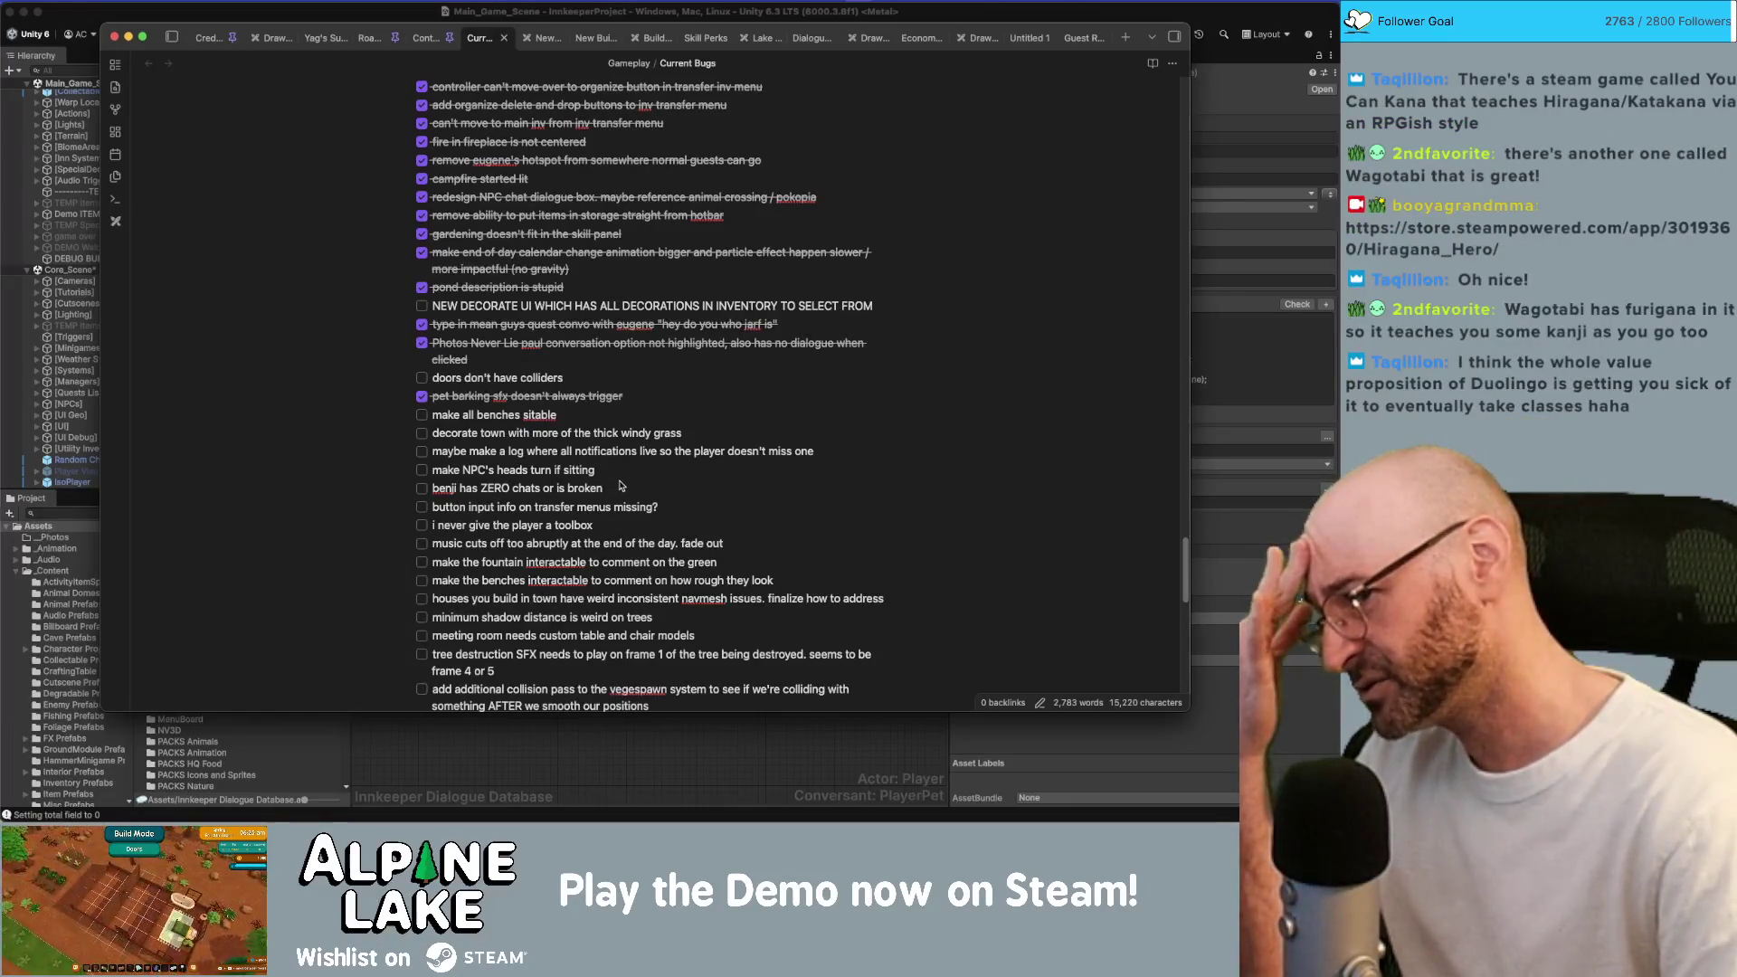
{"action": "key", "text": "super+Tab"}
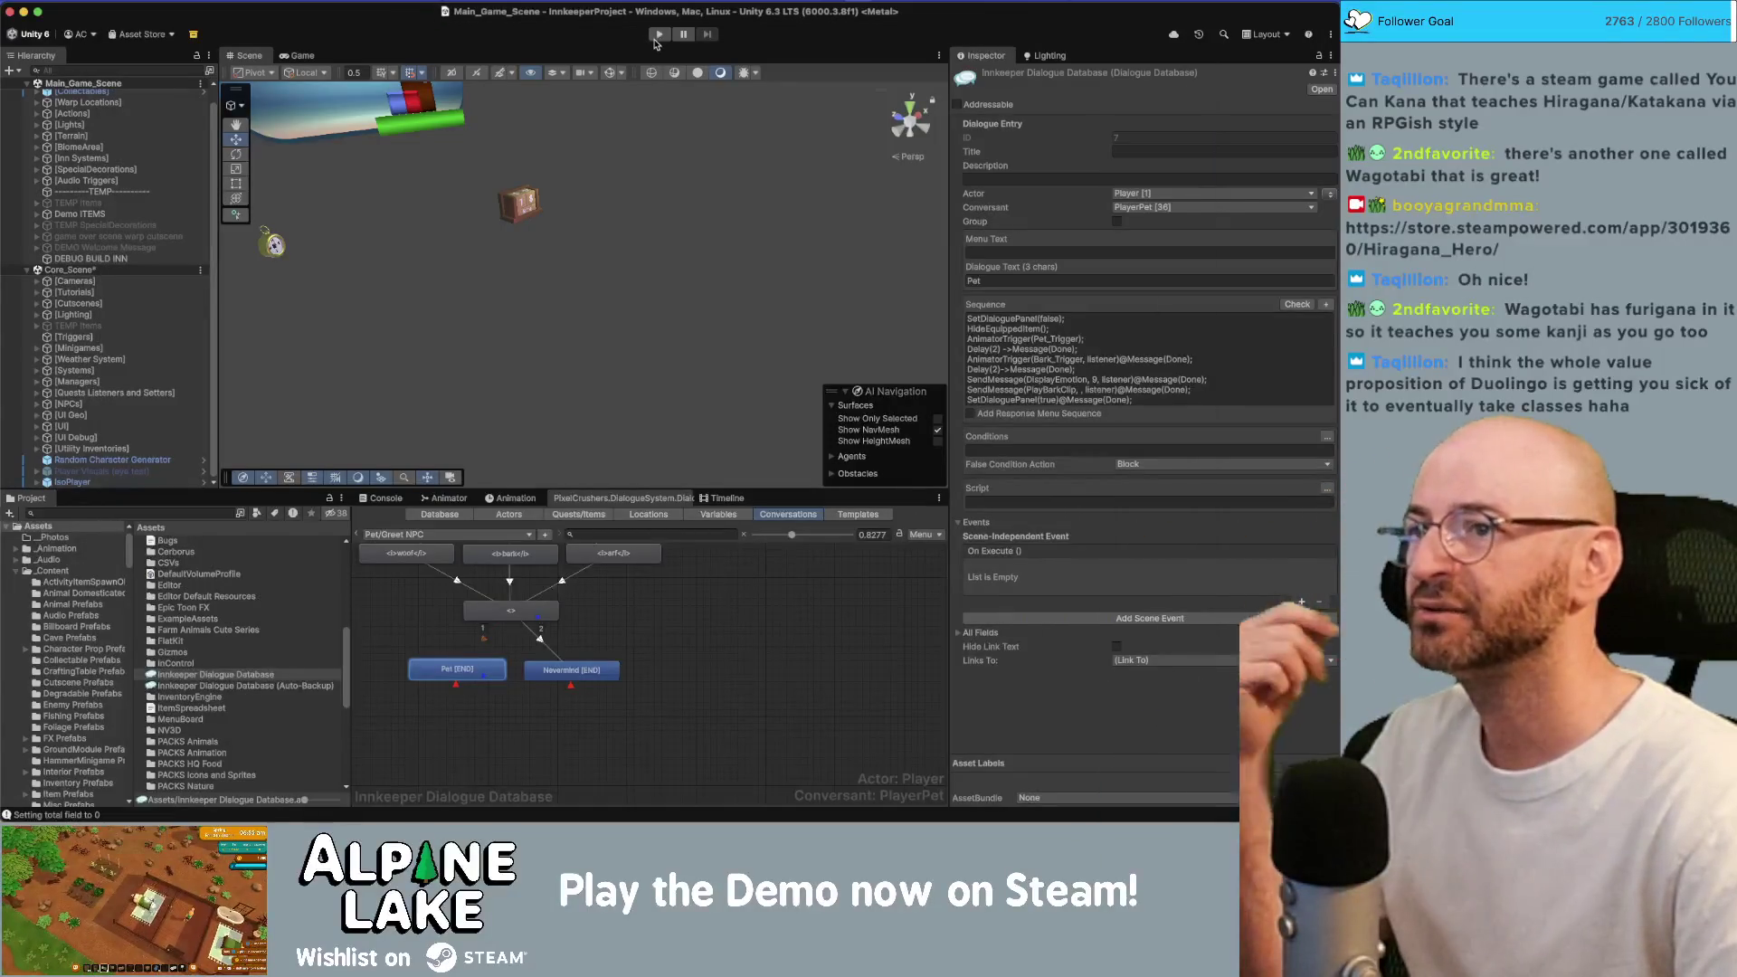
{"action": "left_click", "coordinate": [656, 40]}
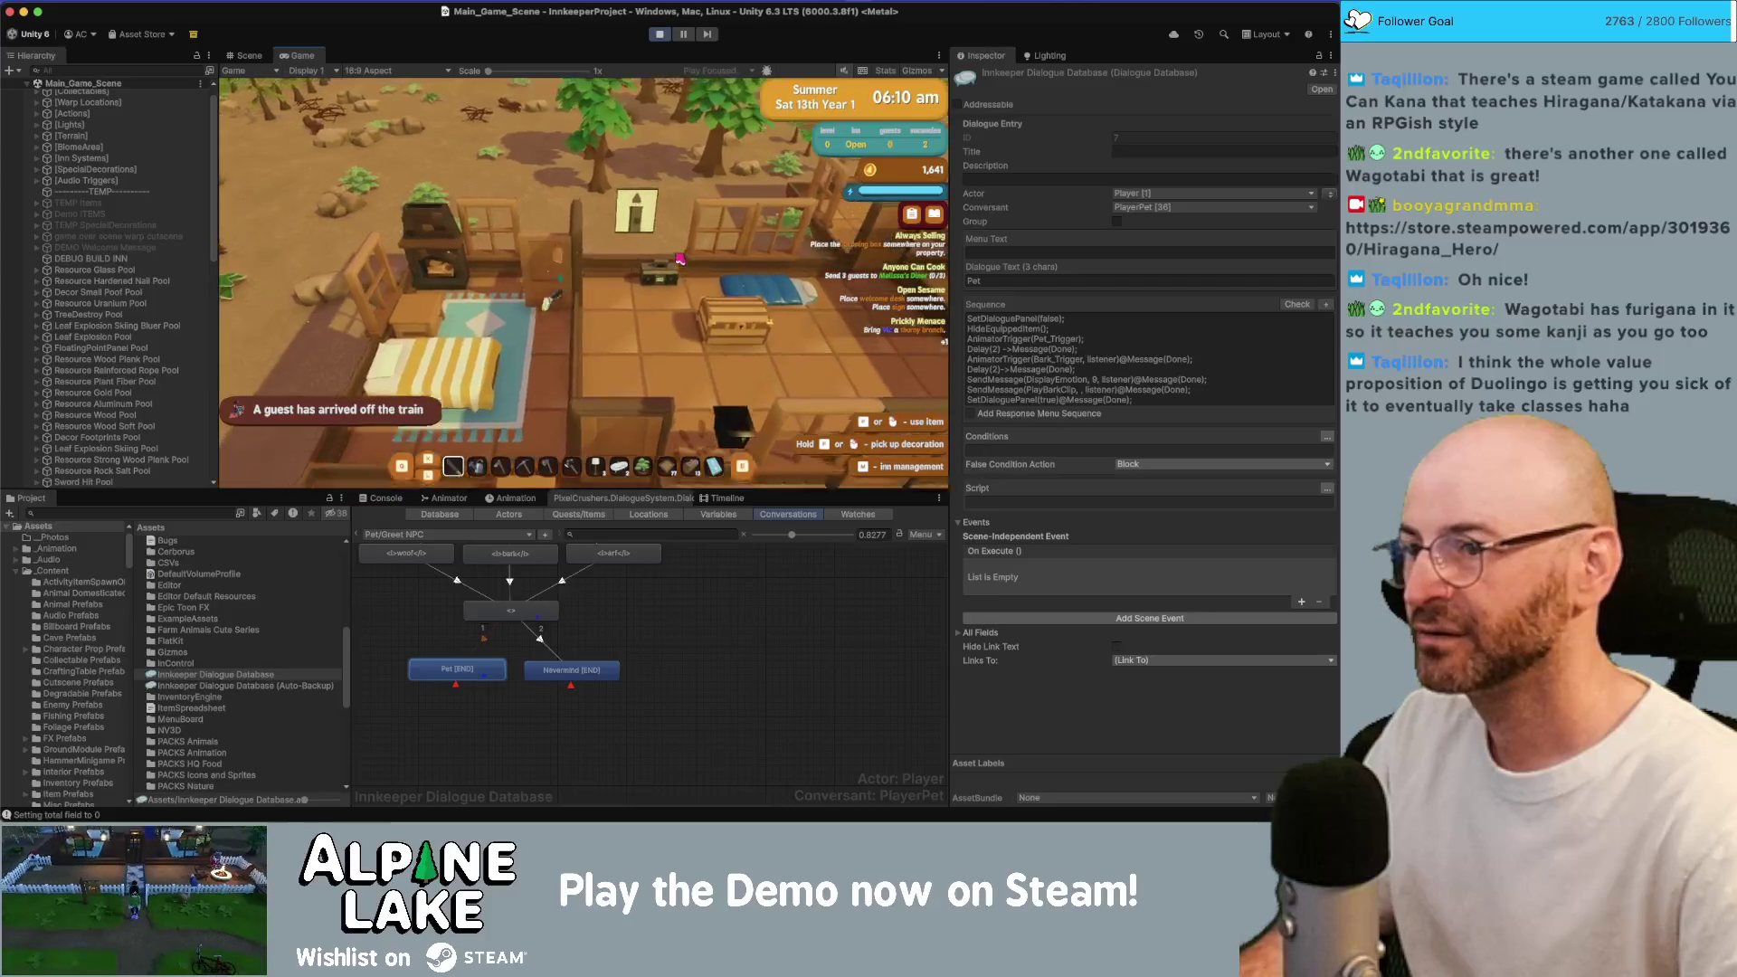
Open the chest to show the chest-and-backpack transfer menu, then view the Current Bugs notes.
{"action": "key", "text": "e"}
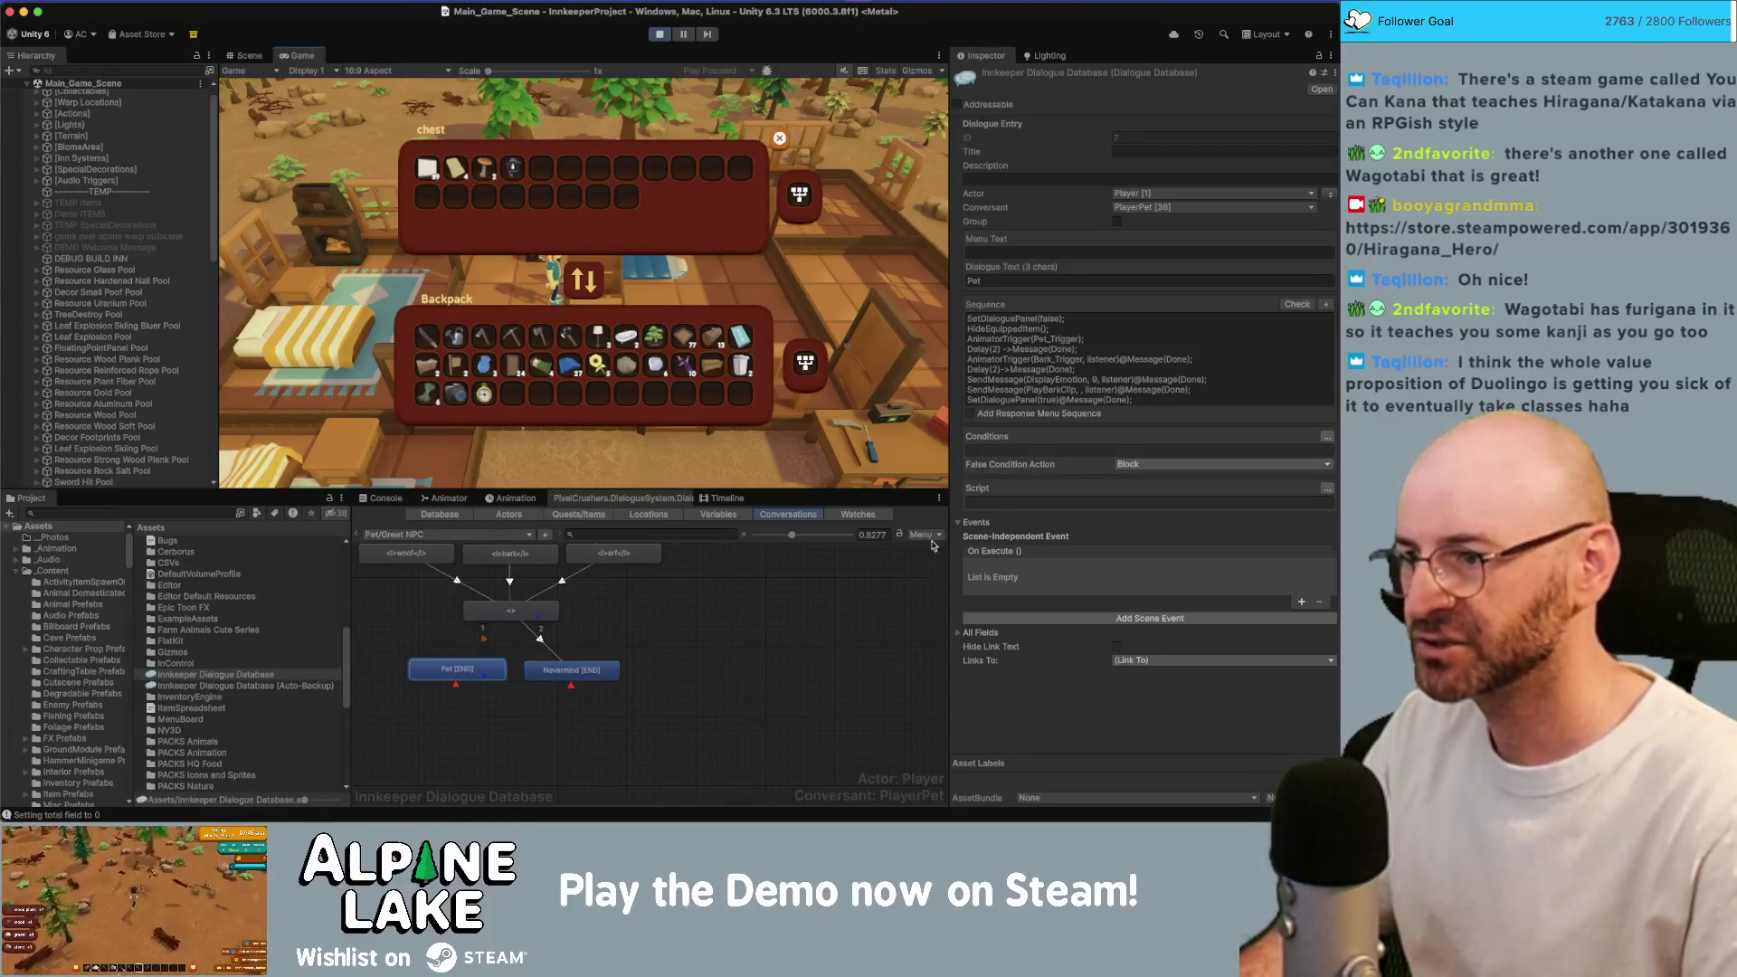
{"action": "key", "text": "super+Tab"}
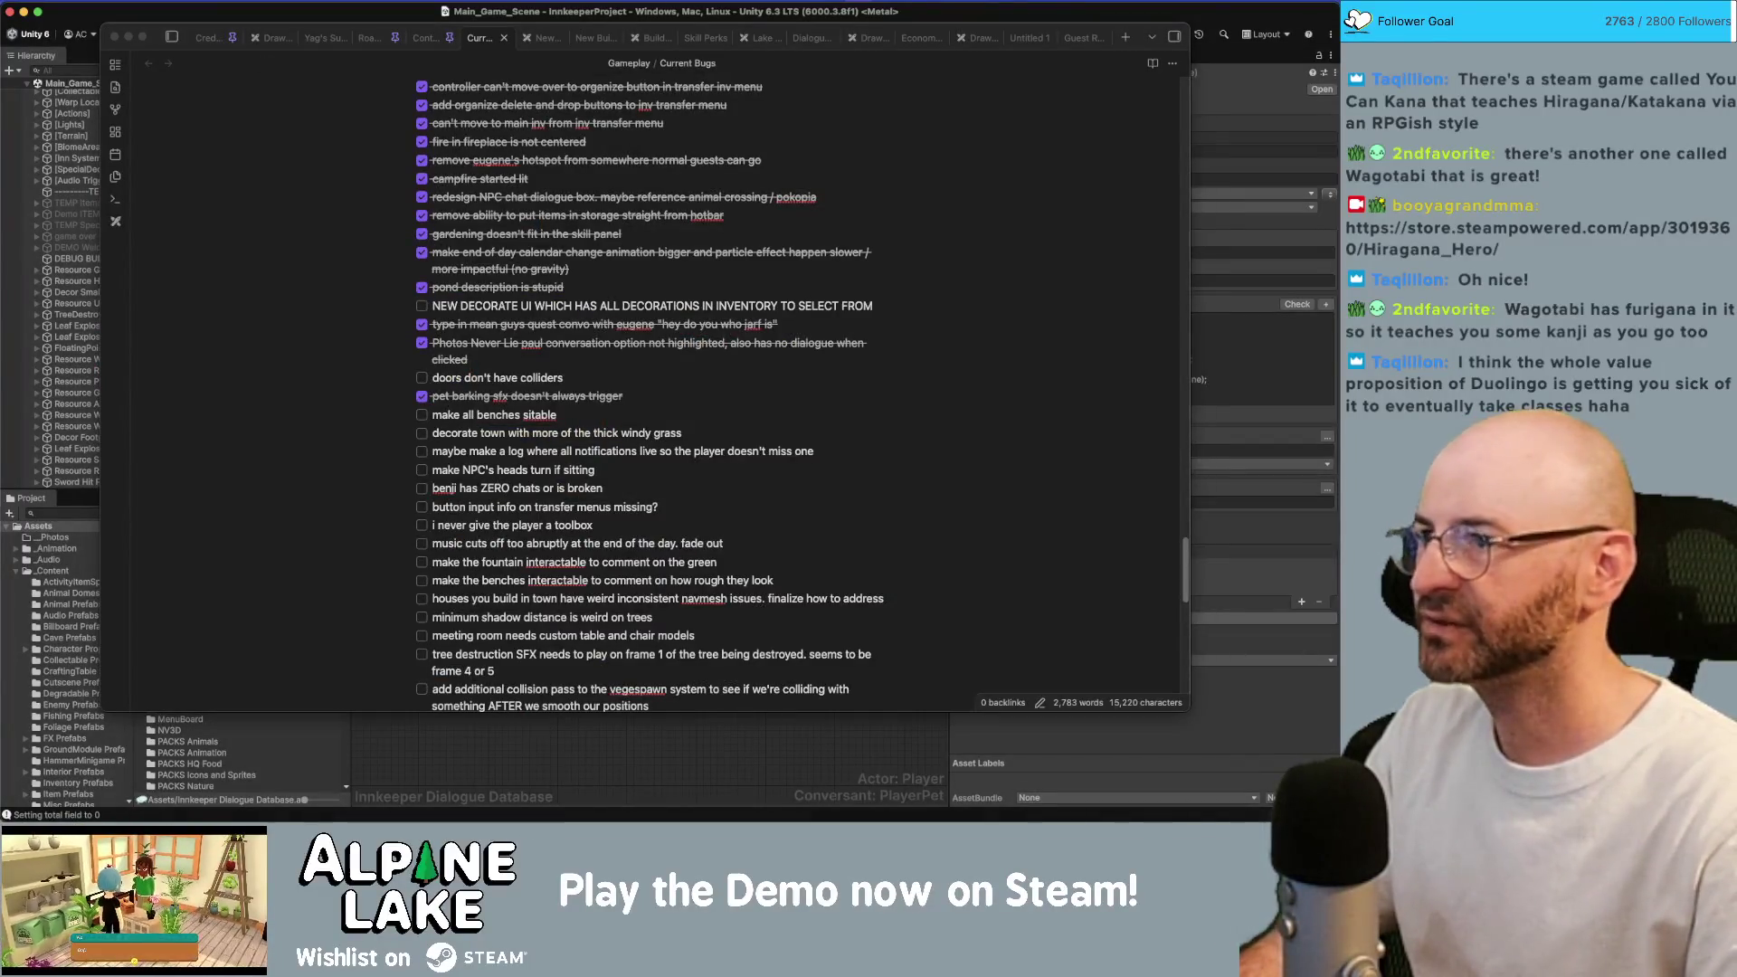
Leave the Current Bugs note and bring the Unity editor back to the front.
{"action": "left_click", "coordinate": [334, 16]}
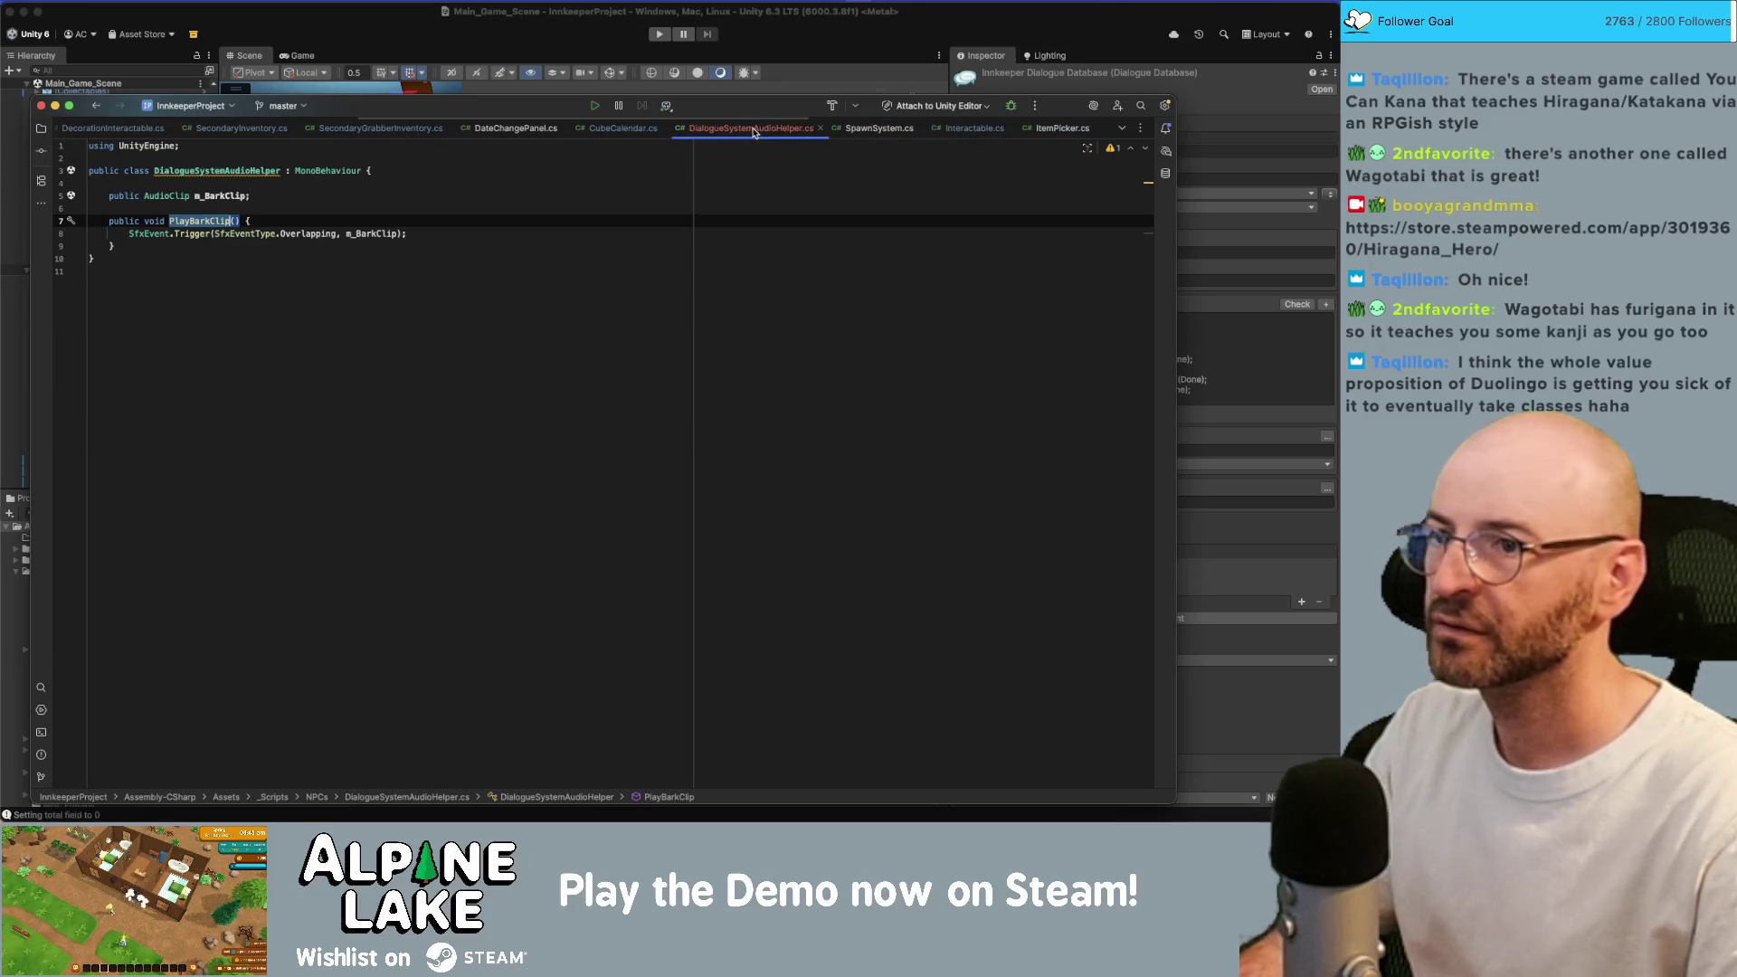
Close the DialogueSystemAudioHelper, CubeCalendar, DateChangePanel, inventory and interactable script tabs.
{"action": "middle_click", "coordinate": [753, 132]}
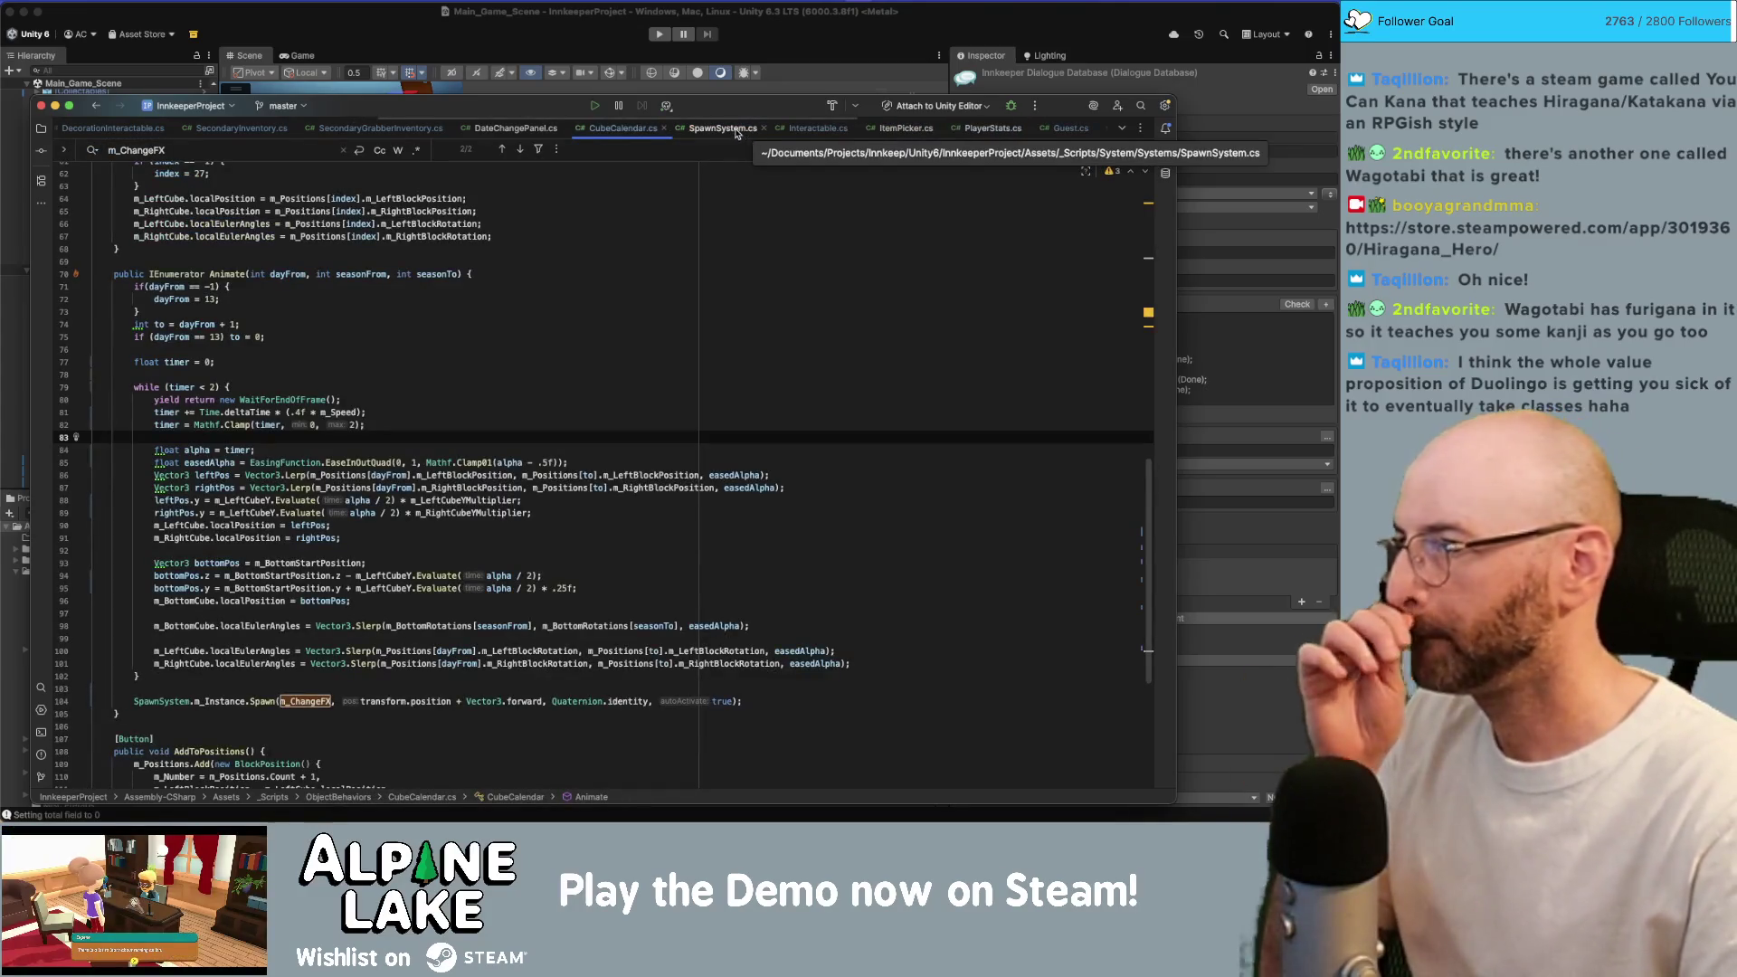
{"action": "middle_click", "coordinate": [622, 130]}
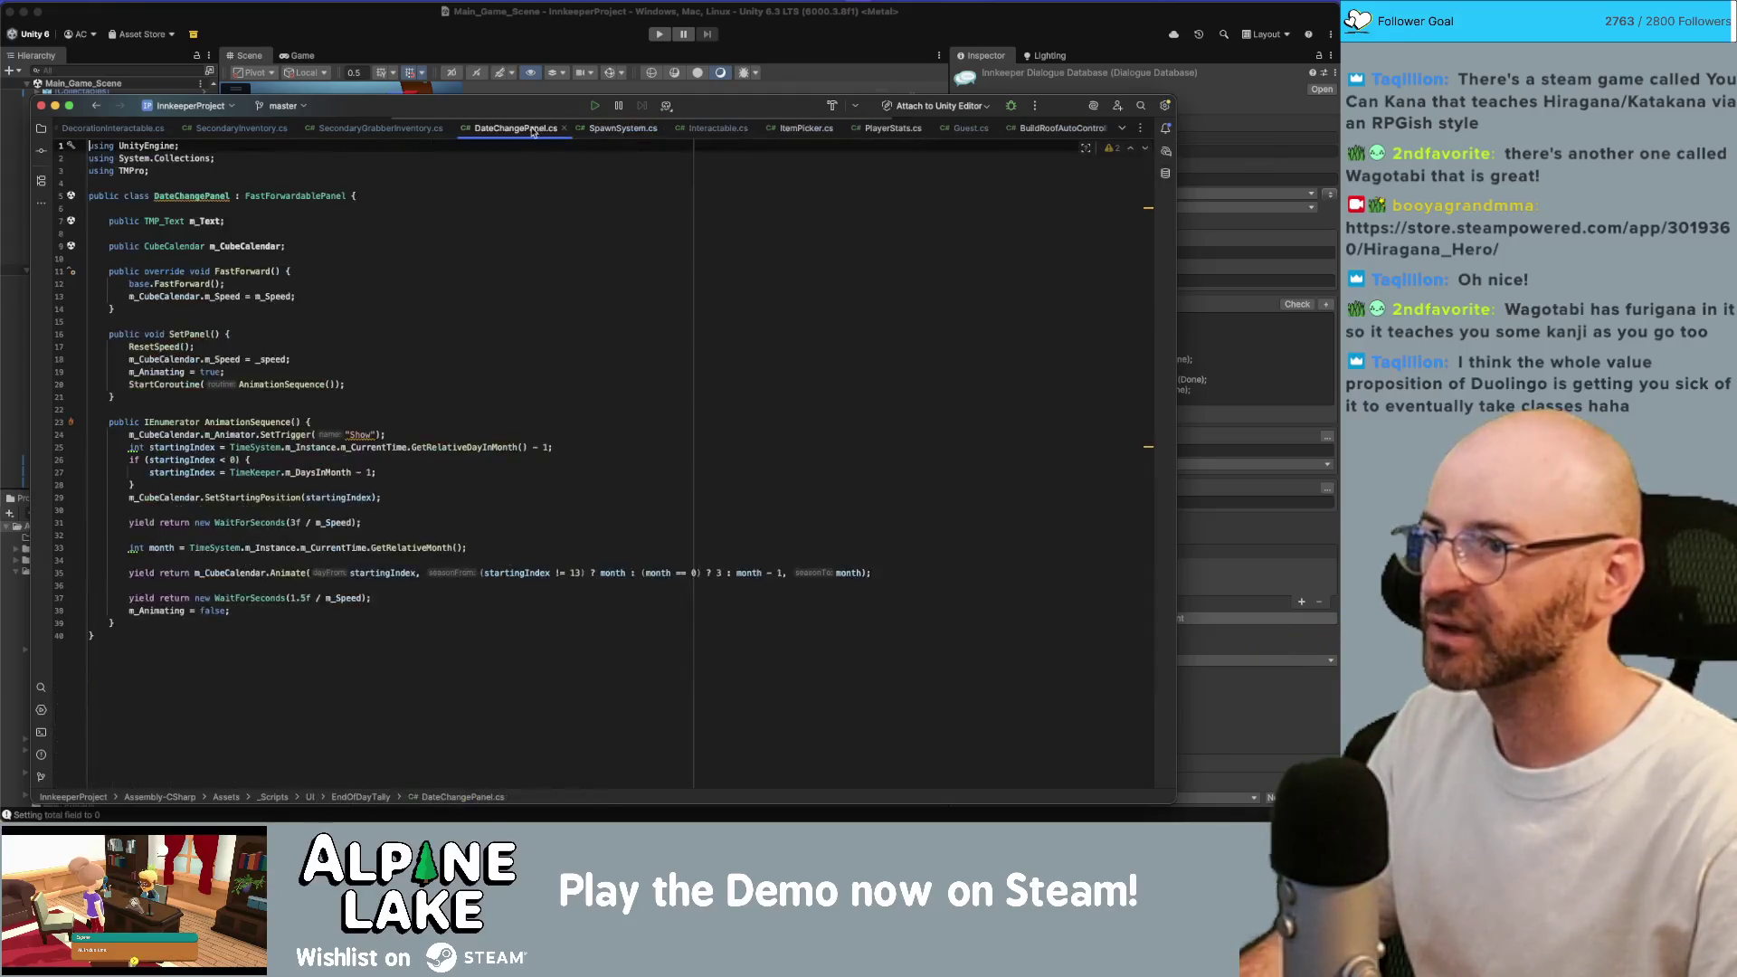
{"action": "middle_click", "coordinate": [534, 130]}
{"action": "middle_click", "coordinate": [387, 128]}
{"action": "middle_click", "coordinate": [249, 129]}
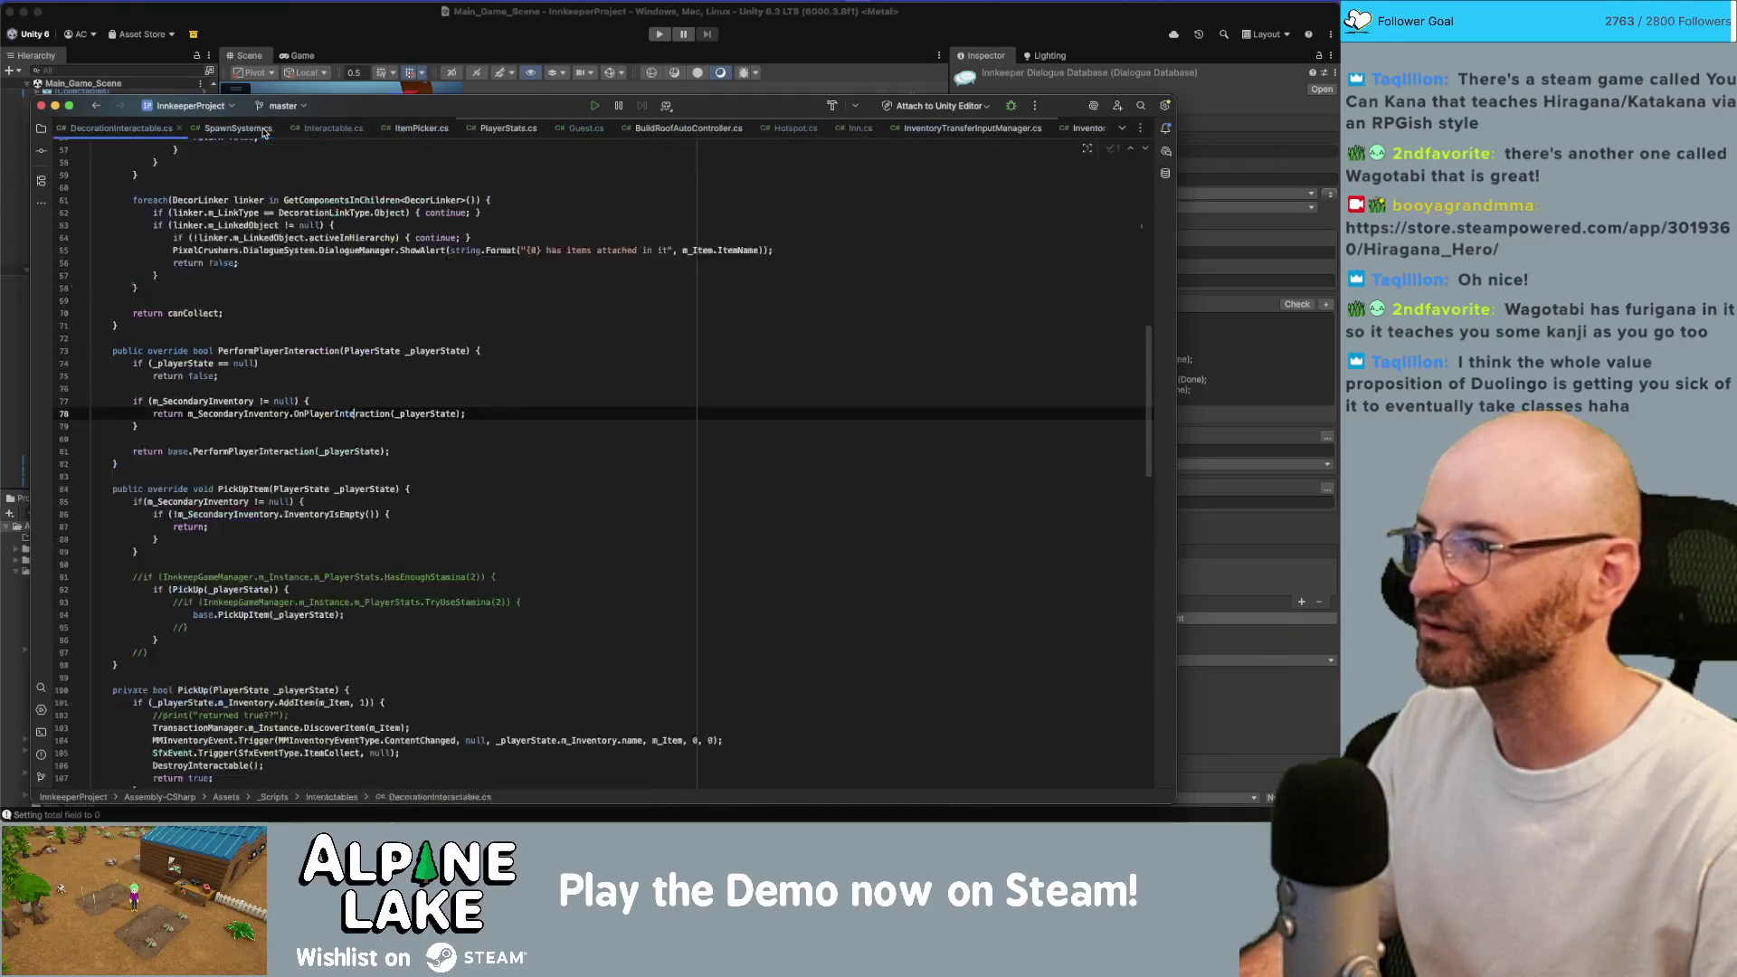
{"action": "middle_click", "coordinate": [156, 129]}
{"action": "middle_click", "coordinate": [156, 129]}
{"action": "middle_click", "coordinate": [157, 129]}
{"action": "middle_click", "coordinate": [157, 130]}
Close the PlayerState, PlayerSelector, PlayerStats, Quest, BuildRoofAutoController and Hotspot tabs, then return to Unity.
{"action": "middle_click", "coordinate": [253, 129]}
{"action": "middle_click", "coordinate": [341, 129]}
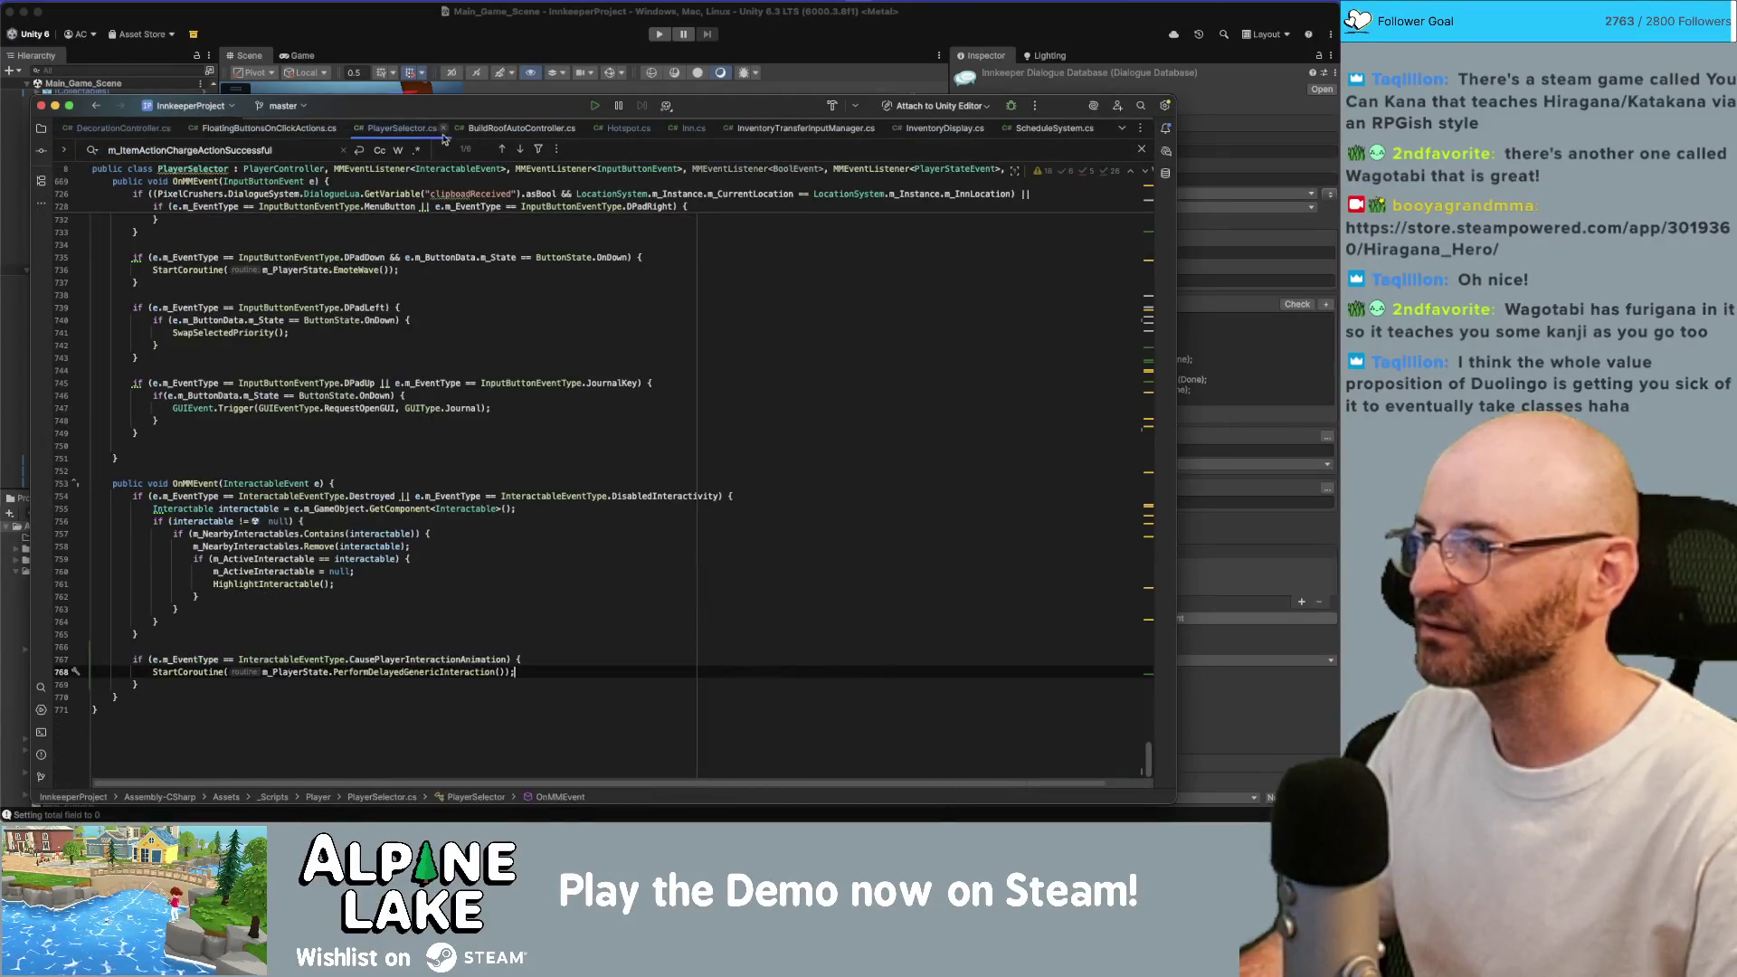
{"action": "middle_click", "coordinate": [416, 129]}
{"action": "middle_click", "coordinate": [520, 130]}
{"action": "middle_click", "coordinate": [590, 129]}
{"action": "middle_click", "coordinate": [604, 131]}
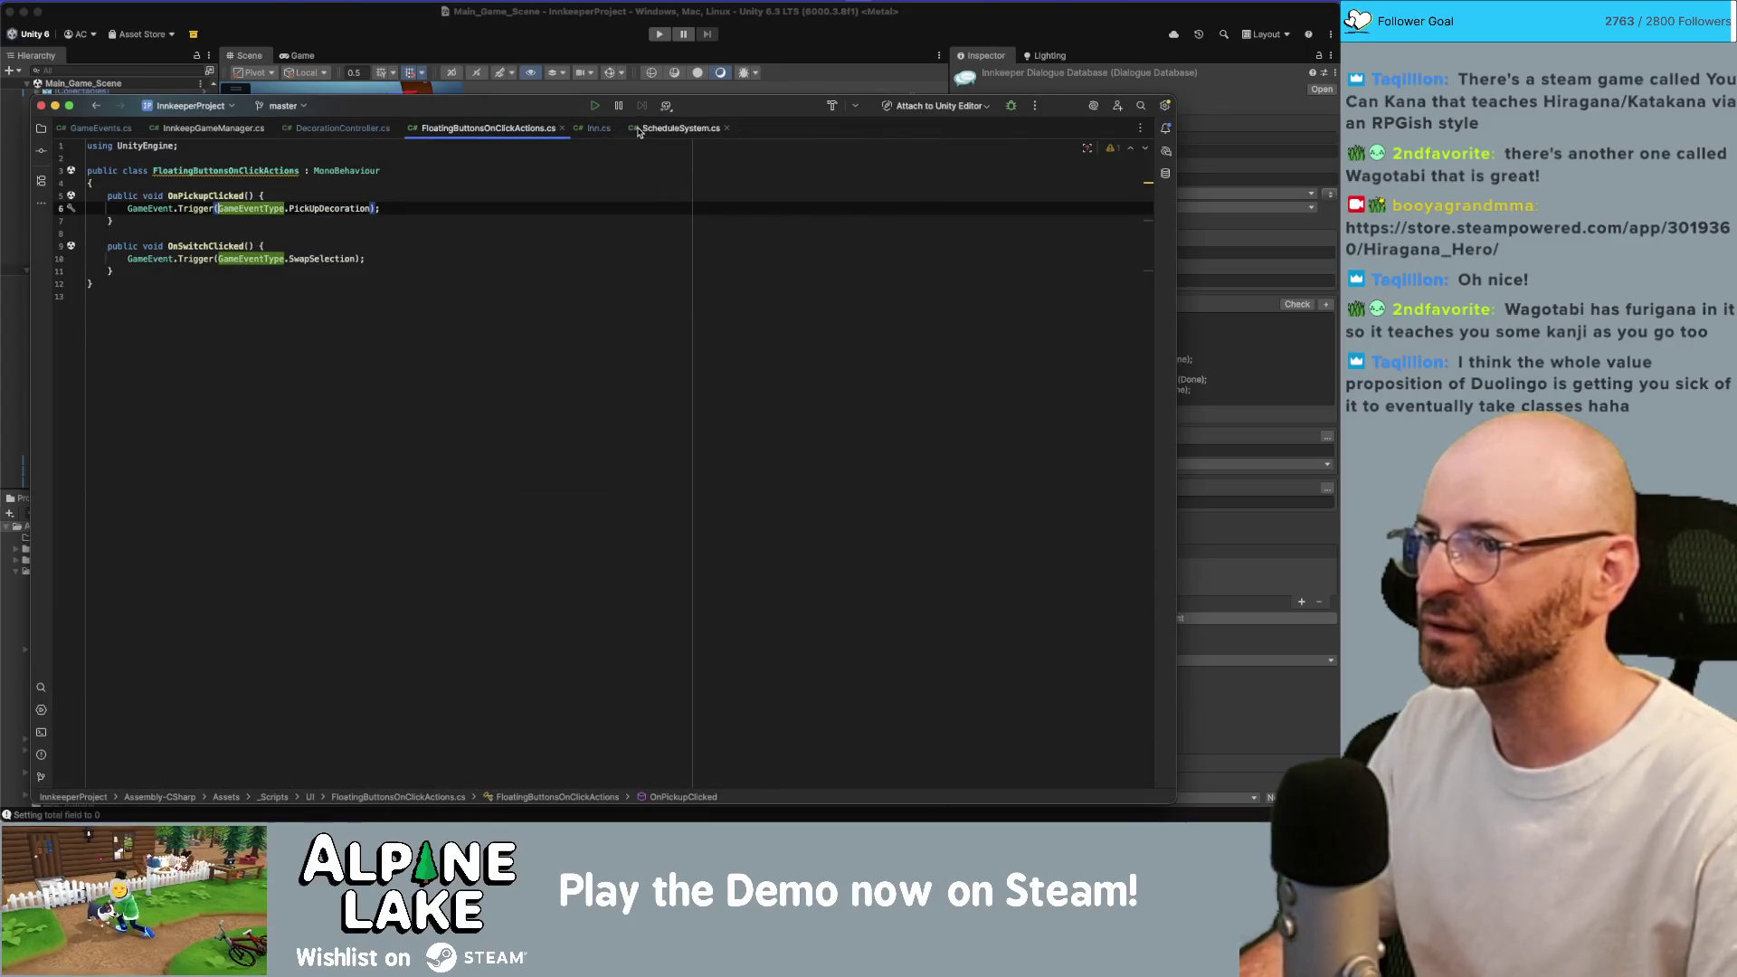
{"action": "left_click", "coordinate": [639, 53]}
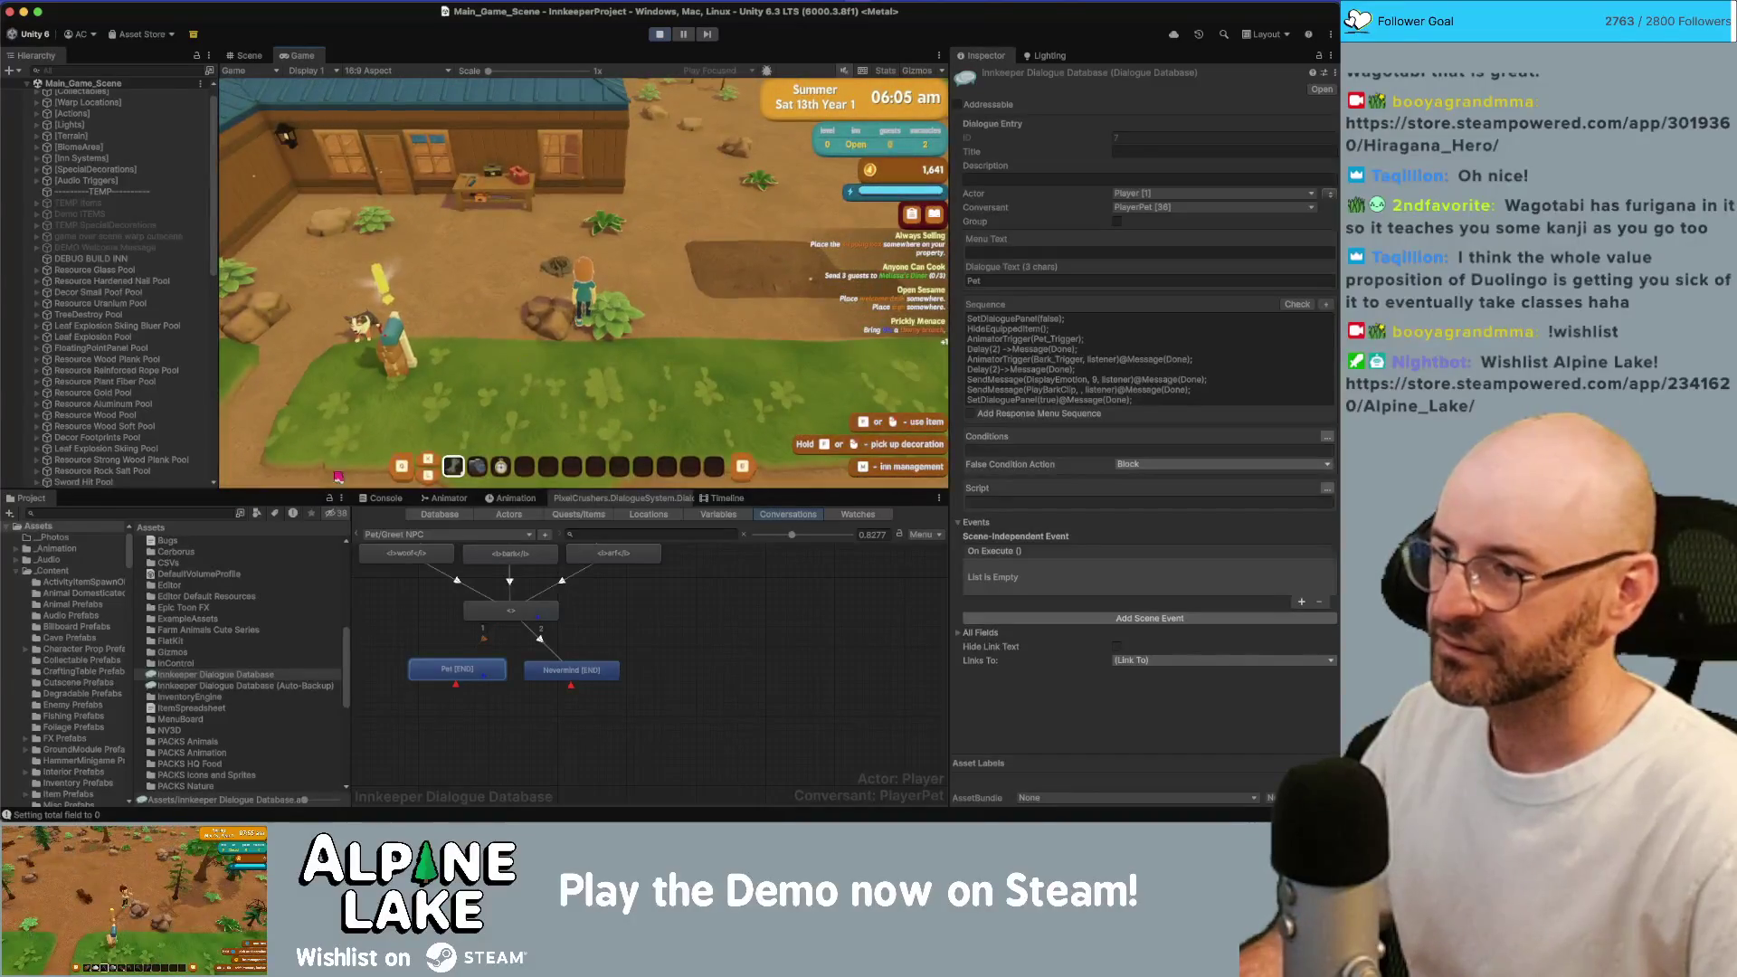
Search the Project panel for 'roof auto' and select the Build Roof Auto item.
{"action": "left_click", "coordinate": [145, 514]}
{"action": "type", "text": "roof"}
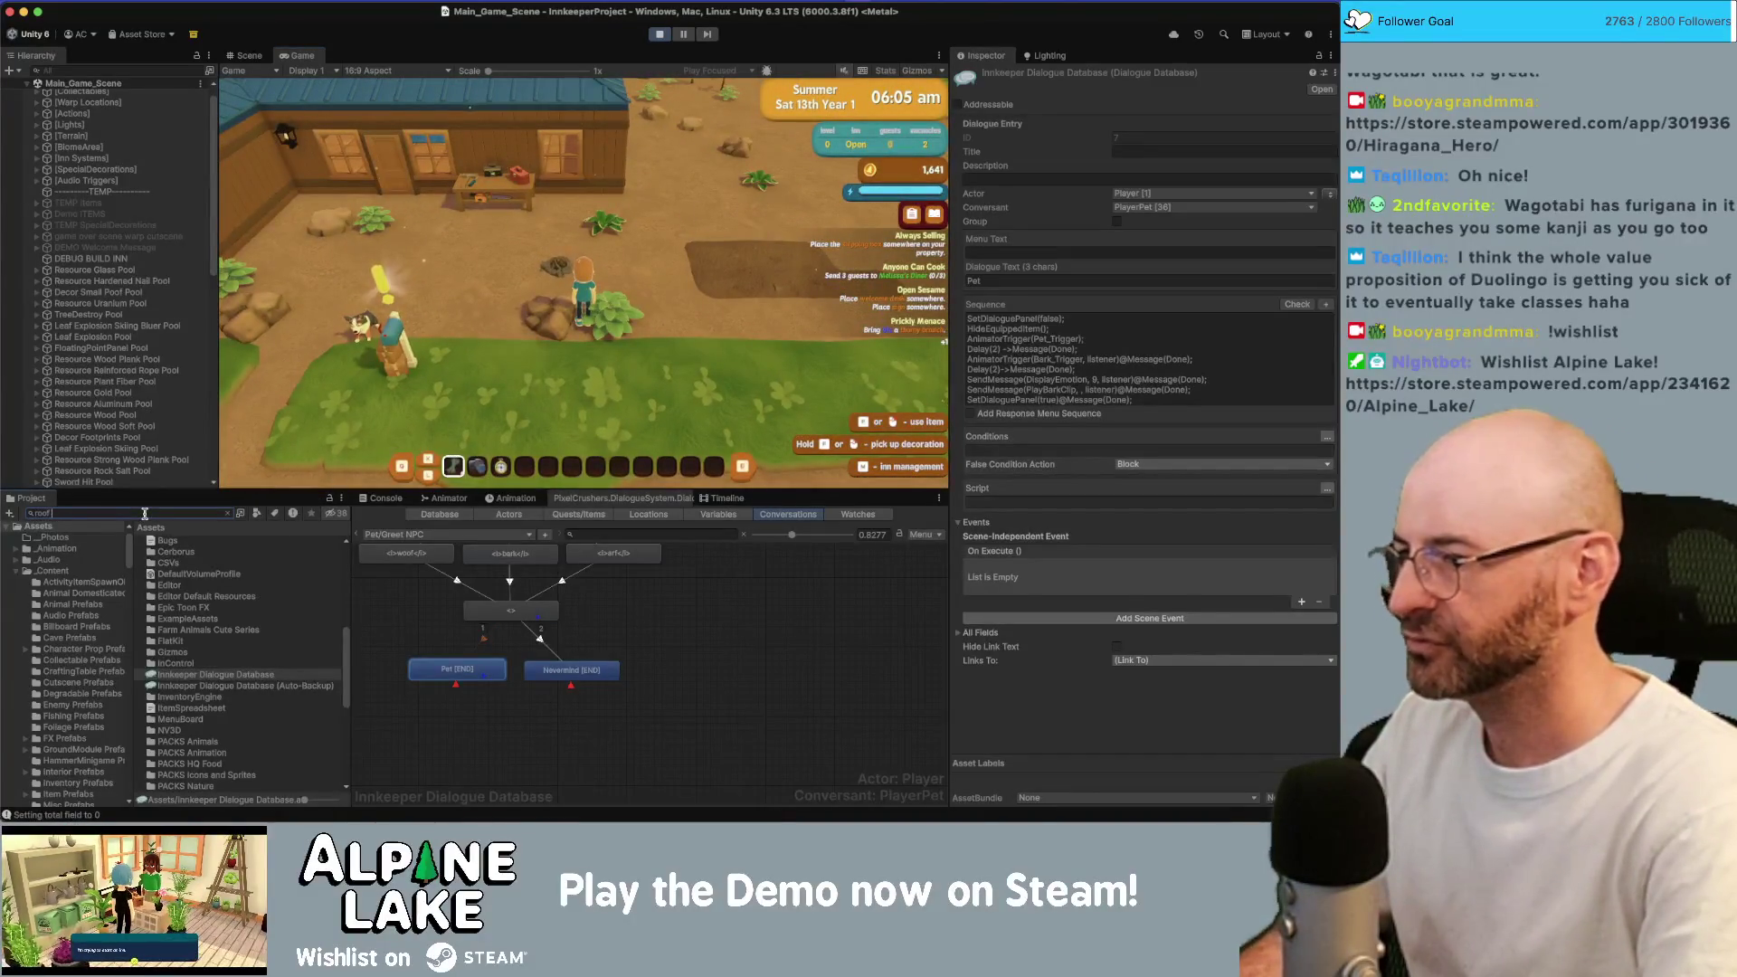
{"action": "type", "text": " auto"}
{"action": "left_click", "coordinate": [192, 542]}
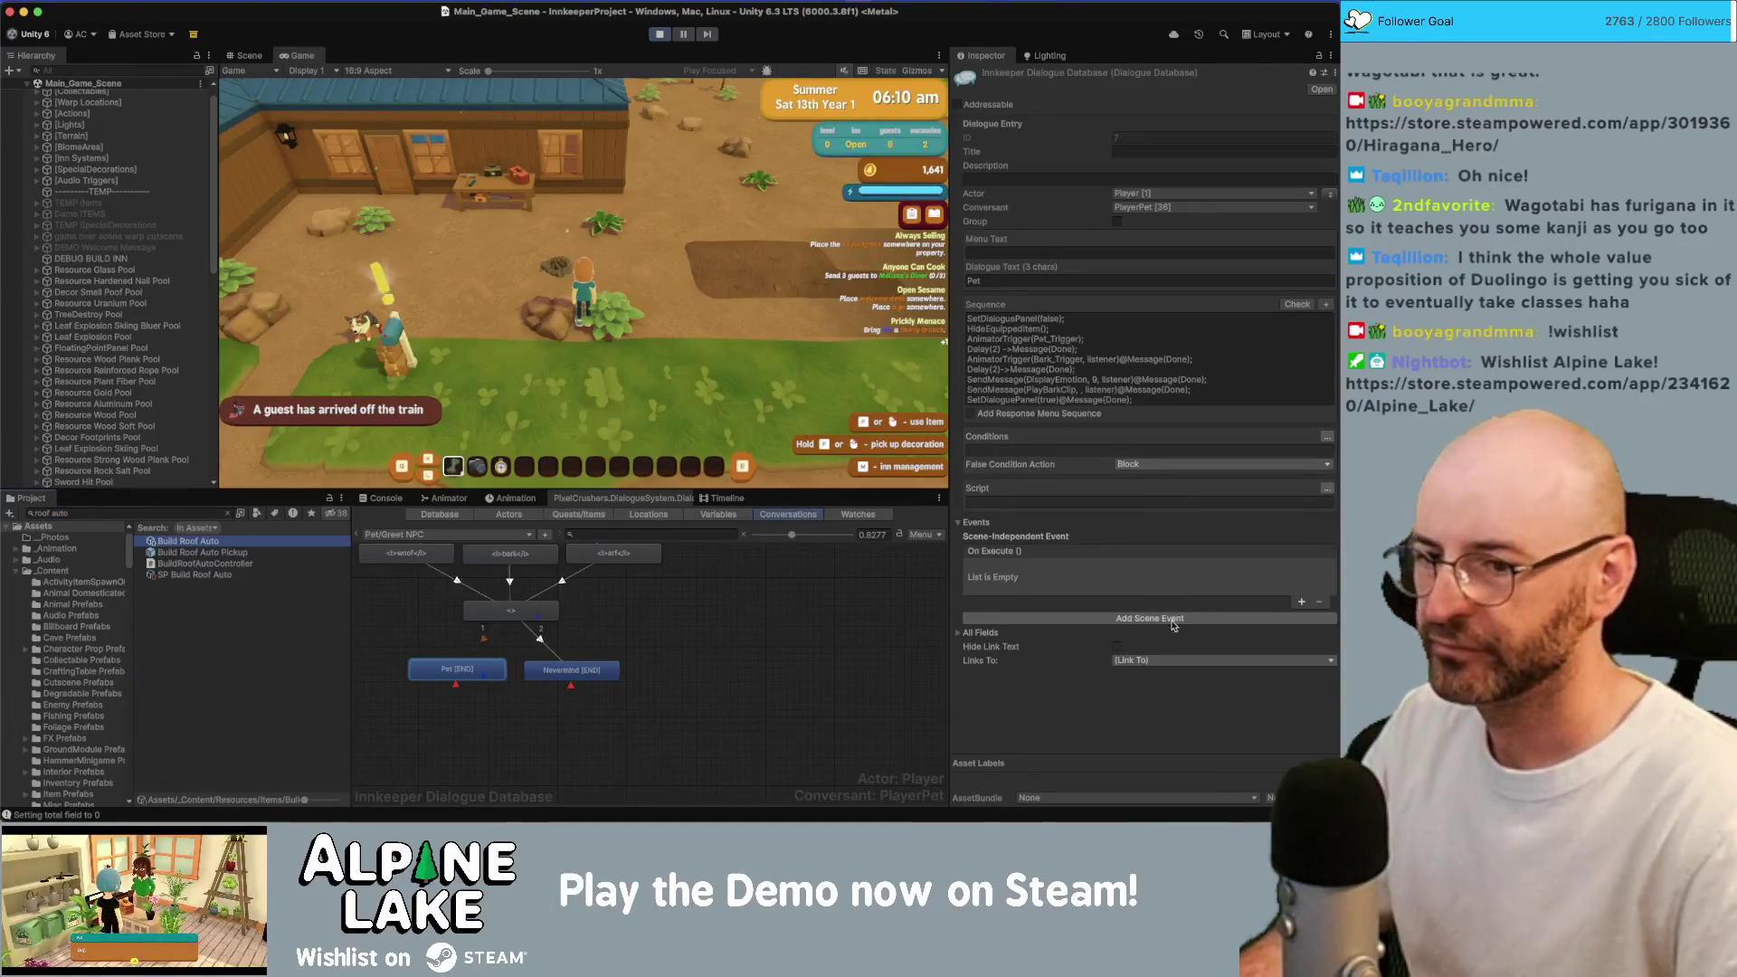
{"action": "scroll", "coordinate": [1167, 679], "scroll_direction": "down", "scroll_amount": 10}
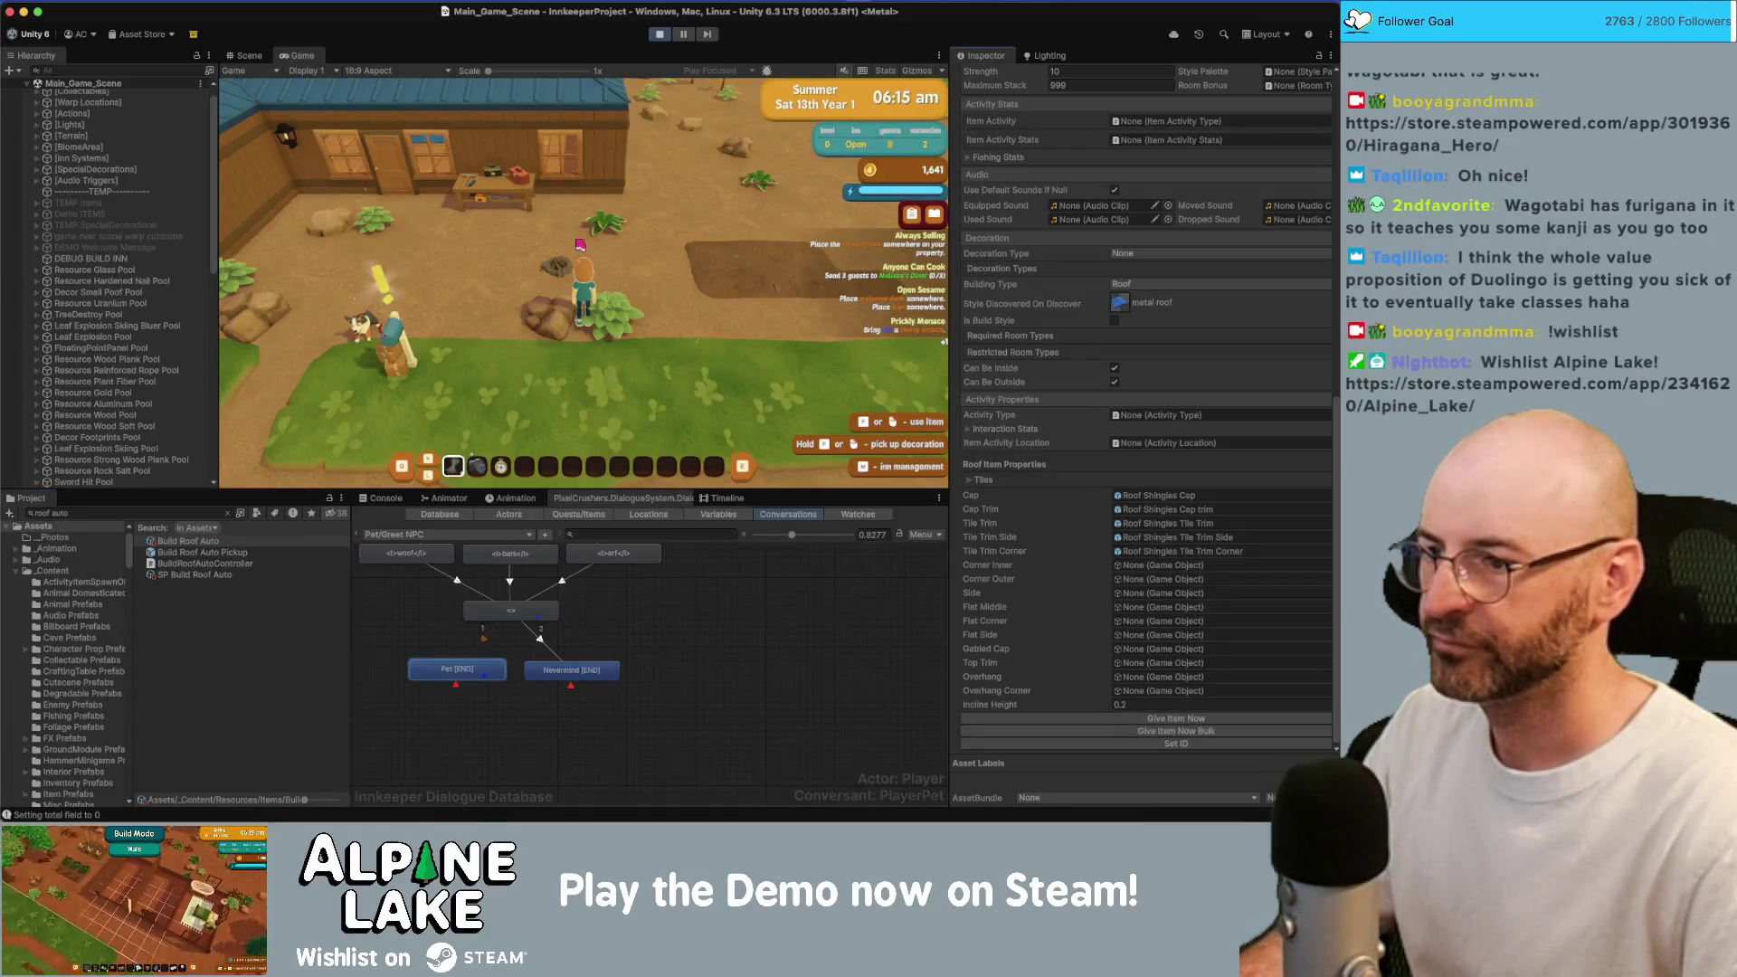
In the running game, pick hotbar slot 6, enter Roofing mode and place a blue roof over the plot.
{"action": "key", "text": "d"}
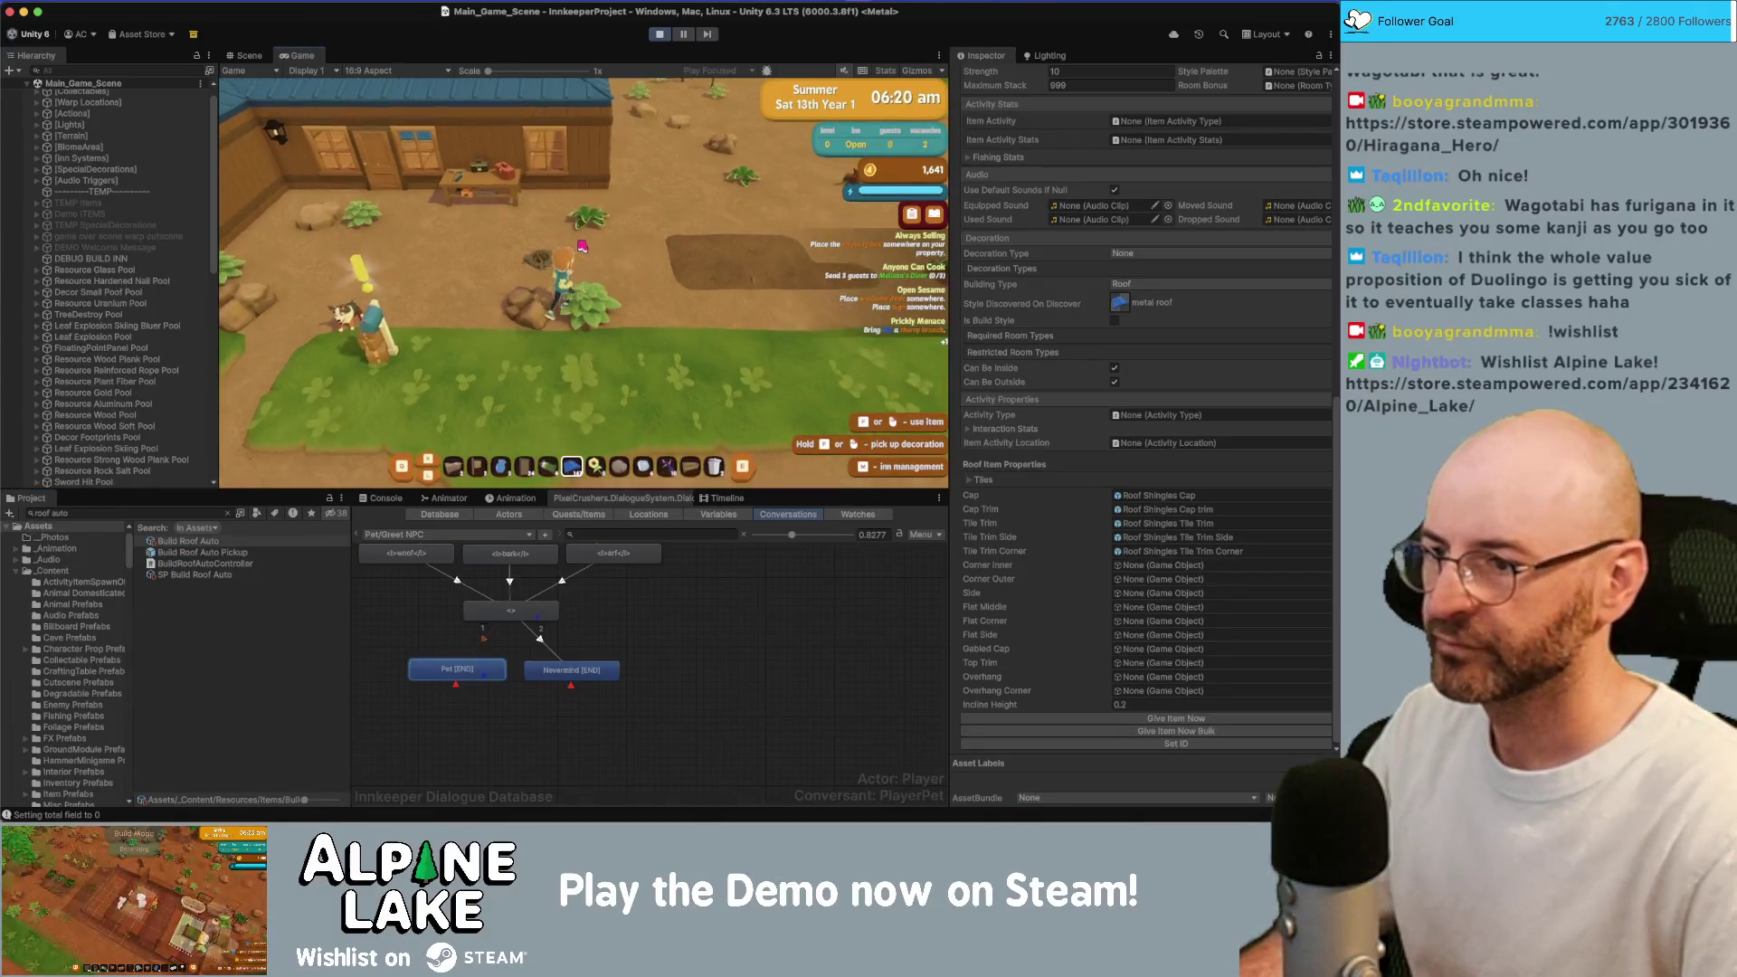
{"action": "scroll", "coordinate": [696, 214], "scroll_direction": "down", "scroll_amount": 2}
{"action": "left_click", "coordinate": [696, 214]}
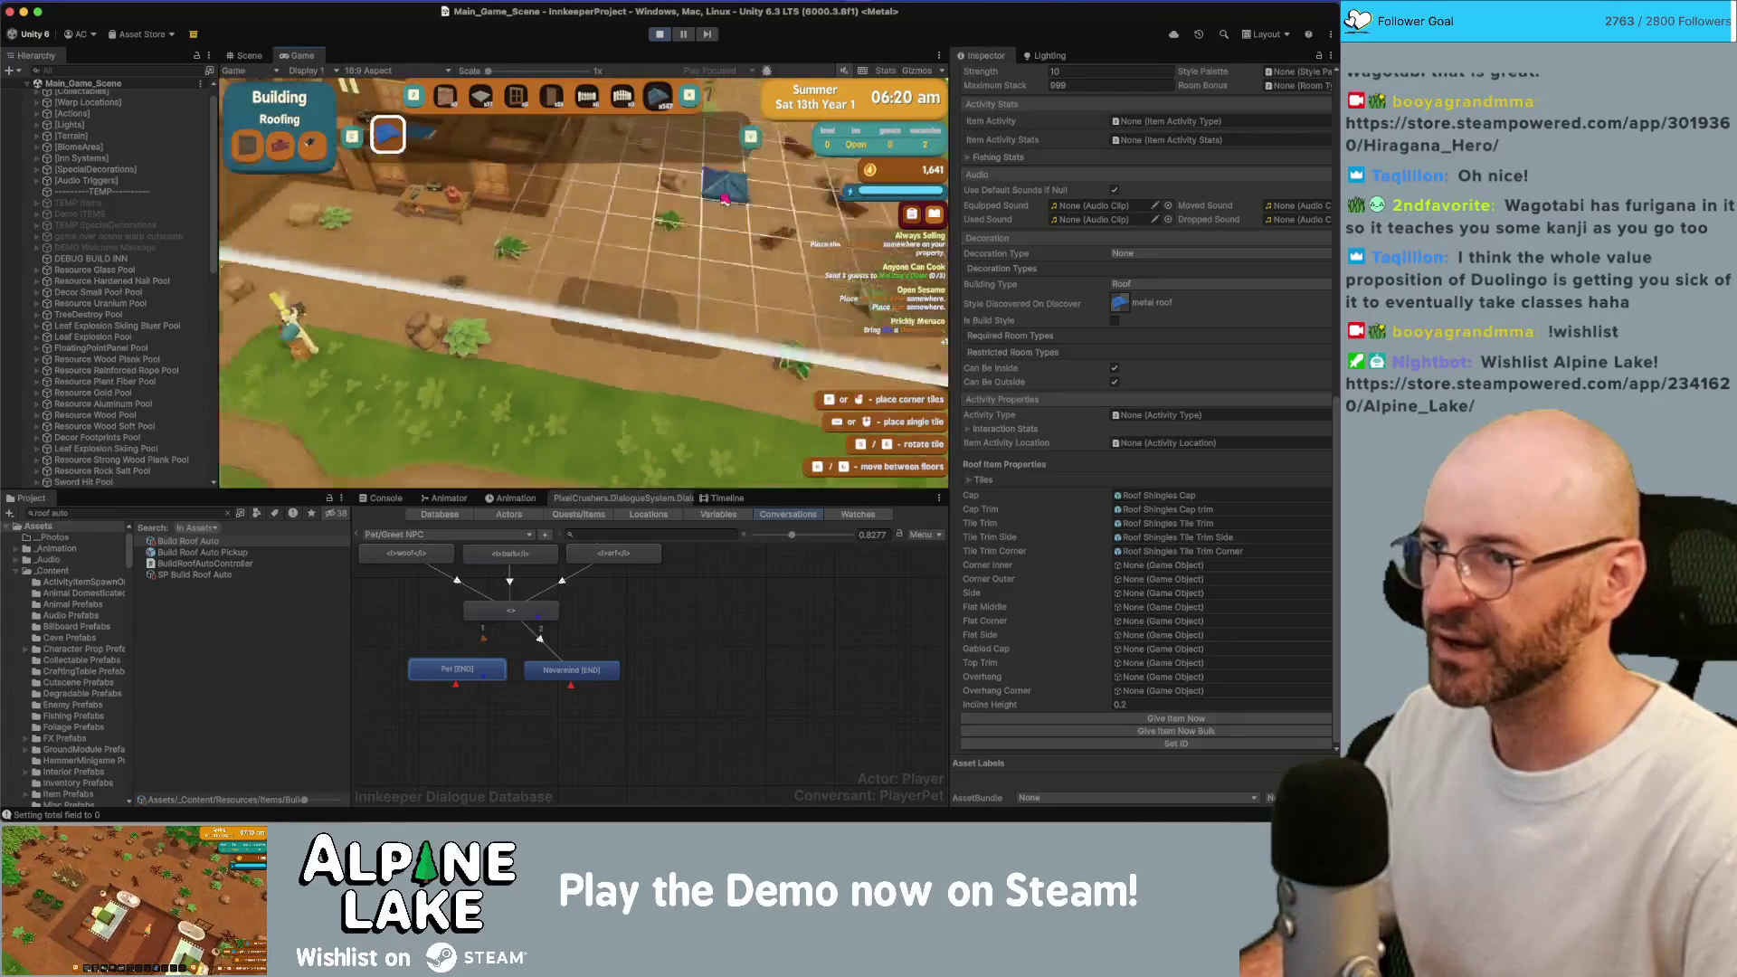
{"action": "left_click", "coordinate": [593, 369]}
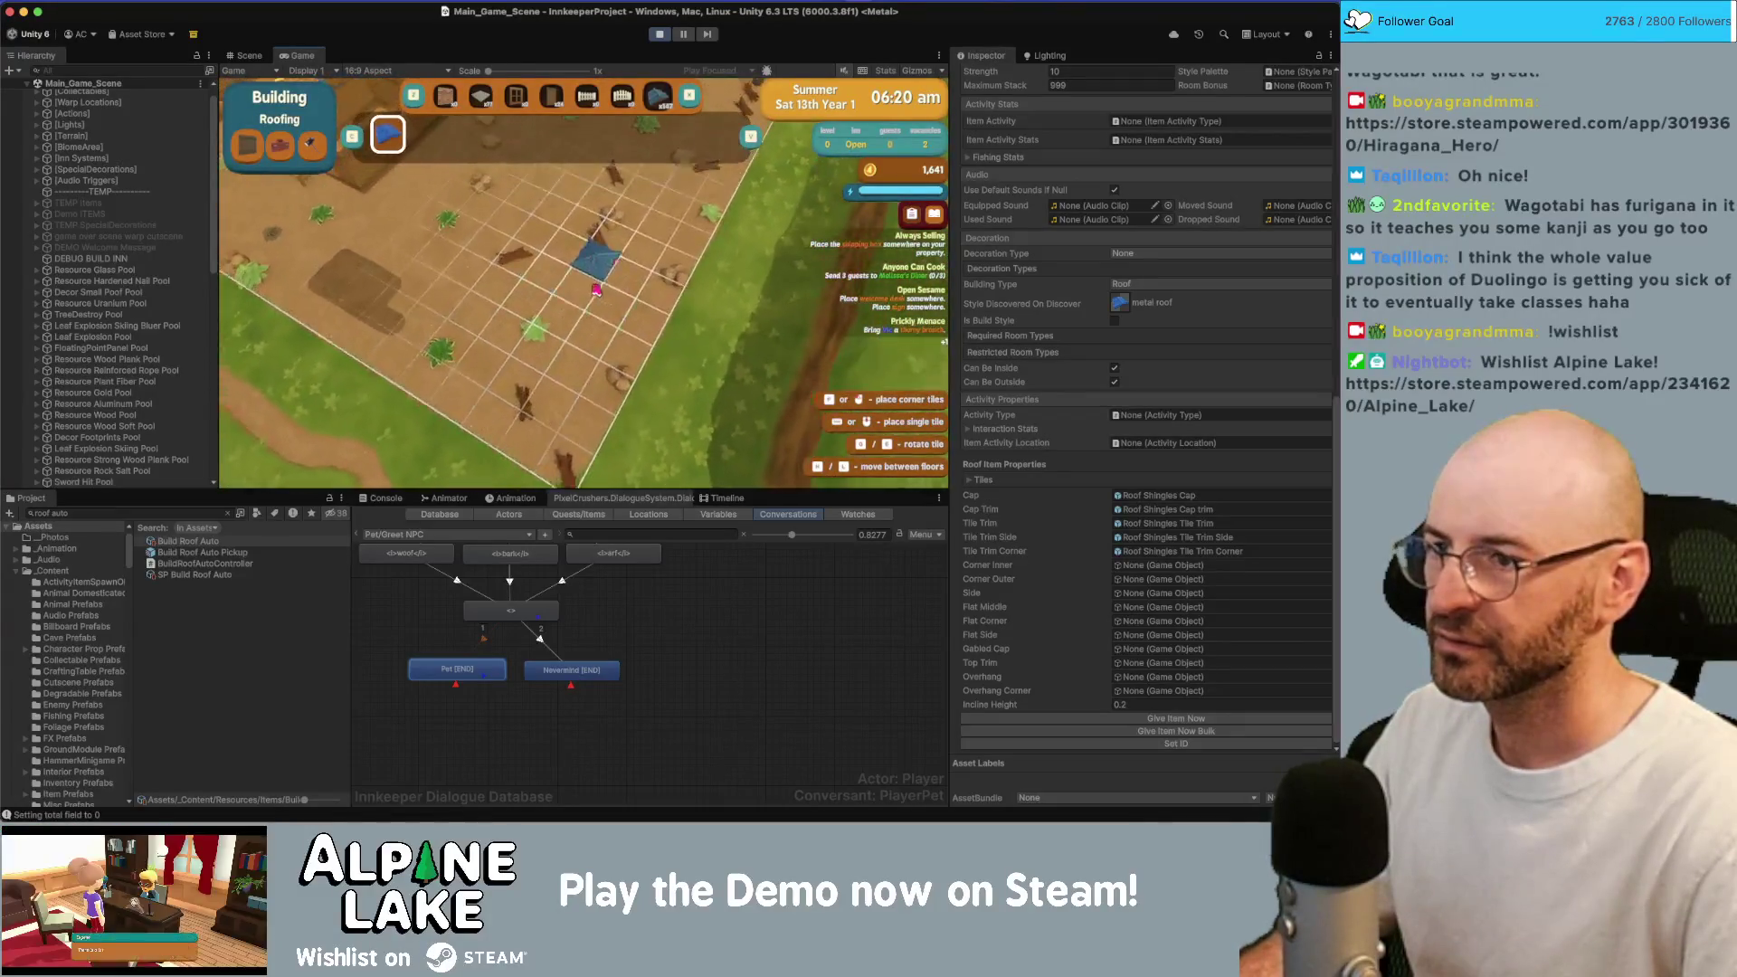
Move across the first roof and place more large blue roof sections toward the fence.
{"action": "key", "text": "w"}
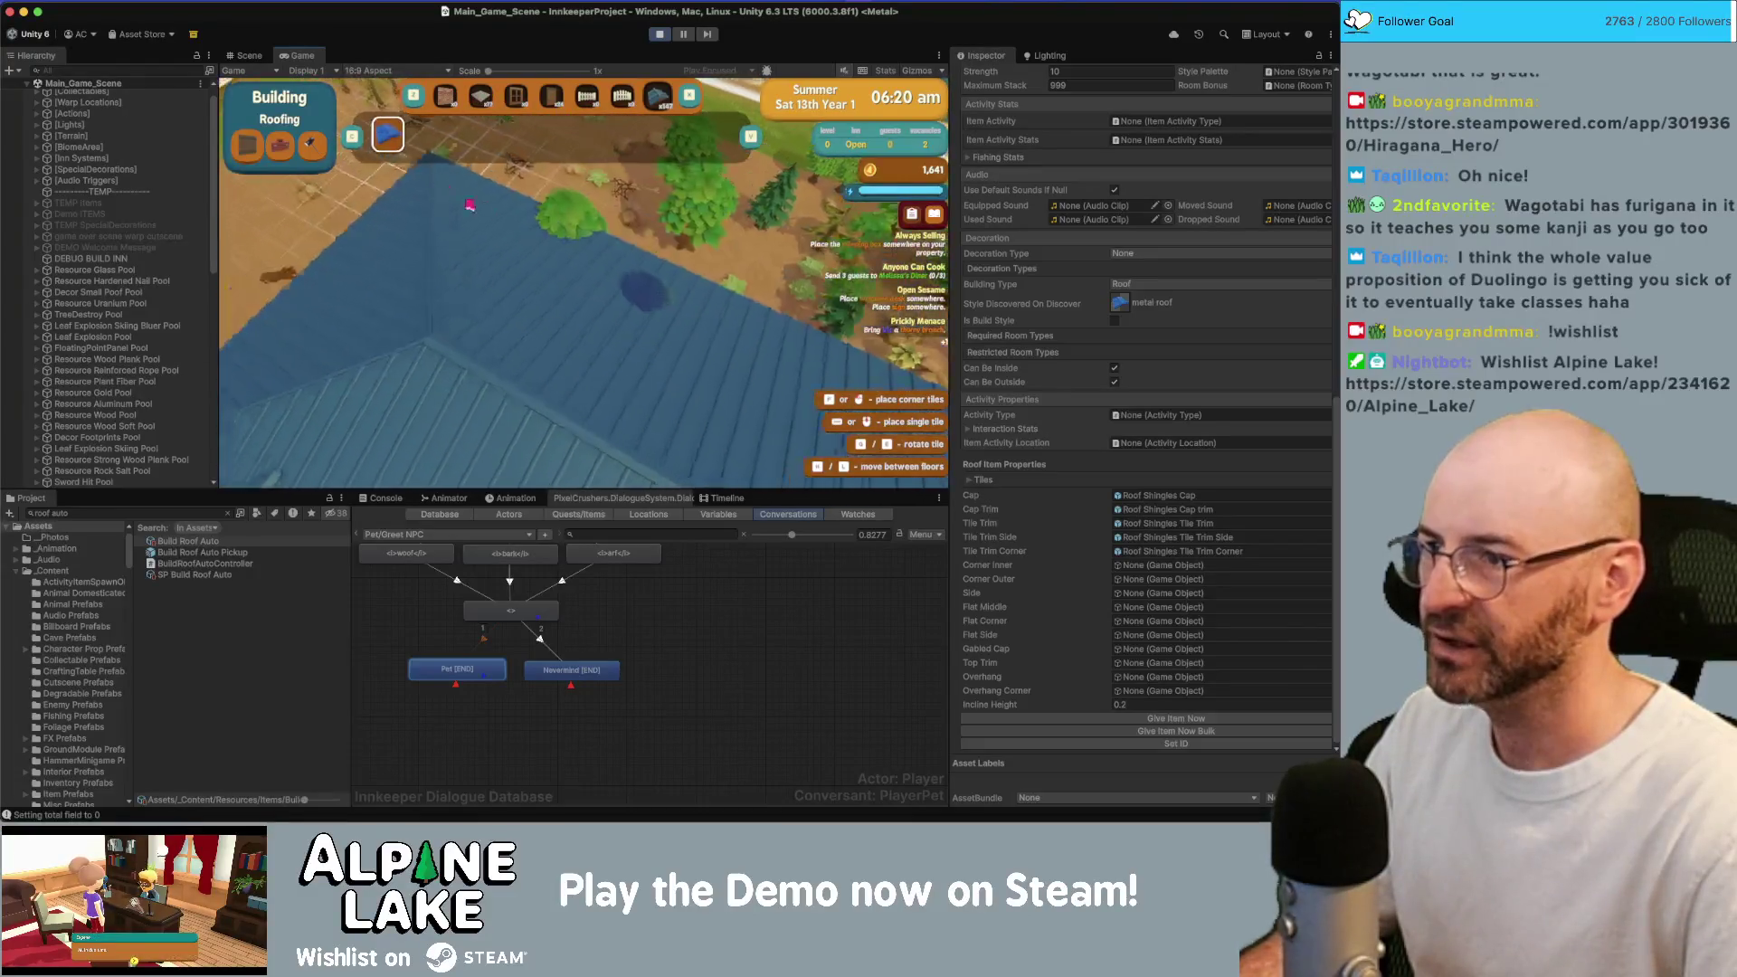
{"action": "key", "text": "w"}
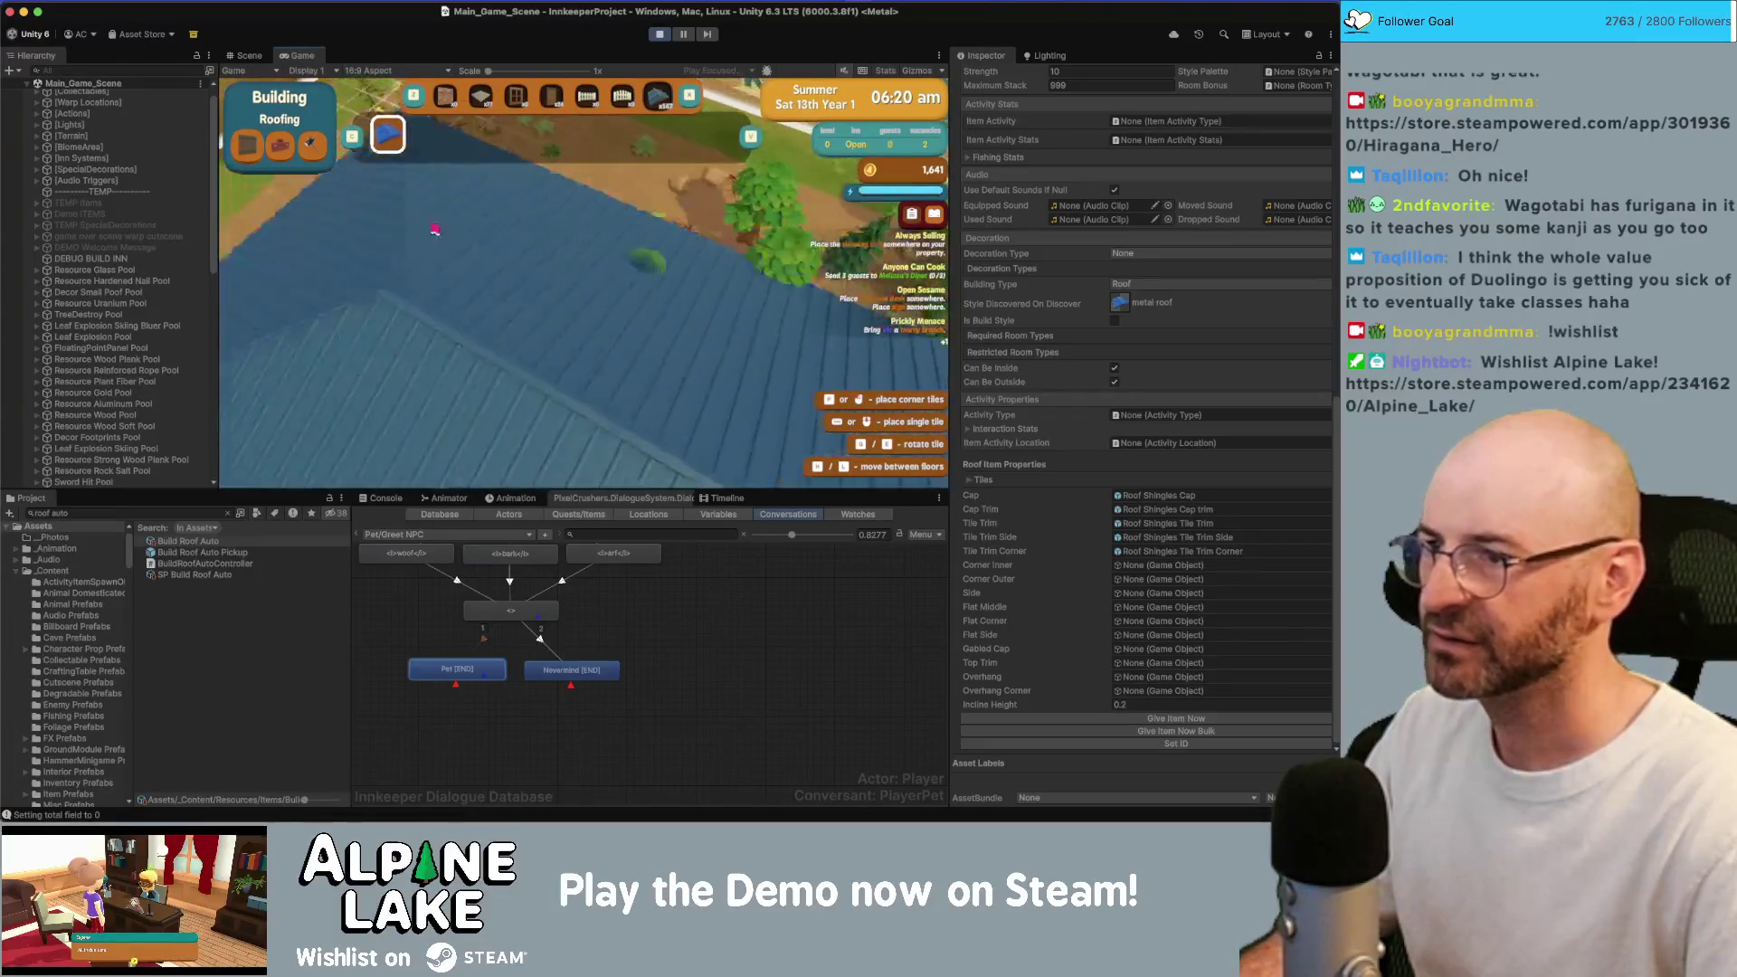
{"action": "key", "text": "w"}
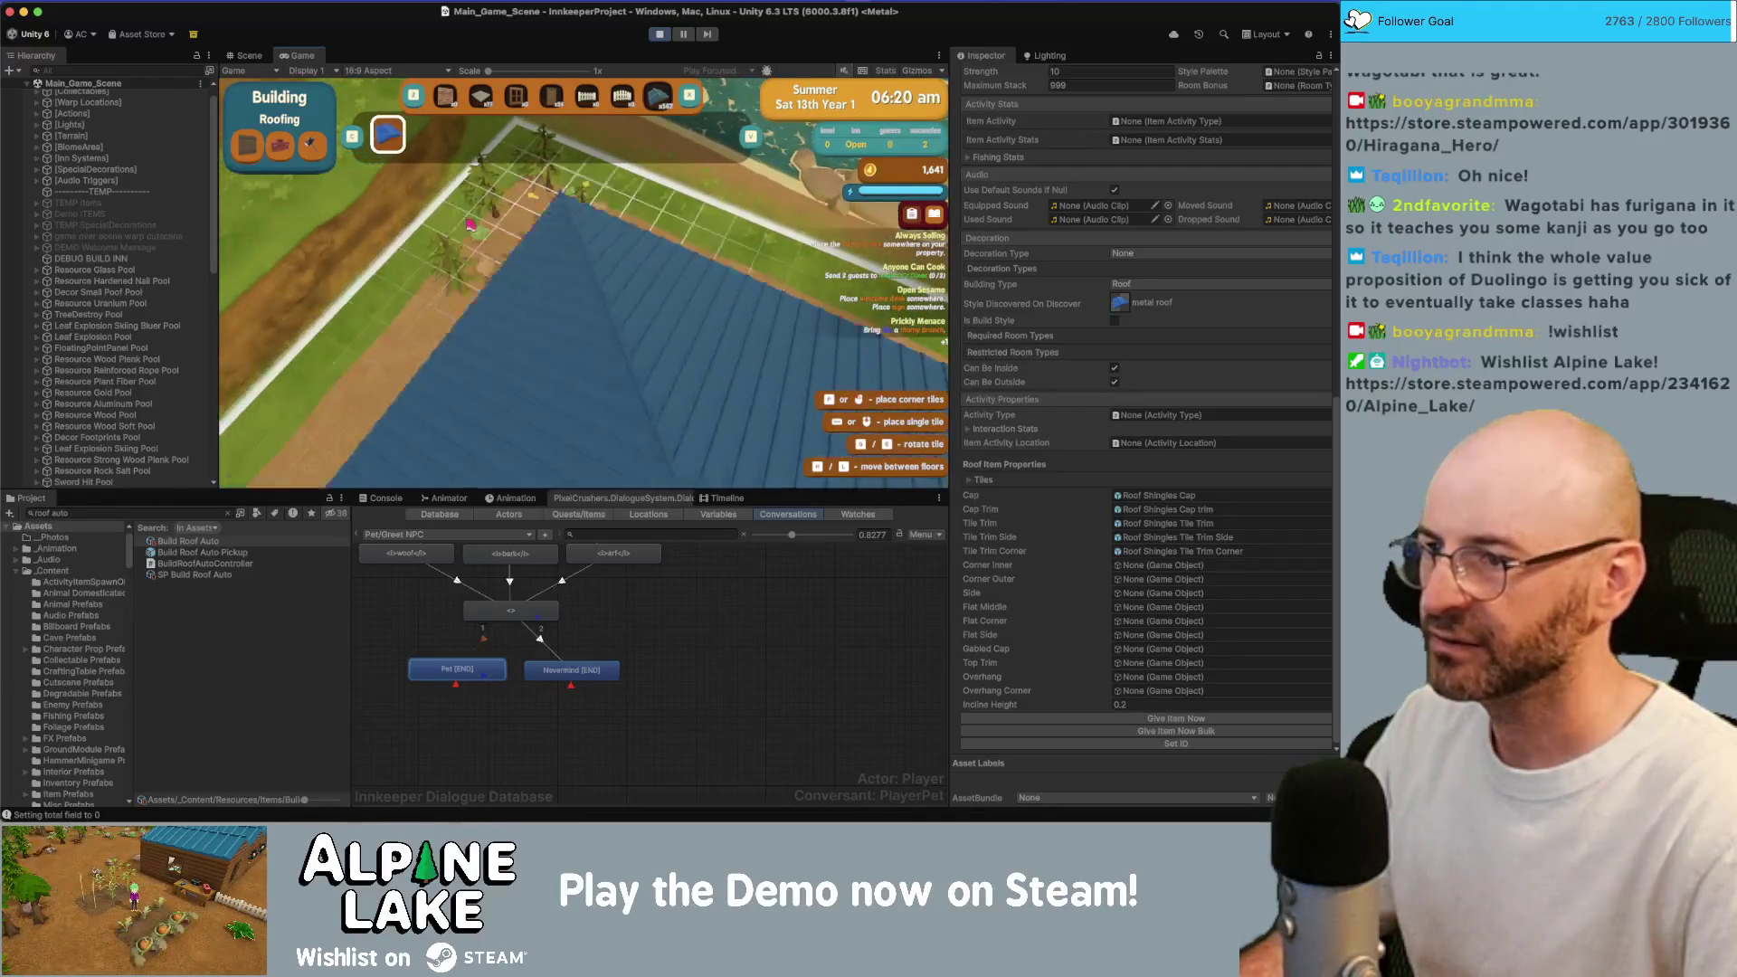
{"action": "key", "text": "w"}
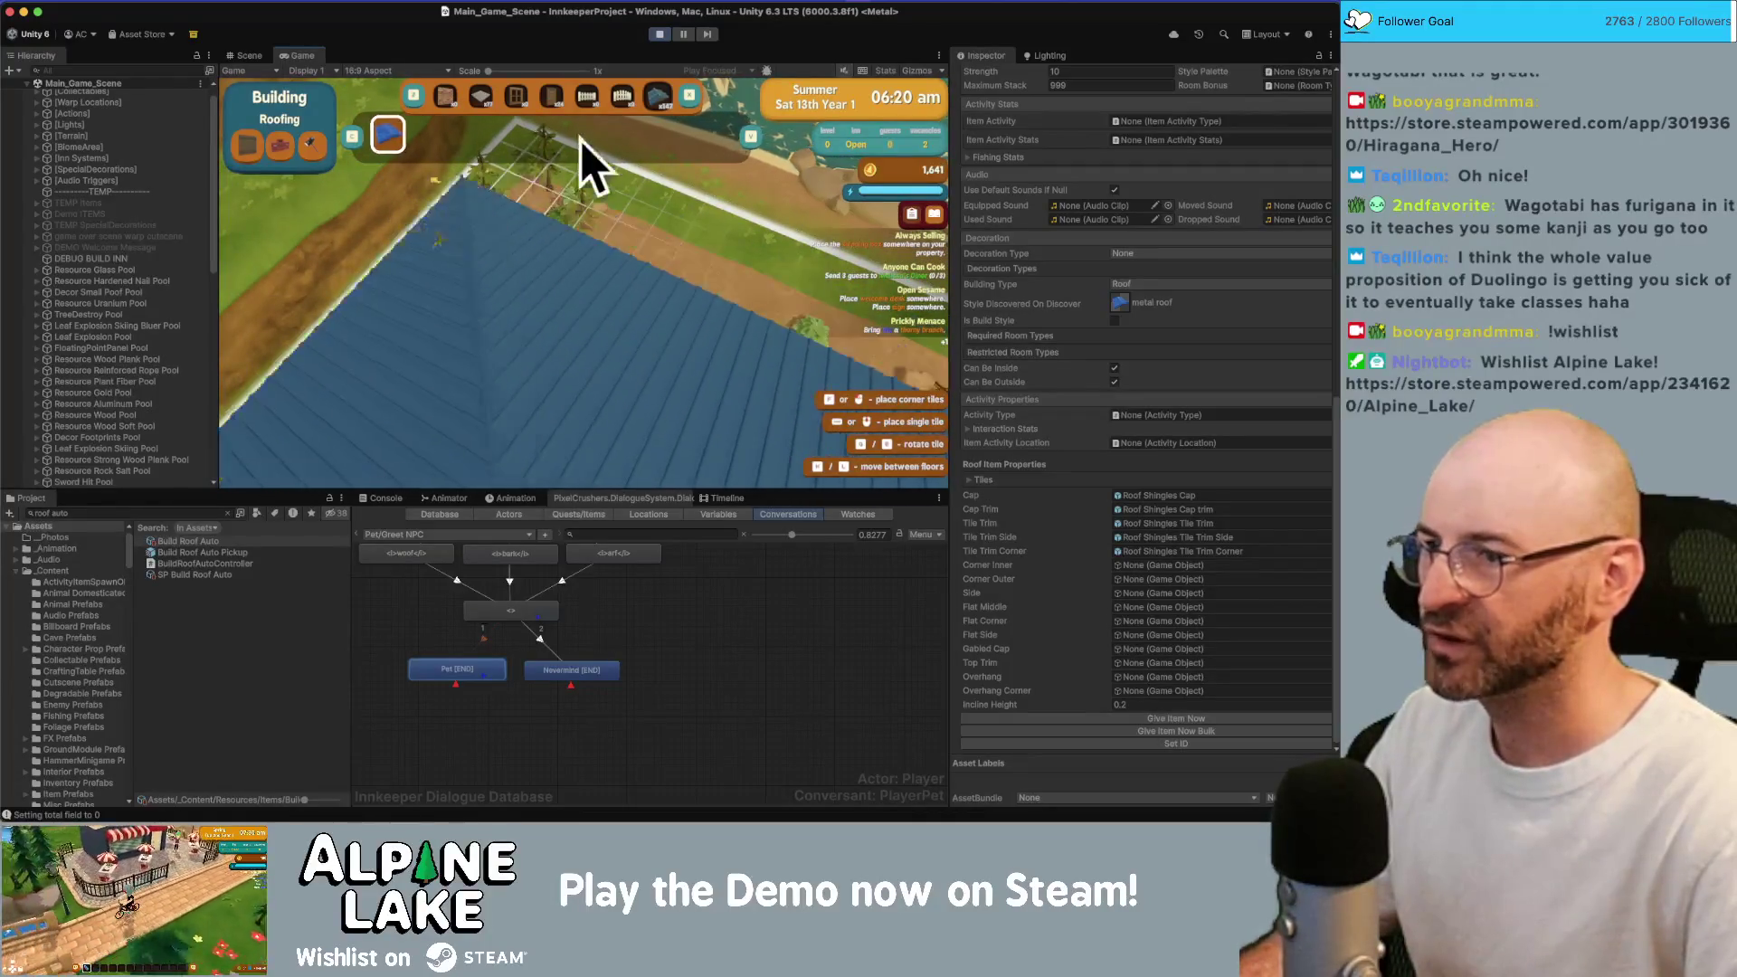
{"action": "key", "text": "w"}
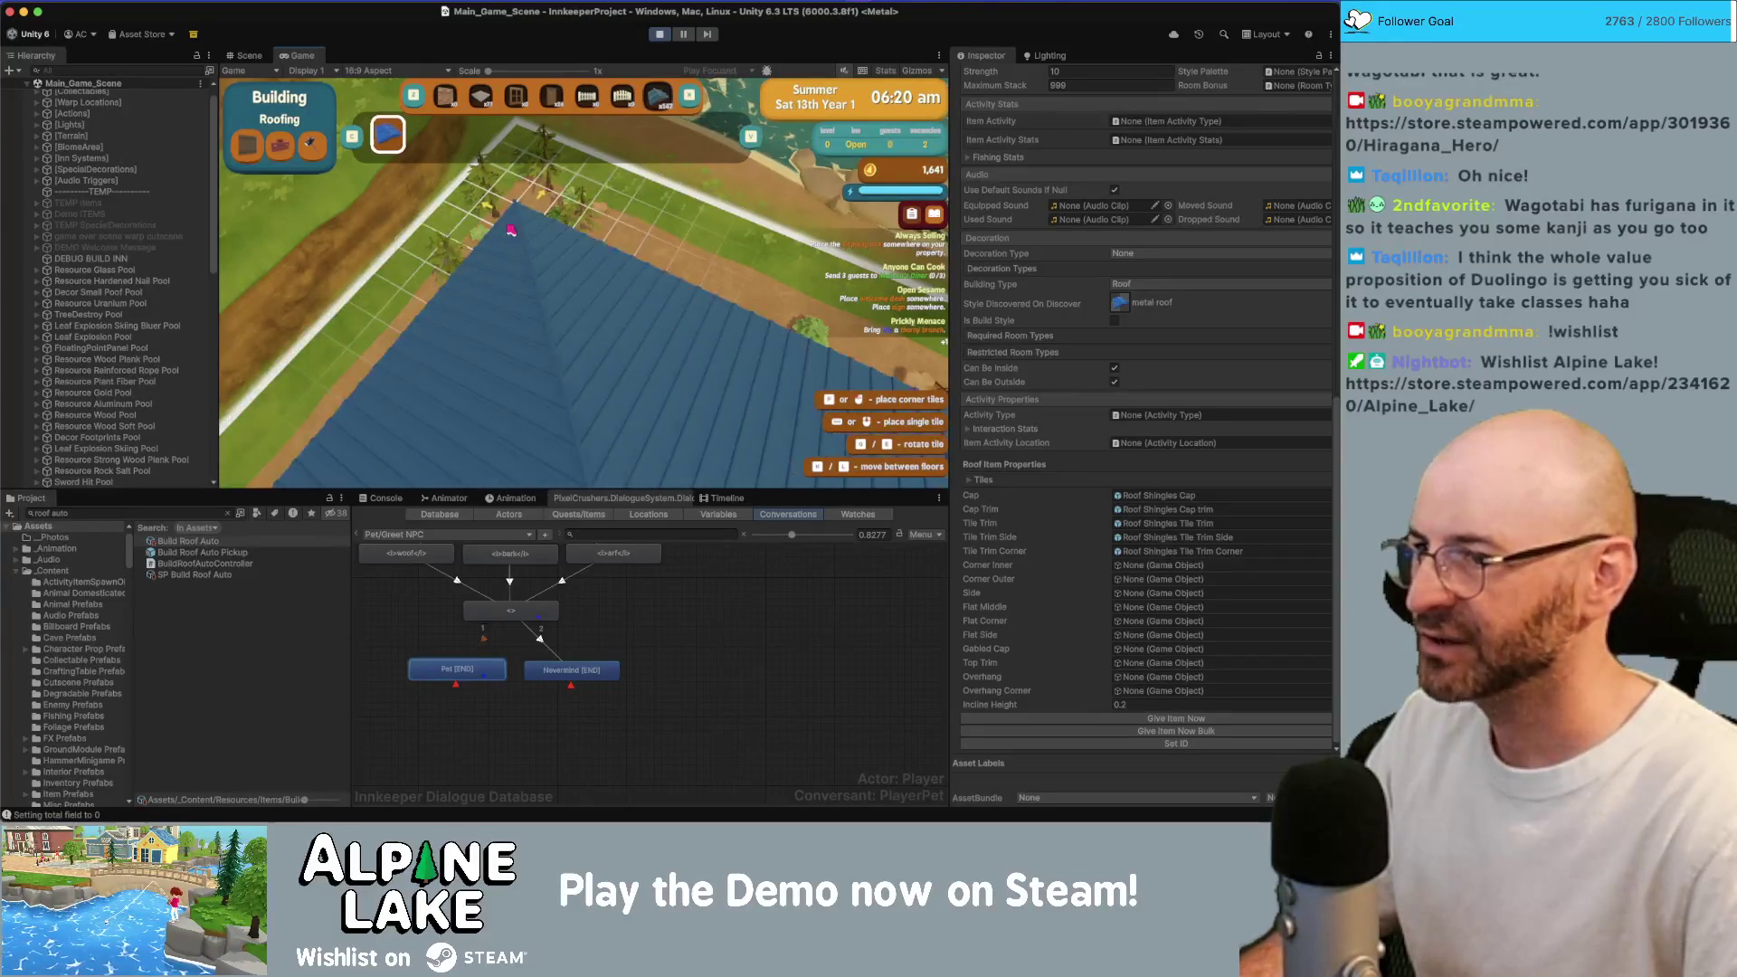
{"action": "key", "text": "w"}
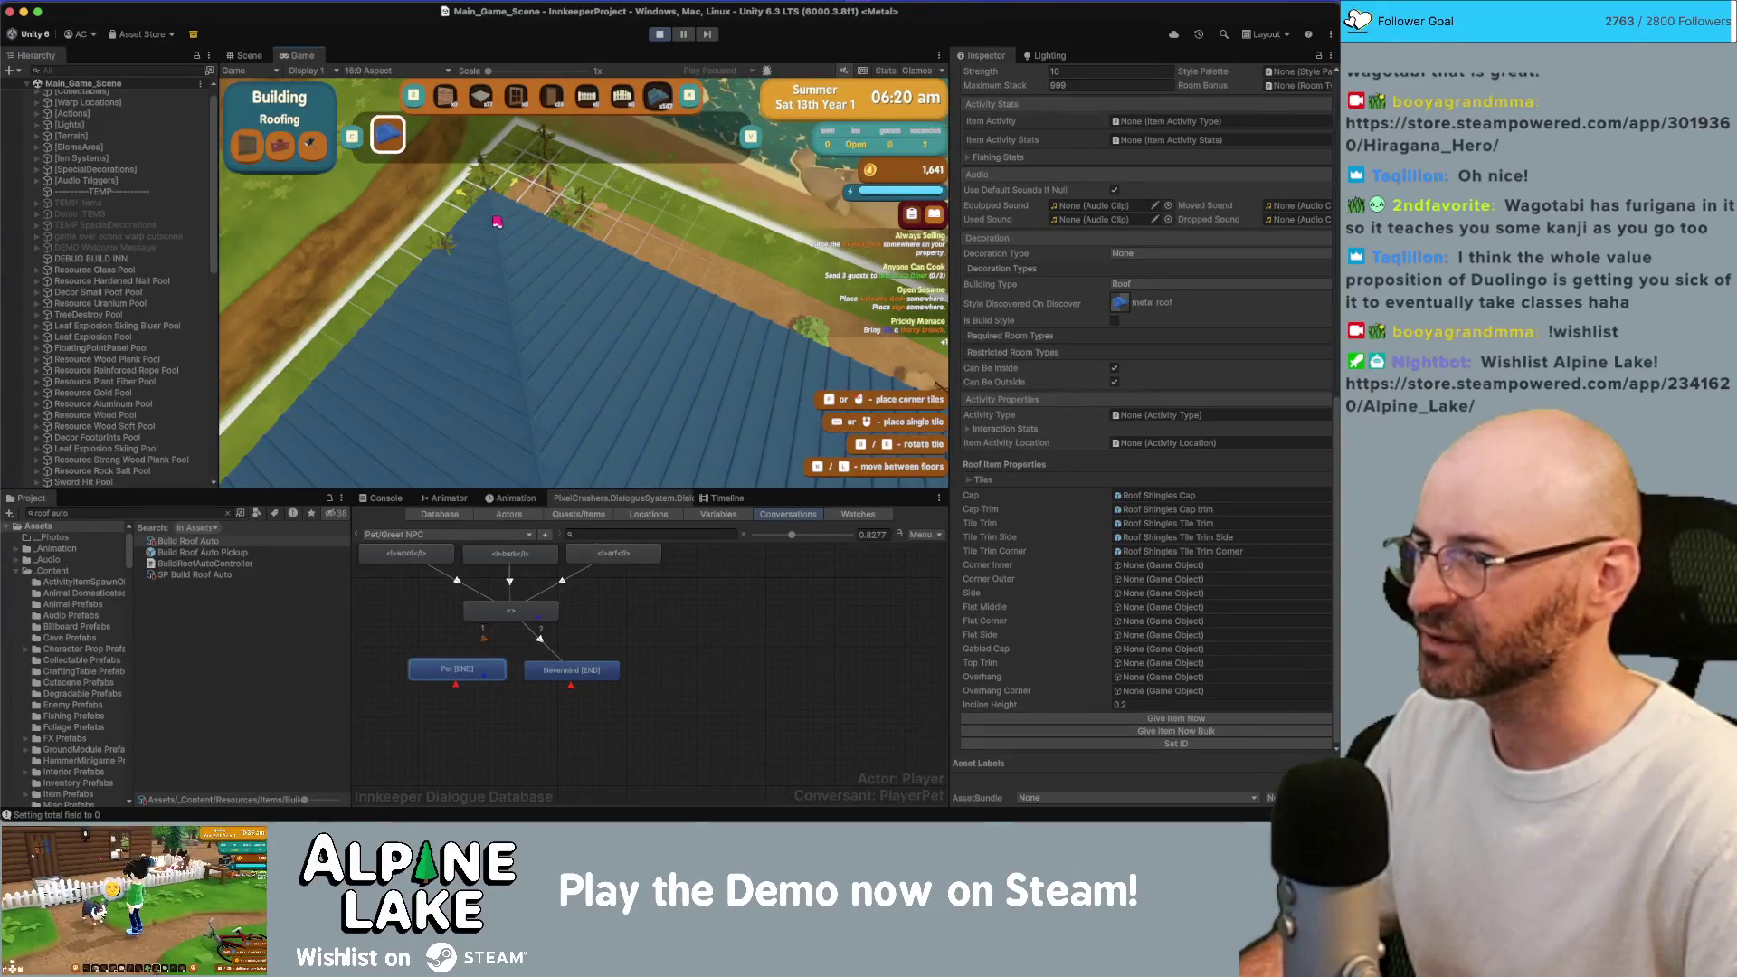
{"action": "left_click", "coordinate": [527, 206]}
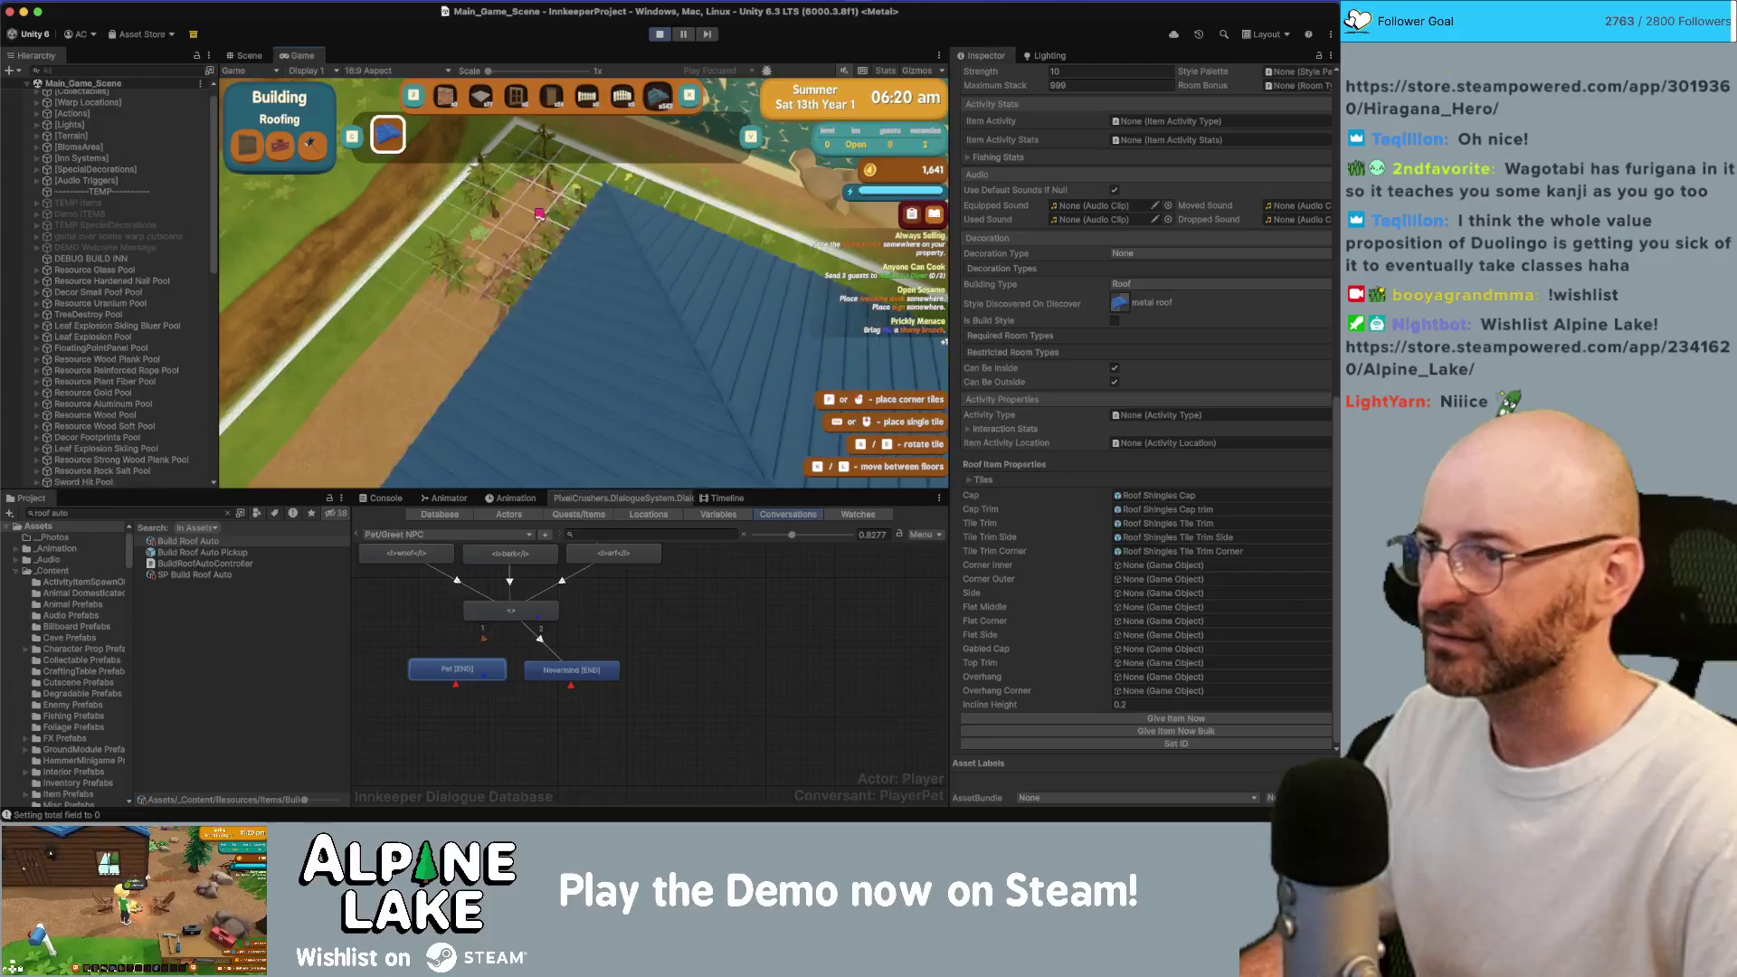
{"action": "left_click", "coordinate": [534, 213]}
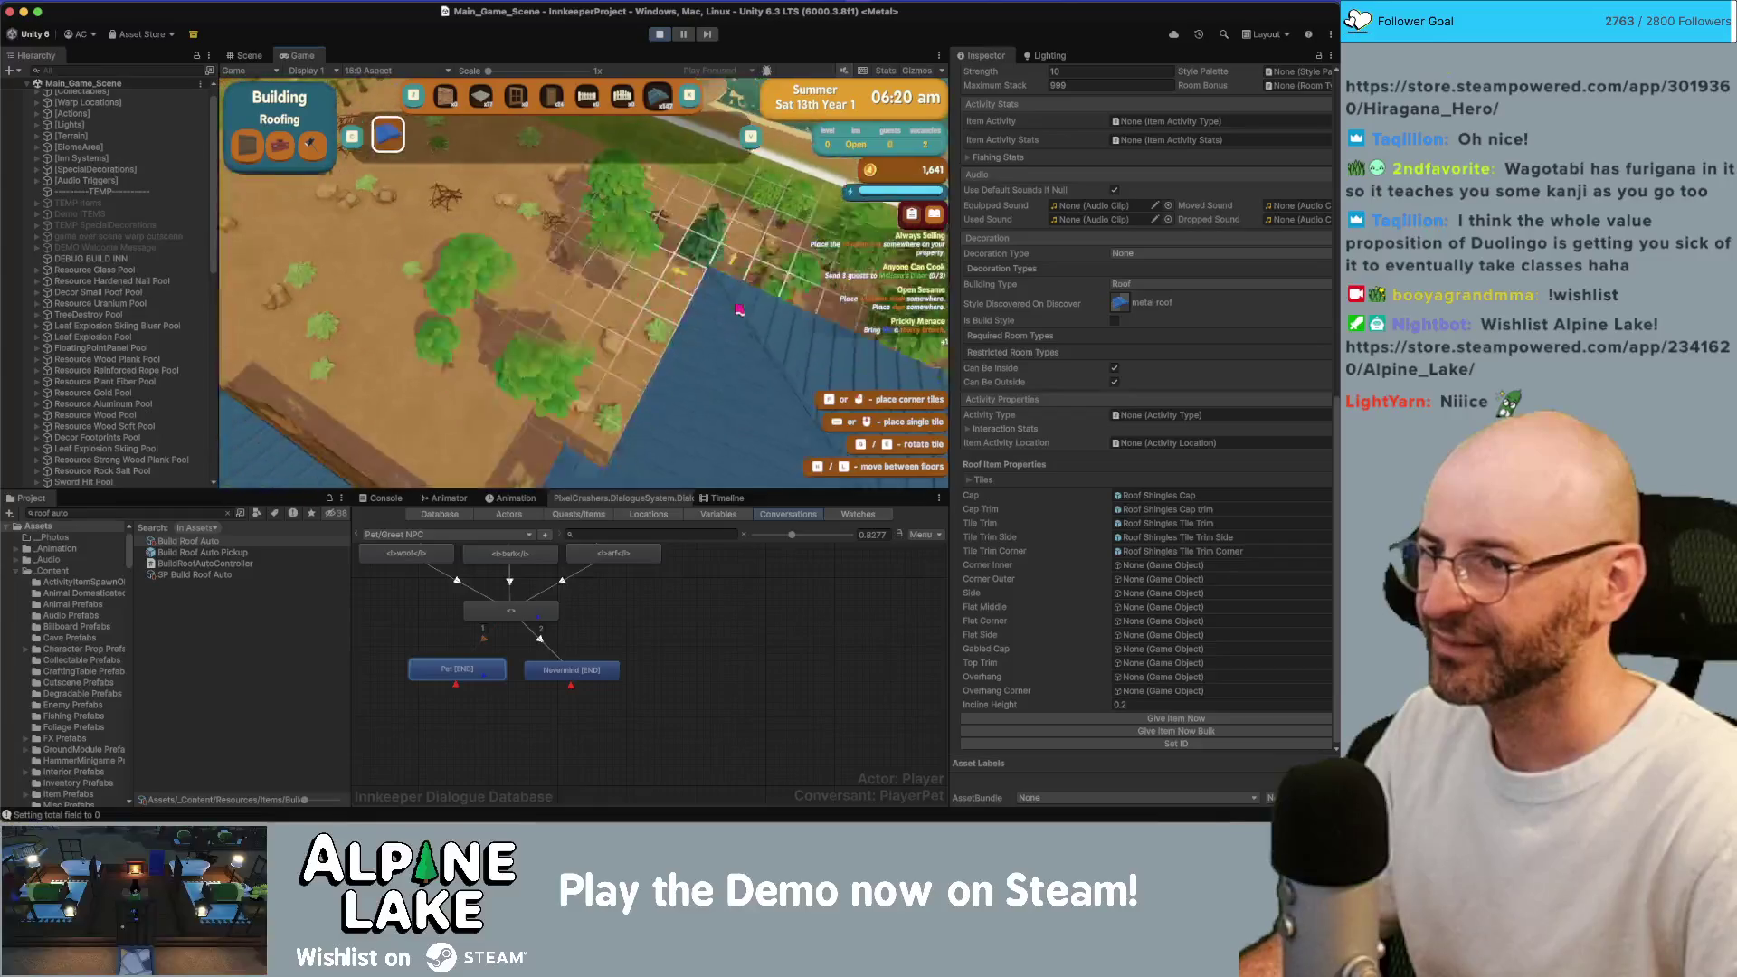
{"action": "left_click", "coordinate": [481, 265]}
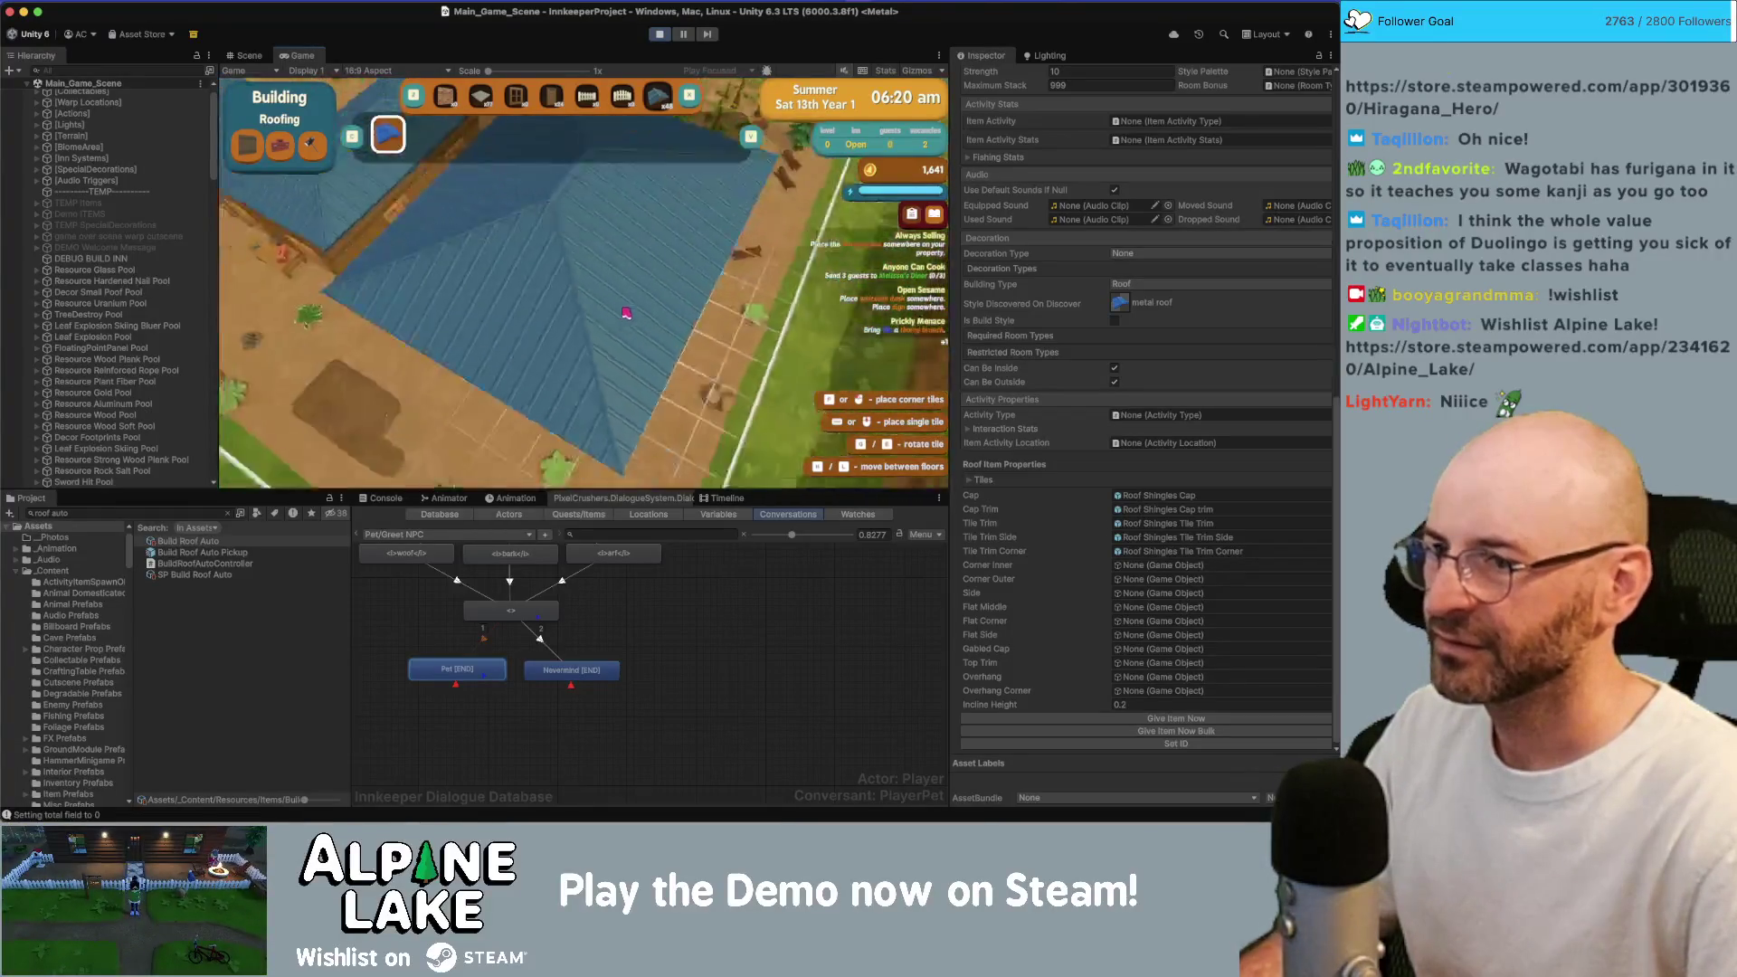
Switch to the Scene view and toggle wireframe, then shaded display, of the roofs.
{"action": "left_click", "coordinate": [249, 56]}
{"action": "scroll", "coordinate": [696, 191], "scroll_direction": "down", "scroll_amount": 10}
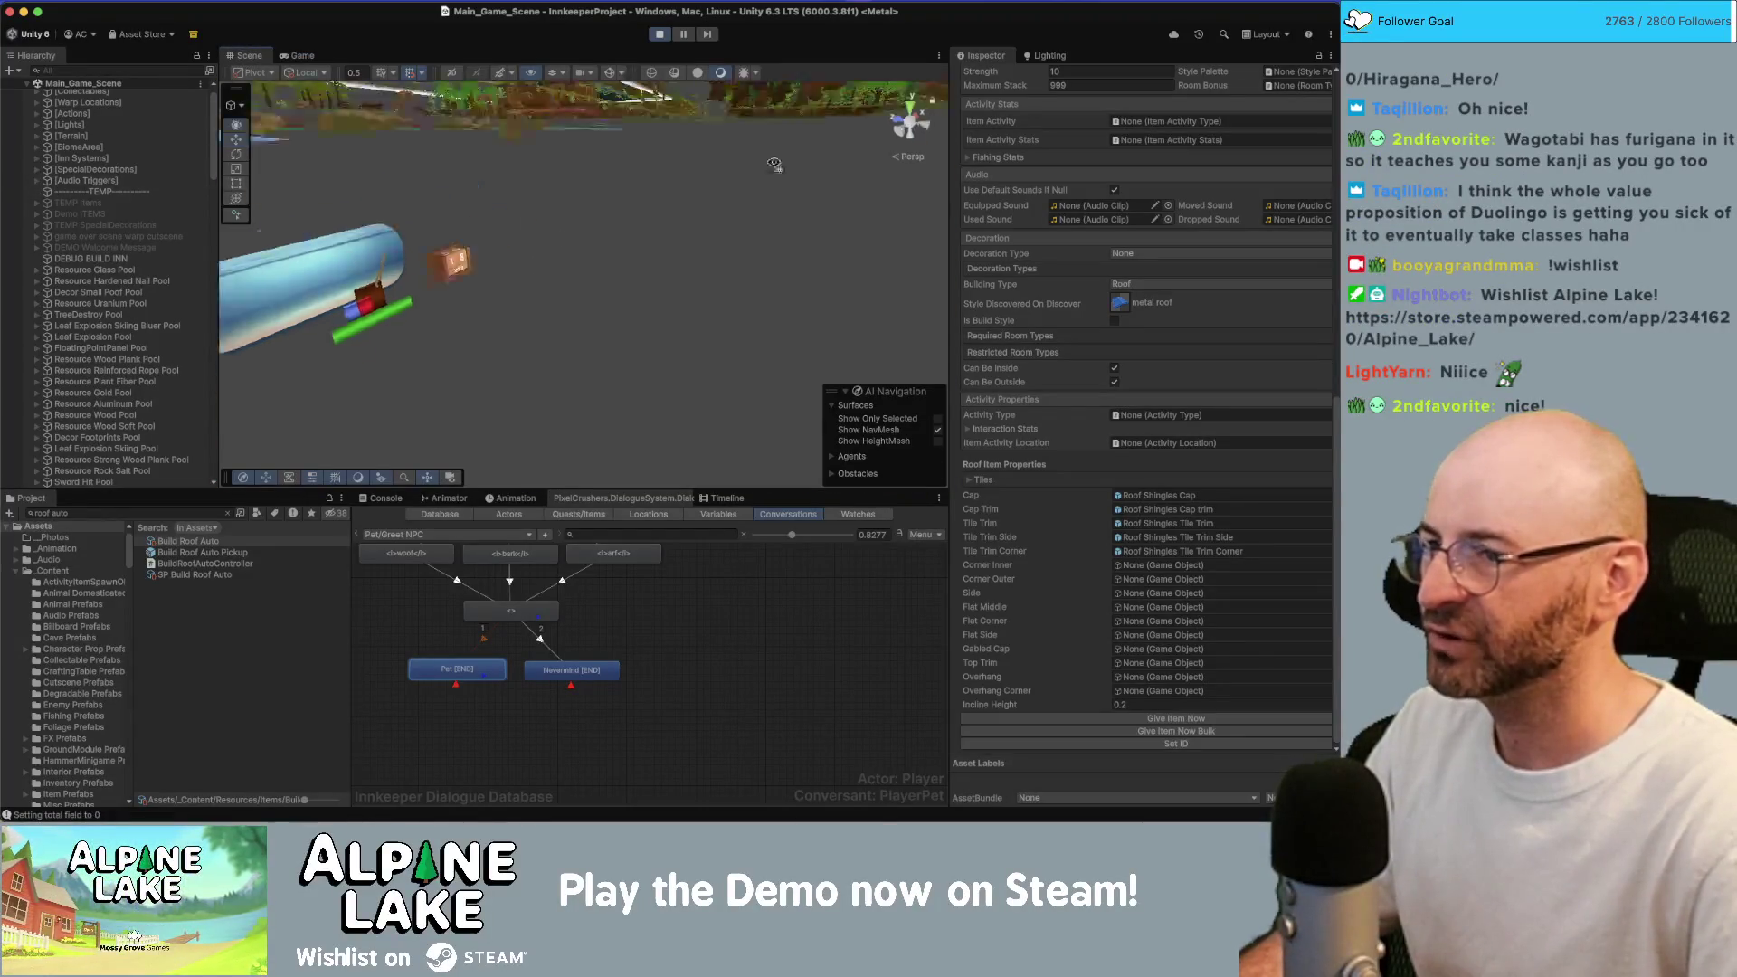
{"action": "scroll", "coordinate": [696, 191], "scroll_direction": "up", "scroll_amount": 10}
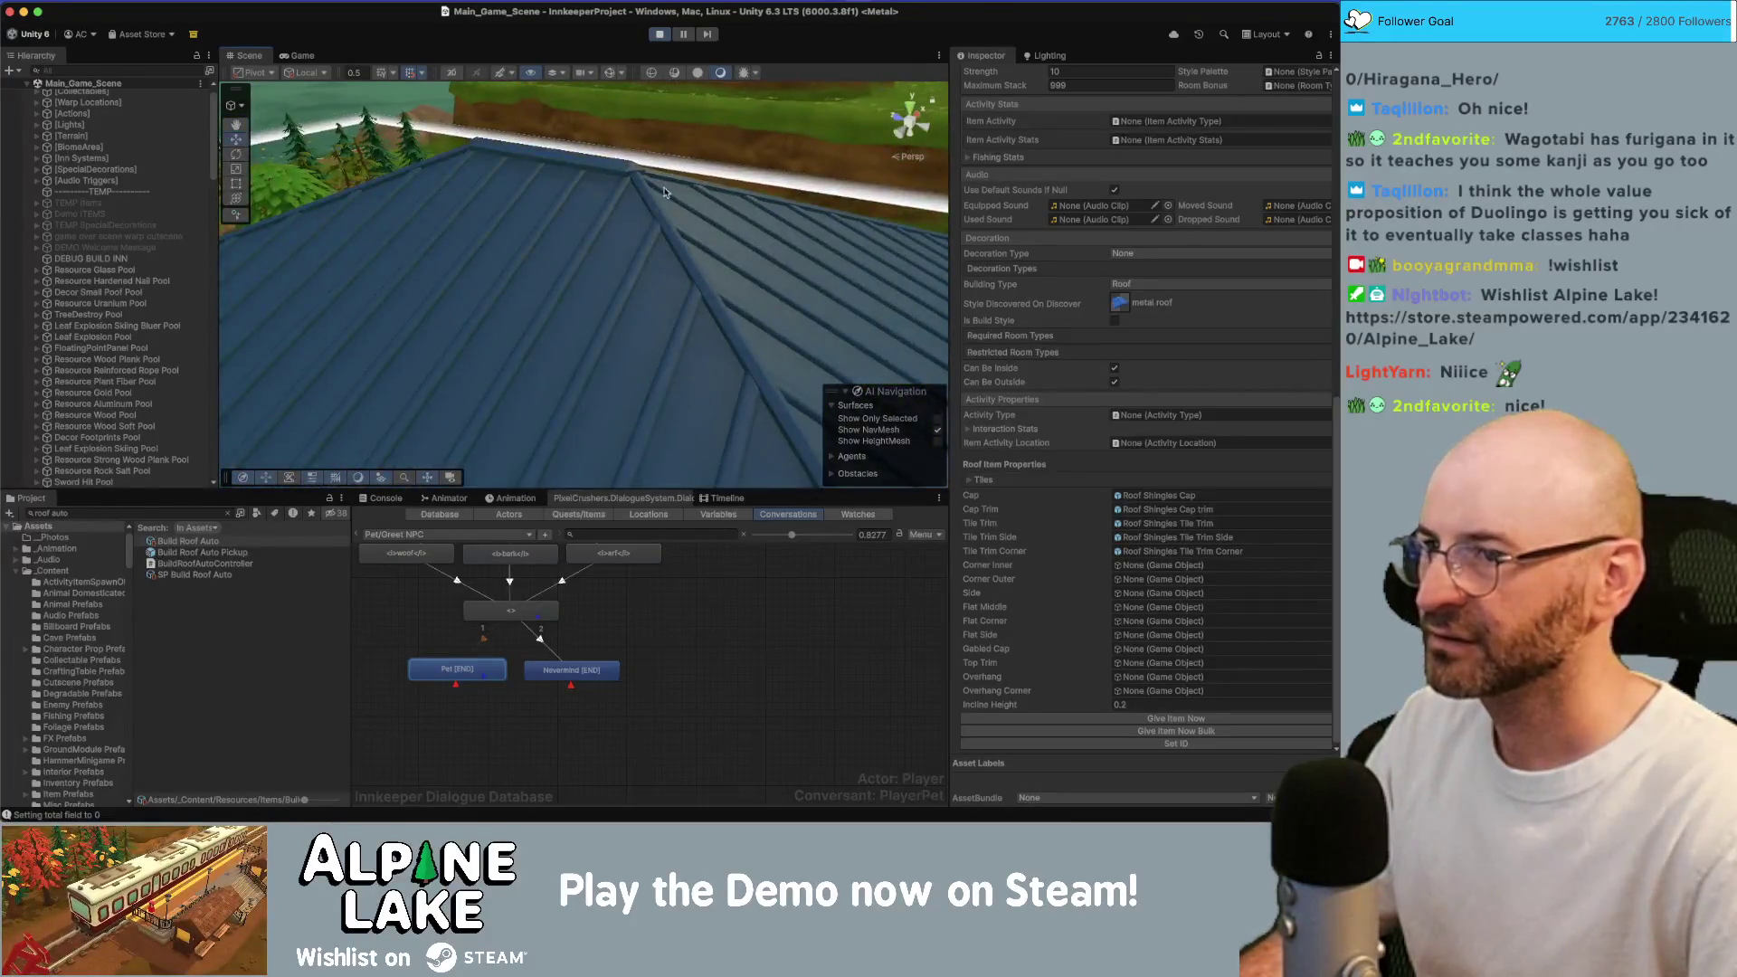
{"action": "scroll", "coordinate": [664, 192], "scroll_direction": "down", "scroll_amount": 3}
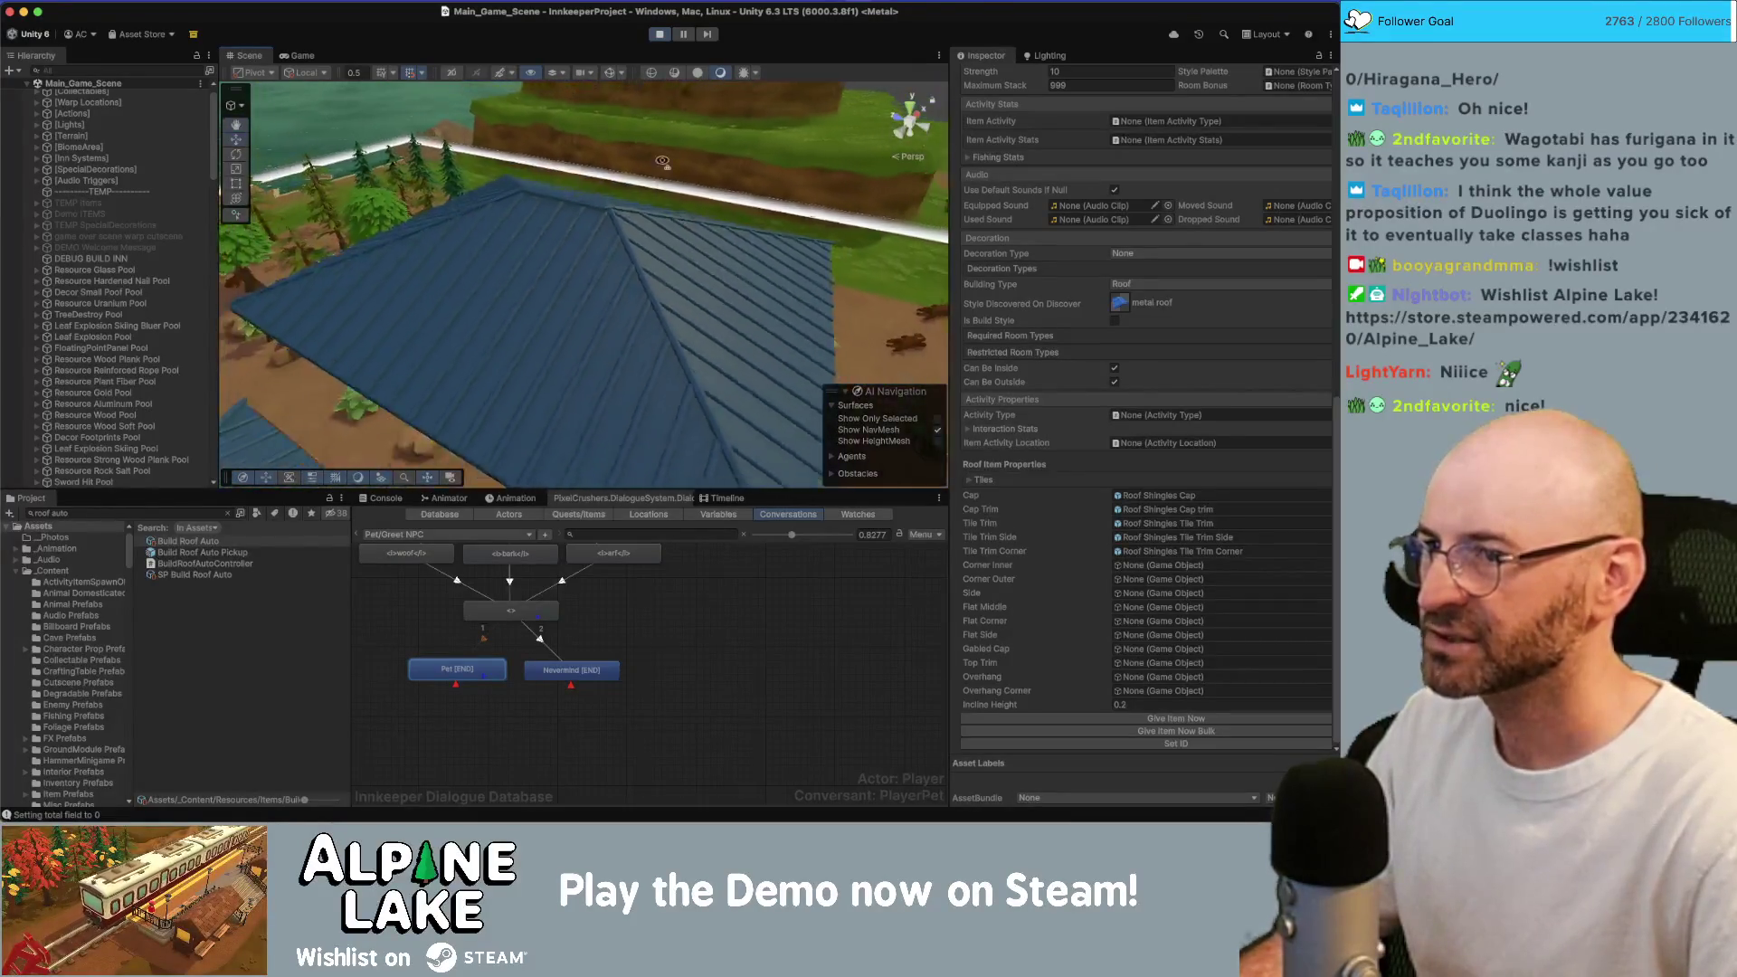
{"action": "left_click", "coordinate": [654, 74]}
{"action": "left_click", "coordinate": [674, 74]}
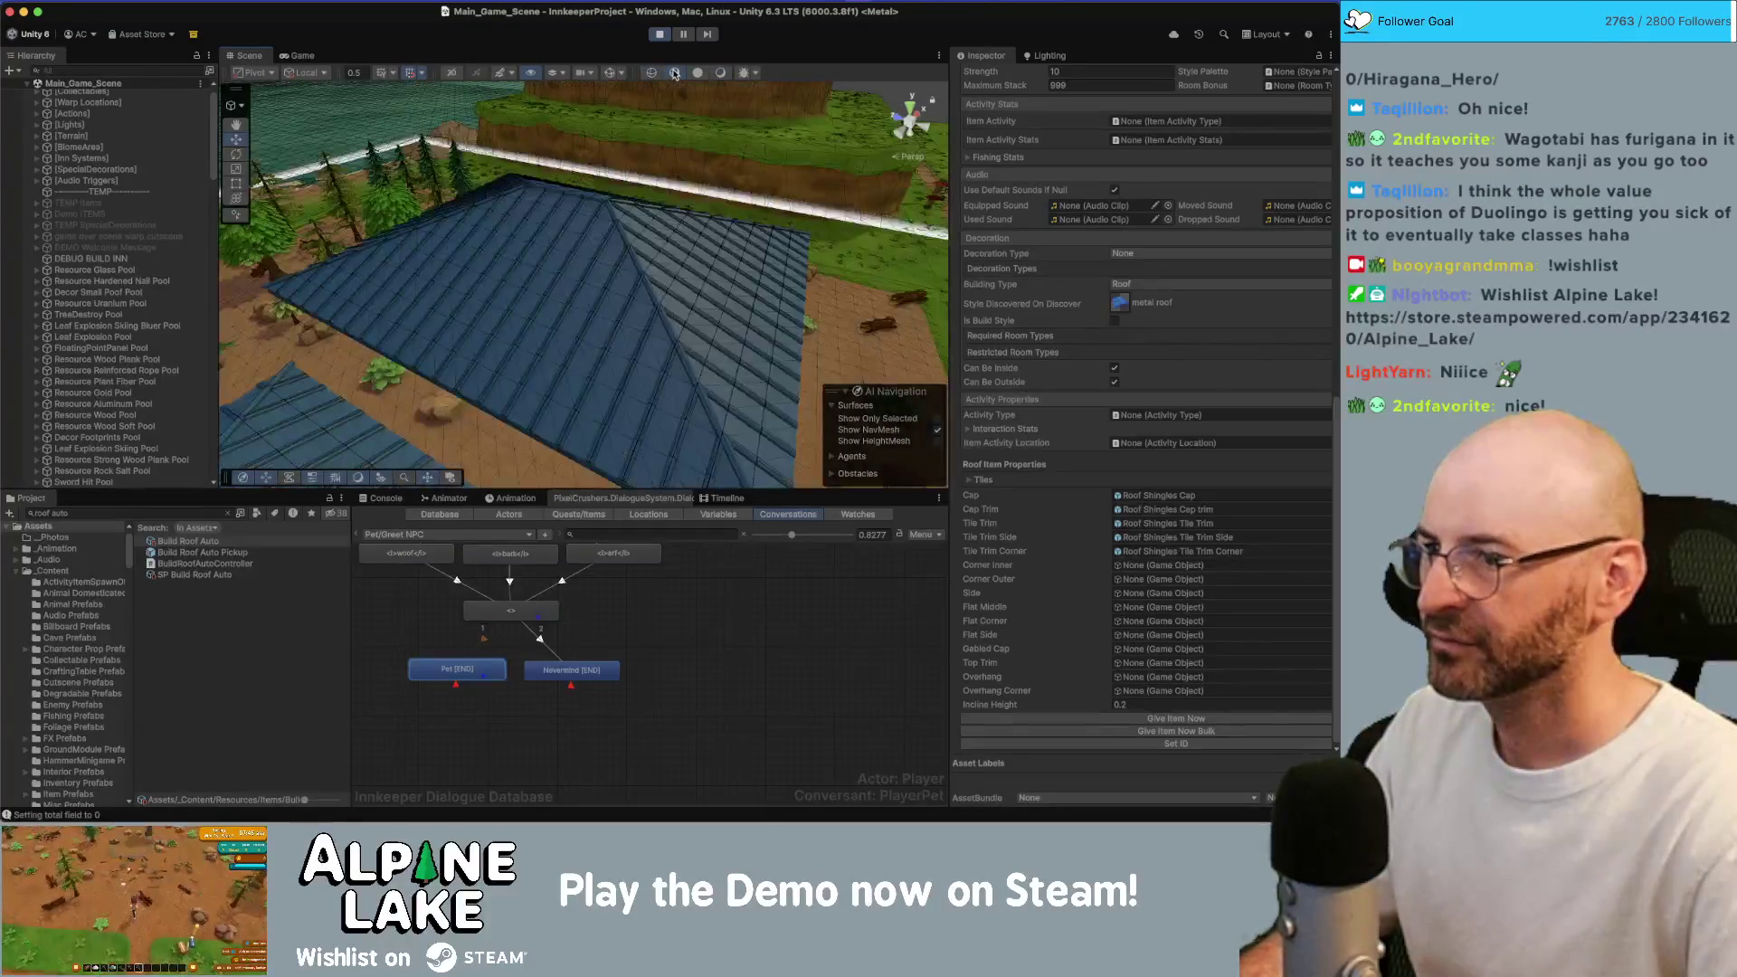
{"action": "scroll", "coordinate": [570, 231], "scroll_direction": "up", "scroll_amount": 5}
Select several Roof Metal Side pieces, orbit to an angled view, then return to the Game view.
{"action": "left_click", "coordinate": [573, 233]}
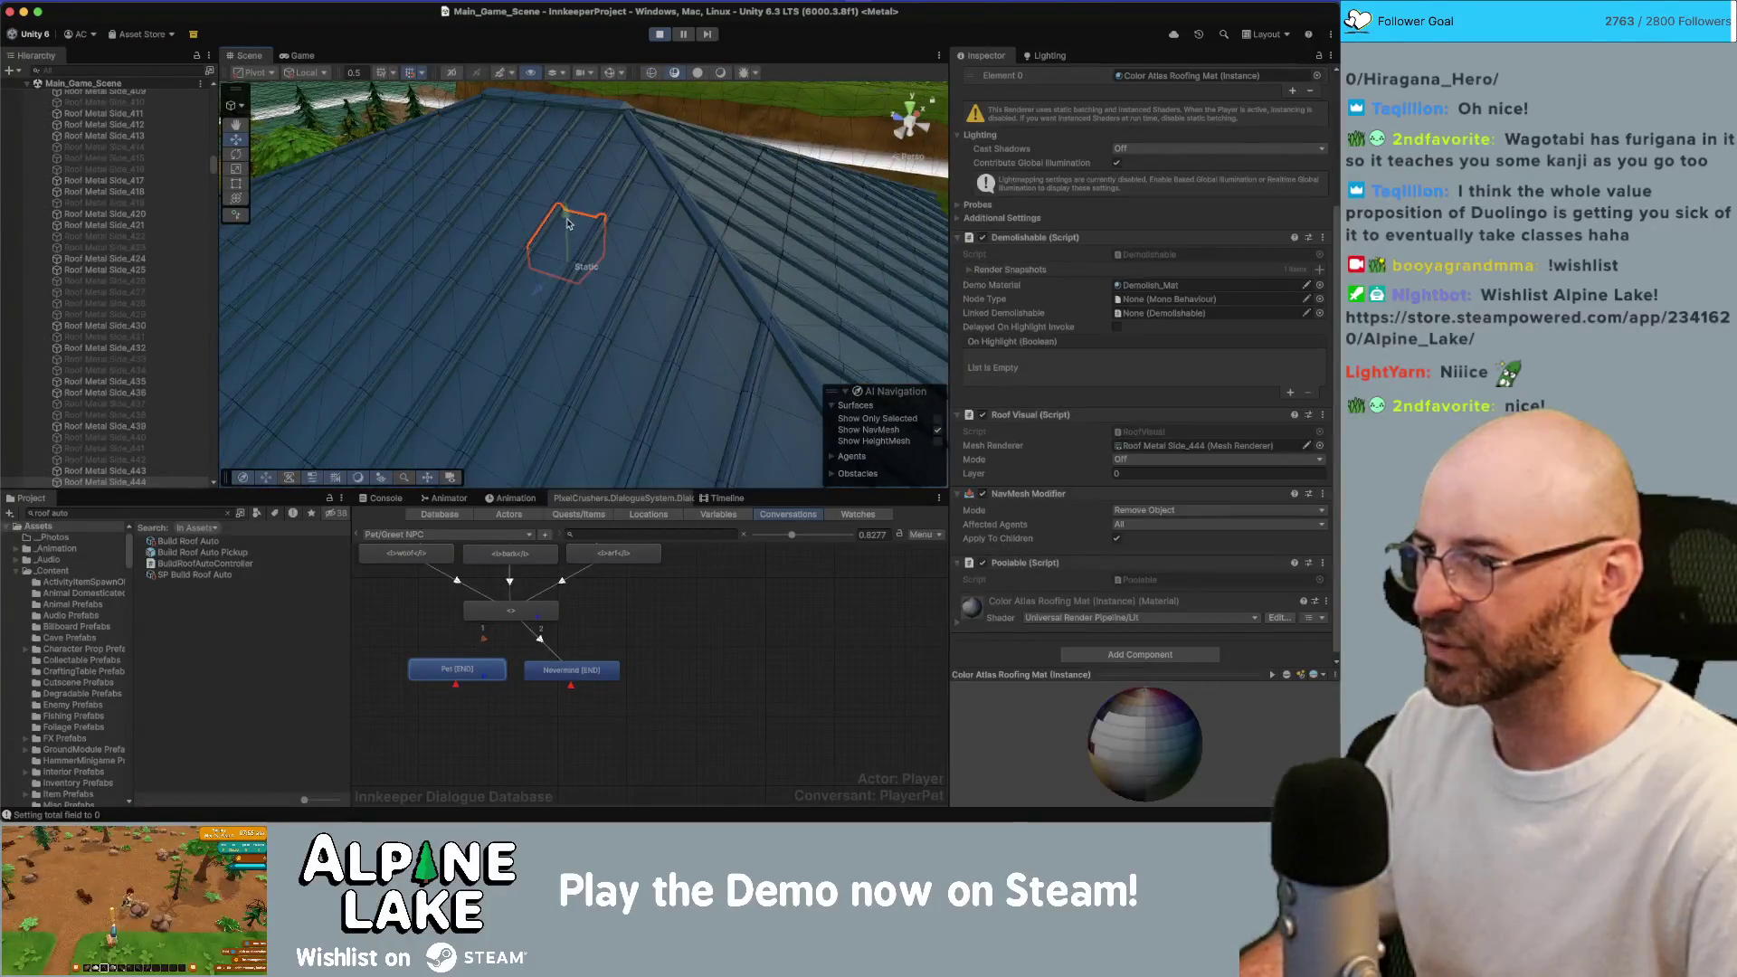
{"action": "mouse_move", "coordinate": [569, 161]}
{"action": "left_mouse_down"}
{"action": "mouse_move", "coordinate": [735, 276]}
{"action": "mouse_move", "coordinate": [588, 281]}
{"action": "mouse_move", "coordinate": [480, 312]}
{"action": "left_mouse_up"}
{"action": "left_click", "coordinate": [672, 221]}
{"action": "left_click", "coordinate": [471, 317]}
{"action": "left_click", "coordinate": [437, 253]}
{"action": "left_click_drag", "start_coordinate": [437, 253], "coordinate": [627, 239]}
{"action": "left_click", "coordinate": [629, 231]}
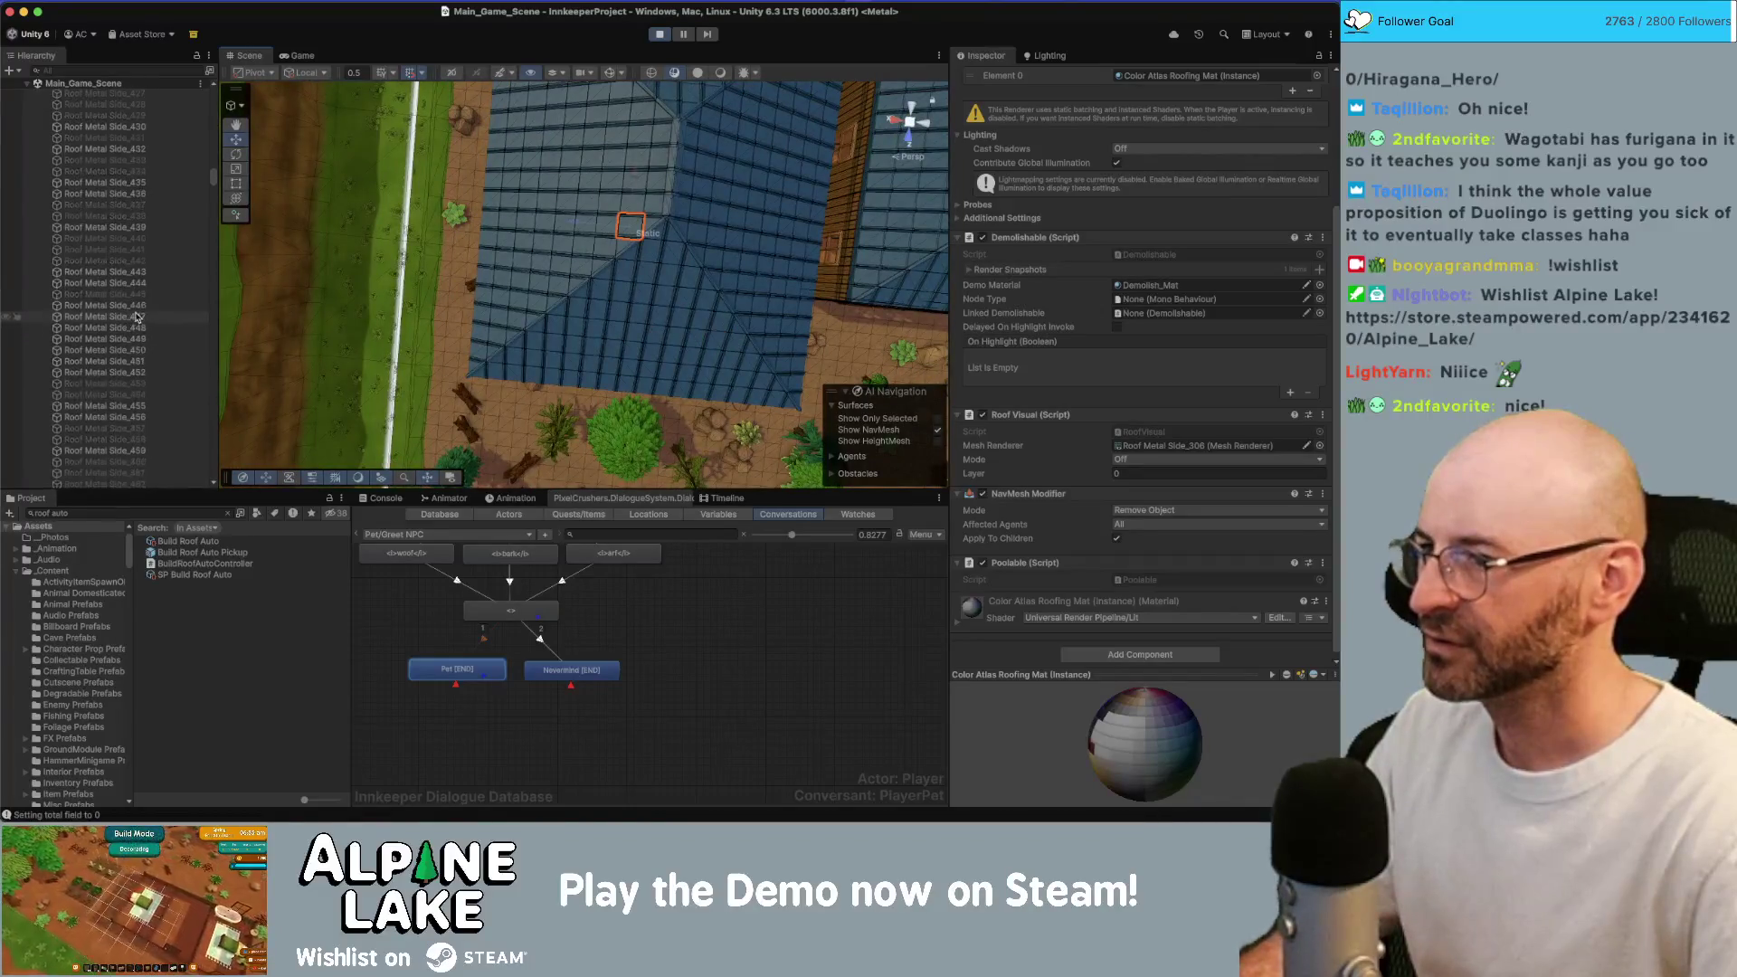
{"action": "left_click_drag", "start_coordinate": [214, 185], "coordinate": [223, 453]}
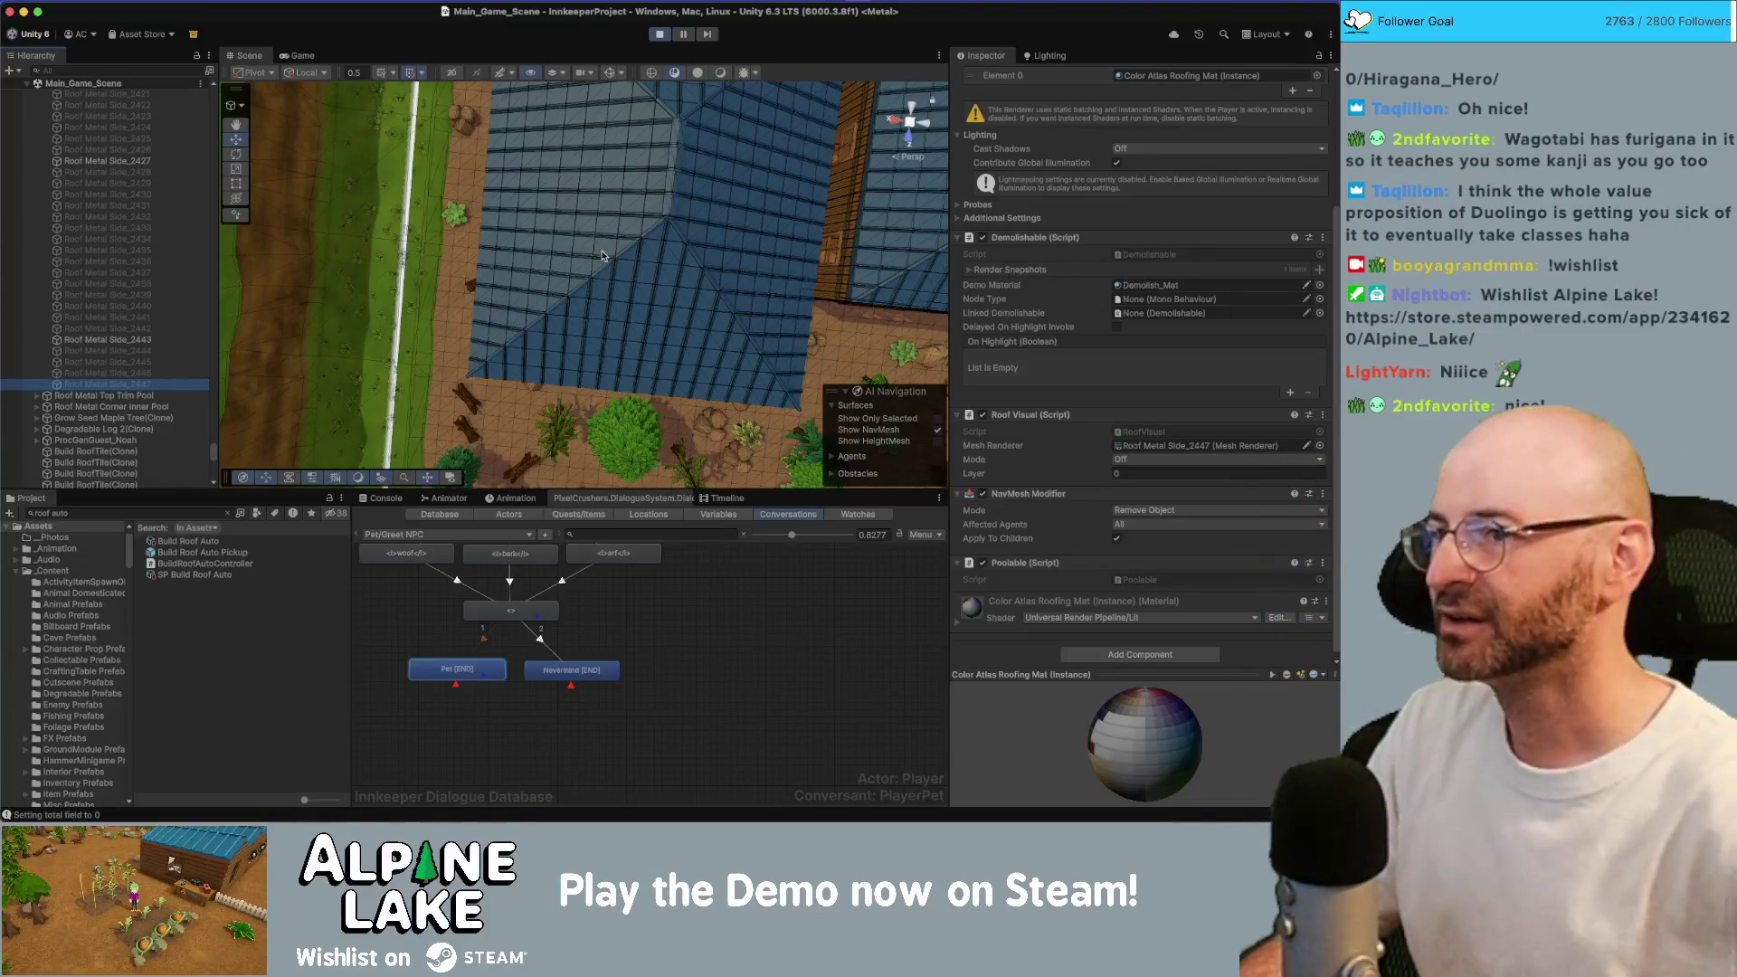
{"action": "mouse_move", "coordinate": [604, 256]}
{"action": "left_mouse_down"}
{"action": "mouse_move", "coordinate": [797, 156]}
{"action": "mouse_move", "coordinate": [830, 100]}
{"action": "left_mouse_up"}
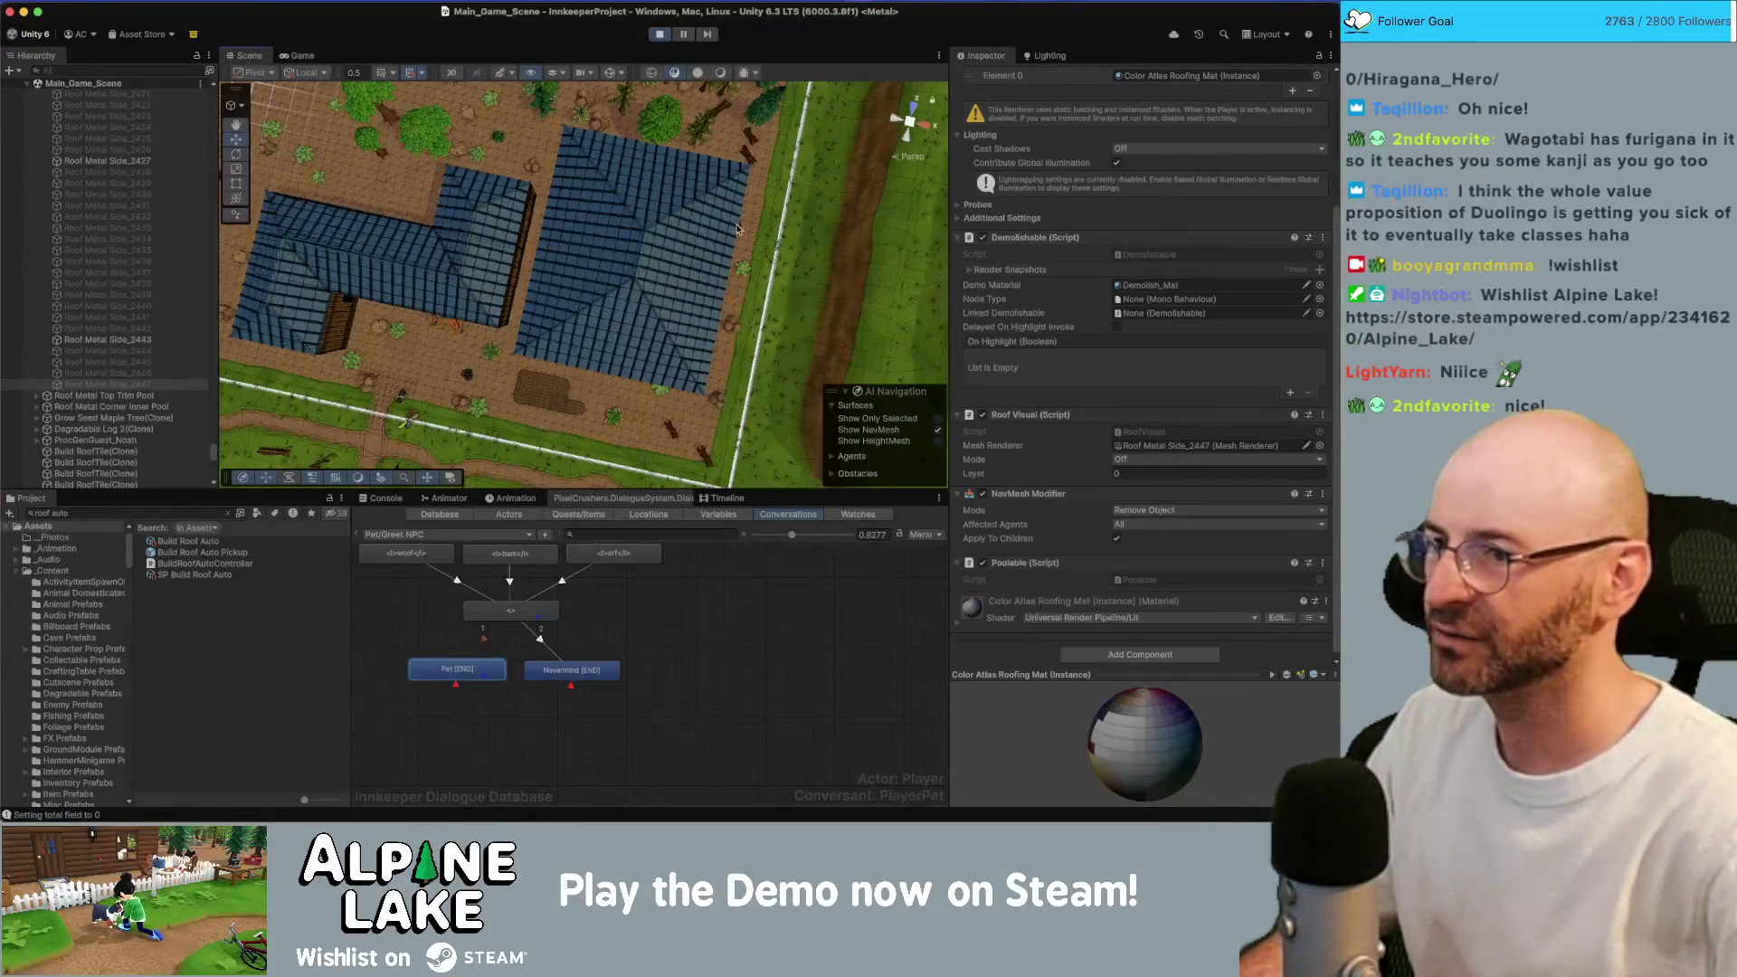
{"action": "left_click_drag", "start_coordinate": [671, 216], "coordinate": [697, 127]}
{"action": "left_click", "coordinate": [299, 55]}
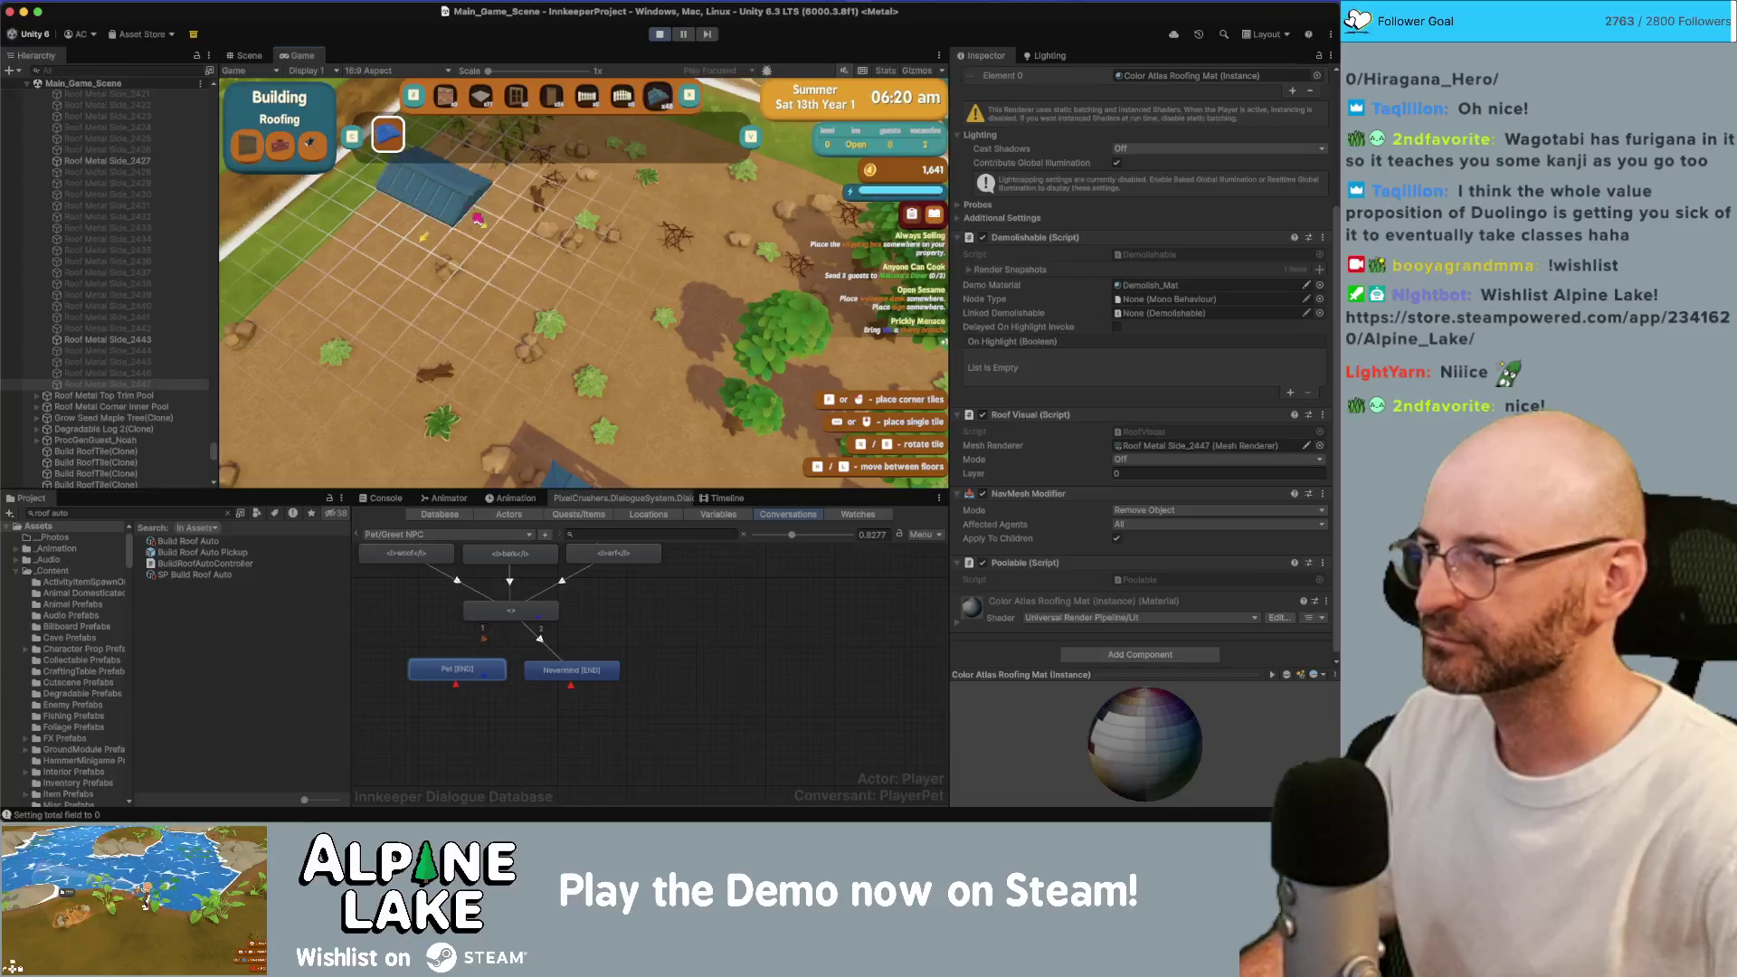
Pan and rotate the game camera around the big blue roof and the tiled floor below.
{"action": "left_click_drag", "start_coordinate": [420, 378], "coordinate": [669, 387]}
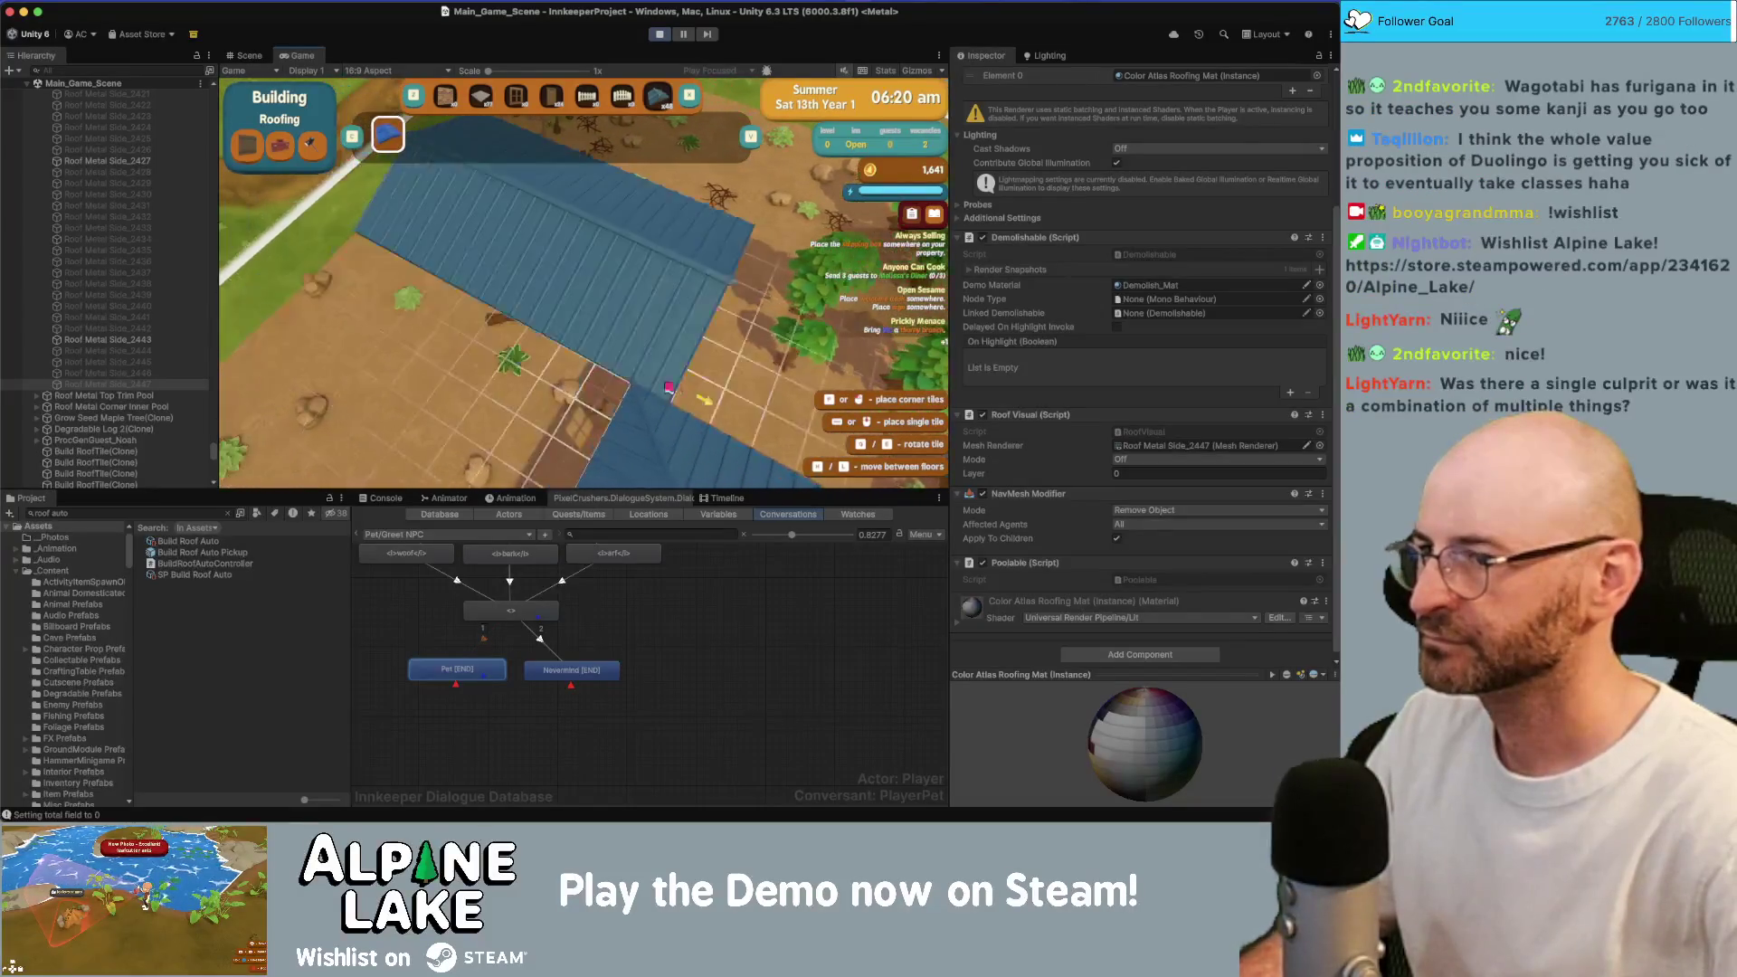
{"action": "key", "text": "e"}
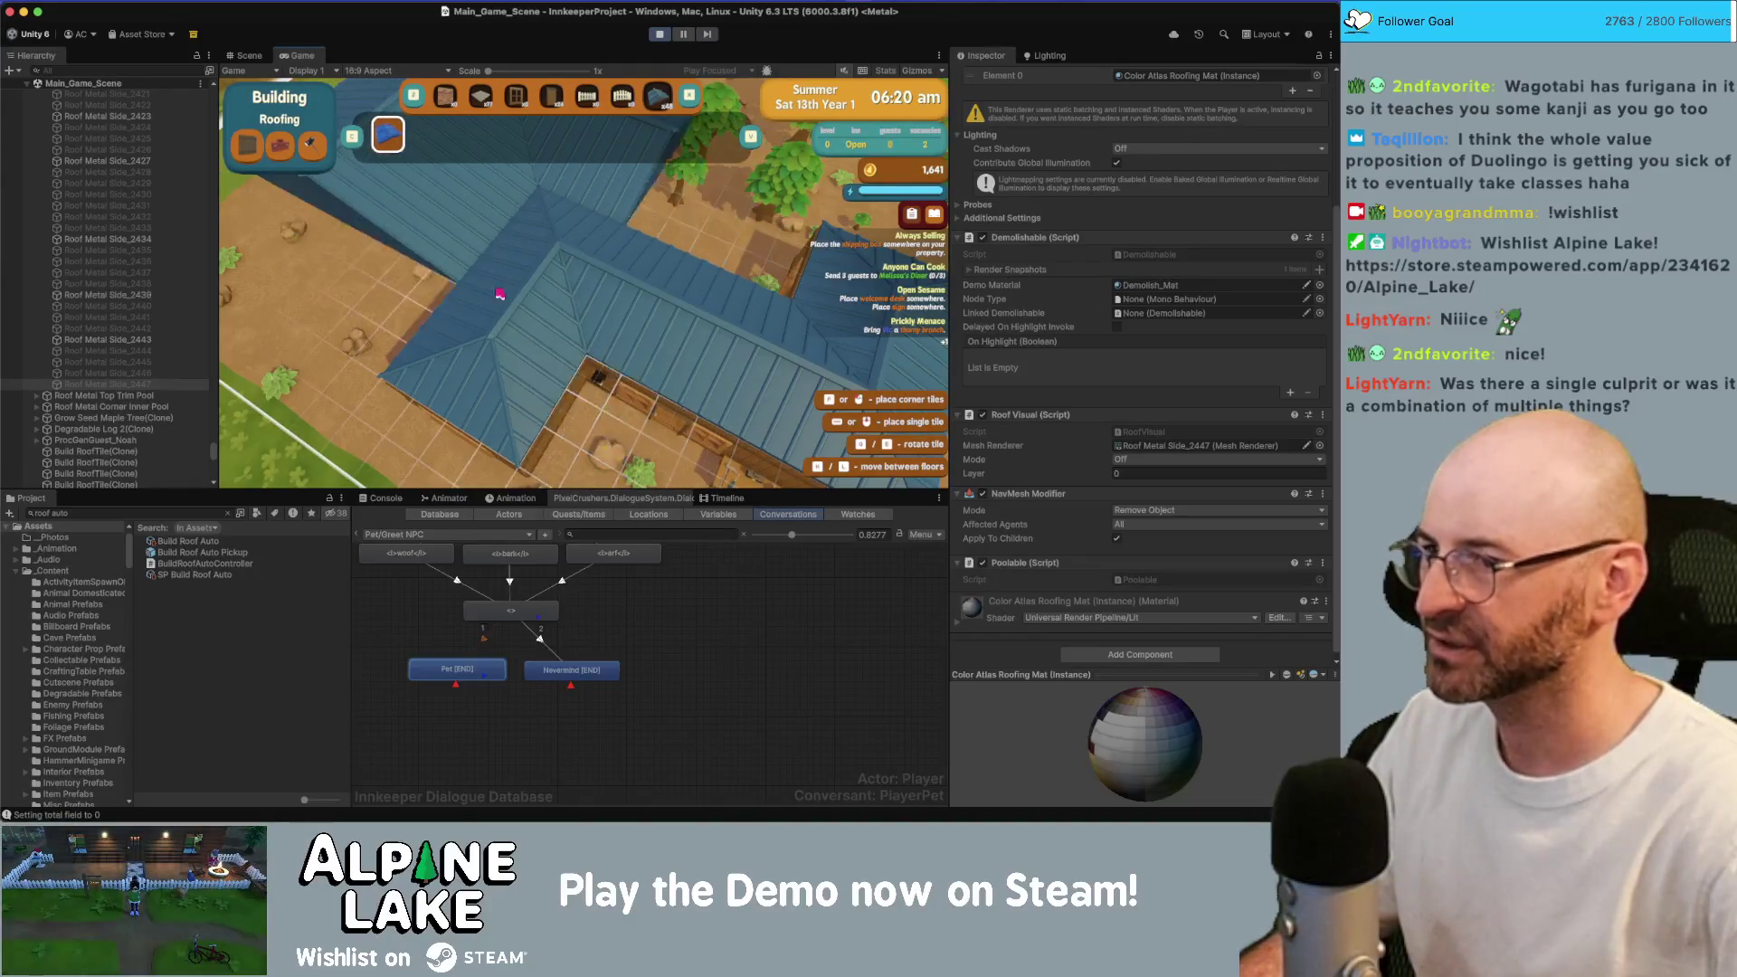
{"action": "key", "text": "s"}
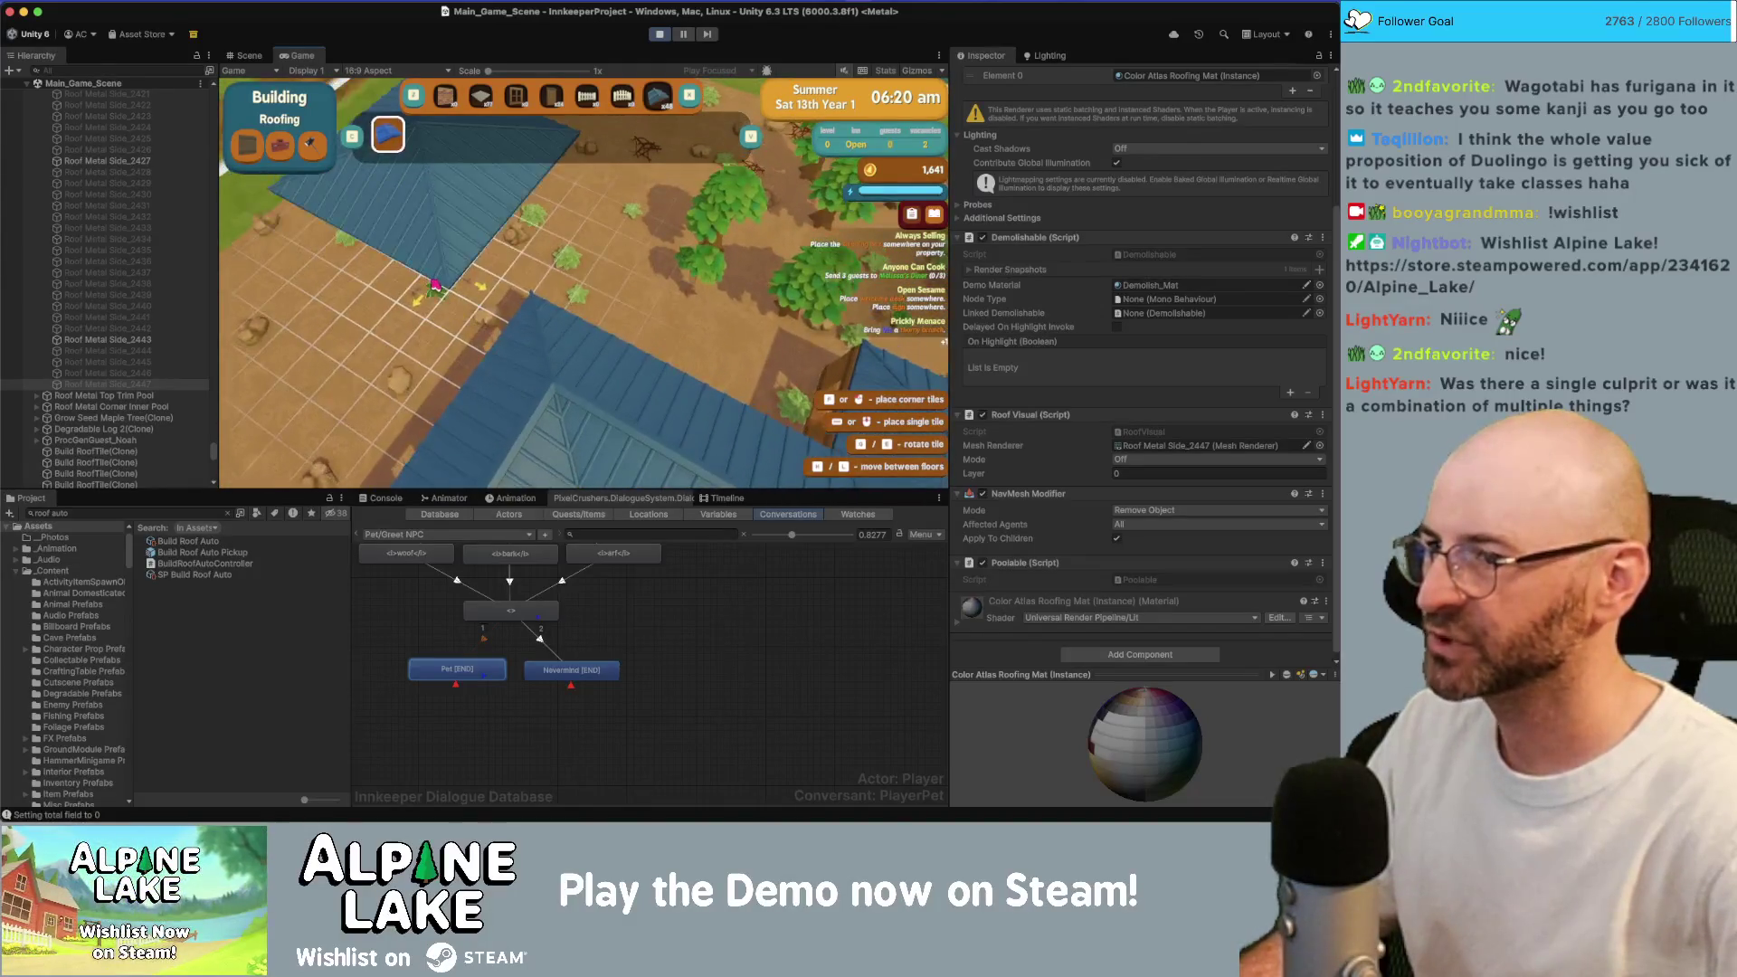
{"action": "key", "text": "w"}
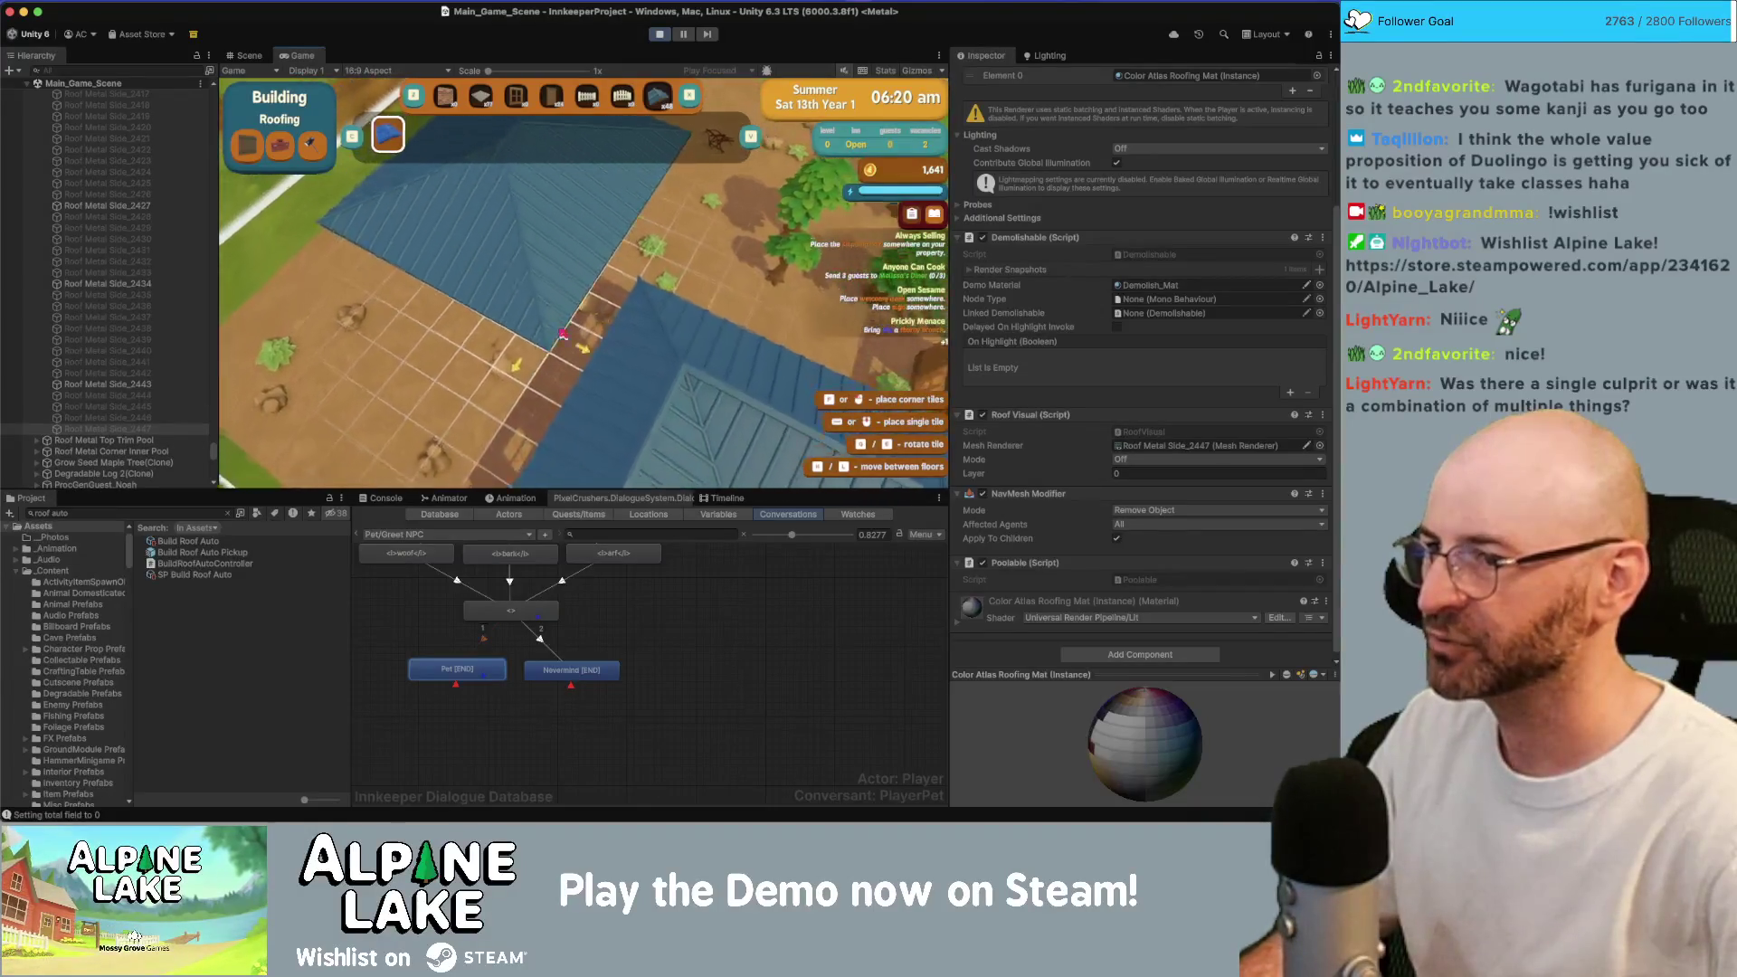
{"action": "key", "text": "d"}
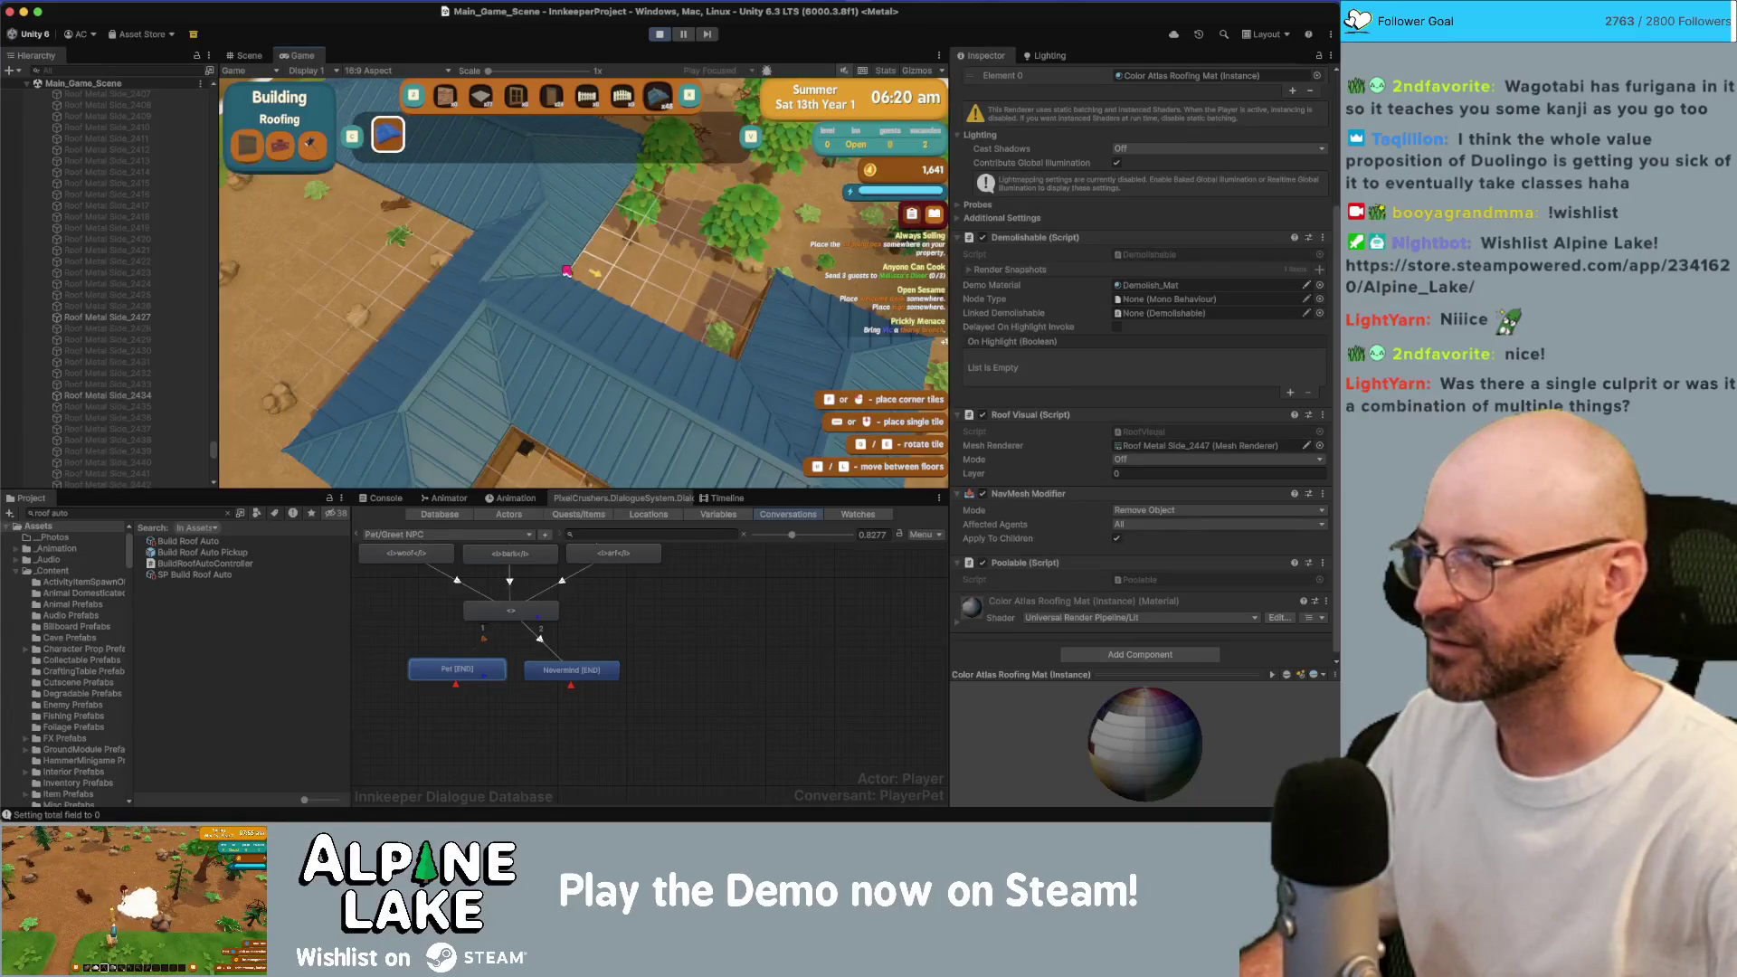
{"action": "key", "text": "a"}
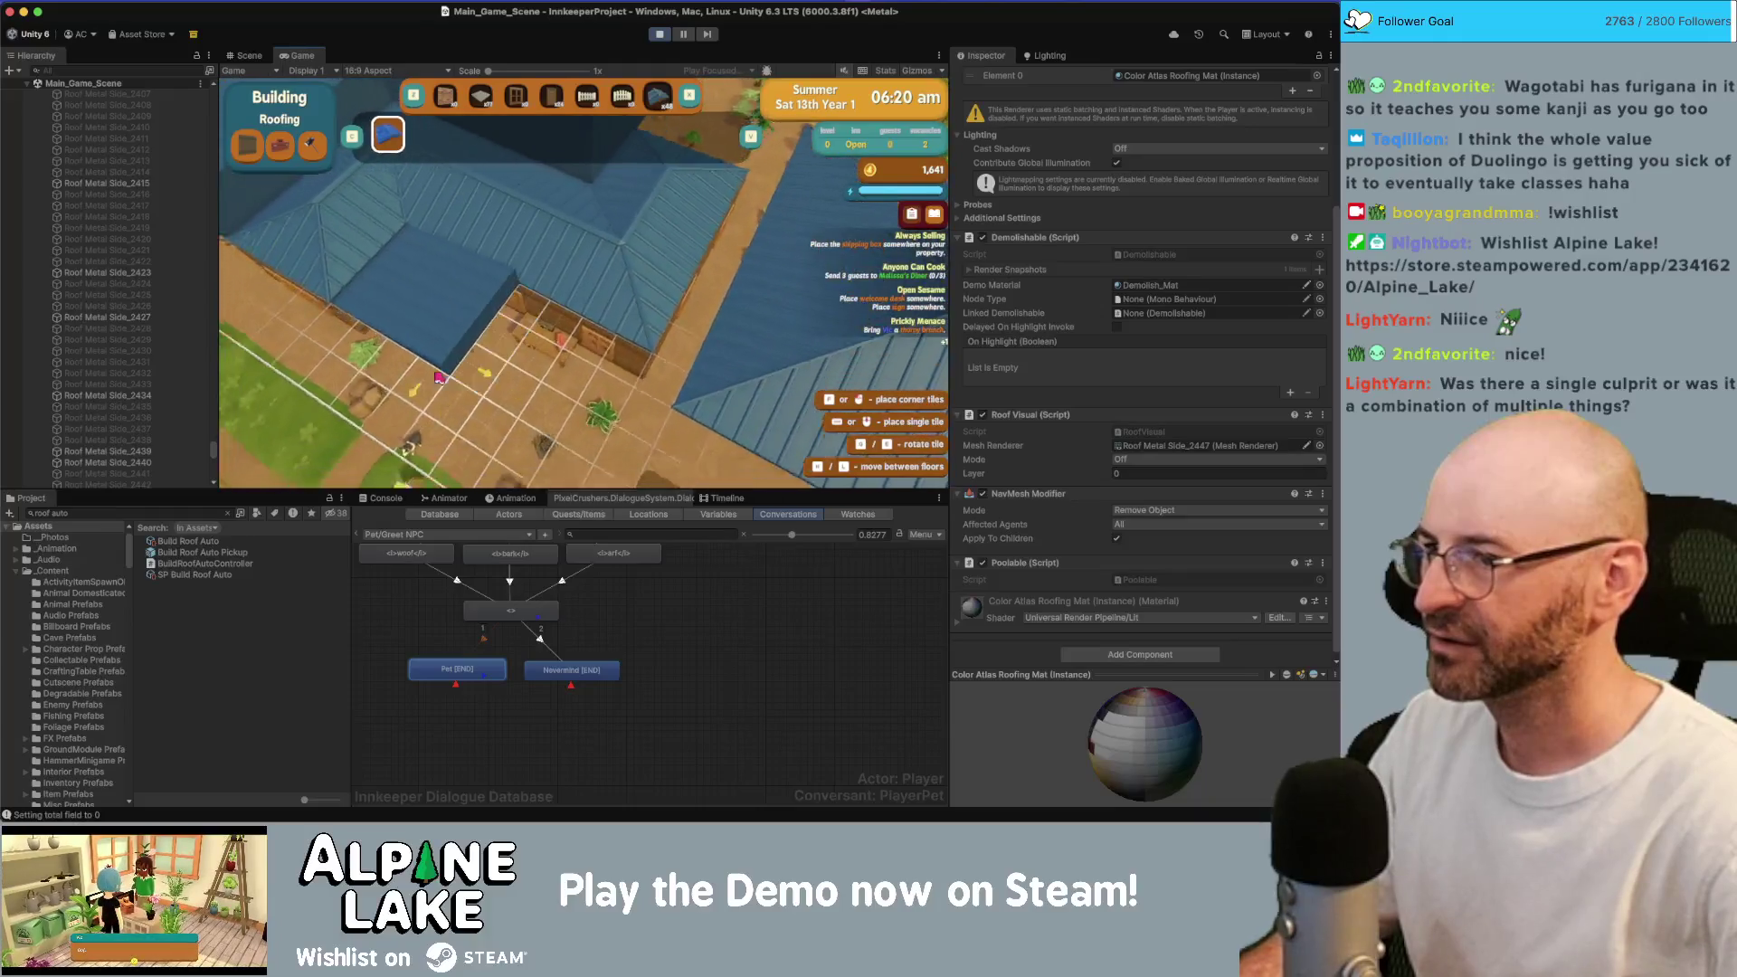
{"action": "key", "text": "s"}
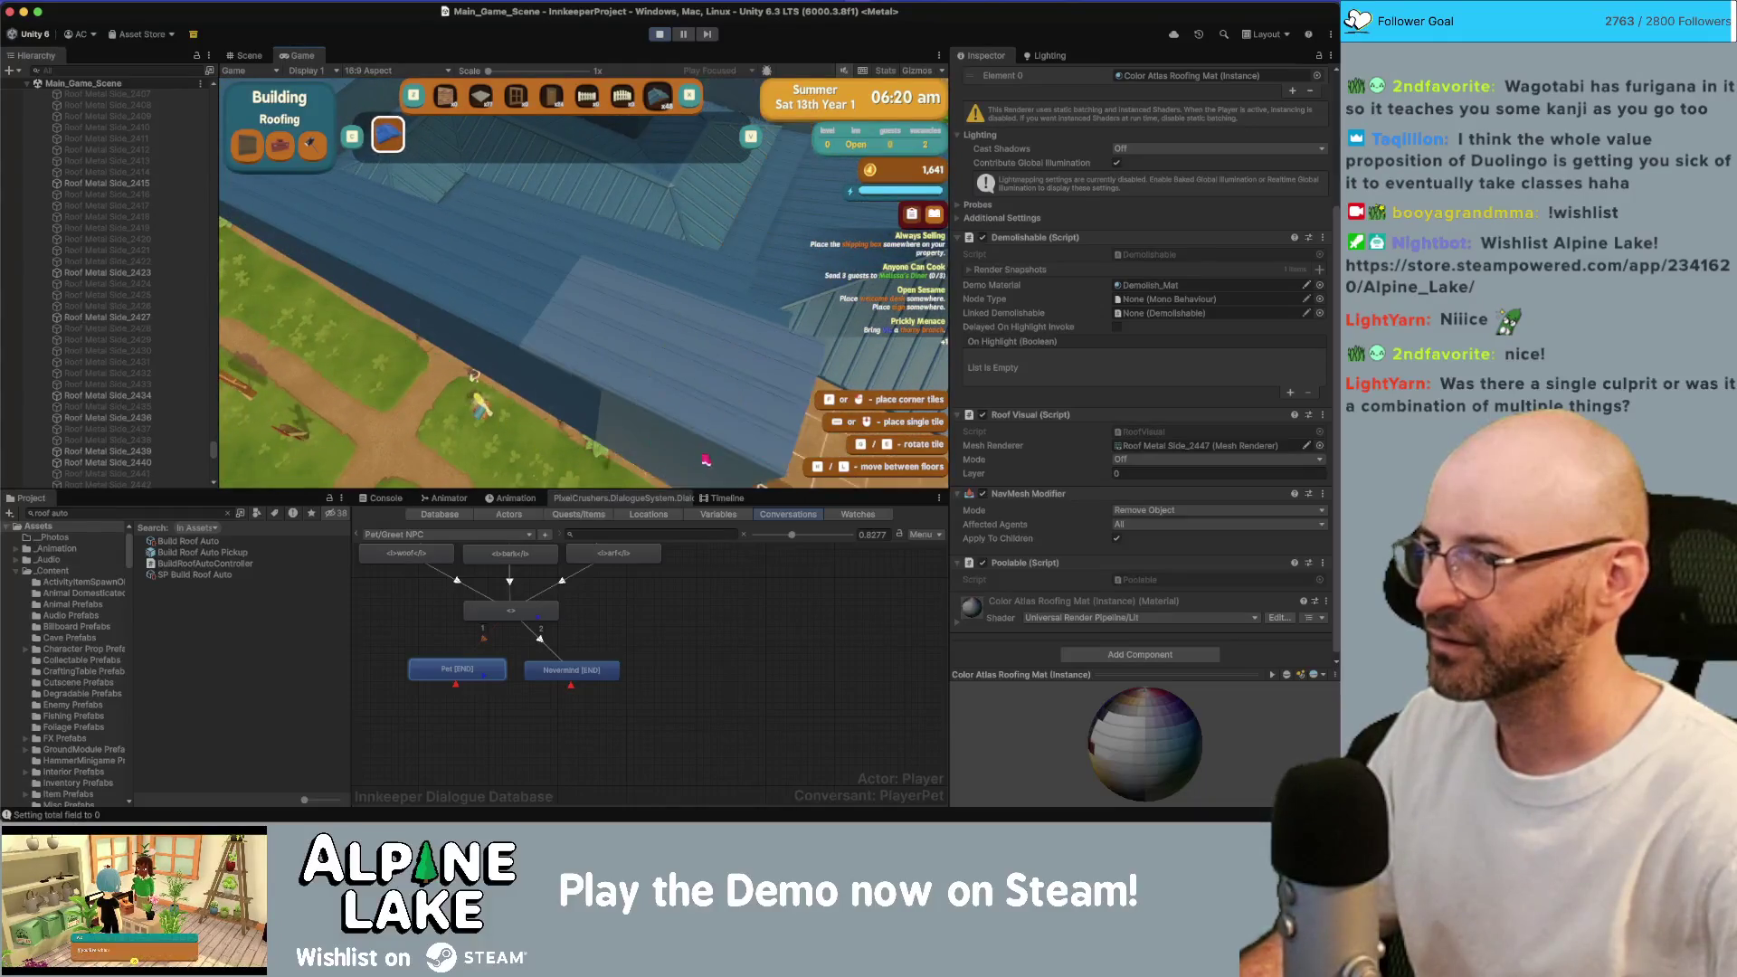
{"action": "key", "text": "w"}
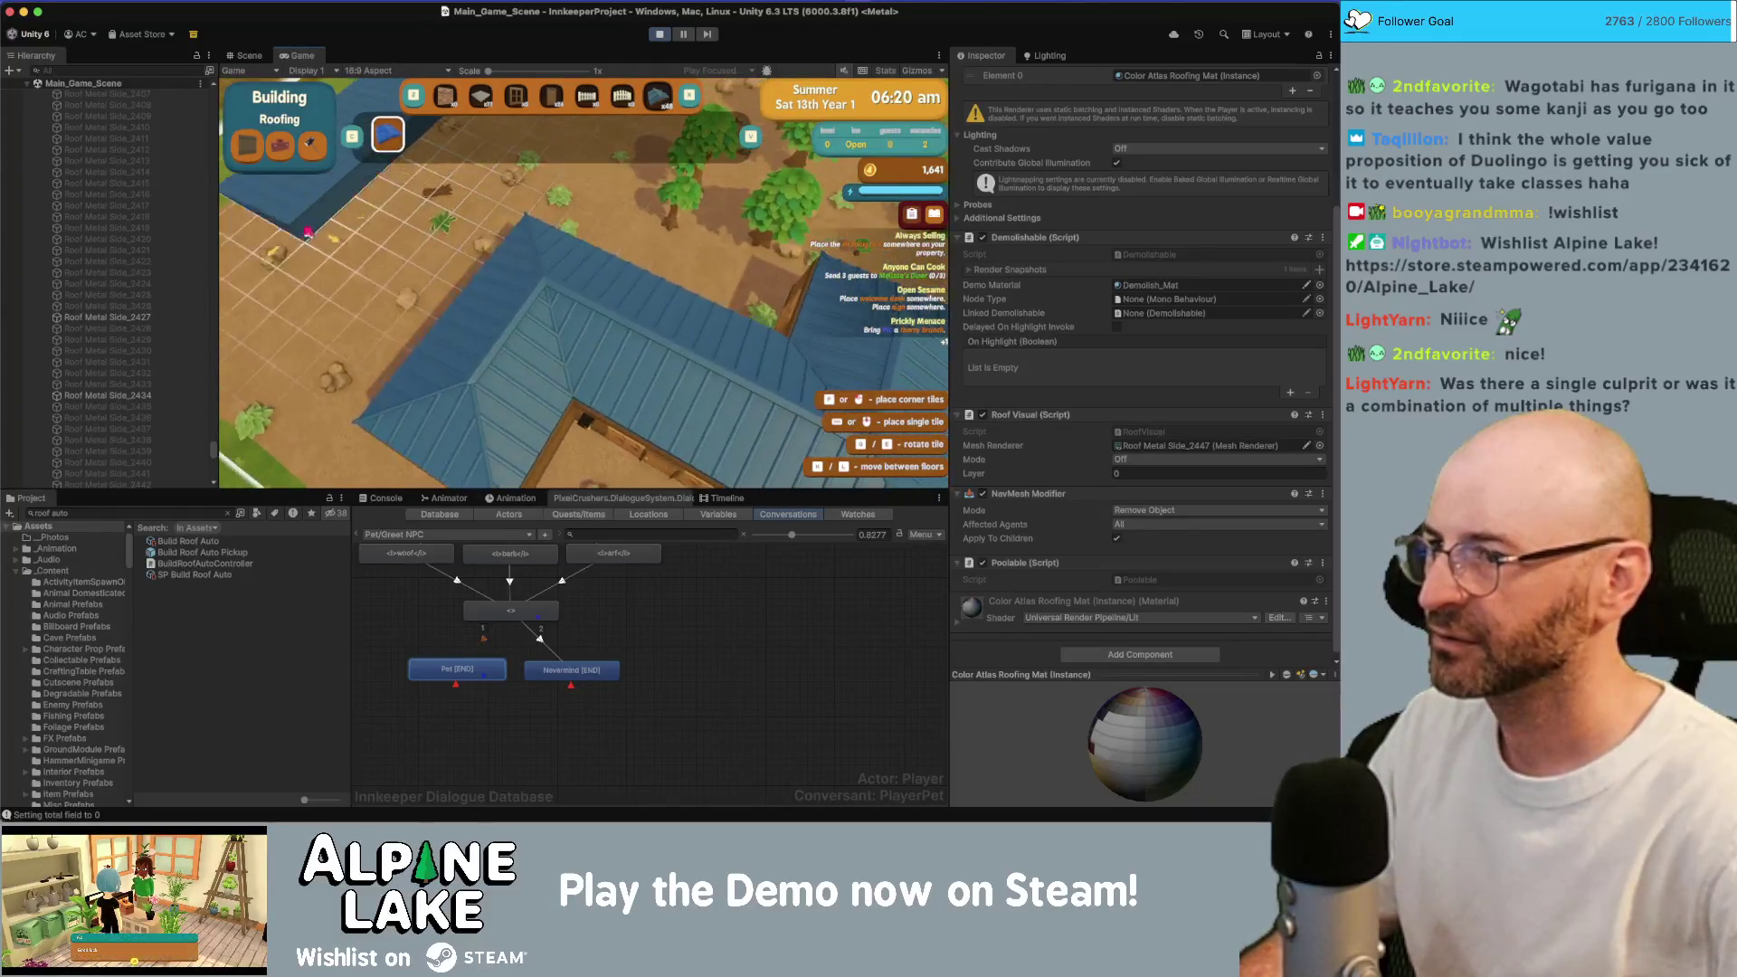
{"action": "key", "text": "s"}
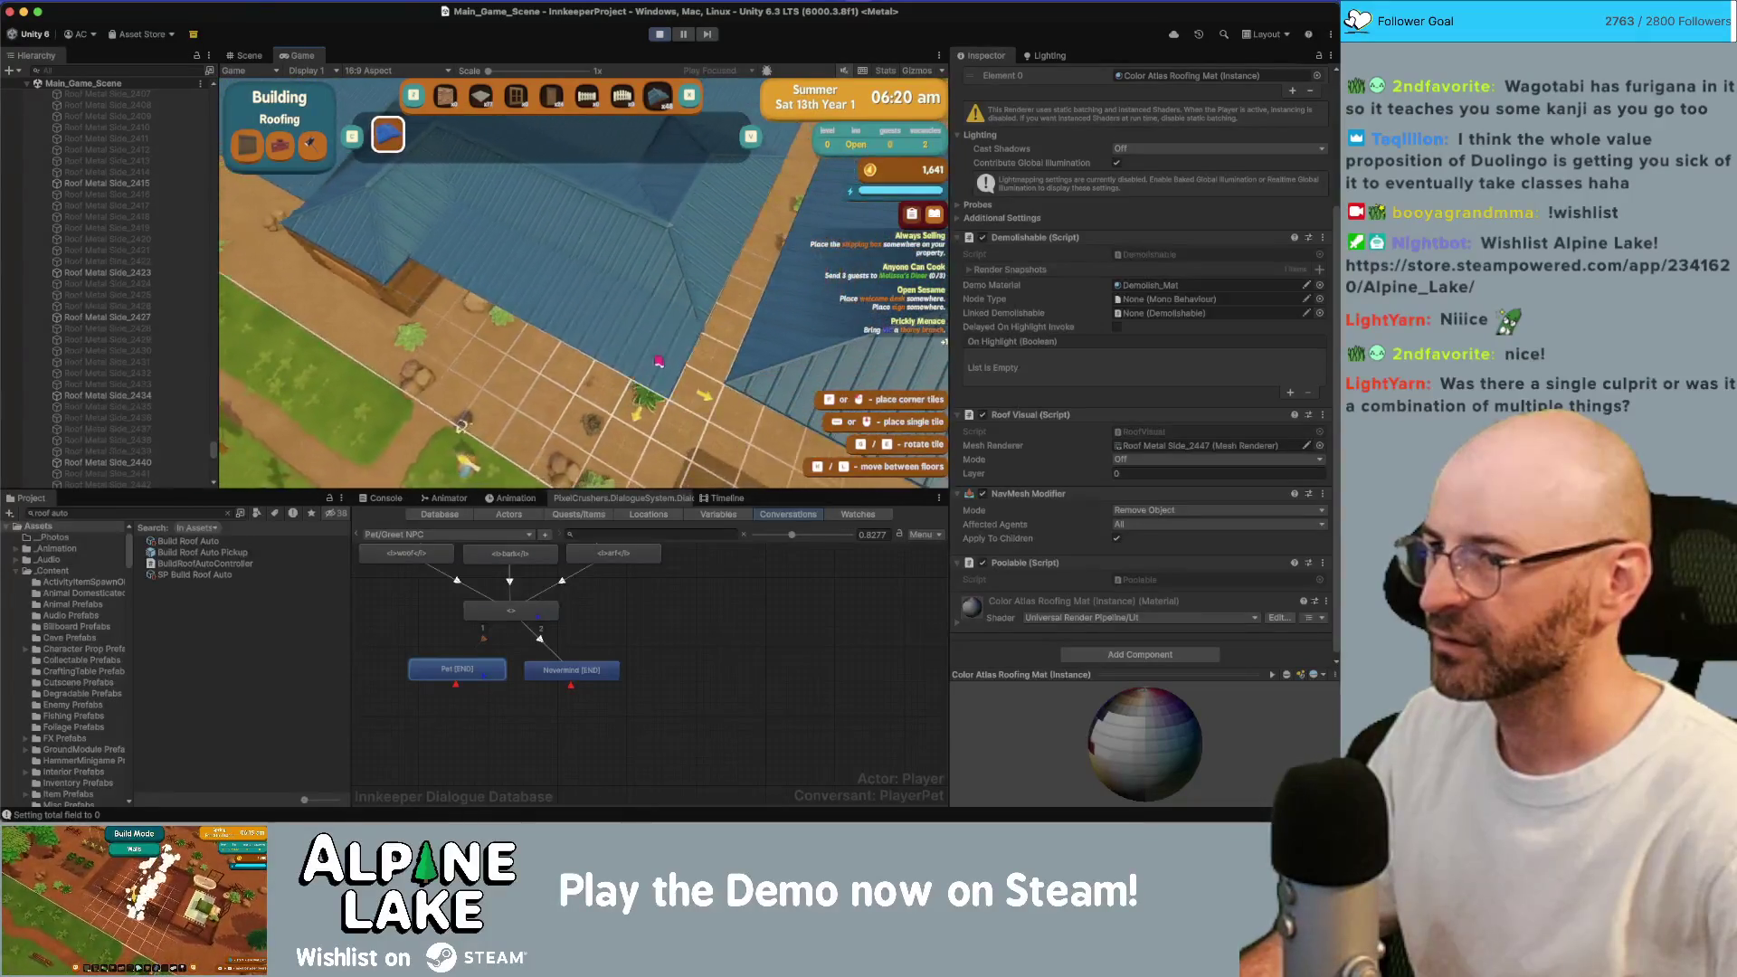
{"action": "left_click_drag", "start_coordinate": [625, 404], "coordinate": [742, 465]}
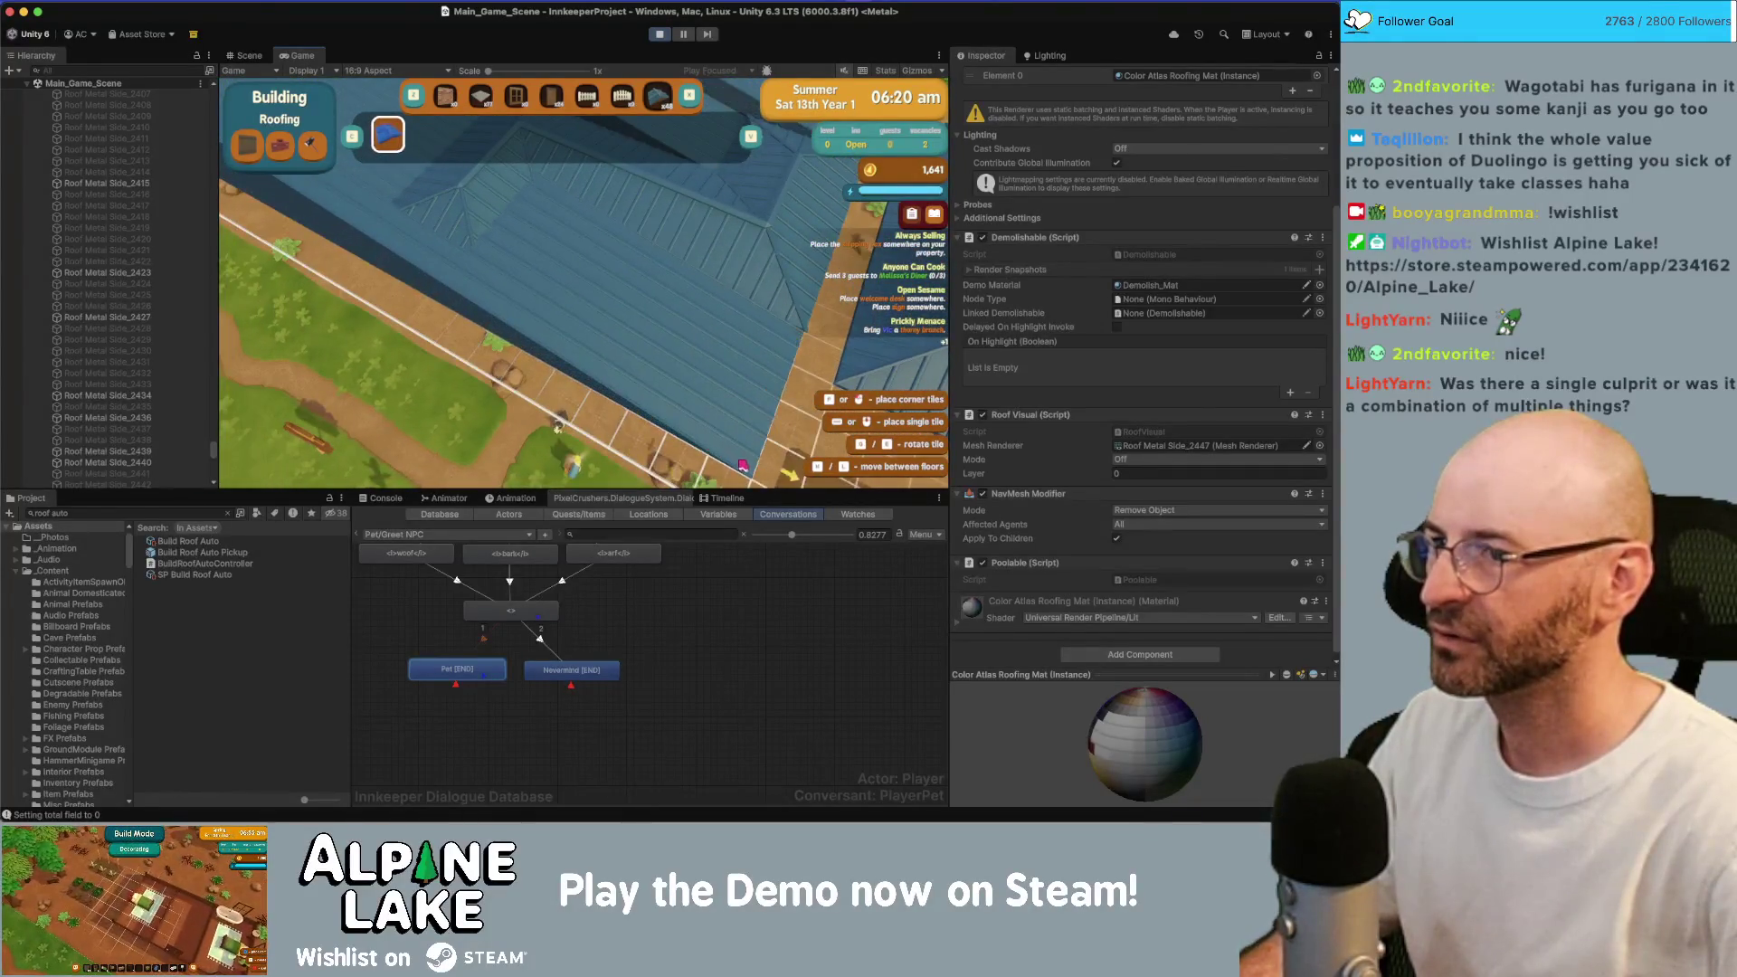
{"action": "key", "text": "s"}
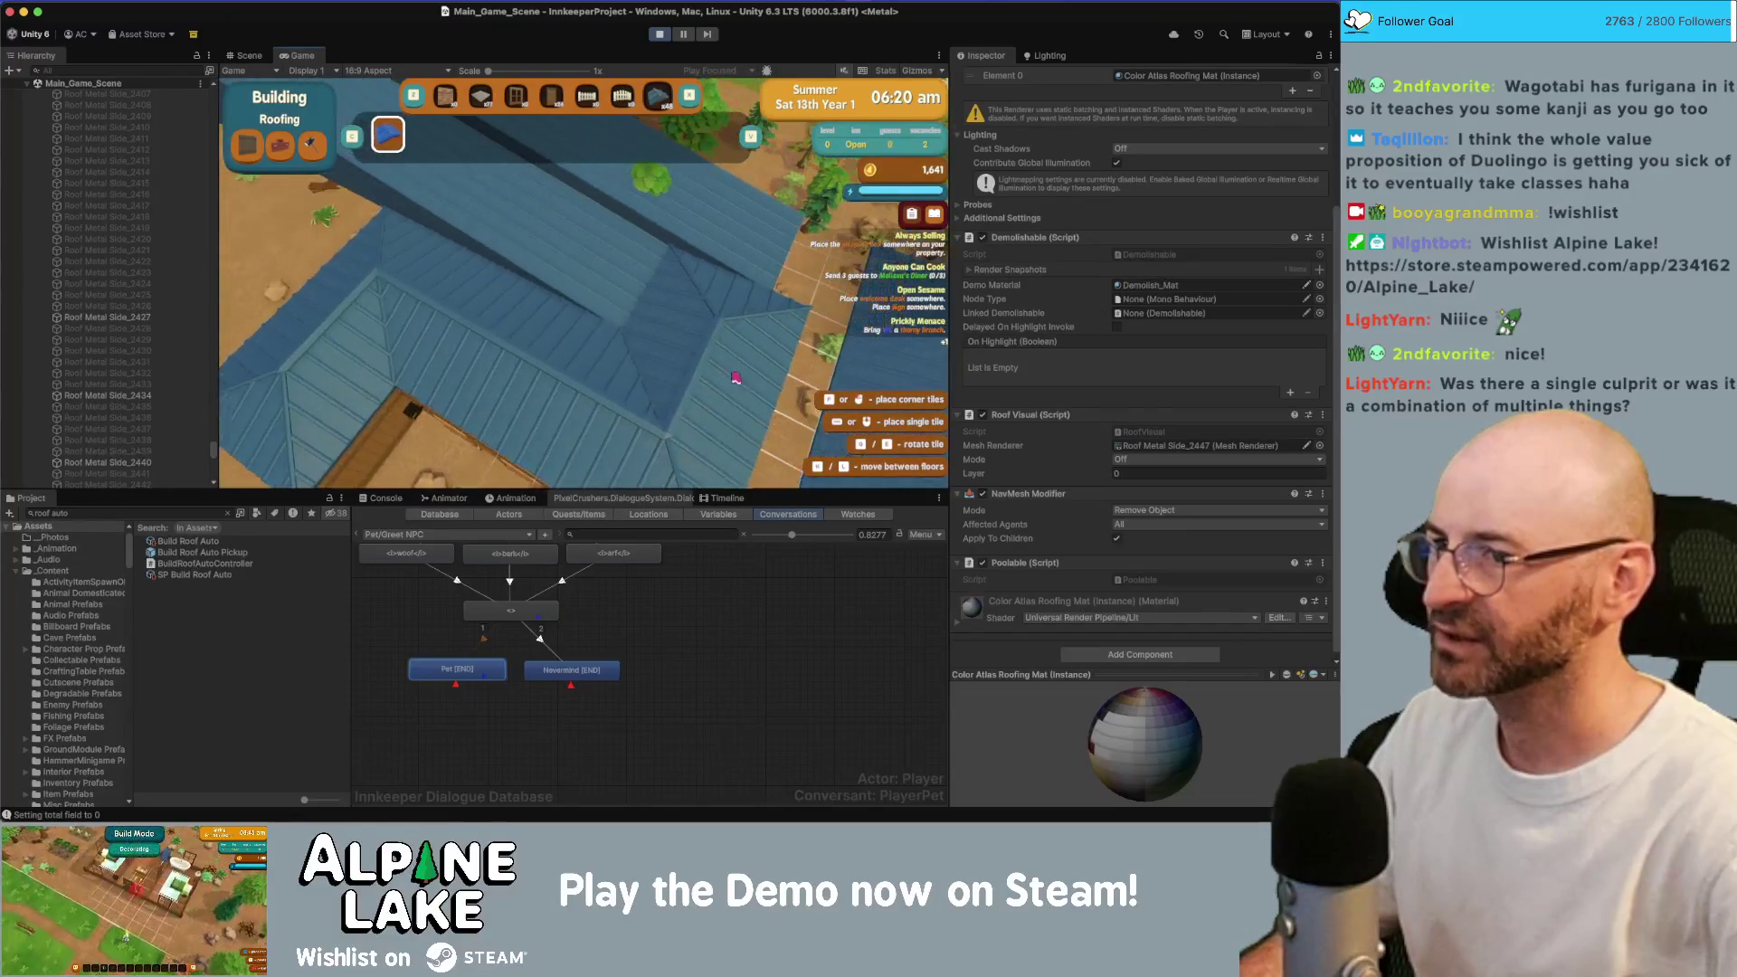
{"action": "key", "text": "s"}
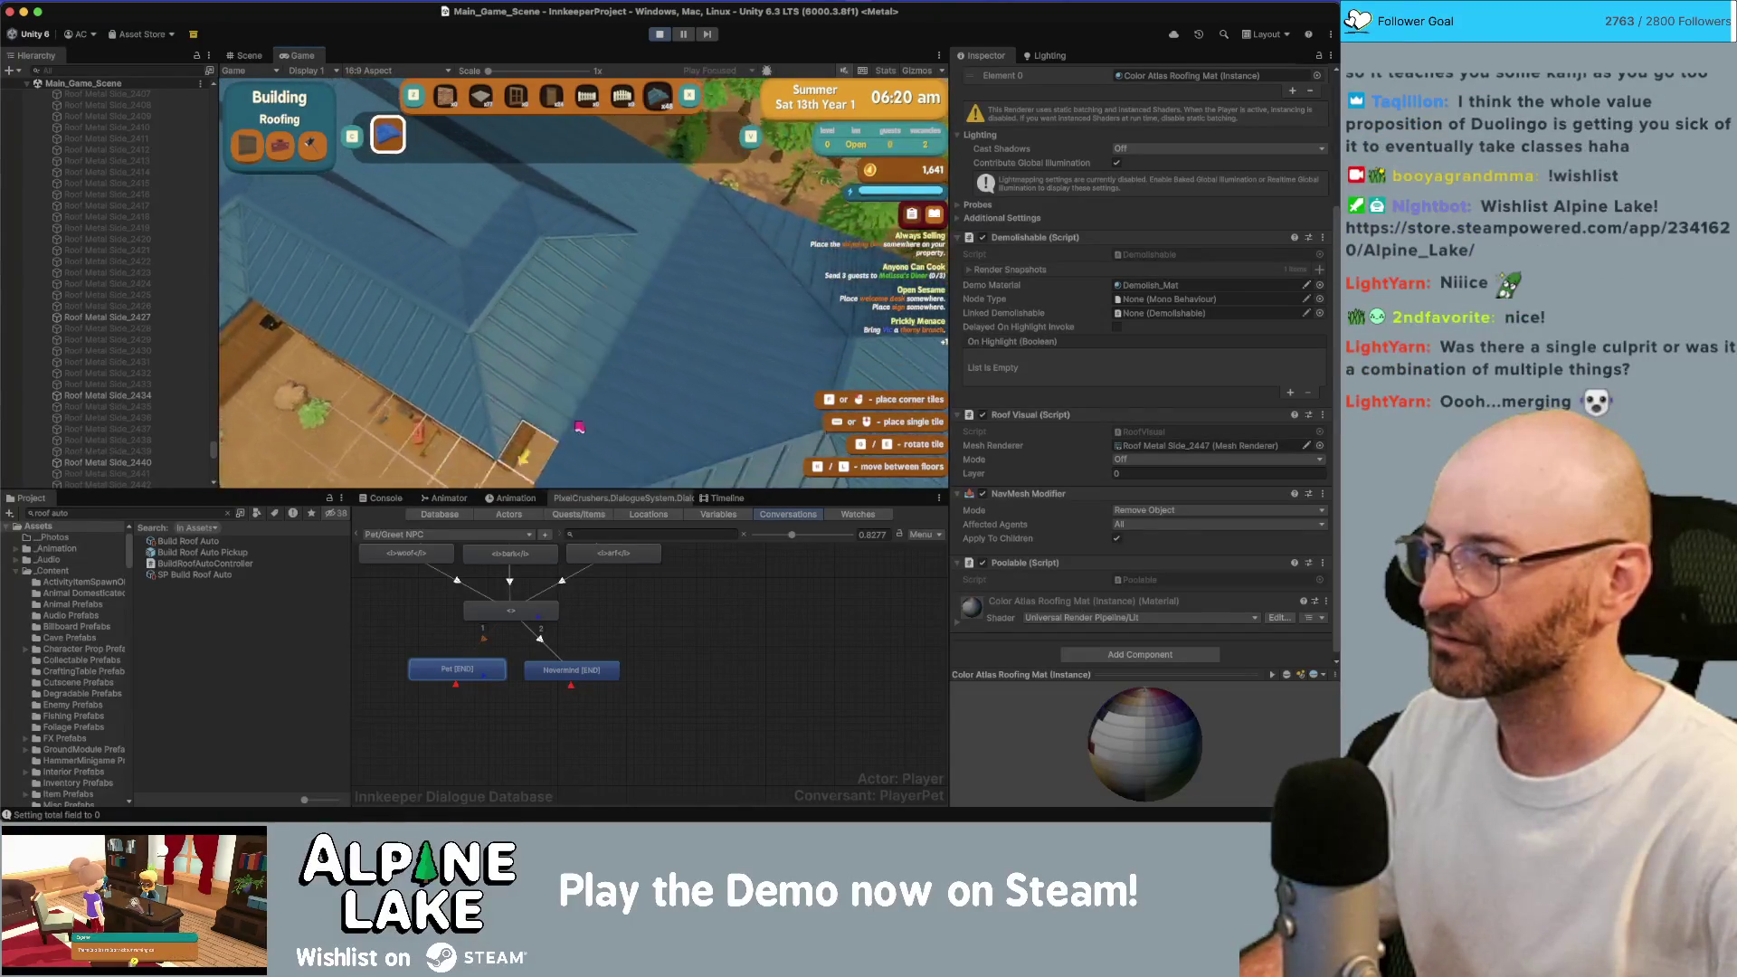
Keep panning along the roof's long wall, floor and trees, then stop Play mode.
{"action": "key", "text": "a"}
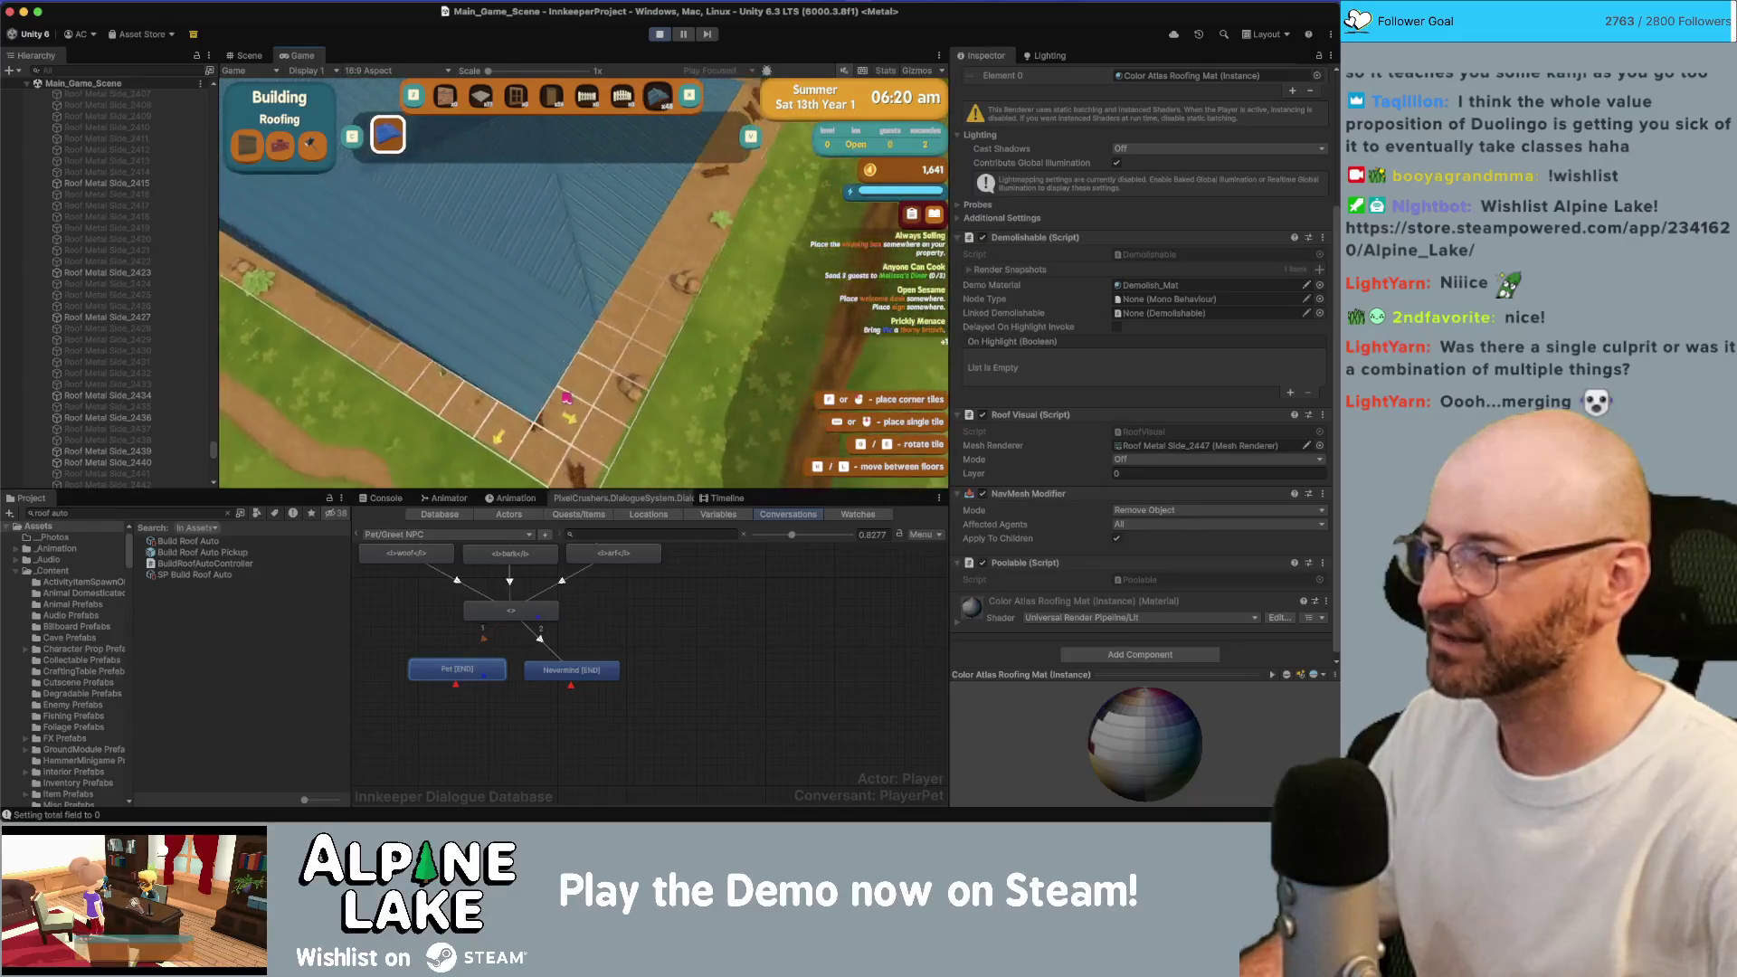
{"action": "key", "text": "s"}
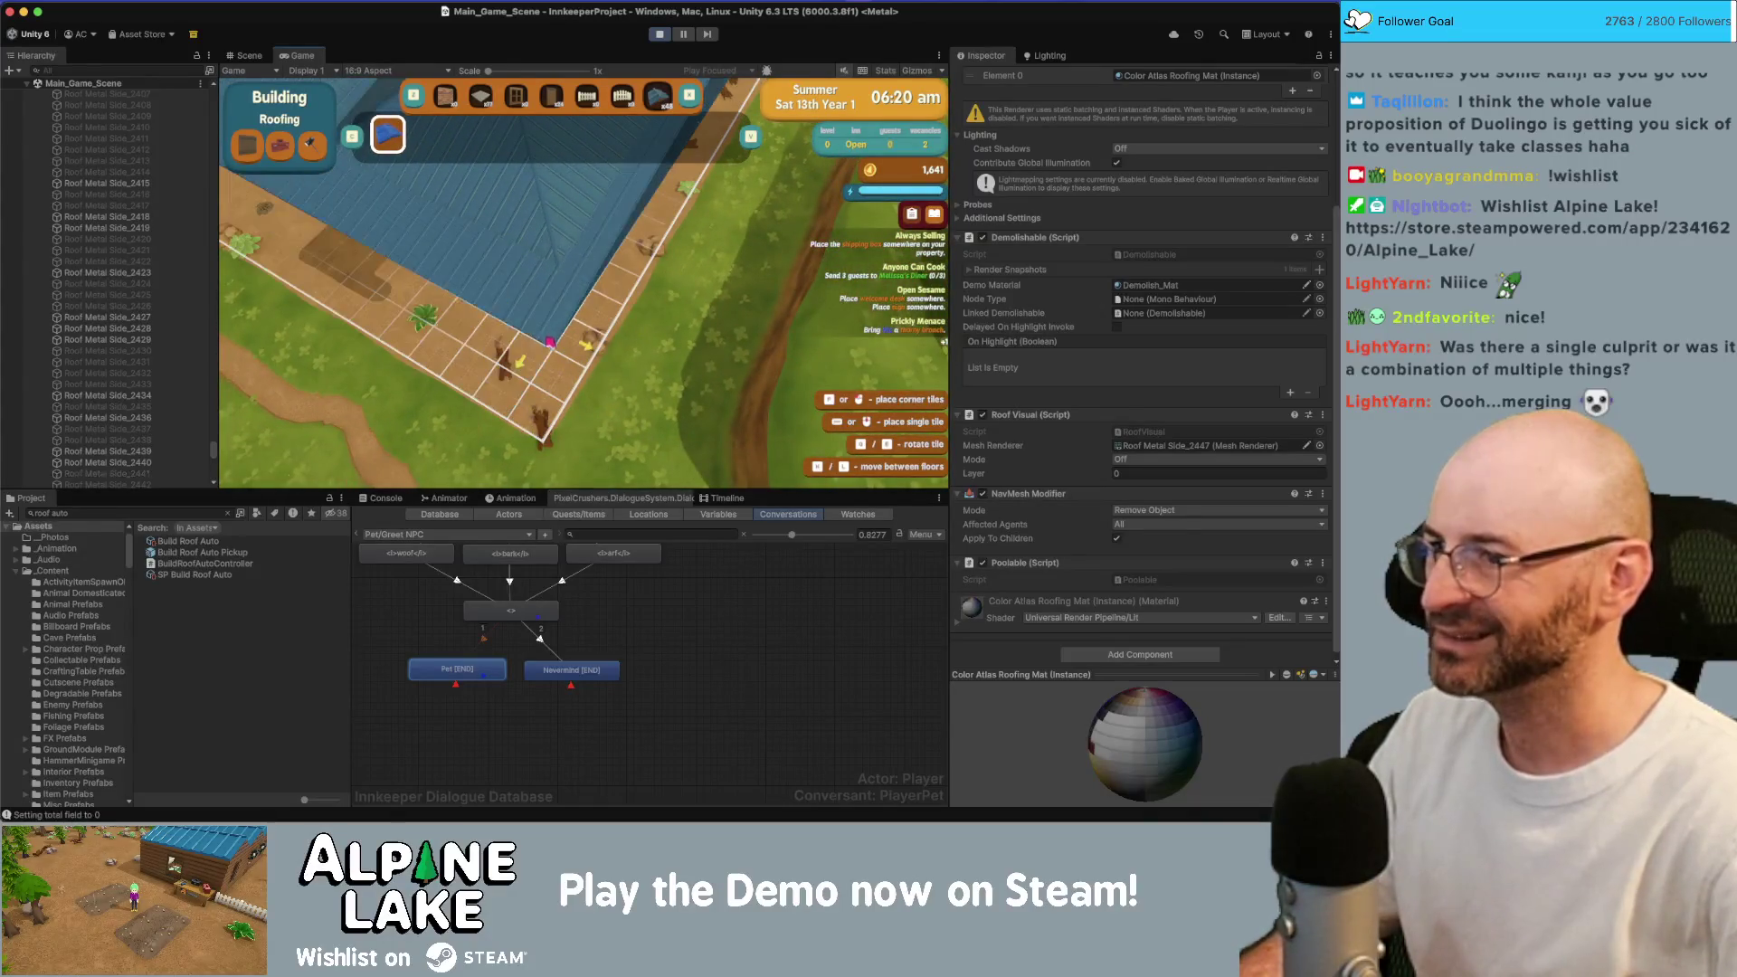
{"action": "key", "text": "s"}
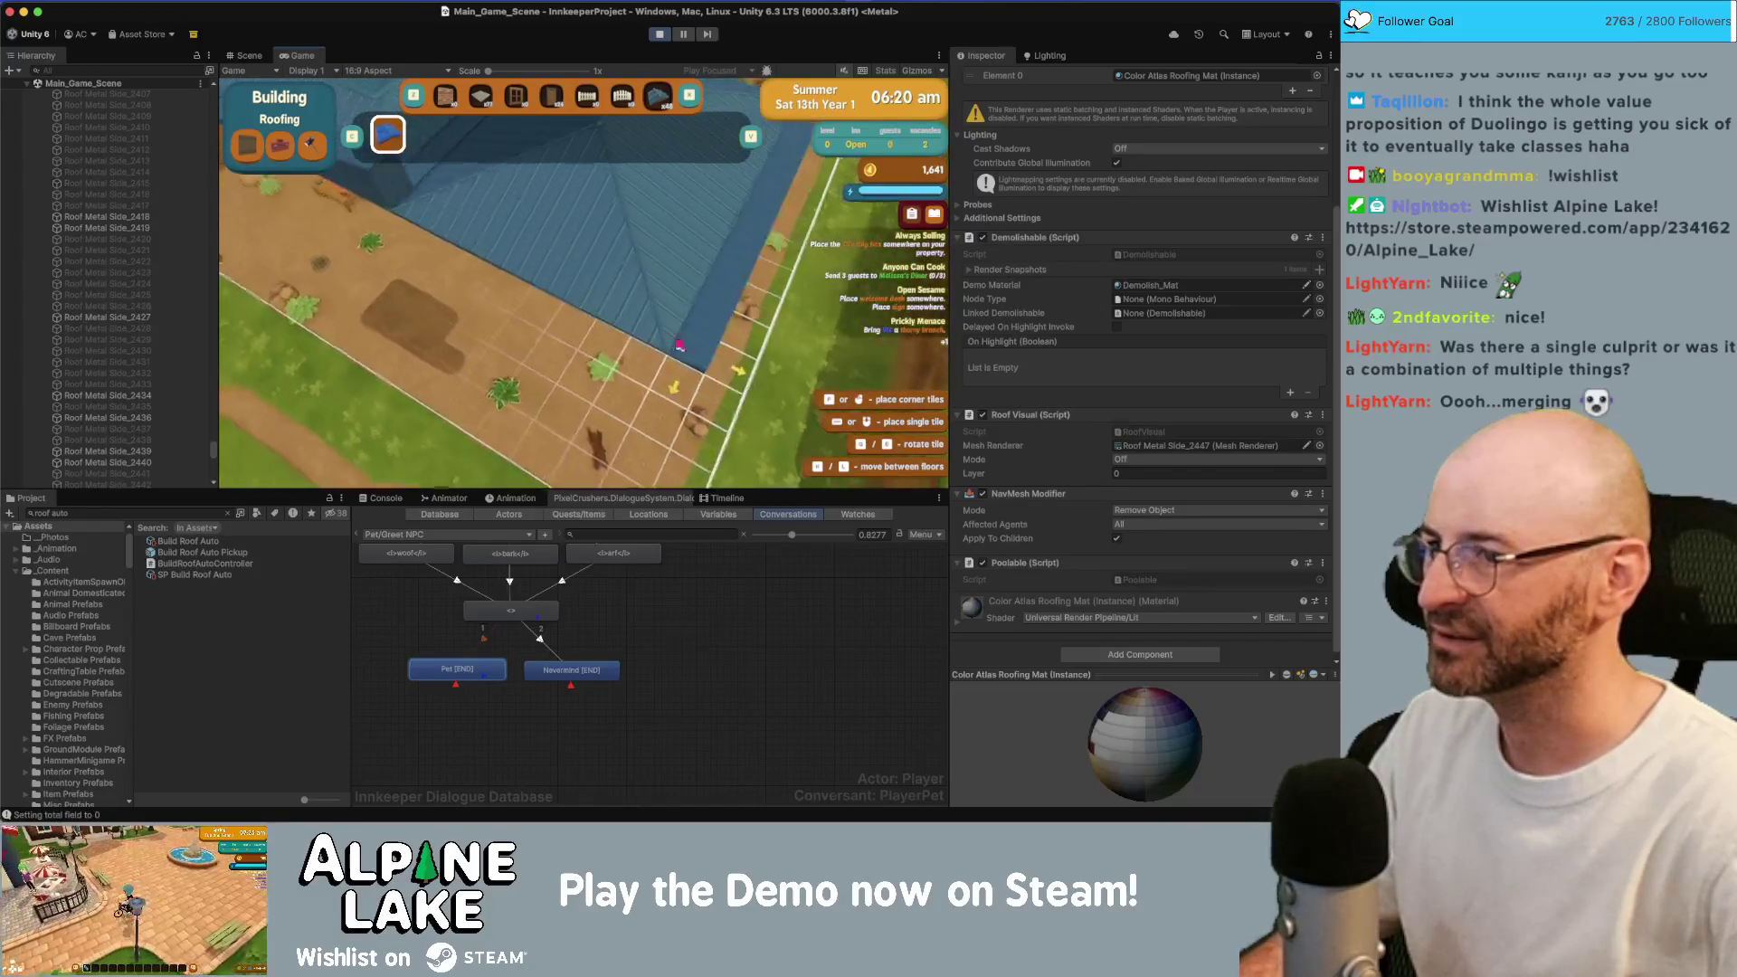
{"action": "key", "text": "w"}
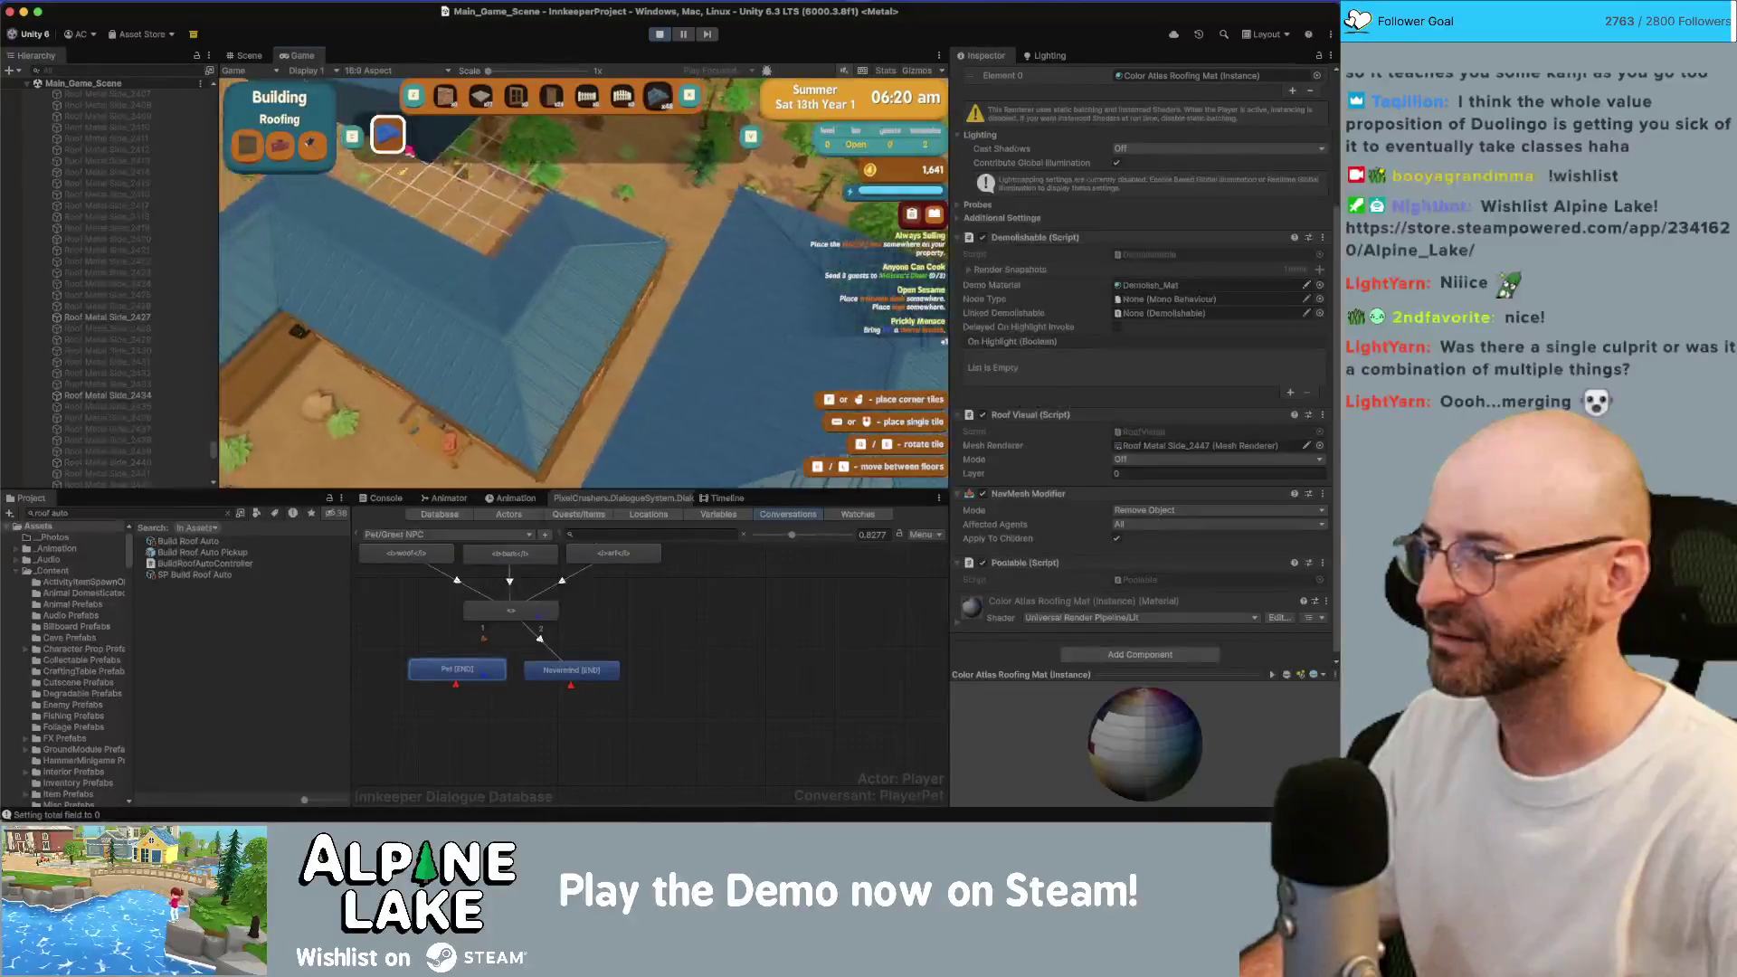
{"action": "key", "text": "a"}
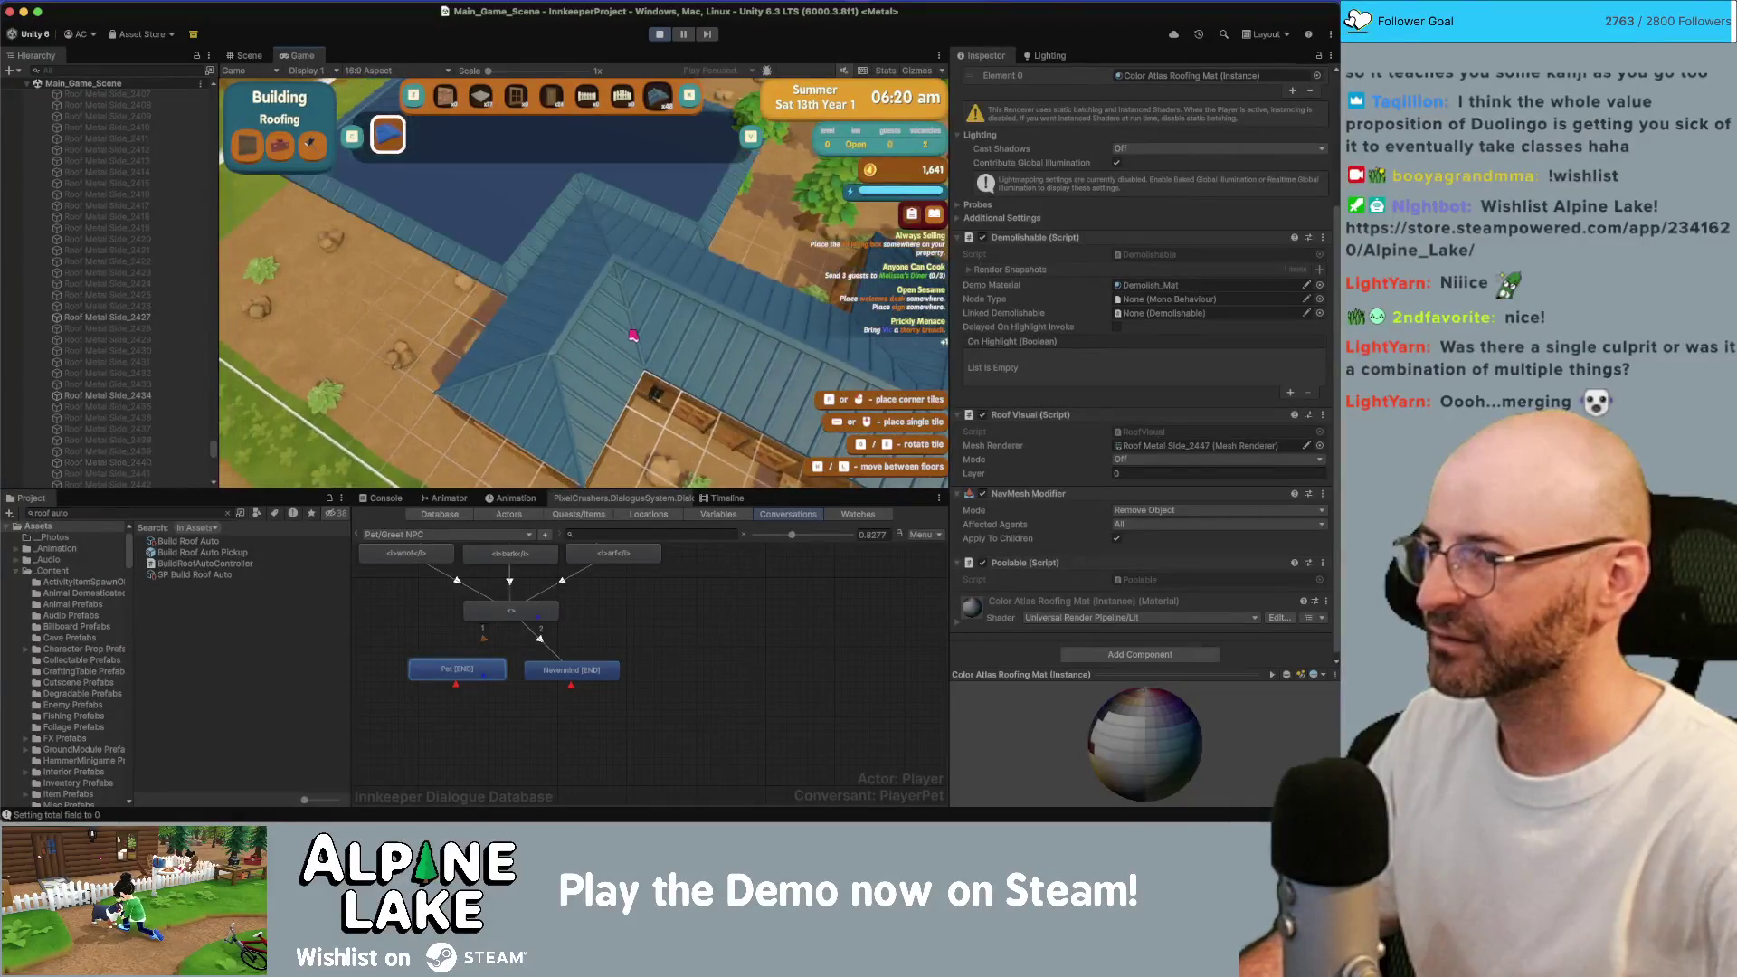
{"action": "key", "text": "s"}
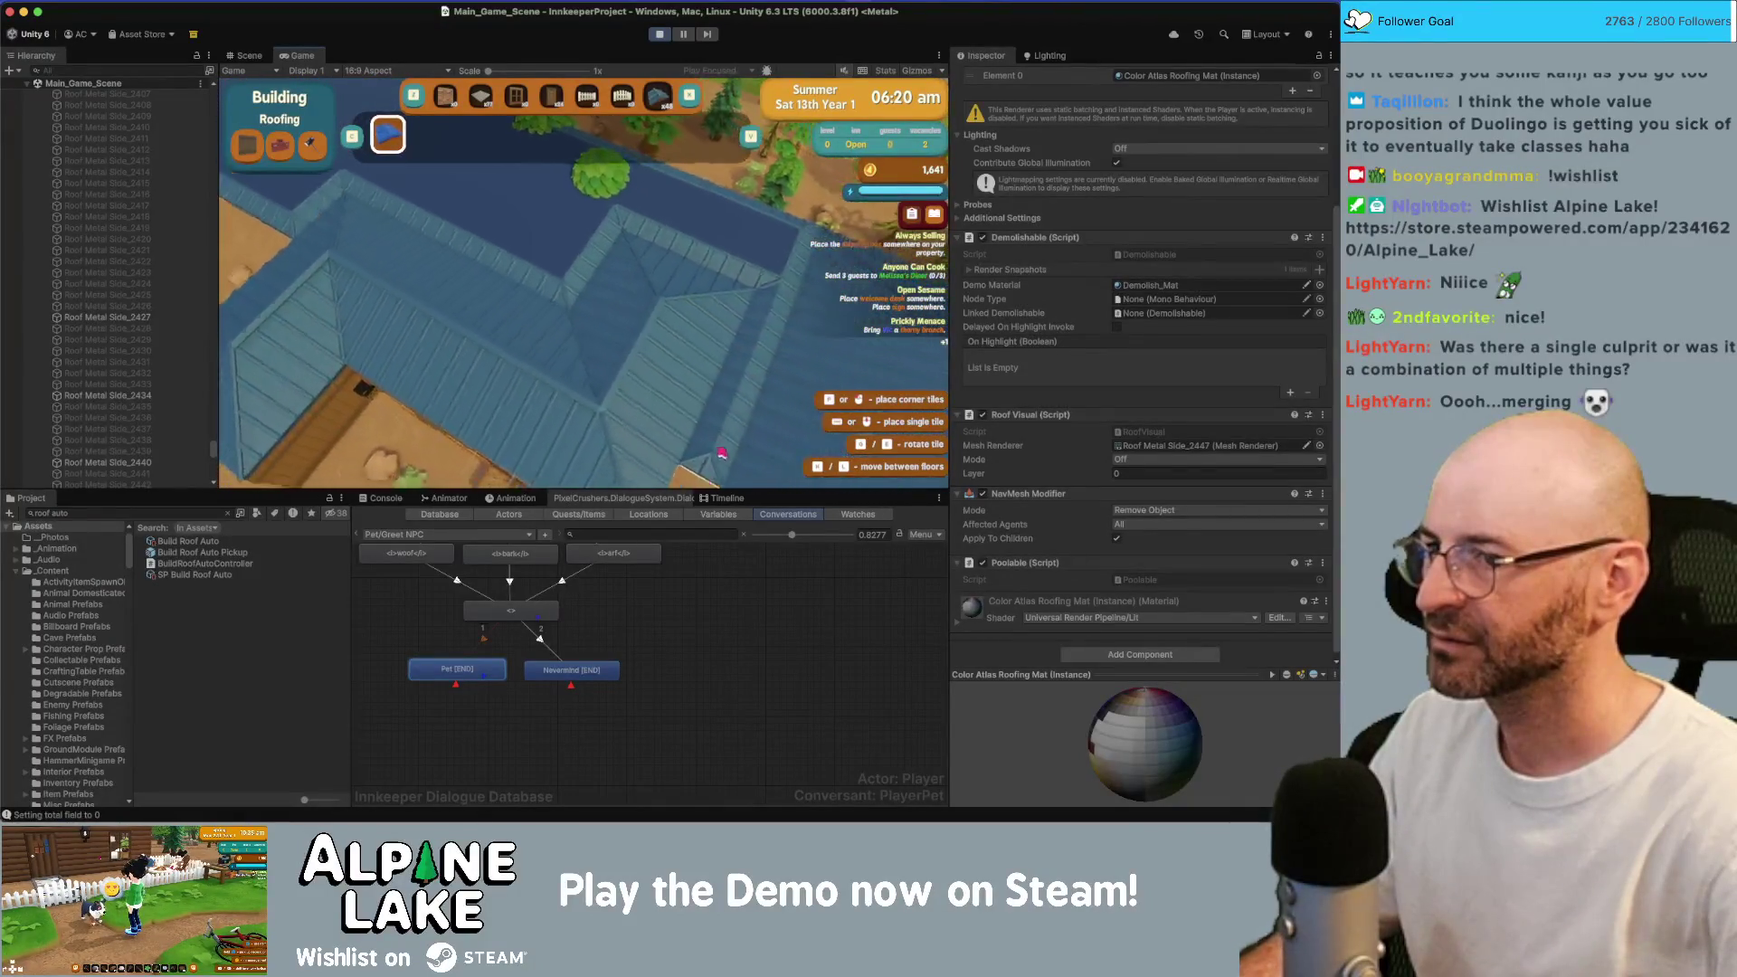
{"action": "key", "text": "s"}
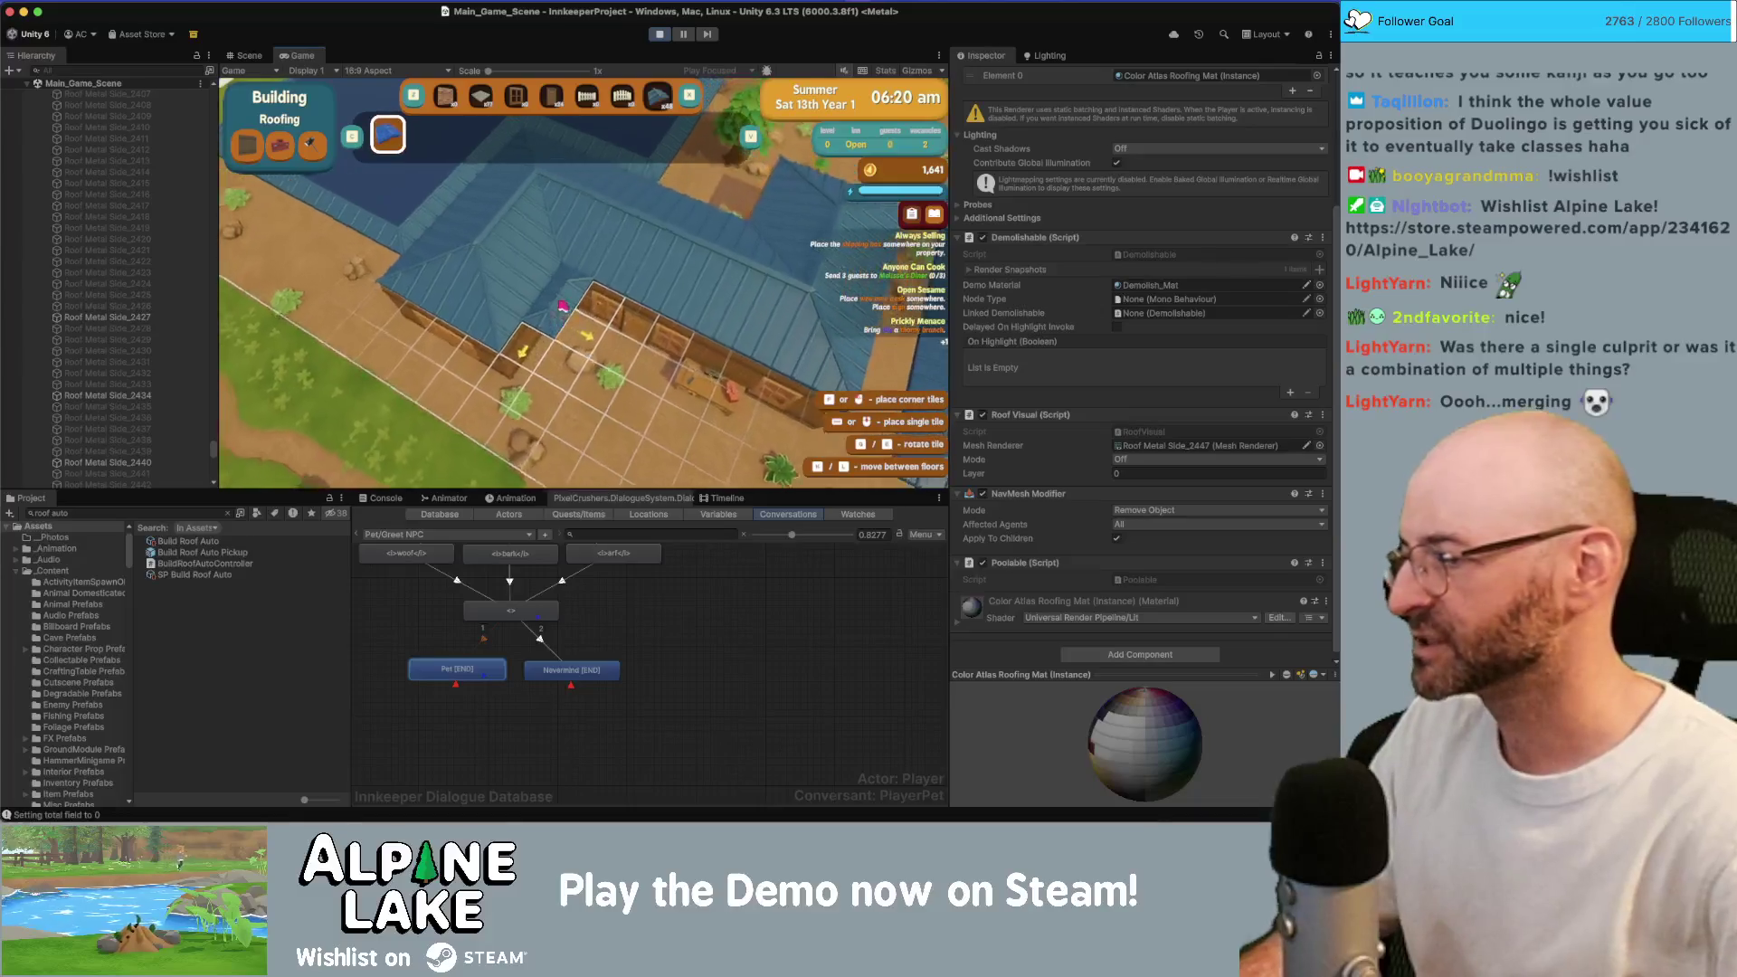
{"action": "key", "text": "w"}
{"action": "key", "text": "w"}
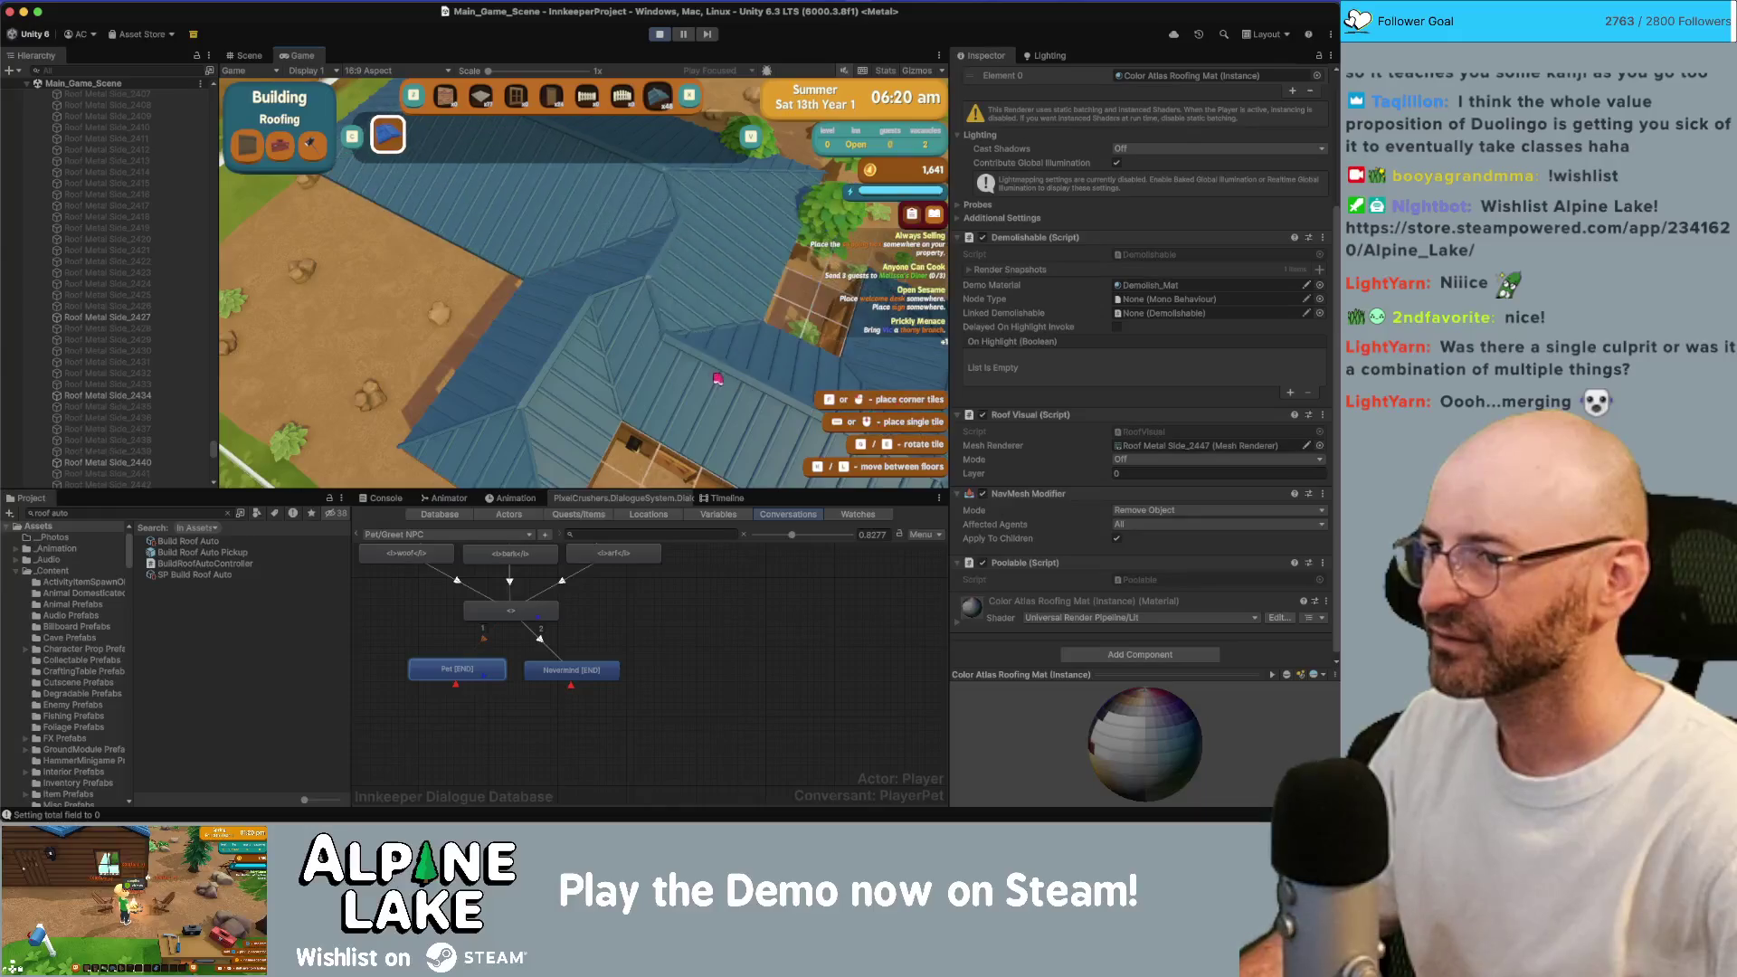
{"action": "key", "text": "s"}
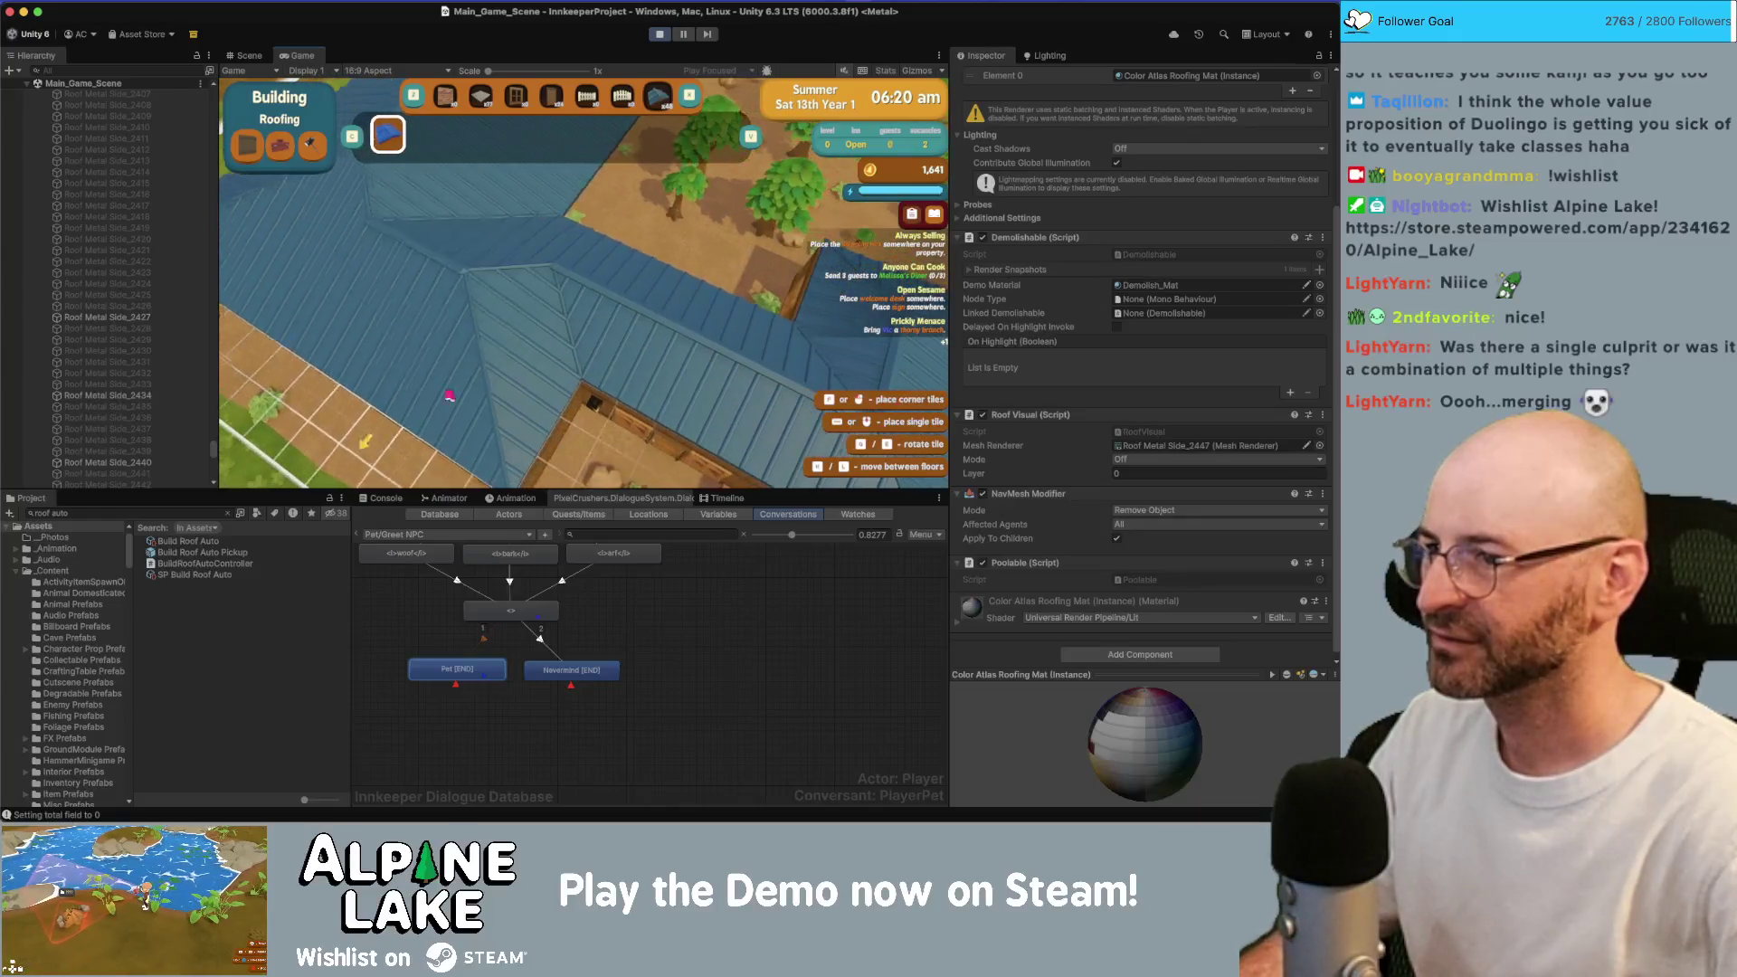
{"action": "key", "text": "a"}
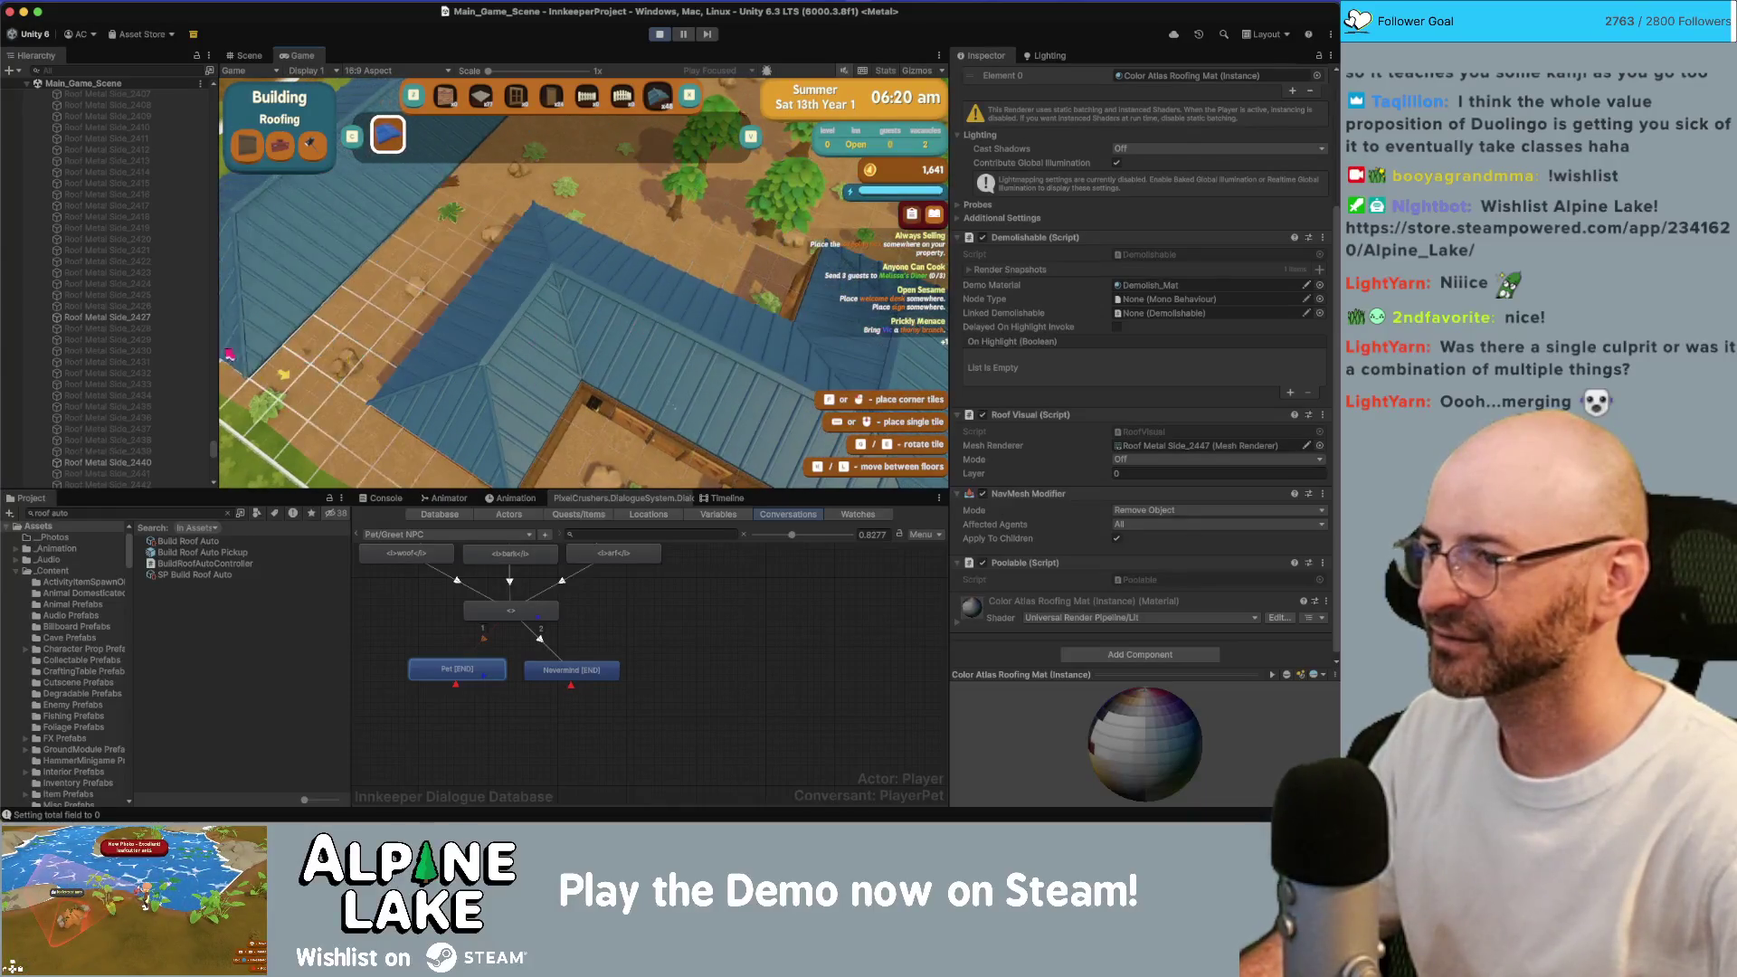
{"action": "key", "text": "a"}
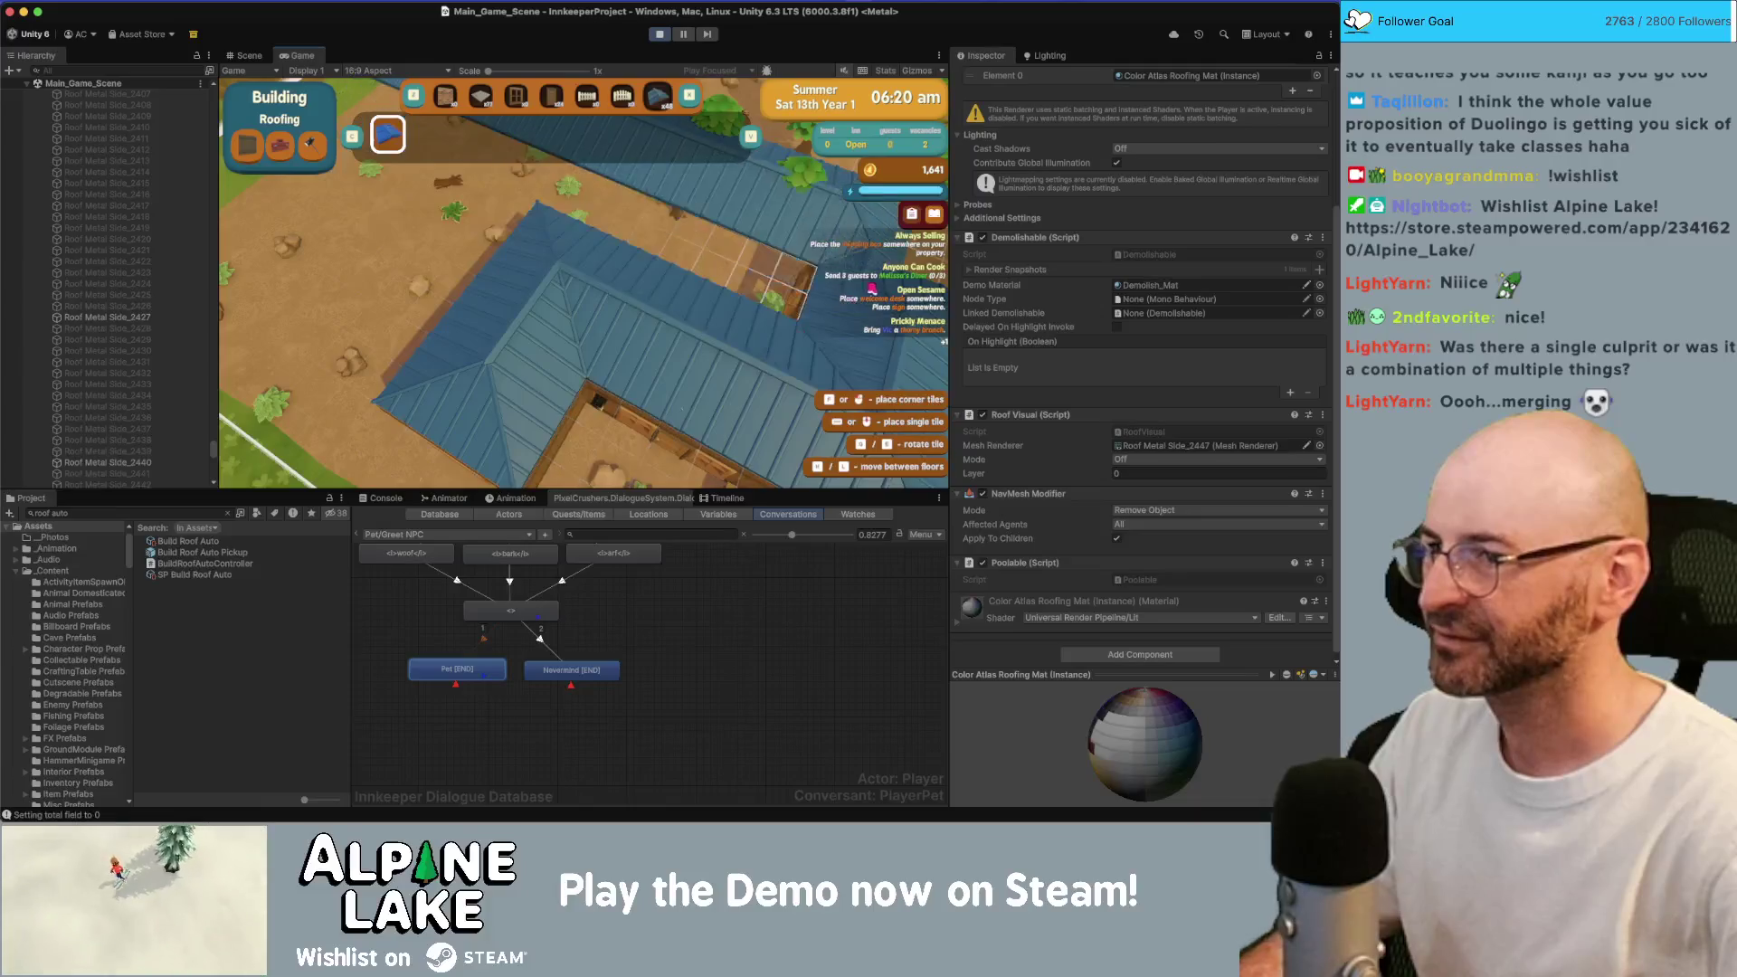
{"action": "key", "text": "w"}
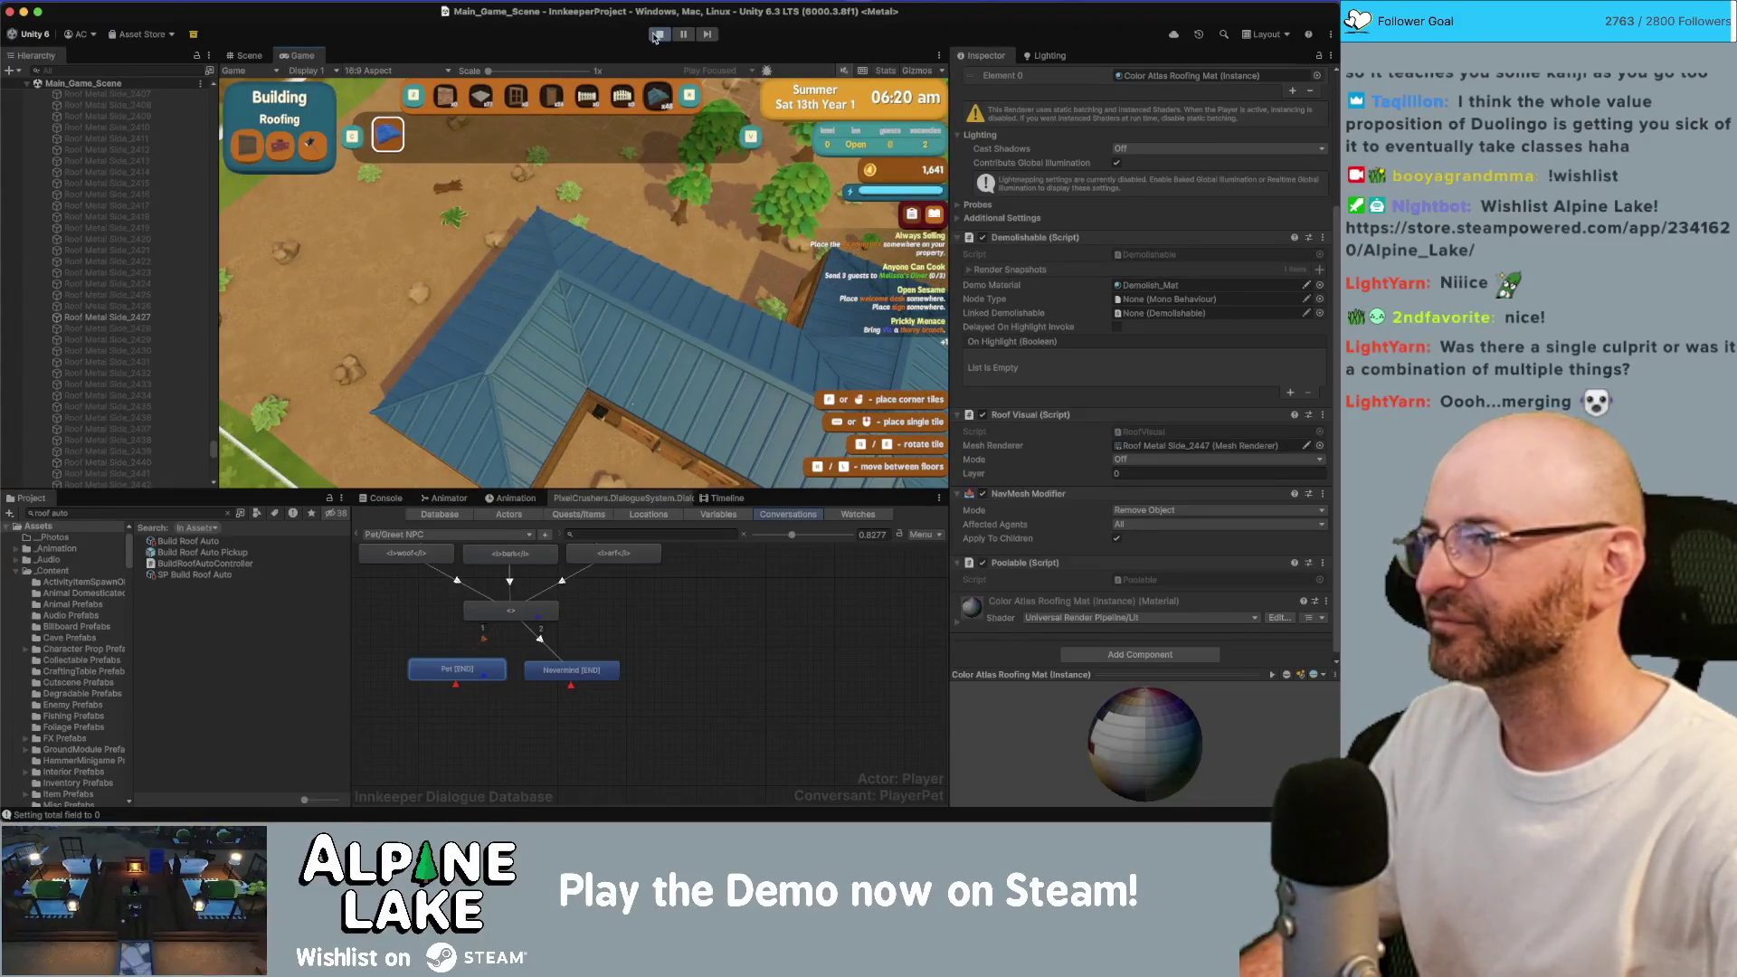
{"action": "left_click", "coordinate": [657, 34]}
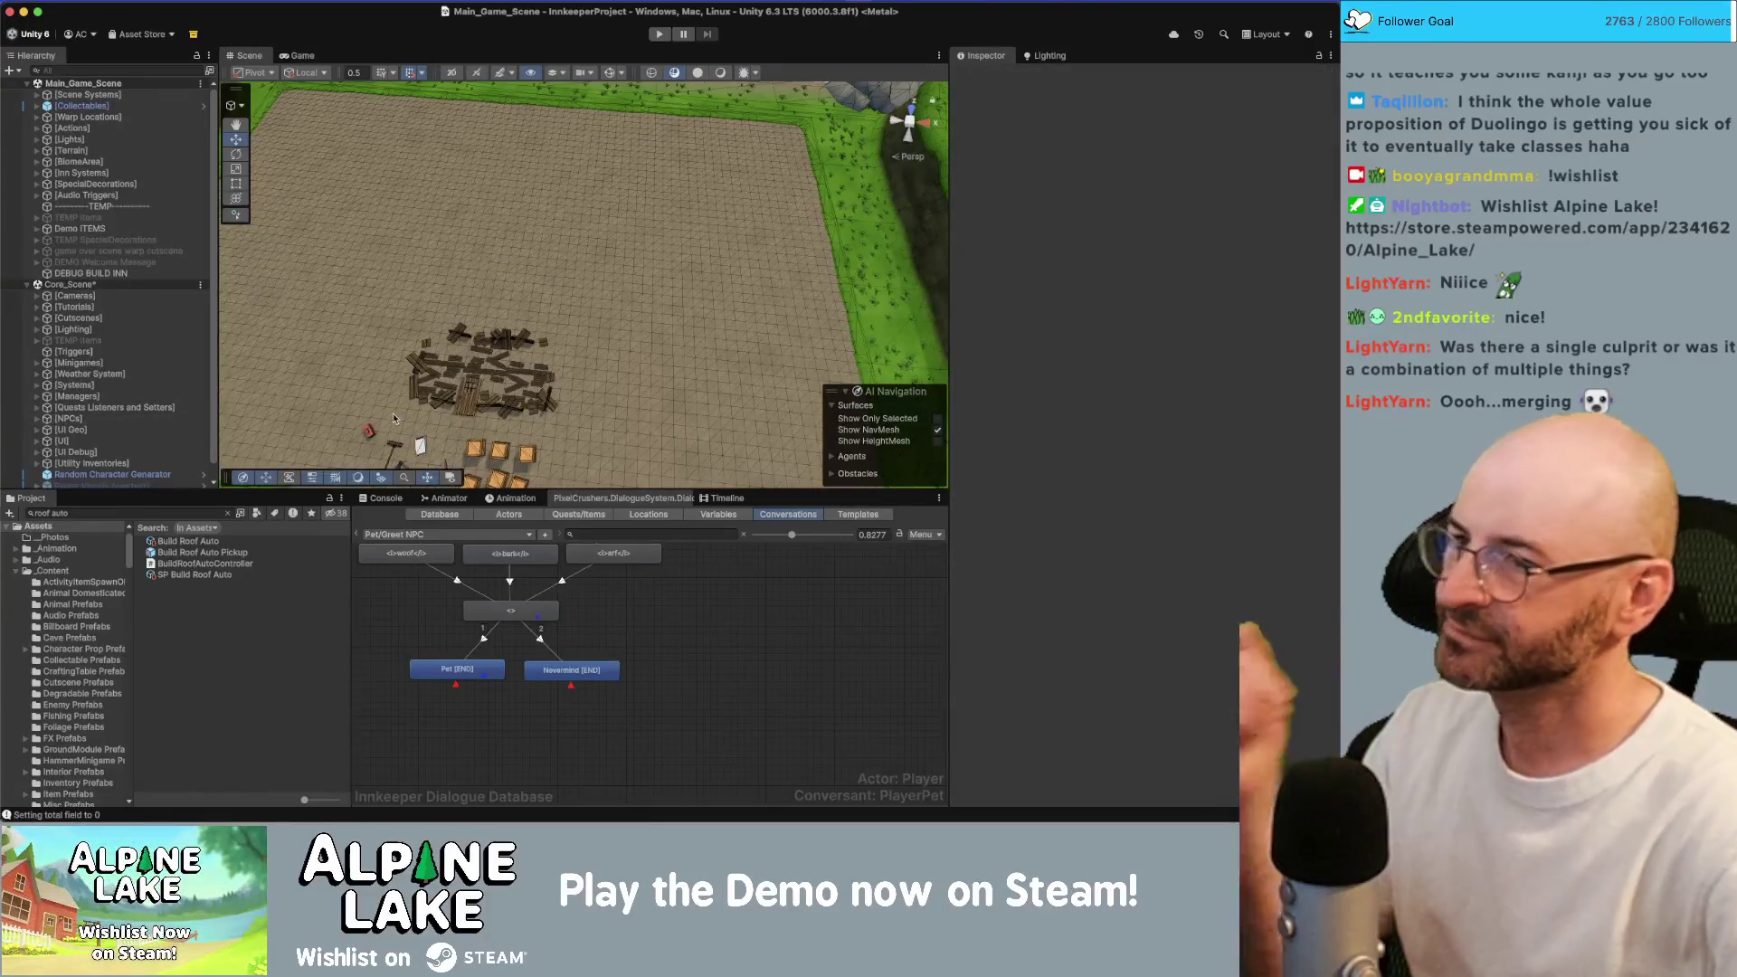
Change the Scene shading mode and orbit and zoom around the building debris.
{"action": "left_click", "coordinate": [718, 78]}
{"action": "left_click_drag", "start_coordinate": [655, 266], "coordinate": [552, 333]}
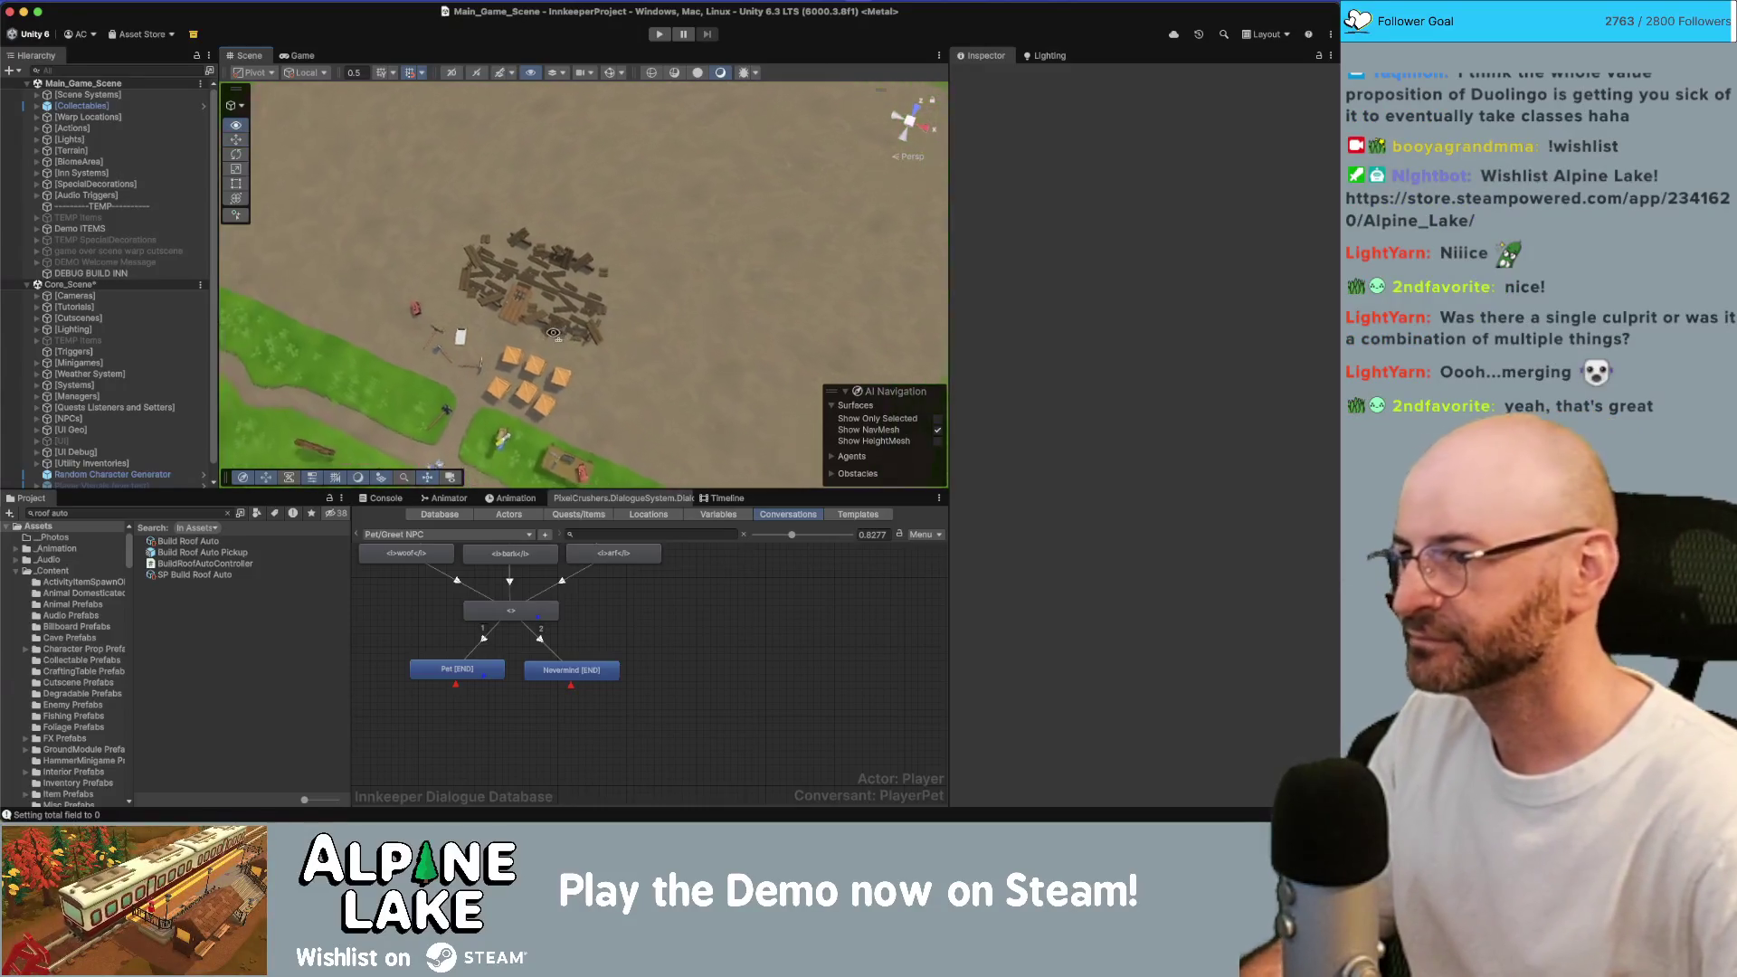
{"action": "scroll", "coordinate": [561, 307], "scroll_direction": "up", "scroll_amount": 5}
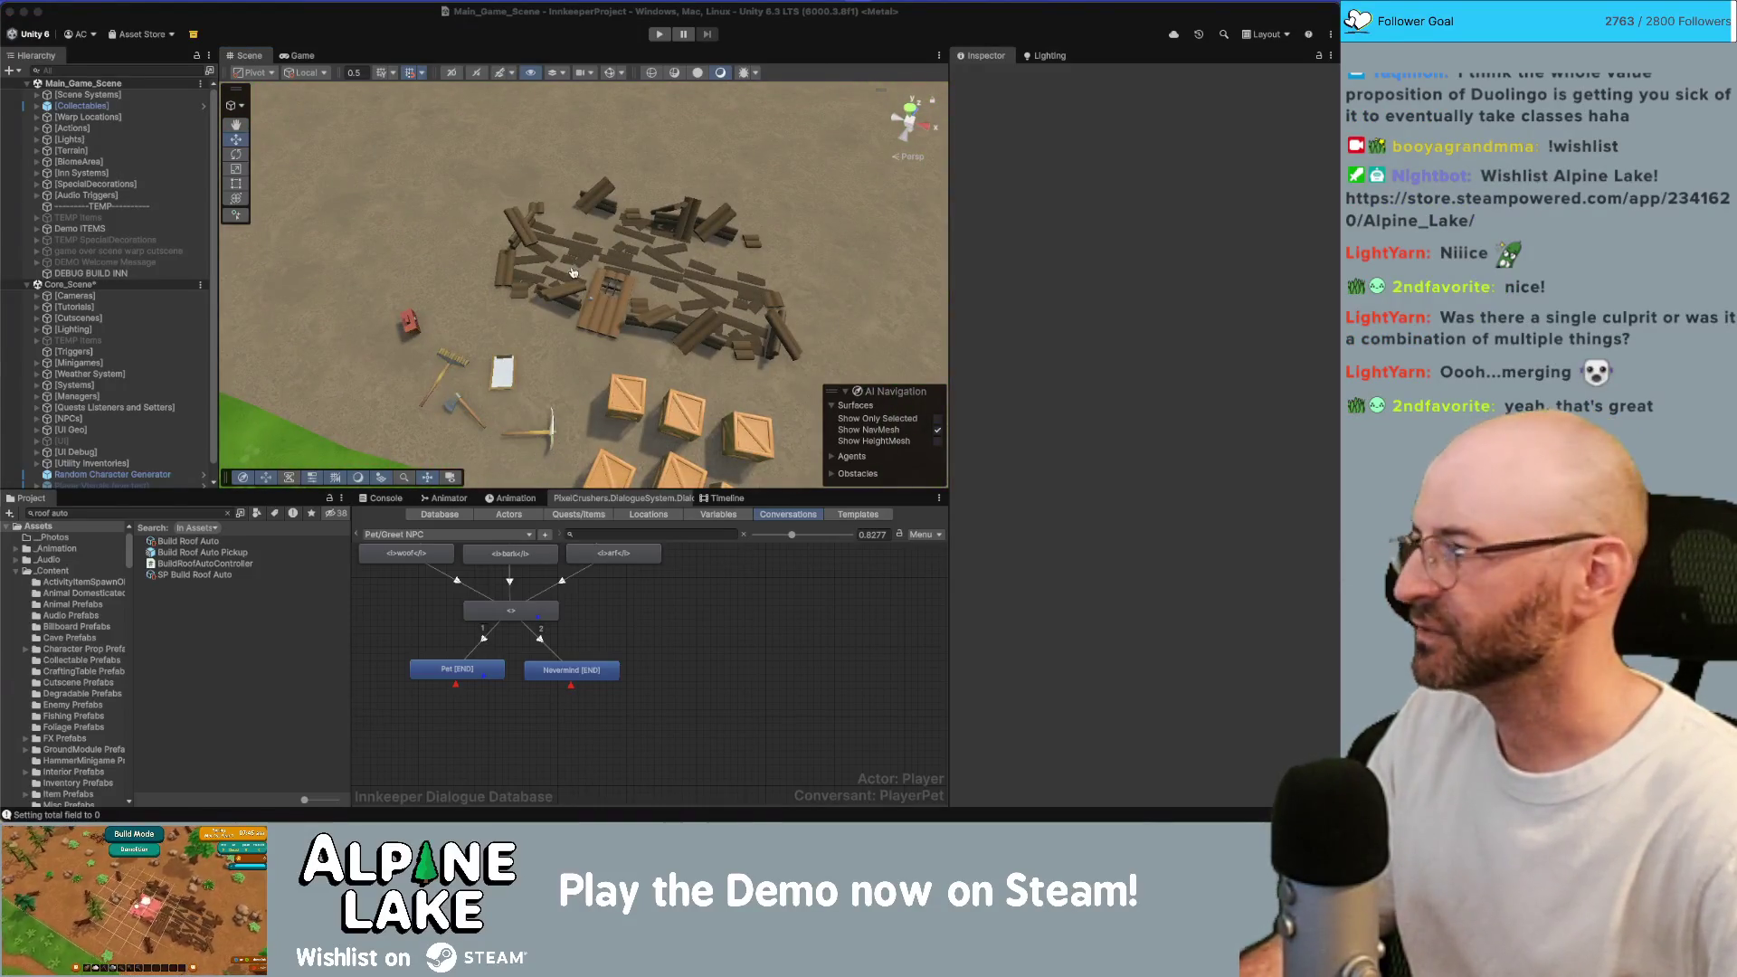
Check the Current Bugs checklist, then search the Project assets for 'transfer'.
{"action": "key", "text": "super+Tab"}
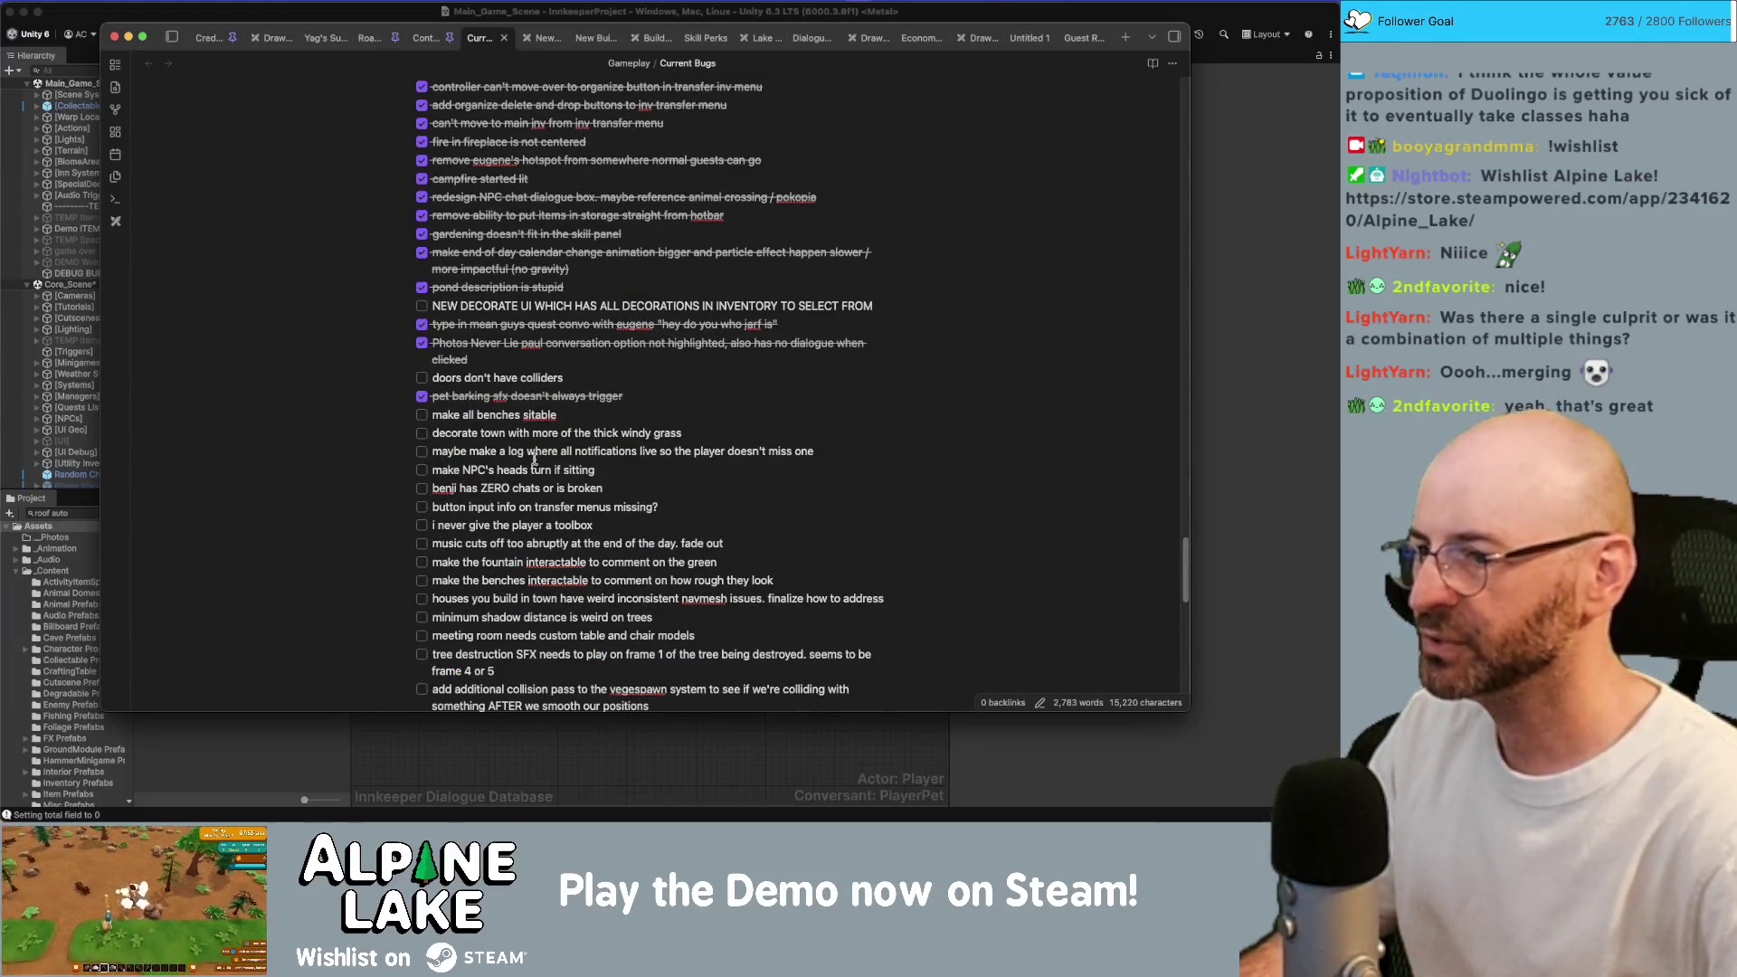
{"action": "key", "text": "super+Tab"}
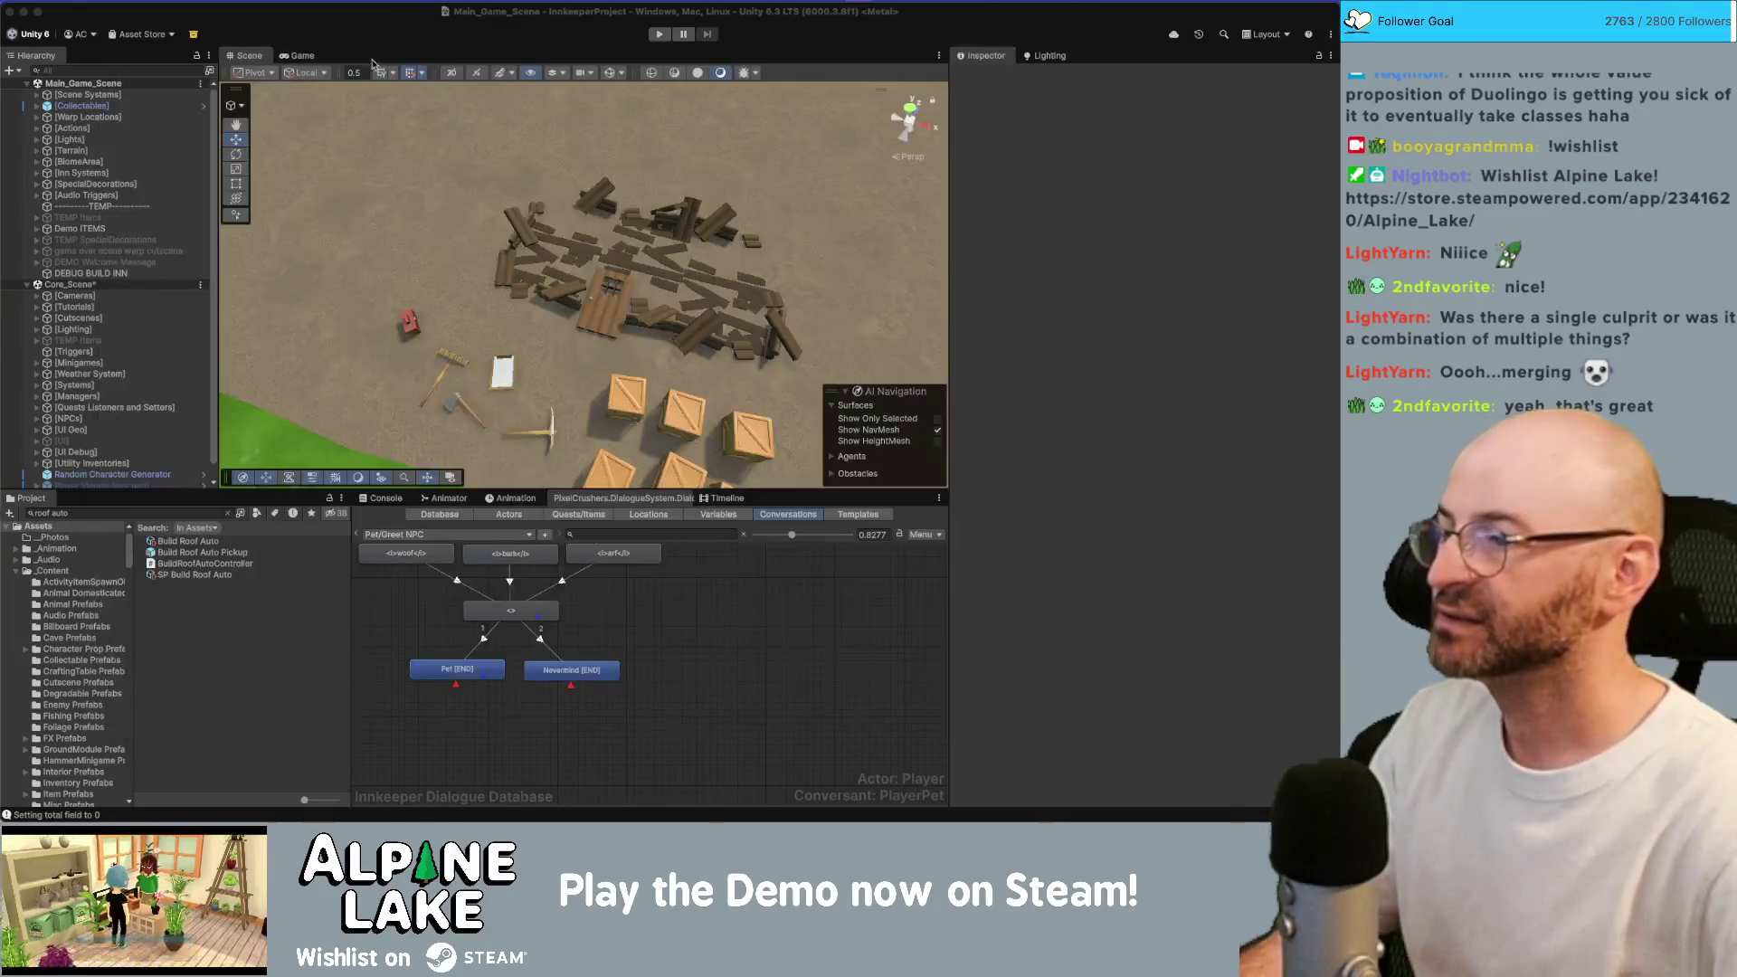
{"action": "left_click", "coordinate": [106, 512]}
{"action": "type", "text": "transfer"}
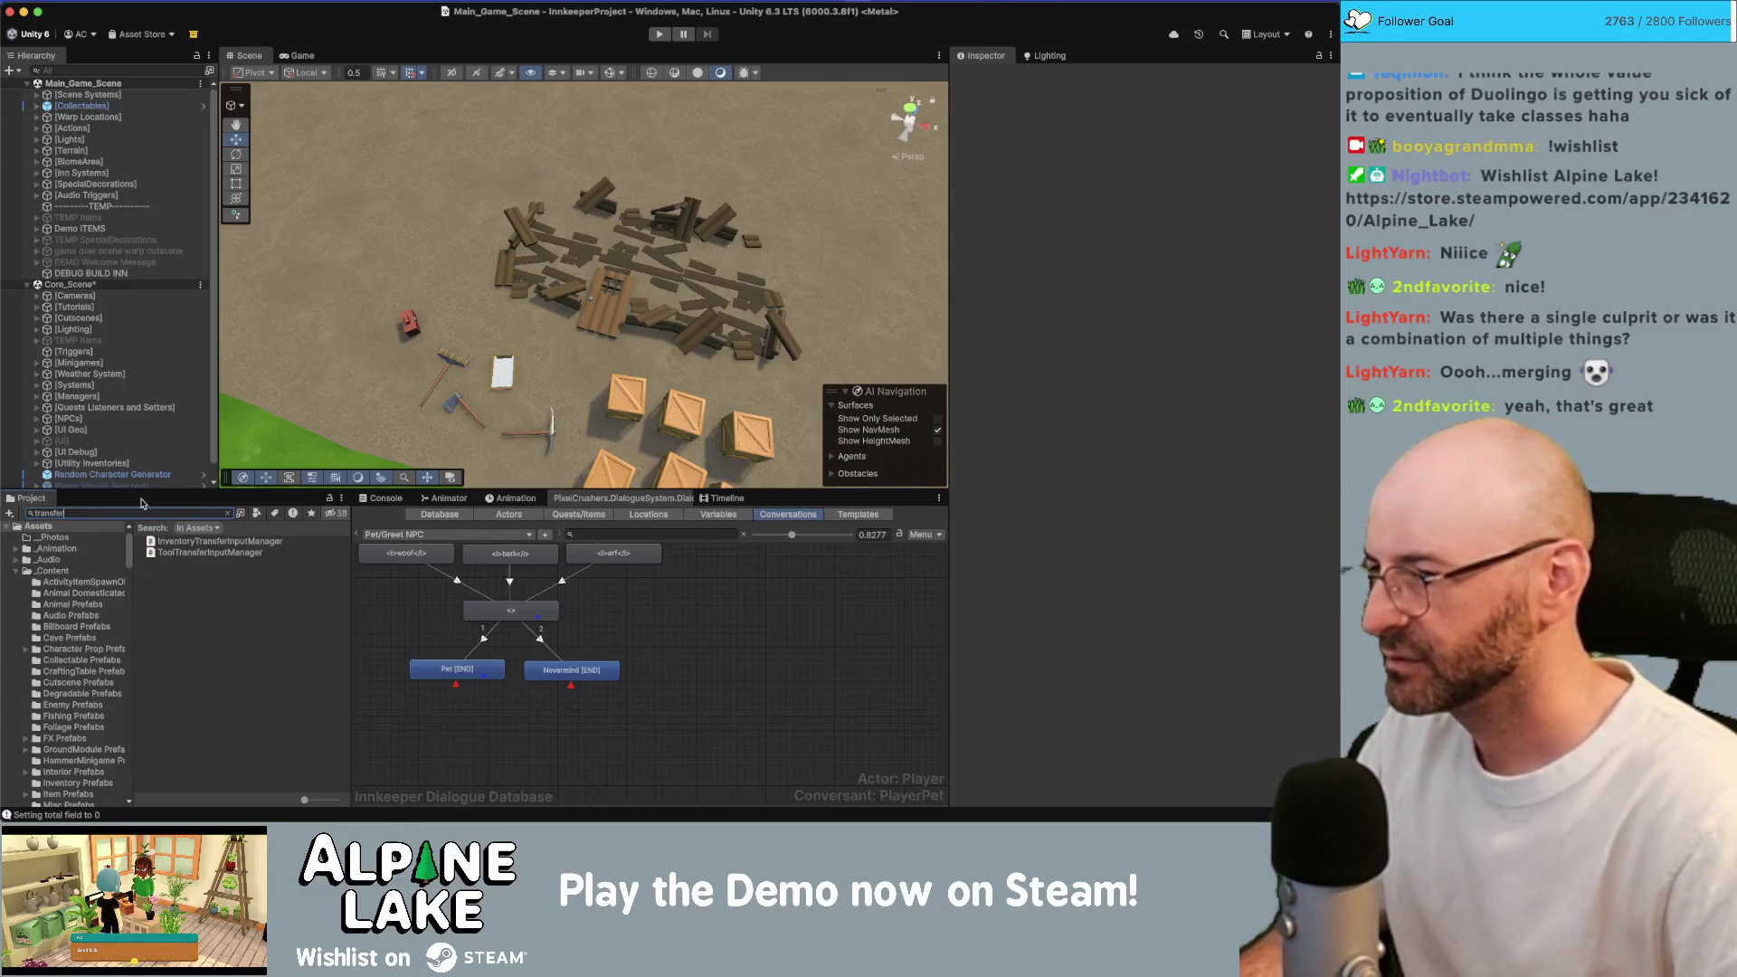
Open InventoryTransferInputManager.cs and add print("This is happening") at the start of RegisterInputs.
{"action": "left_click", "coordinate": [261, 541]}
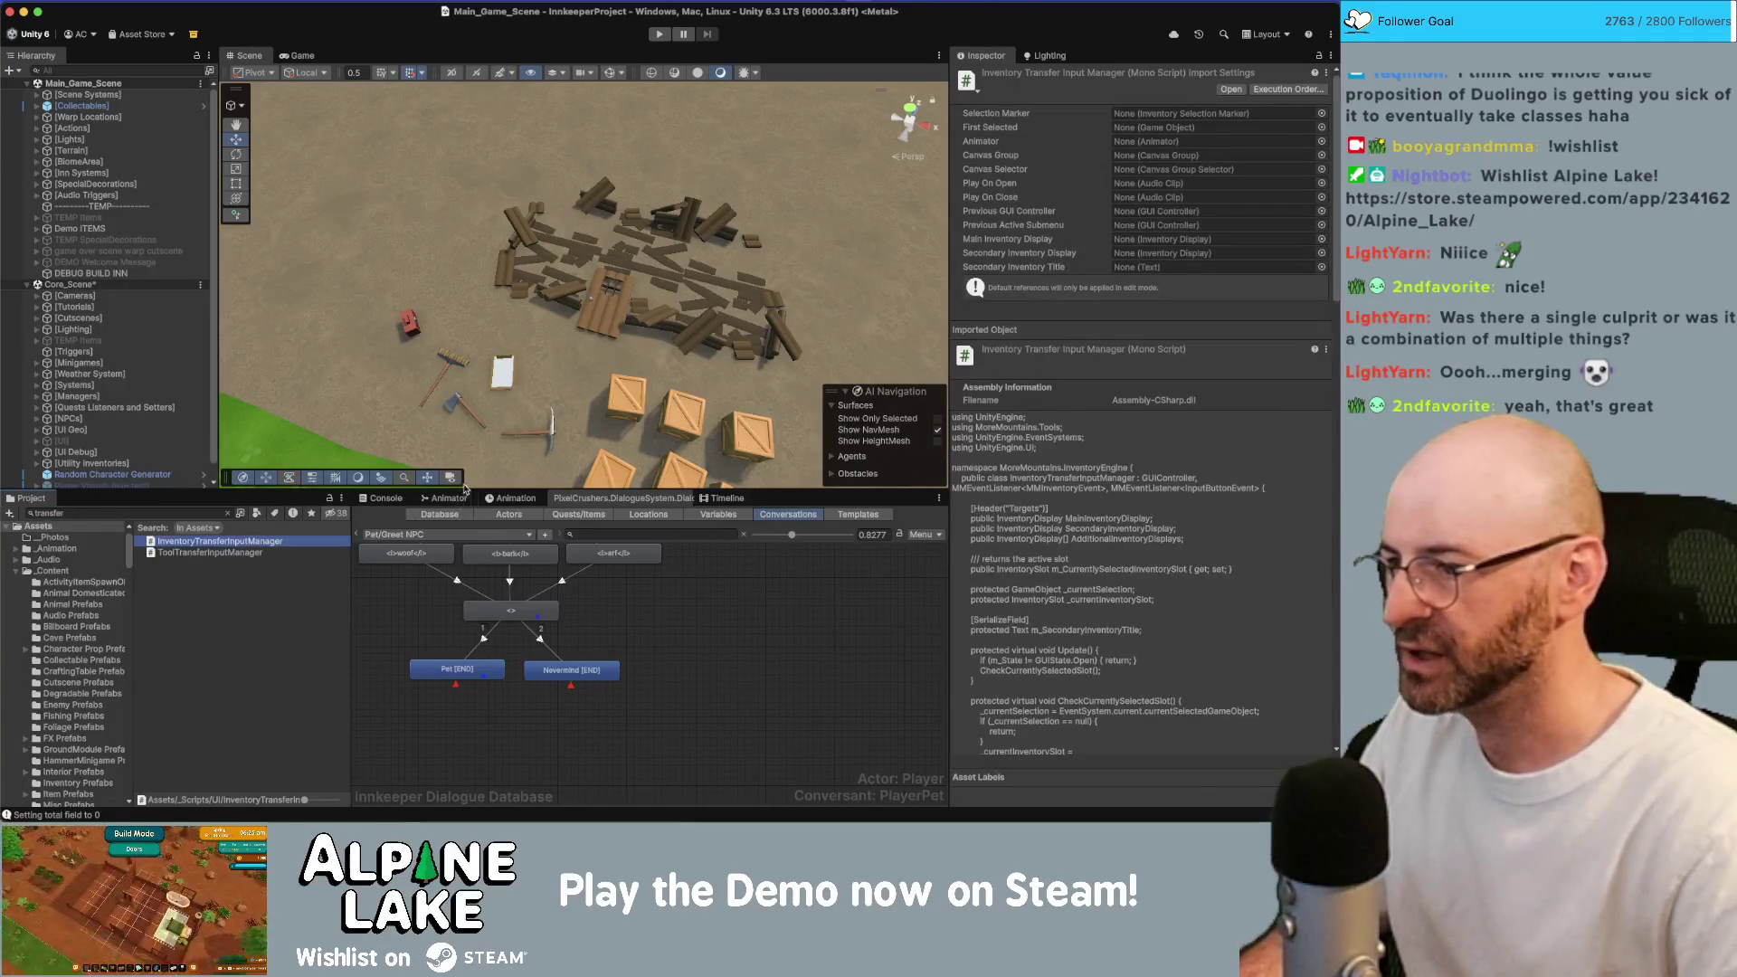
{"action": "scroll", "coordinate": [475, 498], "scroll_direction": "down", "scroll_amount": 20}
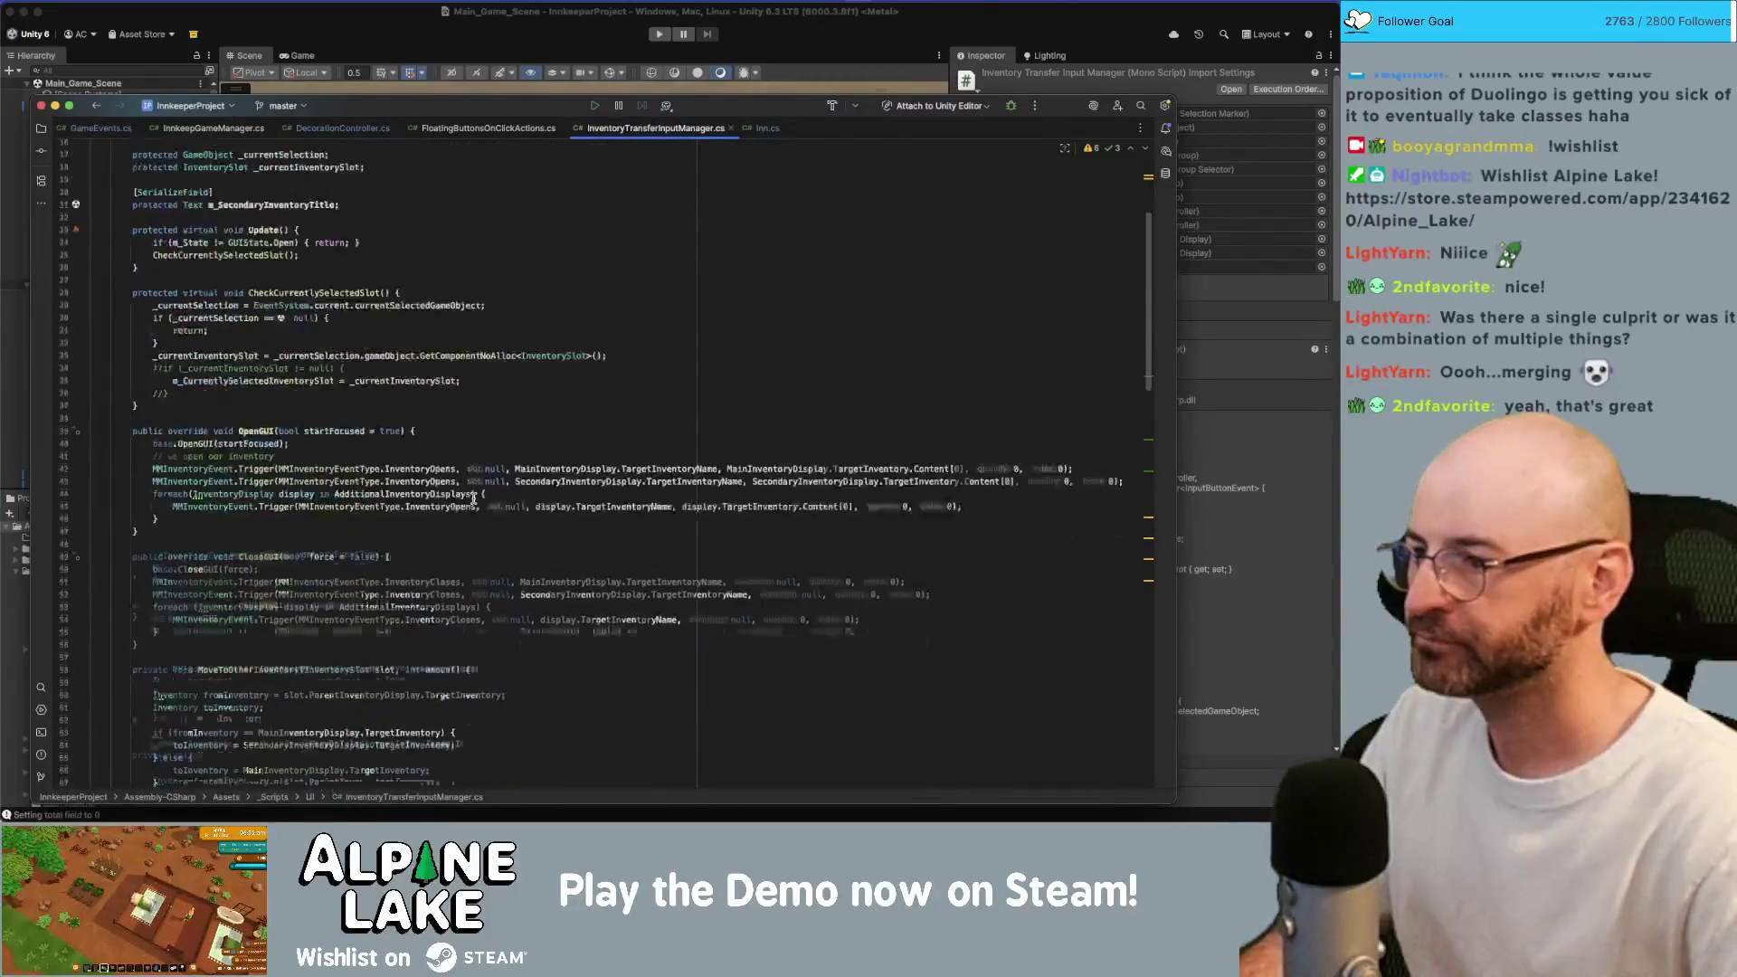
{"action": "left_click", "coordinate": [405, 200]}
{"action": "key", "text": "Return"}
{"action": "type", "text": "rint(\"This is happening\");"}
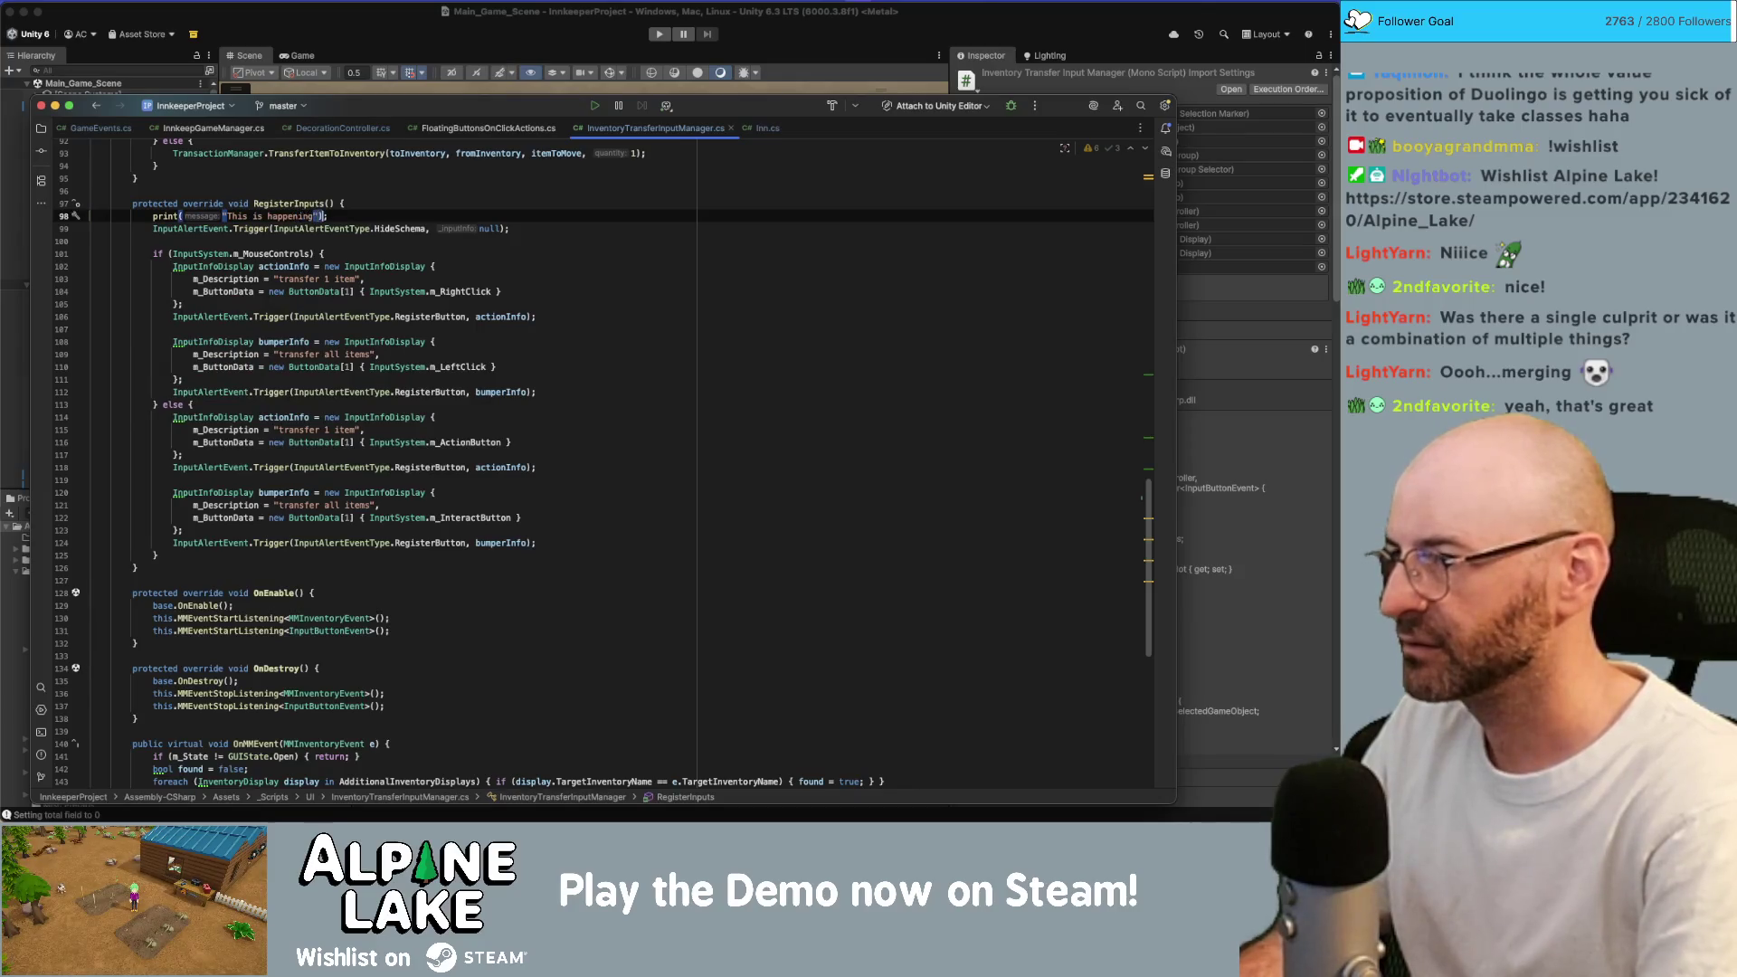
Select InputAlertEventType.RegisterButton and Find in Files for all its uses.
{"action": "left_click", "coordinate": [262, 265]}
{"action": "left_click", "coordinate": [247, 316]}
{"action": "key", "text": "alt+Up"}
{"action": "key", "text": "super+shift+f"}
{"action": "key", "text": "Escape"}
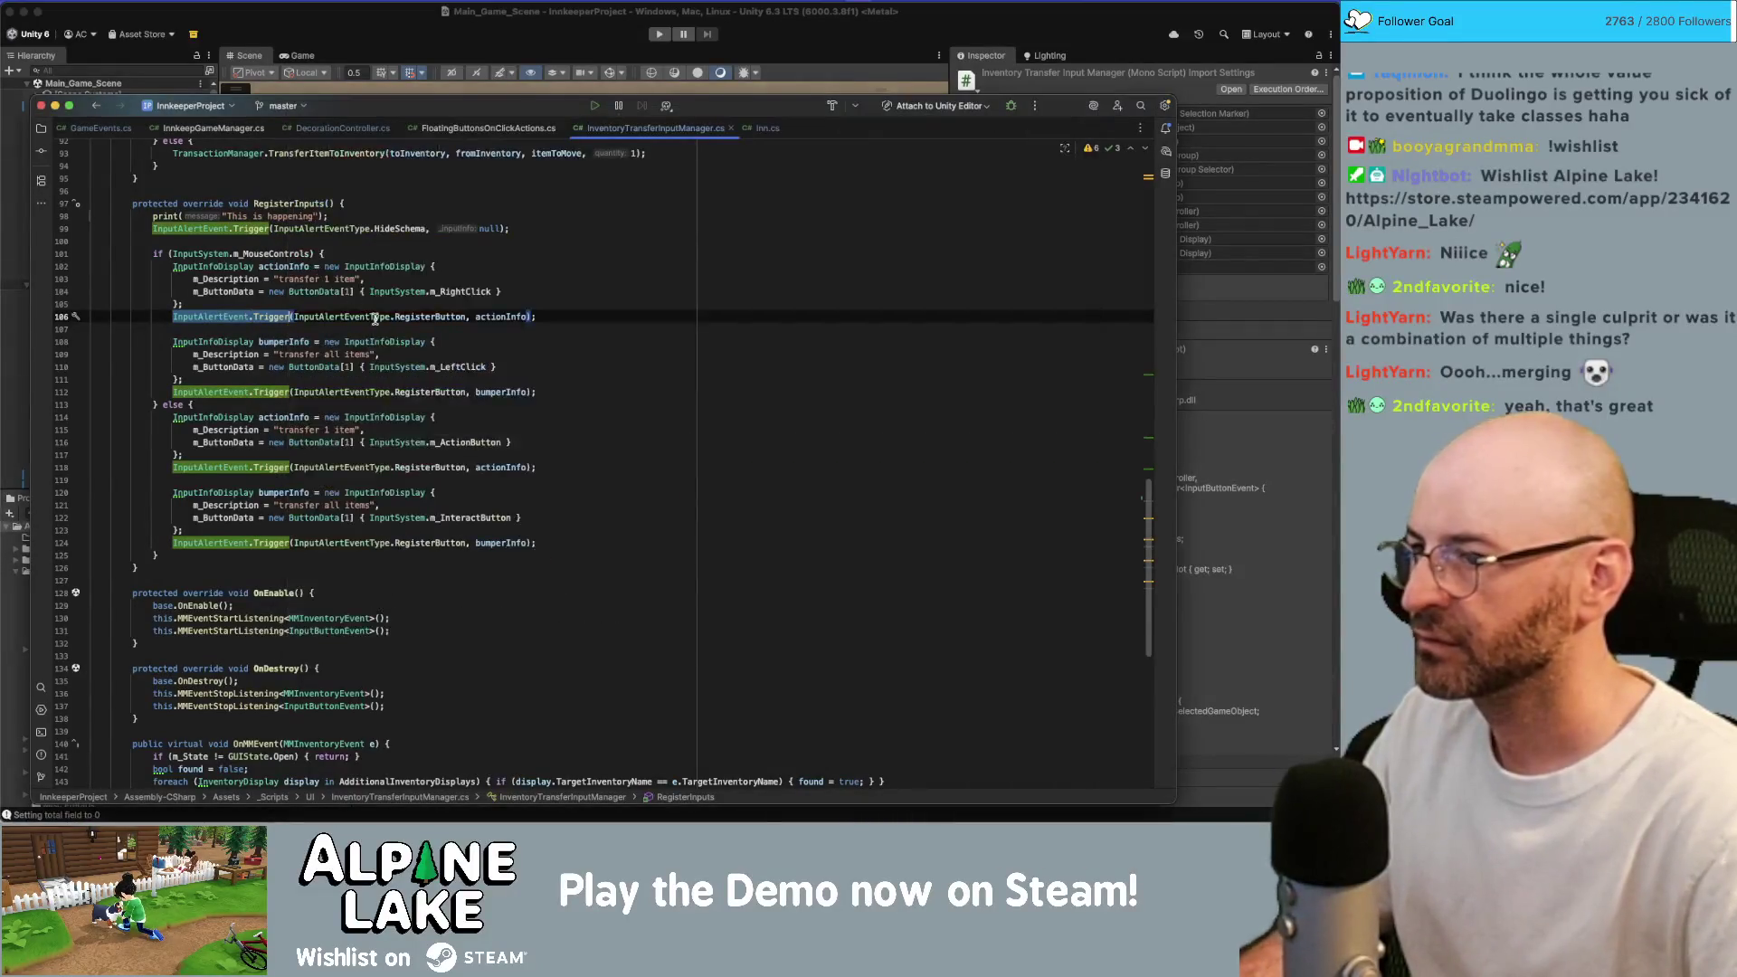
{"action": "left_click", "coordinate": [375, 319]}
{"action": "key", "text": "alt+Up"}
{"action": "key", "text": "super+shift+f"}
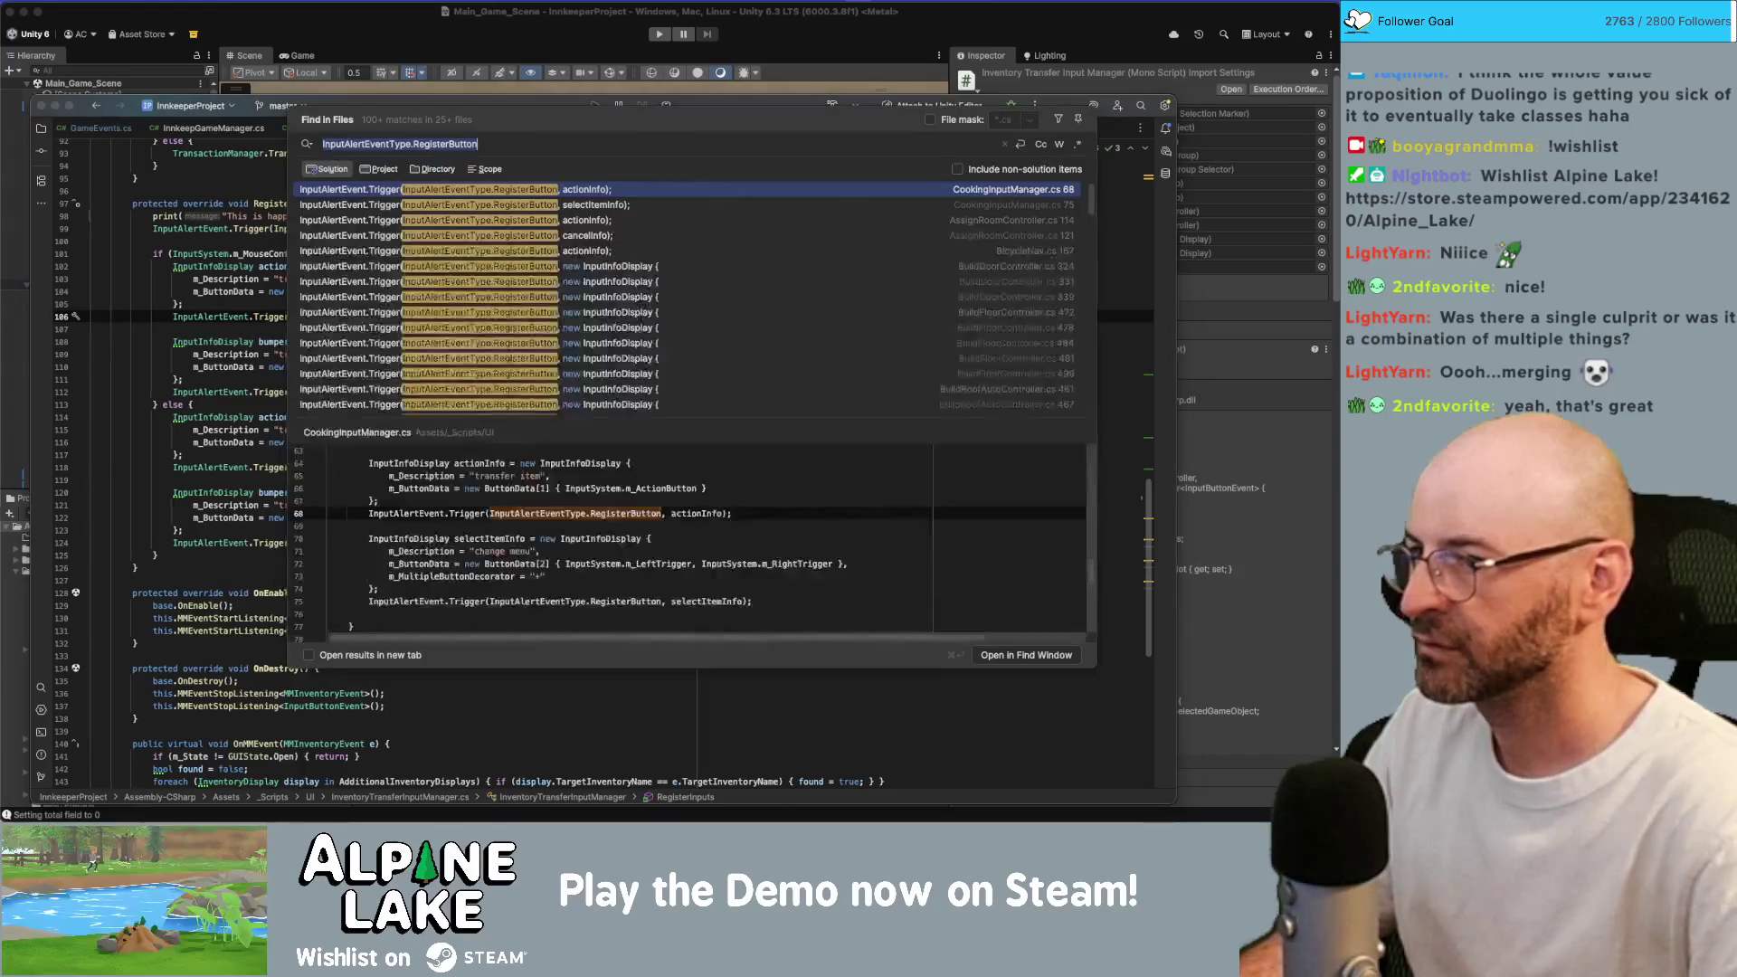
Open the RegisterButton match in InputAlertUIManager.cs from the search results.
{"action": "scroll", "coordinate": [610, 304], "scroll_direction": "down", "scroll_amount": 10}
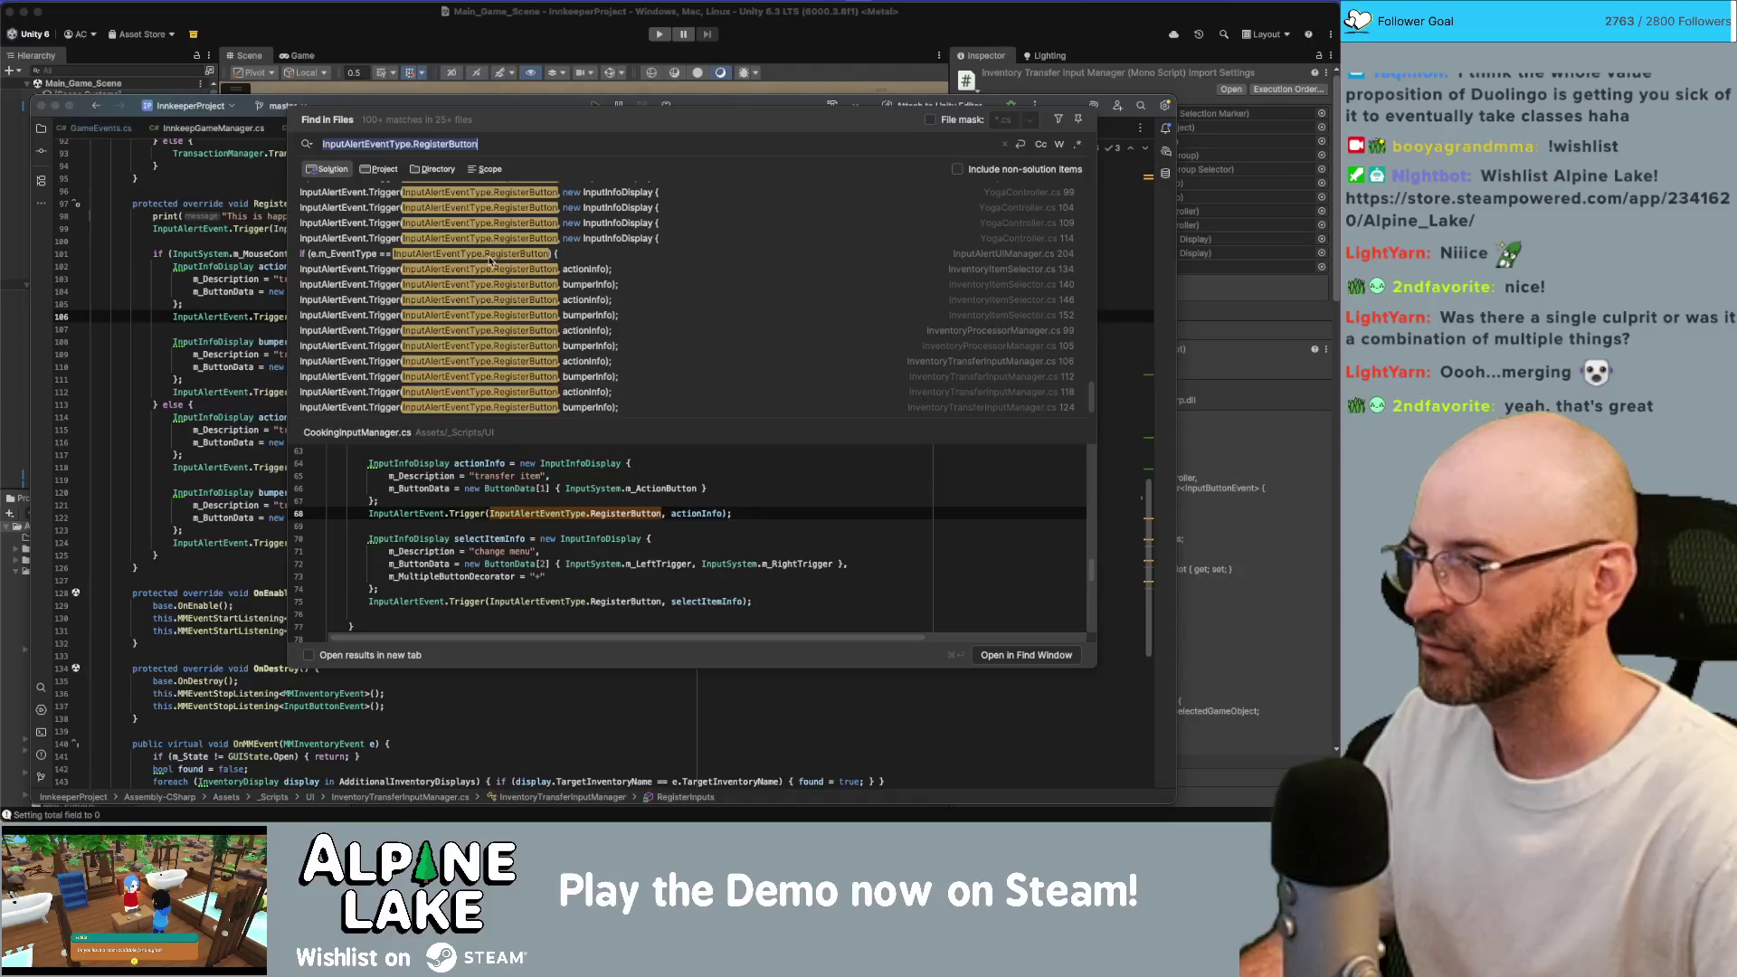
{"action": "double_click", "coordinate": [489, 261]}
{"action": "left_click", "coordinate": [390, 260]}
{"action": "left_click", "coordinate": [408, 274]}
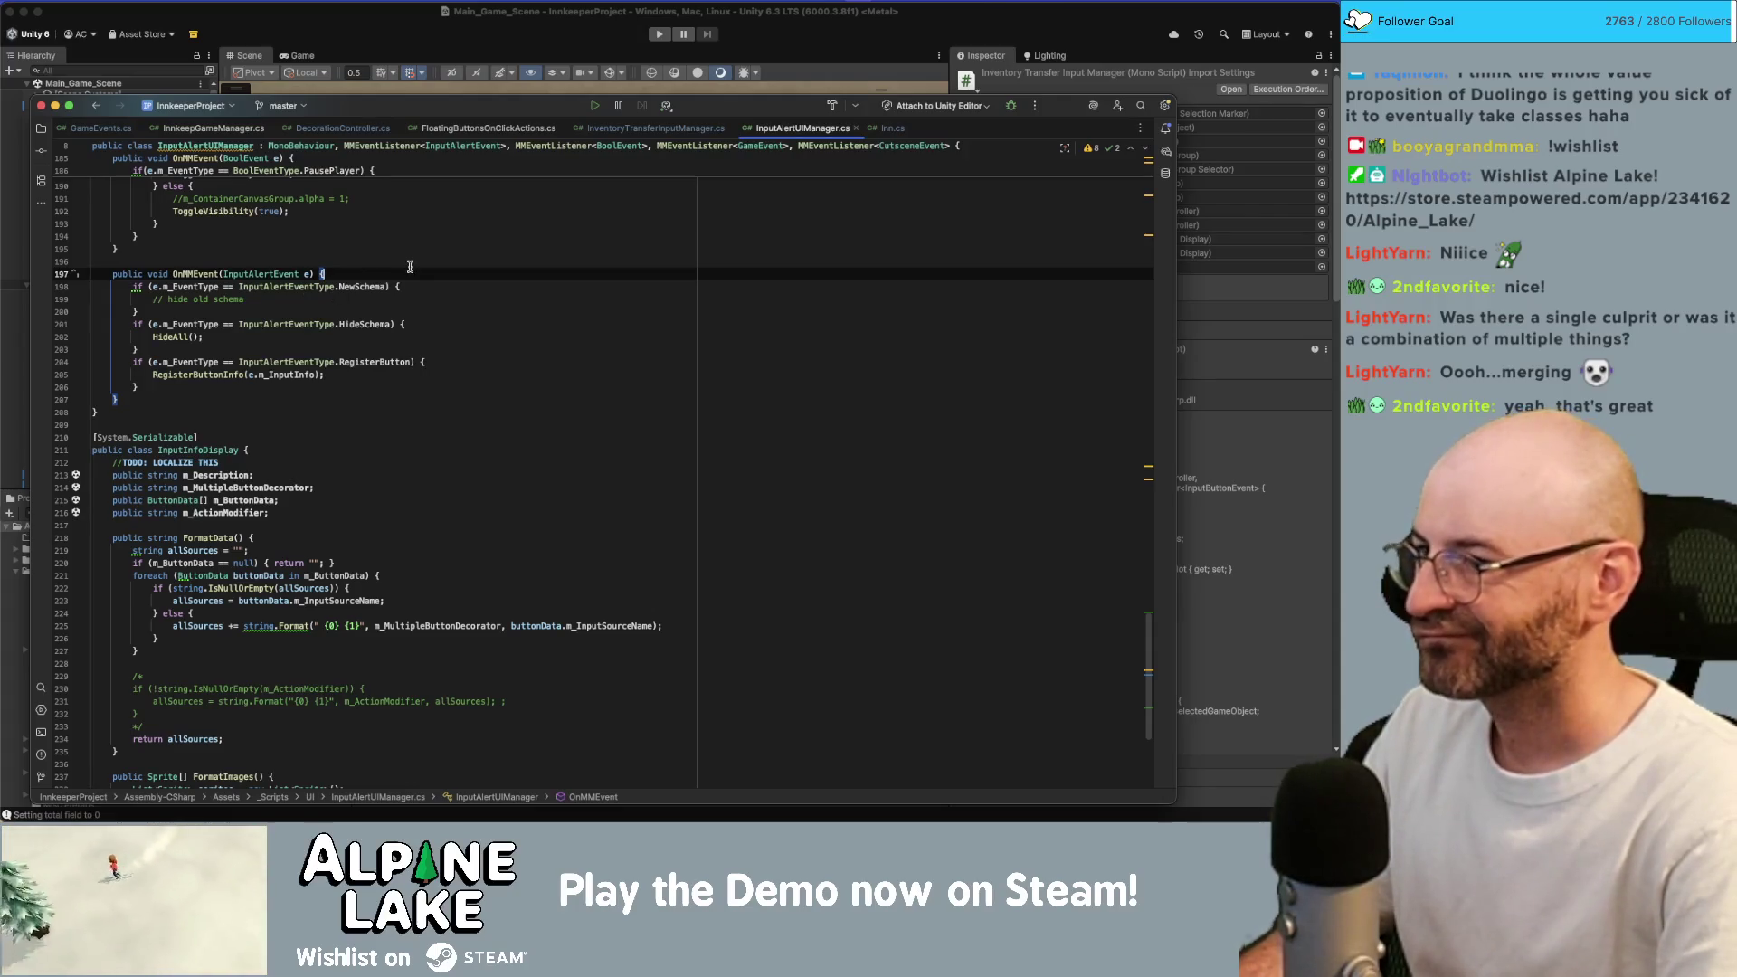
{"action": "key", "text": "Return"}
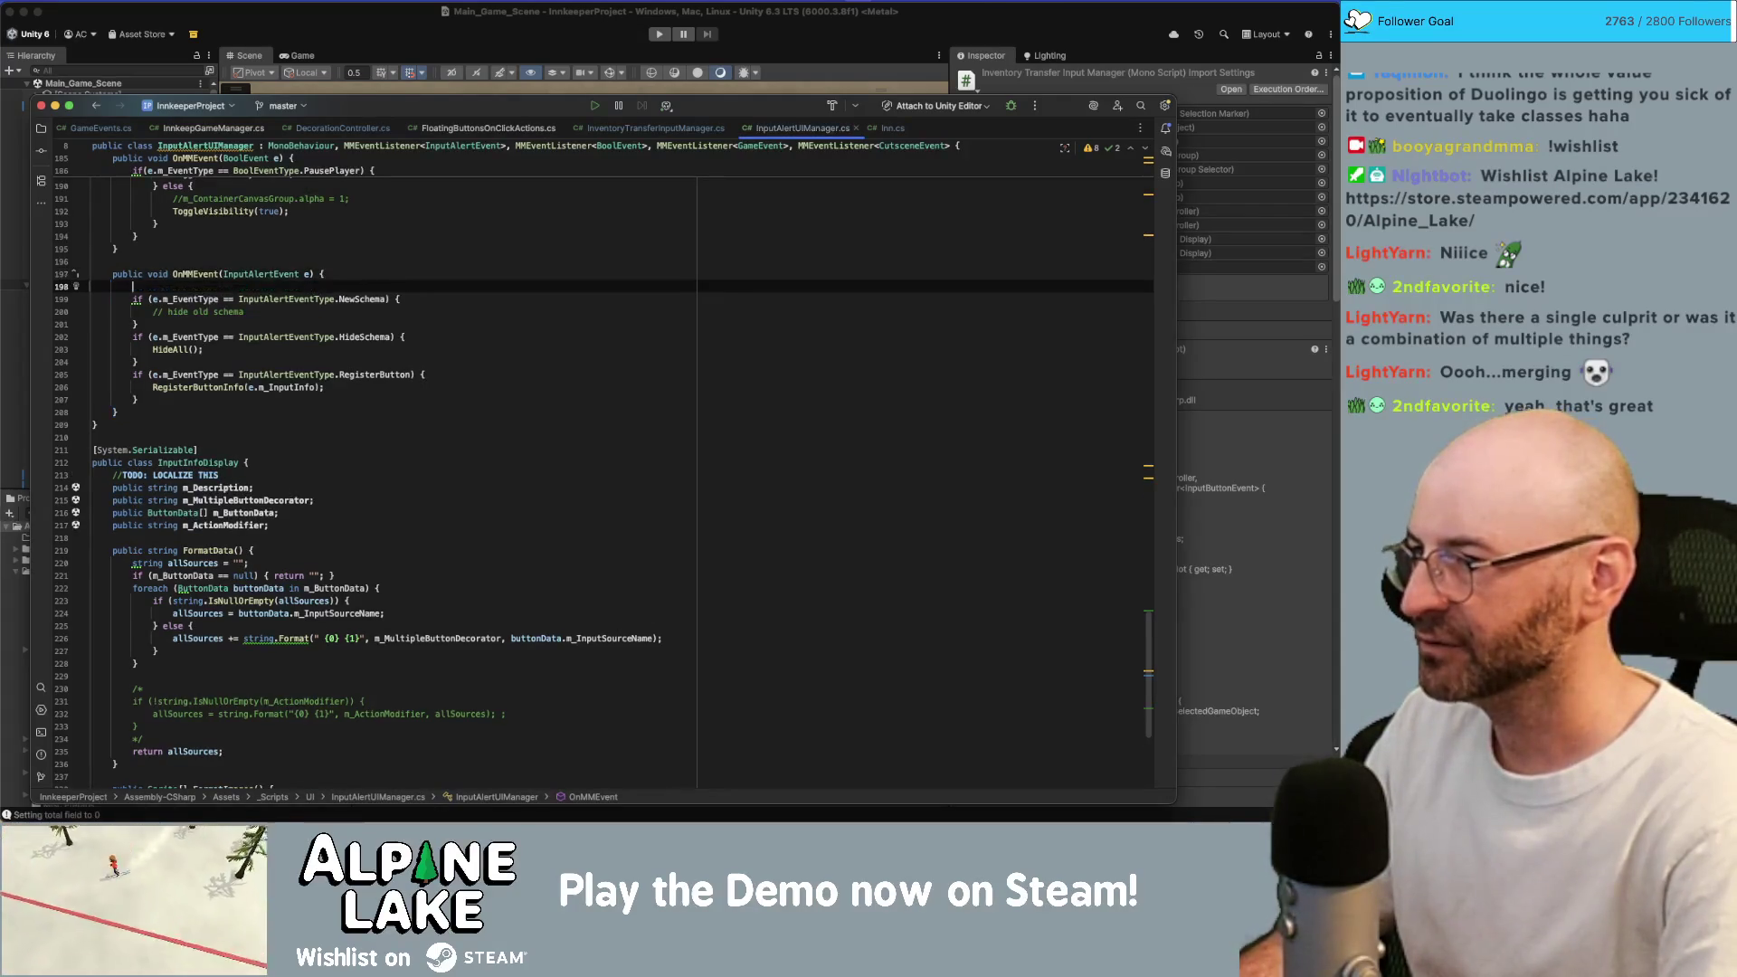
{"action": "key", "text": "BackSpace"}
{"action": "key", "text": "BackSpace"}
{"action": "key", "text": "BackSpace"}
Go to the RegisterButtonInfo declaration and add print("Registering Button Info") at its start.
{"action": "left_click", "coordinate": [203, 374]}
{"action": "left_click", "coordinate": [203, 374], "text": "super"}
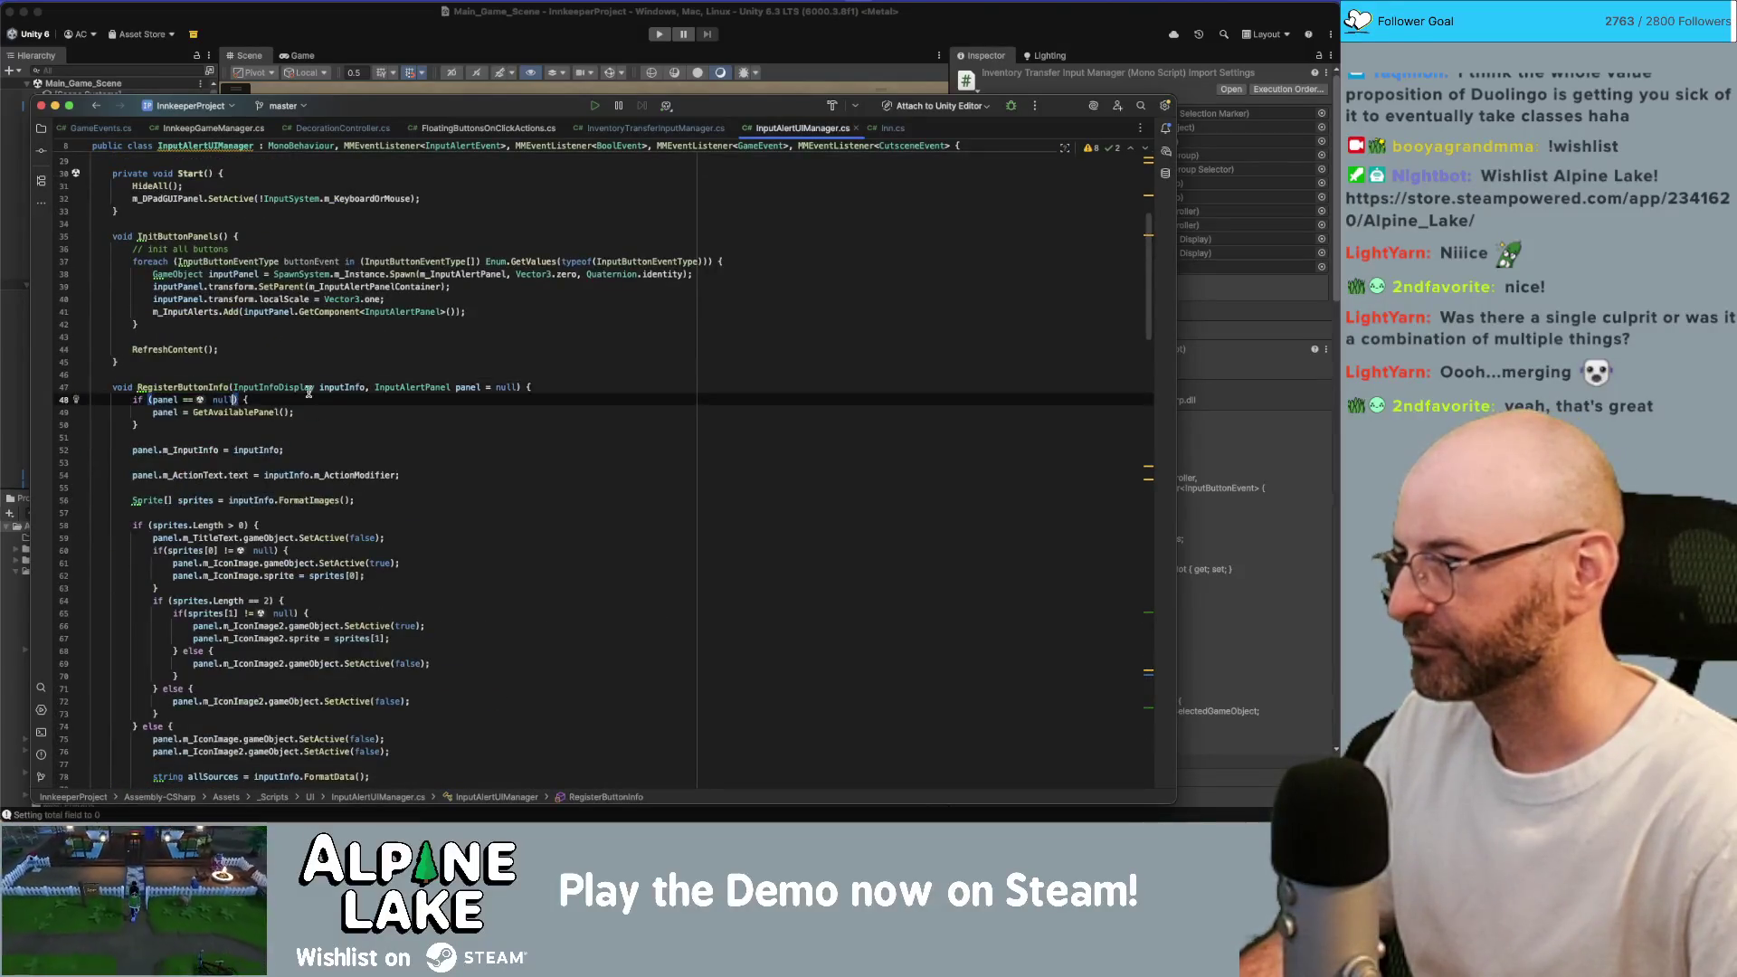
{"action": "left_click", "coordinate": [505, 384]}
{"action": "key", "text": "Return"}
{"action": "type", "text": "p"}
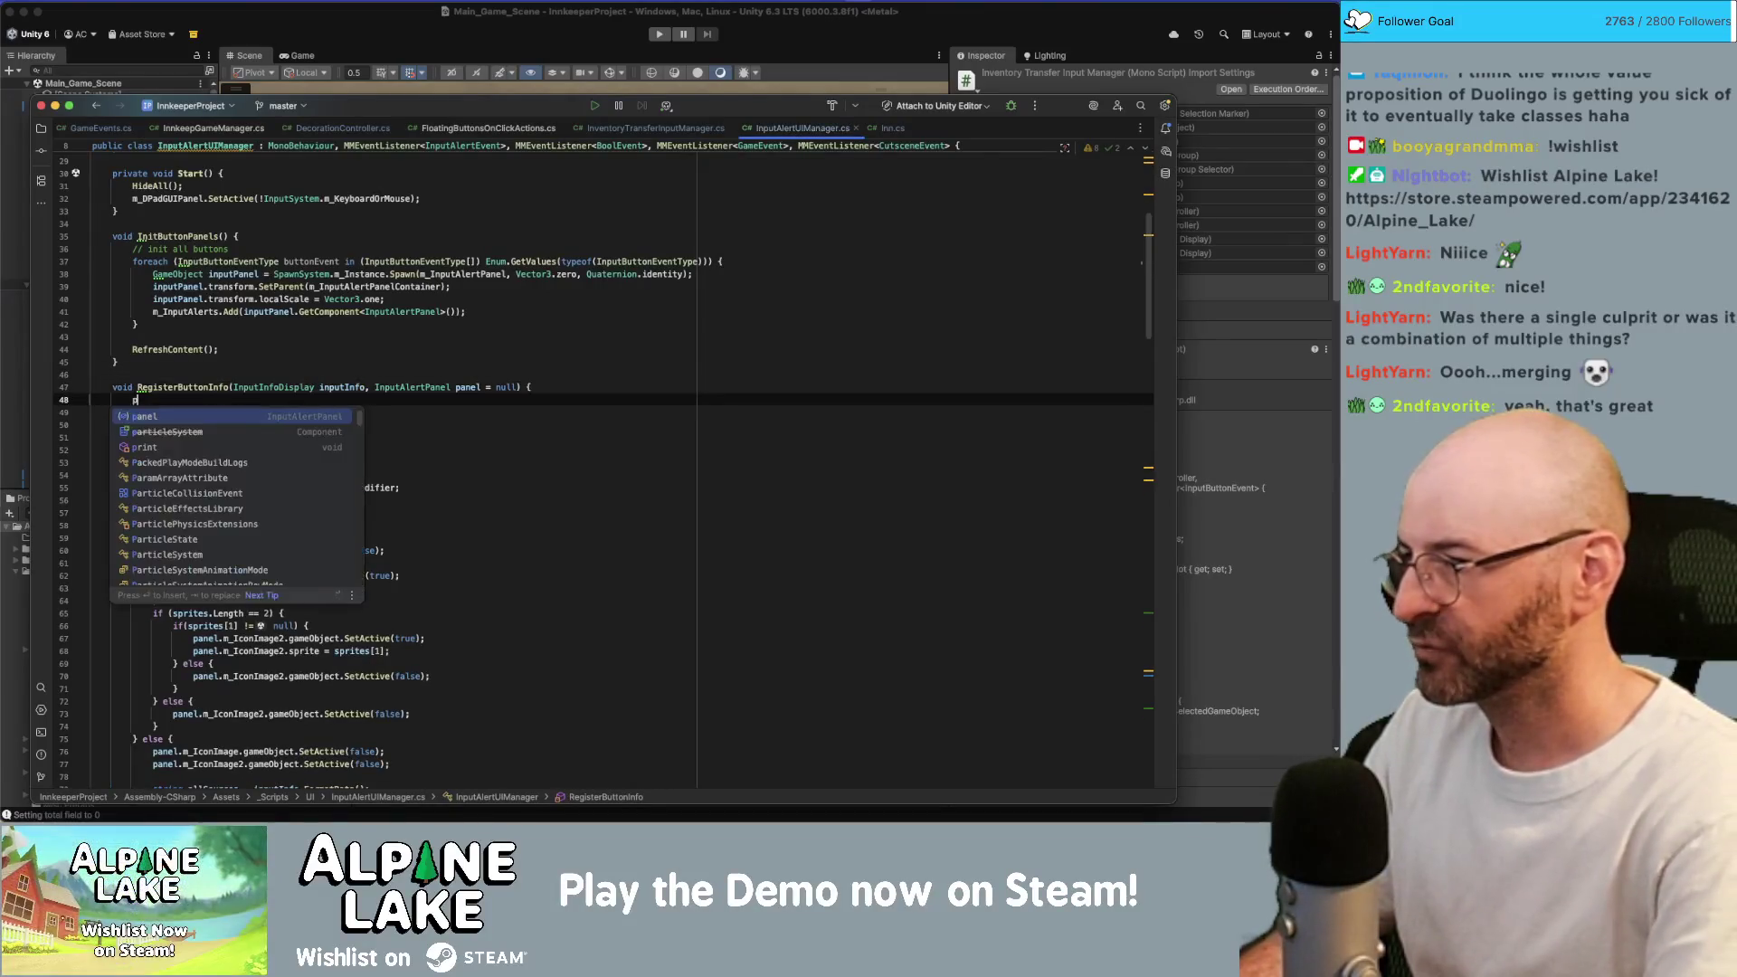
{"action": "type", "text": "rint(\"Registering Button In"}
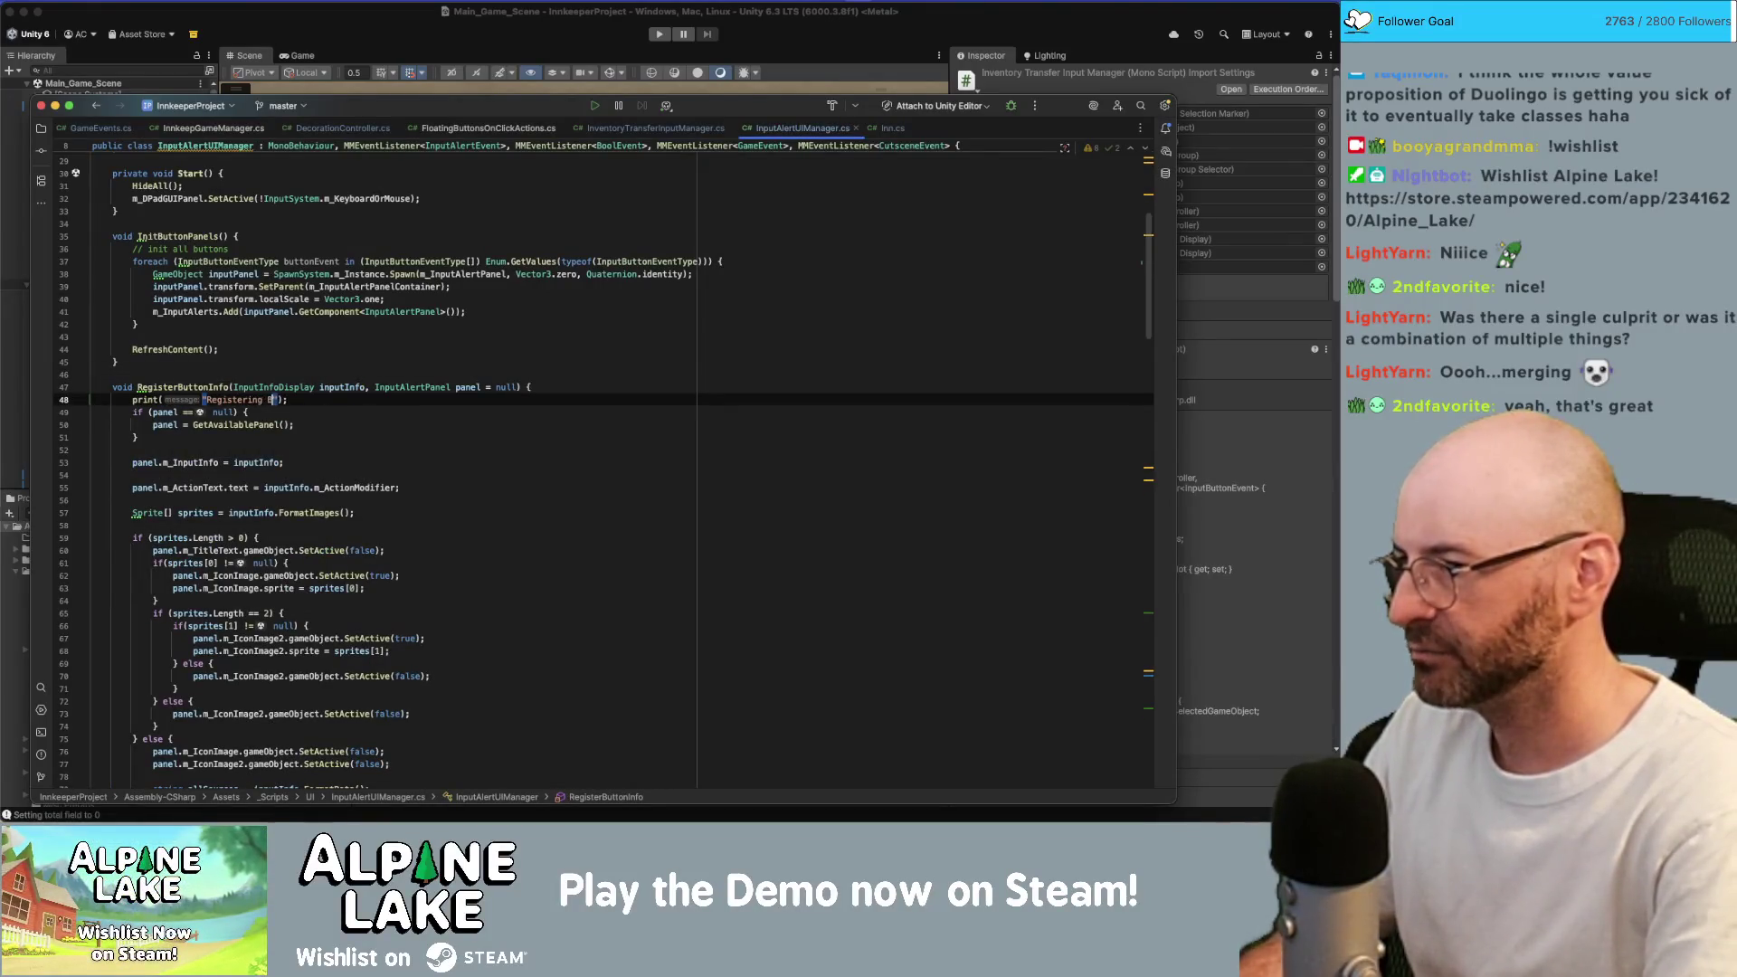
{"action": "type", "text": "fo:"}
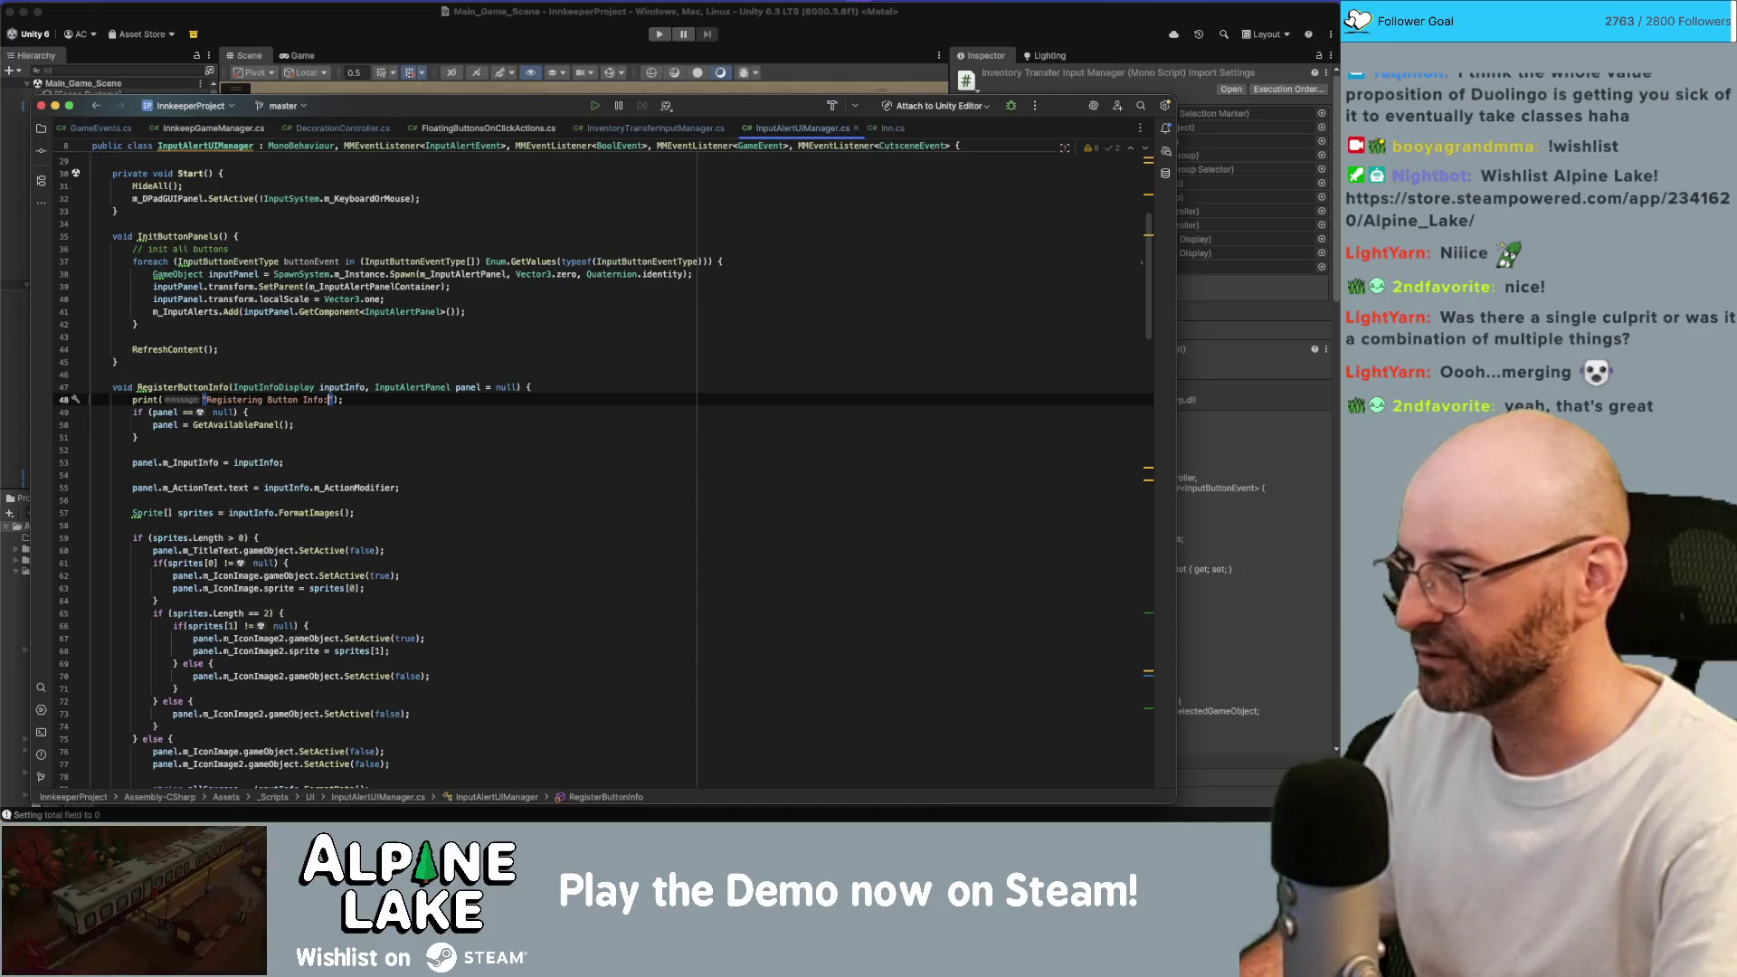
{"action": "key", "text": "BackSpace"}
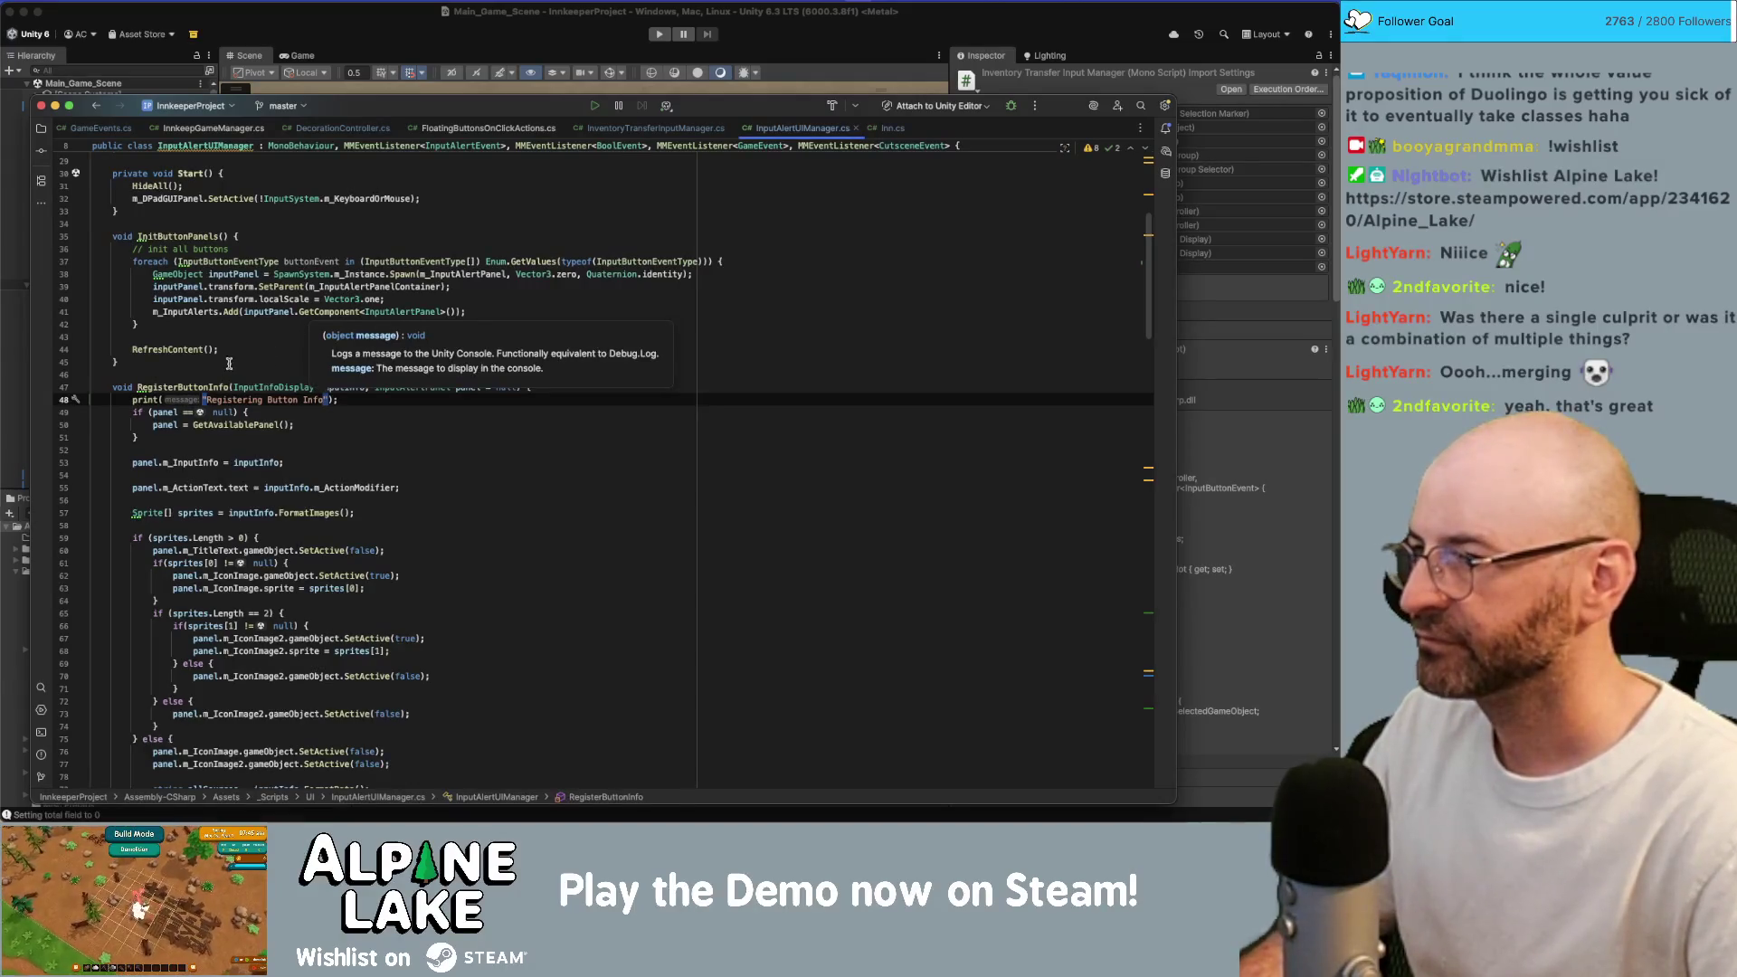
Add a "Hiding all panels" print at the start of HideAll, then return to Unity.
{"action": "scroll", "coordinate": [223, 370], "scroll_direction": "down", "scroll_amount": 10}
{"action": "scroll", "coordinate": [224, 369], "scroll_direction": "down", "scroll_amount": 15}
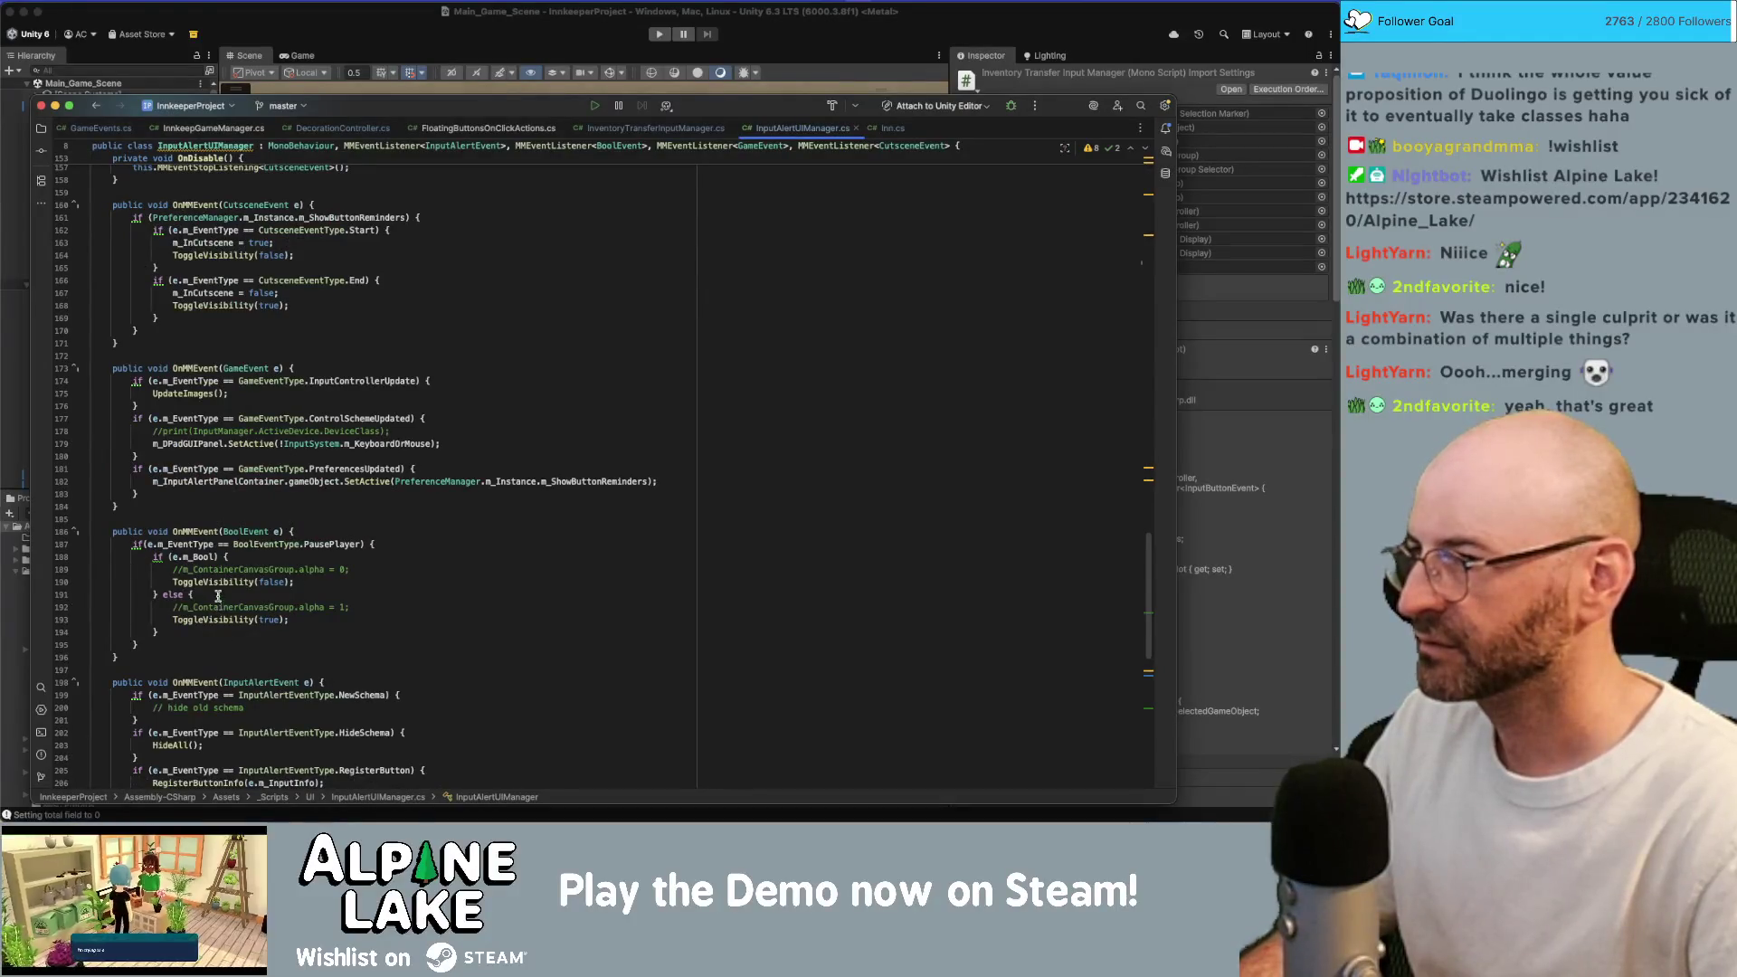
{"action": "scroll", "coordinate": [218, 597], "scroll_direction": "down", "scroll_amount": 8}
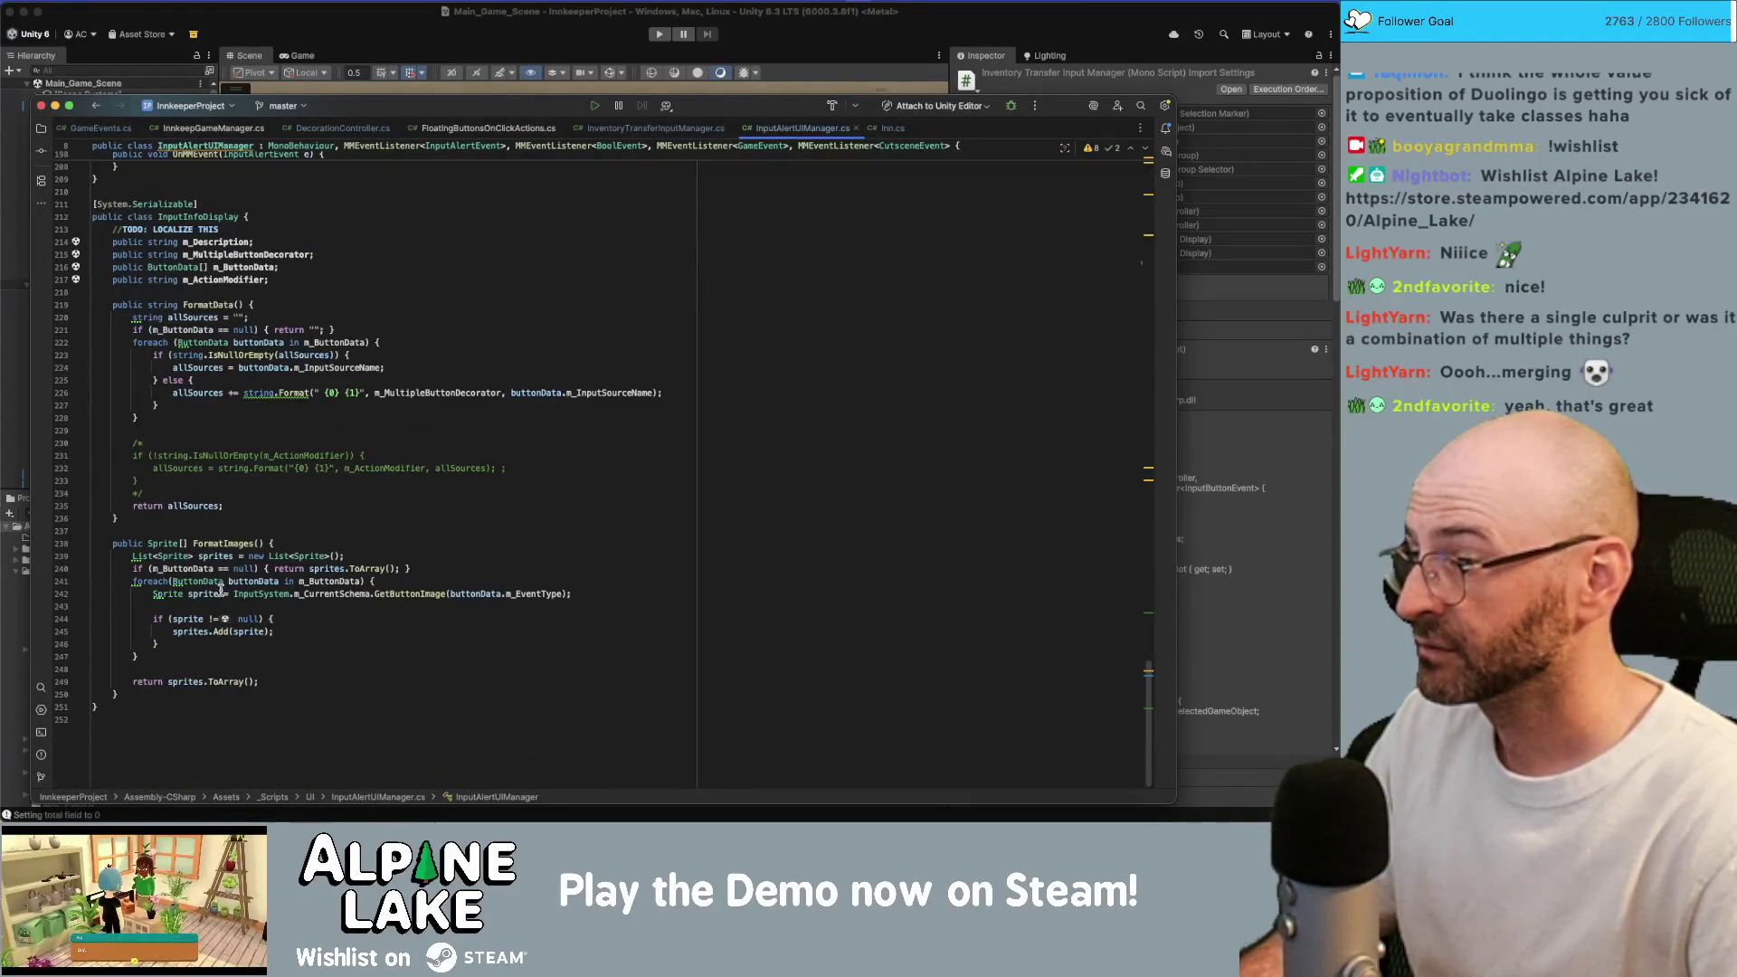
{"action": "scroll", "coordinate": [221, 589], "scroll_direction": "up", "scroll_amount": 4}
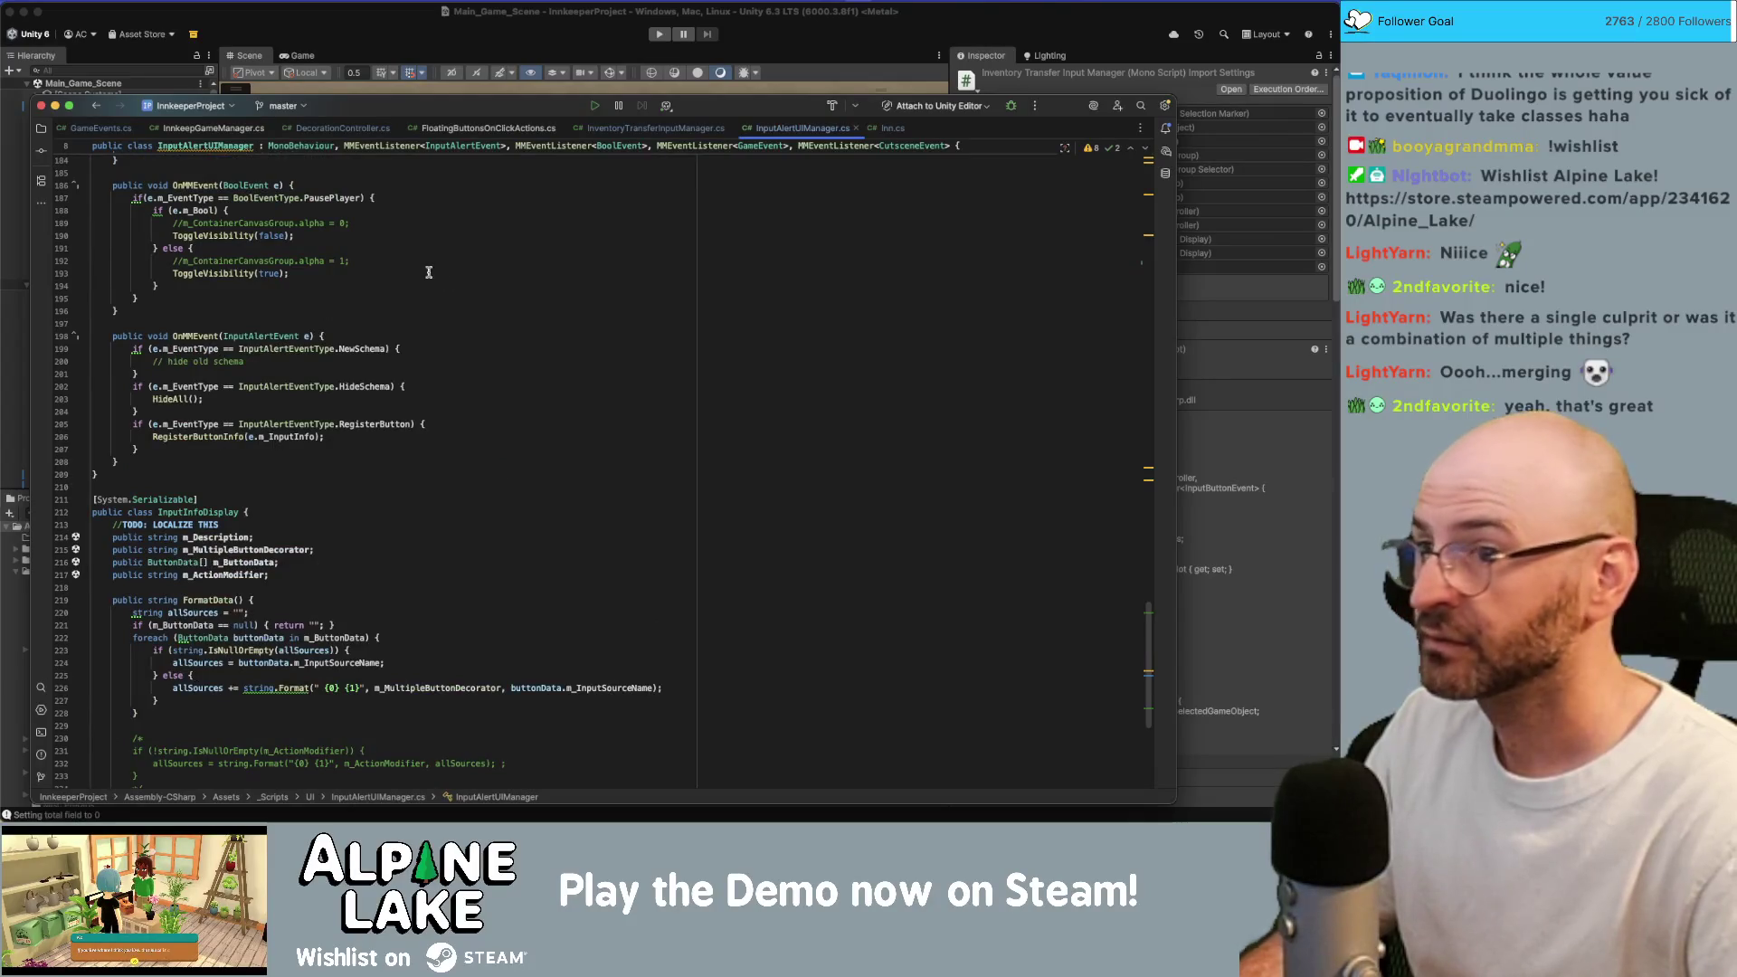
{"action": "scroll", "coordinate": [426, 272], "scroll_direction": "up", "scroll_amount": 20}
{"action": "scroll", "coordinate": [543, 317], "scroll_direction": "up", "scroll_amount": 5}
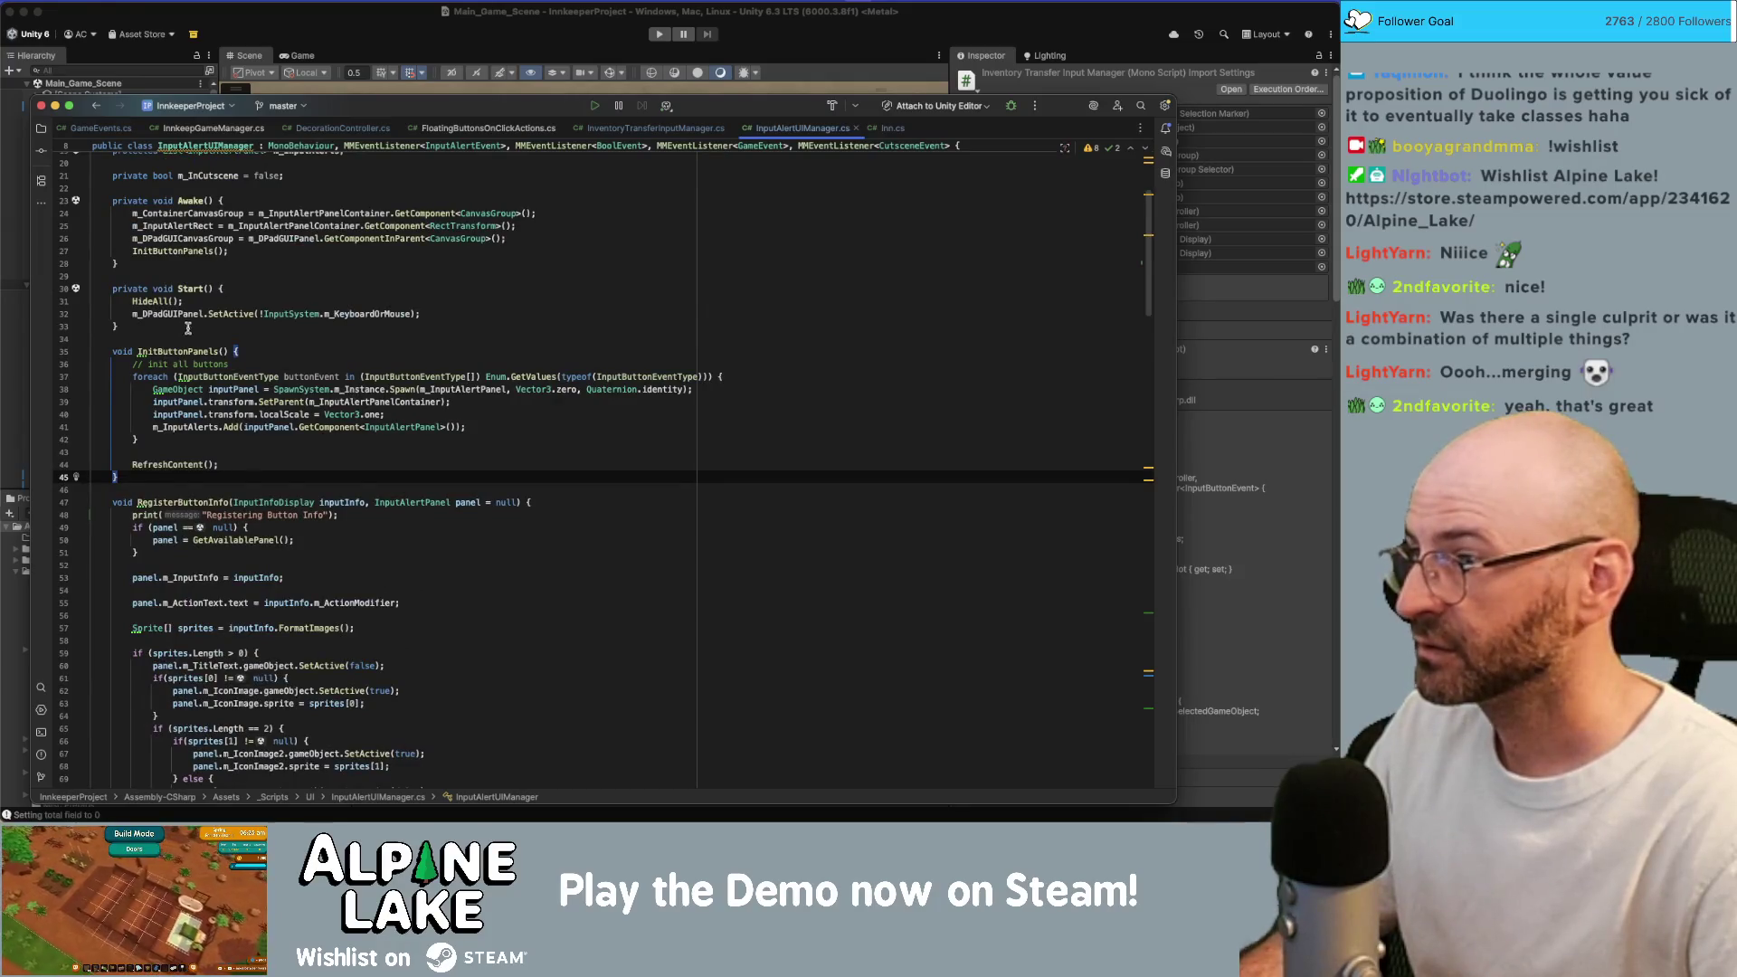
{"action": "scroll", "coordinate": [226, 470], "scroll_direction": "down", "scroll_amount": 14}
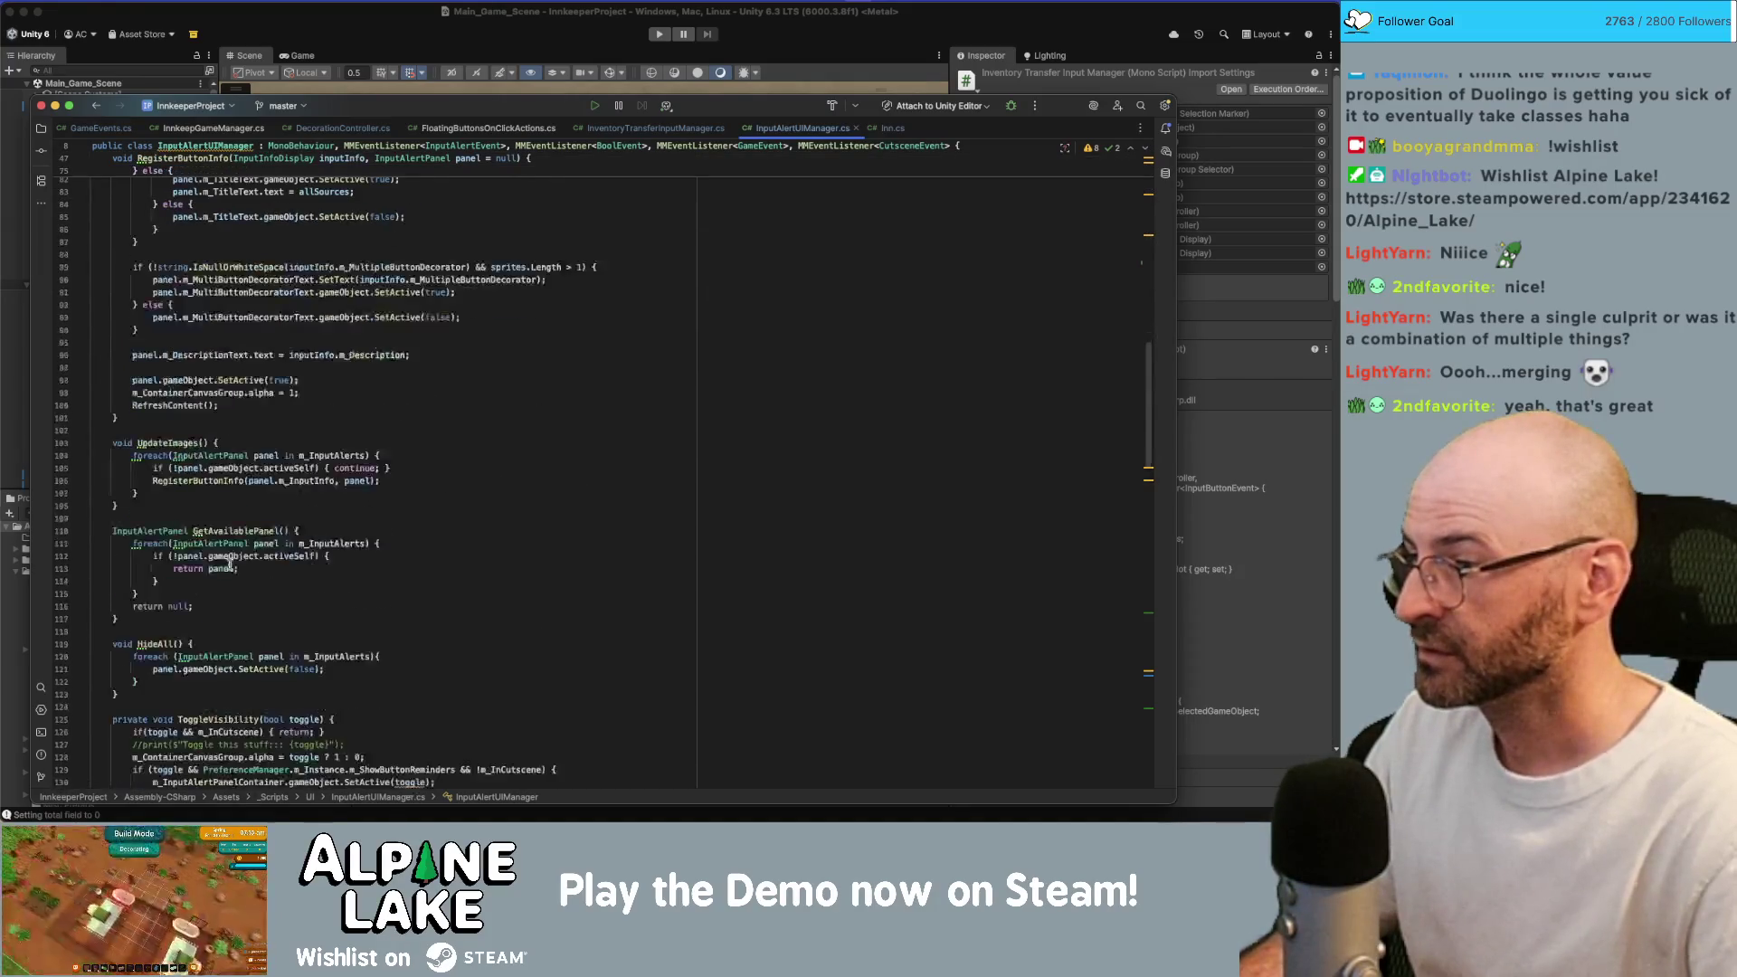
{"action": "scroll", "coordinate": [238, 543], "scroll_direction": "down", "scroll_amount": 3}
{"action": "left_click", "coordinate": [238, 532]}
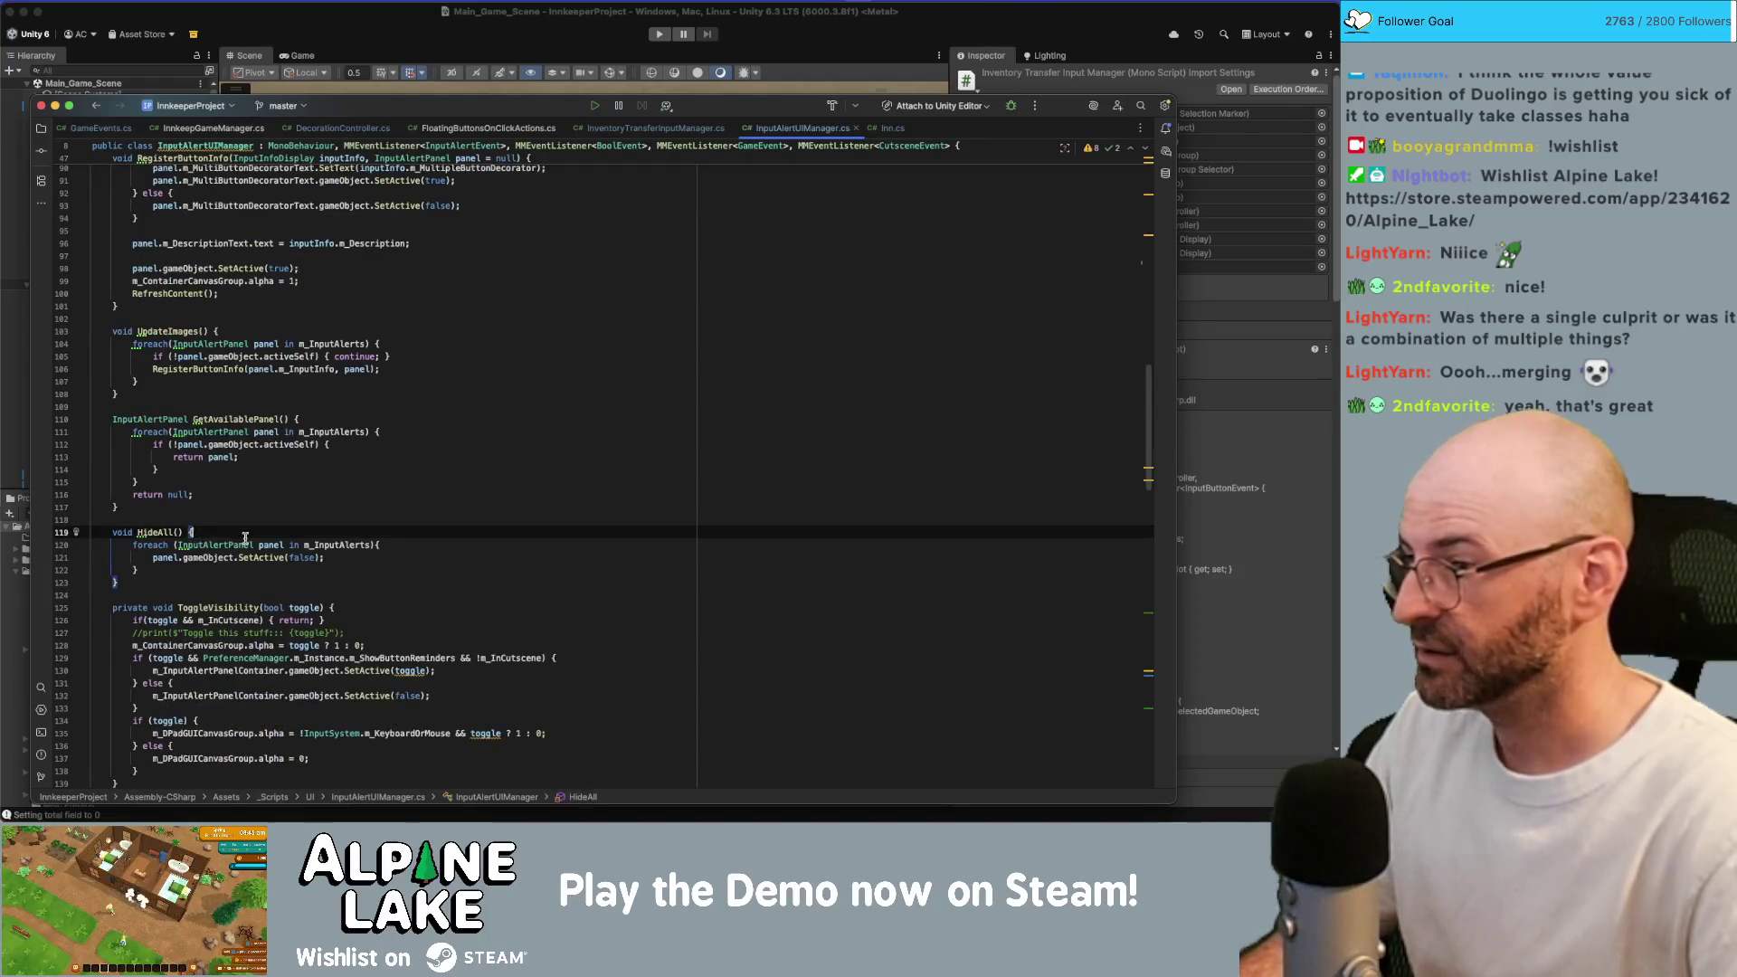
{"action": "key", "text": "Return"}
{"action": "type", "text": "print(\"Hid"}
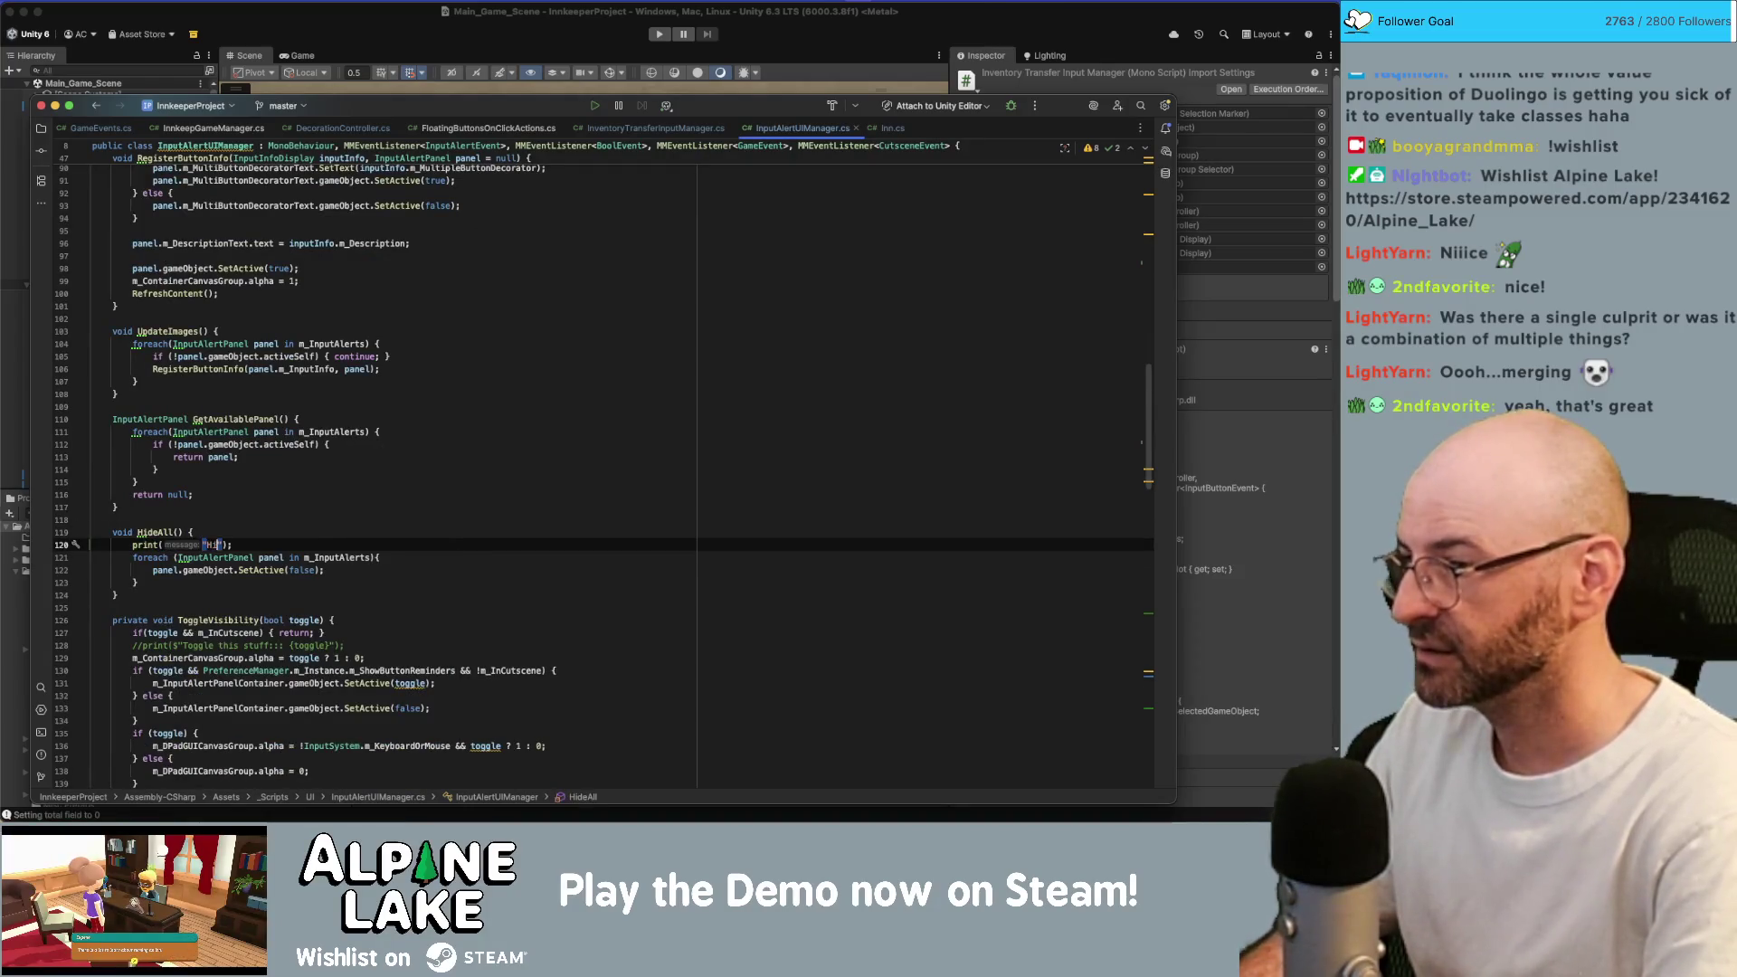
{"action": "type", "text": "e"}
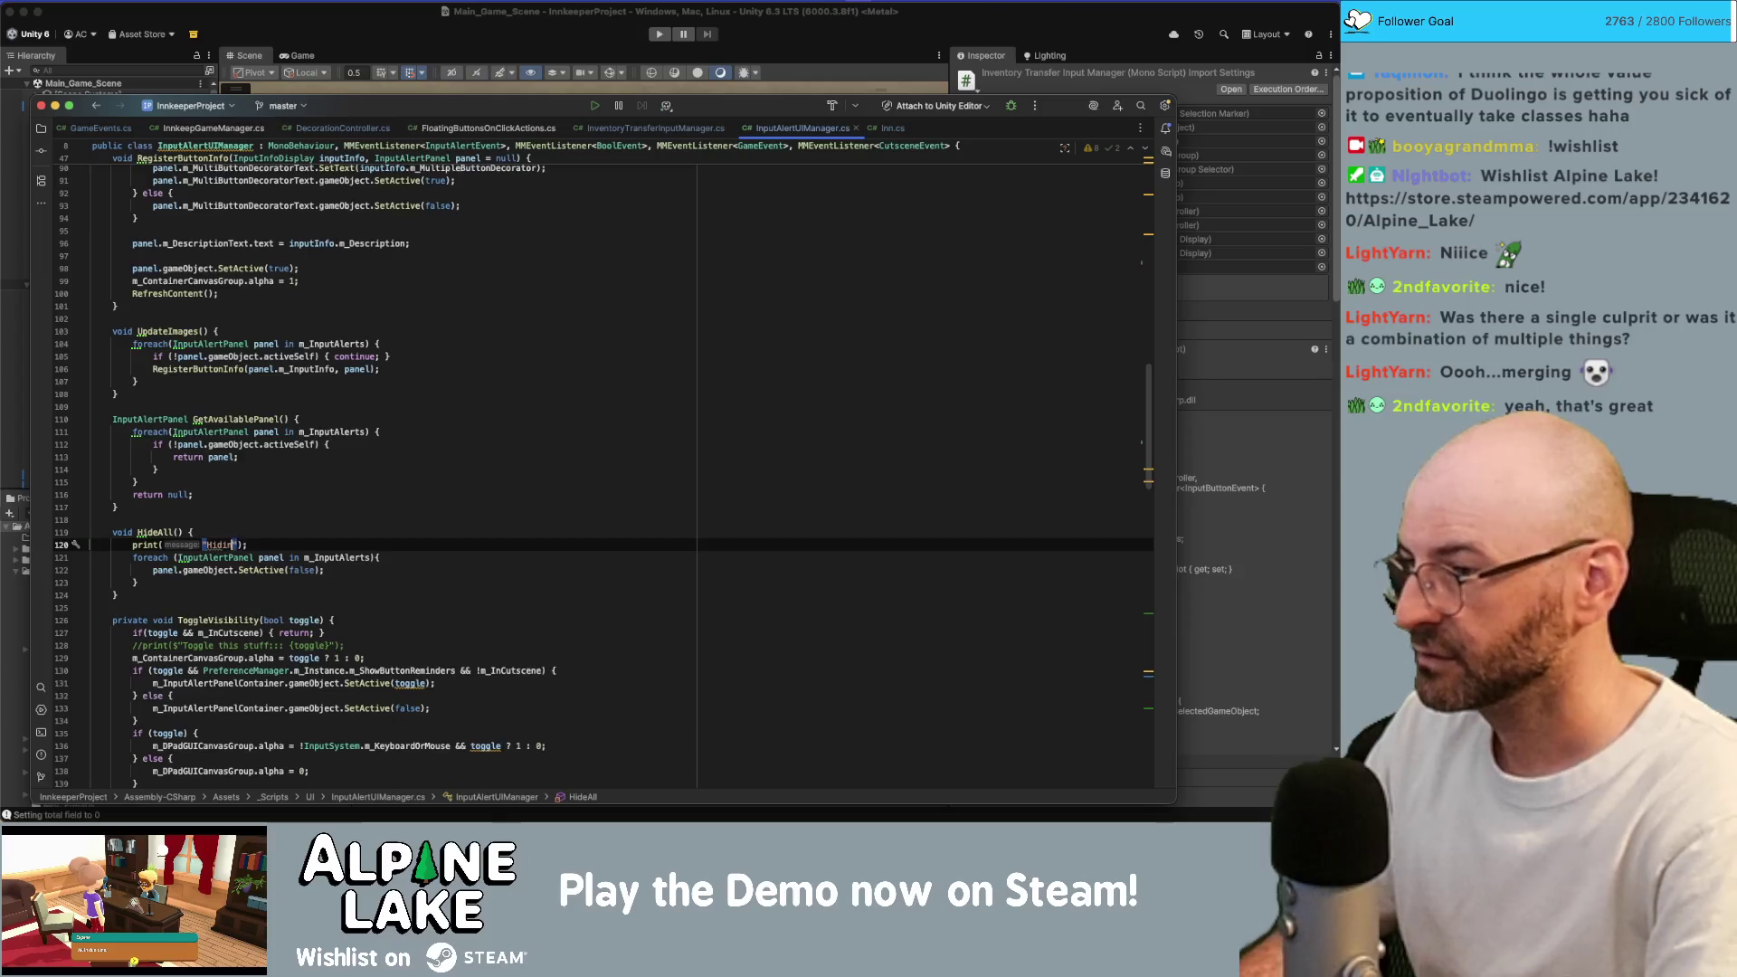
{"action": "type", "text": "g all panels"}
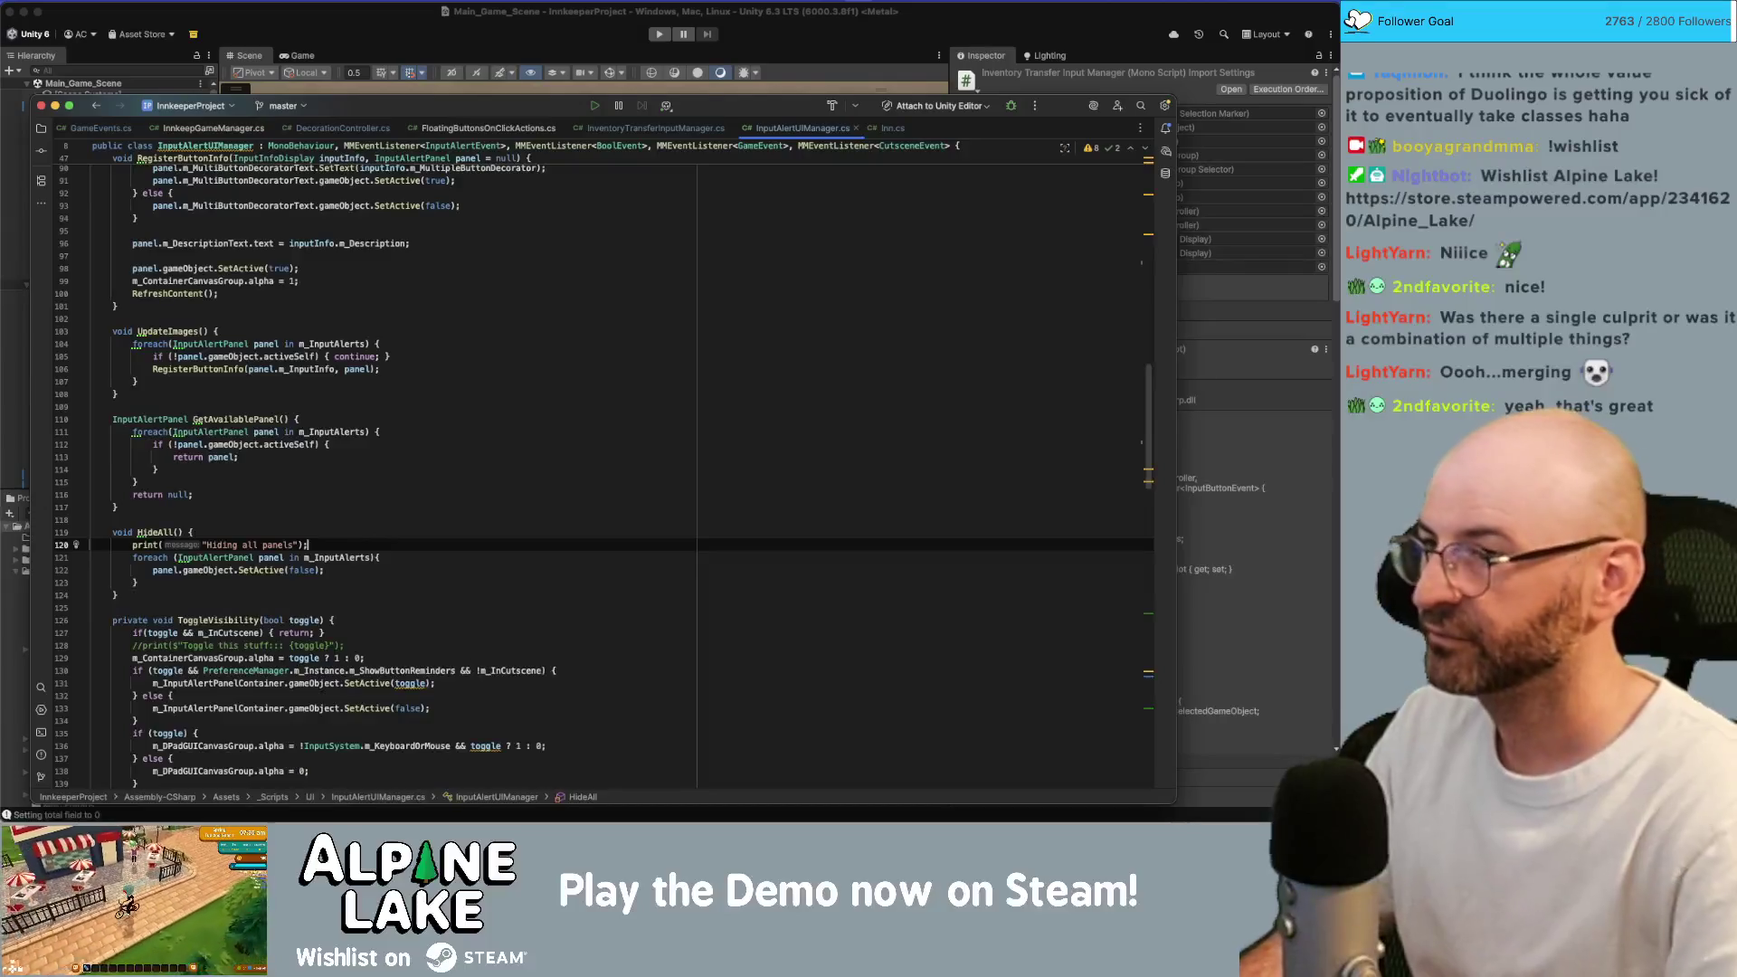
{"action": "left_click", "coordinate": [422, 38]}
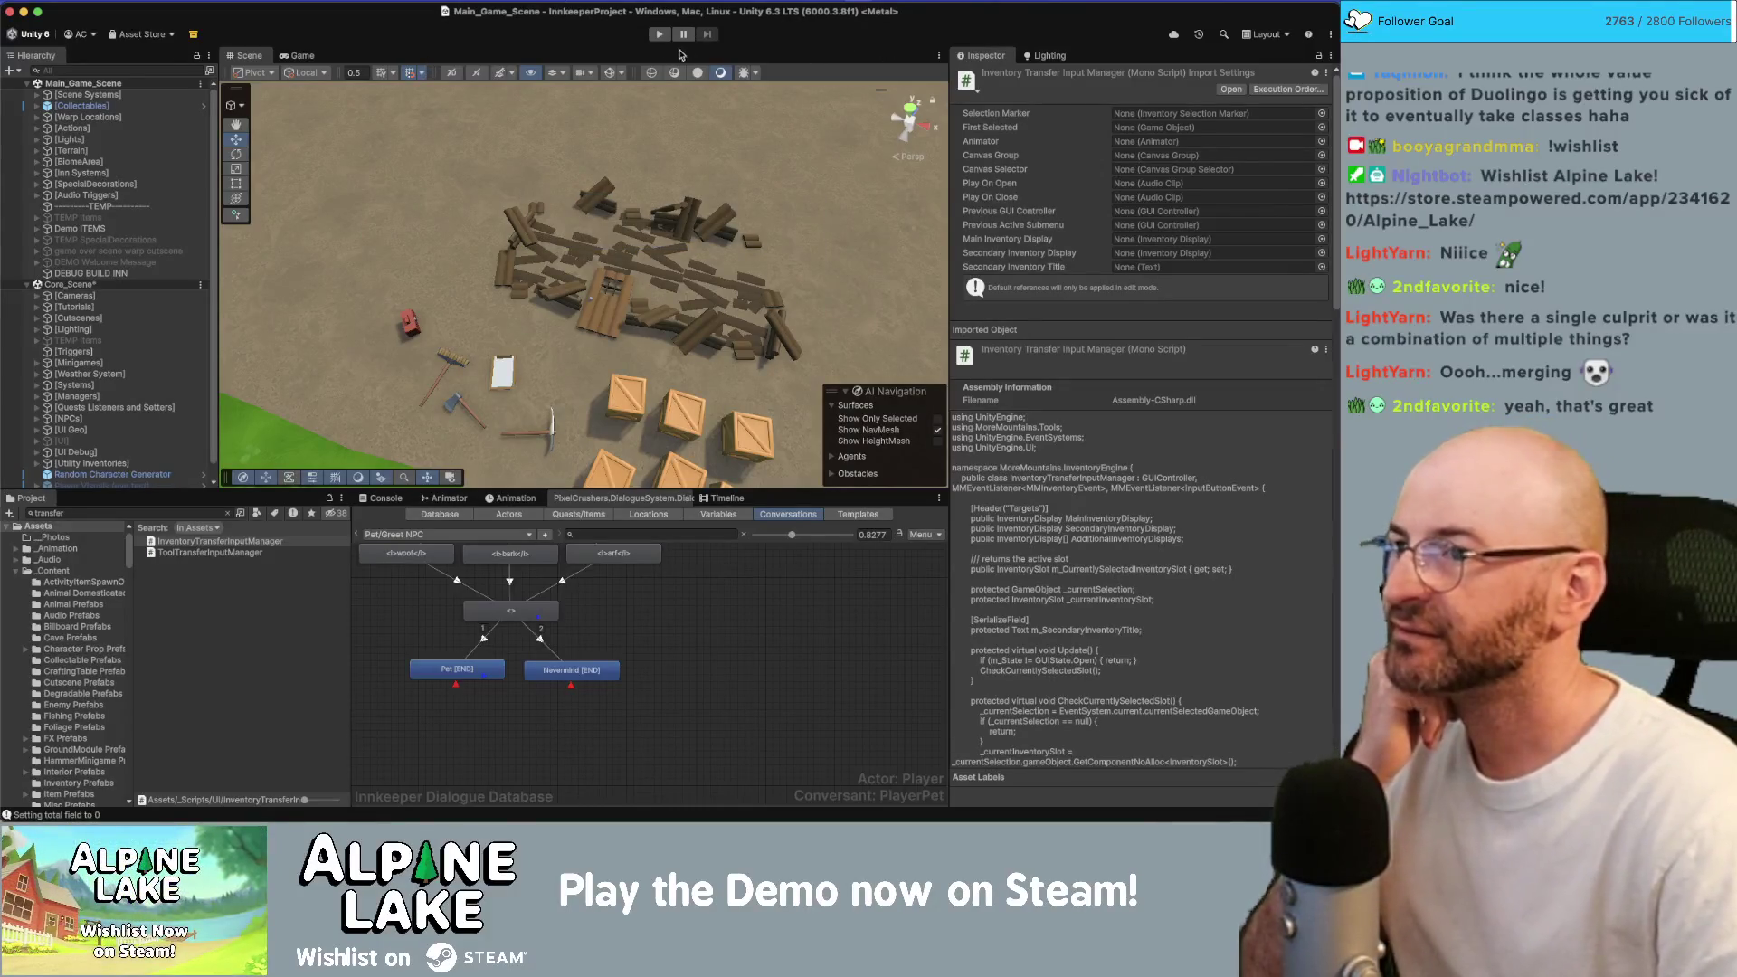
Enter Play mode with the Play button and Cmd+P to test the new debug prints.
{"action": "left_click", "coordinate": [656, 37]}
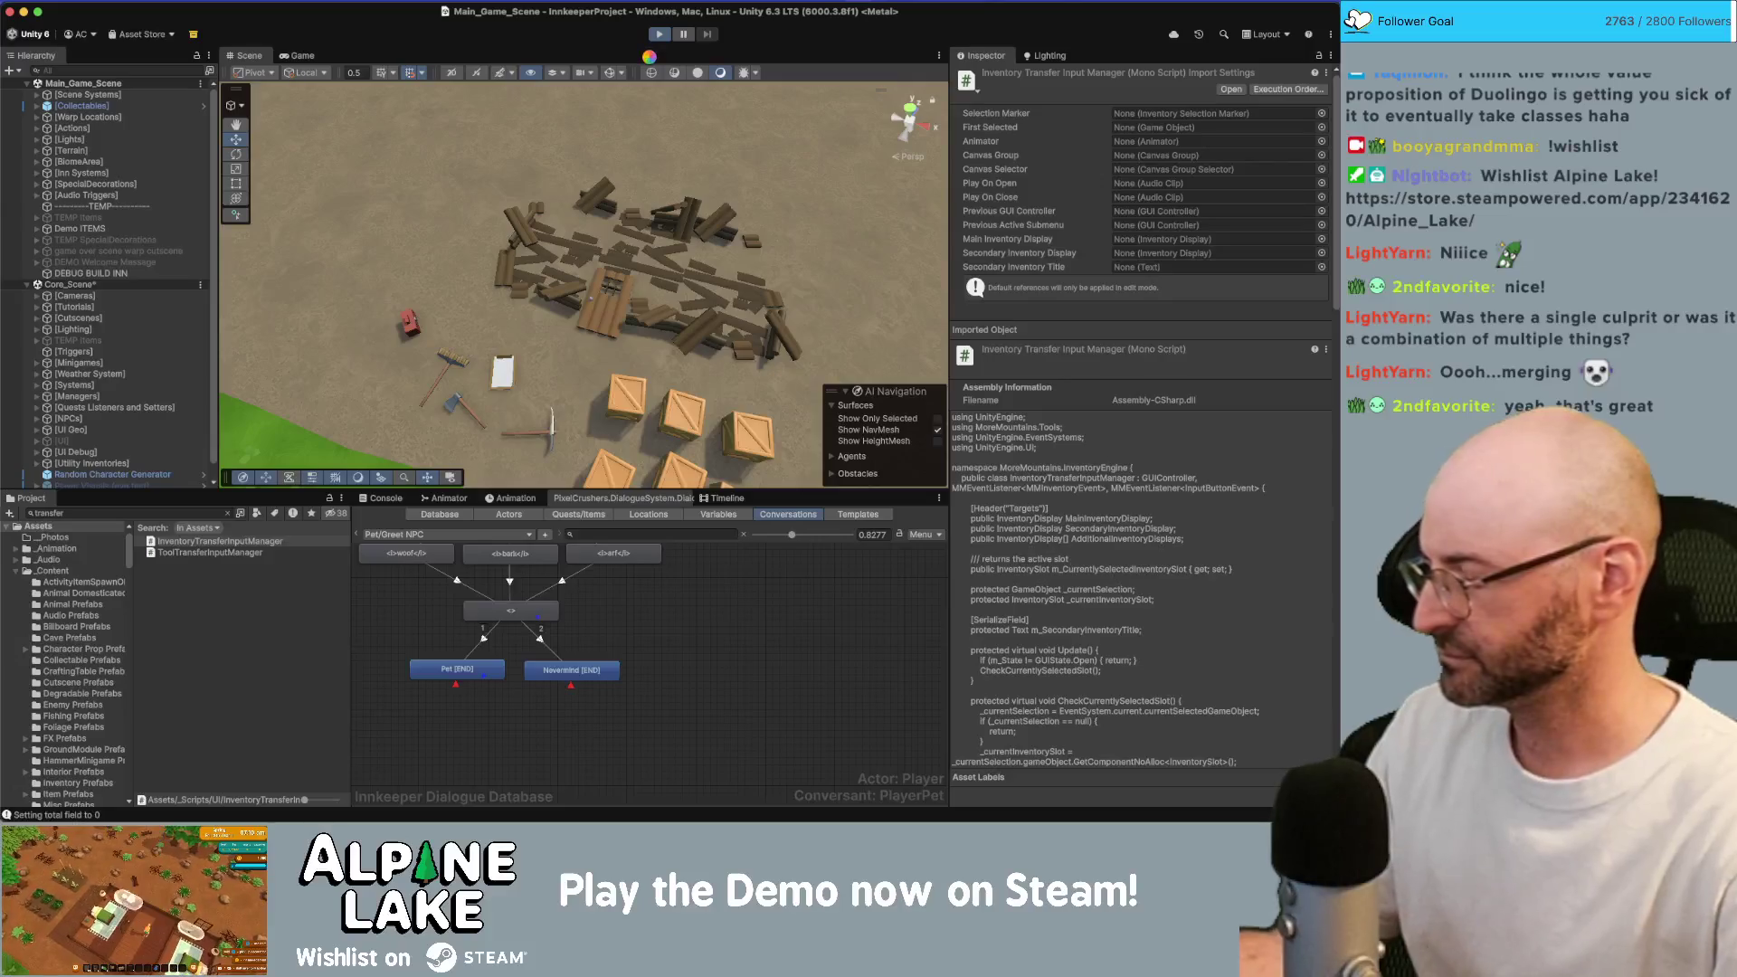
{"action": "key", "text": "super+p"}
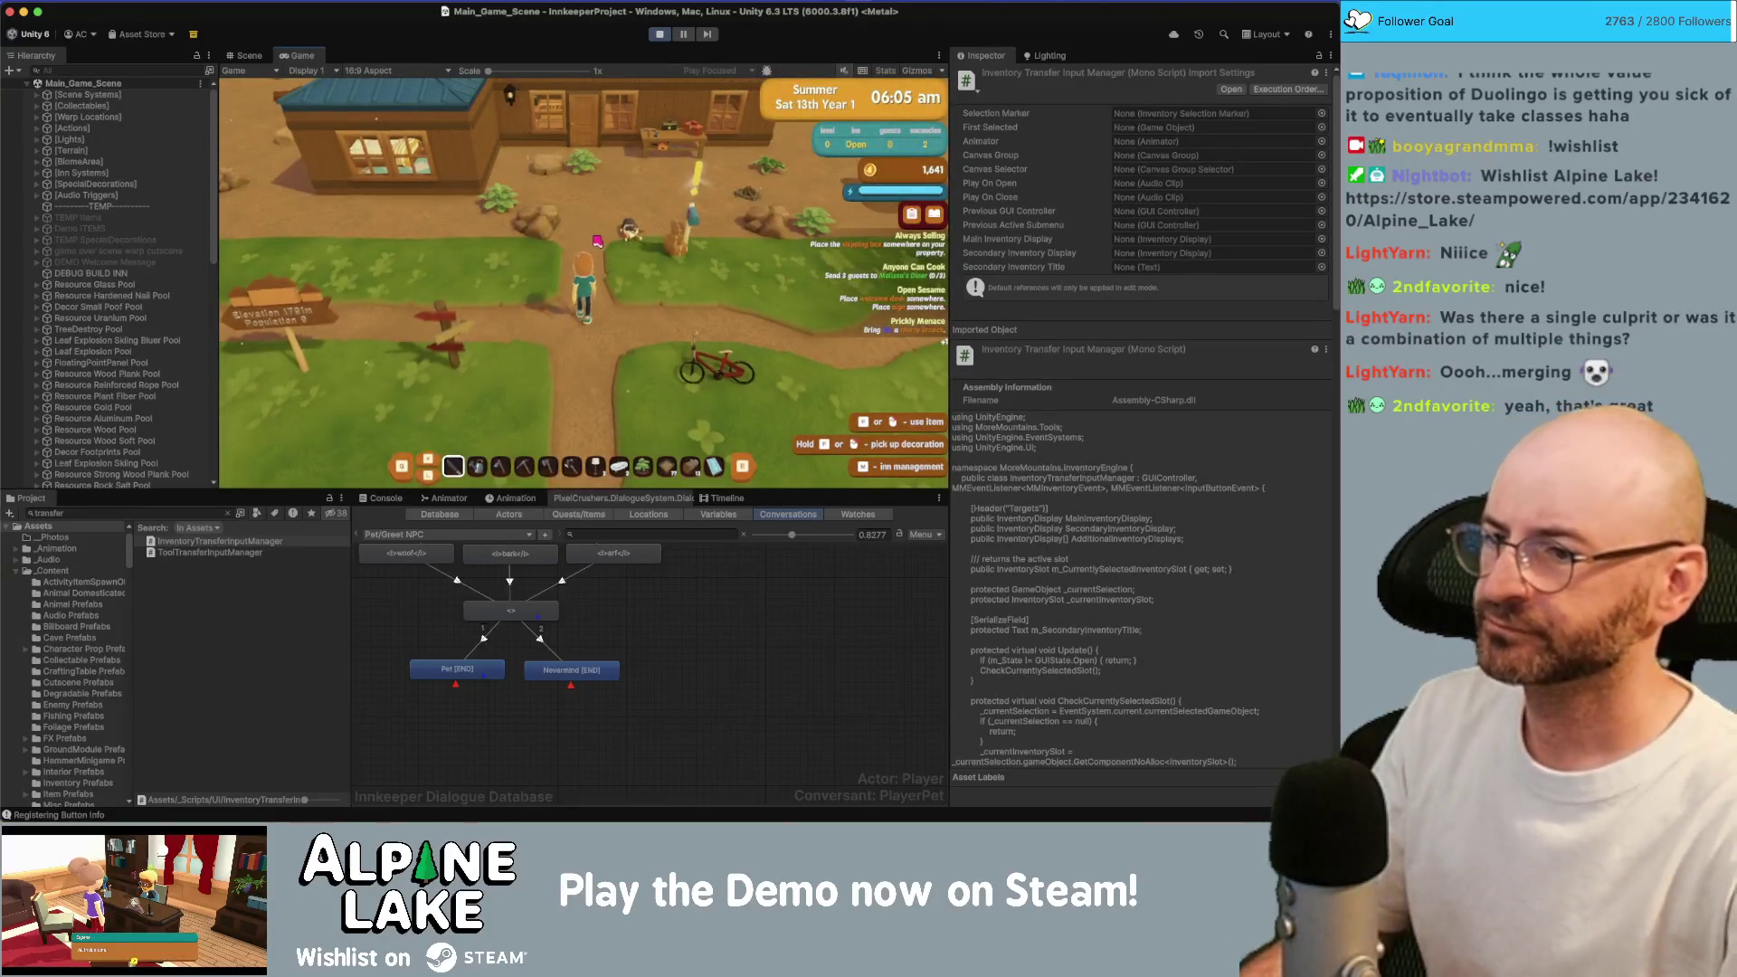
Walk the player into the house and open the chest's inventory transfer menu.
{"action": "key", "text": "w"}
{"action": "key", "text": "d"}
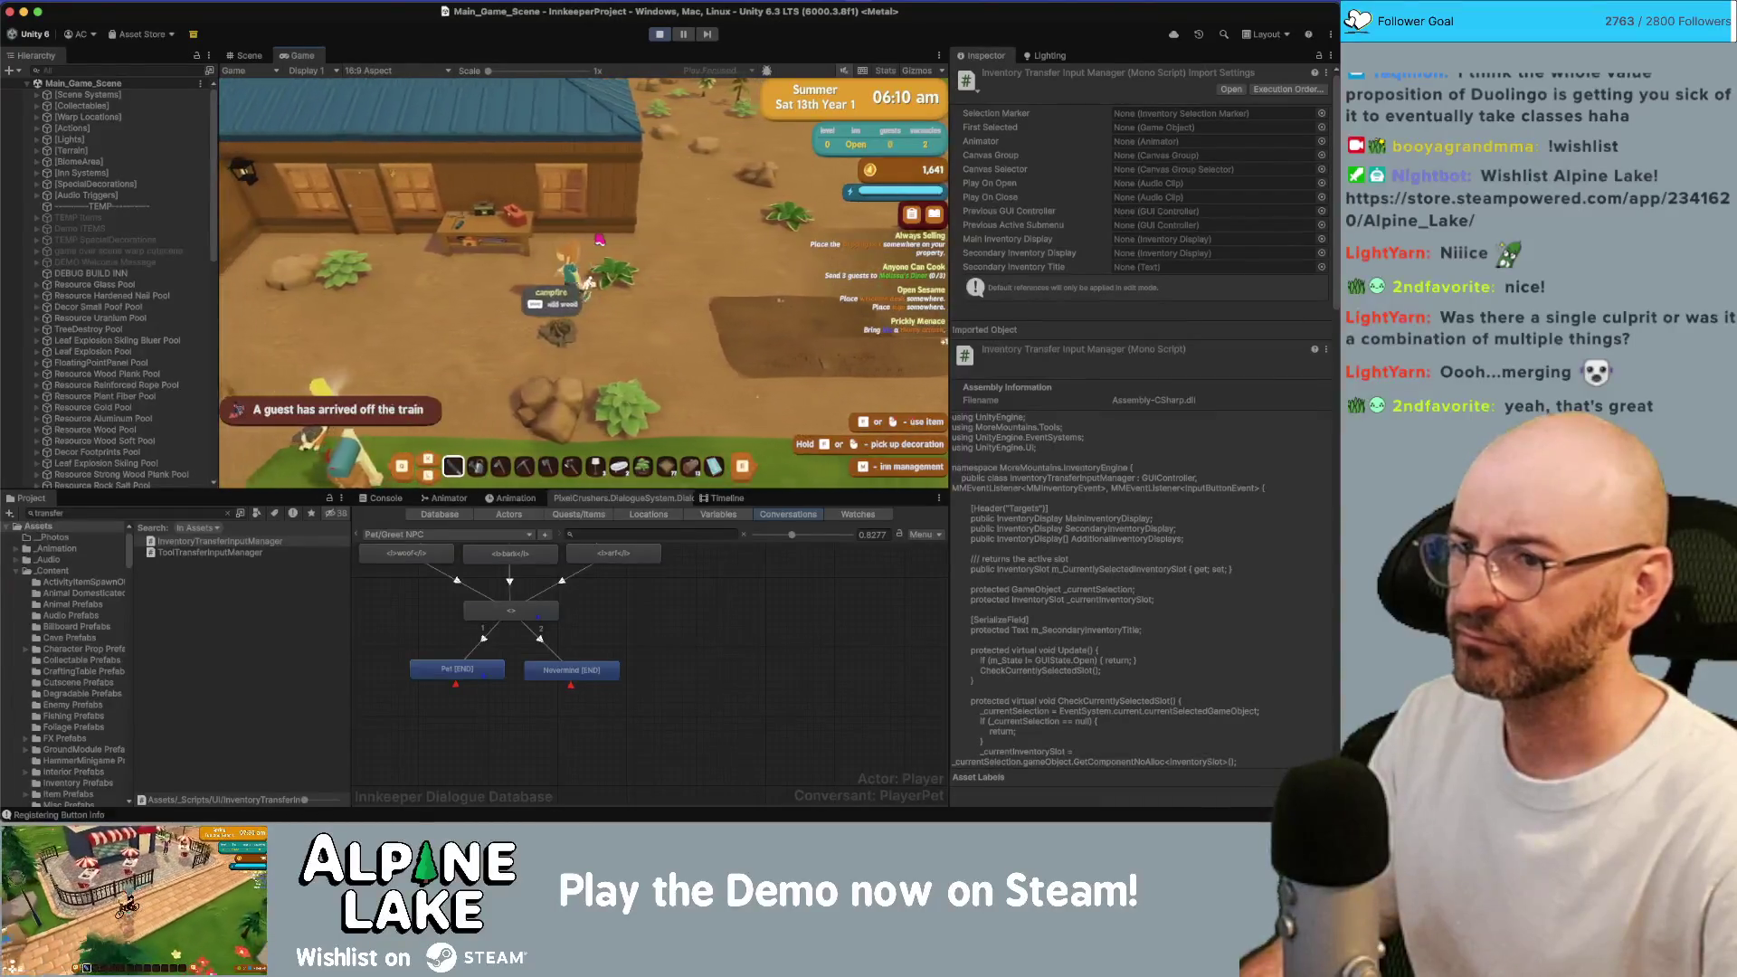
{"action": "key", "text": "d"}
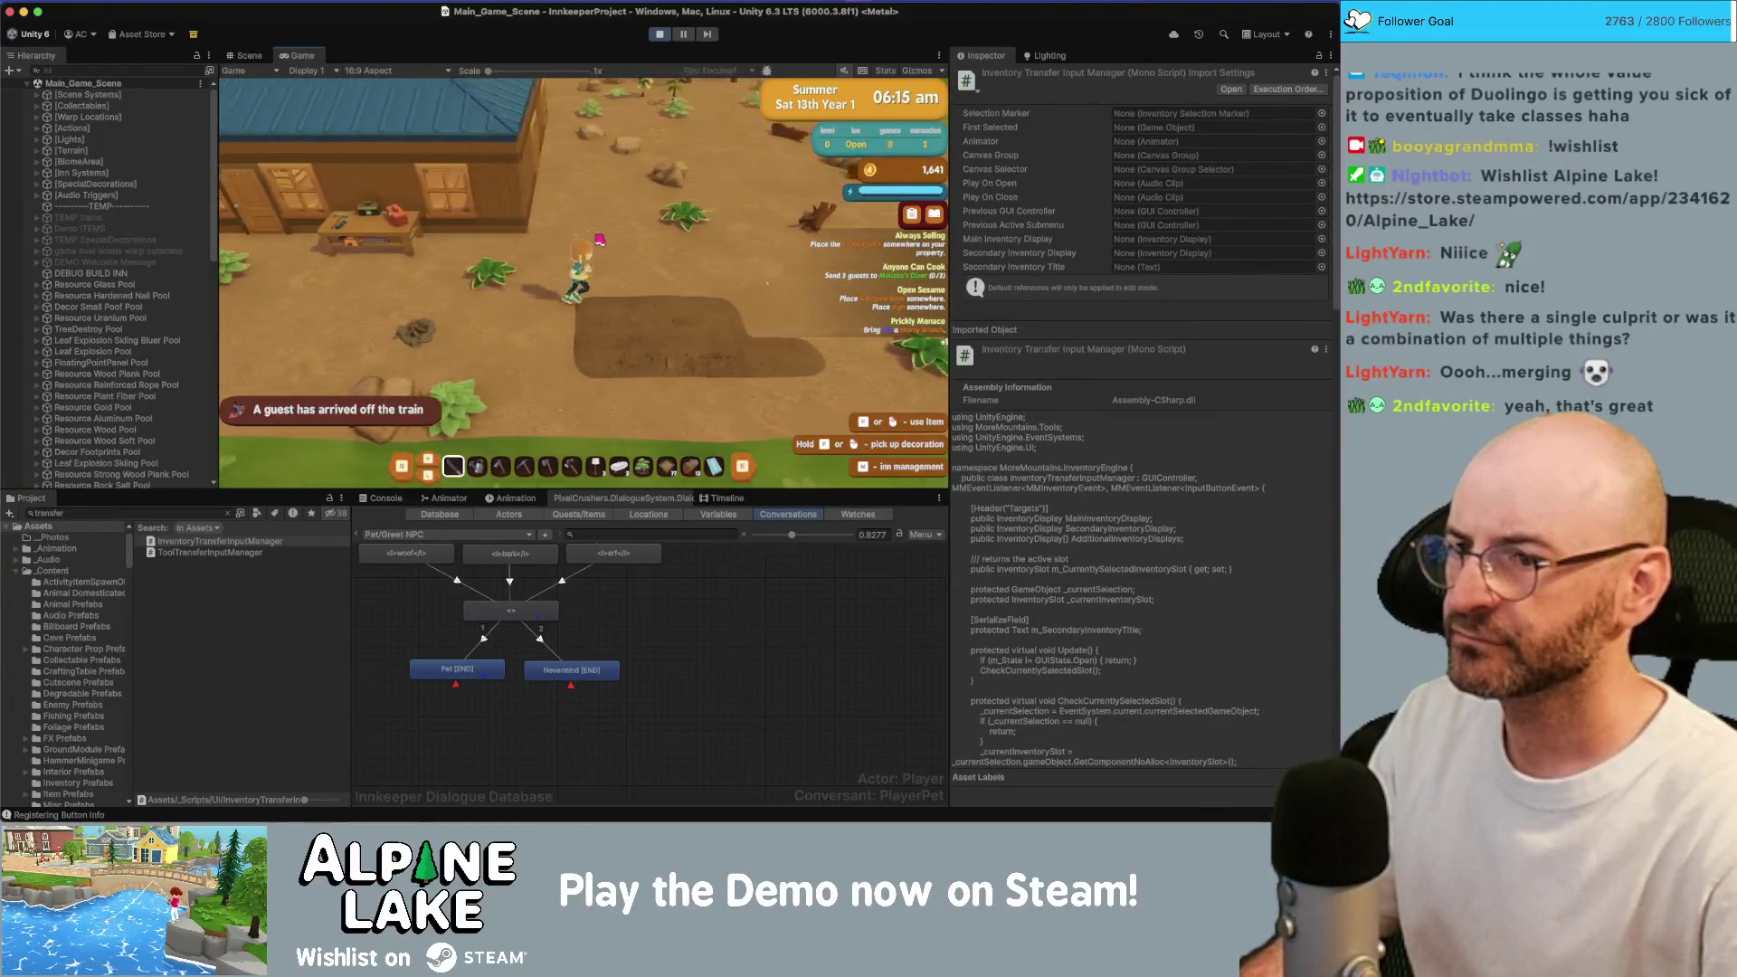
{"action": "key", "text": "a"}
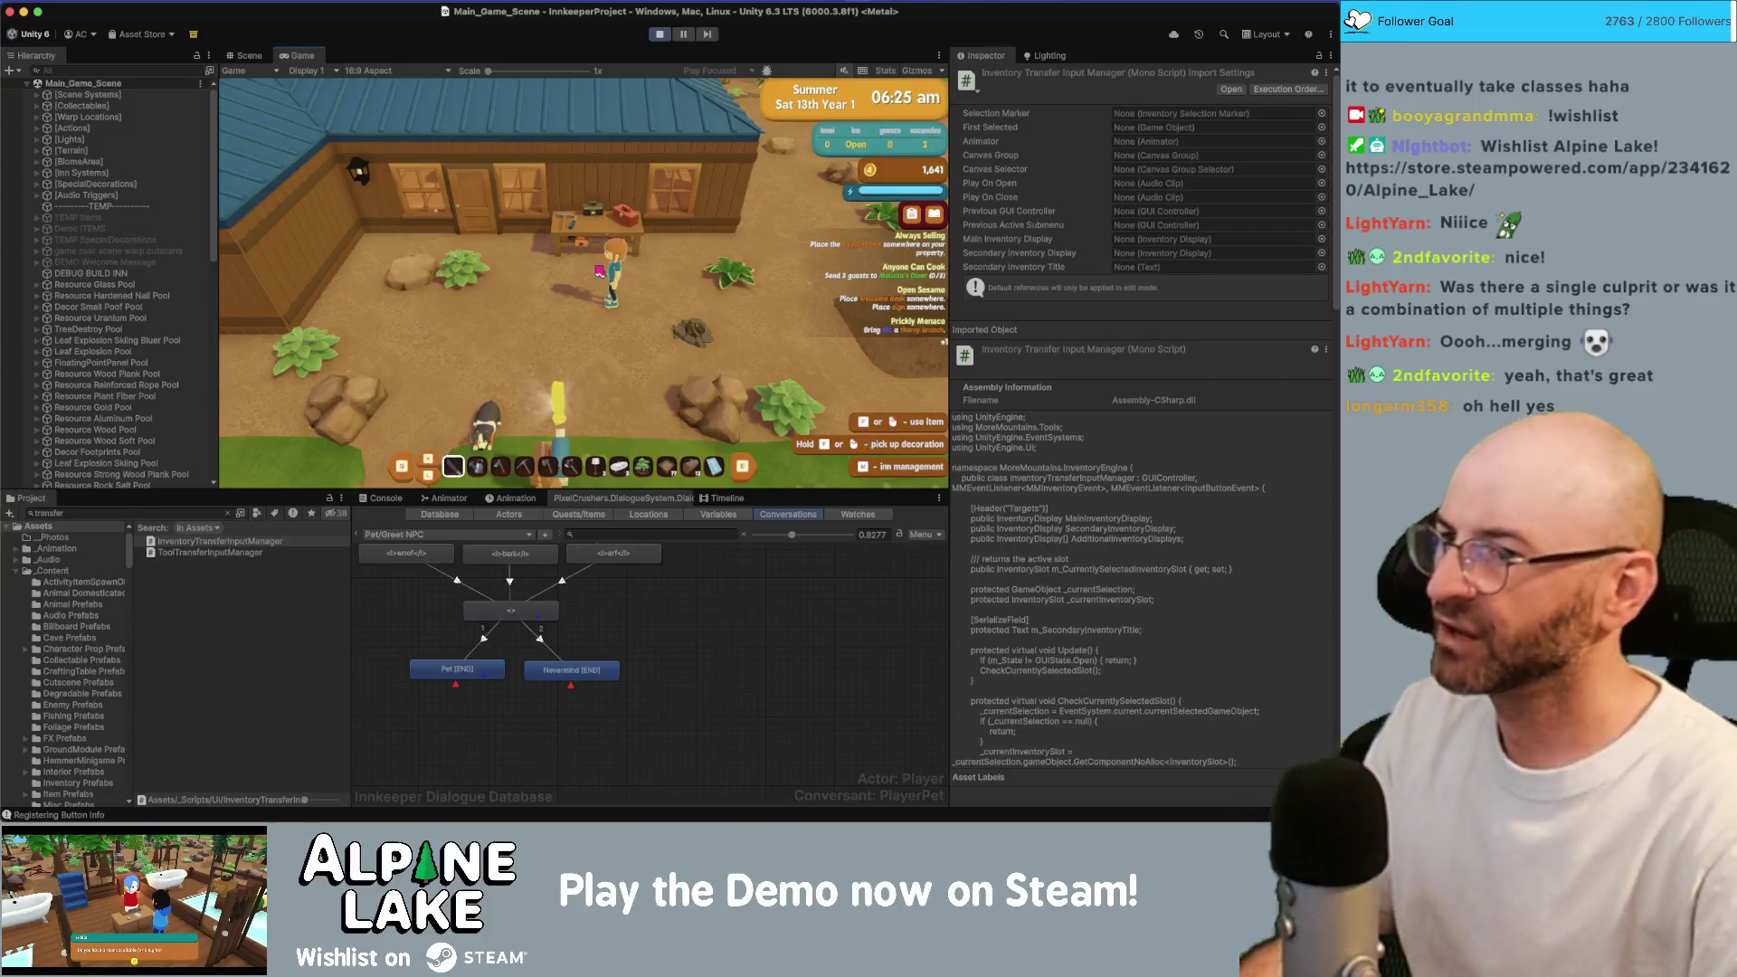
{"action": "key", "text": "w"}
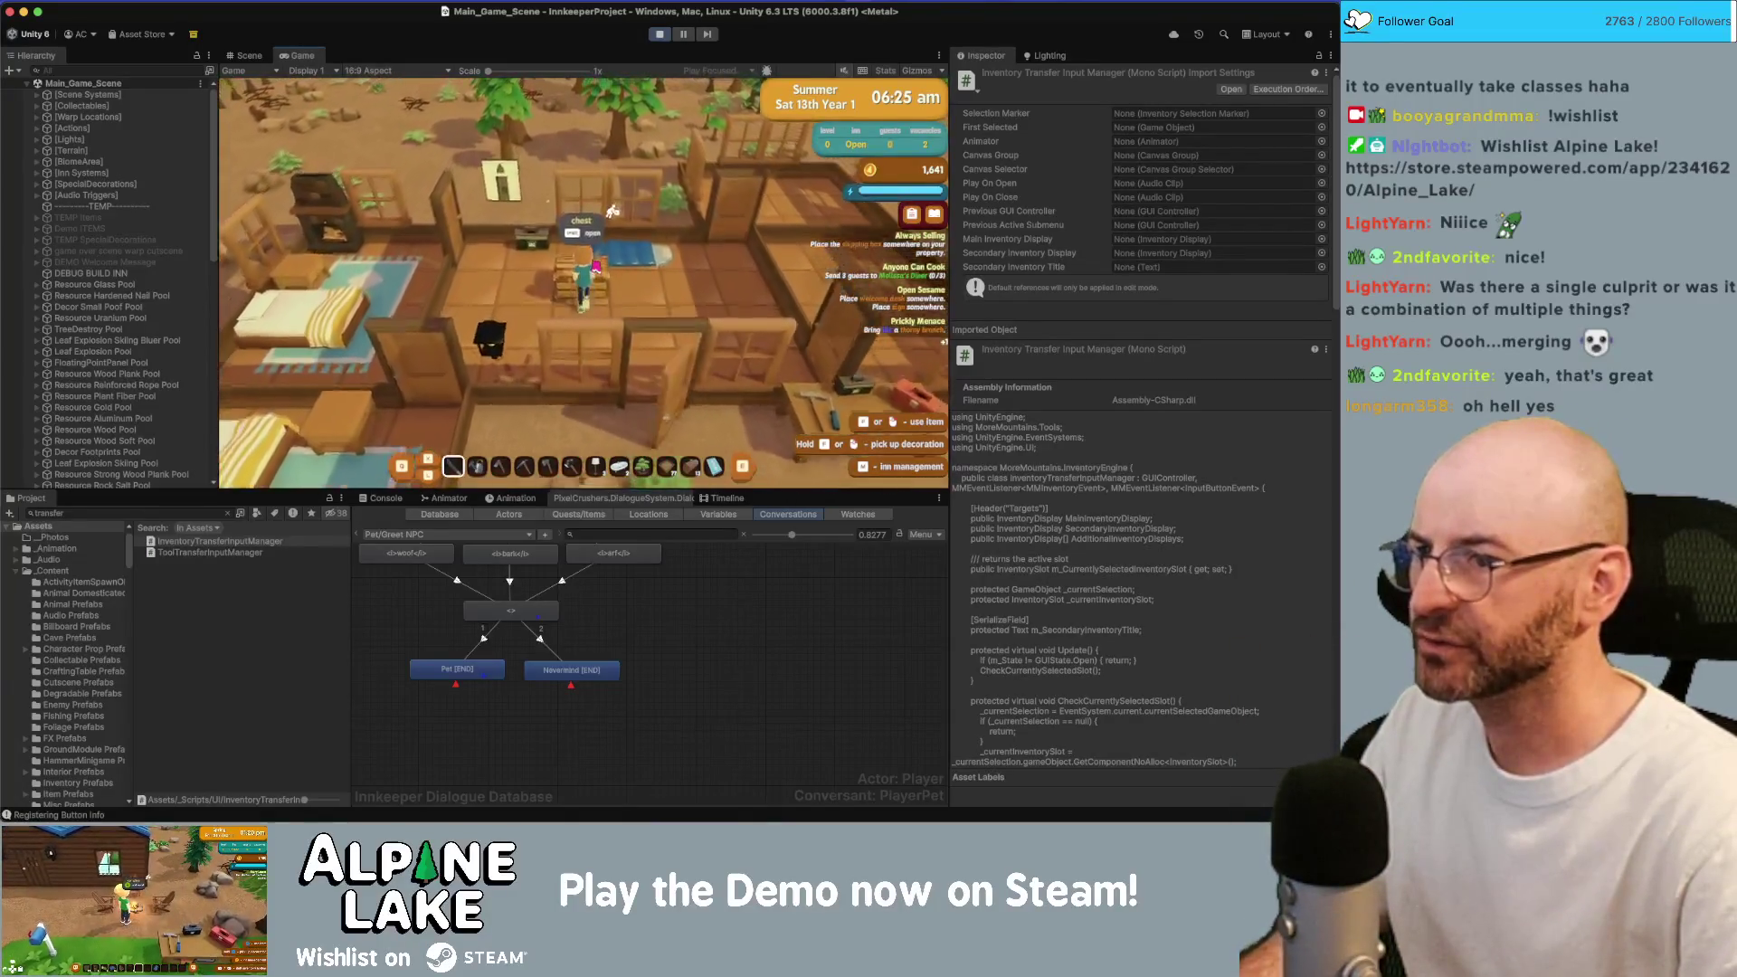
{"action": "key", "text": "e"}
Clear the Console, then close and reopen the chest and backpack menu.
{"action": "left_click", "coordinate": [371, 501]}
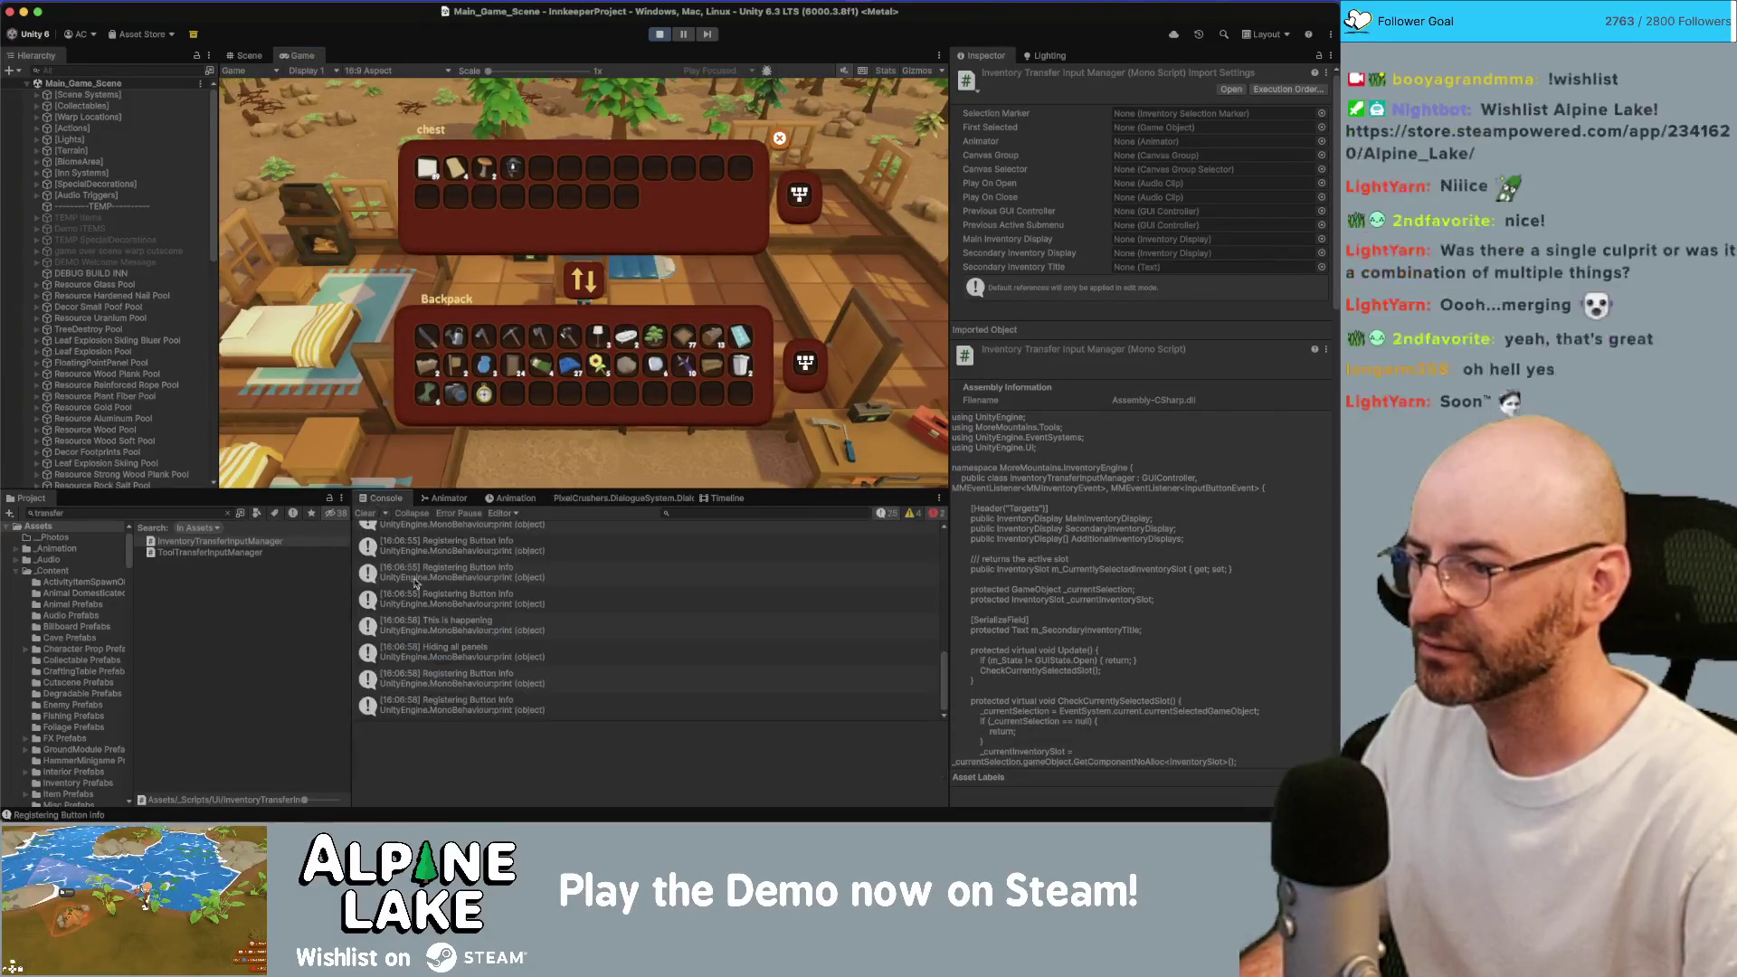
{"action": "left_click", "coordinate": [366, 513]}
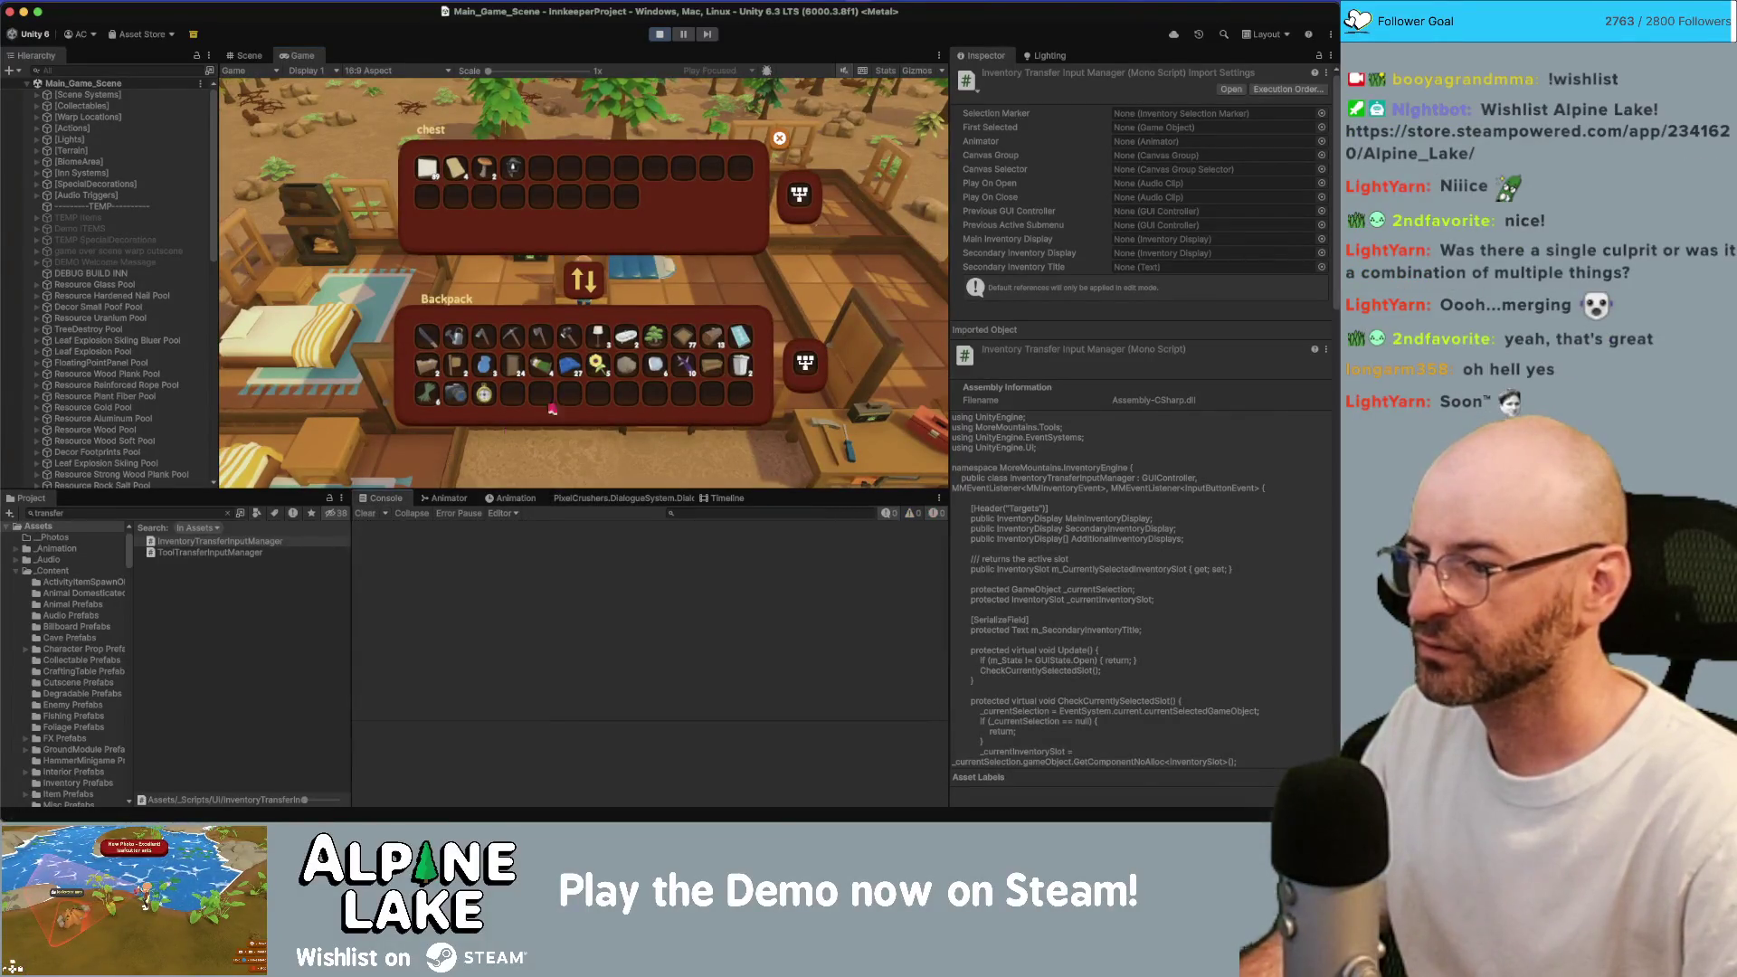
{"action": "key", "text": "Escape"}
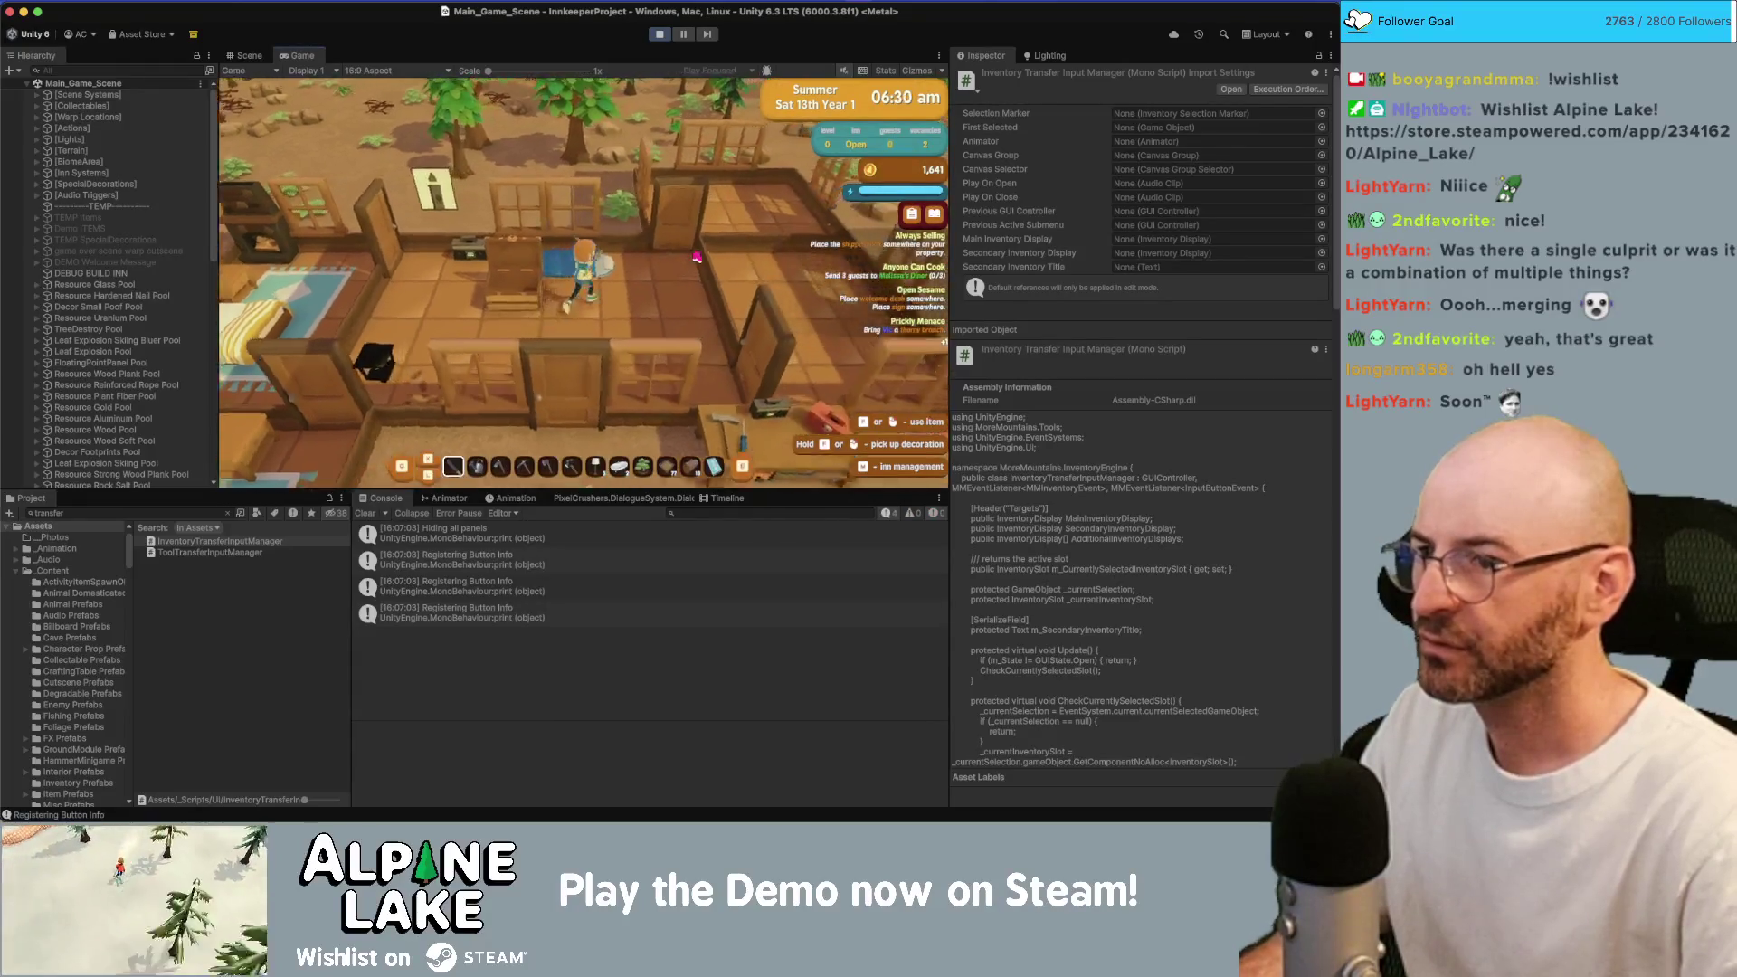
{"action": "key", "text": "s"}
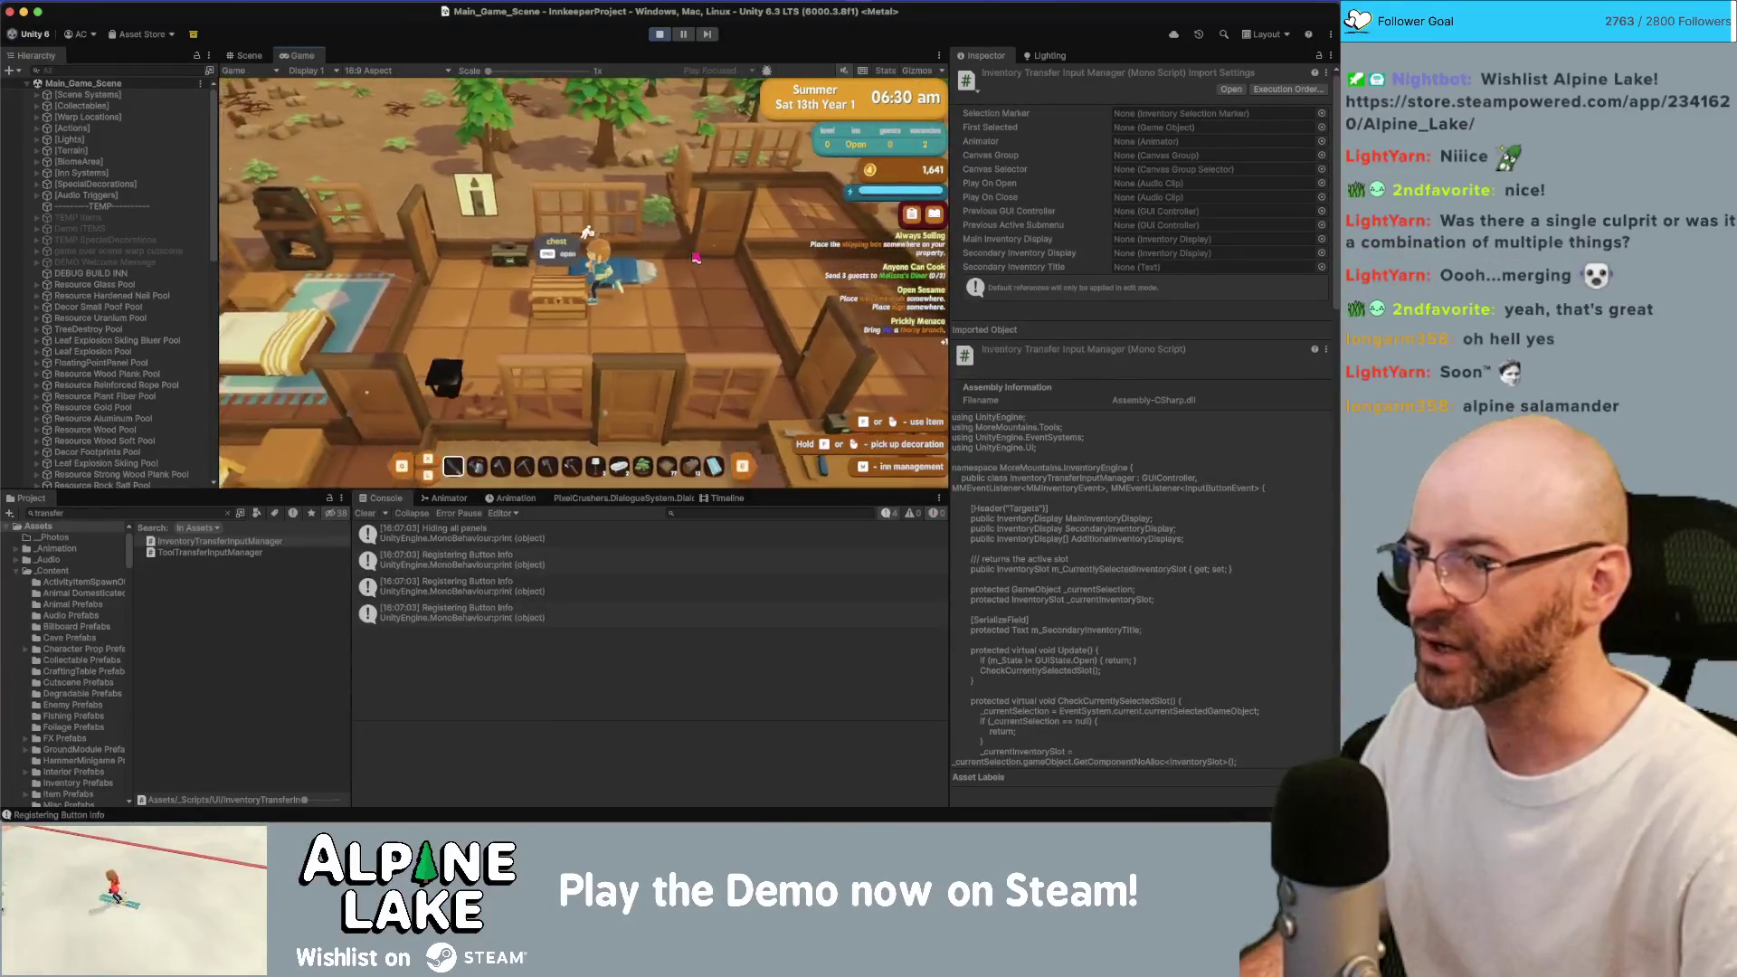
{"action": "key", "text": "e"}
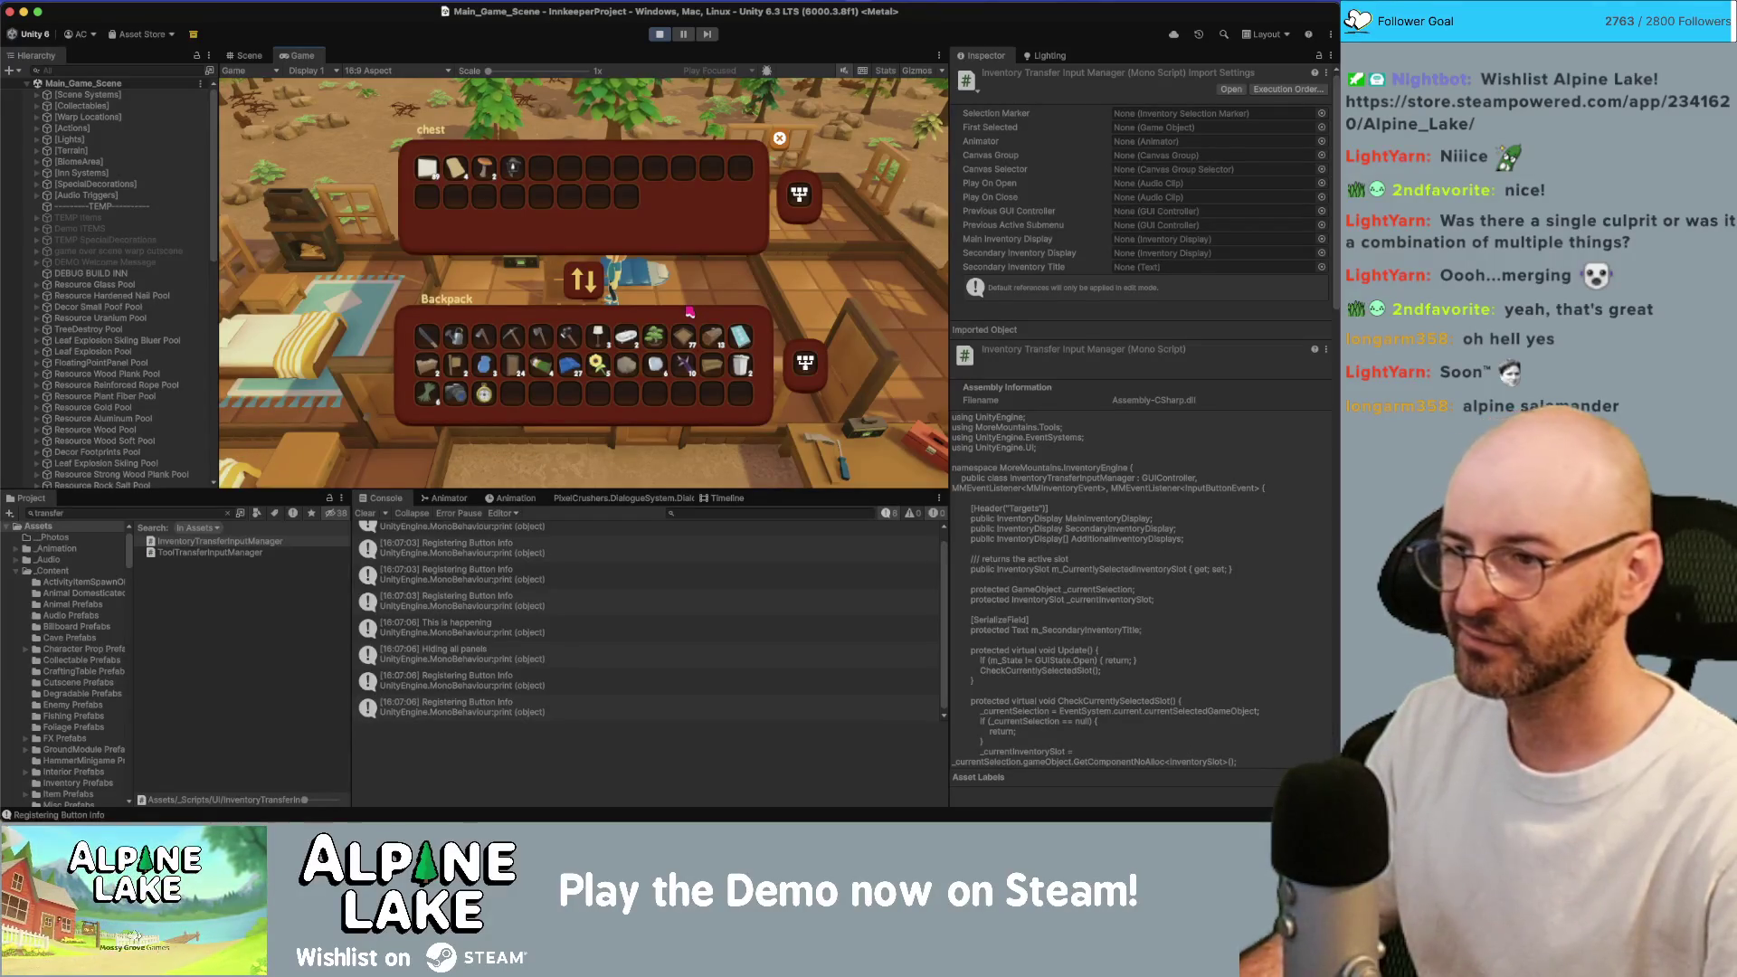
Open the code line behind the last Registering Button Info log entry.
{"action": "left_click", "coordinate": [475, 651]}
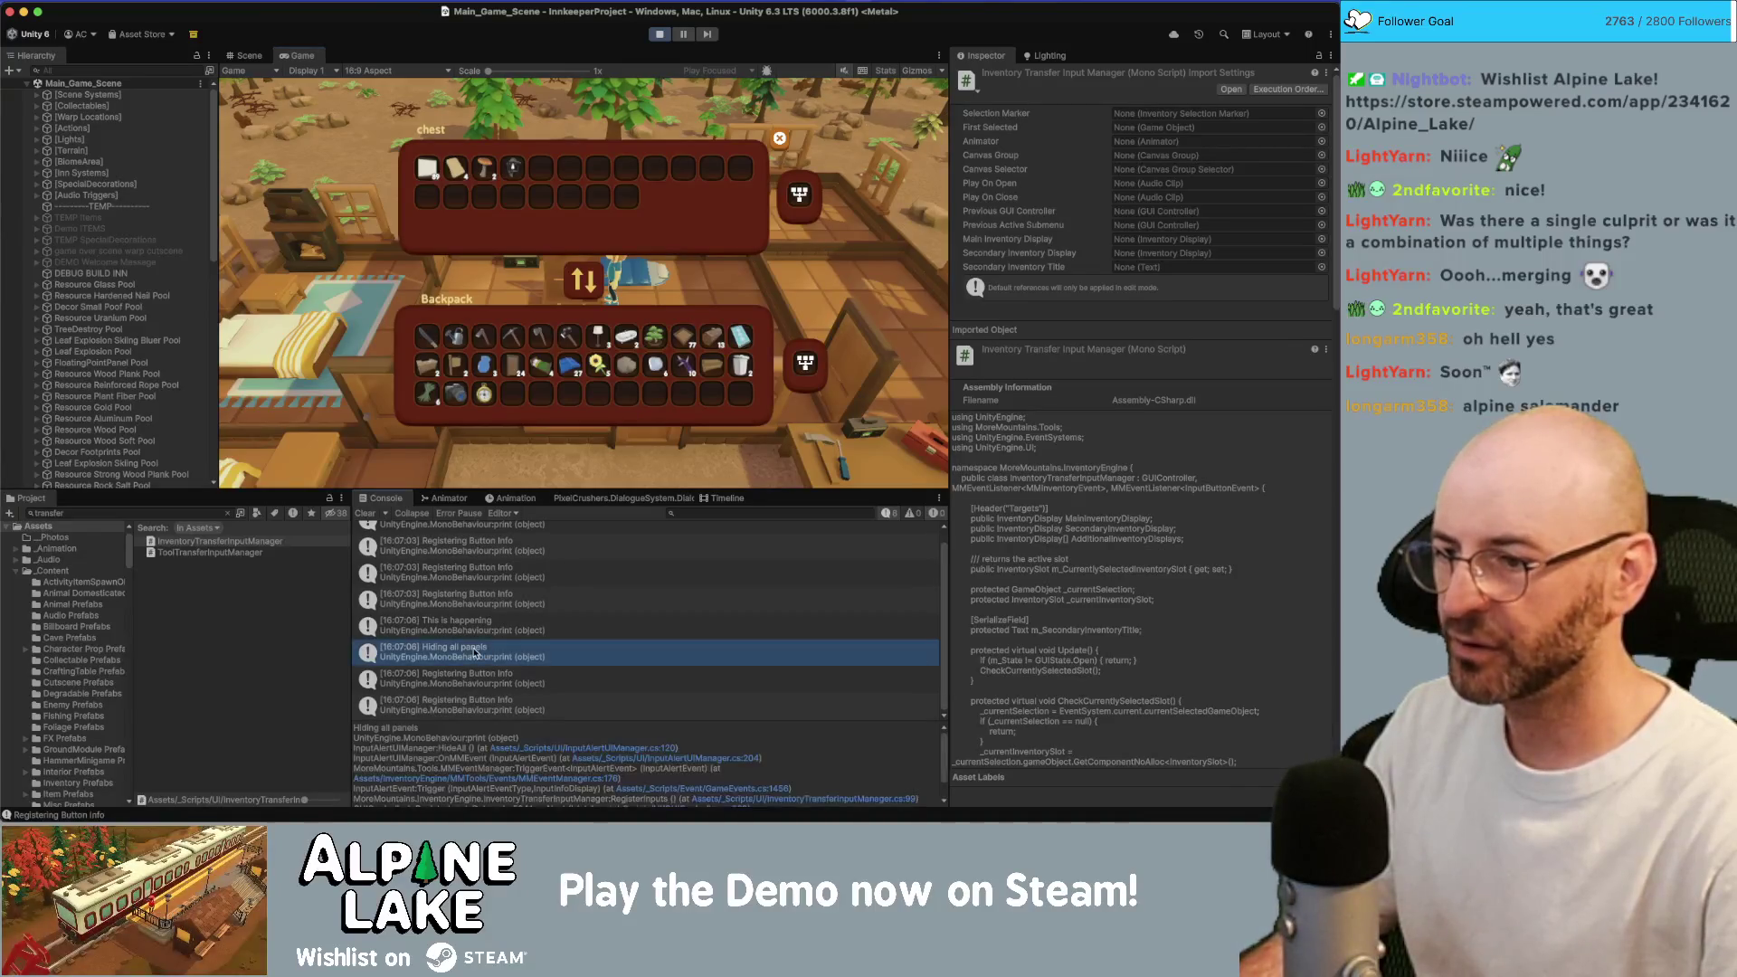
{"action": "left_click", "coordinate": [465, 707]}
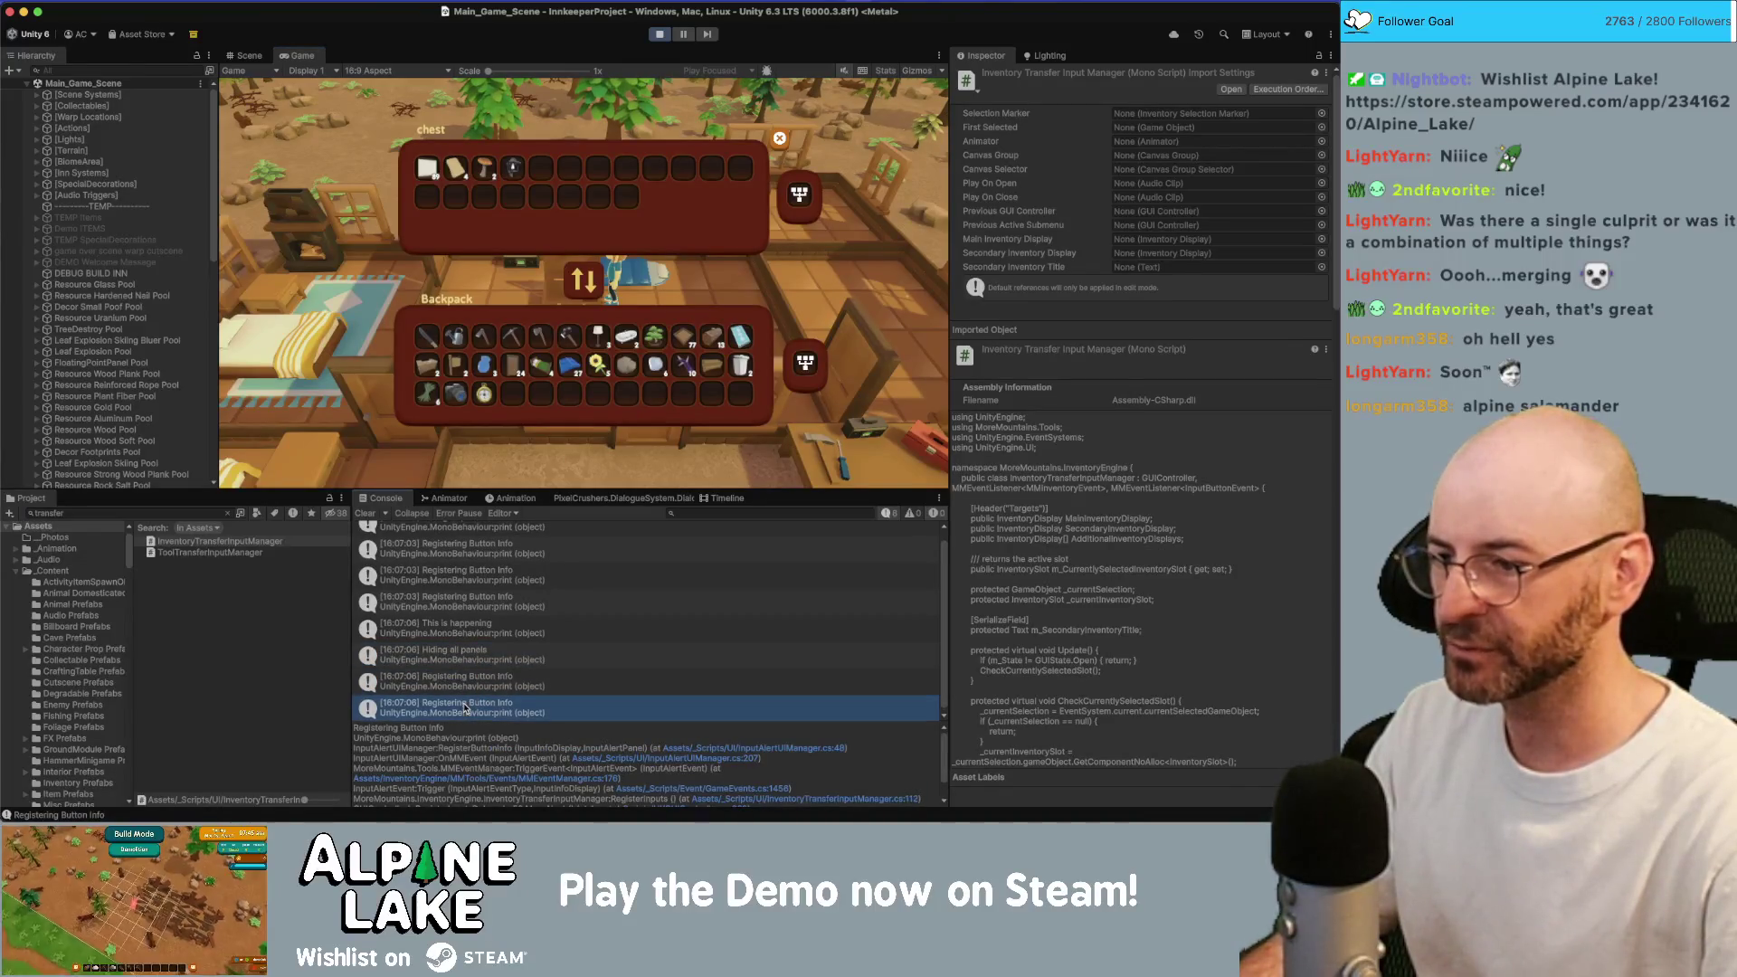
{"action": "double_click", "coordinate": [462, 707]}
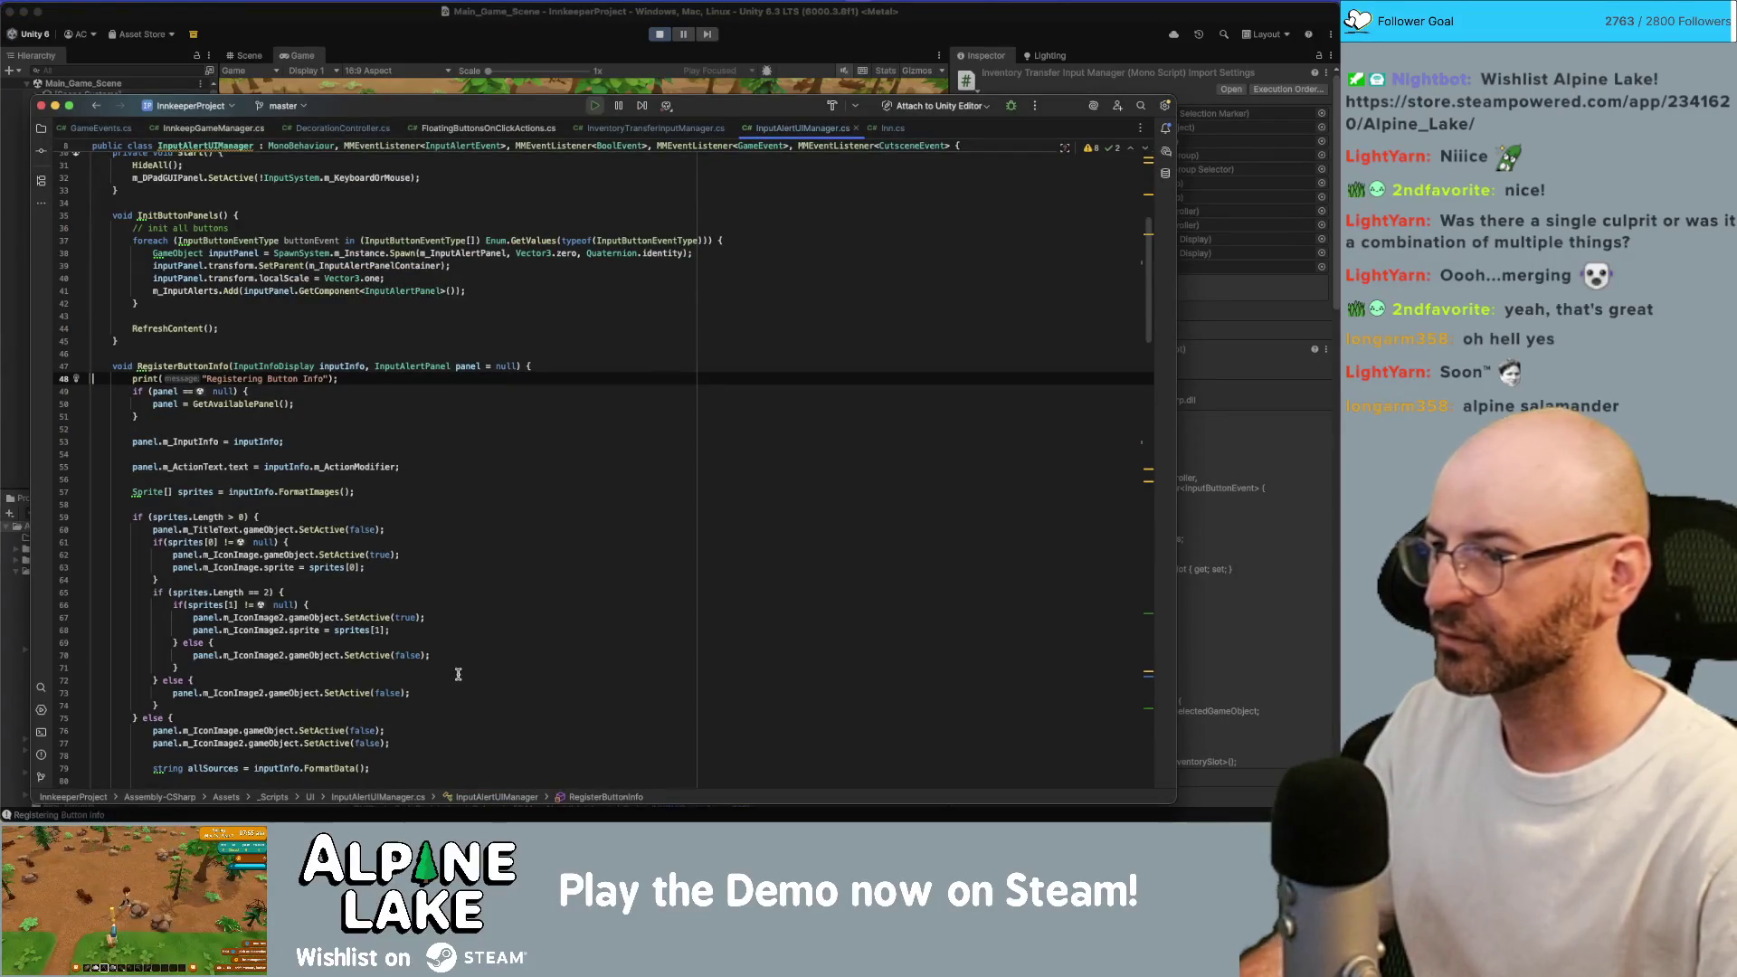
Back in Unity, expand [UI] in the Hierarchy and inspect the Overlay Alert Canvas.
{"action": "key", "text": "super+Tab"}
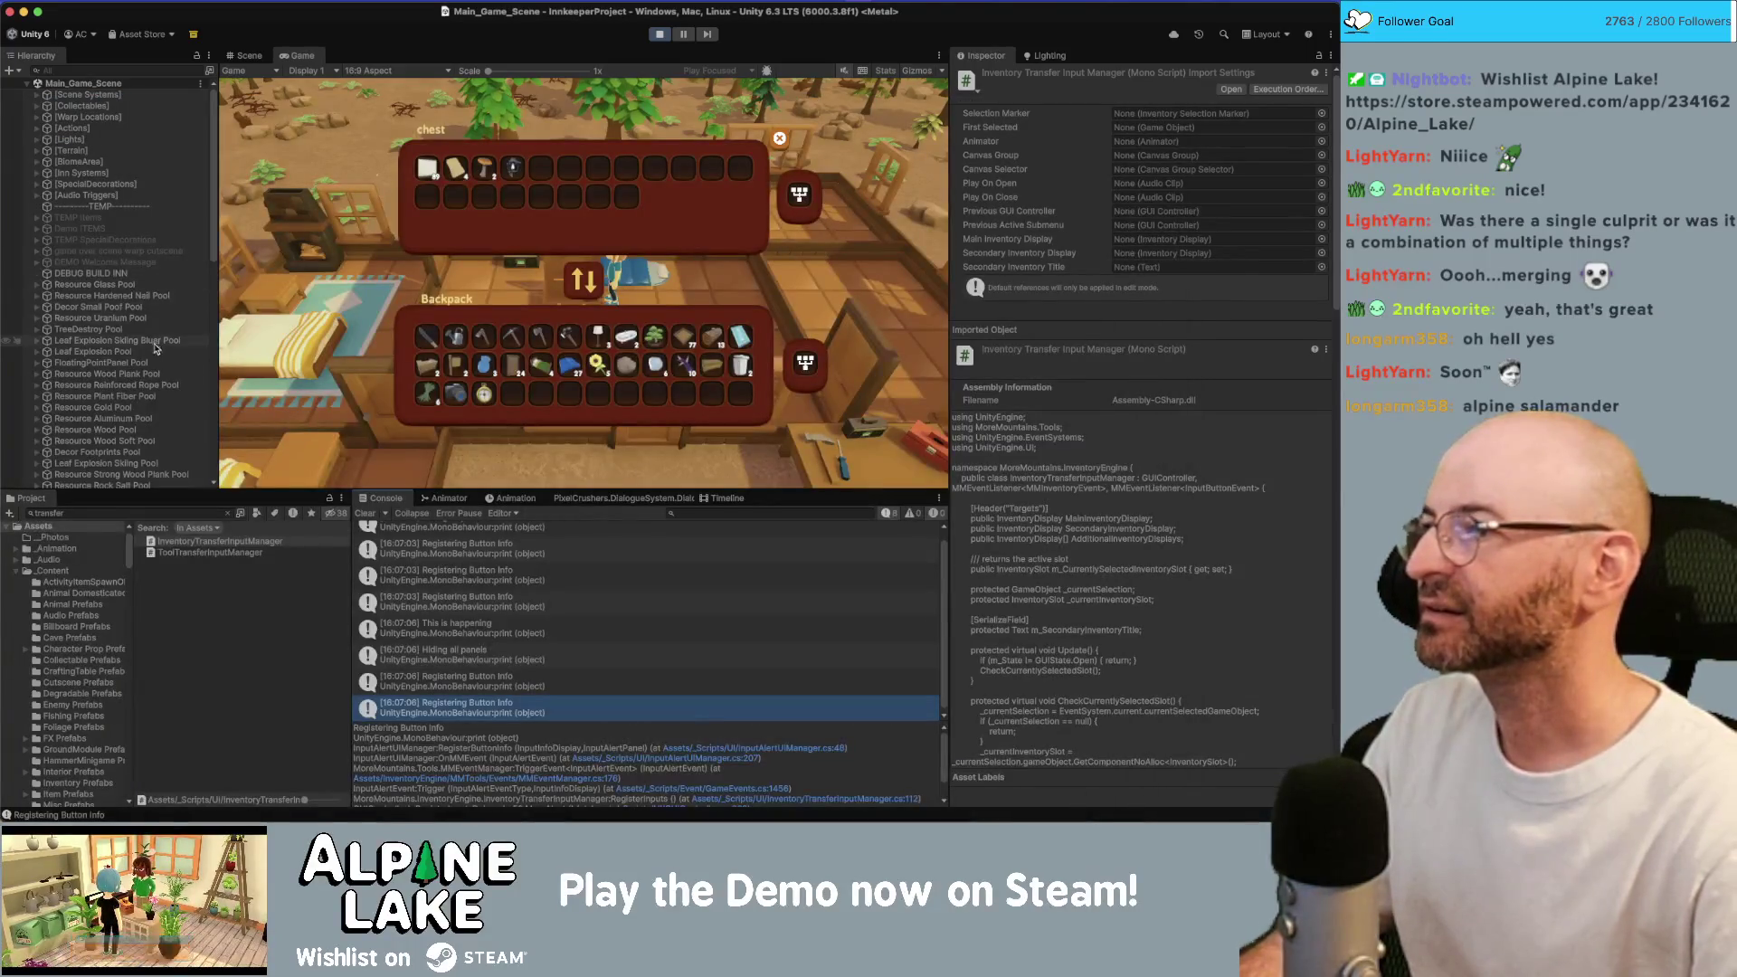
{"action": "scroll", "coordinate": [158, 344], "scroll_direction": "down", "scroll_amount": 15}
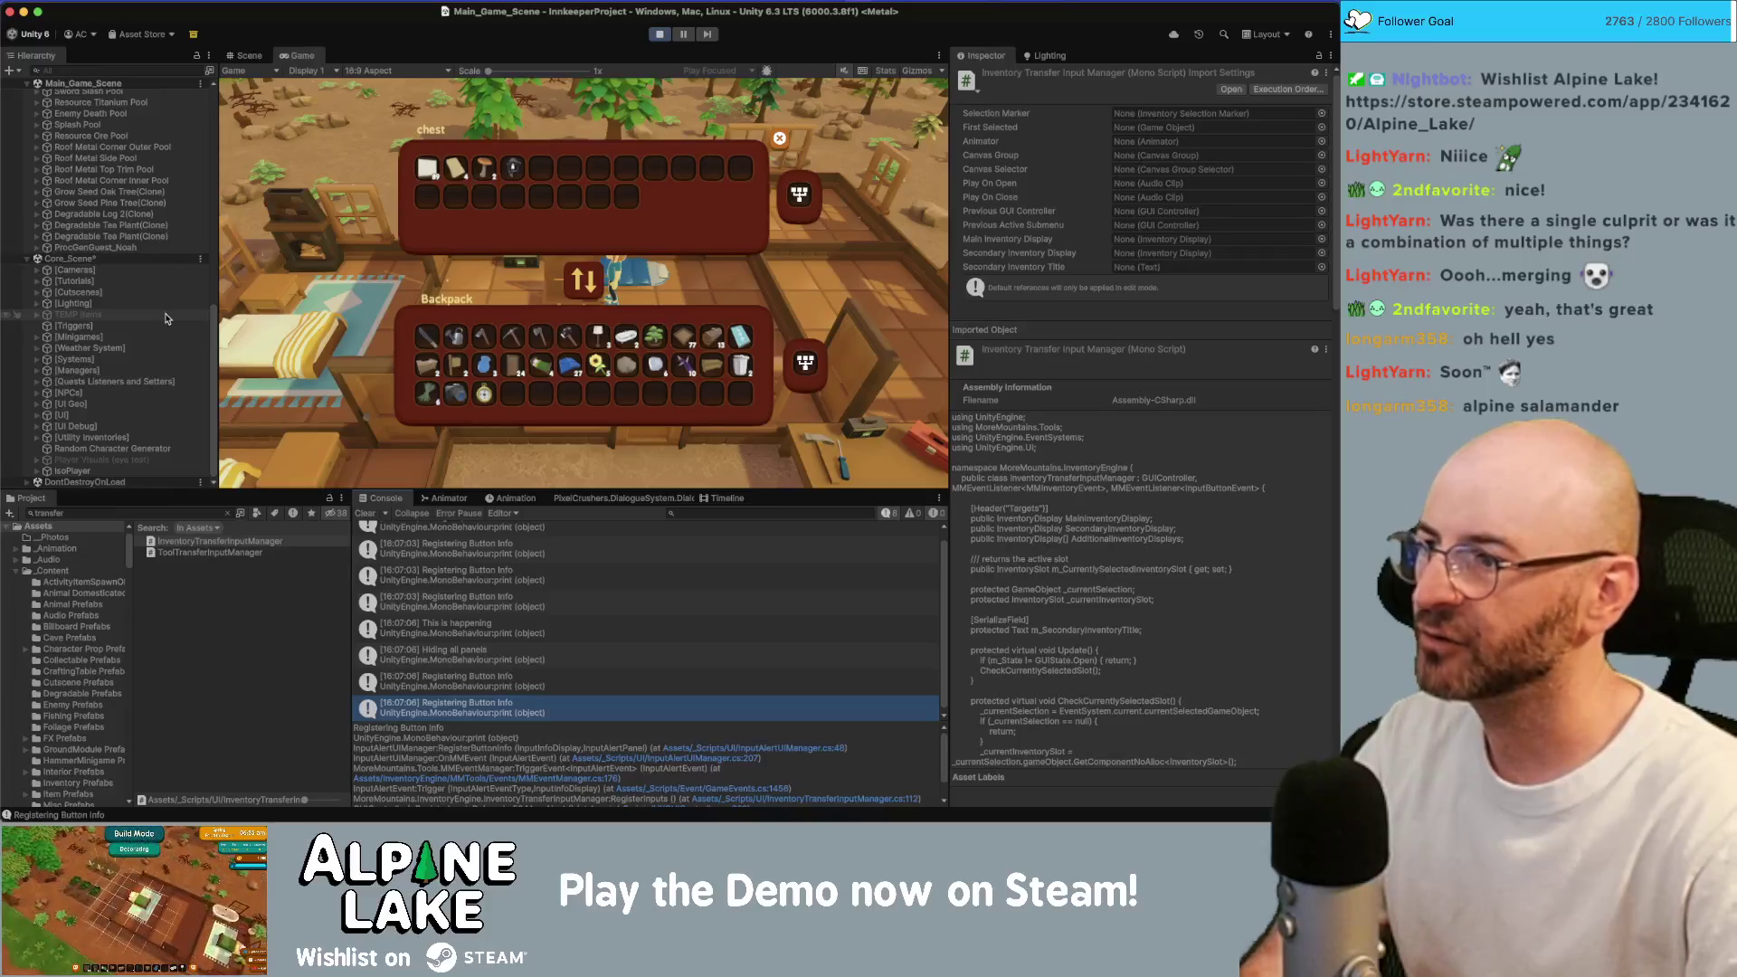
{"action": "left_click", "coordinate": [129, 406]}
{"action": "left_click", "coordinate": [129, 416]}
{"action": "key", "text": "Right"}
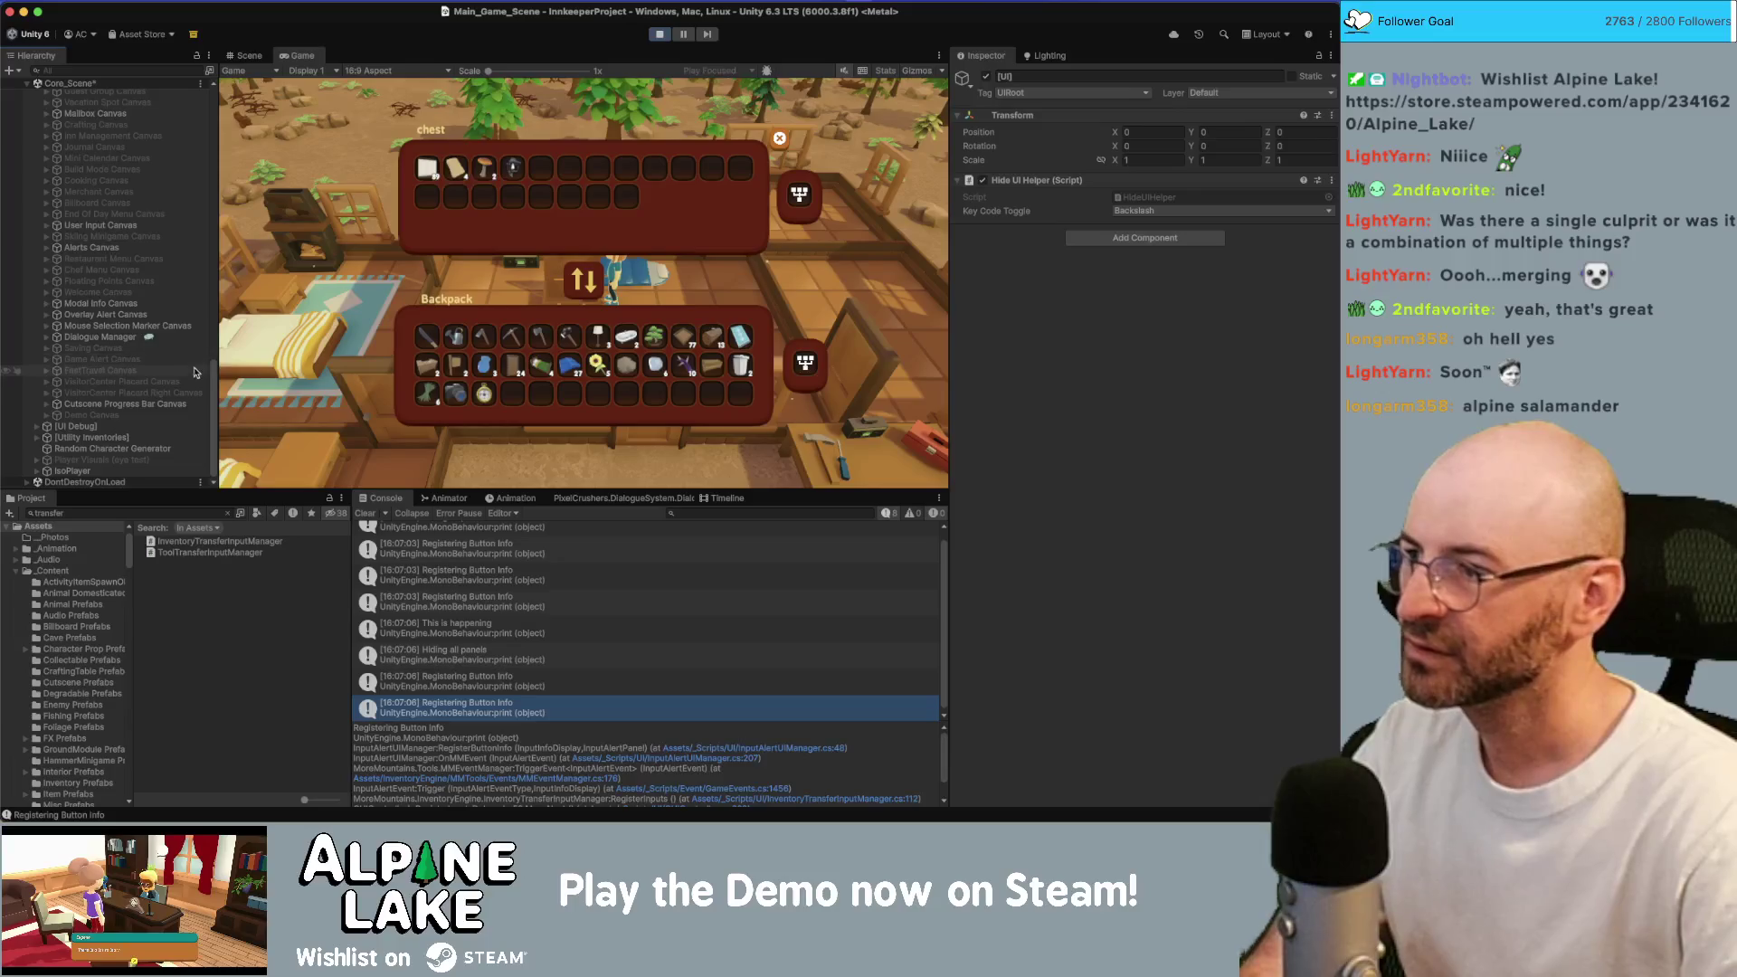
{"action": "left_click", "coordinate": [182, 315]}
{"action": "key", "text": "Right"}
{"action": "key", "text": "Down"}
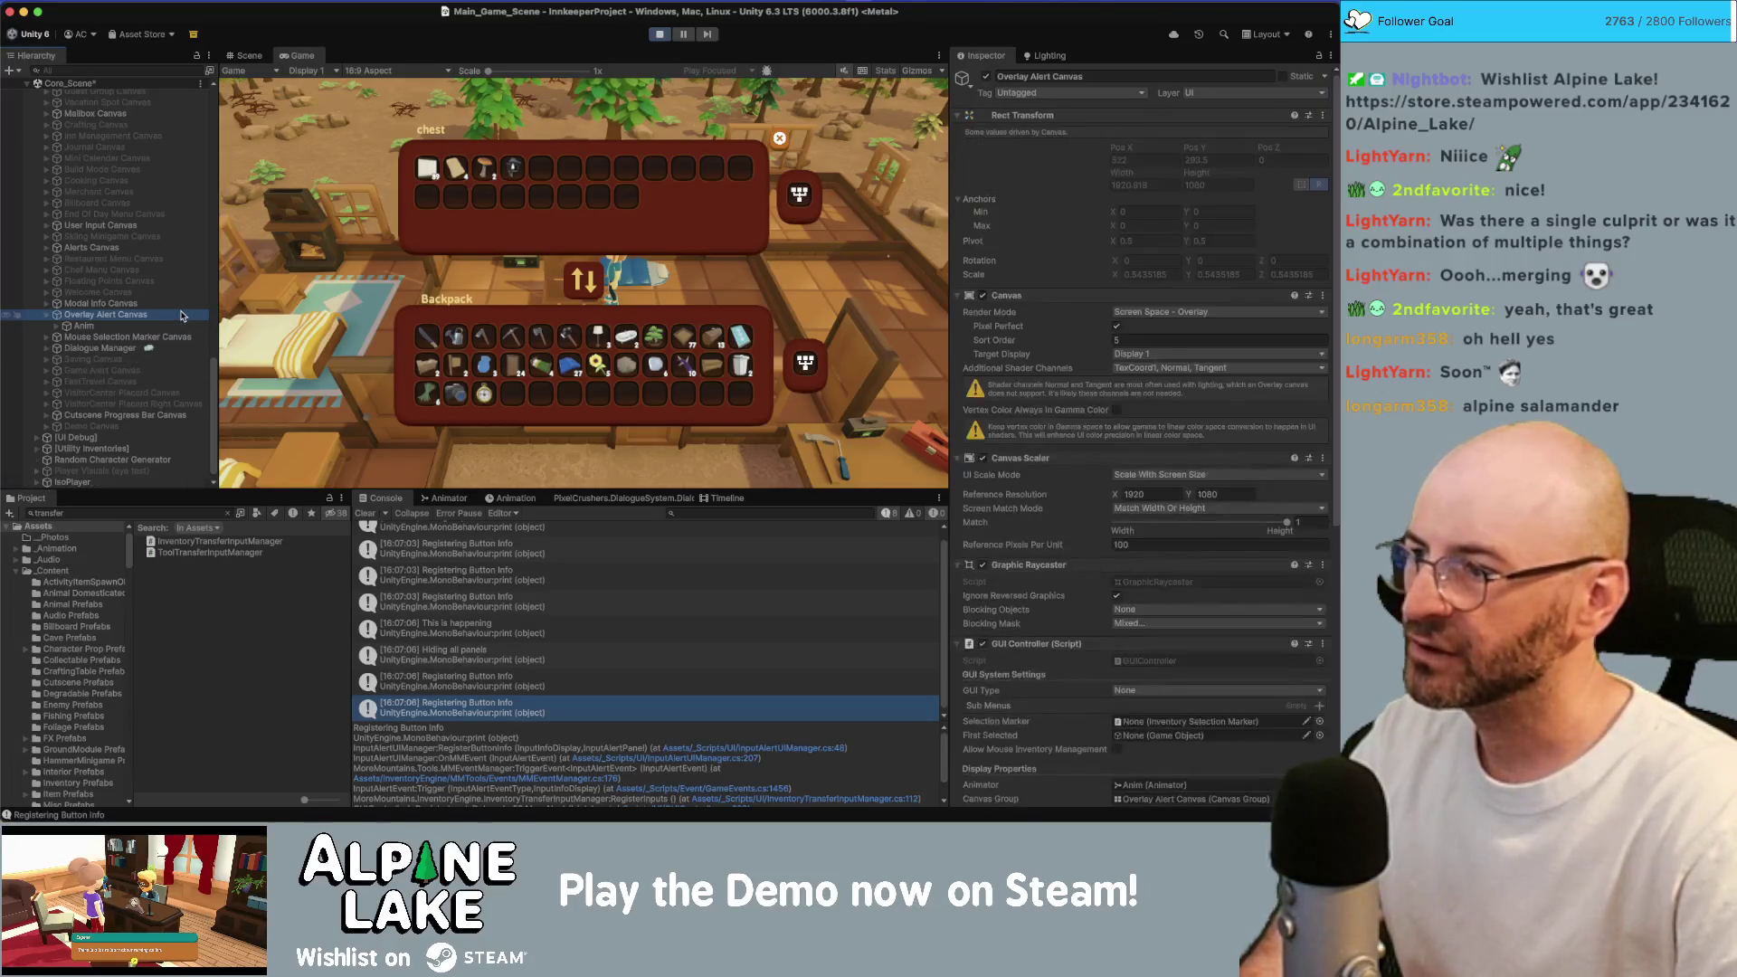
{"action": "key", "text": "Left"}
{"action": "key", "text": "Left"}
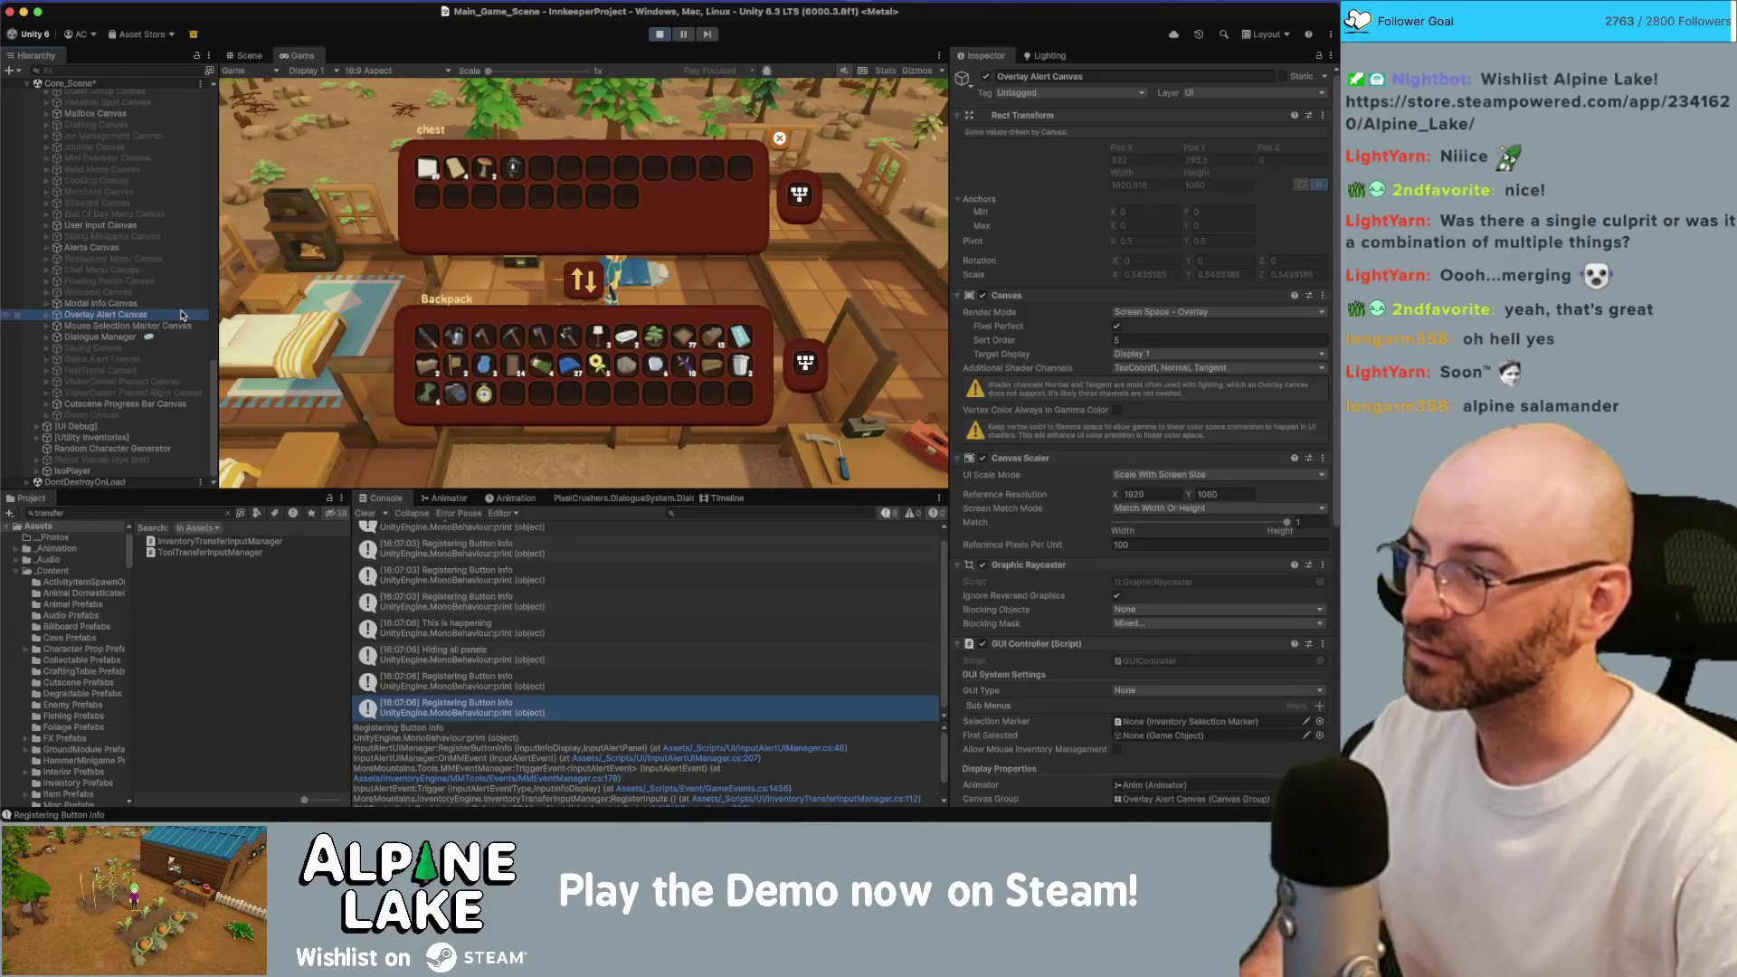
Toggle the chest menu with E while expanding the Overlay Alert Canvas and its Anim child.
{"action": "left_click", "coordinate": [231, 296]}
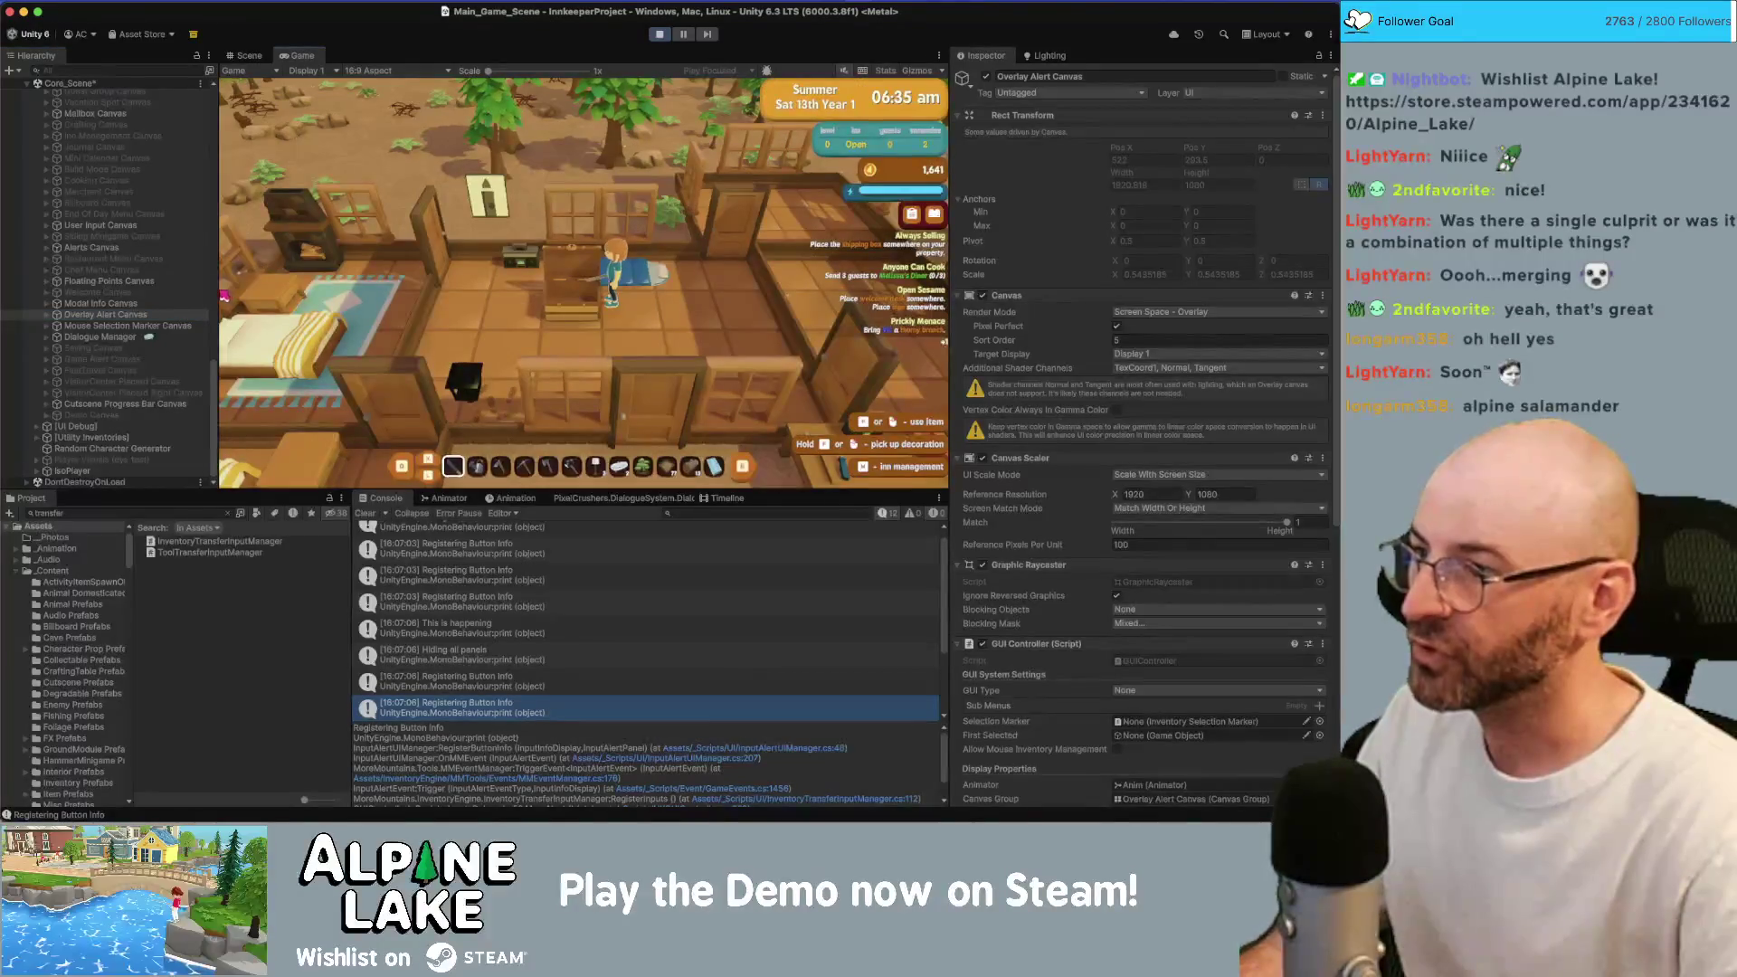
{"action": "key", "text": "e"}
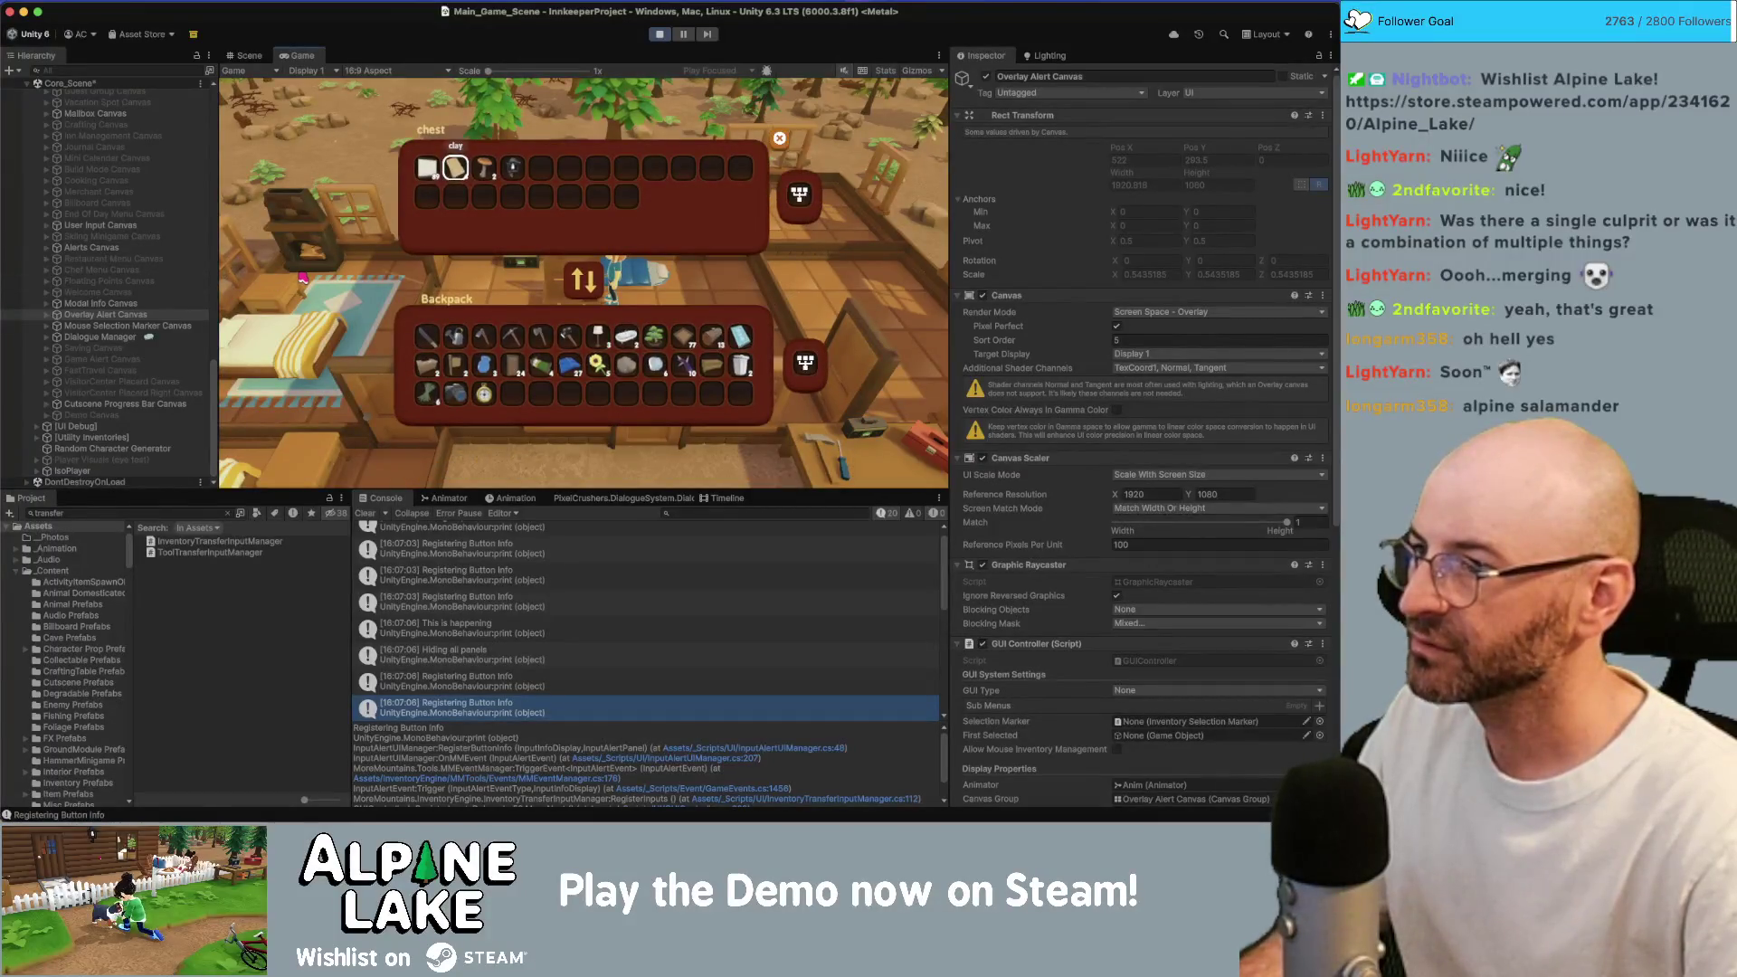
{"action": "key", "text": "e"}
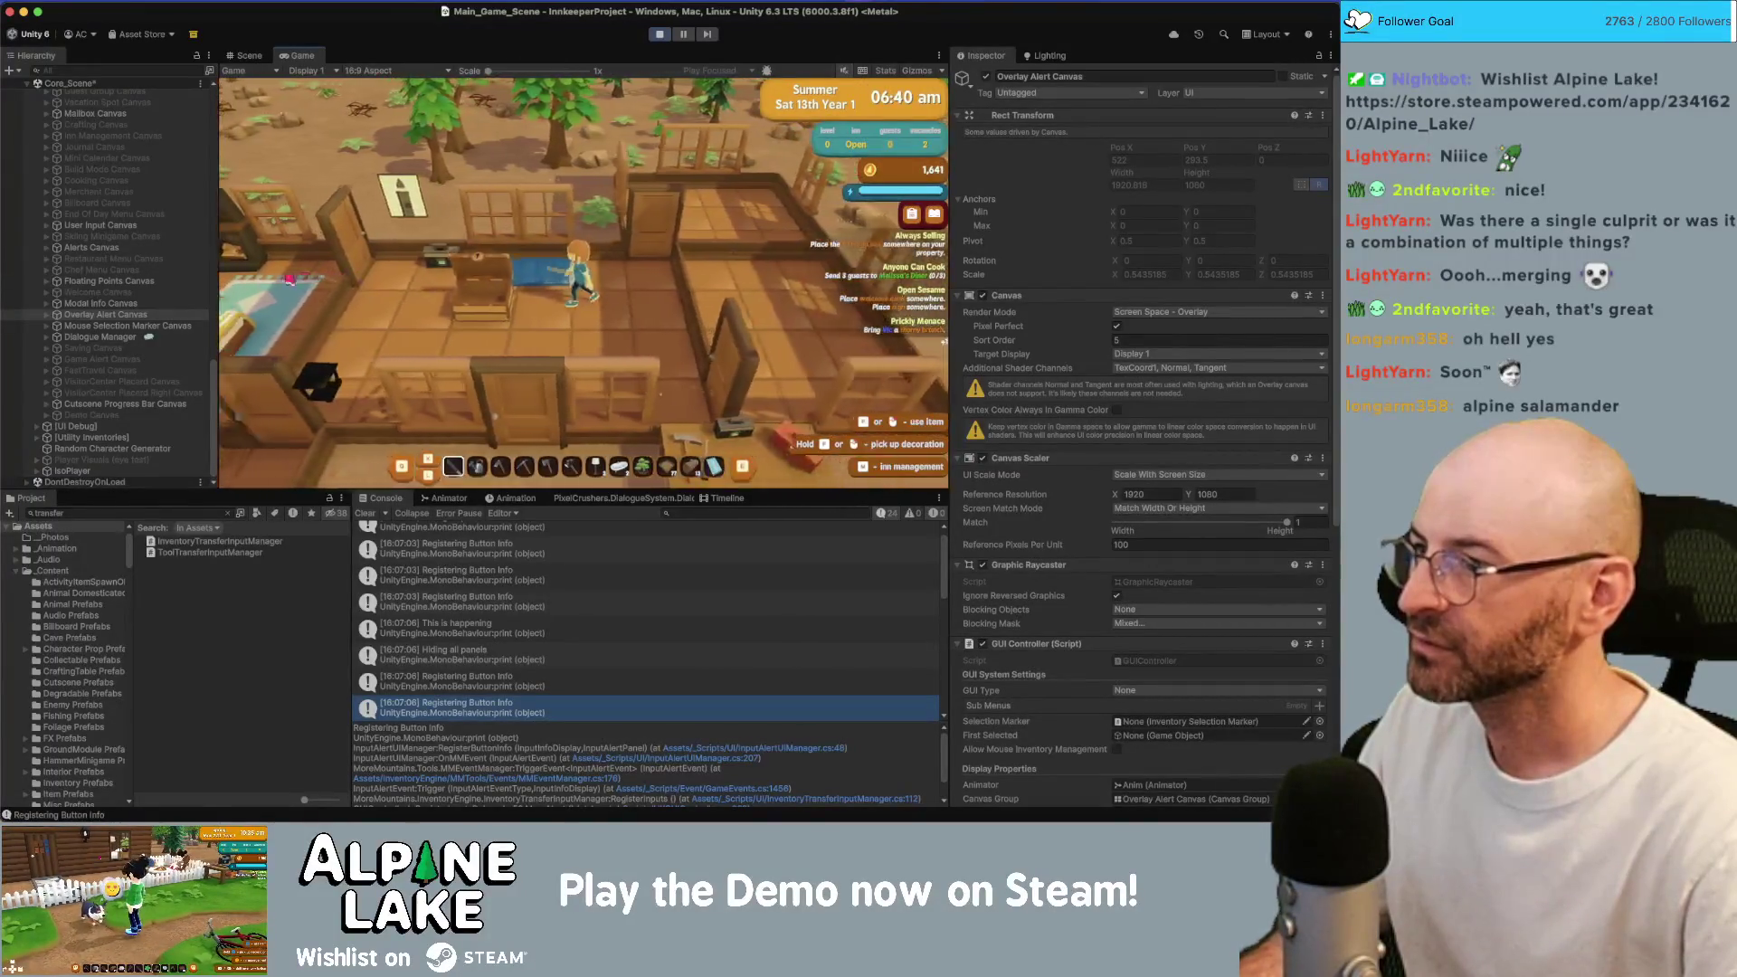
{"action": "left_click", "coordinate": [50, 315]}
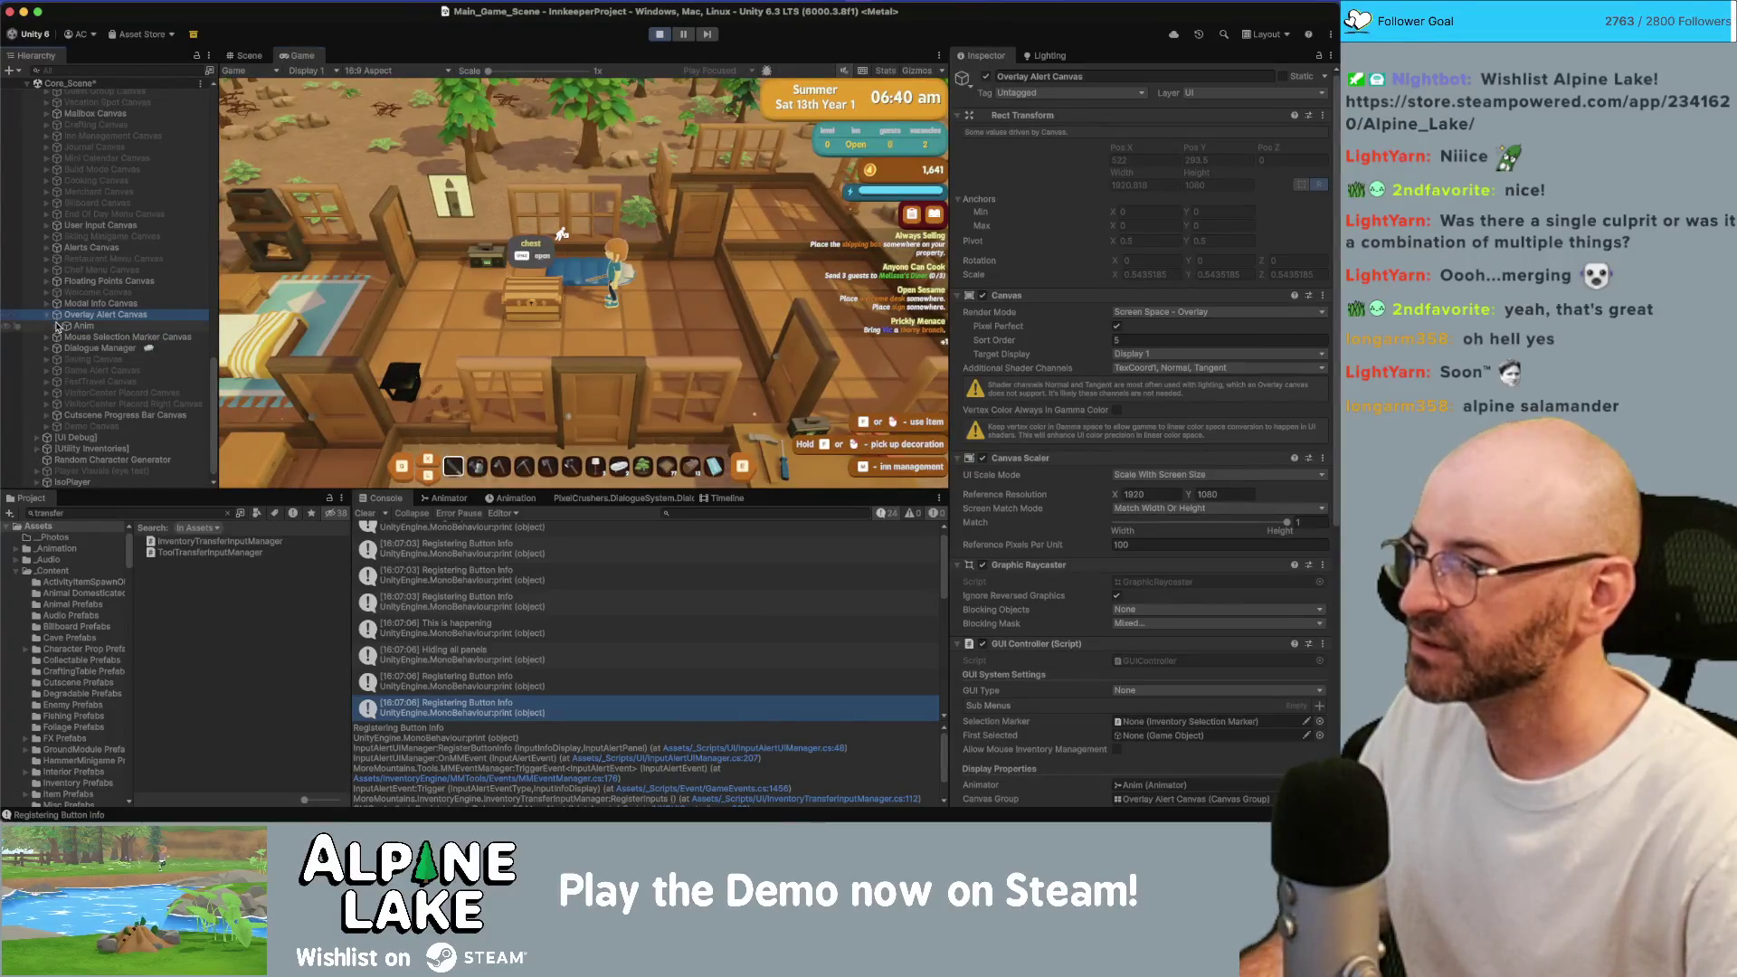
{"action": "left_click", "coordinate": [57, 326]}
{"action": "left_click", "coordinate": [56, 326]}
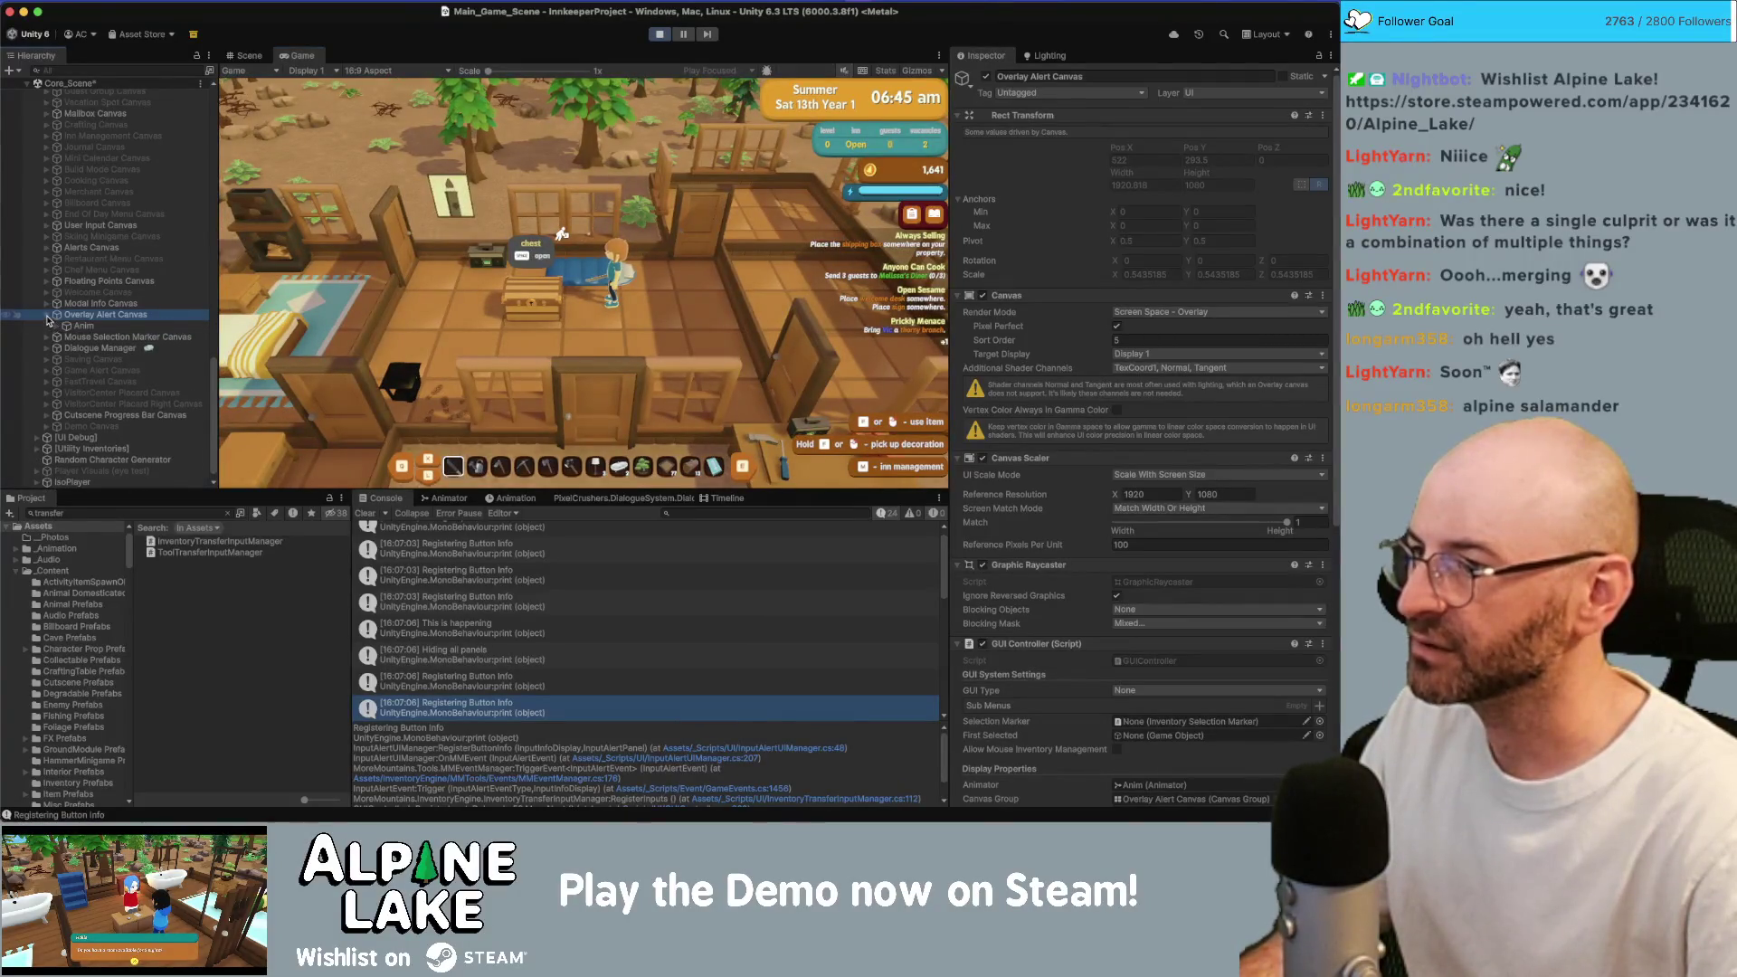
{"action": "left_click", "coordinate": [47, 314]}
{"action": "scroll", "coordinate": [51, 332], "scroll_direction": "up", "scroll_amount": 10}
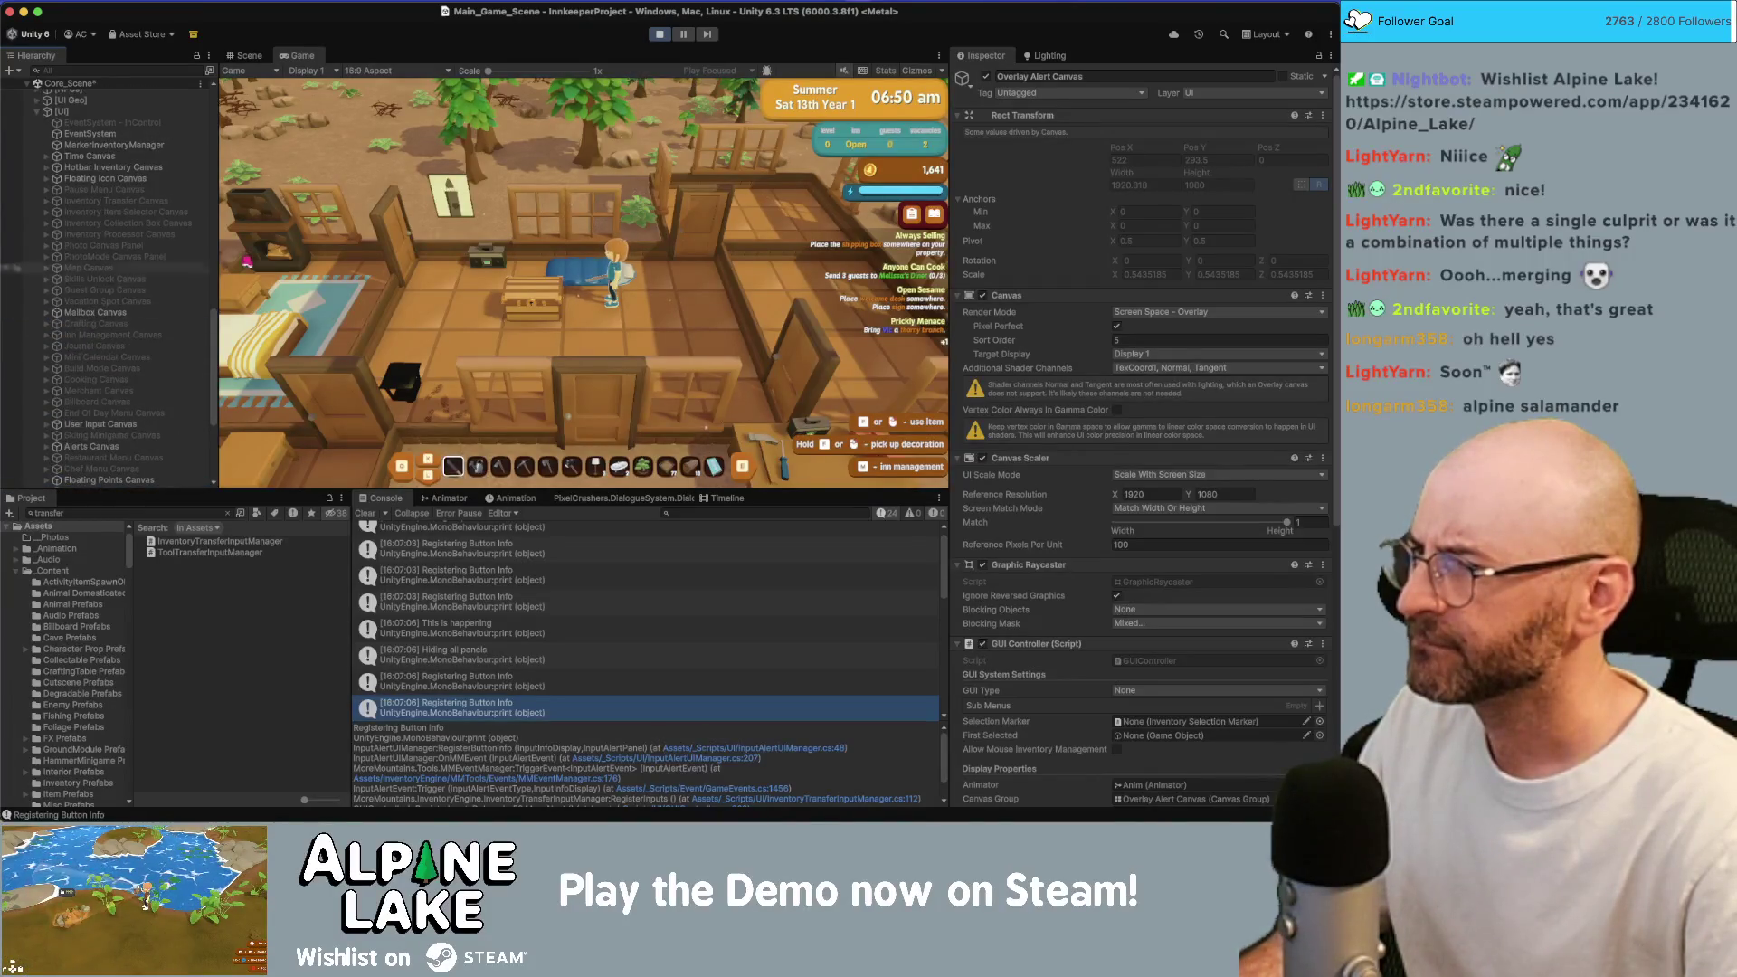
{"action": "key", "text": "e"}
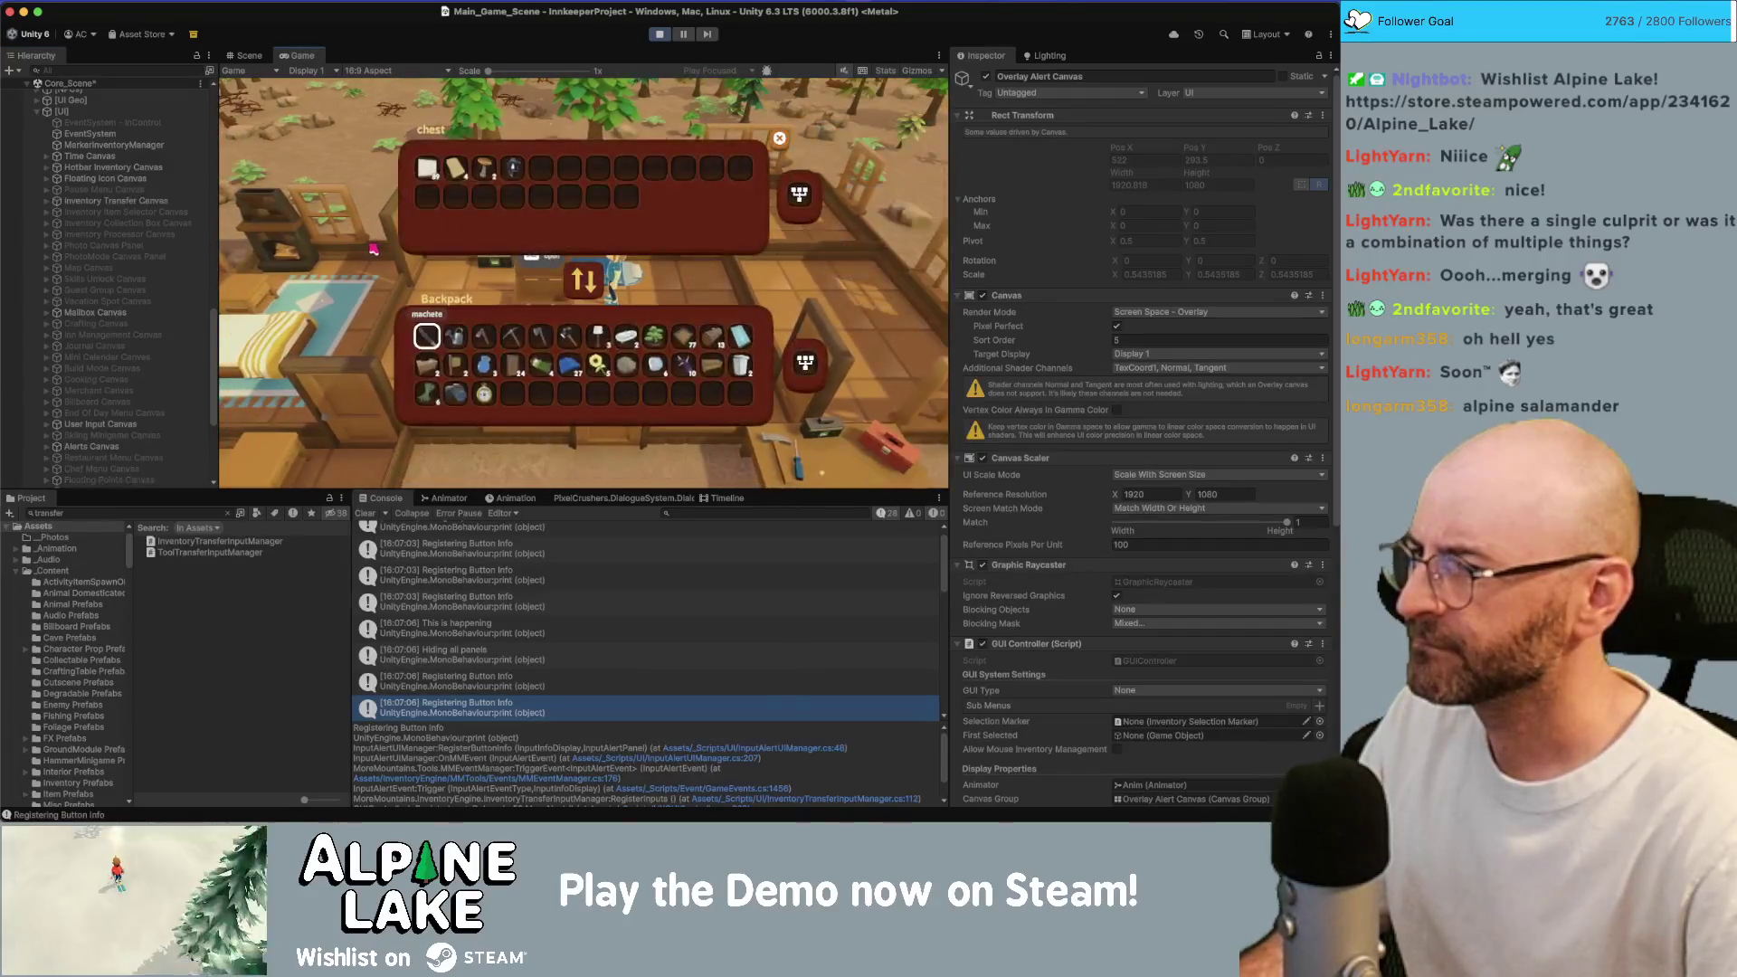
{"action": "key", "text": "e"}
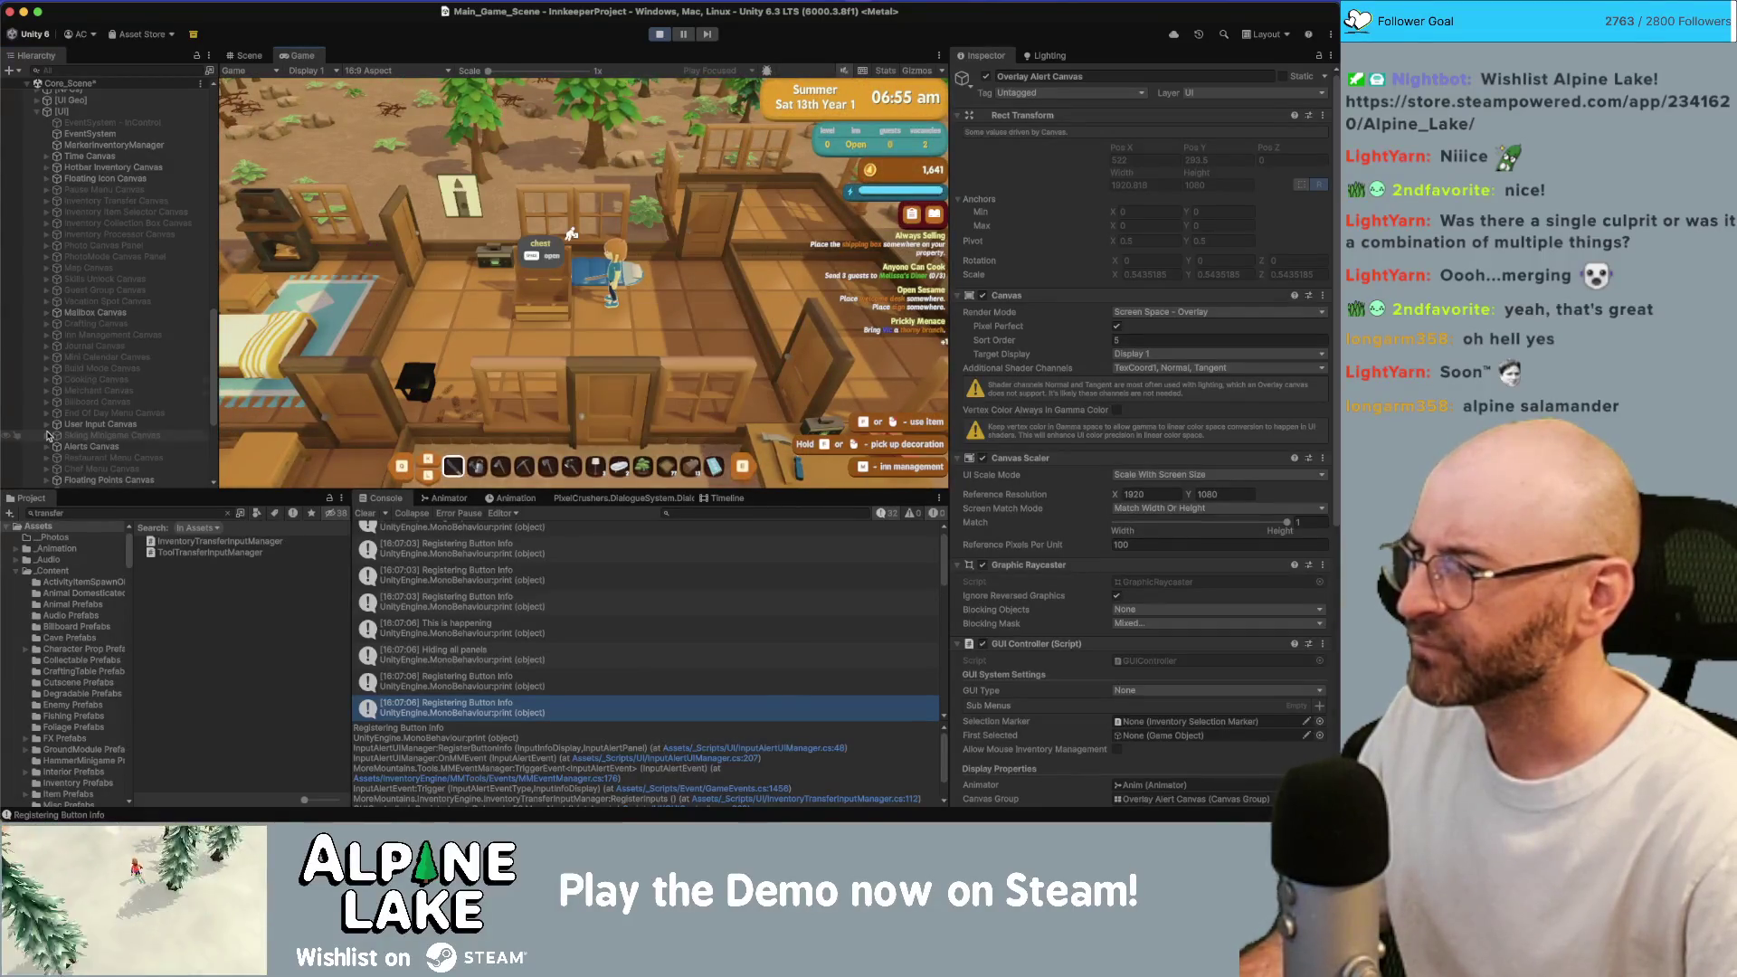
Expand Alerts Canvas and its Input Info Container, then open the chest menu again.
{"action": "left_click", "coordinate": [47, 446]}
{"action": "scroll", "coordinate": [54, 407], "scroll_direction": "down", "scroll_amount": 4}
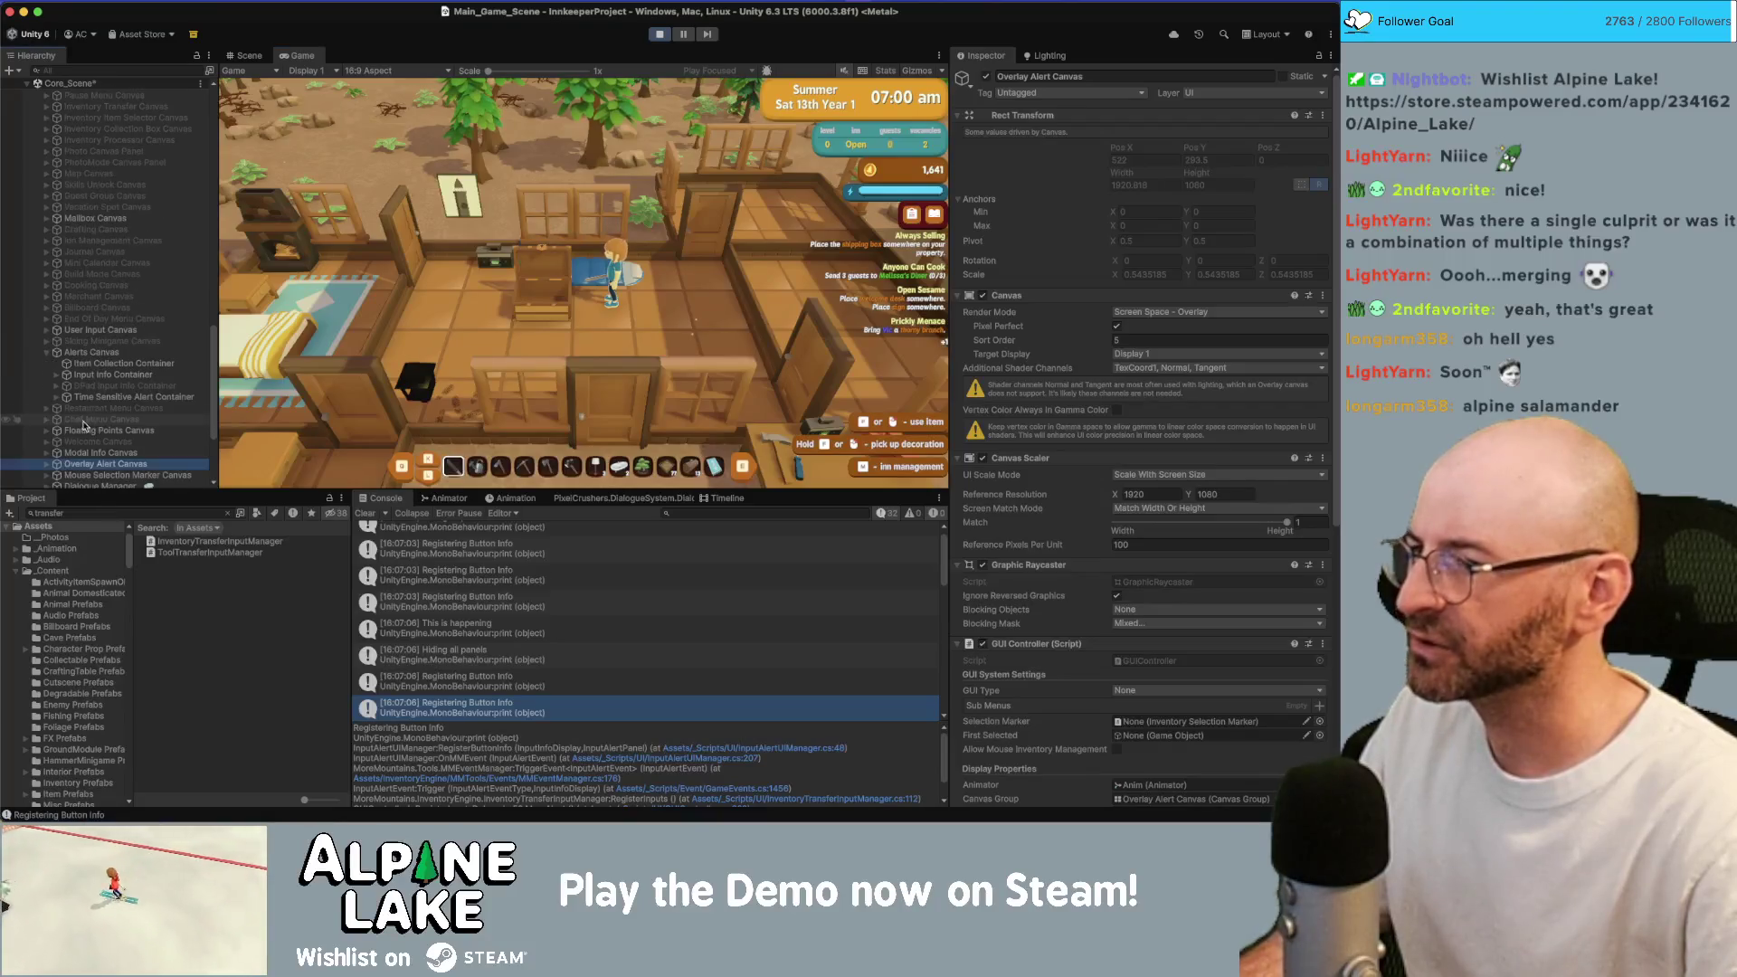
{"action": "left_click", "coordinate": [56, 375]}
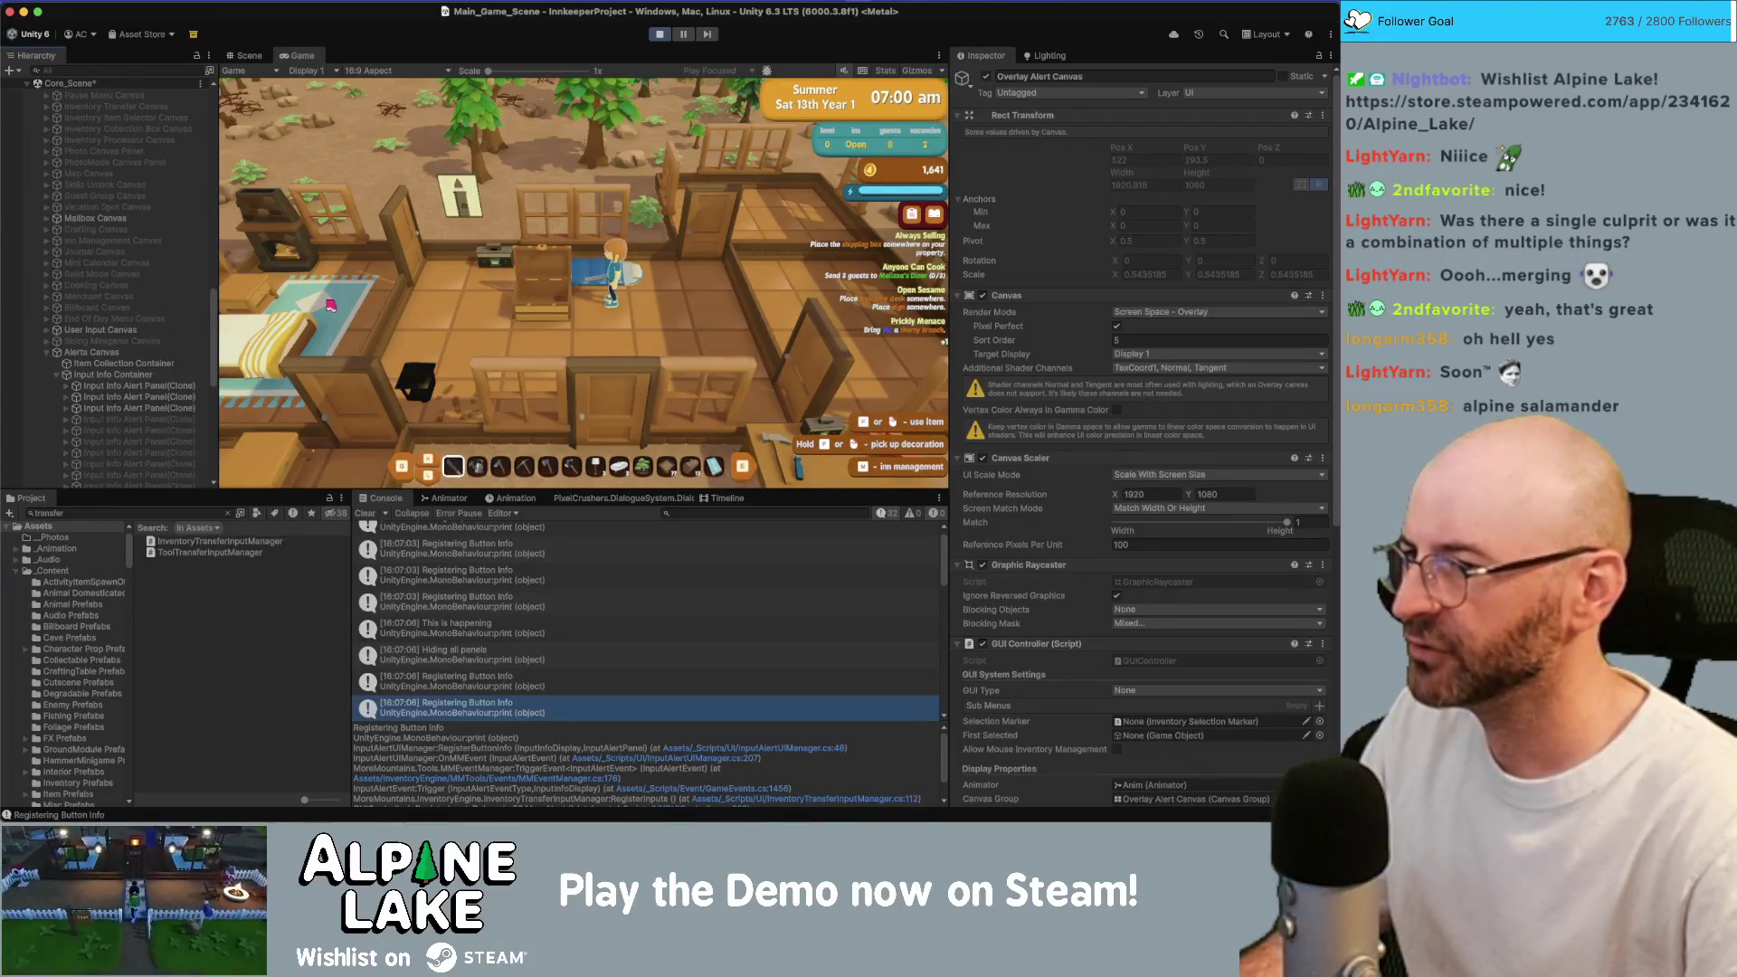
{"action": "left_click", "coordinate": [574, 368]}
{"action": "key", "text": "d"}
{"action": "key", "text": "a"}
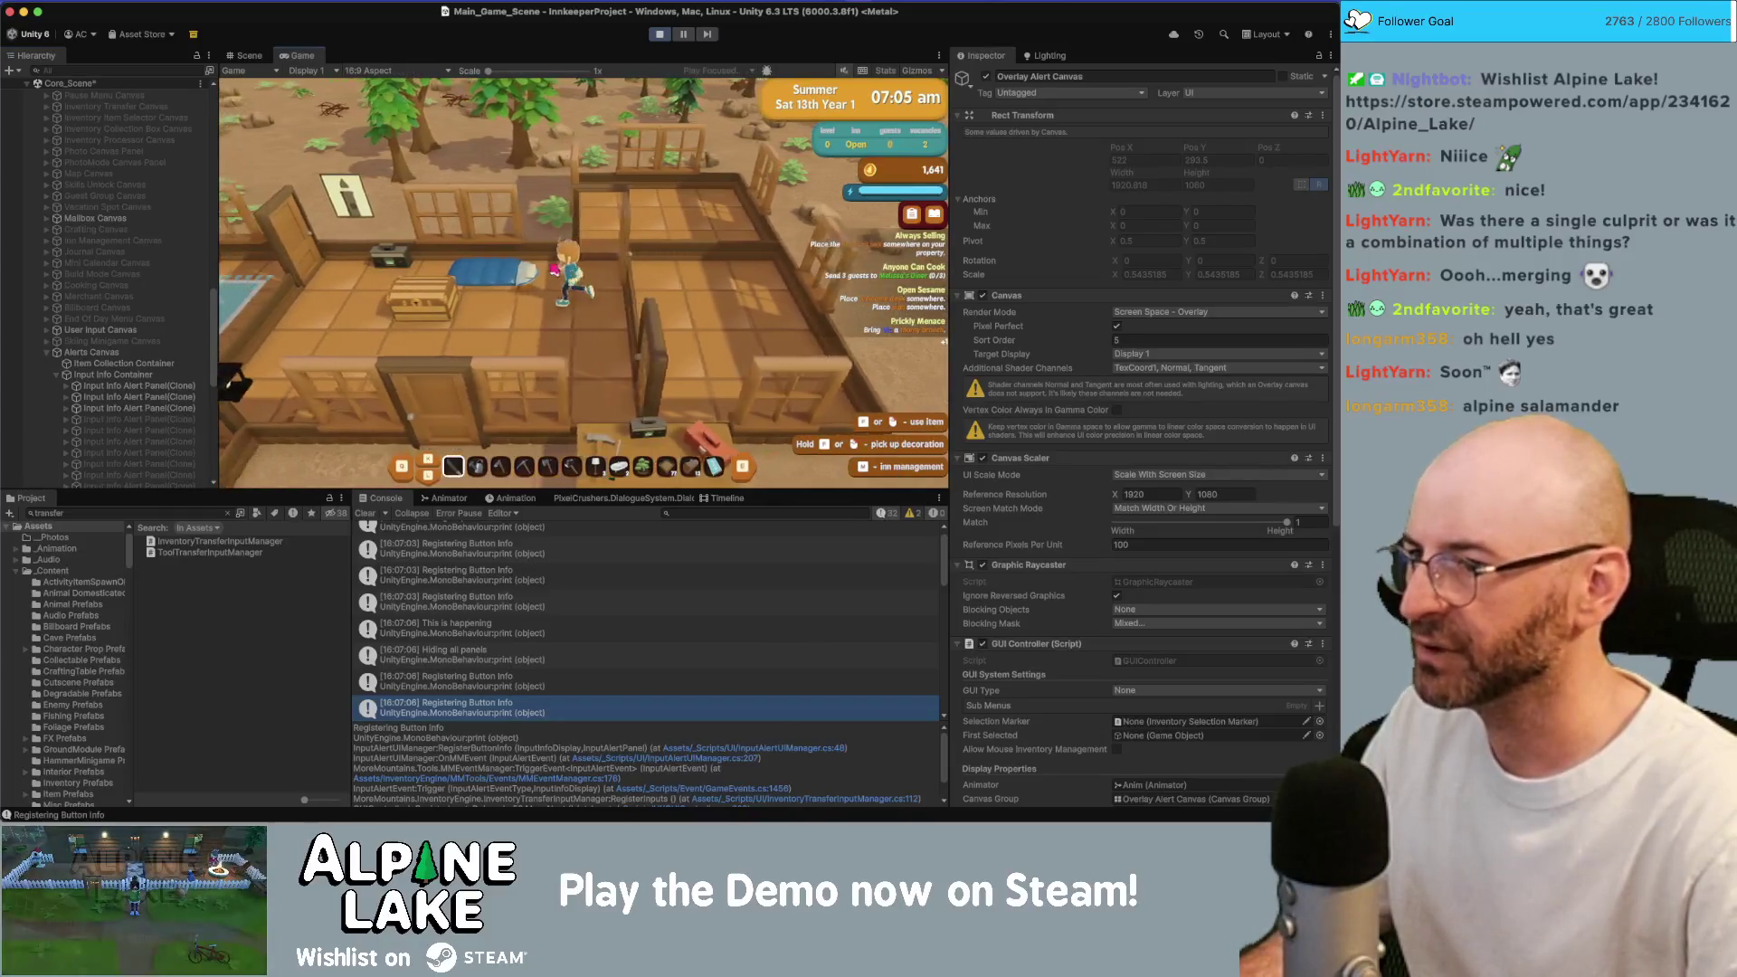
{"action": "key", "text": "e"}
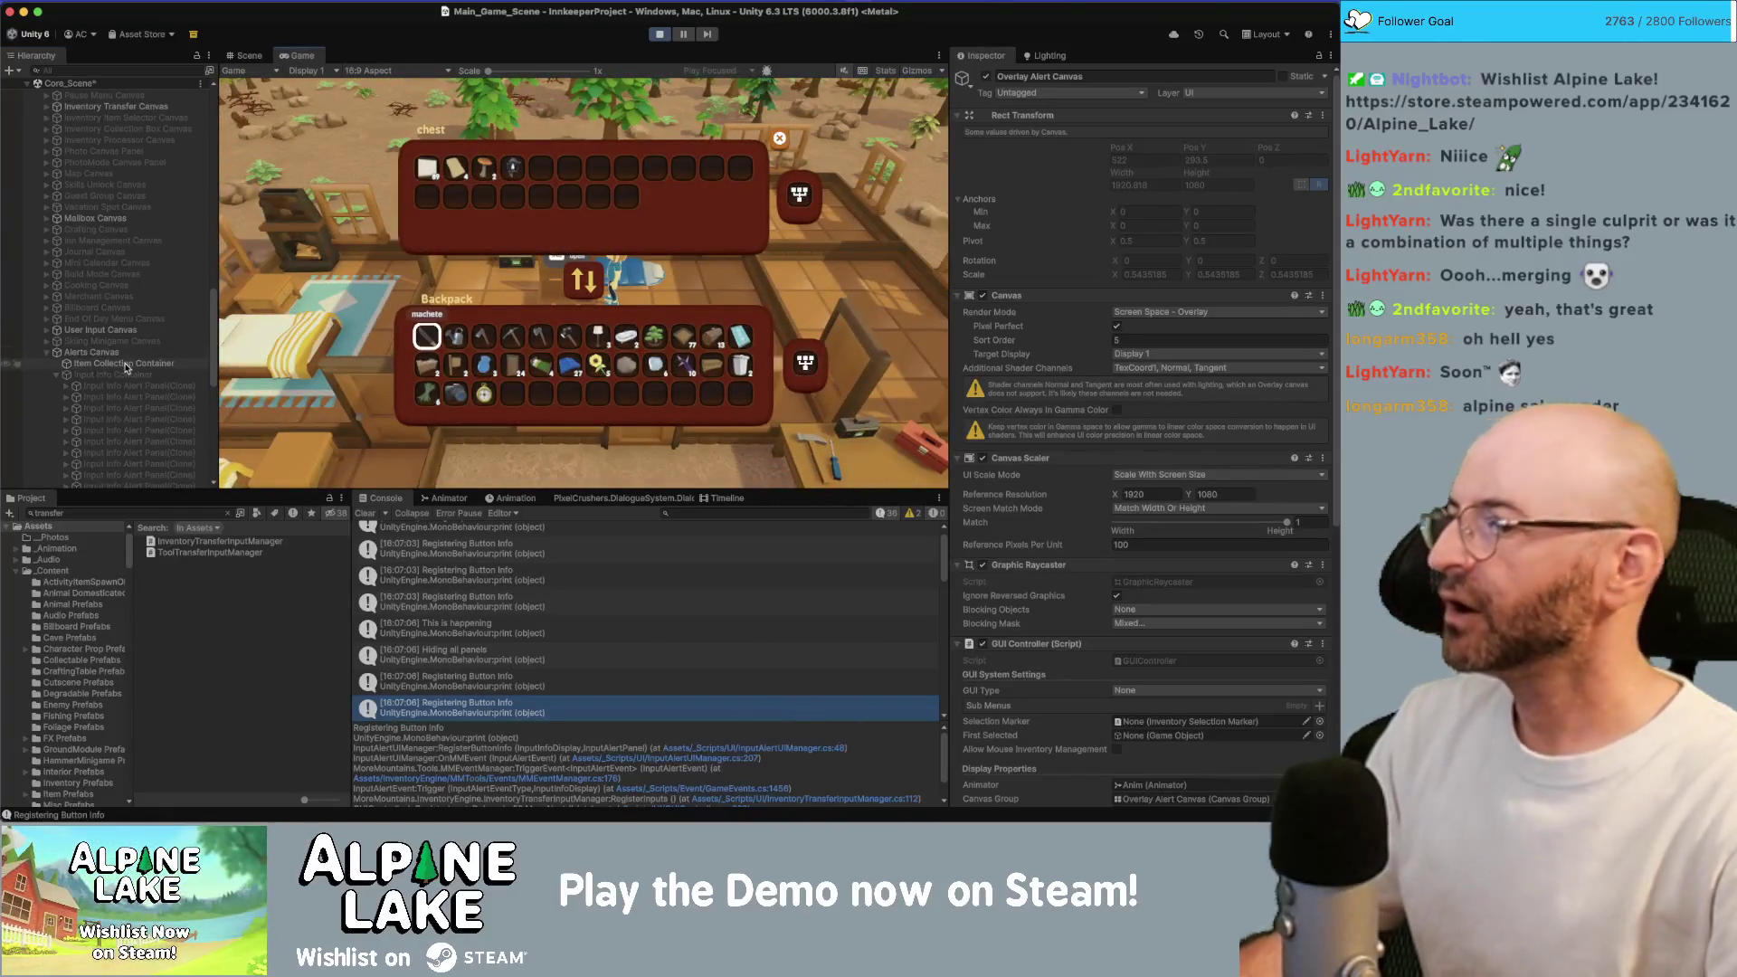
Inspect the Input Info Container, select Alerts Canvas, and open its Input Alert UI Manager script.
{"action": "scroll", "coordinate": [145, 358], "scroll_direction": "down", "scroll_amount": 1}
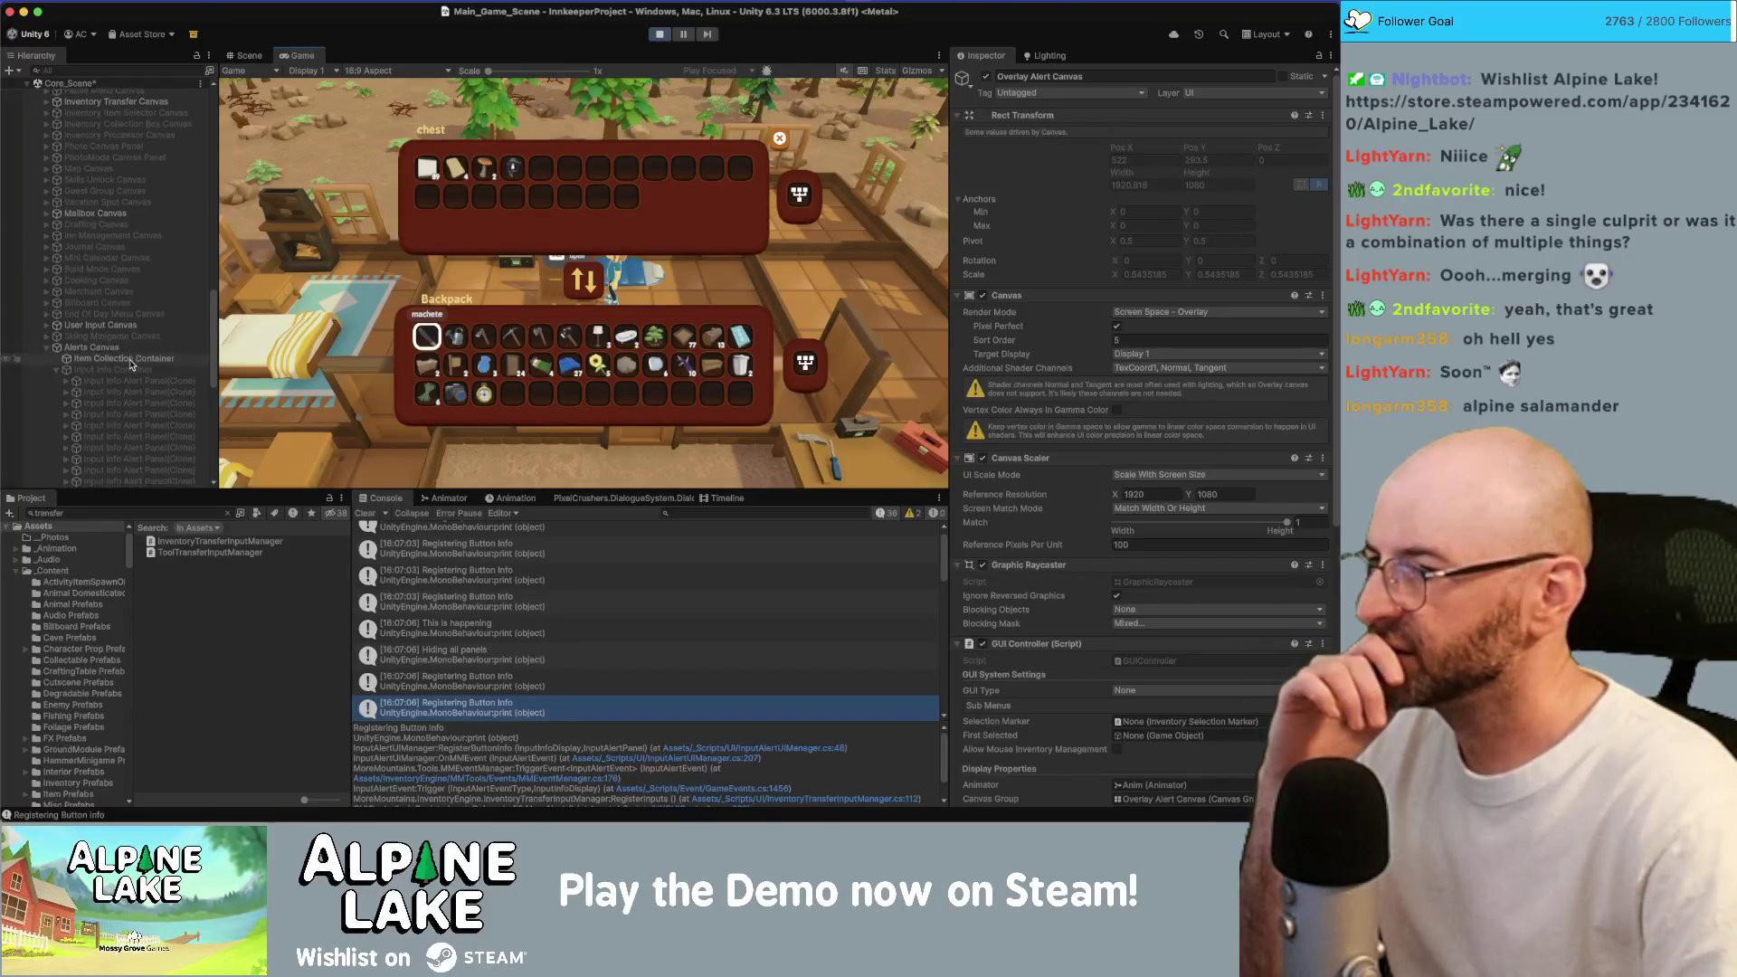
{"action": "left_click", "coordinate": [132, 362]}
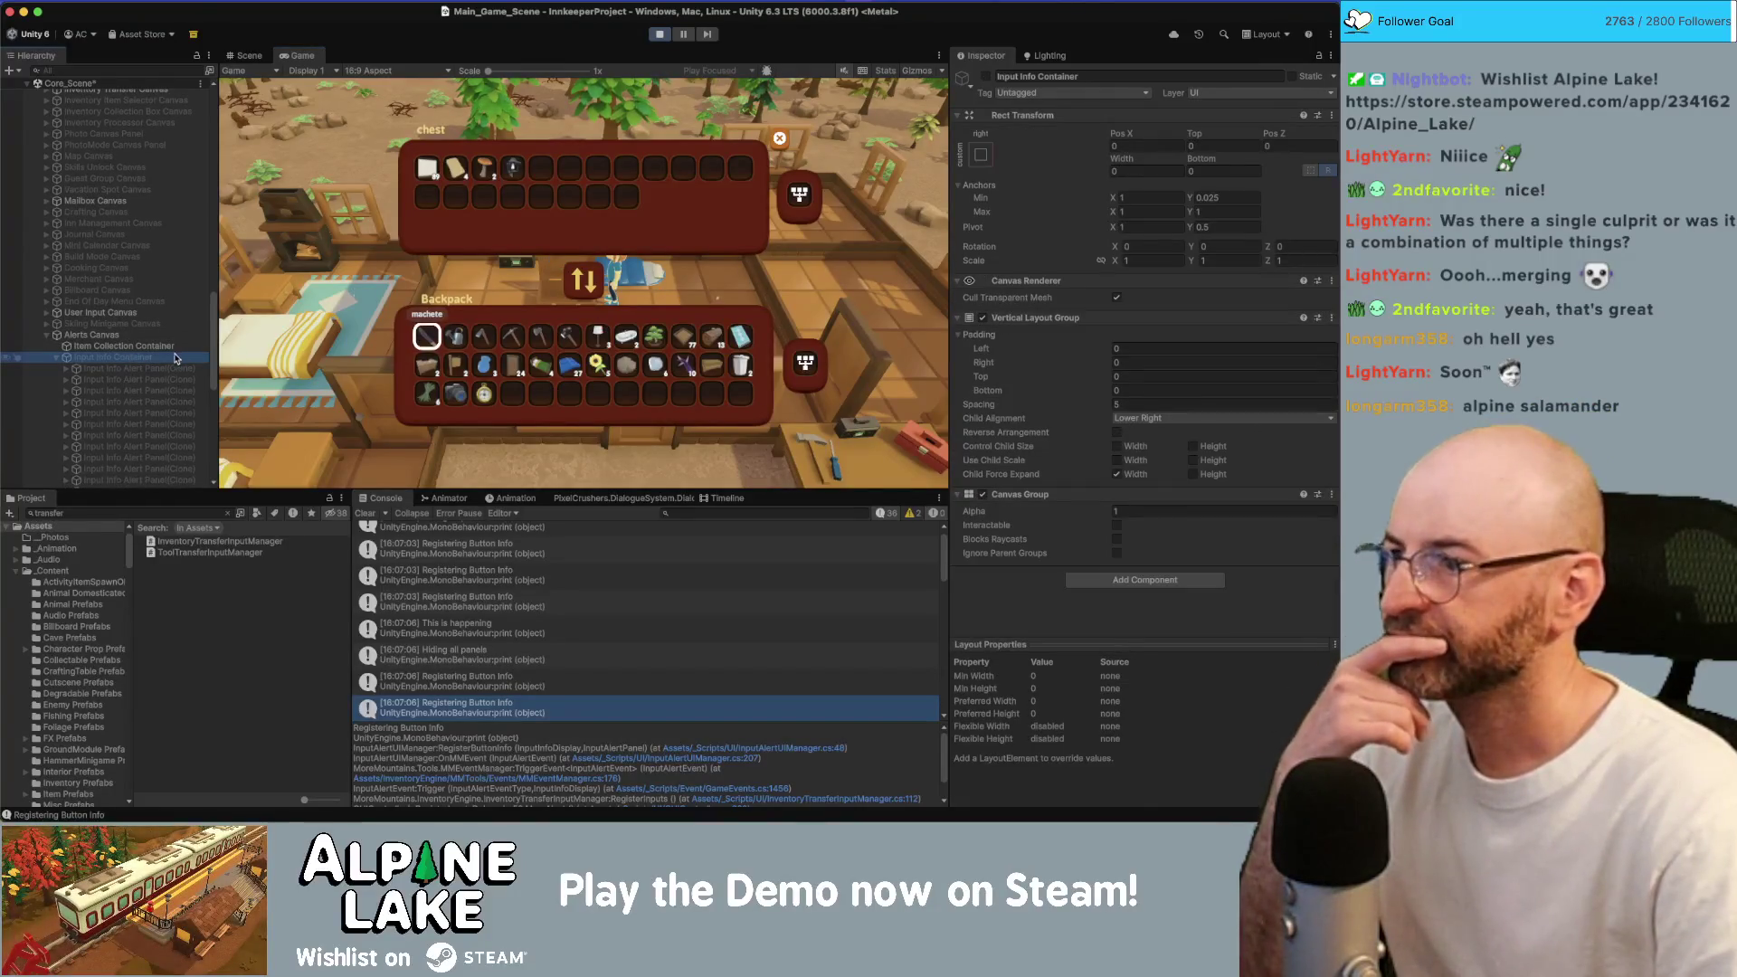
{"action": "left_click", "coordinate": [57, 359]}
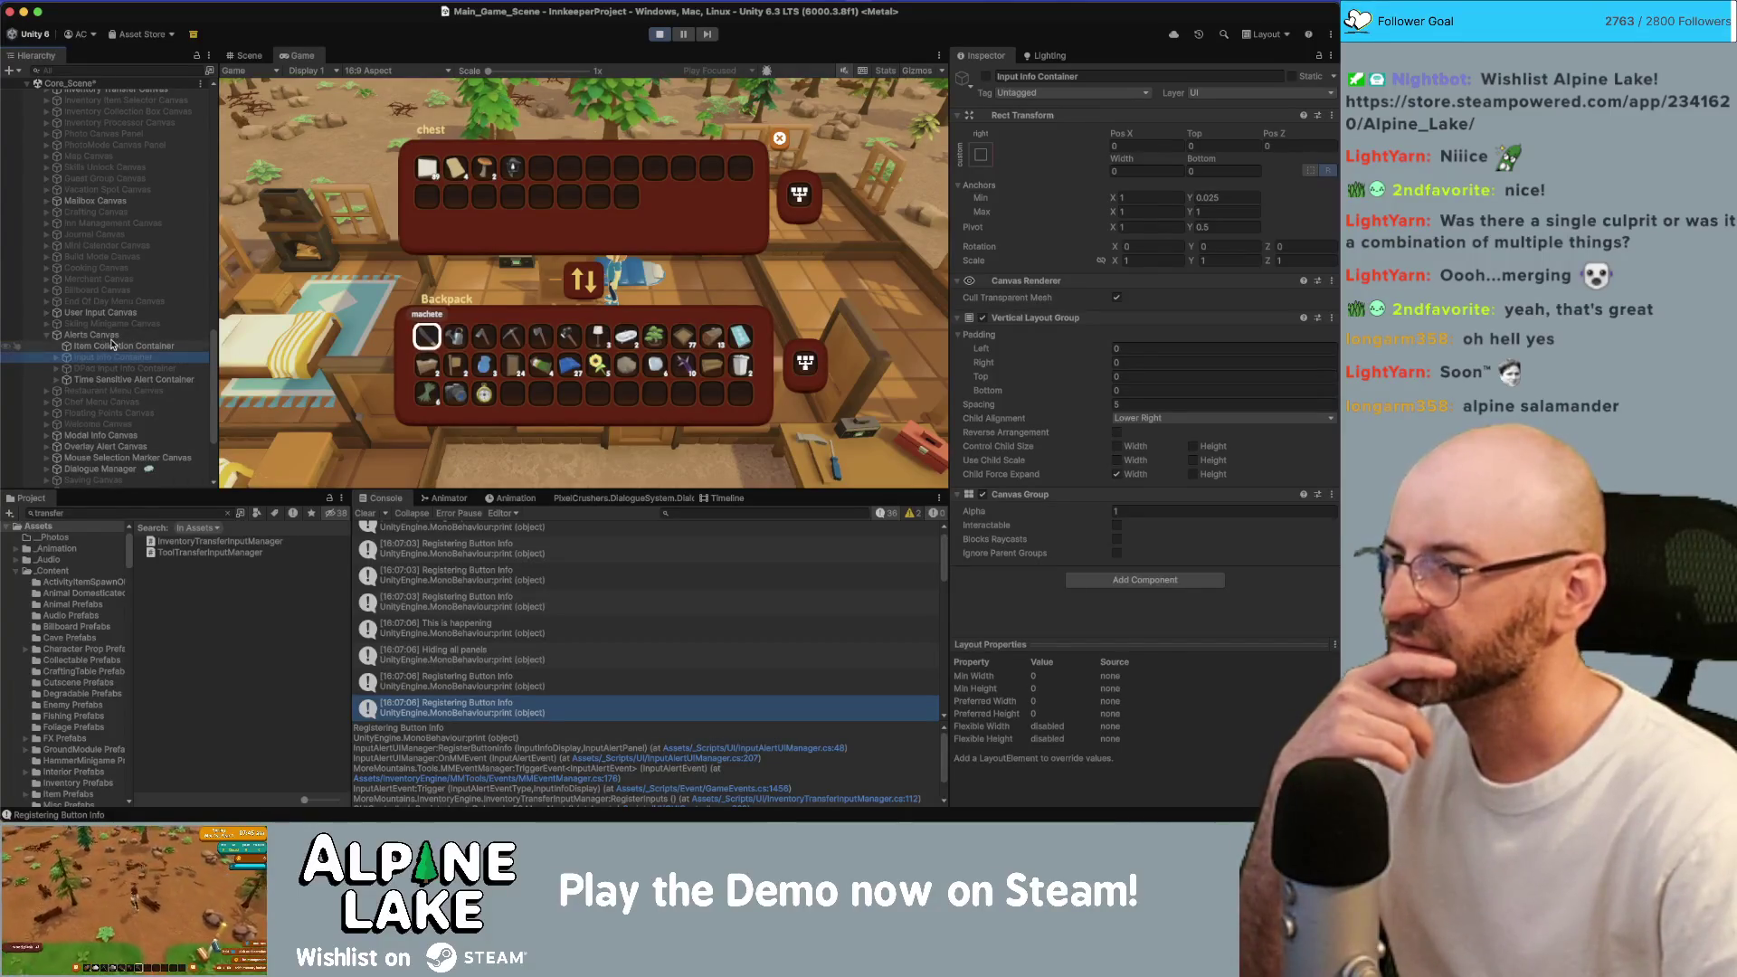
{"action": "left_click", "coordinate": [111, 337]}
{"action": "scroll", "coordinate": [1047, 425], "scroll_direction": "down", "scroll_amount": 5}
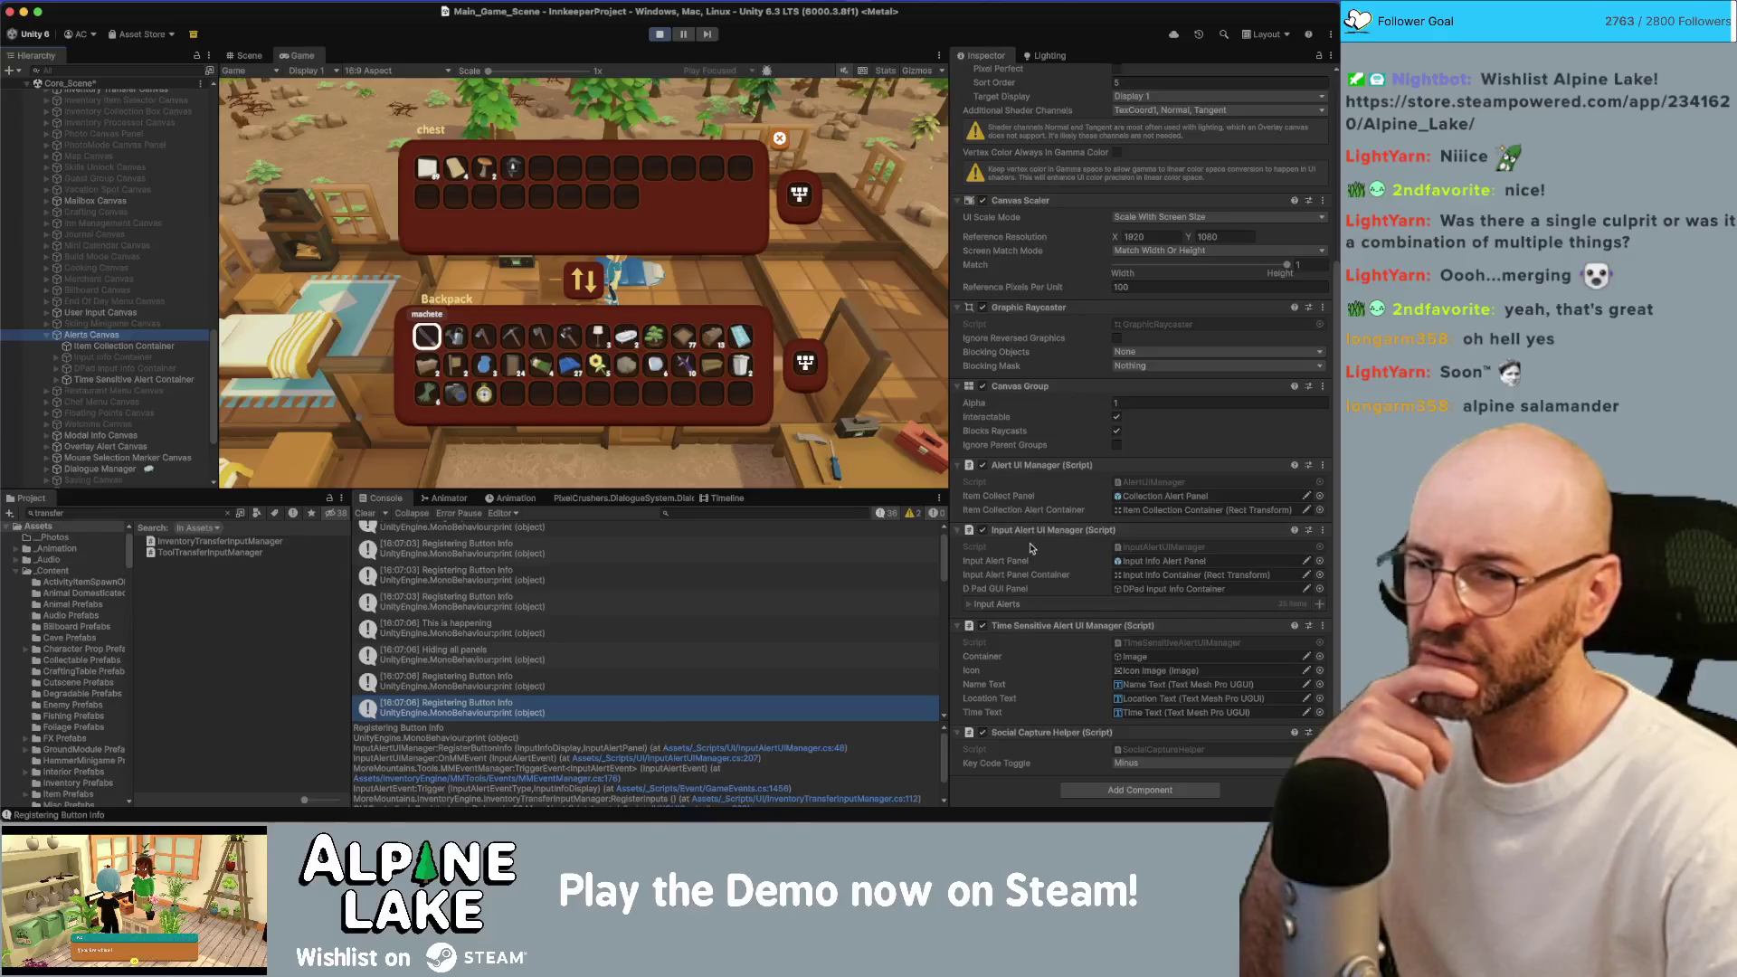
{"action": "double_click", "coordinate": [1131, 548]}
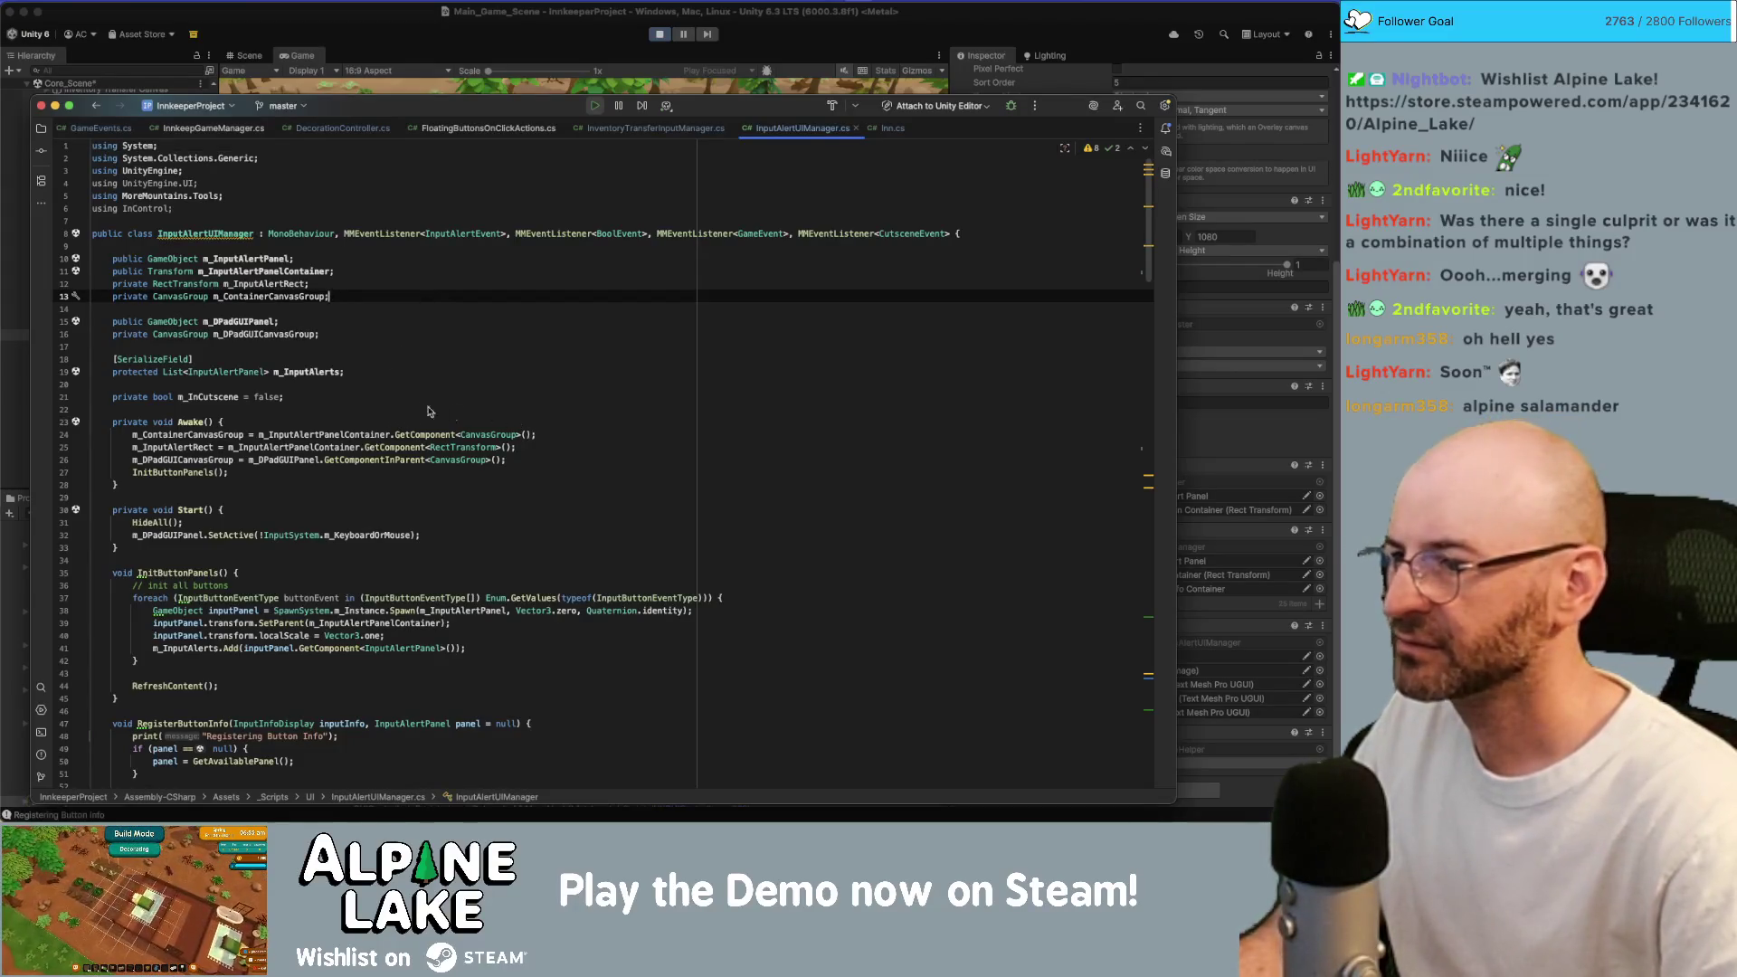
Search InputAlertUIManager.cs for gameObject.SetActive(false) and step through the matches.
{"action": "key", "text": "super+f"}
{"action": "type", "text": "ga"}
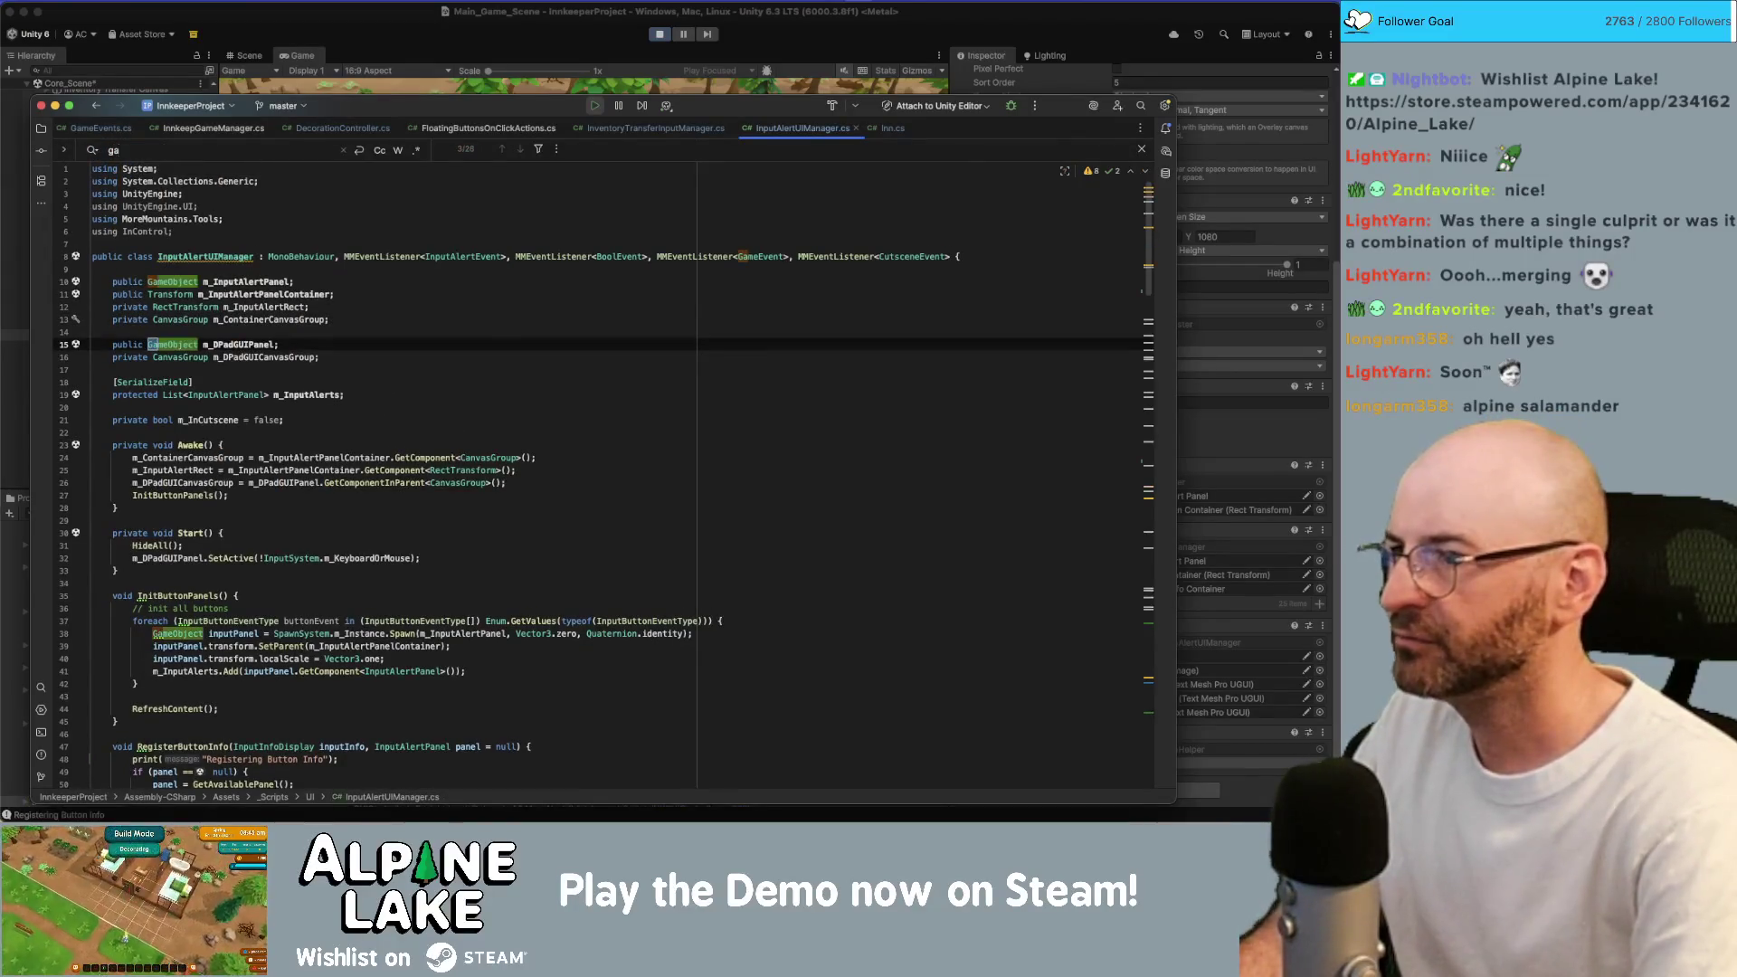
{"action": "type", "text": "meobject.setac"}
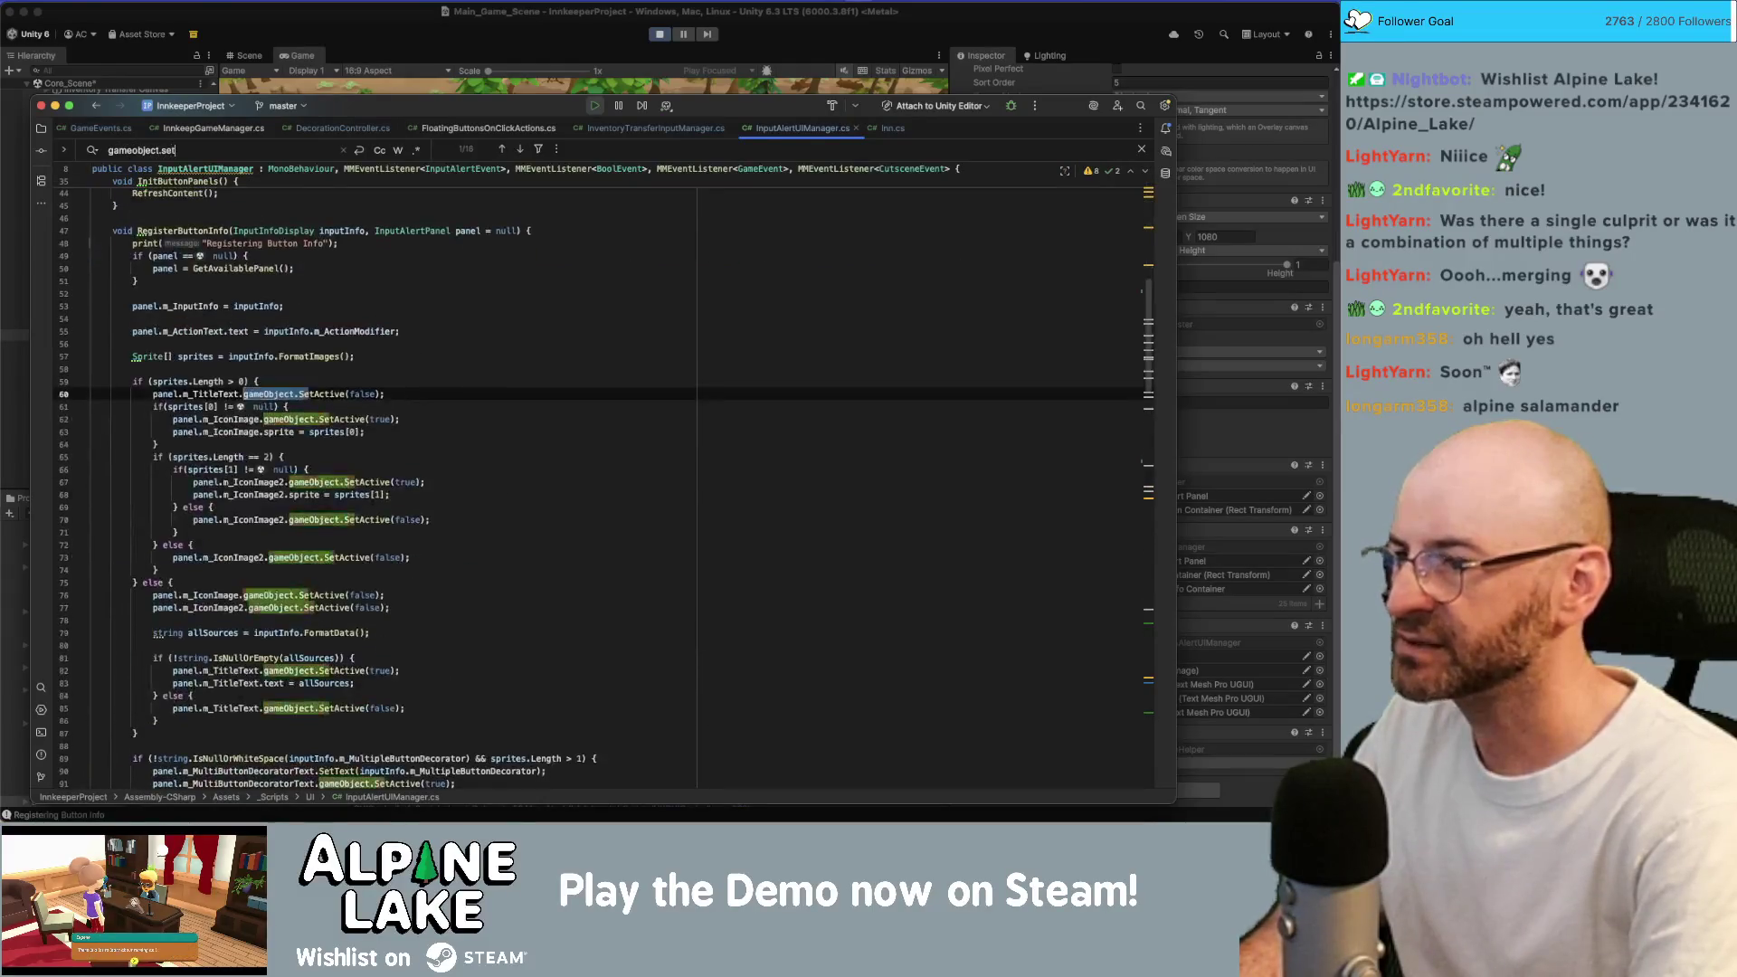
{"action": "type", "text": "tive"}
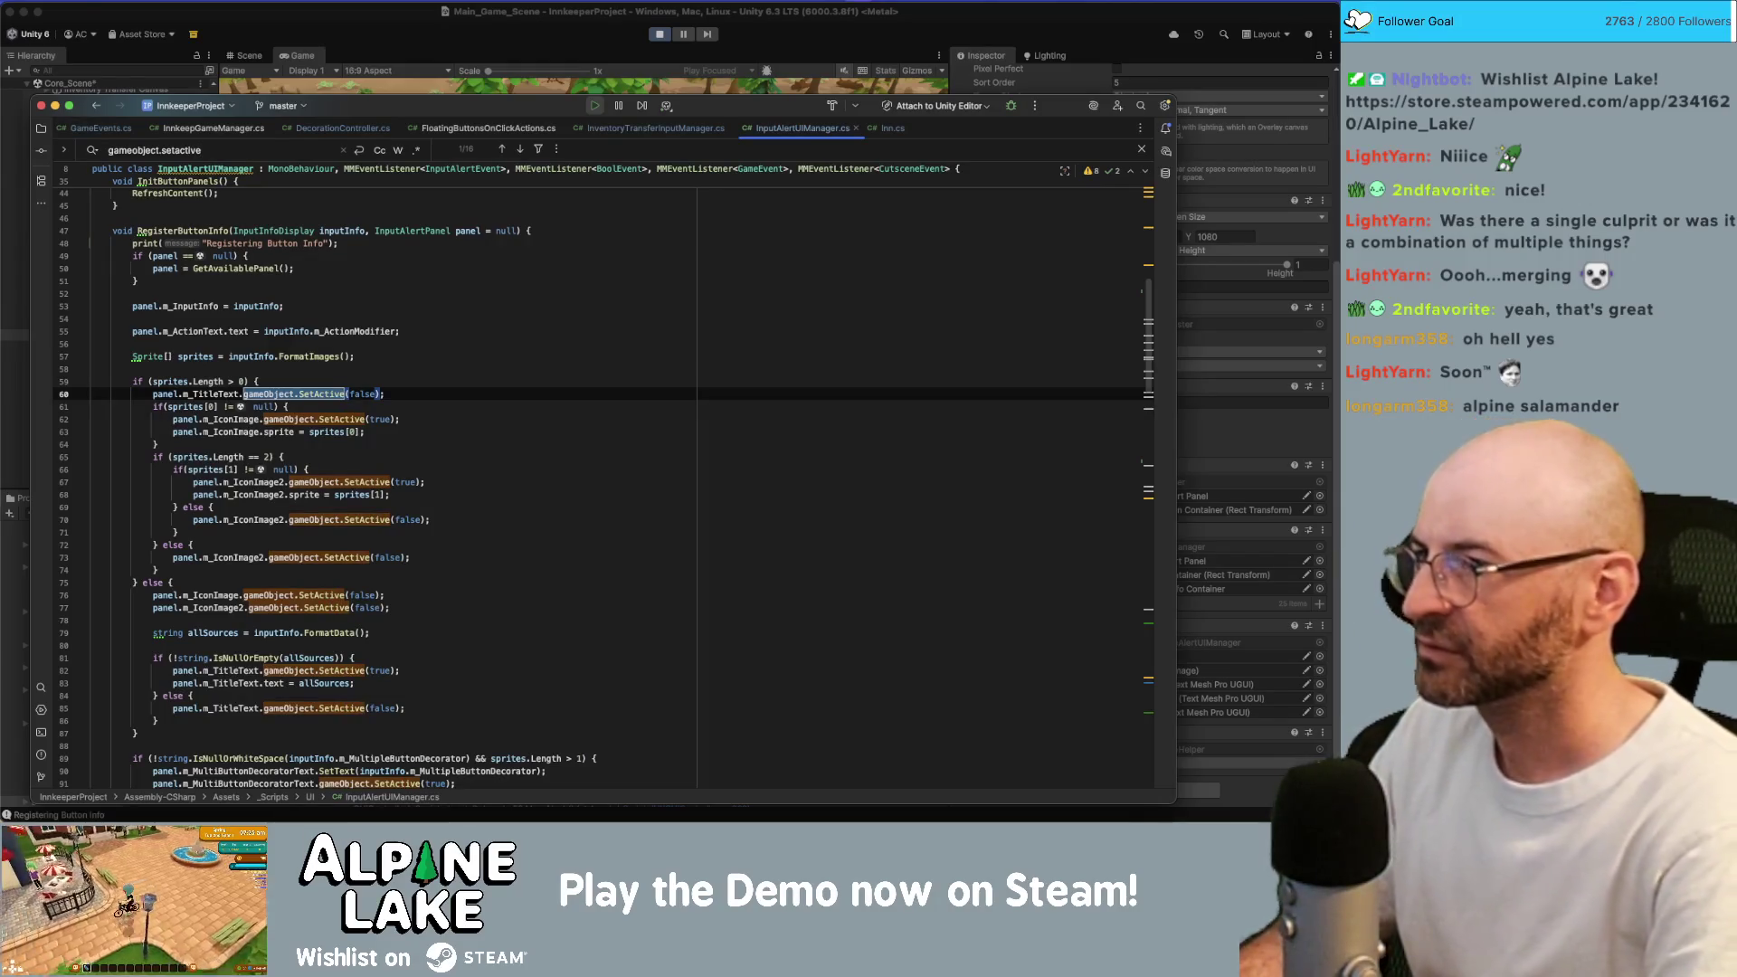
{"action": "type", "text": "(false)"}
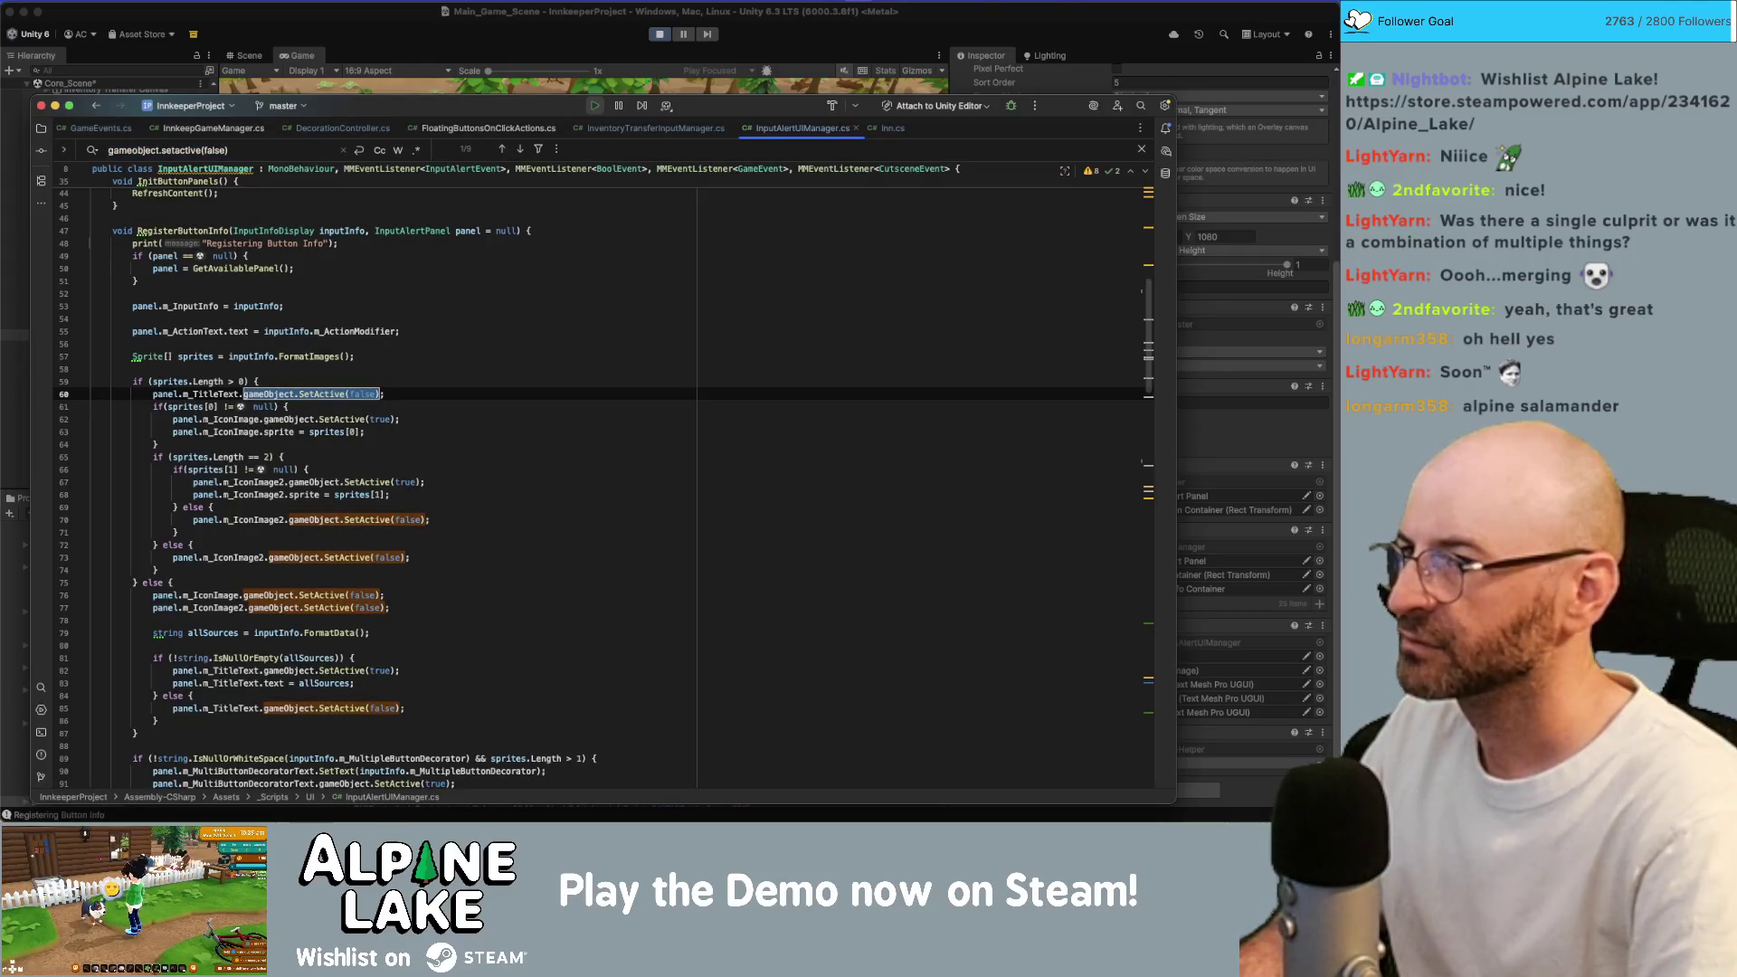
{"action": "key", "text": "Return"}
{"action": "key", "text": "Return"}
{"action": "key", "text": "Return"}
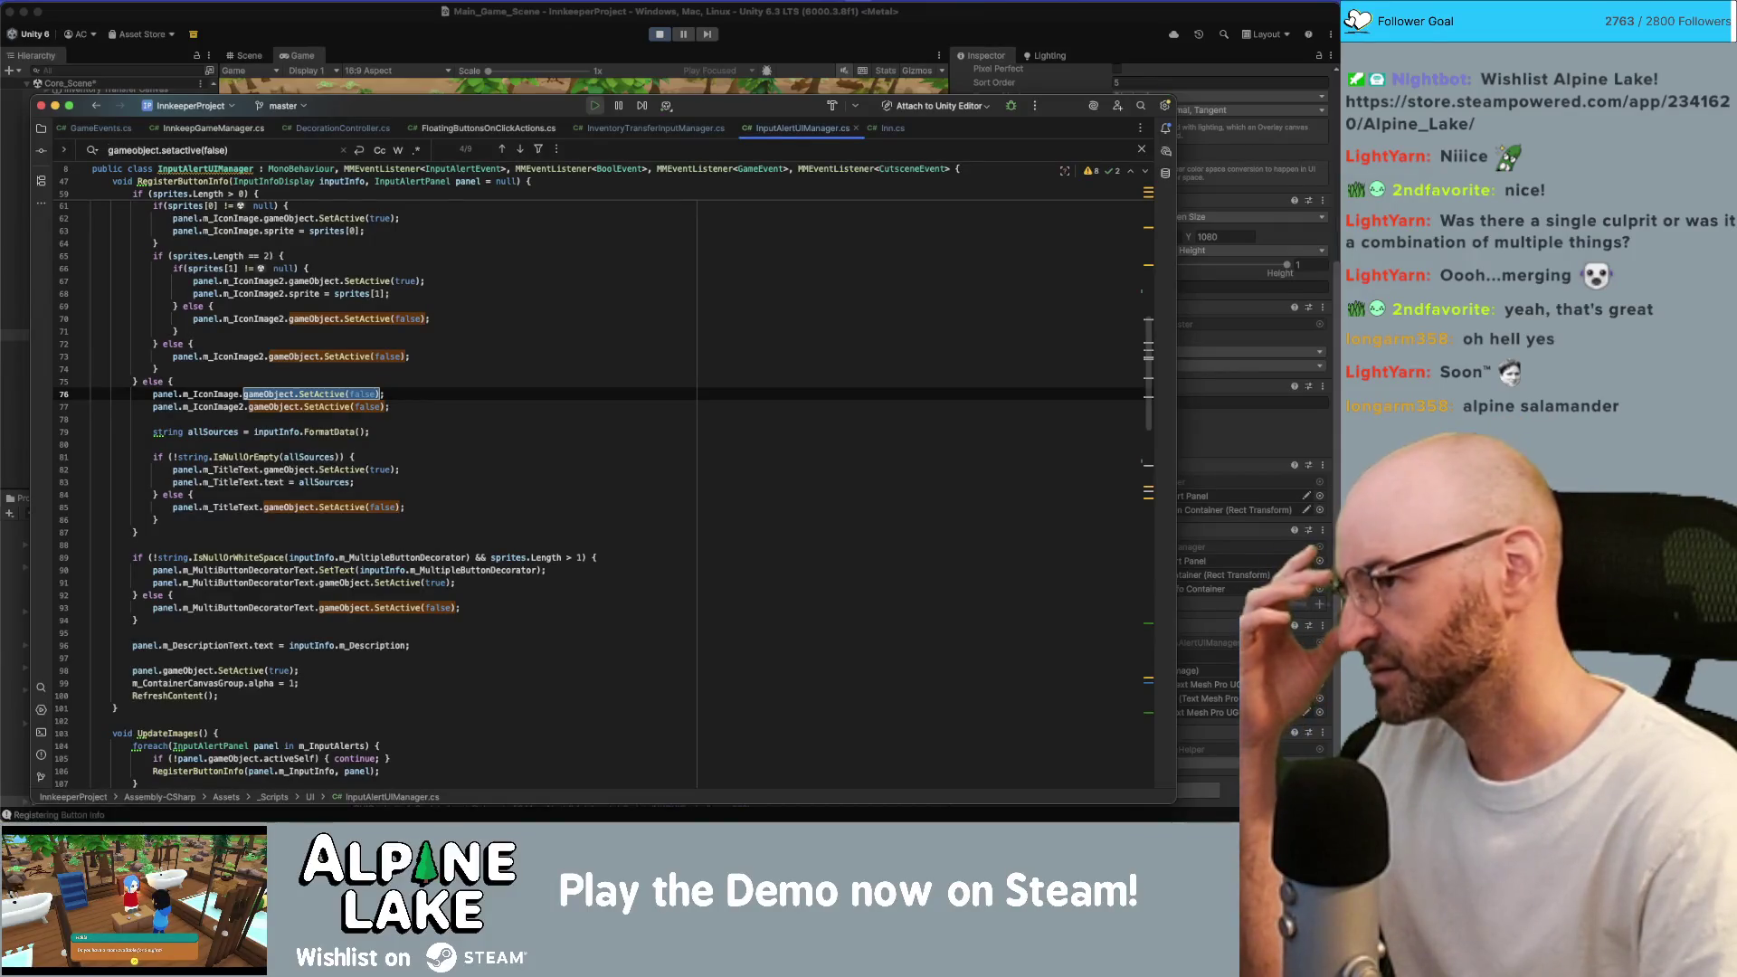
{"action": "key", "text": "Return"}
{"action": "key", "text": "Return"}
{"action": "key", "text": "Return"}
{"action": "key", "text": "Return"}
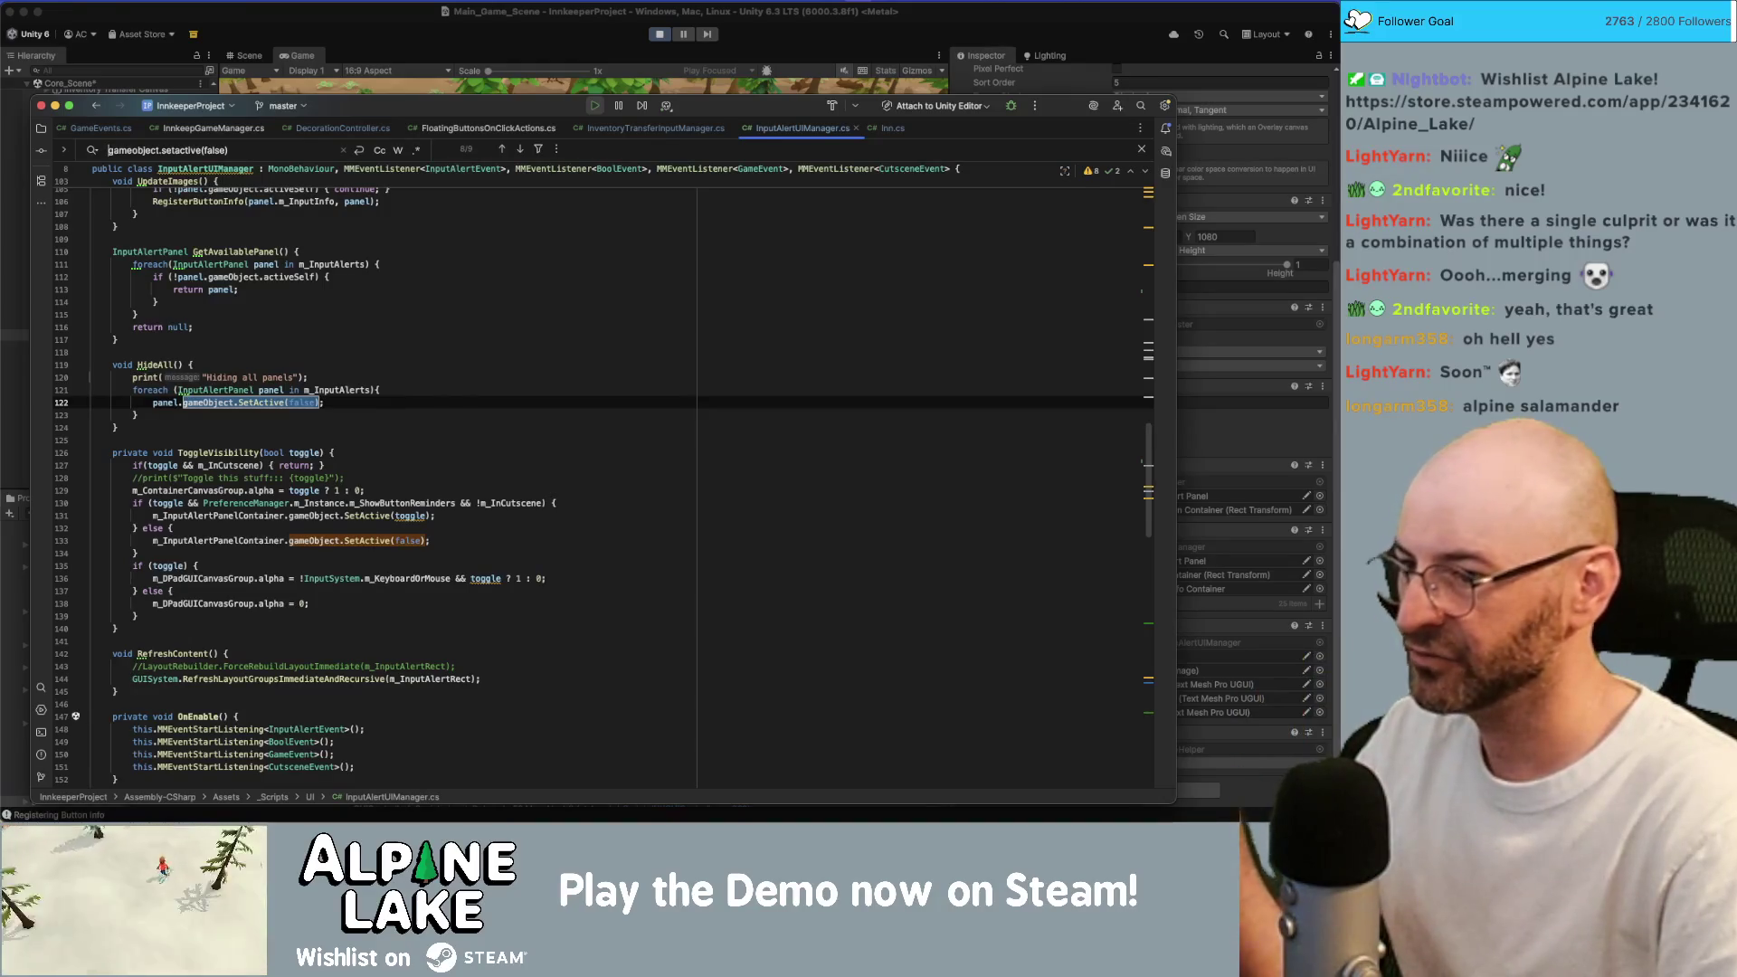
Check the Input Alert Panel Container reference in Unity, then find other occurrences of that hide statement.
{"action": "key", "text": "super+Tab"}
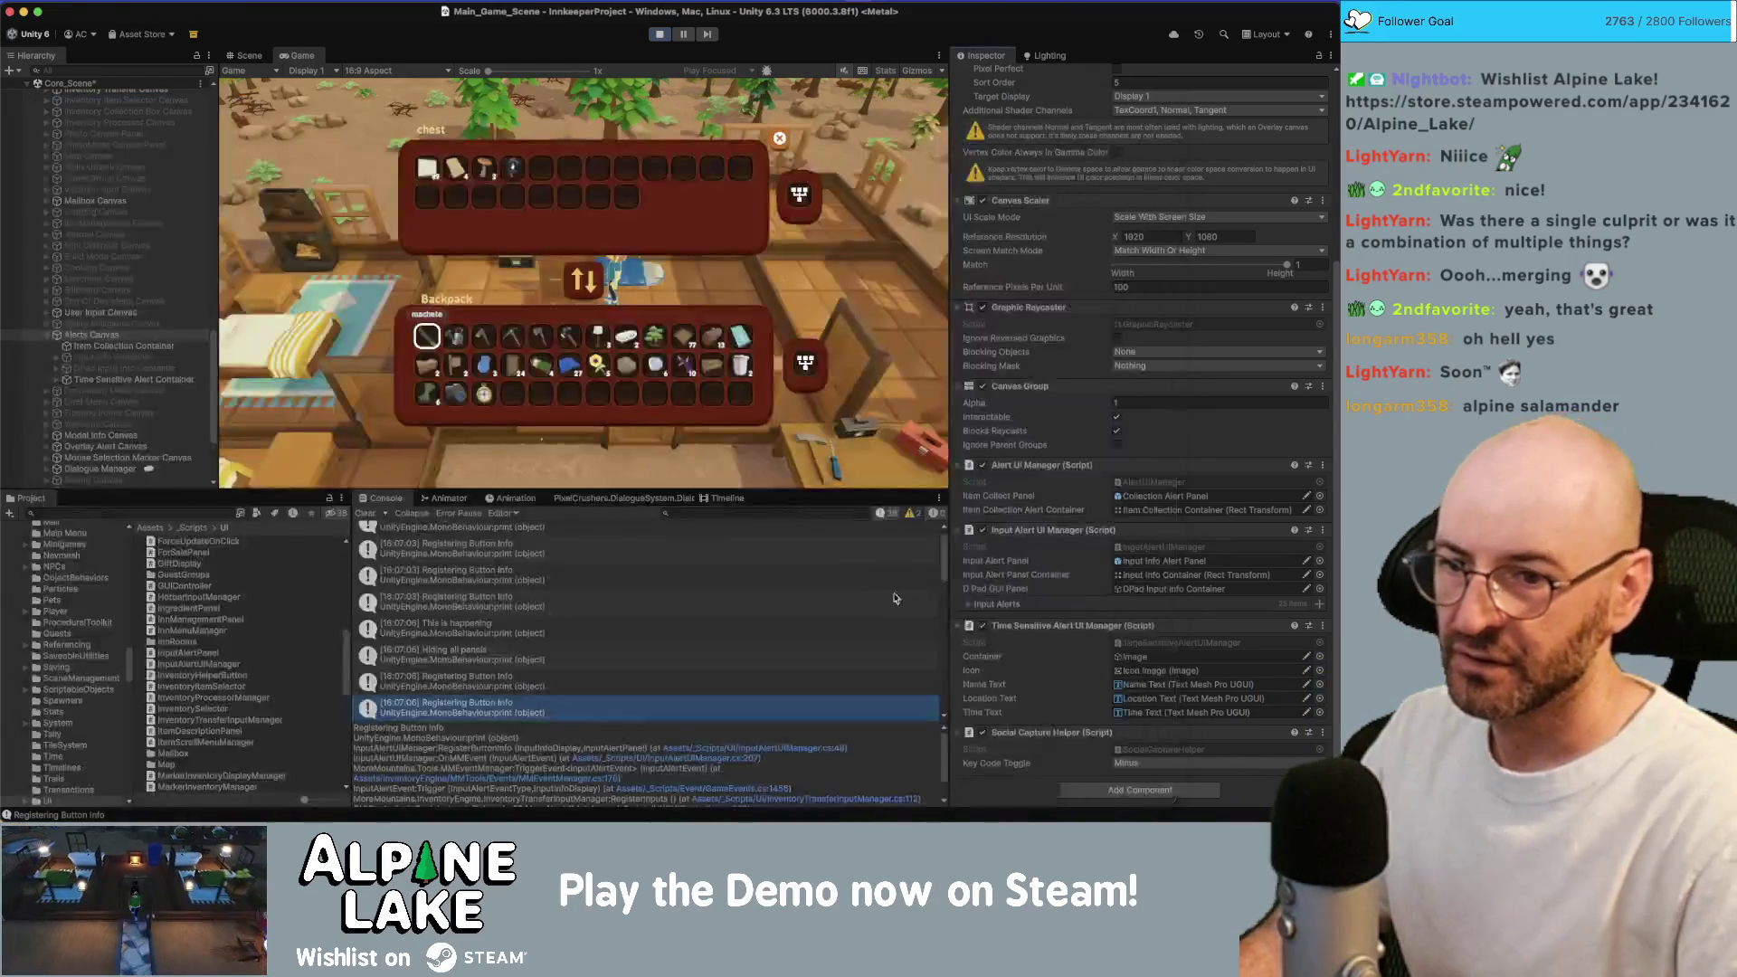
{"action": "left_click", "coordinate": [1135, 657]}
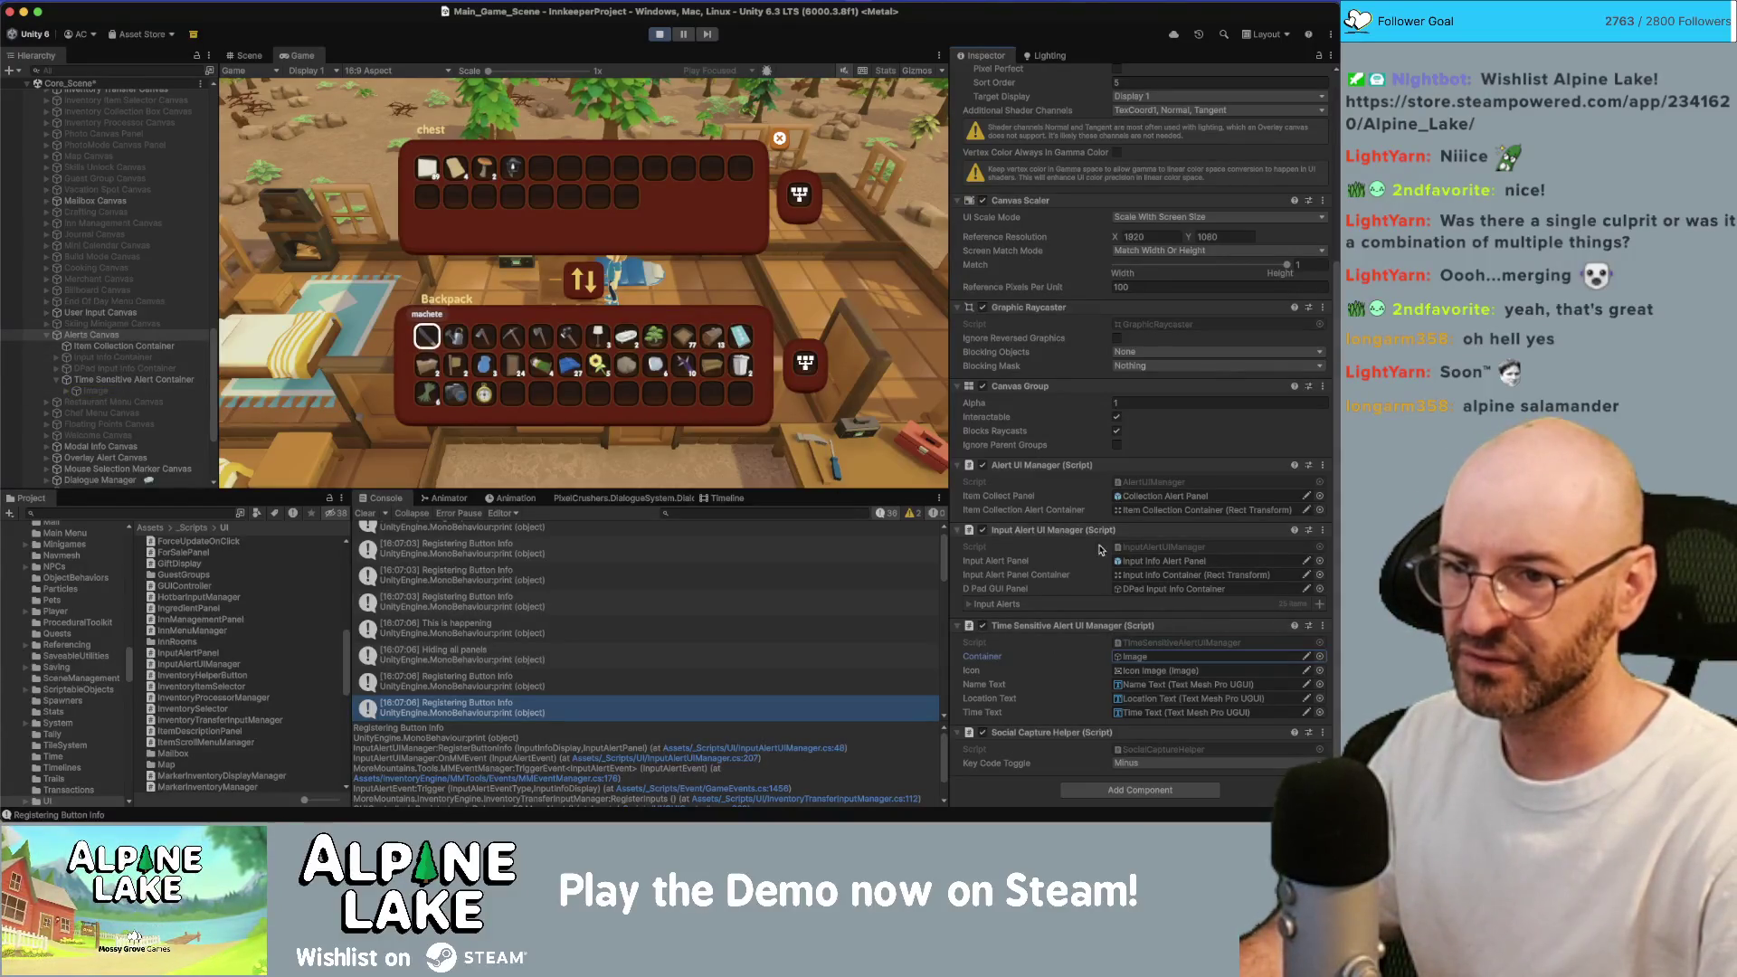
{"action": "left_click", "coordinate": [1154, 576]}
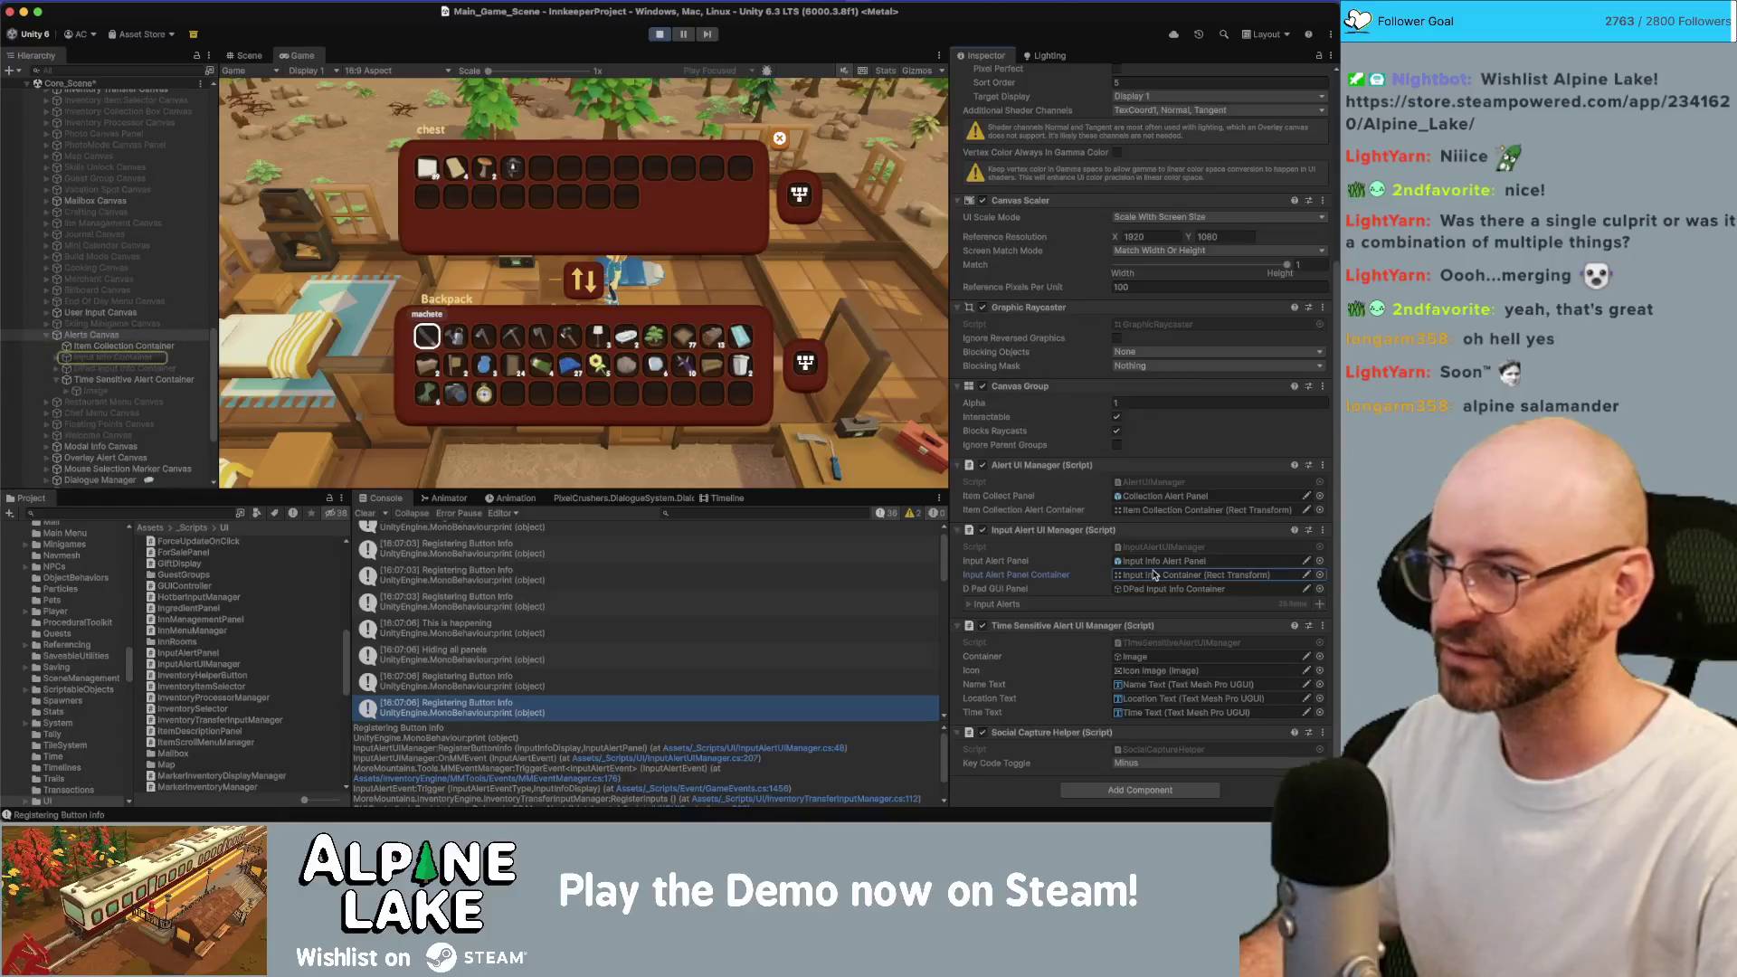
{"action": "key", "text": "super+Tab"}
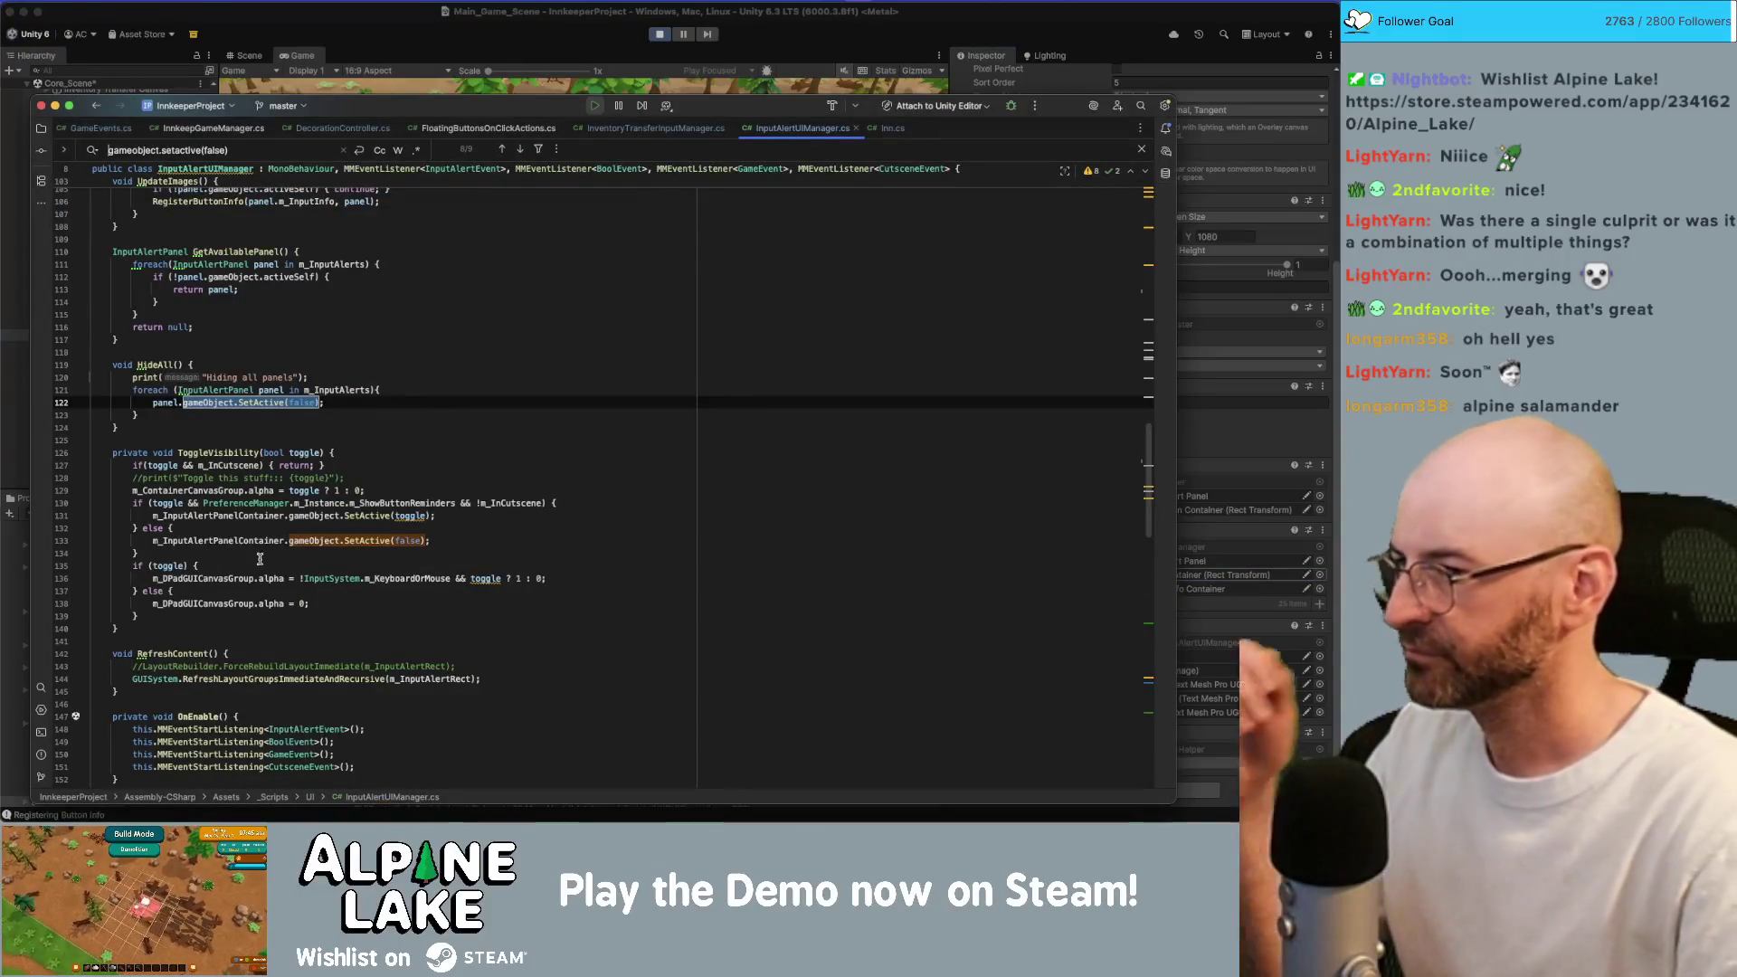
{"action": "left_click", "coordinate": [257, 542]}
{"action": "key", "text": "alt+Up"}
{"action": "key", "text": "alt+Up"}
{"action": "key", "text": "alt+Up"}
{"action": "key", "text": "super+f"}
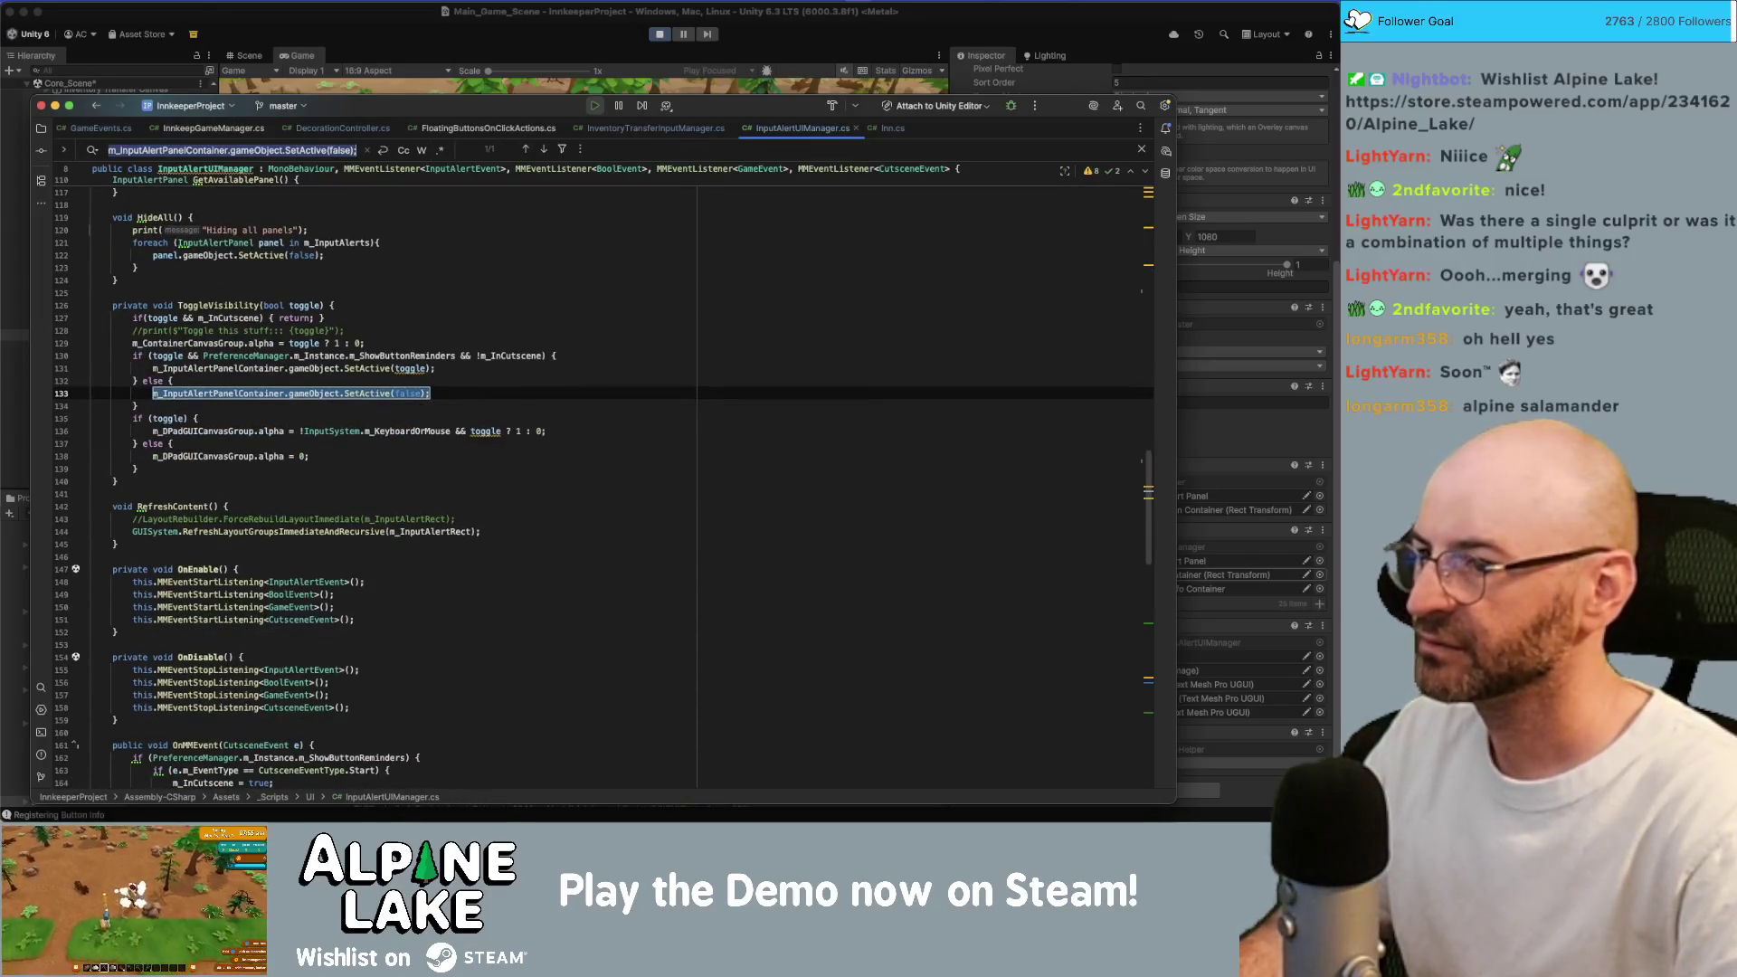
{"action": "key", "text": "Return"}
{"action": "key", "text": "Return"}
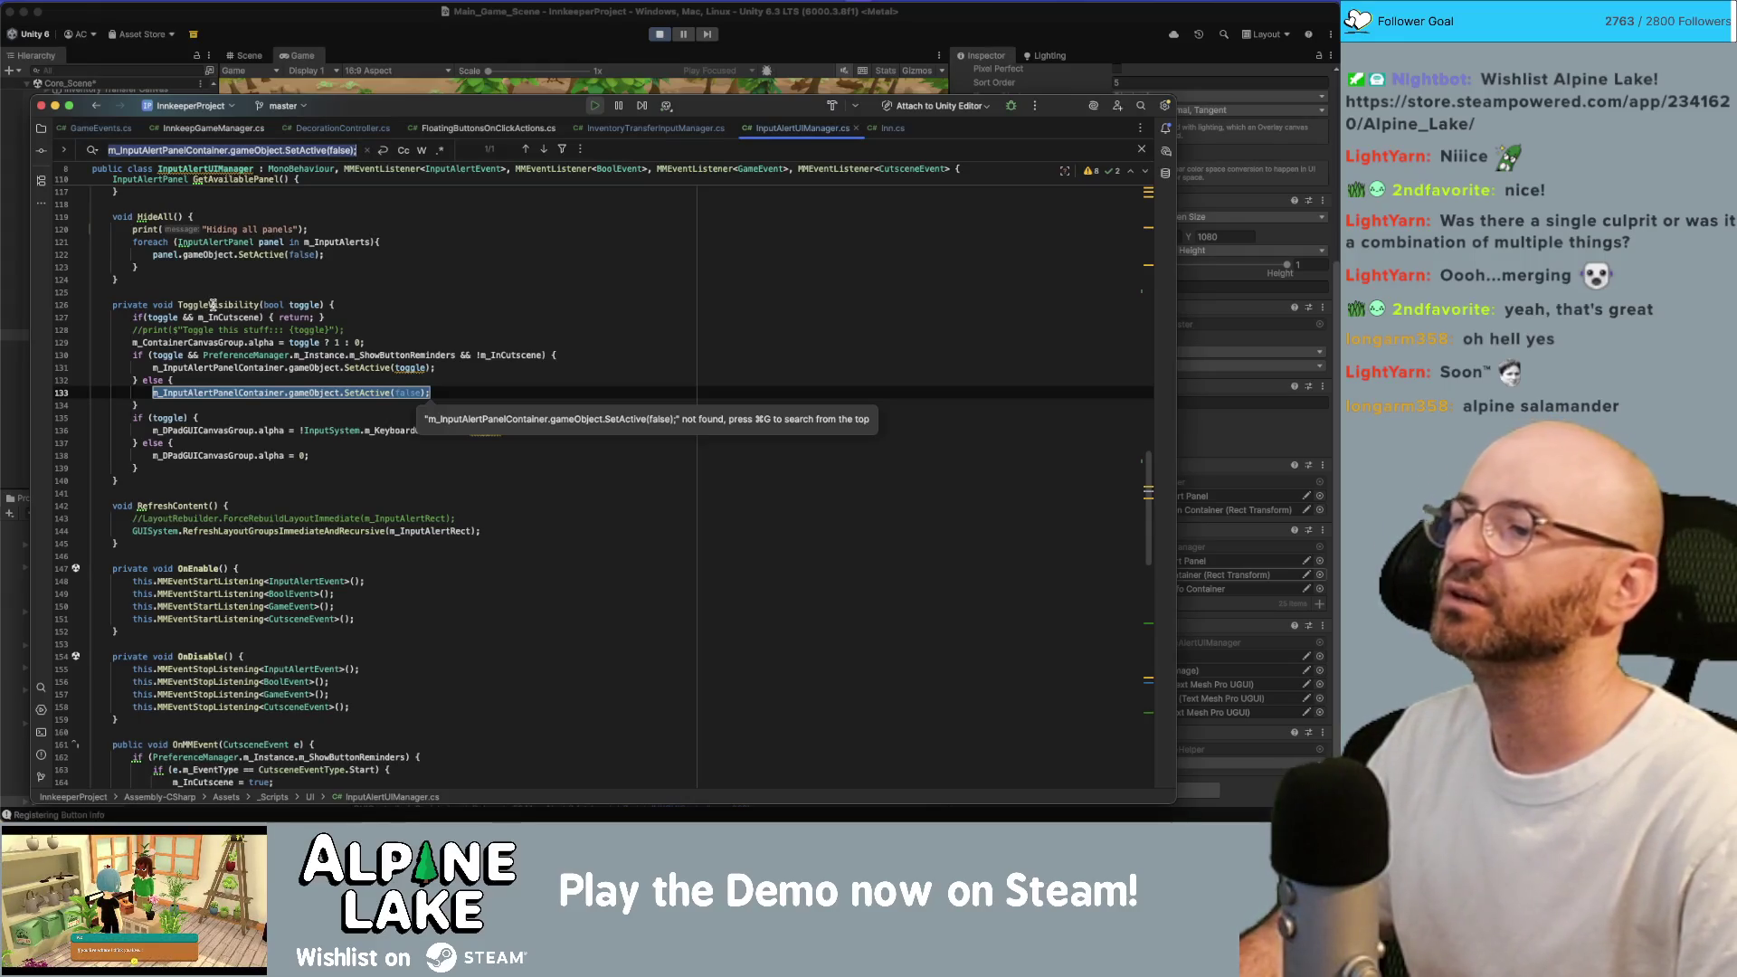
Search the file for ToggleVisibility calls and jump to the last one.
{"action": "left_click", "coordinate": [145, 317]}
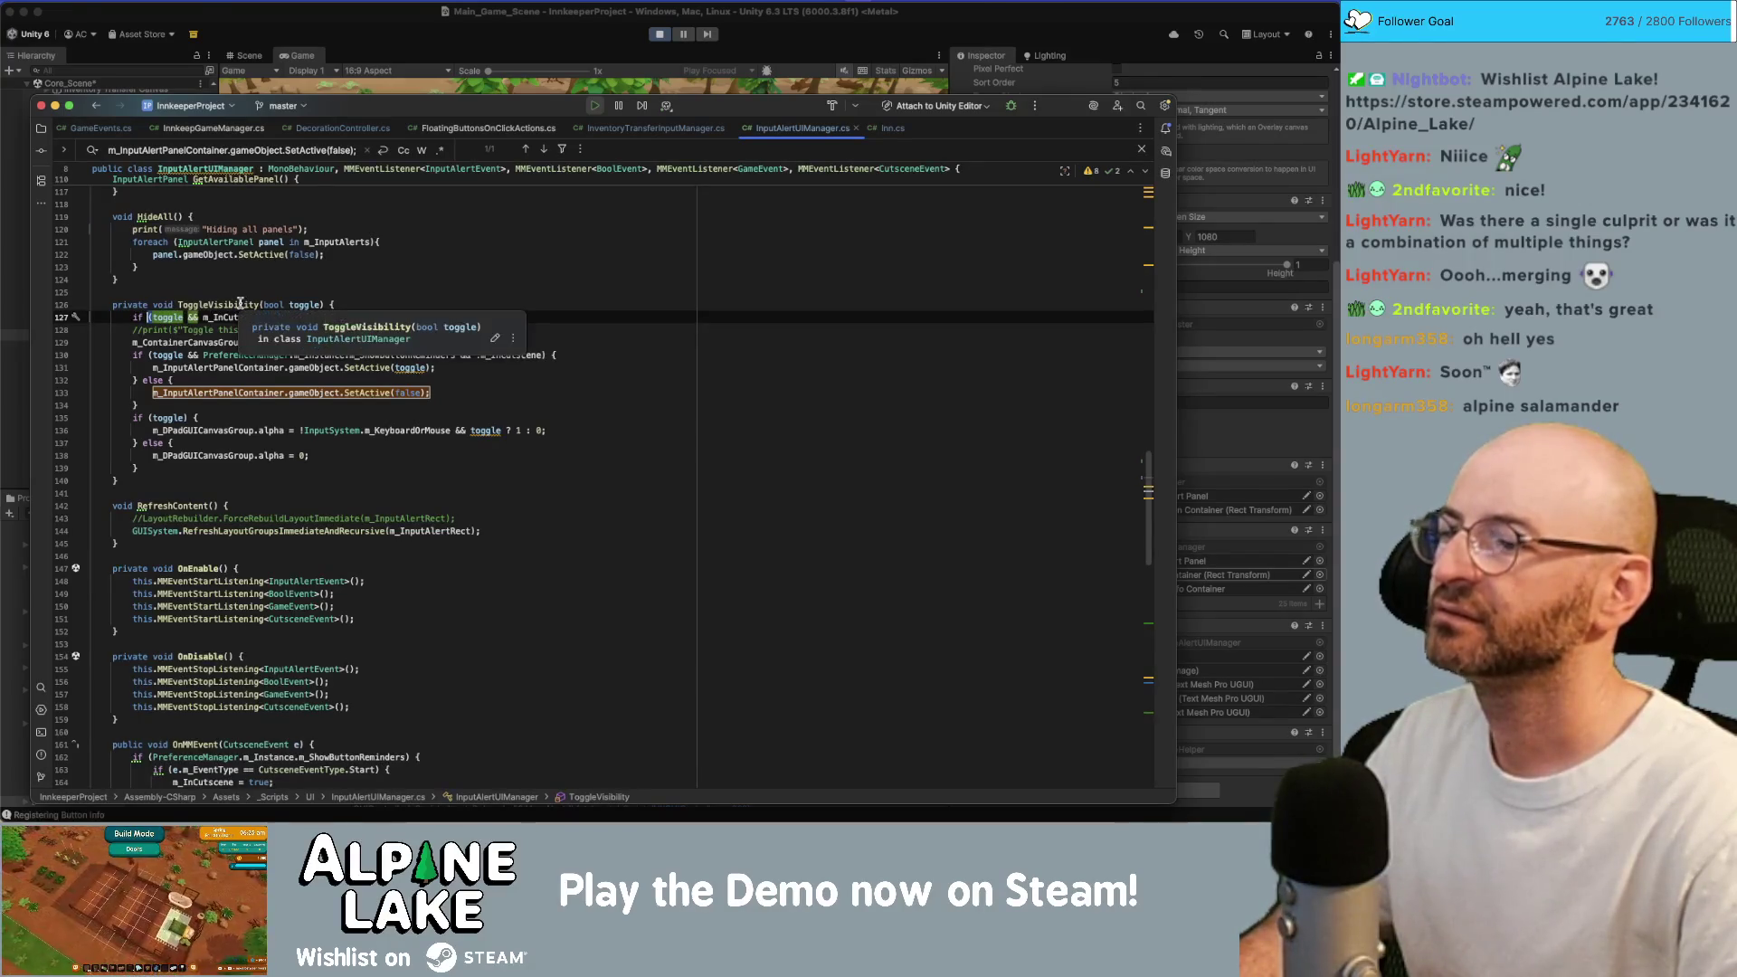
{"action": "double_click", "coordinate": [241, 304]}
{"action": "key", "text": "super+f"}
{"action": "key", "text": "Return"}
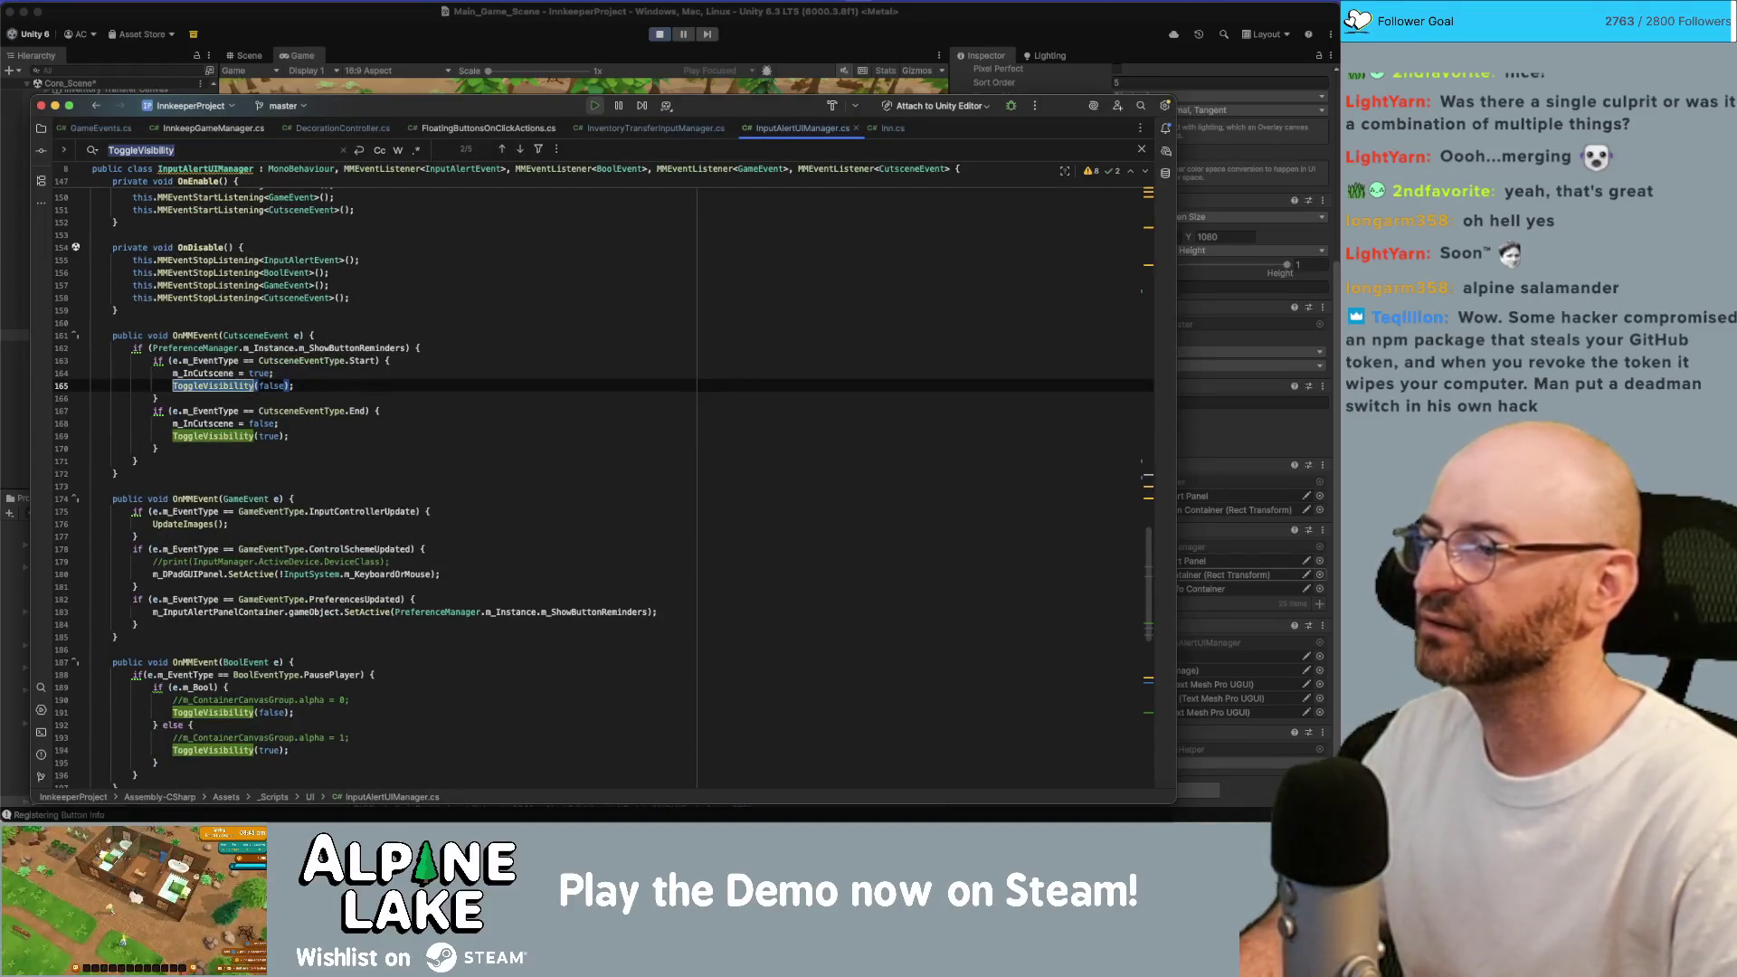
{"action": "mouse_move", "coordinate": [297, 287]}
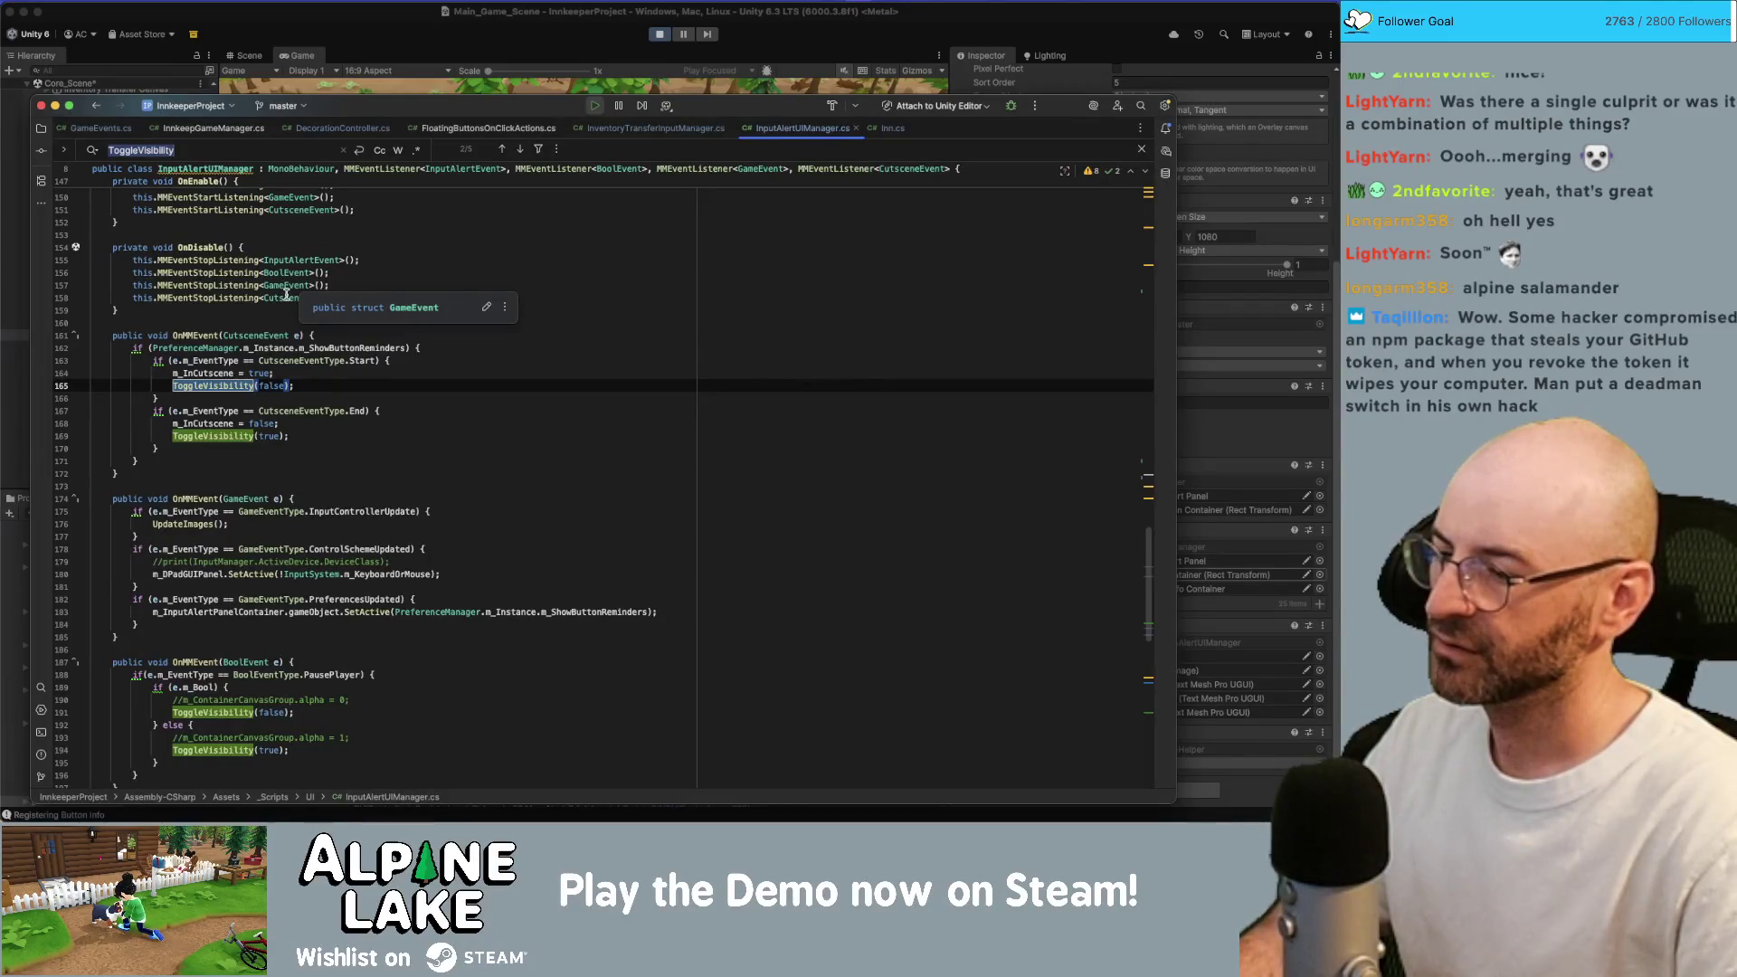
{"action": "key", "text": "Return"}
{"action": "key", "text": "Return"}
{"action": "key", "text": "Return"}
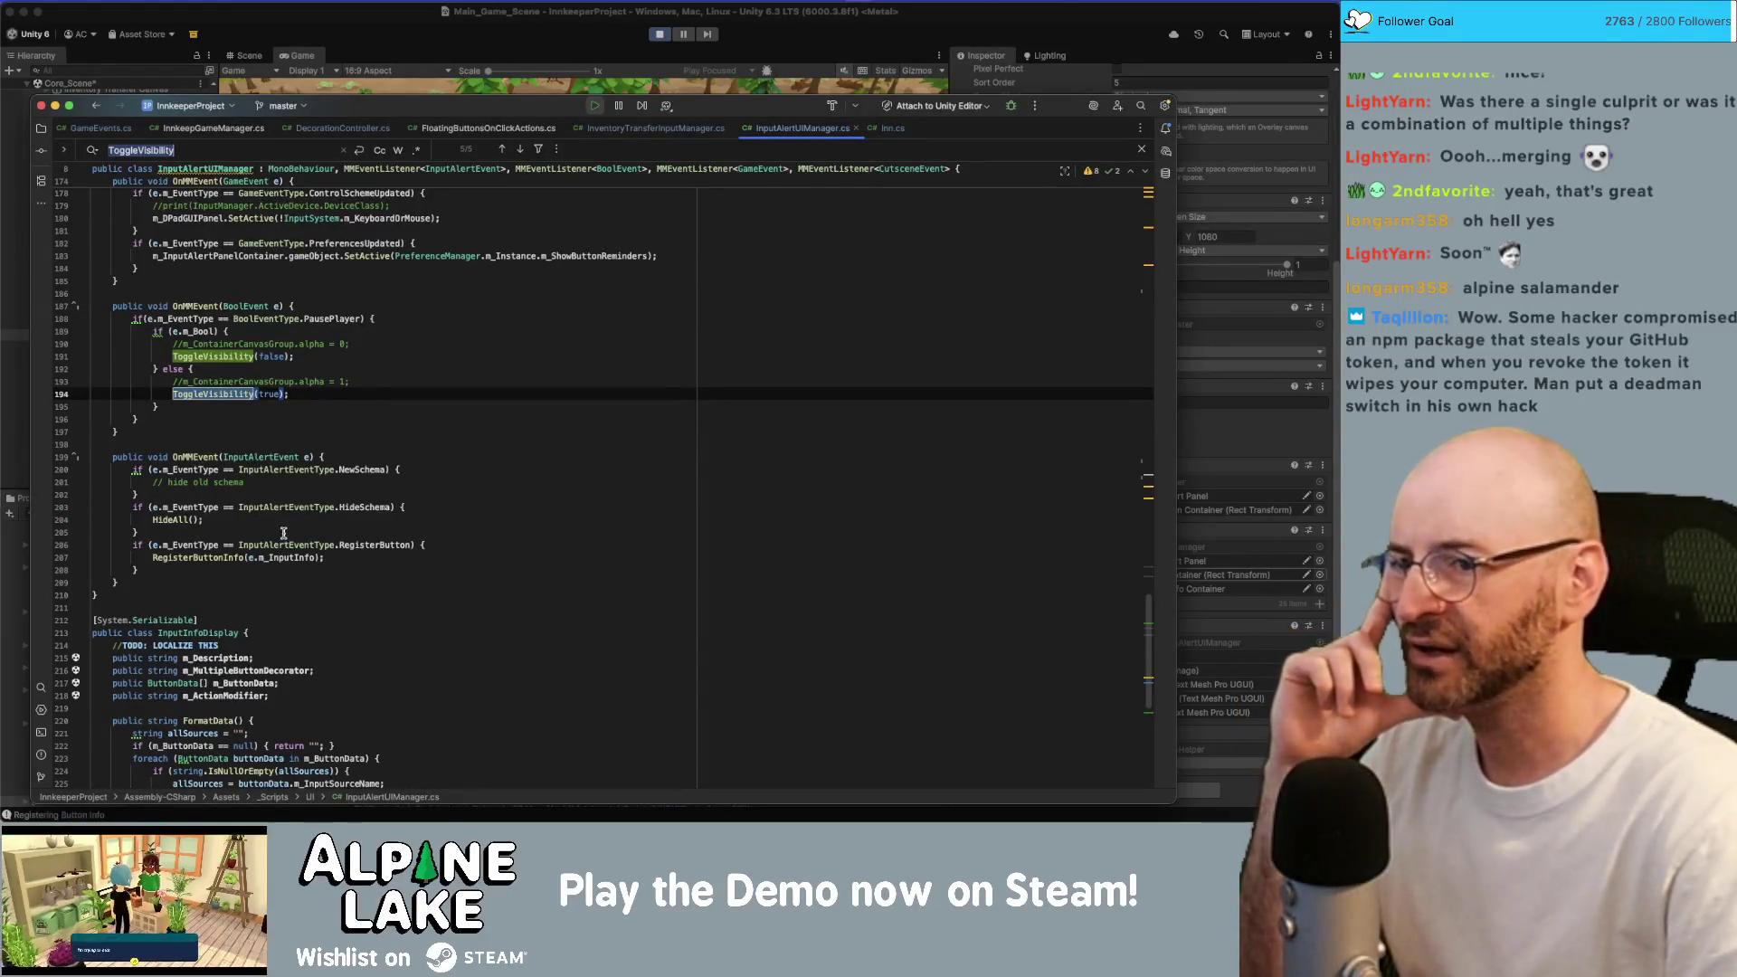
Go to the ToggleVisibility(false) call on line 191 and jump to its declaration.
{"action": "scroll", "coordinate": [282, 534], "scroll_direction": "down", "scroll_amount": 1}
{"action": "scroll", "coordinate": [283, 534], "scroll_direction": "down", "scroll_amount": 10}
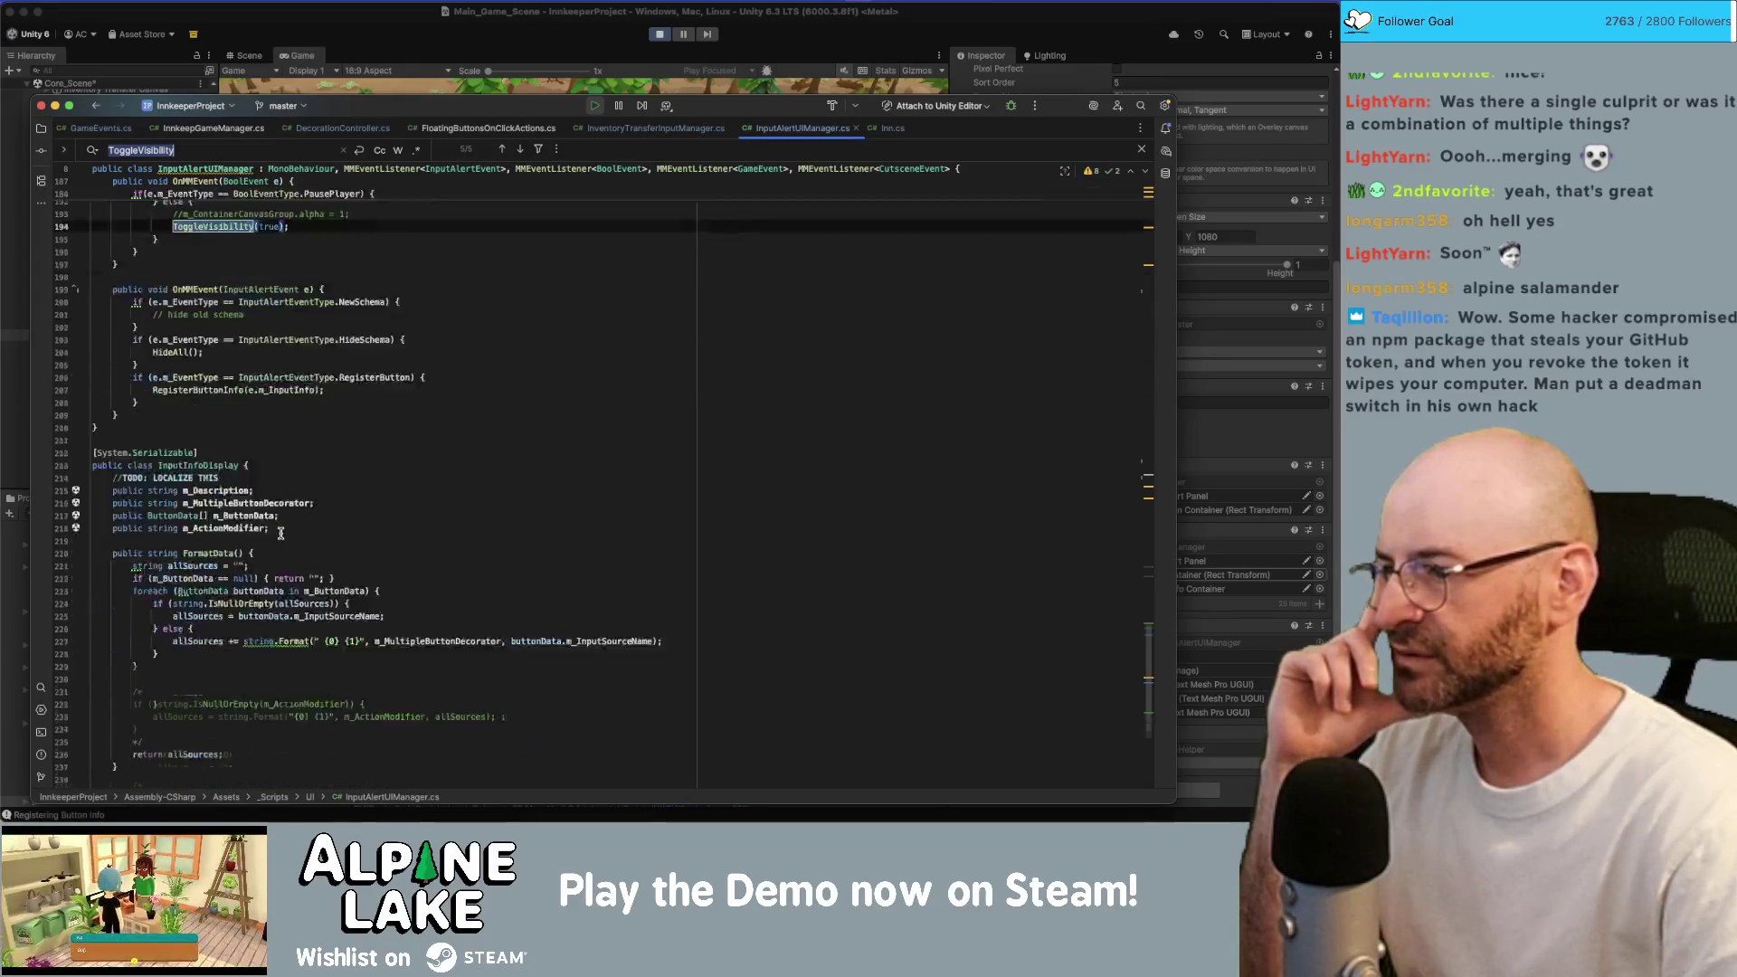
{"action": "scroll", "coordinate": [281, 534], "scroll_direction": "down", "scroll_amount": 2}
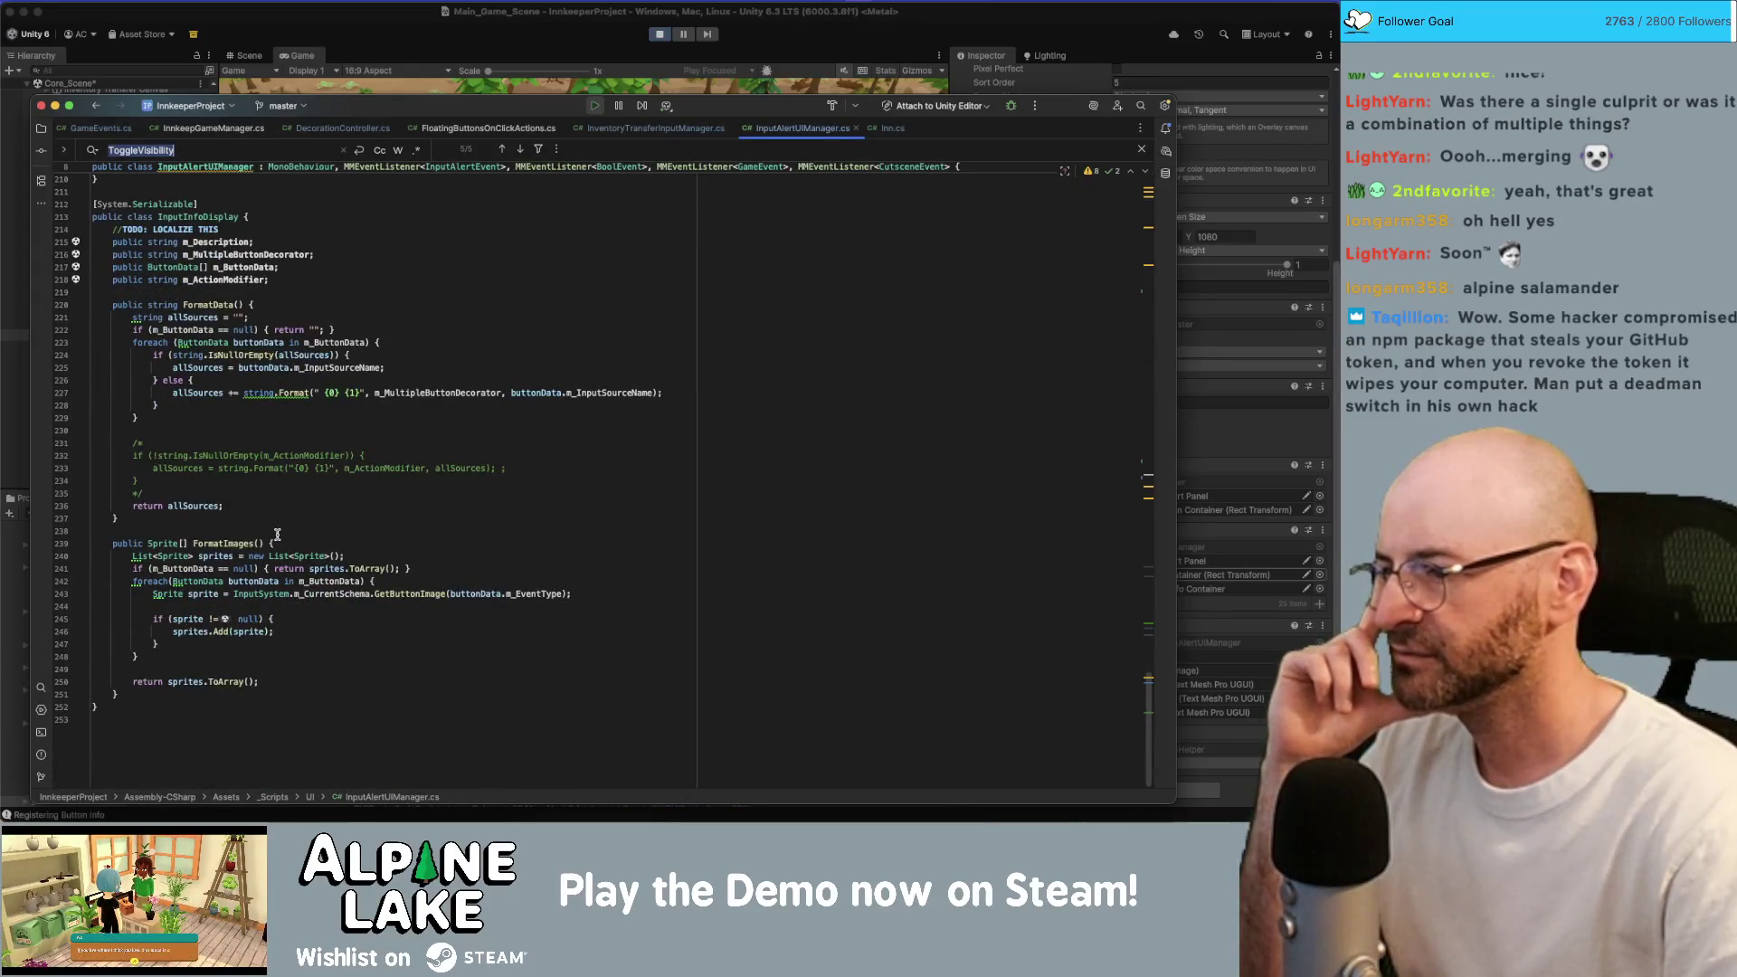
{"action": "scroll", "coordinate": [276, 543], "scroll_direction": "up", "scroll_amount": 10}
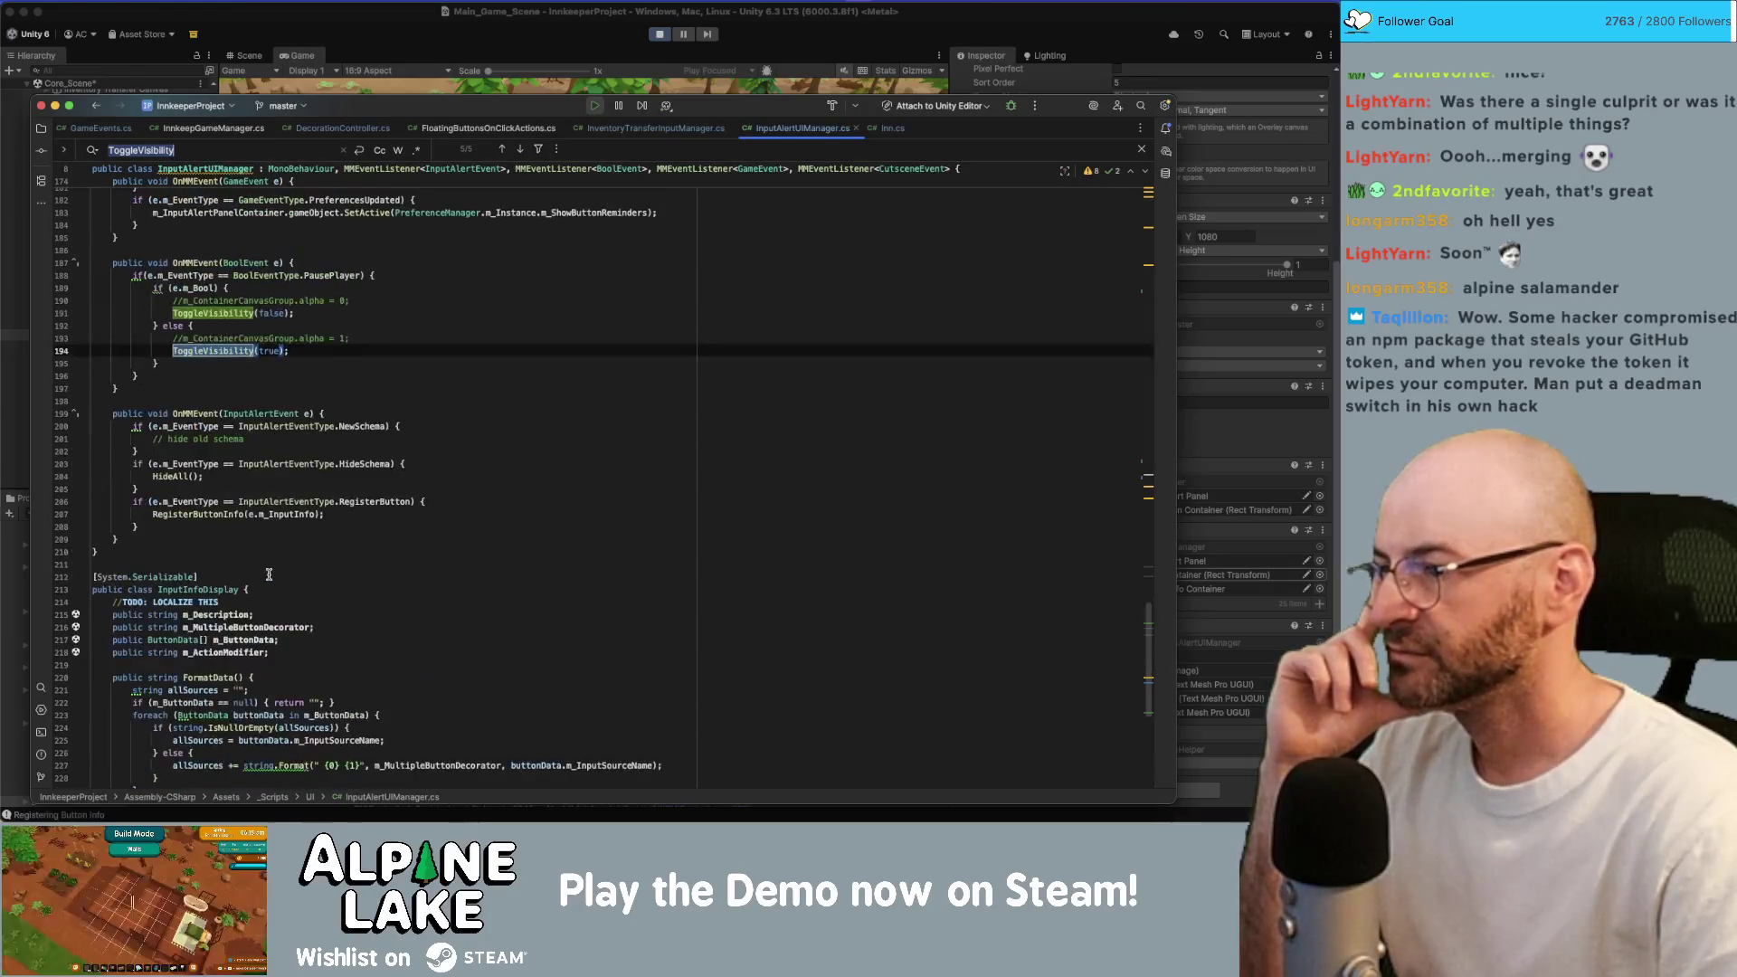
{"action": "scroll", "coordinate": [269, 574], "scroll_direction": "up", "scroll_amount": 2}
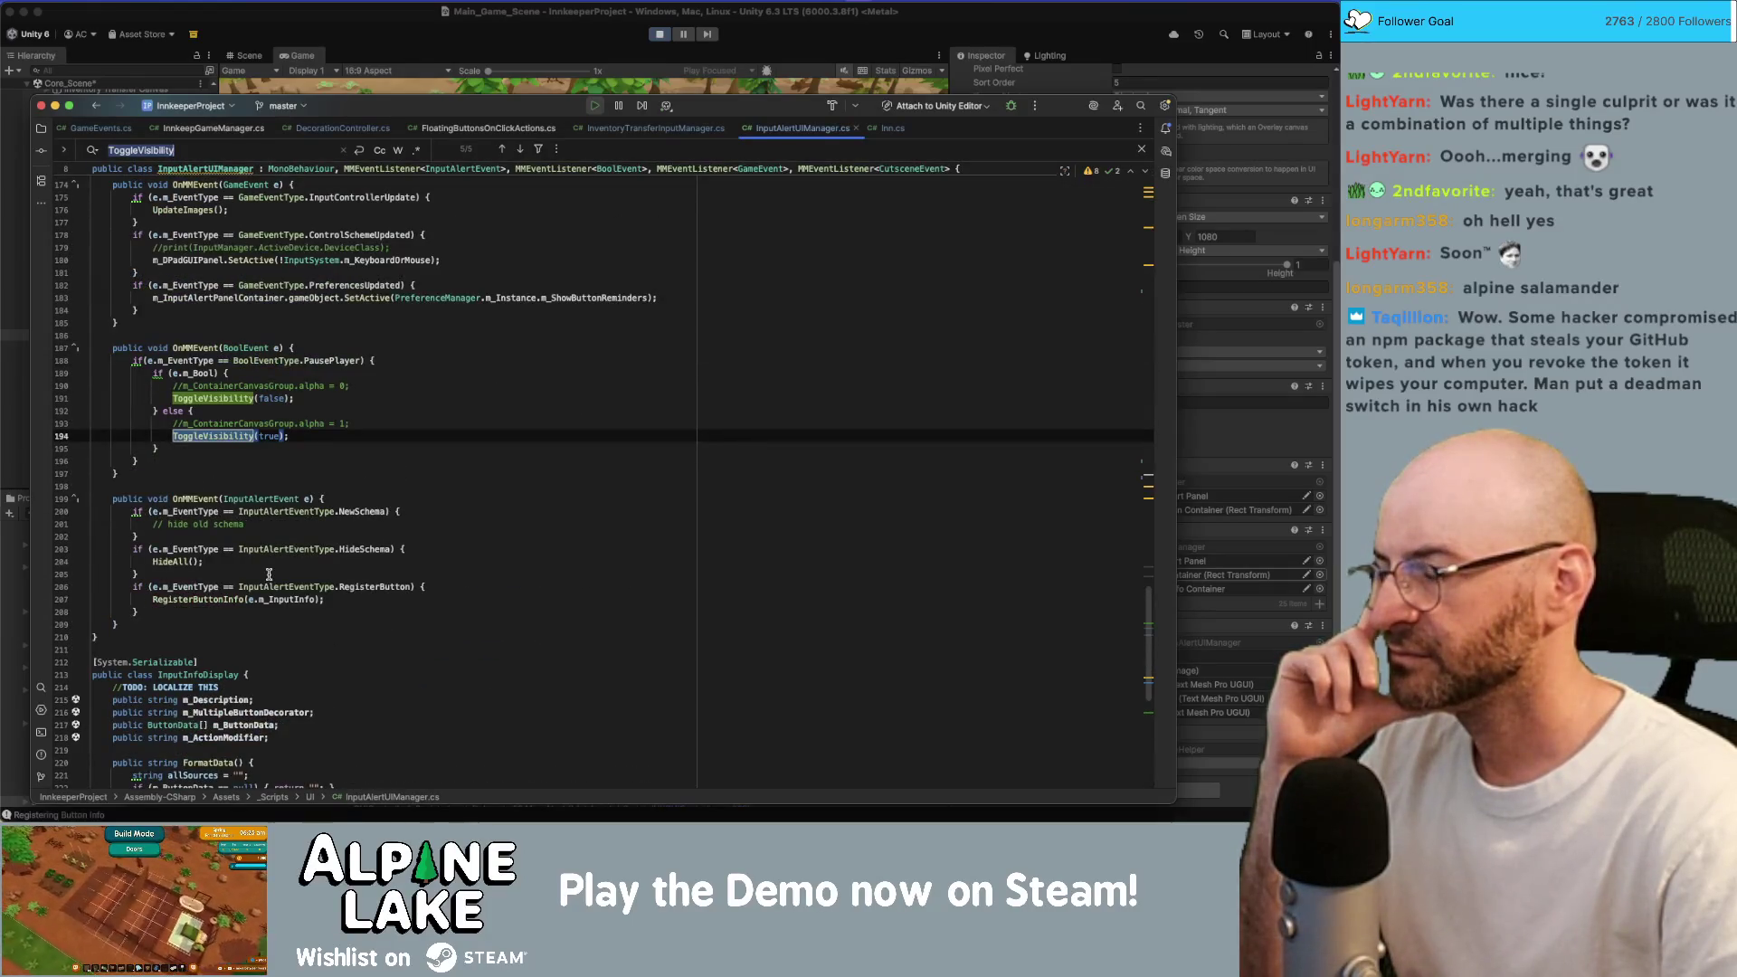
{"action": "scroll", "coordinate": [268, 575], "scroll_direction": "up", "scroll_amount": 2}
{"action": "left_click", "coordinate": [330, 450]}
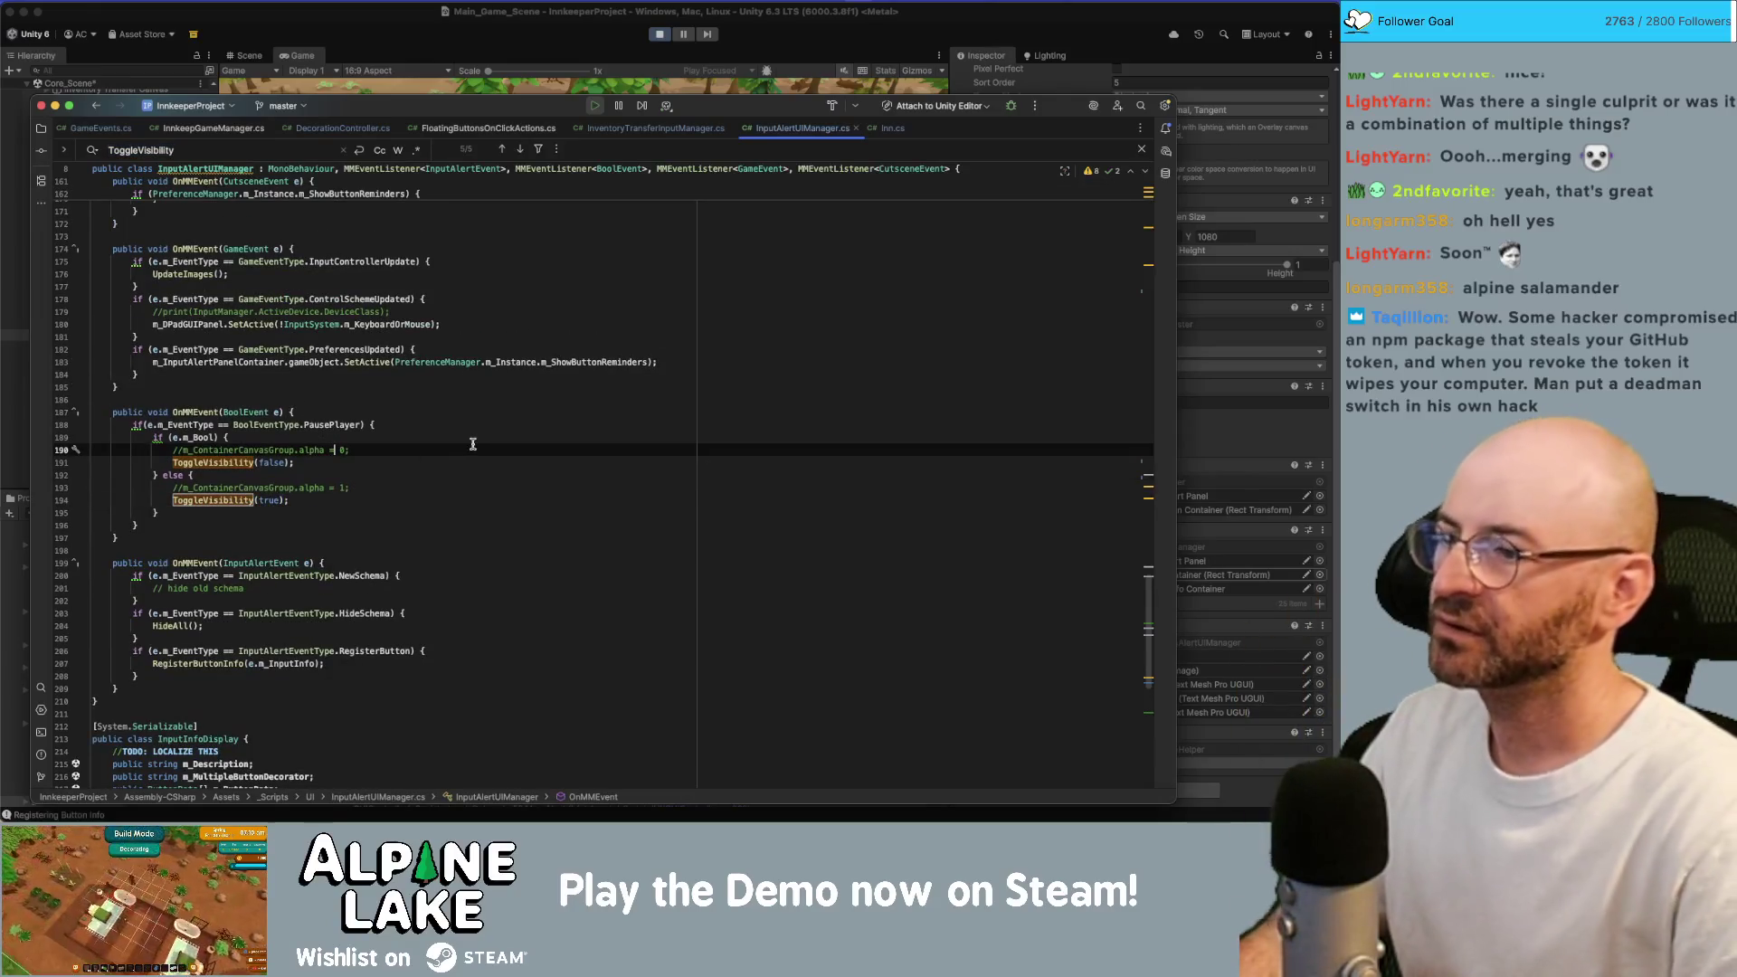
{"action": "key", "text": "Down"}
{"action": "left_click", "coordinate": [244, 463], "text": "super"}
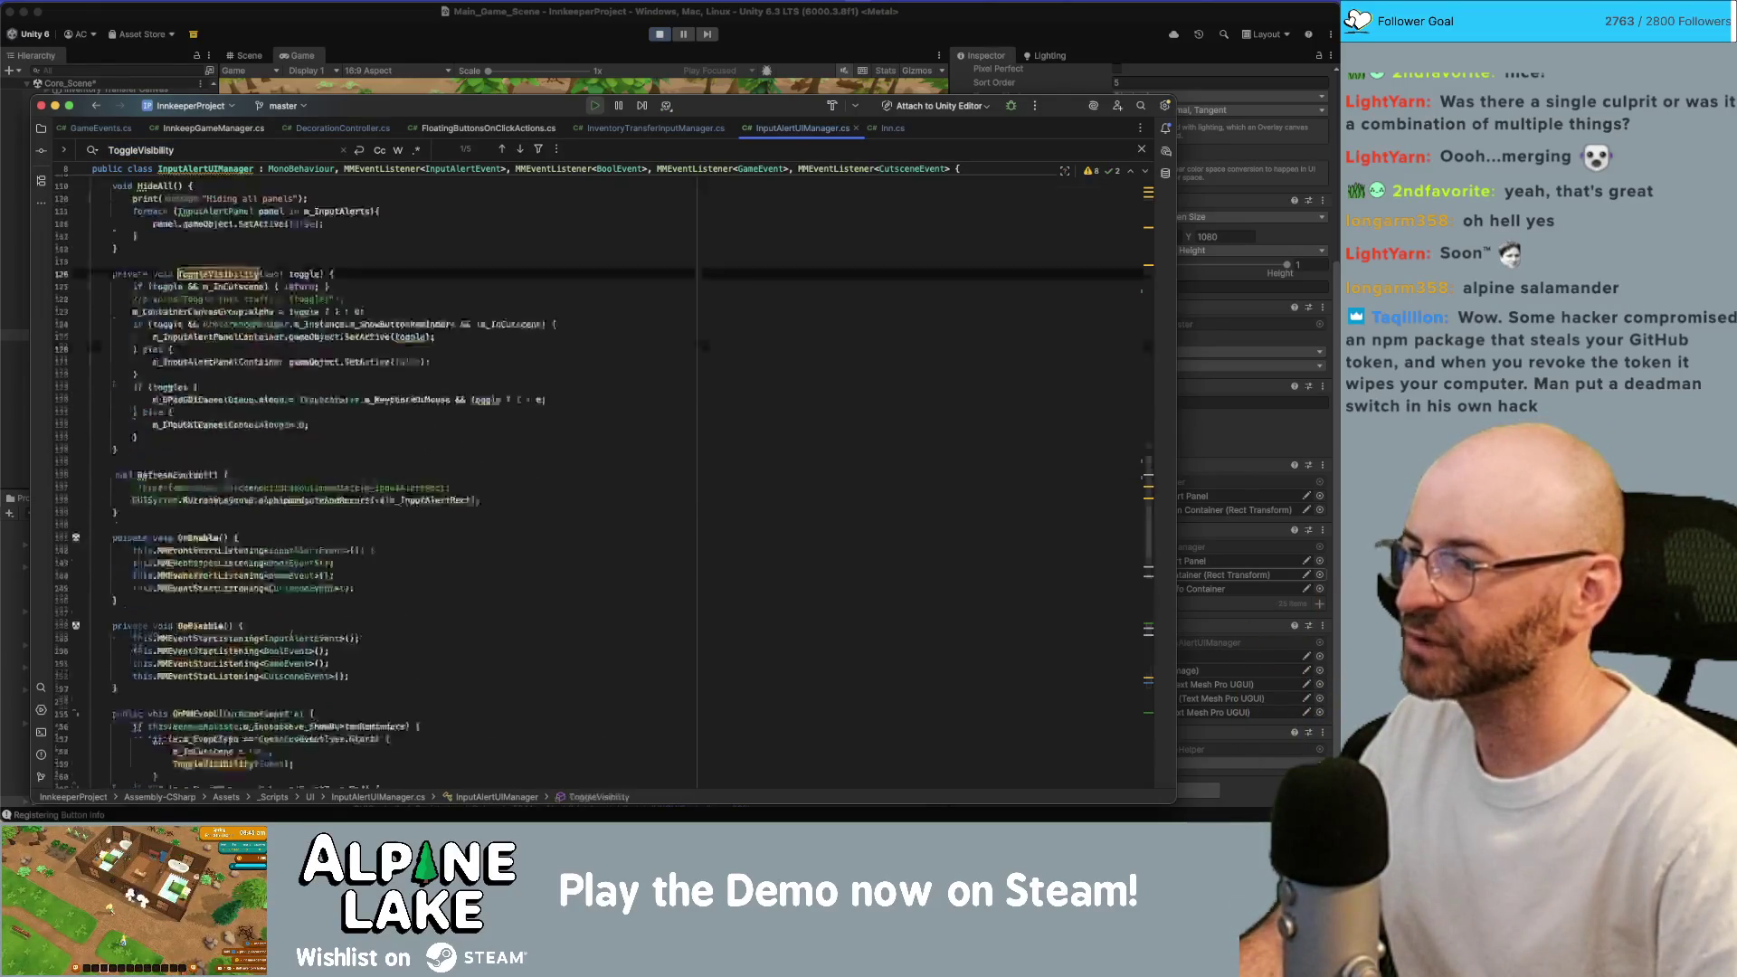
Insert print($"Toggling Visibility: {toggle}"); as ToggleVisibility's first line, then switch to Unity.
{"action": "key", "text": "Return"}
{"action": "type", "text": "print(\"Toggling Vis"}
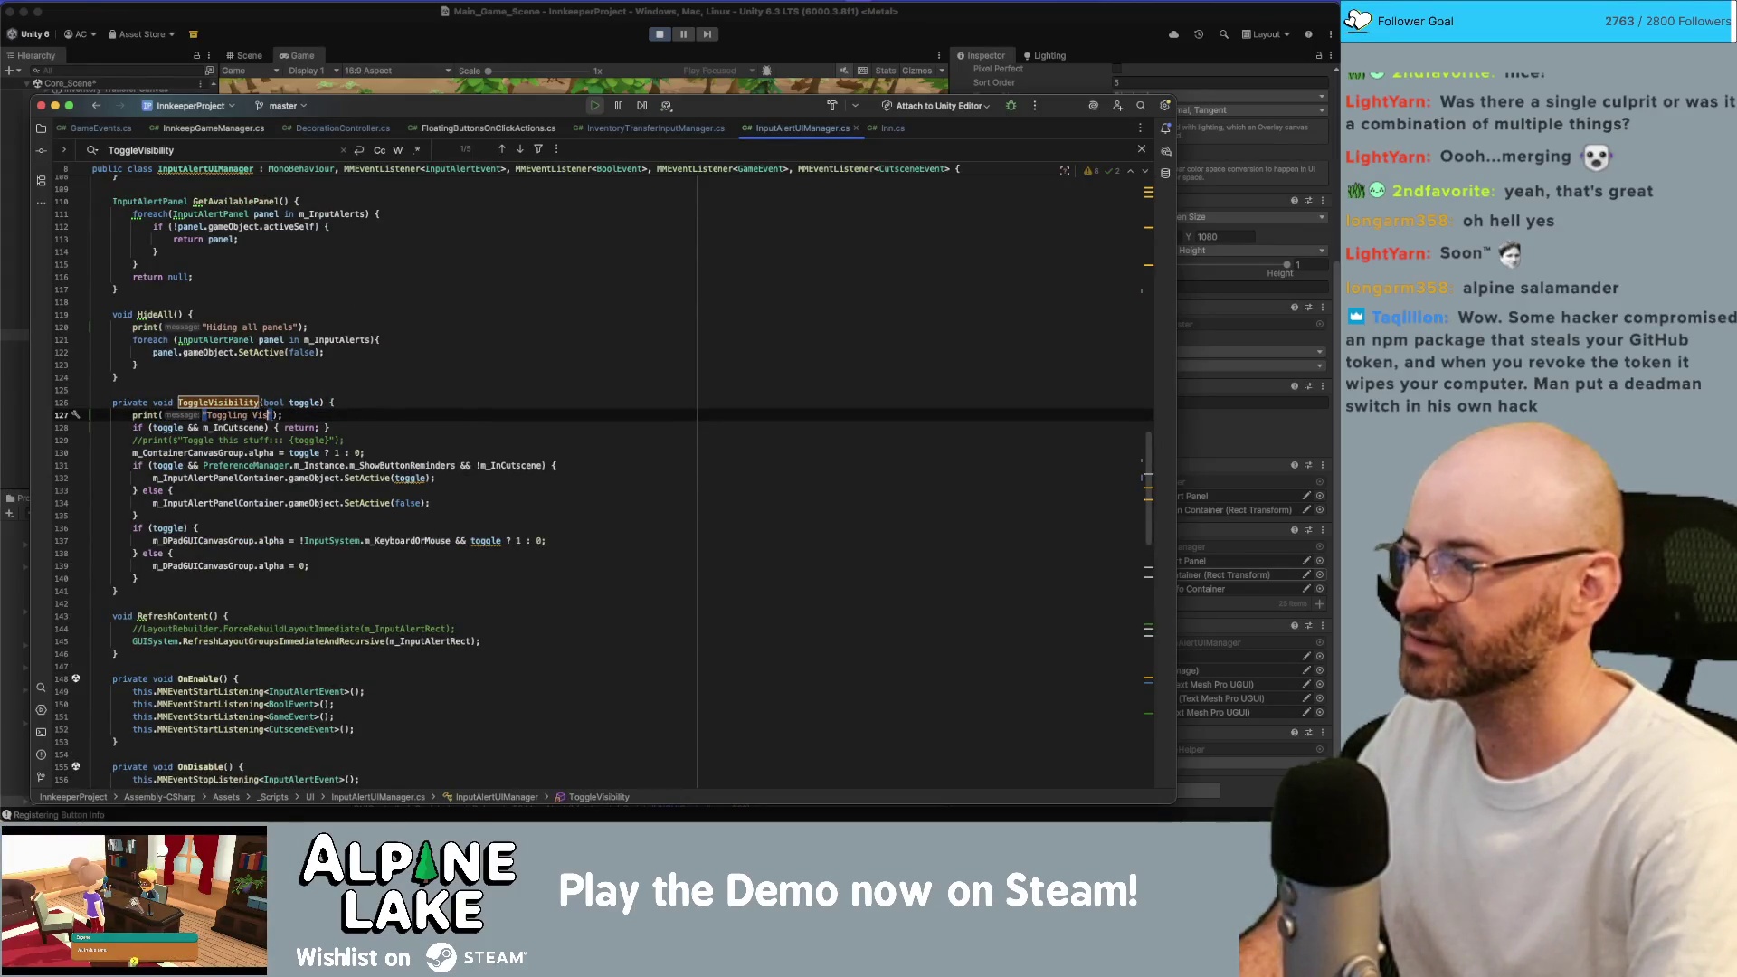
{"action": "type", "text": "ity: +"}
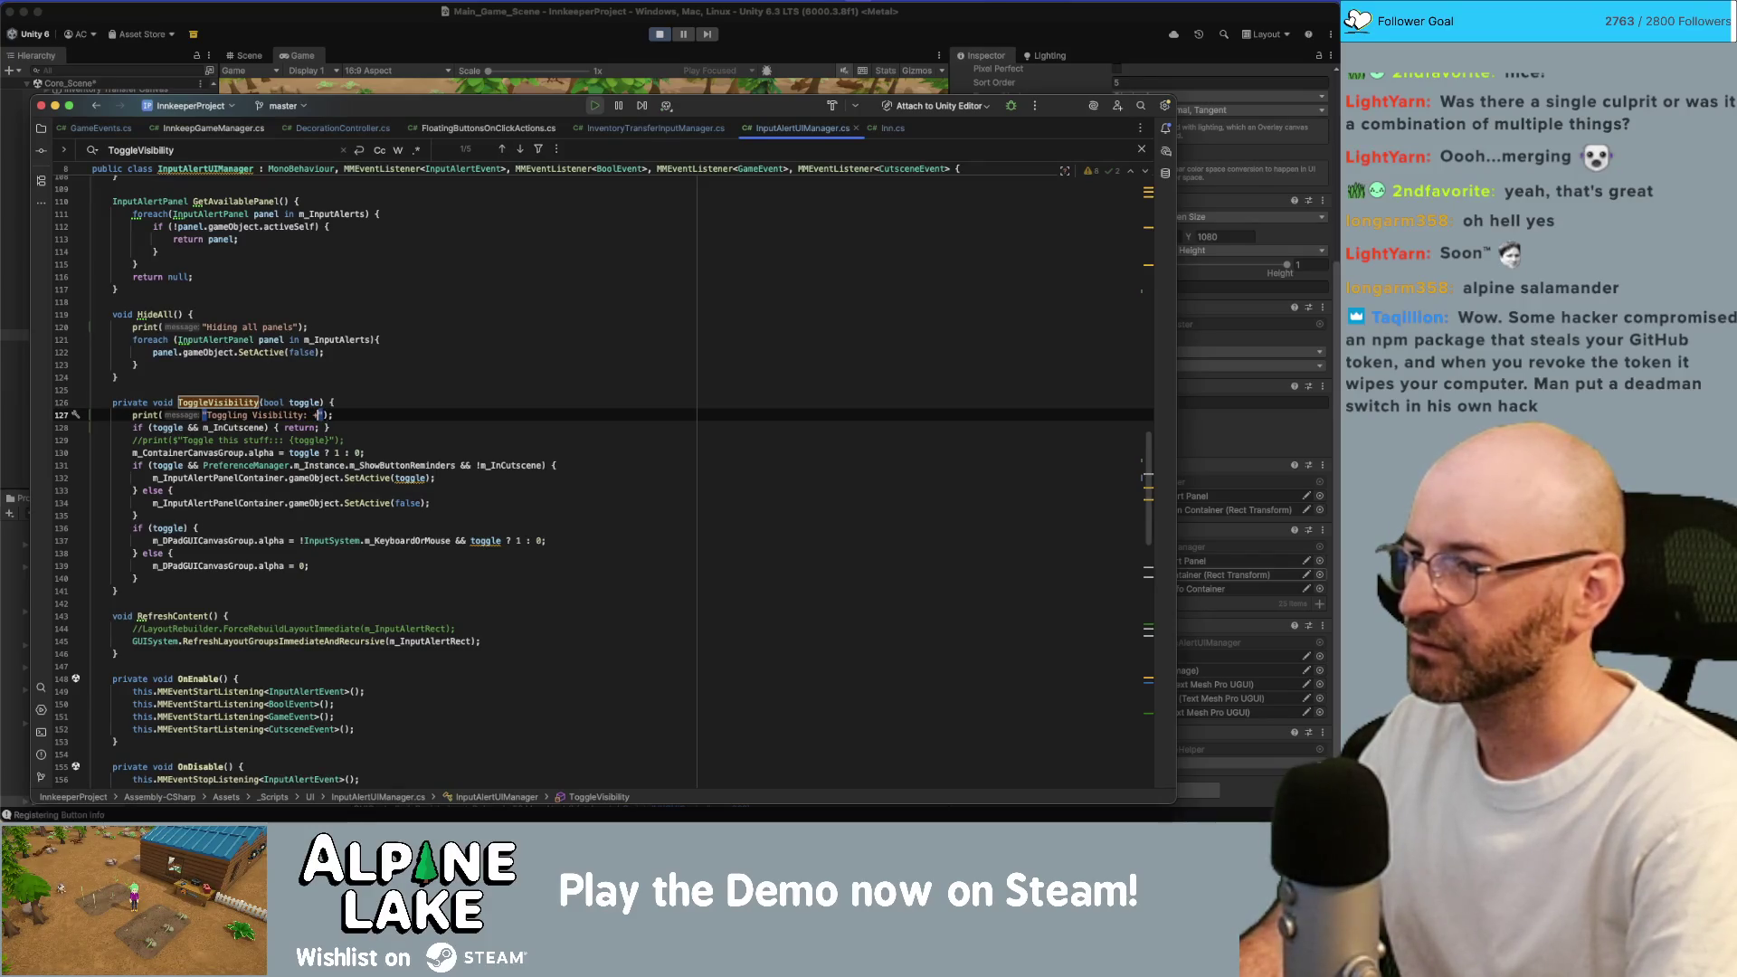
{"action": "key", "text": "BackSpace"}
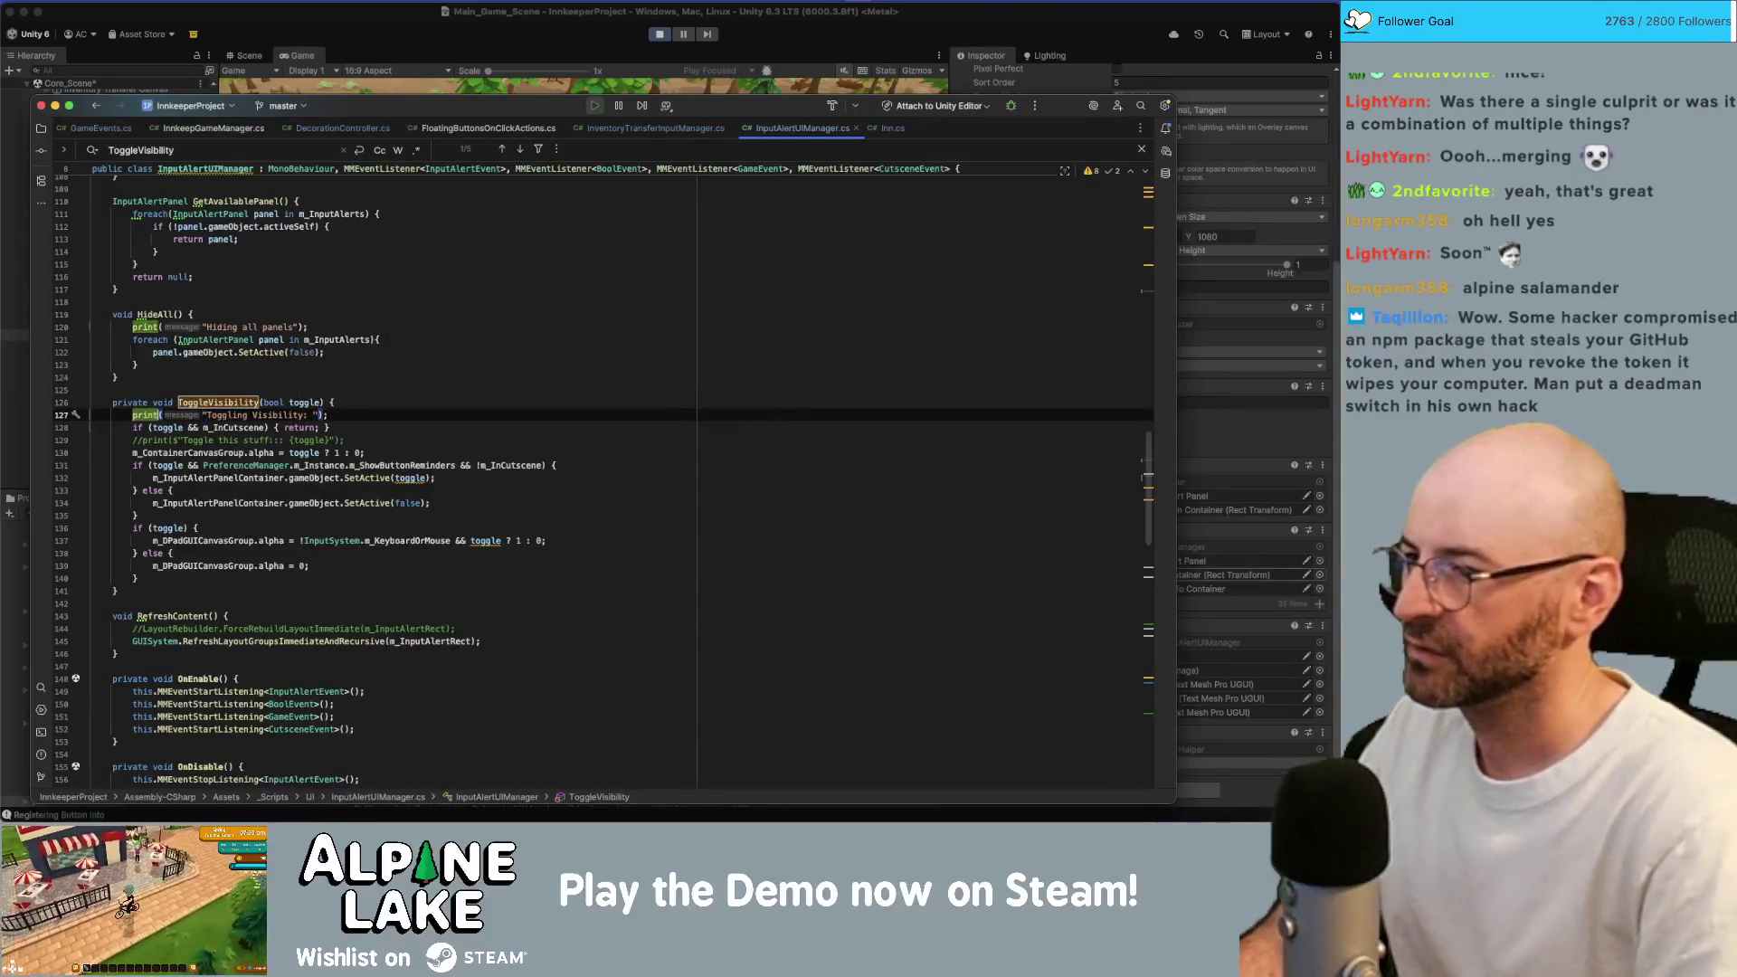
{"action": "left_click", "coordinate": [204, 414]}
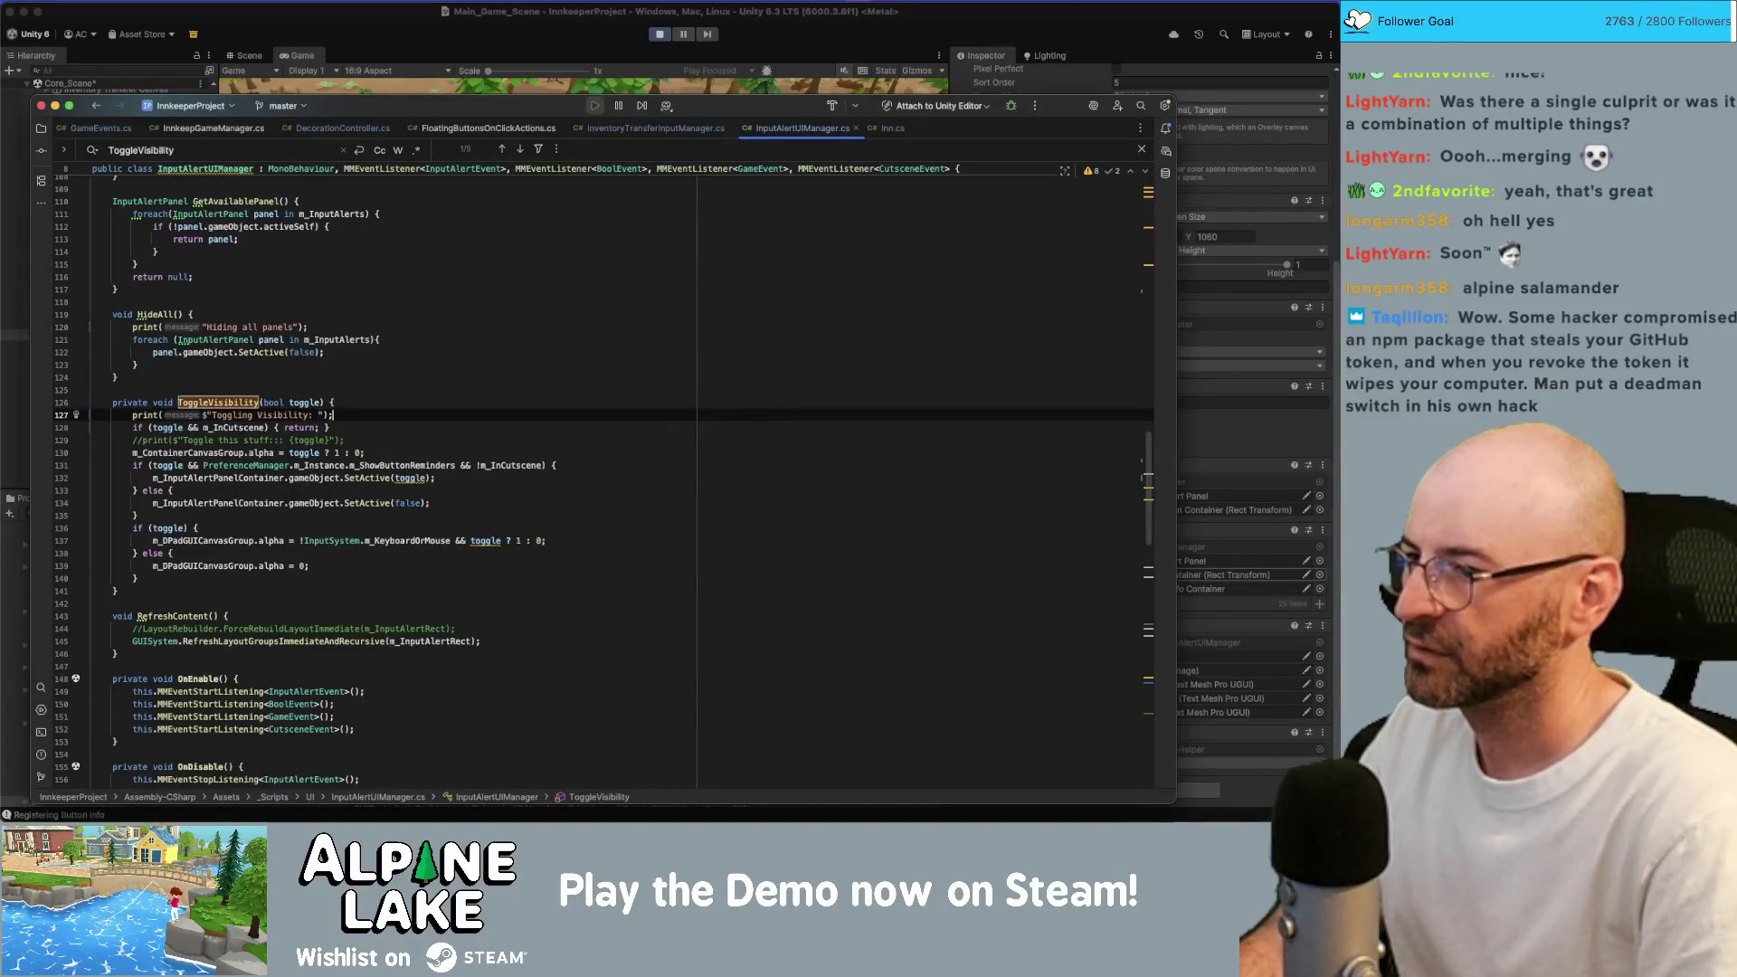
{"action": "key", "text": "BackSpace"}
{"action": "key", "text": "BackSpace"}
{"action": "type", "text": "{toggl"}
{"action": "key", "text": "Return"}
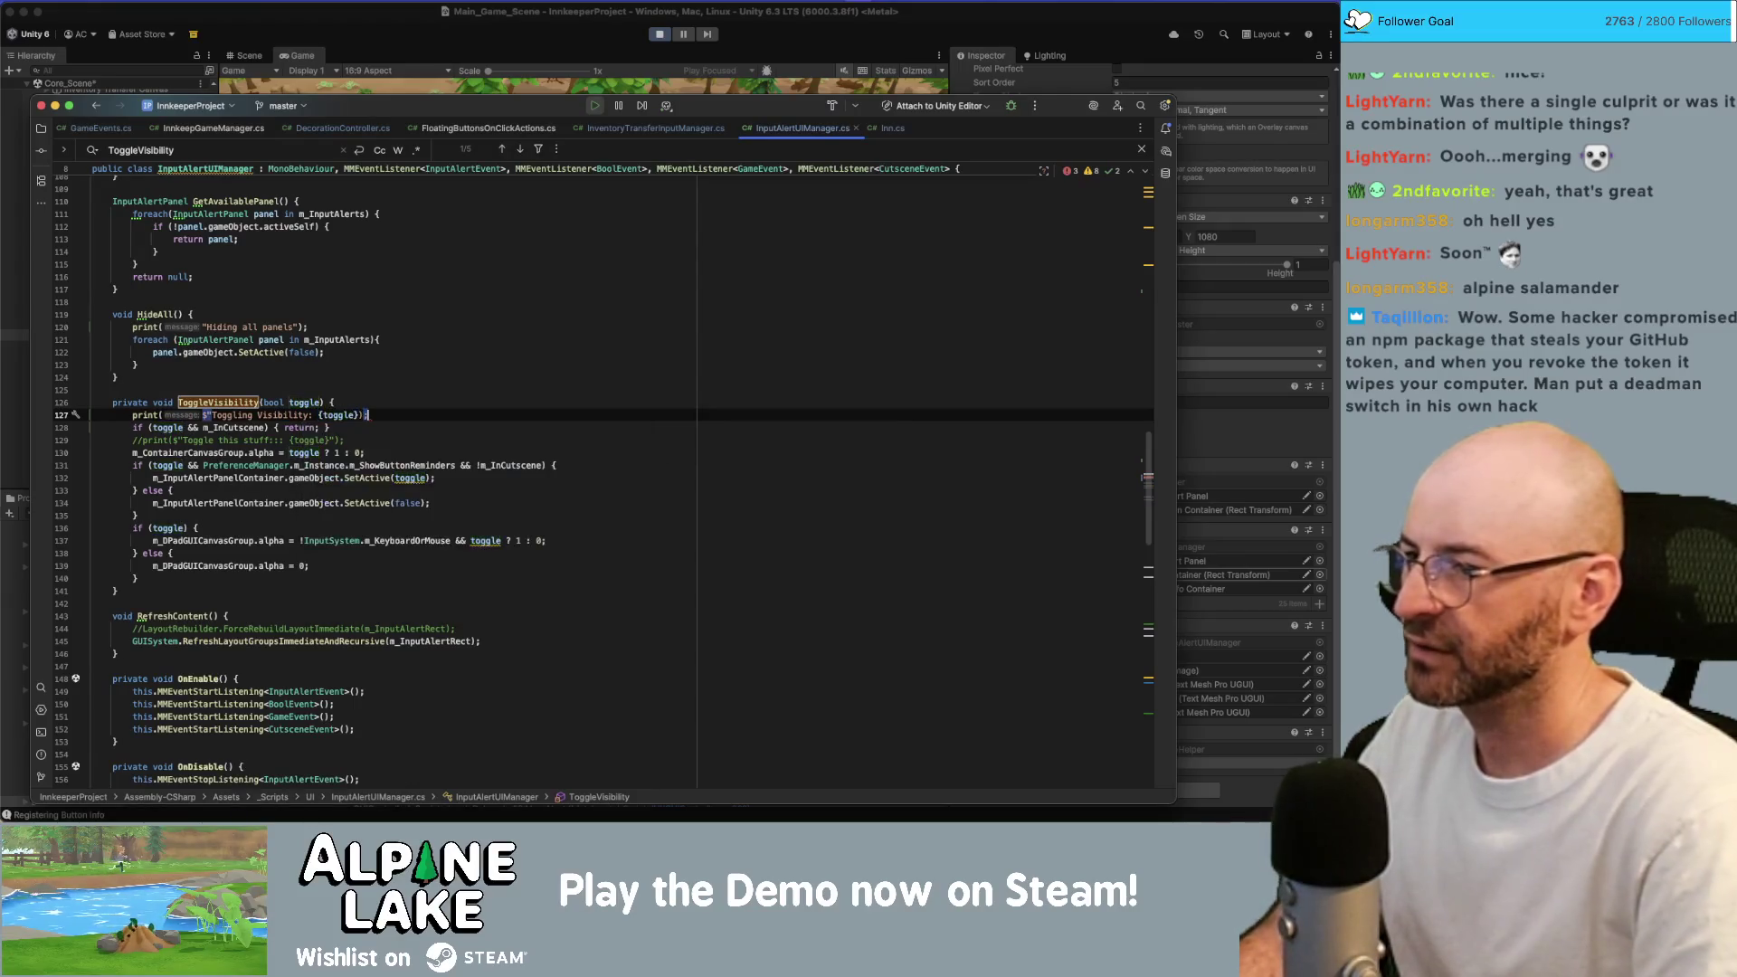
{"action": "type", "text": "\""}
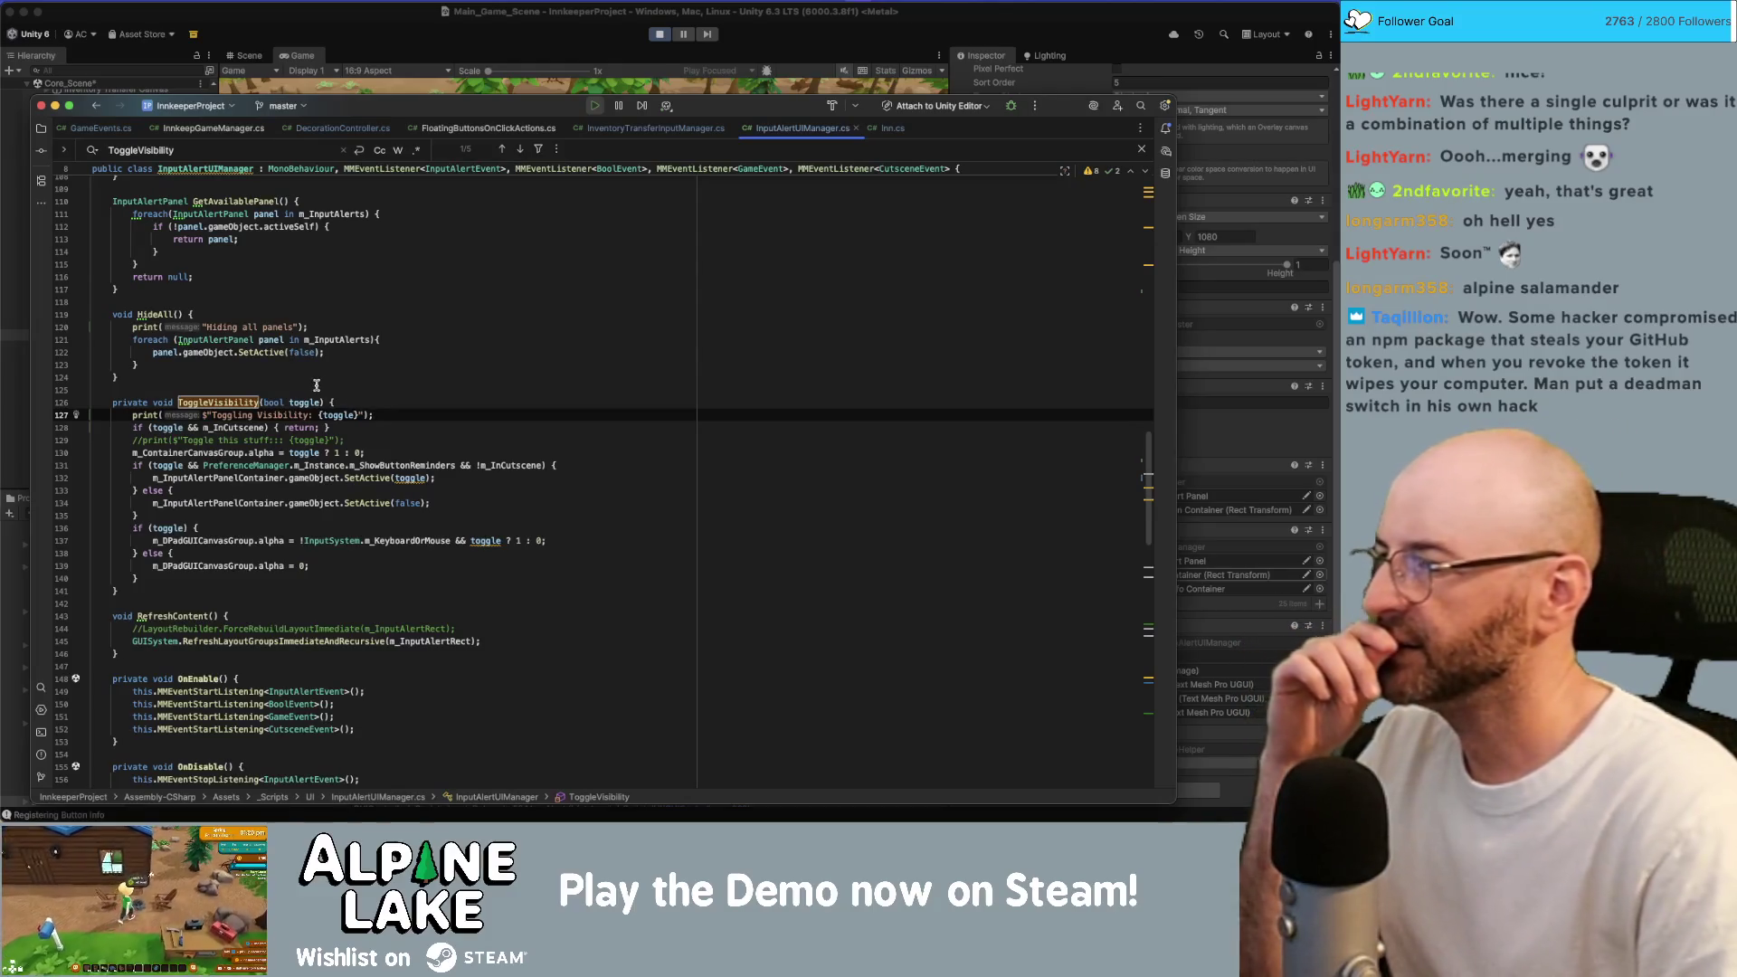
{"action": "left_click", "coordinate": [633, 66]}
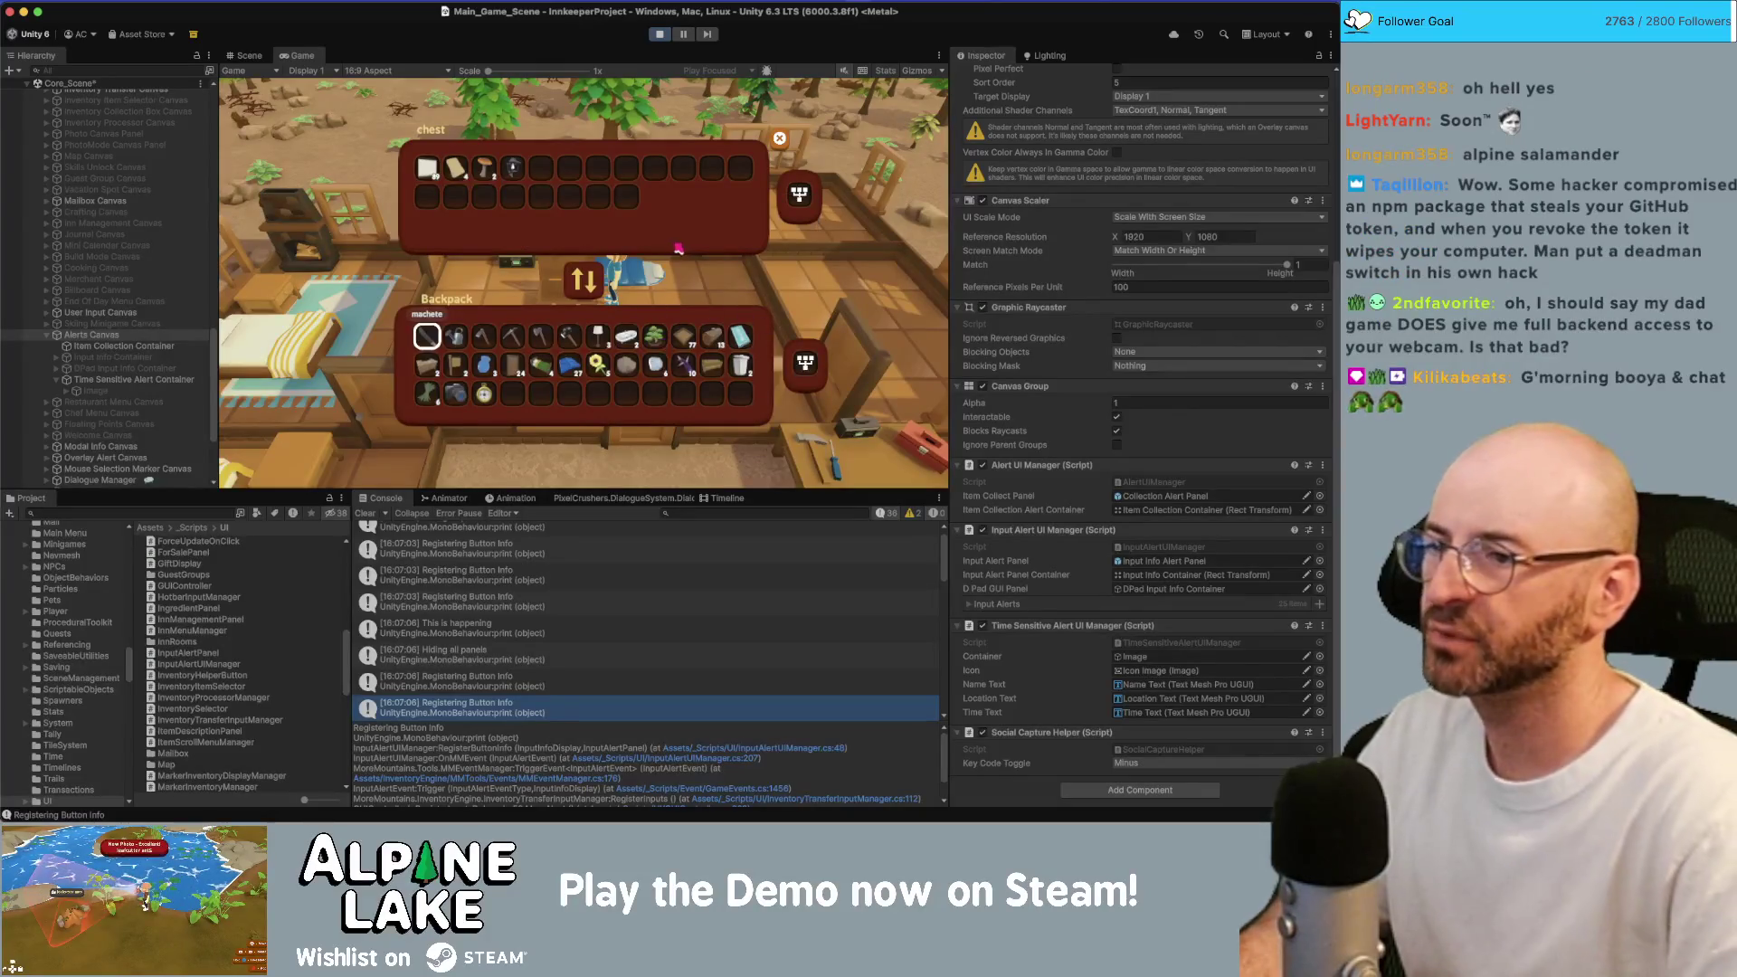
Move the backpack selection down, right, down and left, then exit play mode.
{"action": "key", "text": "Down"}
{"action": "key", "text": "Right"}
{"action": "key", "text": "Right"}
{"action": "key", "text": "Right"}
{"action": "key", "text": "Right"}
{"action": "key", "text": "Right"}
{"action": "key", "text": "Right"}
{"action": "key", "text": "Down"}
{"action": "key", "text": "Left"}
{"action": "key", "text": "Left"}
{"action": "key", "text": "Left"}
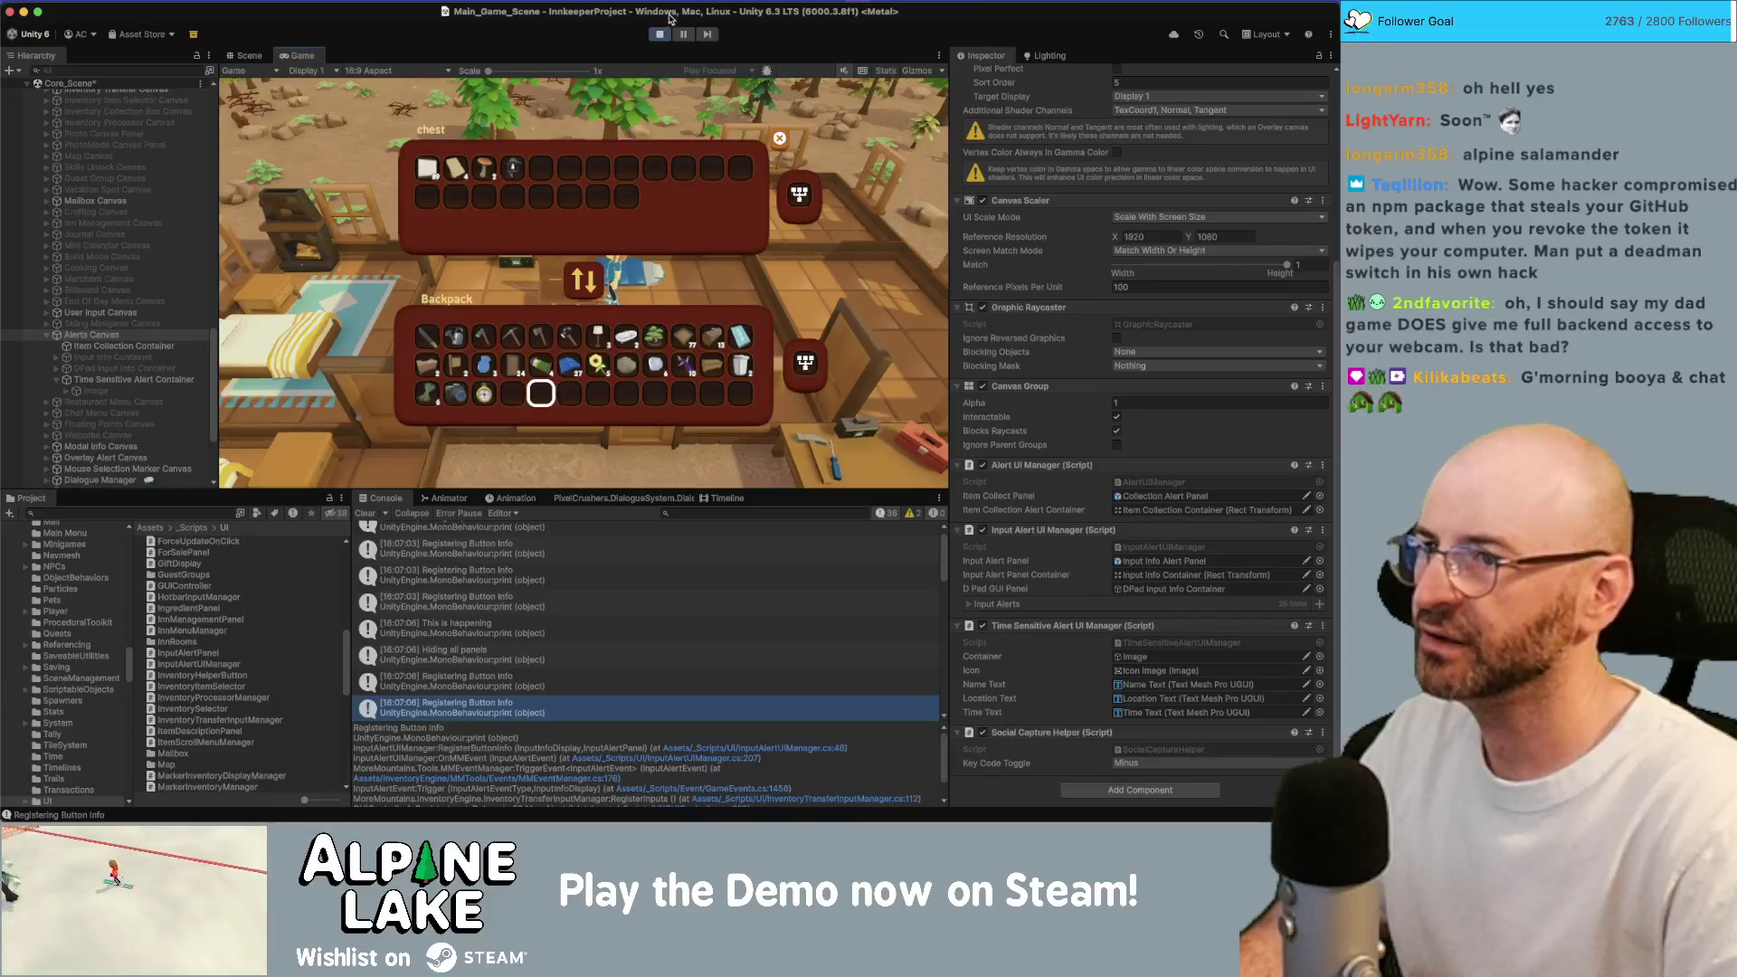
{"action": "left_click", "coordinate": [661, 34]}
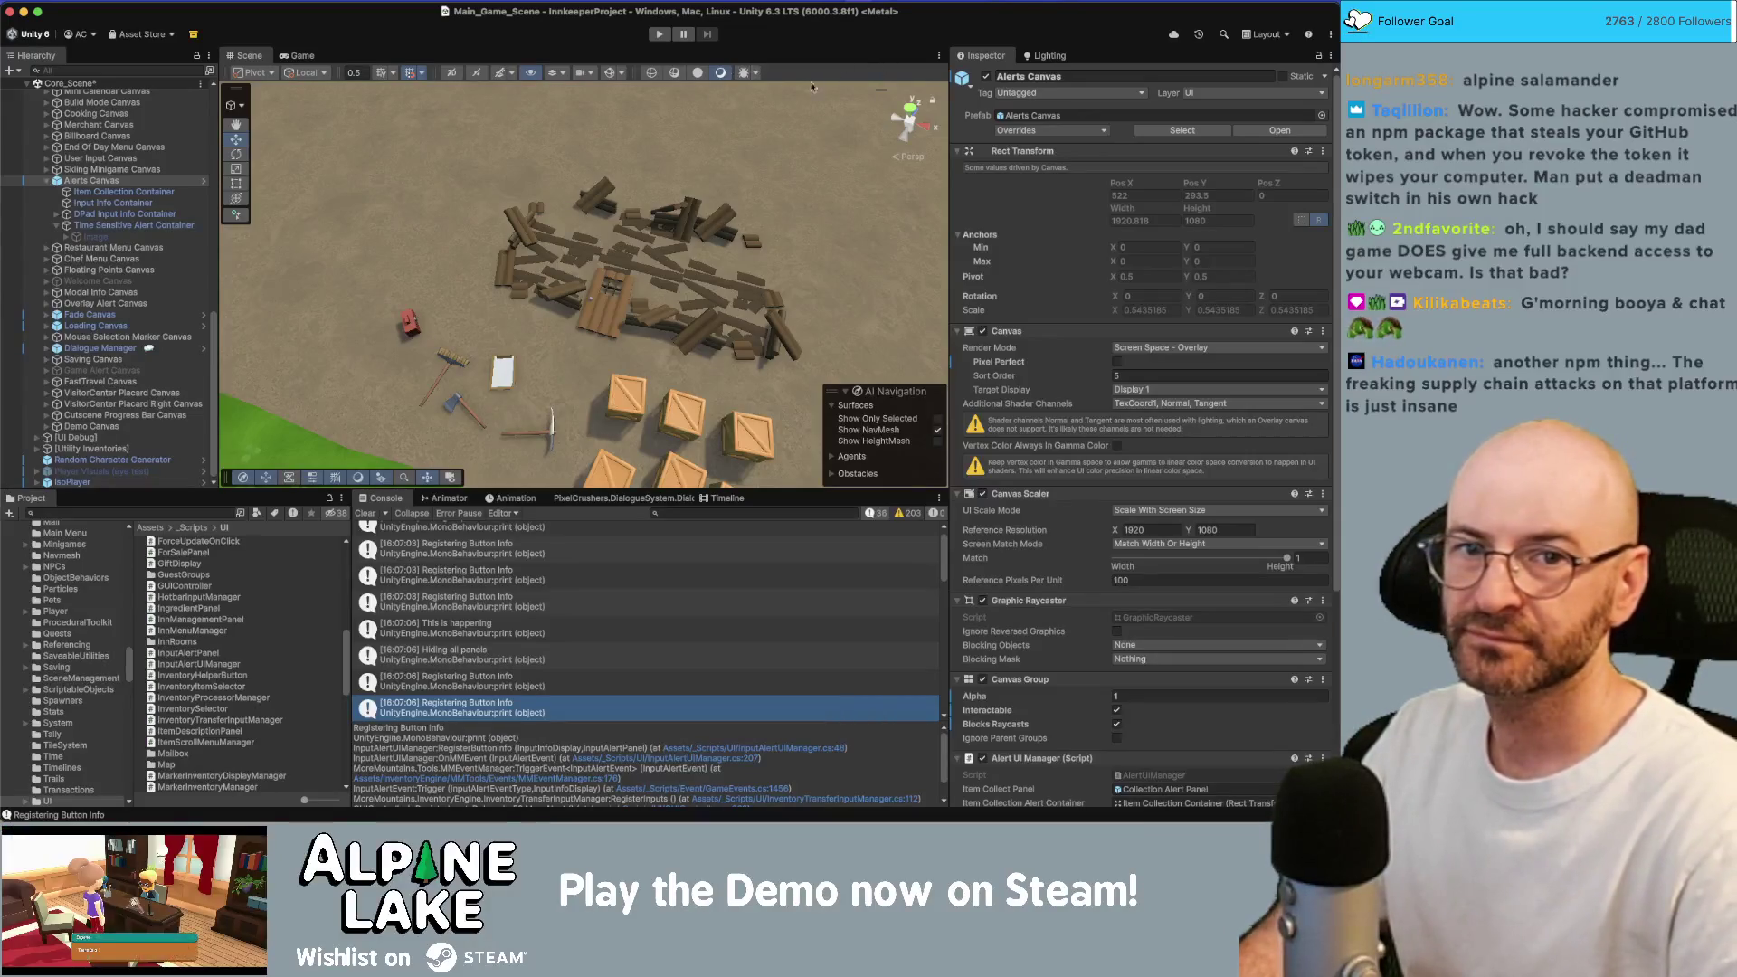
Enter play mode, swing the tool at plants and walk the character left and down past a rock.
{"action": "left_click", "coordinate": [658, 35]}
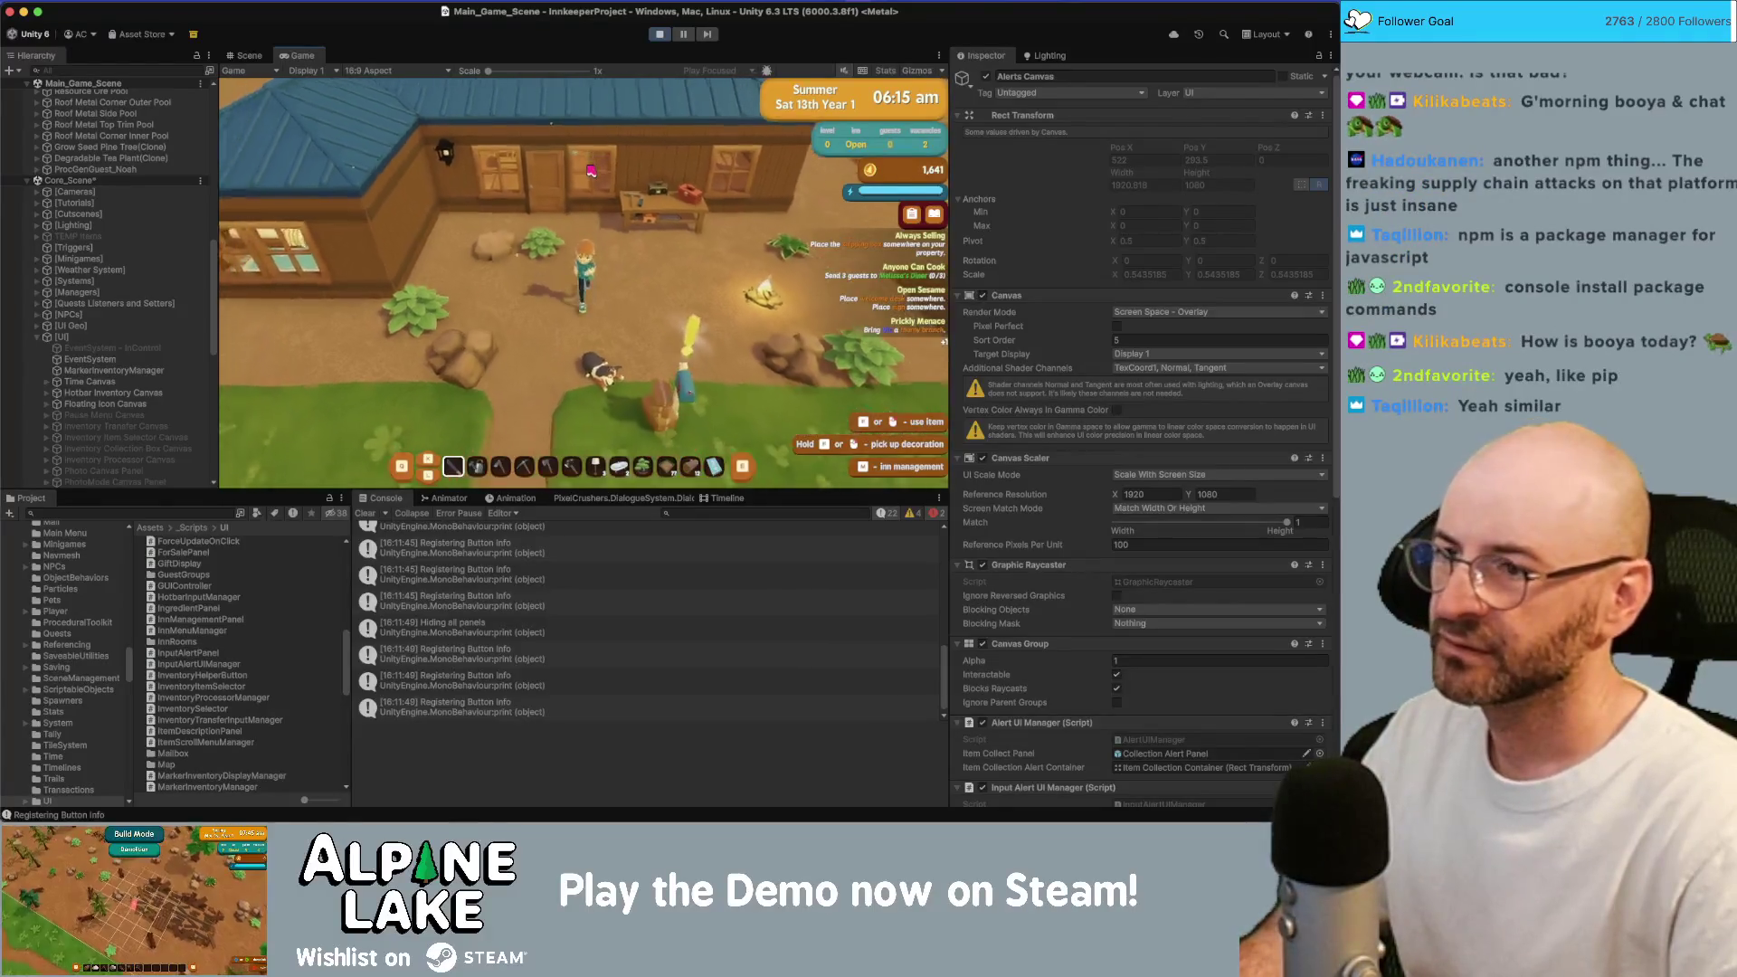
{"action": "left_click", "coordinate": [607, 282]}
{"action": "key", "text": "a"}
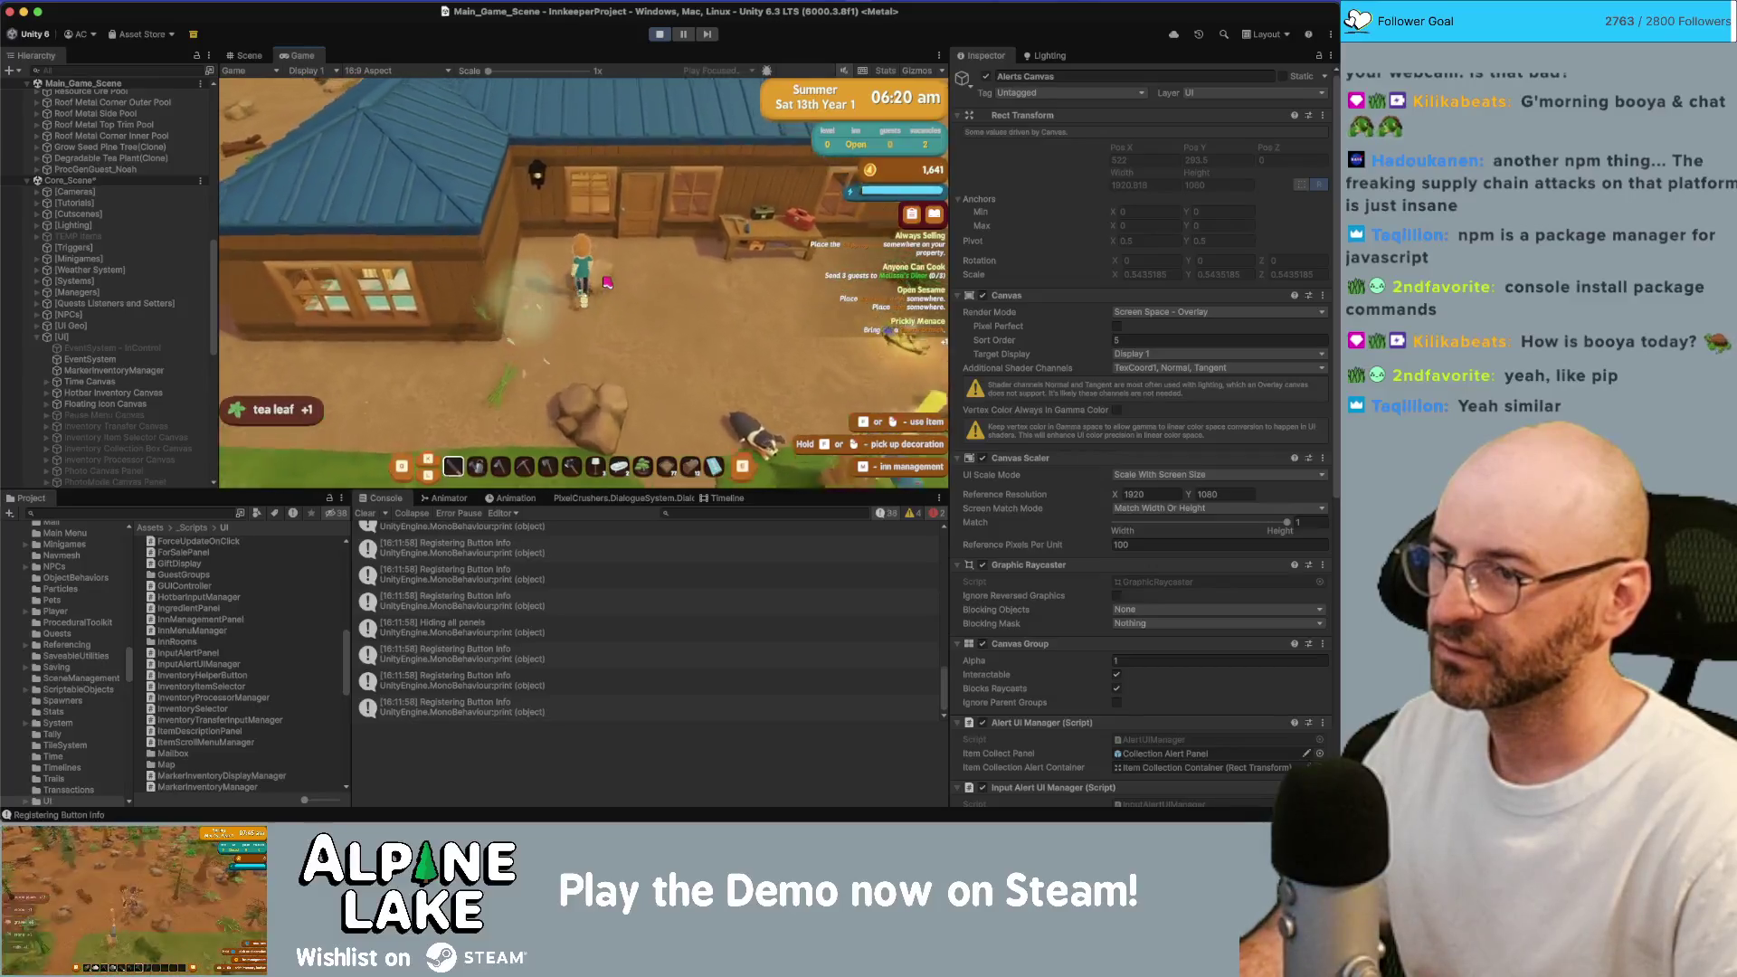
{"action": "key", "text": "s"}
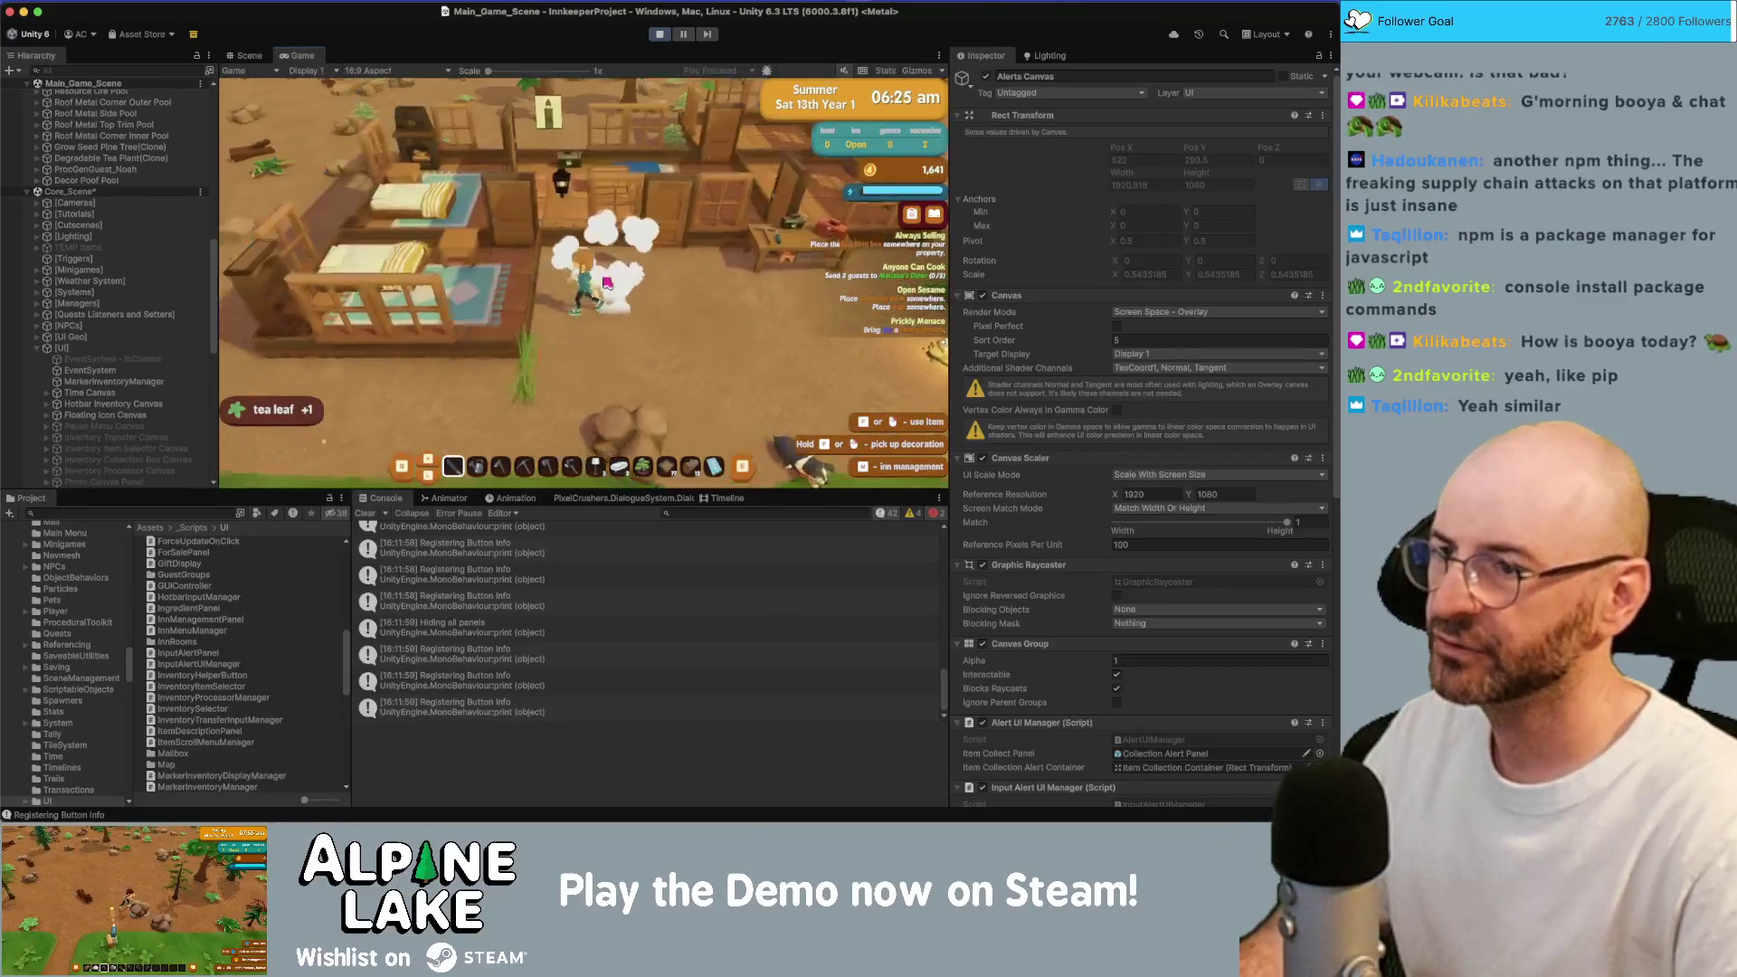
{"action": "key", "text": "a"}
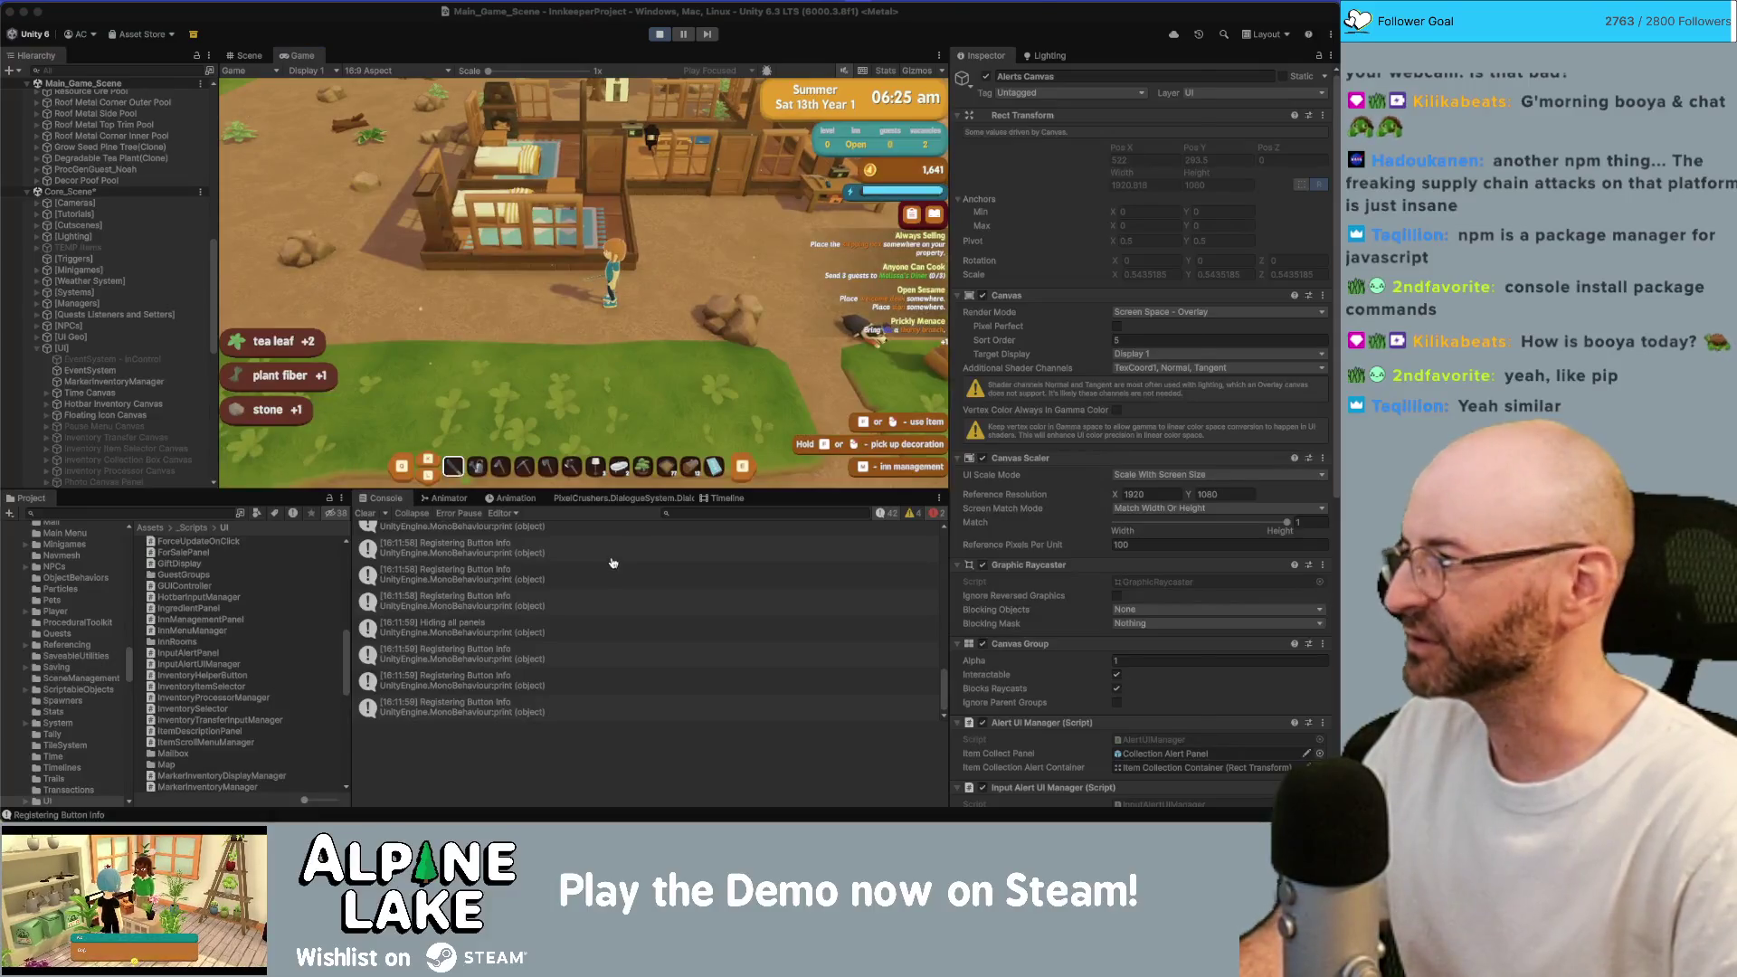
{"action": "key", "text": "super+Tab"}
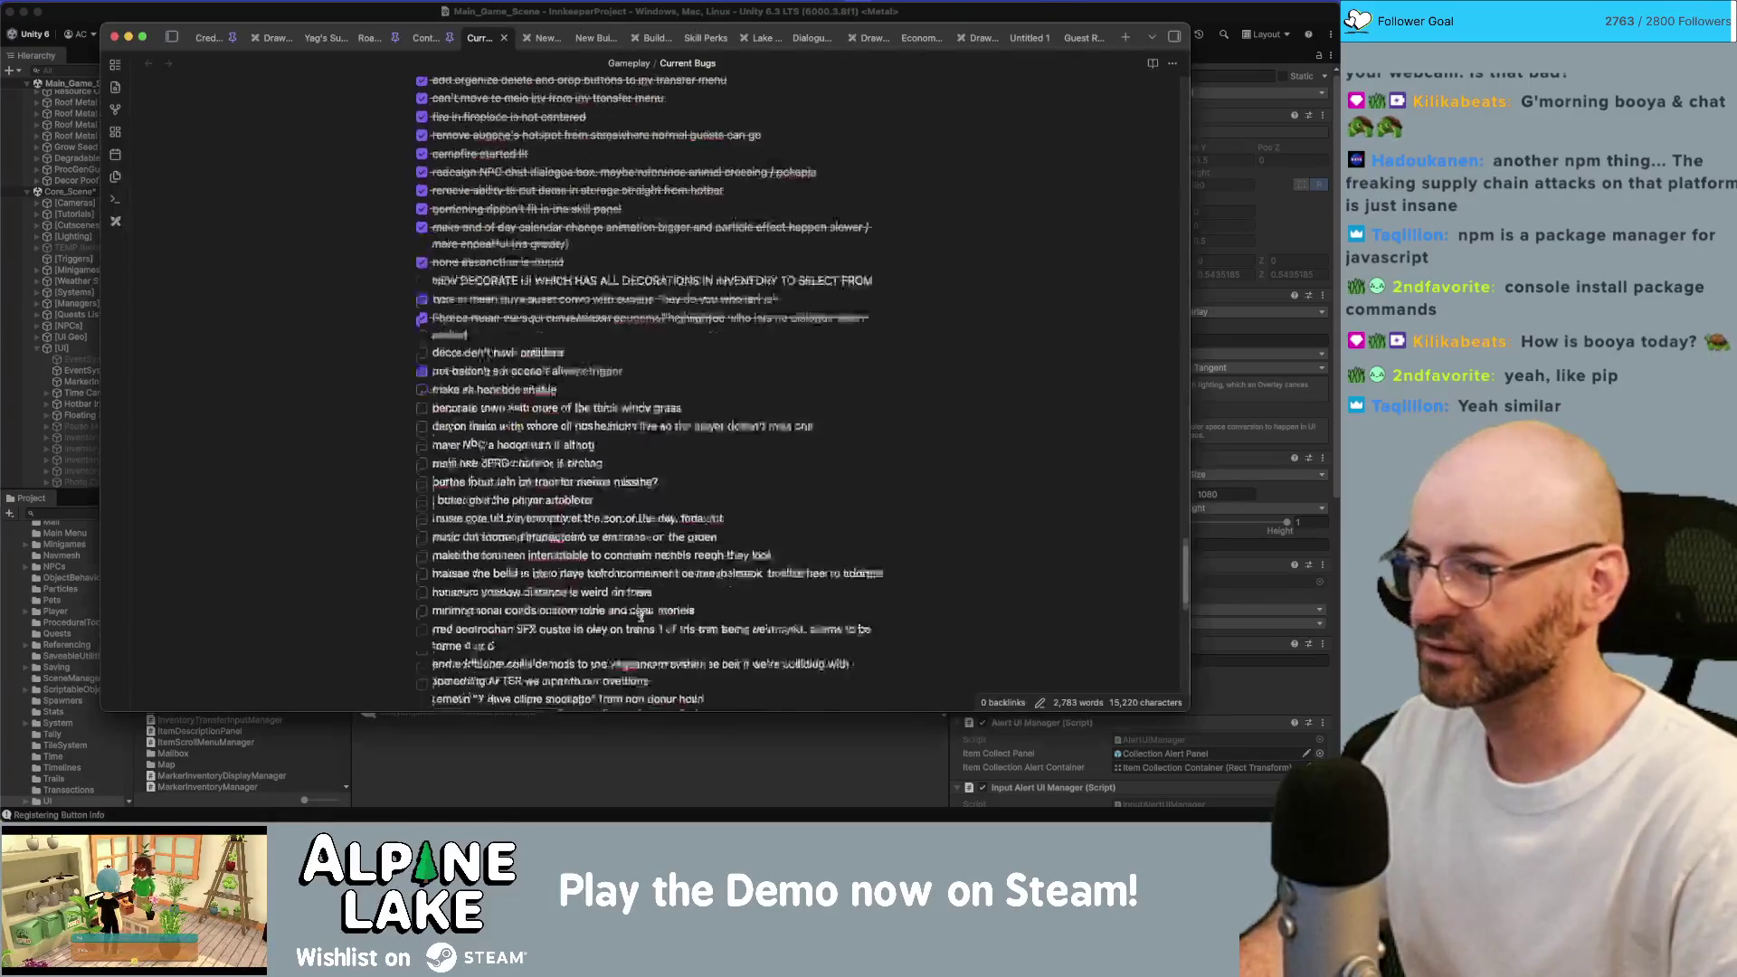
Add the bug 'property debris (rocks and bushes) grows on every play and stop without saving'.
{"action": "type", "text": "debris"}
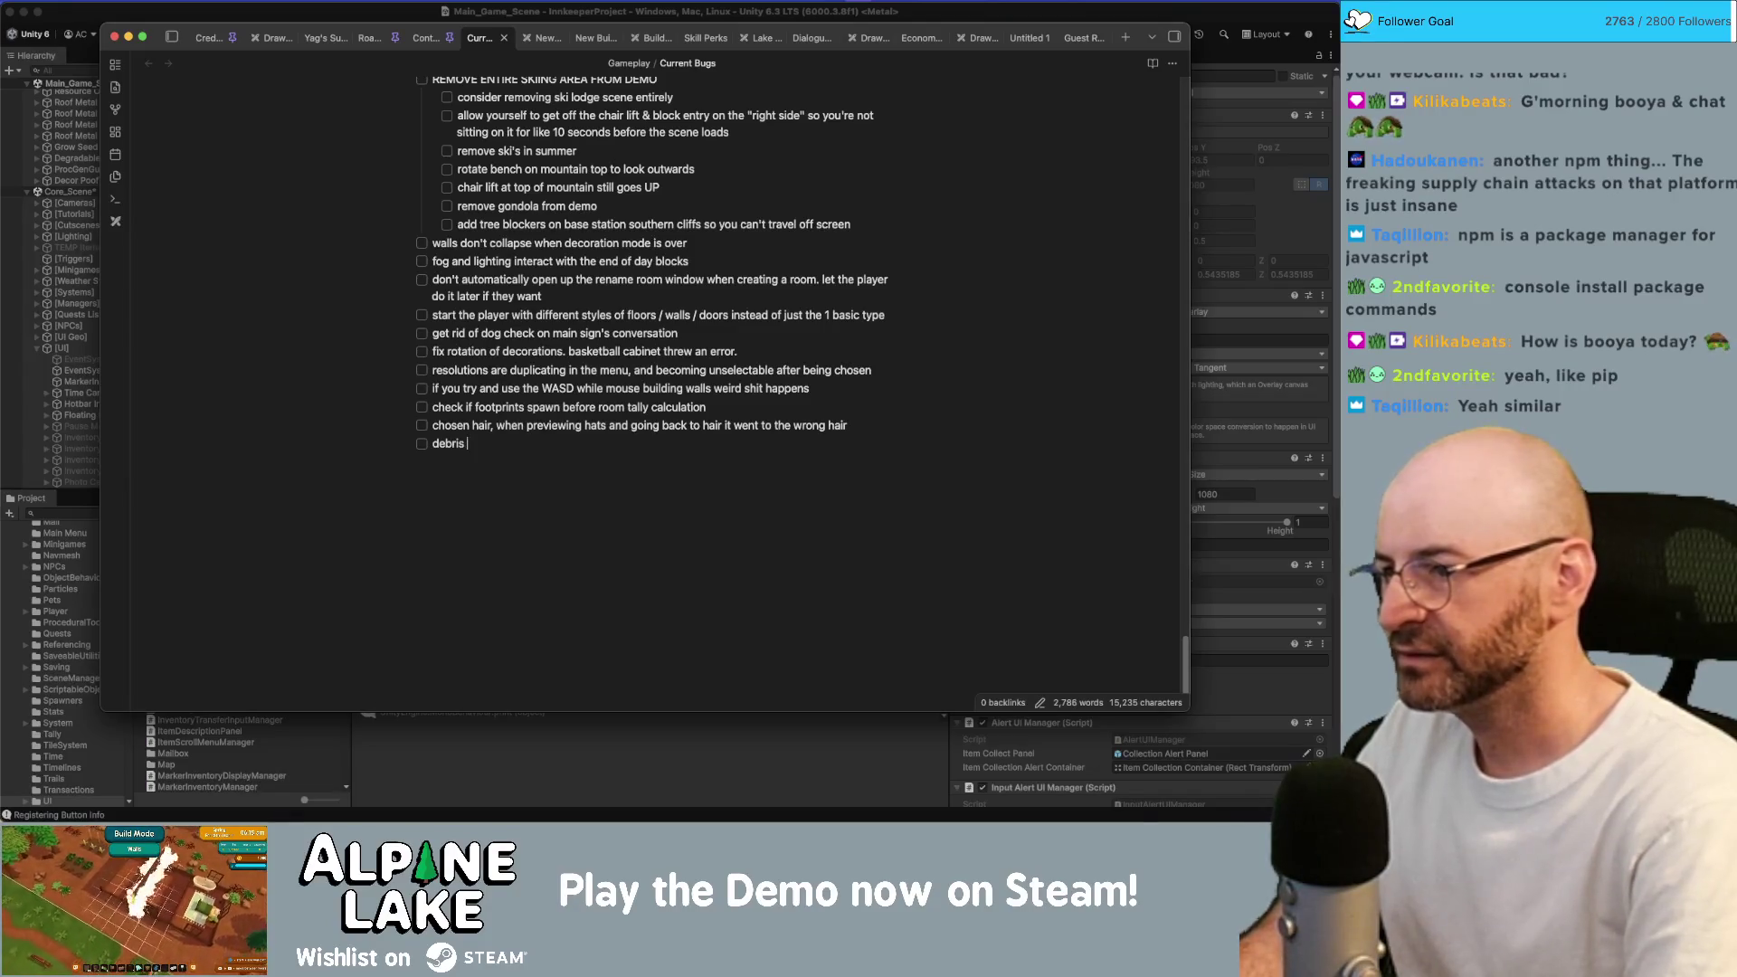
{"action": "key", "text": "BackSpace"}
{"action": "key", "text": "super+Left"}
{"action": "type", "text": "f"}
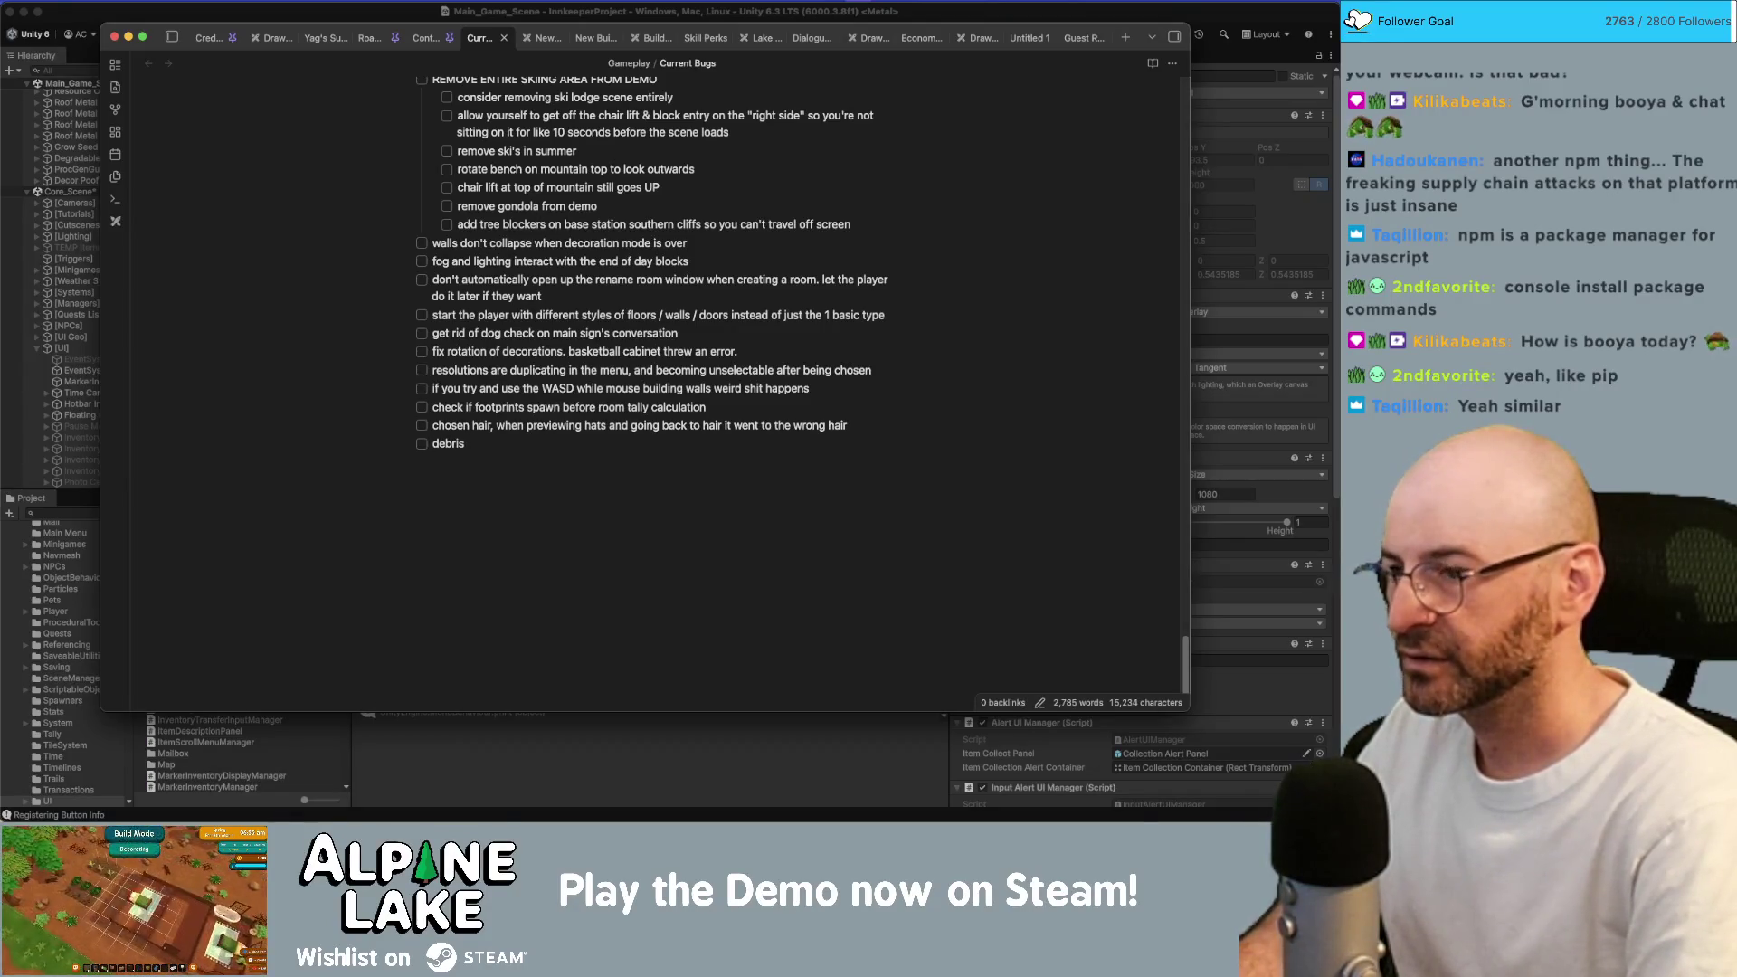
{"action": "type", "text": "property"}
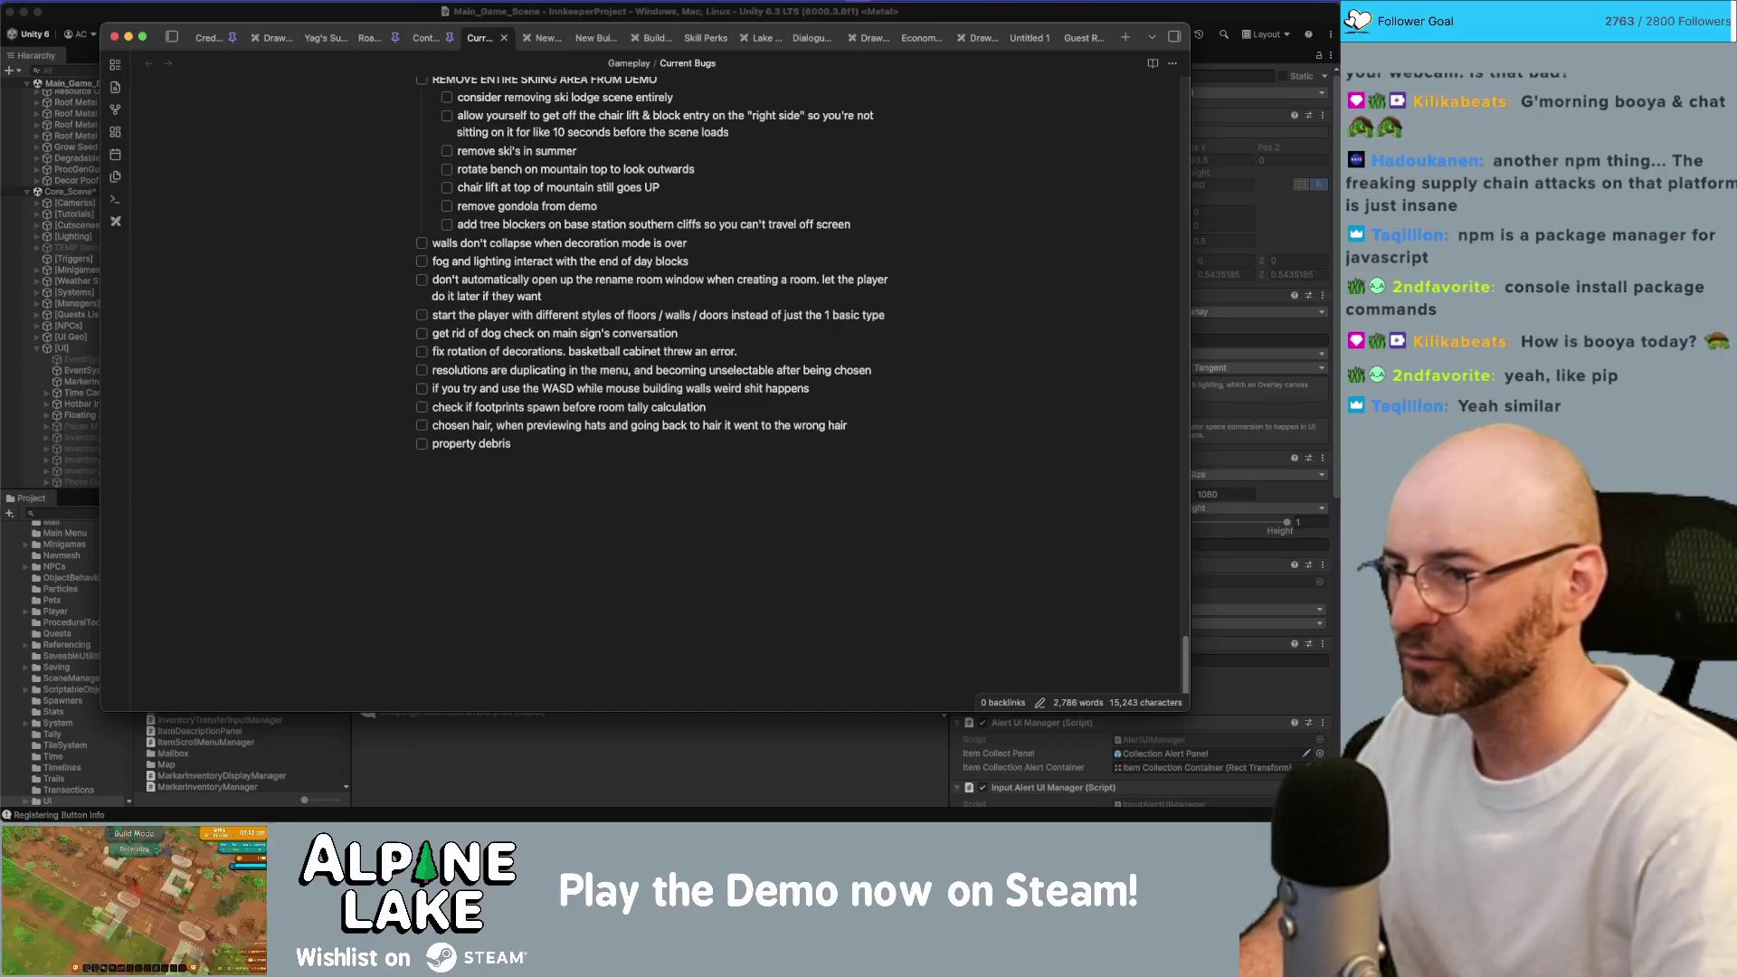
{"action": "key", "text": "super+Right"}
{"action": "type", "text": ")r"}
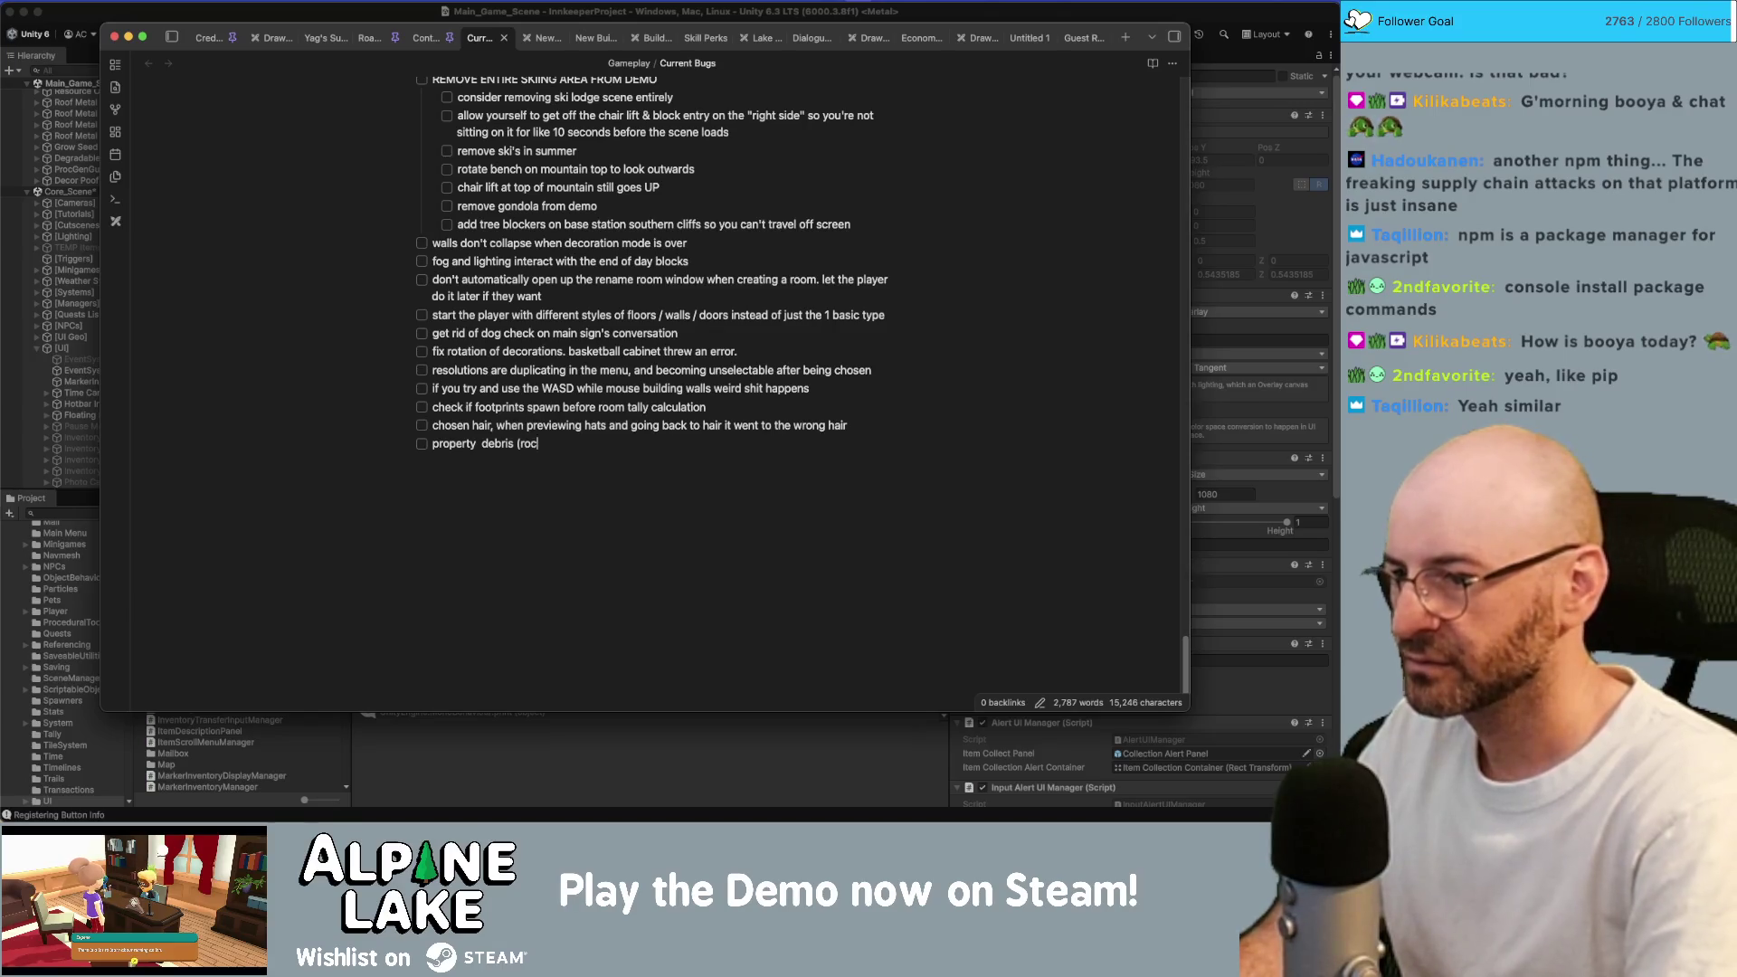
{"action": "type", "text": "e growing when i"}
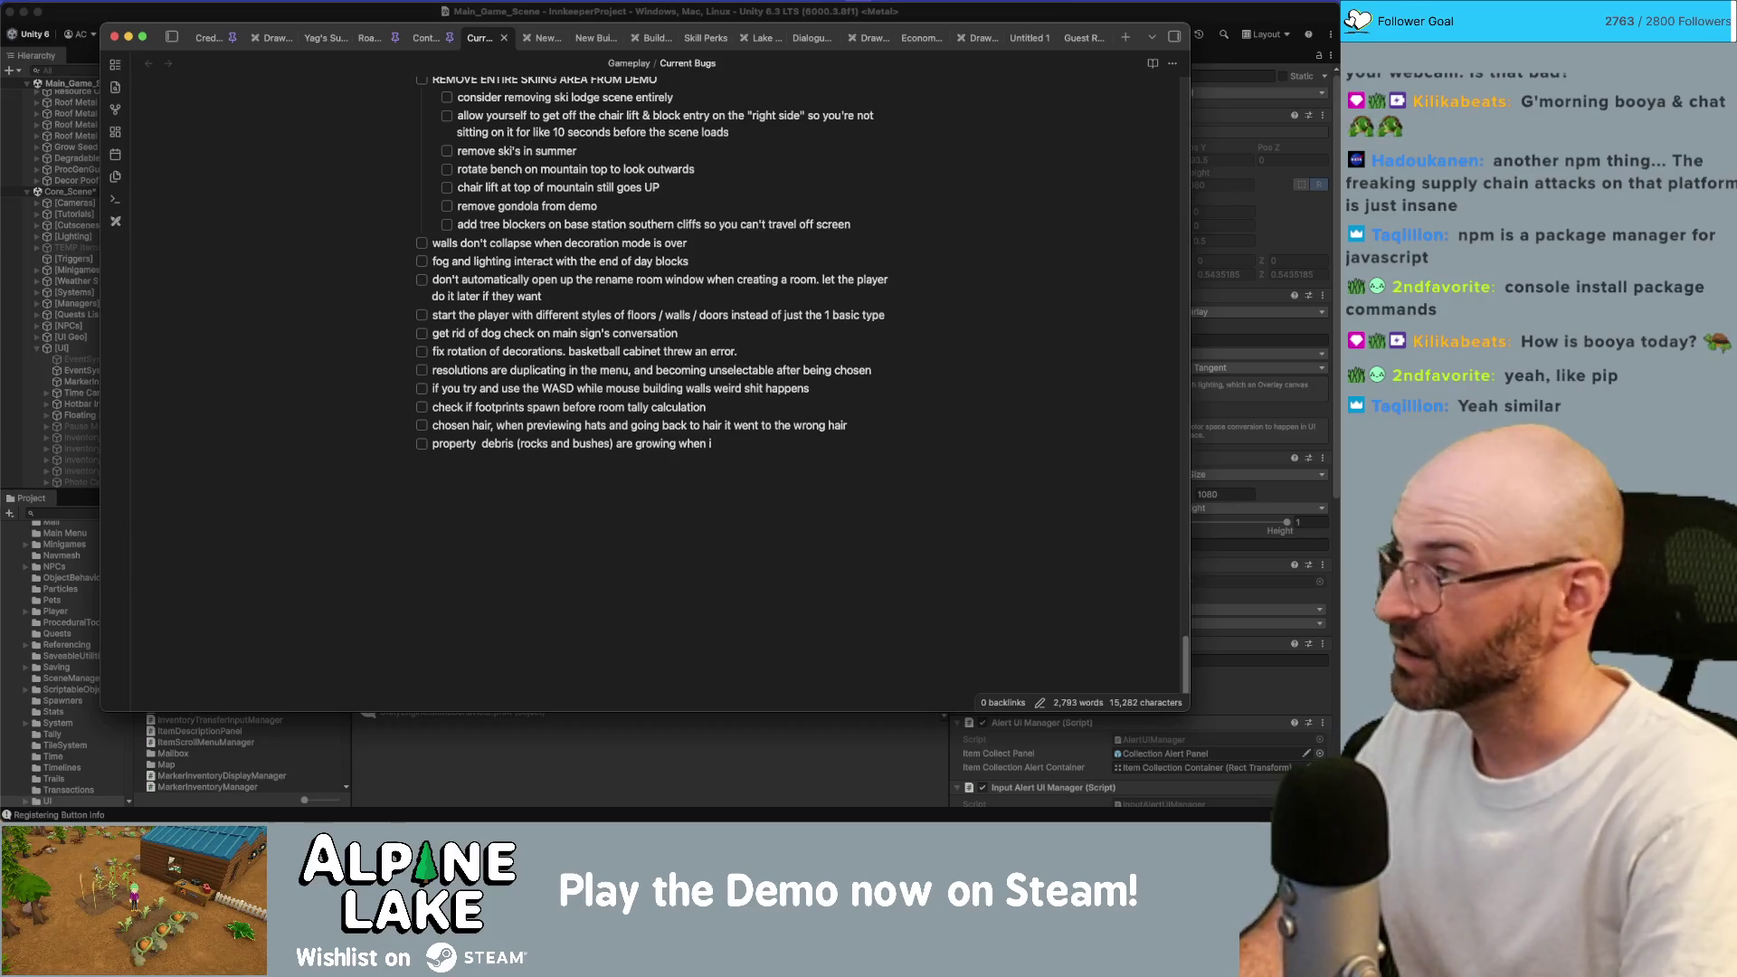
{"action": "type", "text": " hit play"}
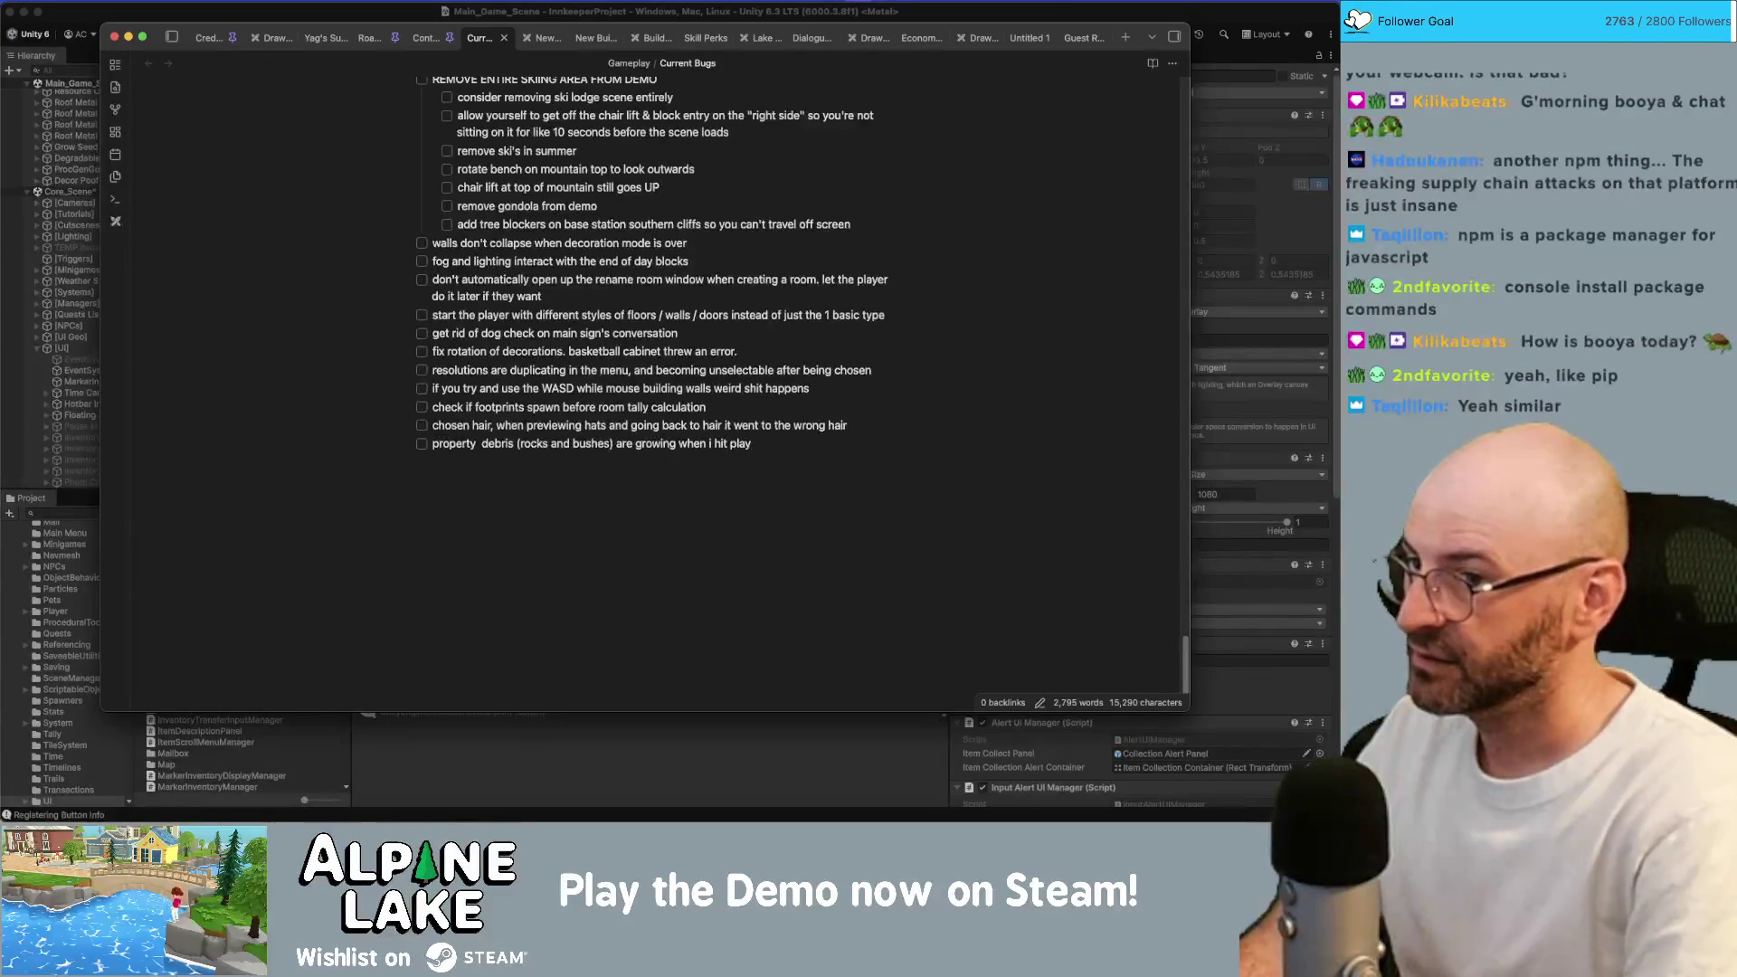
{"action": "type", "text": "thout every"}
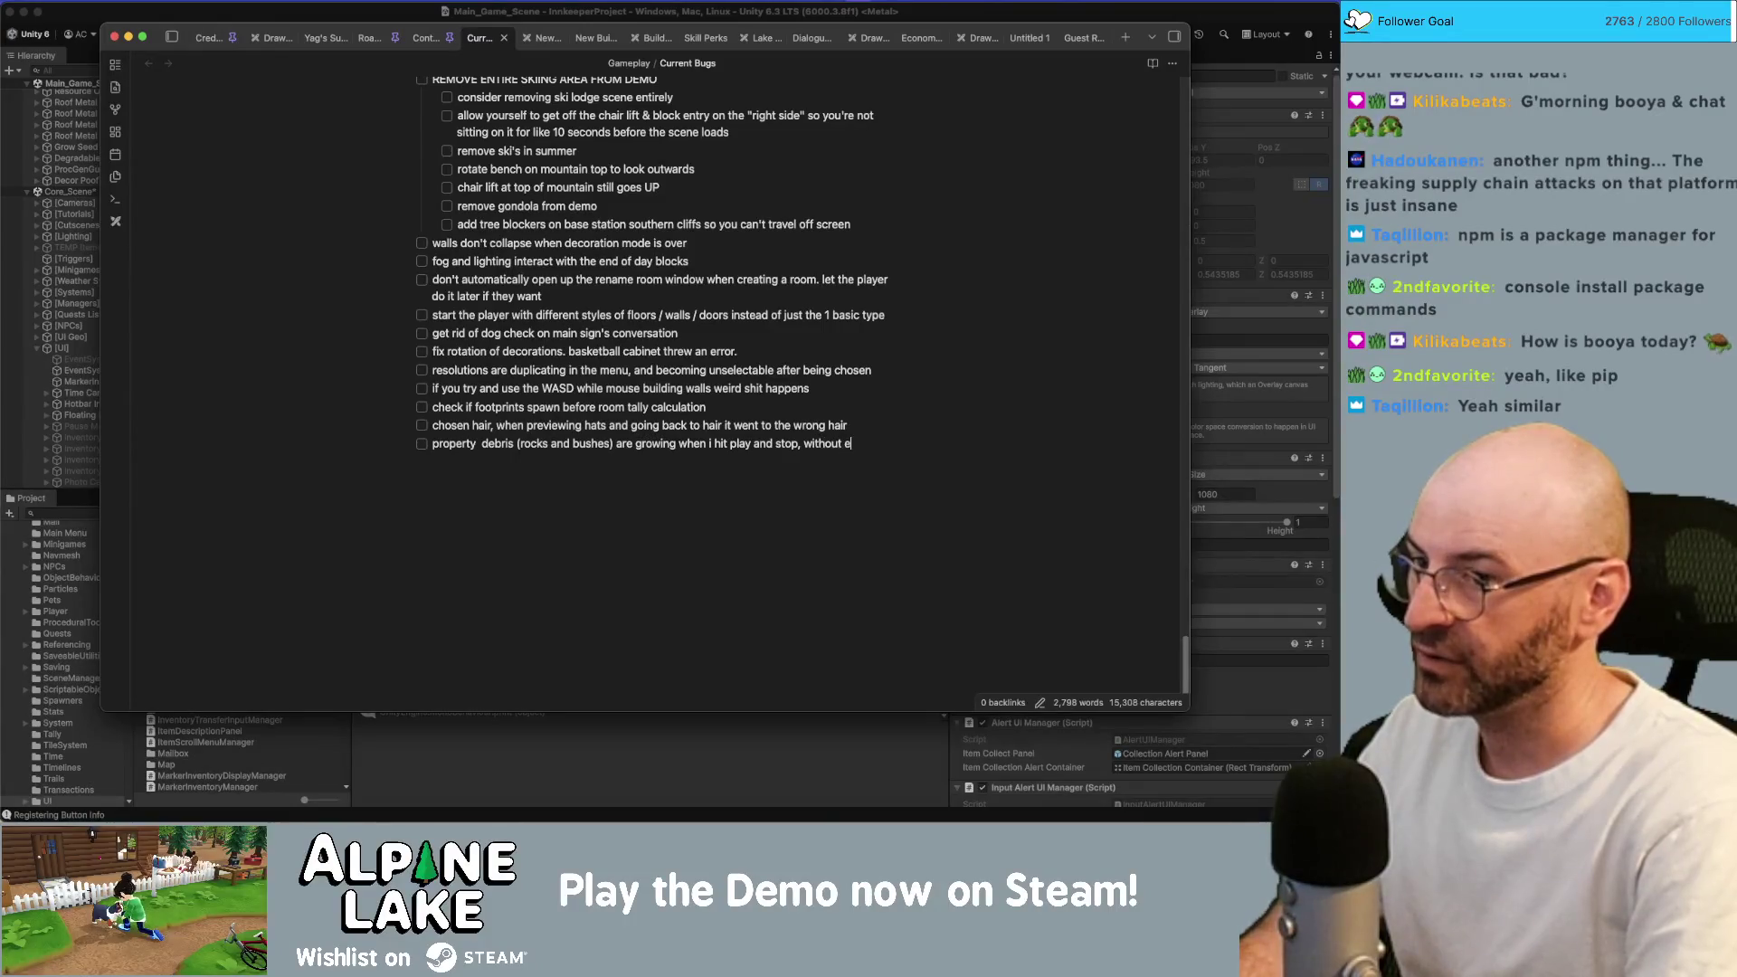
{"action": "key", "text": "BackSpace"}
{"action": "type", "text": "saving the game."}
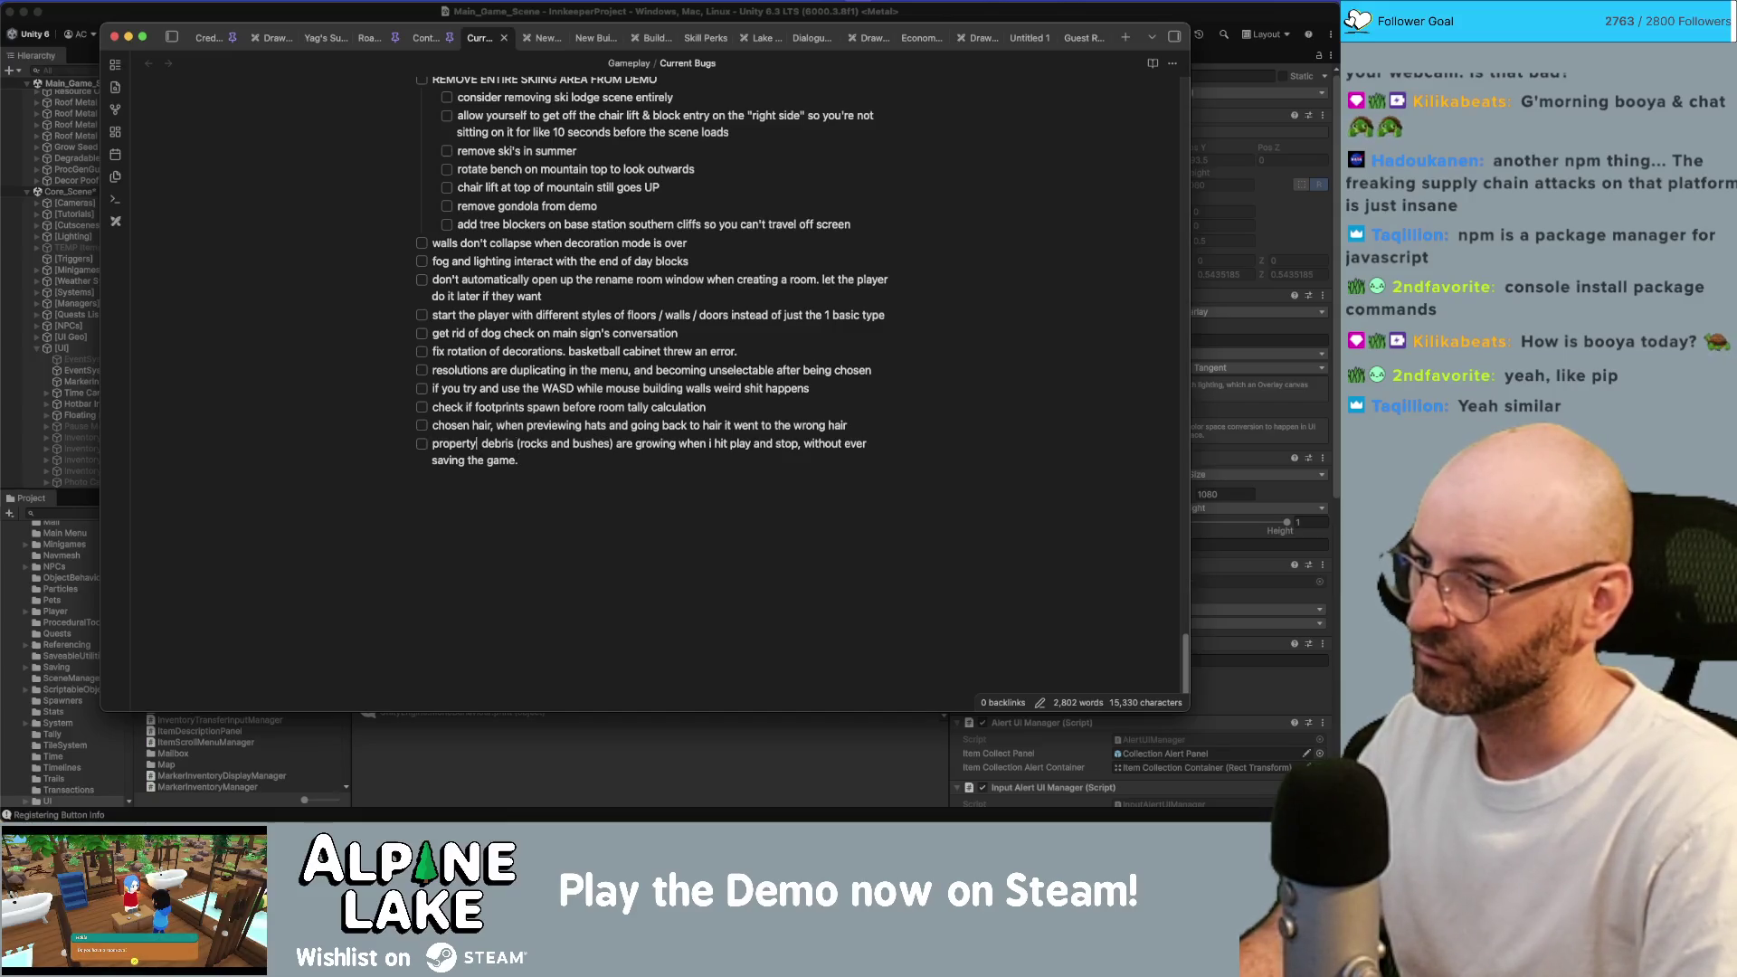
{"action": "key", "text": "BackSpace"}
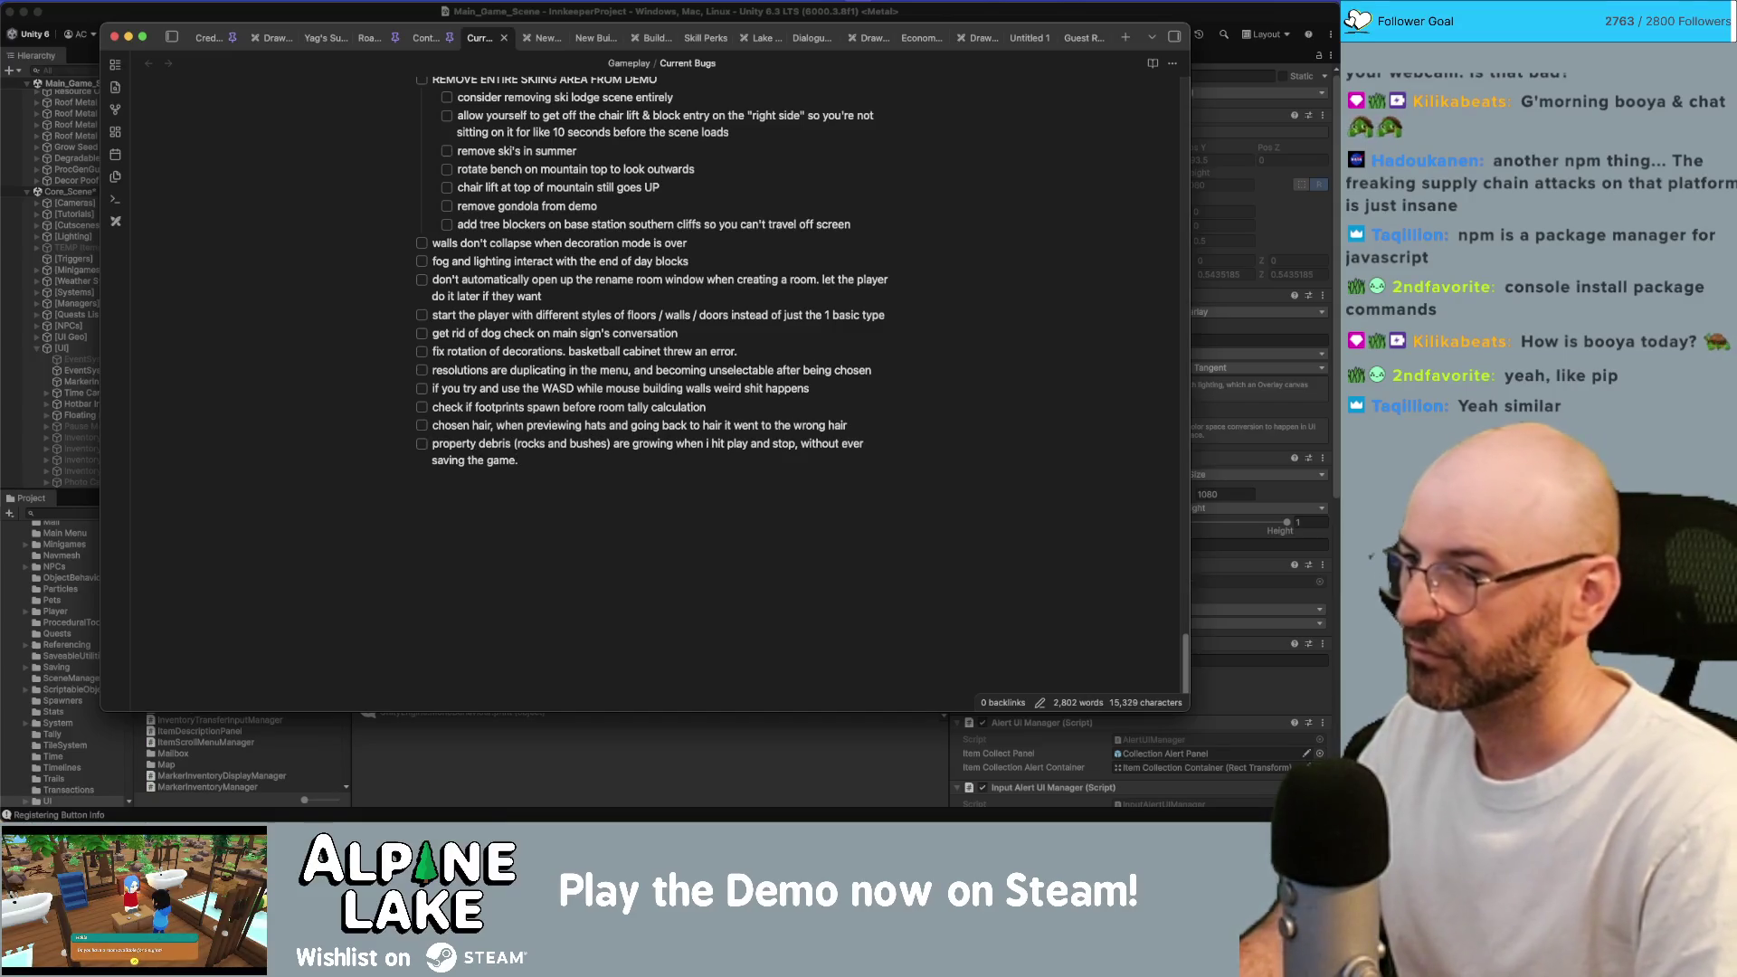
{"action": "left_click", "coordinate": [299, 13]}
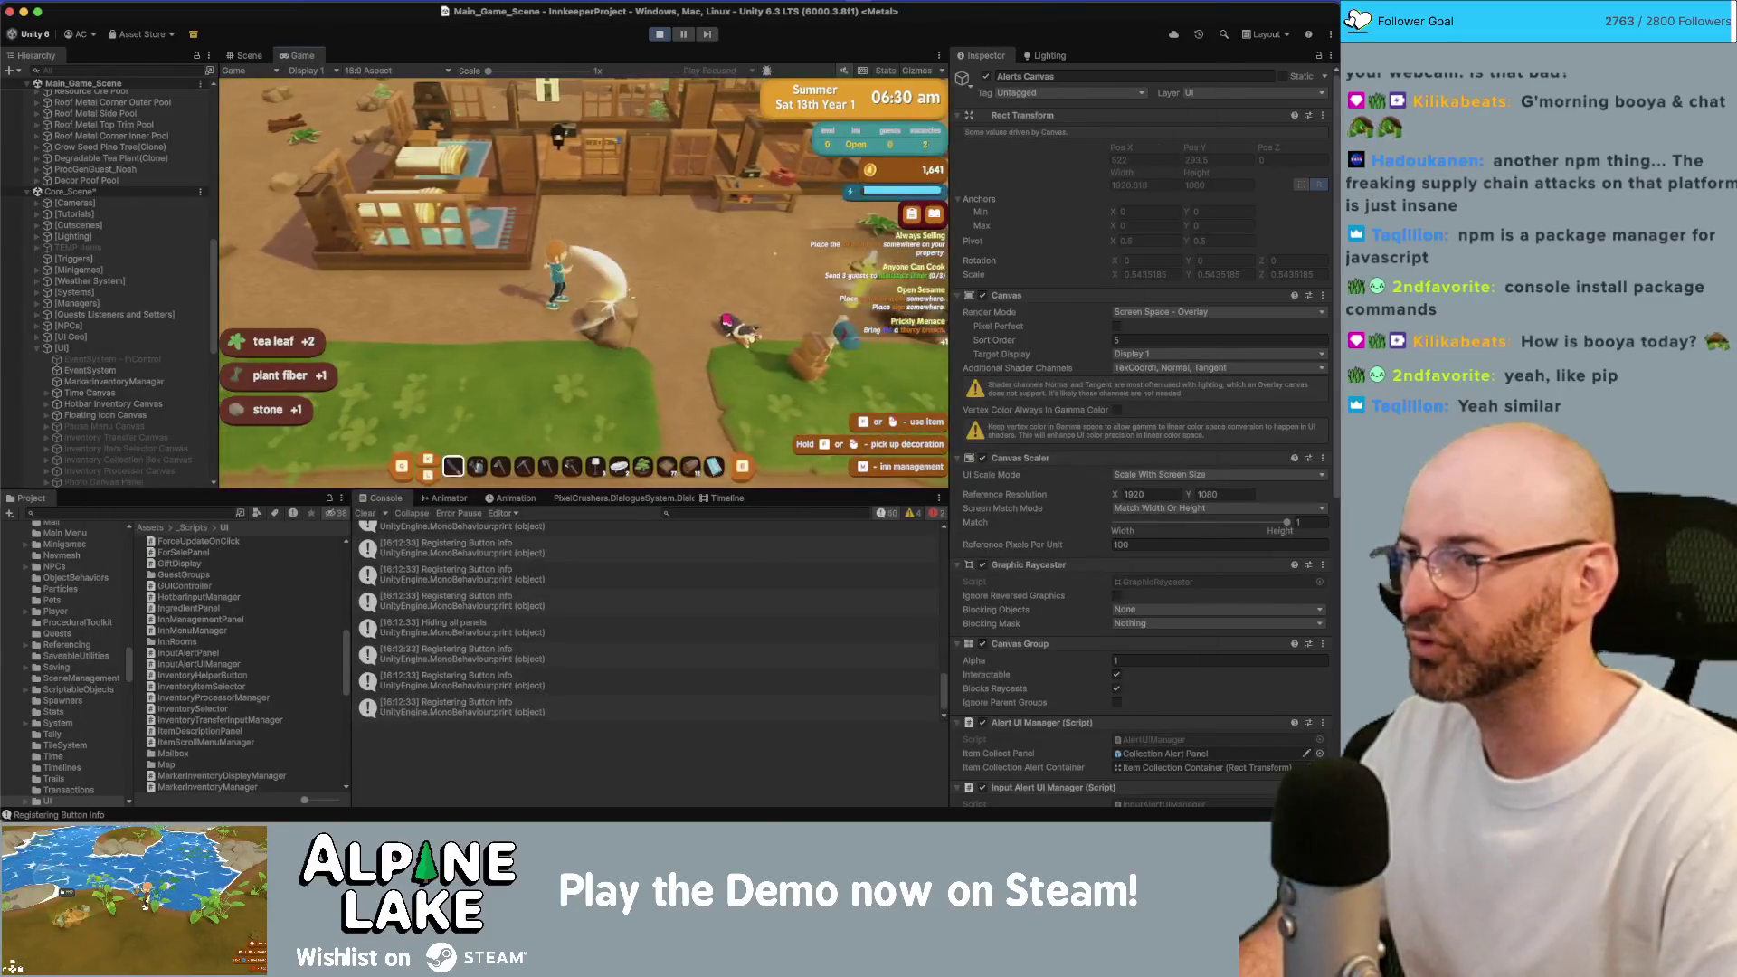
Walk the character right through the bushes and up into the house.
{"action": "key", "text": "d"}
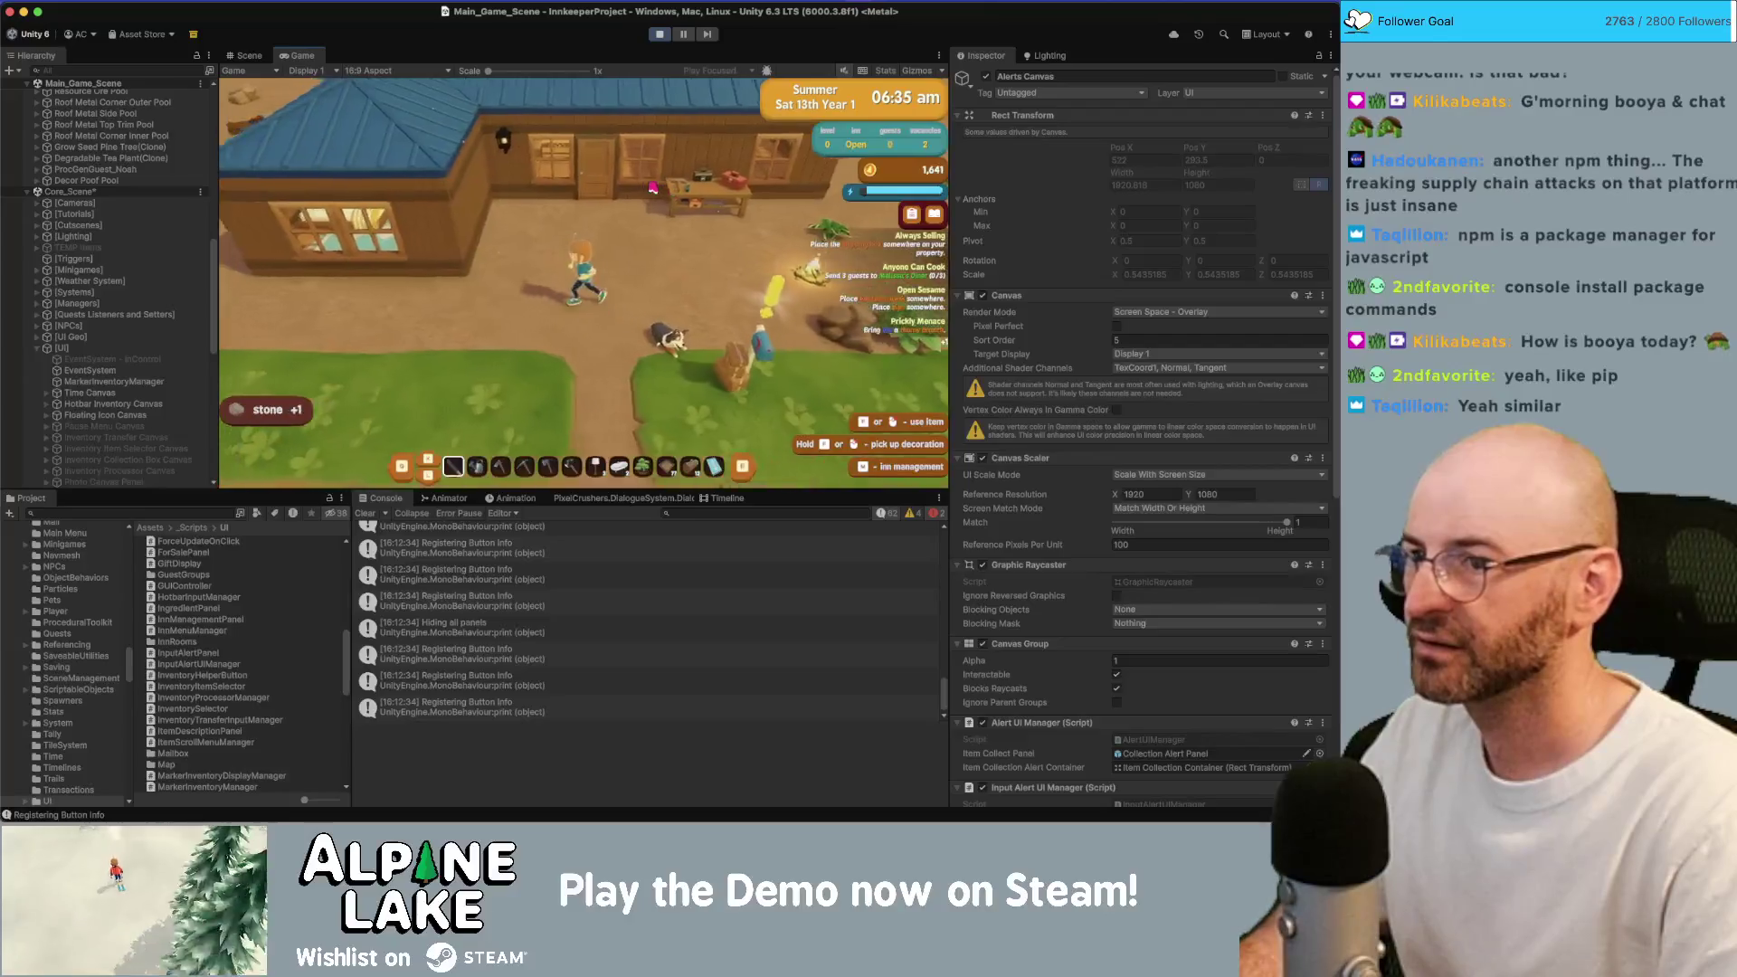
{"action": "key", "text": "d"}
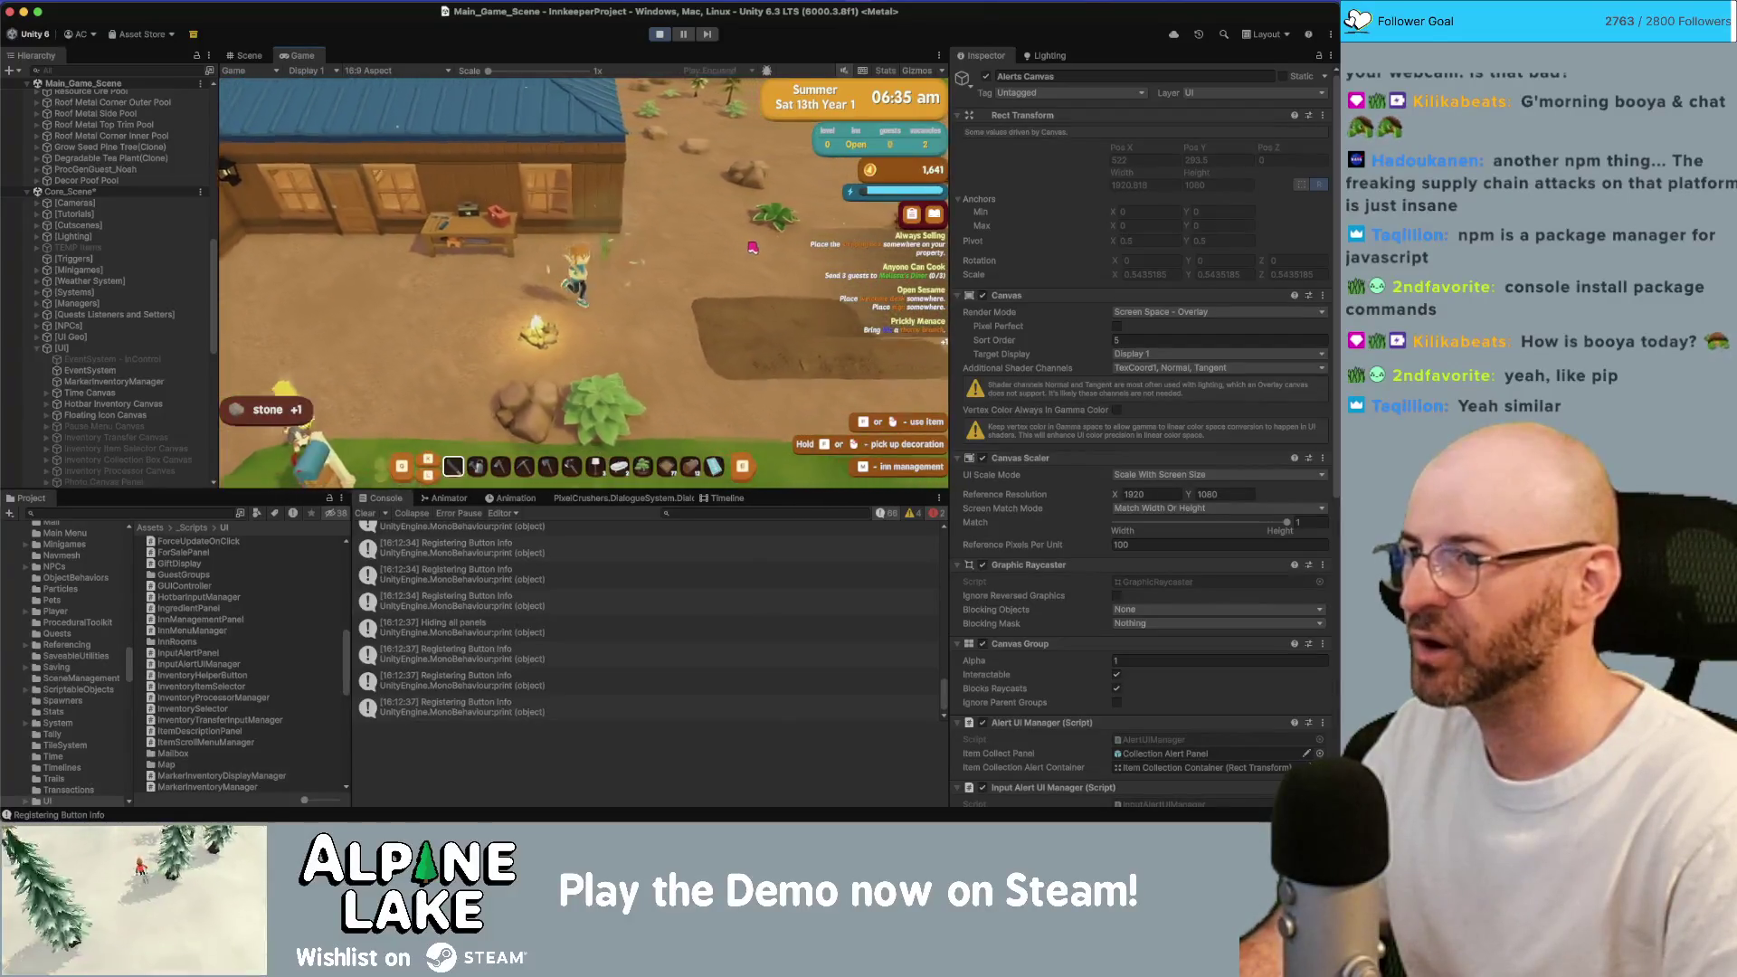
{"action": "key", "text": "s"}
{"action": "left_click", "coordinate": [751, 246]}
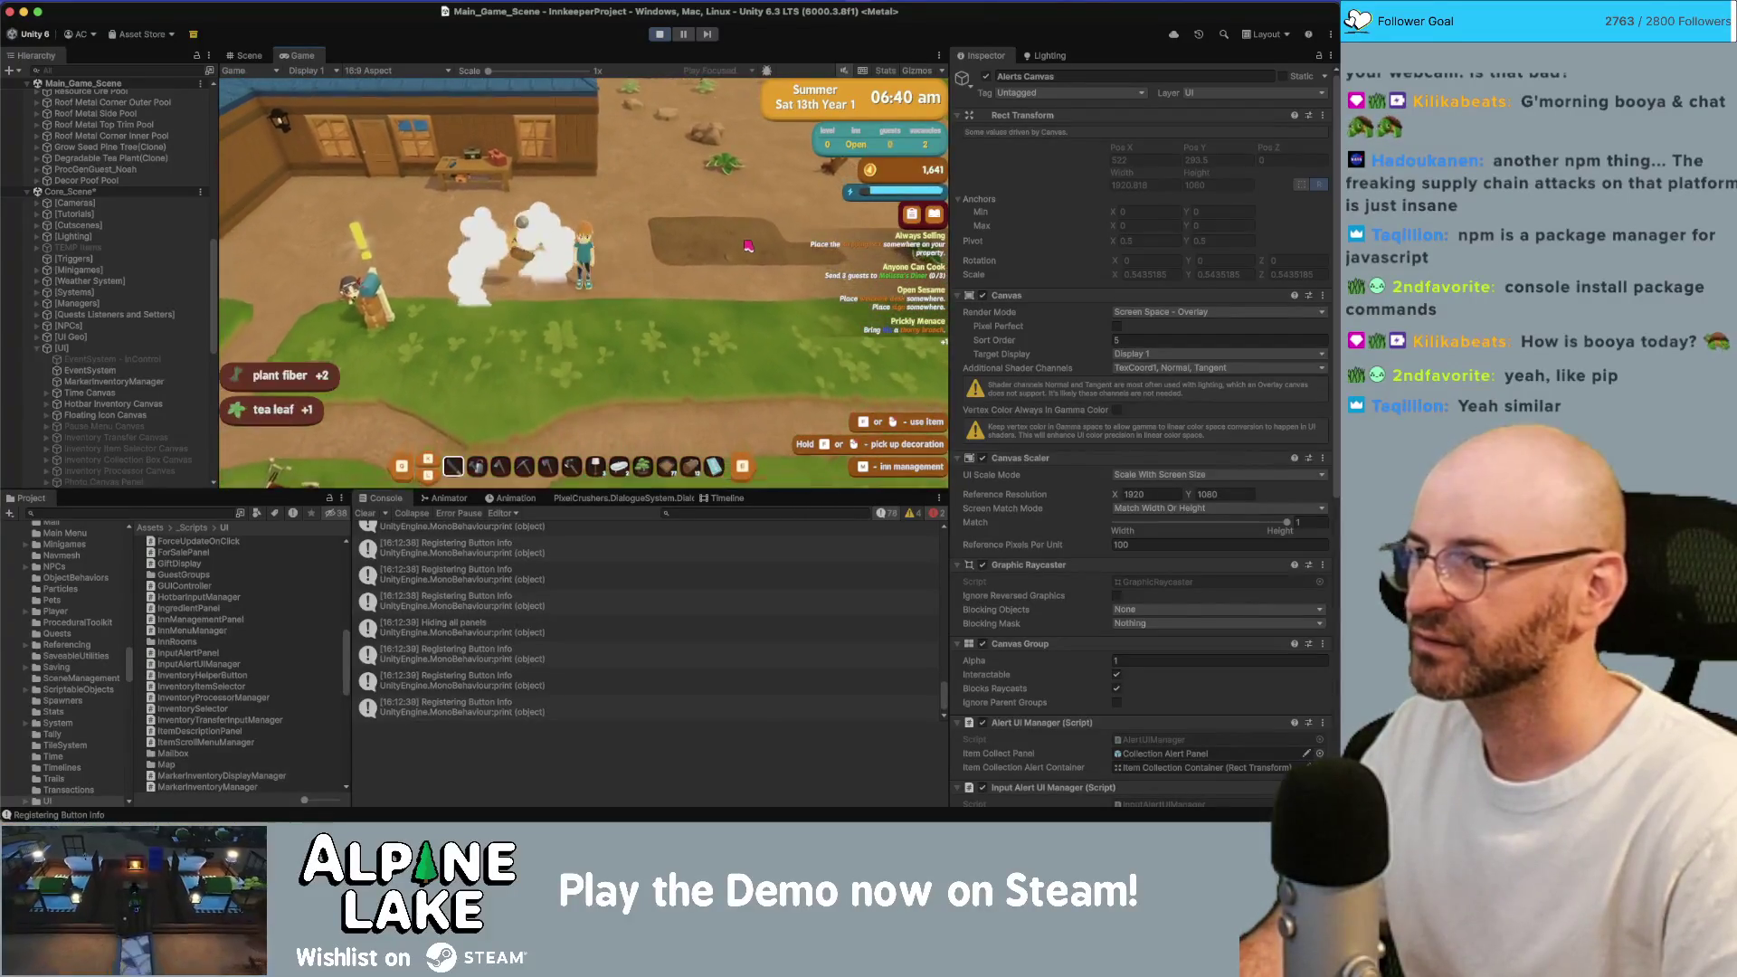
{"action": "key", "text": "w"}
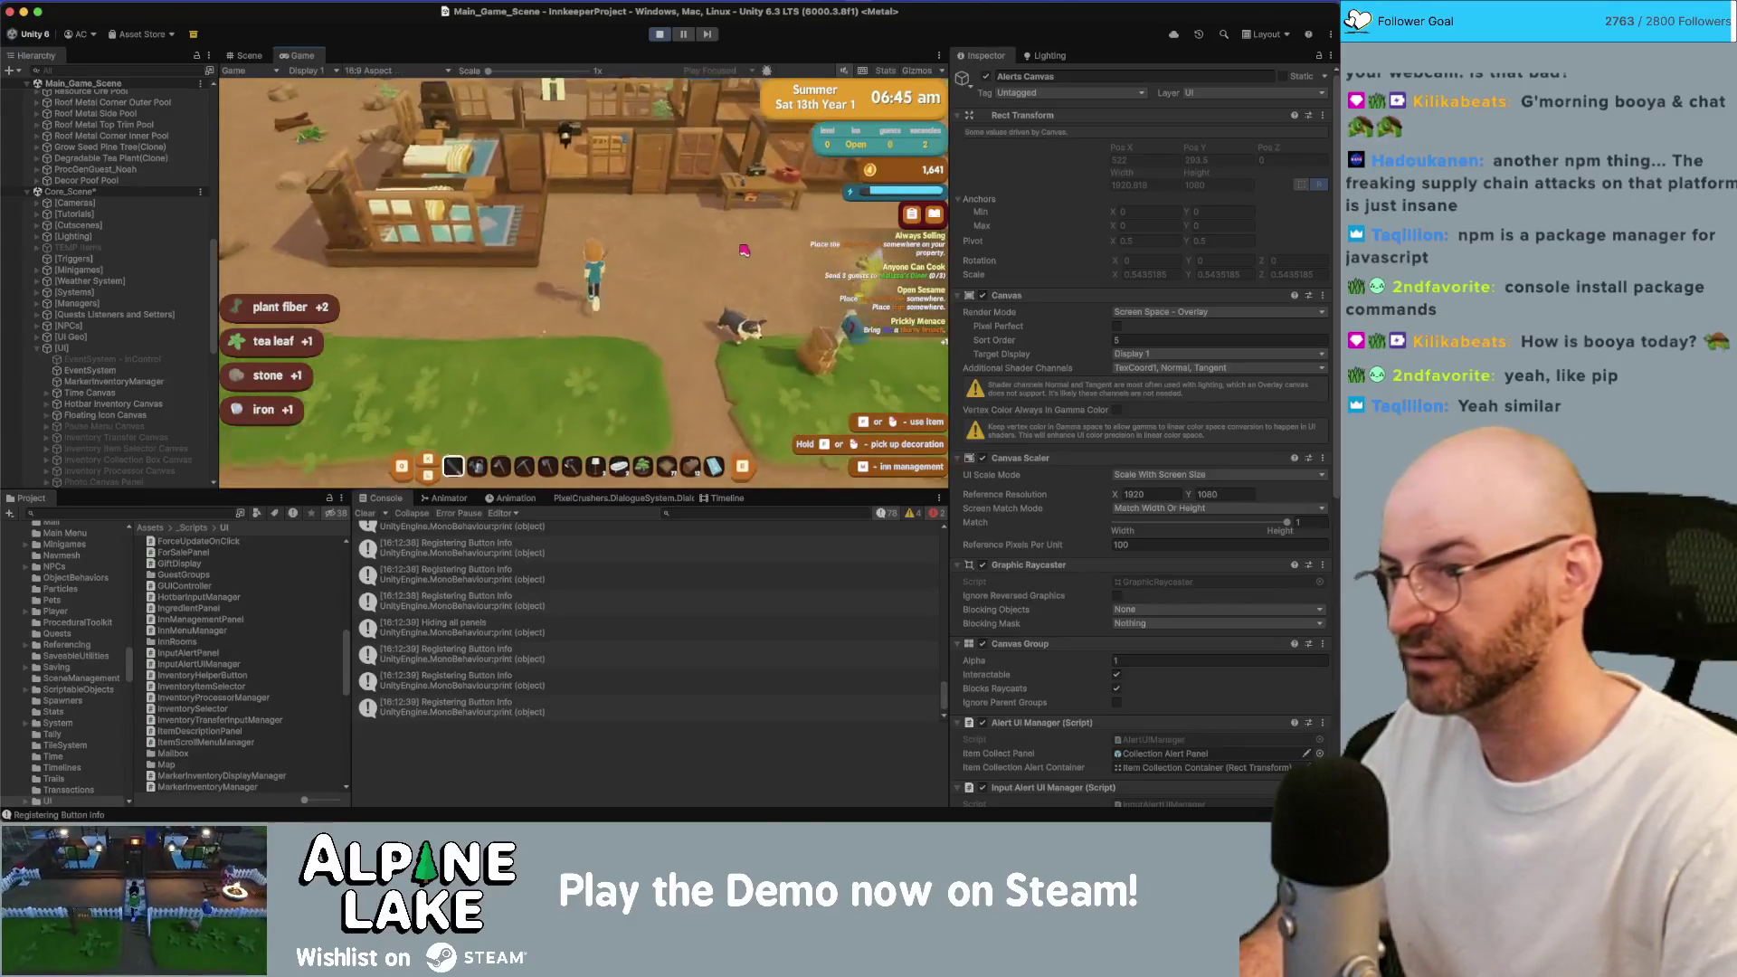
{"action": "key", "text": "super+Tab"}
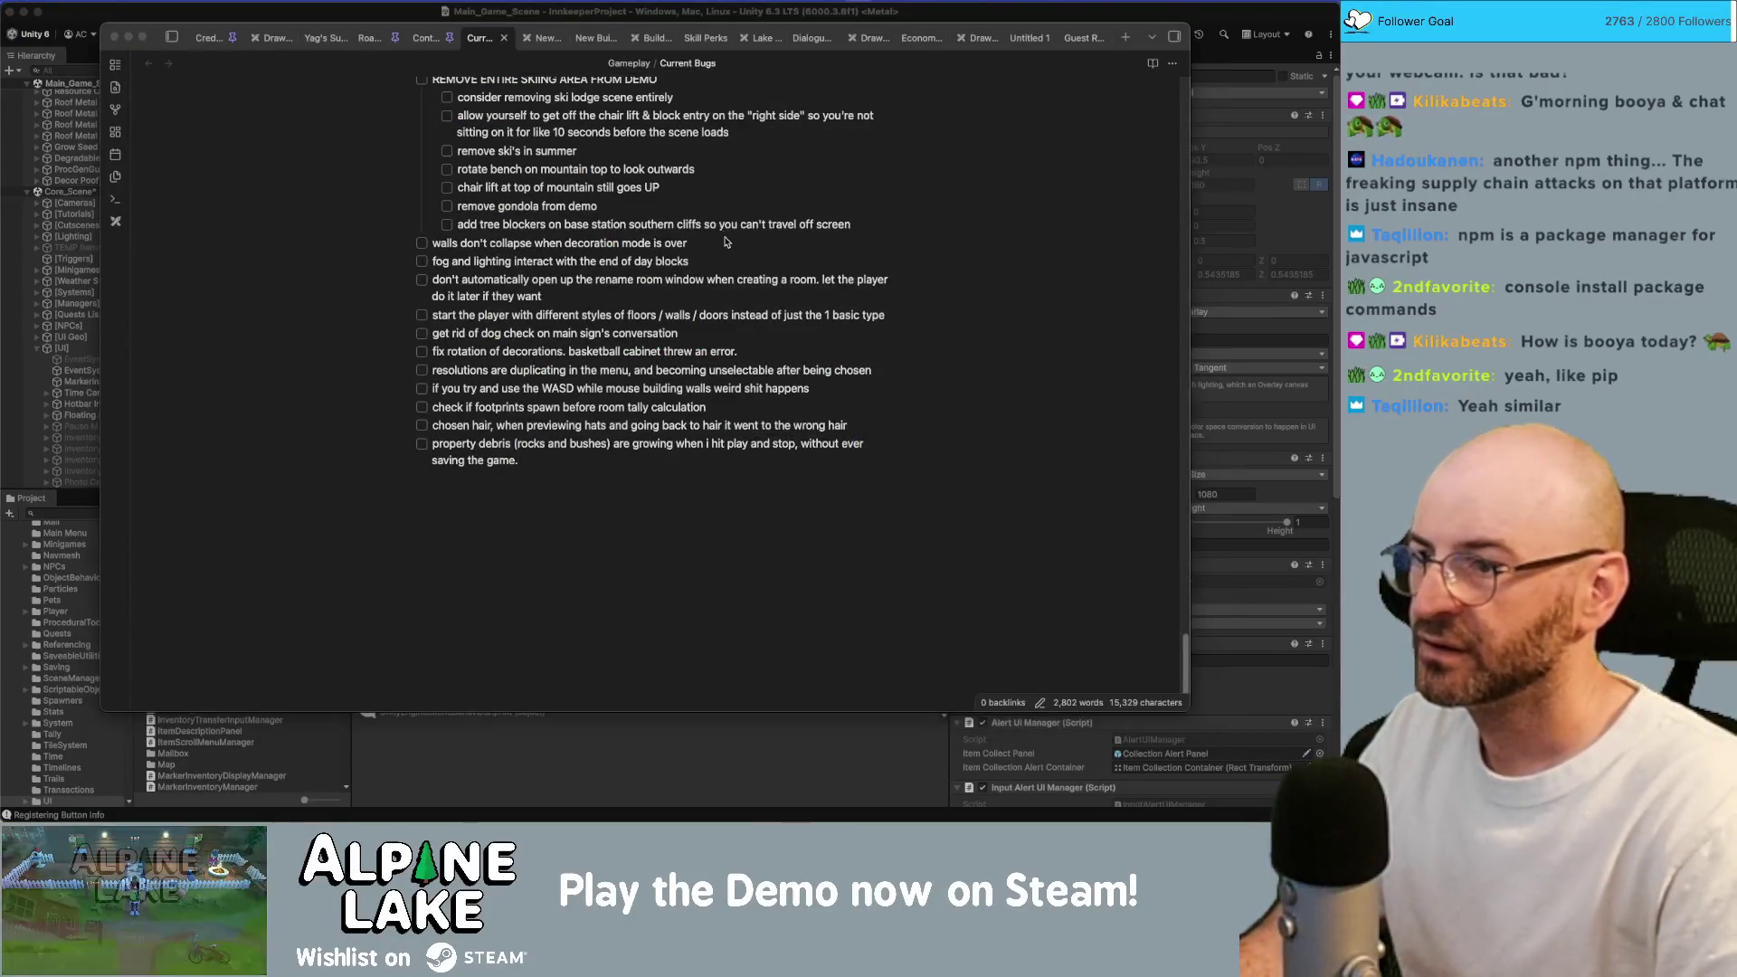
{"action": "key", "text": "super+Tab"}
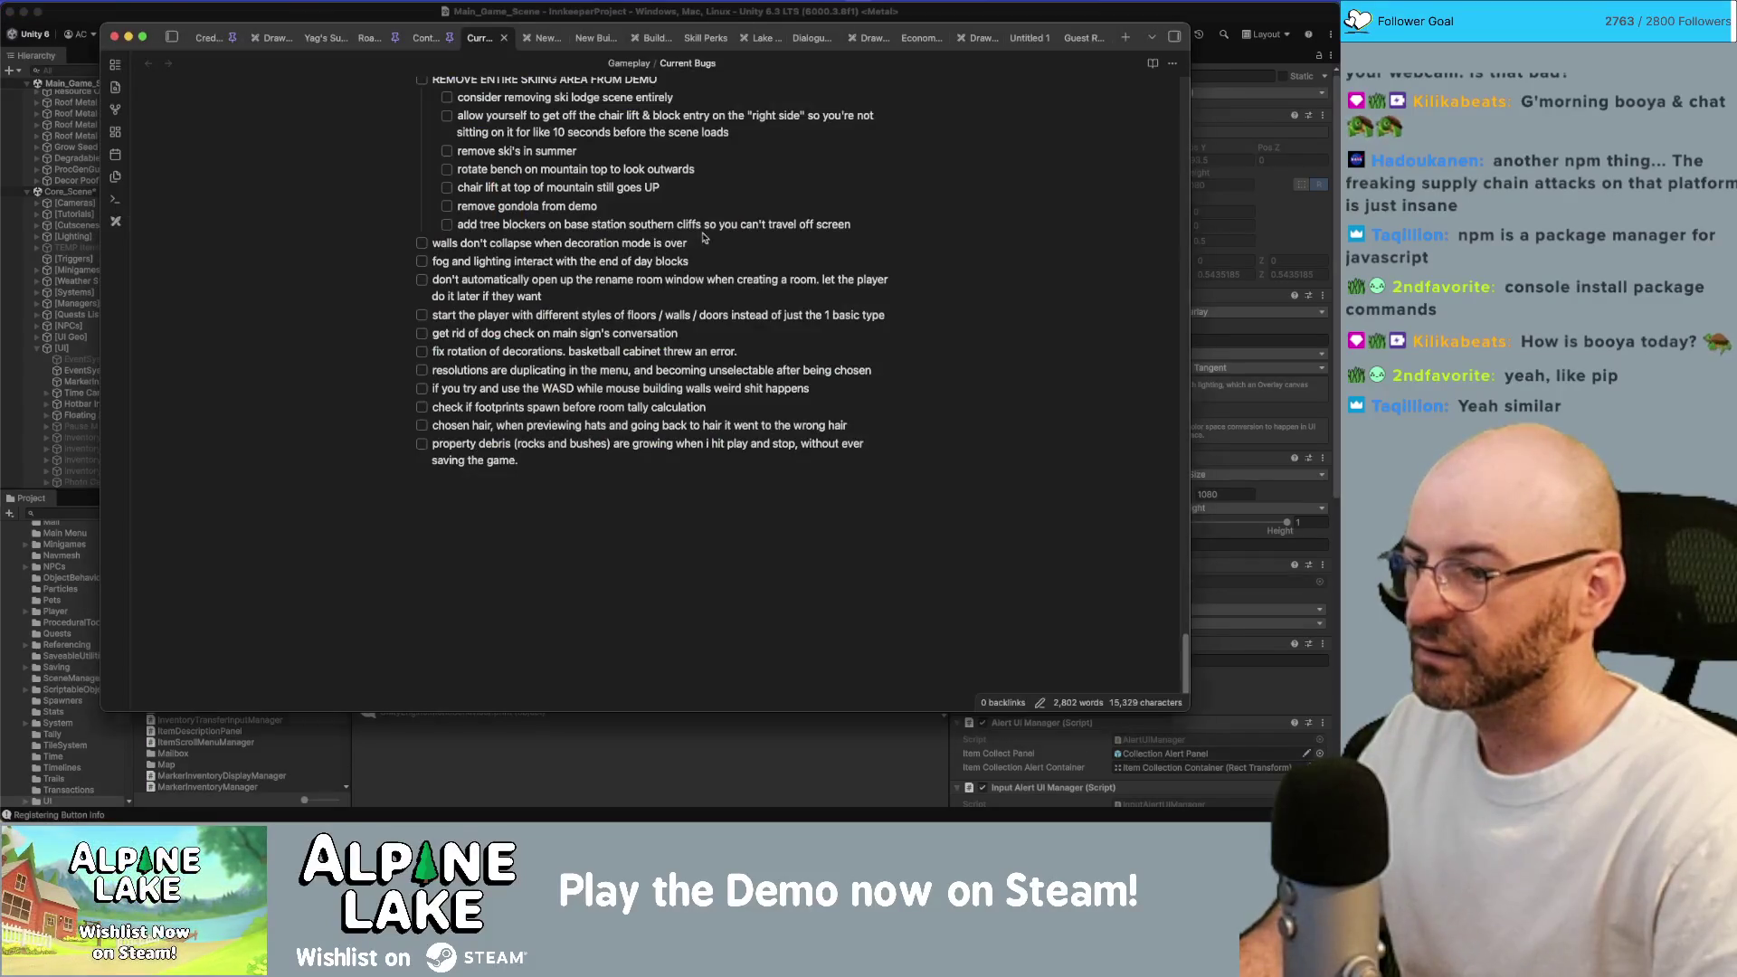
{"action": "key", "text": "super+Tab"}
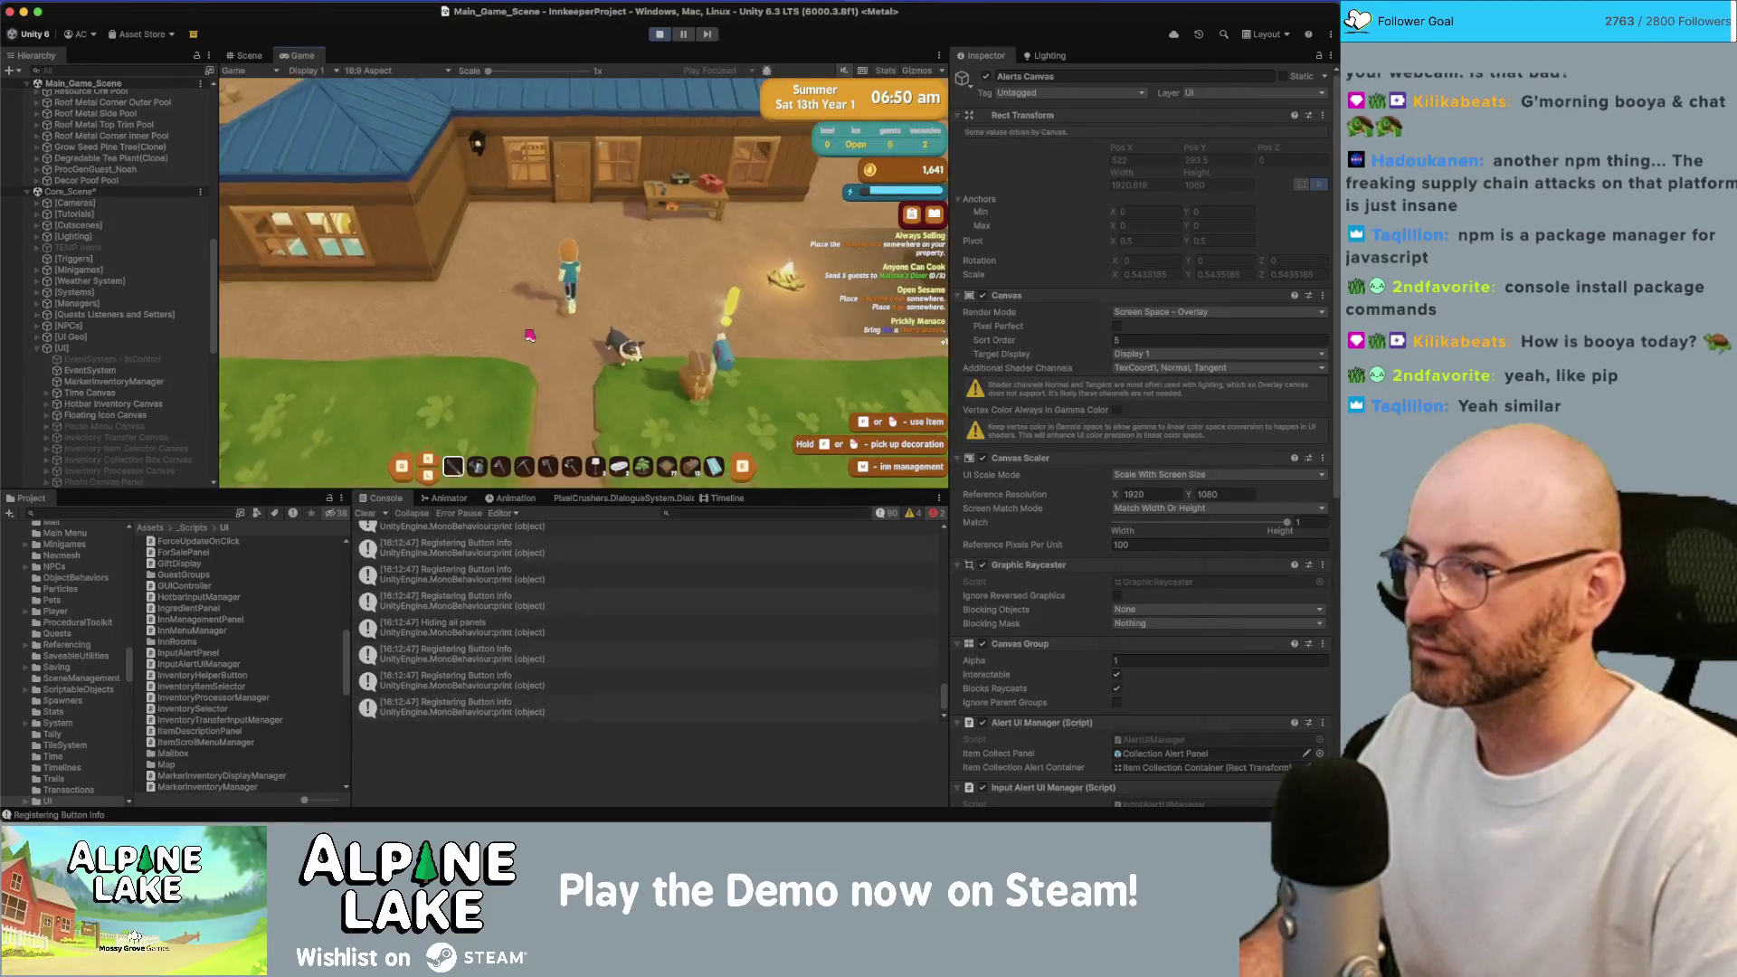
Open the chest transfer menu, review the Registering Button Info logs down to the last, and stop the game.
{"action": "key", "text": "e"}
{"action": "scroll", "coordinate": [478, 684], "scroll_direction": "down", "scroll_amount": 1}
{"action": "left_click", "coordinate": [473, 659]}
{"action": "left_click", "coordinate": [469, 634]}
{"action": "left_click", "coordinate": [470, 659]}
{"action": "left_click", "coordinate": [473, 680]}
{"action": "left_click", "coordinate": [476, 701]}
{"action": "left_click", "coordinate": [667, 33]}
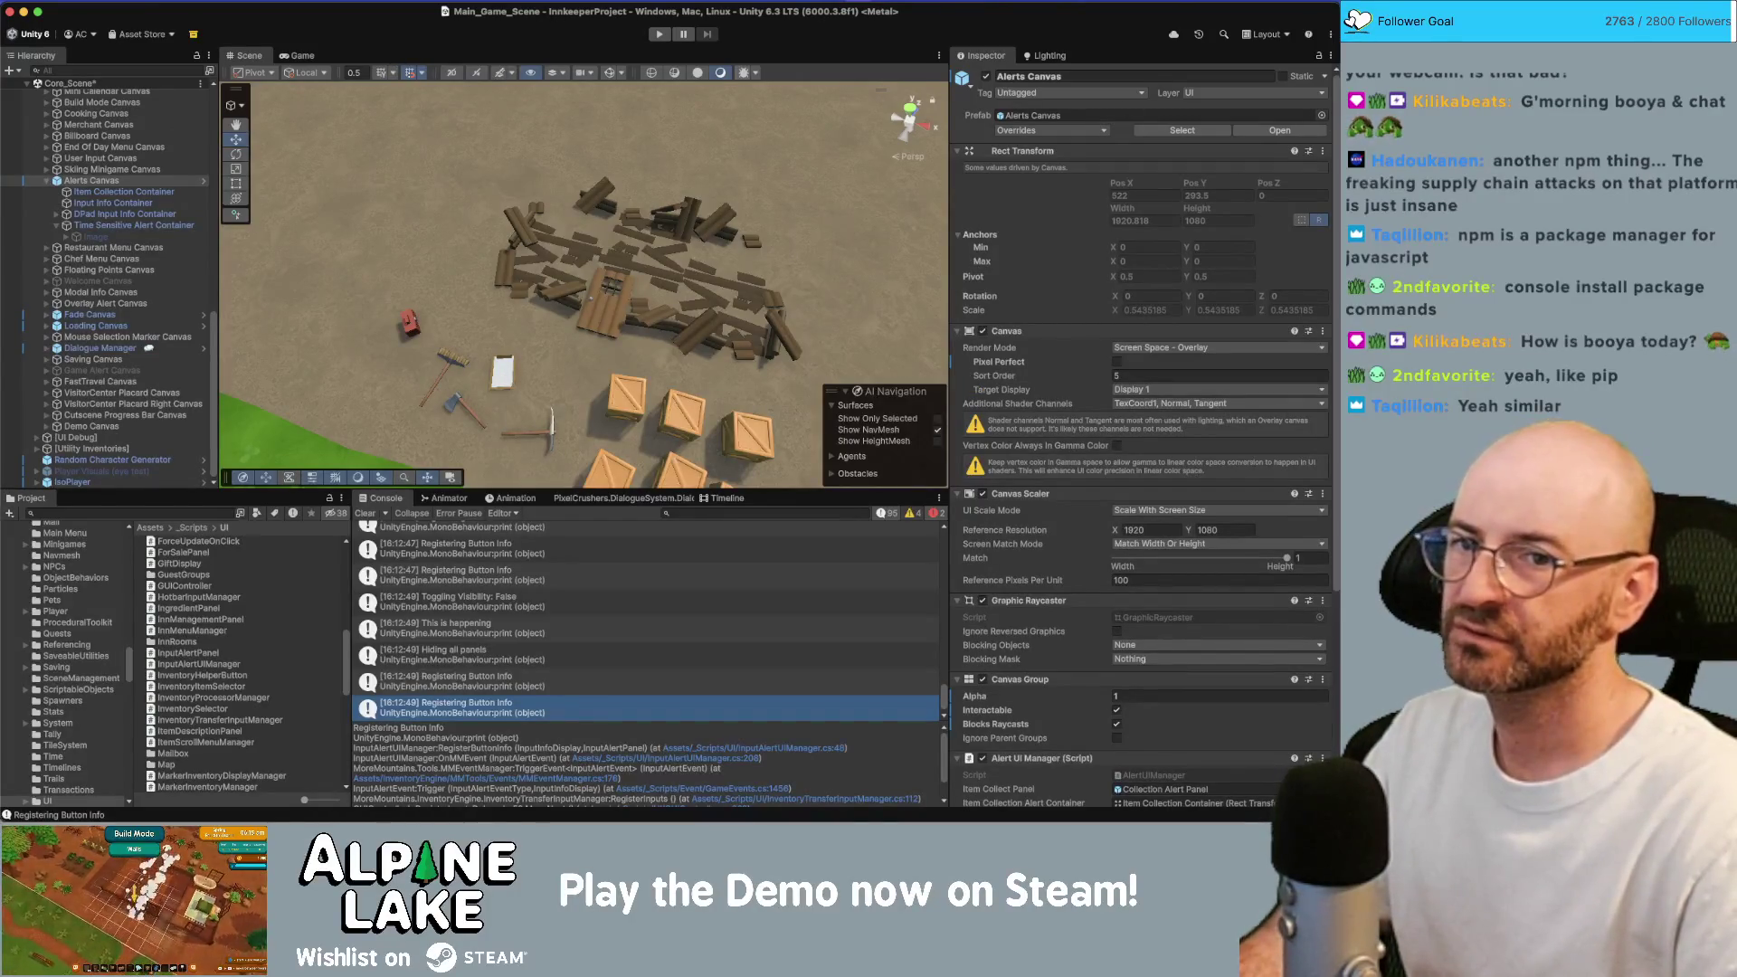
Launch Terminal via Spotlight, then return to the editor.
{"action": "key", "text": "super+space"}
{"action": "type", "text": "termin"}
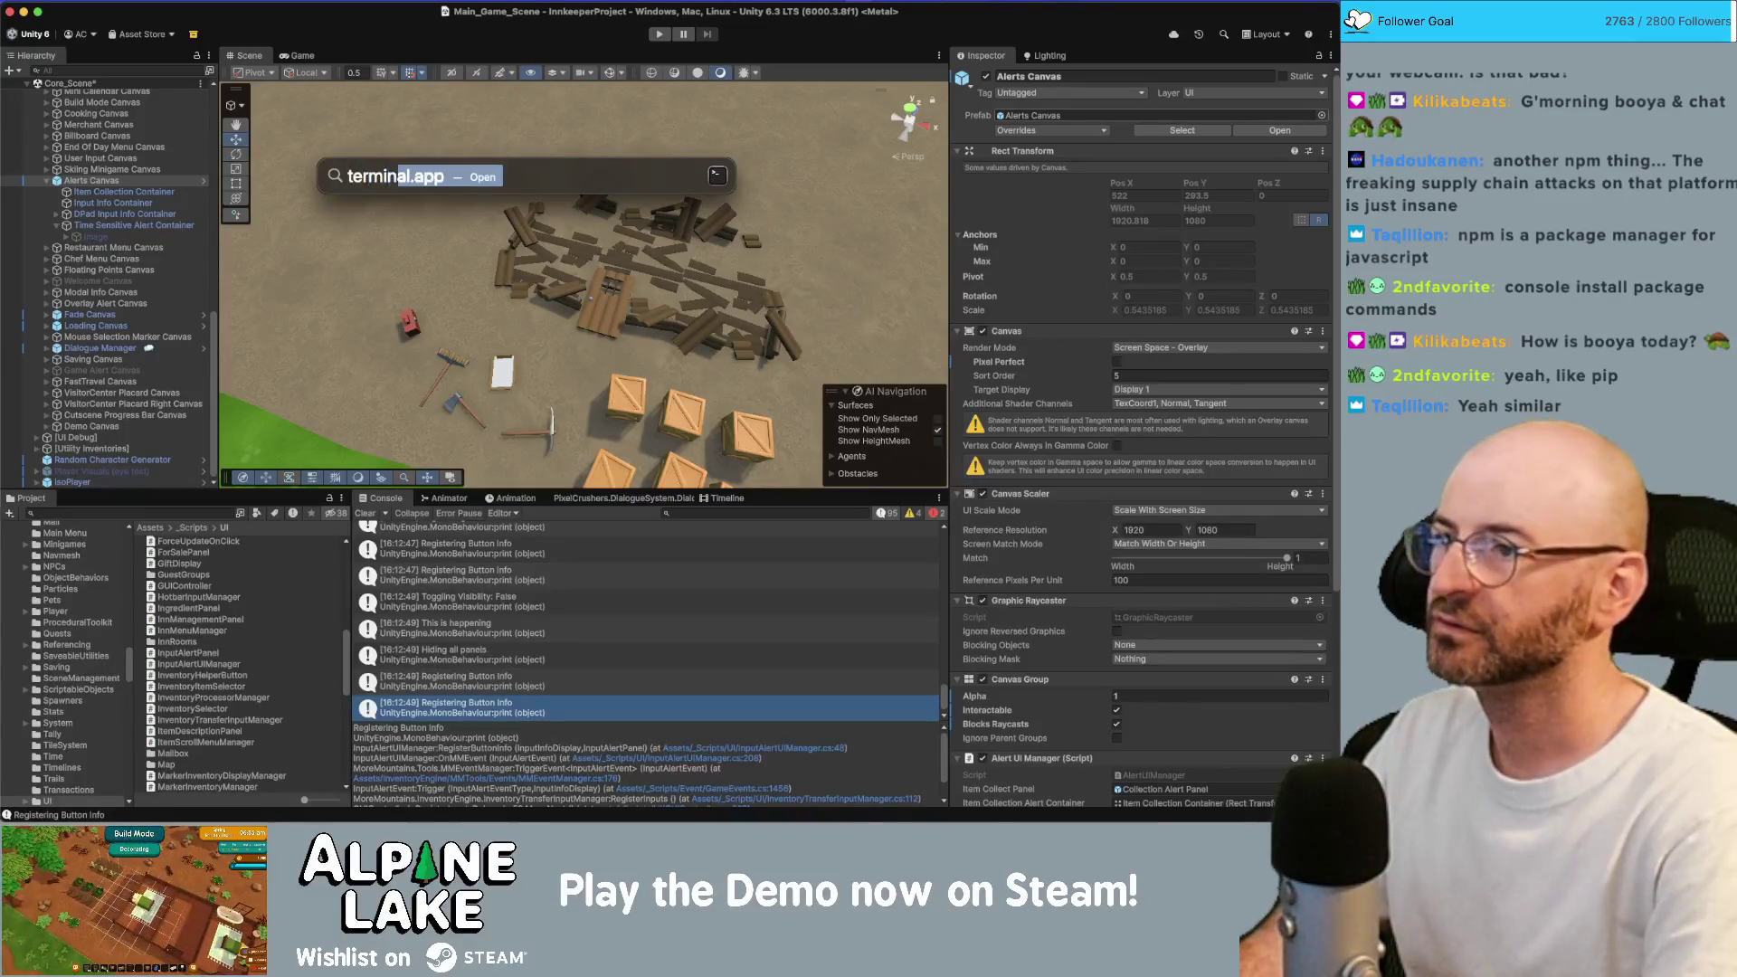
{"action": "key", "text": "Return"}
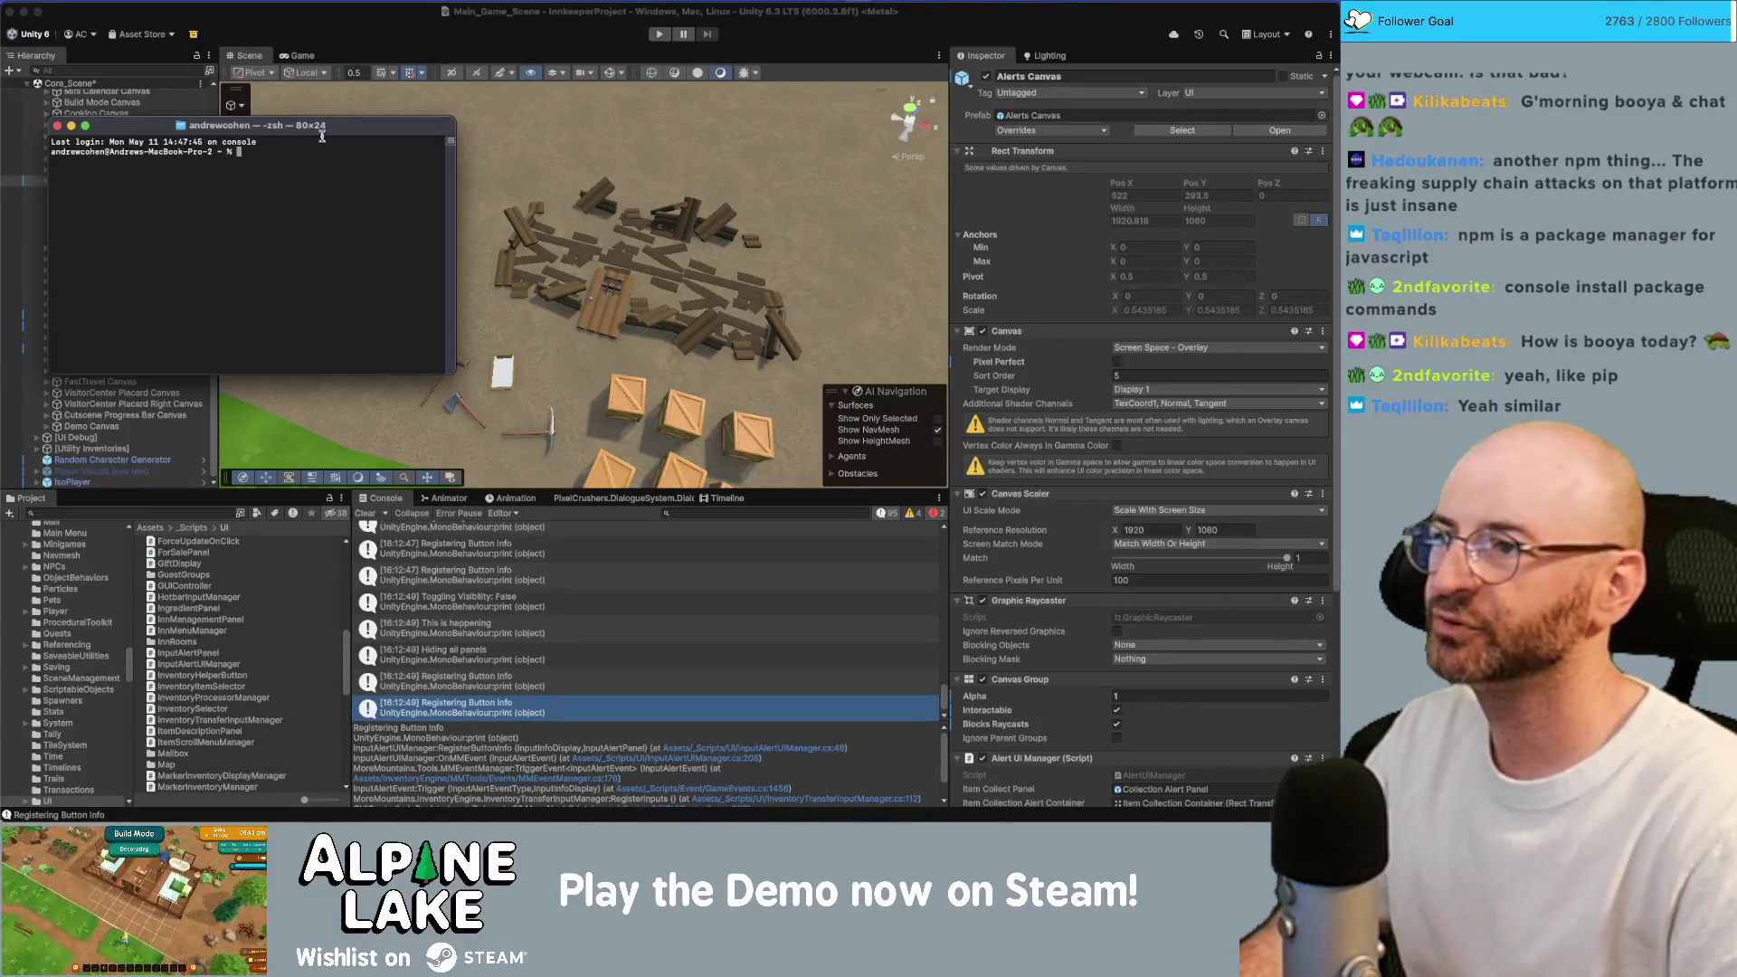
{"action": "key", "text": "super+Tab"}
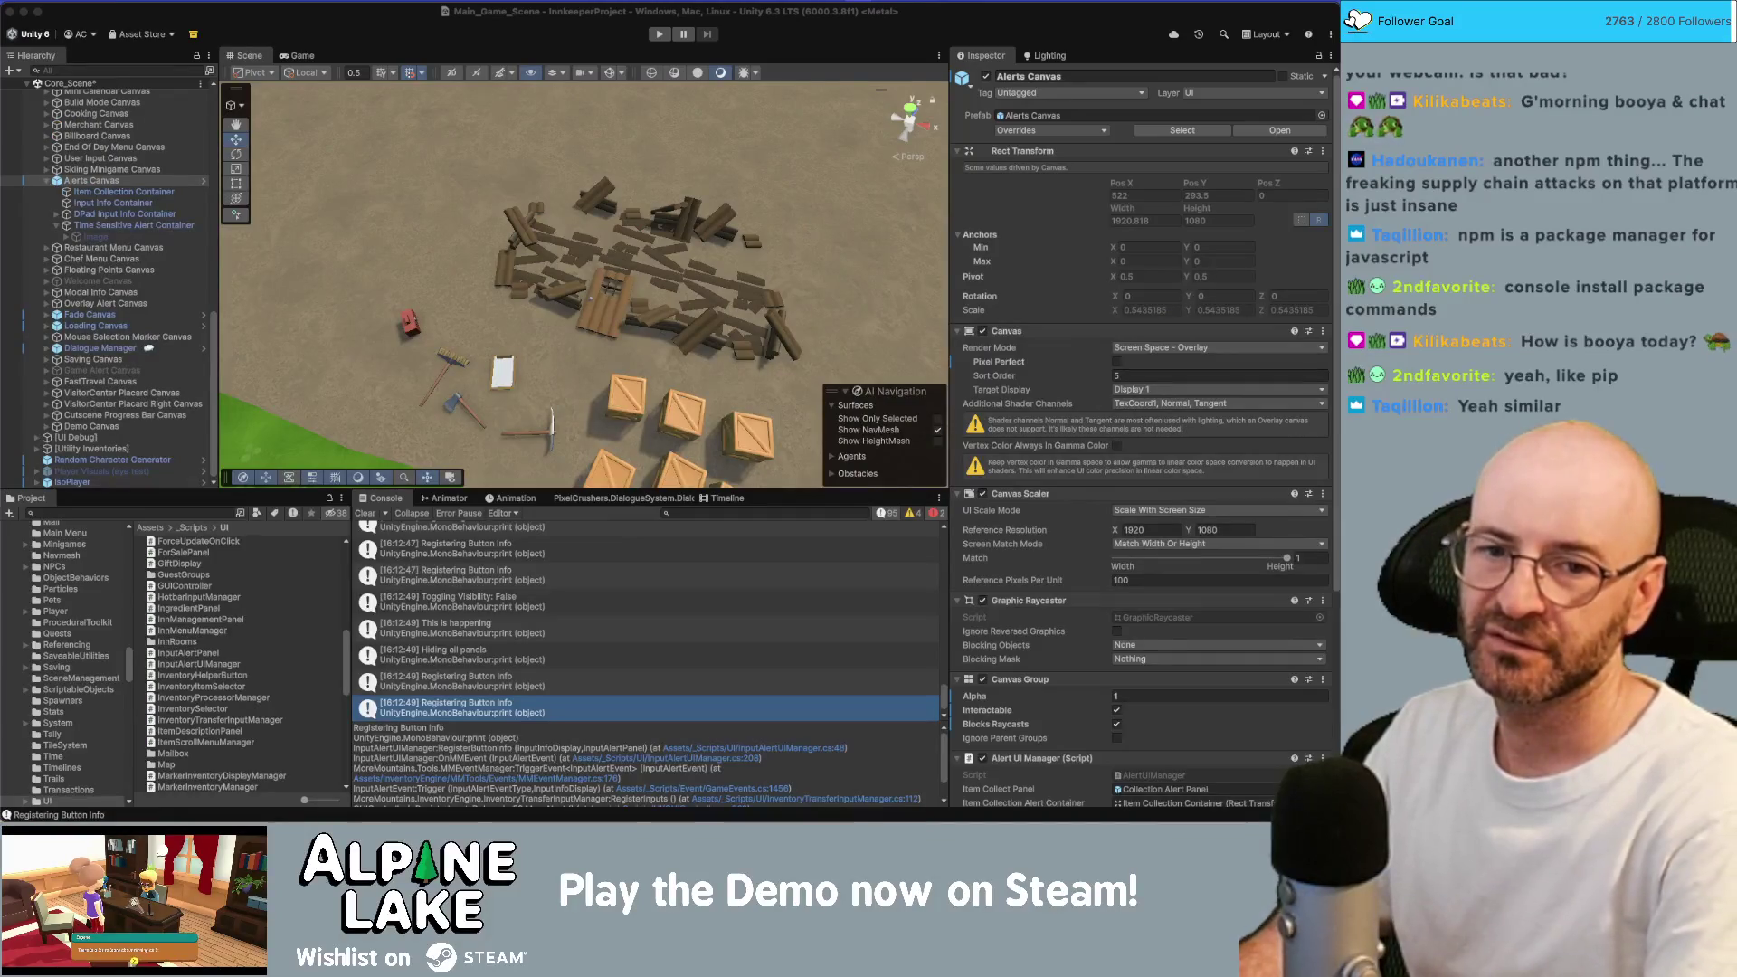
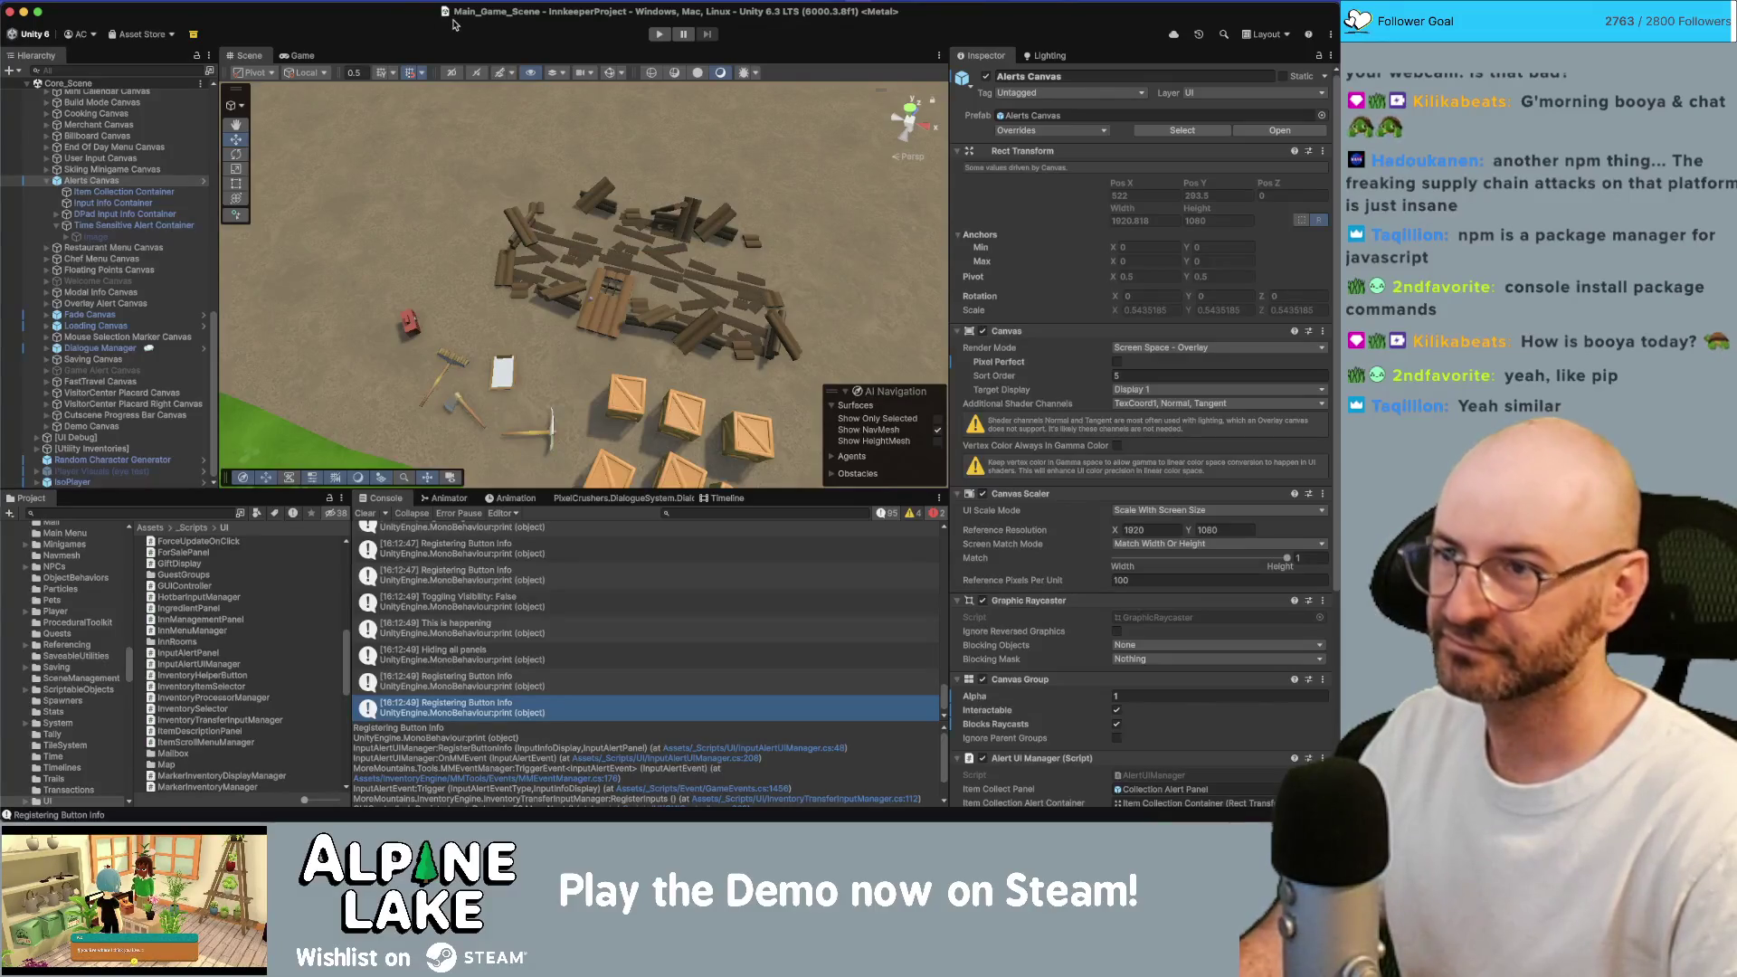
Play-test the chest transfer panel, check the 'Toggling Visibility: False' log, then stop and clear the Console.
{"action": "left_click", "coordinate": [660, 35]}
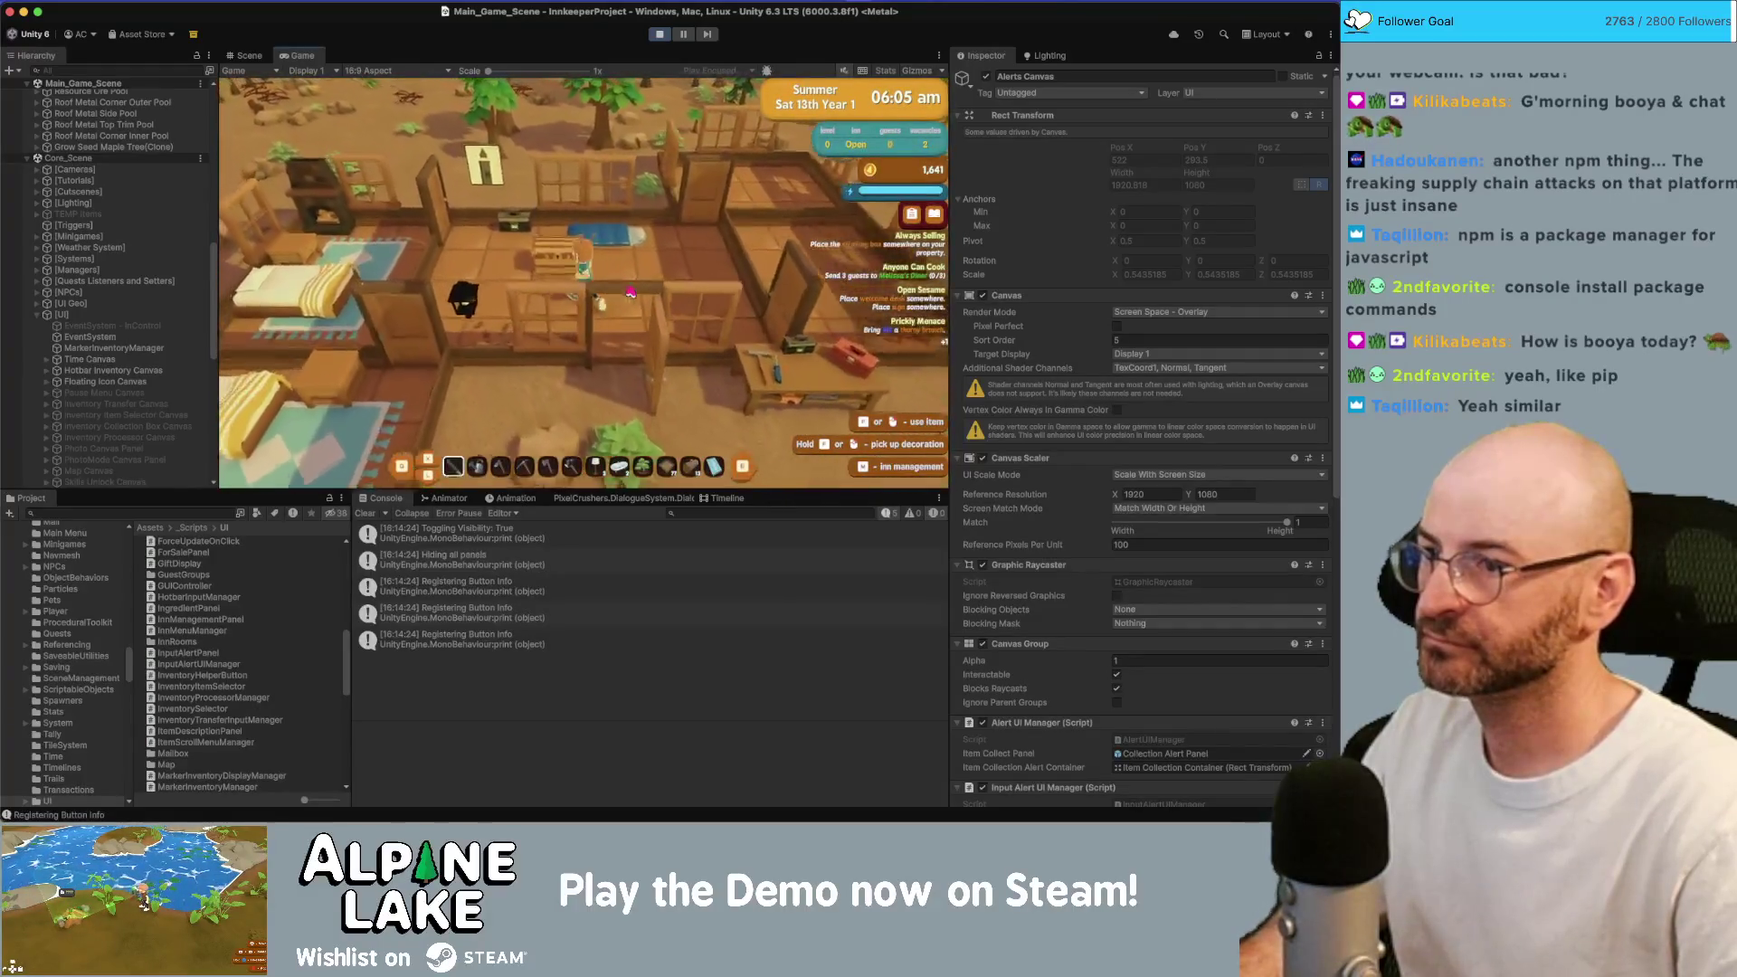
{"action": "key", "text": "e"}
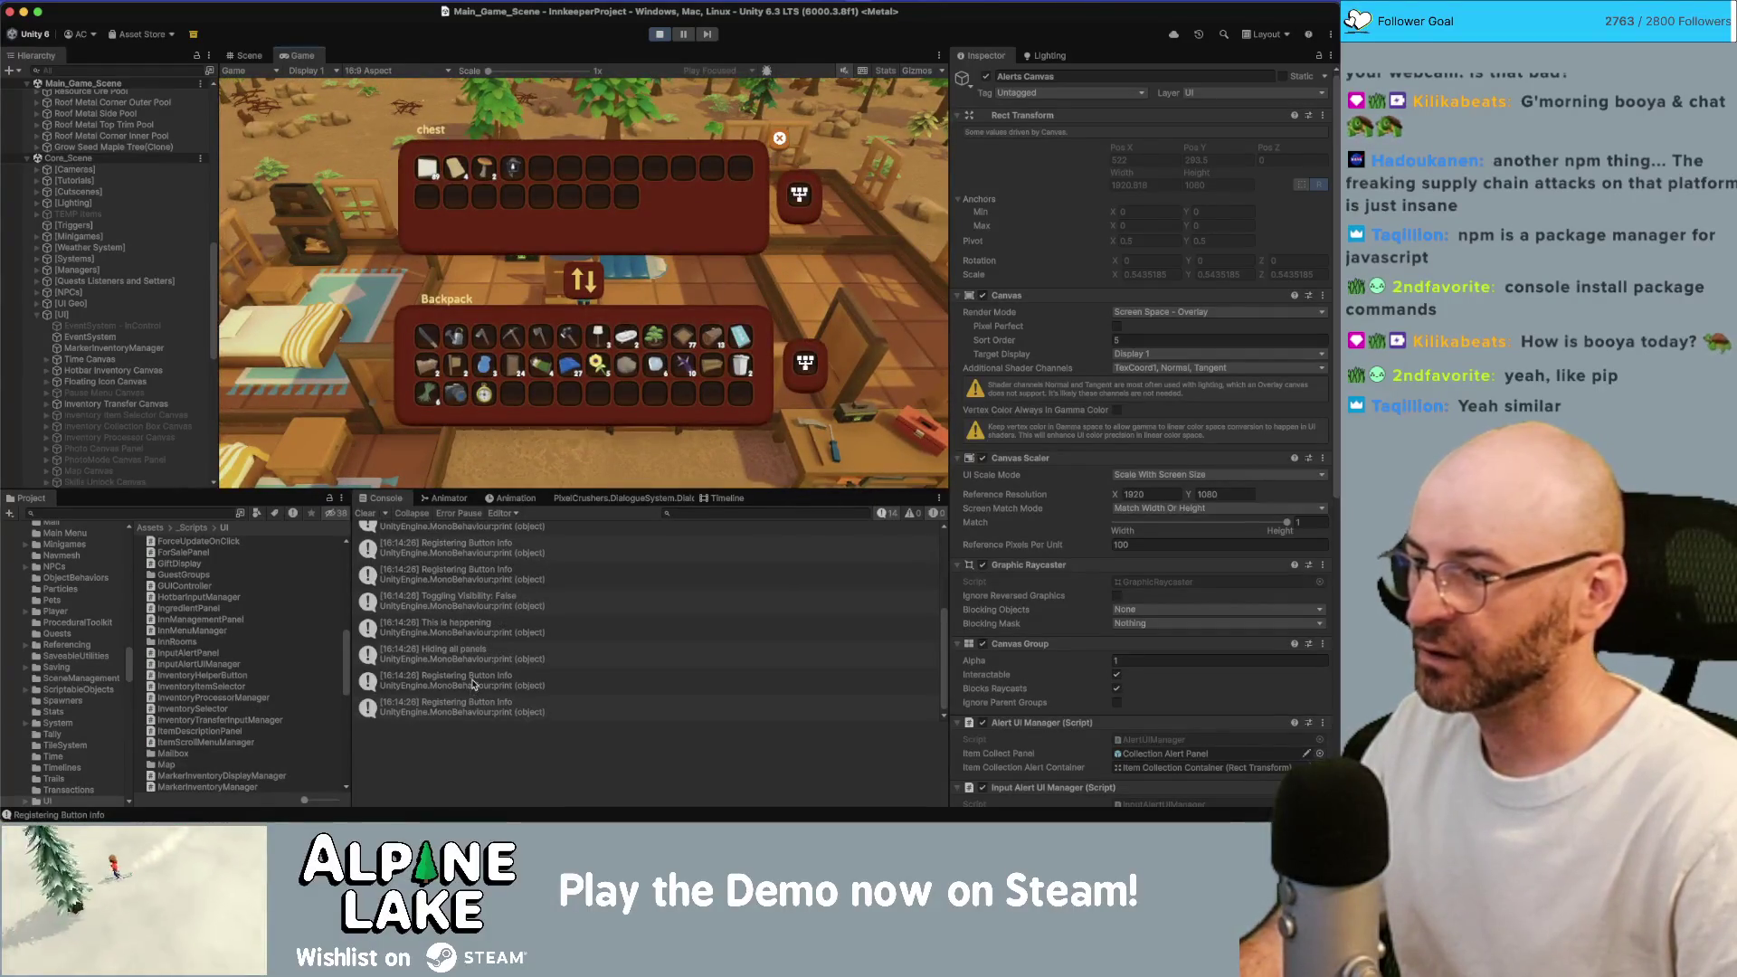
{"action": "left_click", "coordinate": [494, 594]}
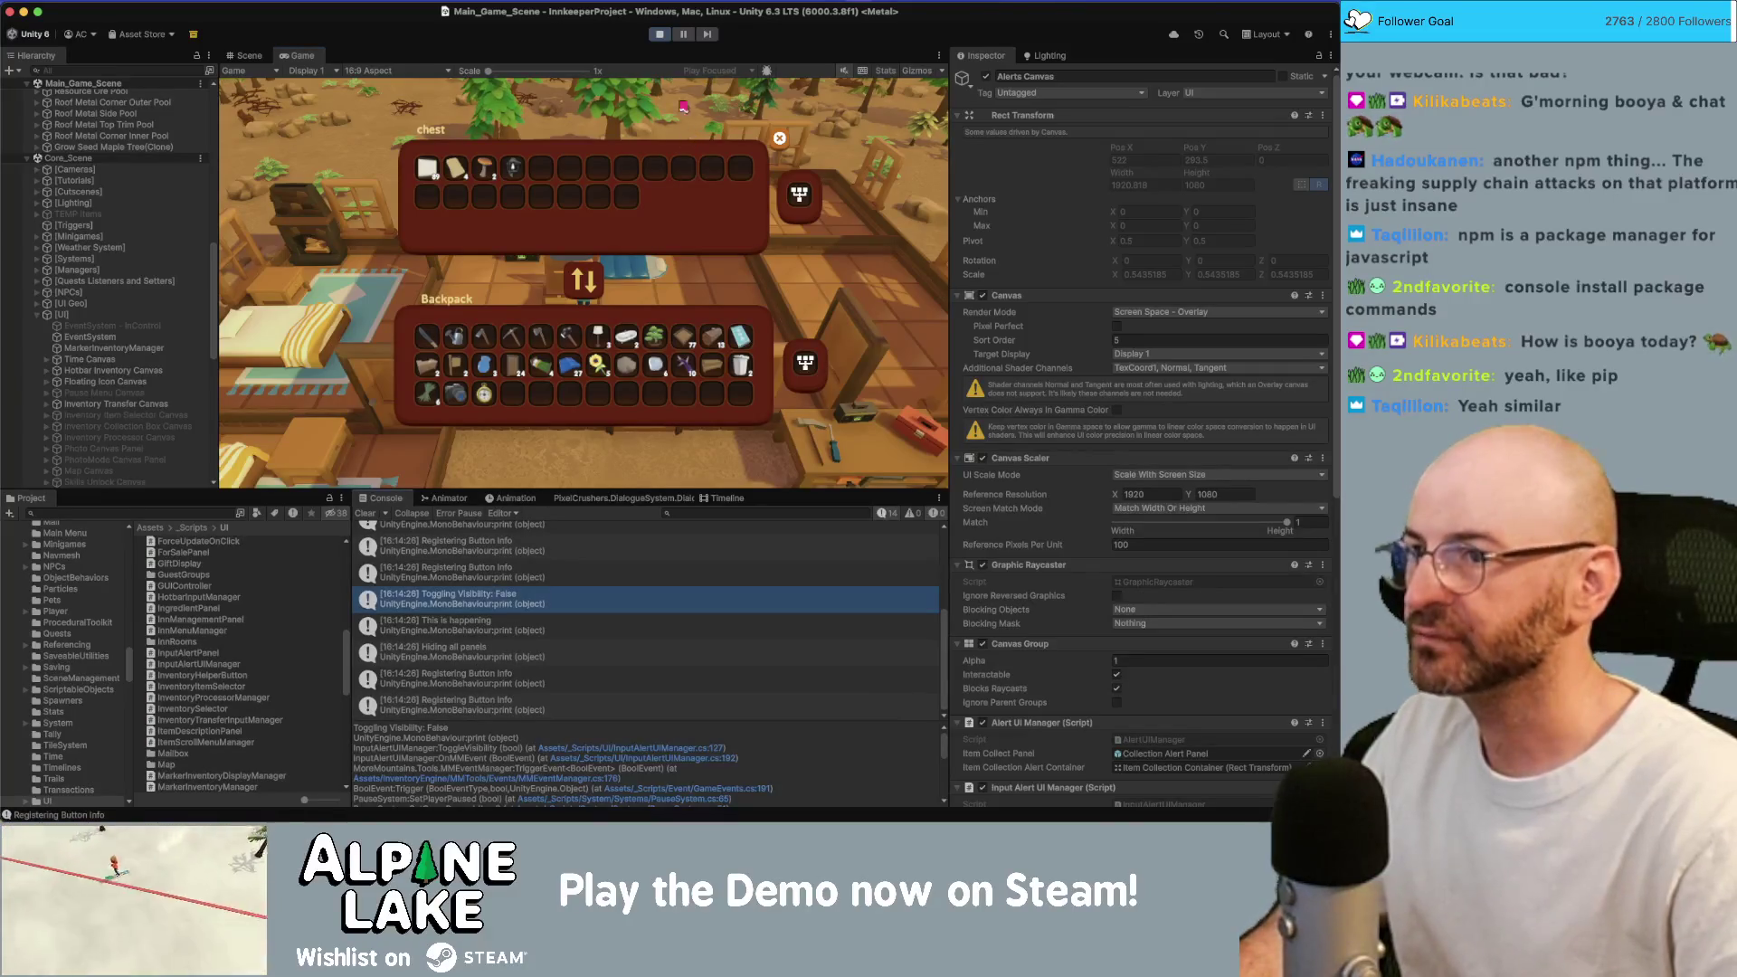
{"action": "left_click", "coordinate": [666, 41]}
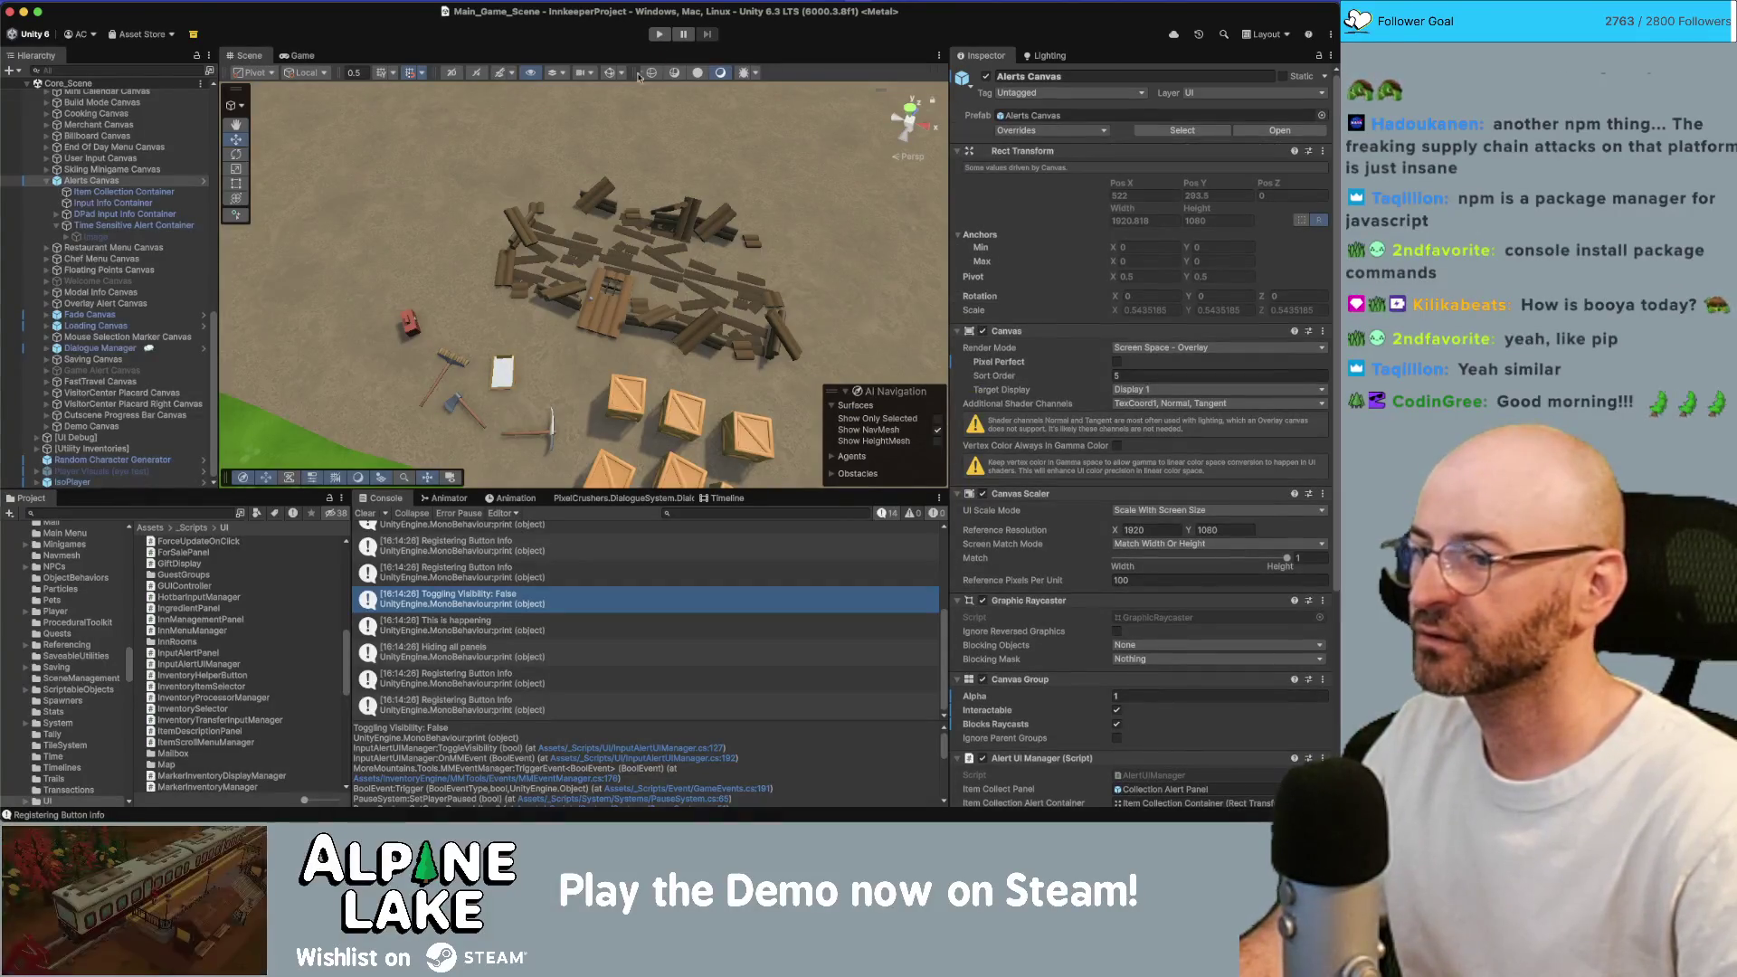
{"action": "left_click", "coordinate": [365, 513]}
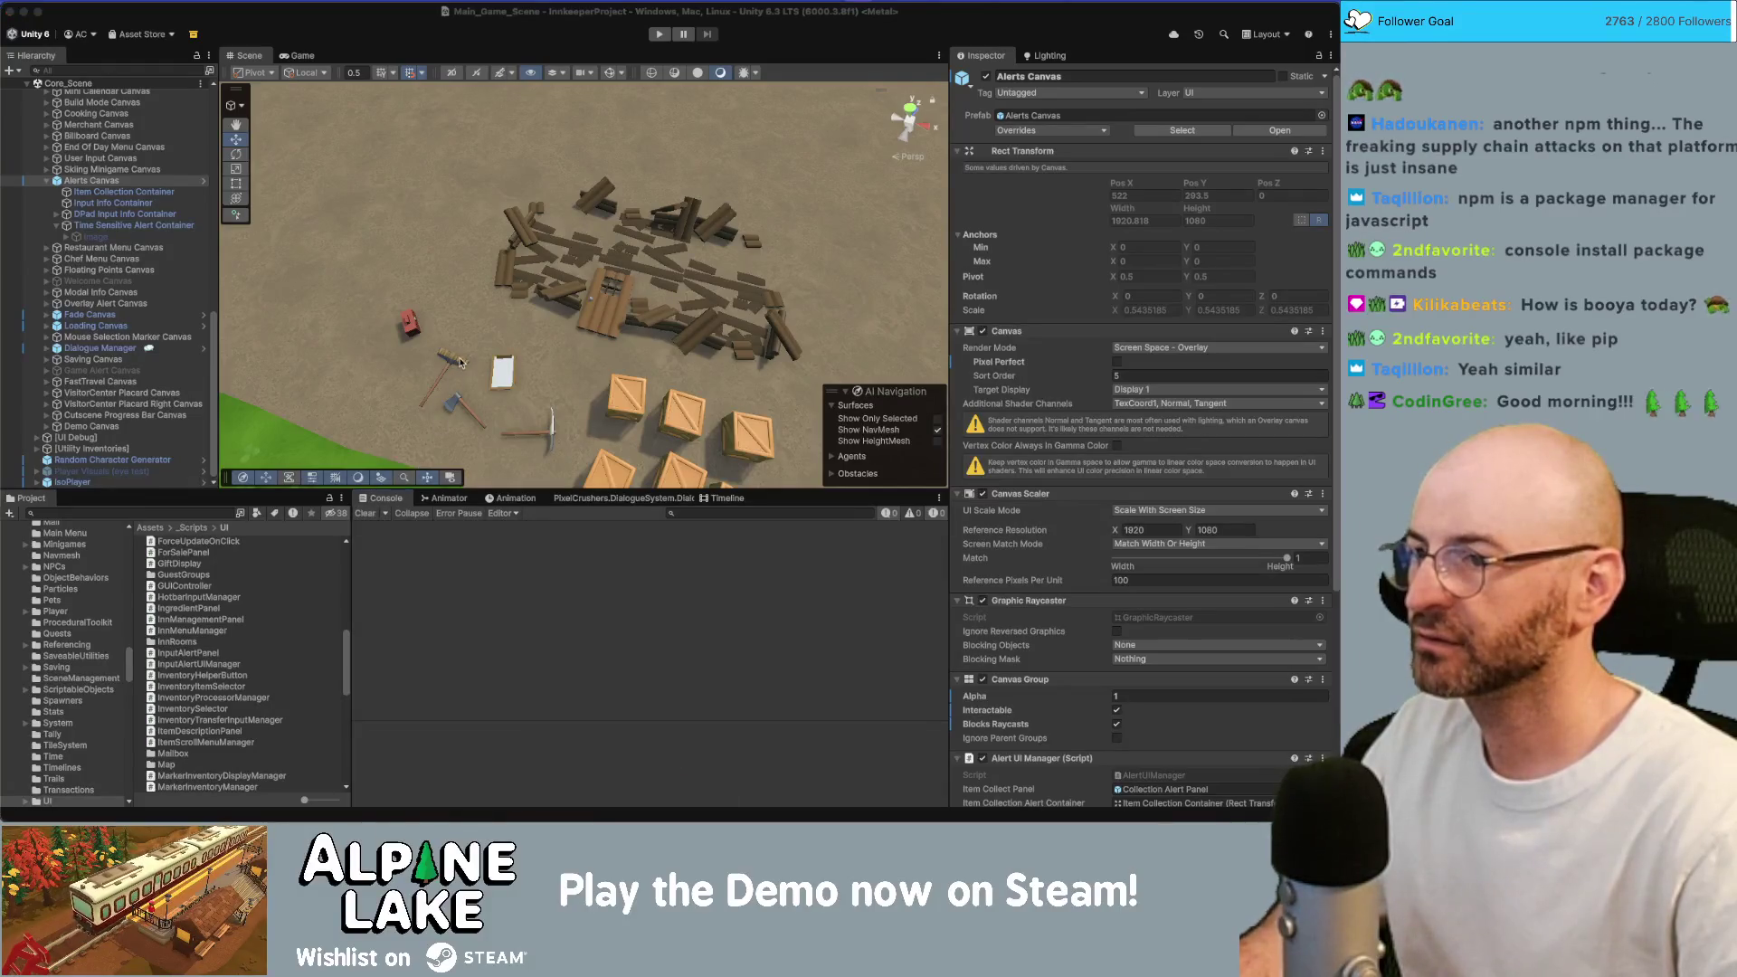
{"action": "key", "text": "super+Tab"}
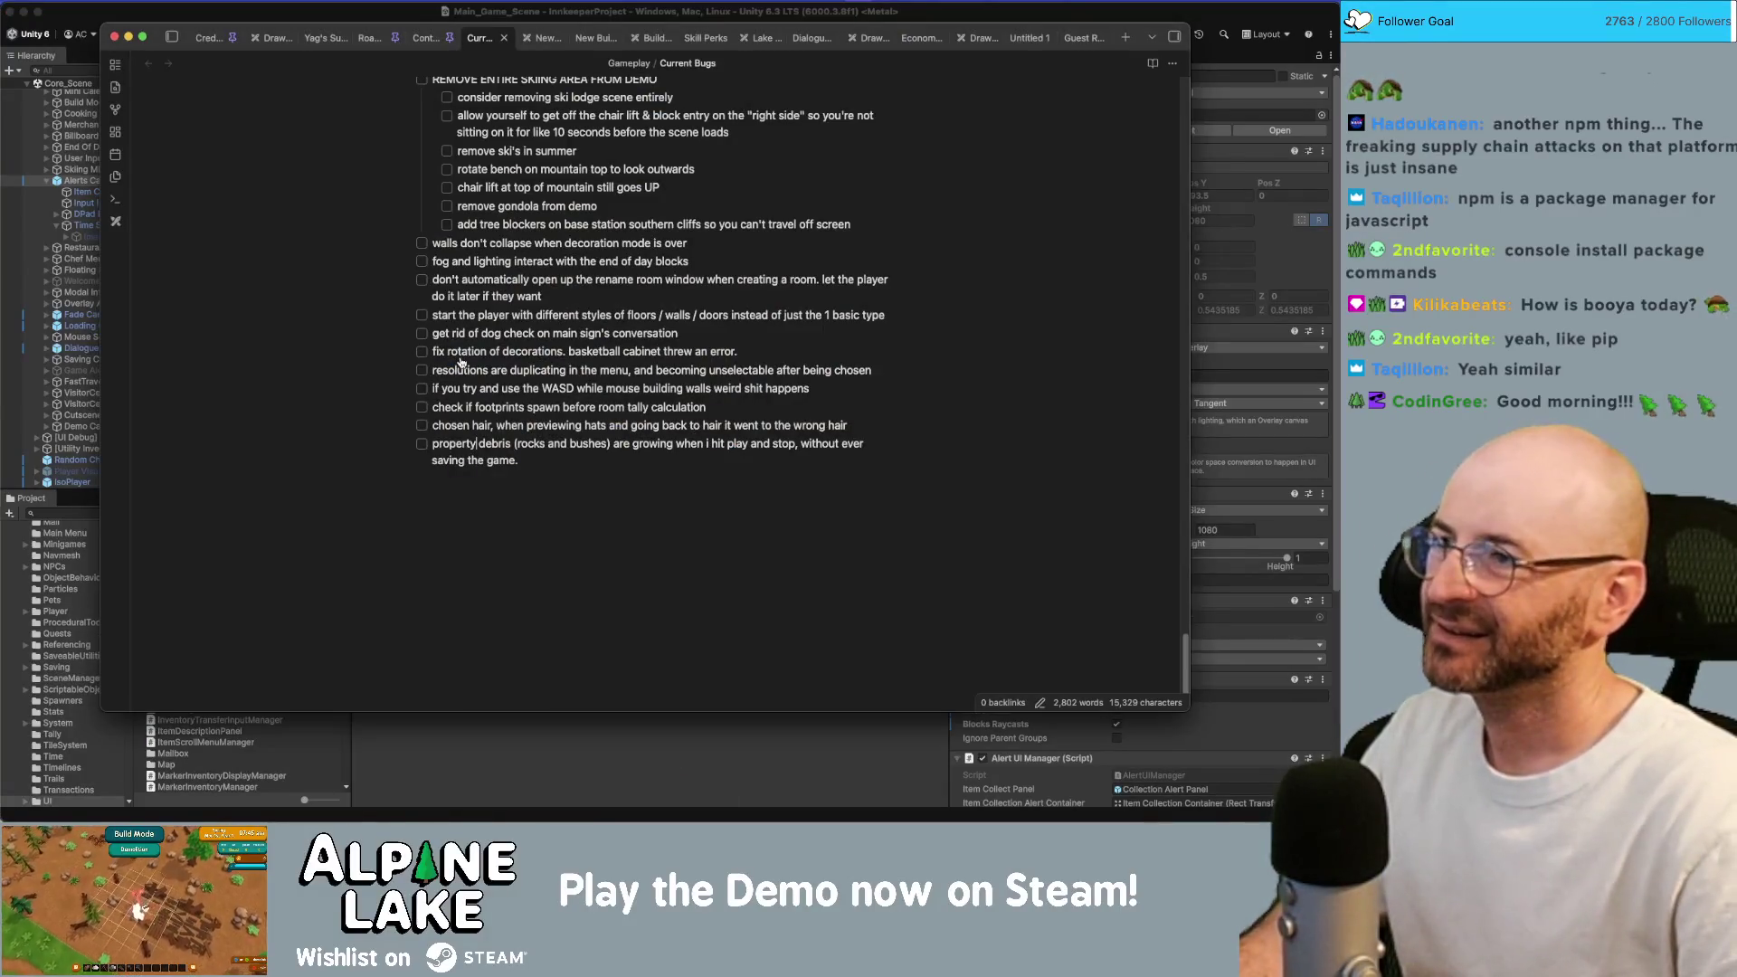
{"action": "key", "text": "super+Tab"}
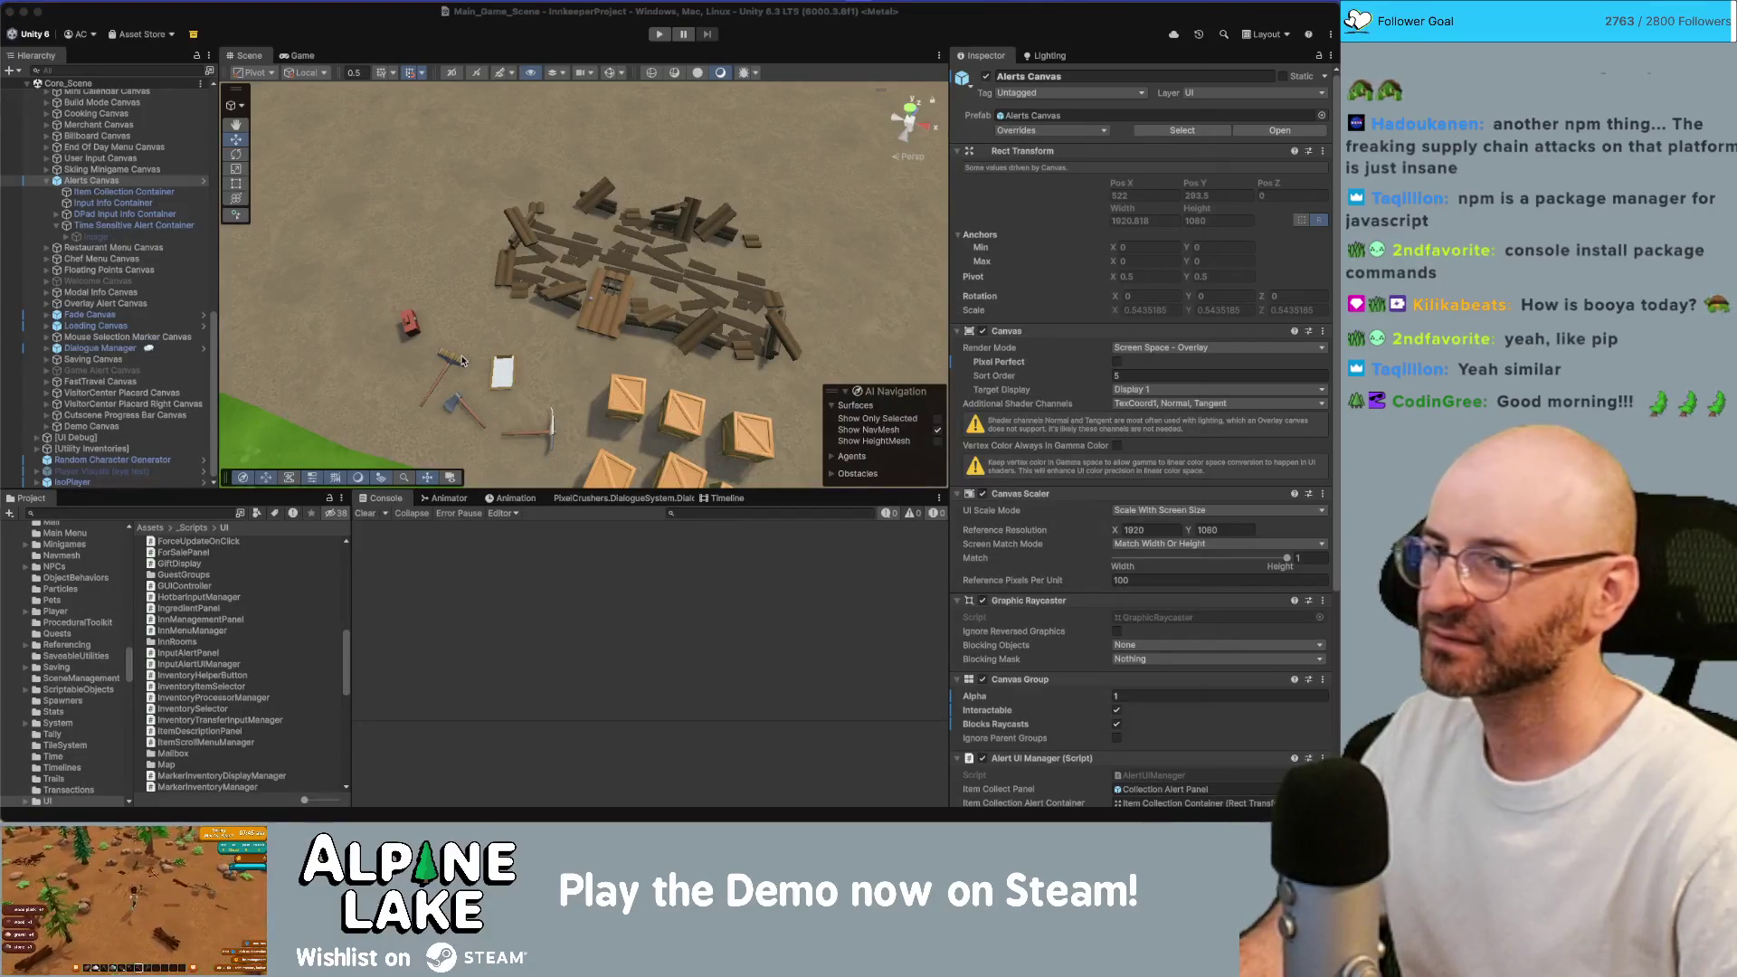
{"action": "scroll", "coordinate": [986, 543], "scroll_direction": "down", "scroll_amount": 5}
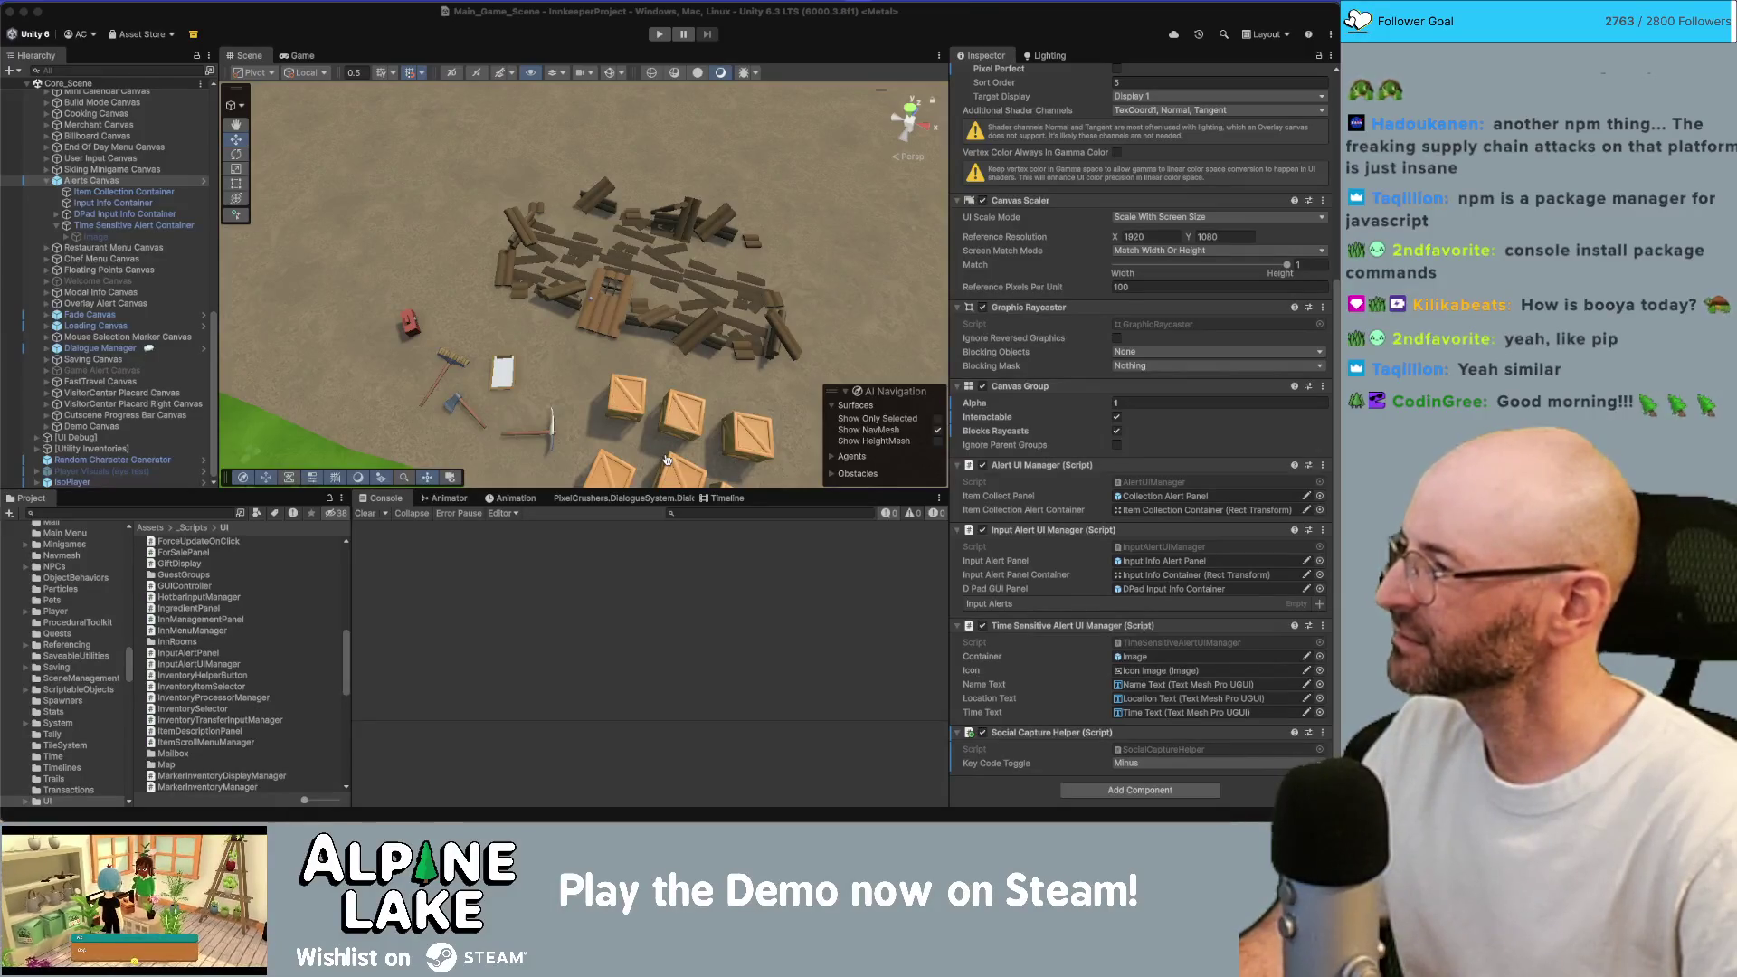
{"action": "key", "text": "super+Tab"}
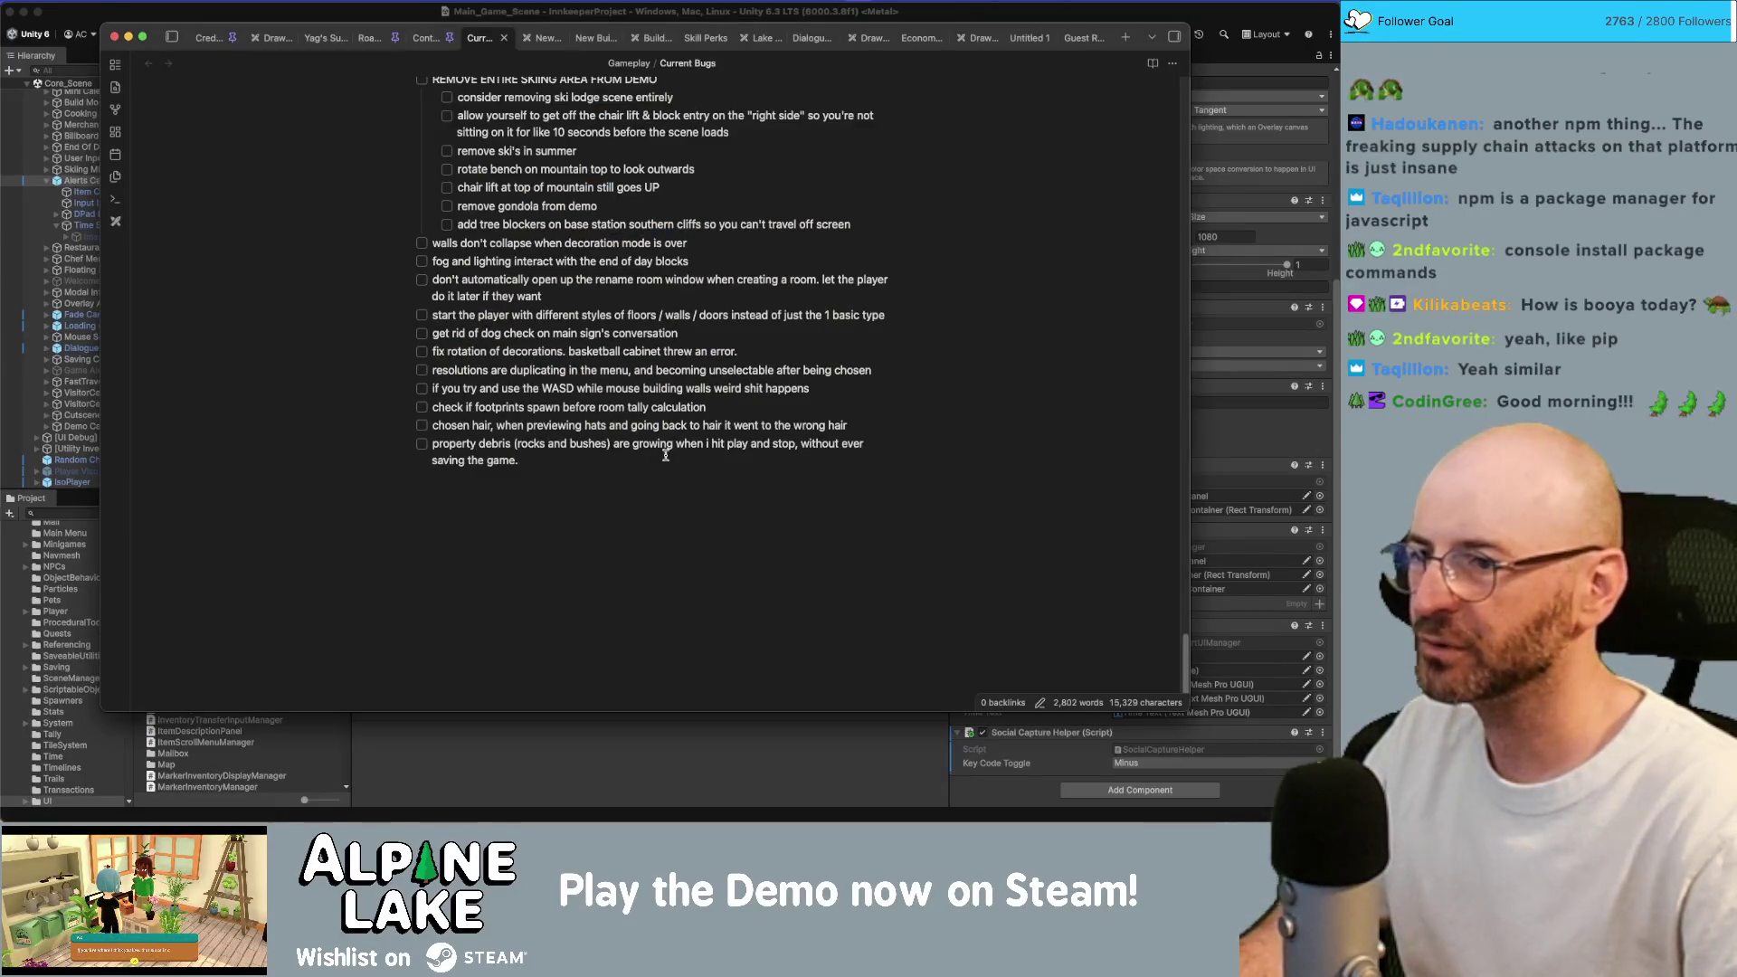
{"action": "left_click", "coordinate": [394, 20]}
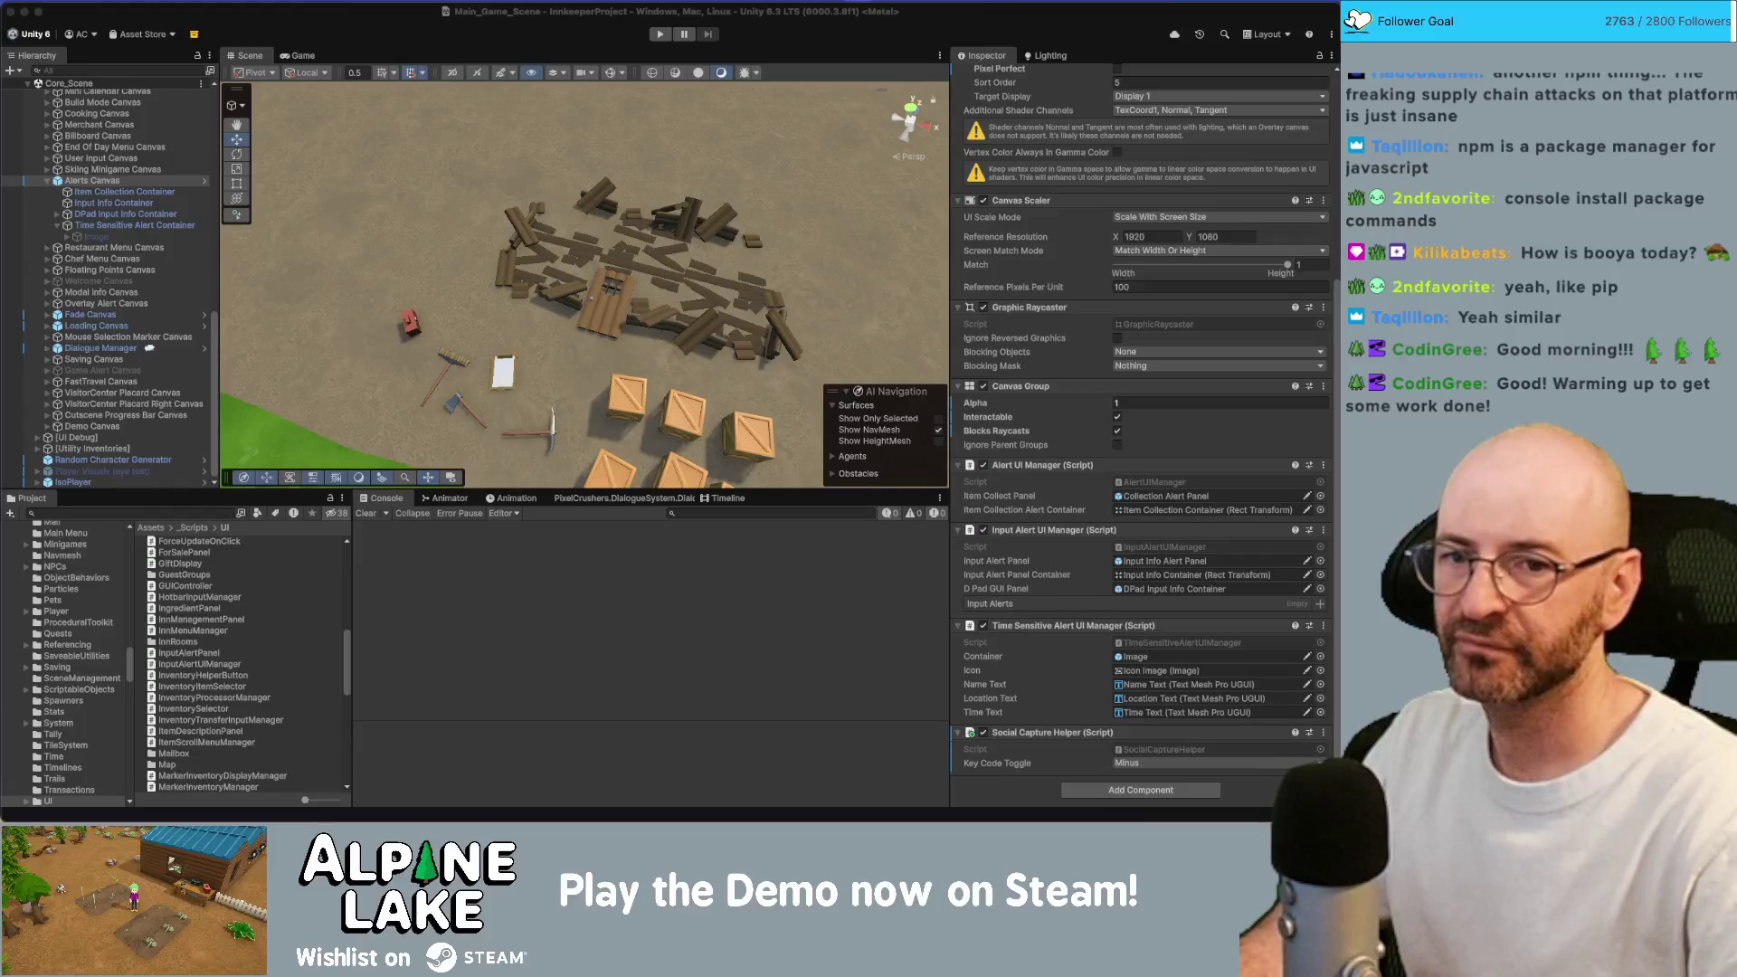
Start a new line in OnMMEvent(BoolEvent) with 'BoolEventType.' to list its members.
{"action": "key", "text": "super+Tab"}
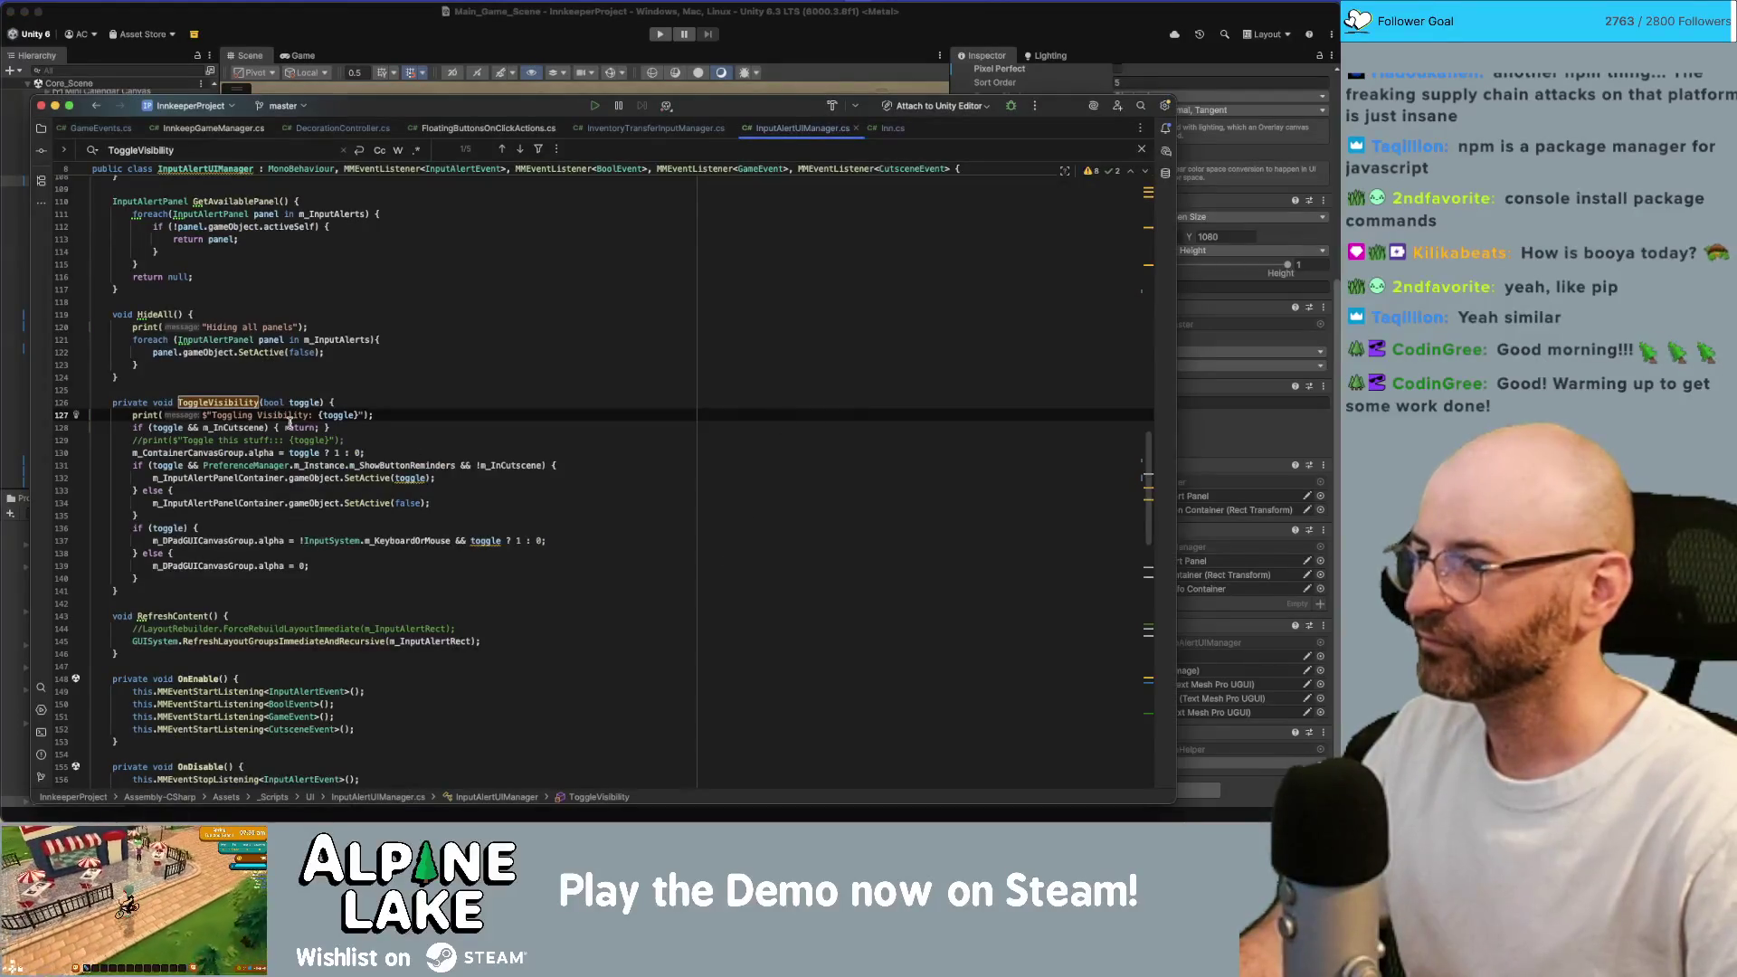
{"action": "scroll", "coordinate": [299, 425], "scroll_direction": "down", "scroll_amount": 8}
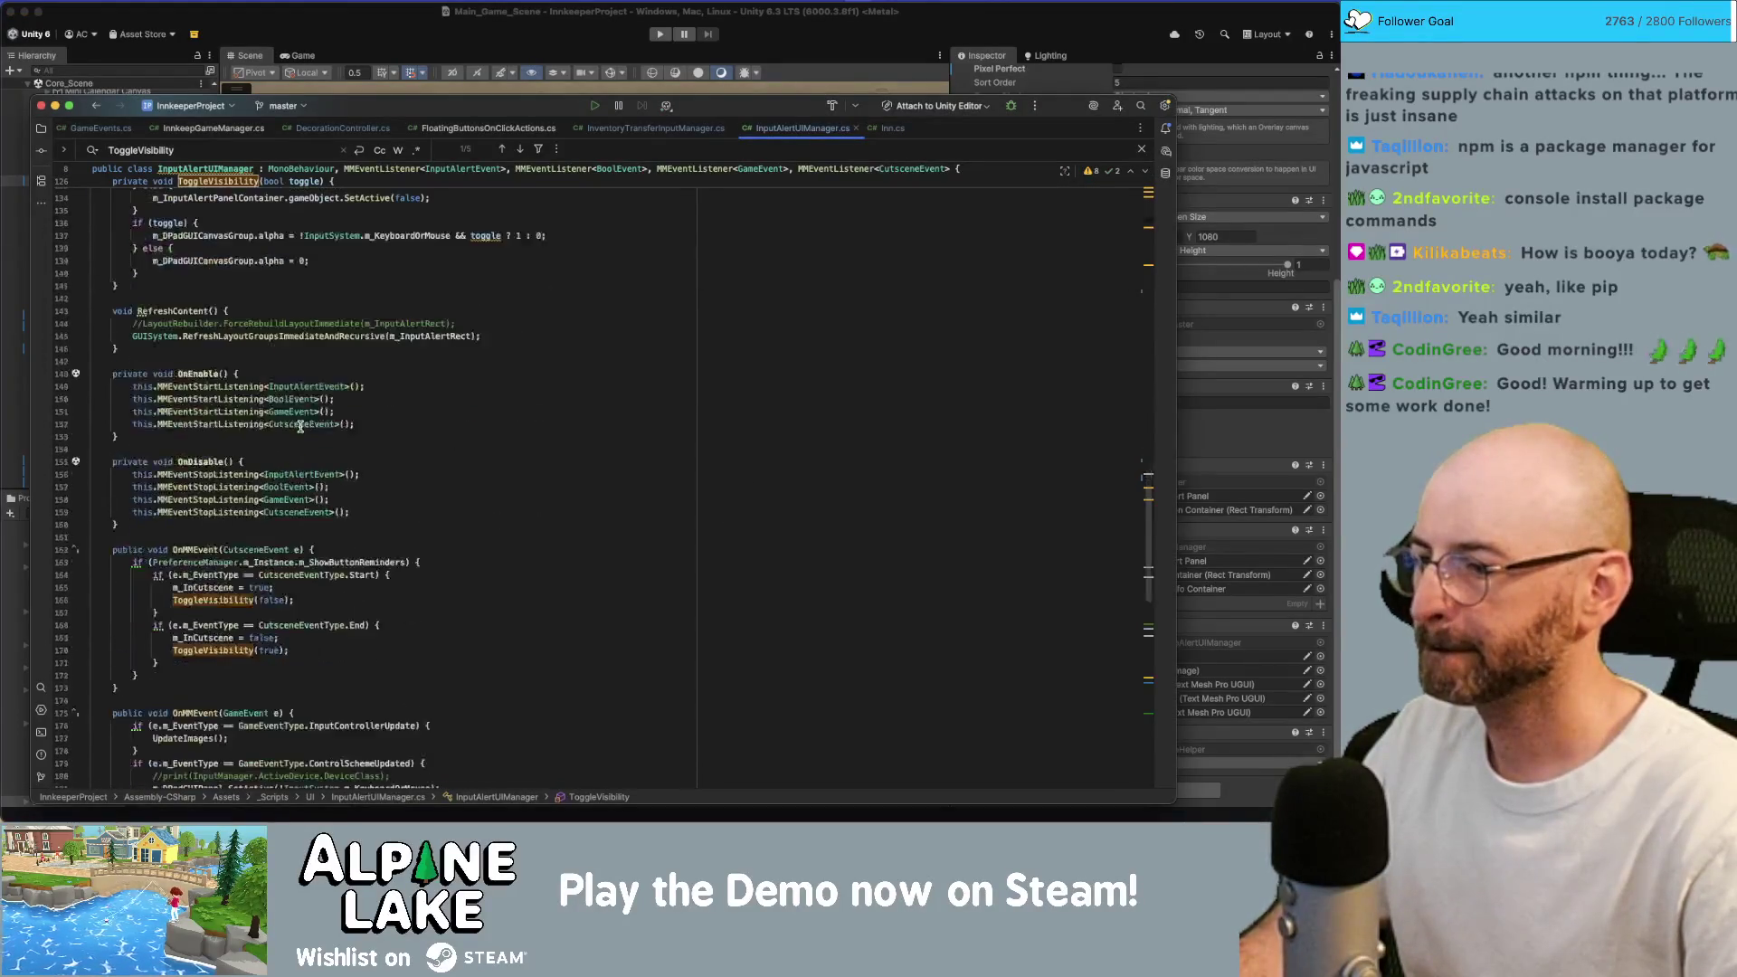
{"action": "scroll", "coordinate": [362, 519], "scroll_direction": "down", "scroll_amount": 10}
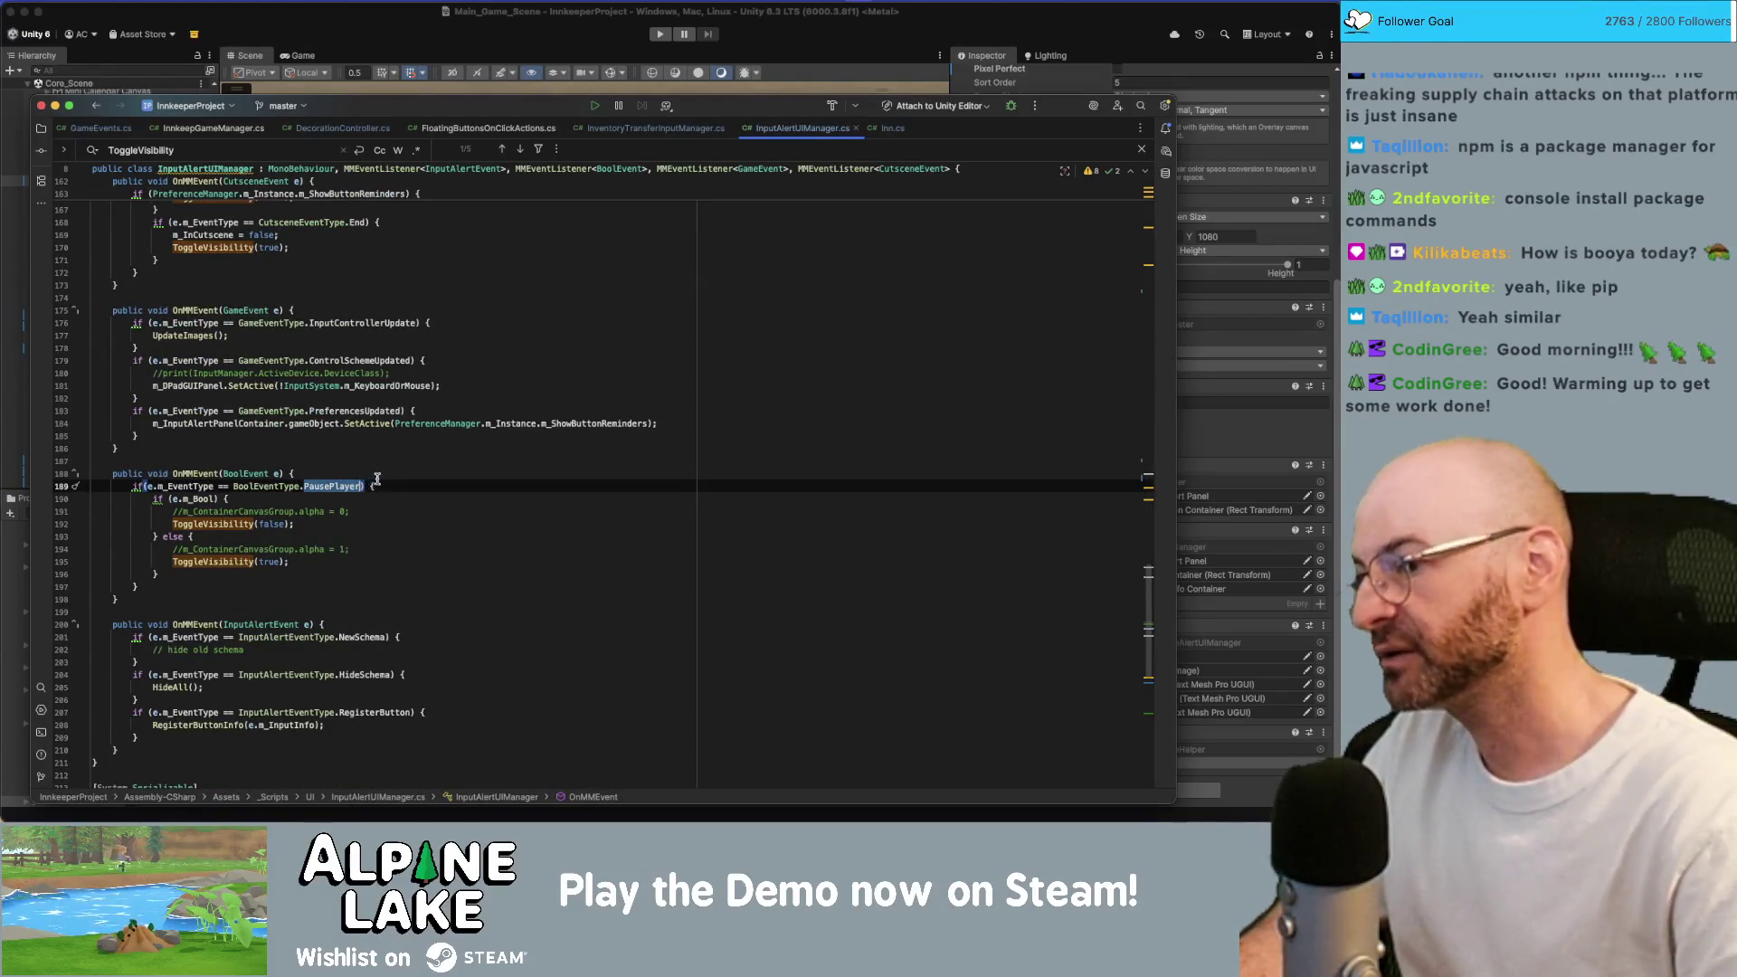
{"action": "left_click", "coordinate": [415, 474]}
{"action": "key", "text": "Return"}
{"action": "type", "text": "boo"}
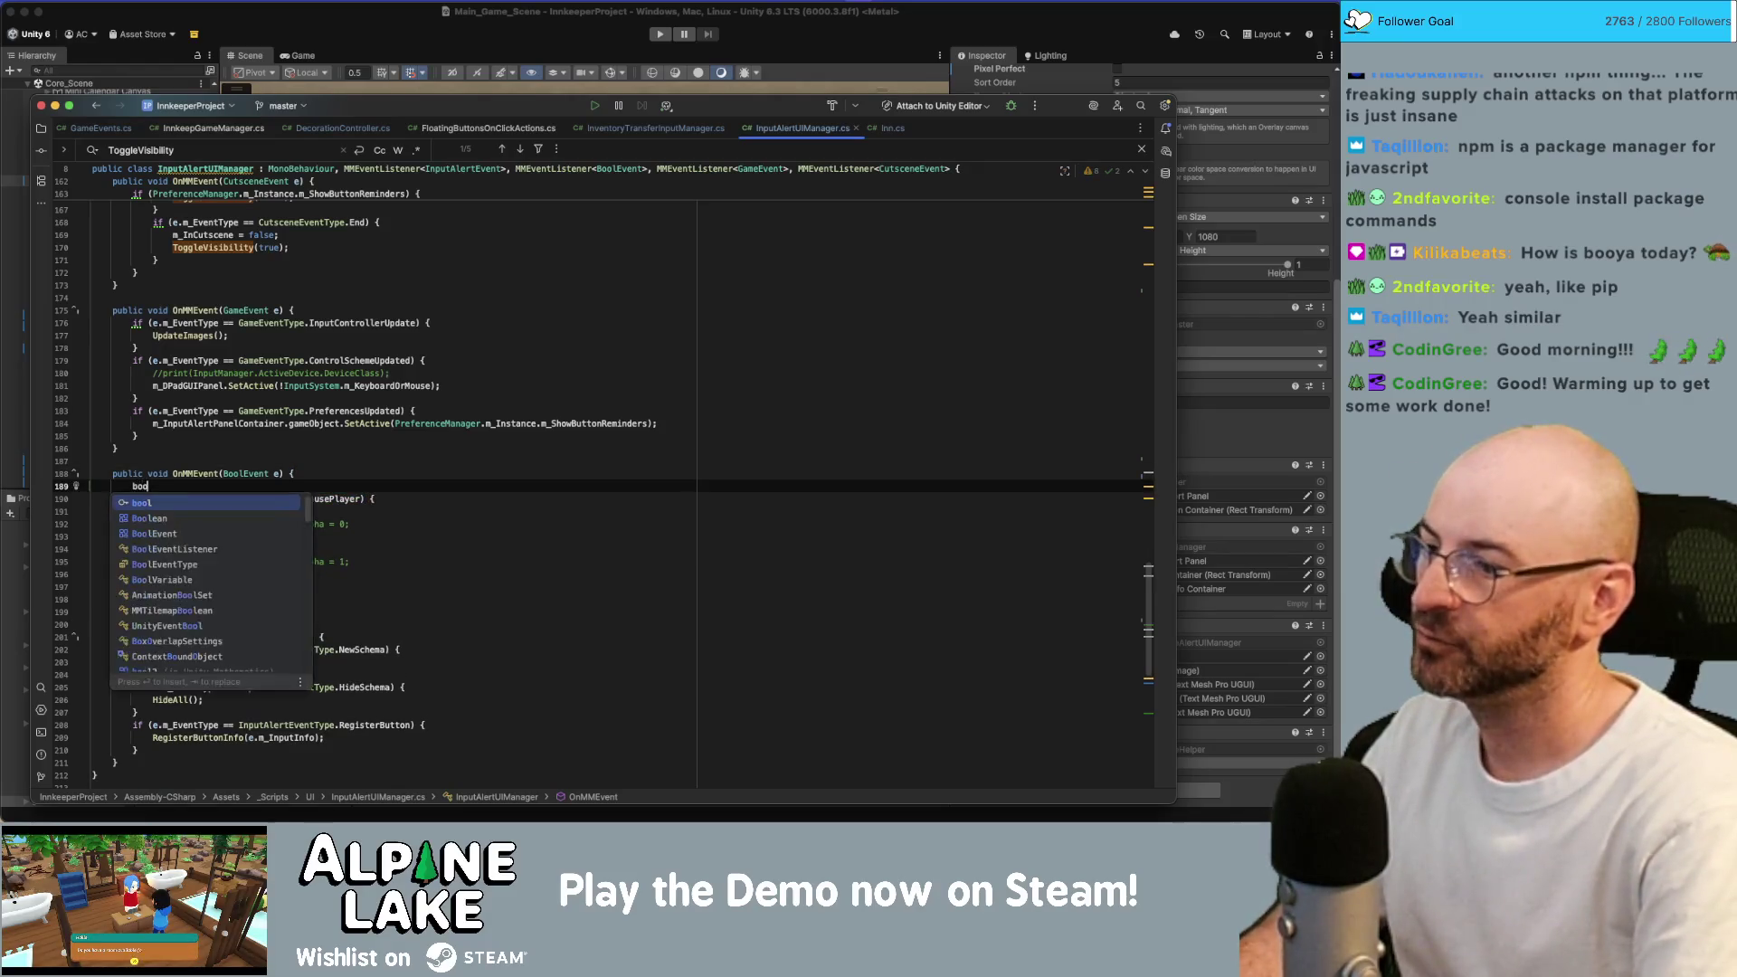
{"action": "type", "text": "leventtyp"}
{"action": "key", "text": "Return"}
{"action": "type", "text": "."}
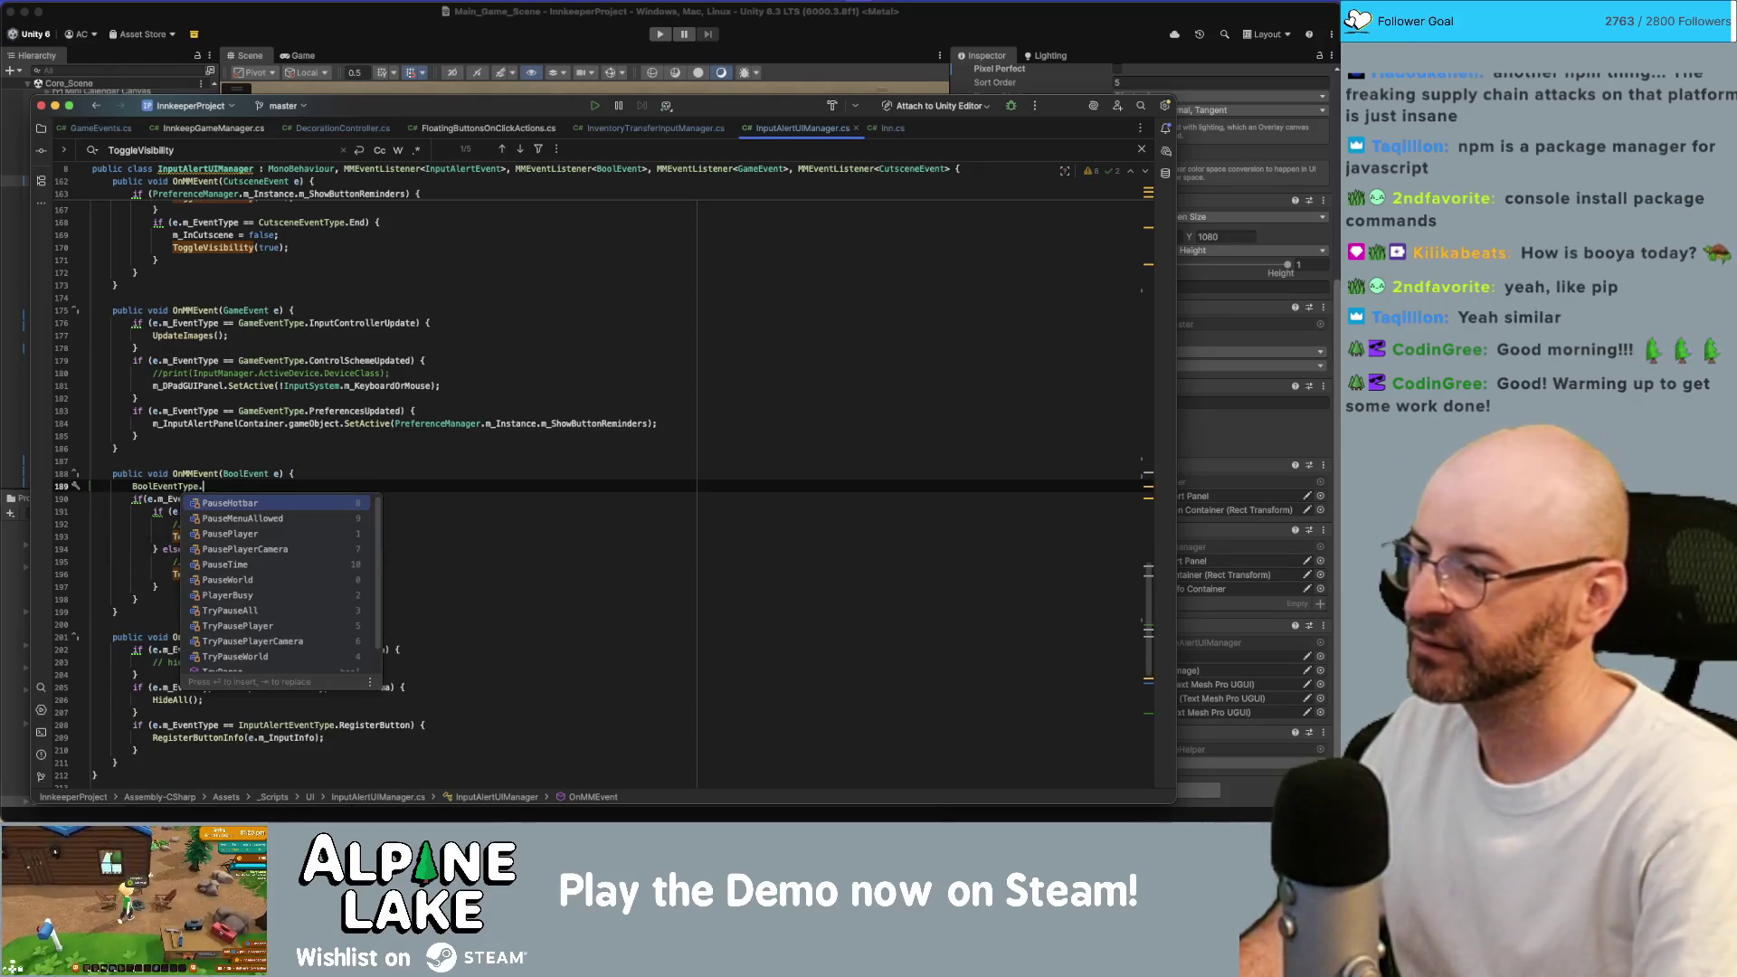
Browse the BoolEventType values from PauseMenuAllowed to PauseWorld, then undo the unfinished line.
{"action": "key", "text": "Down"}
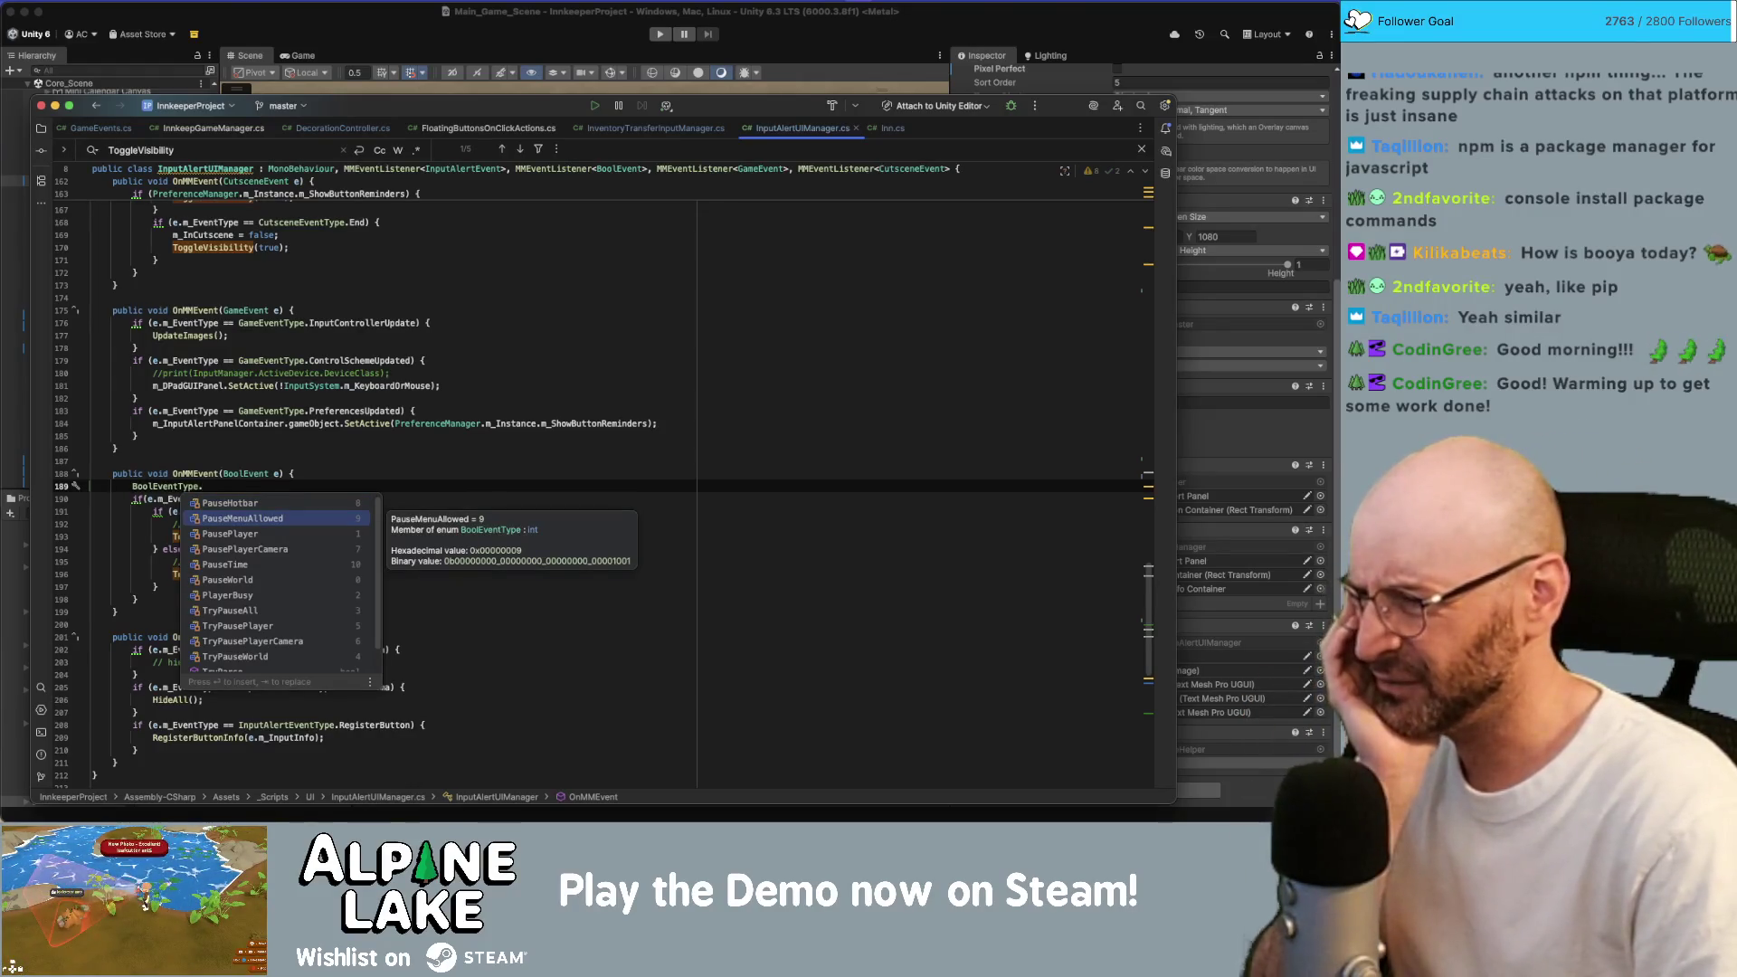
{"action": "key", "text": "Down"}
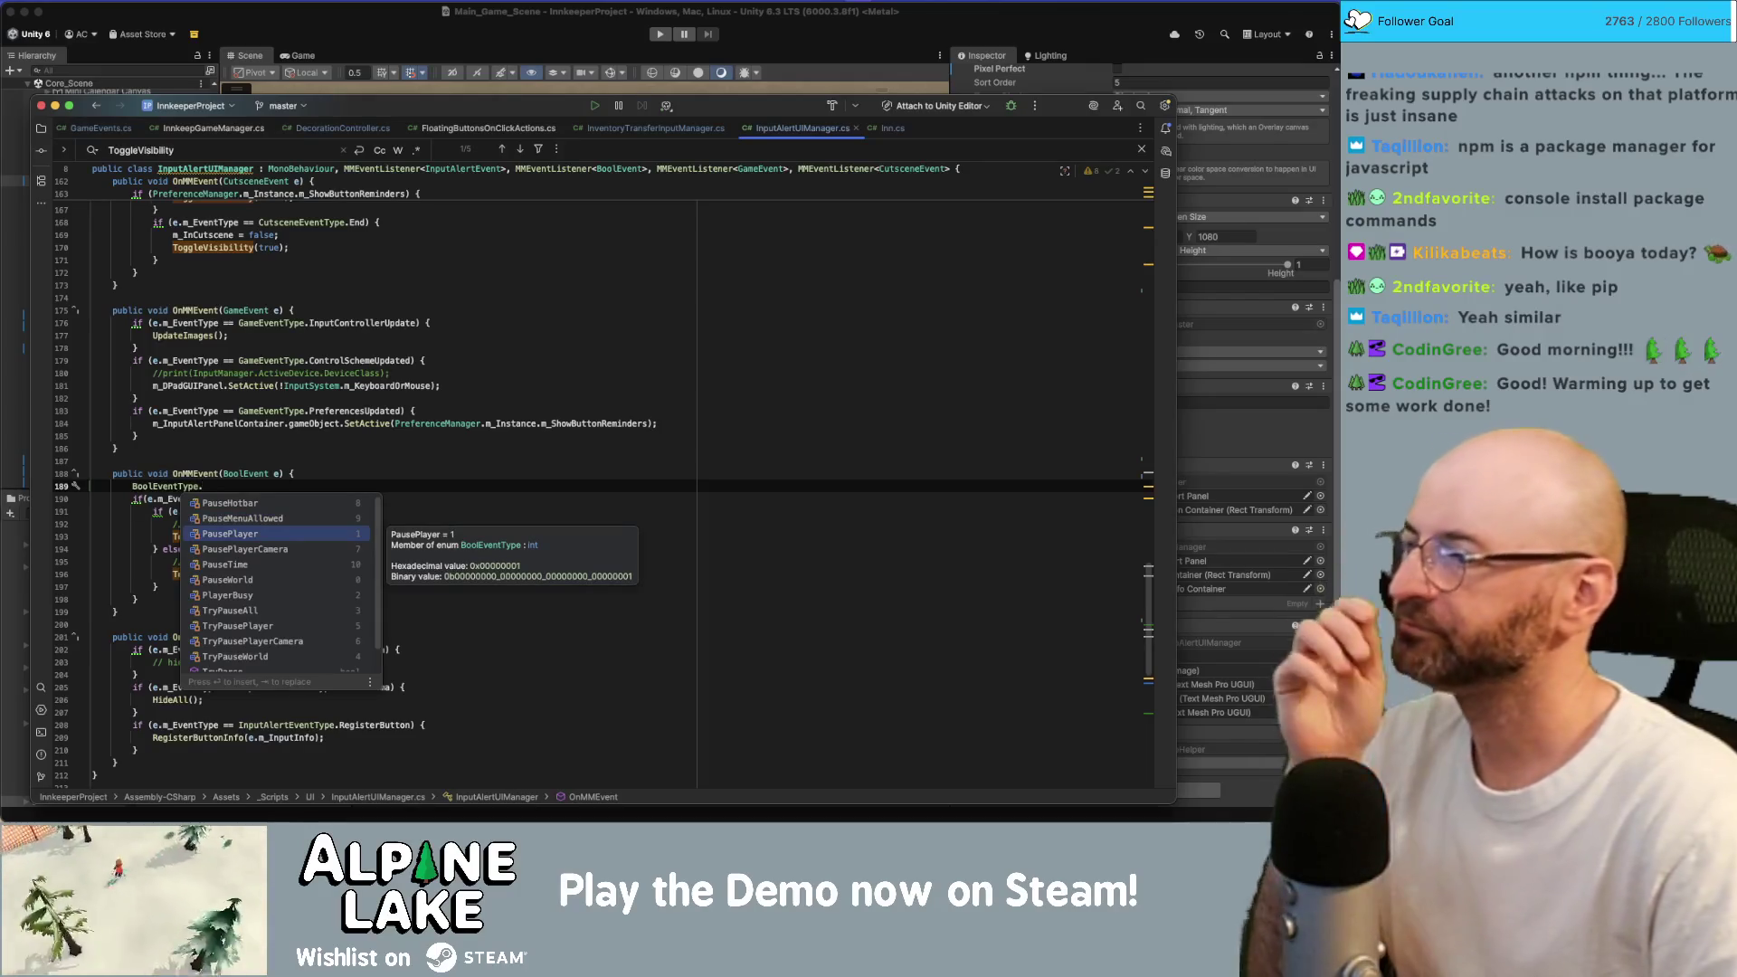
{"action": "key", "text": "Down"}
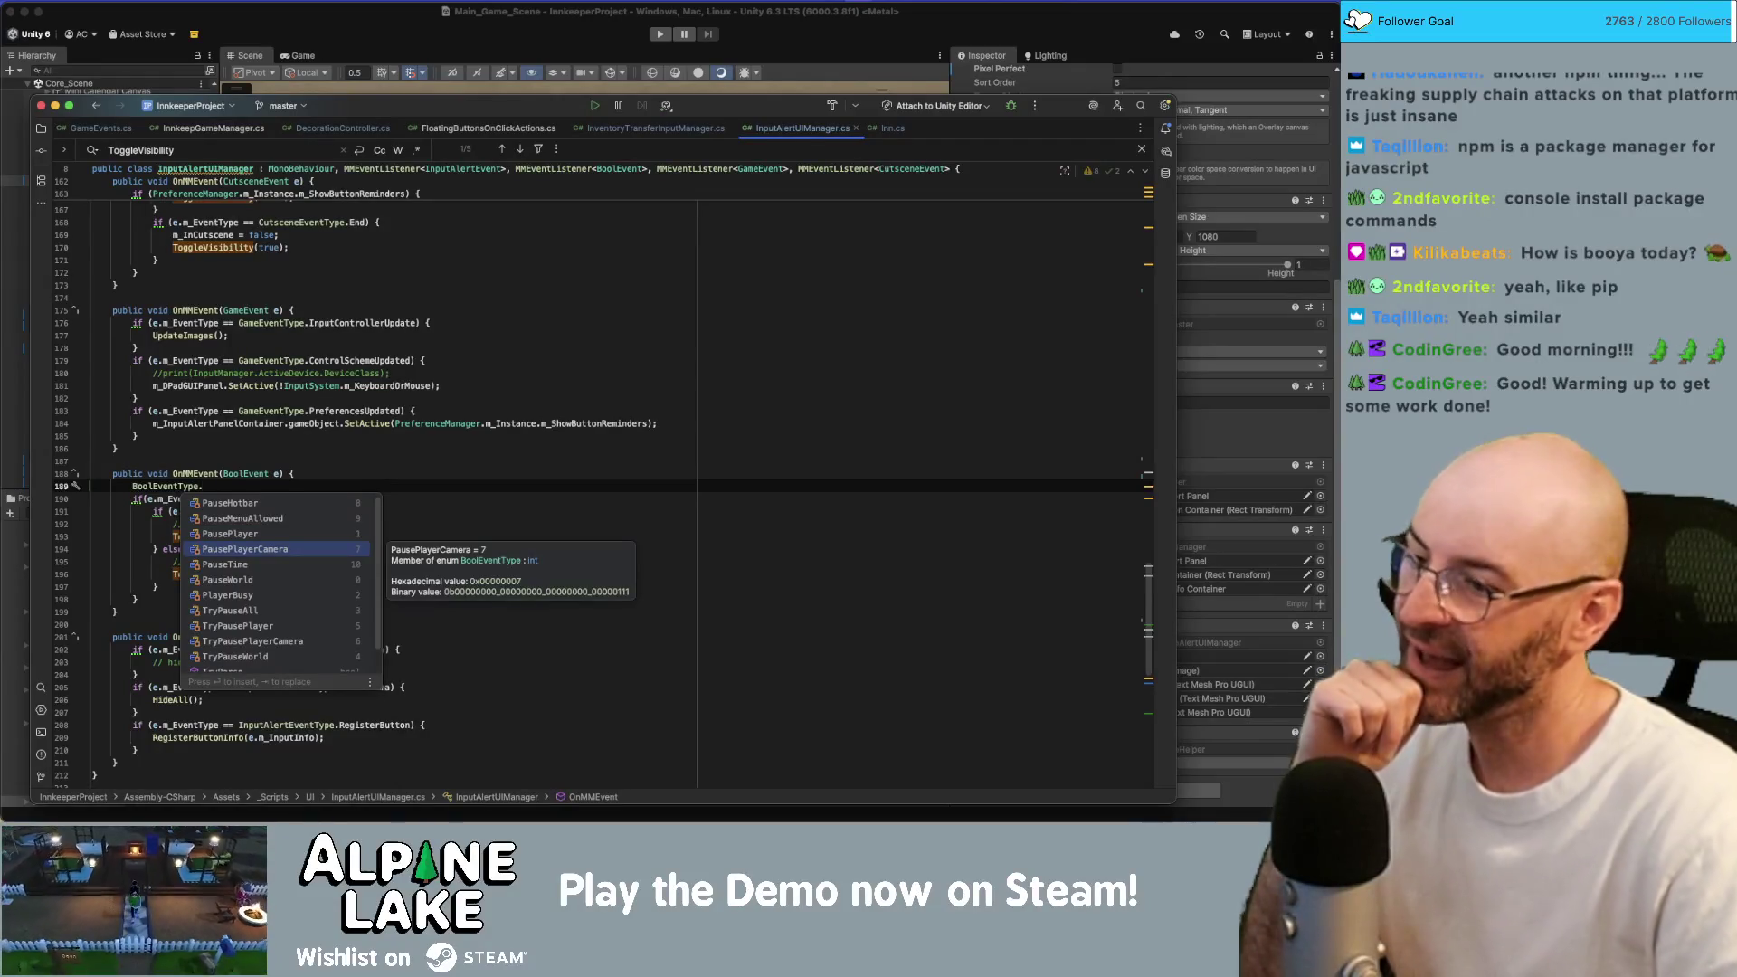
{"action": "key", "text": "Down"}
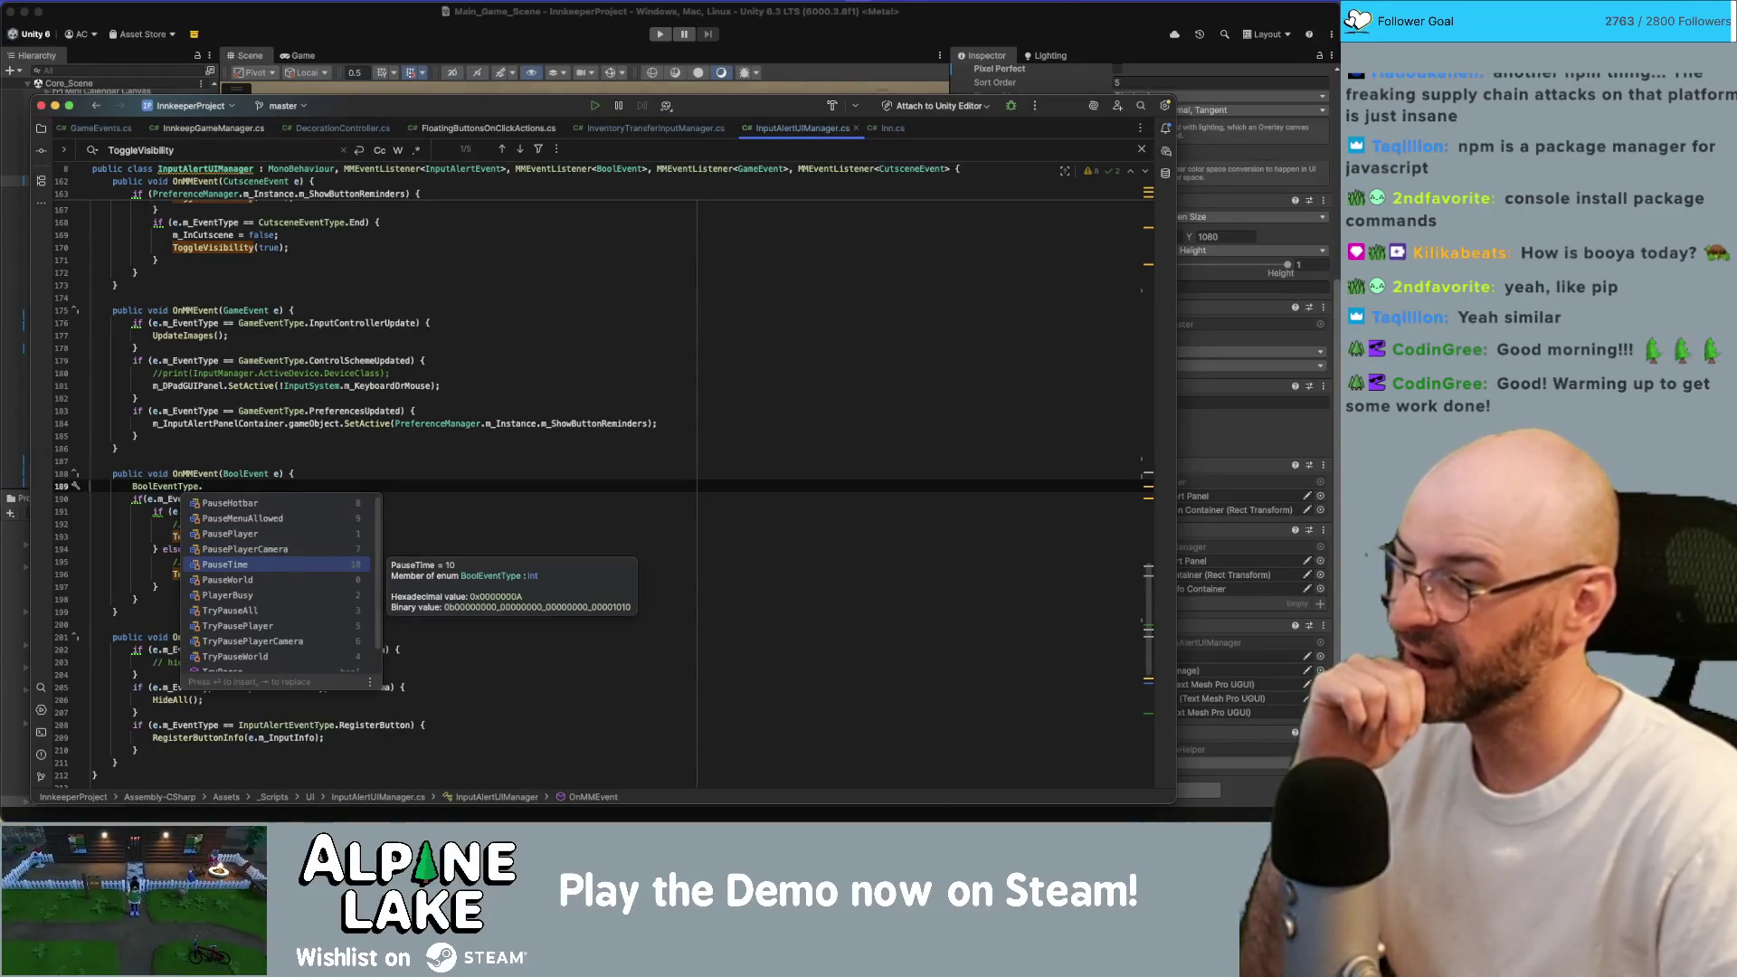
{"action": "key", "text": "Down"}
{"action": "key", "text": "Down"}
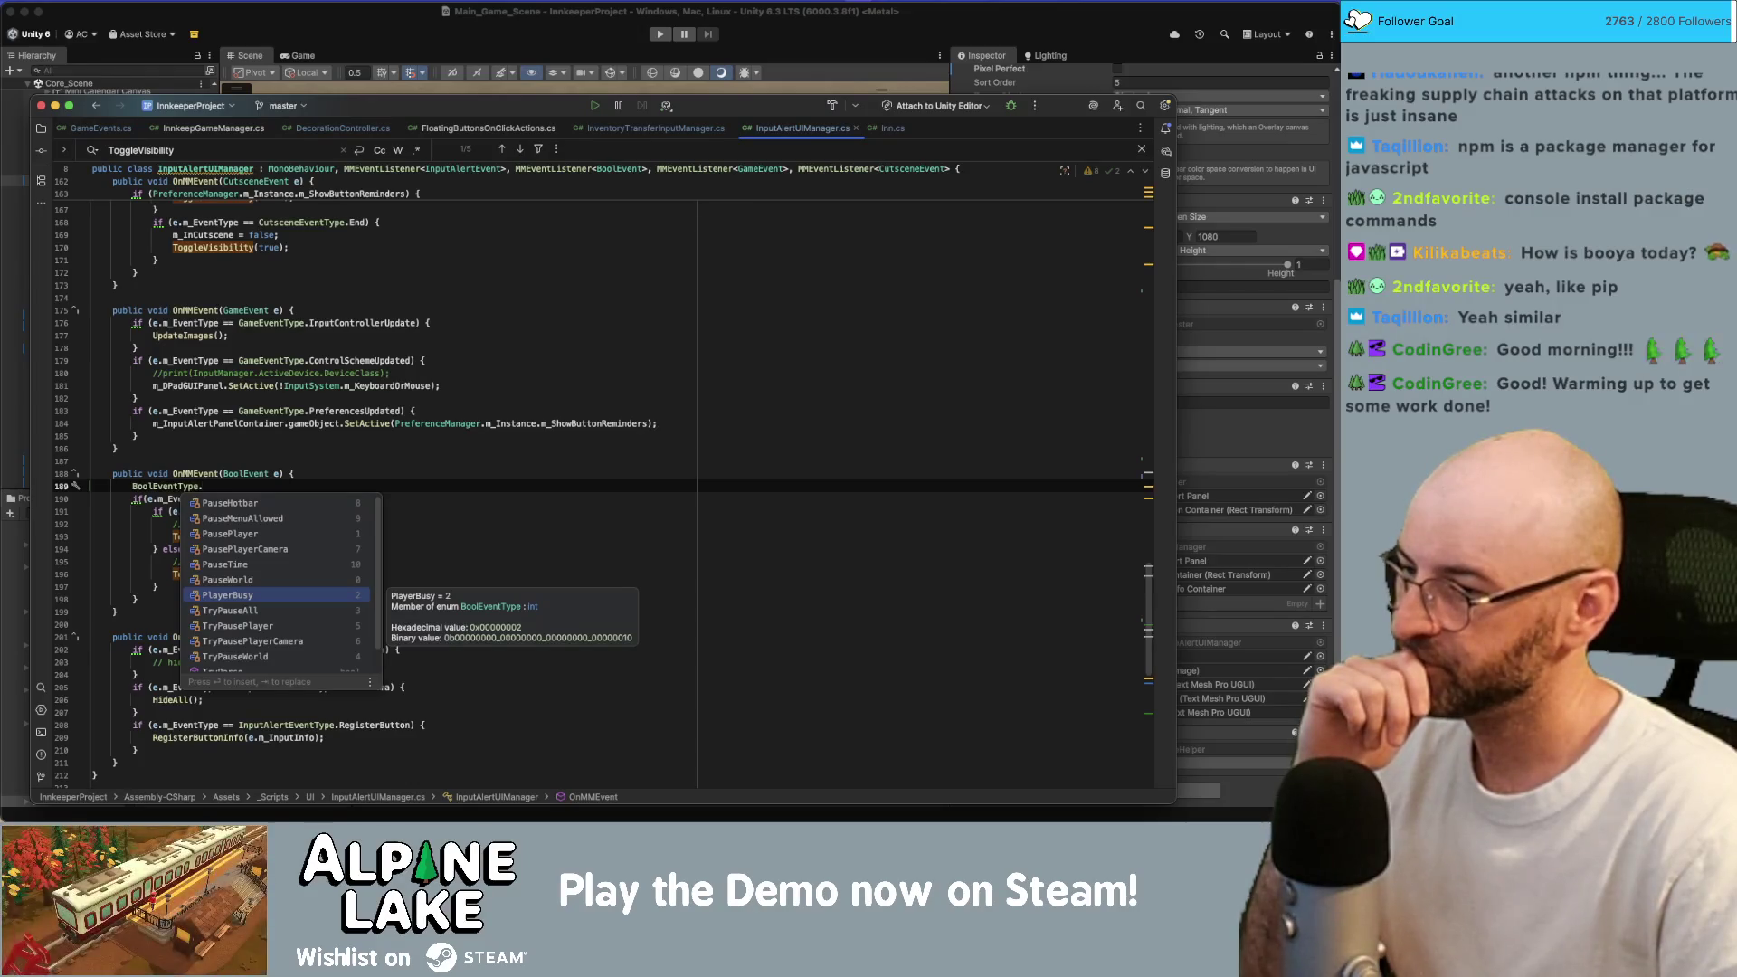
{"action": "key", "text": "Down"}
{"action": "key", "text": "Down"}
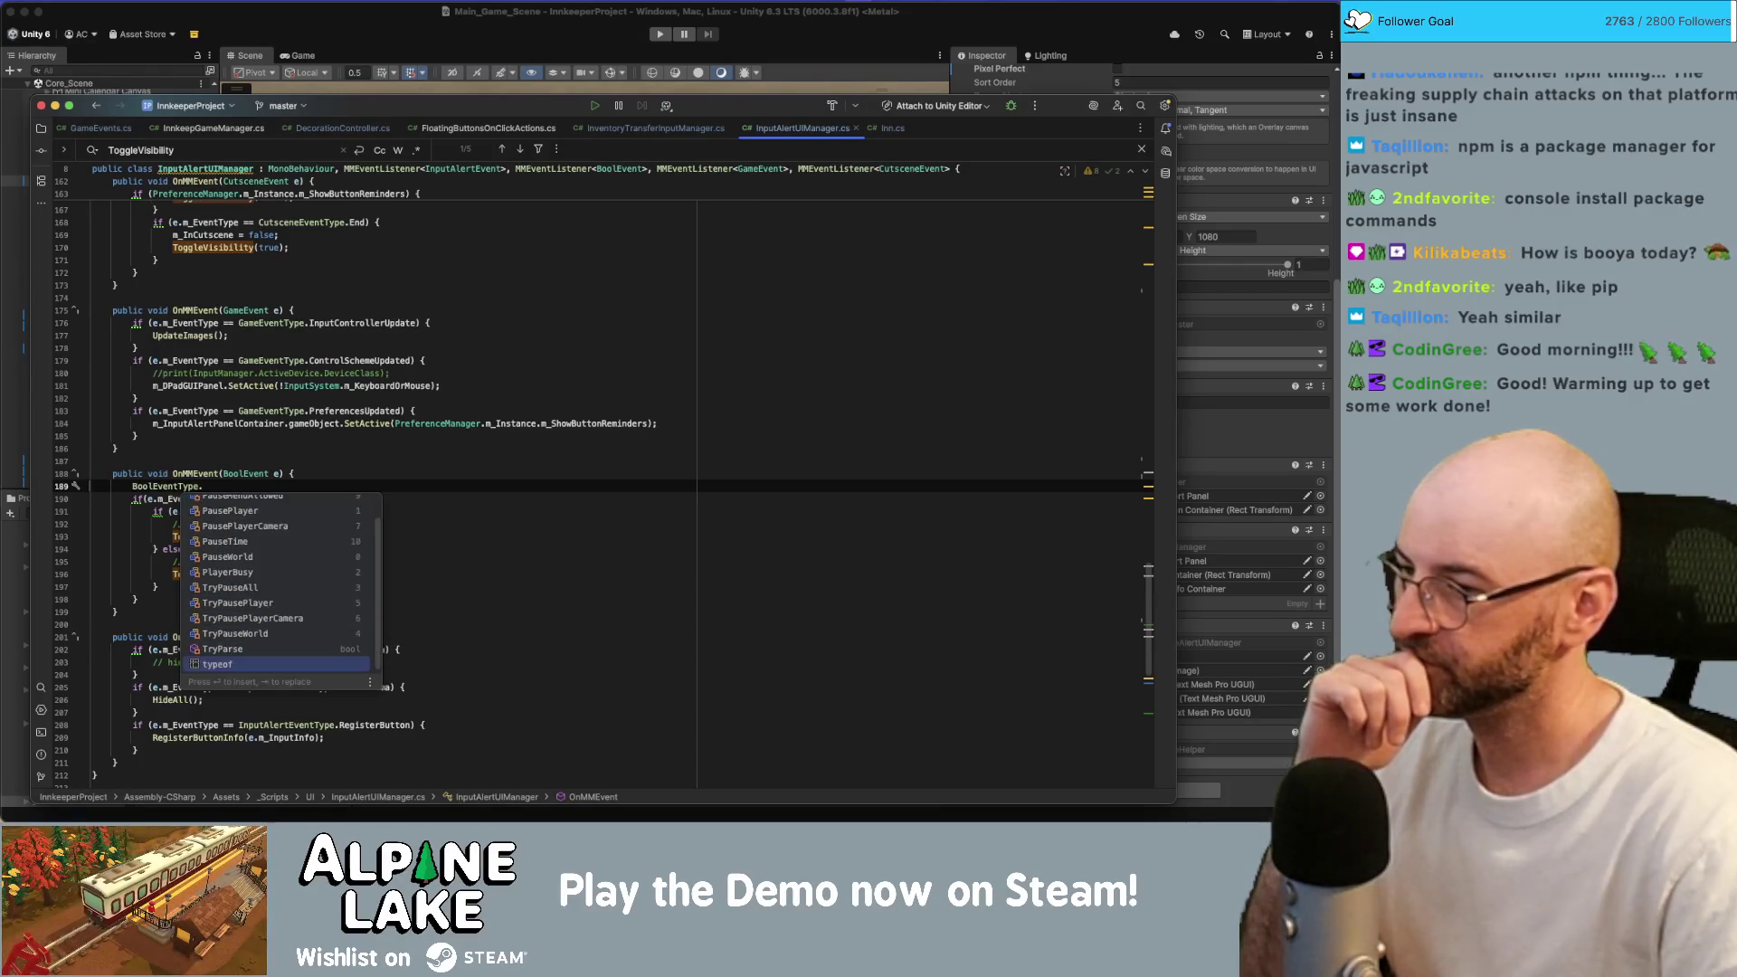
{"action": "key", "text": "Up"}
{"action": "key", "text": "Up"}
{"action": "key", "text": "Up"}
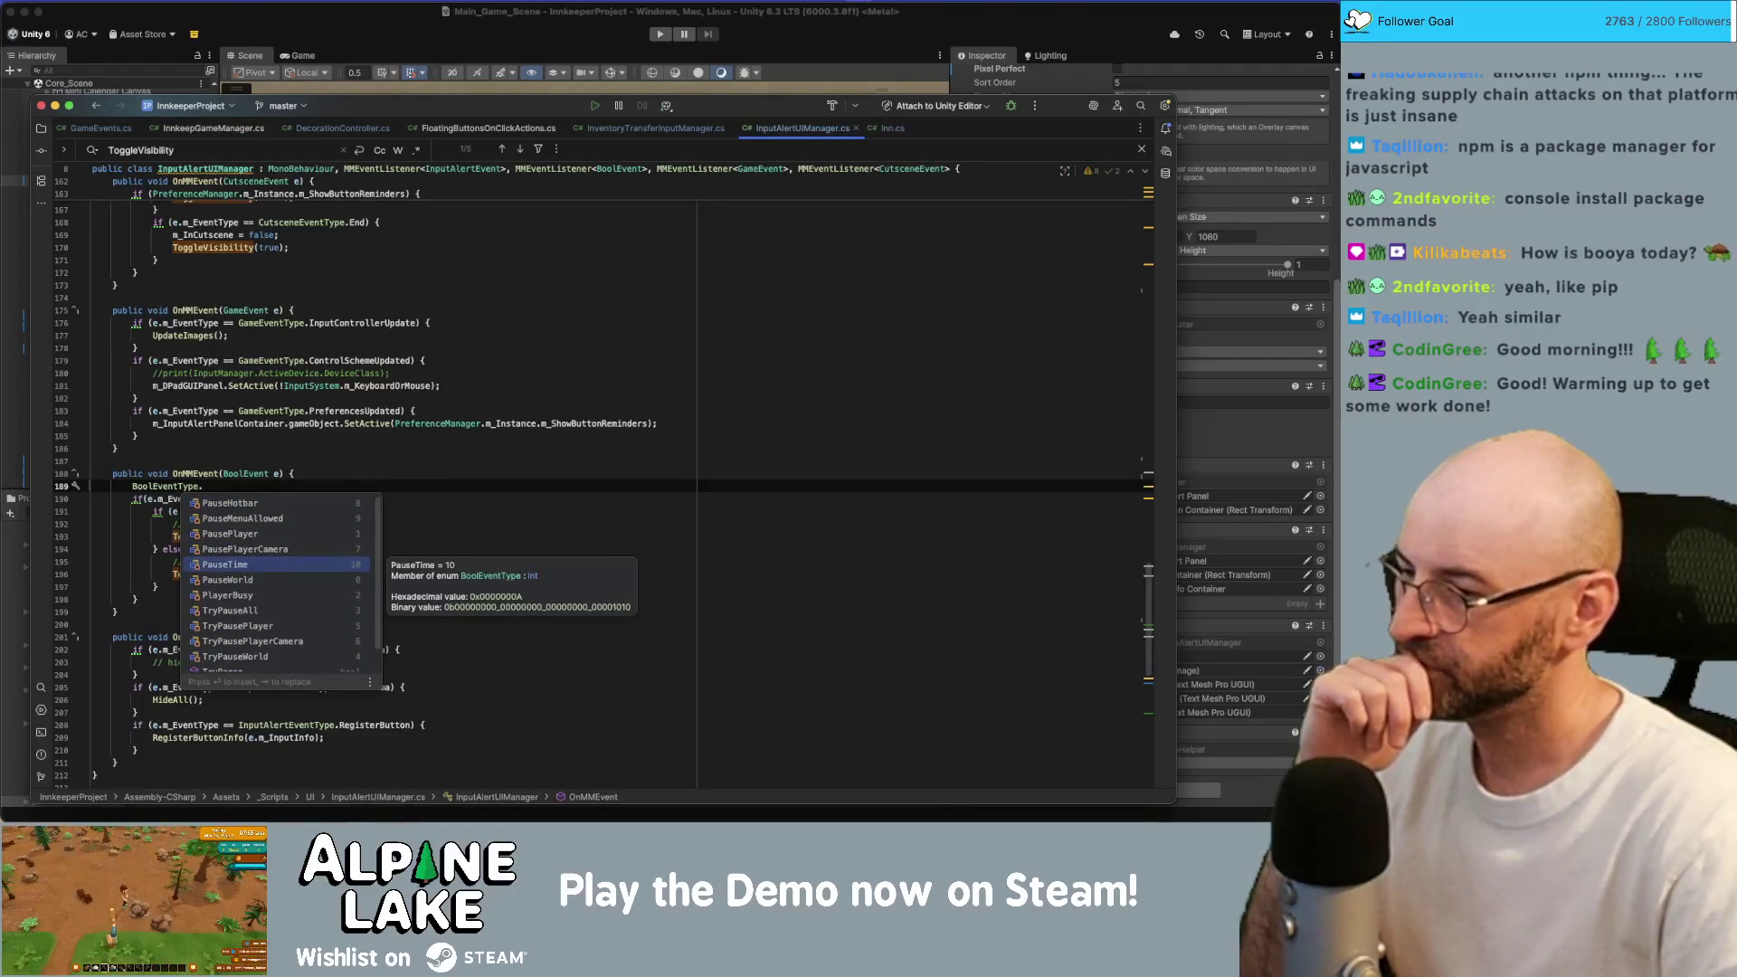
{"action": "key", "text": "Down"}
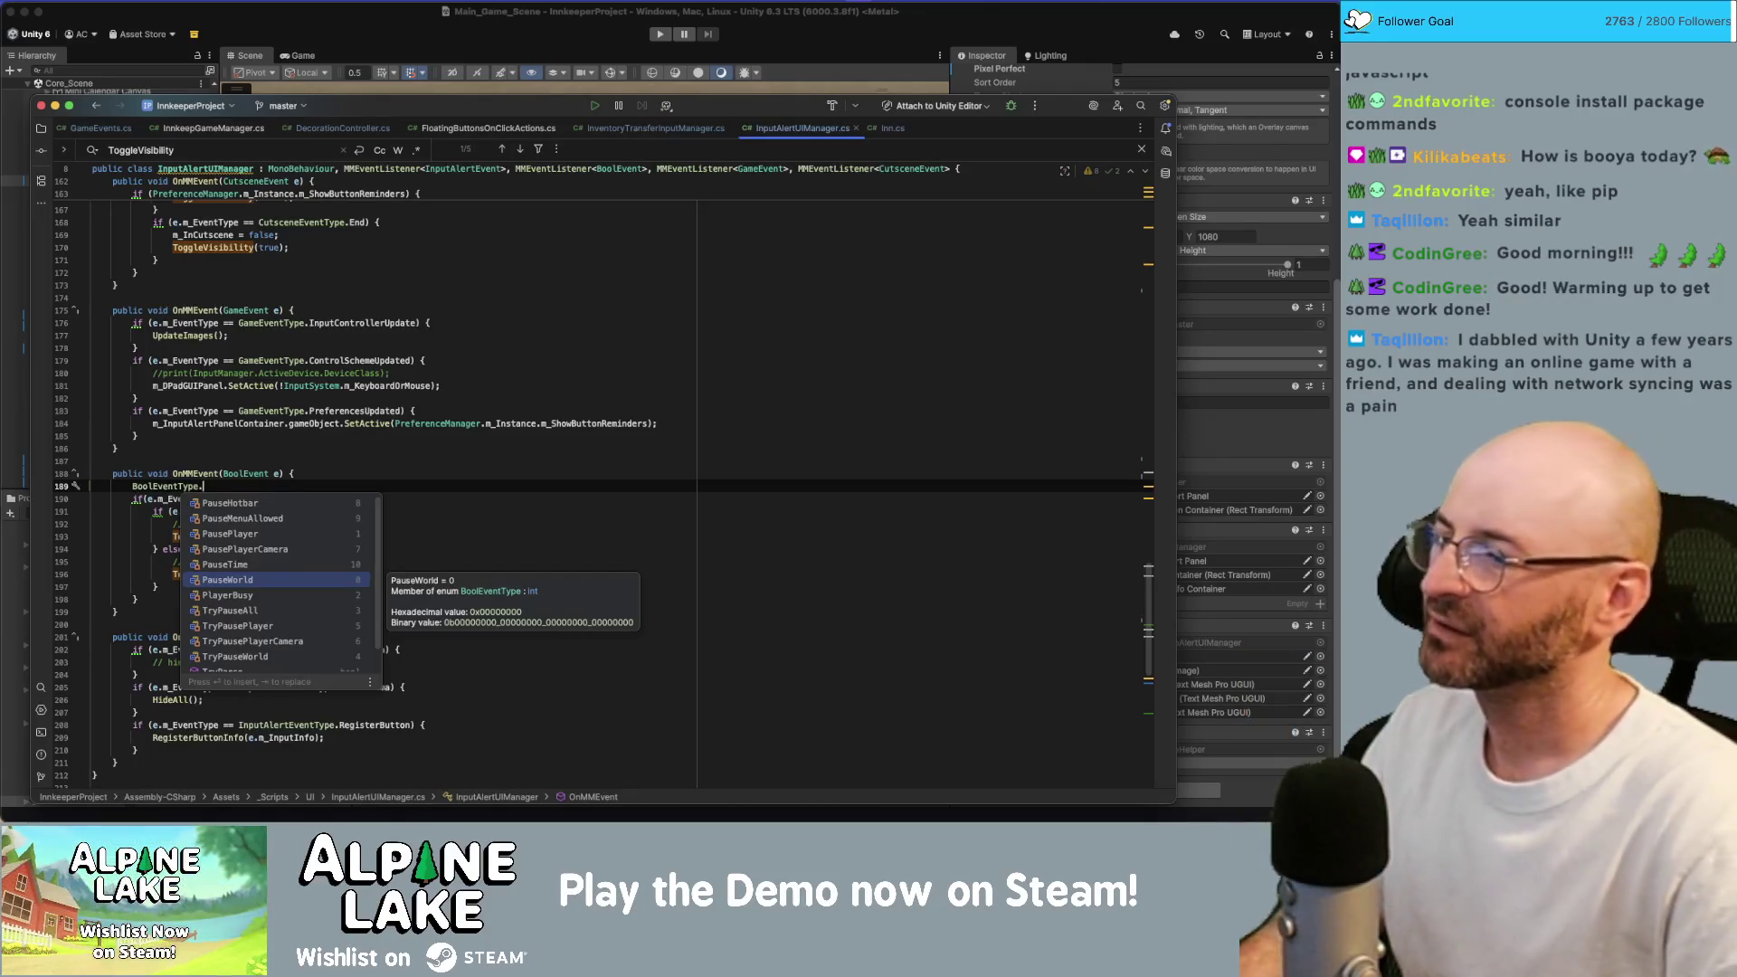
{"action": "key", "text": "super+z"}
{"action": "key", "text": "super+z"}
{"action": "key", "text": "super+z"}
{"action": "key", "text": "super+z"}
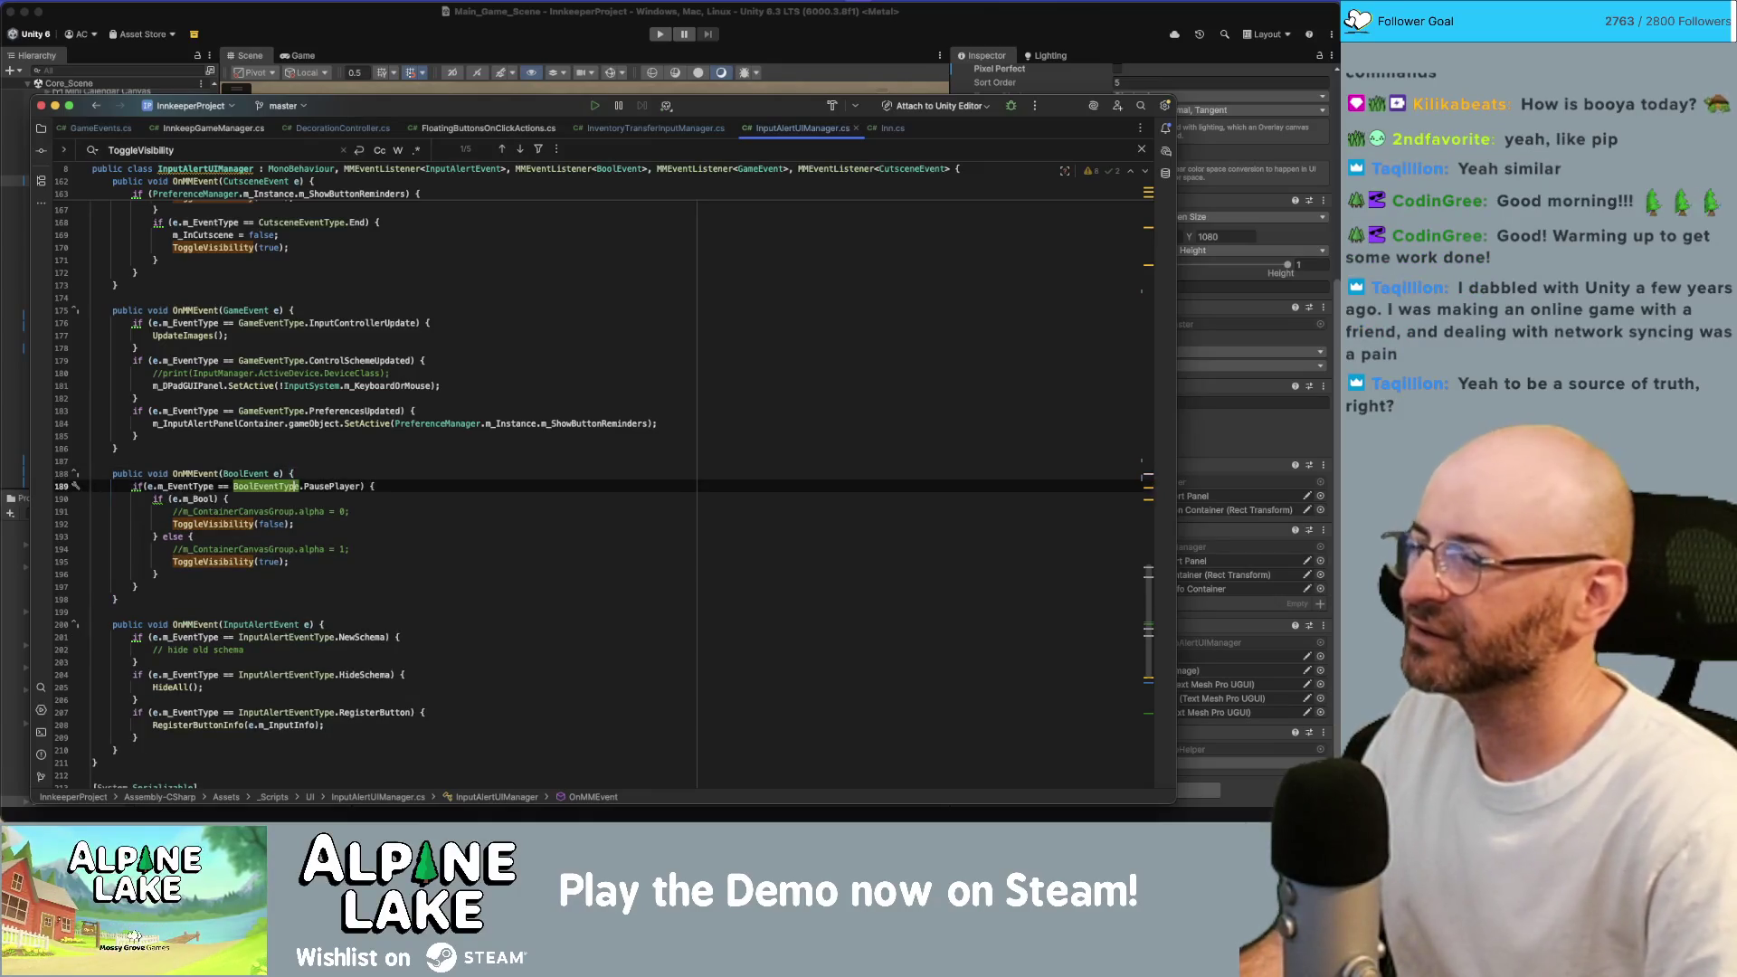
Delete the commented-out alpha = 1 and alpha = 0 lines from the BoolEvent handler.
{"action": "key", "text": "Down"}
{"action": "key", "text": "Down"}
{"action": "key", "text": "Down"}
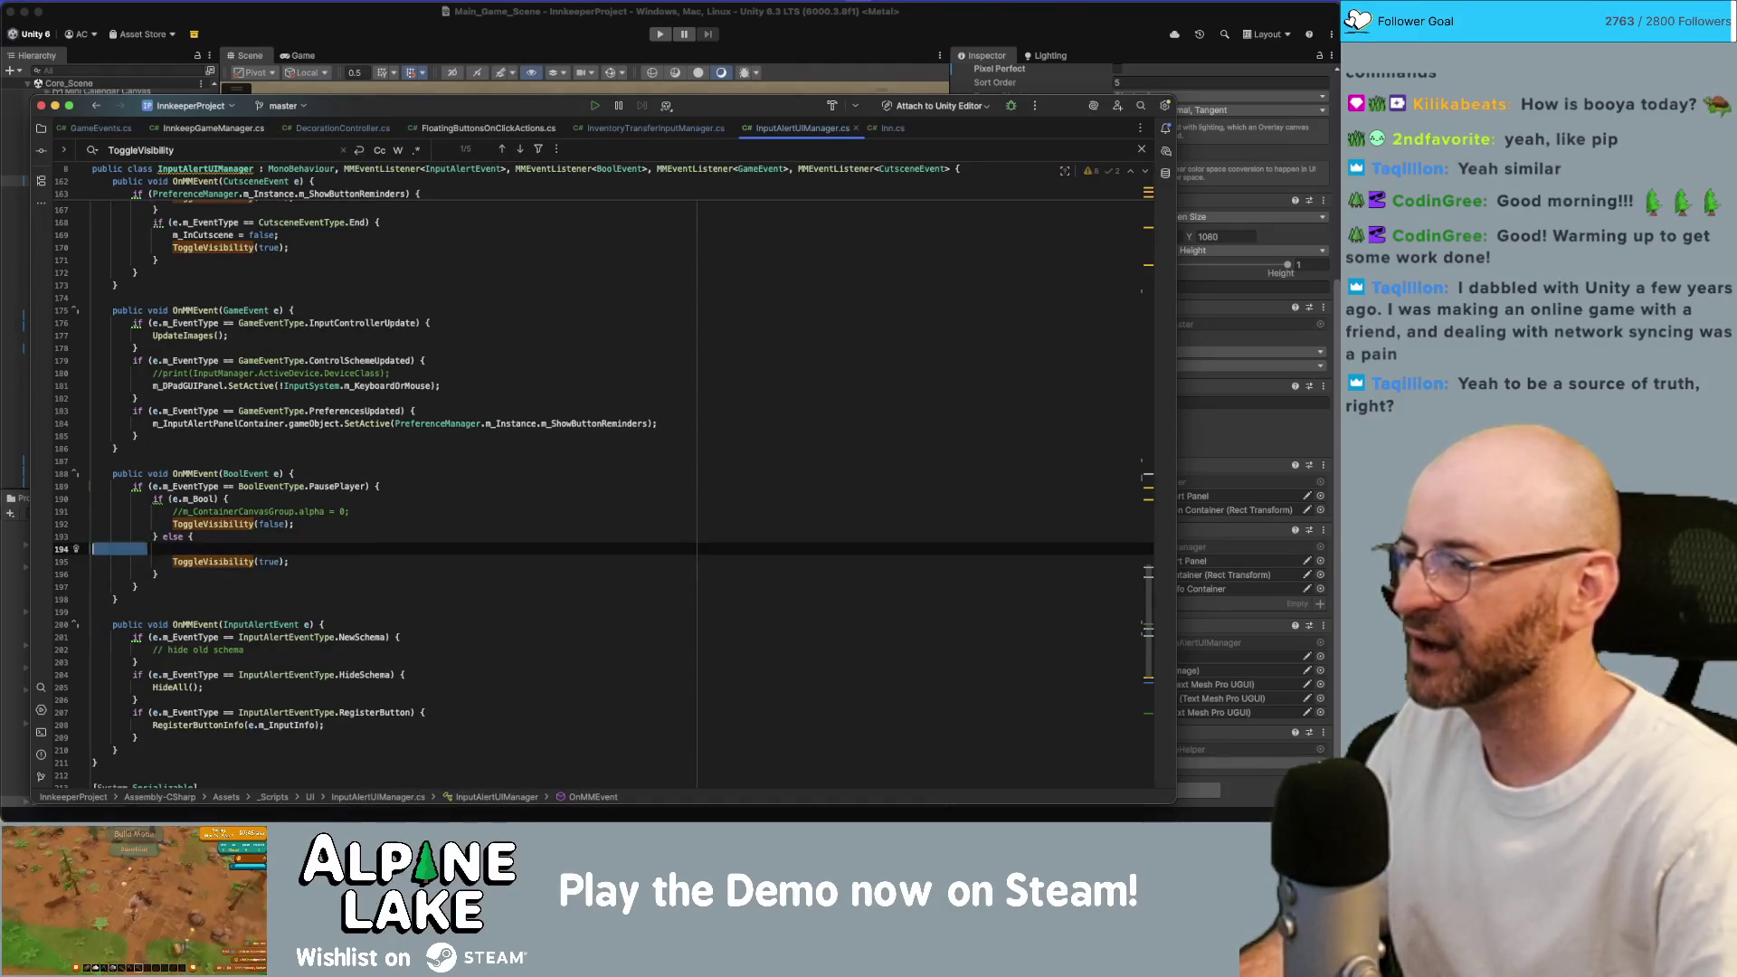
{"action": "key", "text": "super+BackSpace"}
{"action": "key", "text": "Up"}
{"action": "key", "text": "Up"}
{"action": "key", "text": "Up"}
{"action": "key", "text": "alt+Up"}
{"action": "key", "text": "alt+Up"}
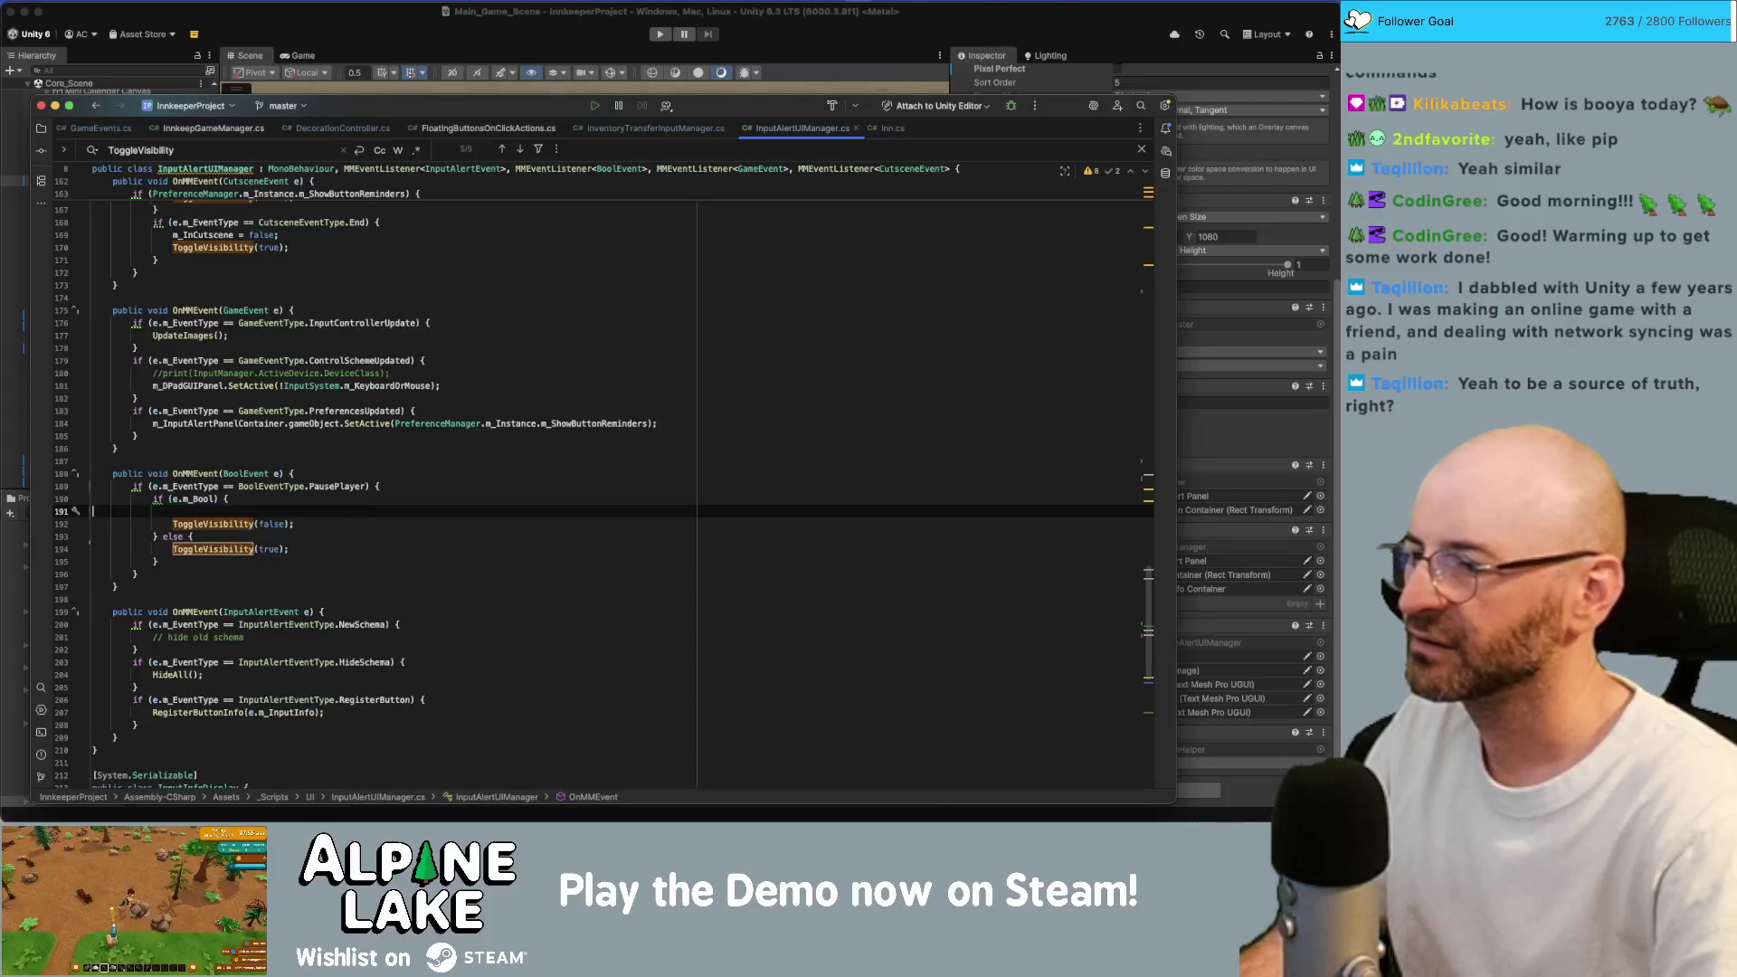
{"action": "key", "text": "BackSpace"}
{"action": "key", "text": "BackSpace"}
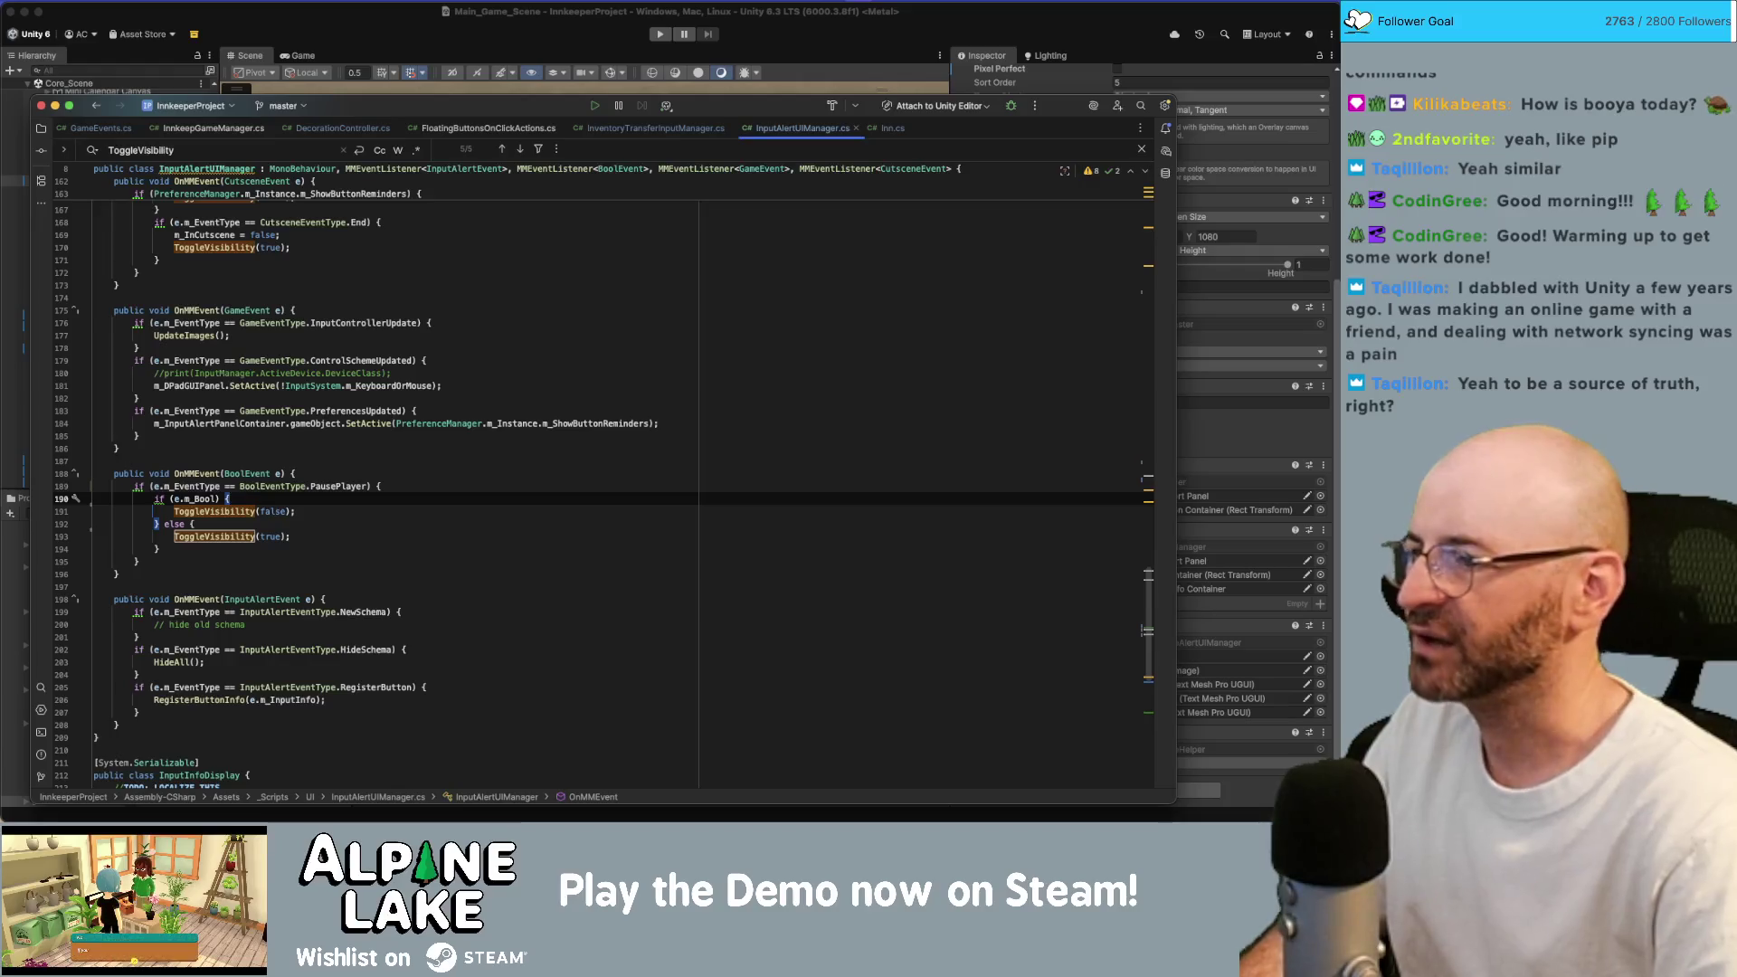
Wrap the handler's PausePlayer visibility code in a /* */ block comment.
{"action": "key", "text": "Up"}
{"action": "key", "text": "Up"}
{"action": "key", "text": "End"}
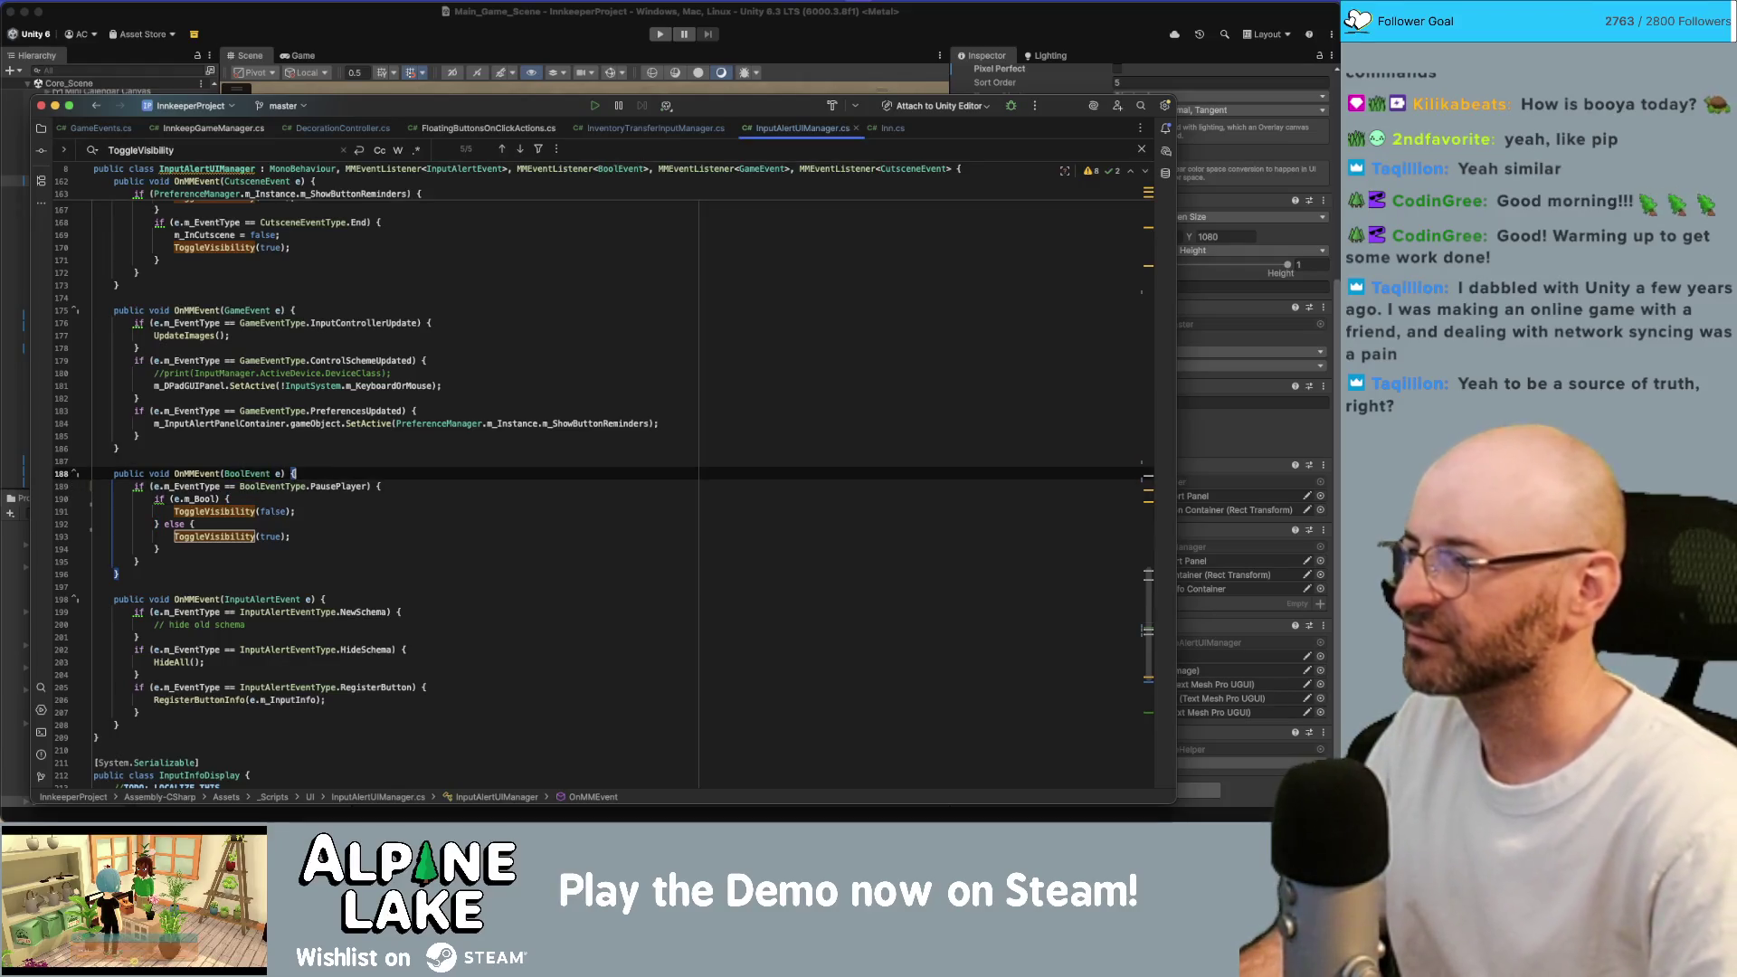
{"action": "key", "text": "Return"}
{"action": "type", "text": "/*"}
{"action": "key", "text": "Down"}
{"action": "key", "text": "Down"}
{"action": "key", "text": "Down"}
{"action": "key", "text": "Down"}
{"action": "key", "text": "Down"}
{"action": "key", "text": "Down"}
{"action": "key", "text": "Return"}
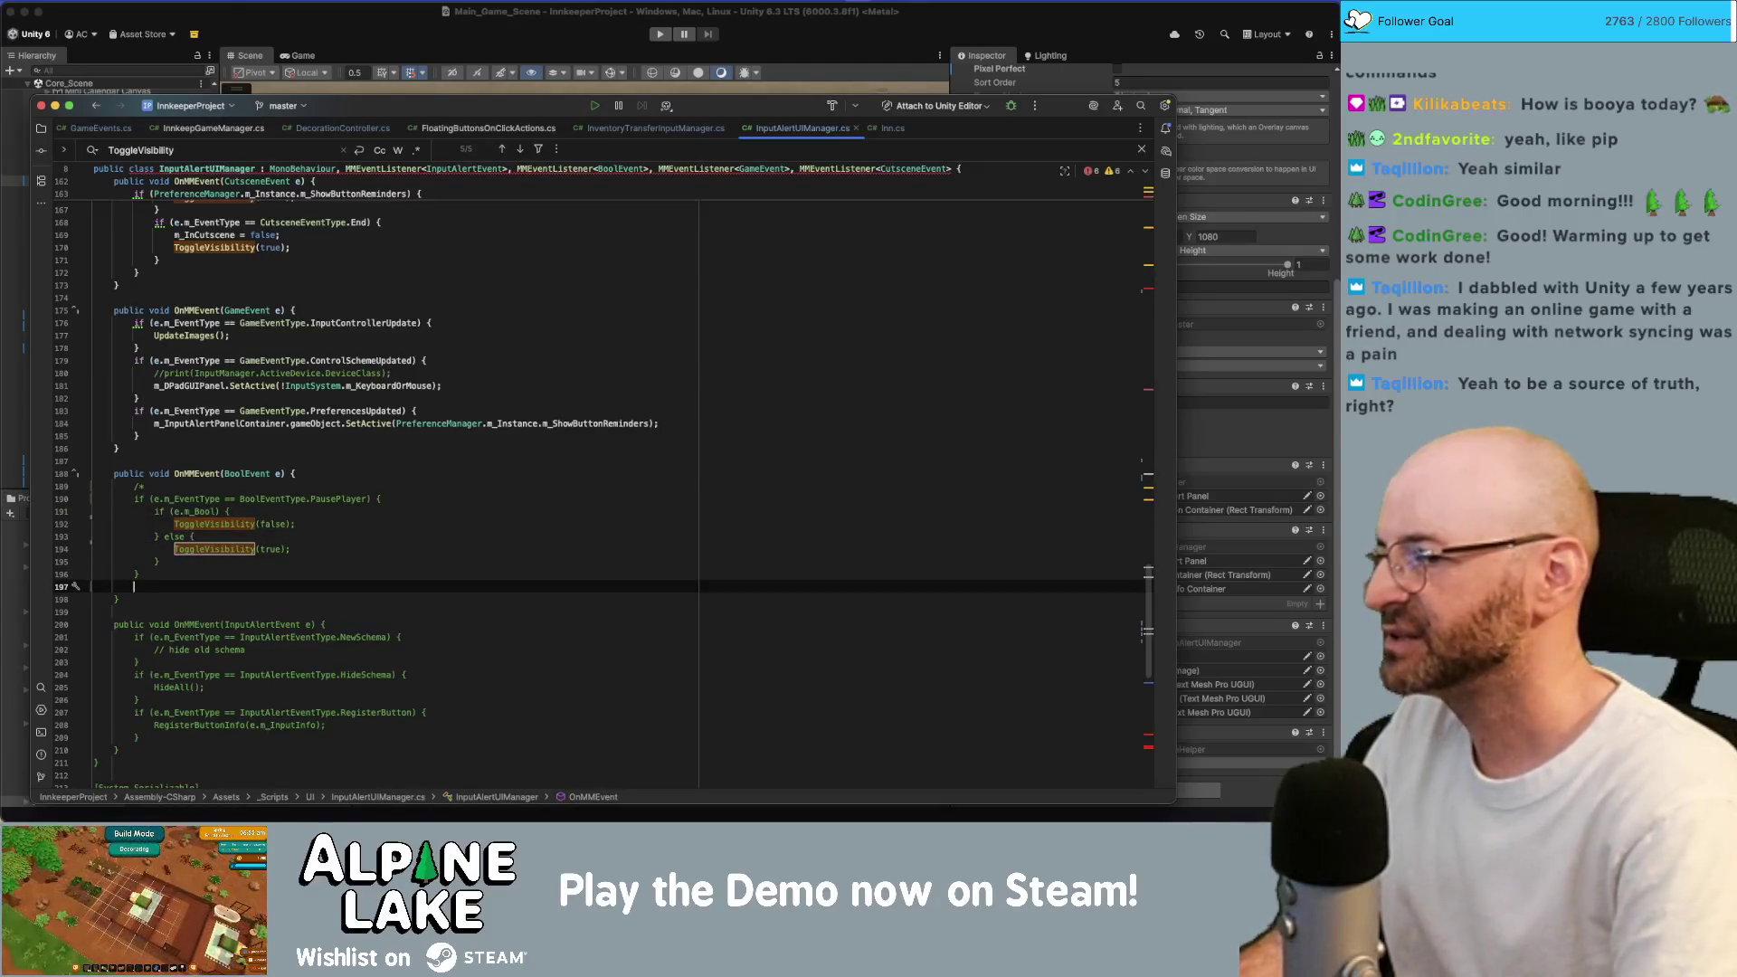
{"action": "type", "text": "*/"}
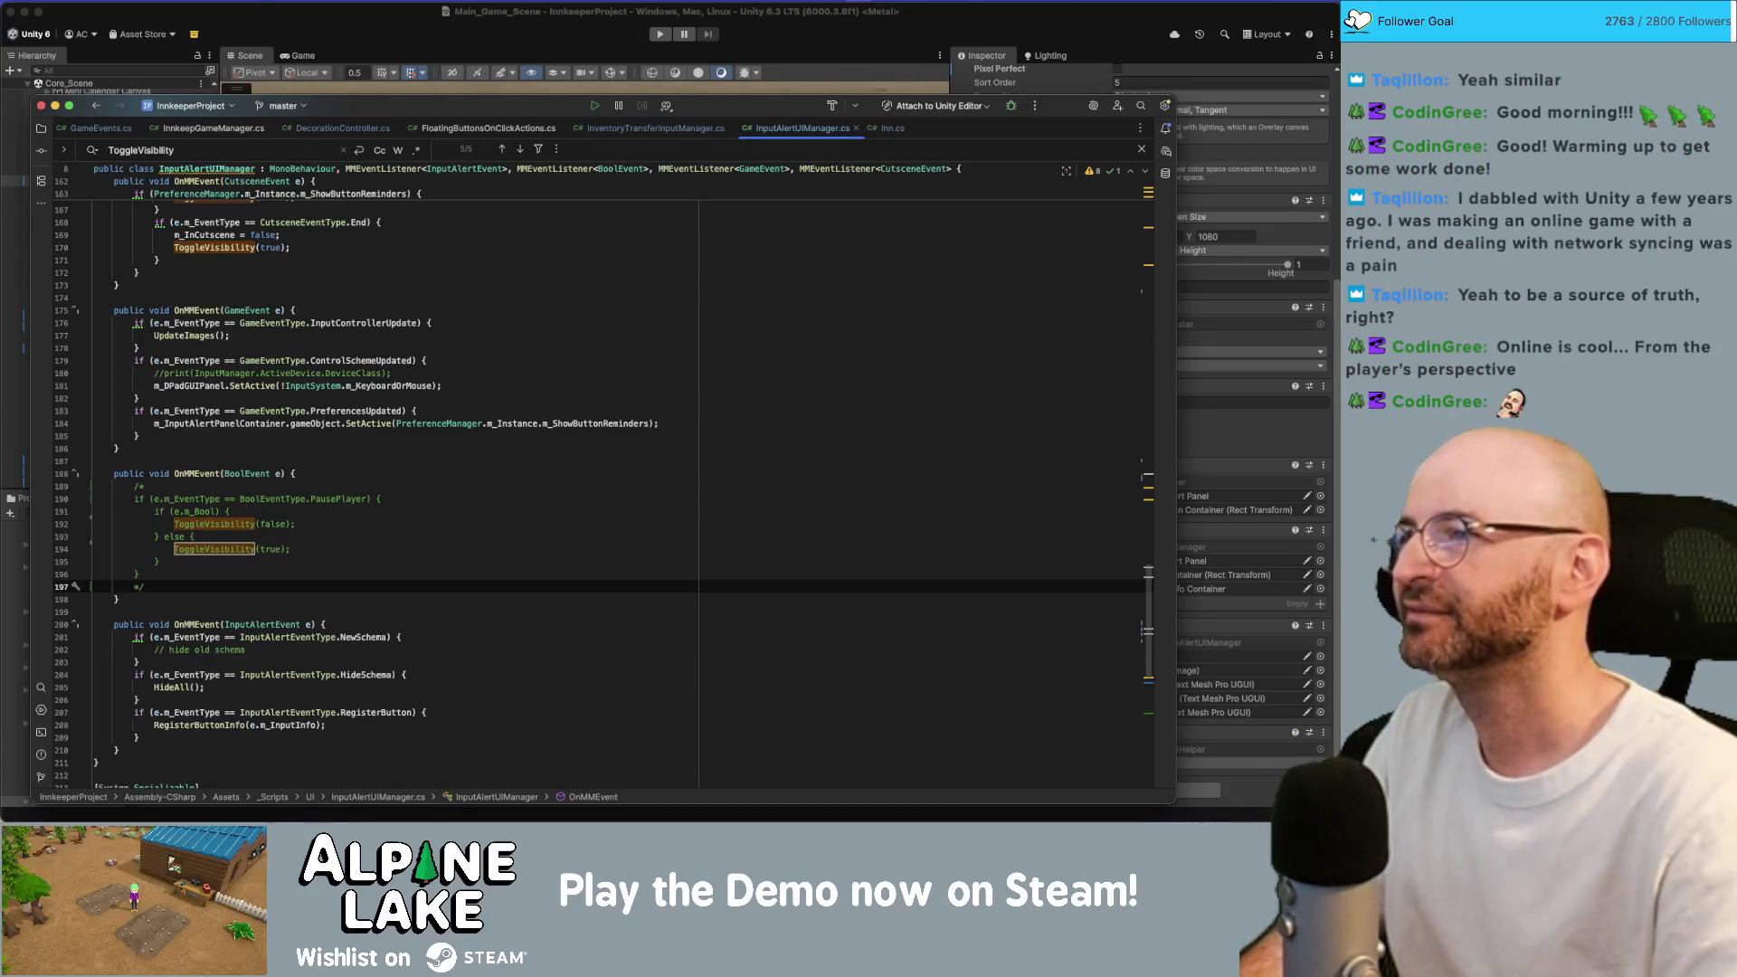
{"action": "key", "text": "super+Tab"}
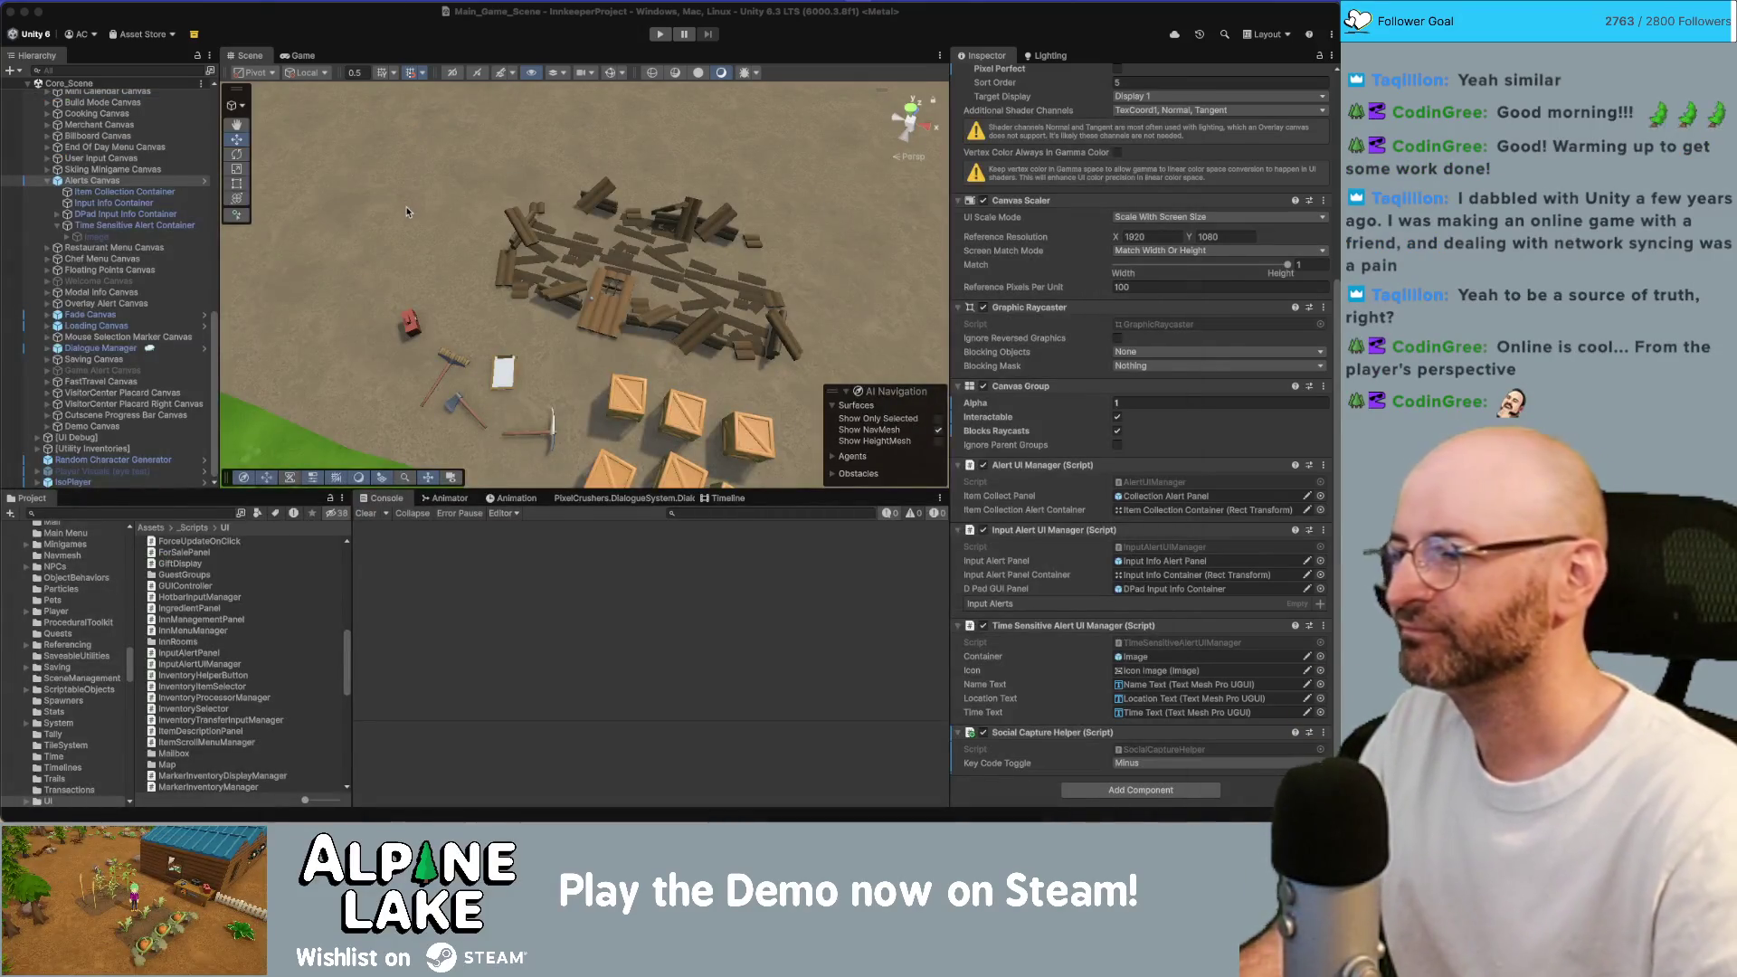
Write a note inside the /* */ block saying it was commented out because it hid the transfer inventory UI.
{"action": "key", "text": "super+Tab"}
{"action": "left_click", "coordinate": [145, 487]}
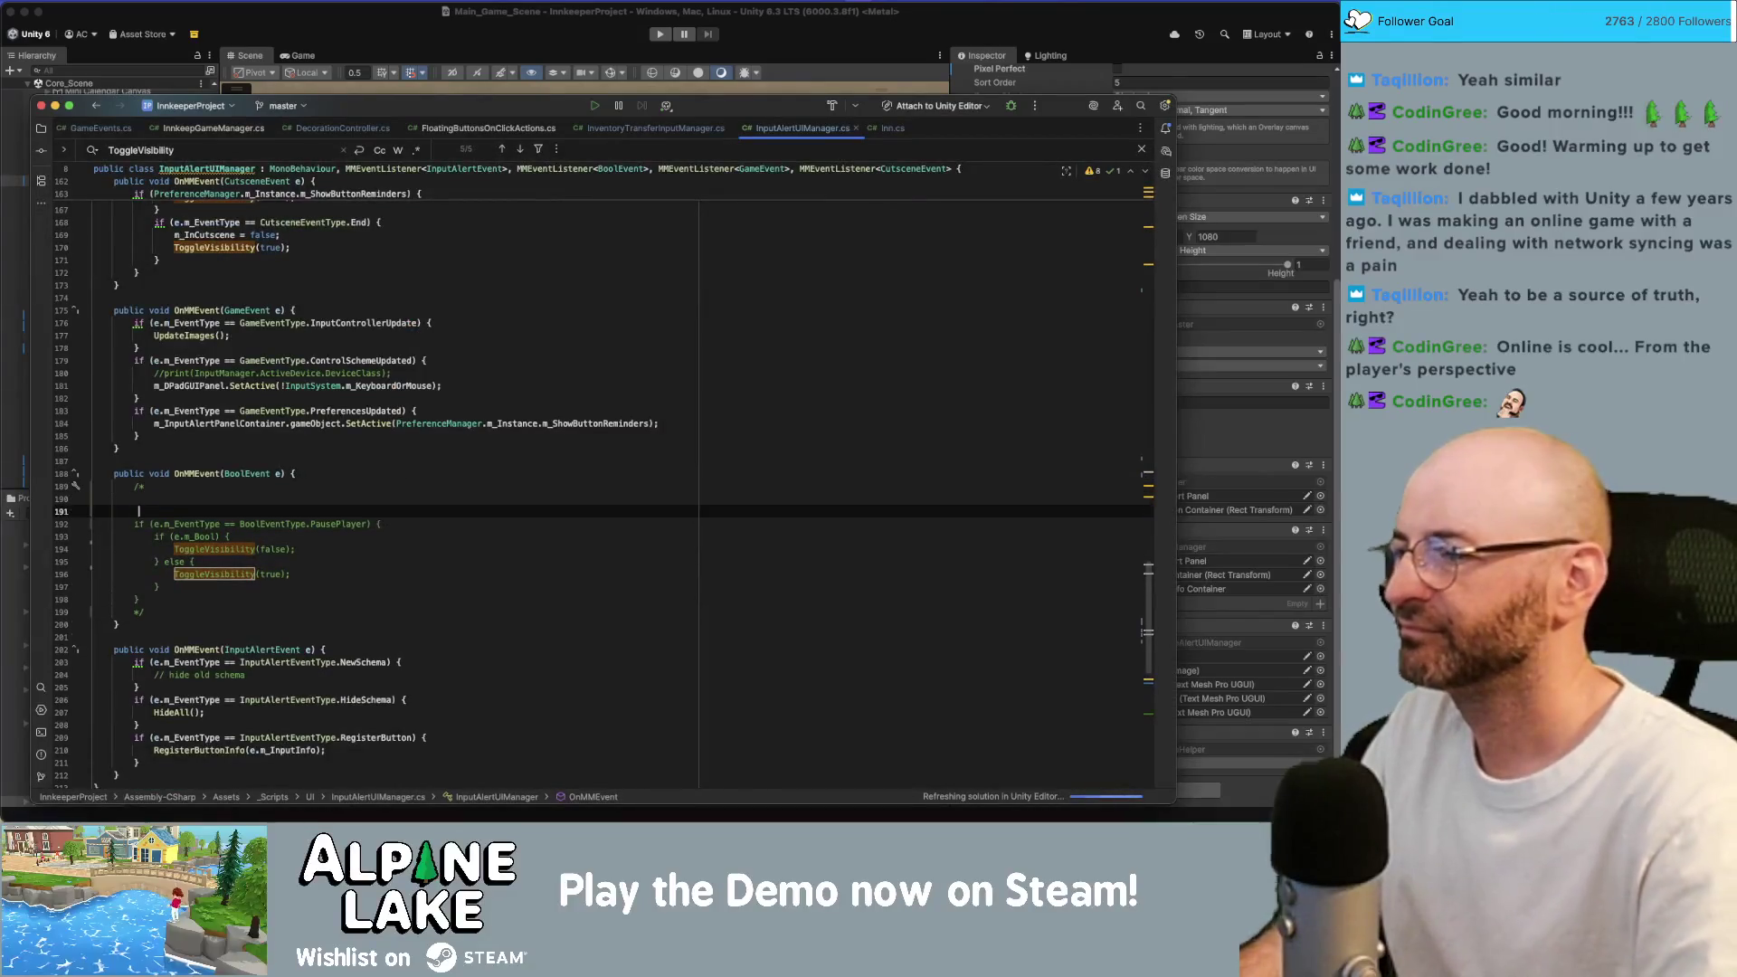
{"action": "key", "text": "Return"}
{"action": "key", "text": "Return"}
{"action": "left_click", "coordinate": [140, 498]}
{"action": "type", "text": "lets w"}
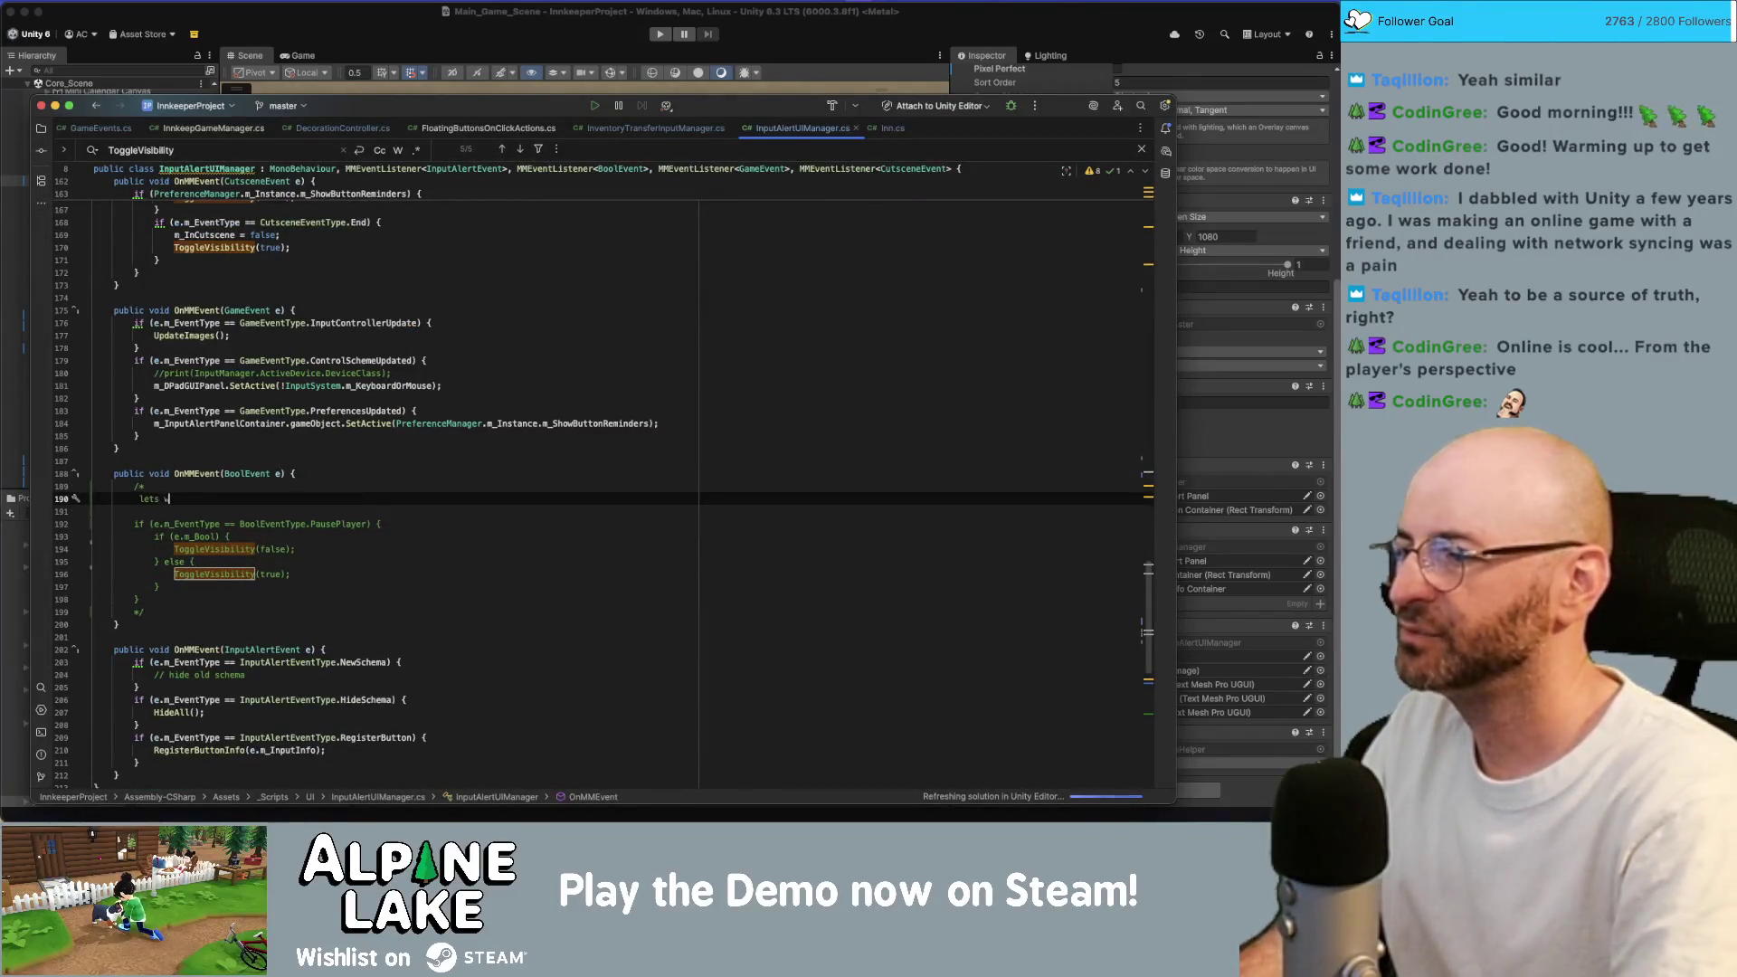
{"action": "type", "text": "ait and see wh"}
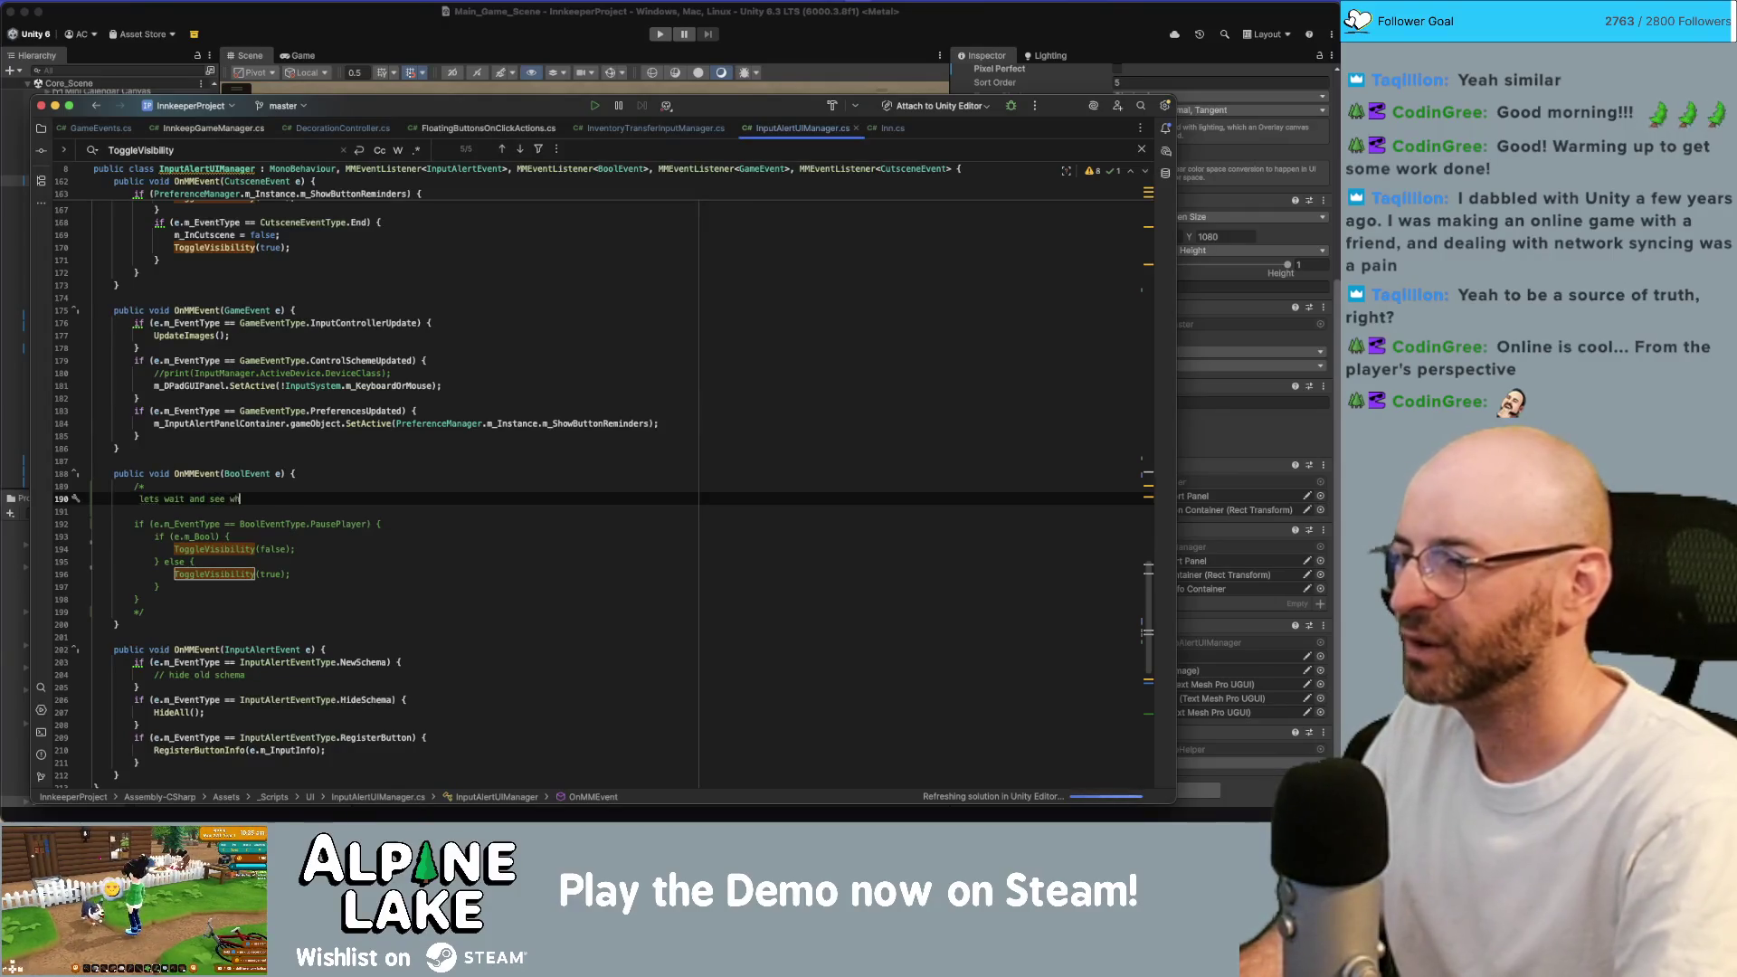
{"action": "type", "text": "y i neede"}
{"action": "type", "text": "d this... u t"}
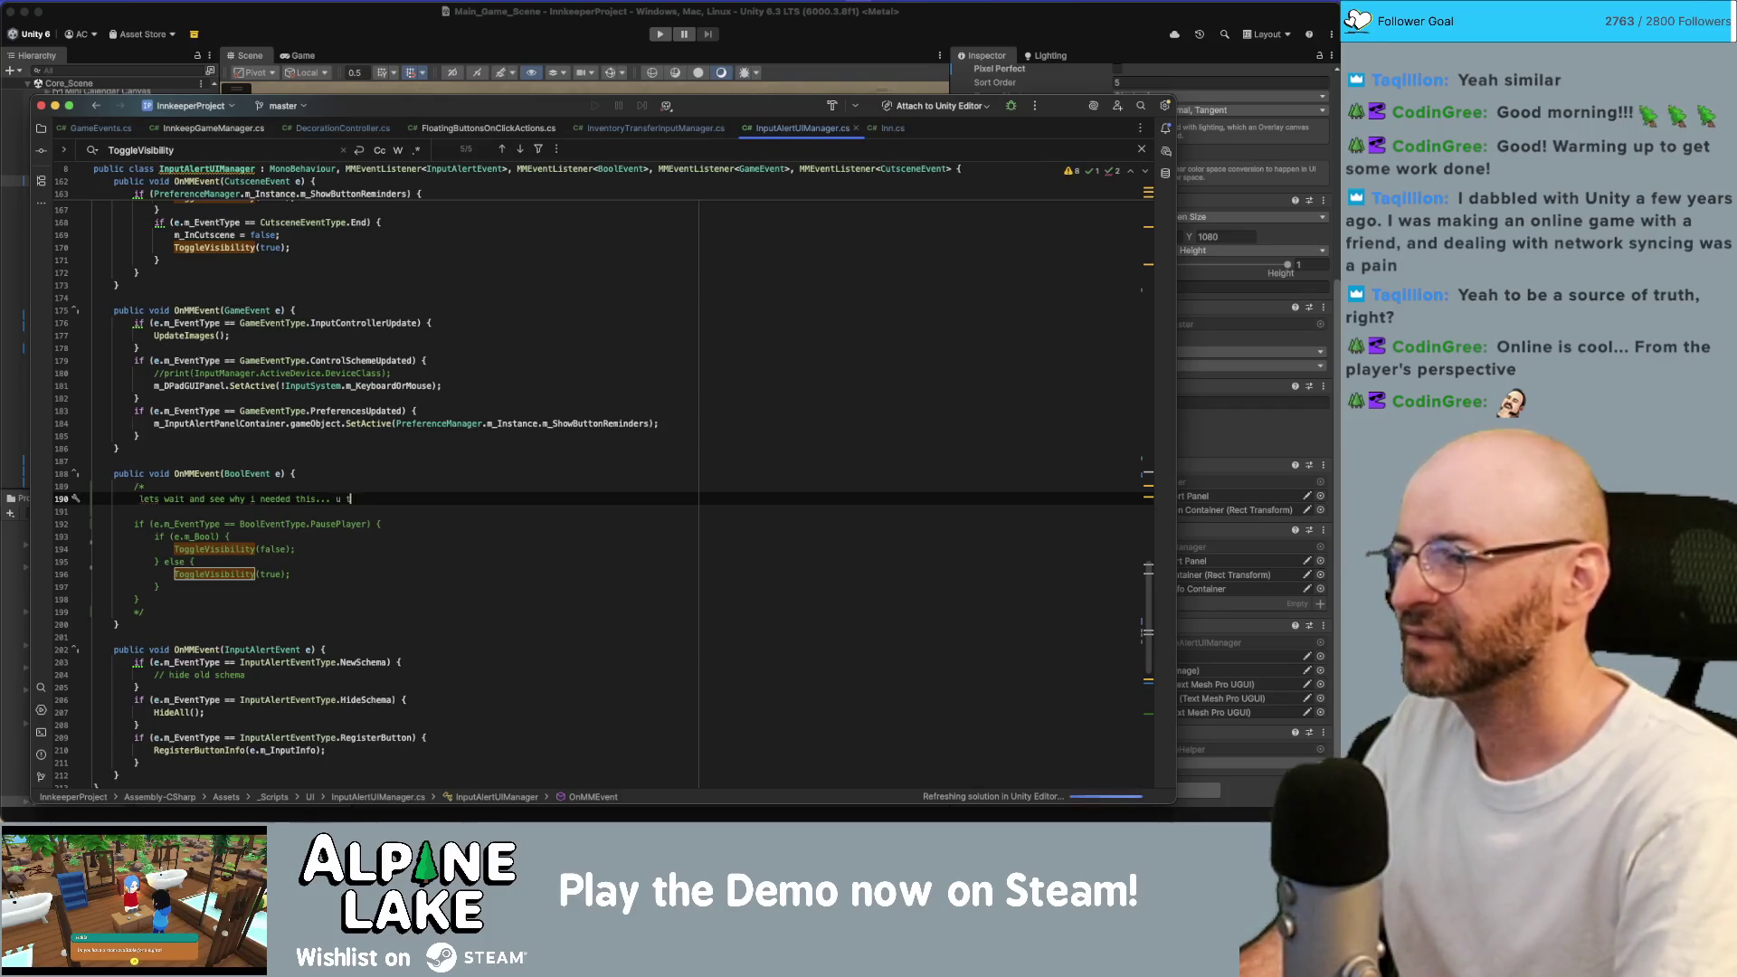
{"action": "key", "text": "BackSpace"}
{"action": "key", "text": "BackSpace"}
{"action": "key", "text": "BackSpace"}
{"action": "type", "text": "i commented this own because when in you"}
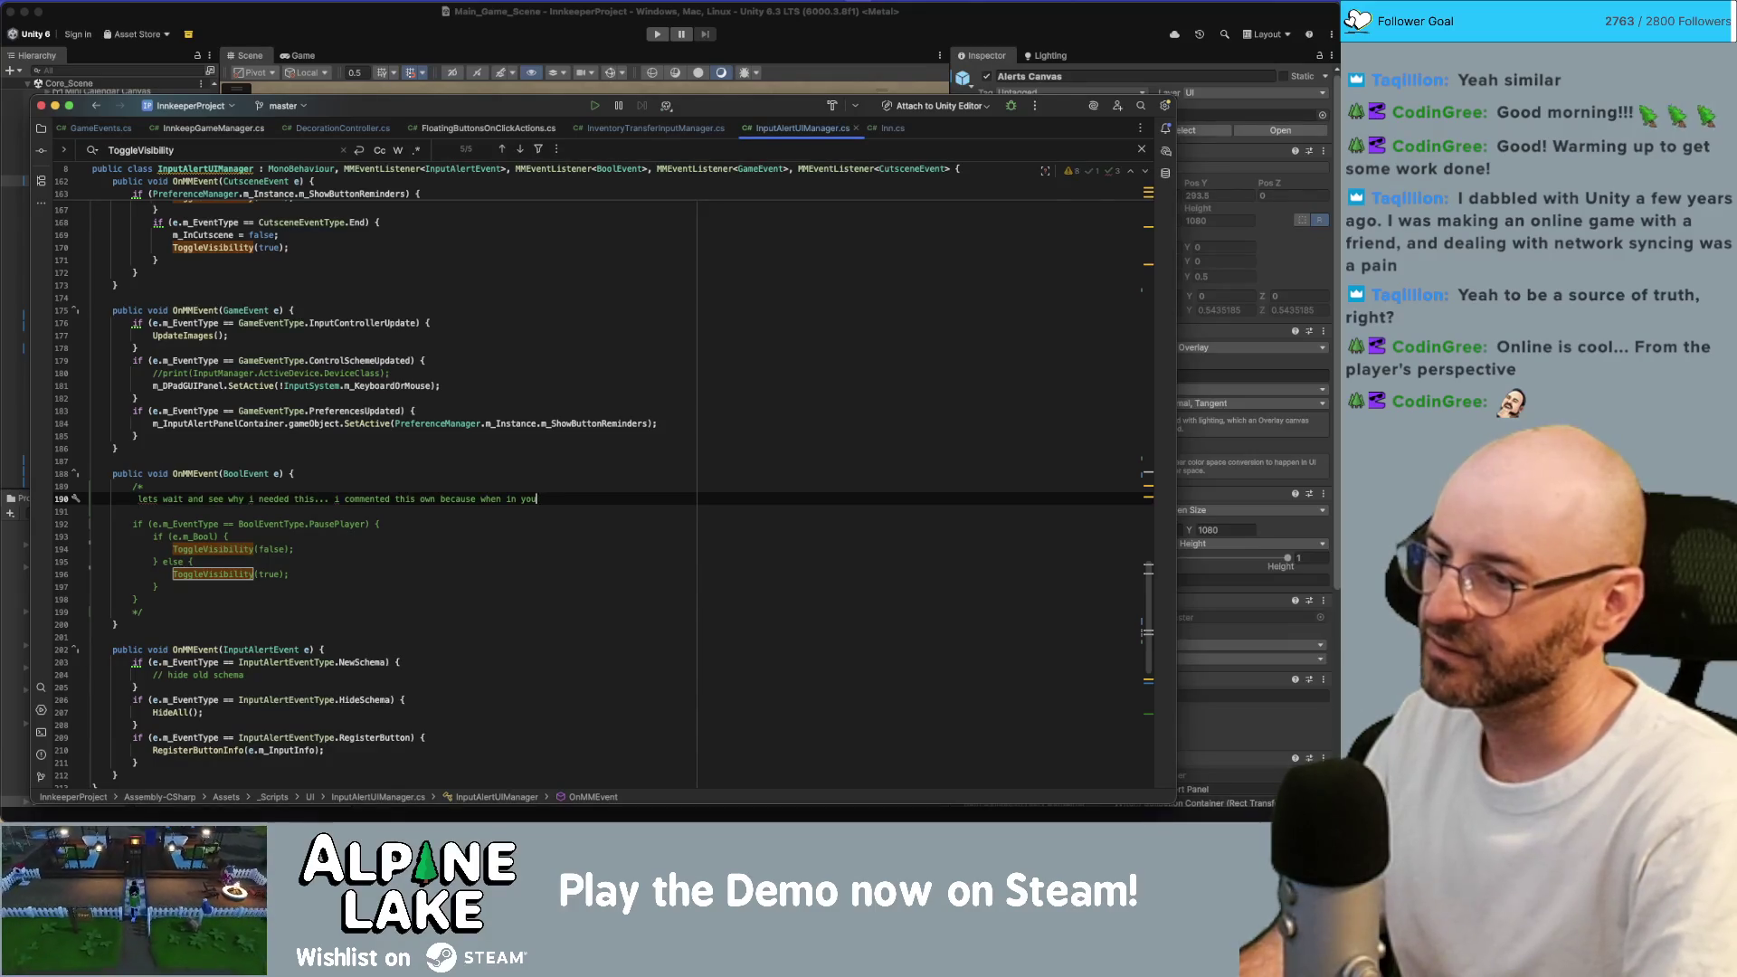
{"action": "key", "text": "BackSpace"}
{"action": "key", "text": "BackSpace"}
{"action": "key", "text": "BackSpace"}
{"action": "type", "text": "a transfer inventory "}
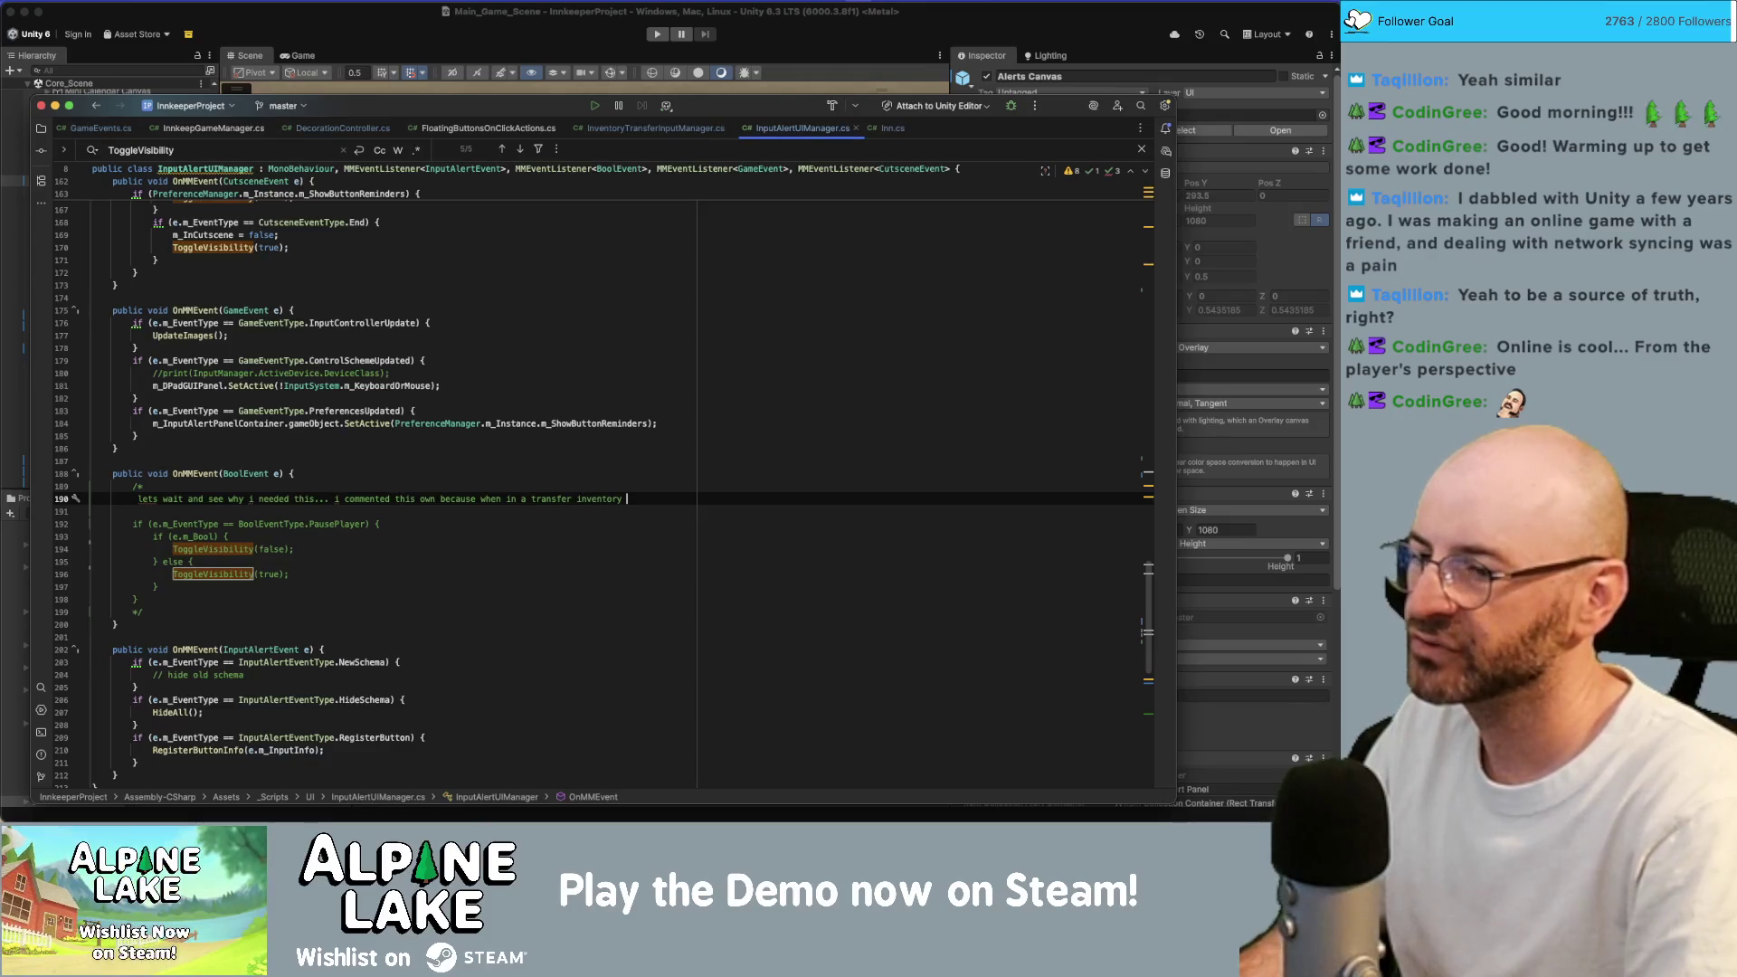
{"action": "type", "text": "UI "}
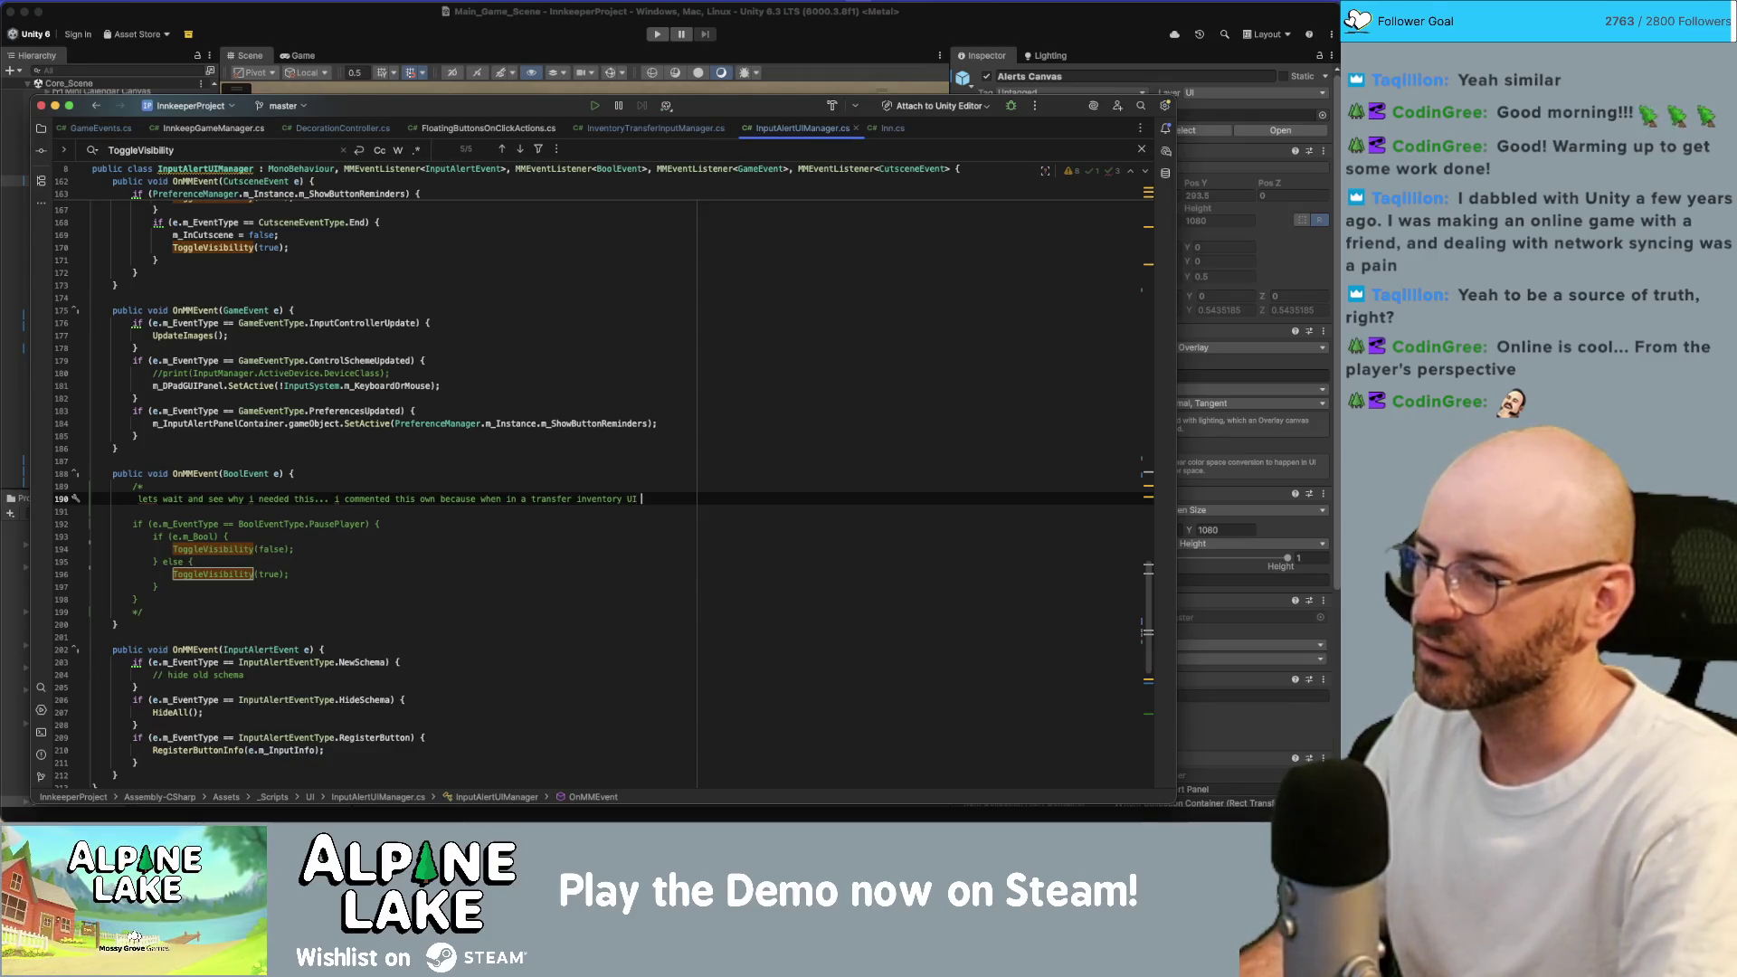
{"action": "type", "text": "this hides."}
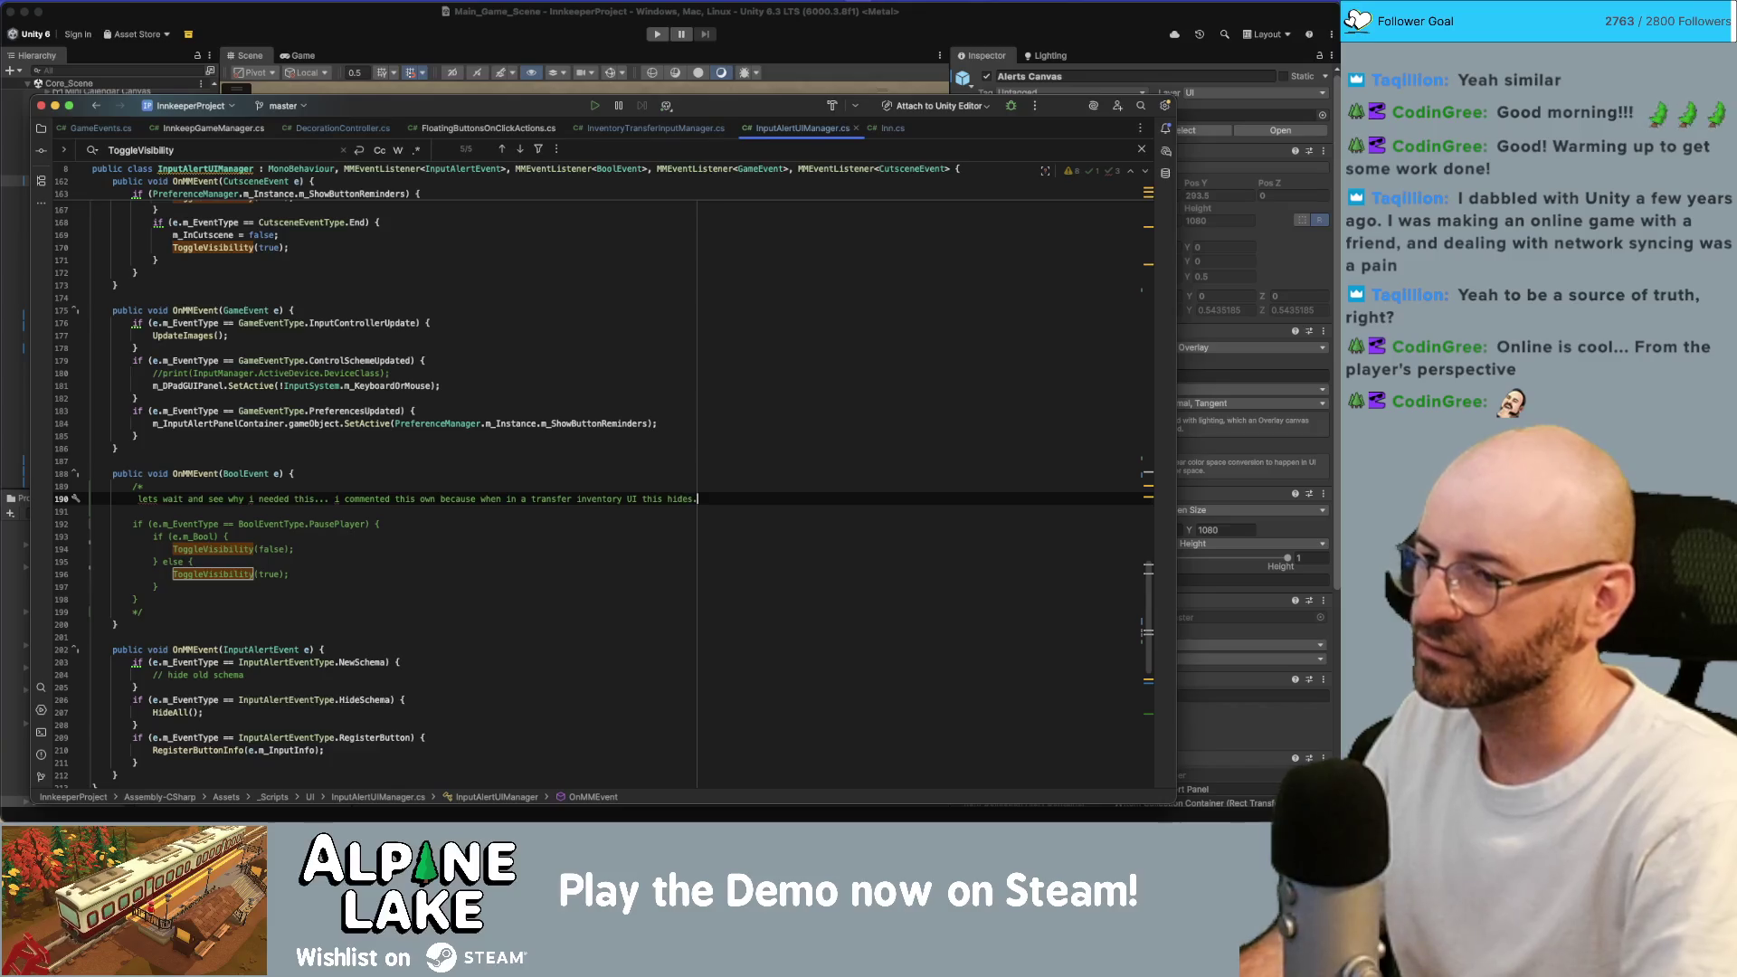
{"action": "left_click", "coordinate": [387, 39]}
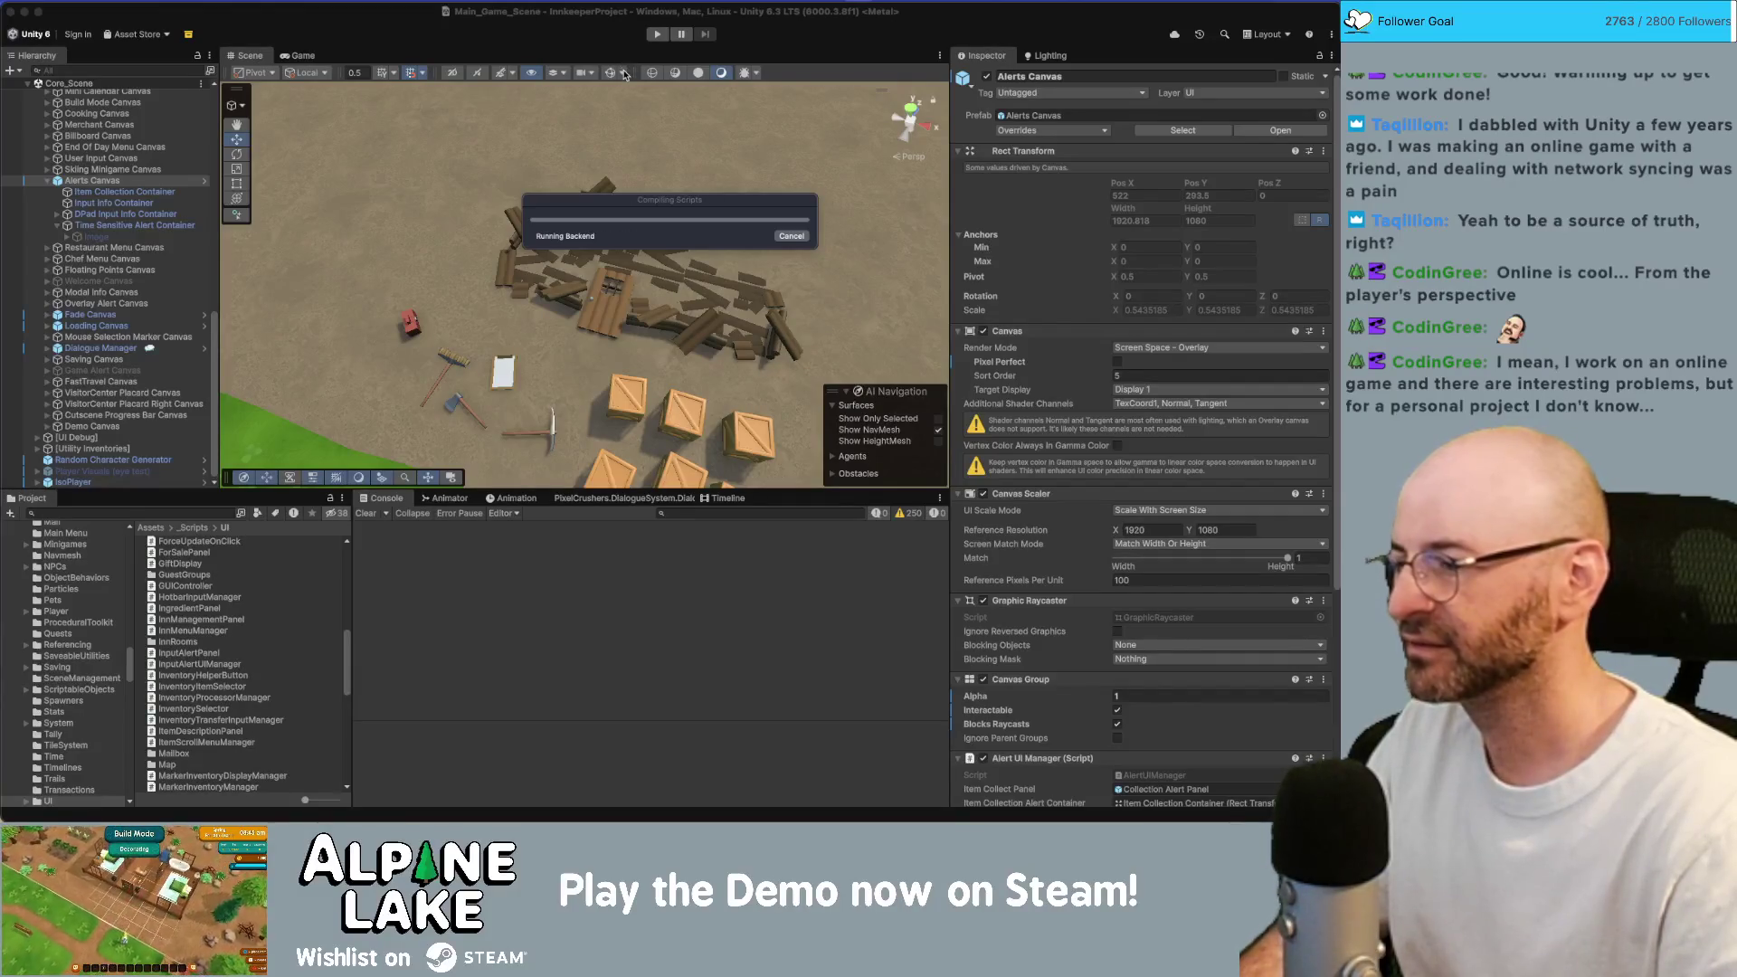
Start Play mode and flip the in-game menu through backpack, skills, guests, camera and help pages.
{"action": "left_click", "coordinate": [660, 38]}
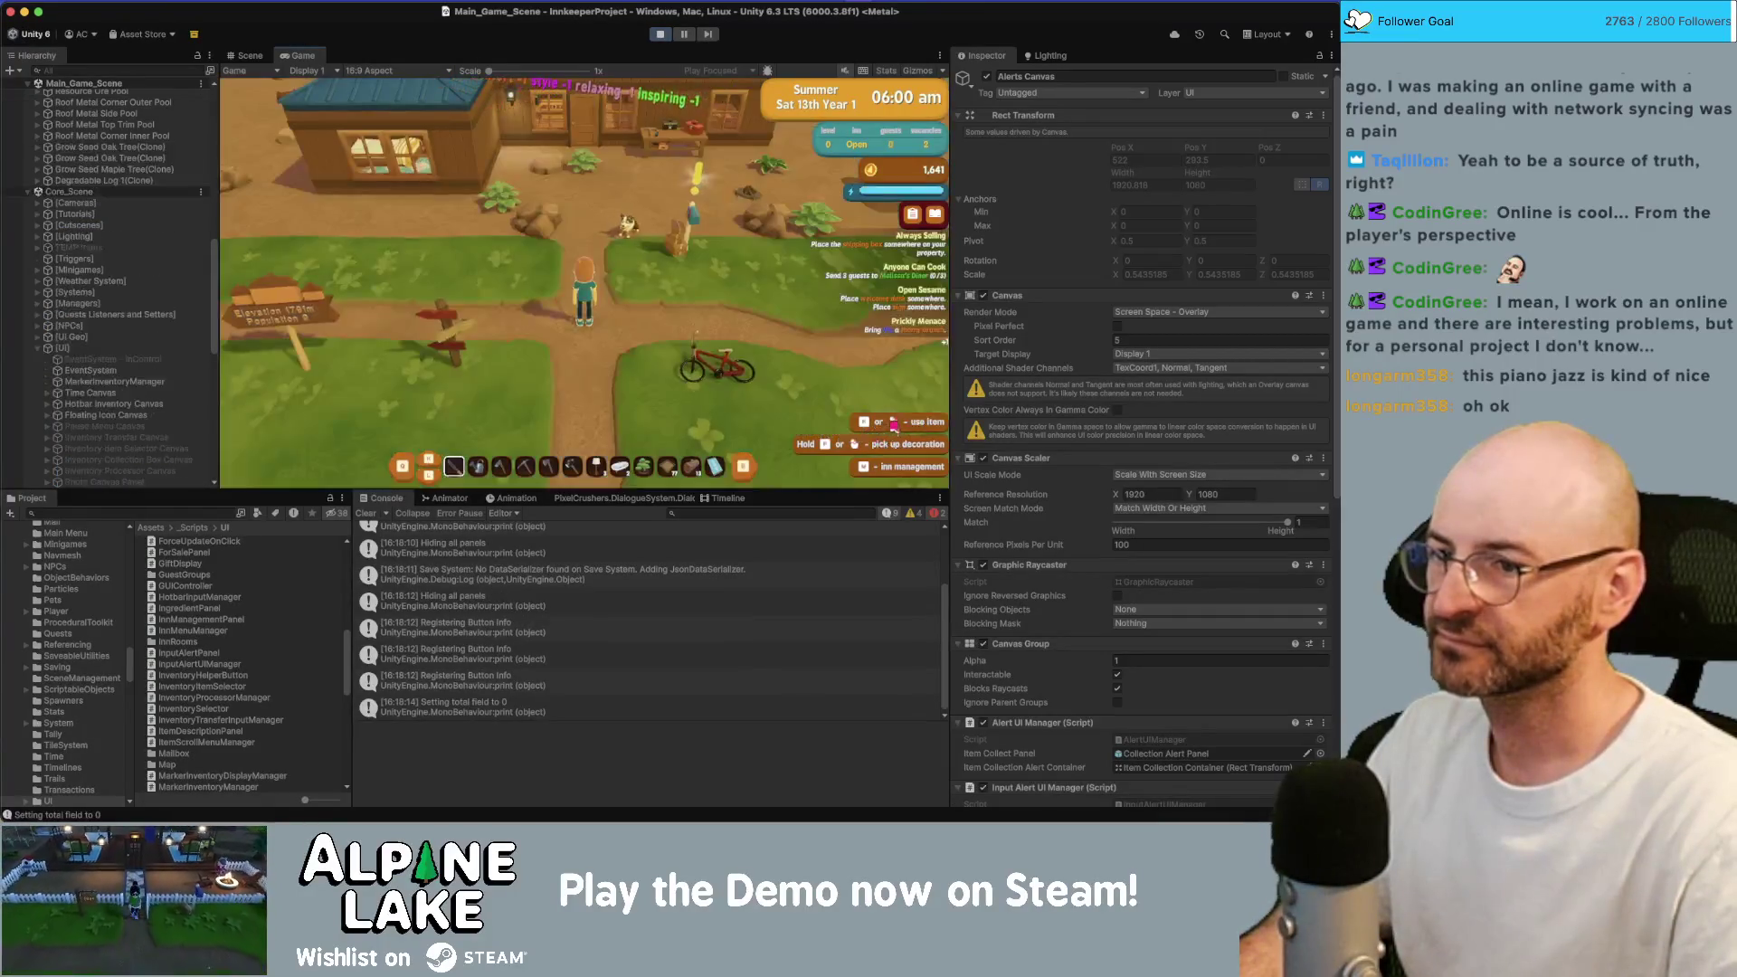
{"action": "key", "text": "Tab"}
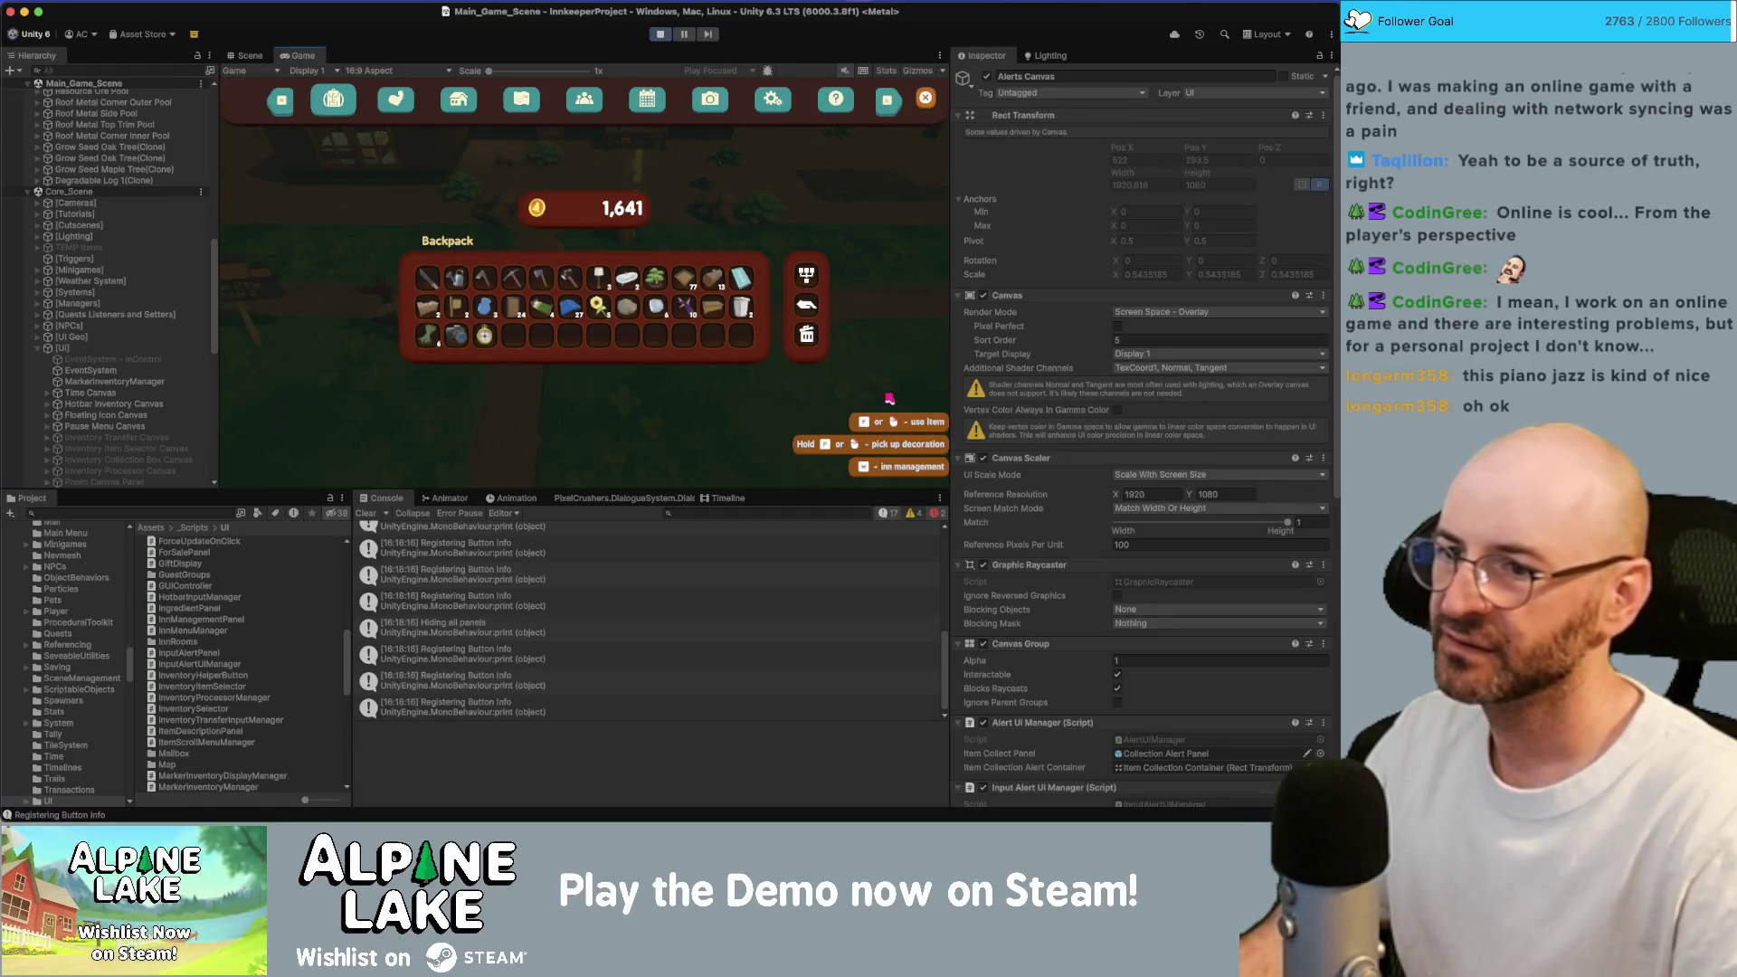
{"action": "left_click", "coordinate": [395, 101]}
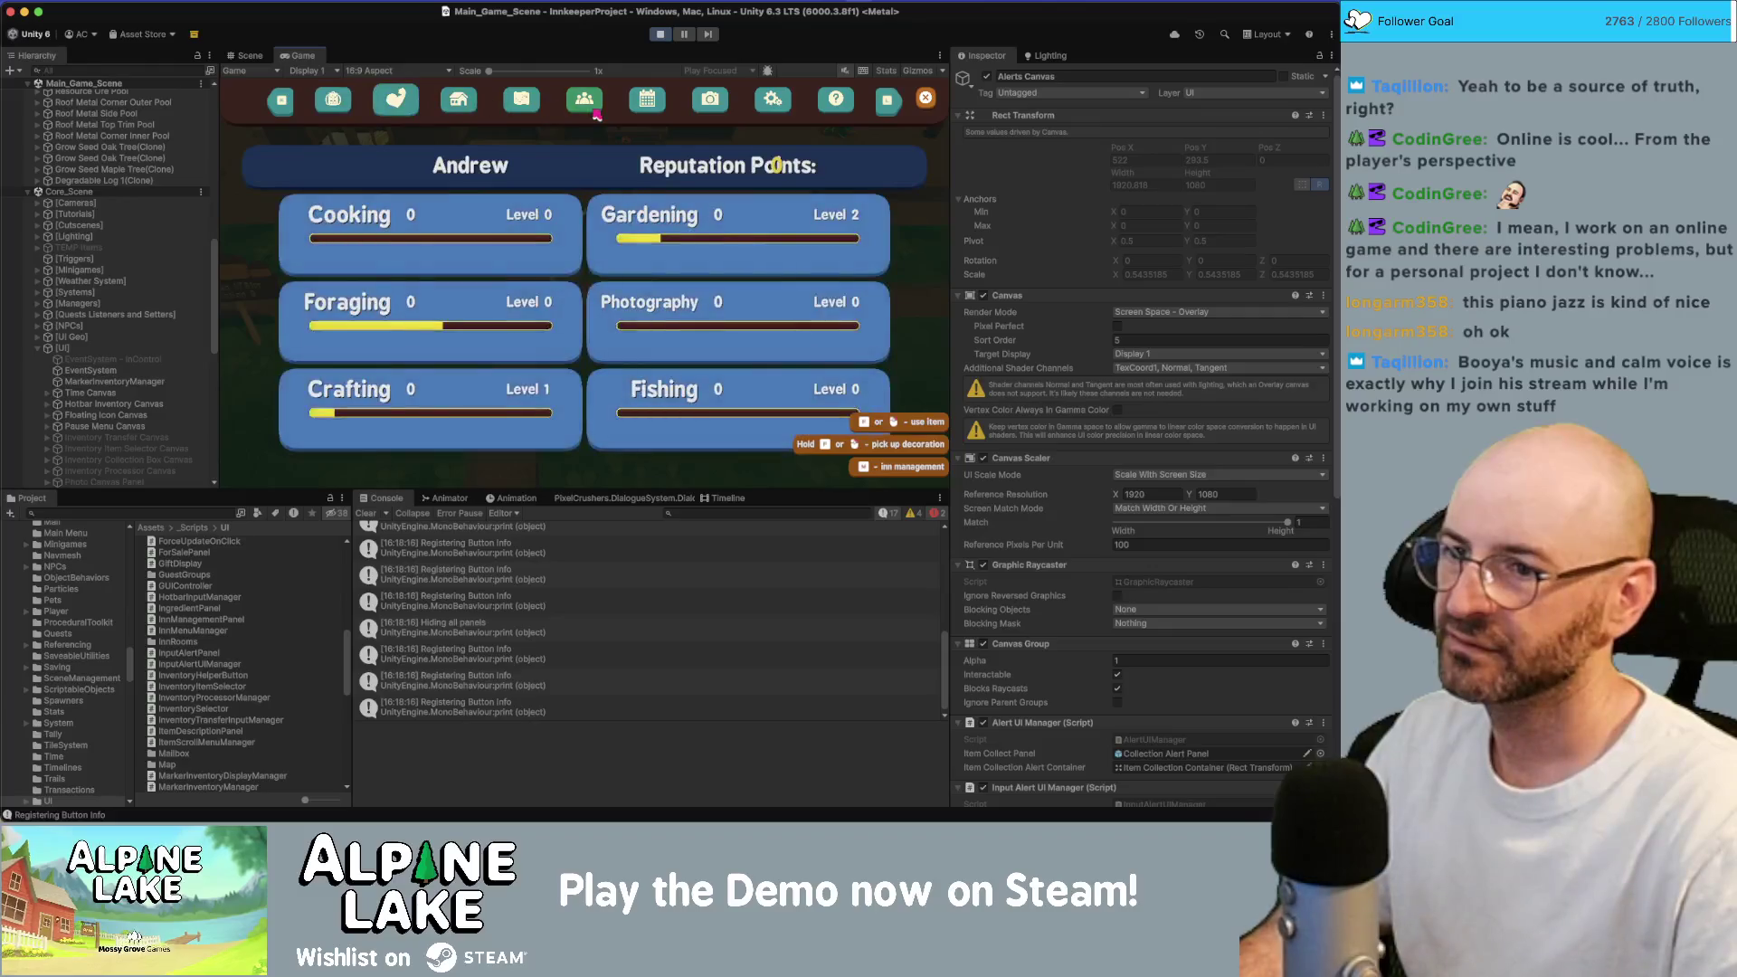
{"action": "left_click", "coordinate": [584, 101]}
{"action": "left_click", "coordinate": [710, 101]}
{"action": "left_click", "coordinate": [836, 99]}
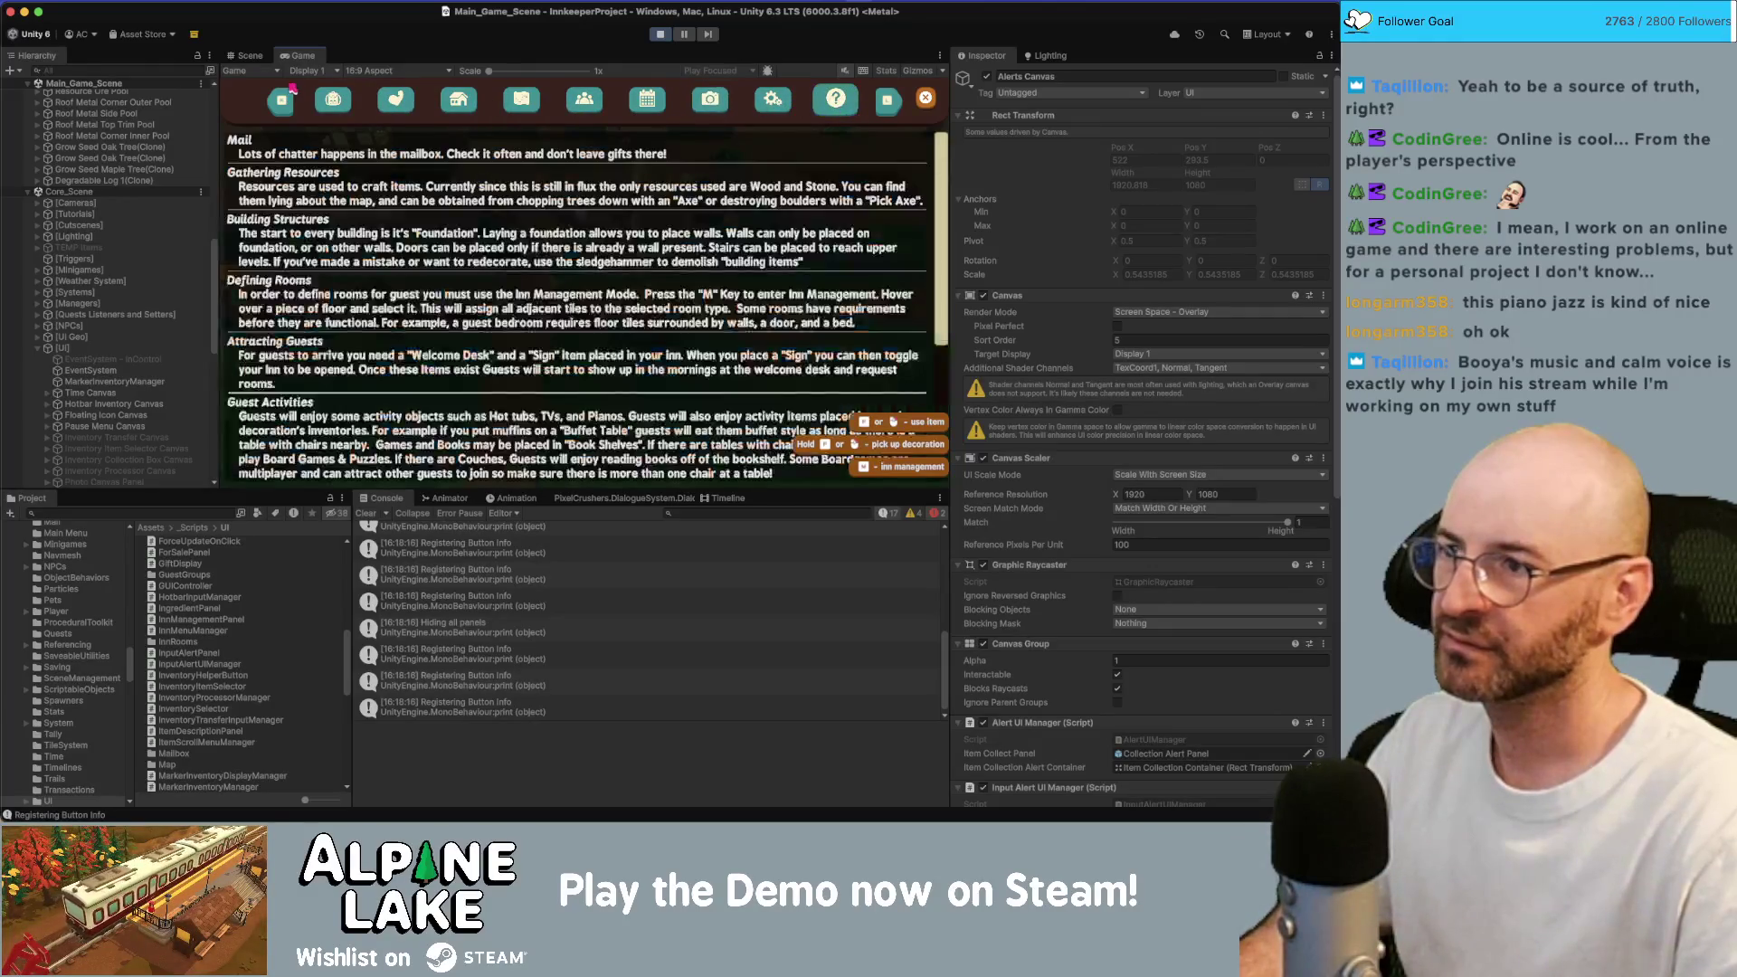
{"action": "left_click", "coordinate": [351, 102]}
{"action": "left_click", "coordinate": [395, 101]}
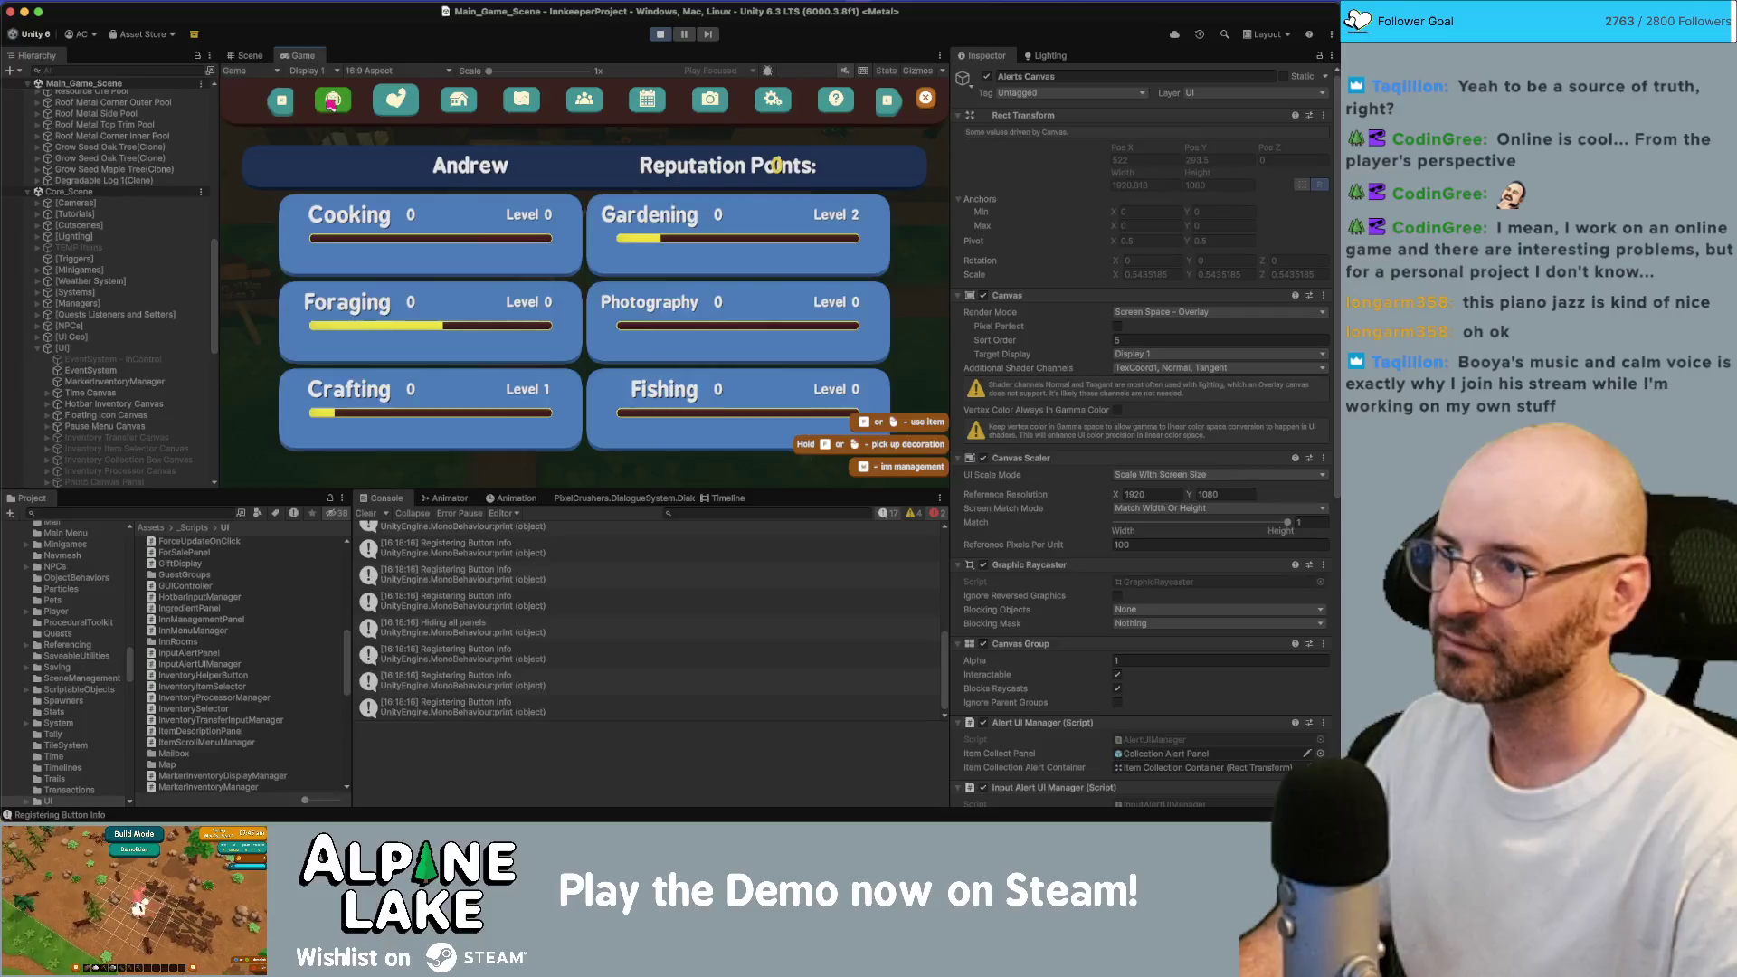
{"action": "left_click", "coordinate": [333, 99]}
{"action": "left_click", "coordinate": [398, 104]}
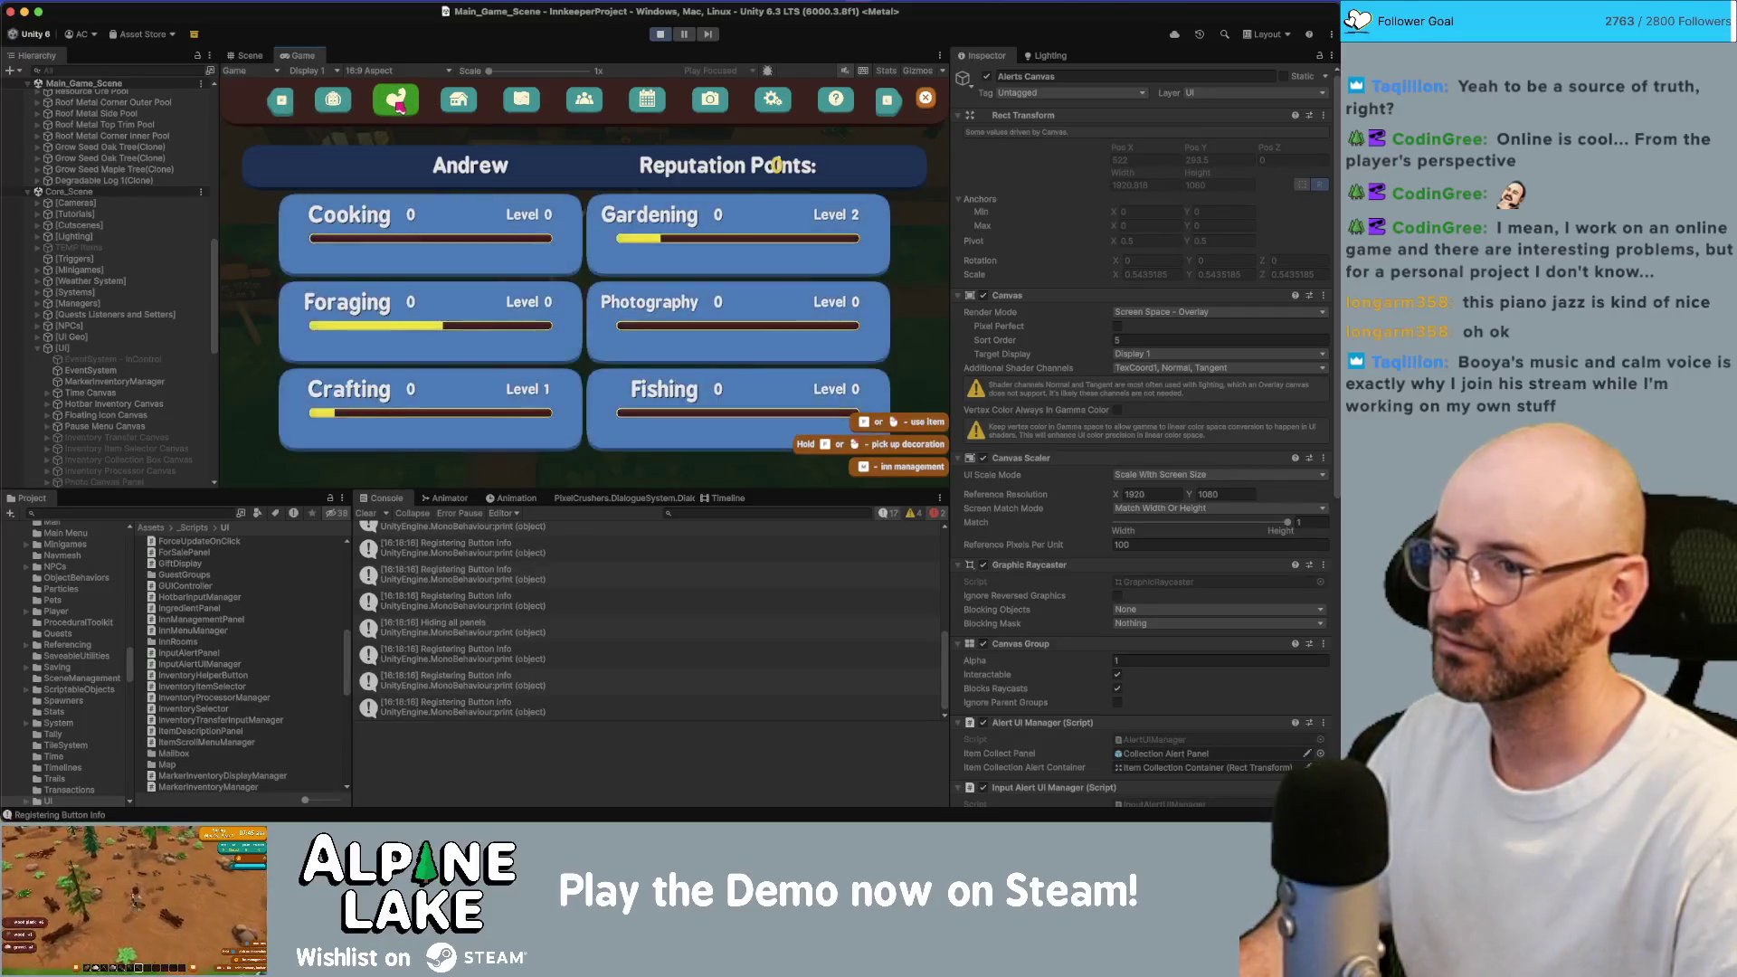
{"action": "key", "text": "Escape"}
Check the menu's inn, map and guests pages, then close it.
{"action": "key", "text": "Escape"}
{"action": "key", "text": "Escape"}
{"action": "key", "text": "Escape"}
{"action": "key", "text": "Escape"}
{"action": "key", "text": "Escape"}
{"action": "left_click", "coordinate": [457, 100]}
{"action": "left_click", "coordinate": [521, 99]}
{"action": "left_click", "coordinate": [580, 101]}
{"action": "key", "text": "Escape"}
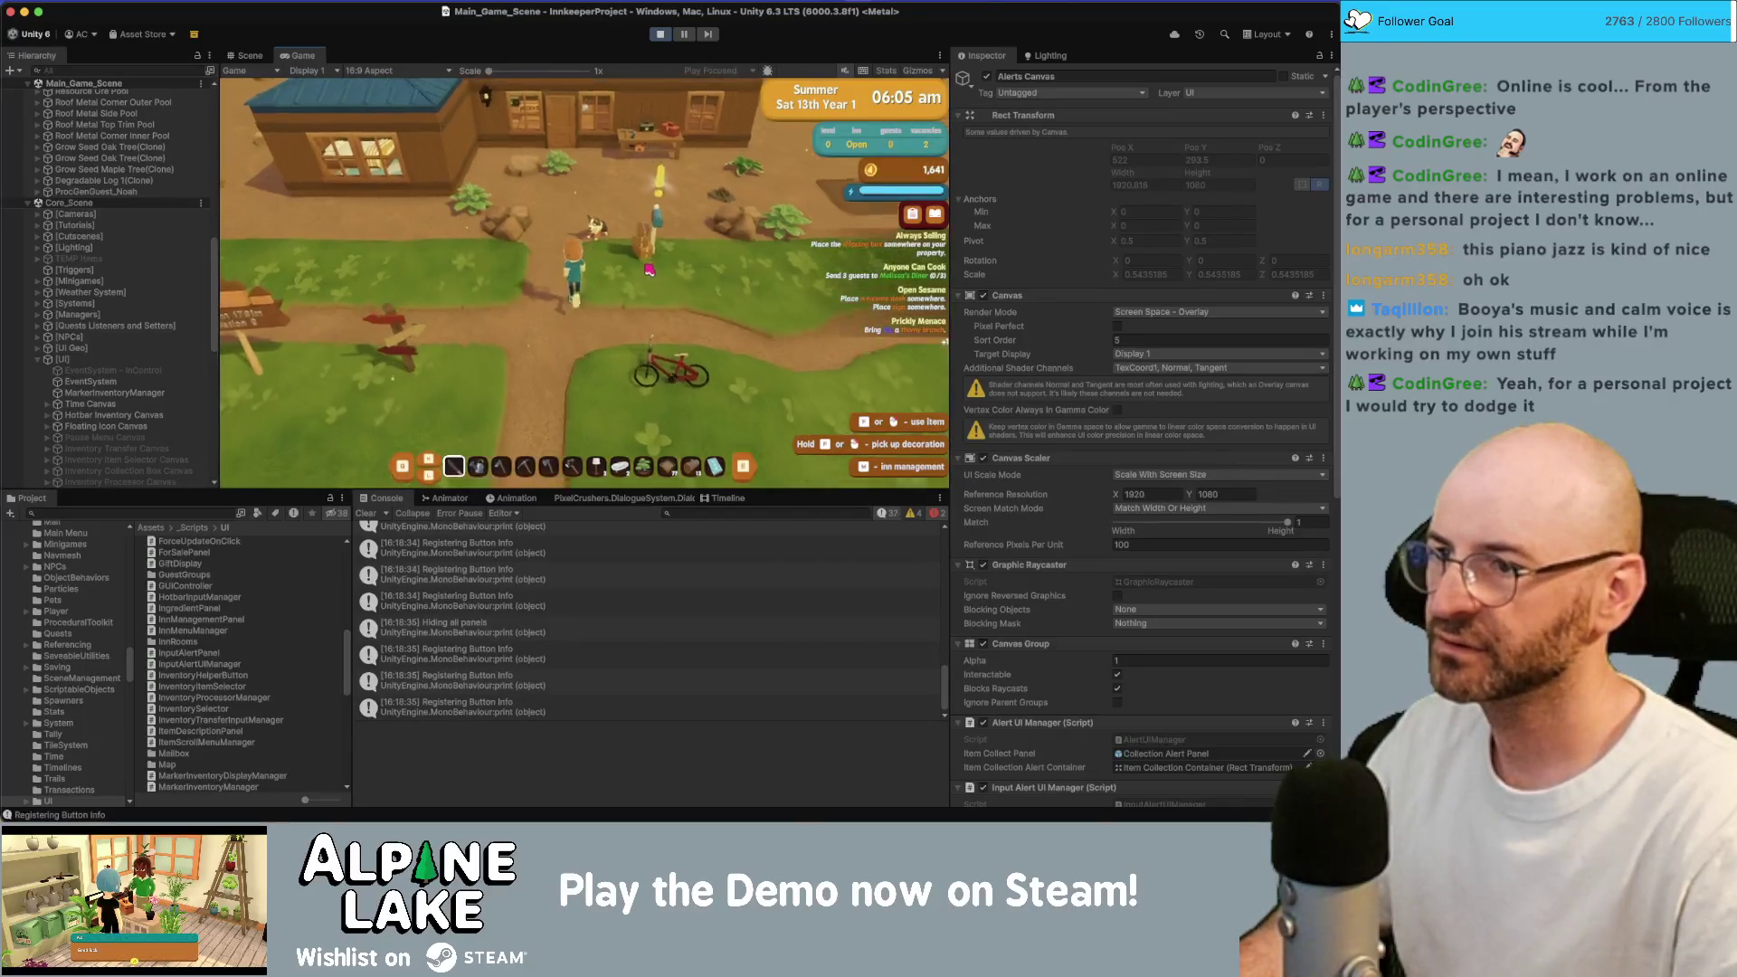
Check the mailbox, then browse Decoration Recipes (campfire, elegent bookshelf, simple bed) in a maximized Game view.
{"action": "left_click", "coordinate": [551, 123]}
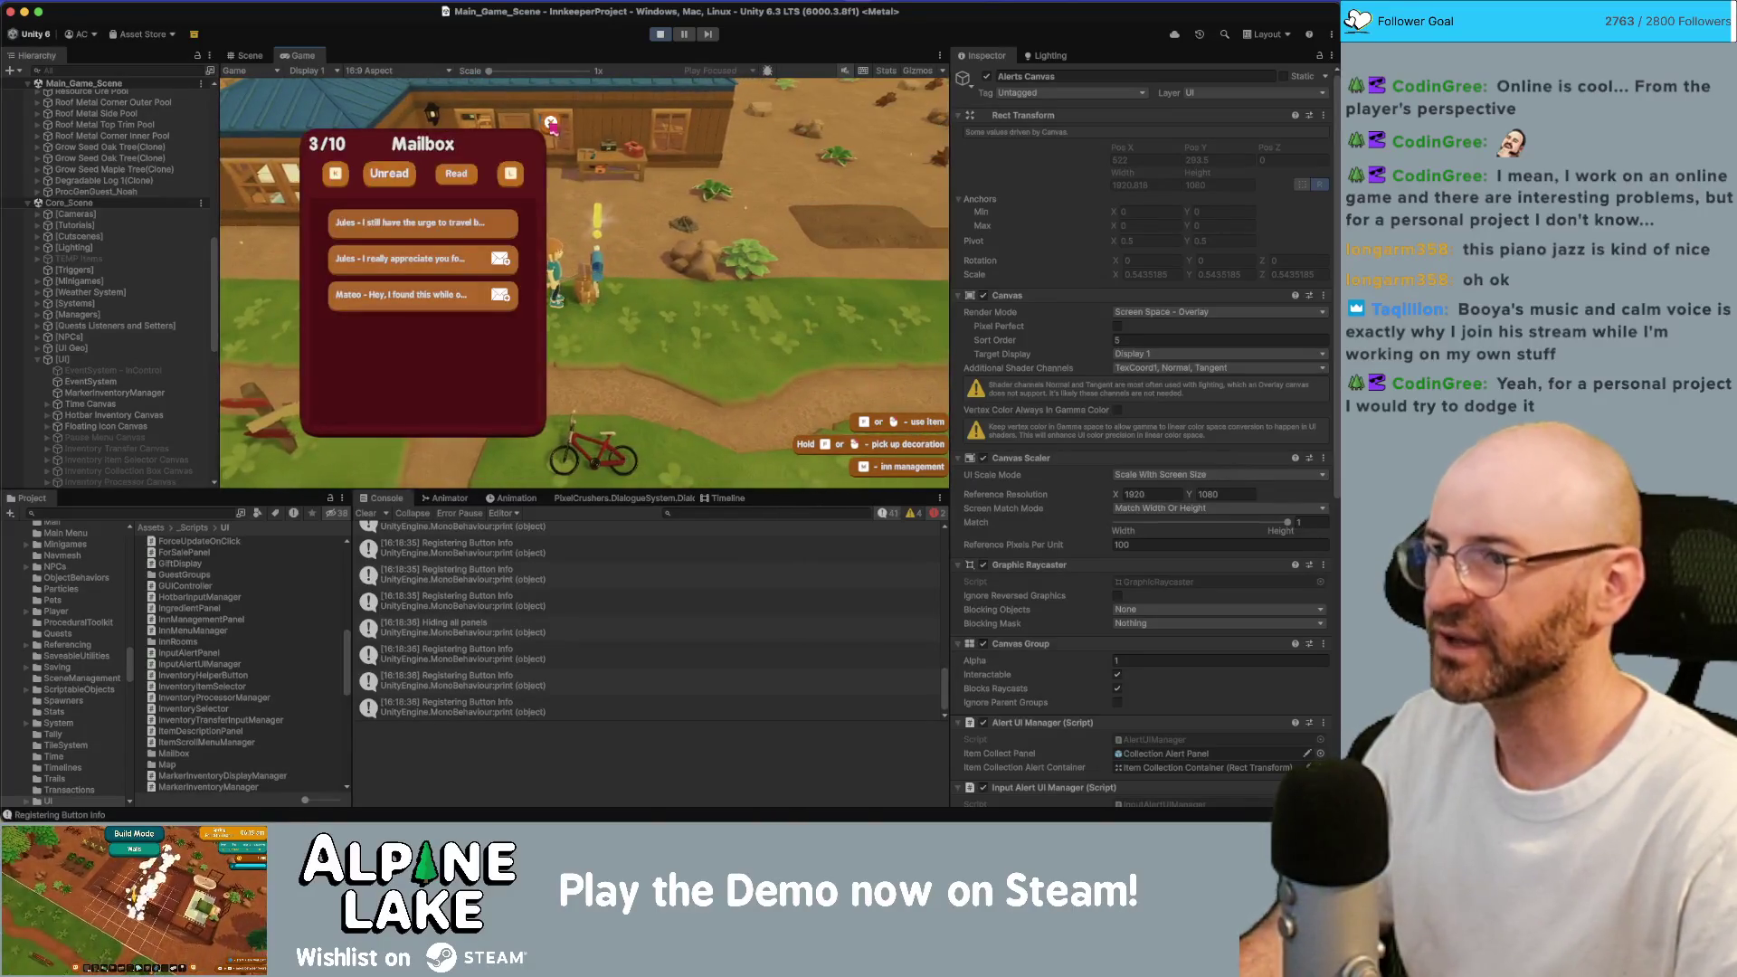
{"action": "key", "text": "Escape"}
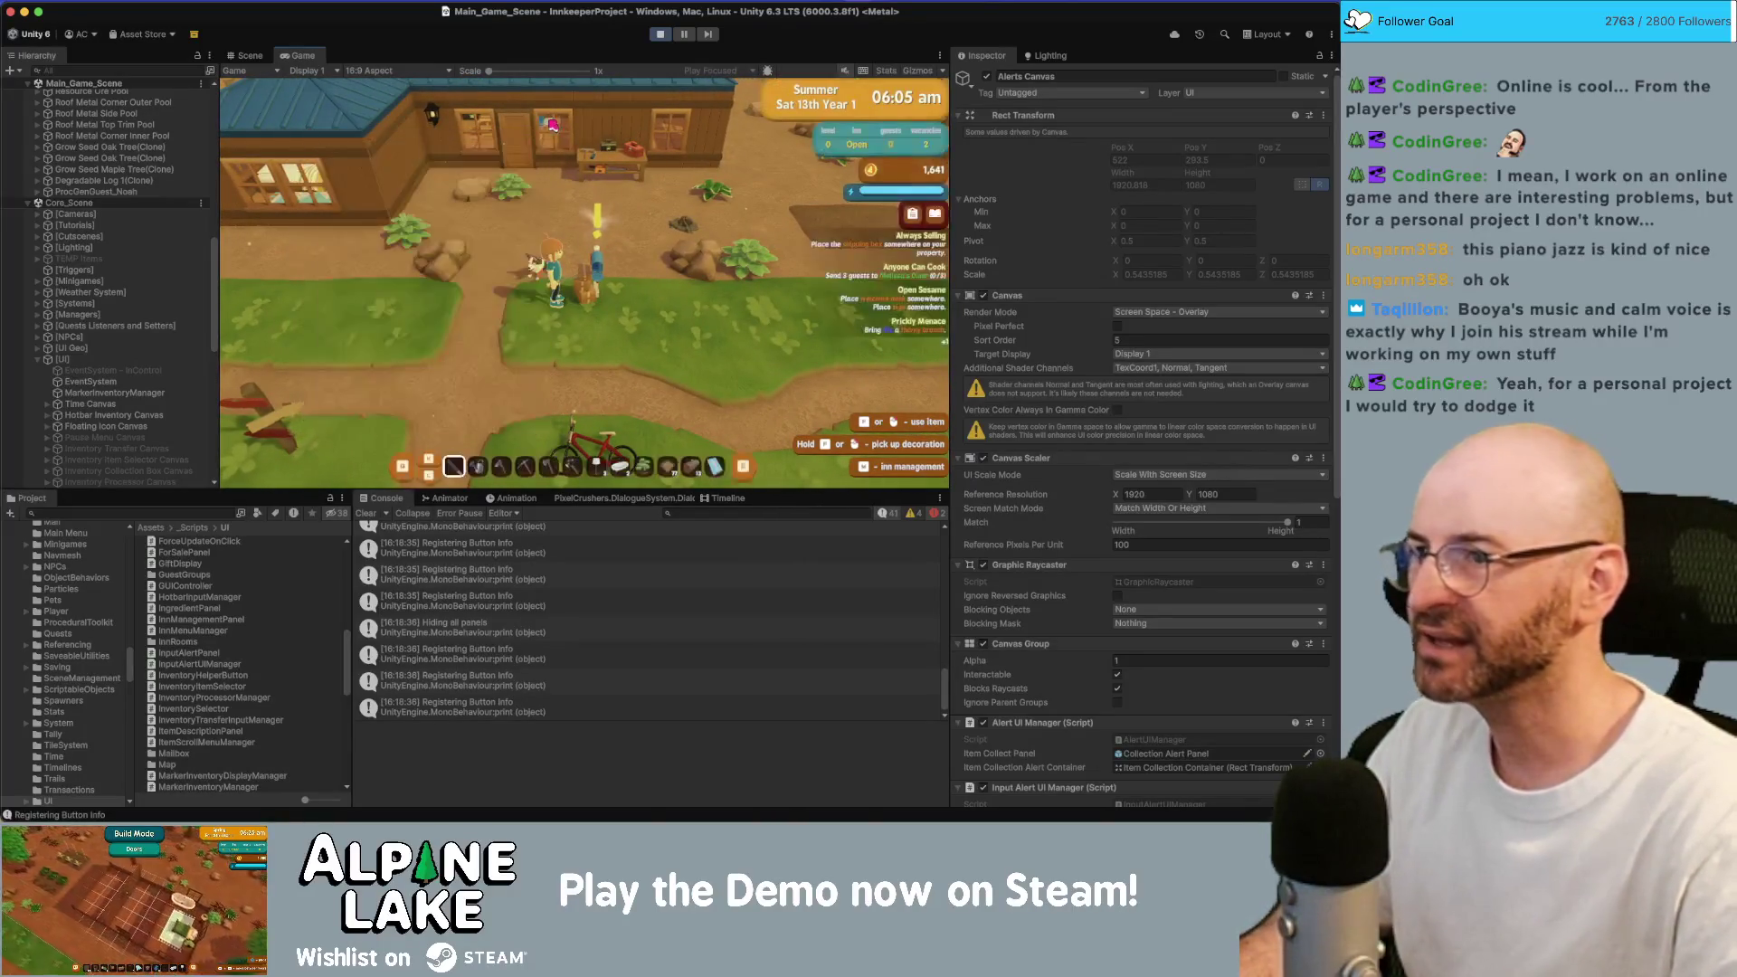
{"action": "key", "text": "e"}
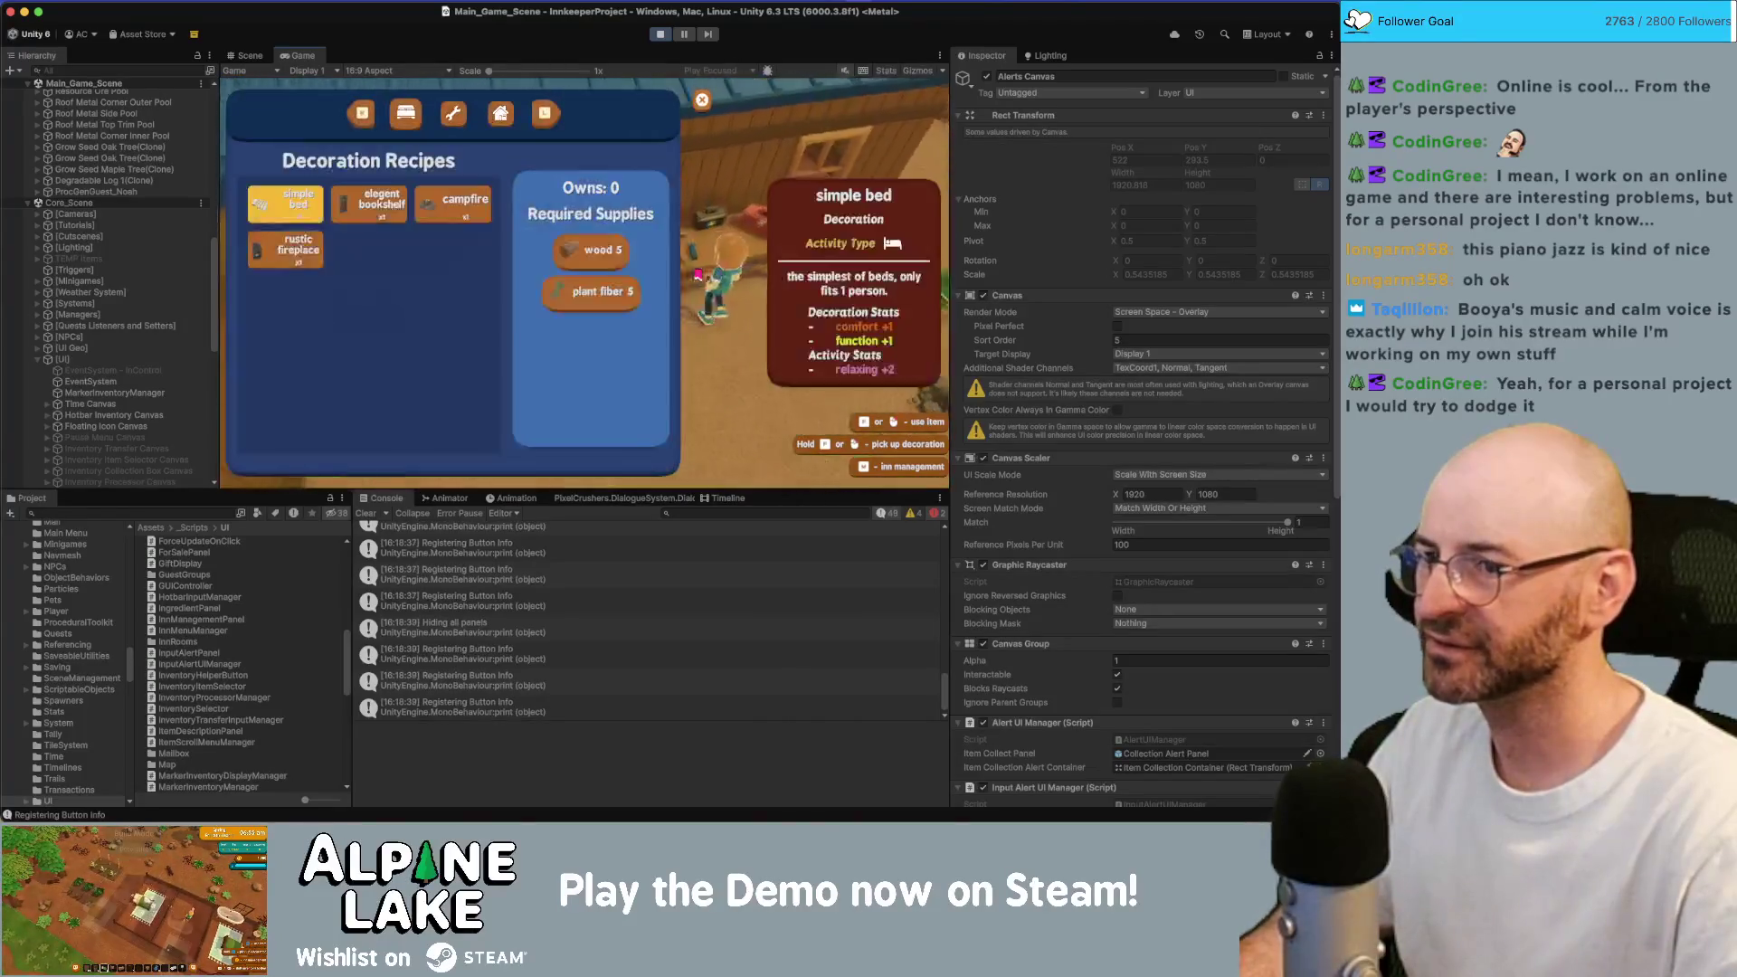
{"action": "key", "text": "Right"}
{"action": "key", "text": "Left"}
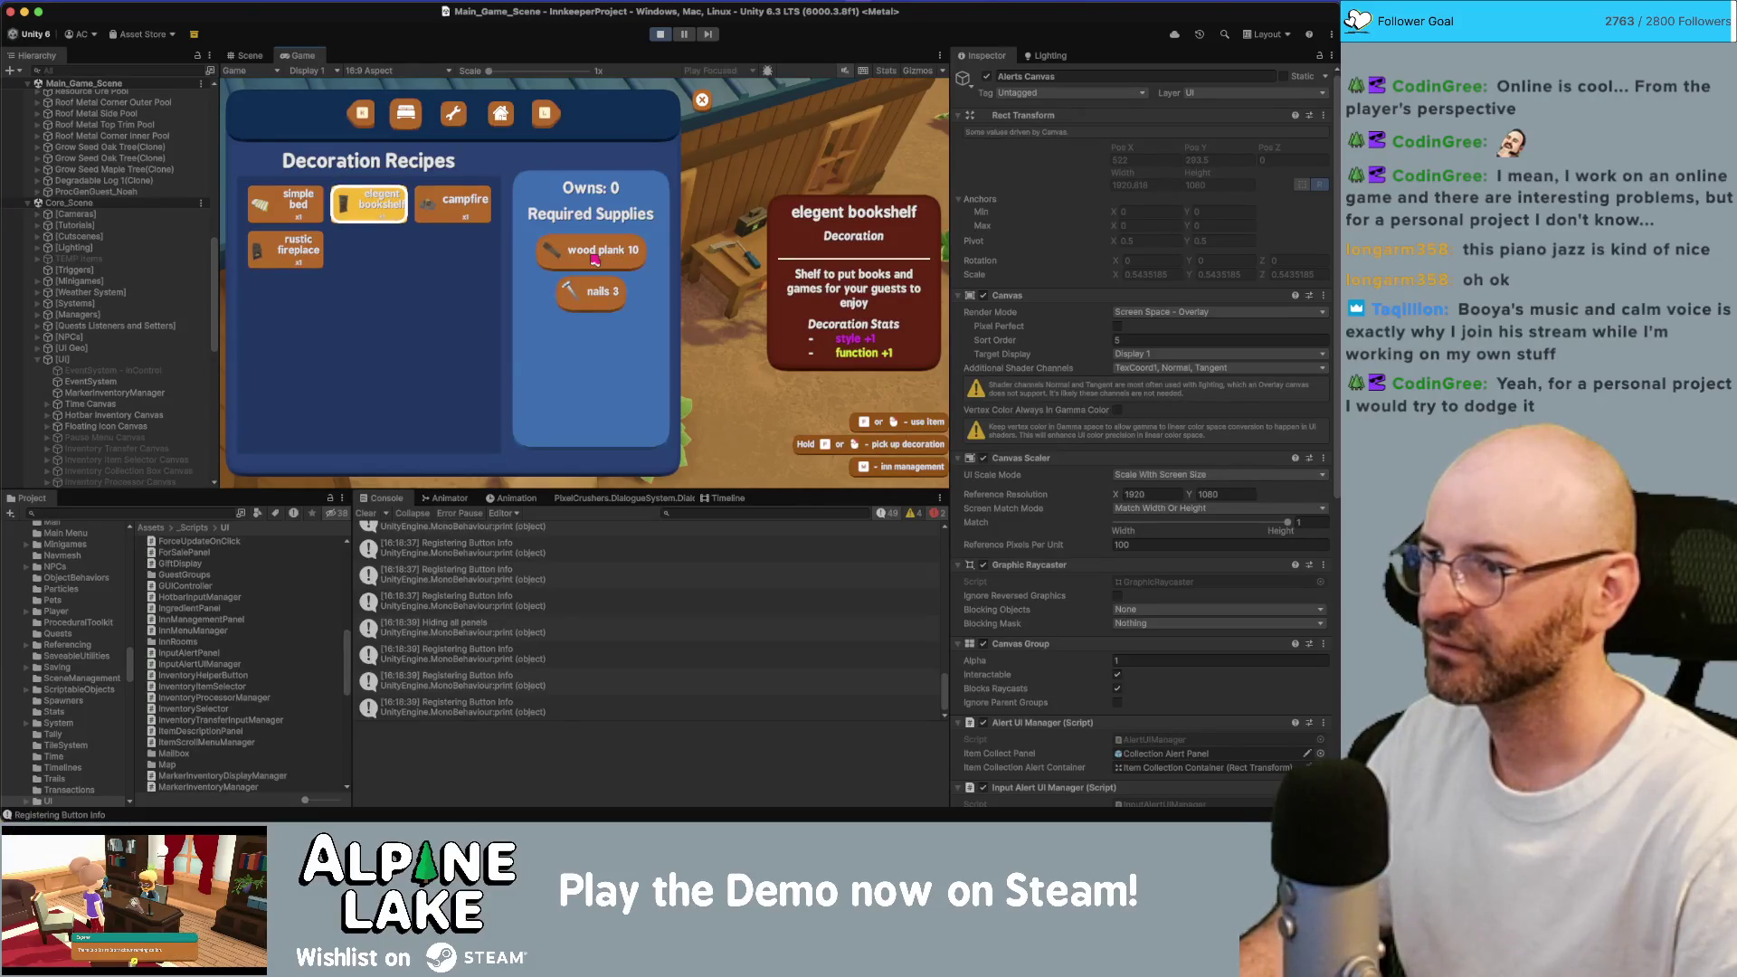
{"action": "key", "text": "Left"}
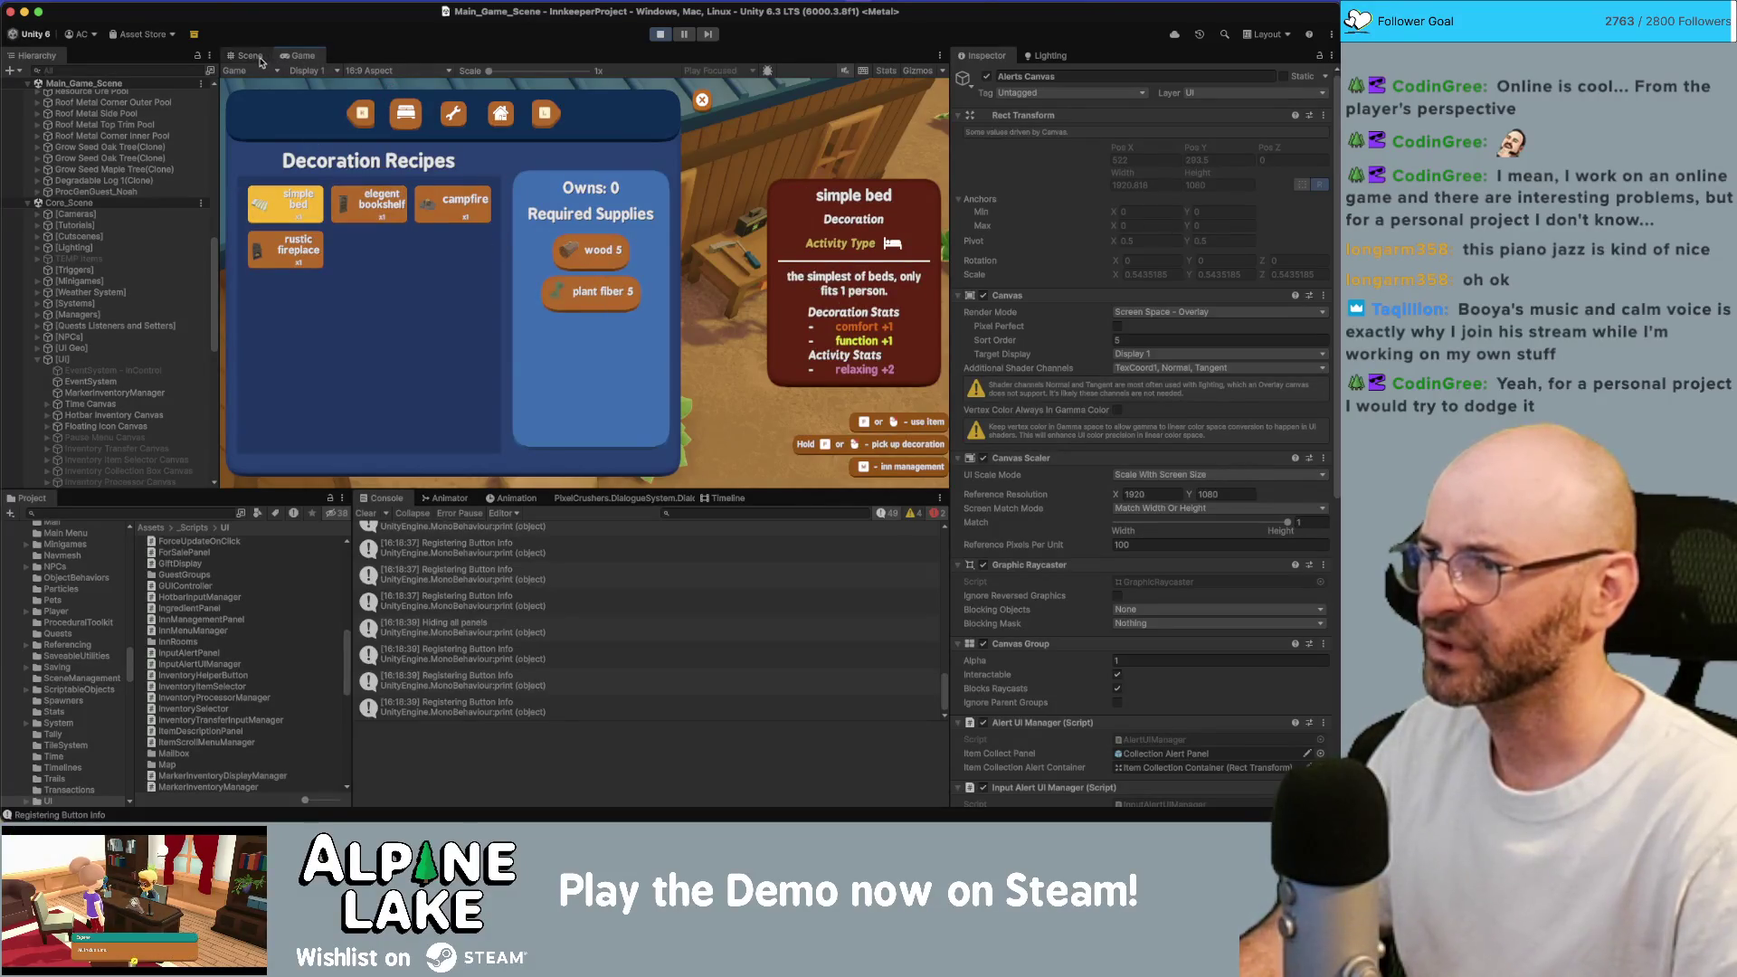
{"action": "double_click", "coordinate": [301, 57]}
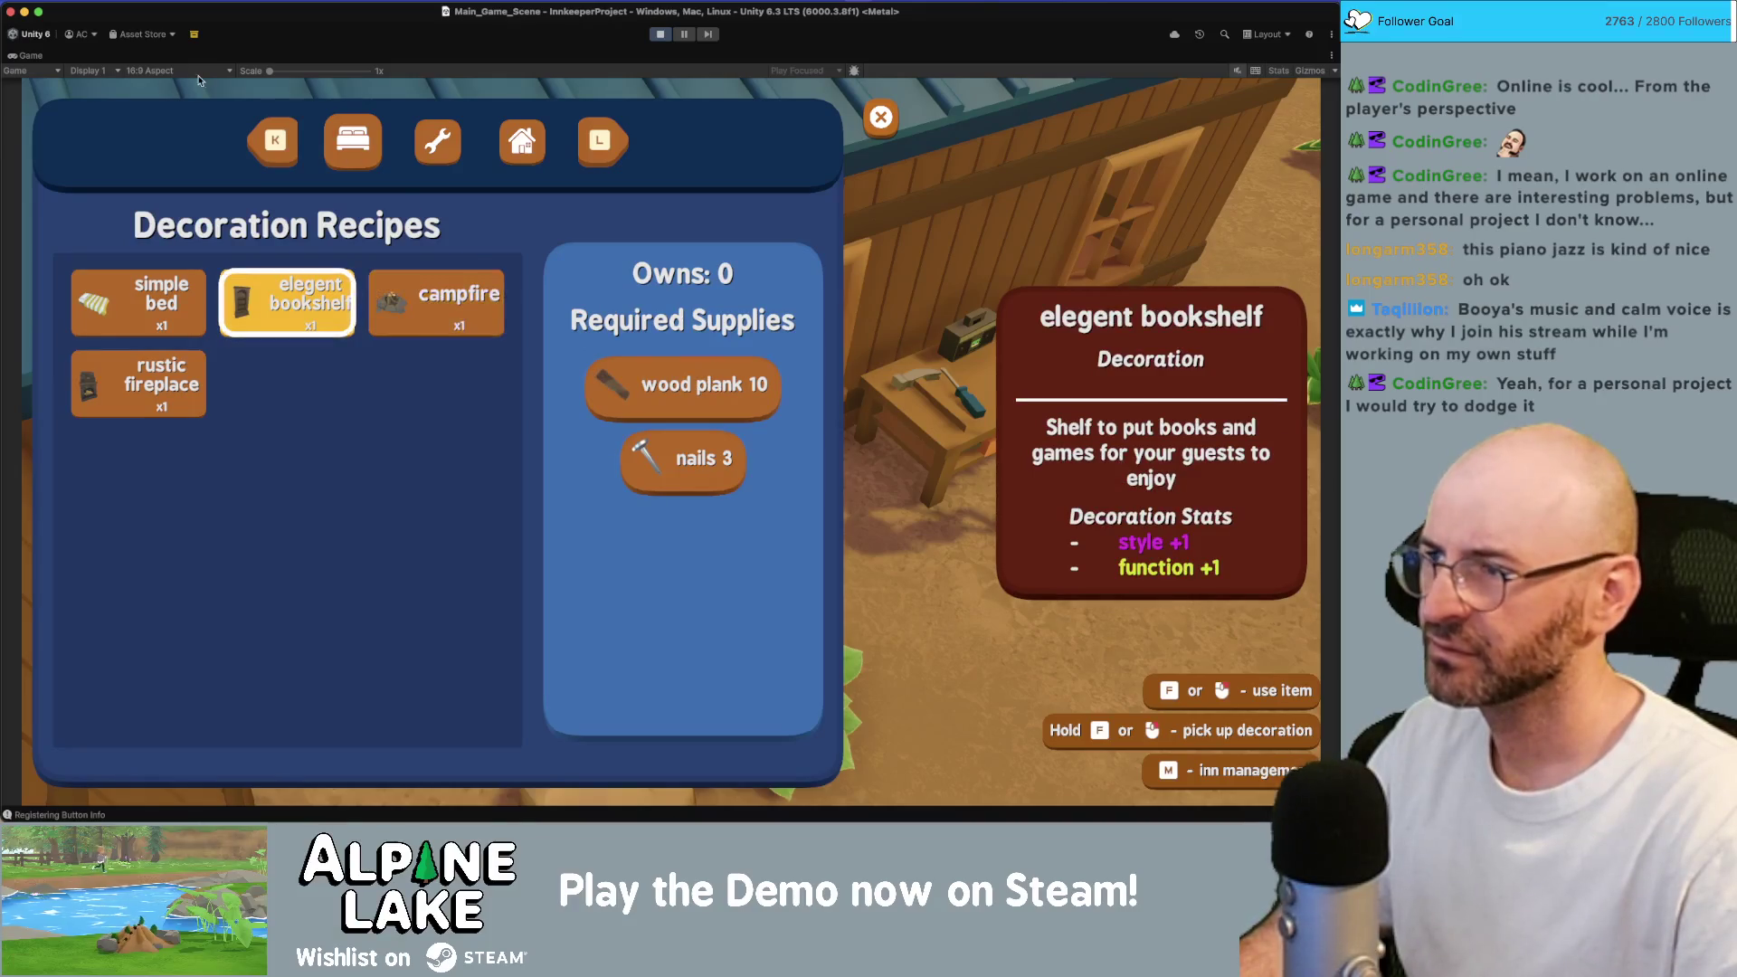
Restore the layout, select the simple bed recipe, collapse [UI] in the Hierarchy, and stop Play mode.
{"action": "double_click", "coordinate": [27, 55]}
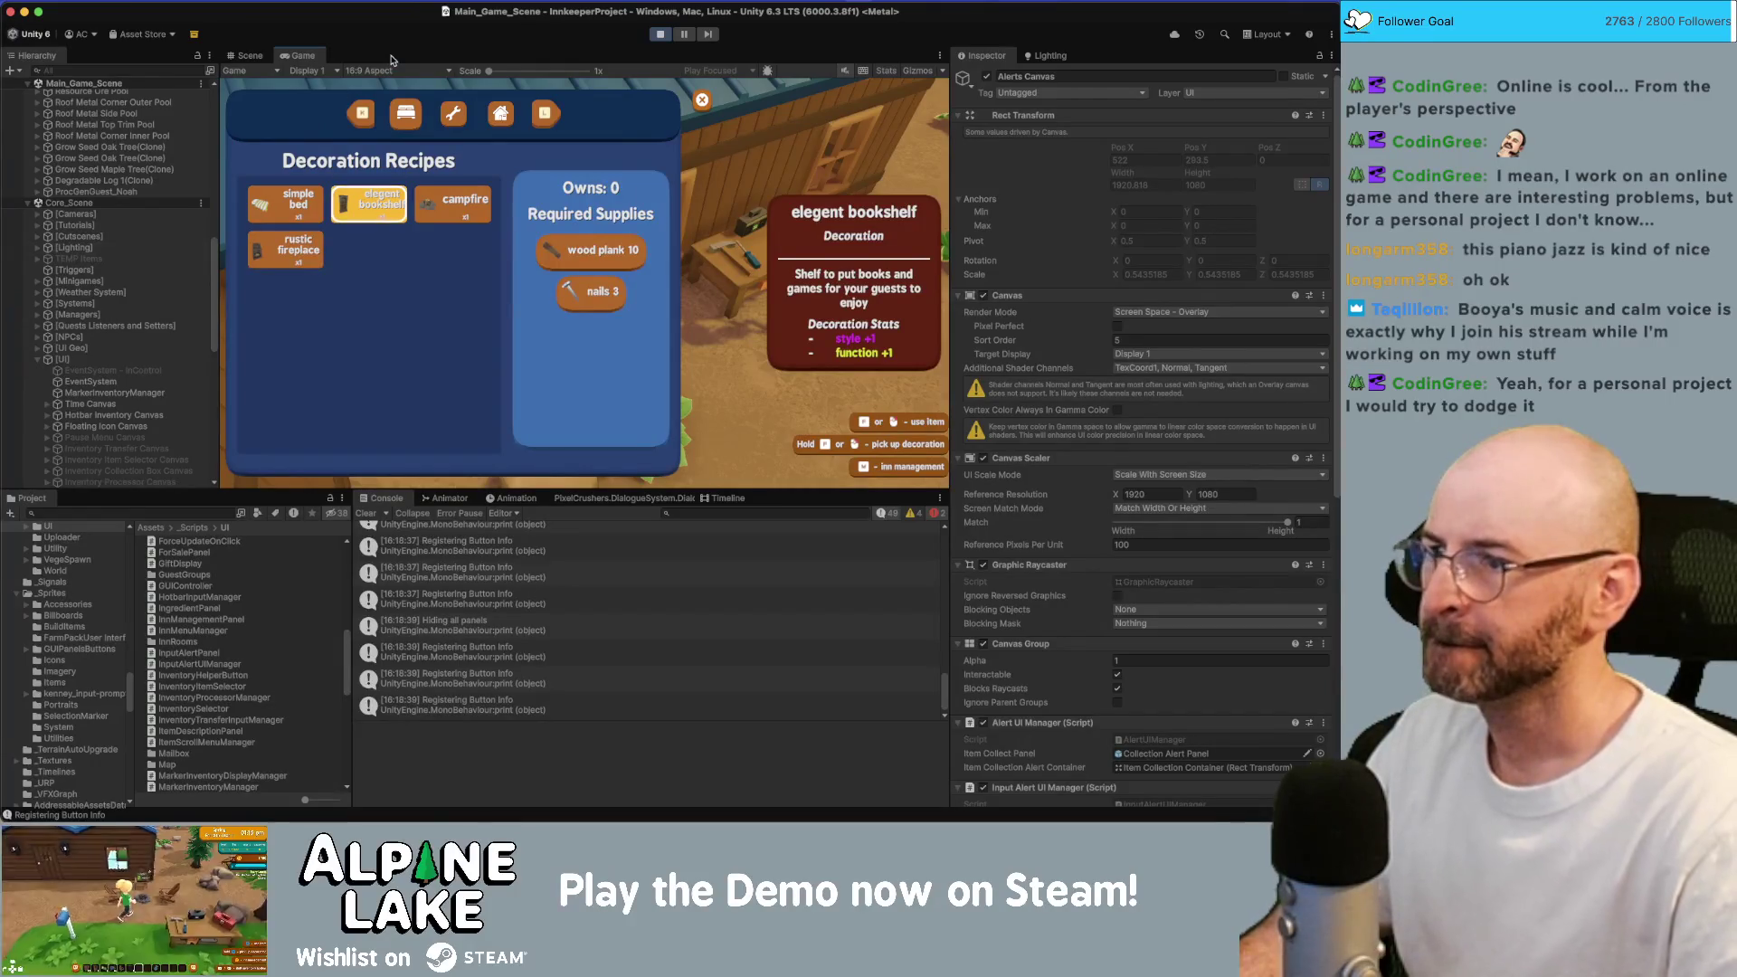
{"action": "key", "text": "Left"}
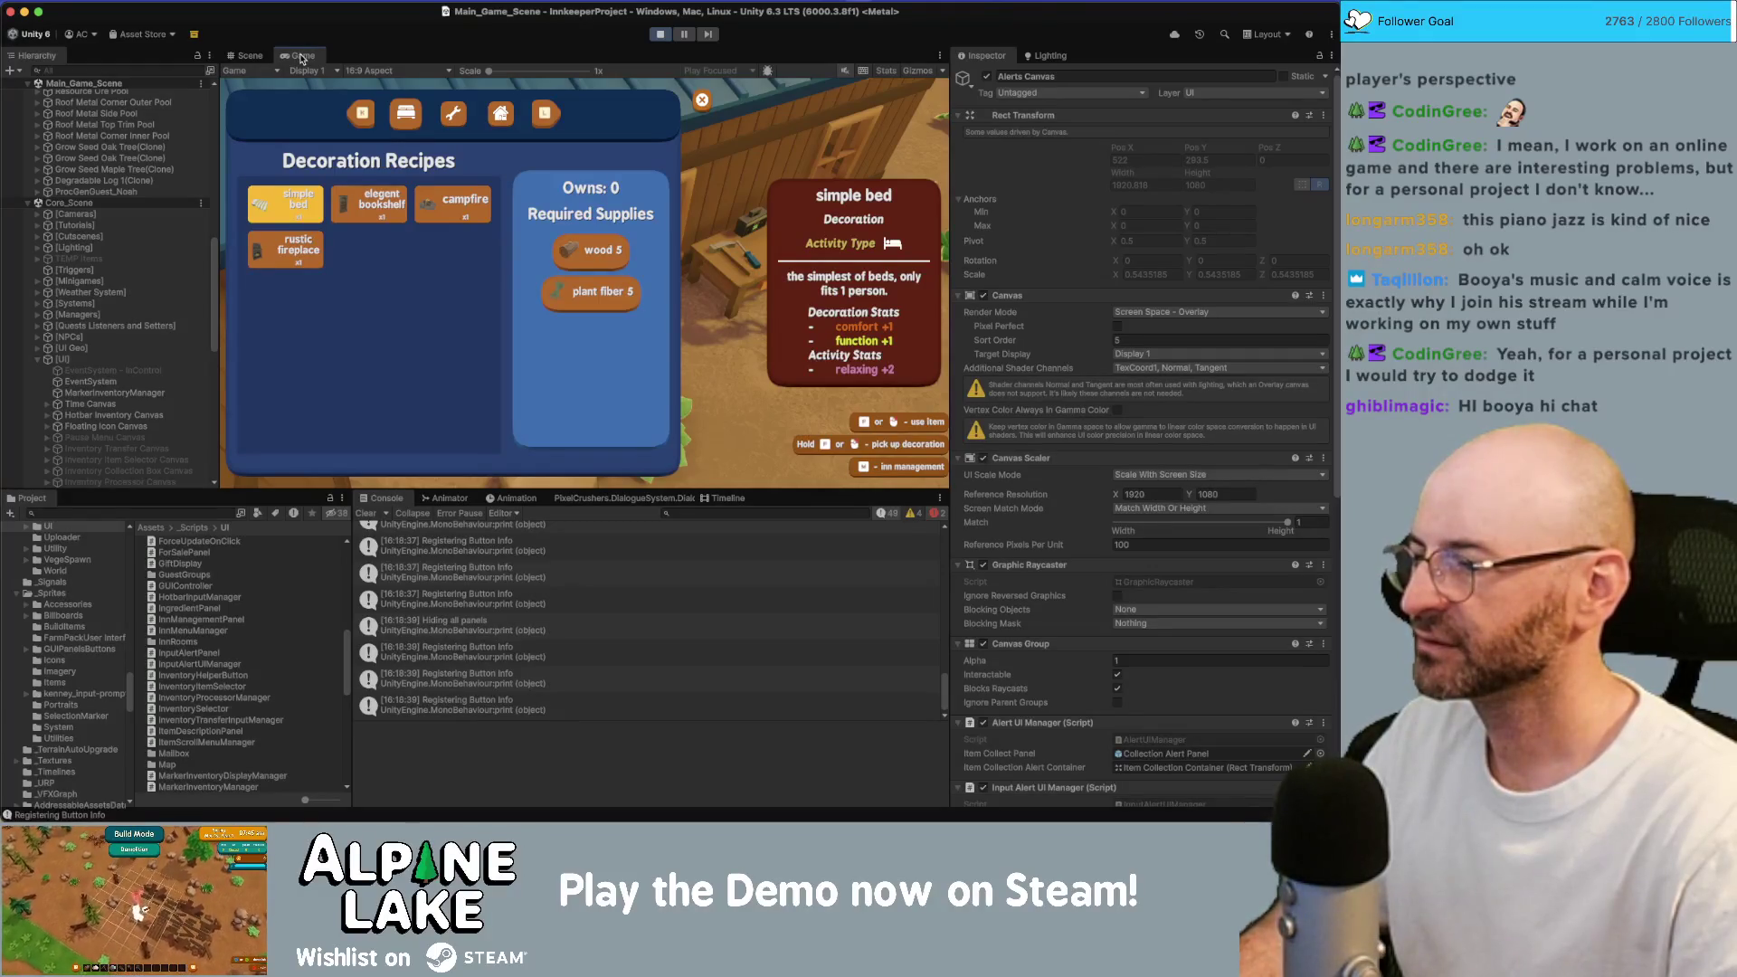
{"action": "left_click", "coordinate": [40, 360]}
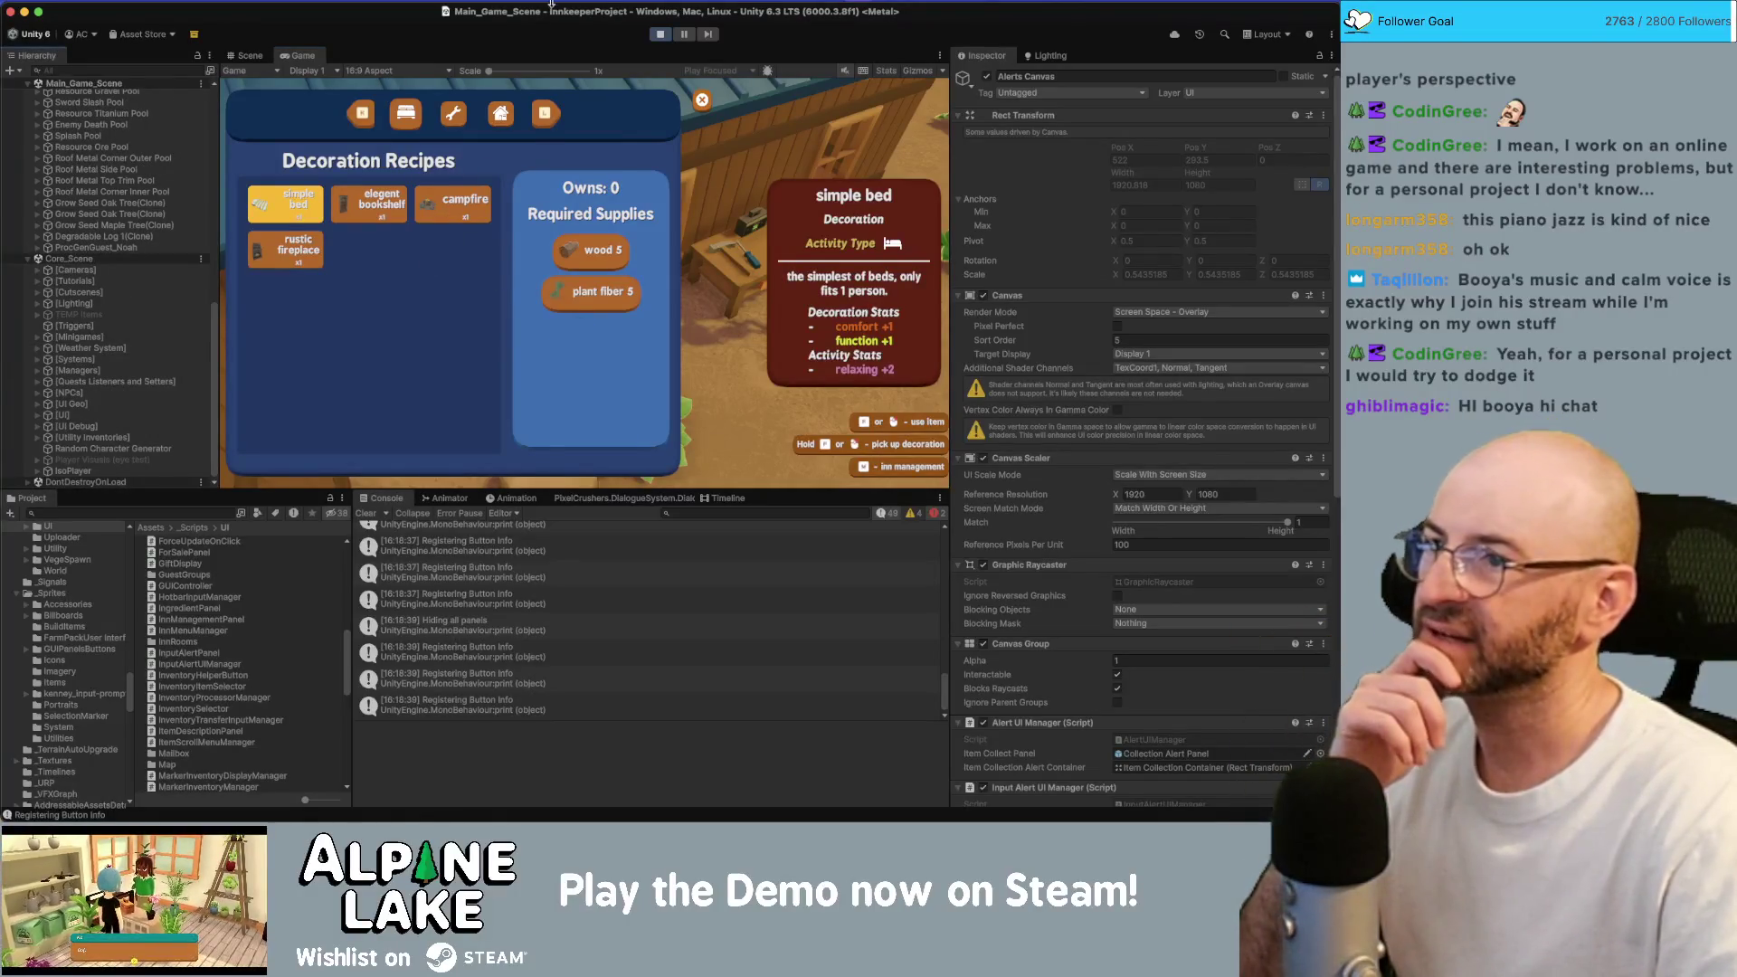
{"action": "double_click", "coordinate": [304, 58]}
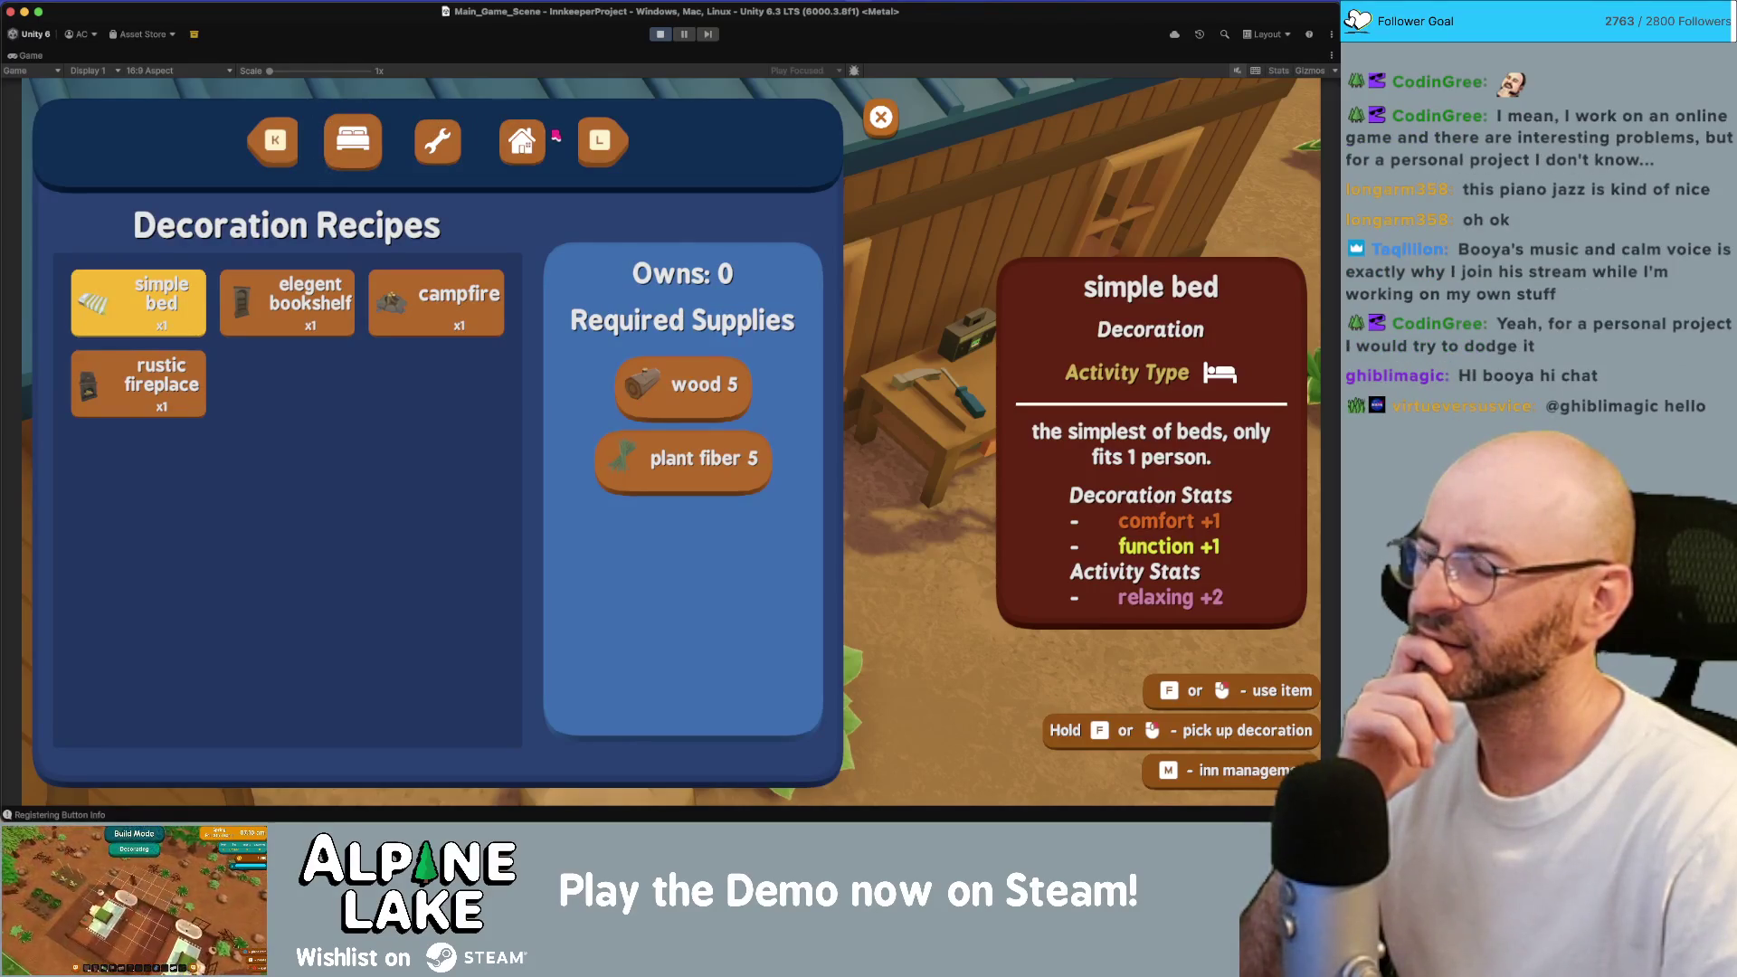
{"action": "left_click", "coordinate": [650, 36]}
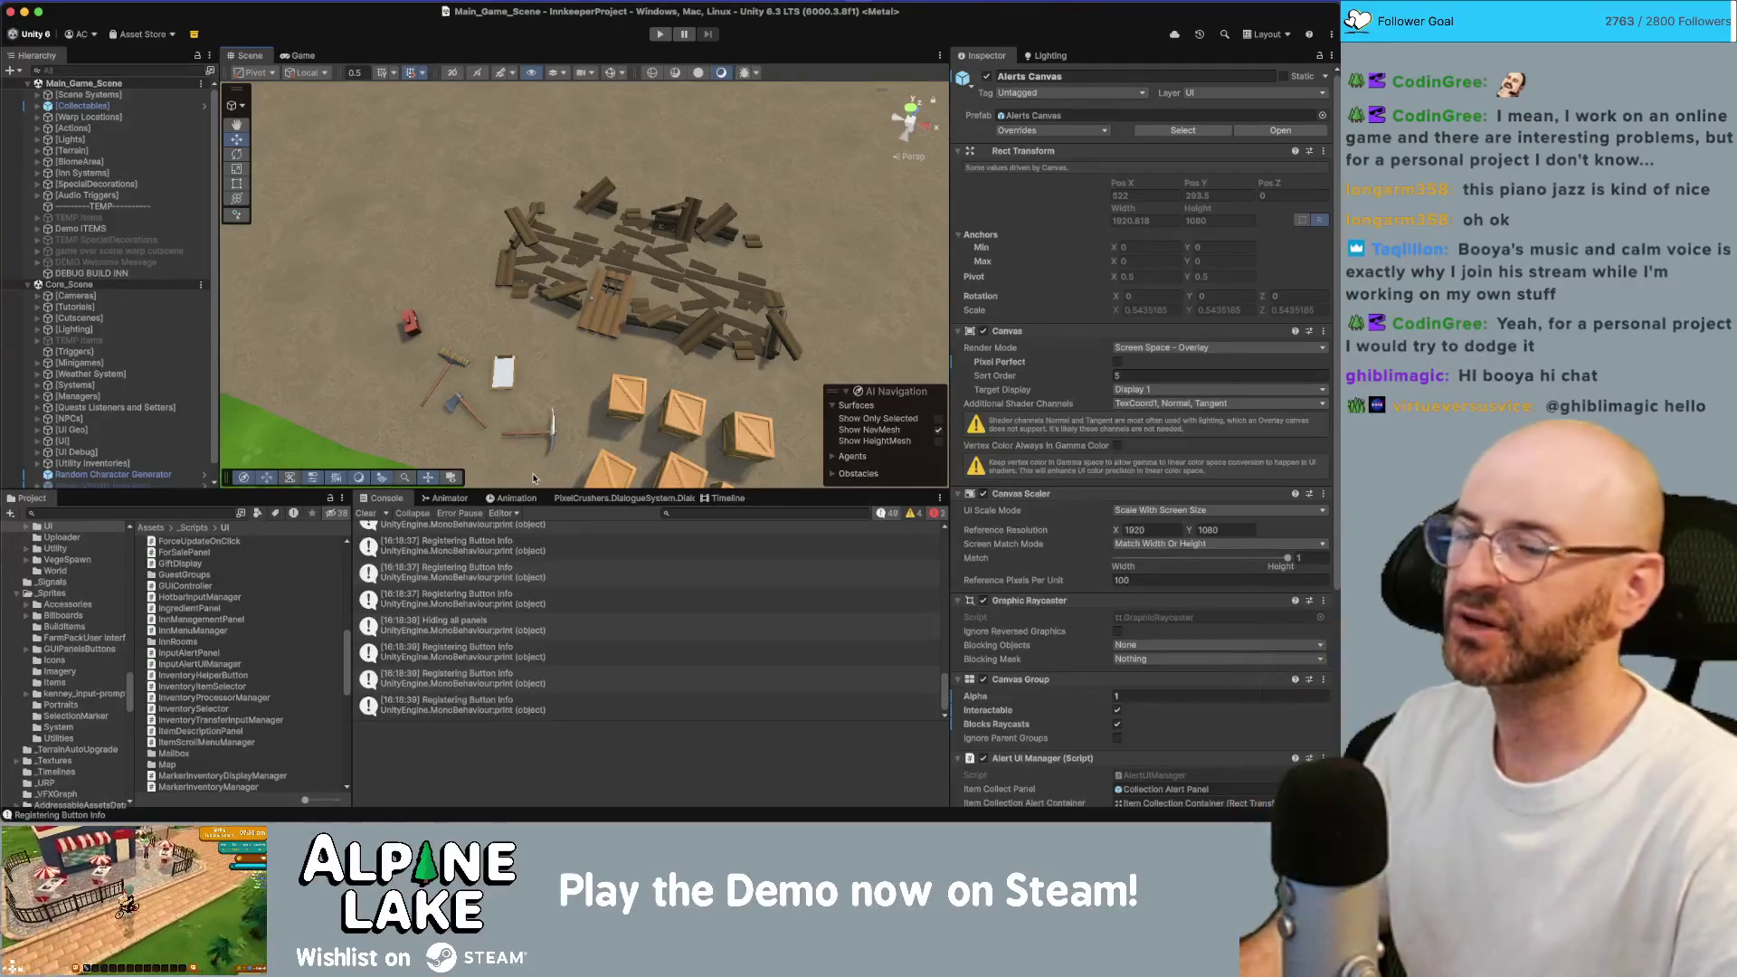
Look through the open script tabs, including InventoryTransferInputManager.cs, and return to InputAlertUIManager.cs.
{"action": "key", "text": "super+Tab"}
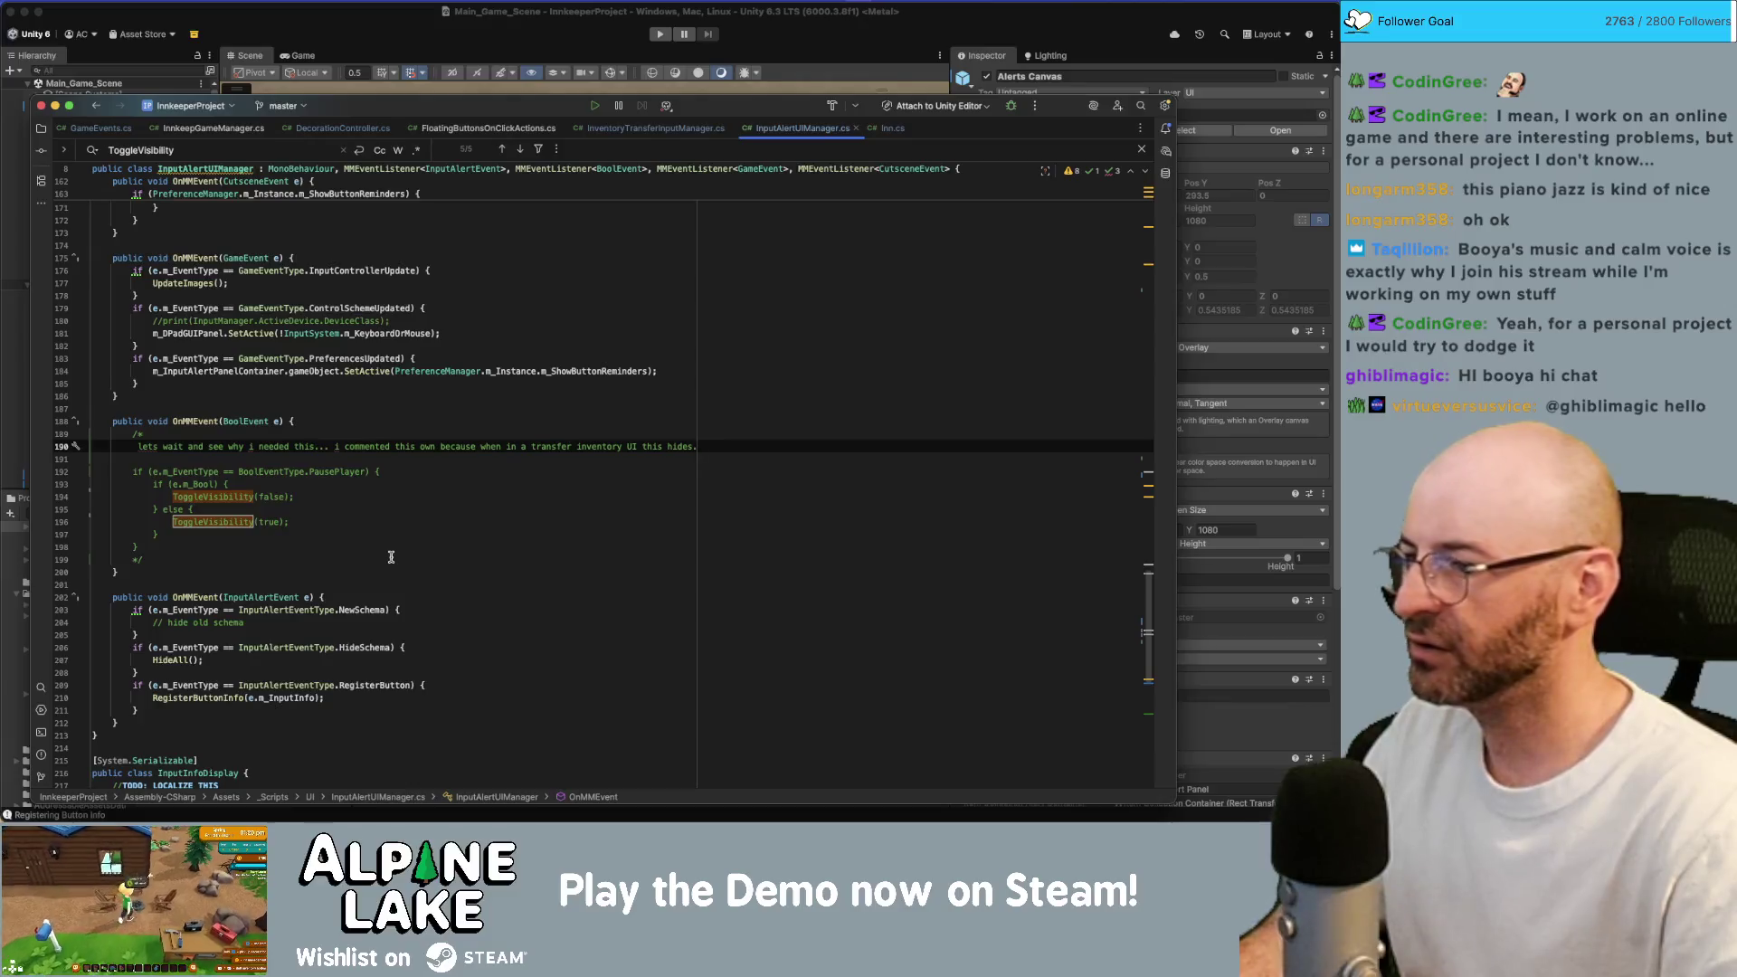
{"action": "scroll", "coordinate": [391, 558], "scroll_direction": "down", "scroll_amount": 1}
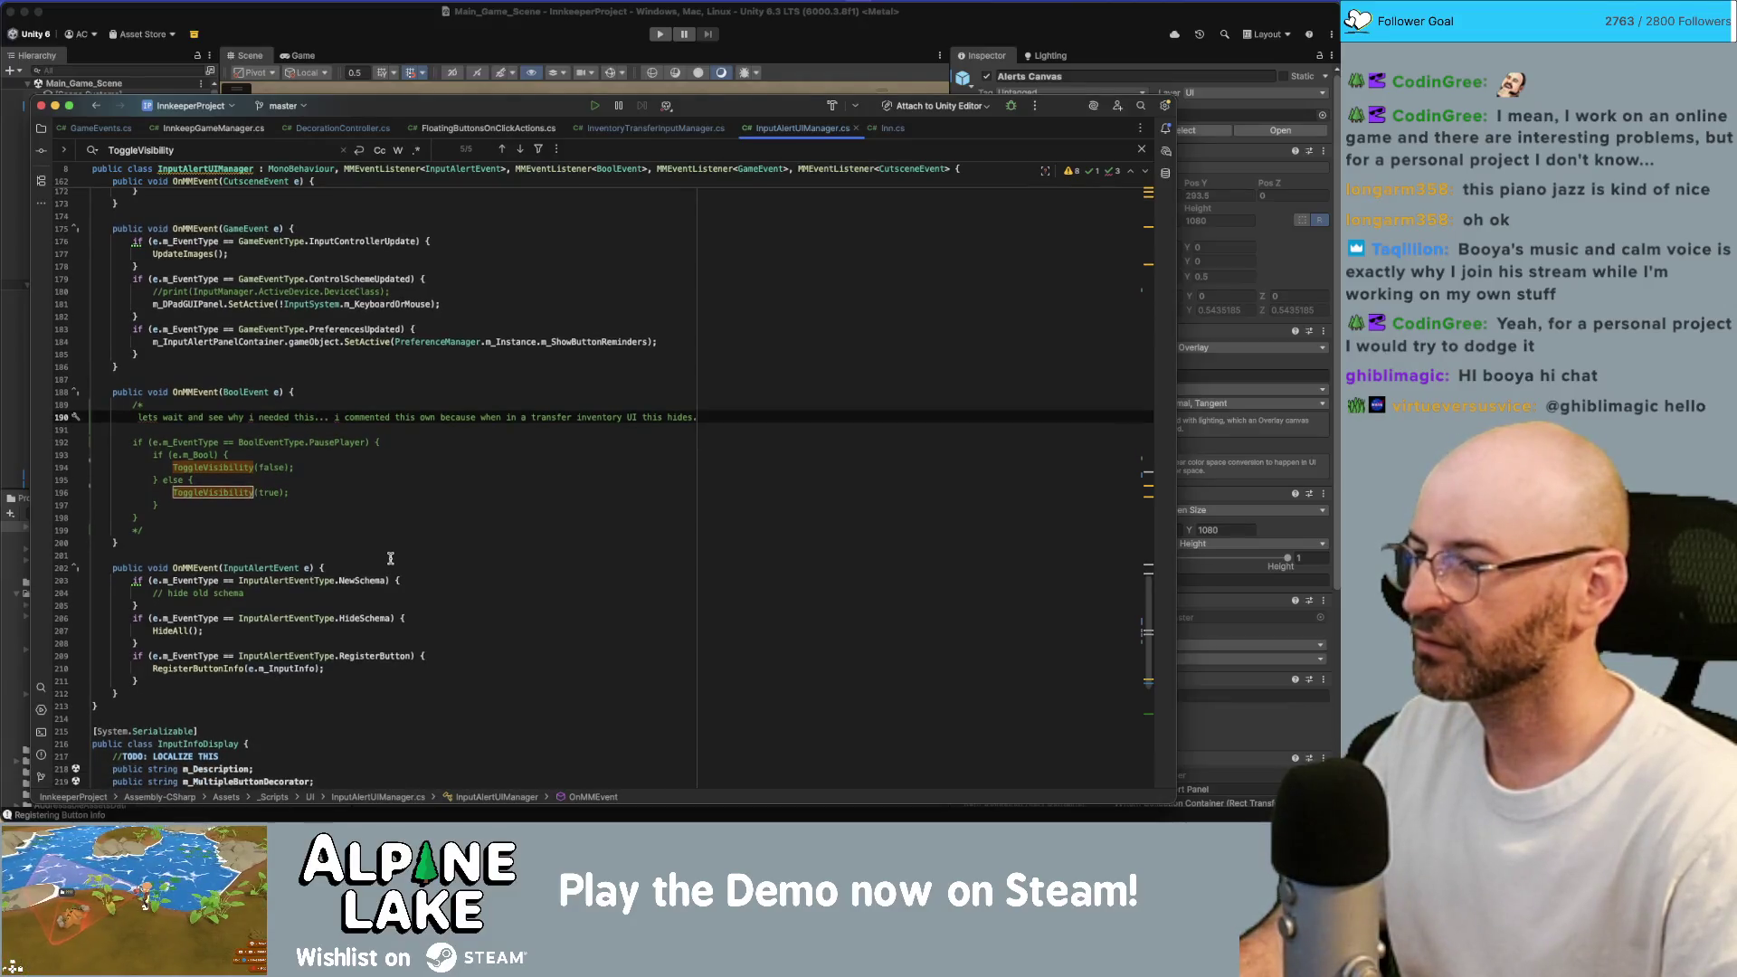
{"action": "scroll", "coordinate": [391, 557], "scroll_direction": "up", "scroll_amount": 9}
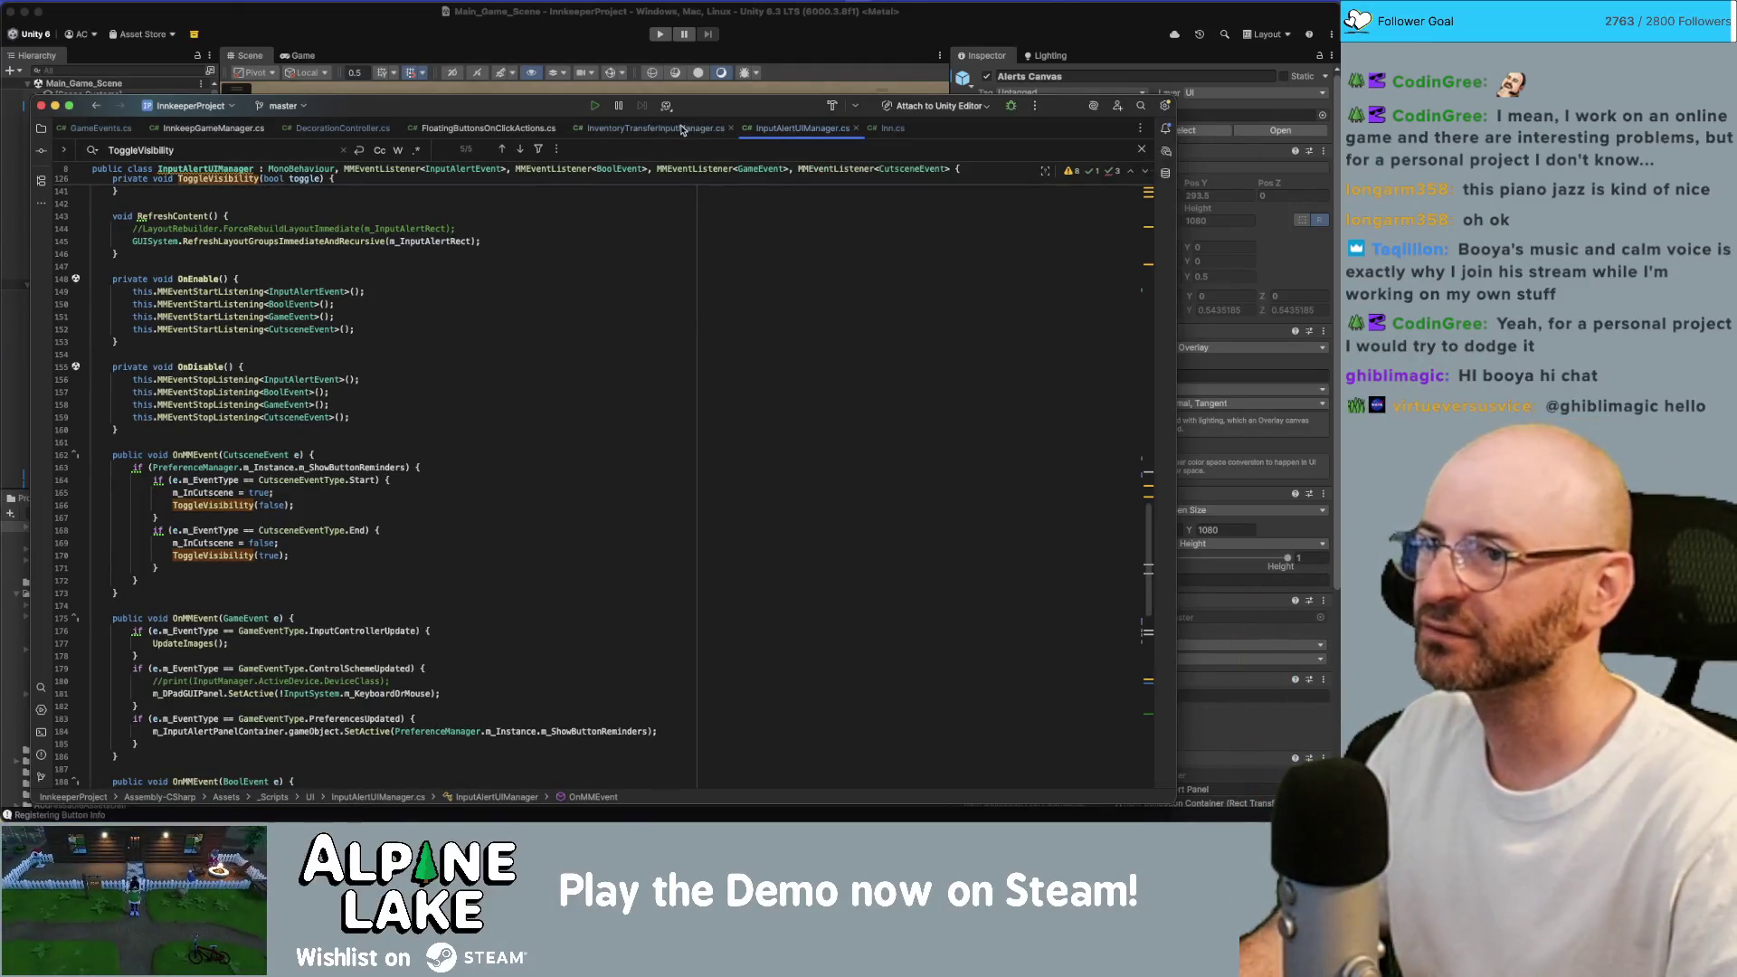
{"action": "left_click", "coordinate": [706, 129]}
{"action": "left_click", "coordinate": [803, 127]}
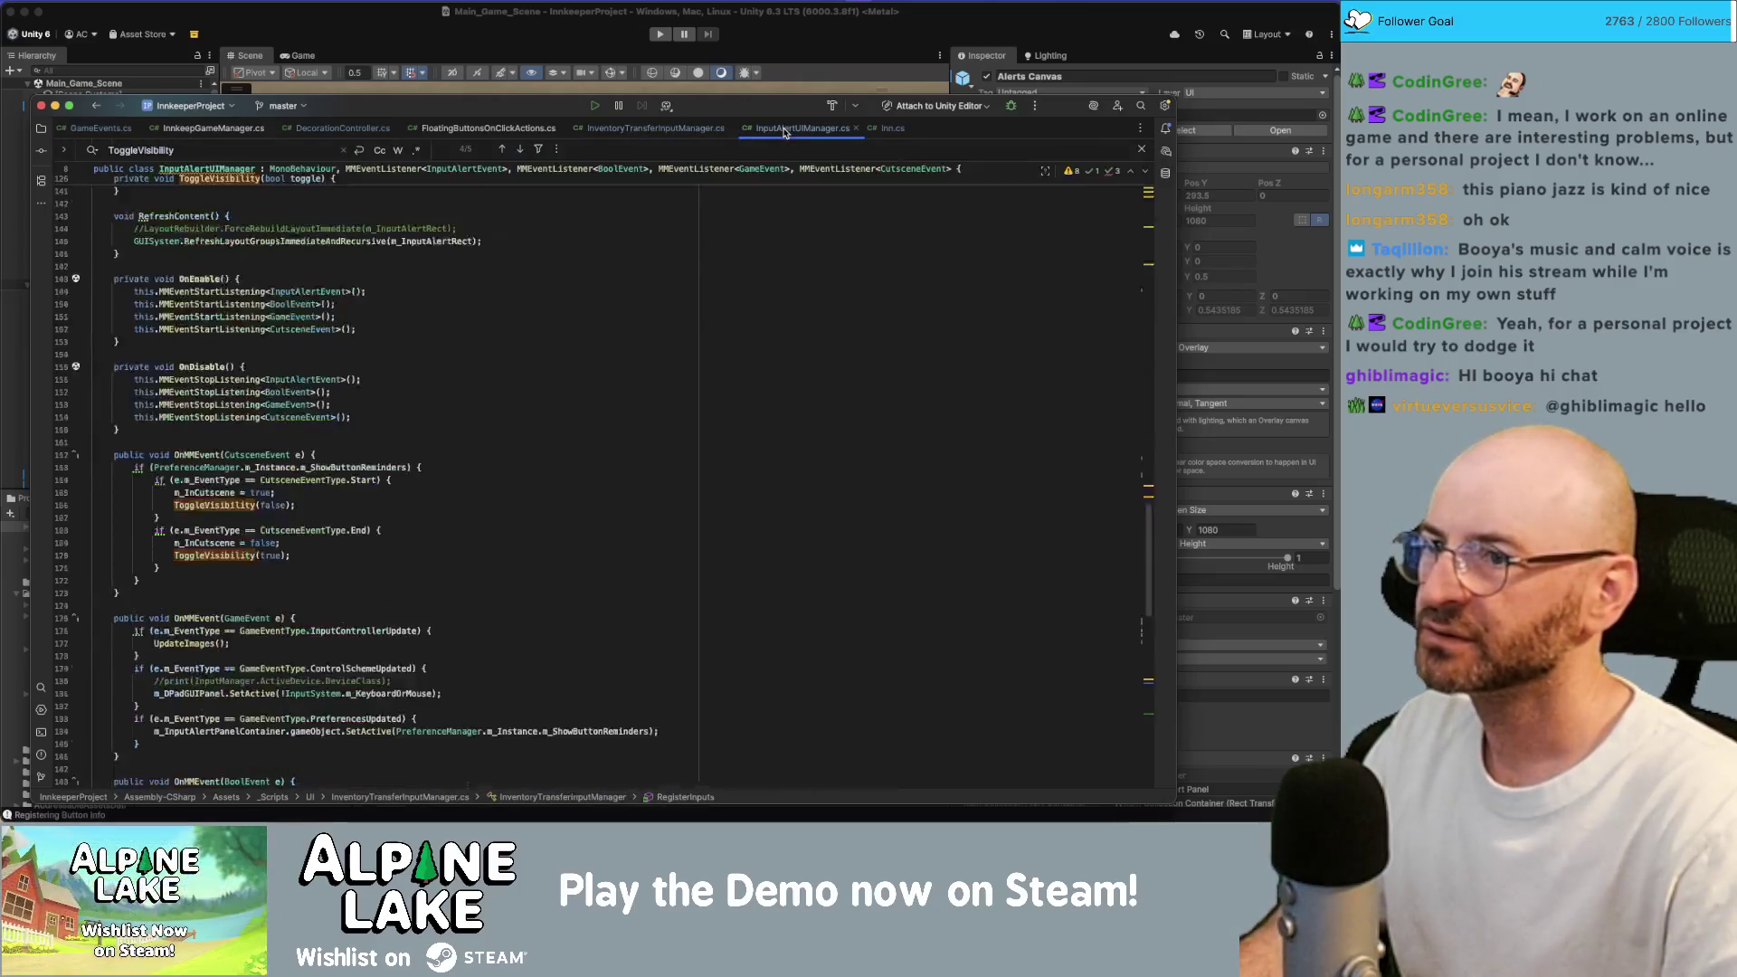
{"action": "left_click", "coordinate": [651, 128]}
{"action": "scroll", "coordinate": [536, 396], "scroll_direction": "up", "scroll_amount": 3}
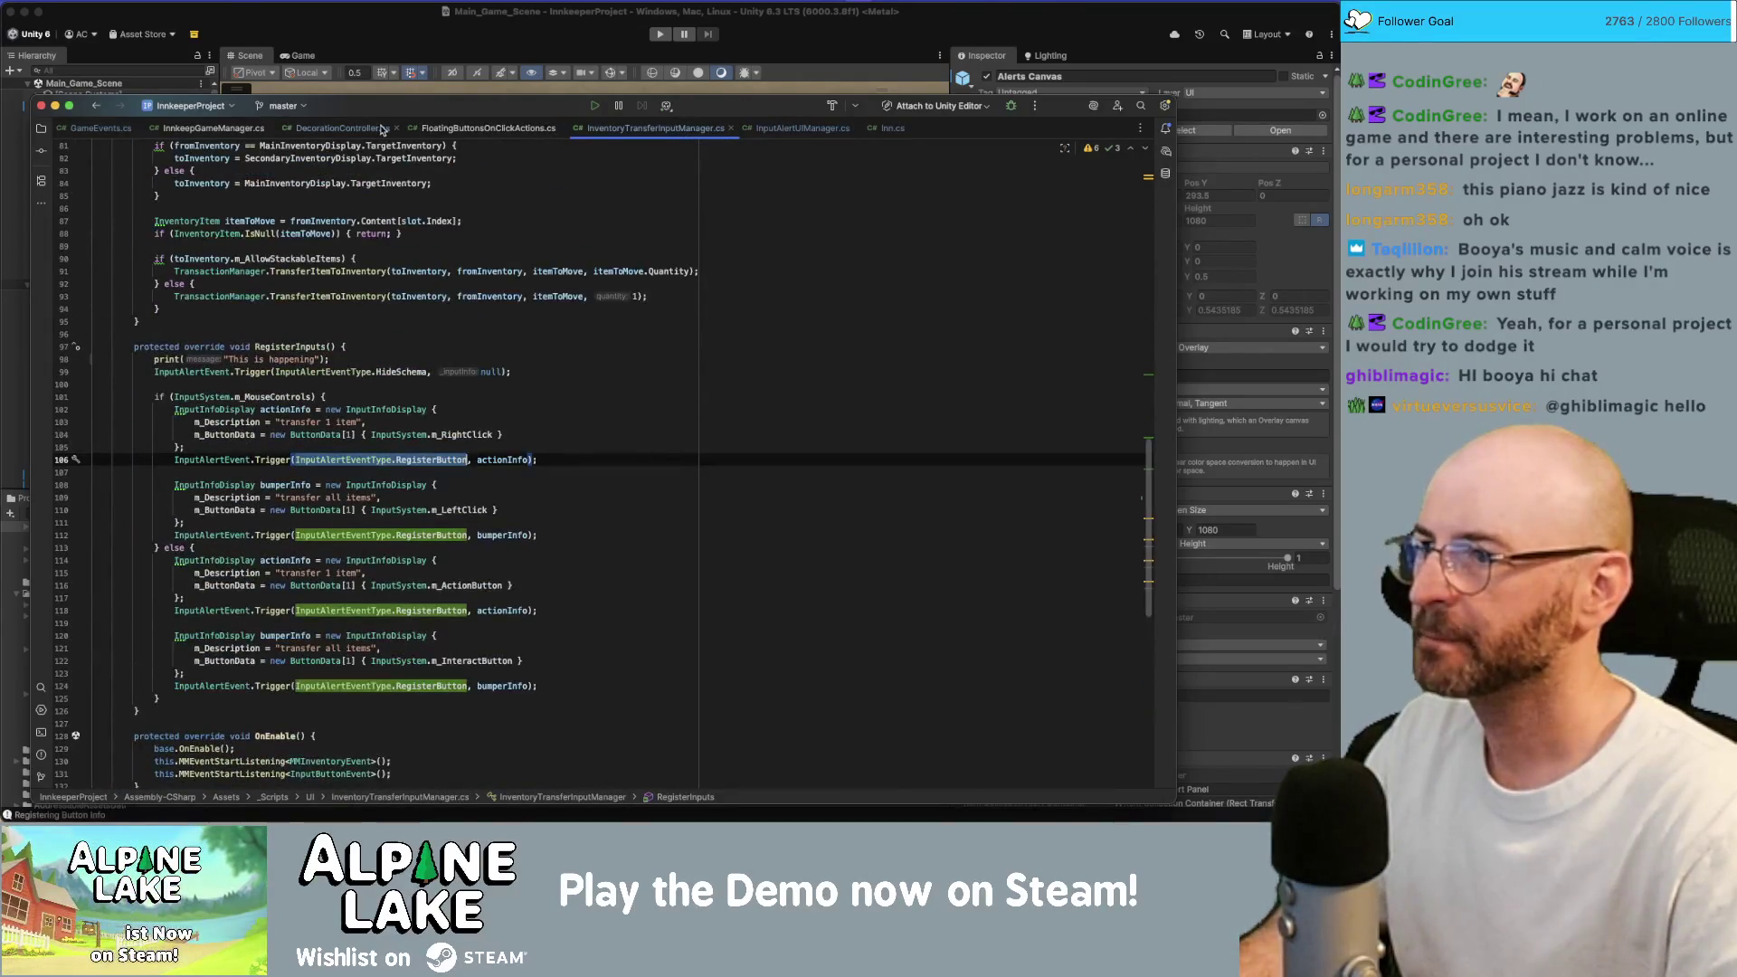
{"action": "left_click", "coordinate": [795, 128]}
{"action": "scroll", "coordinate": [410, 454], "scroll_direction": "down", "scroll_amount": 10}
Delete the stray empty line and the /* opener with its note, re-enabling the PausePlayer toggle.
{"action": "left_click", "coordinate": [391, 541]}
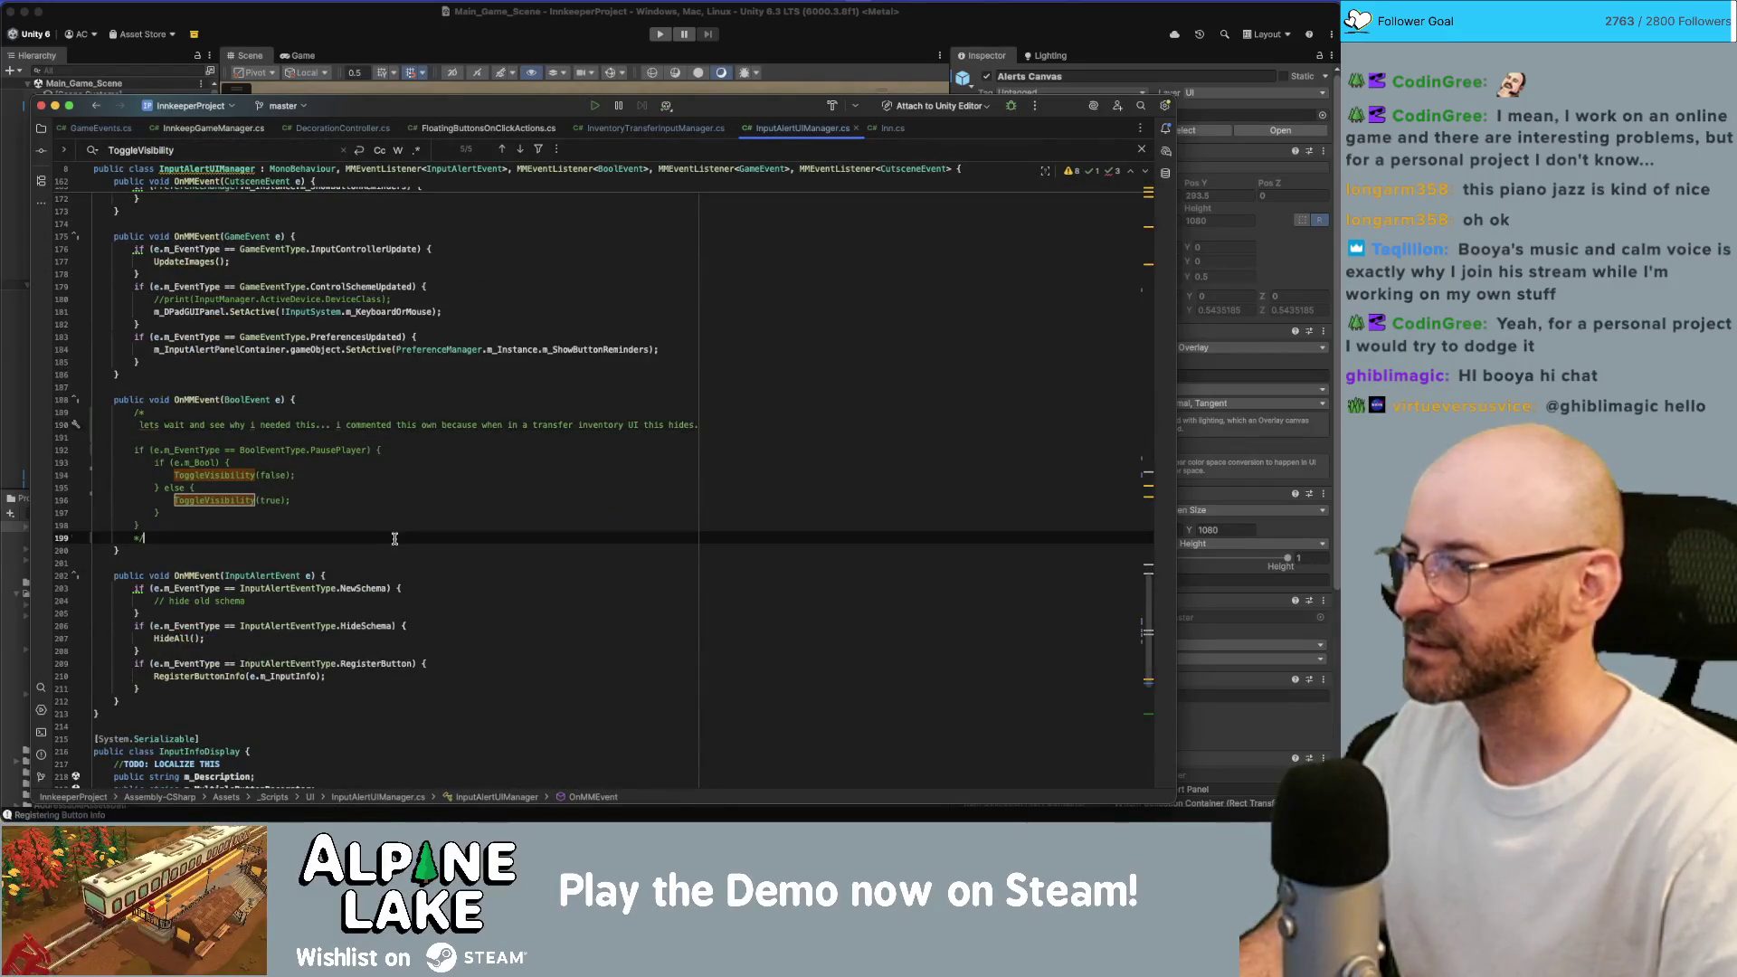
{"action": "left_click_drag", "start_coordinate": [392, 541], "coordinate": [94, 538]}
{"action": "key", "text": "BackSpace"}
{"action": "key", "text": "BackSpace"}
{"action": "key", "text": "Up"}
{"action": "key", "text": "Up"}
{"action": "key", "text": "Up"}
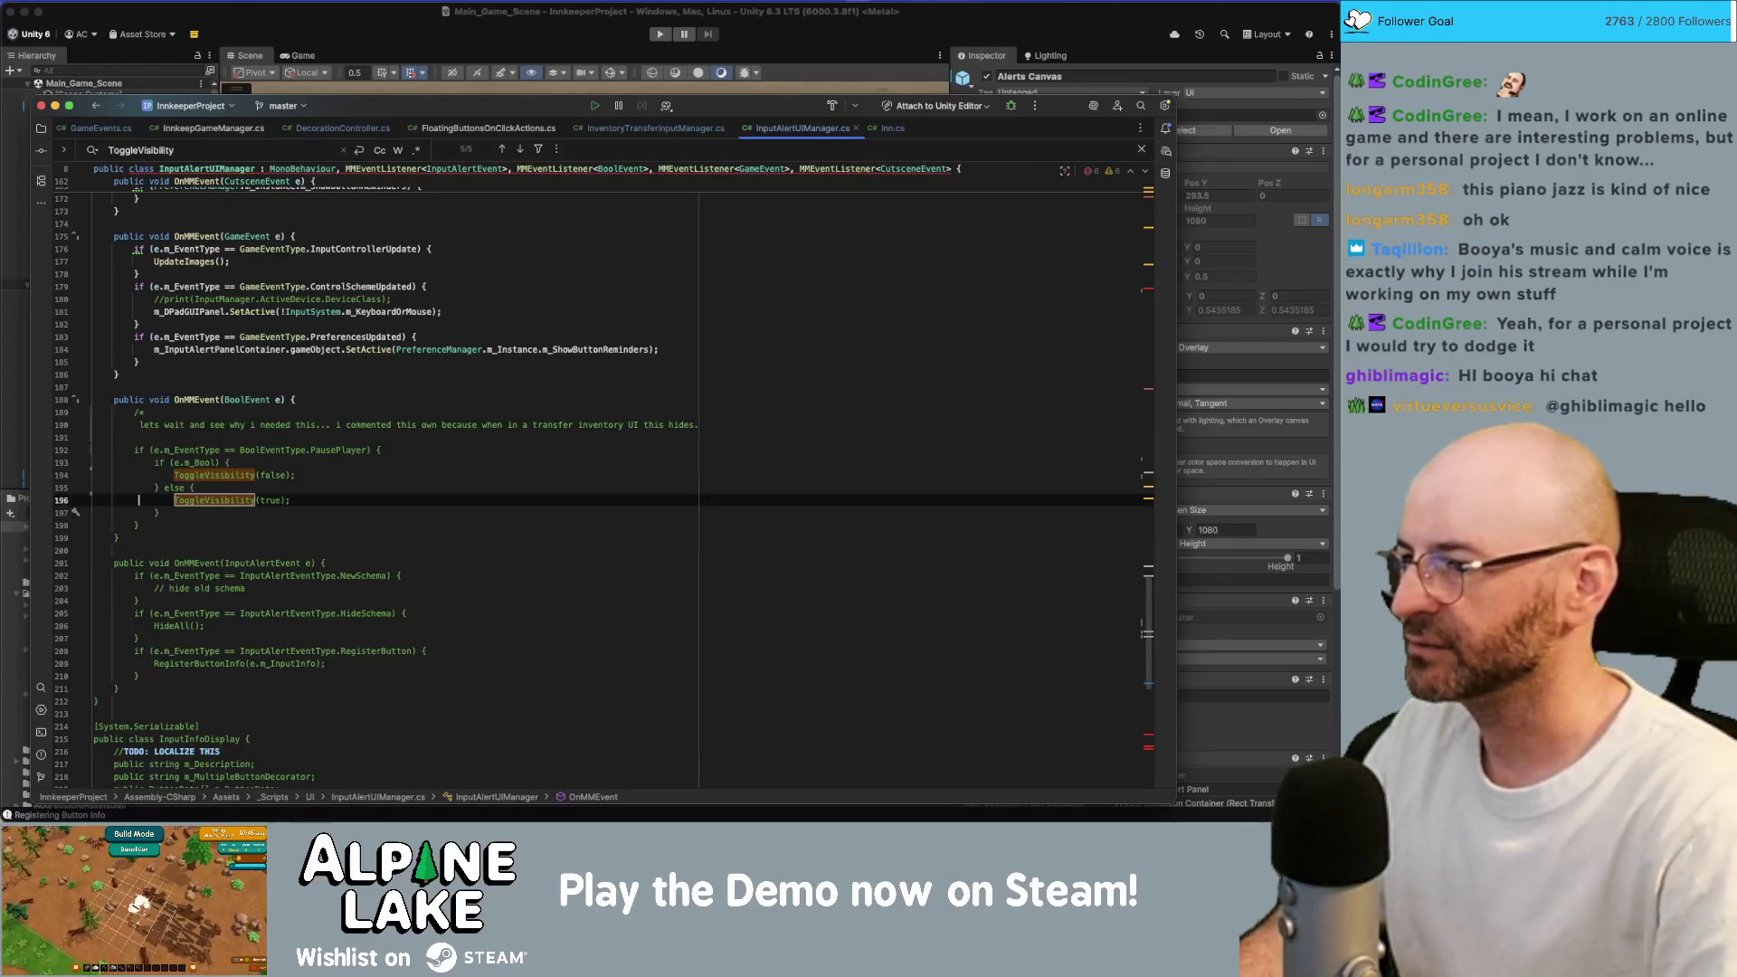
{"action": "key", "text": "shift+Up"}
{"action": "key", "text": "shift+Up"}
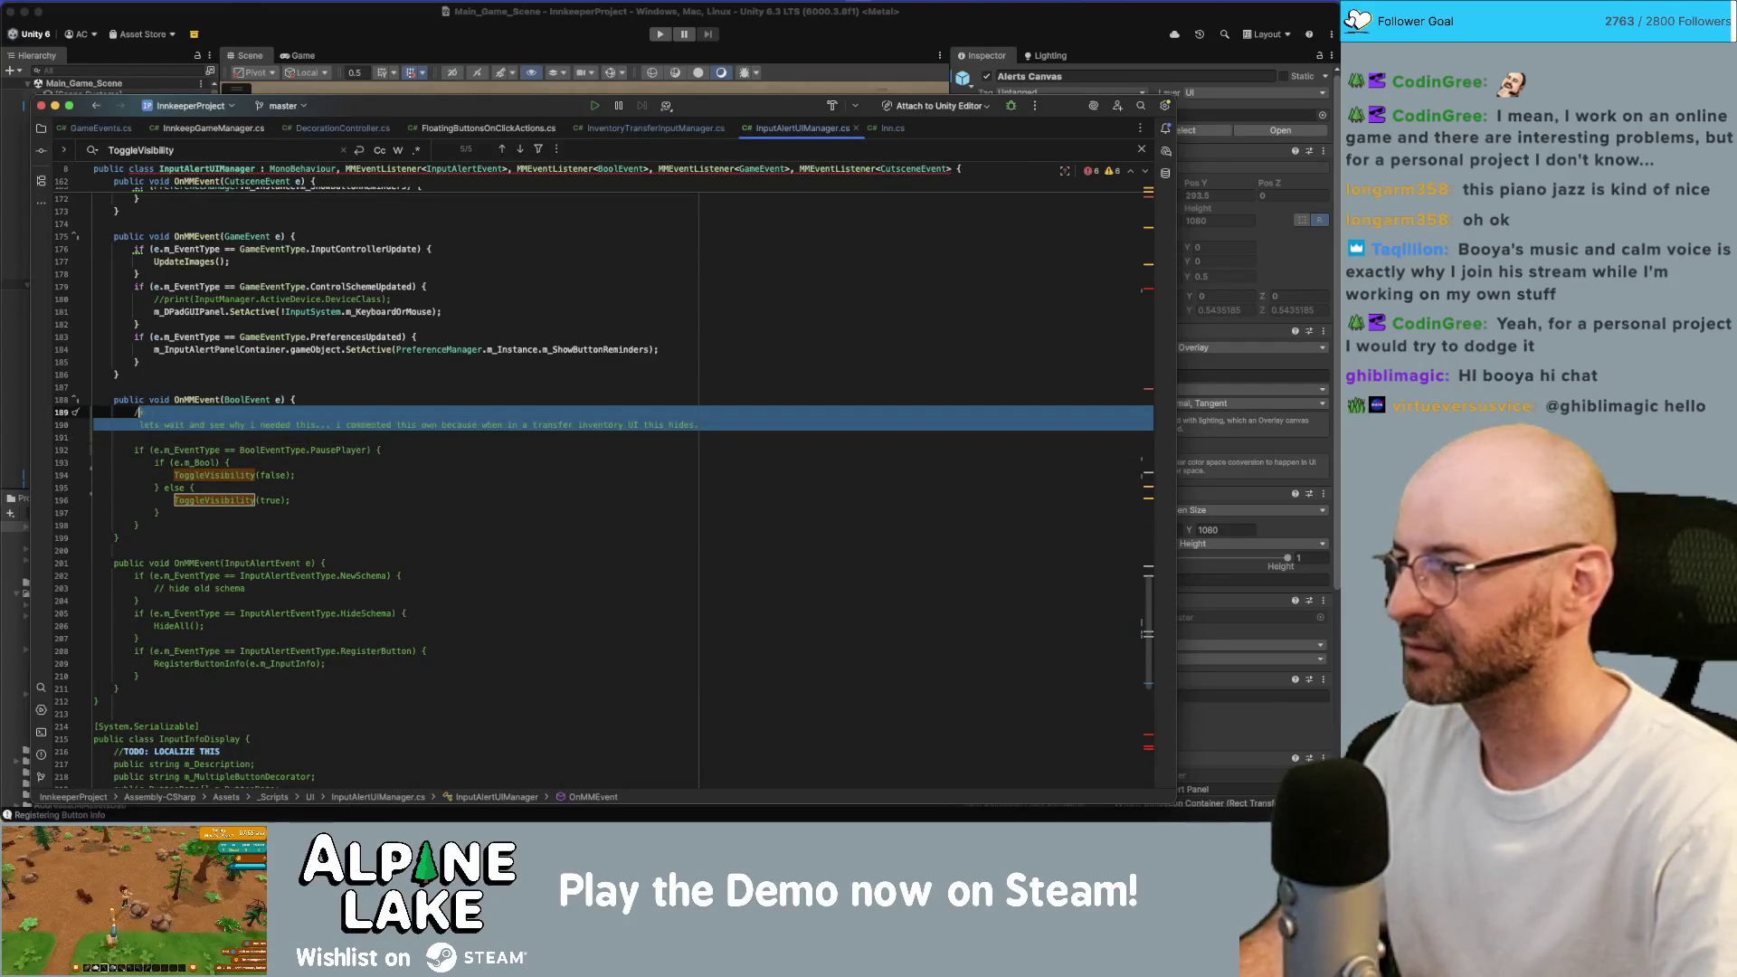
{"action": "key", "text": "BackSpace"}
{"action": "key", "text": "BackSpace"}
{"action": "key", "text": "BackSpace"}
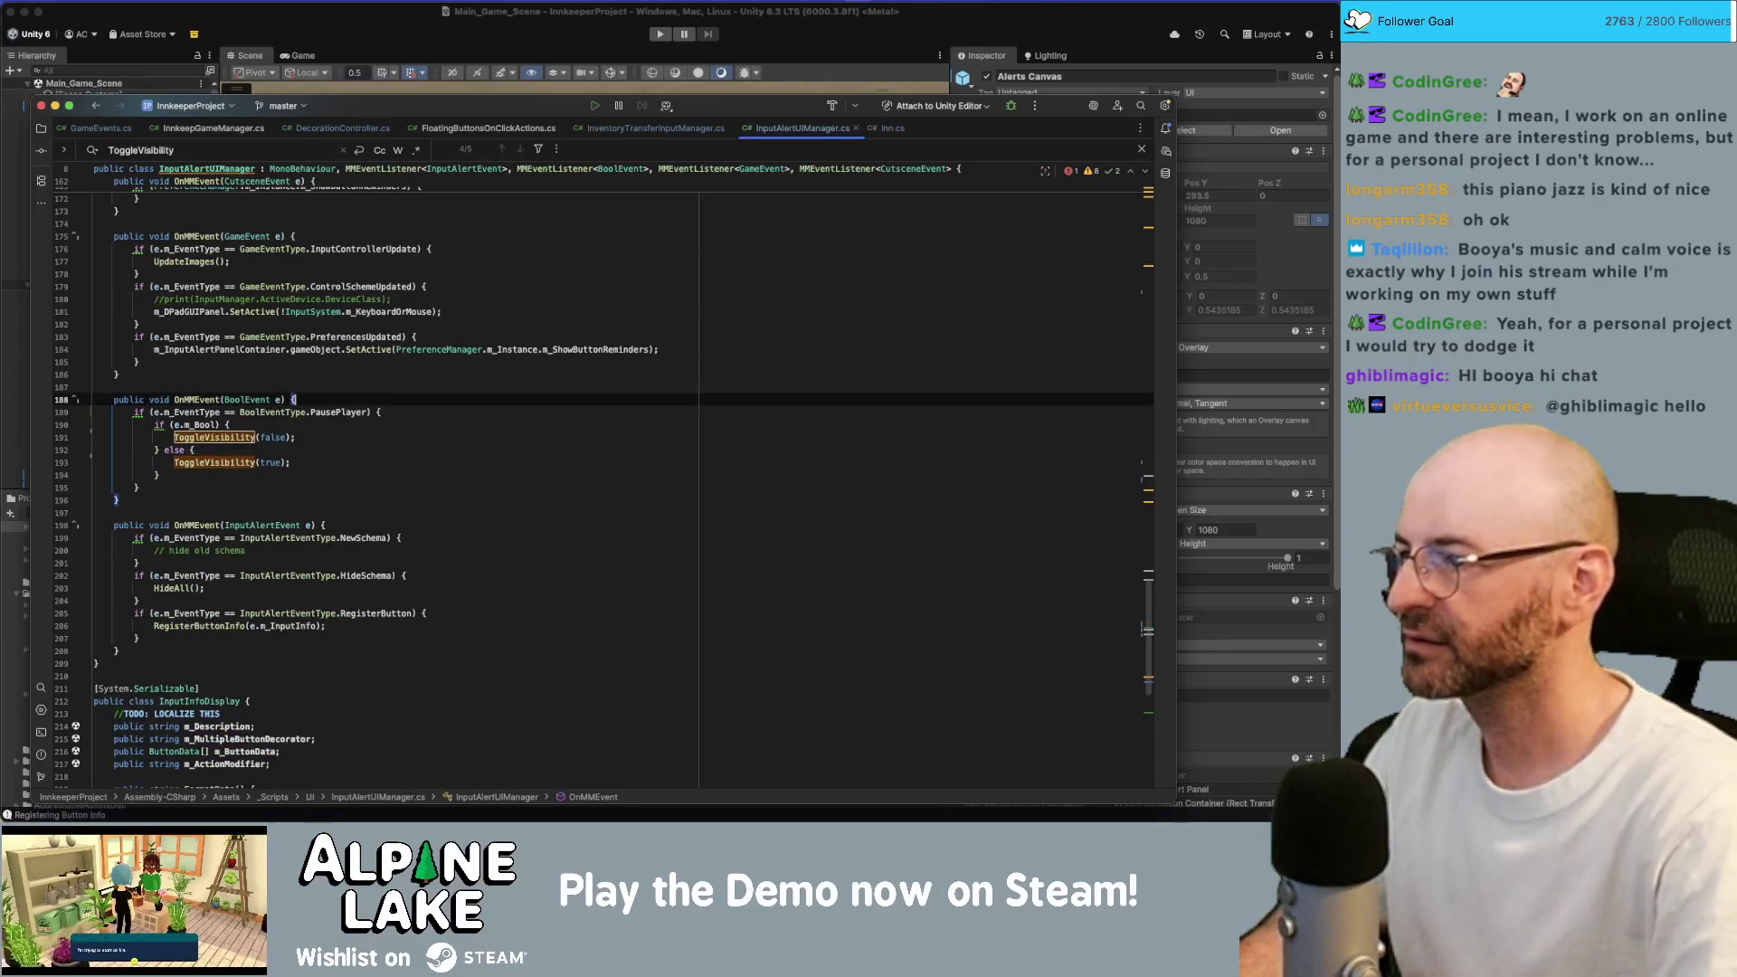
Go to the definition of InputAlertEvent in GameEvents.cs.
{"action": "left_click", "coordinate": [490, 219]}
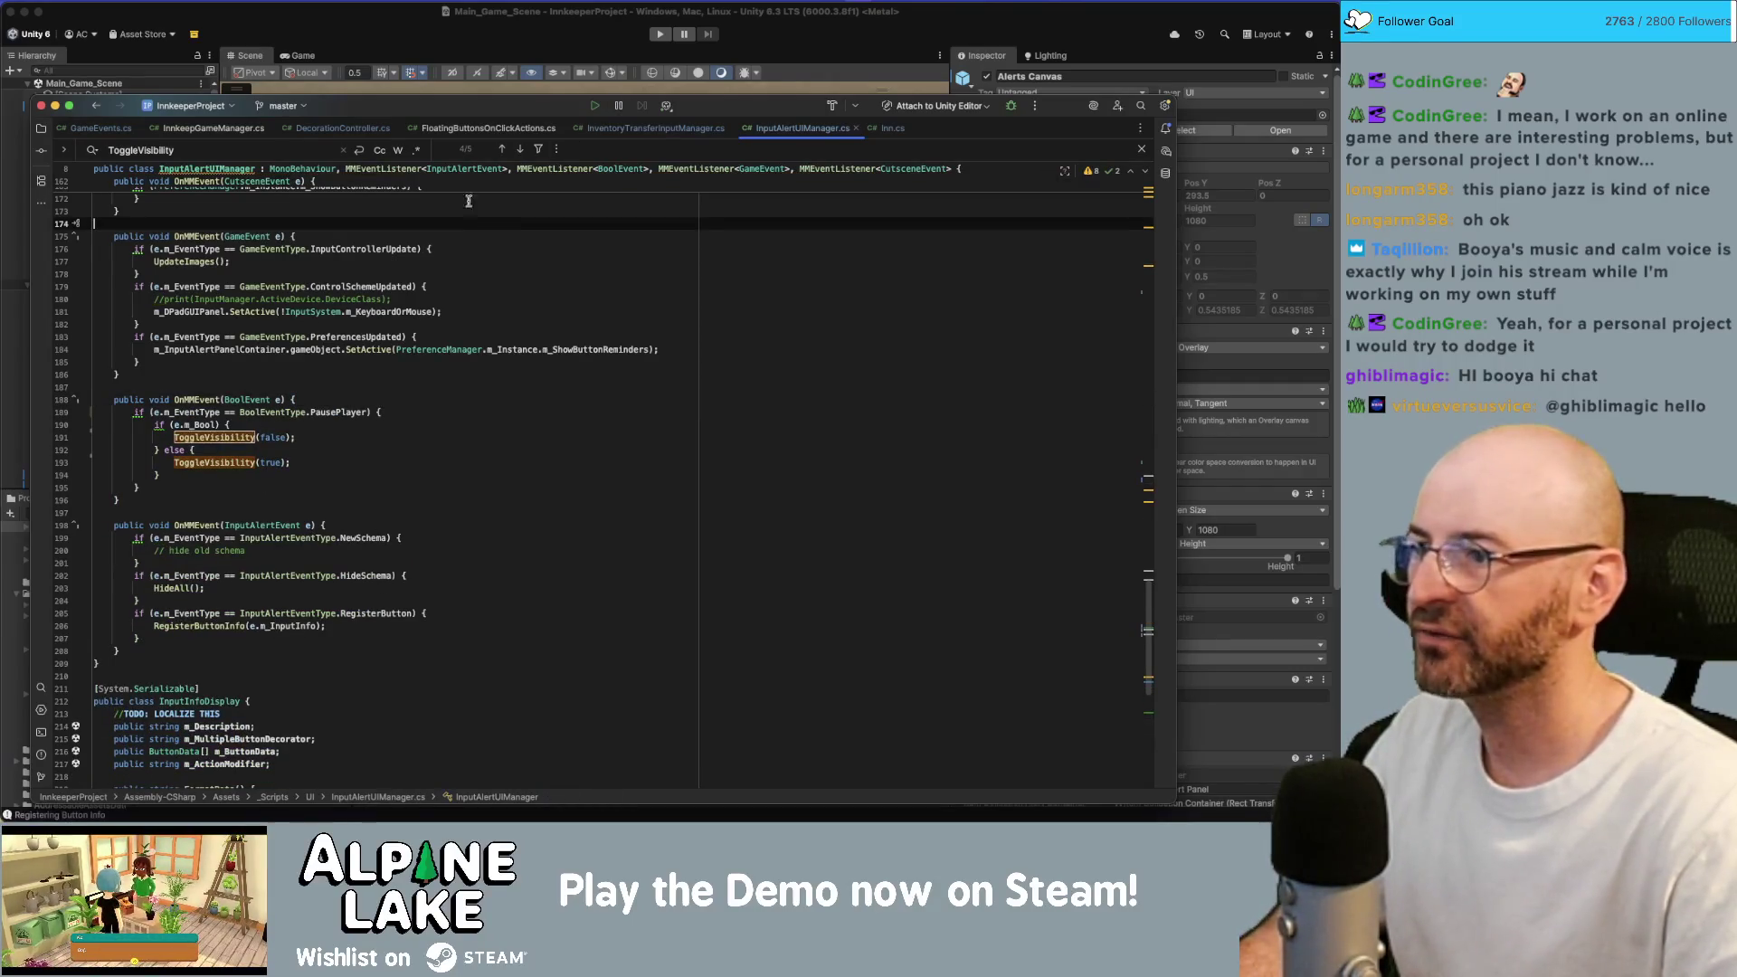
{"action": "scroll", "coordinate": [490, 220], "scroll_direction": "up", "scroll_amount": 1}
{"action": "left_click", "coordinate": [277, 533]}
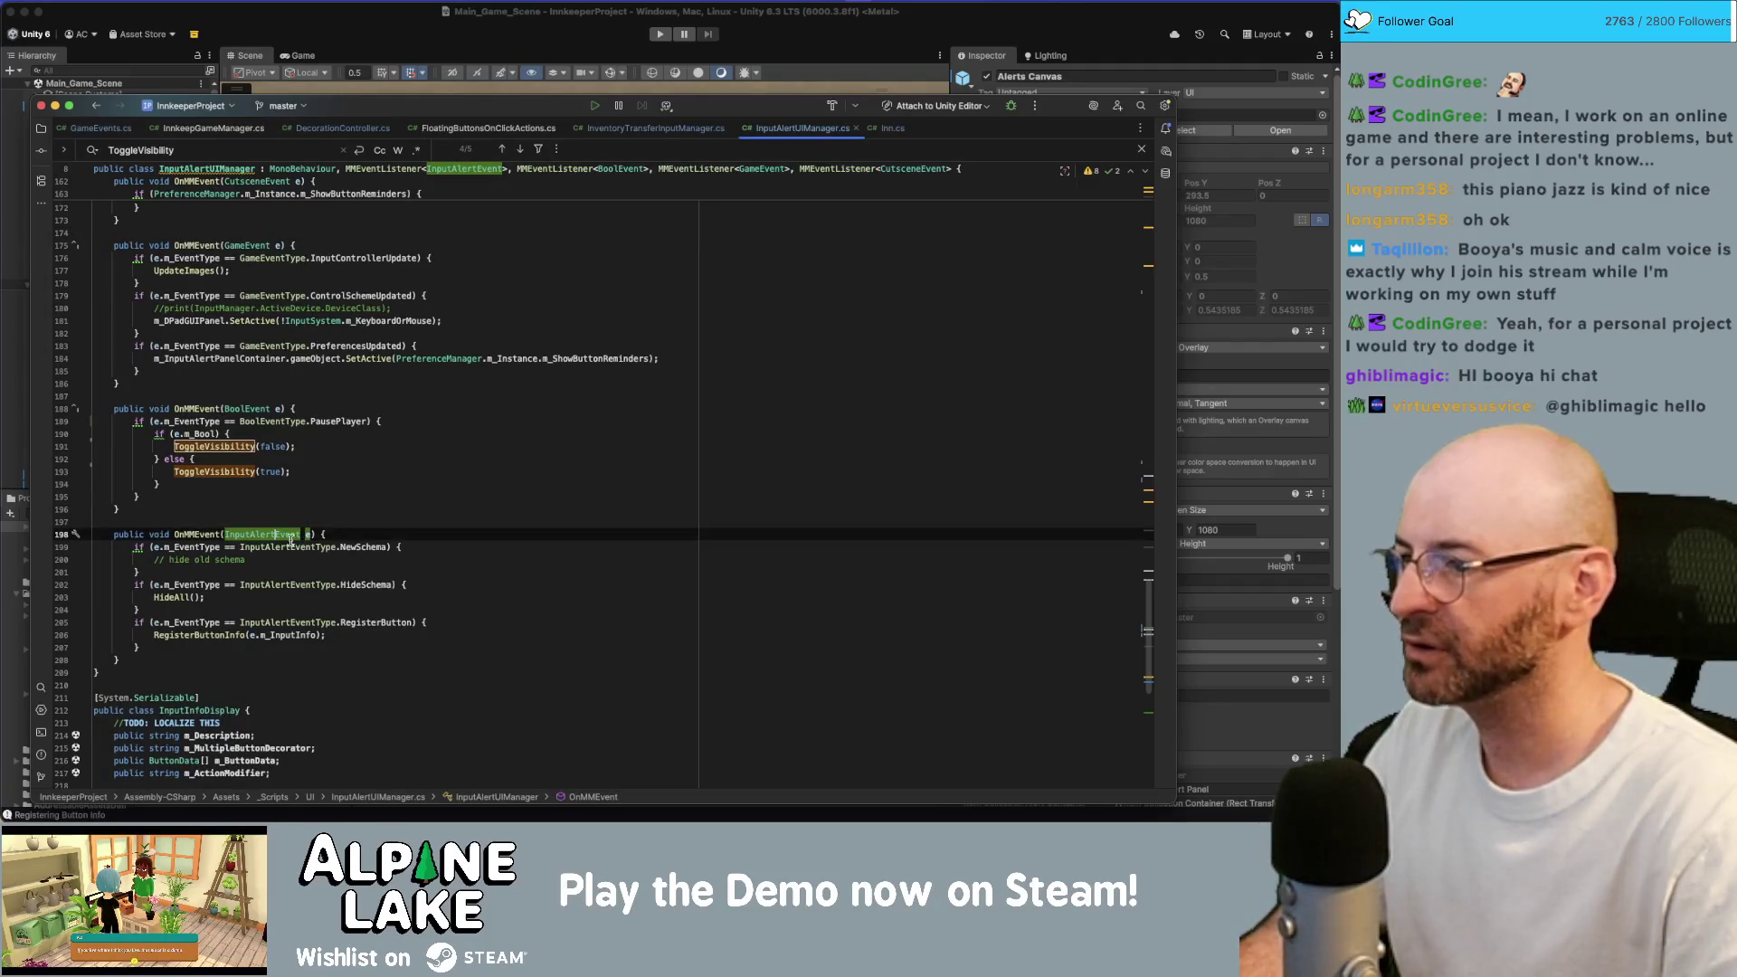
{"action": "double_click", "coordinate": [289, 536]}
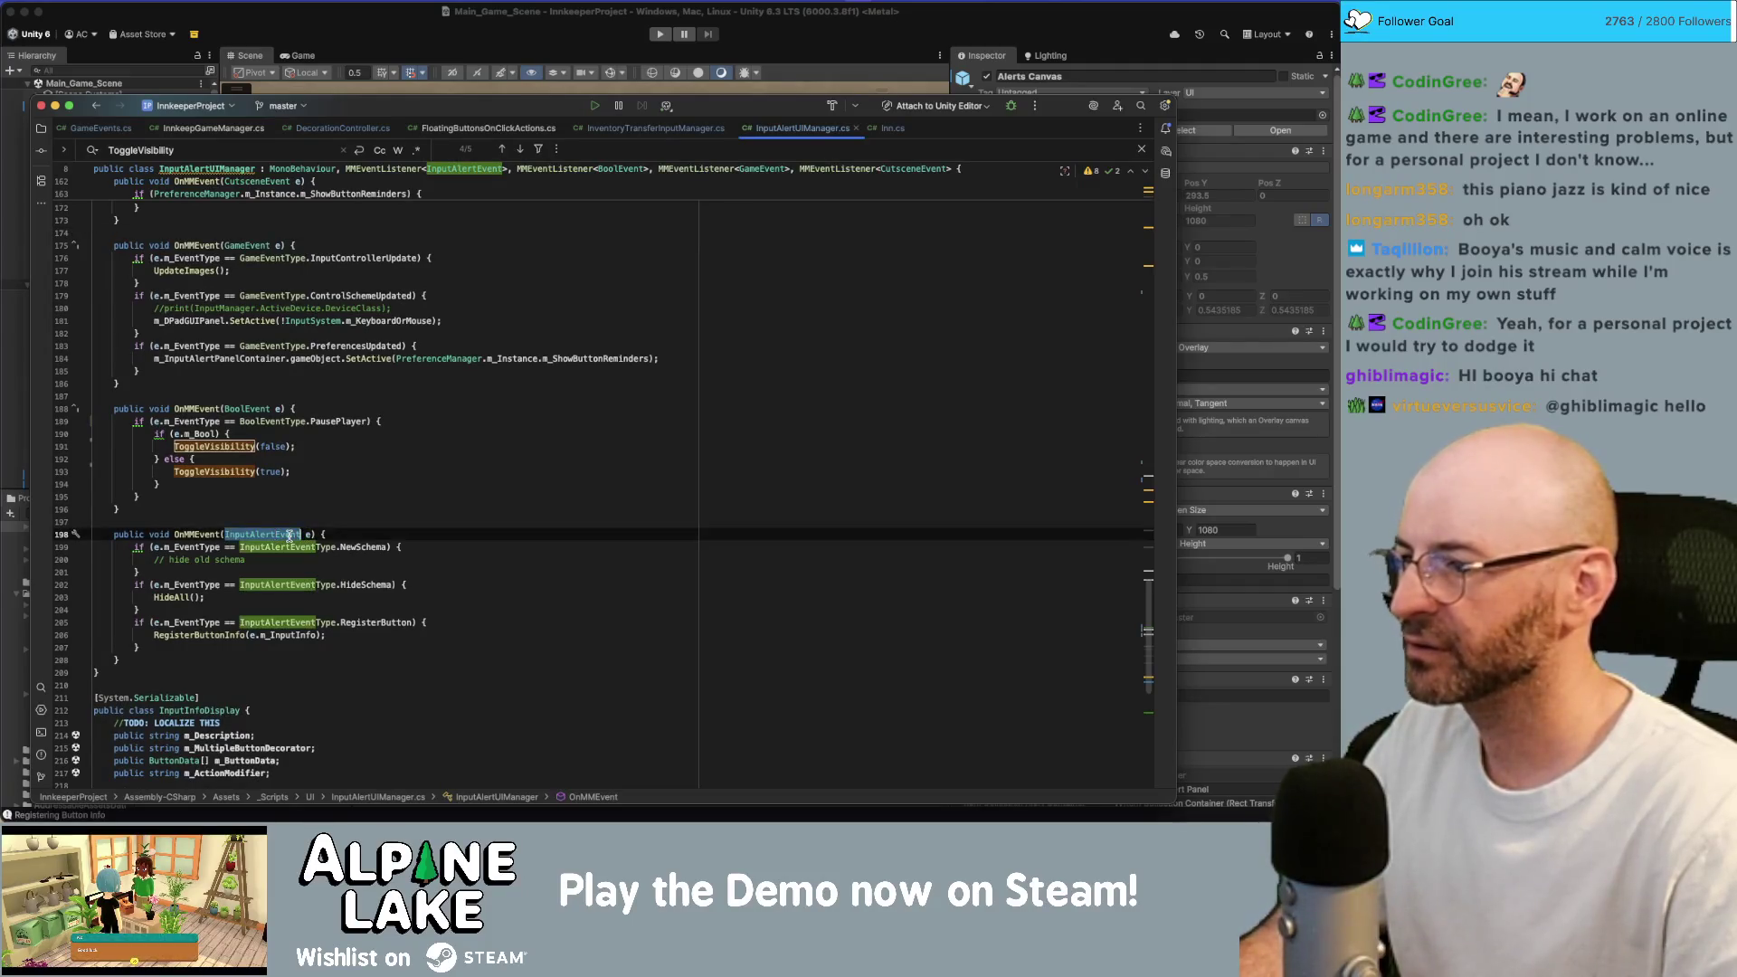
{"action": "left_click", "coordinate": [293, 585], "text": "super"}
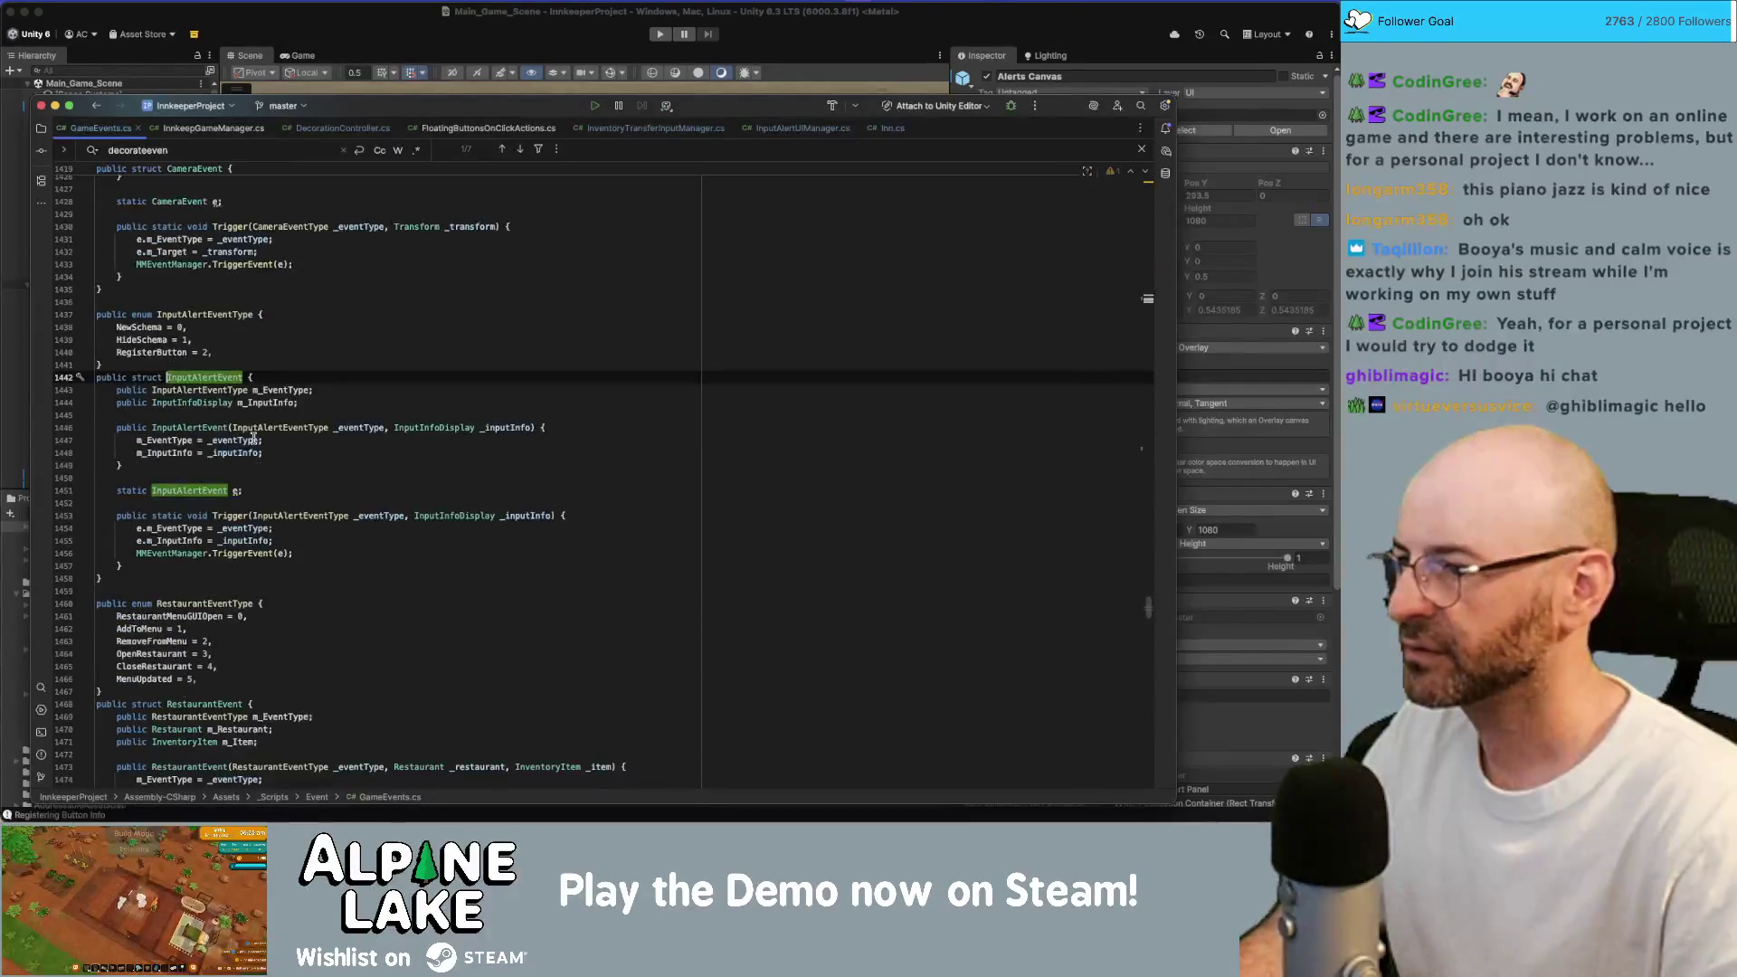
Add the optional parameter 'bool _forceUnhide = false' to the InputAlertEvent constructor.
{"action": "left_click", "coordinate": [372, 427]}
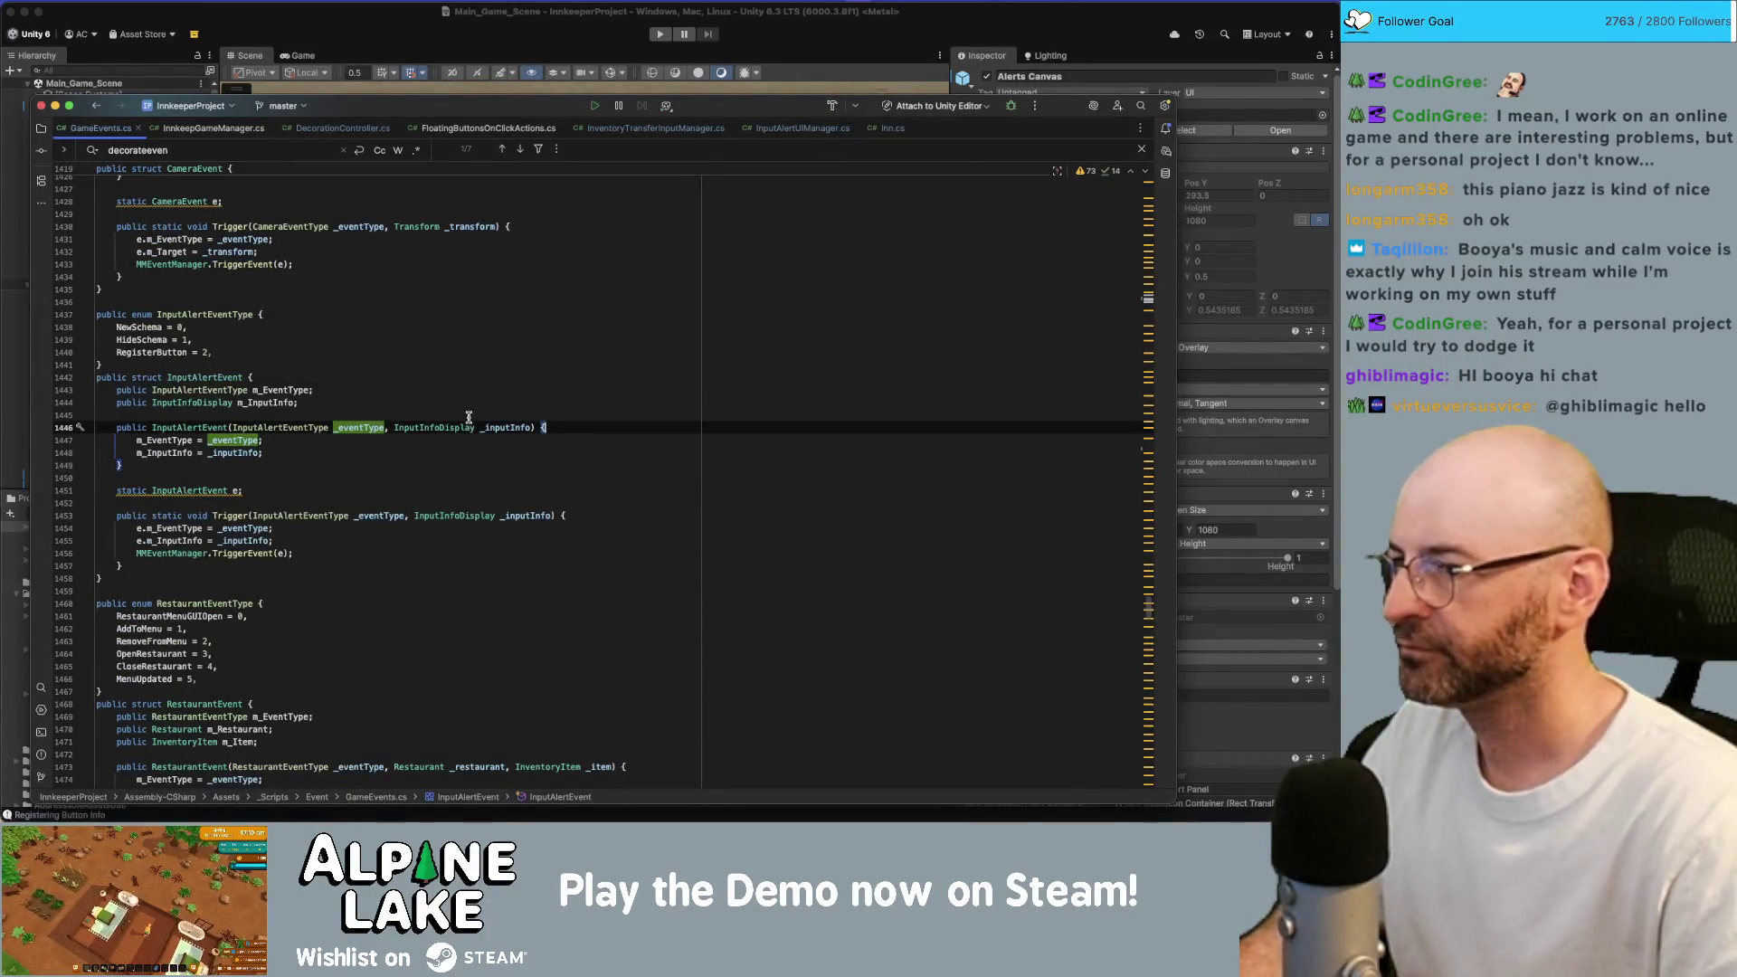
{"action": "key", "text": "alt+Right"}
{"action": "key", "text": "alt+Right"}
{"action": "key", "text": "alt+Right"}
{"action": "type", "text": "Bool"}
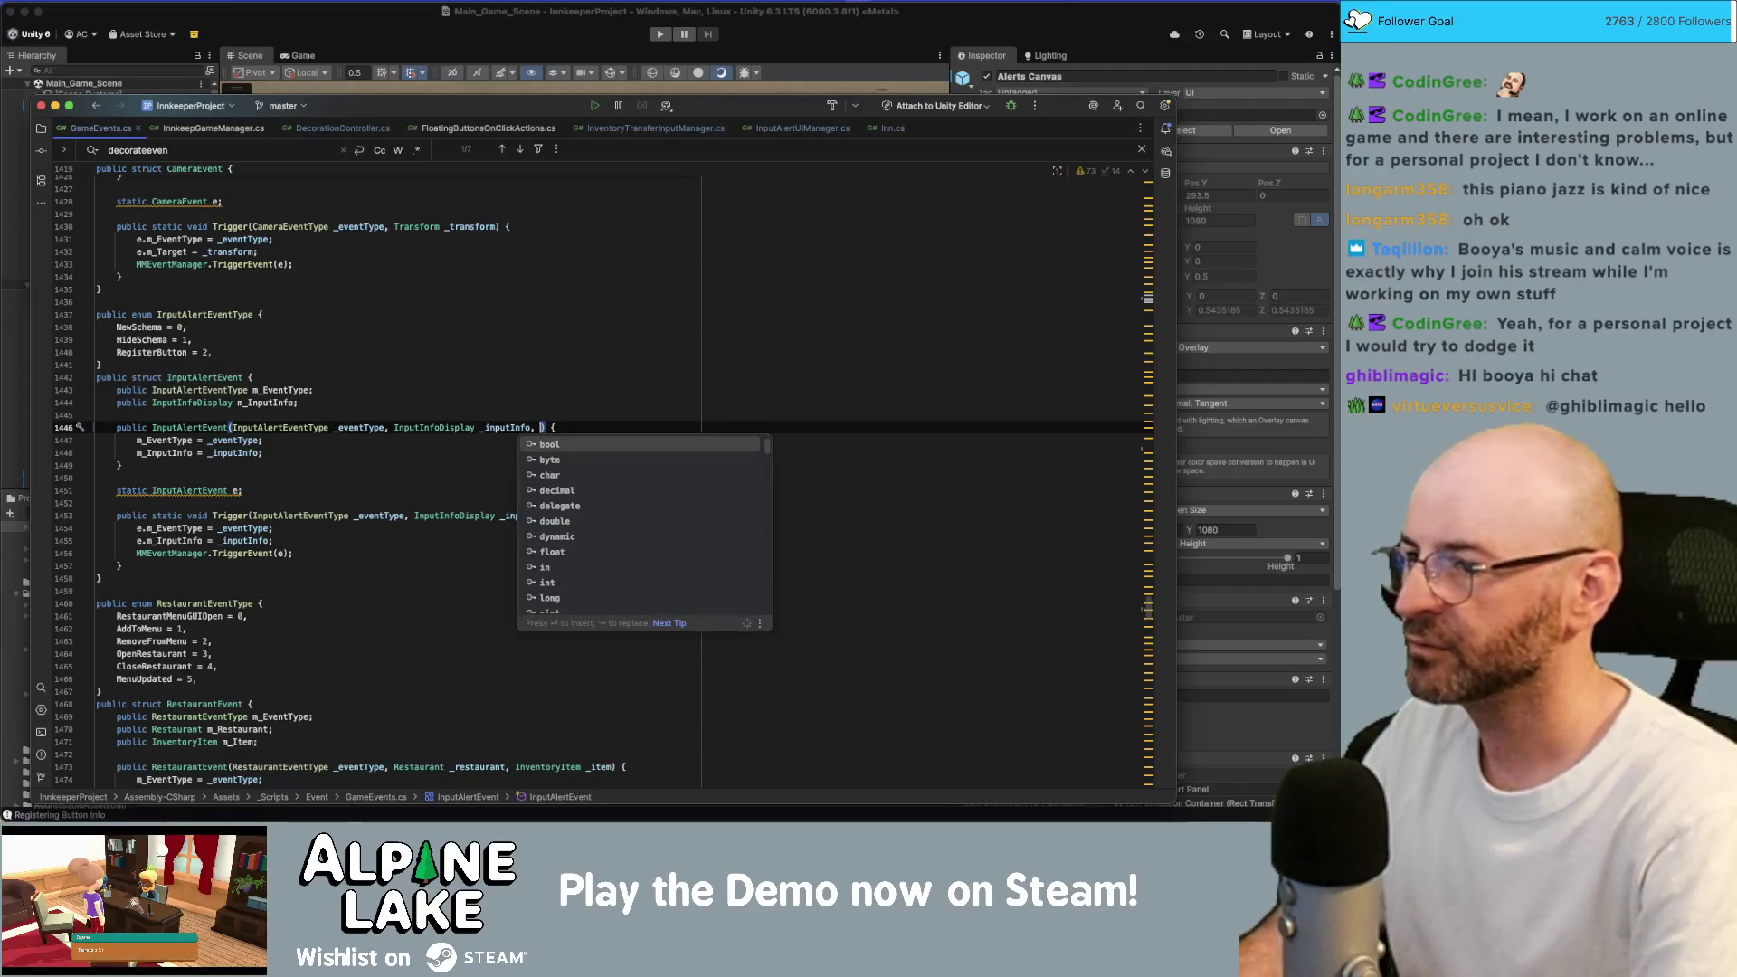
{"action": "key", "text": "BackSpace"}
{"action": "key", "text": "BackSpace"}
{"action": "key", "text": "BackSpace"}
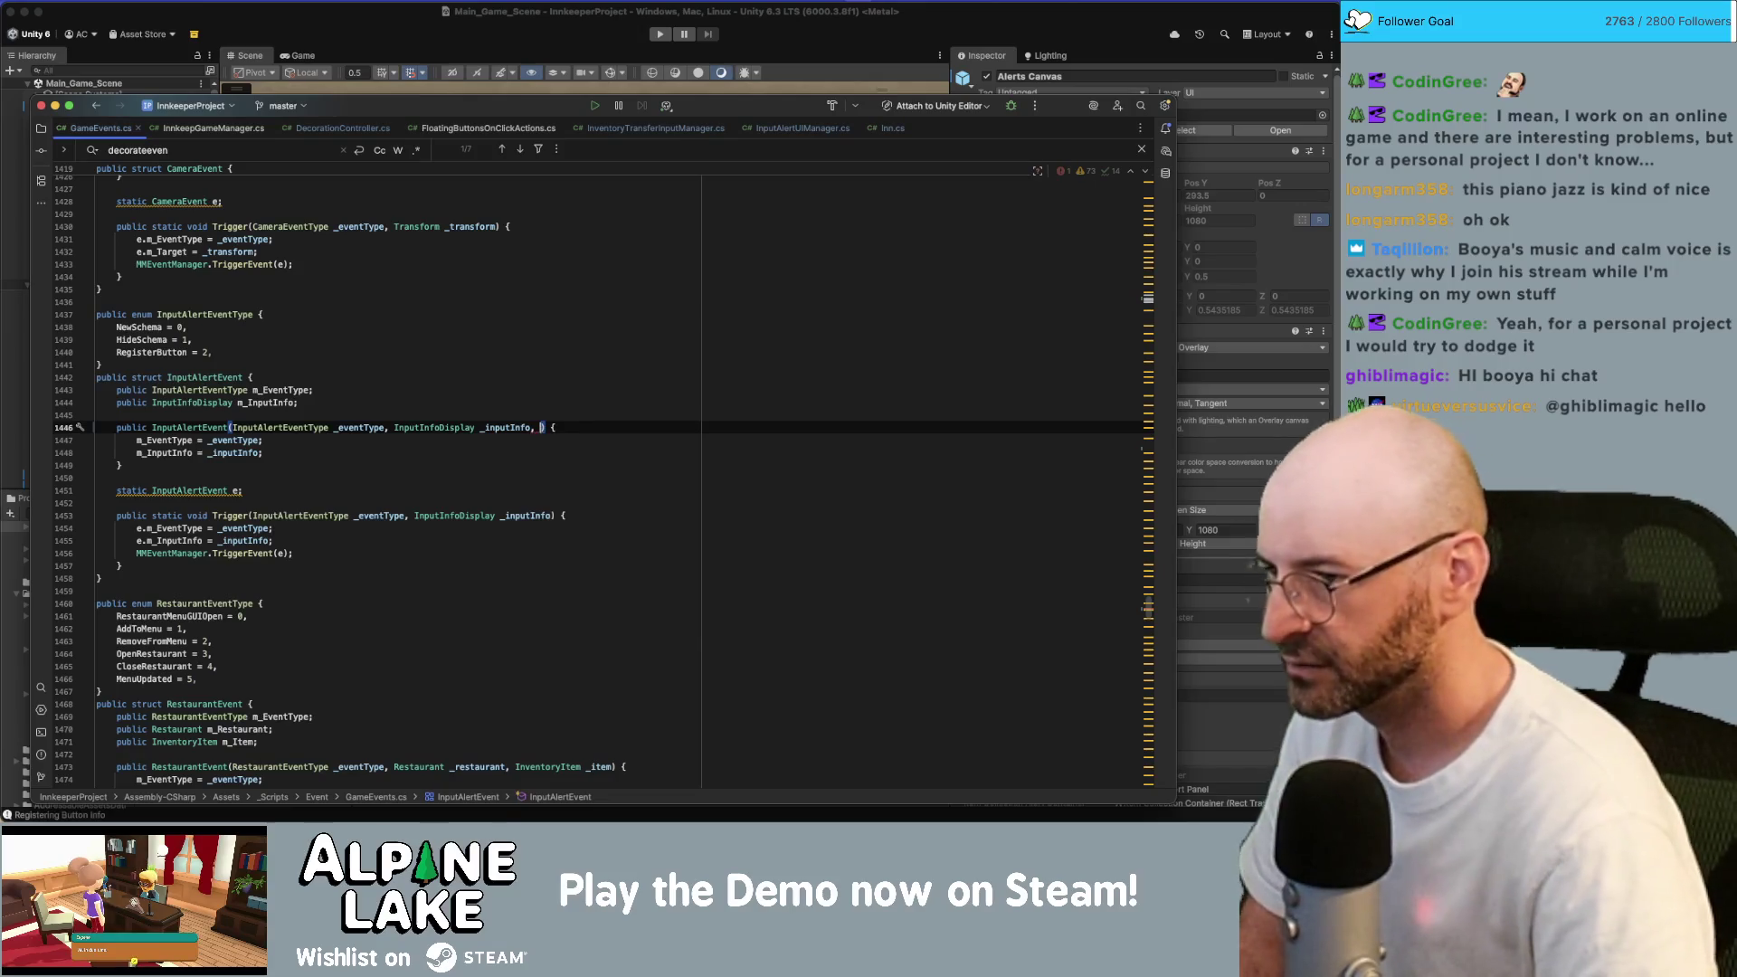
{"action": "type", "text": "bool a"}
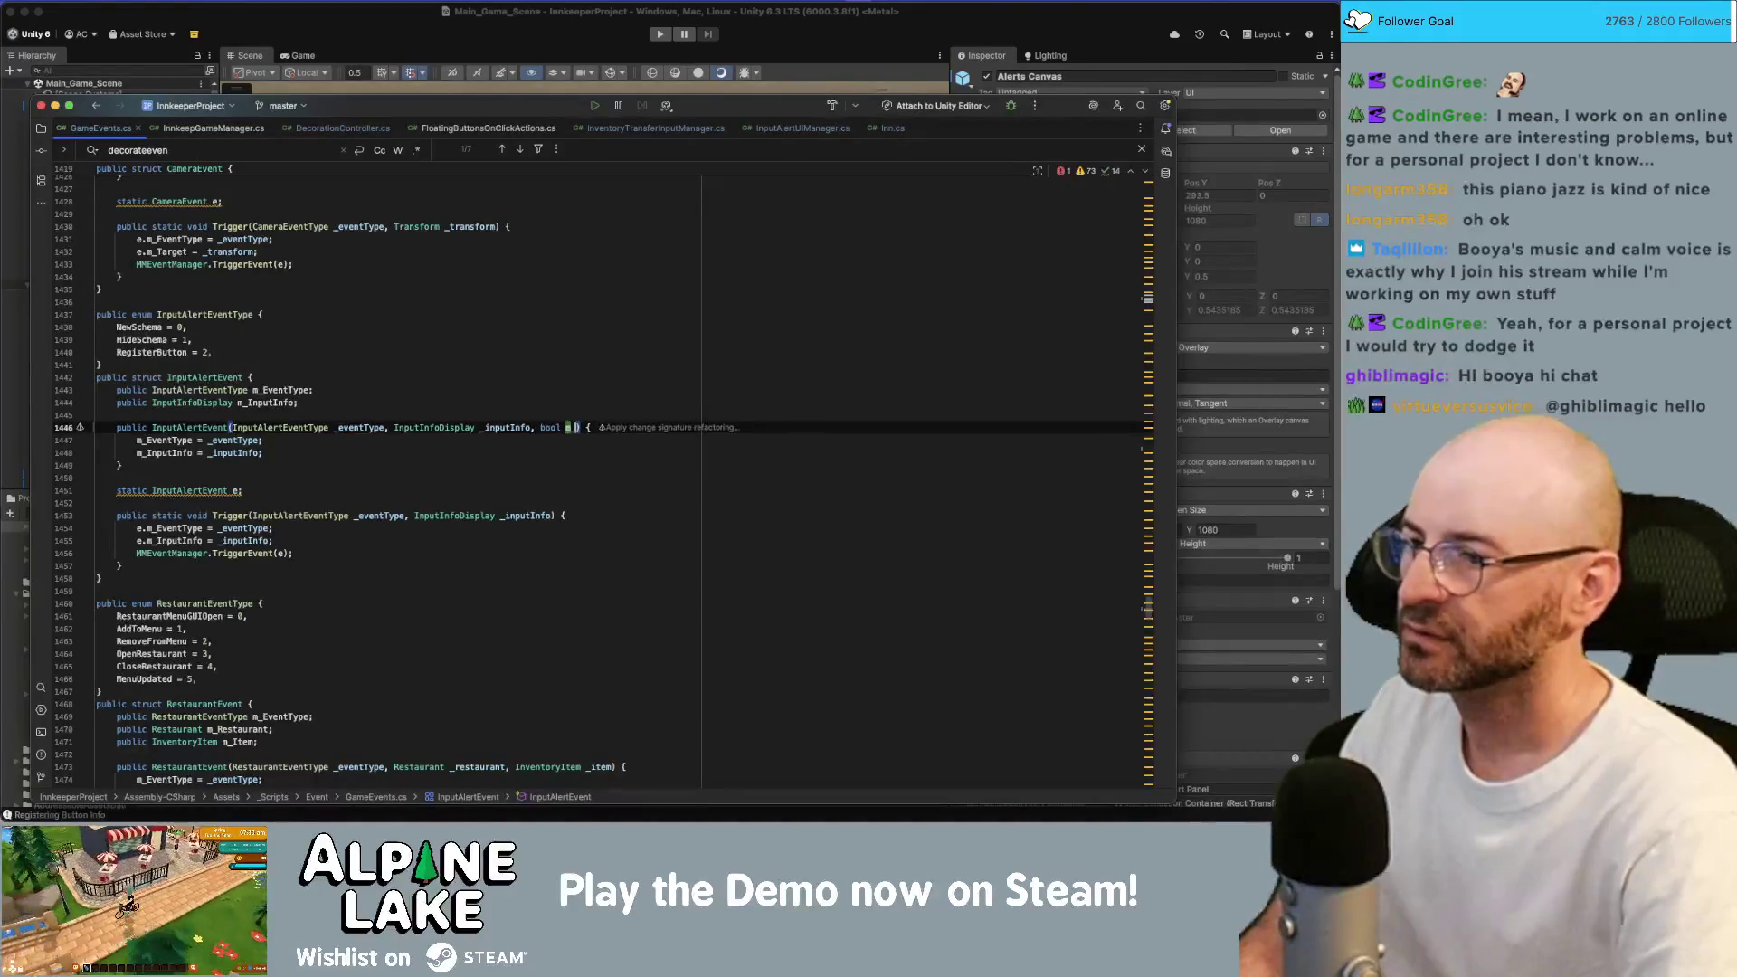
{"action": "type", "text": "_forceUnhide = false"}
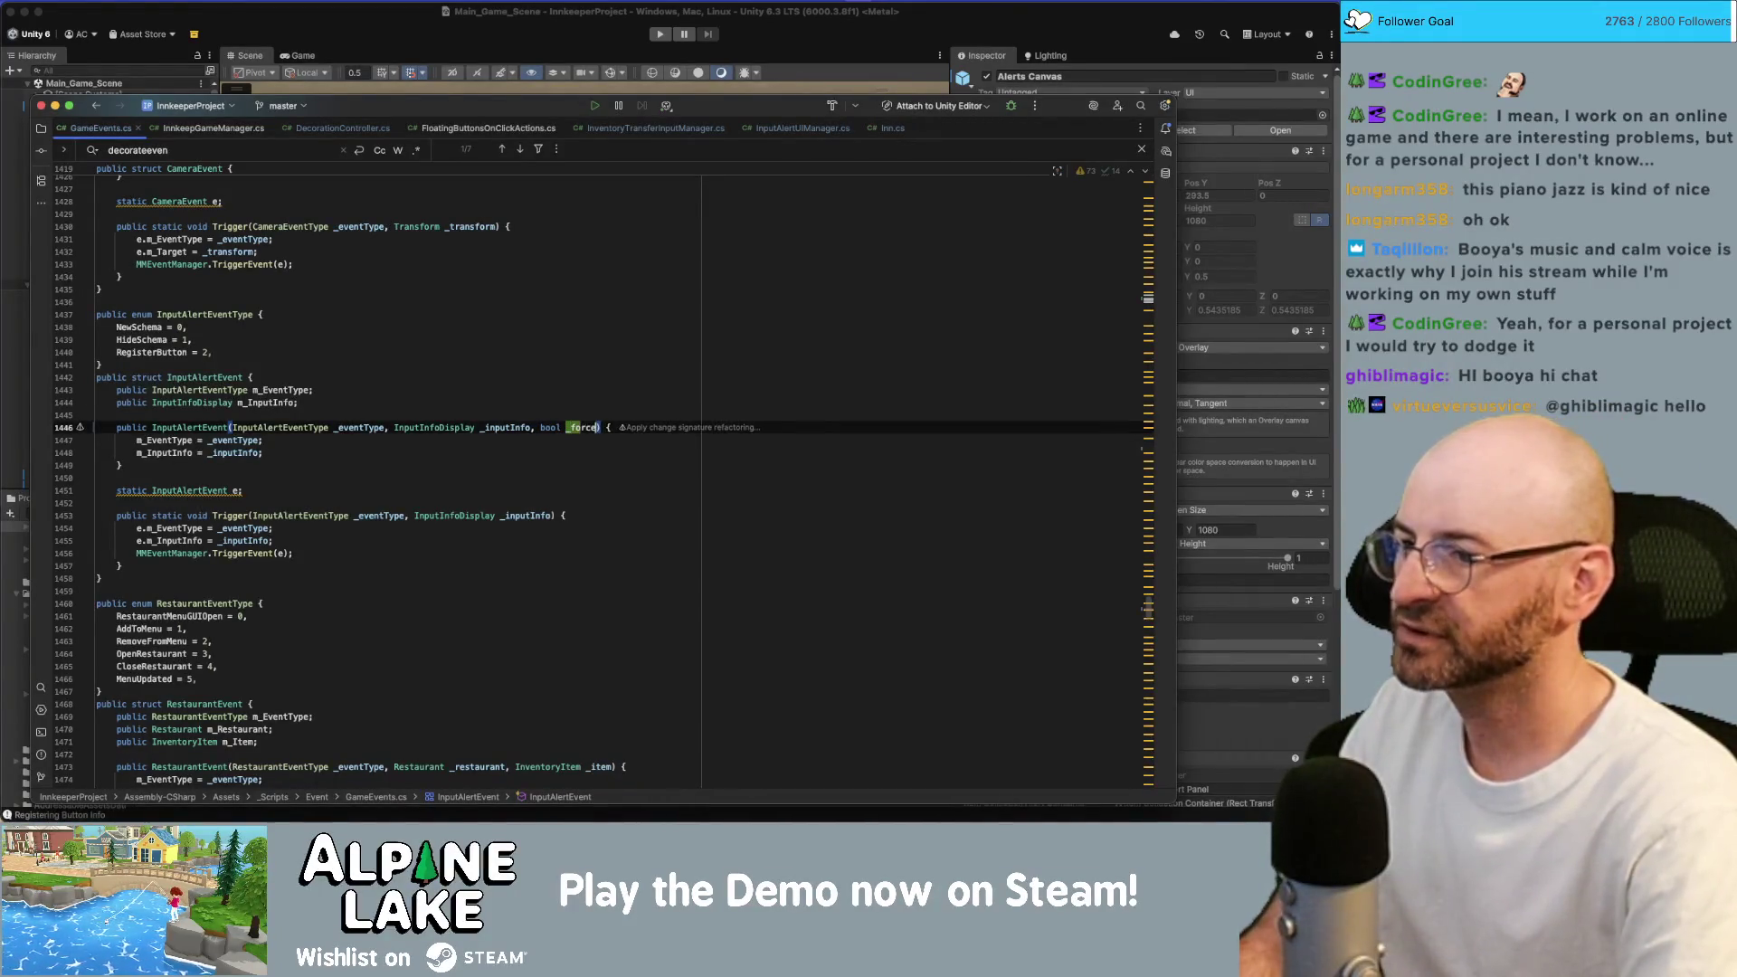
{"action": "key", "text": "Escape"}
Declare a public m_ForceUnhide field and assign _forceUnhide to it in the constructor.
{"action": "key", "text": "Up"}
{"action": "key", "text": "Up"}
{"action": "key", "text": "End"}
{"action": "key", "text": "Return"}
{"action": "type", "text": "public"}
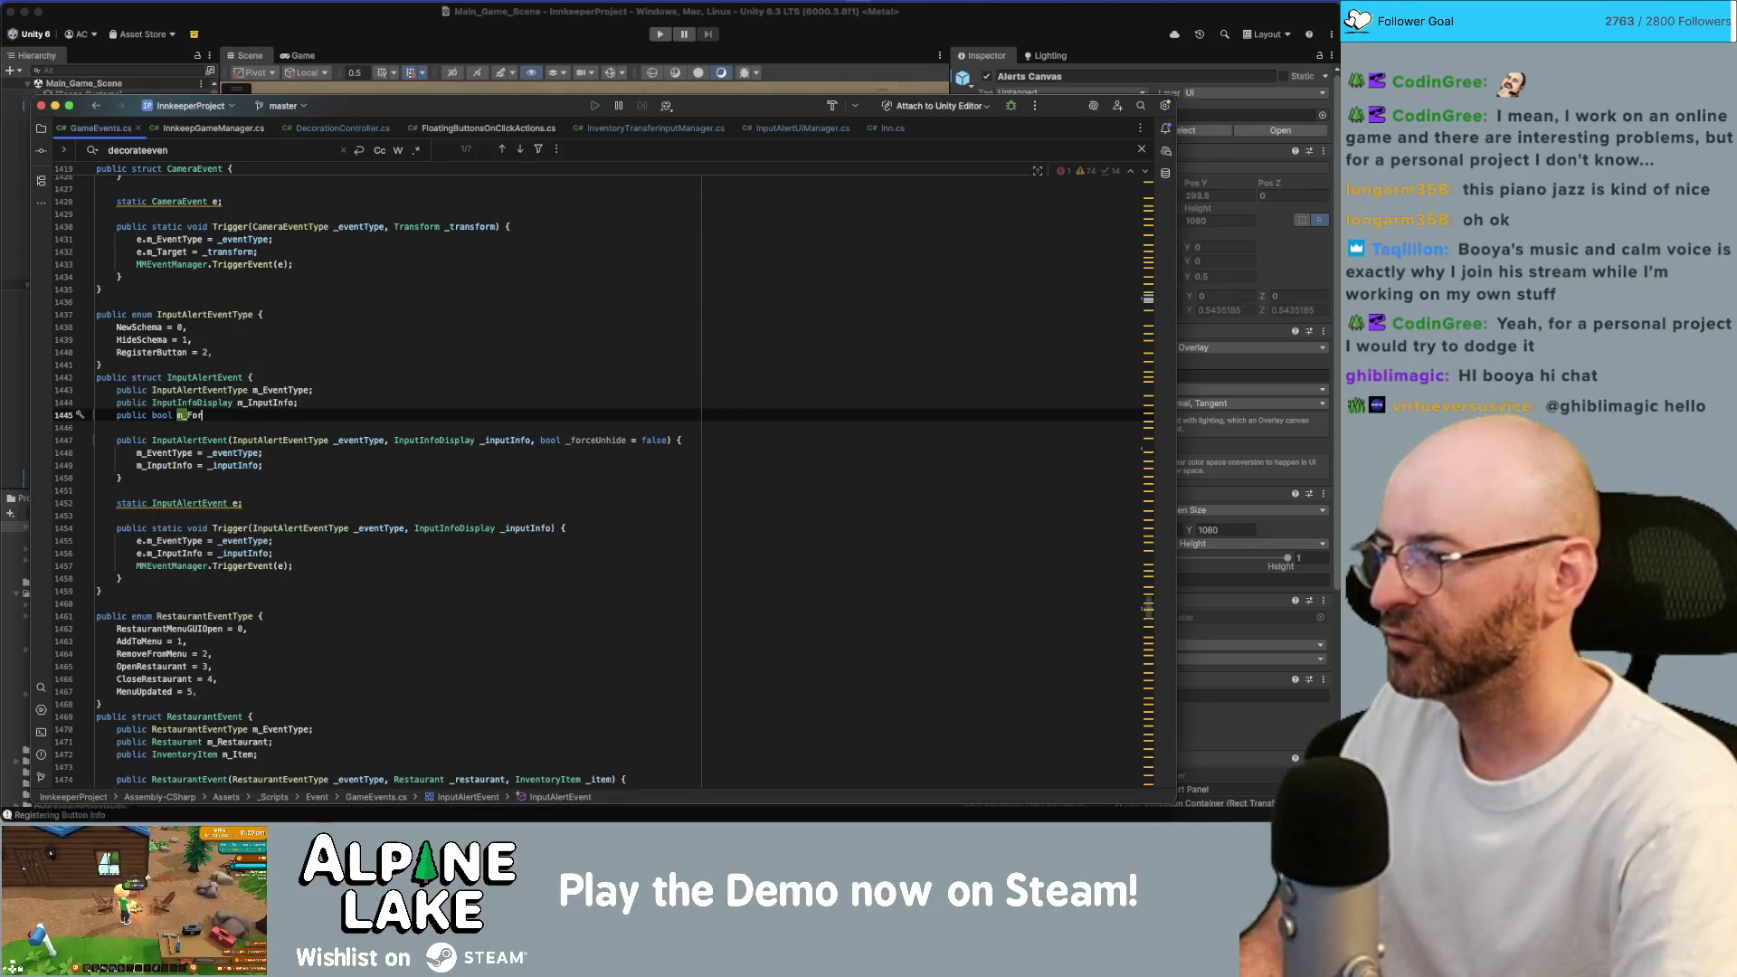
{"action": "key", "text": "Down"}
{"action": "key", "text": "Down"}
{"action": "key", "text": "Down"}
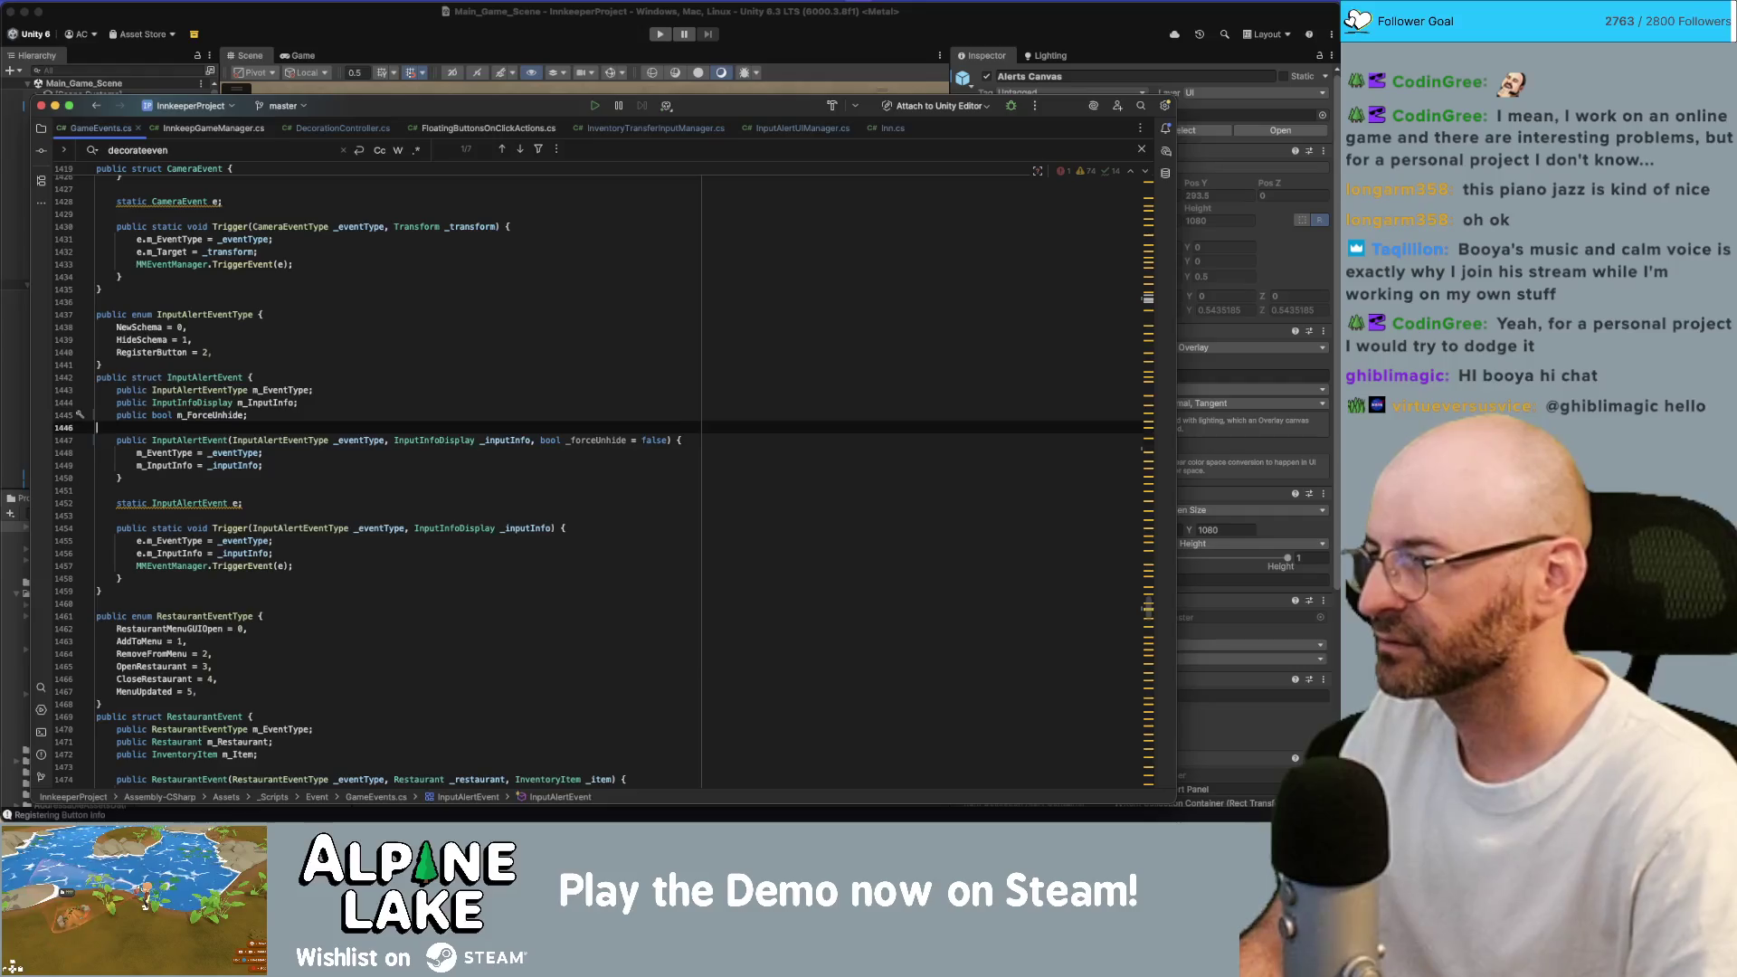
{"action": "key", "text": "End"}
{"action": "key", "text": "Return"}
{"action": "type", "text": "m_F"}
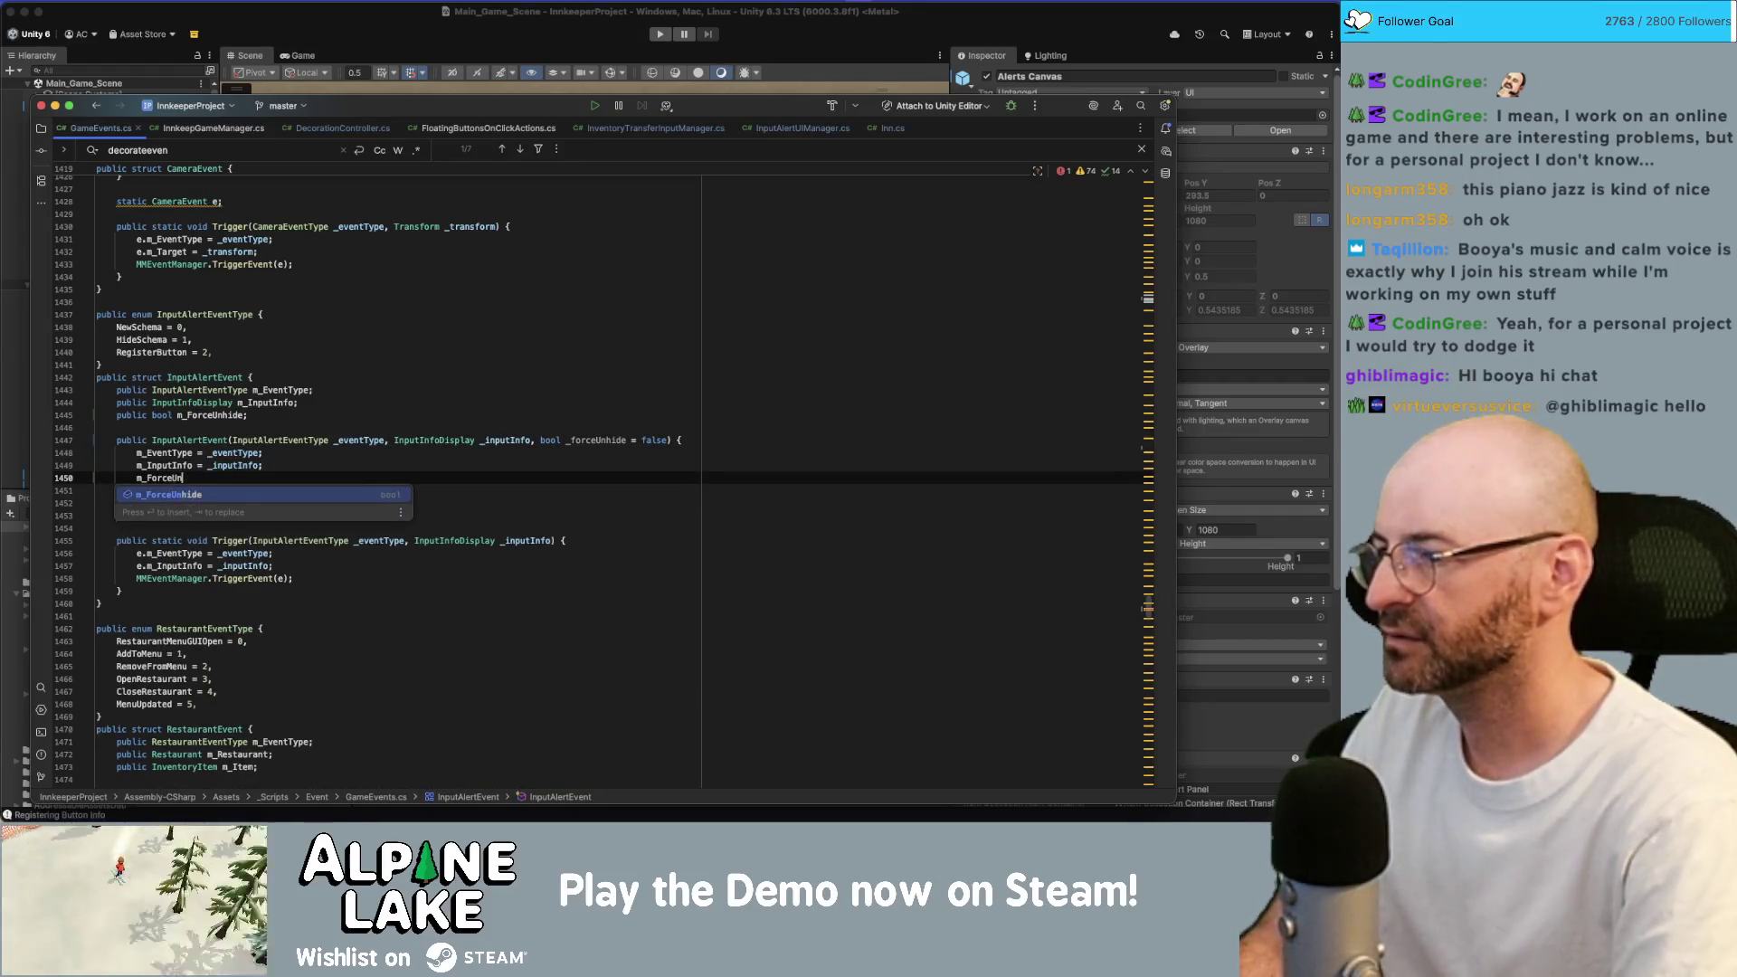
{"action": "type", "text": "; _forceUnhide;"}
Copy the _forceUnhide = false parameter into the Trigger method's signature.
{"action": "left_click", "coordinate": [282, 440]}
{"action": "left_click", "coordinate": [683, 440]}
{"action": "key", "text": "shift+alt+Left"}
{"action": "key", "text": "shift+alt+Left"}
{"action": "key", "text": "shift+alt+Left"}
{"action": "key", "text": "shift+alt+Right"}
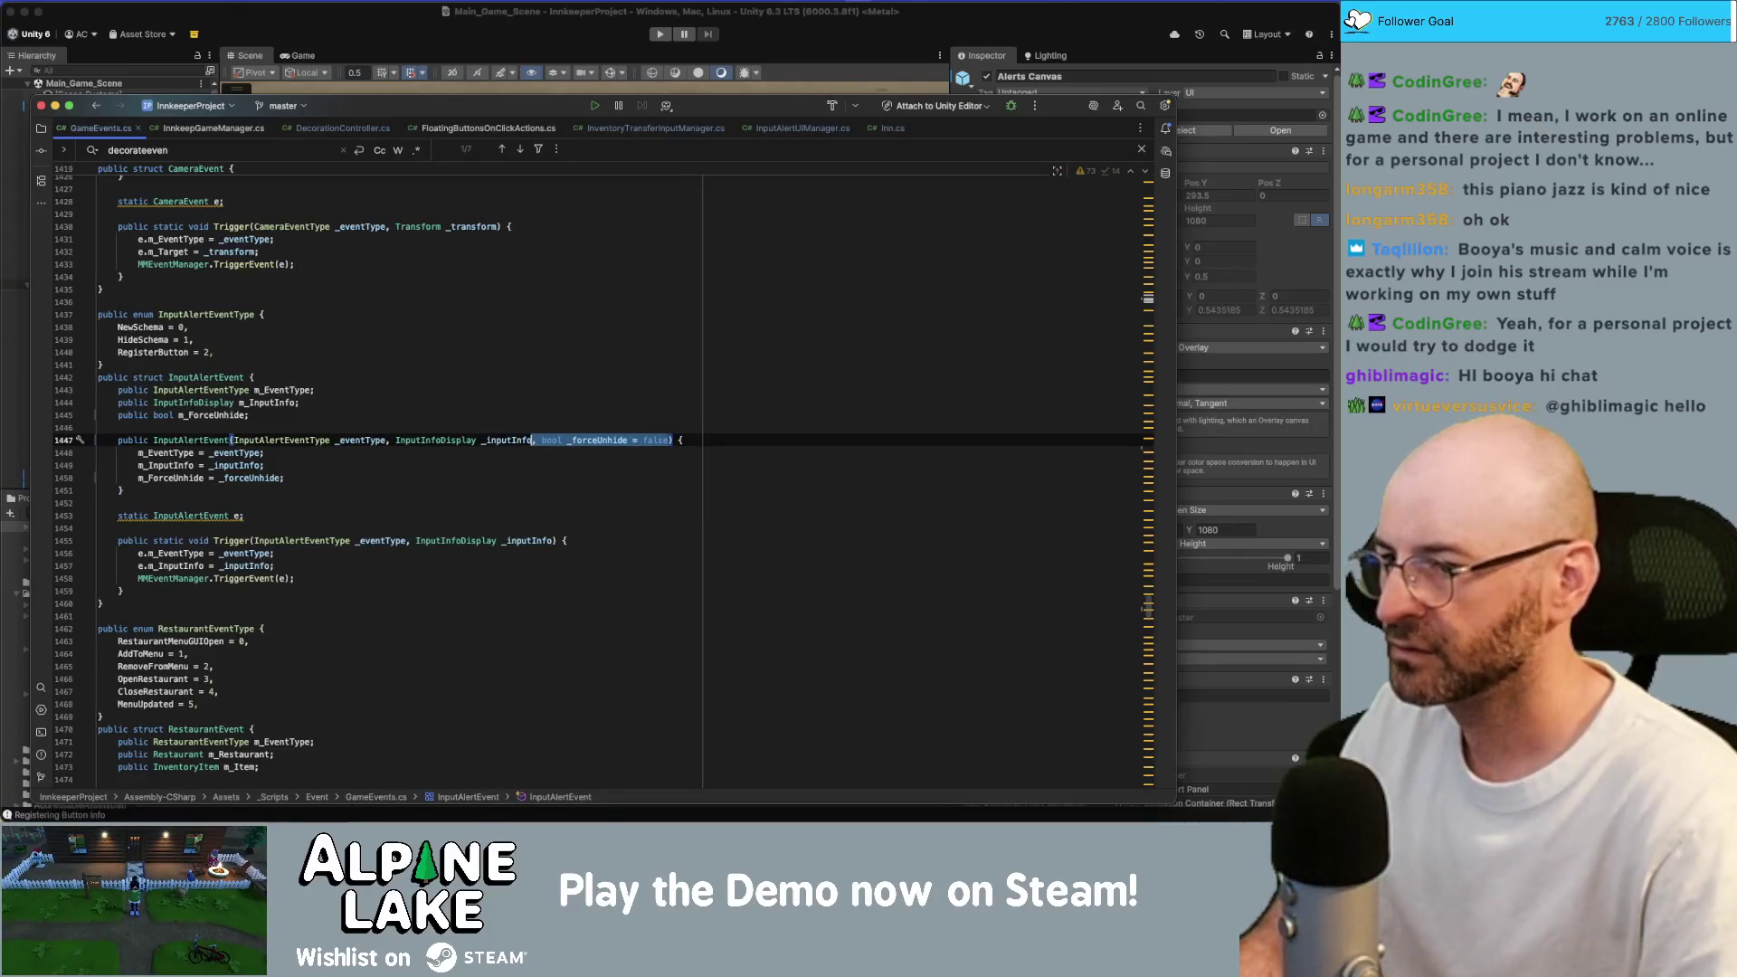
{"action": "key", "text": "Down"}
{"action": "key", "text": "Down"}
{"action": "key", "text": "Down"}
{"action": "key", "text": "End"}
{"action": "key", "text": "Left"}
{"action": "key", "text": "Left"}
{"action": "key", "text": "Left"}
{"action": "key", "text": "ctrl+v"}
Assign e.m_ForceUnhide from _forceUnhide in Trigger's body.
{"action": "key", "text": "Up"}
{"action": "key", "text": "Up"}
{"action": "key", "text": "Up"}
{"action": "key", "text": "Up"}
{"action": "key", "text": "Down"}
{"action": "key", "text": "Down"}
{"action": "key", "text": "Down"}
{"action": "key", "text": "End"}
{"action": "key", "text": "Return"}
{"action": "key", "text": "Tab"}
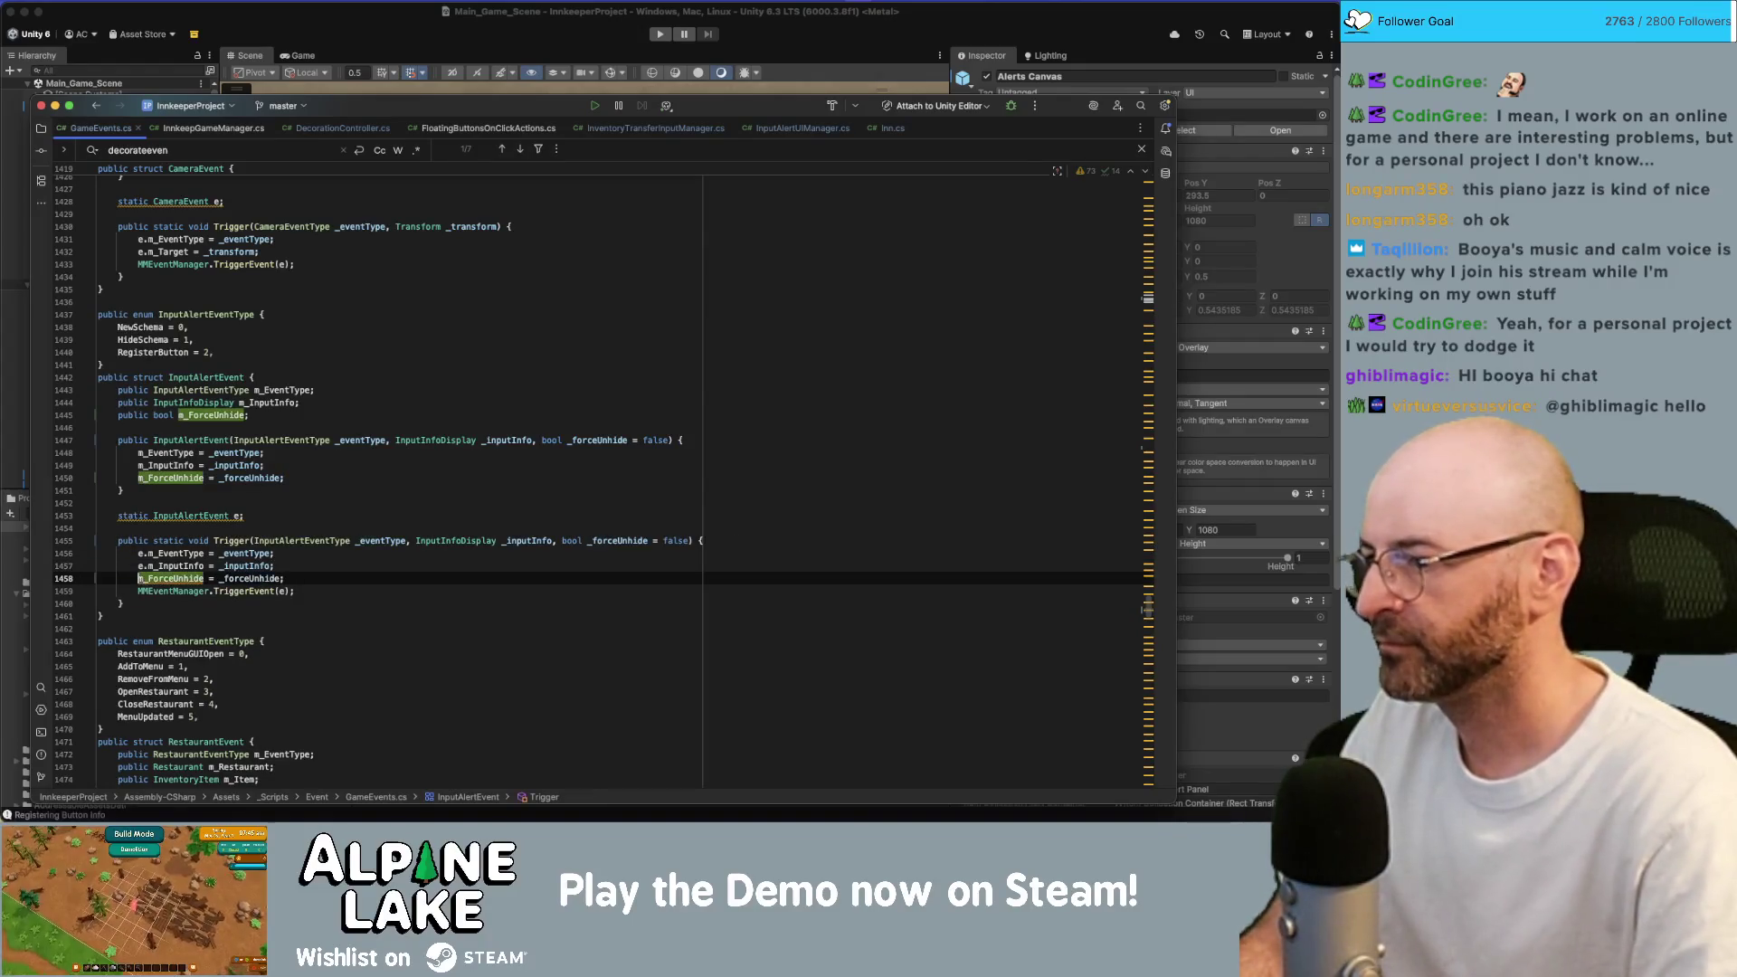
{"action": "key", "text": "ctrl+space"}
{"action": "key", "text": "End"}
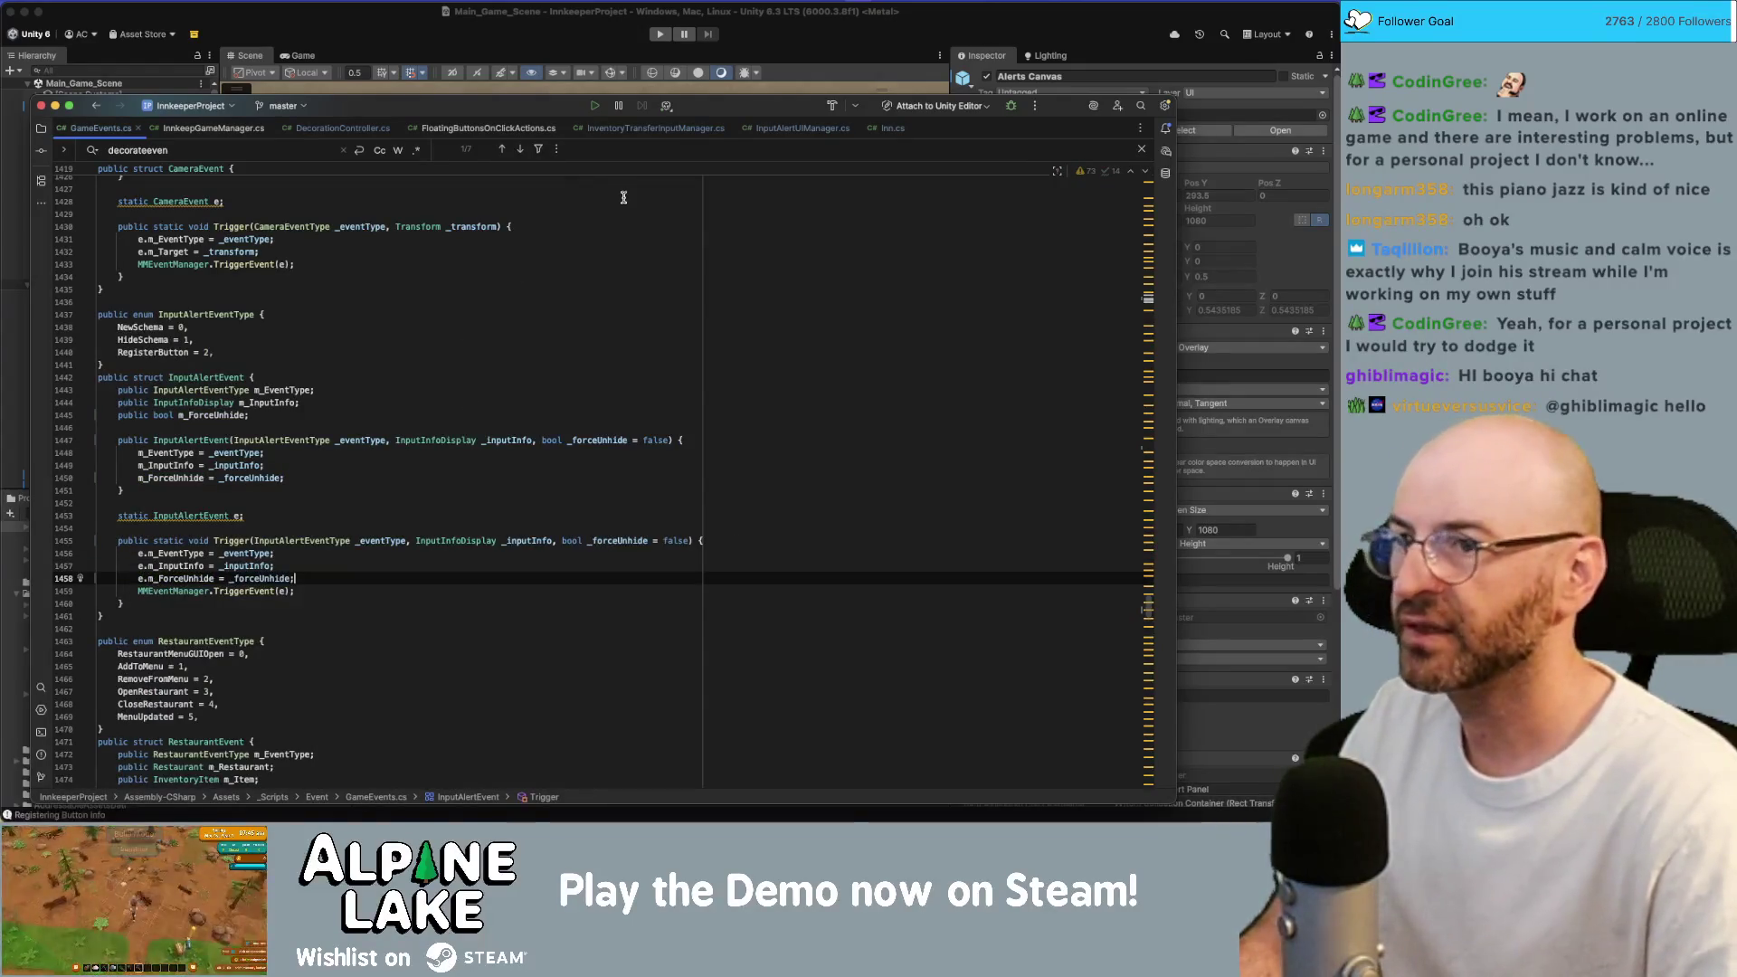
{"action": "key", "text": "super+bracketleft"}
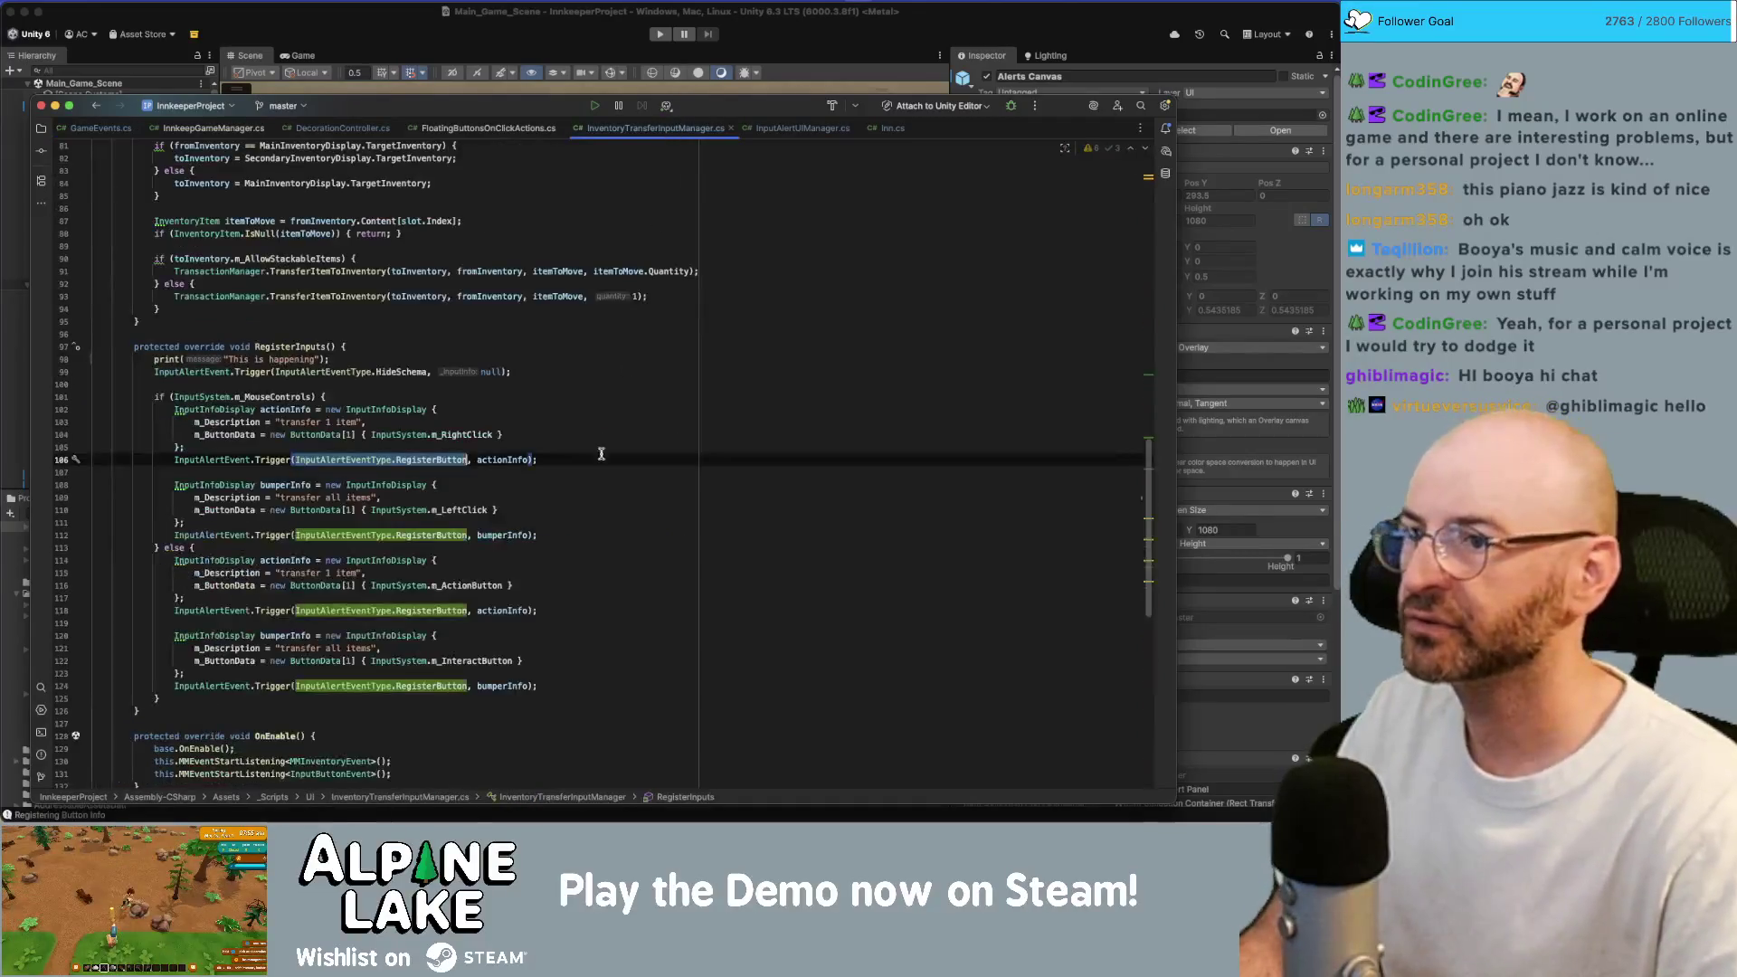
Append ', true' to each of the four RegisterButton InputAlertEvent.Trigger calls in RegisterInputs.
{"action": "left_click", "coordinate": [533, 459]}
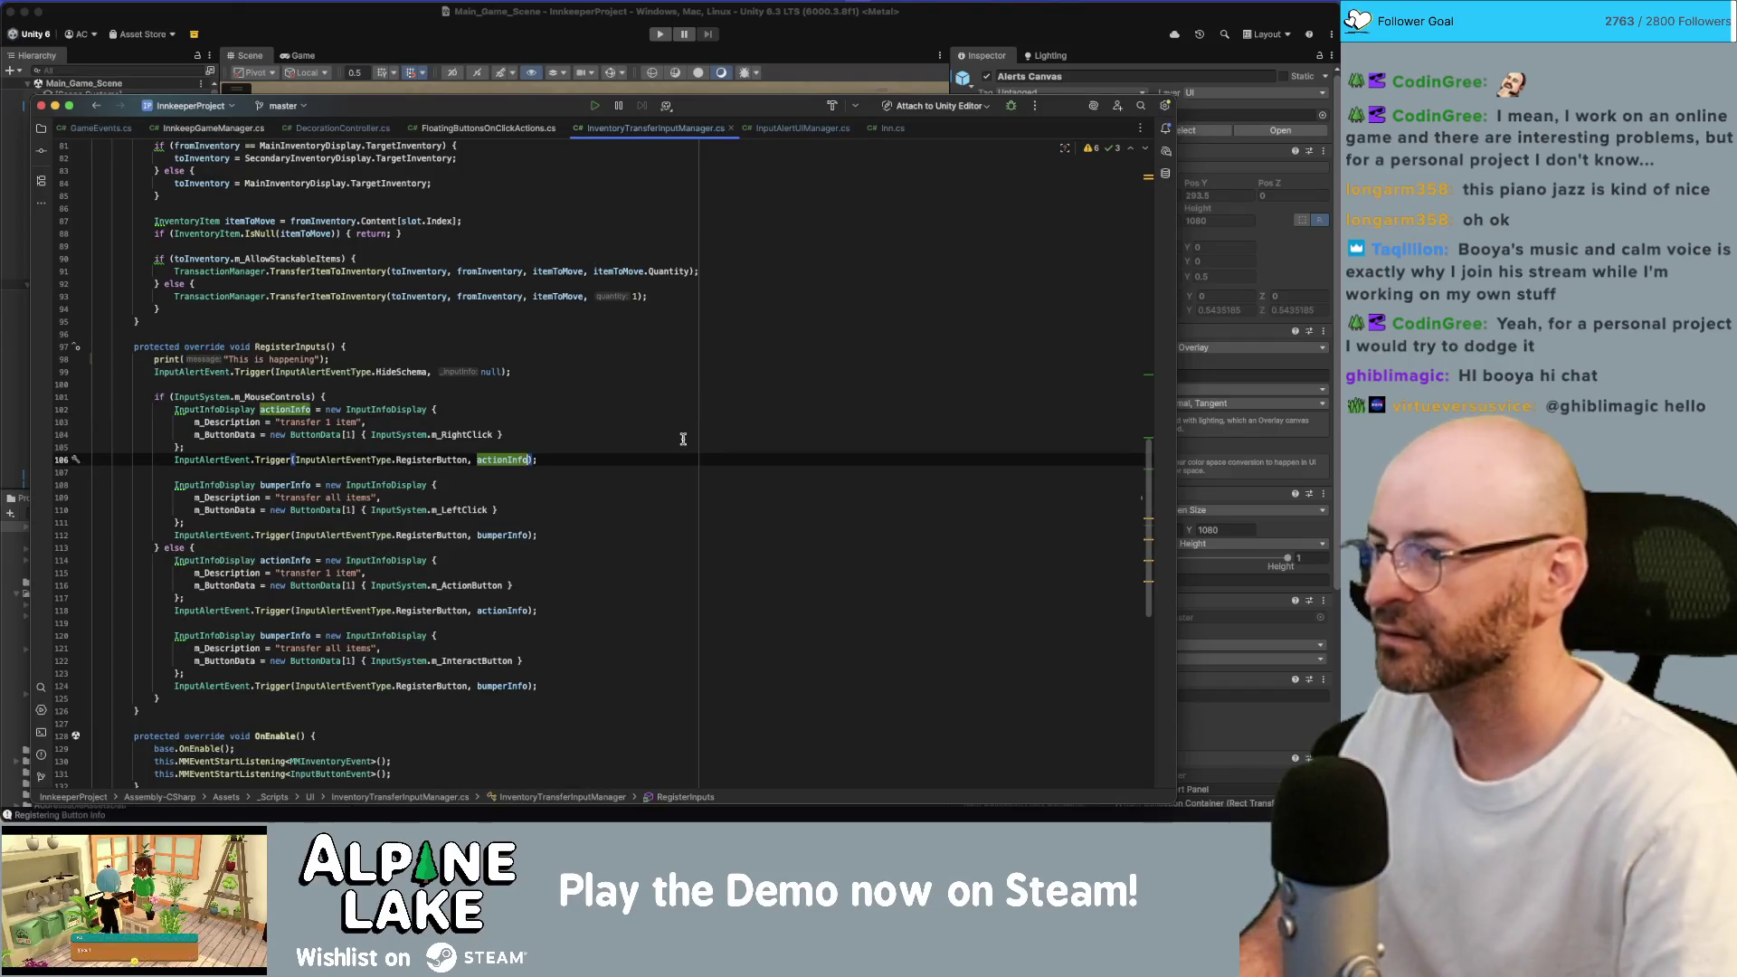
{"action": "type", "text": ", true"}
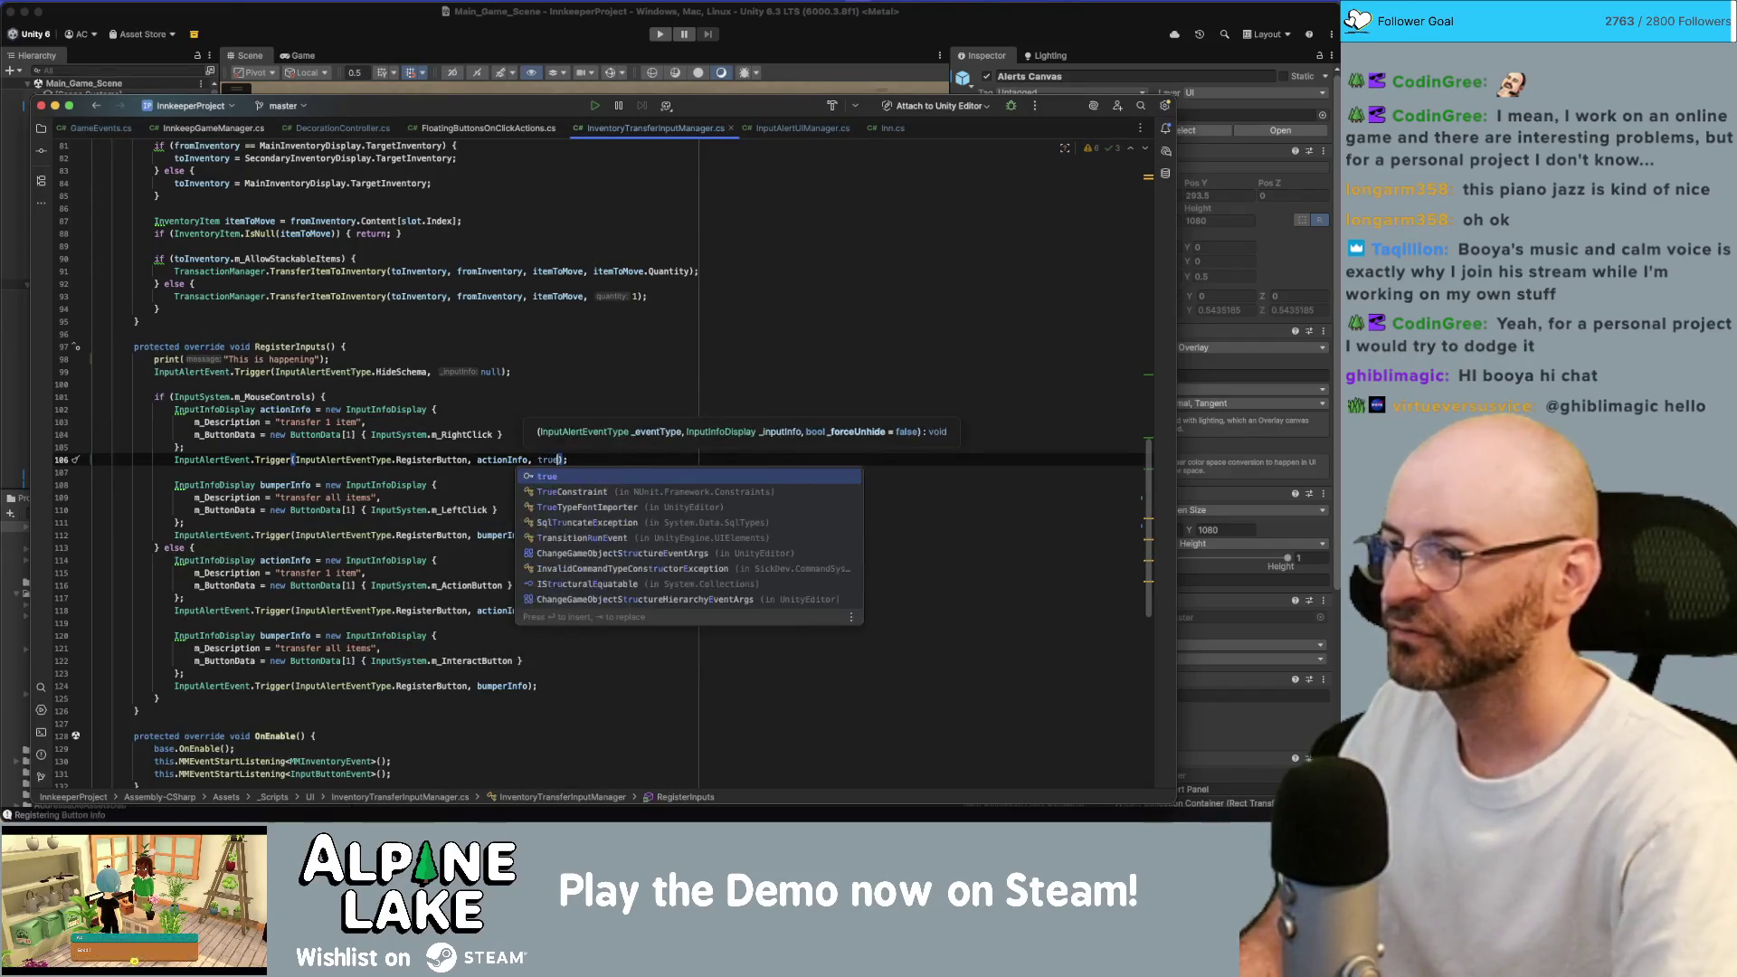
{"action": "key", "text": "Down"}
{"action": "key", "text": "Down"}
{"action": "key", "text": "Down"}
{"action": "key", "text": "Down"}
{"action": "key", "text": "Down"}
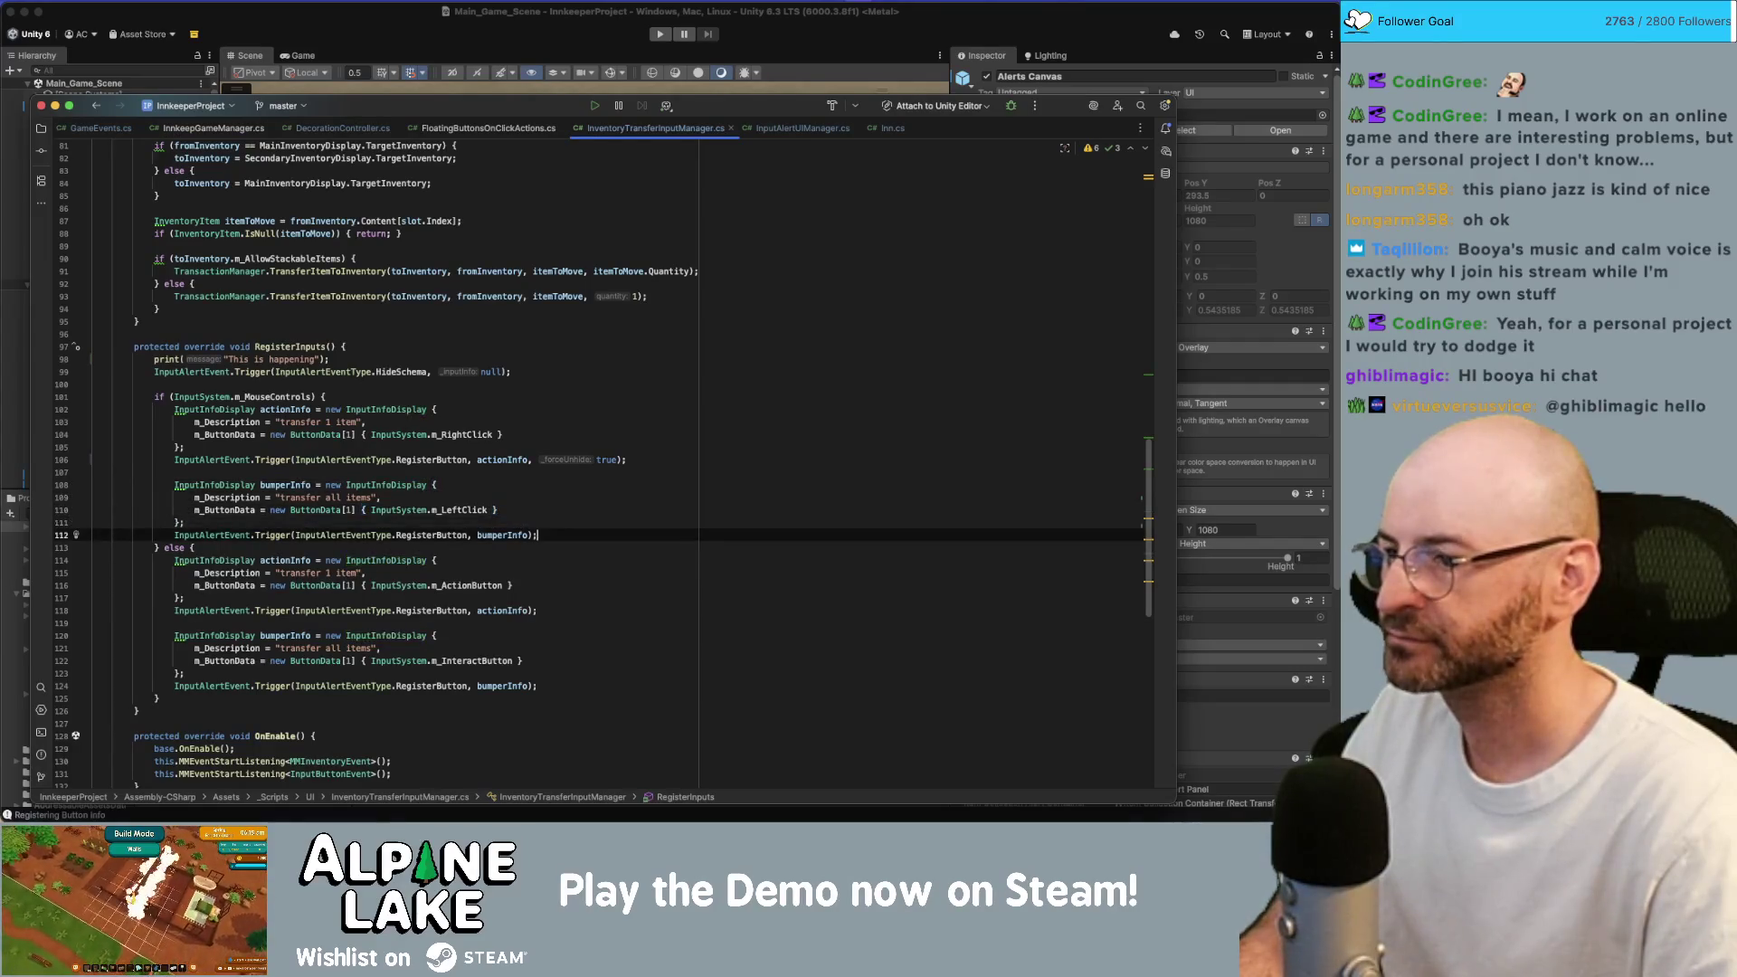
{"action": "key", "text": "Left"}
{"action": "key", "text": "Left"}
{"action": "type", "text": ", true"}
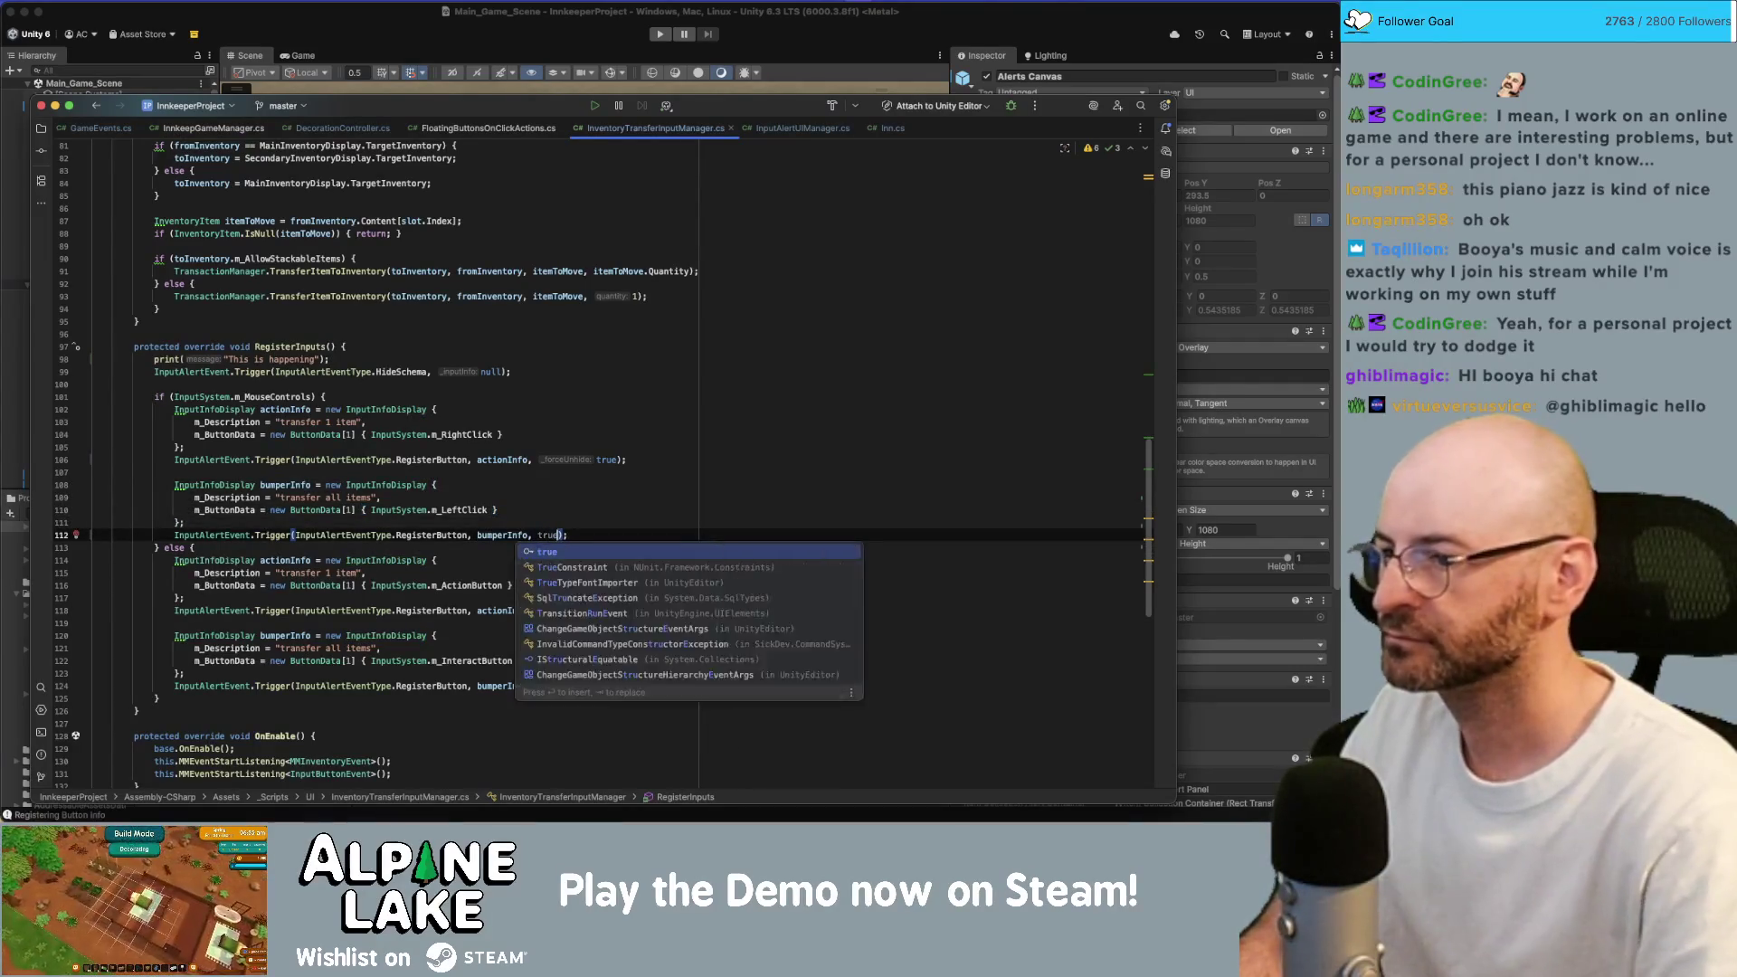
{"action": "key", "text": "Down"}
{"action": "key", "text": "Down"}
{"action": "key", "text": "Down"}
{"action": "key", "text": "Down"}
{"action": "key", "text": "Down"}
{"action": "type", "text": ", true"}
{"action": "key", "text": "Down"}
{"action": "key", "text": "Down"}
{"action": "key", "text": "Down"}
{"action": "key", "text": "Left"}
{"action": "key", "text": "Left"}
{"action": "type", "text": ", true"}
{"action": "key", "text": "End"}
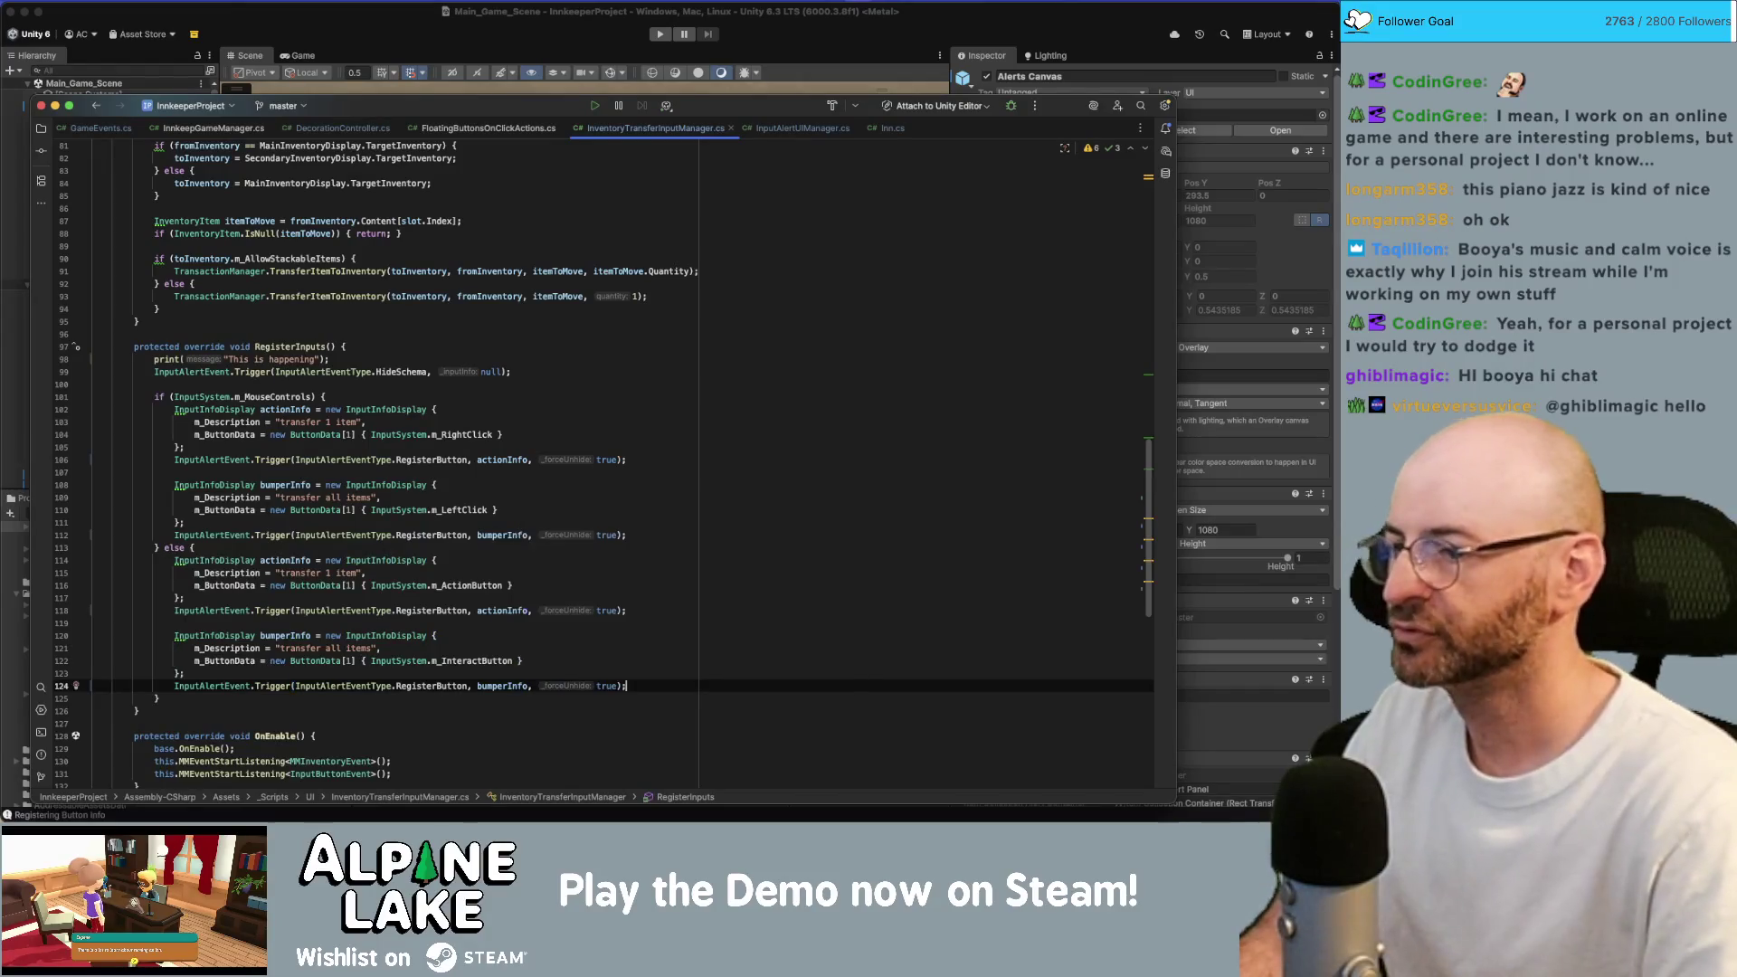
{"action": "left_click", "coordinate": [619, 447]}
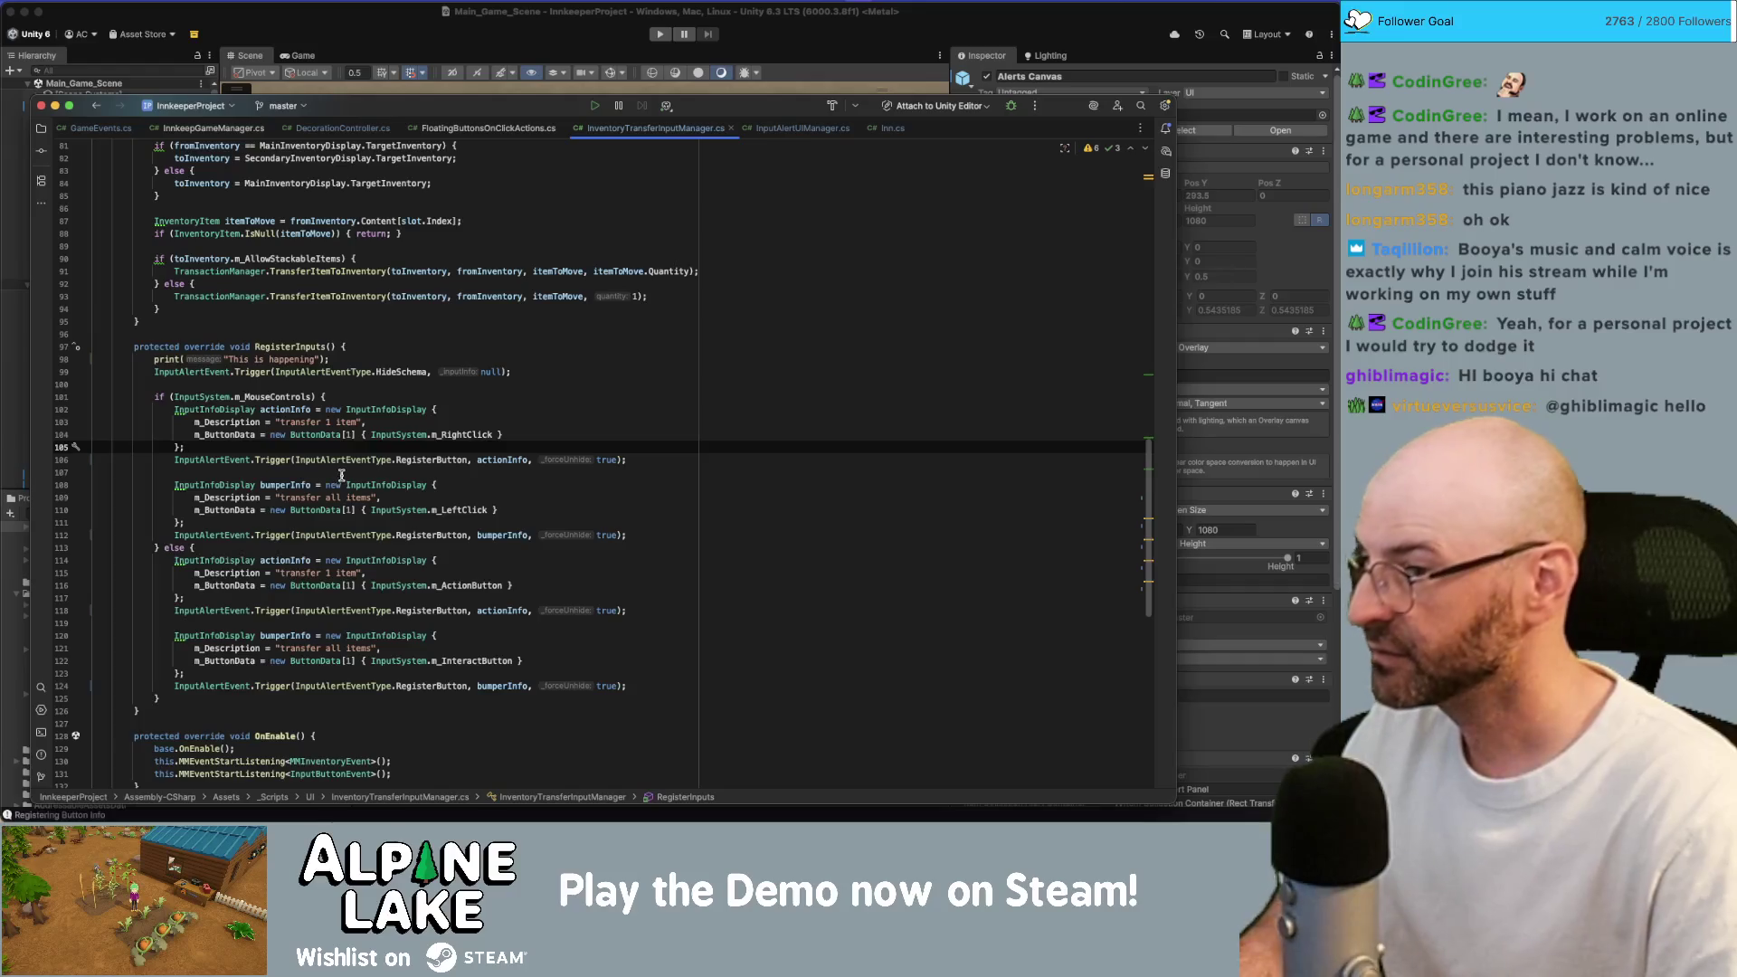
{"action": "left_click", "coordinate": [561, 434]}
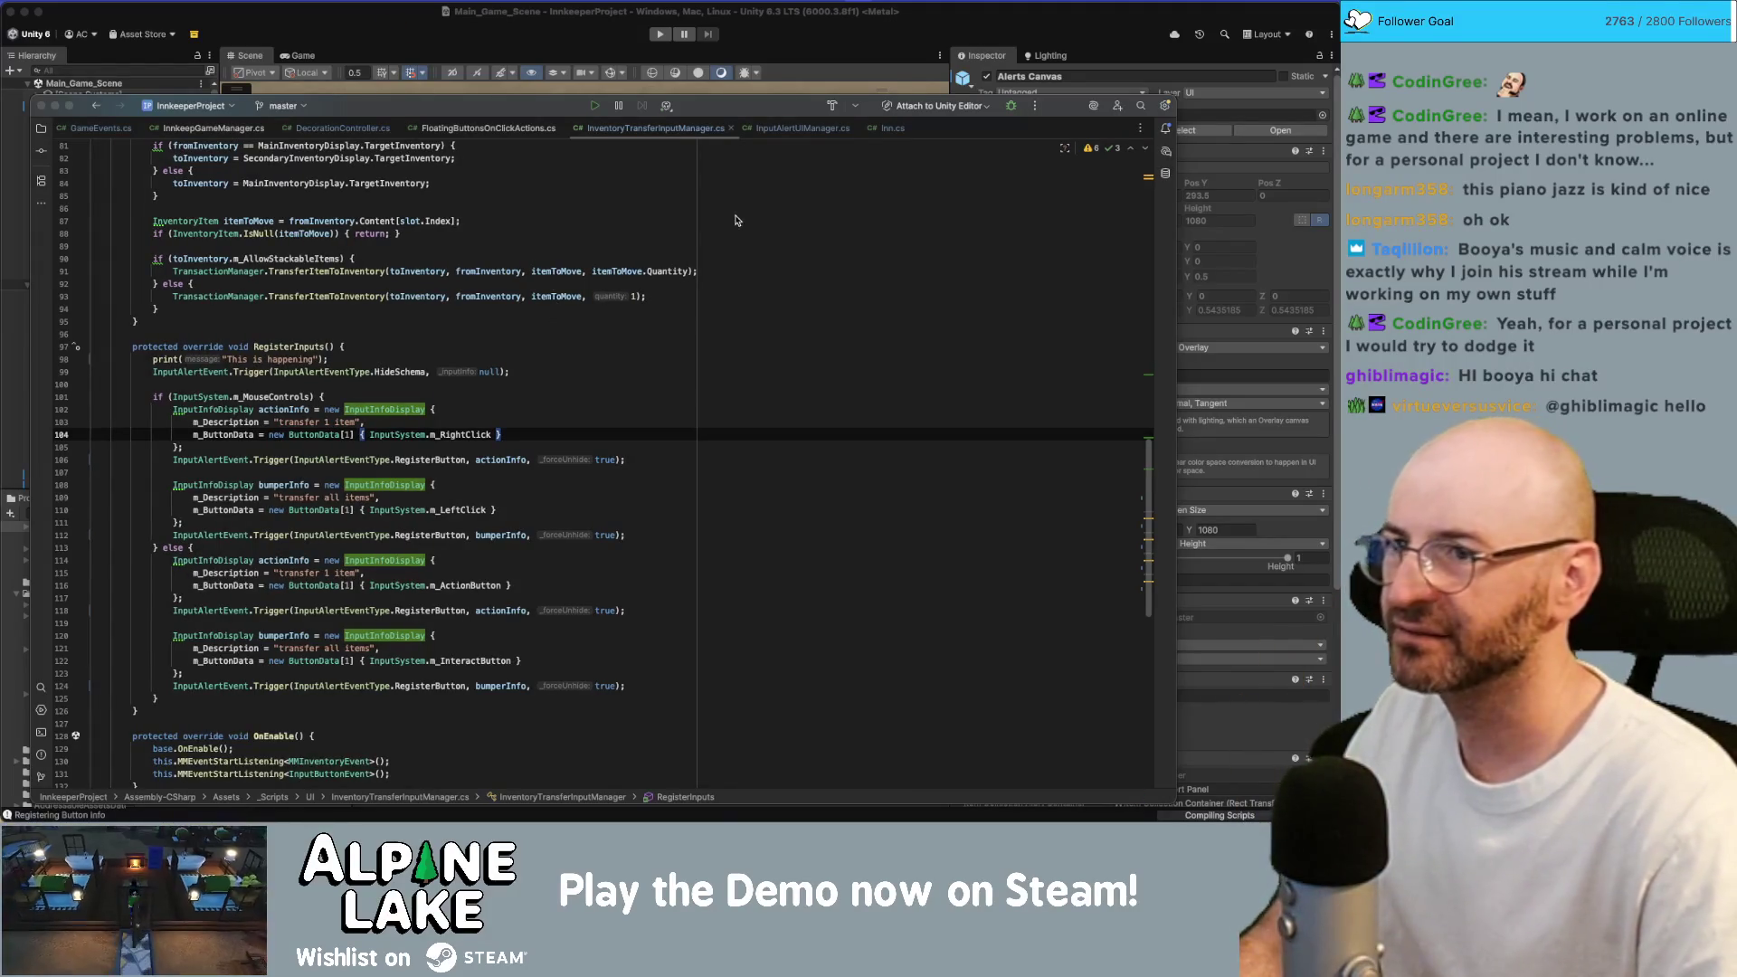
{"action": "left_click", "coordinate": [780, 127]}
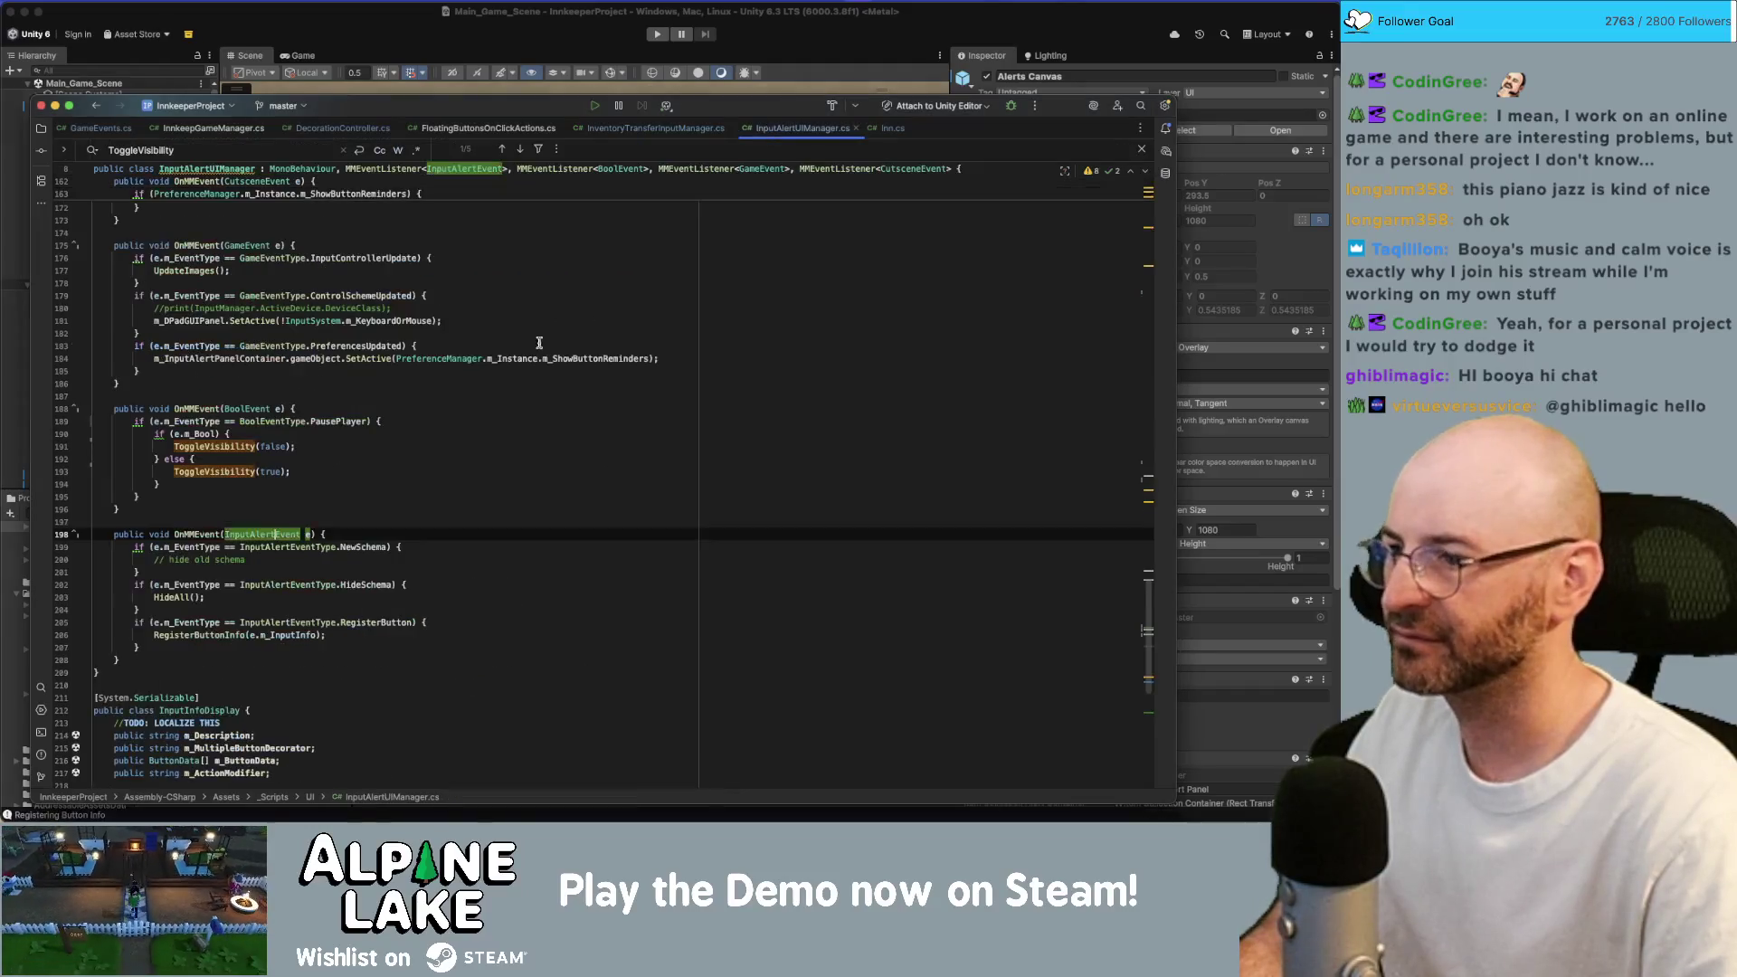
Open a new line inside the RegisterButton block of OnMMEvent.
{"action": "left_click", "coordinate": [341, 547]}
{"action": "key", "text": "Down"}
{"action": "key", "text": "Down"}
{"action": "key", "text": "Down"}
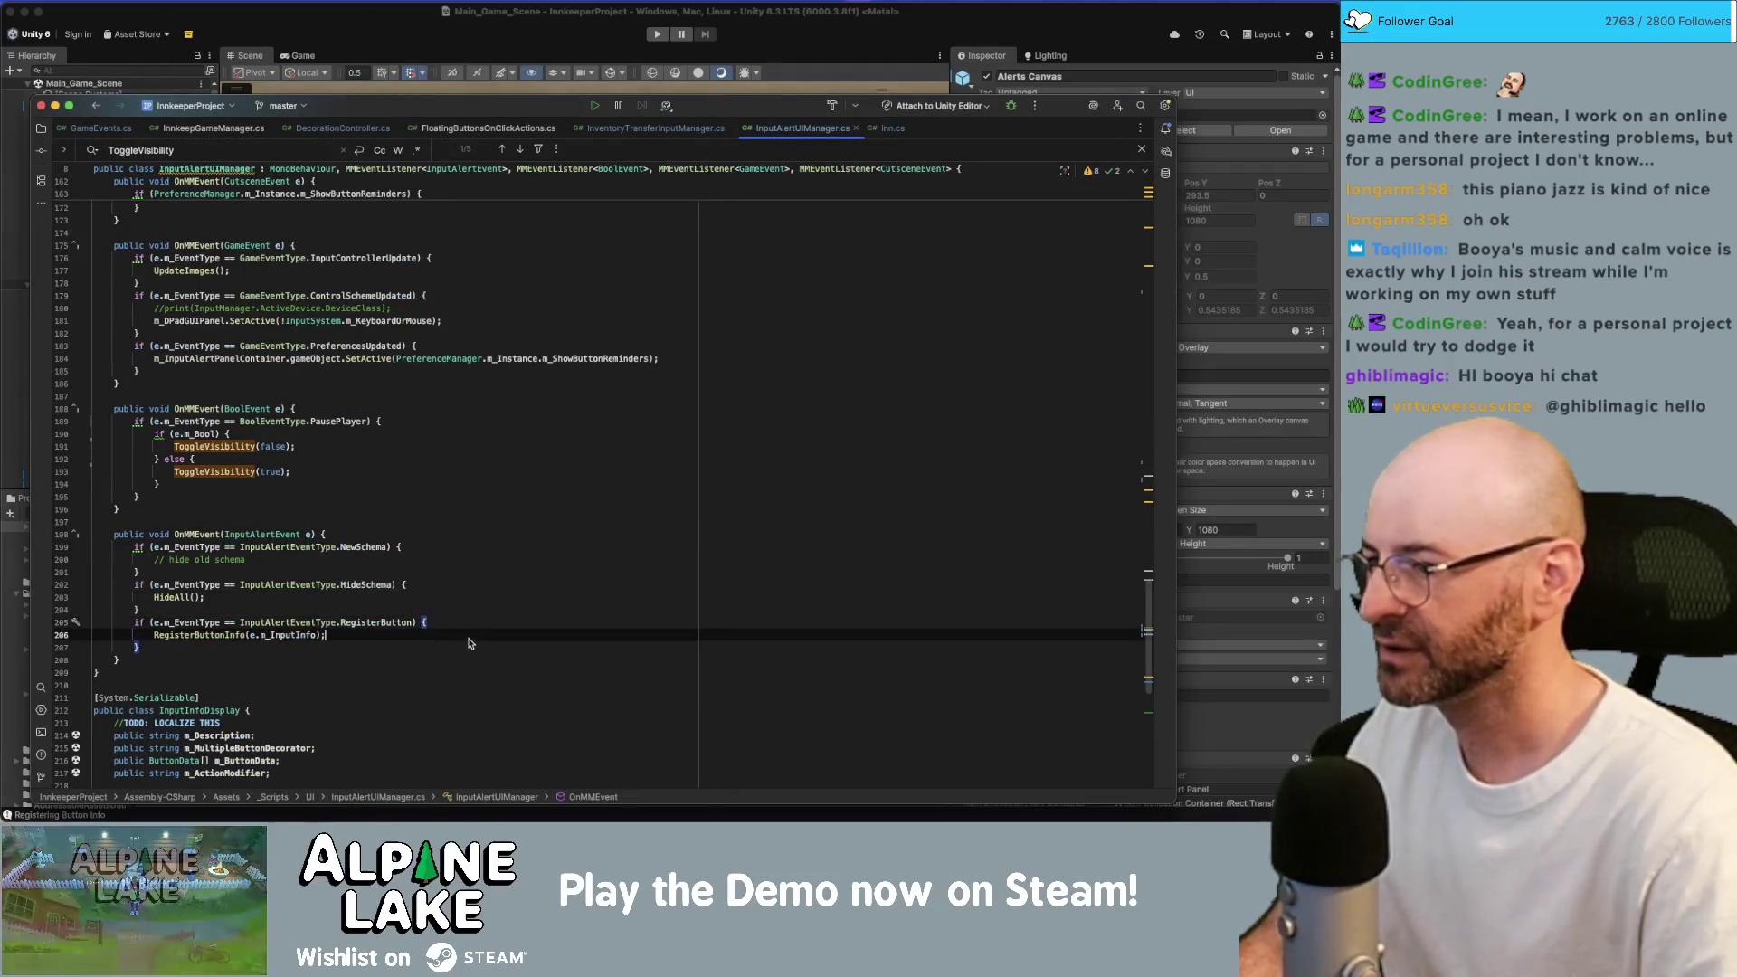
{"action": "left_click", "coordinate": [230, 636]}
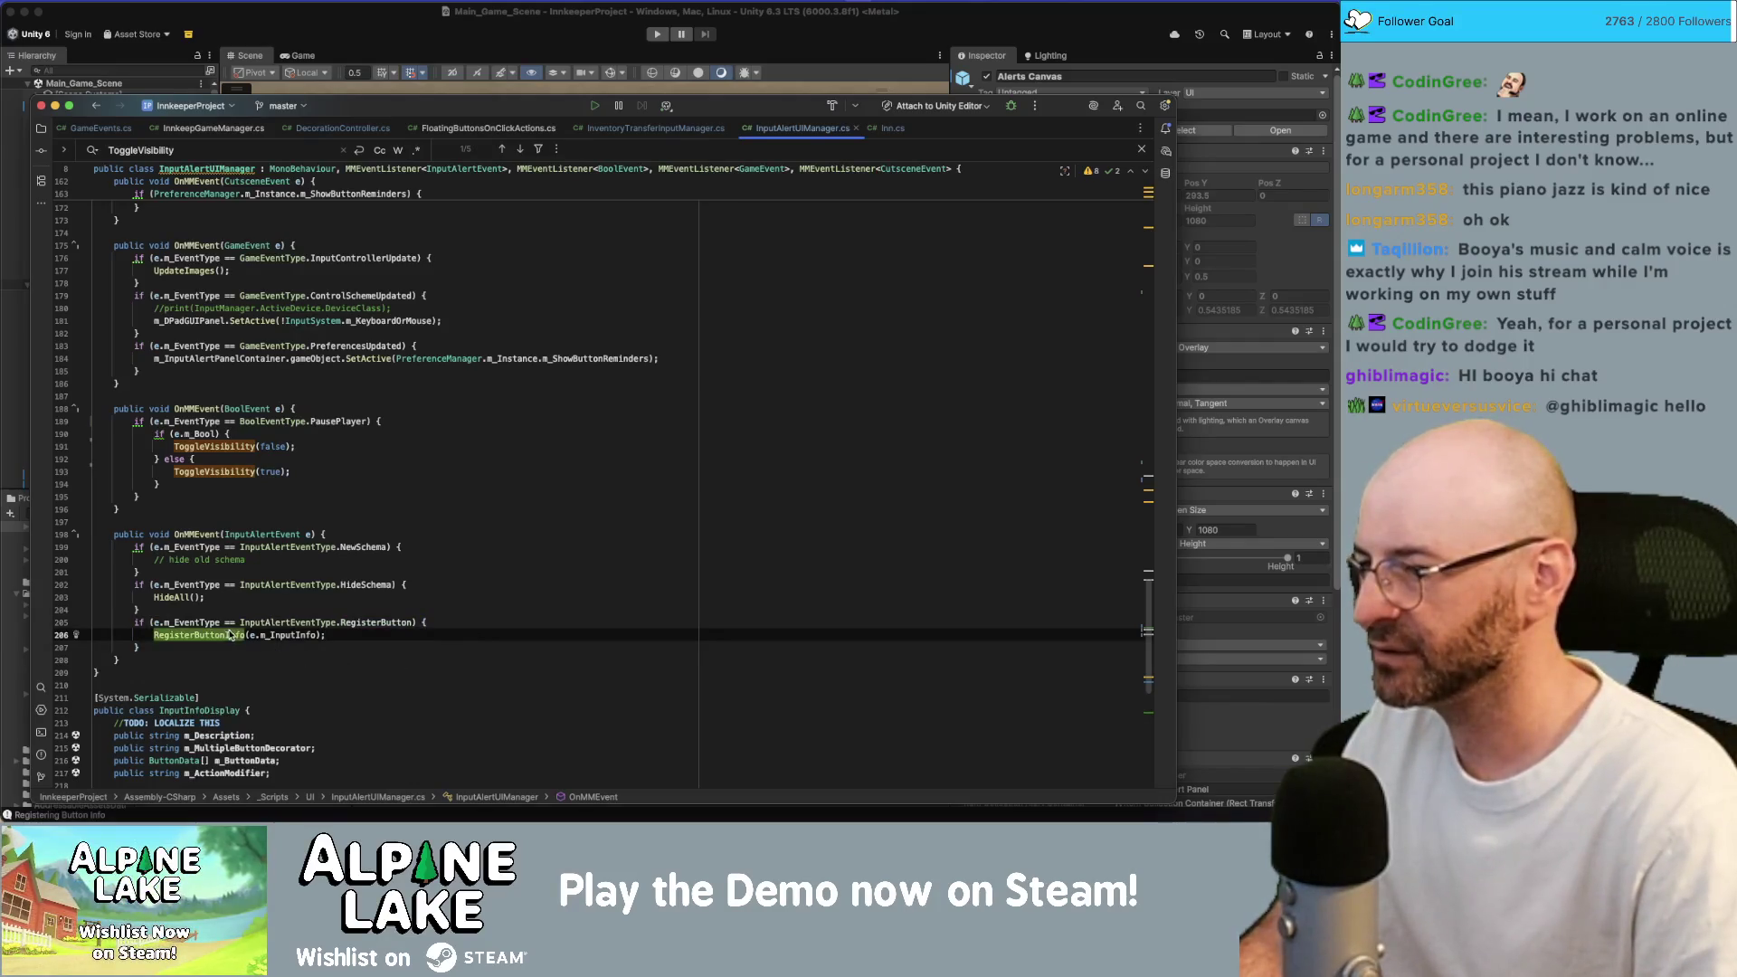
{"action": "left_click", "coordinate": [448, 622]}
{"action": "key", "text": "Return"}
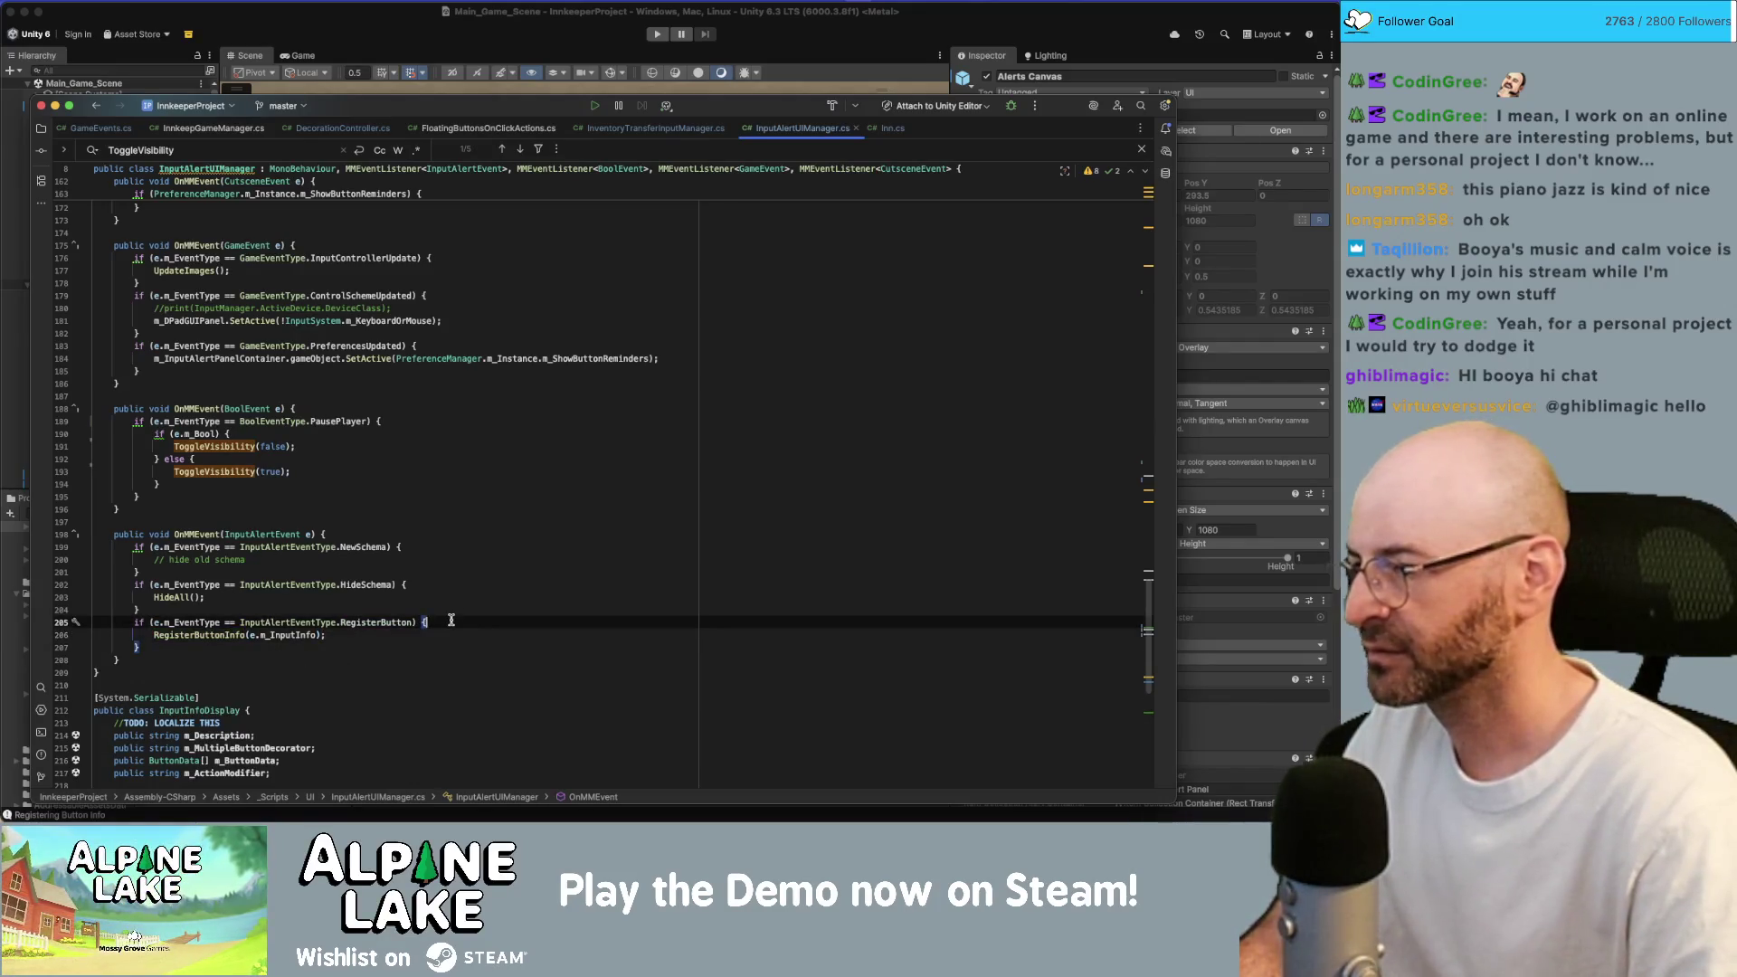
Write an if (e.m_ForceUnhide) { } block with a placeholder line inside.
{"action": "type", "text": "if"}
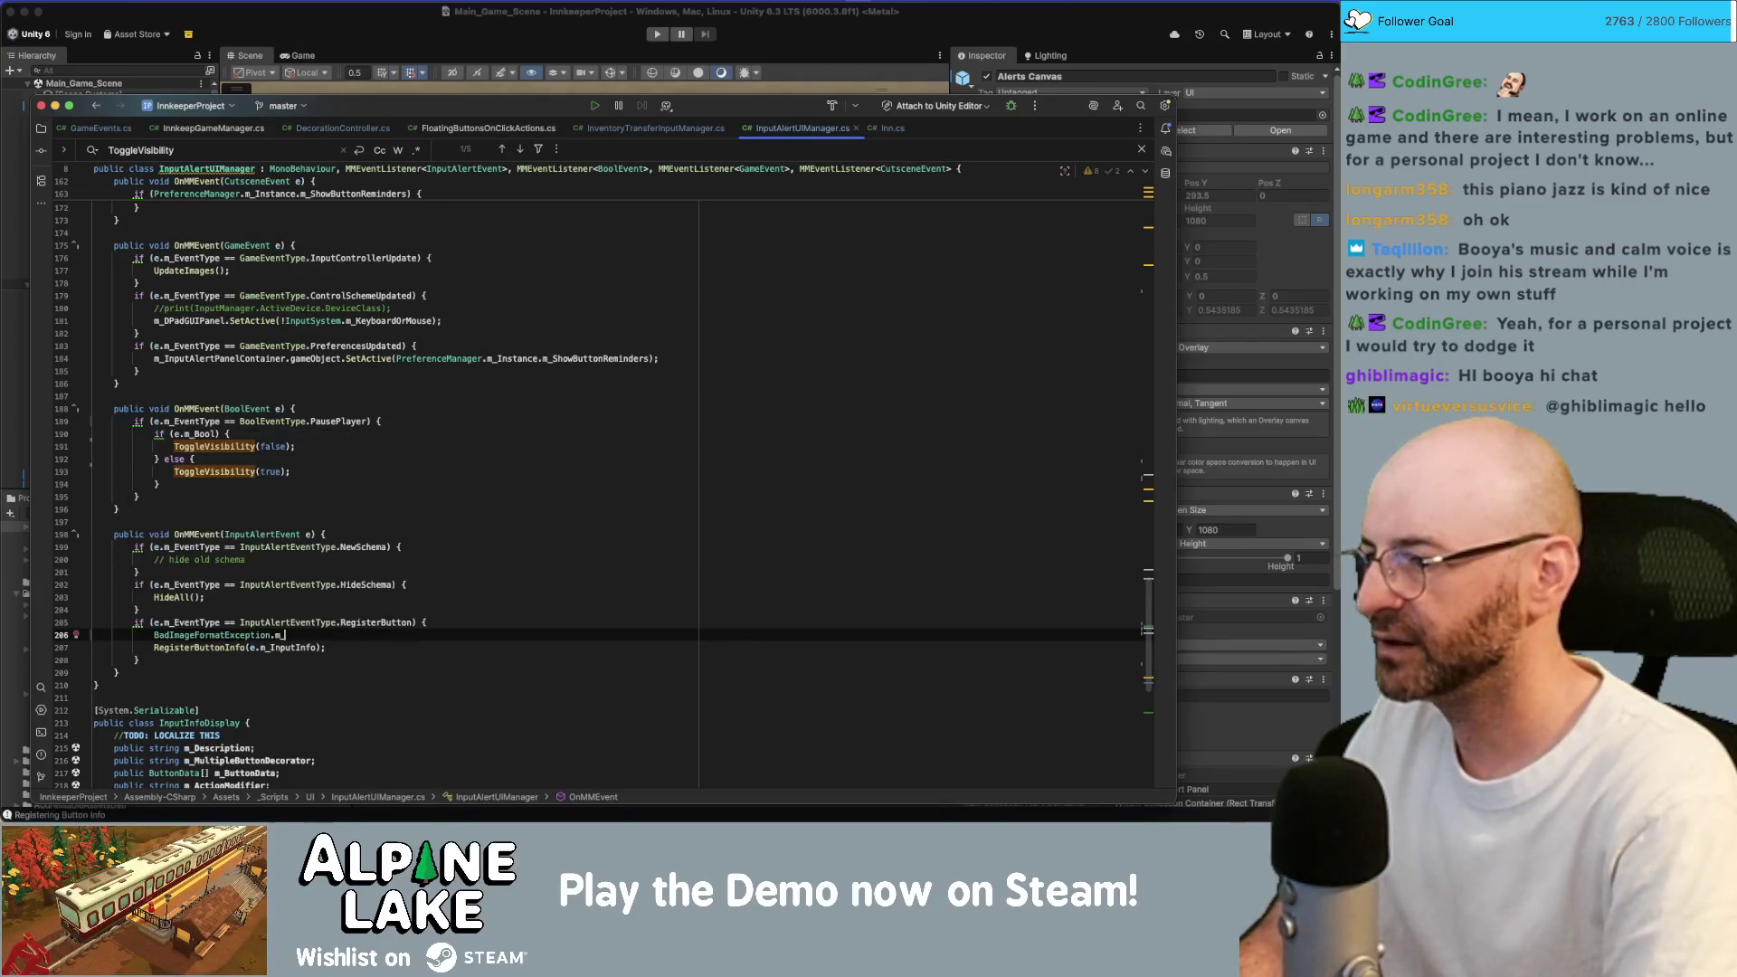
{"action": "key", "text": "ctrl+z"}
{"action": "type", "text": "e.m_ForceUnhide"}
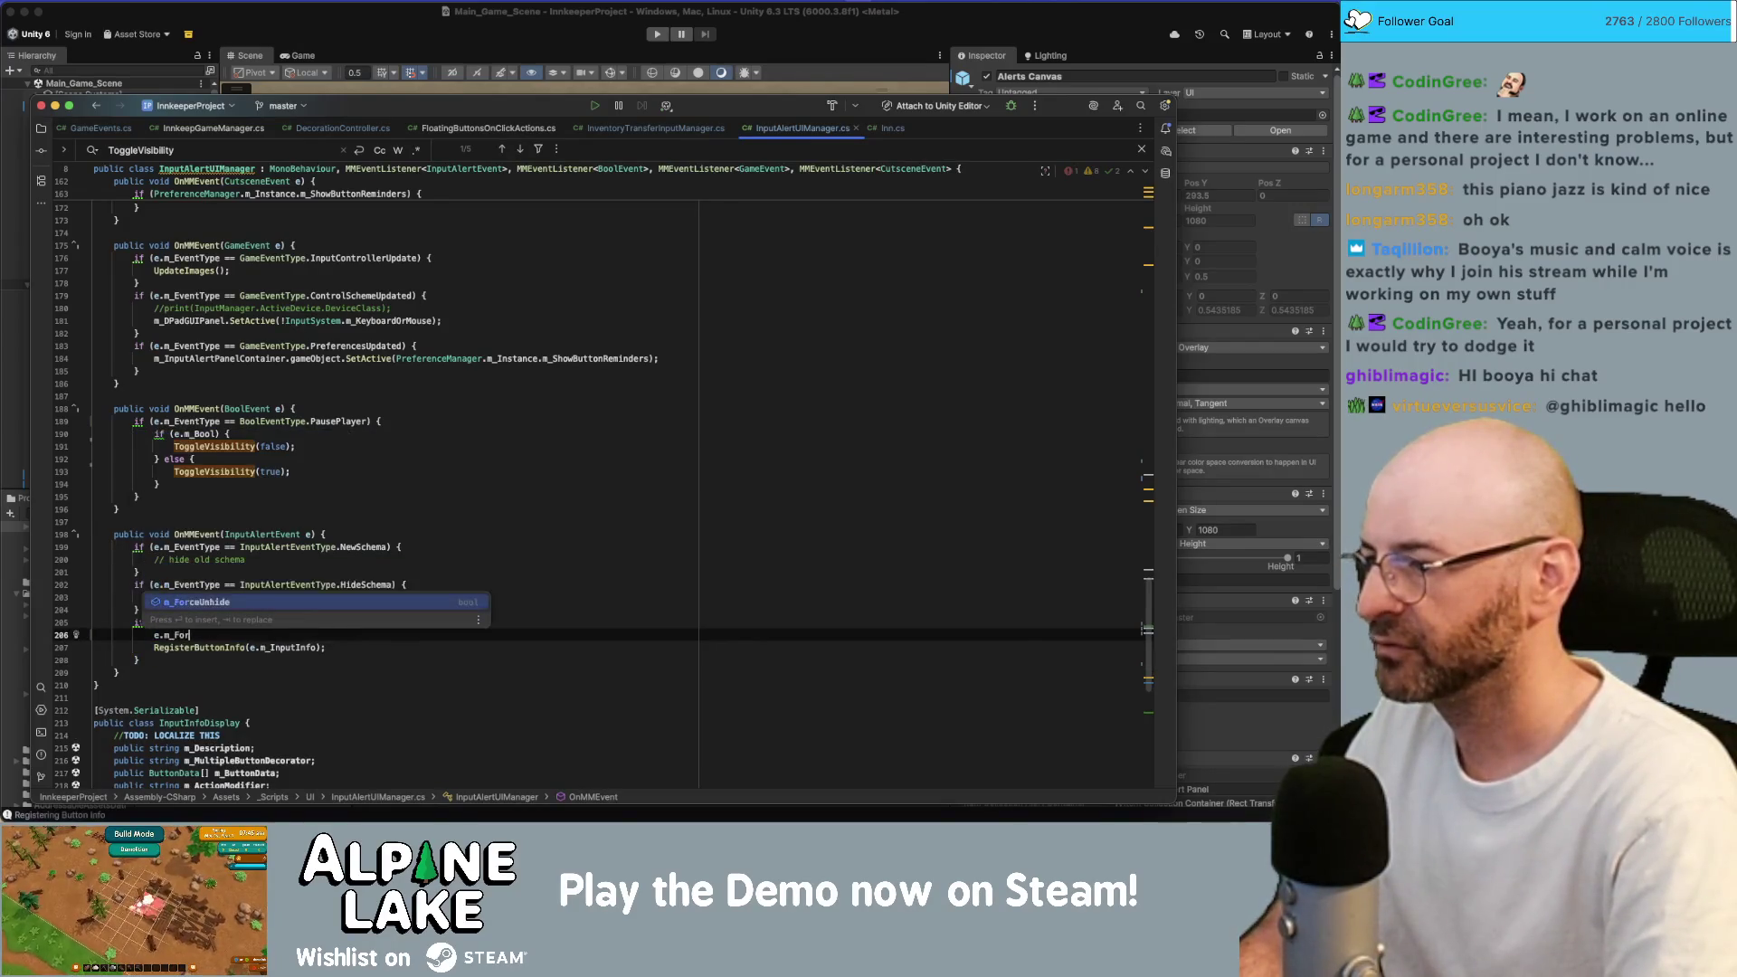
{"action": "key", "text": "BackSpace"}
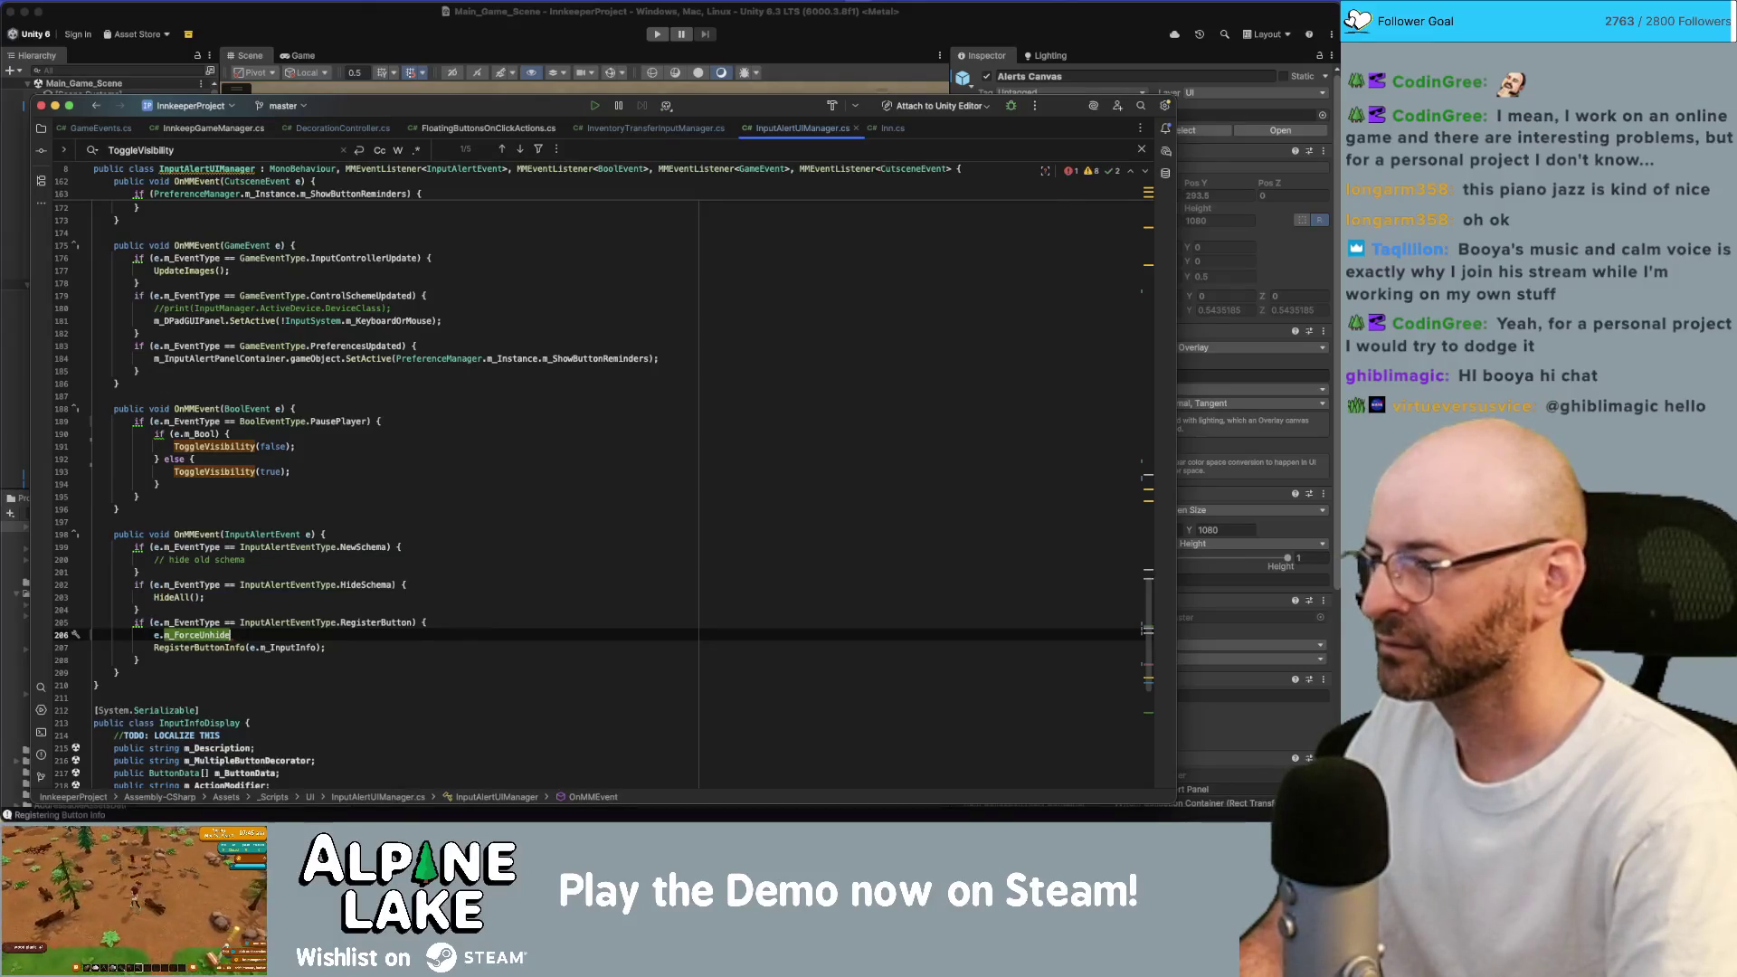
{"action": "key", "text": "Home"}
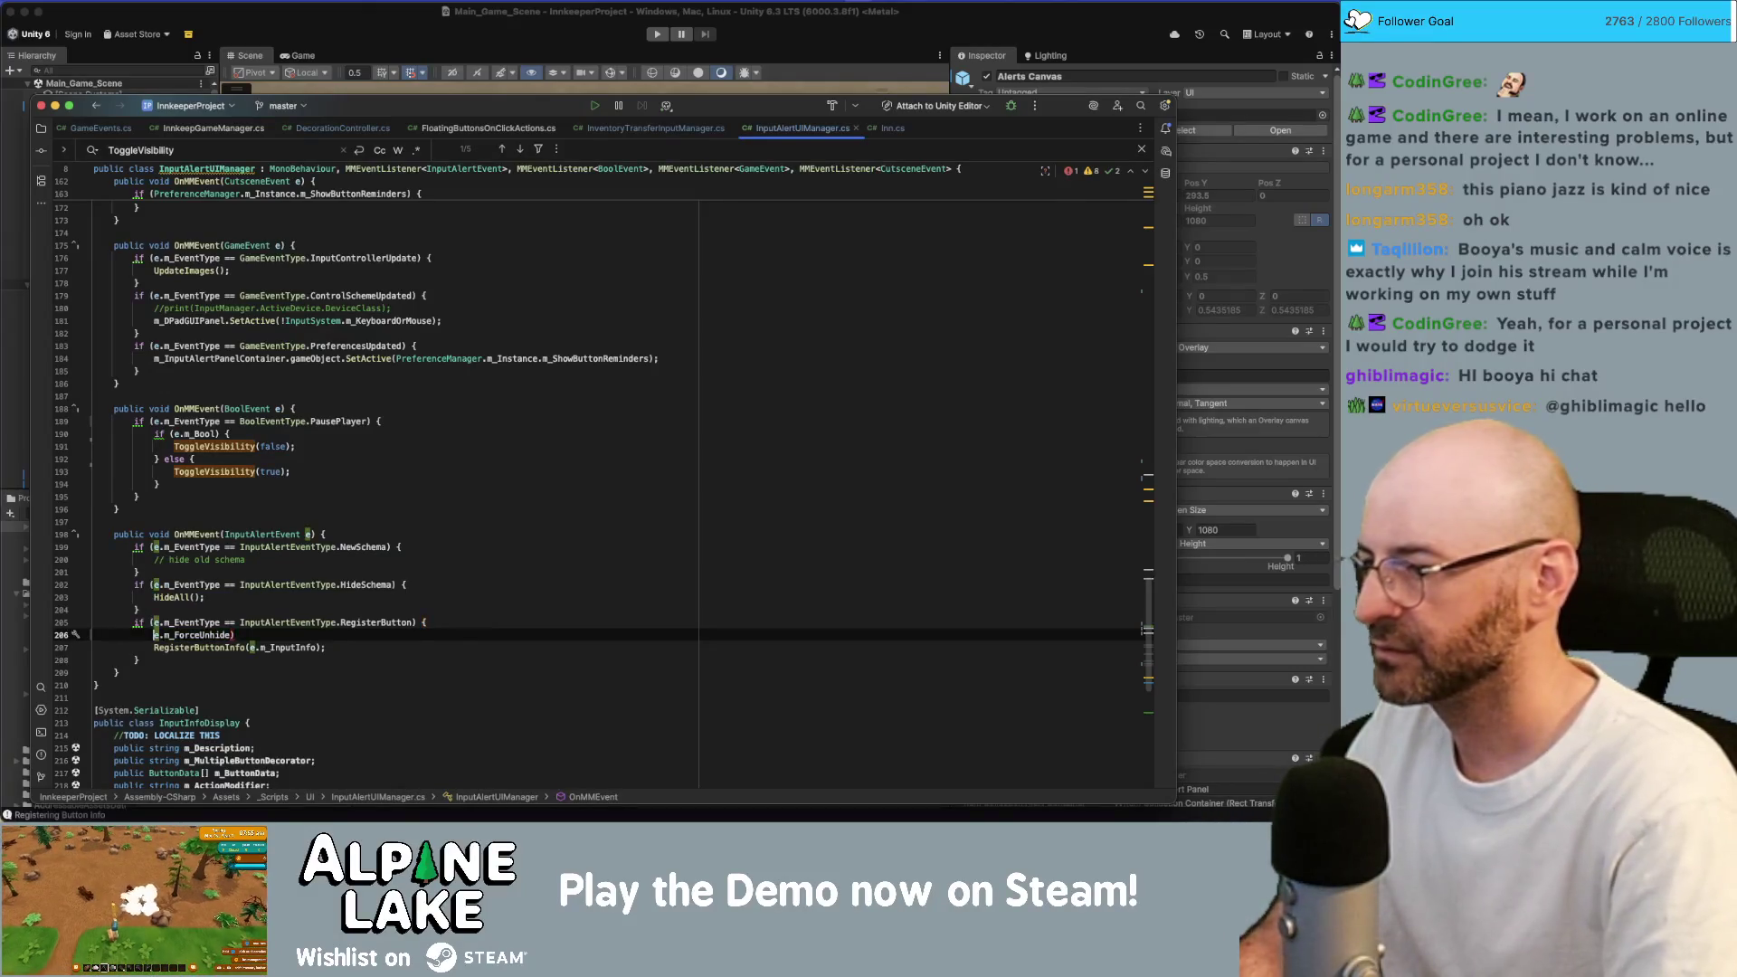
{"action": "type", "text": "if("}
{"action": "key", "text": "End"}
{"action": "type", "text": "){"}
{"action": "key", "text": "Return"}
{"action": "type", "text": "toggle"}
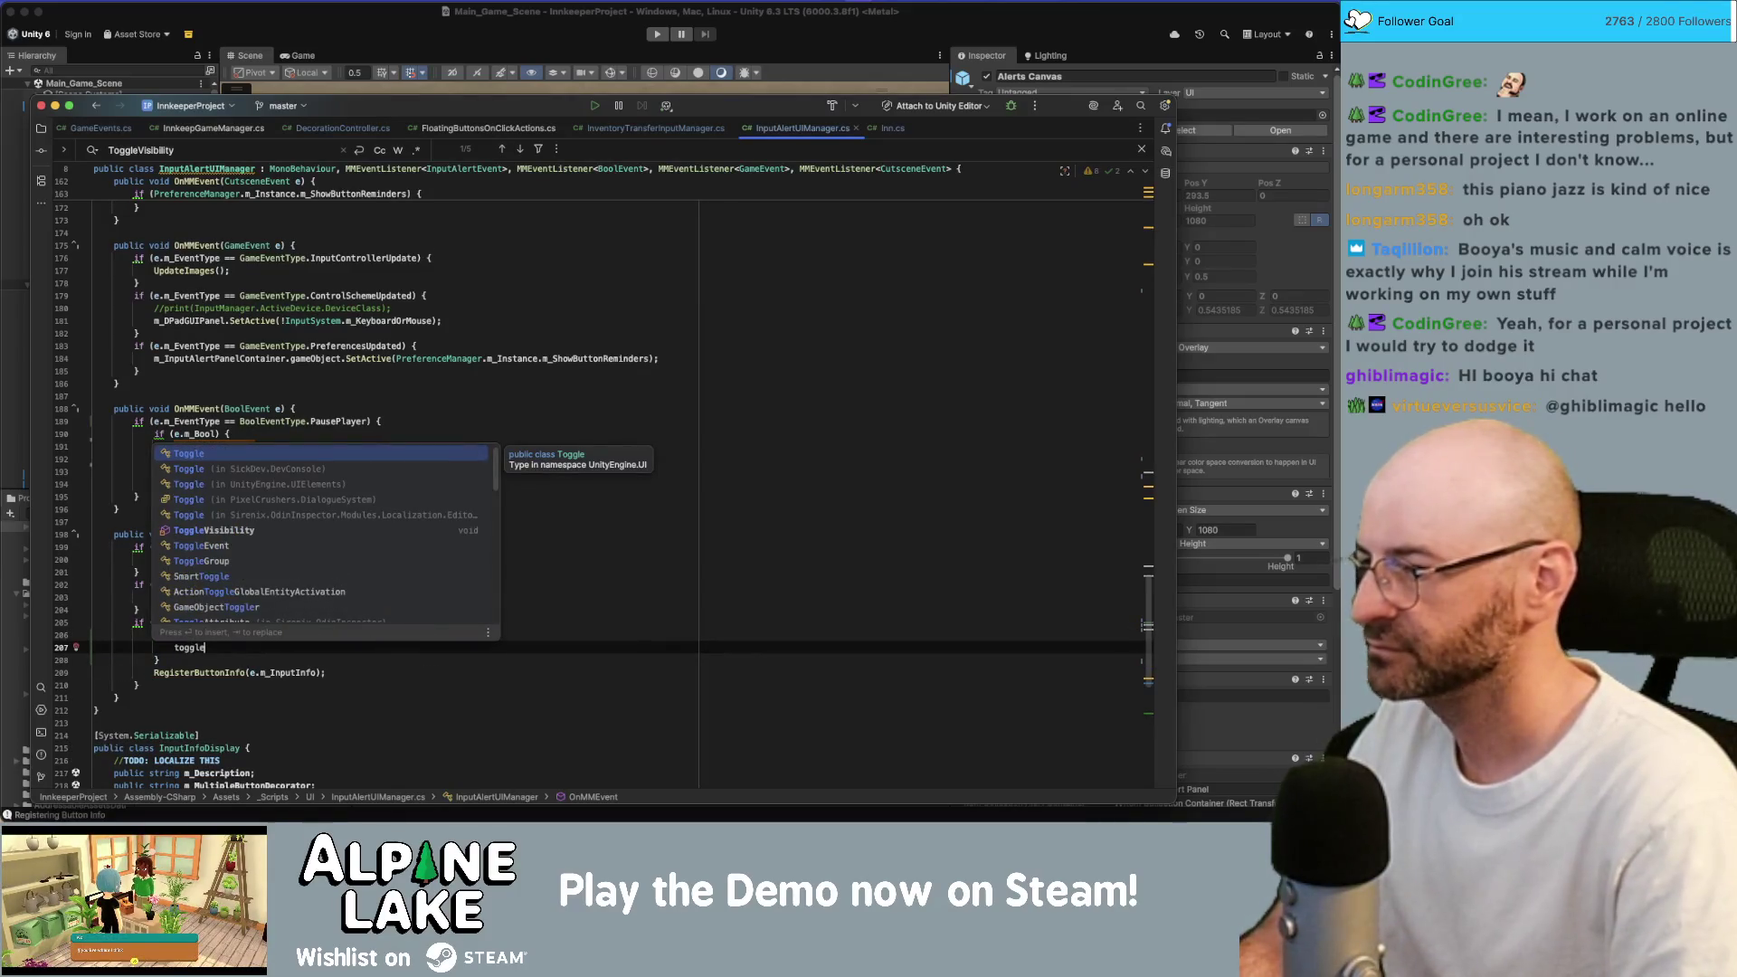
{"action": "type", "text": "_"}
{"action": "left_click", "coordinate": [157, 659]}
Move the ForceUnhide block up to the top of OnMMEvent and fix its indentation.
{"action": "key", "text": "alt+Up"}
{"action": "key", "text": "super+shift+Up"}
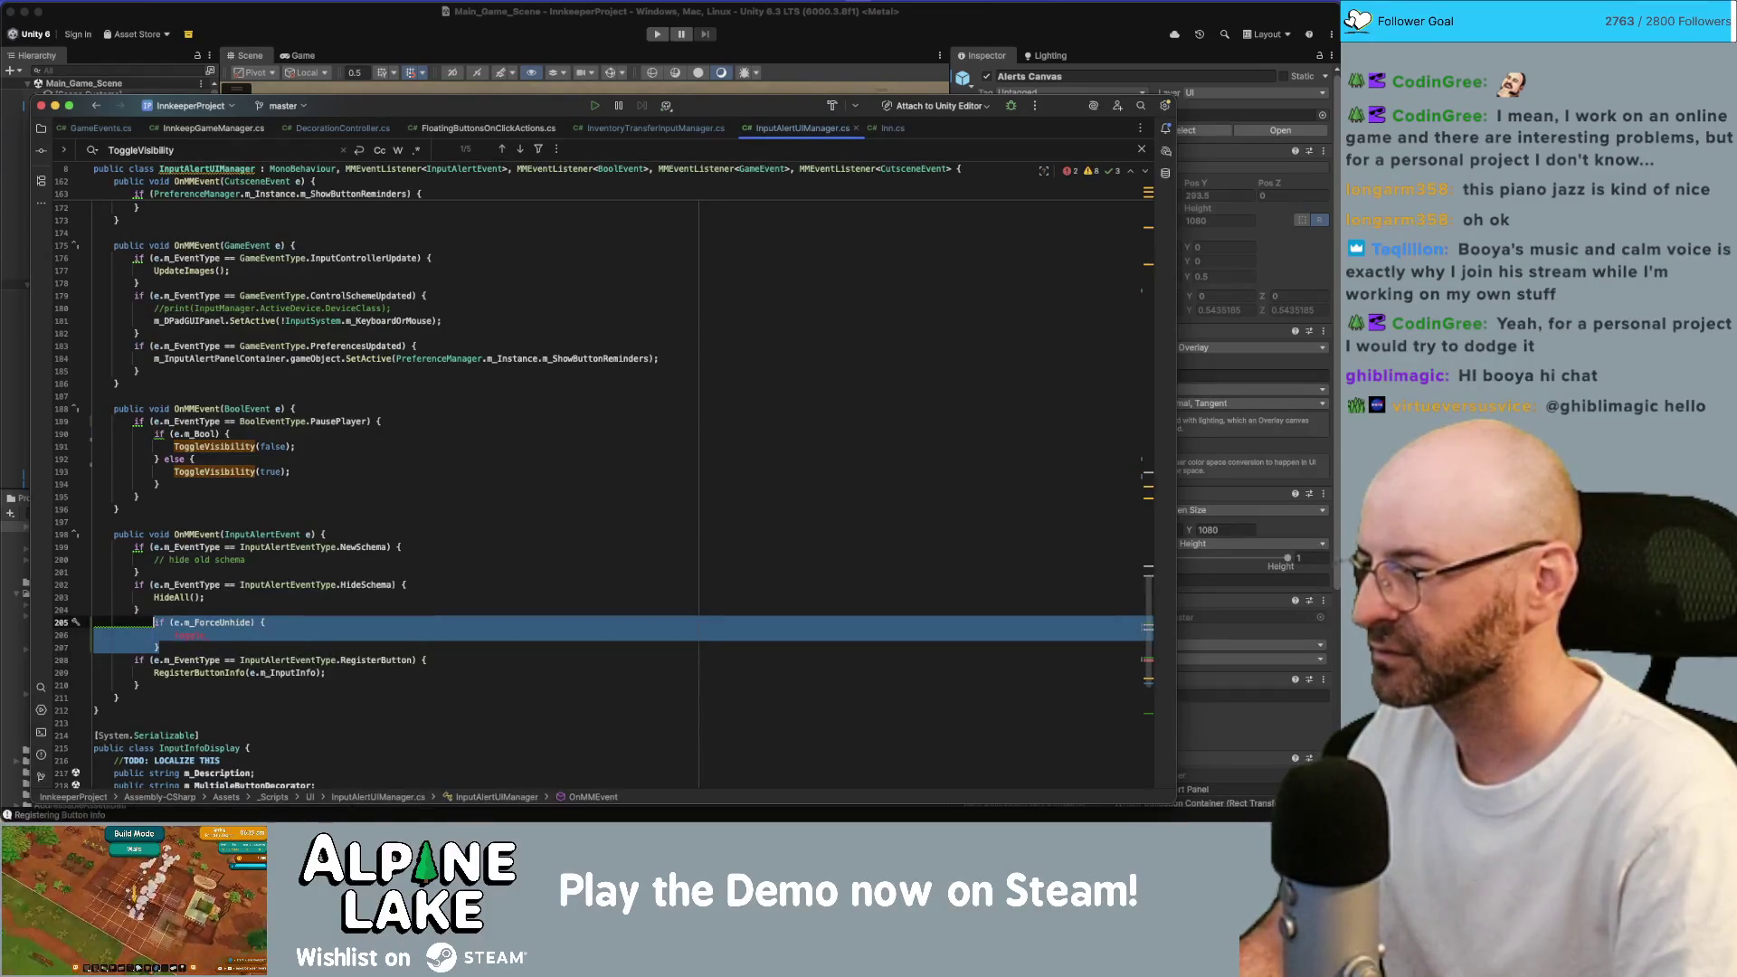
{"action": "key", "text": "super+shift+Up"}
{"action": "key", "text": "super+shift+Up"}
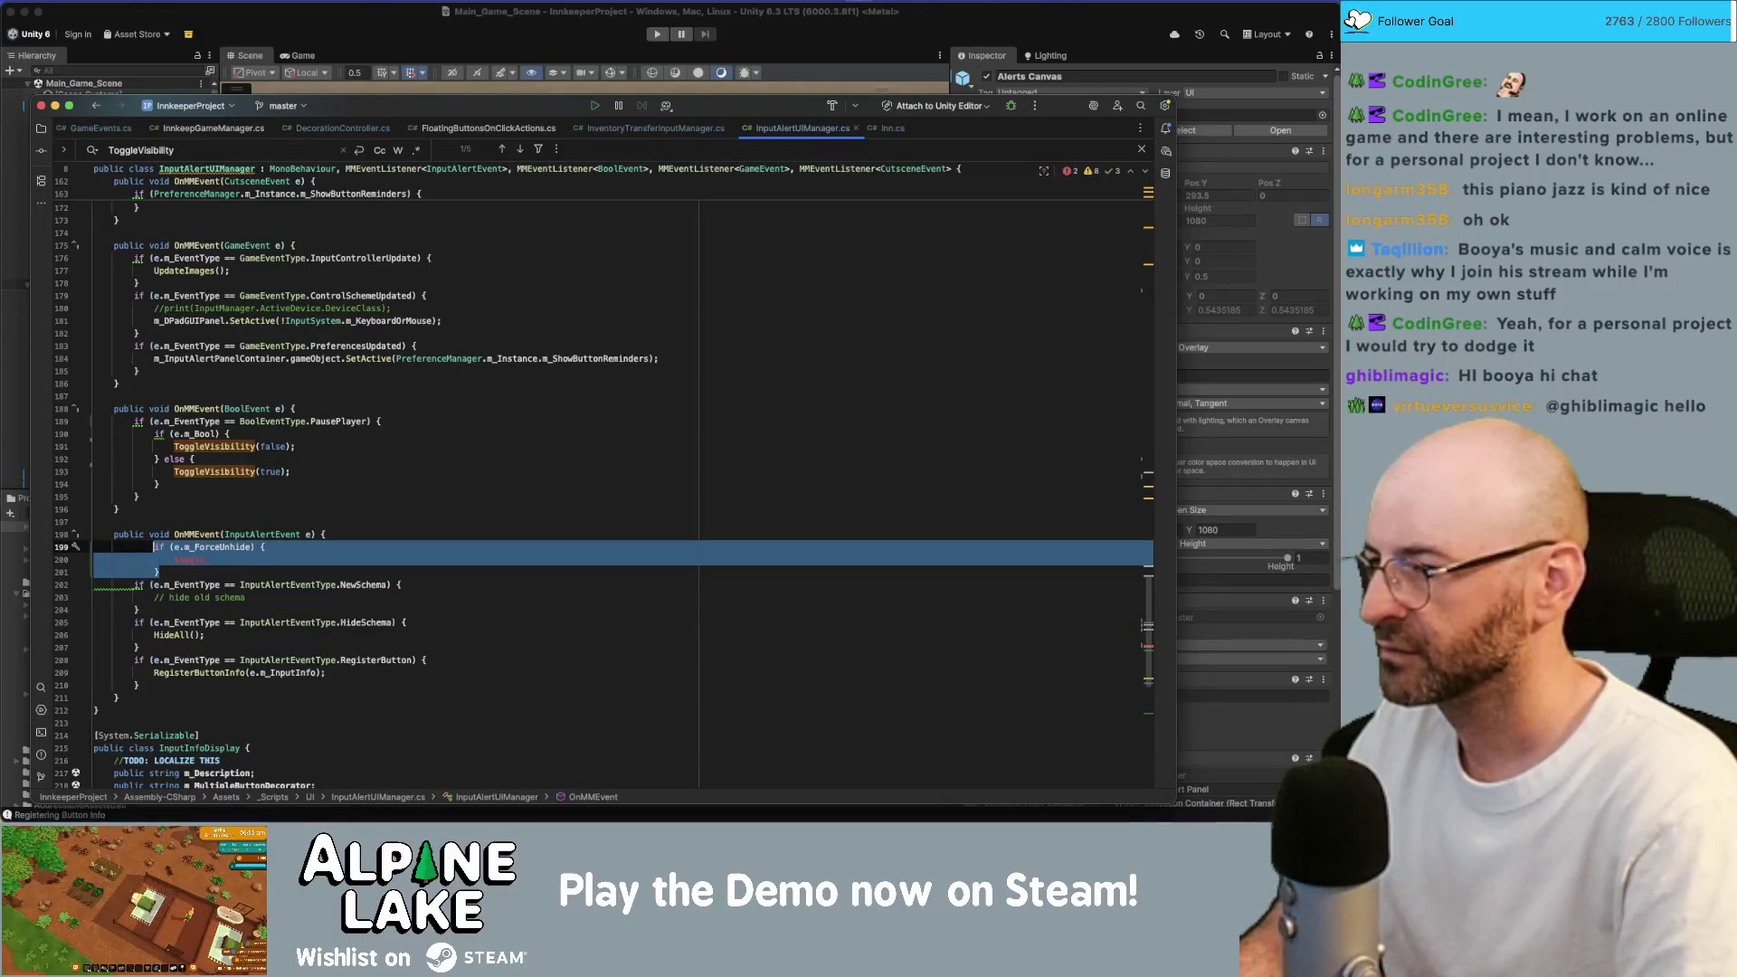
{"action": "key", "text": "Escape"}
Replace the placeholder with ToggleVisibility(true) inside the ForceUnhide block.
{"action": "key", "text": "Down"}
{"action": "type", "text": "Toggle"}
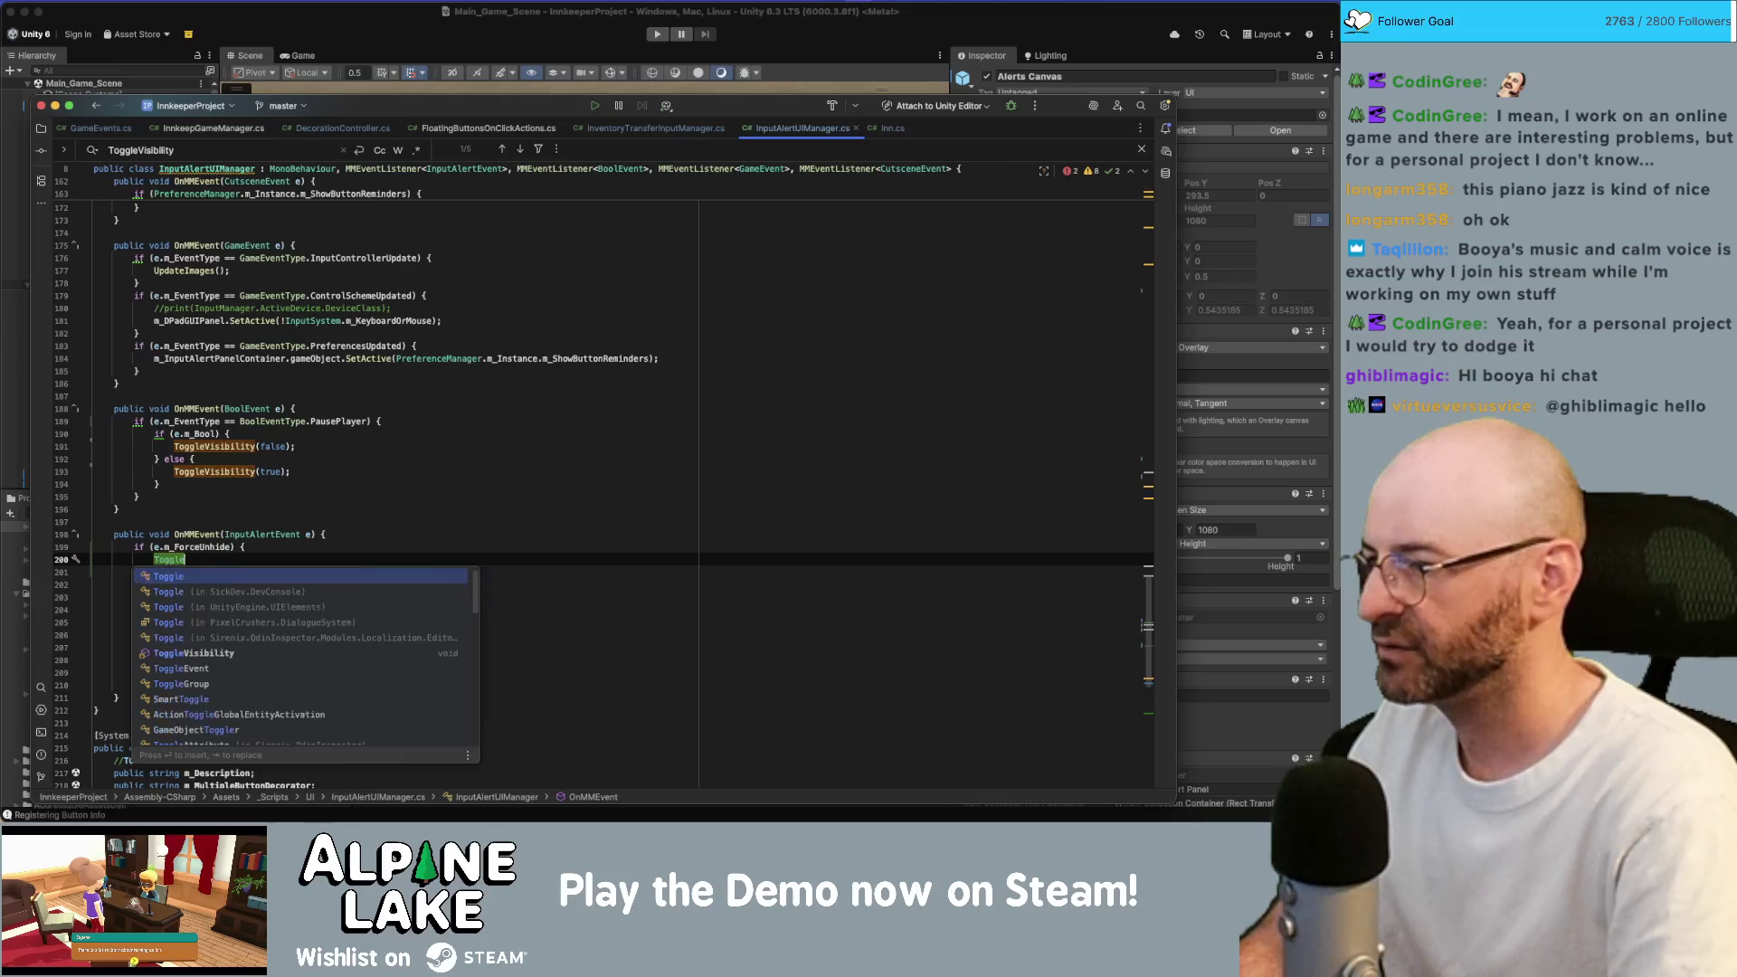
{"action": "type", "text": "V"}
{"action": "key", "text": "Return"}
{"action": "type", "text": "true);"}
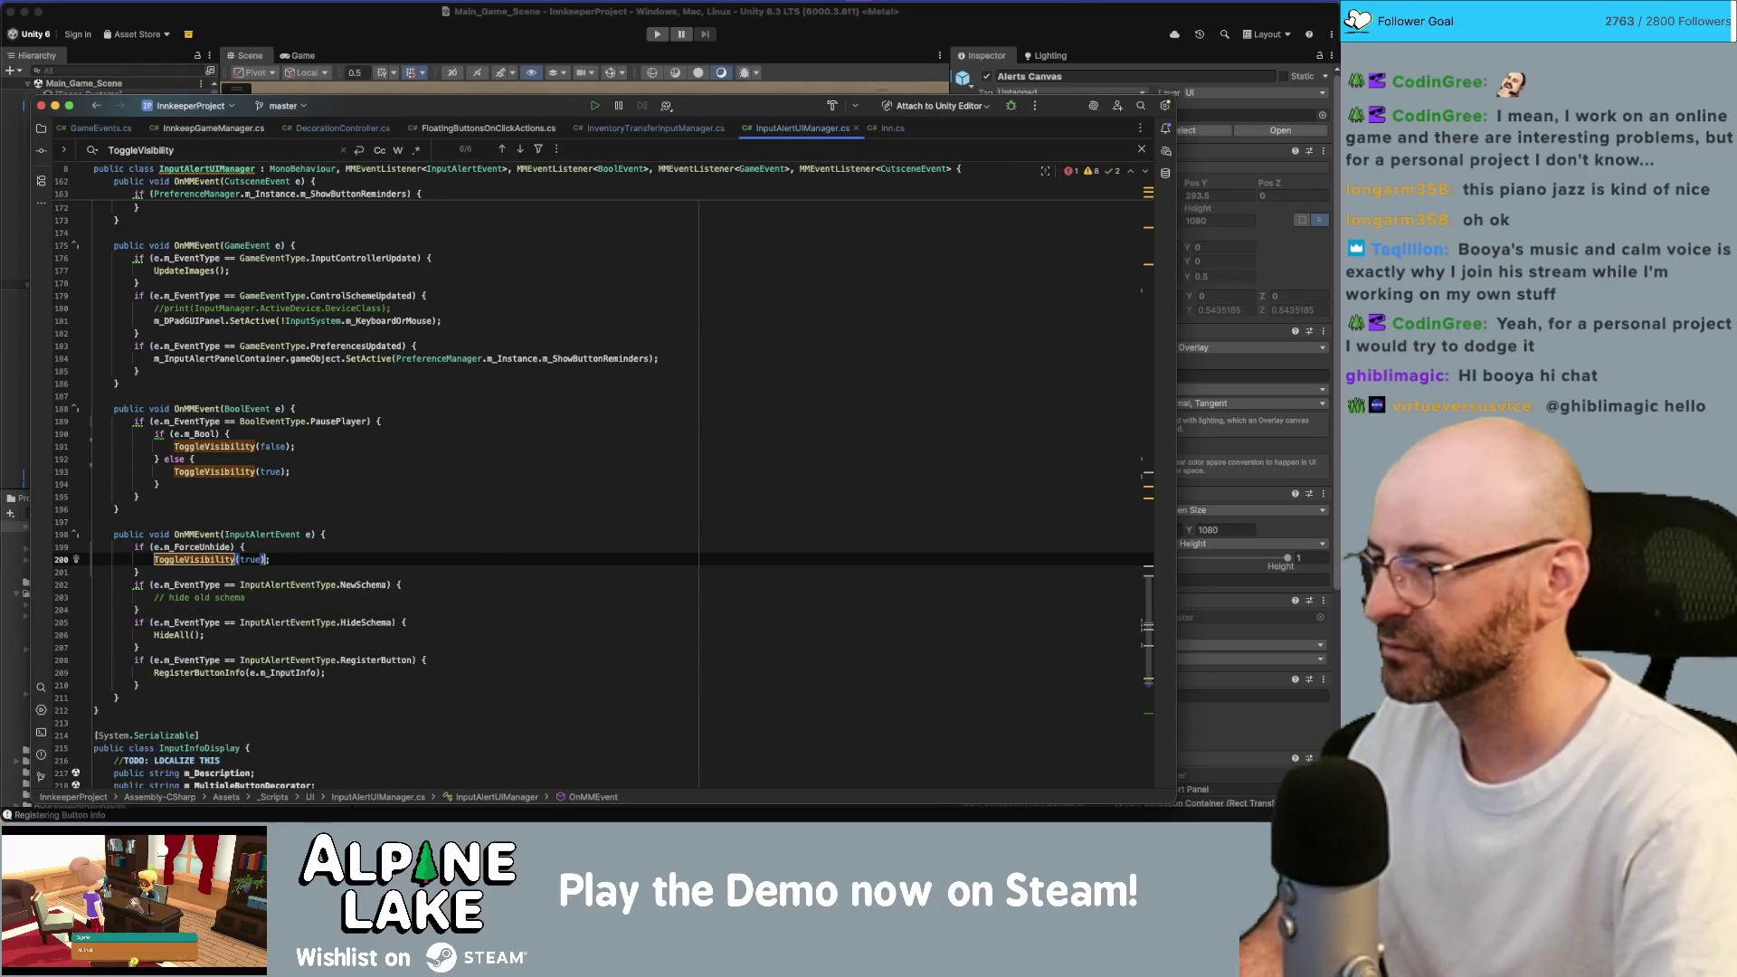
{"action": "left_click", "coordinate": [193, 555], "text": "super"}
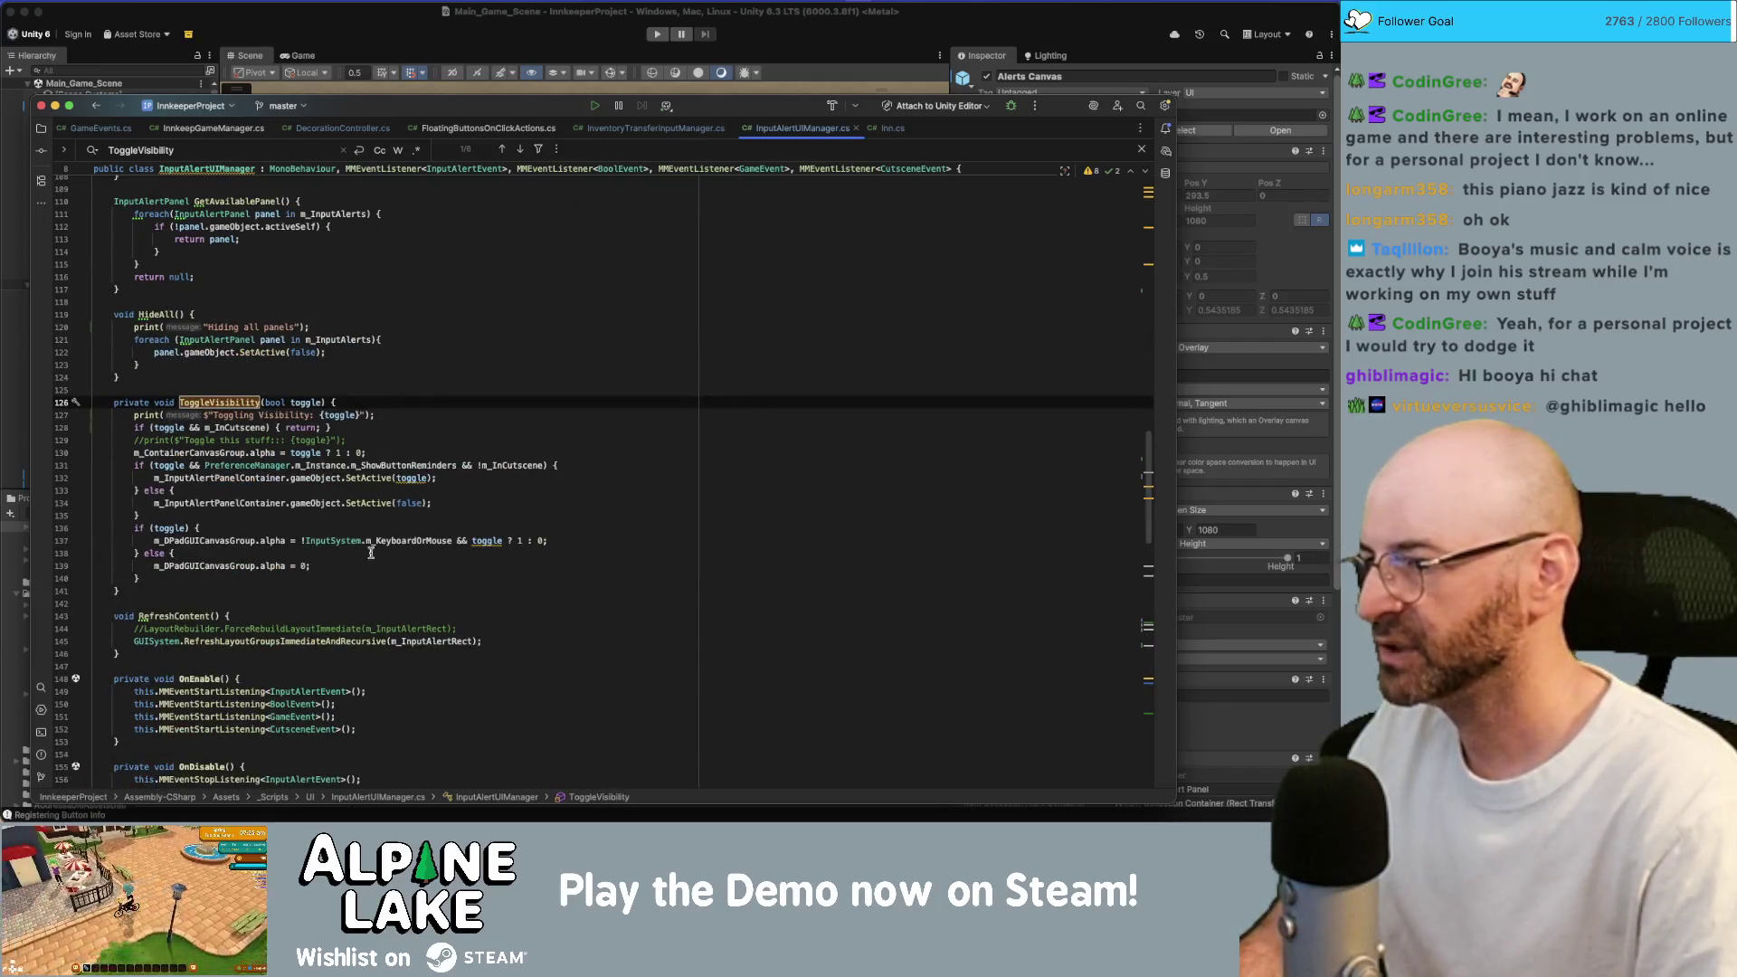
Change the panel container's SetActive(toggle) call to SetActive(true).
{"action": "left_click", "coordinate": [395, 489]}
{"action": "left_click", "coordinate": [439, 503]}
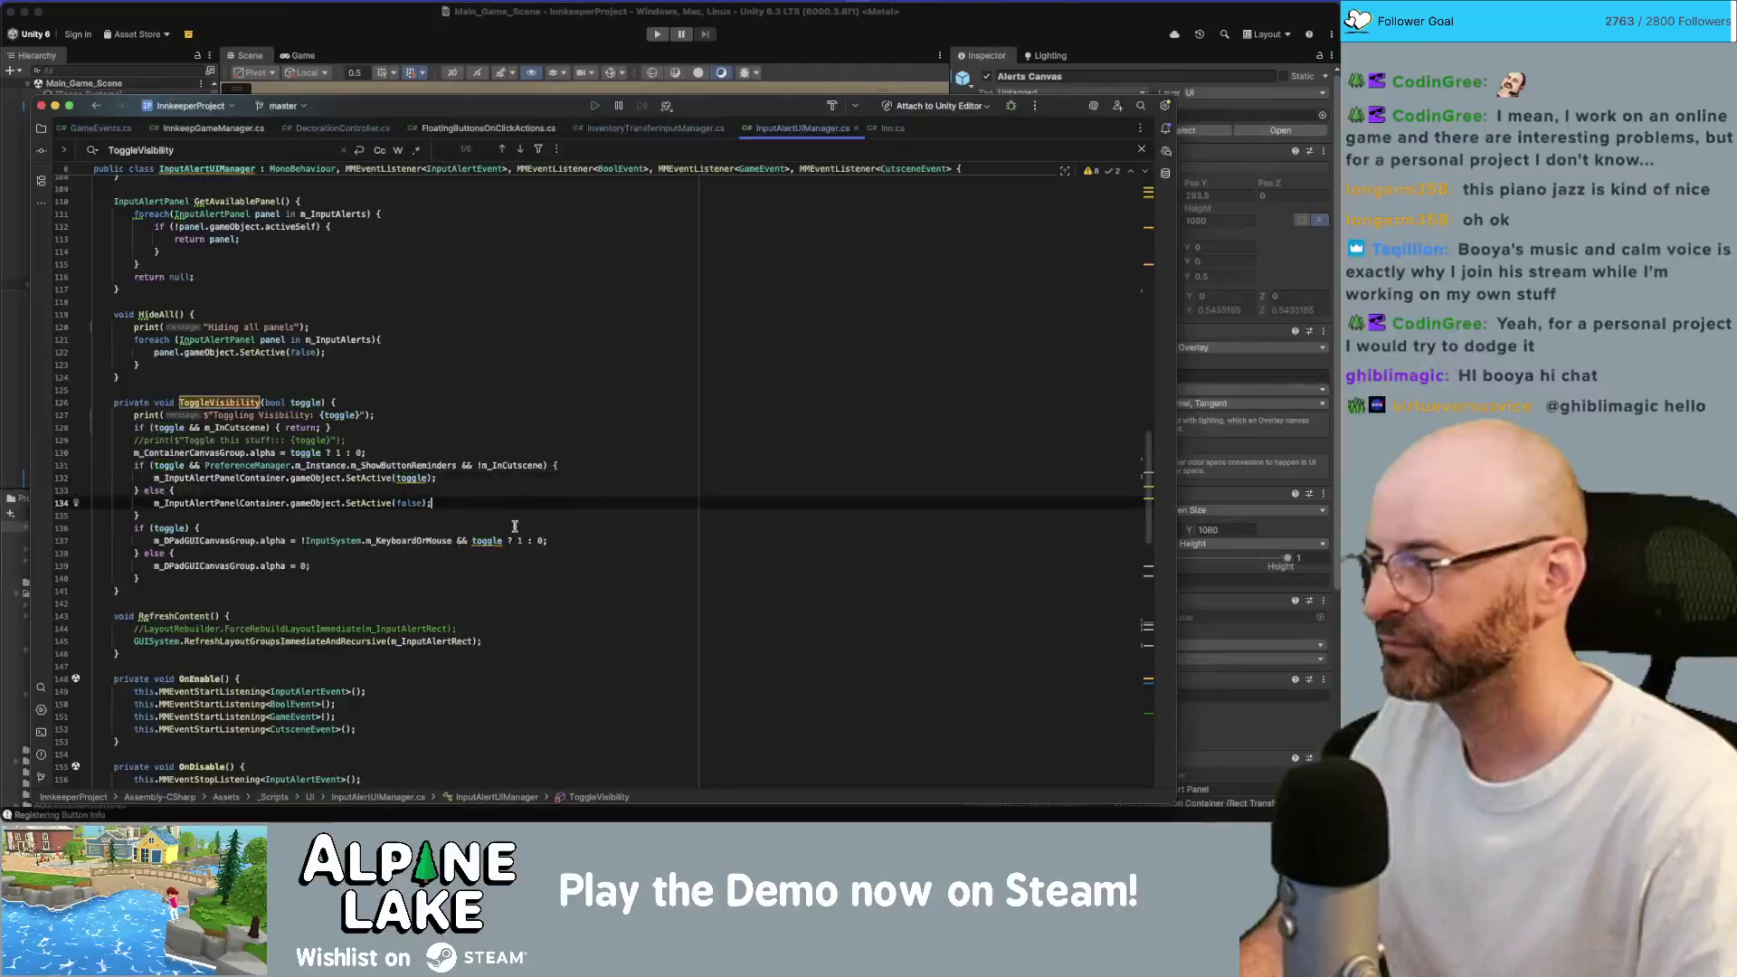
{"action": "mouse_move", "coordinate": [498, 540]}
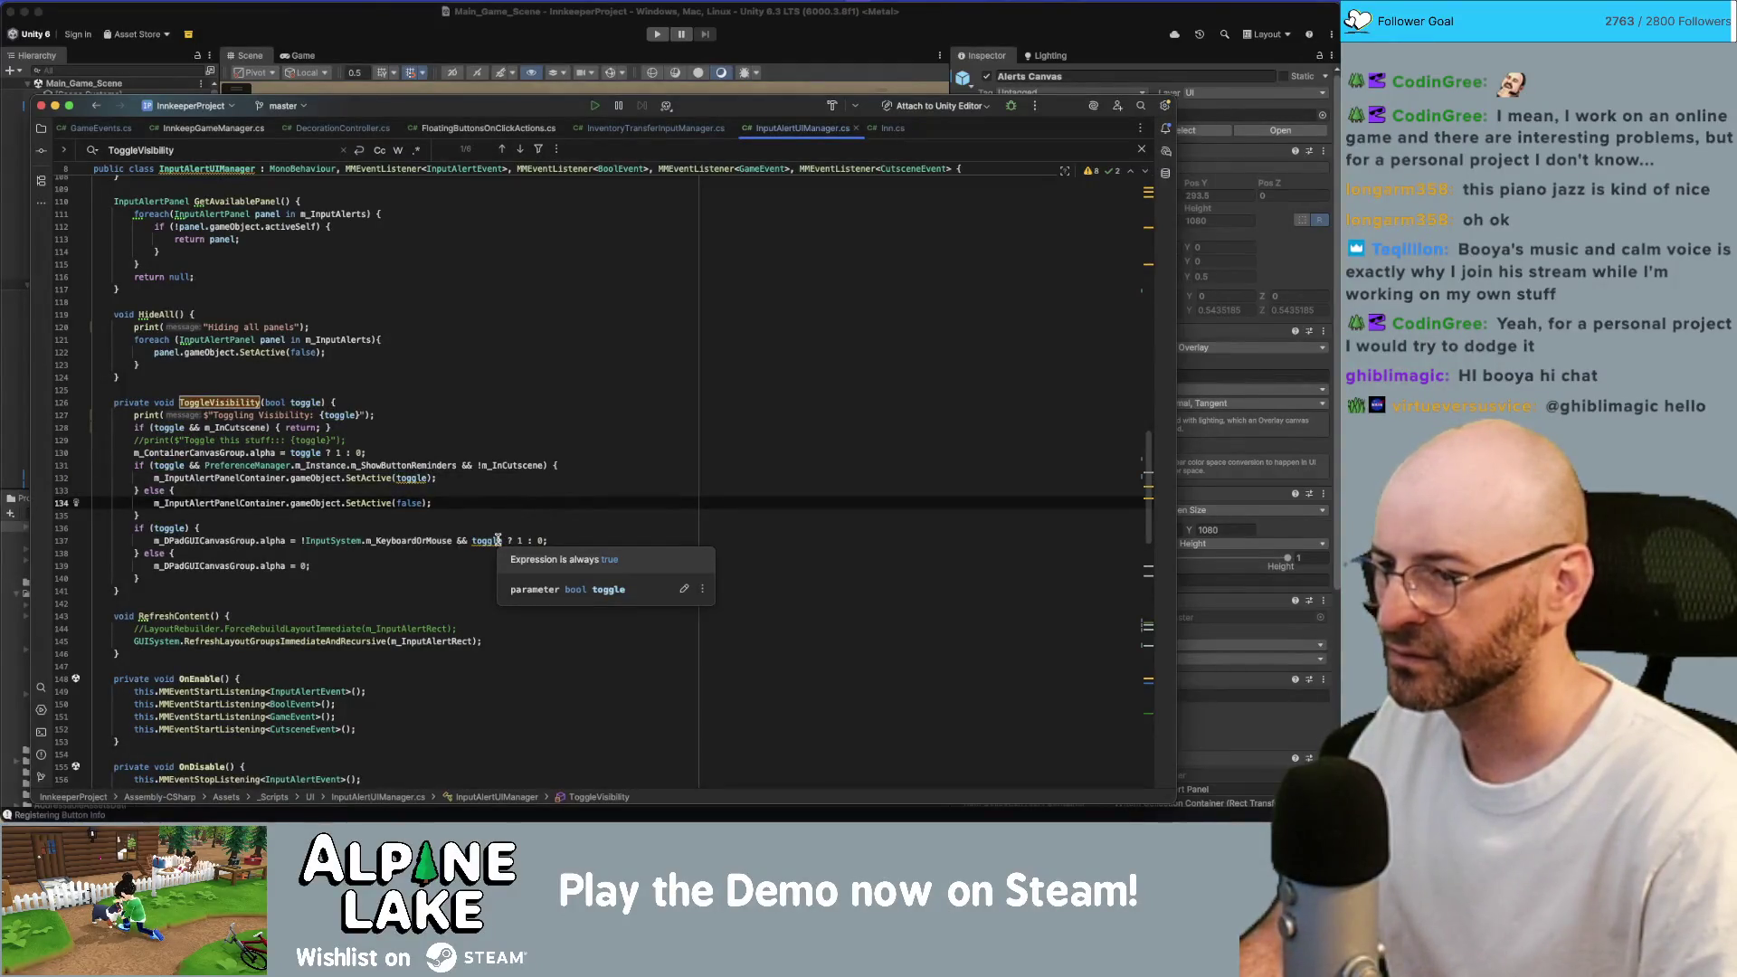
{"action": "left_click", "coordinate": [409, 479]}
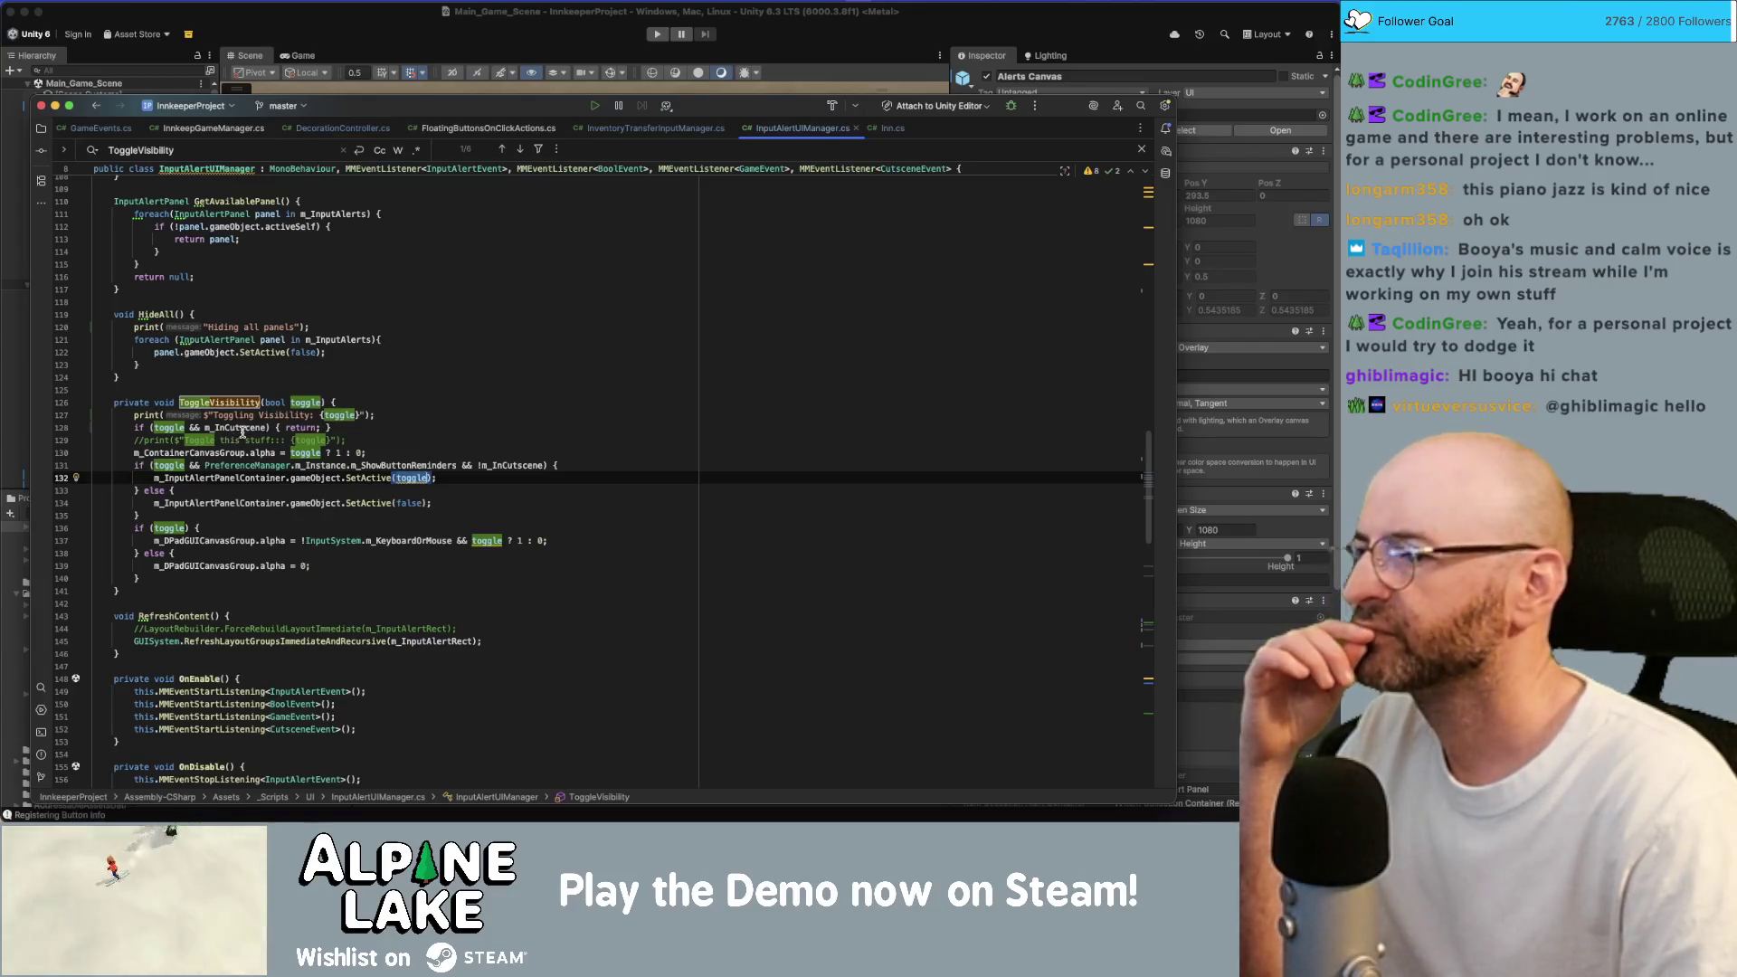
{"action": "left_click", "coordinate": [188, 465]}
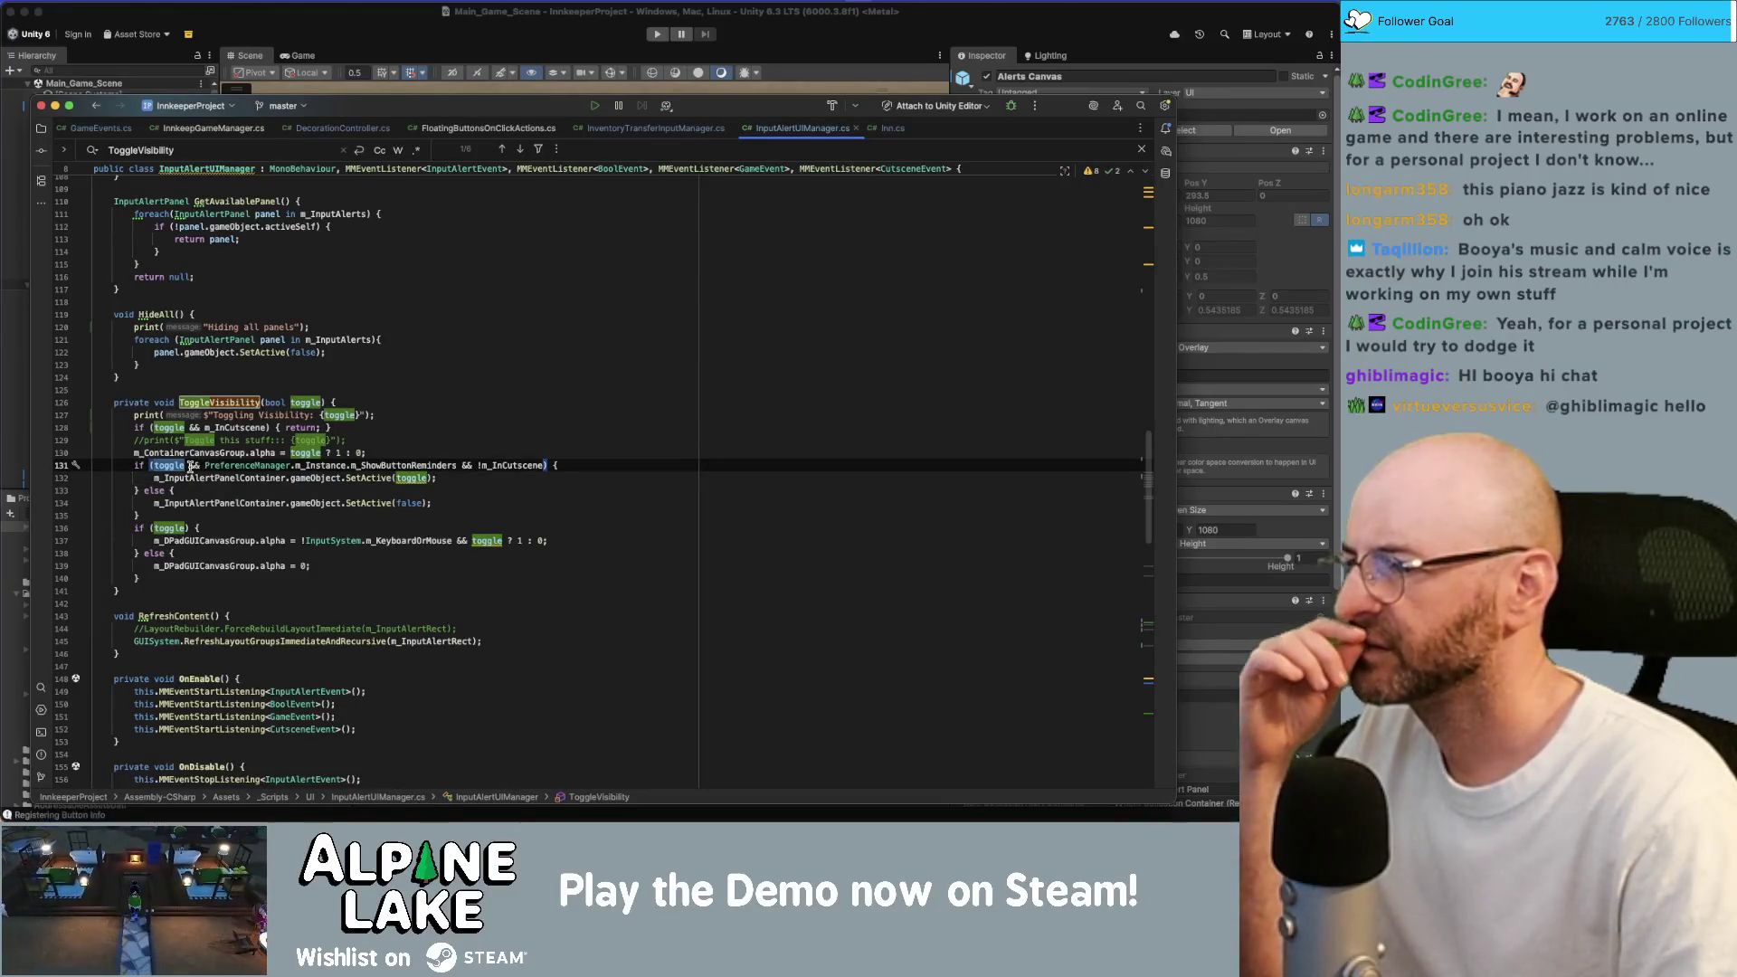
{"action": "double_click", "coordinate": [412, 477]}
{"action": "key", "text": "BackSpace"}
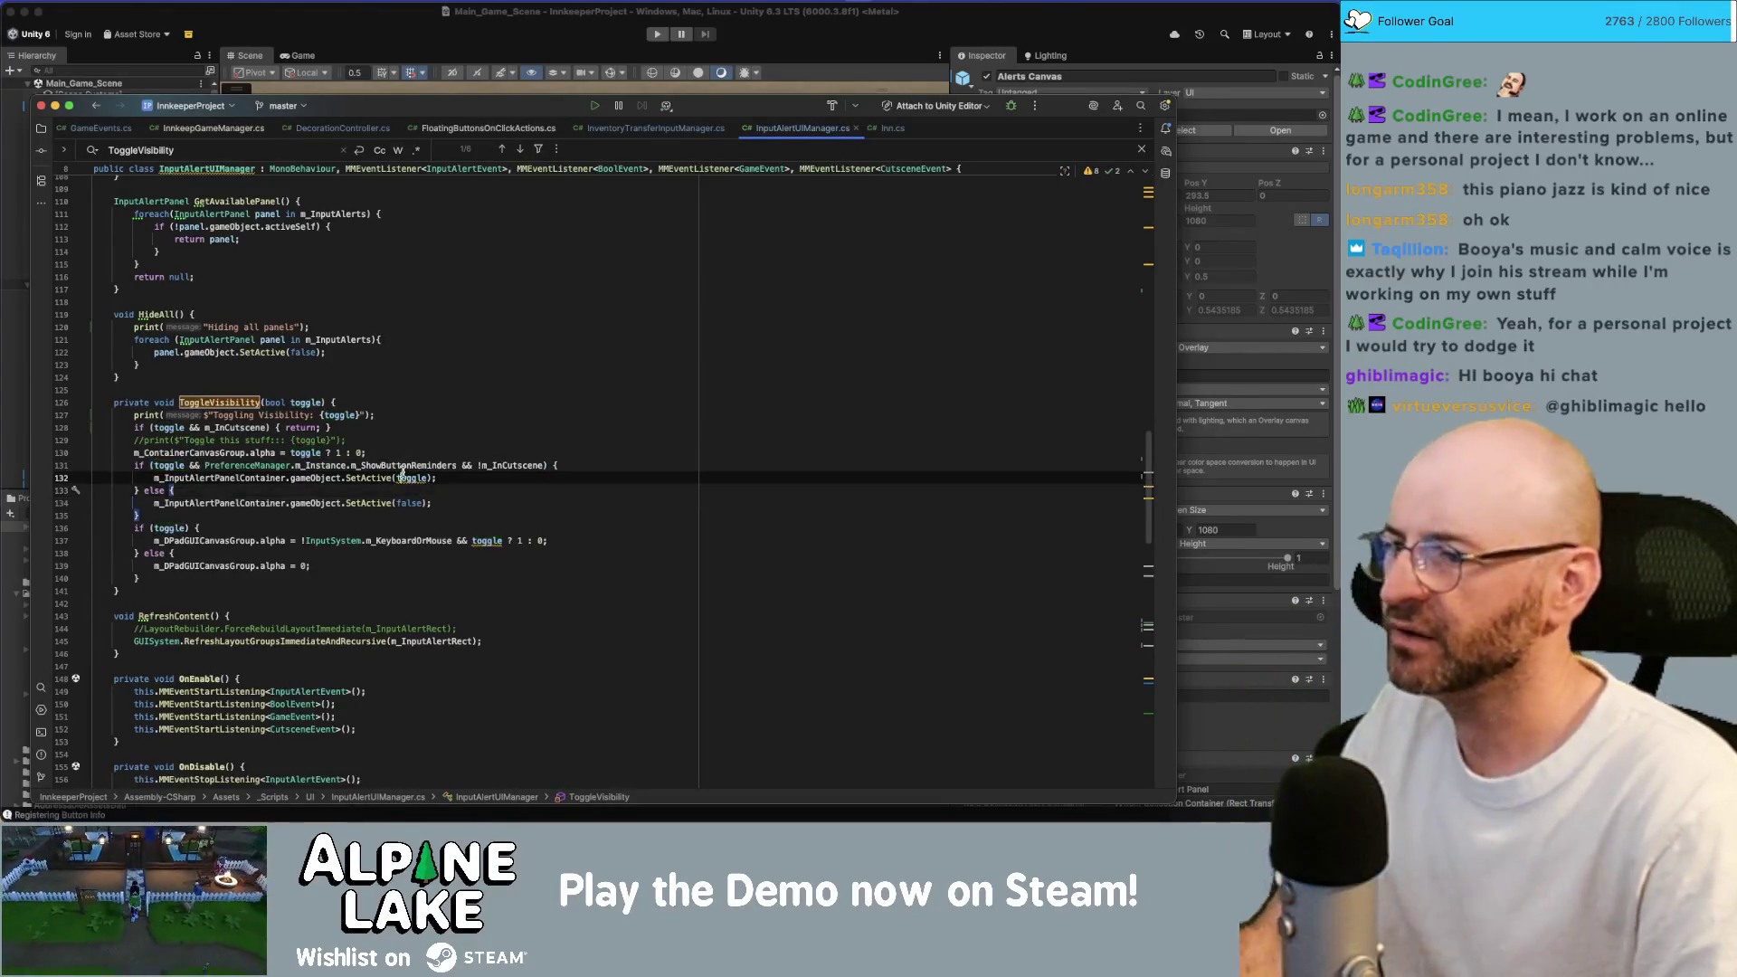
{"action": "type", "text": "ru"}
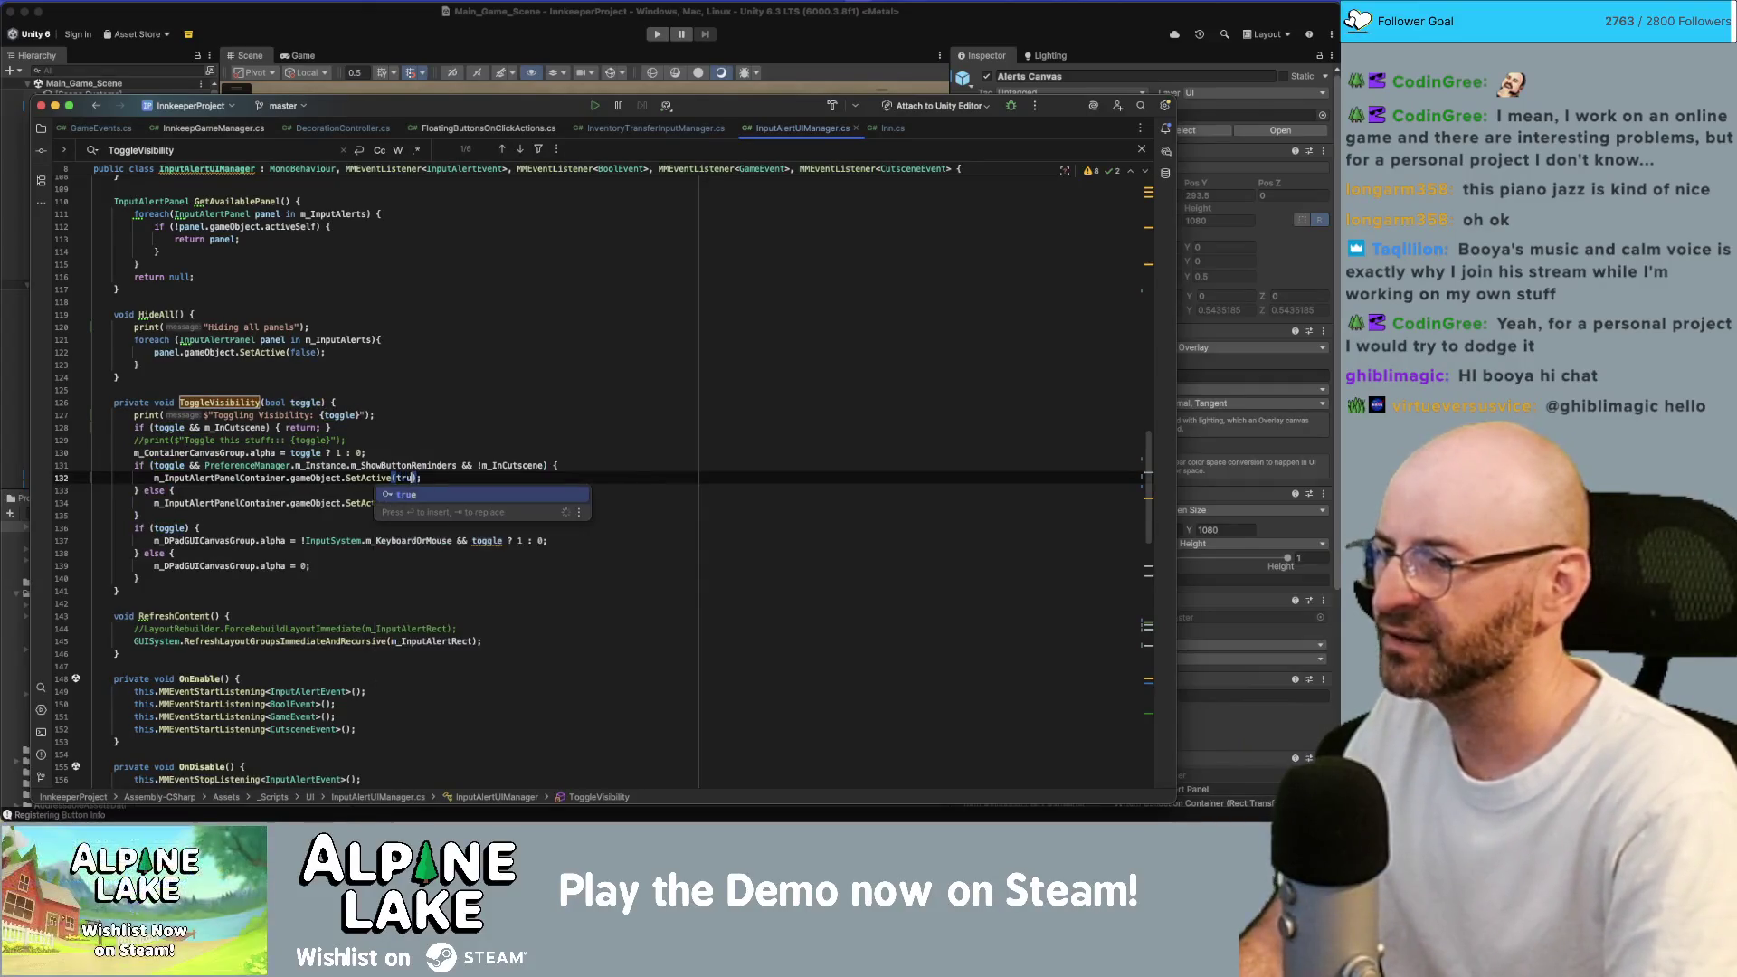
{"action": "key", "text": "Return"}
Delete '&& toggle' from the D-pad alpha line's condition.
{"action": "left_click", "coordinate": [138, 515]}
{"action": "left_click", "coordinate": [198, 528]}
{"action": "left_click", "coordinate": [548, 540]}
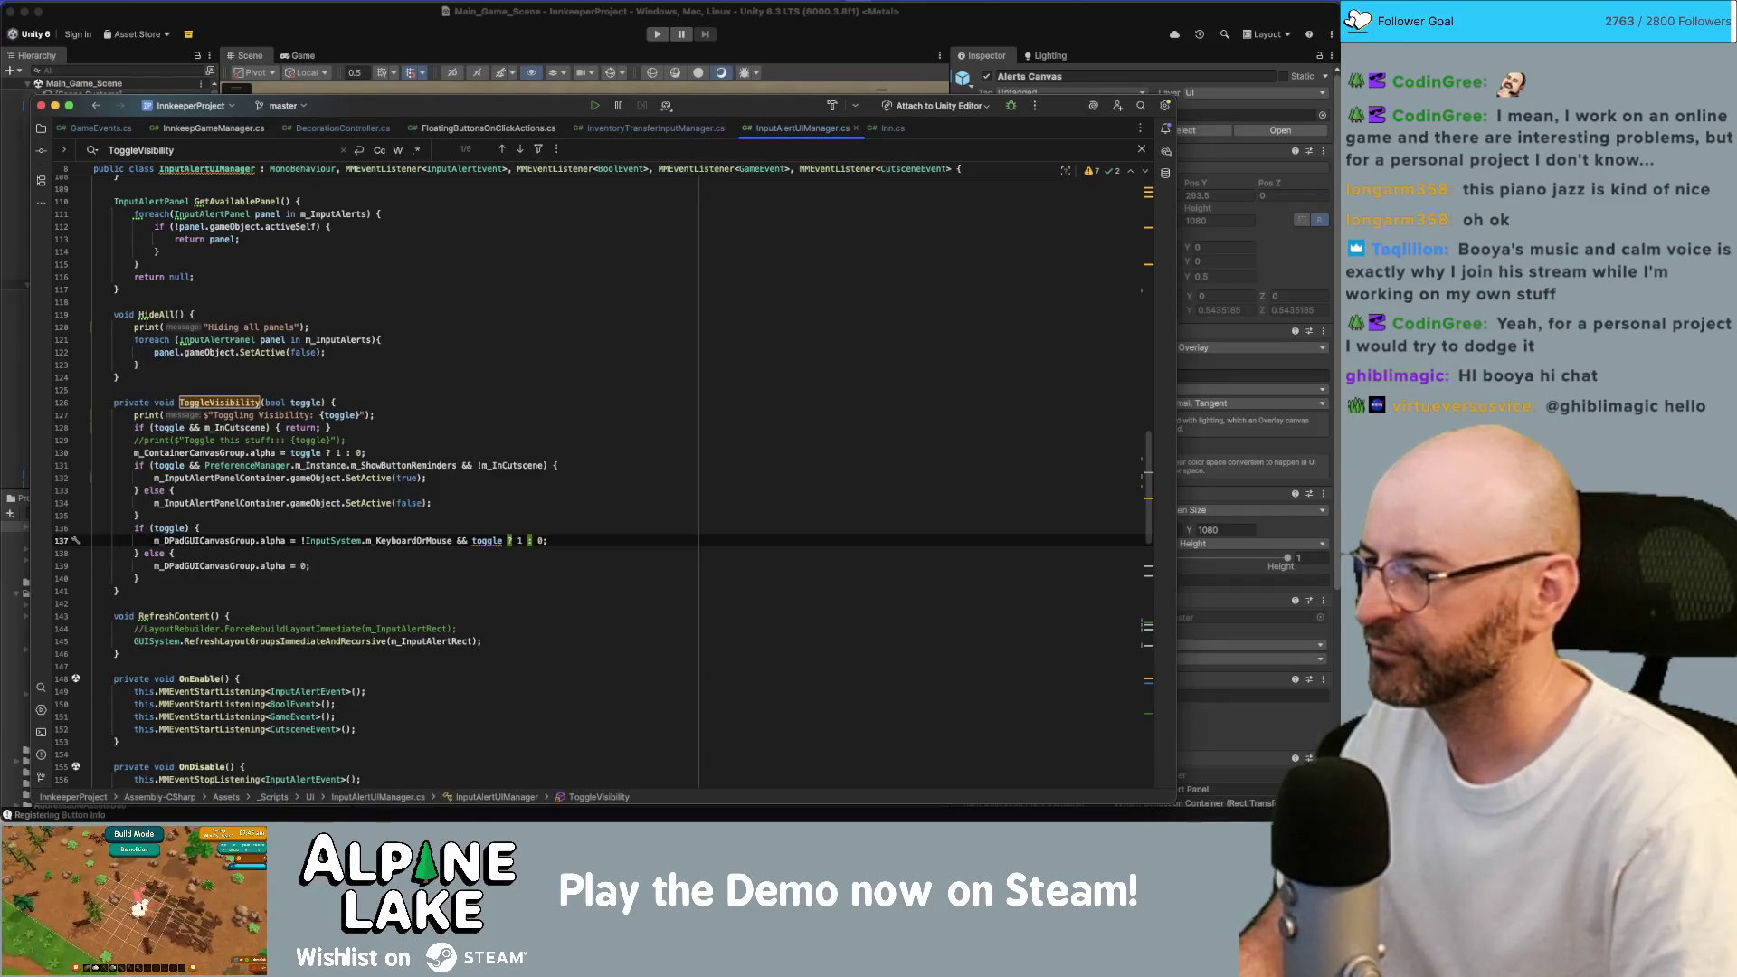
{"action": "key", "text": "alt+shift+Left"}
{"action": "key", "text": "alt+shift+Left"}
{"action": "key", "text": "BackSpace"}
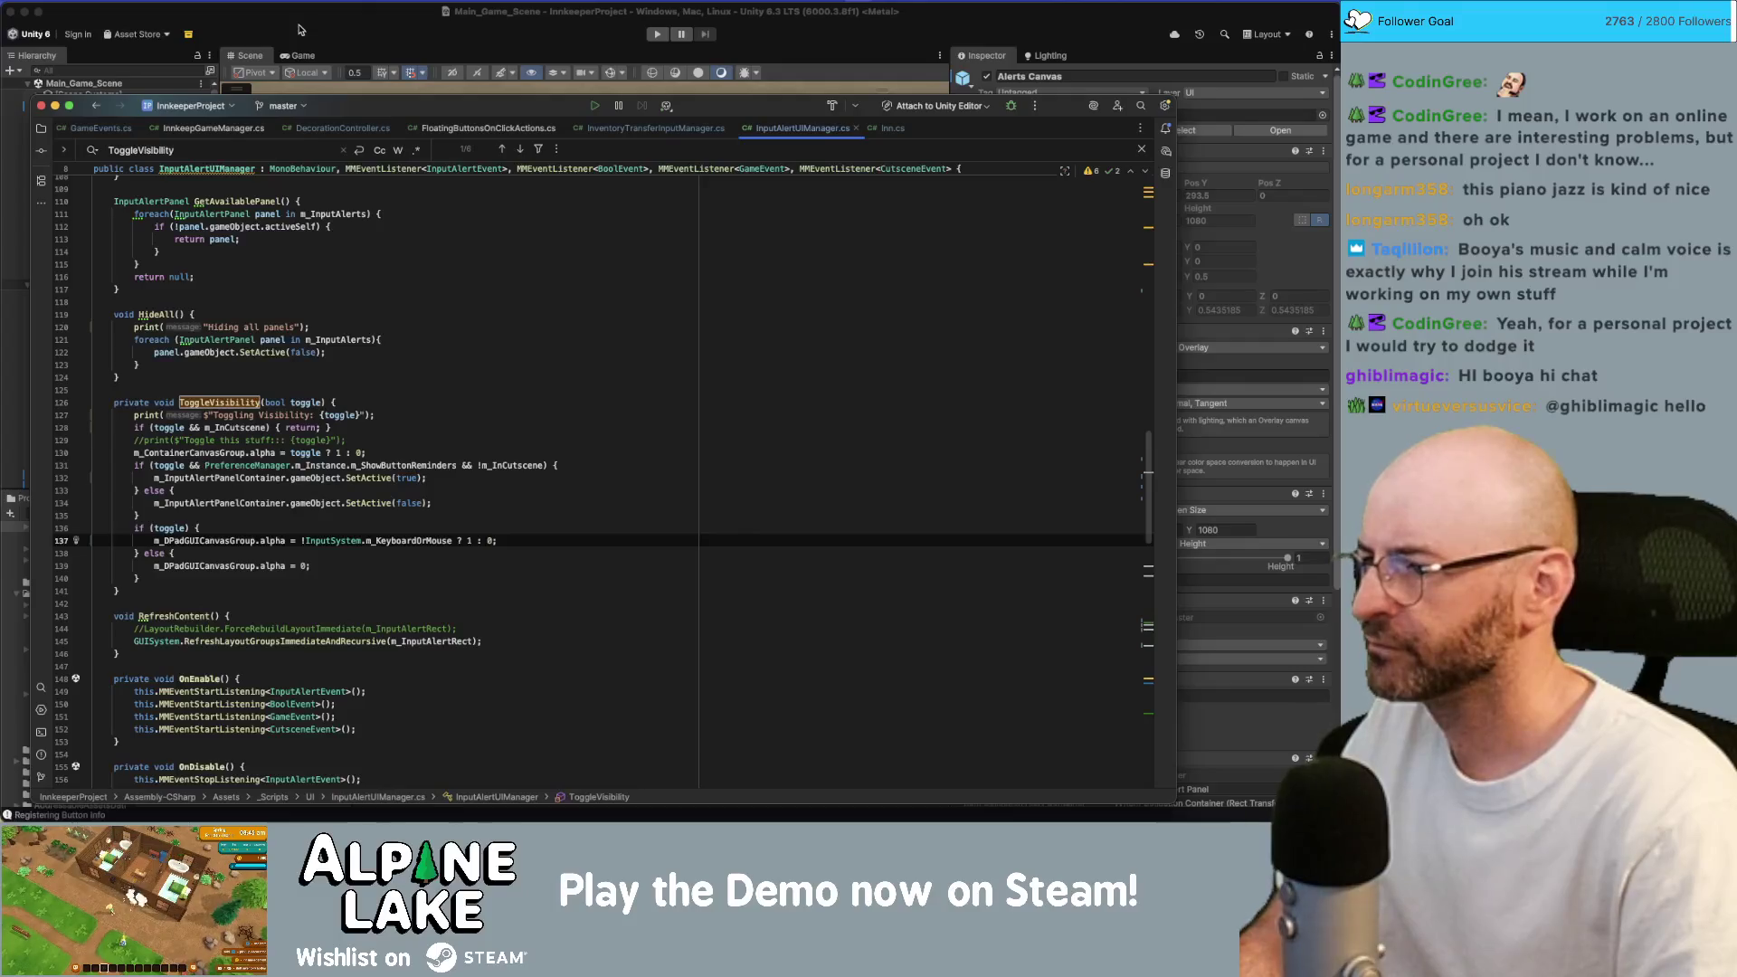
Bring Unity to the front and enter Play mode so the edited scripts reload.
{"action": "left_click", "coordinate": [299, 30]}
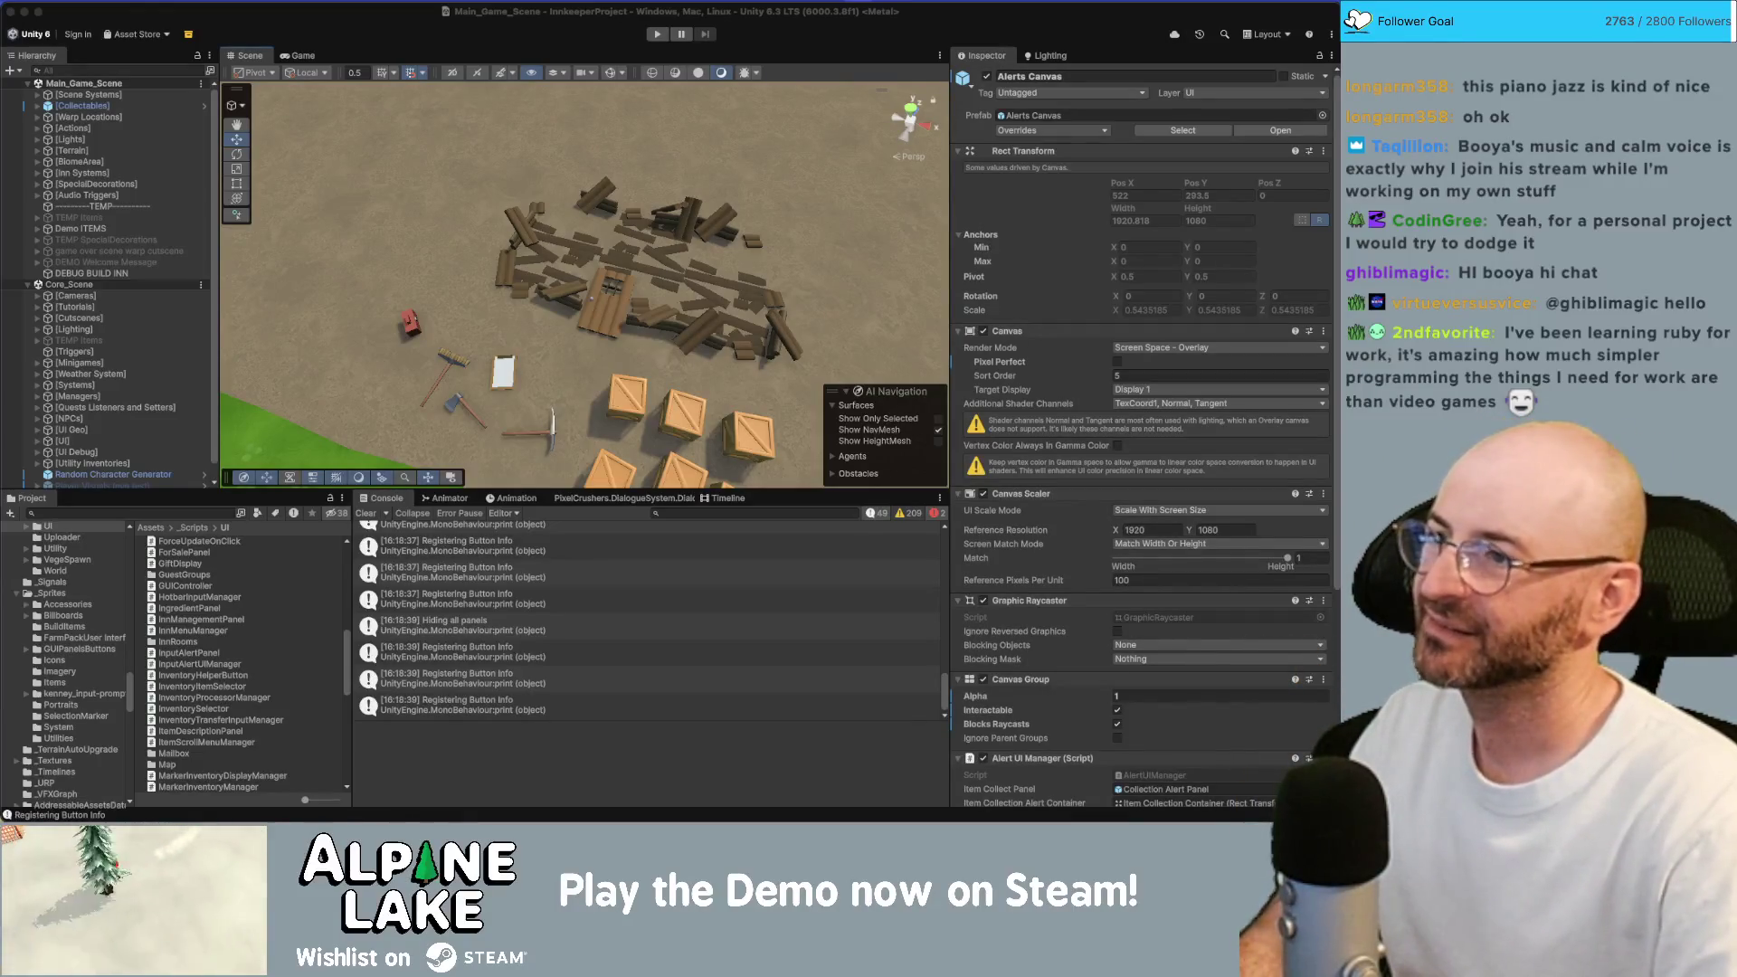
{"action": "left_click", "coordinate": [657, 34]}
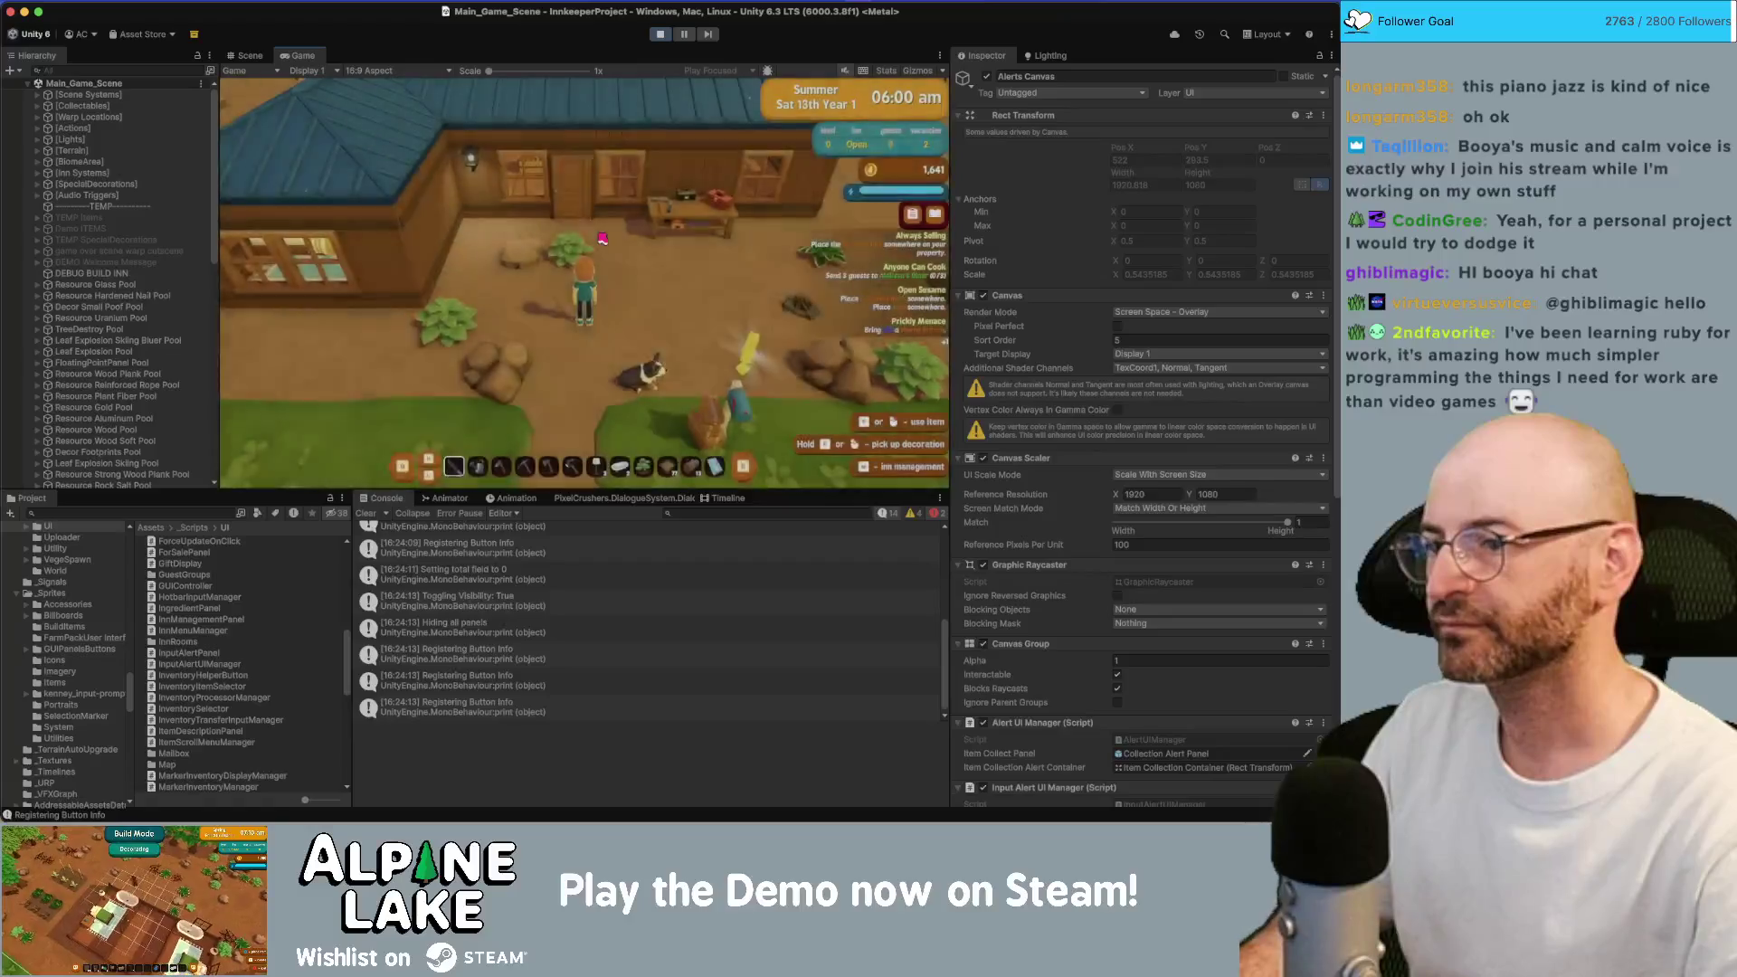
Walk the innkeeper past the crafting table to the chest and open its transfer panel.
{"action": "key", "text": "w"}
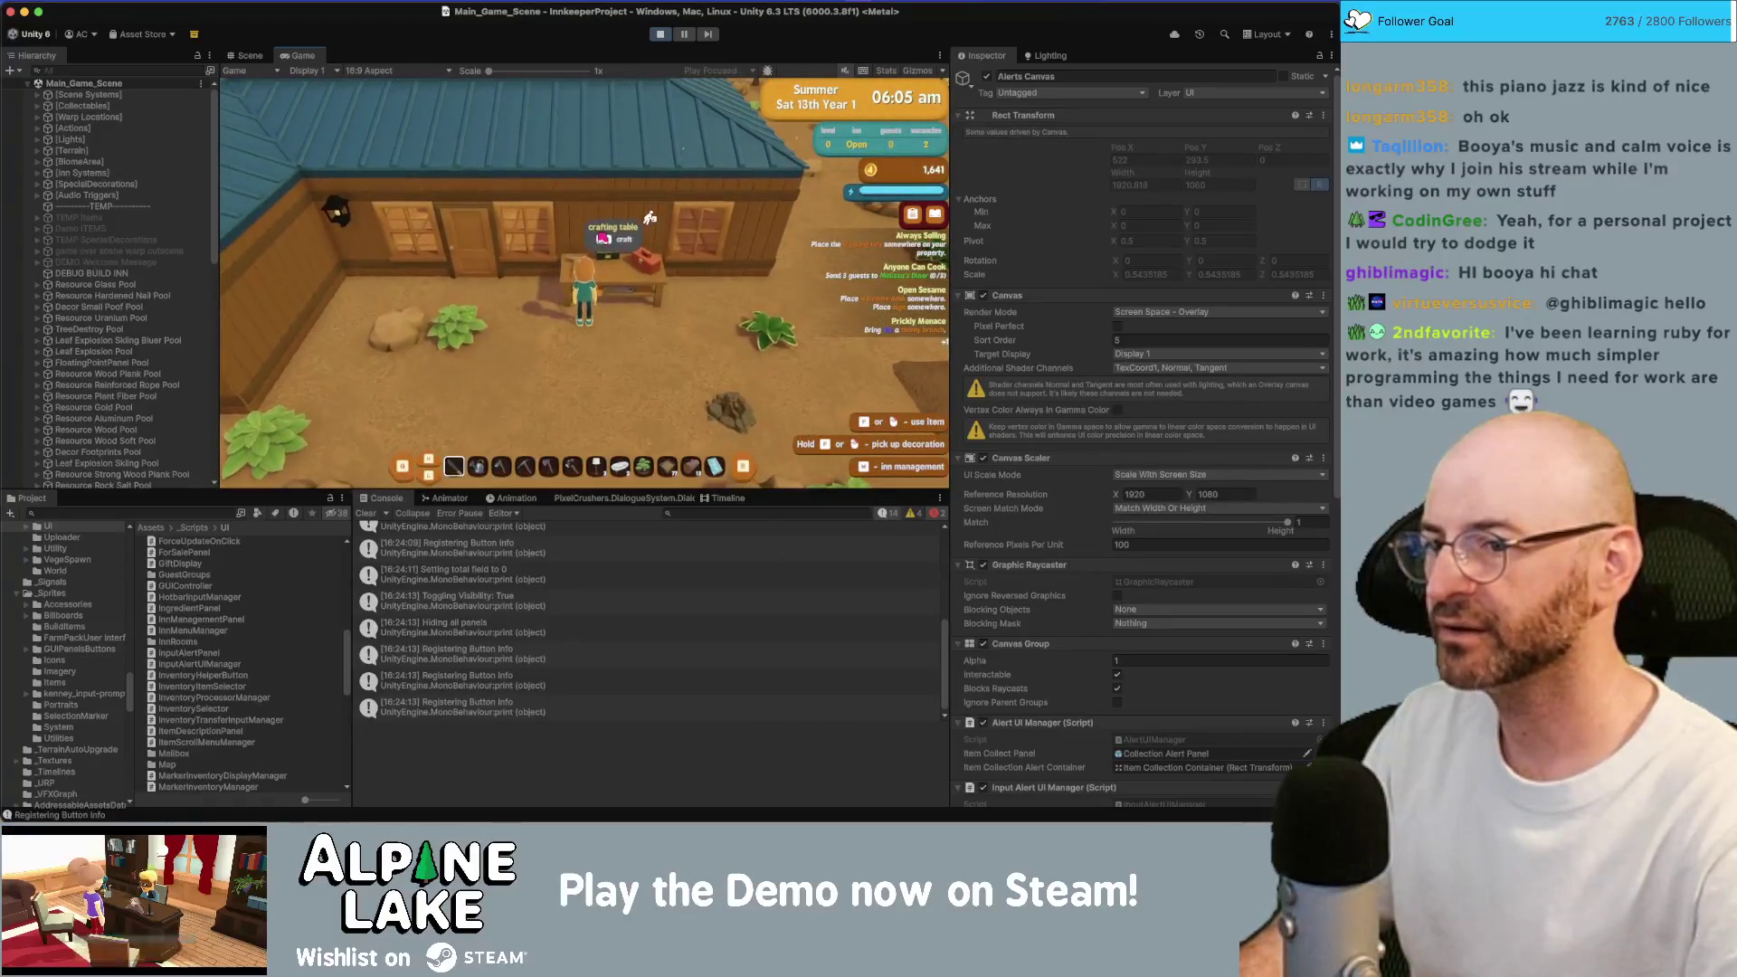
{"action": "key", "text": "e"}
{"action": "key", "text": "Escape"}
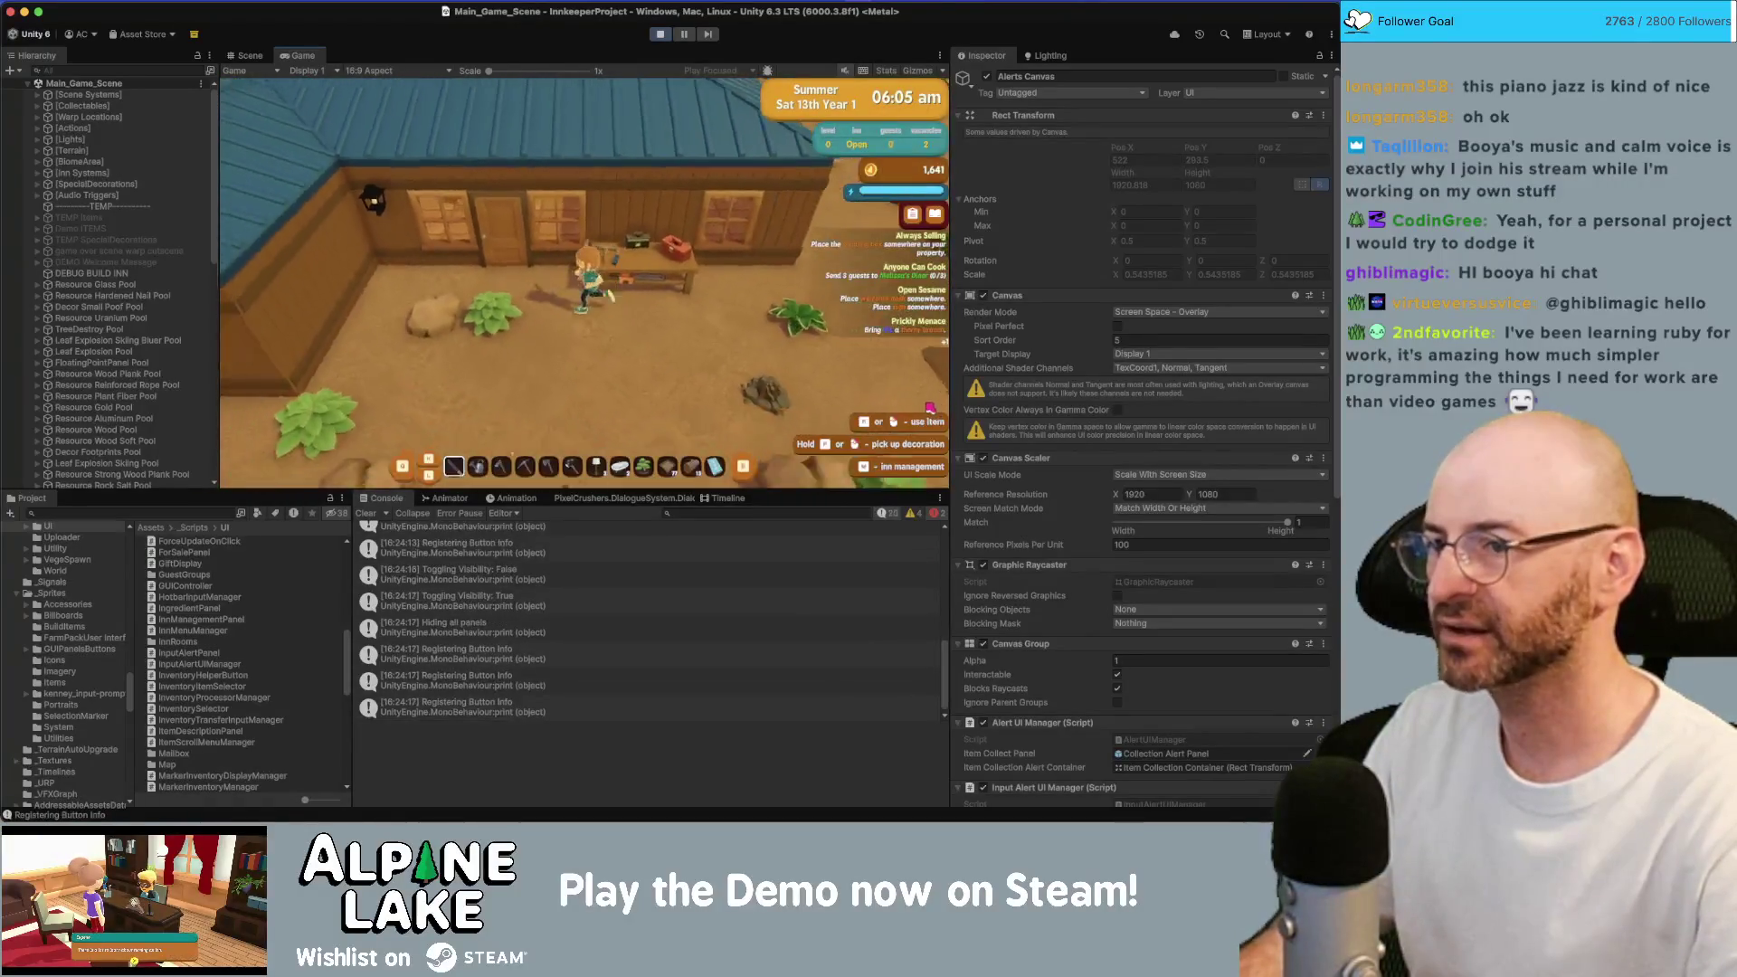
{"action": "key", "text": "w"}
{"action": "key", "text": "e"}
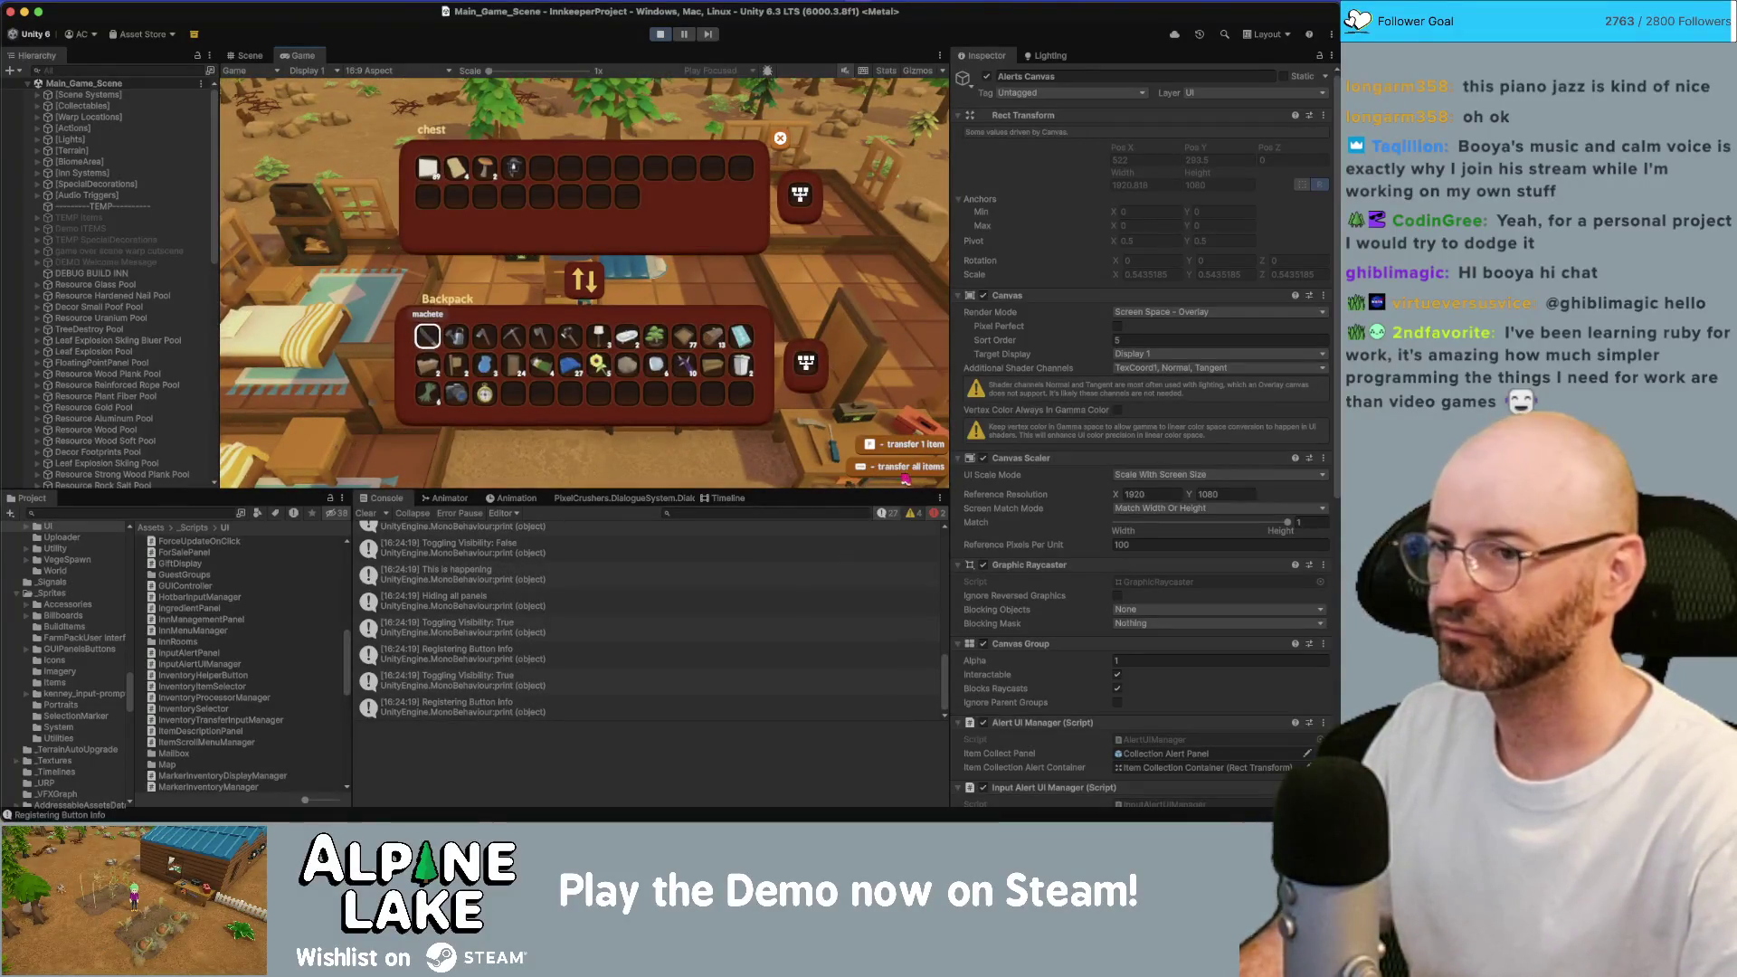
Move the chest's fifth item into the backpack using arrow-key selection and F.
{"action": "key", "text": "Right"}
{"action": "key", "text": "Right"}
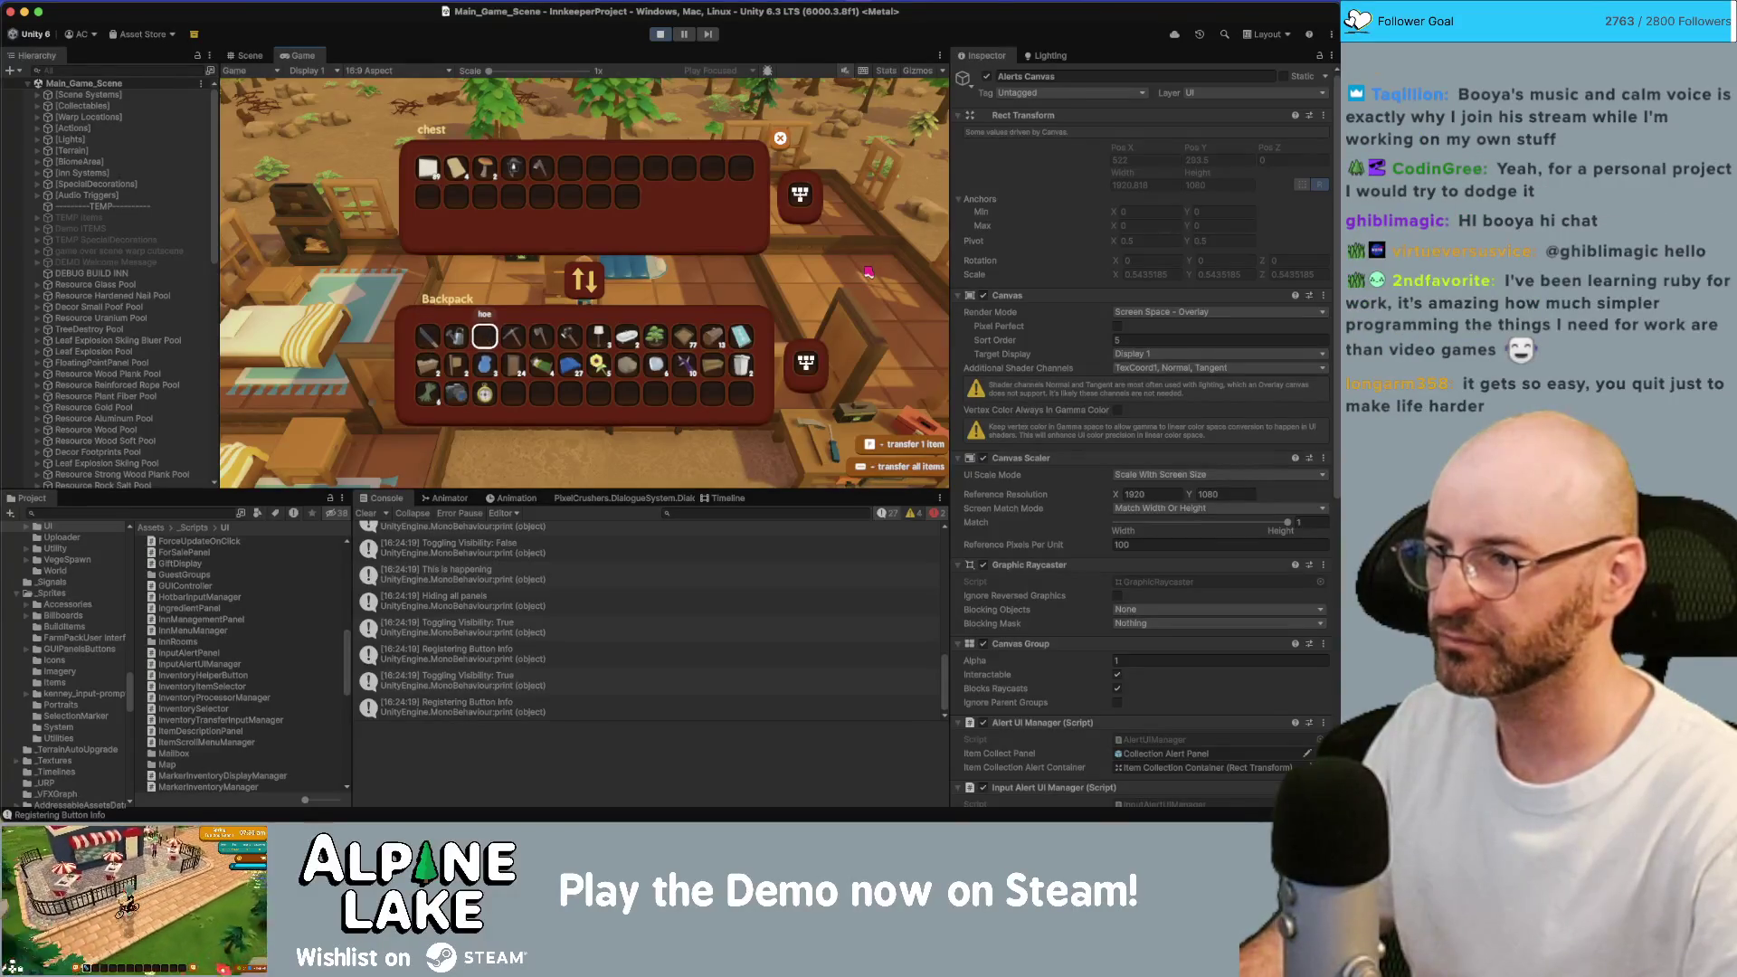
{"action": "key", "text": "Up"}
{"action": "key", "text": "Up"}
{"action": "key", "text": "Right"}
{"action": "key", "text": "Right"}
{"action": "key", "text": "f"}
{"action": "key", "text": "Down"}
{"action": "key", "text": "Down"}
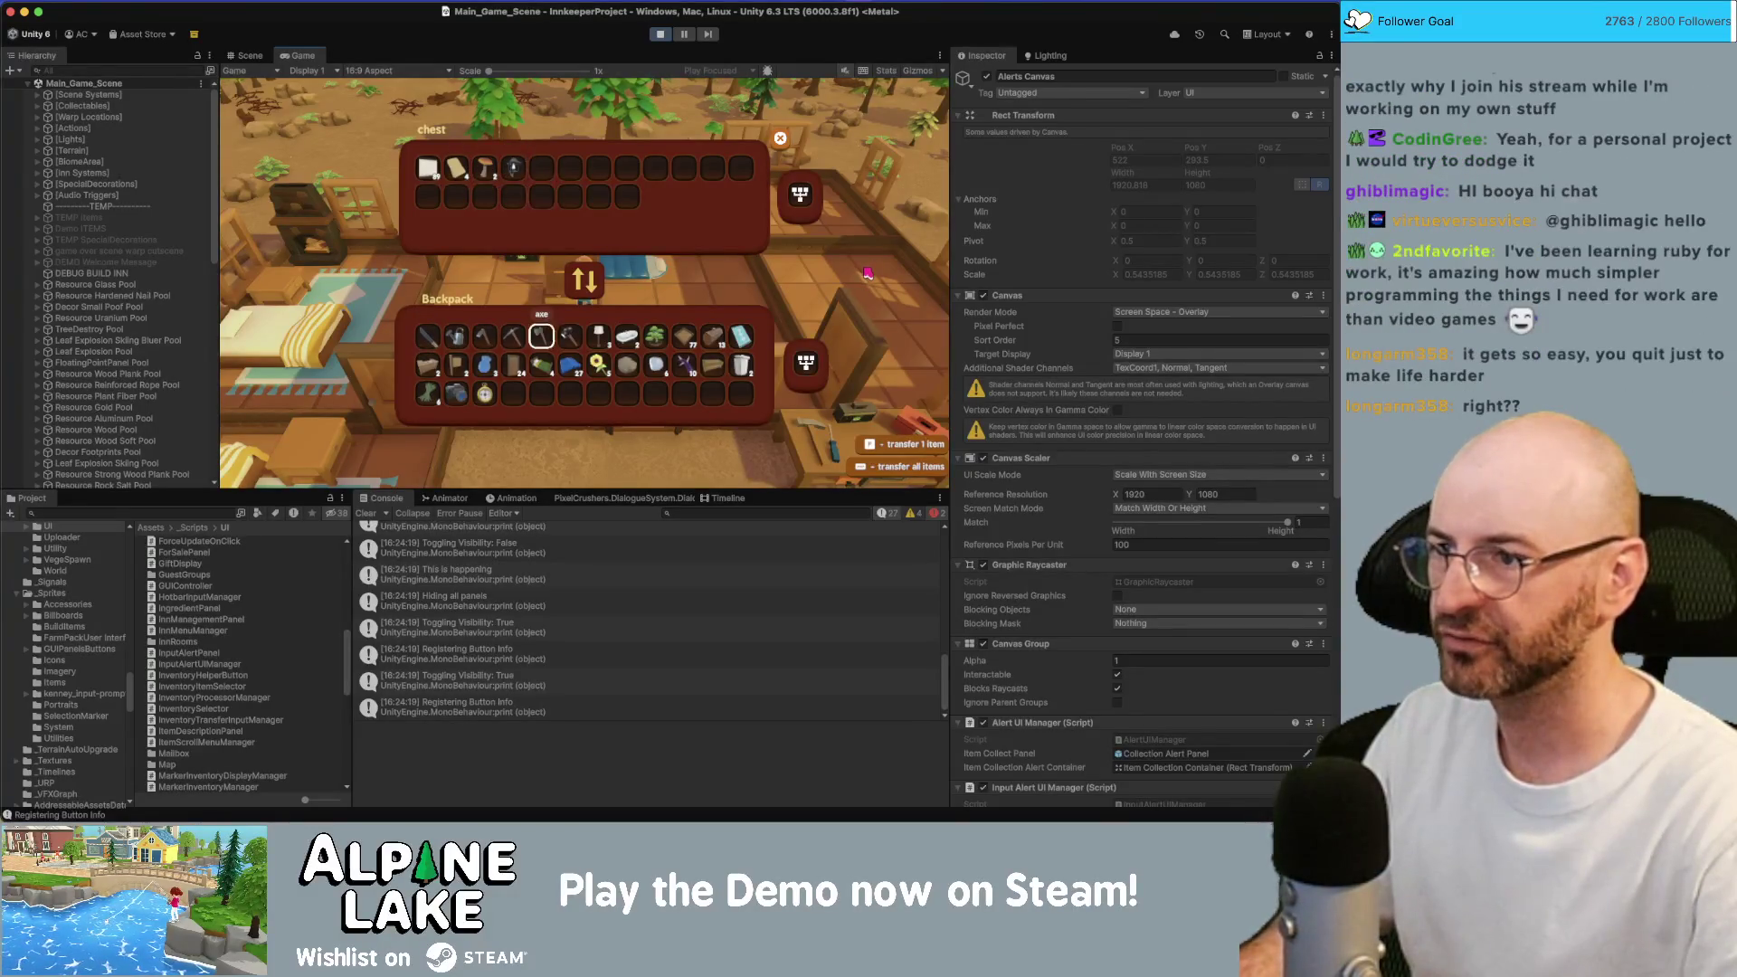
{"action": "key", "text": "Down"}
{"action": "key", "text": "Right"}
{"action": "key", "text": "Right"}
{"action": "key", "text": "Right"}
{"action": "key", "text": "Right"}
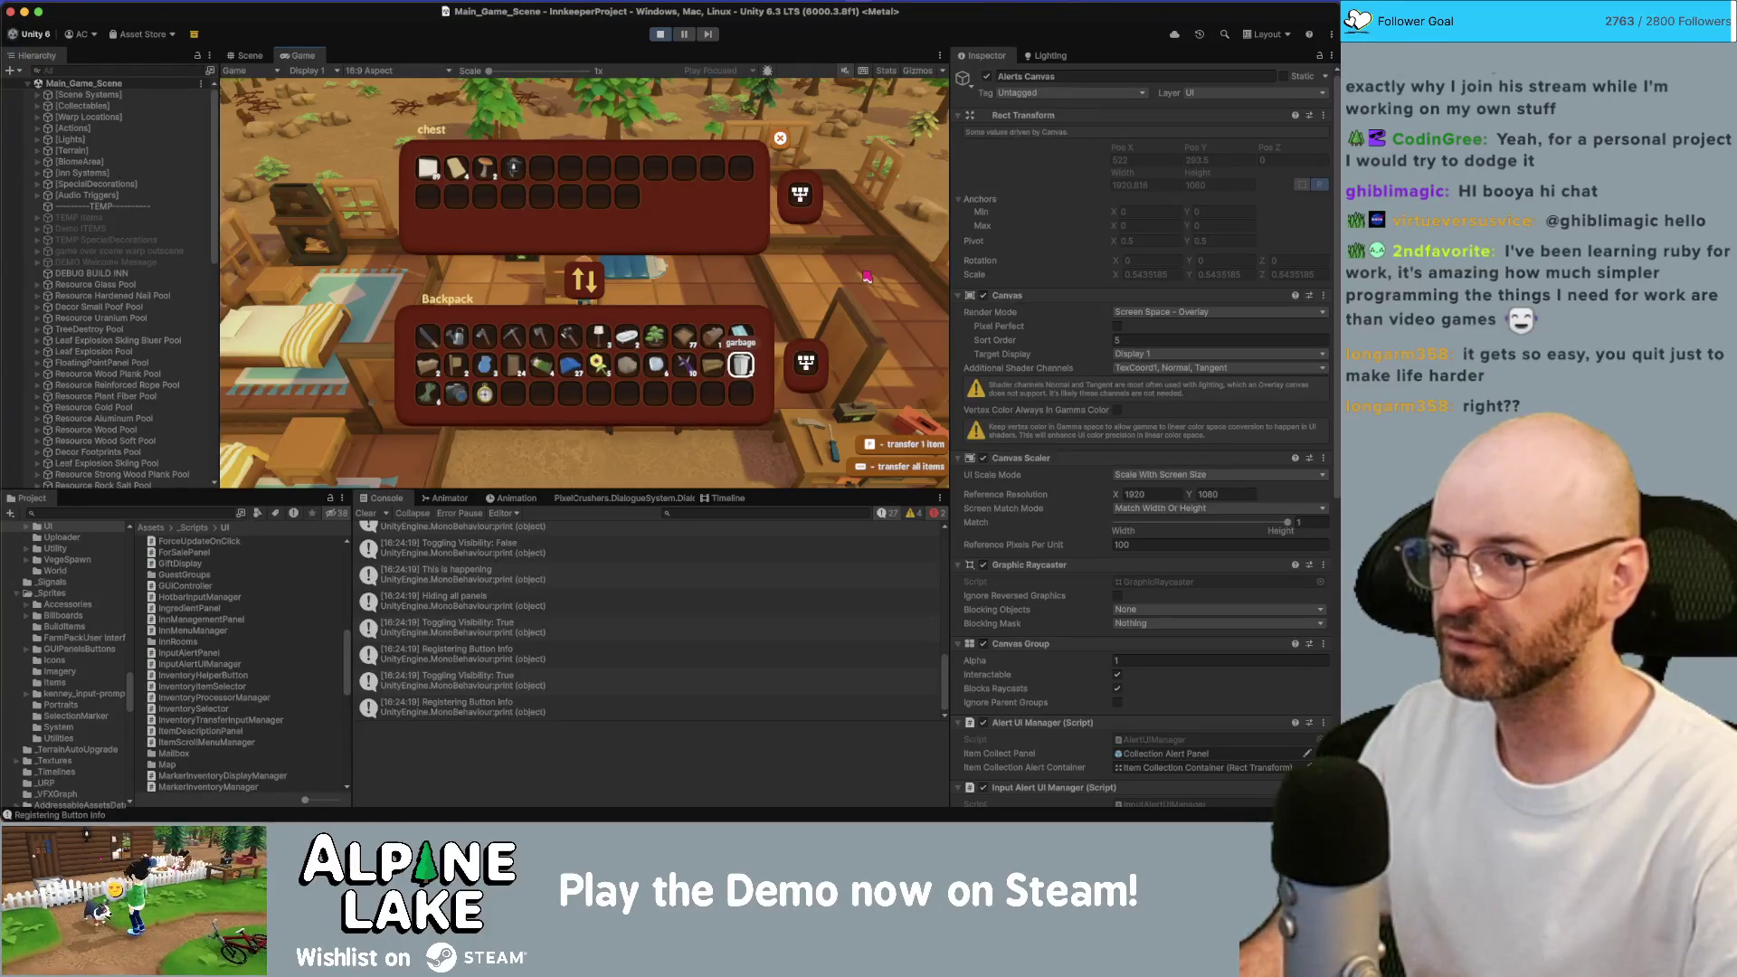
Test arrow-key navigation around the garbage slot and backpack row, ending in the chest's second row.
{"action": "key", "text": "Up"}
{"action": "key", "text": "Up"}
{"action": "key", "text": "Right"}
{"action": "key", "text": "Left"}
{"action": "key", "text": "Down"}
{"action": "key", "text": "Down"}
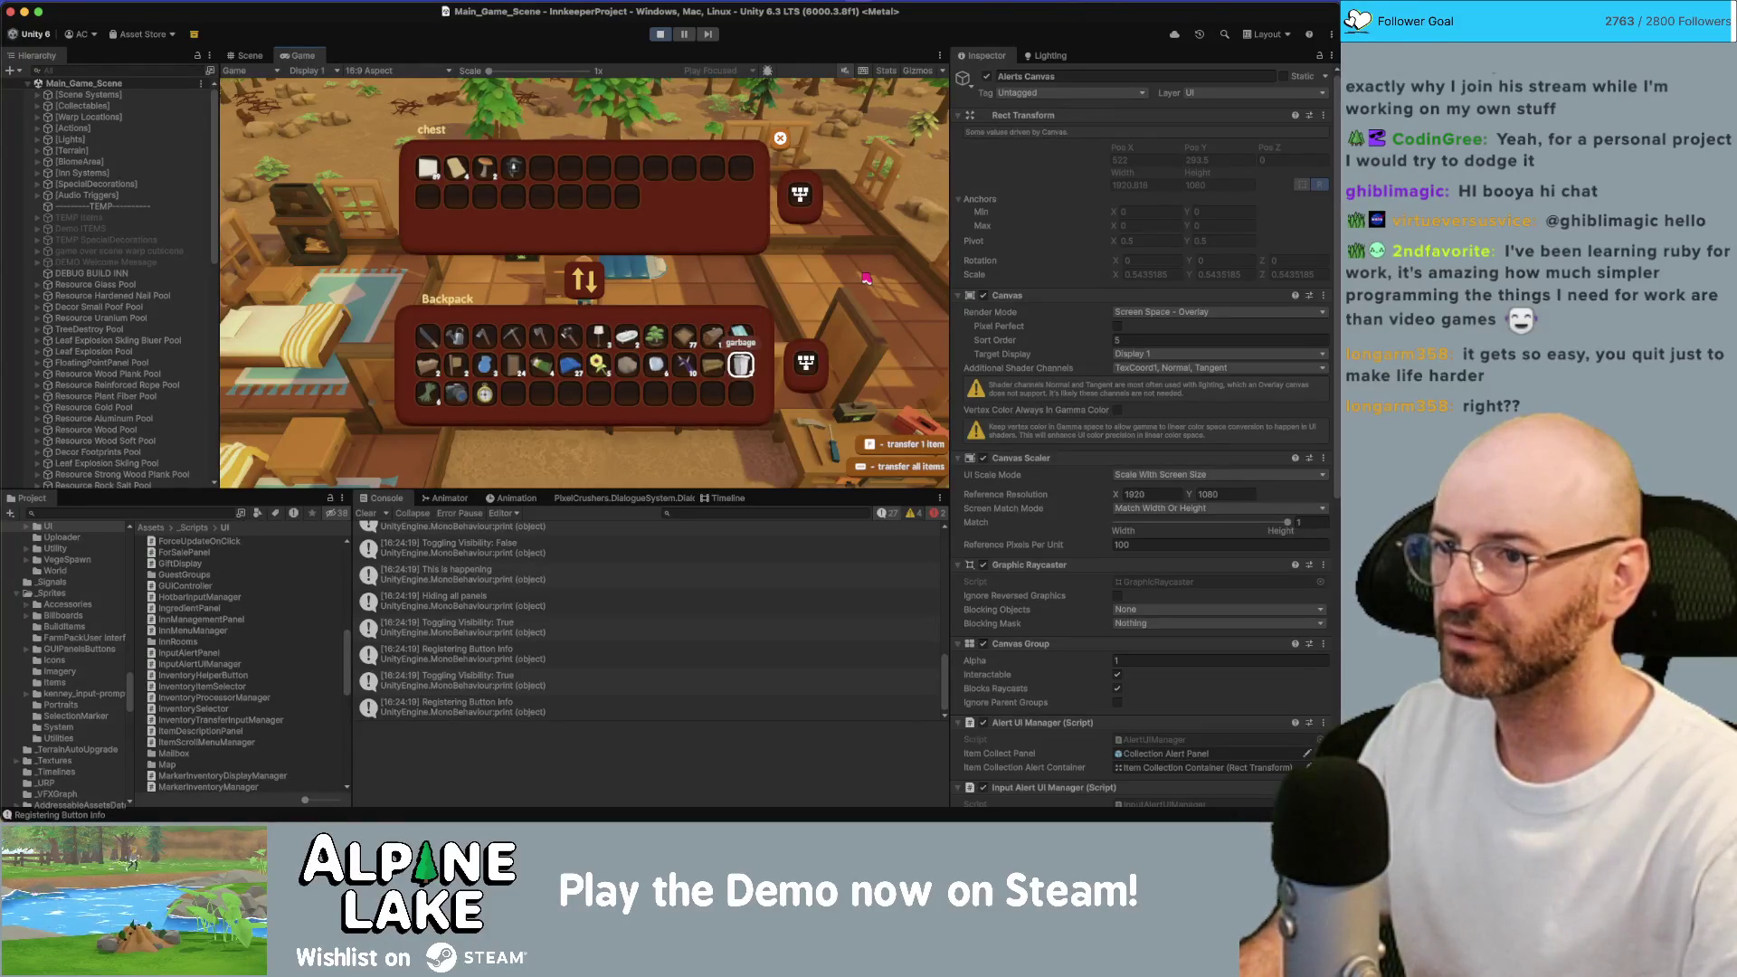
{"action": "key", "text": "Left"}
{"action": "key", "text": "Right"}
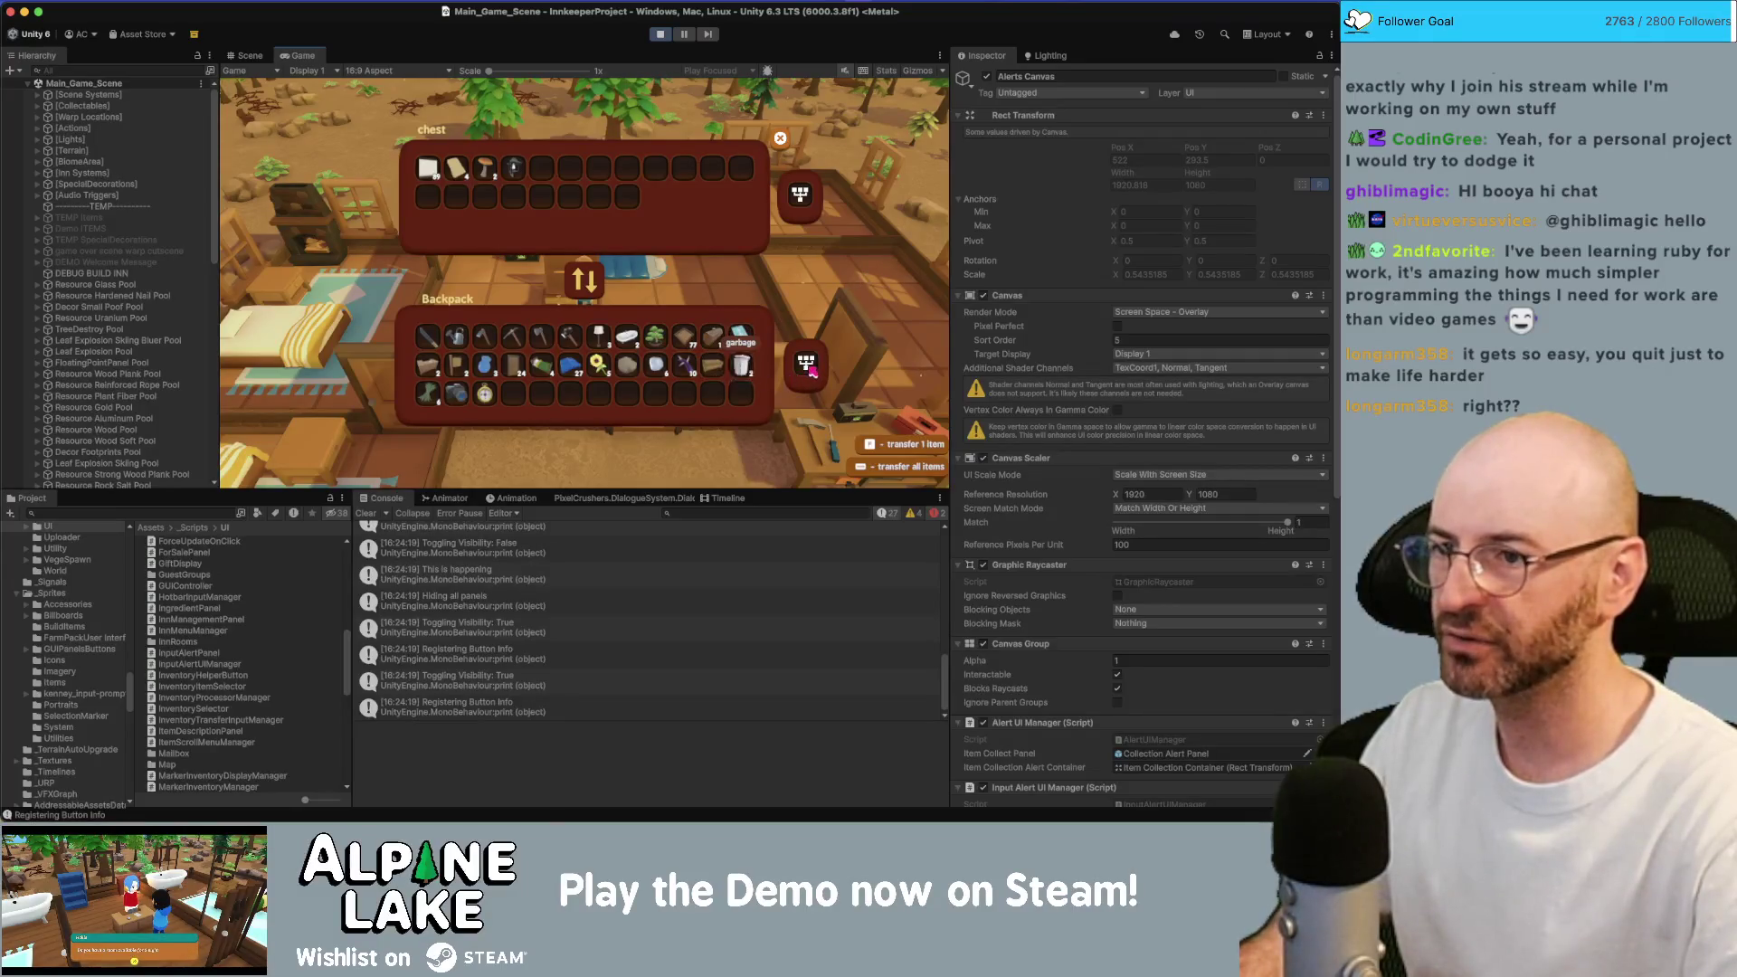
{"action": "key", "text": "Left"}
{"action": "key", "text": "Left"}
{"action": "key", "text": "Left"}
{"action": "key", "text": "Right"}
{"action": "key", "text": "Right"}
{"action": "key", "text": "Left"}
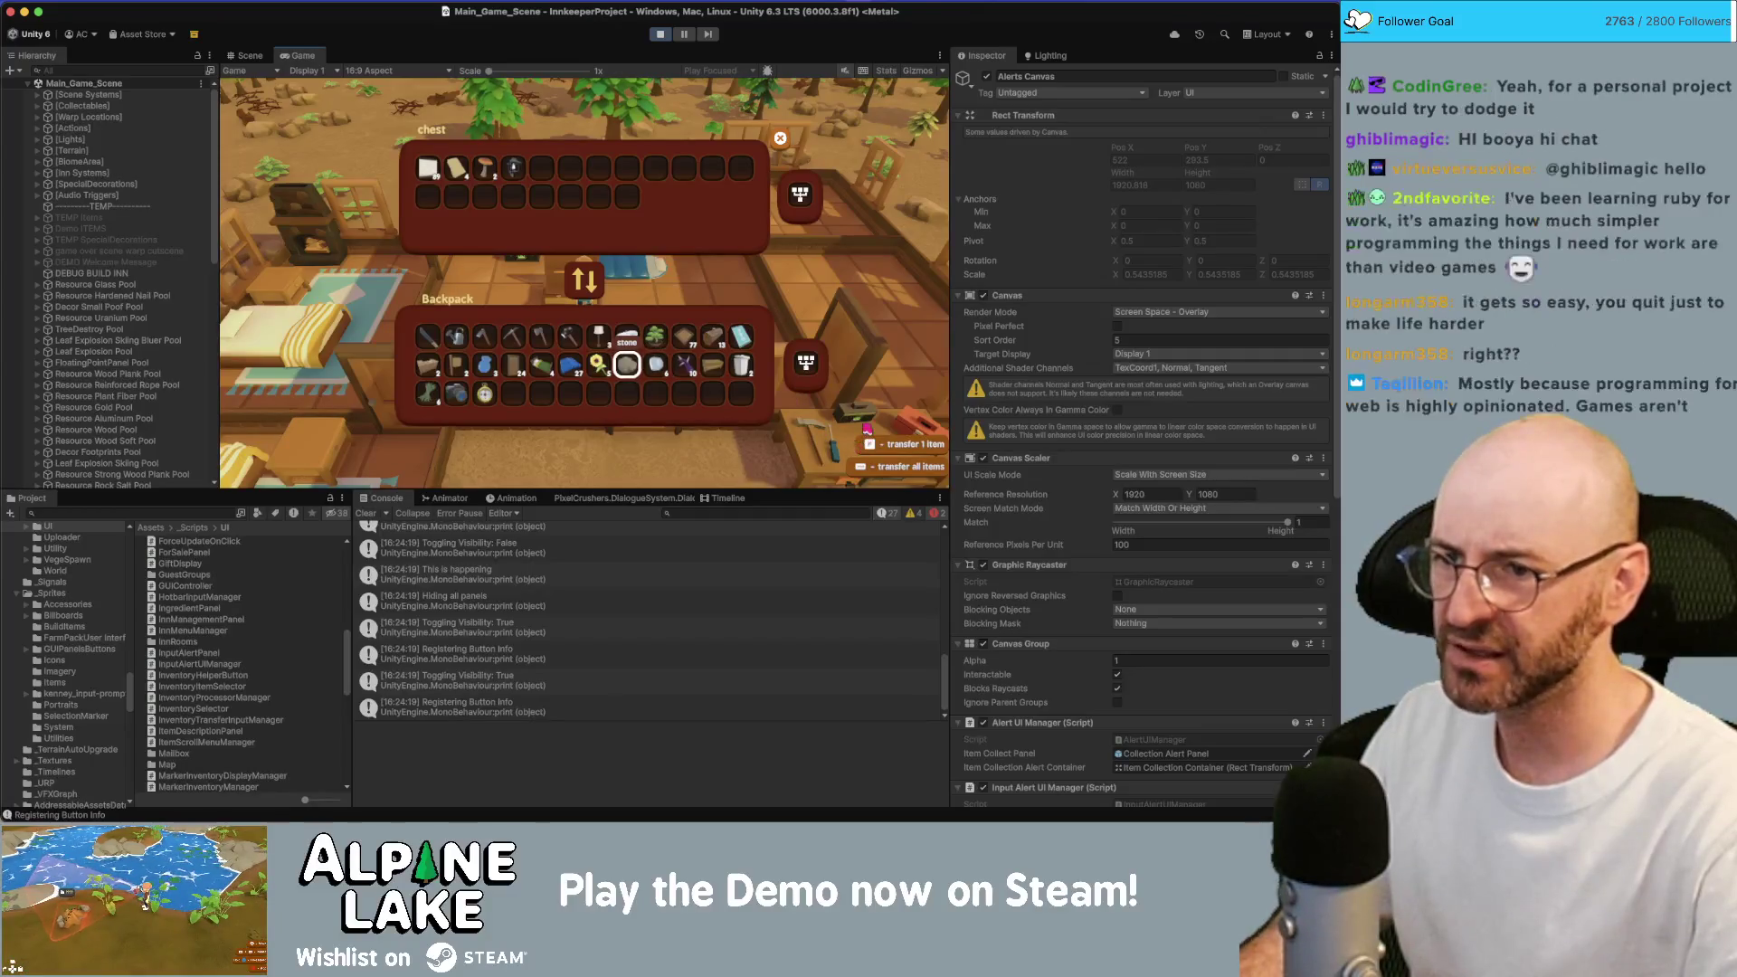
{"action": "key", "text": "Right"}
{"action": "key", "text": "Right"}
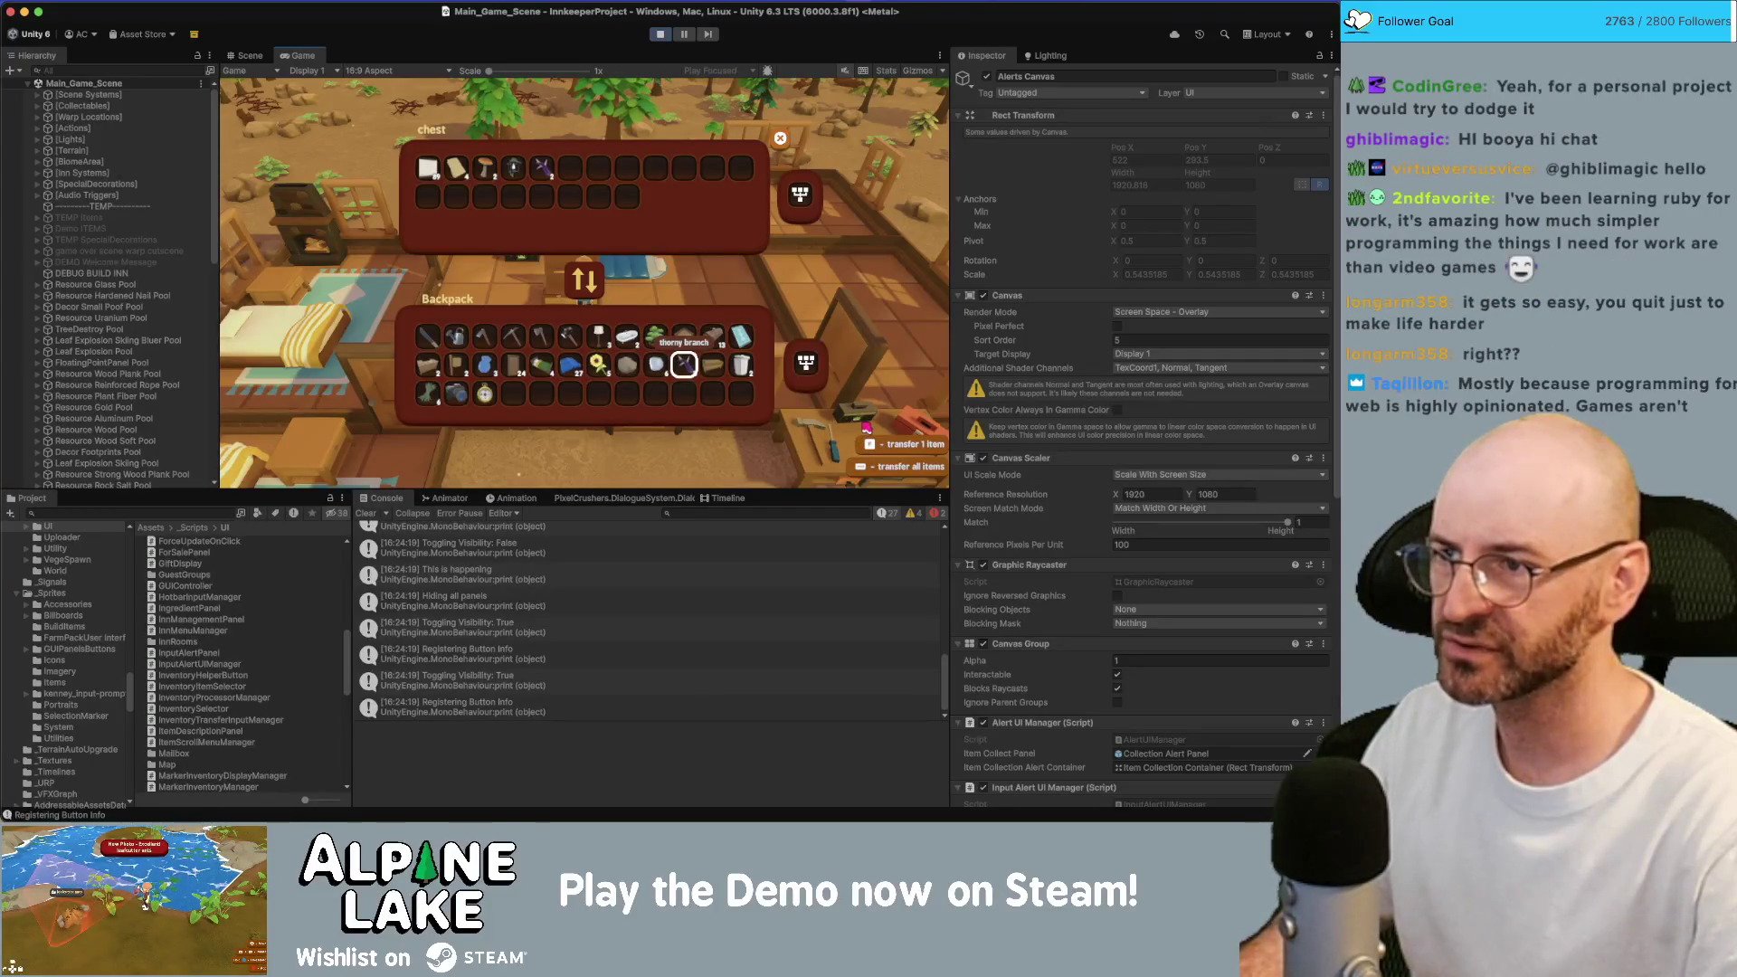
{"action": "key", "text": "Up"}
{"action": "key", "text": "Up"}
{"action": "key", "text": "Down"}
{"action": "key", "text": "Left"}
{"action": "key", "text": "Left"}
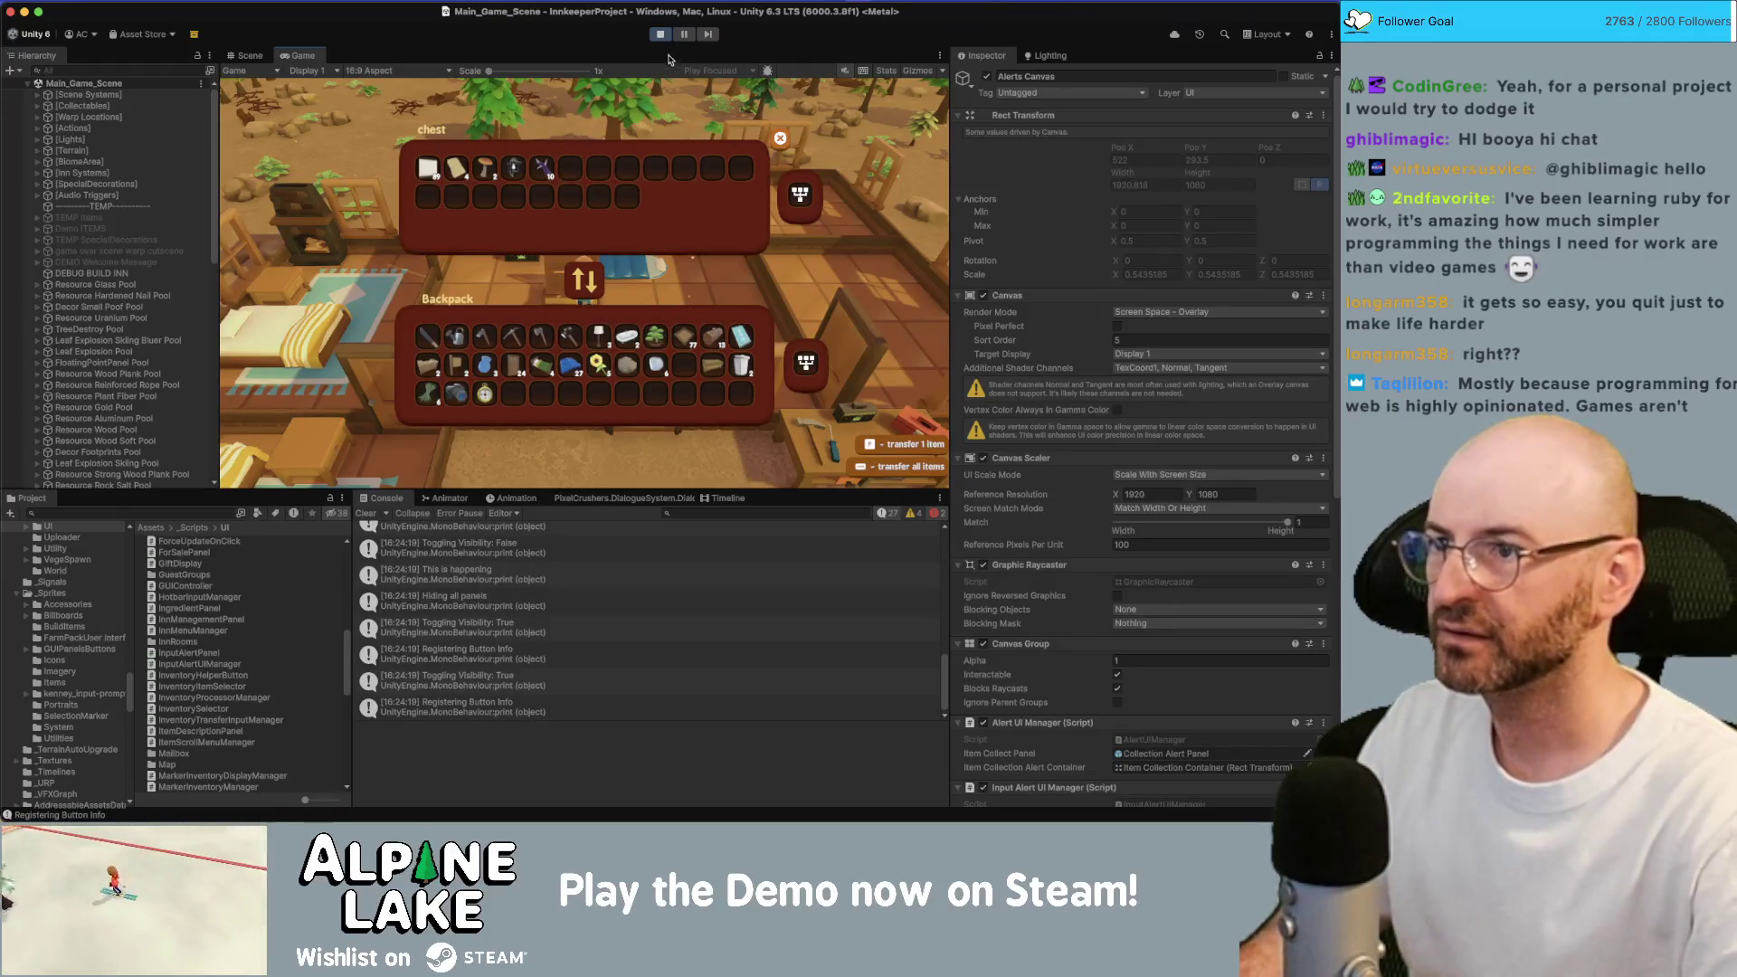
Transfer the 10-item stack to the backpack and back to the chest, then stop Play mode.
{"action": "left_click", "coordinate": [543, 169]}
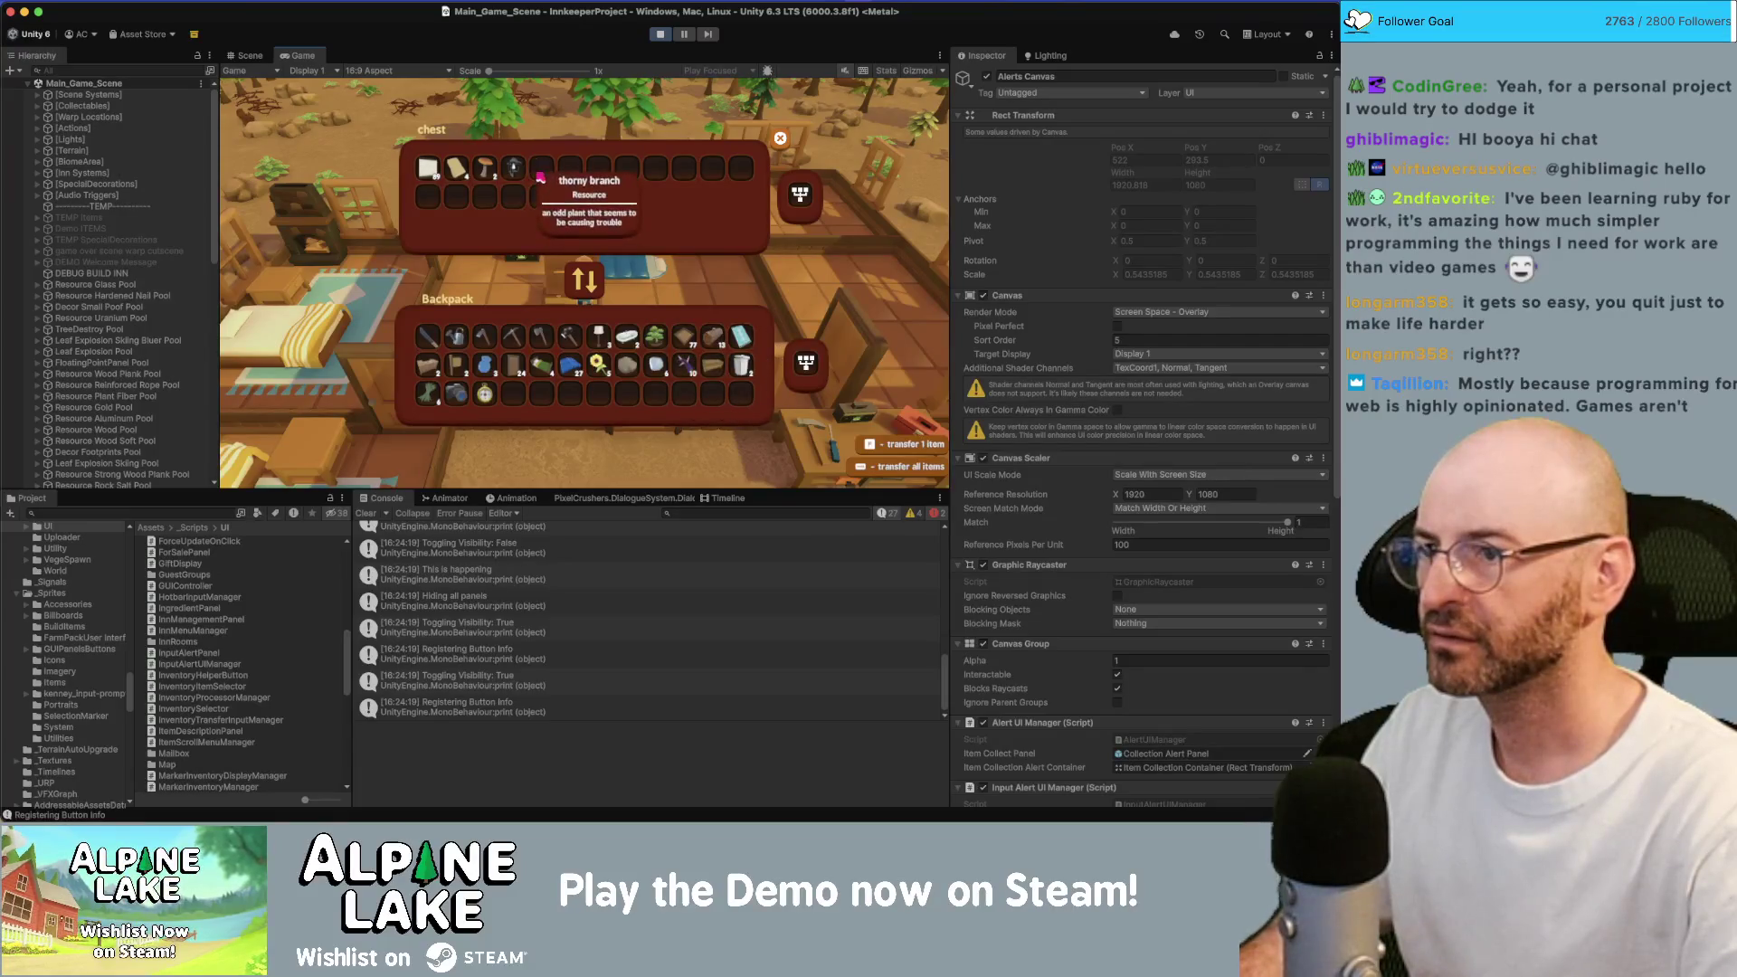
{"action": "left_click", "coordinate": [686, 362]}
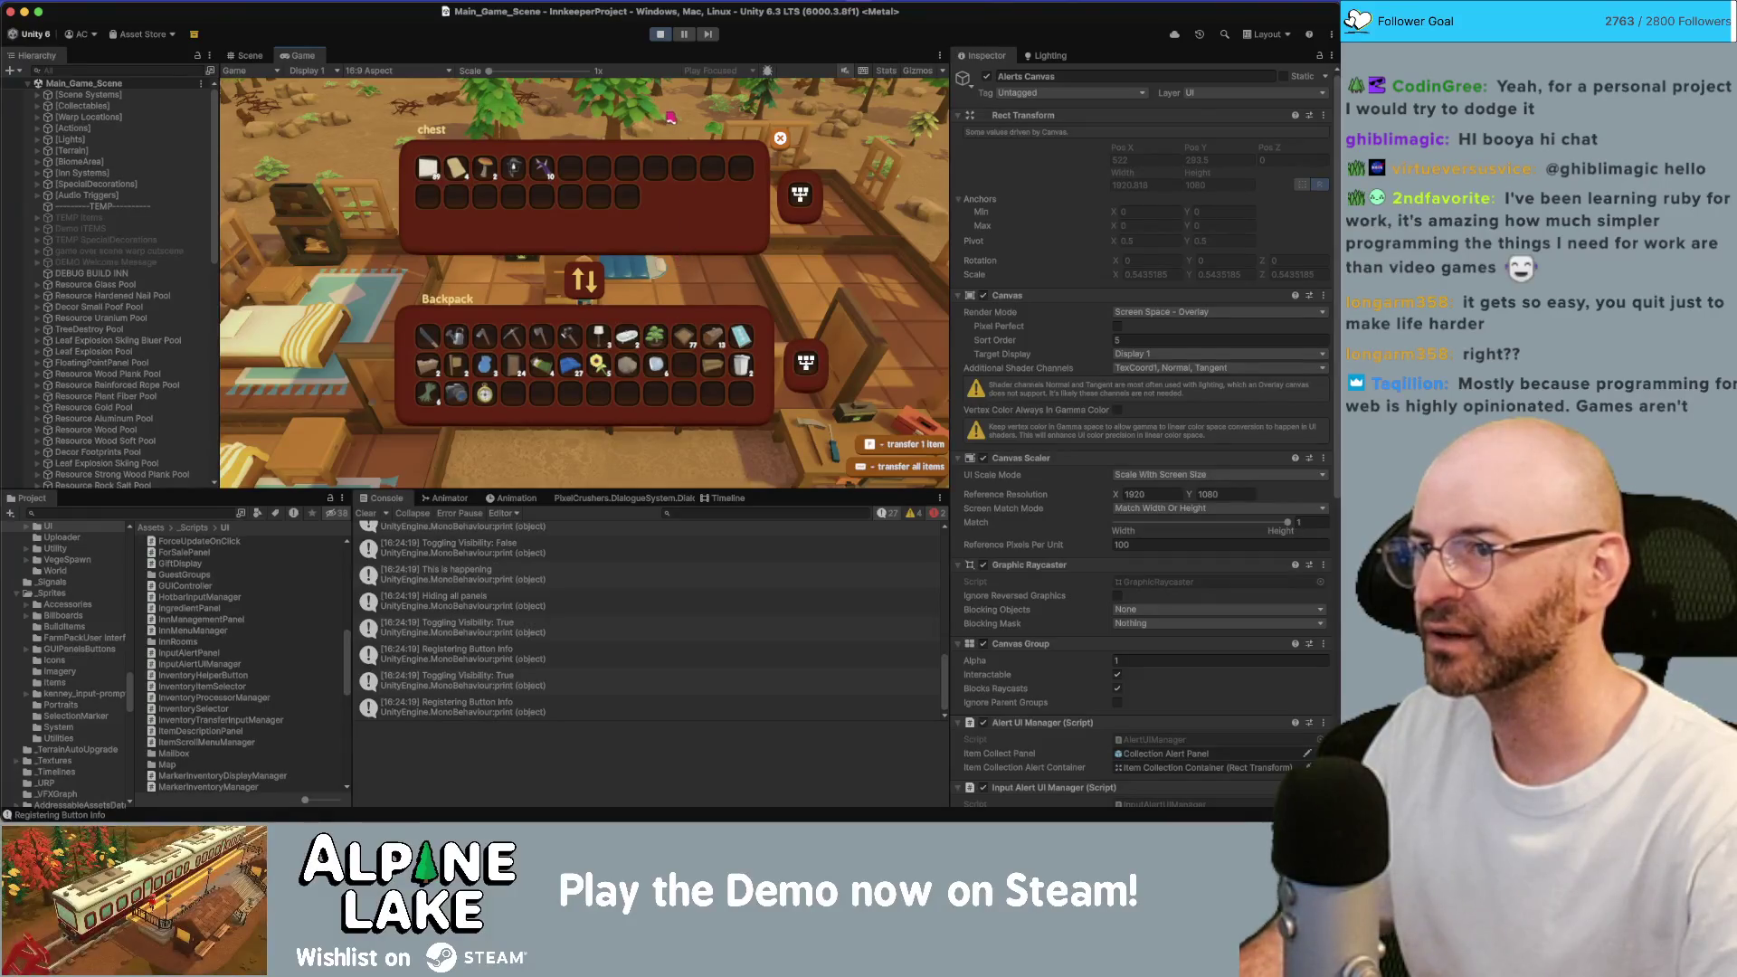
{"action": "left_click", "coordinate": [663, 34]}
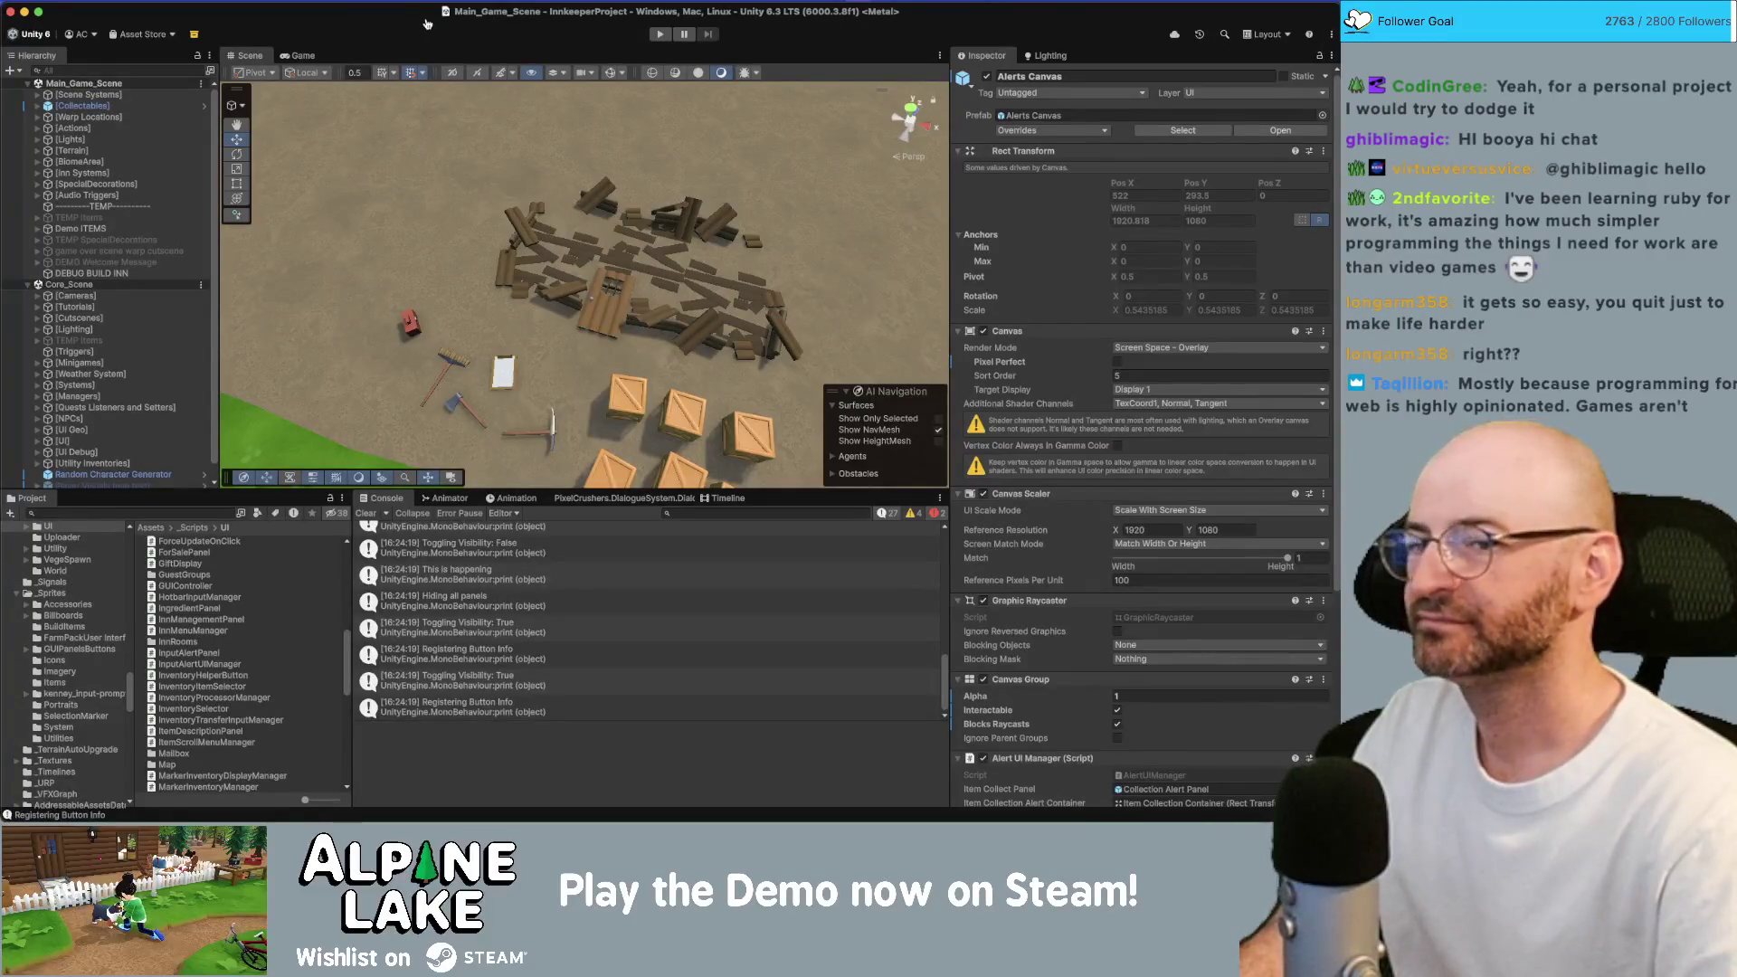
{"action": "key", "text": "super+Tab"}
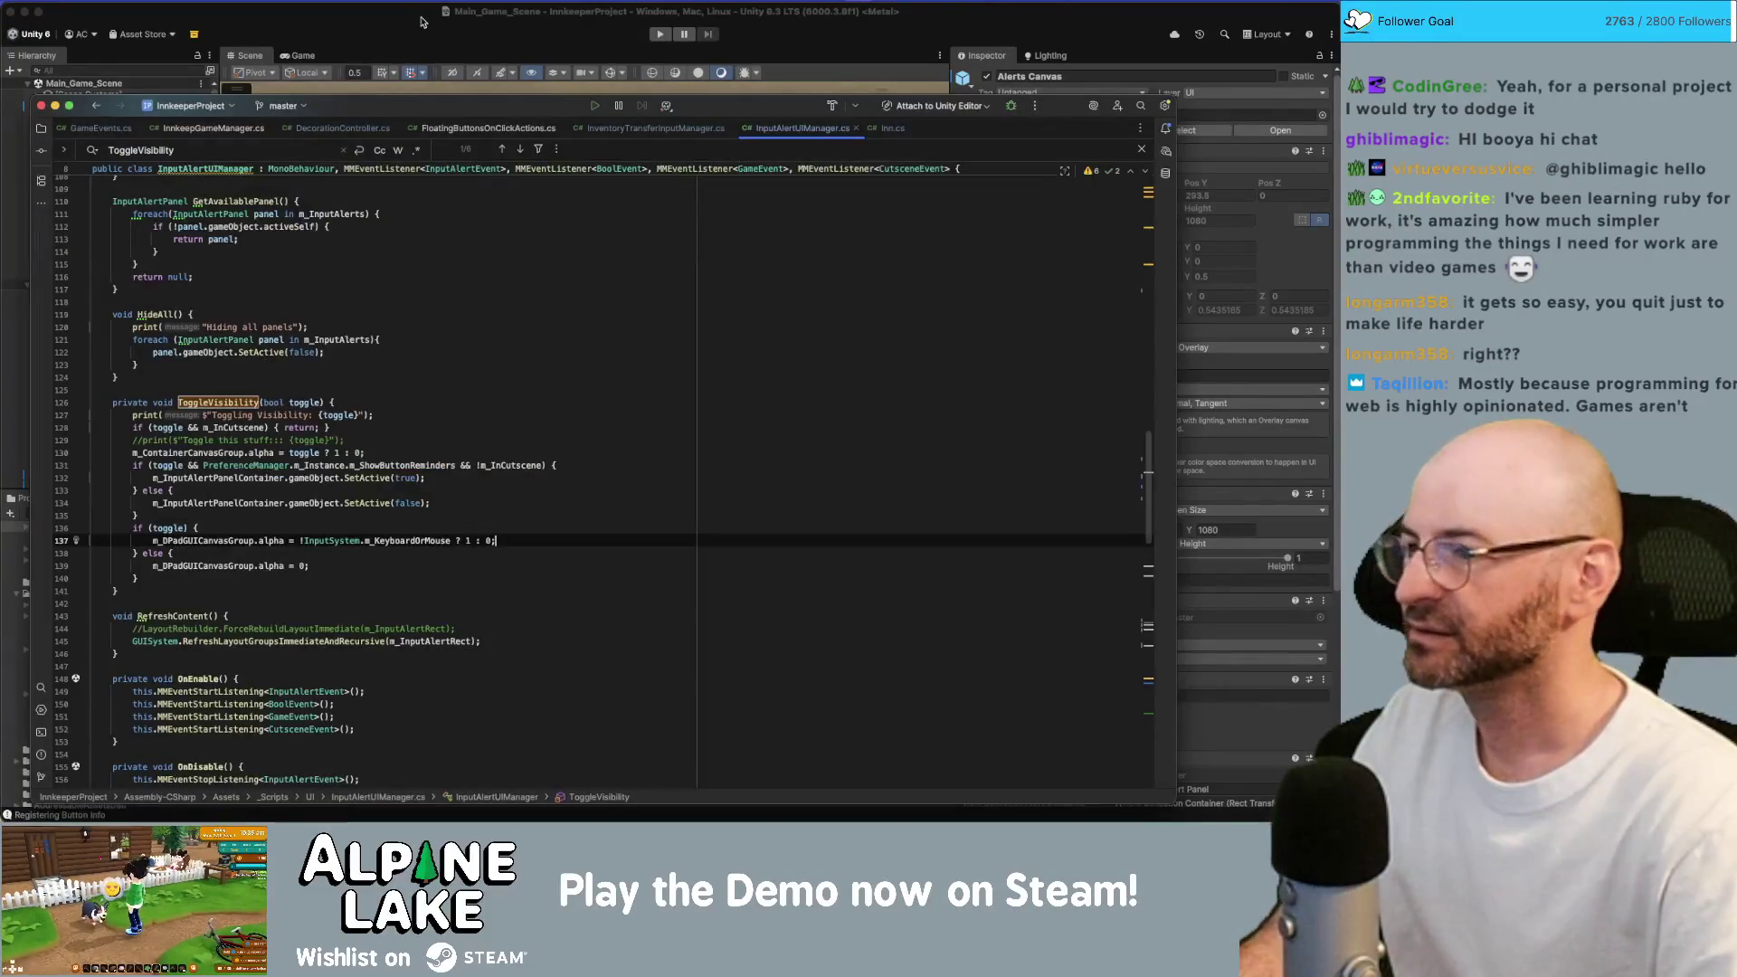
{"action": "left_click", "coordinate": [468, 477]}
{"action": "scroll", "coordinate": [488, 477], "scroll_direction": "up", "scroll_amount": 5}
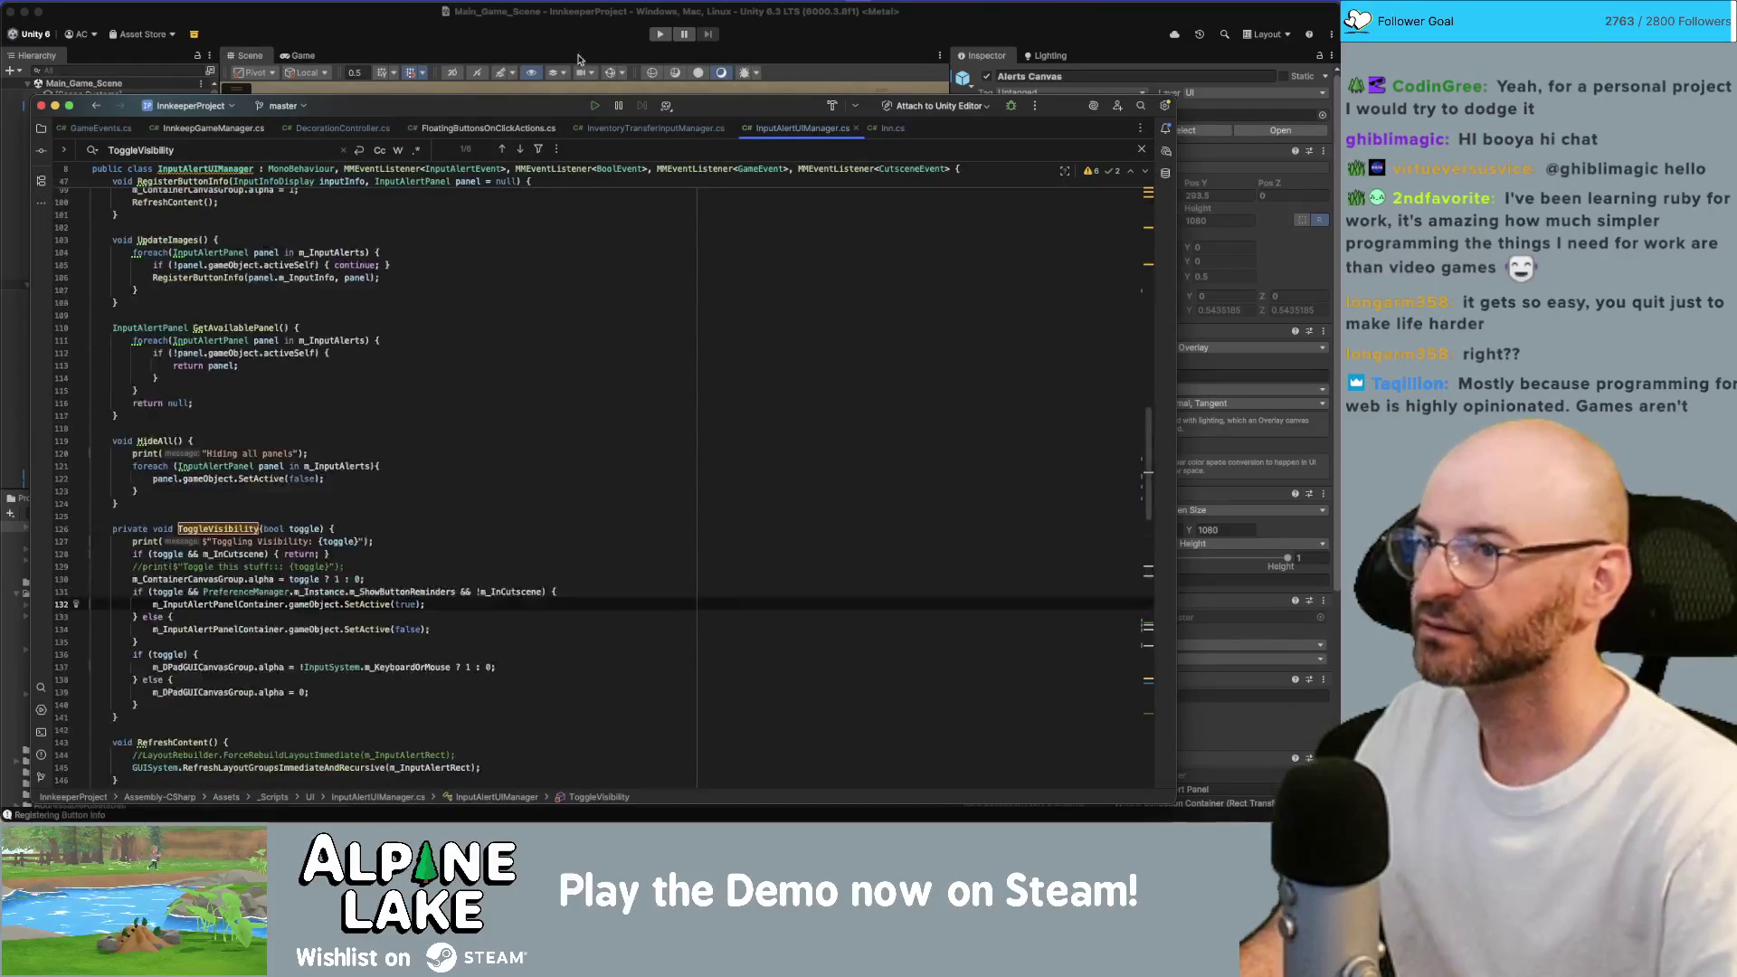
{"action": "left_click", "coordinate": [606, 132]}
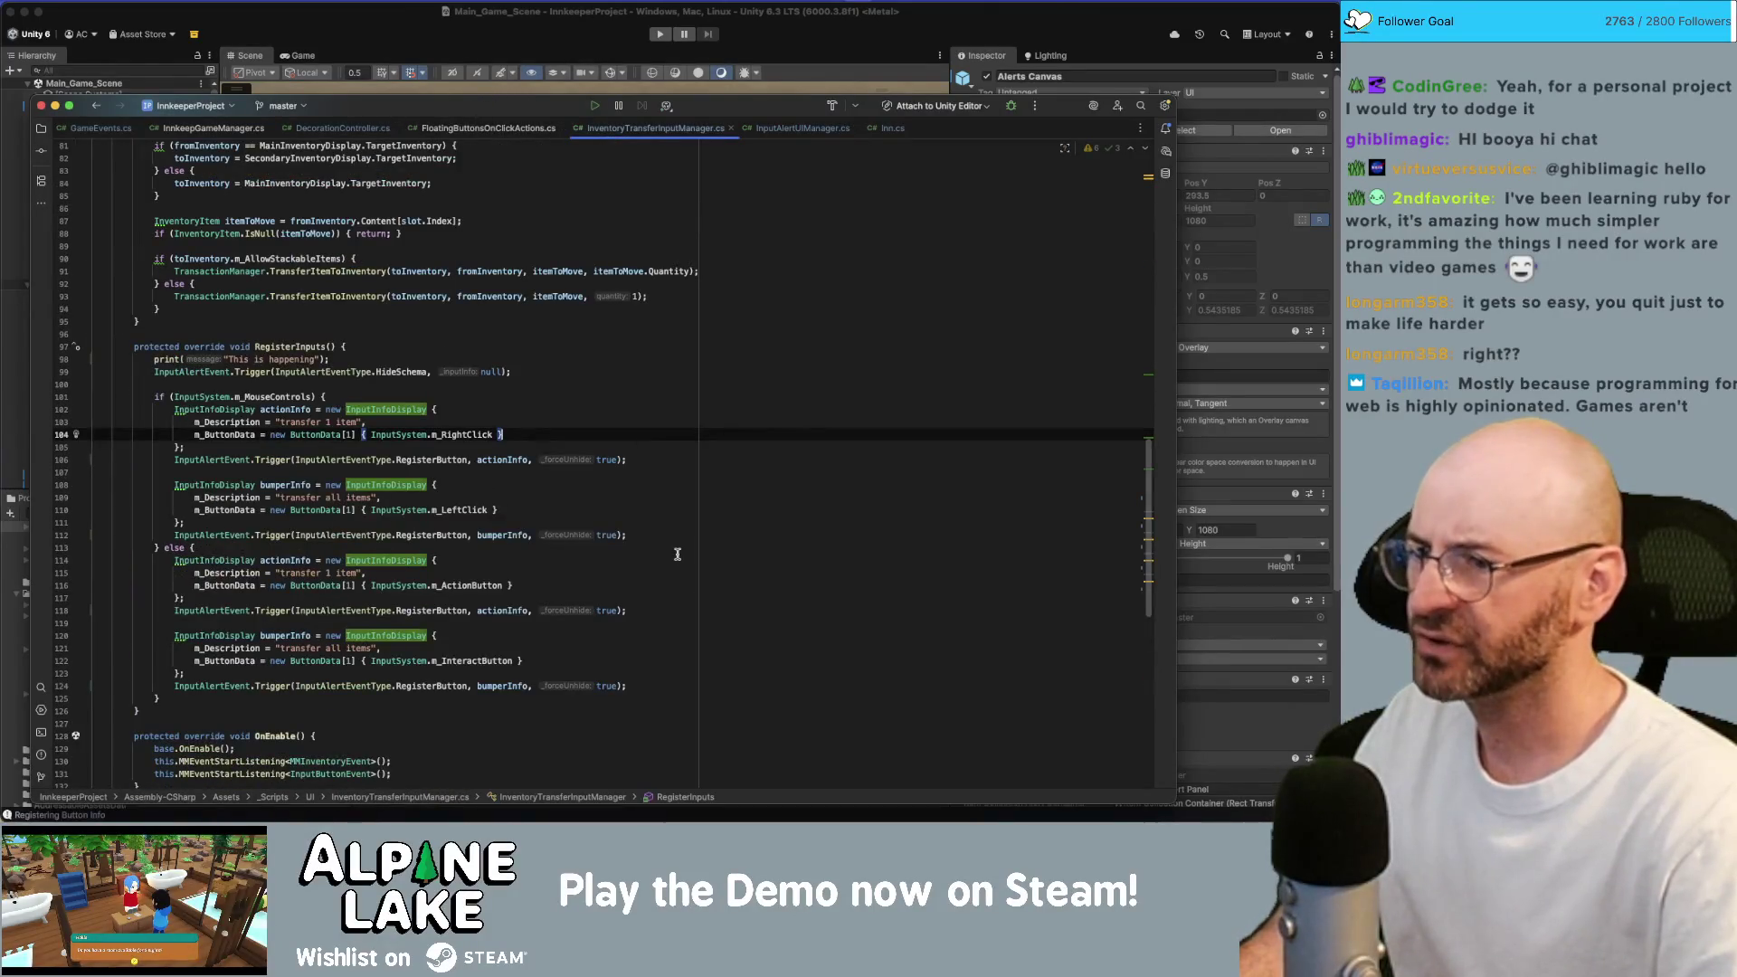
{"action": "left_click", "coordinate": [678, 526]}
{"action": "left_click", "coordinate": [617, 447]}
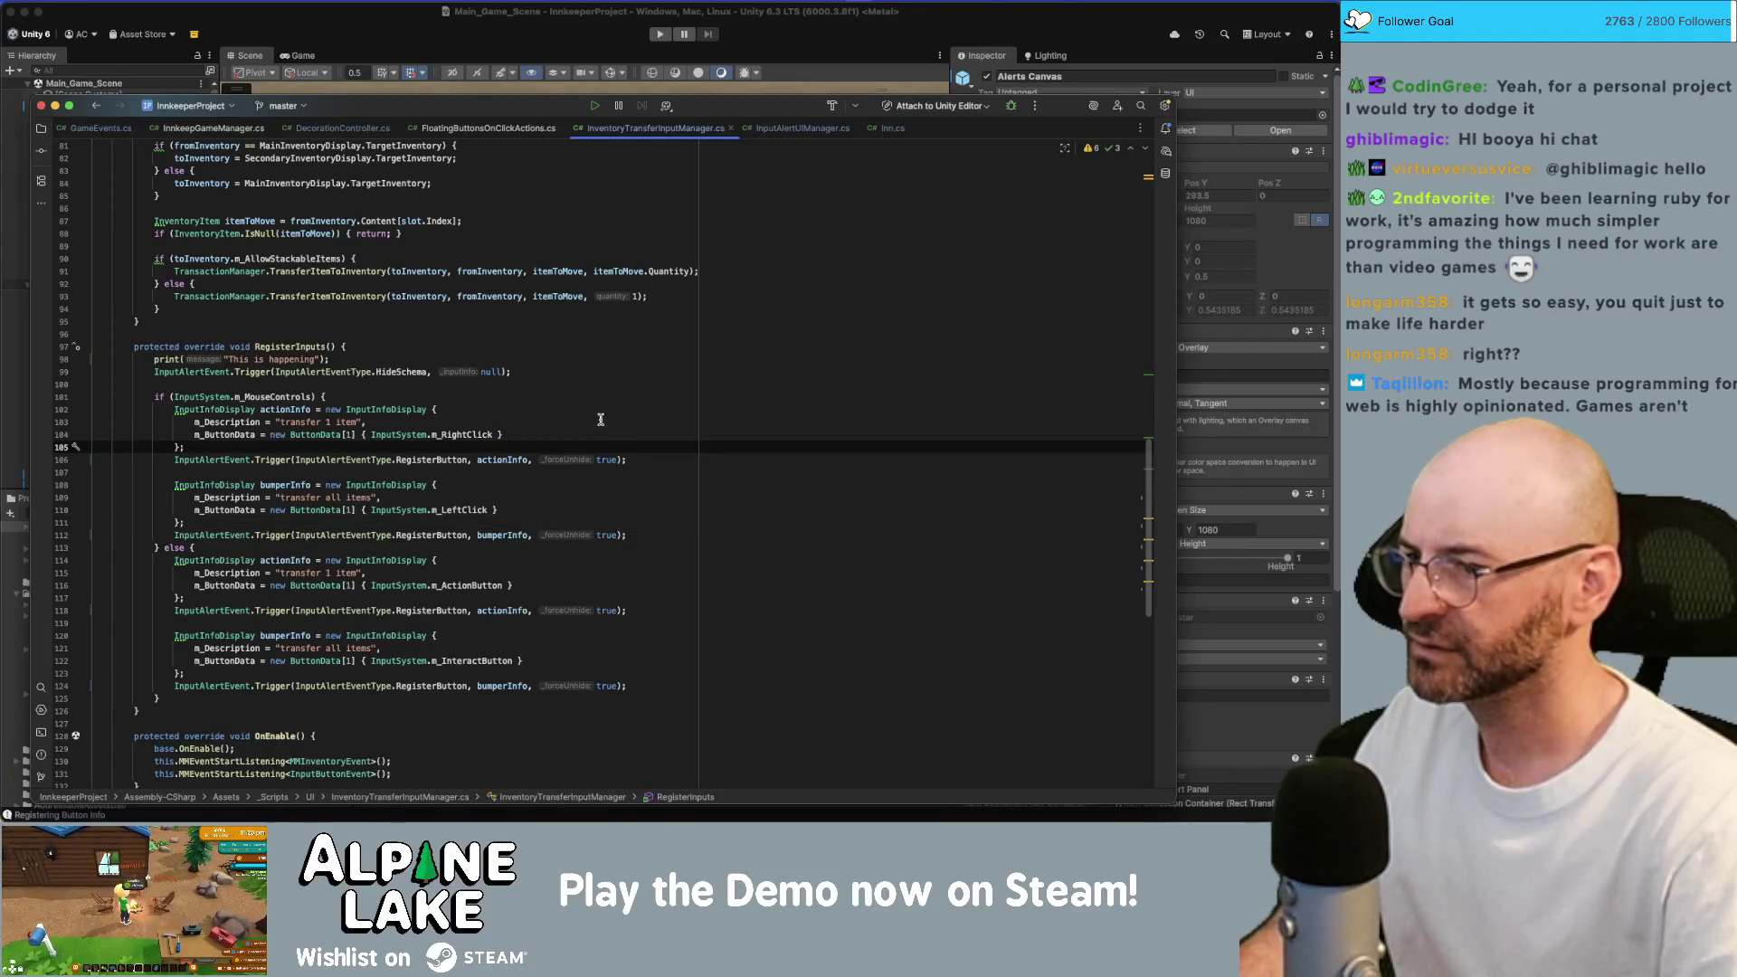
{"action": "left_click", "coordinate": [481, 422]}
{"action": "double_click", "coordinate": [475, 434]}
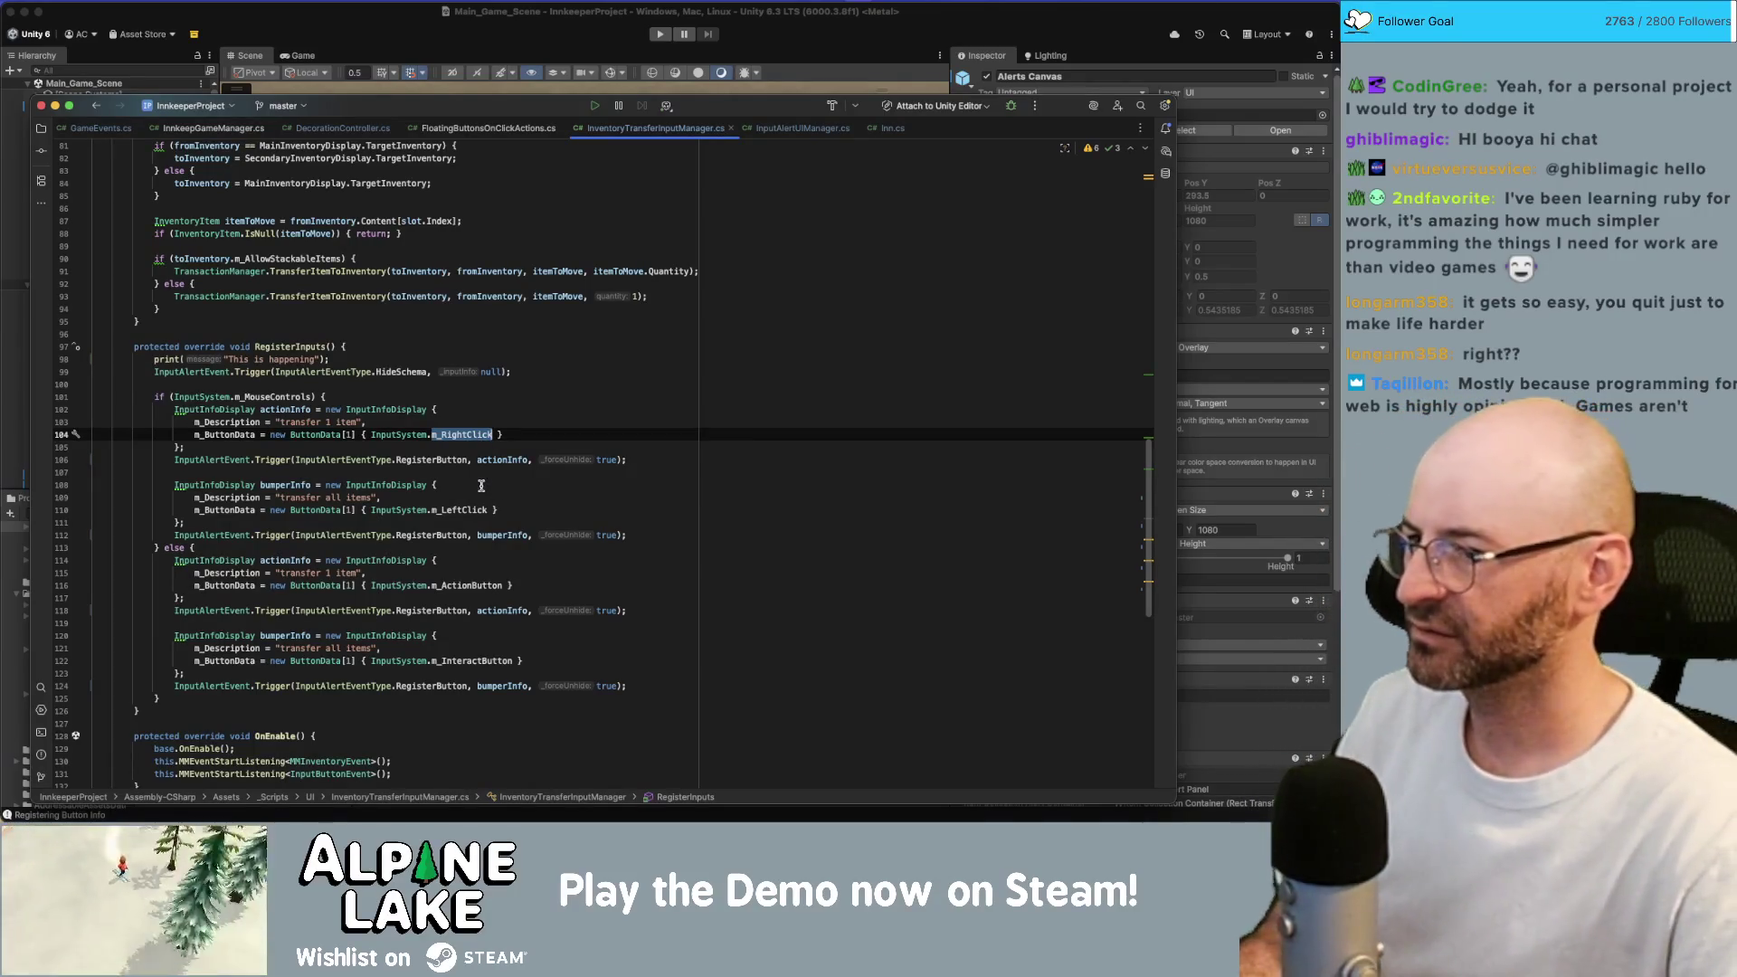
{"action": "left_click", "coordinate": [286, 398]}
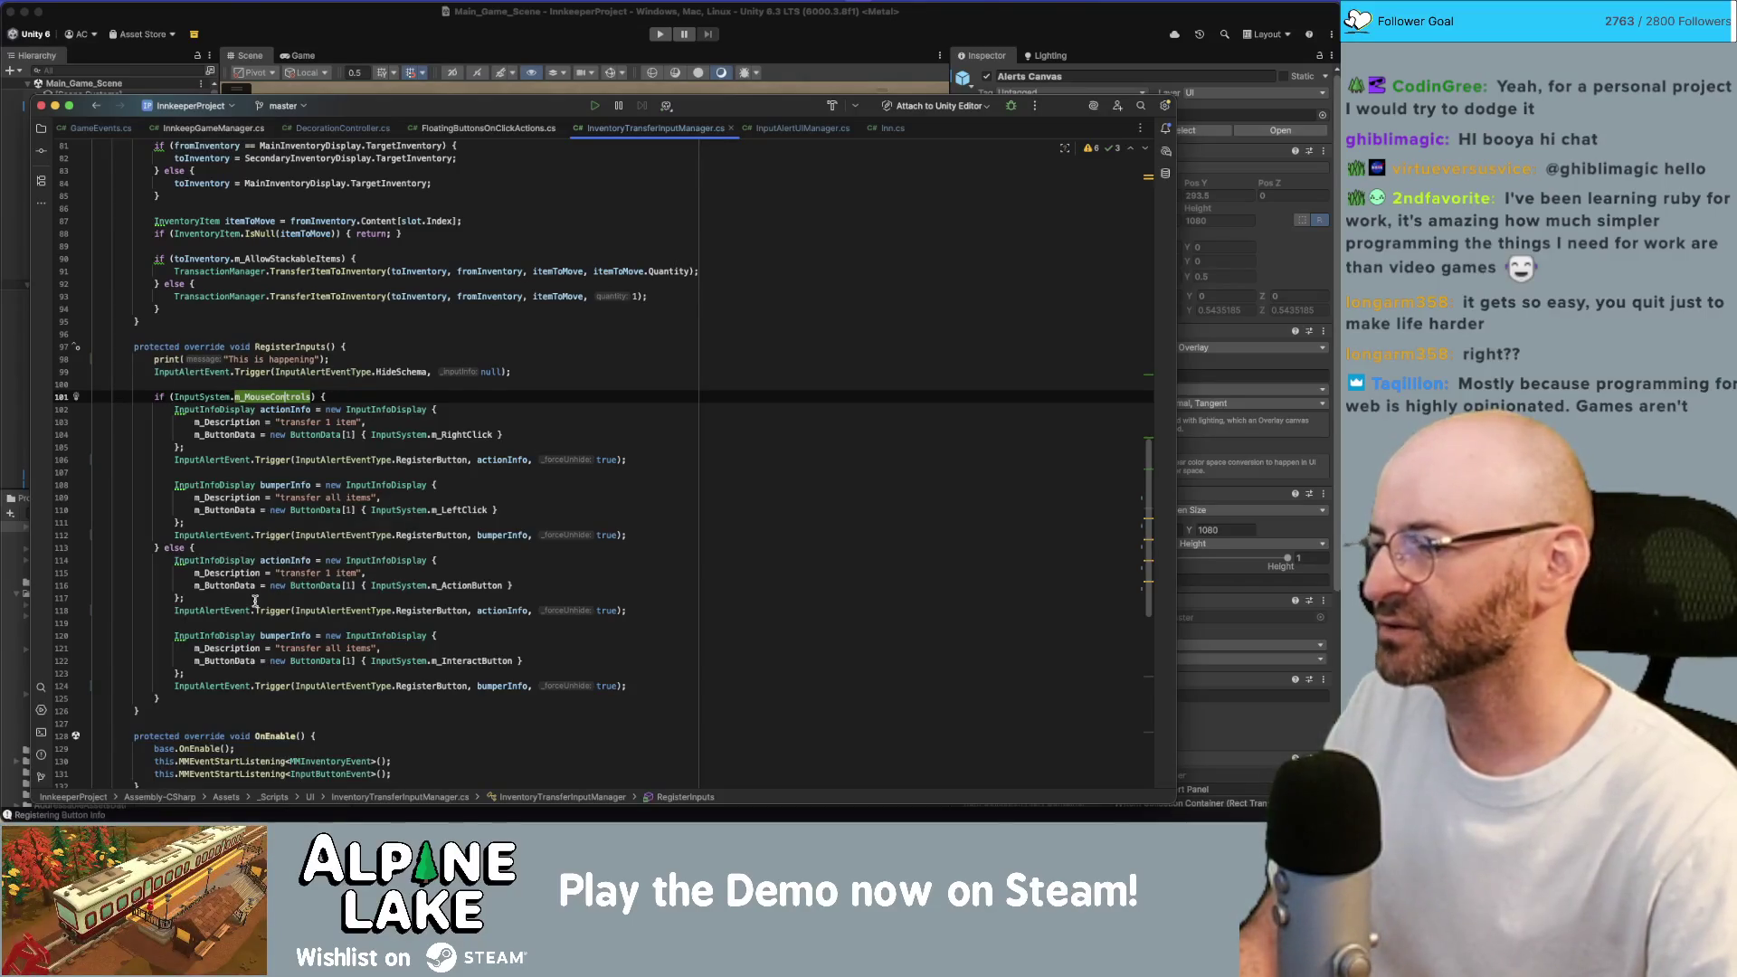
{"action": "scroll", "coordinate": [255, 600], "scroll_direction": "down", "scroll_amount": 5}
{"action": "scroll", "coordinate": [311, 709], "scroll_direction": "down", "scroll_amount": 10}
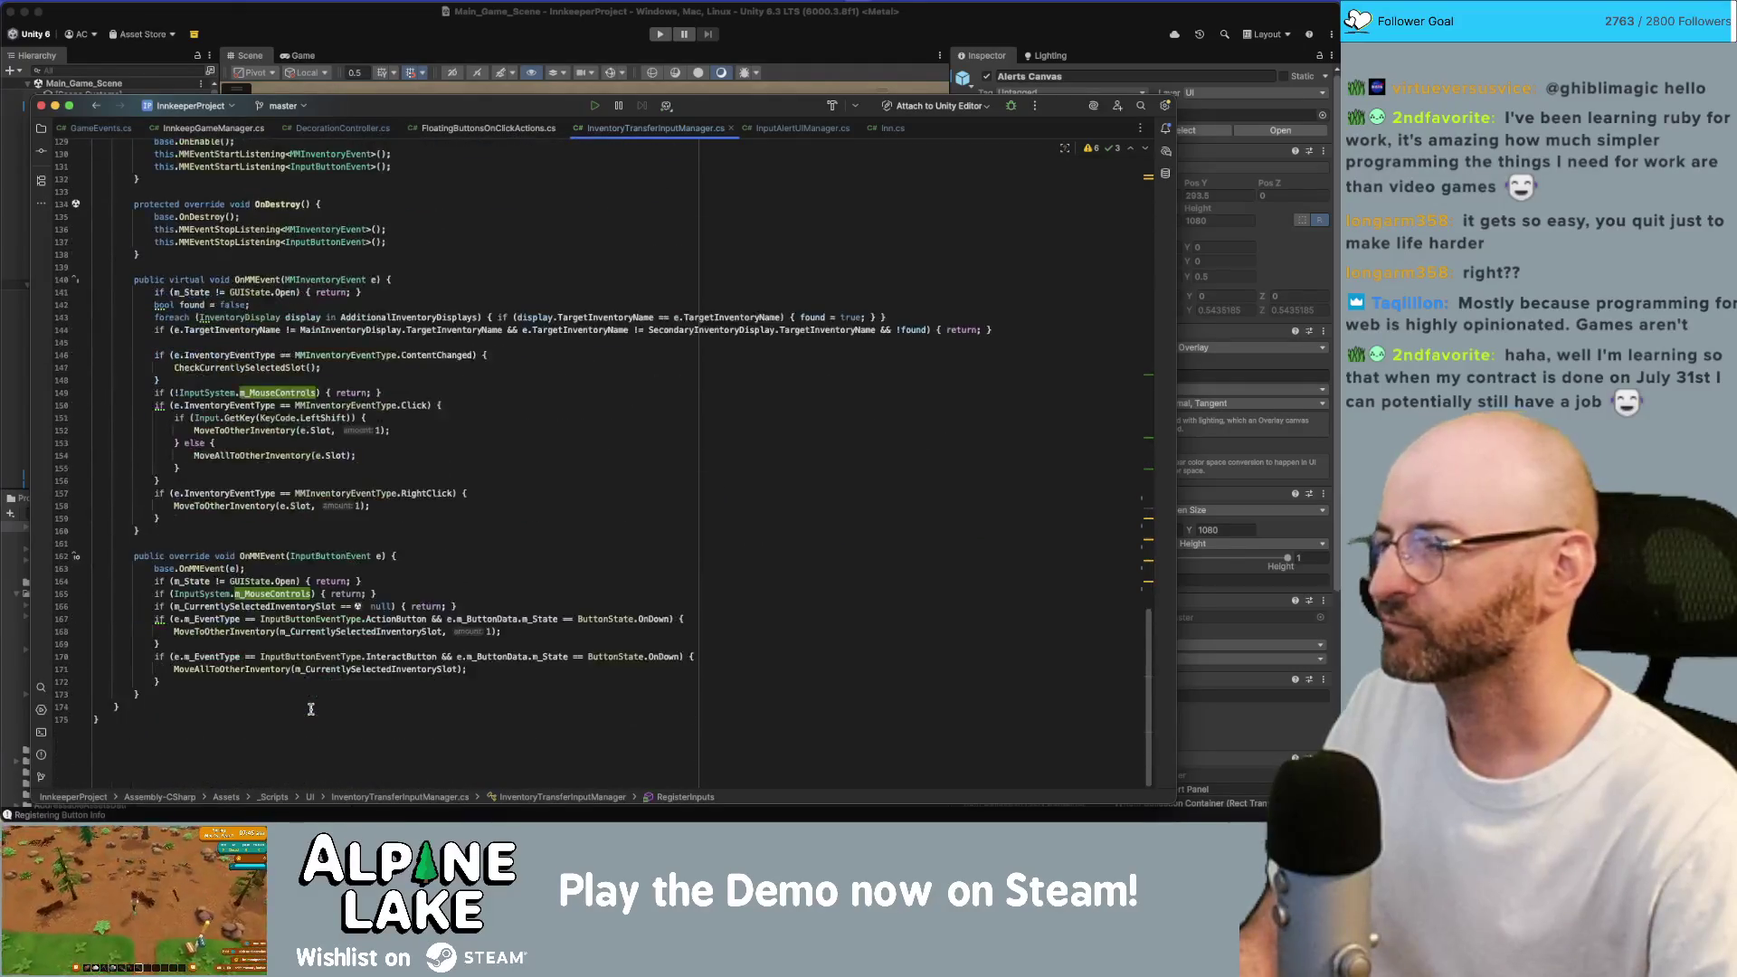
{"action": "scroll", "coordinate": [310, 708], "scroll_direction": "up", "scroll_amount": 8}
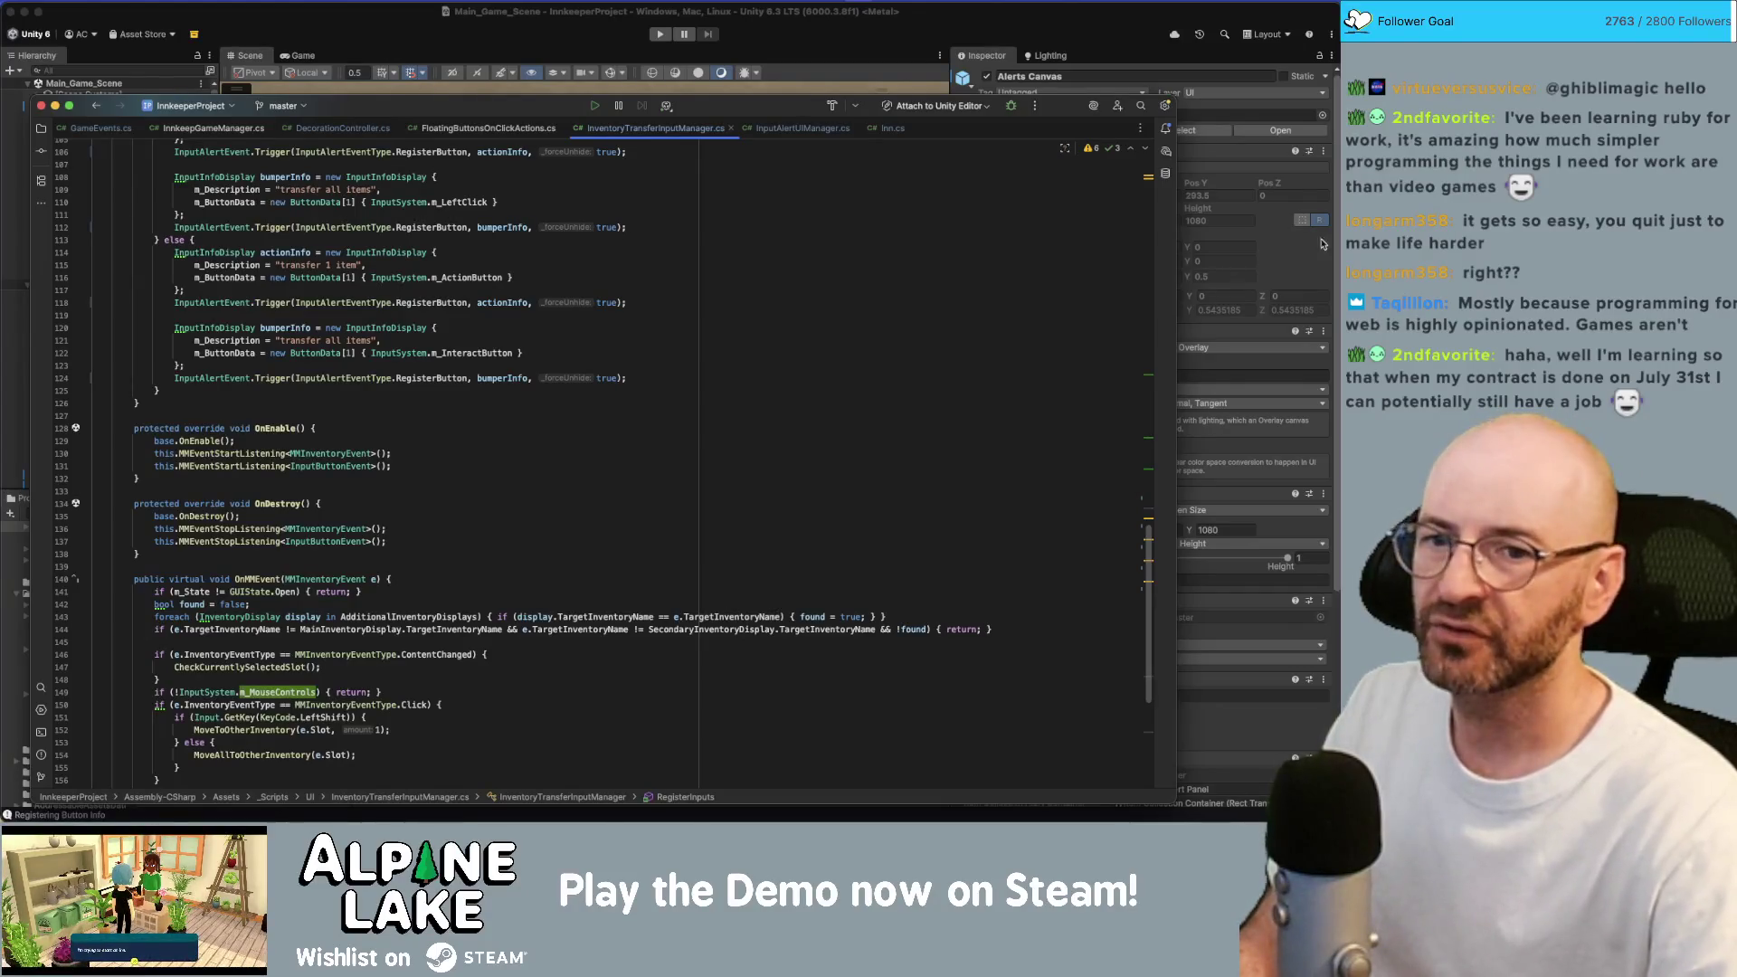
{"action": "left_click", "coordinate": [287, 34]}
{"action": "scroll", "coordinate": [153, 300], "scroll_direction": "down", "scroll_amount": 1}
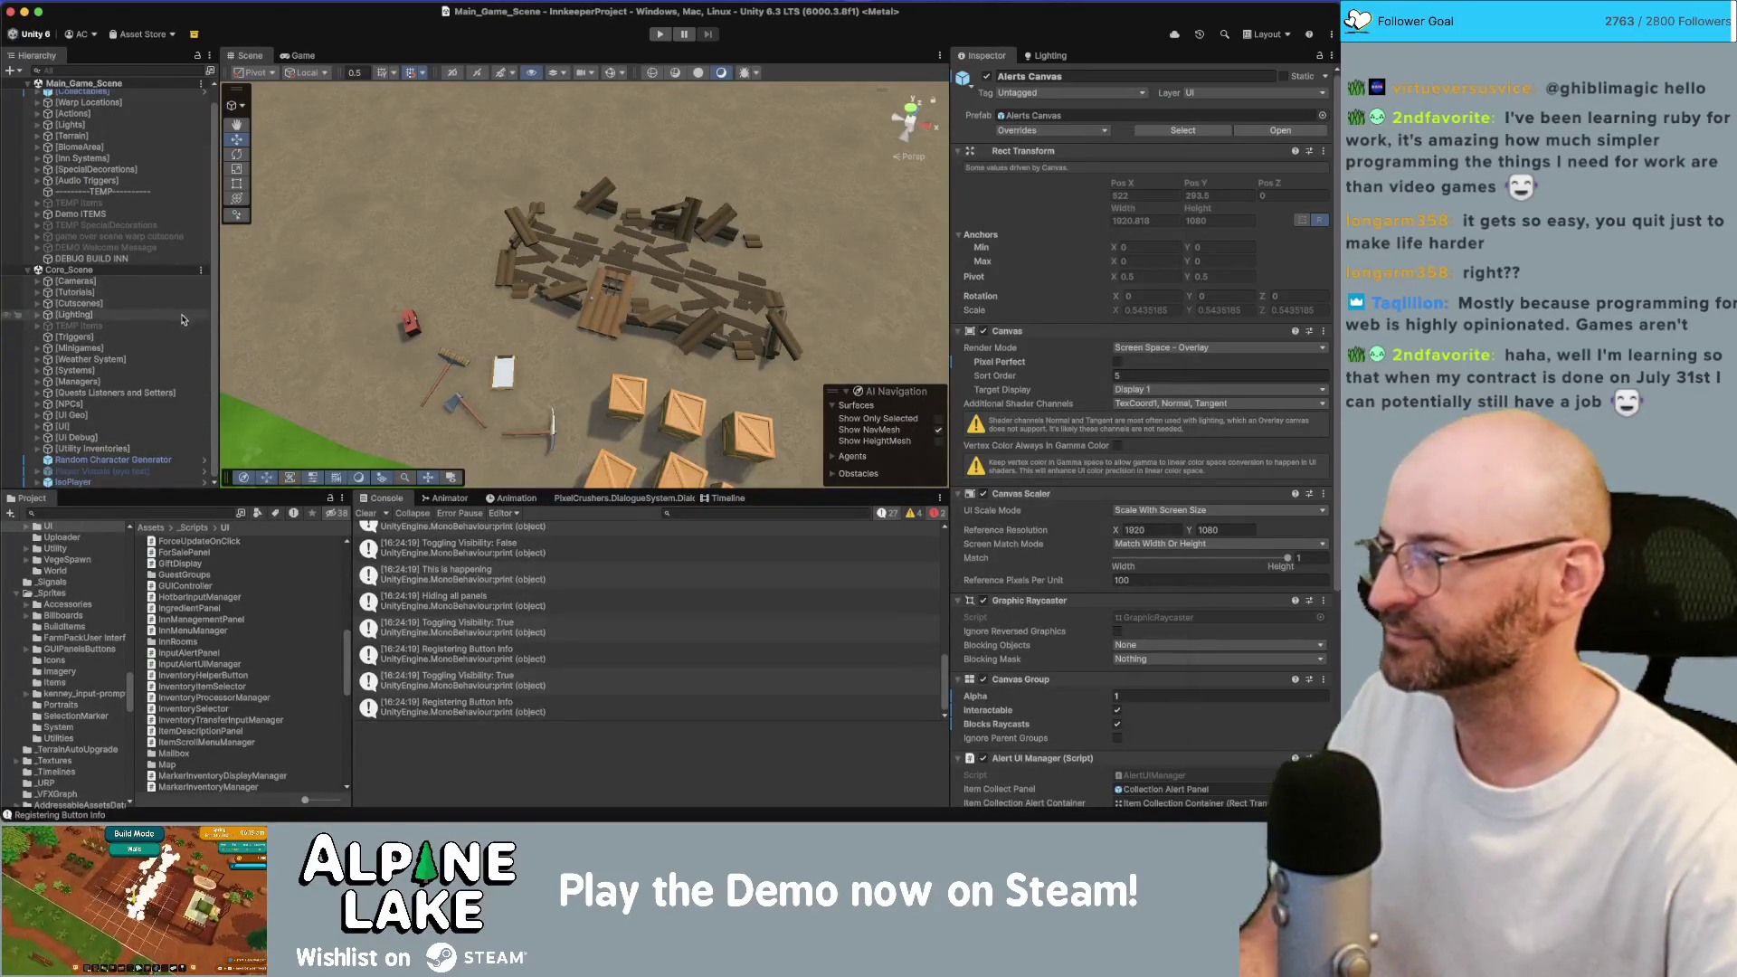
Expand [UI] and Inventory Transfer Canvas in the Hierarchy and select MainInventoryDisplay.
{"action": "left_click", "coordinate": [150, 426]}
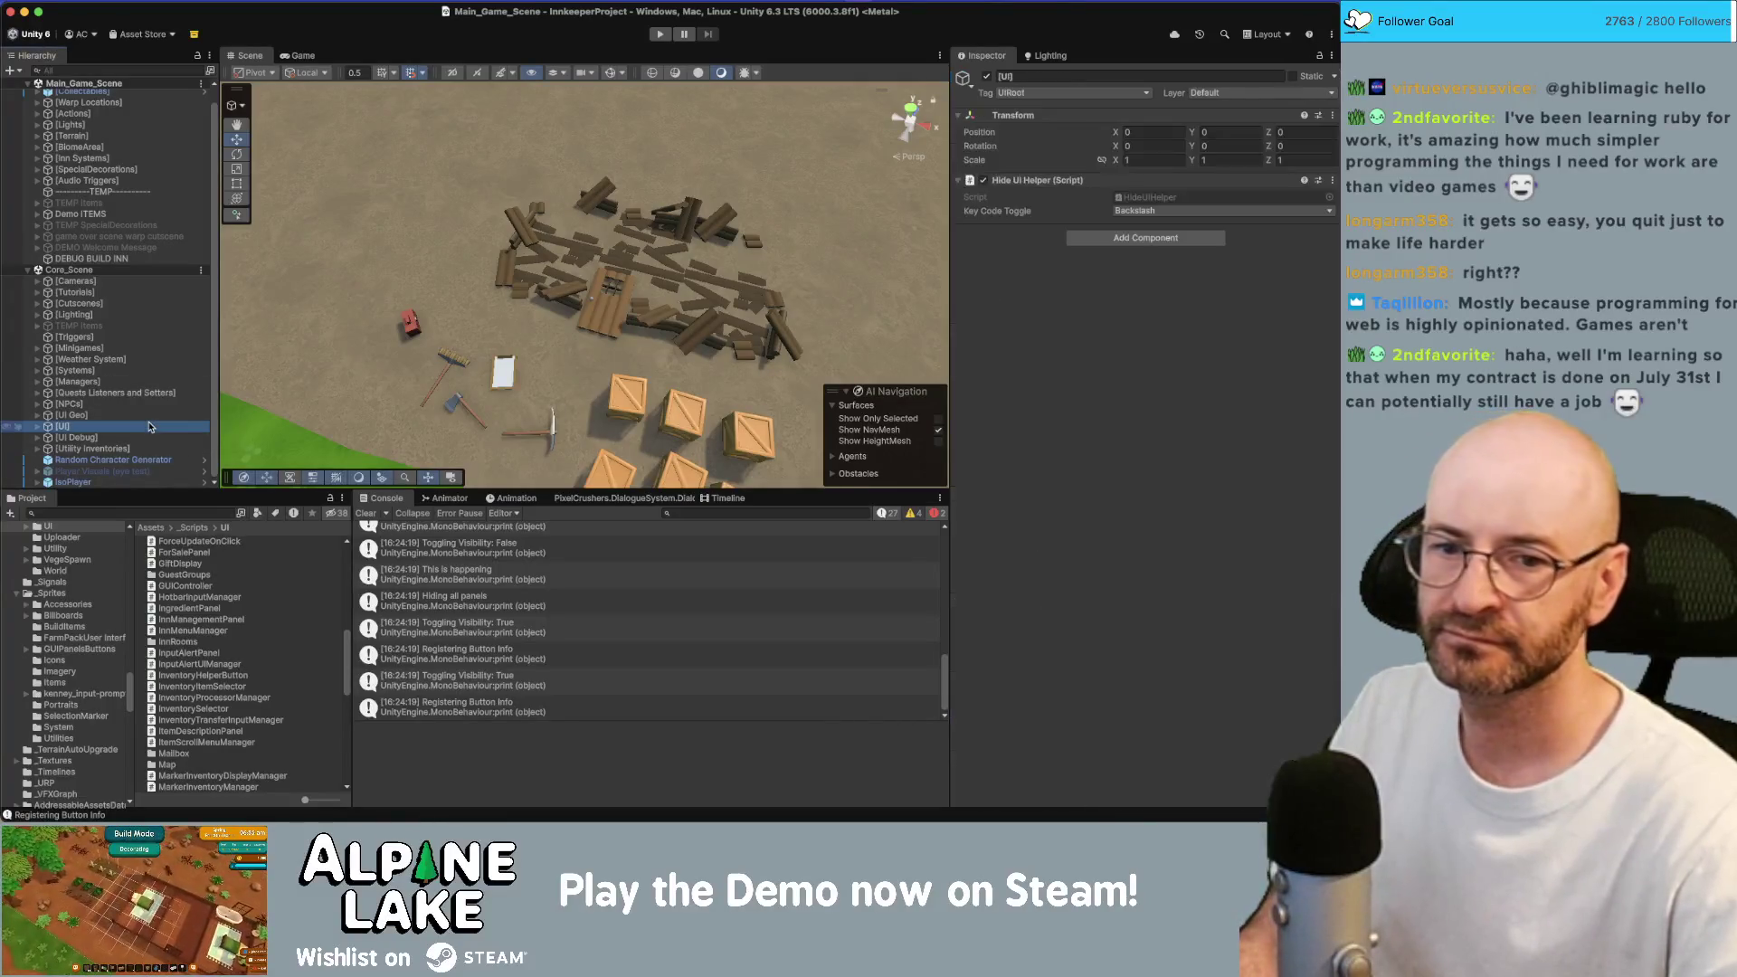
{"action": "key", "text": "Right"}
{"action": "key", "text": "Down"}
{"action": "scroll", "coordinate": [131, 272], "scroll_direction": "down", "scroll_amount": 5}
{"action": "scroll", "coordinate": [131, 197], "scroll_direction": "up", "scroll_amount": 2}
{"action": "scroll", "coordinate": [133, 197], "scroll_direction": "up", "scroll_amount": 3}
{"action": "left_click", "coordinate": [135, 179]}
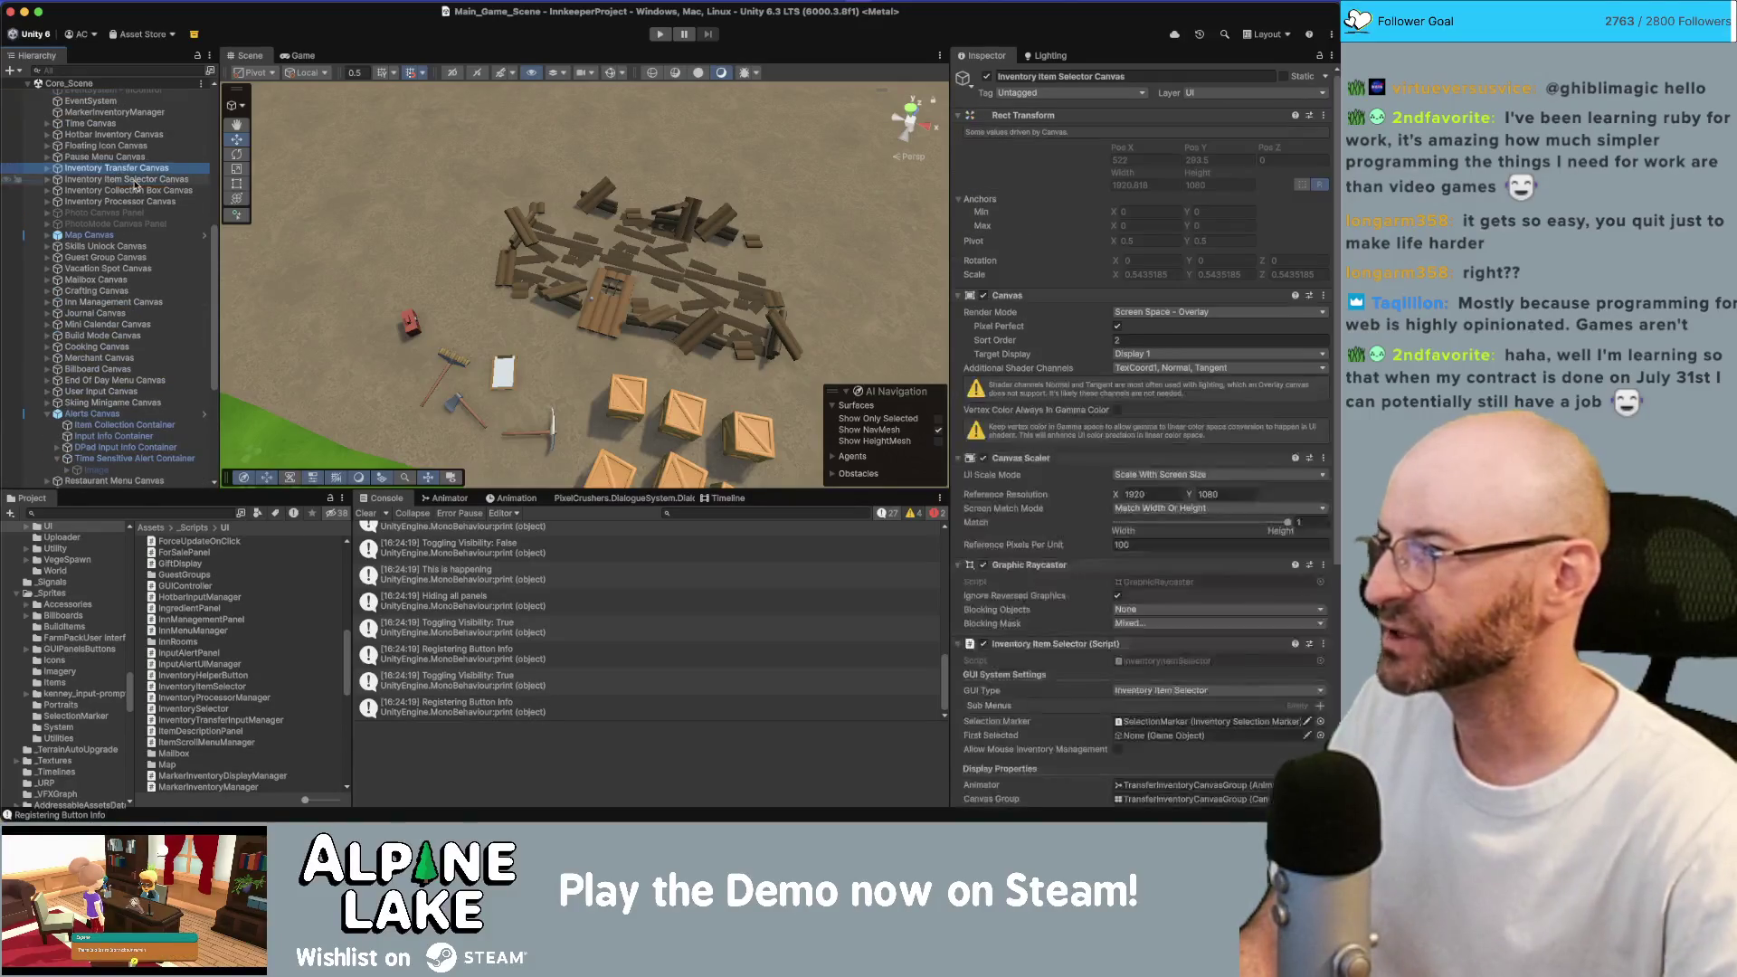
{"action": "key", "text": "Down"}
{"action": "key", "text": "Down"}
{"action": "key", "text": "Down"}
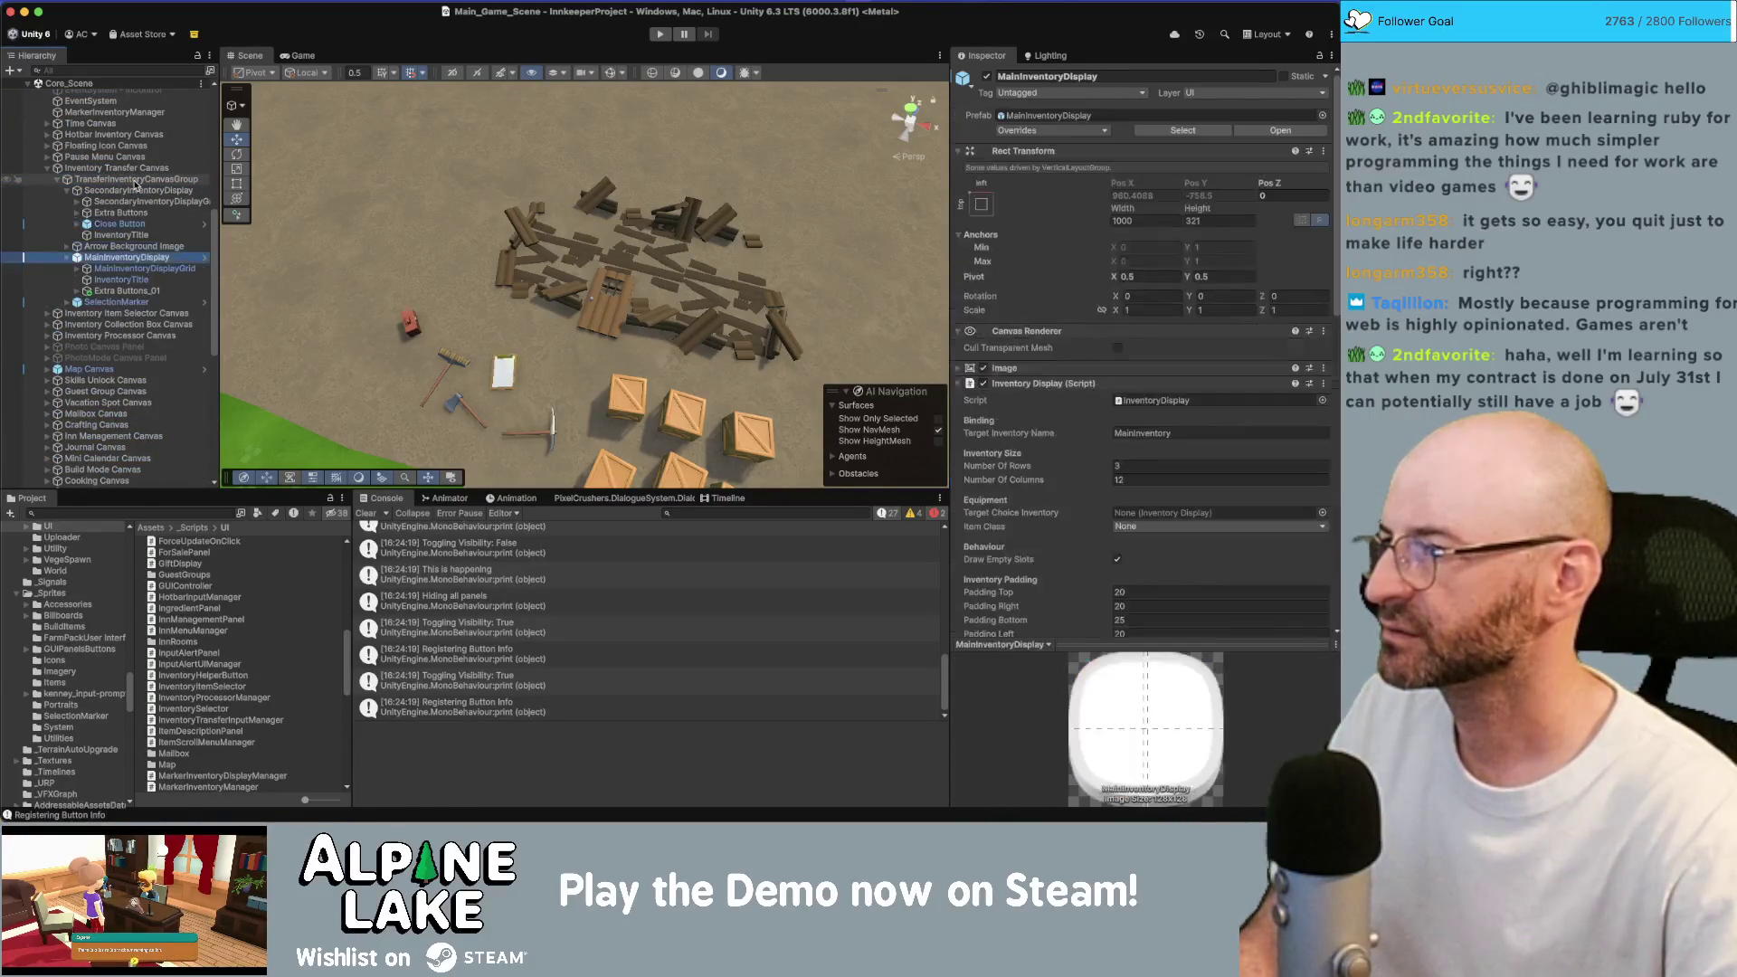
{"action": "scroll", "coordinate": [1143, 361], "scroll_direction": "down", "scroll_amount": 10}
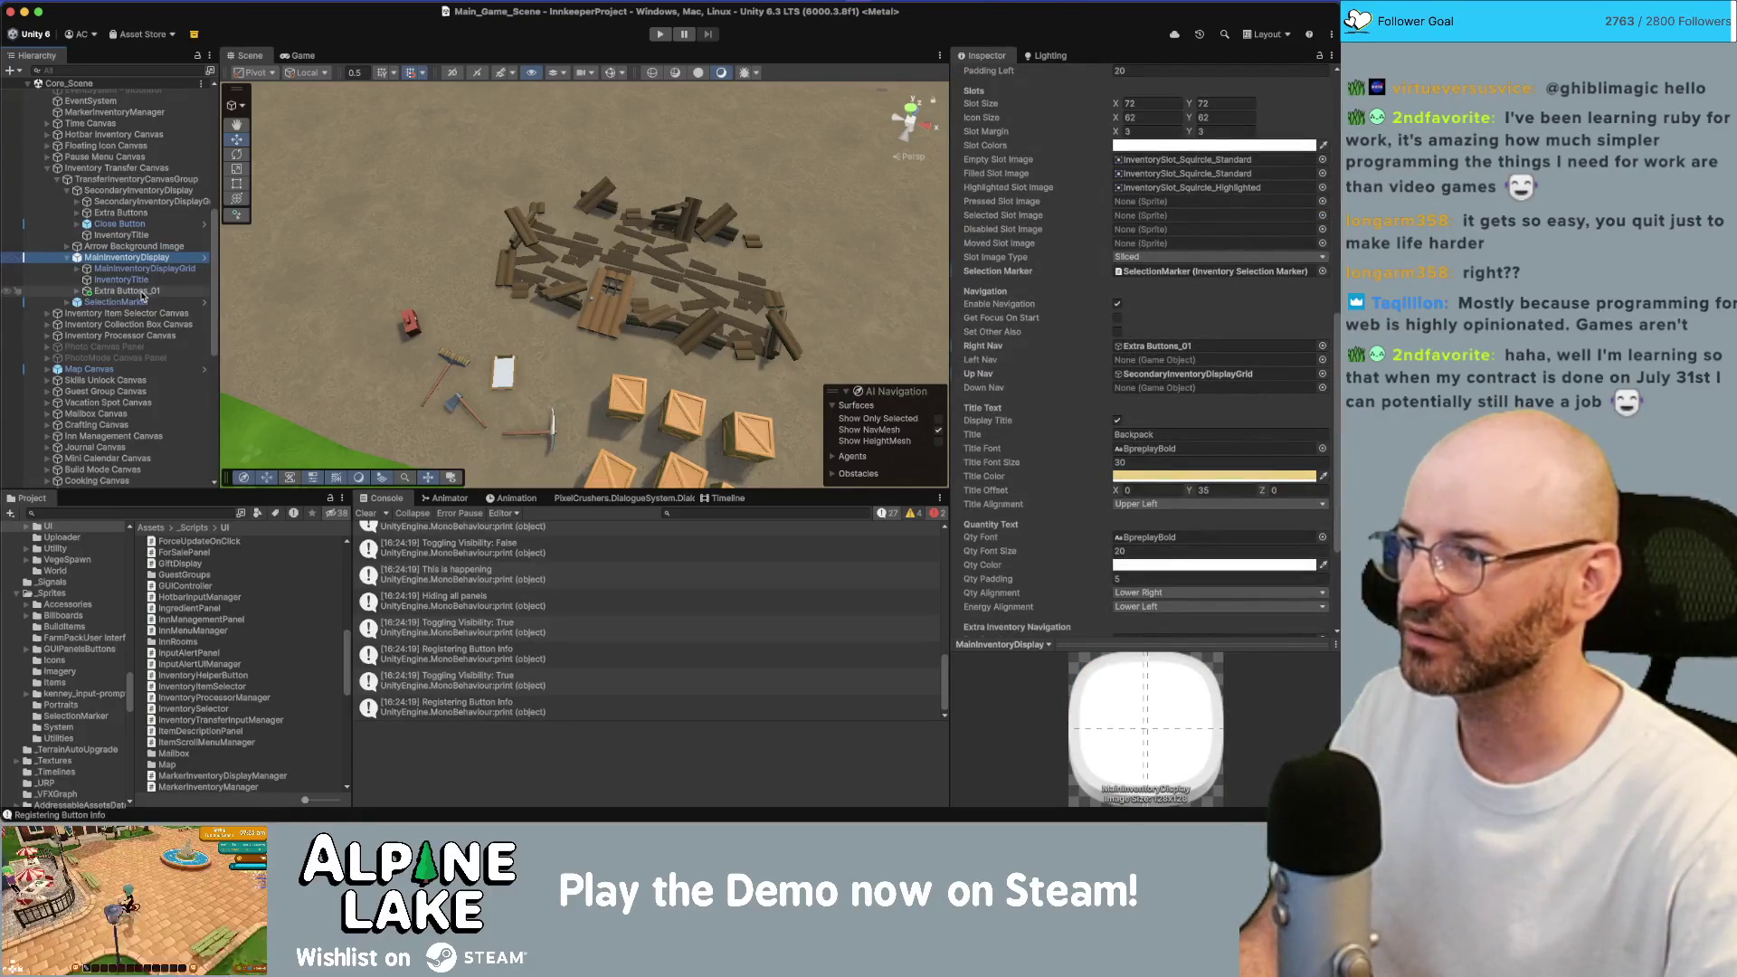
Trace the Right Nav target to Organize Button under Extra Buttons_01, then enter Play mode.
{"action": "left_click", "coordinate": [1129, 348]}
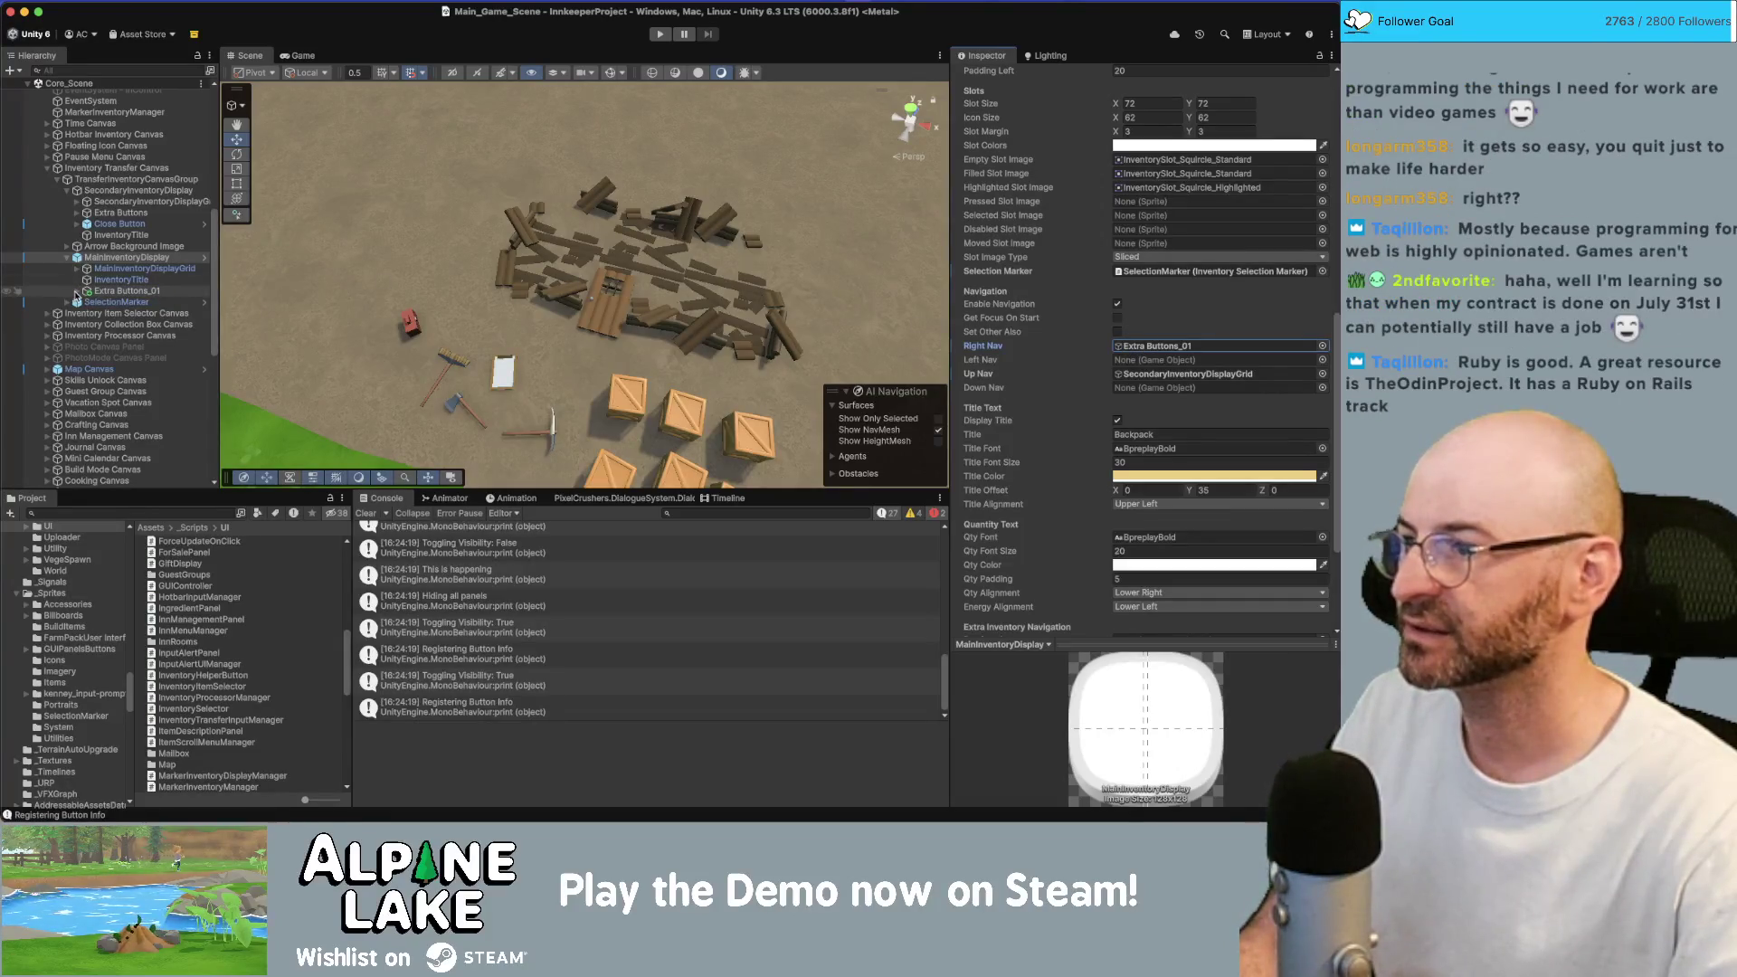
{"action": "left_click", "coordinate": [76, 291]}
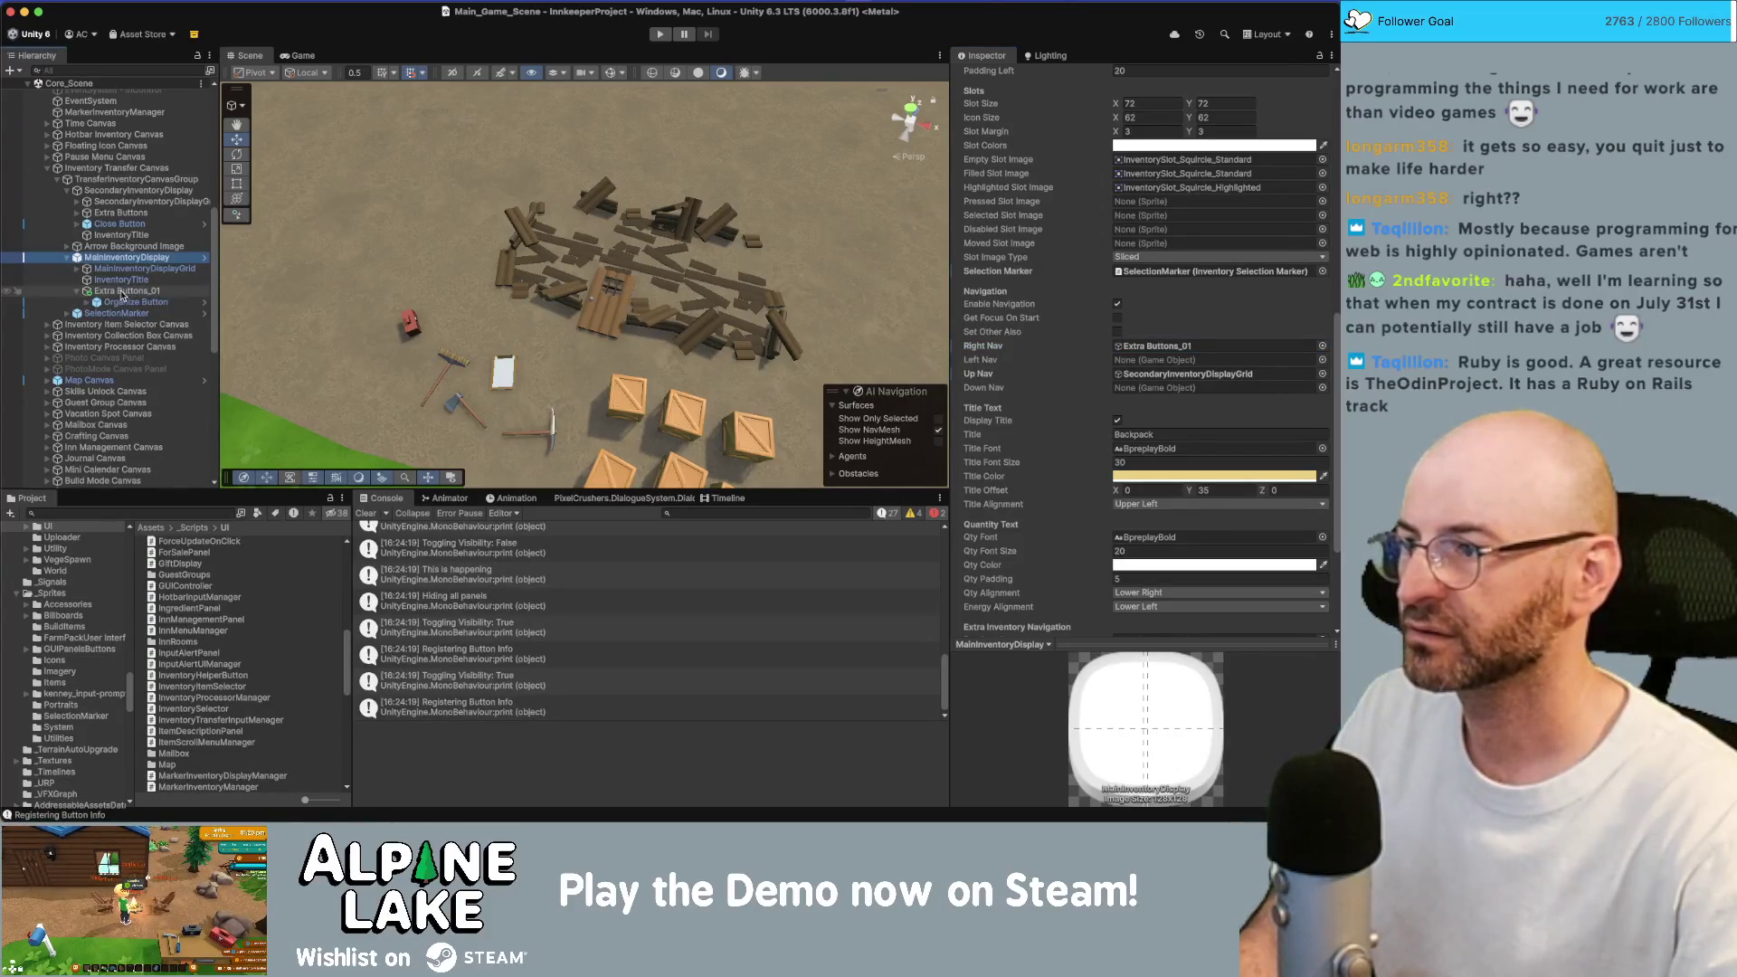
{"action": "left_click", "coordinate": [124, 303]}
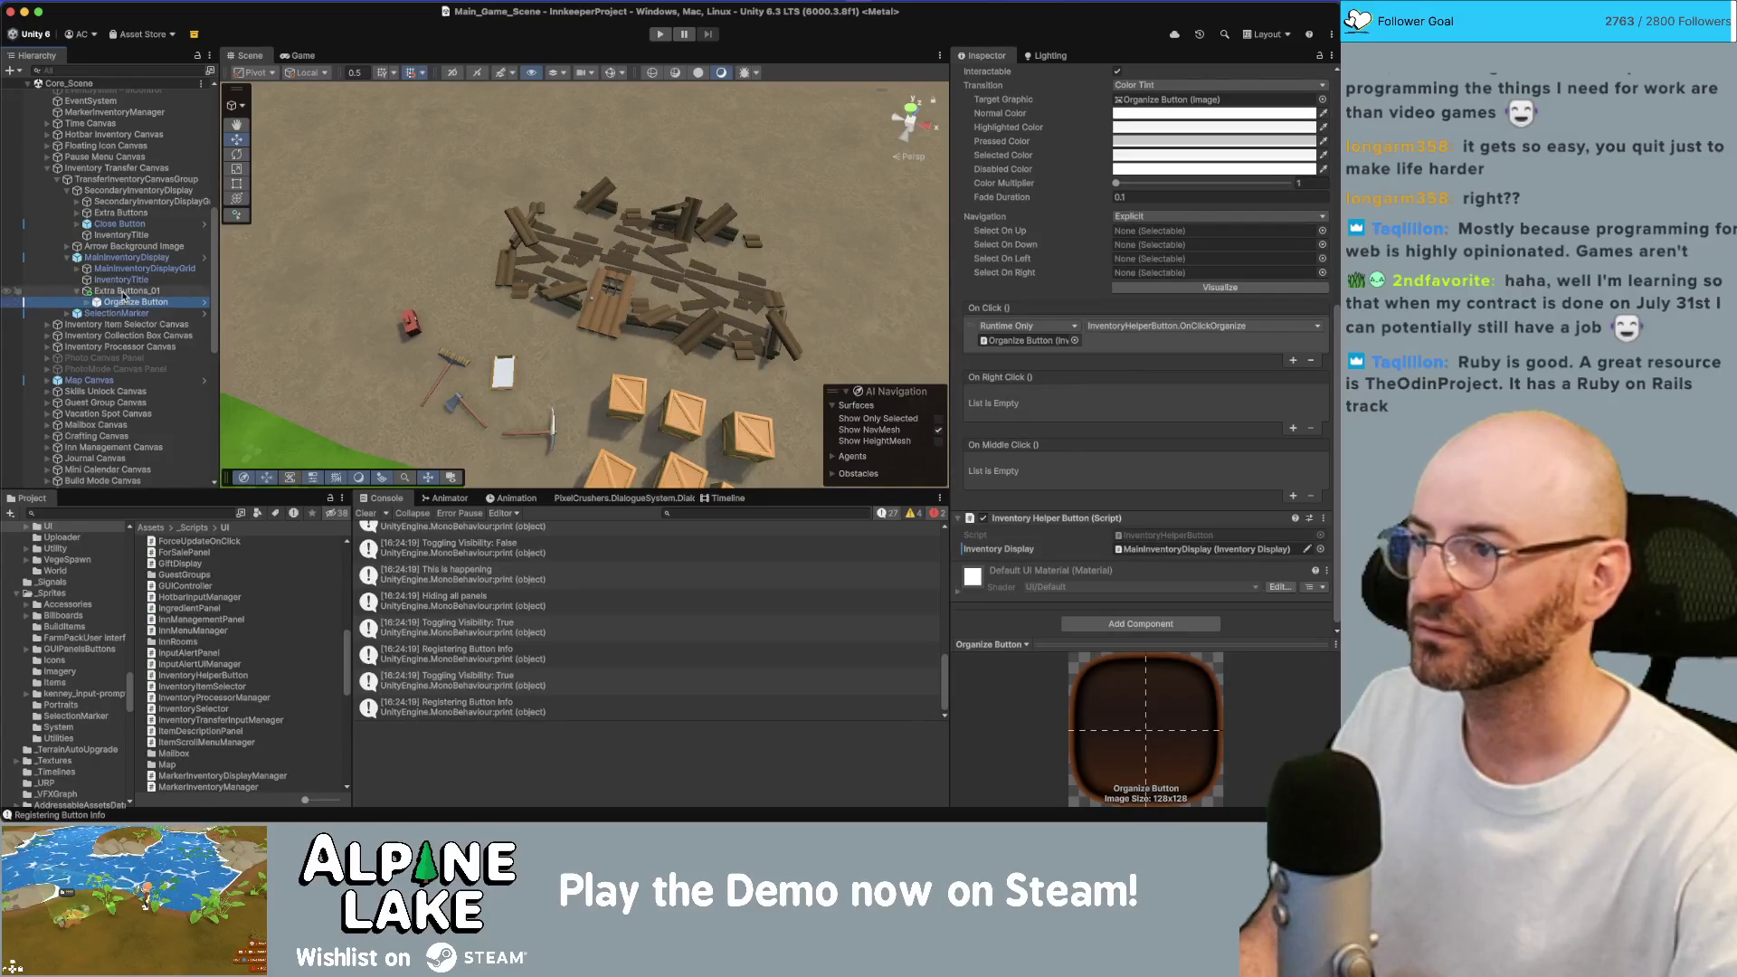
{"action": "left_click", "coordinate": [126, 258]}
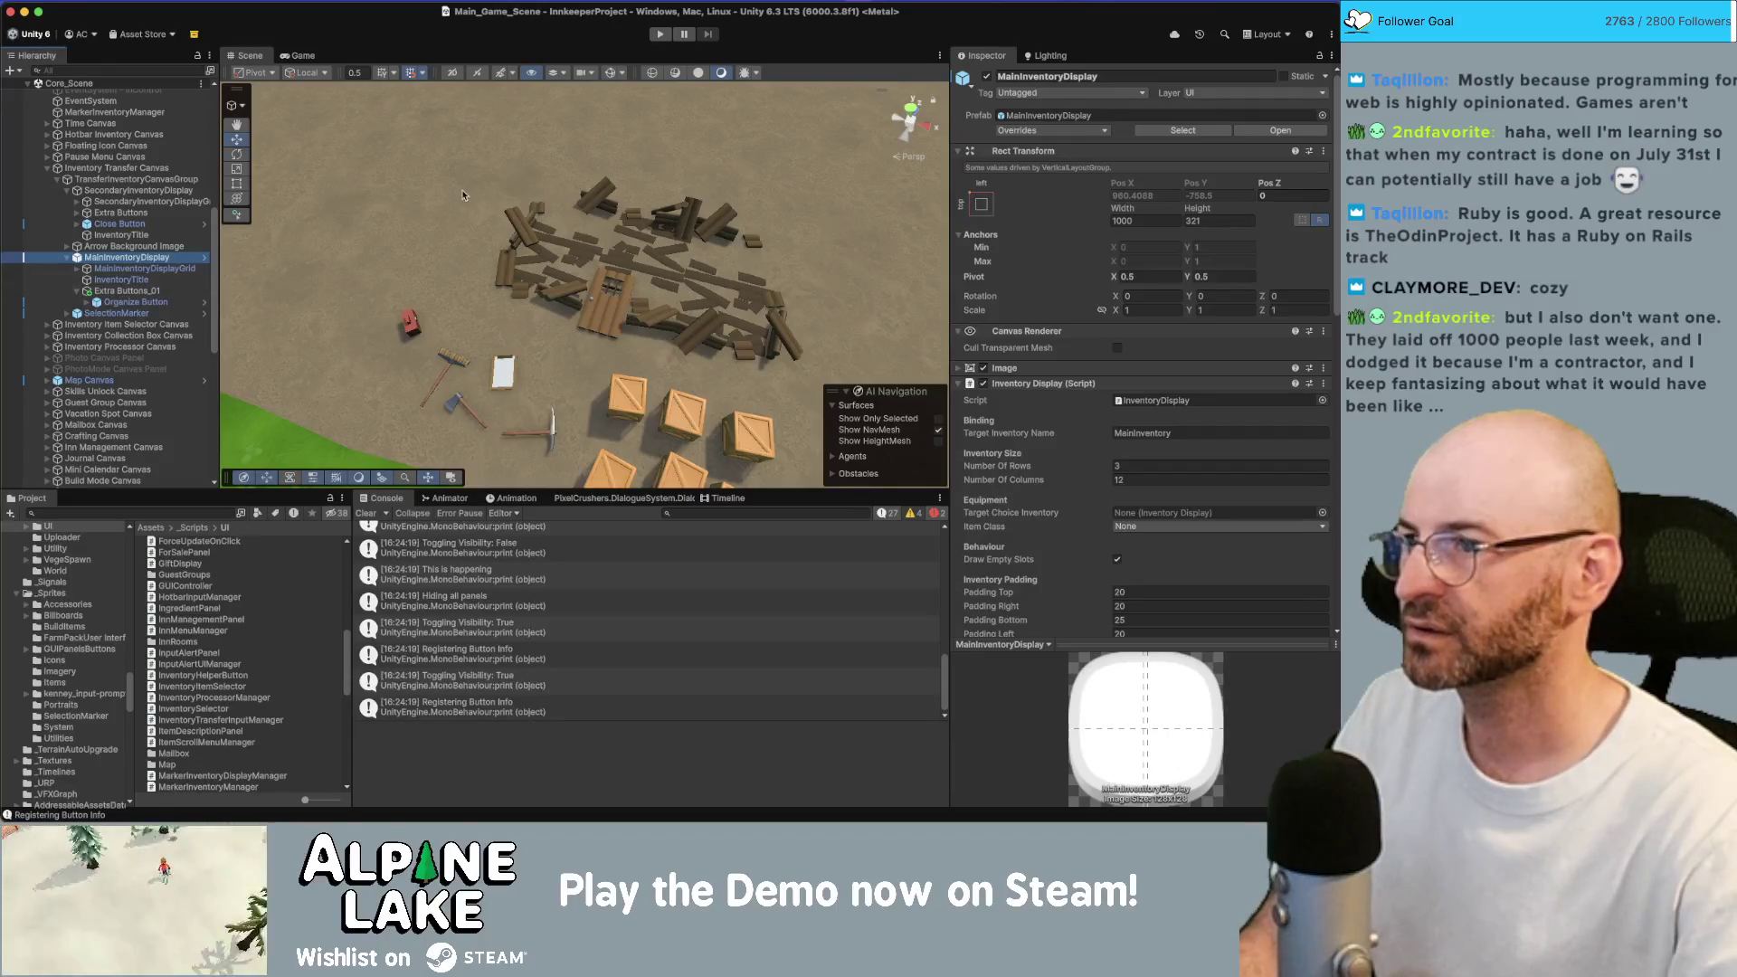
{"action": "left_click", "coordinate": [660, 38]}
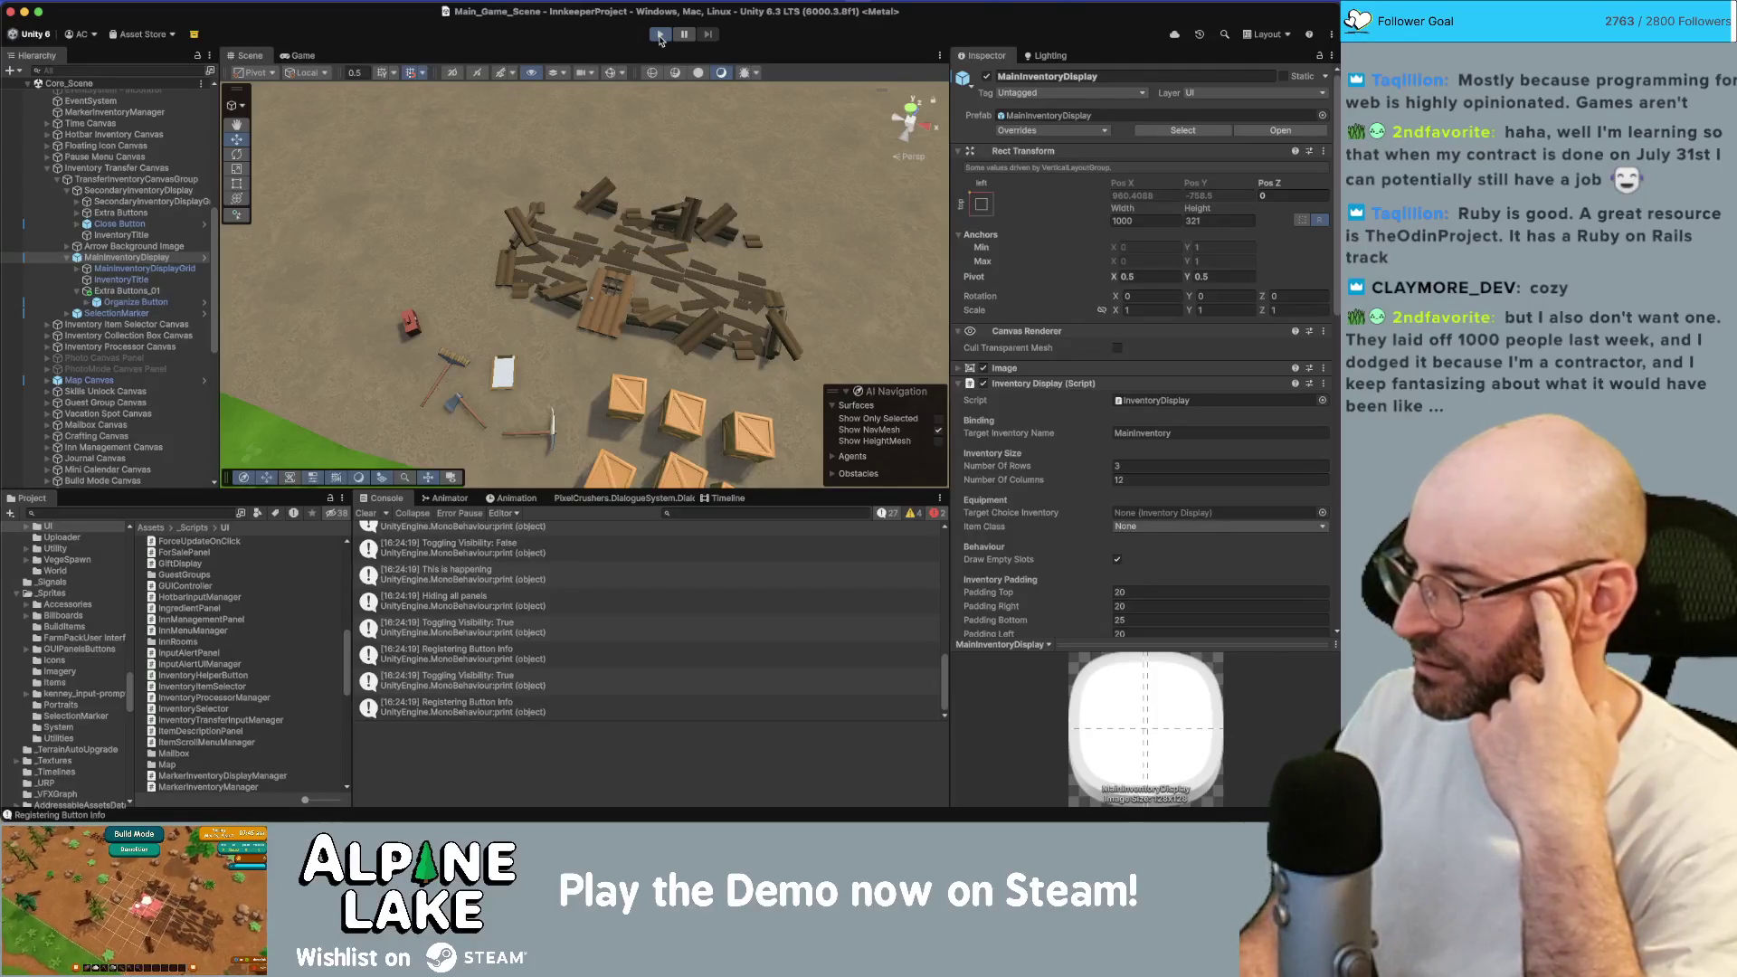
Start Play mode and walk the innkeeper into the house to open the chest.
{"action": "left_click", "coordinate": [660, 37]}
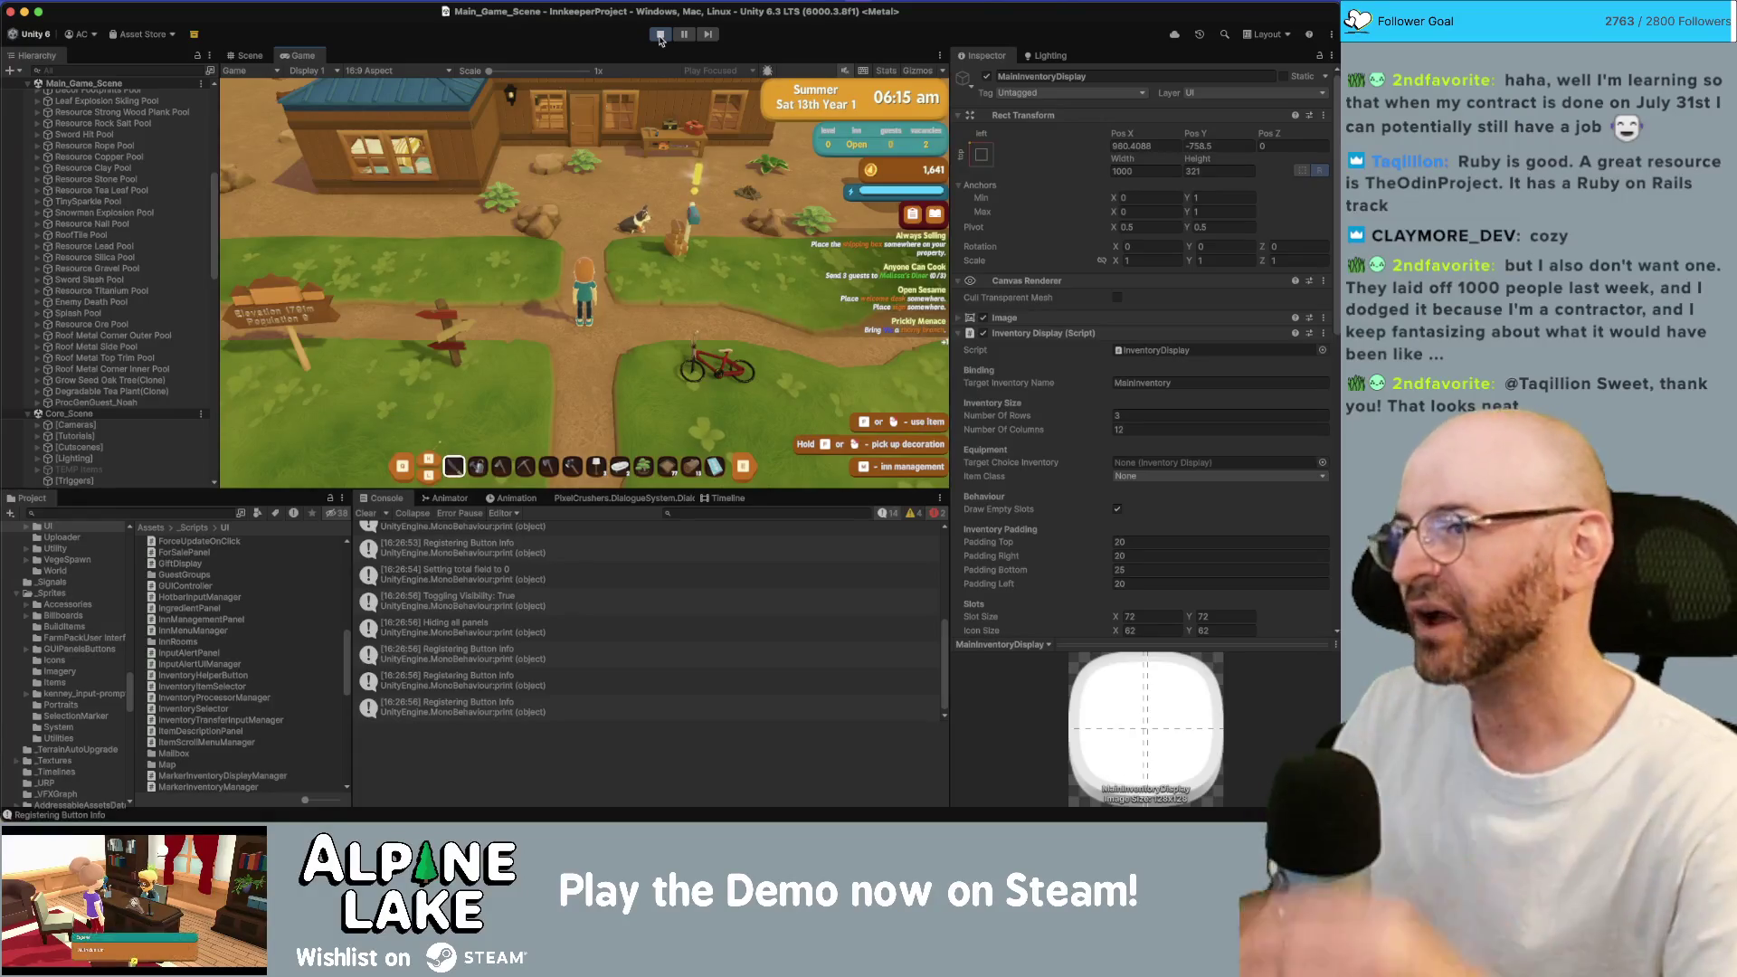
{"action": "key", "text": "d"}
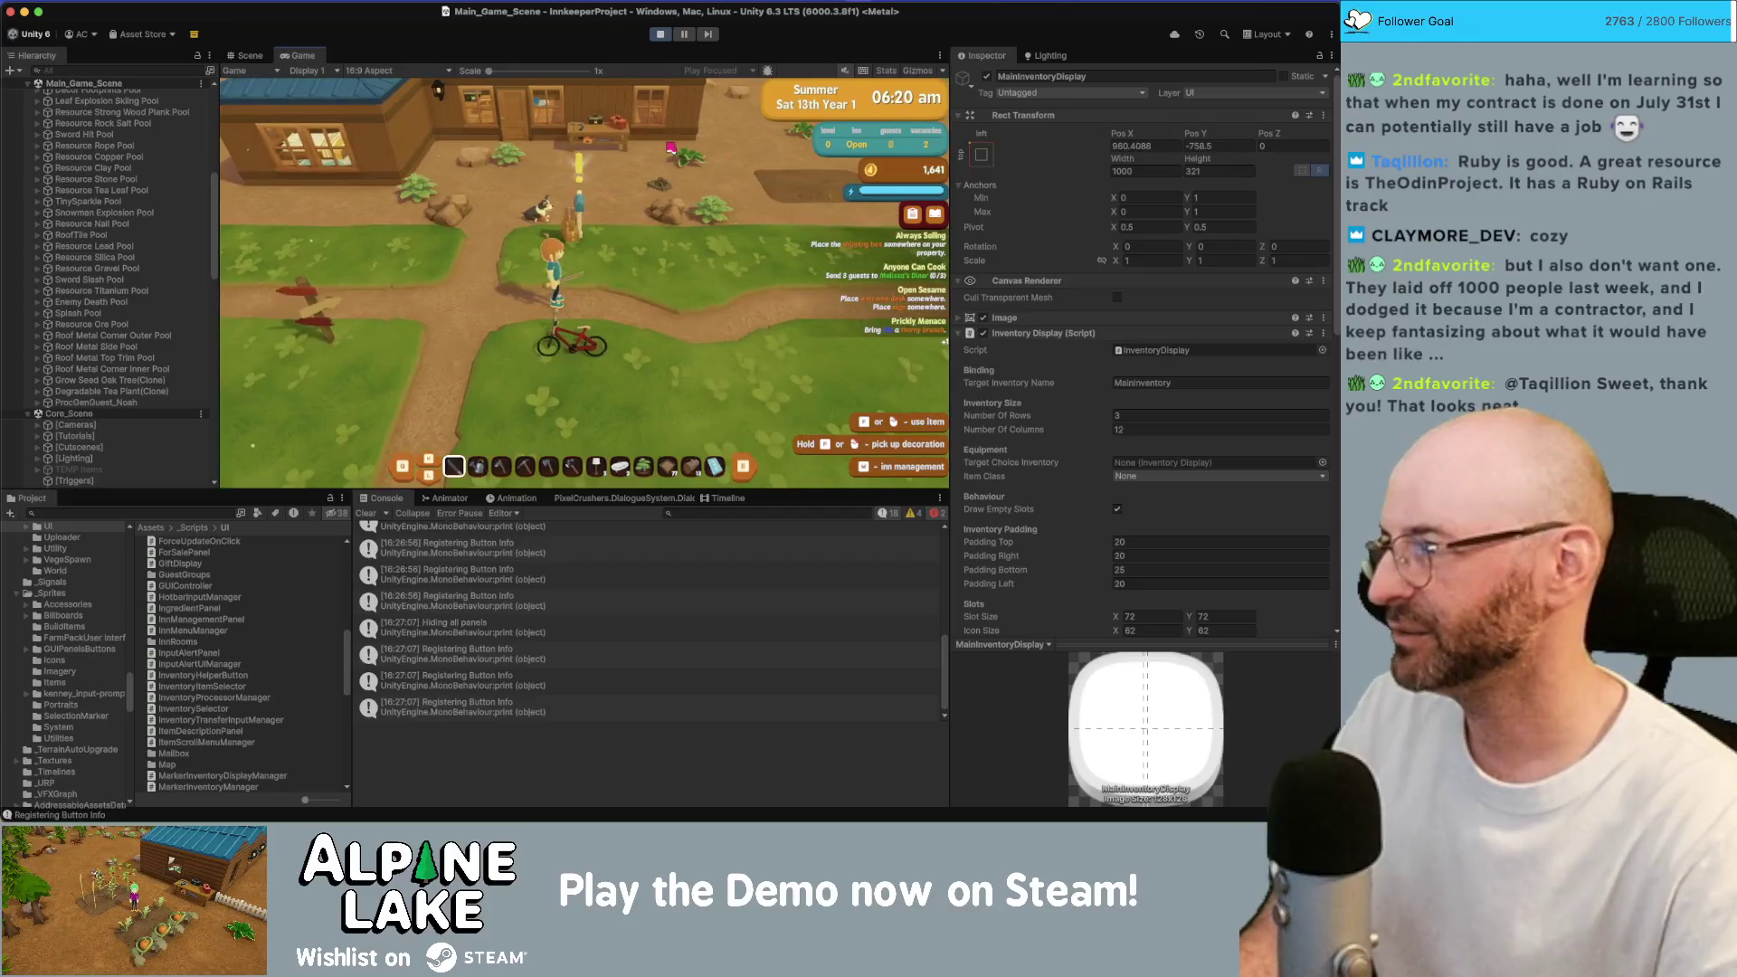
{"action": "key", "text": "w"}
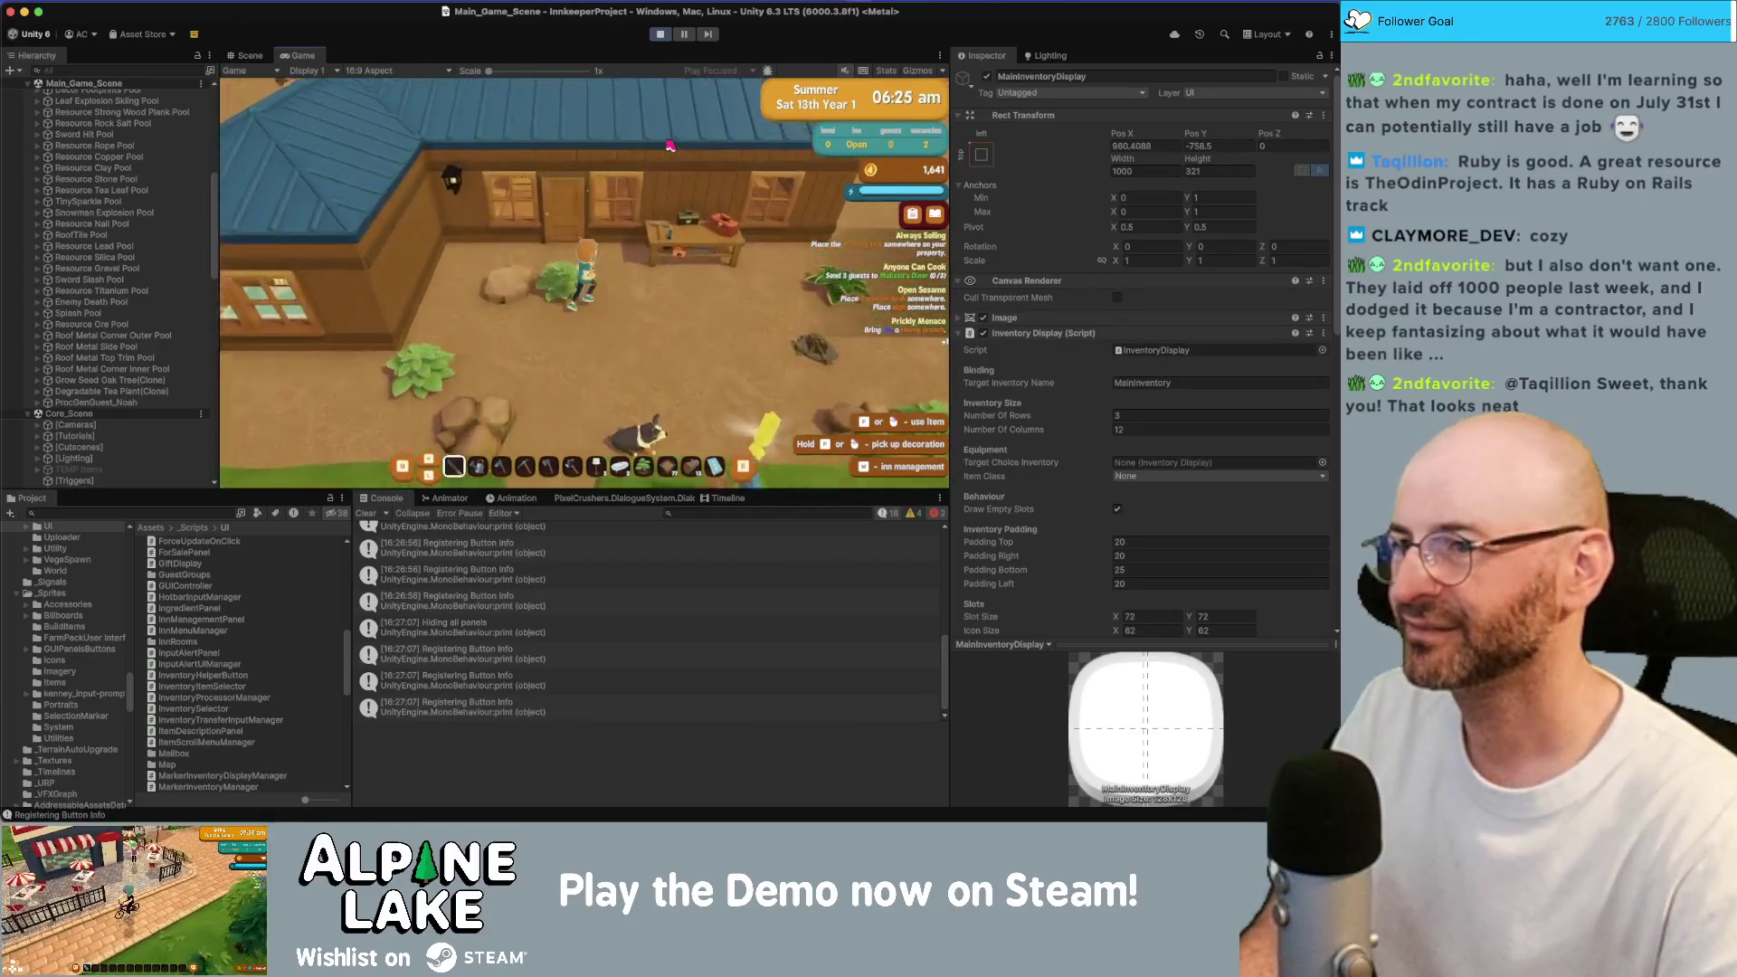
{"action": "key", "text": "w"}
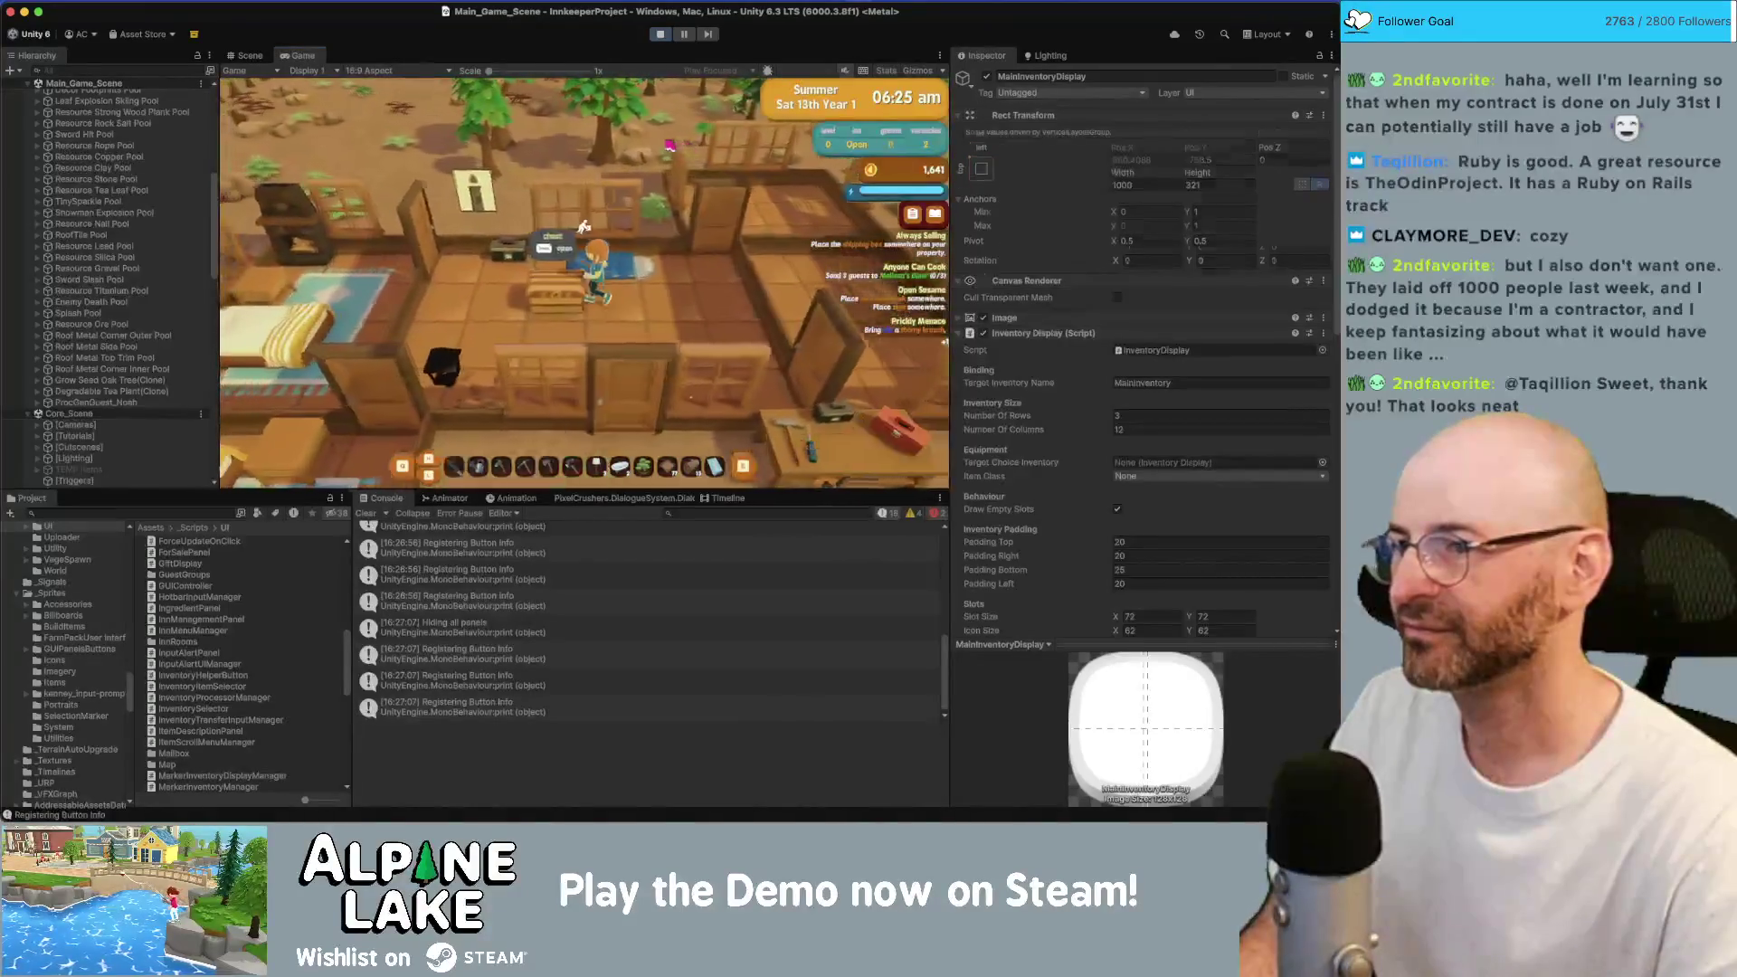
{"action": "key", "text": "e"}
Step the selection along the chest, down to the backpack's bottom row and past its edge.
{"action": "key", "text": "Right"}
{"action": "key", "text": "Right"}
{"action": "key", "text": "Right"}
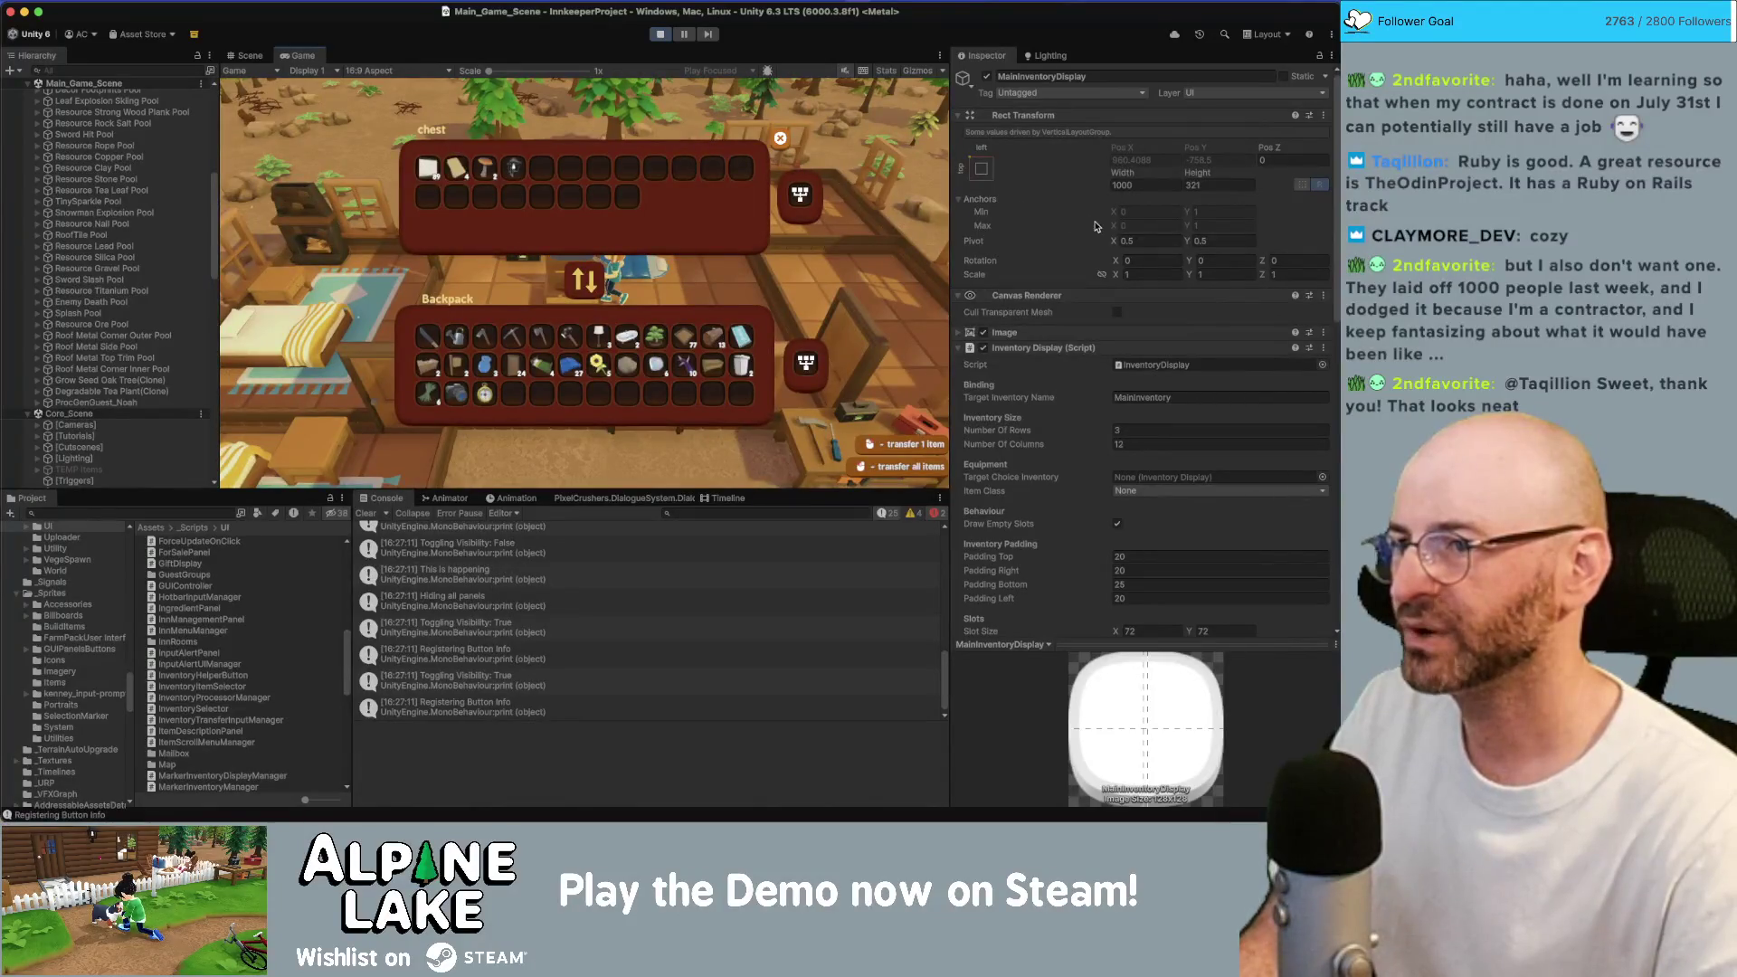
{"action": "key", "text": "Left"}
{"action": "key", "text": "Down"}
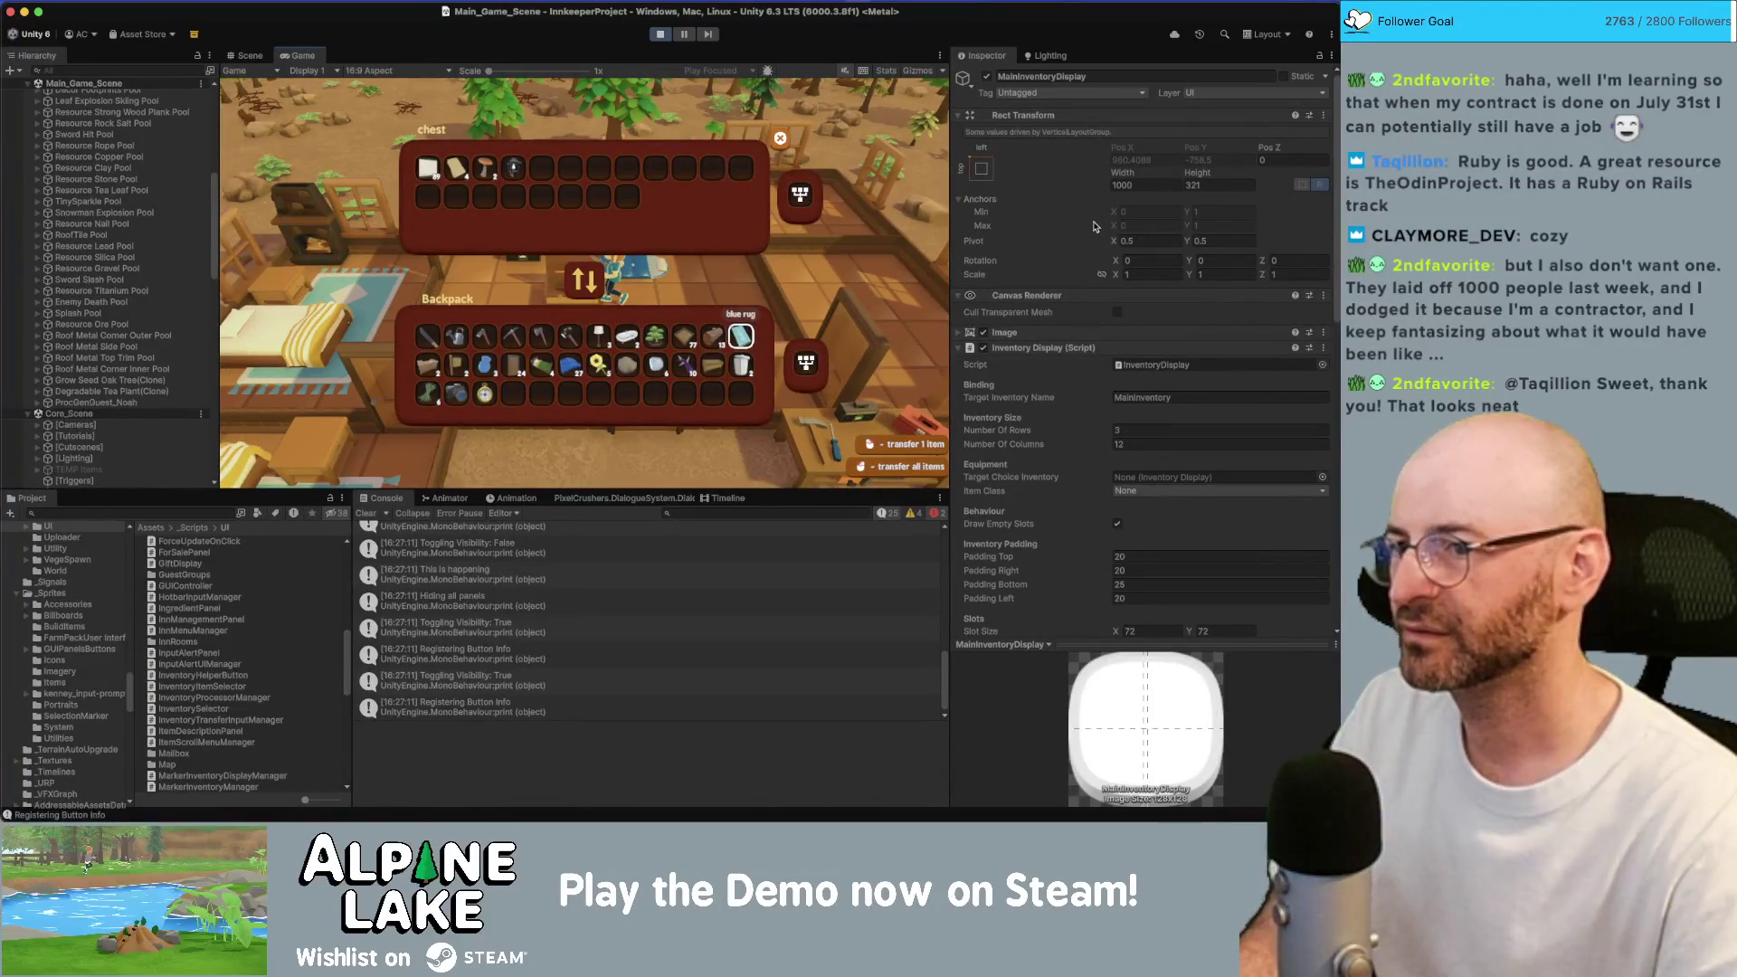
{"action": "key", "text": "Down"}
{"action": "key", "text": "Down"}
{"action": "key", "text": "Up"}
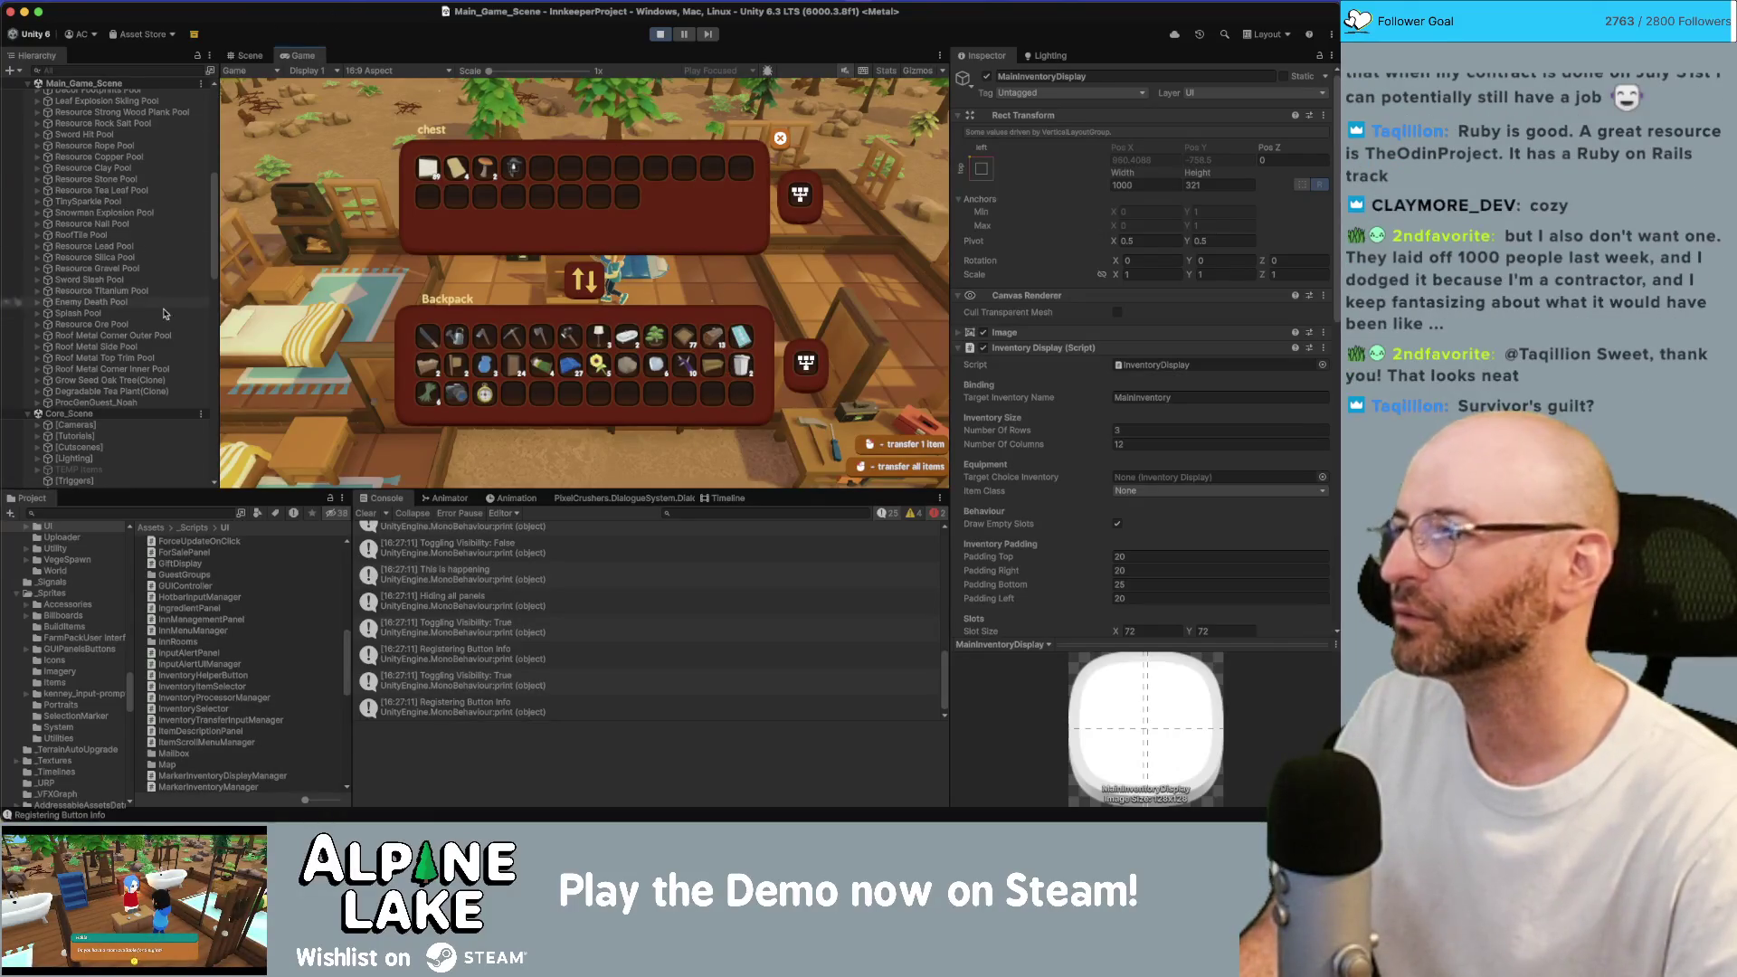
Inspect the inventory grid slots down to Slot 11 and frame it in the Scene view.
{"action": "scroll", "coordinate": [166, 314], "scroll_direction": "down", "scroll_amount": 10}
{"action": "left_click", "coordinate": [184, 158]}
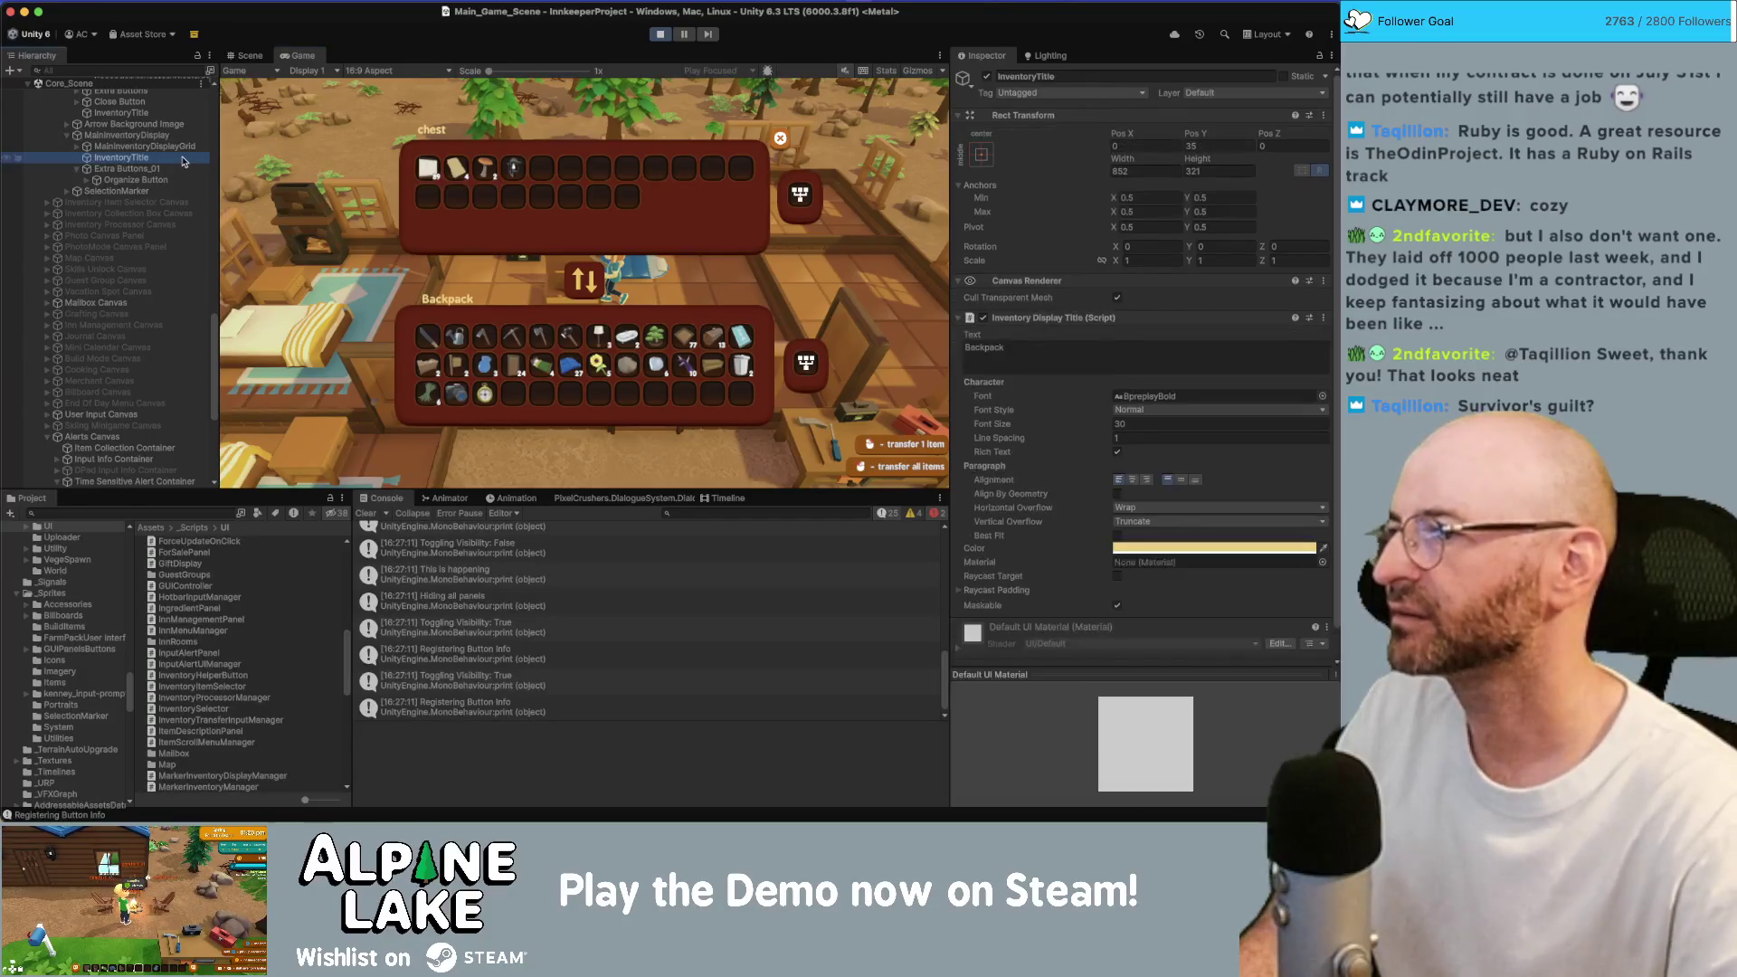
{"action": "key", "text": "Up"}
{"action": "key", "text": "Right"}
{"action": "key", "text": "Right"}
{"action": "key", "text": "Down"}
{"action": "key", "text": "Down"}
{"action": "key", "text": "Down"}
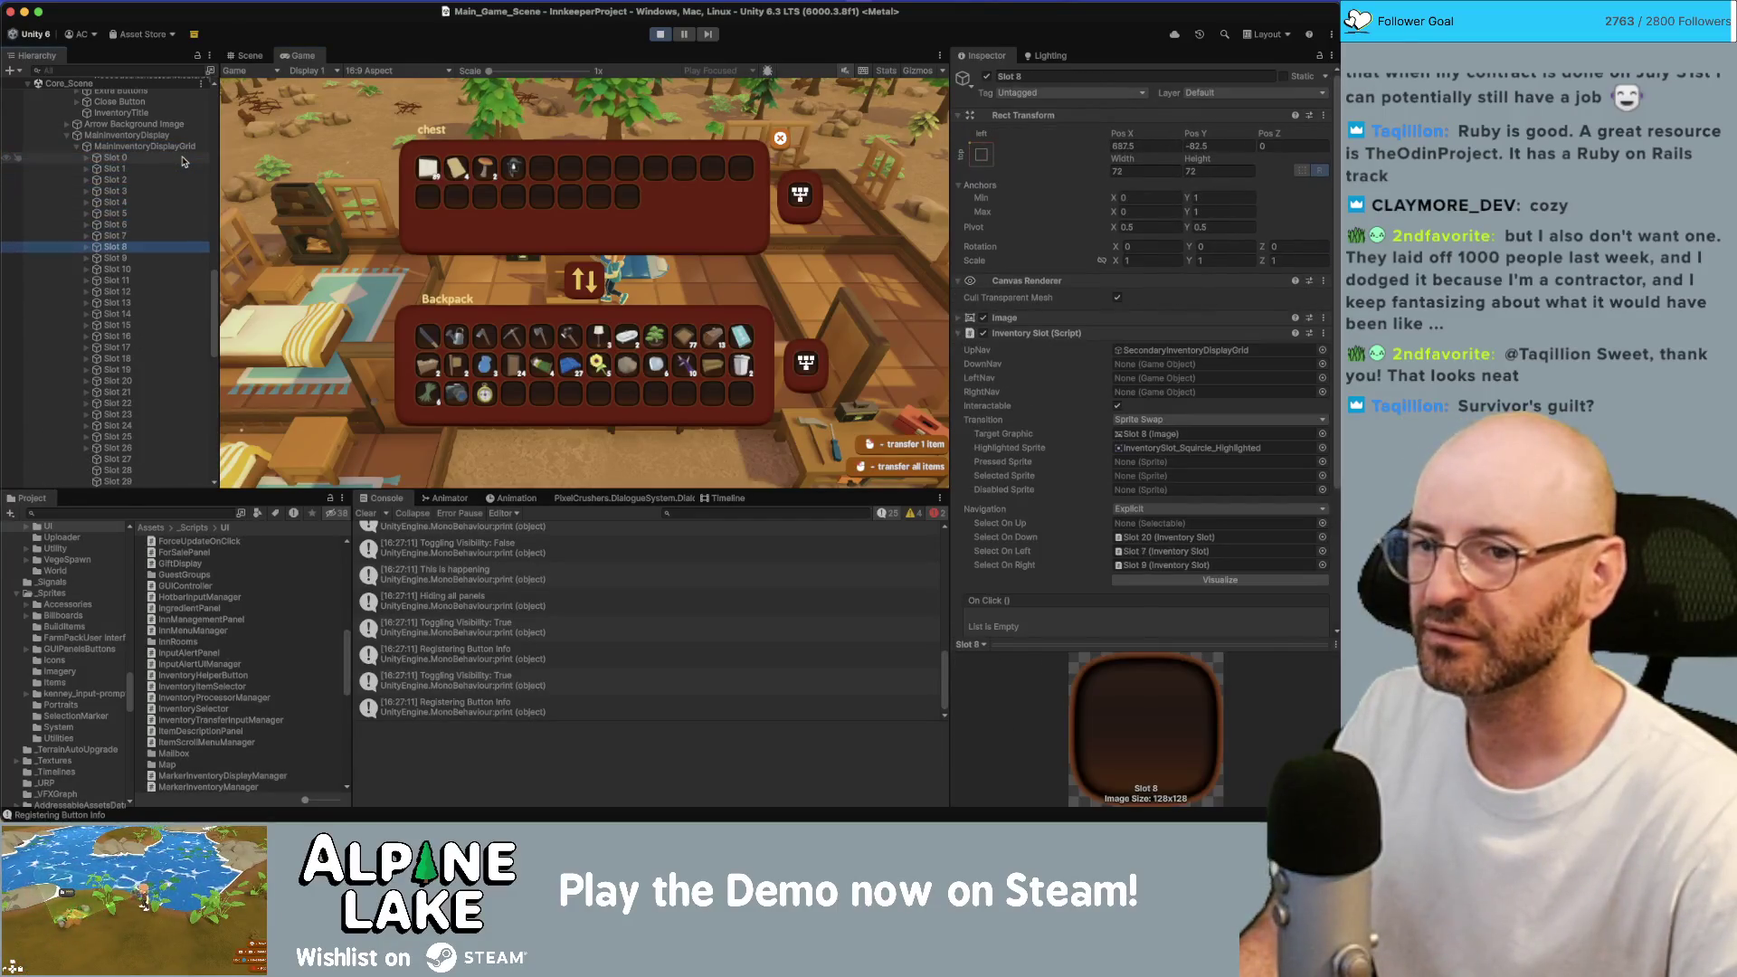
{"action": "key", "text": "Down"}
{"action": "key", "text": "Down"}
{"action": "key", "text": "Down"}
{"action": "key", "text": "Up"}
{"action": "key", "text": "Up"}
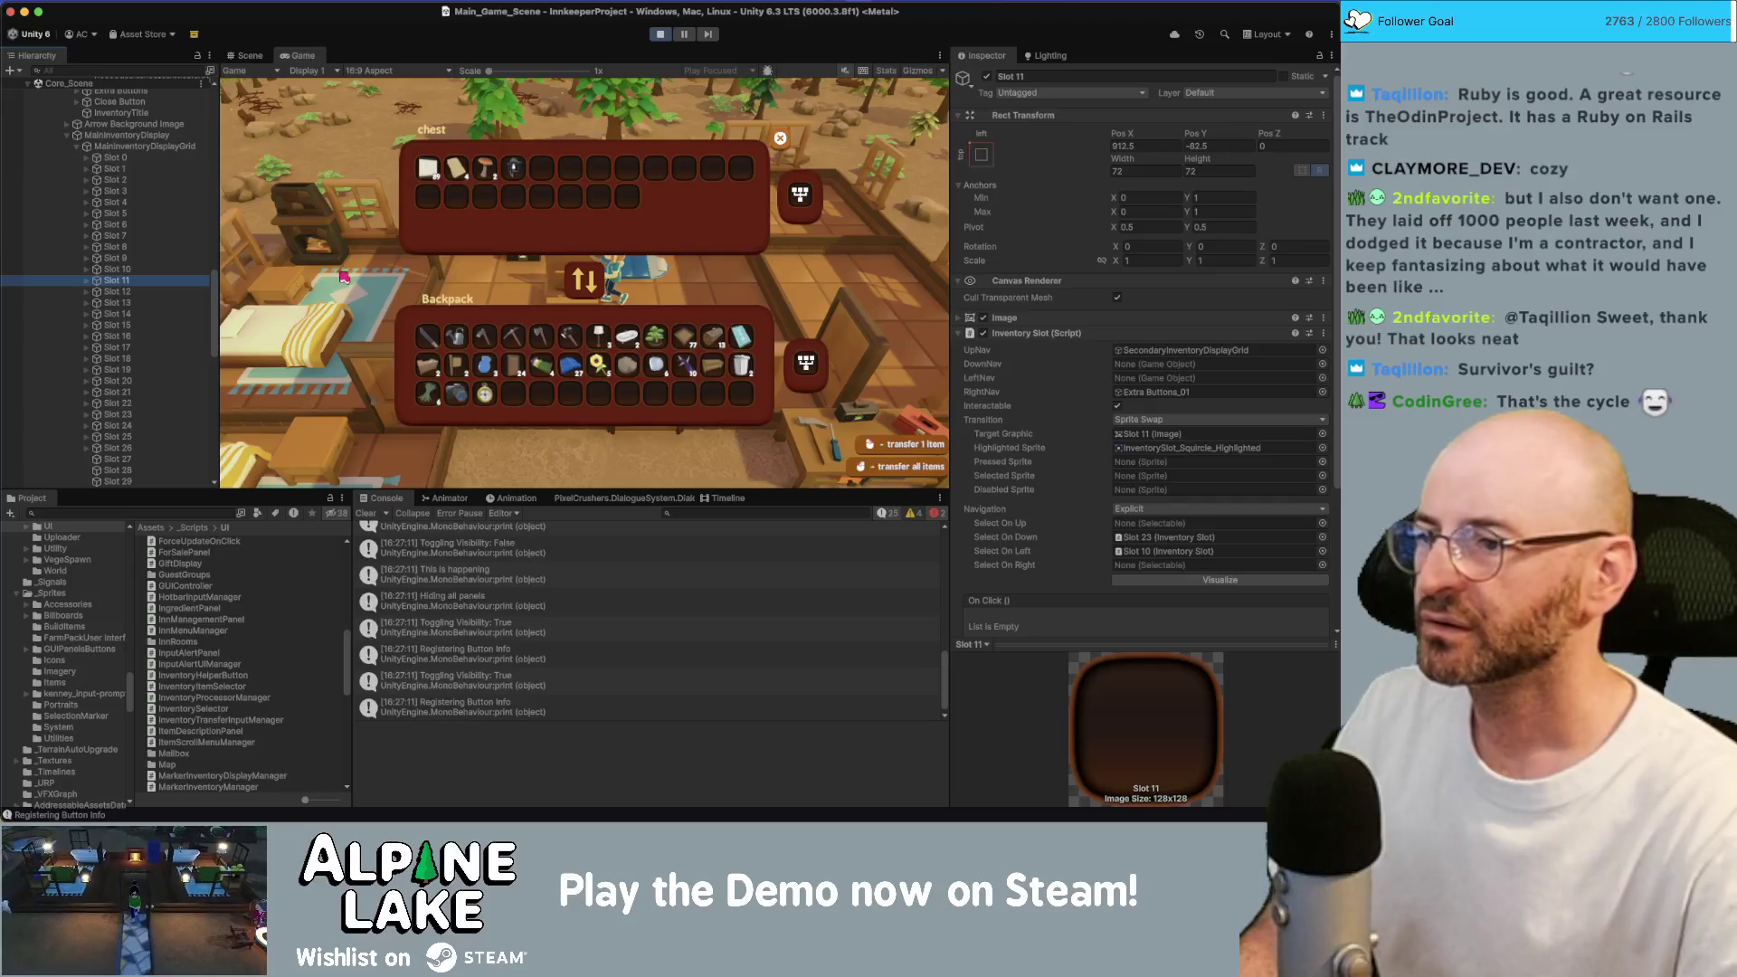
{"action": "left_click", "coordinate": [250, 55]}
{"action": "key", "text": "f"}
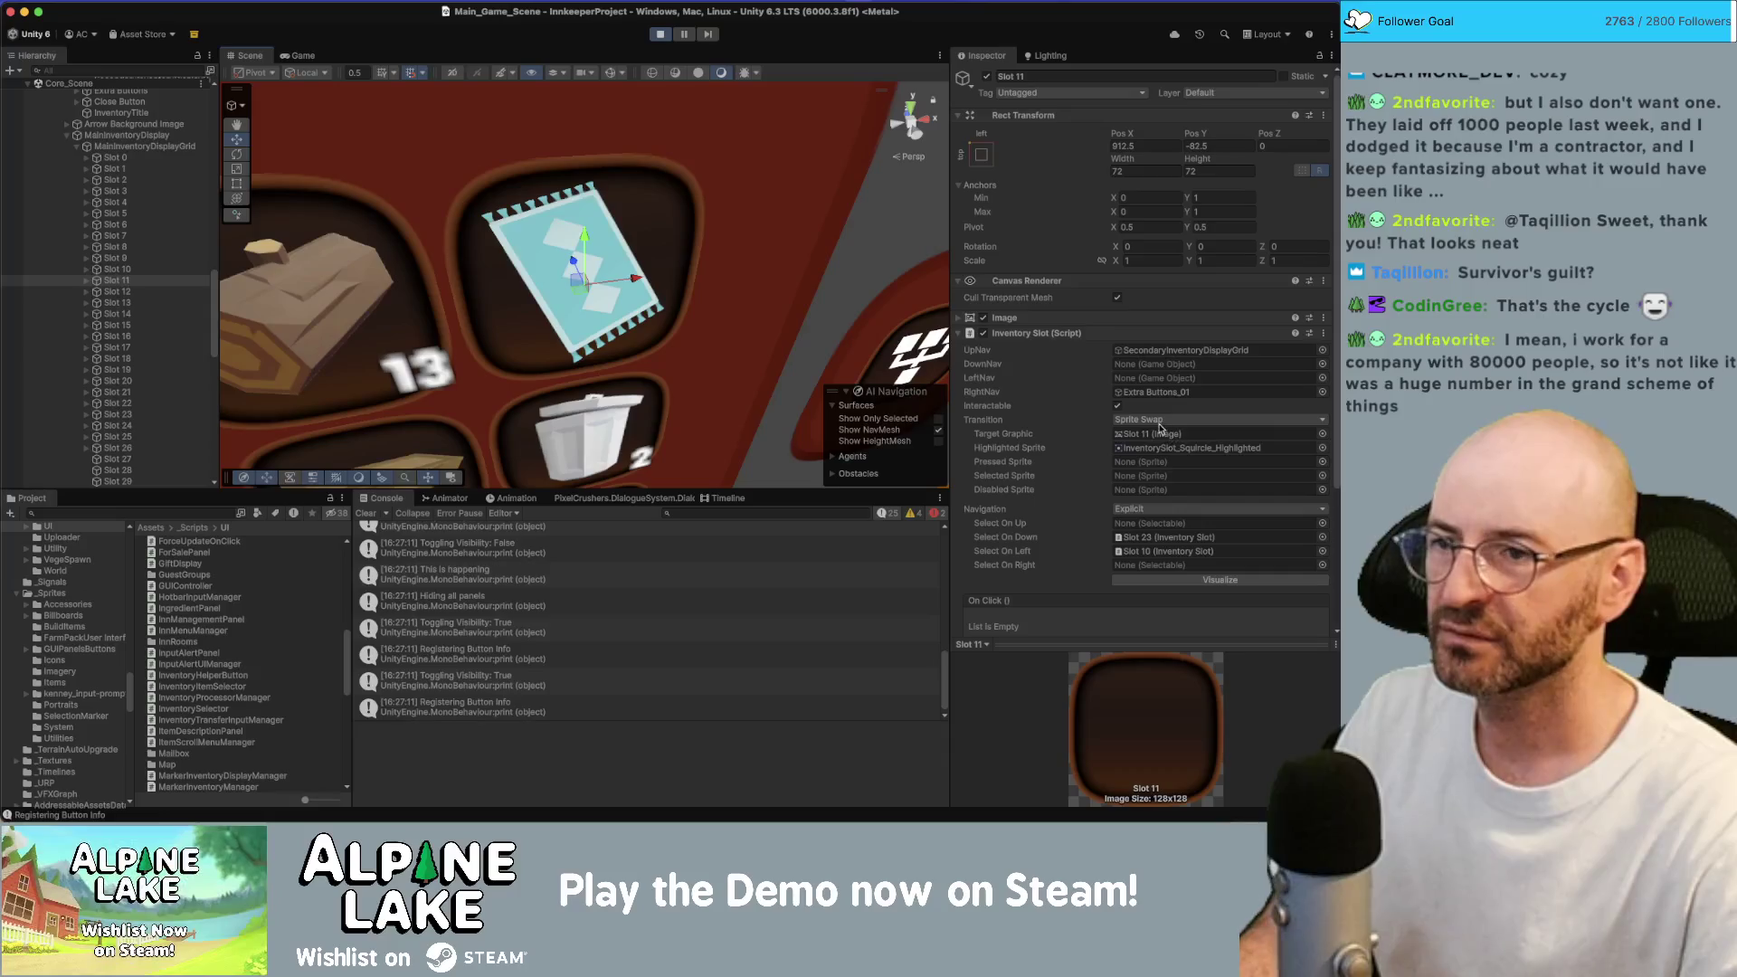
Inspect MainInventoryDisplay and SelectionMarker's settings, then stop the running game.
{"action": "left_click", "coordinate": [145, 135]}
{"action": "key", "text": "Left"}
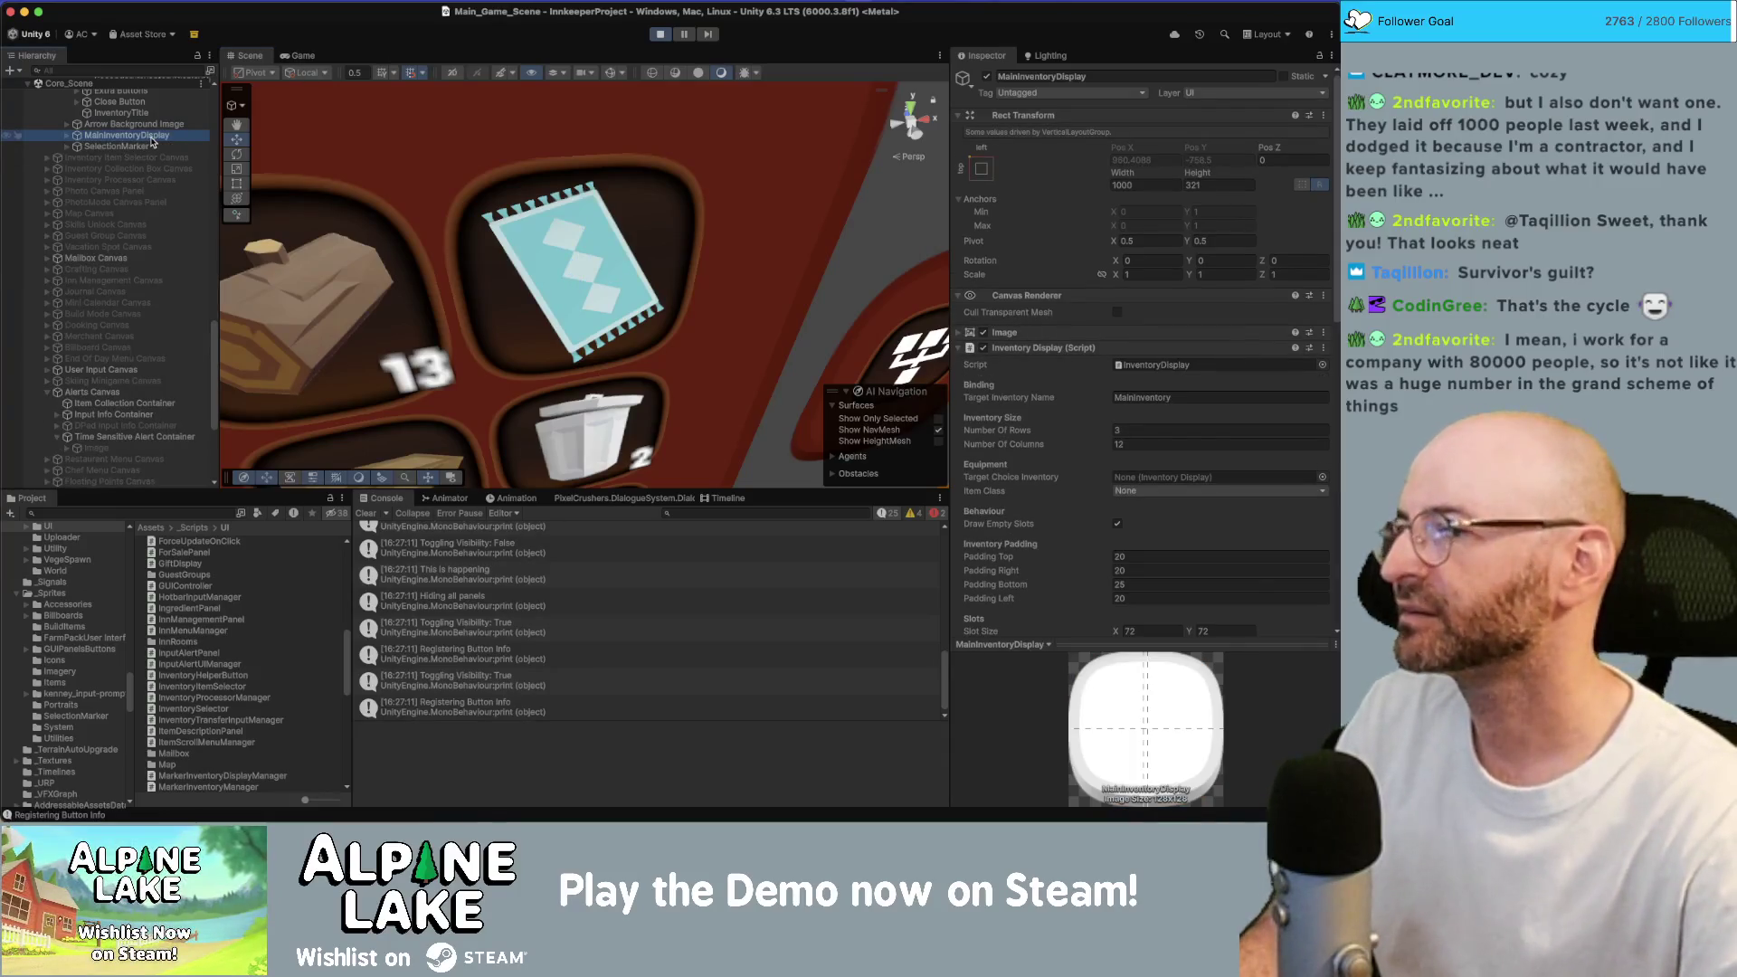
{"action": "left_click", "coordinate": [152, 146]}
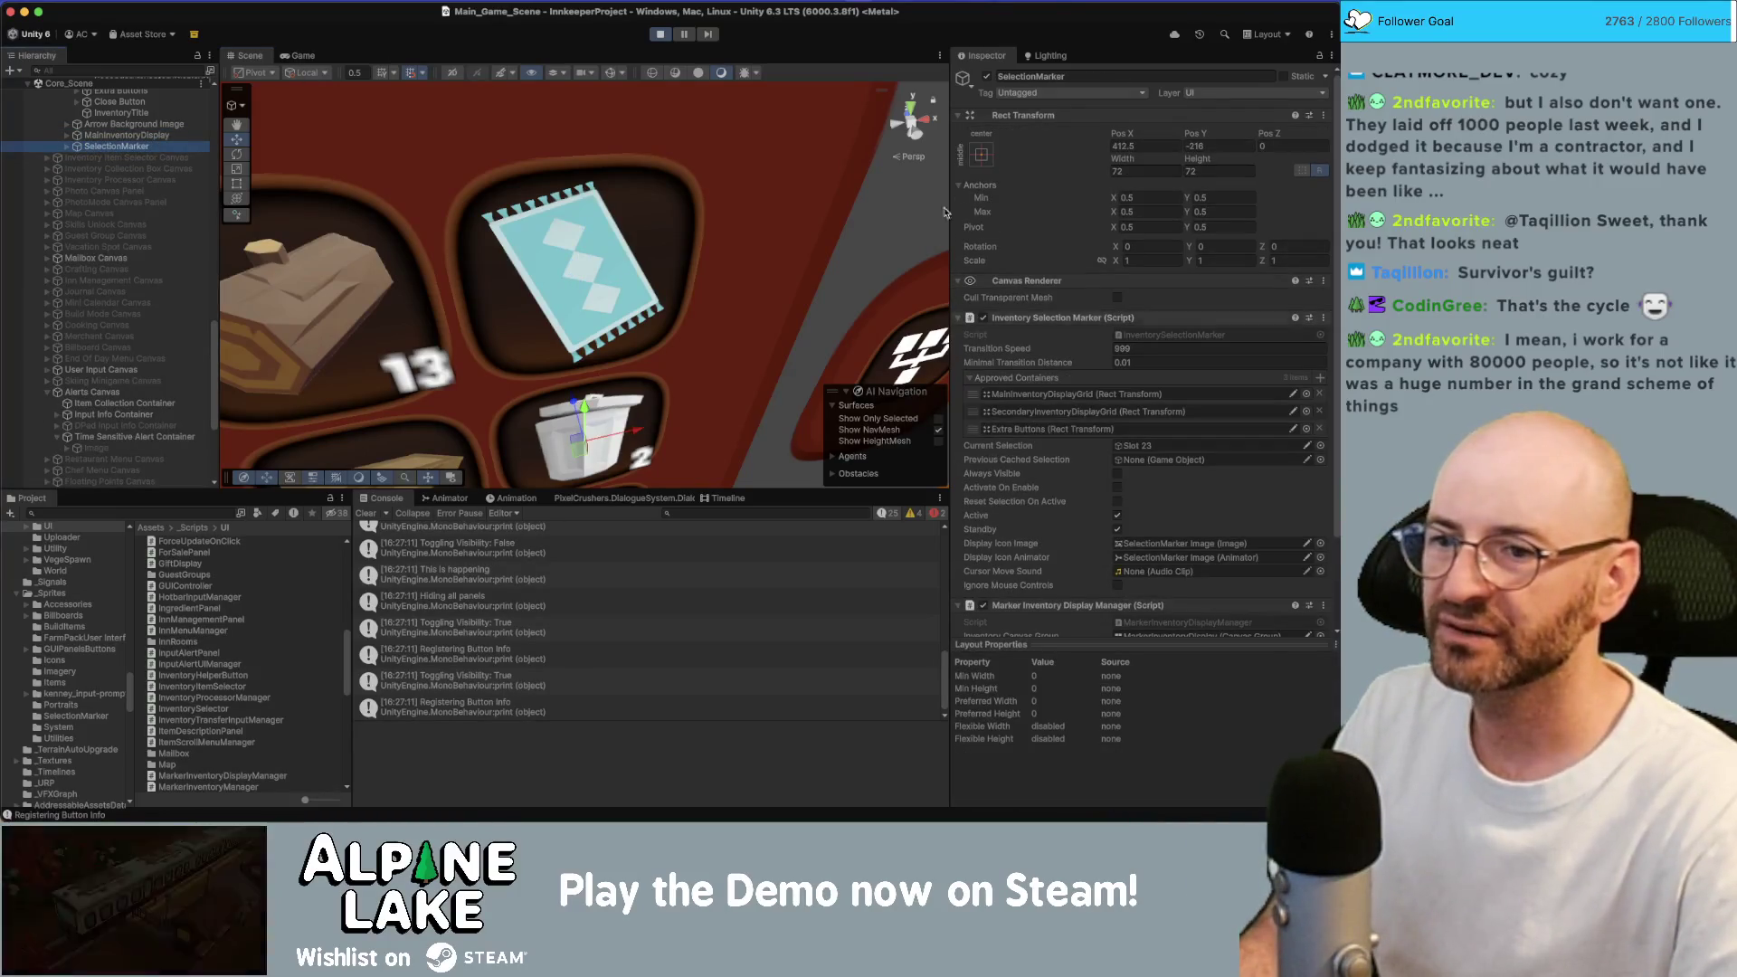
{"action": "left_click", "coordinate": [660, 35]}
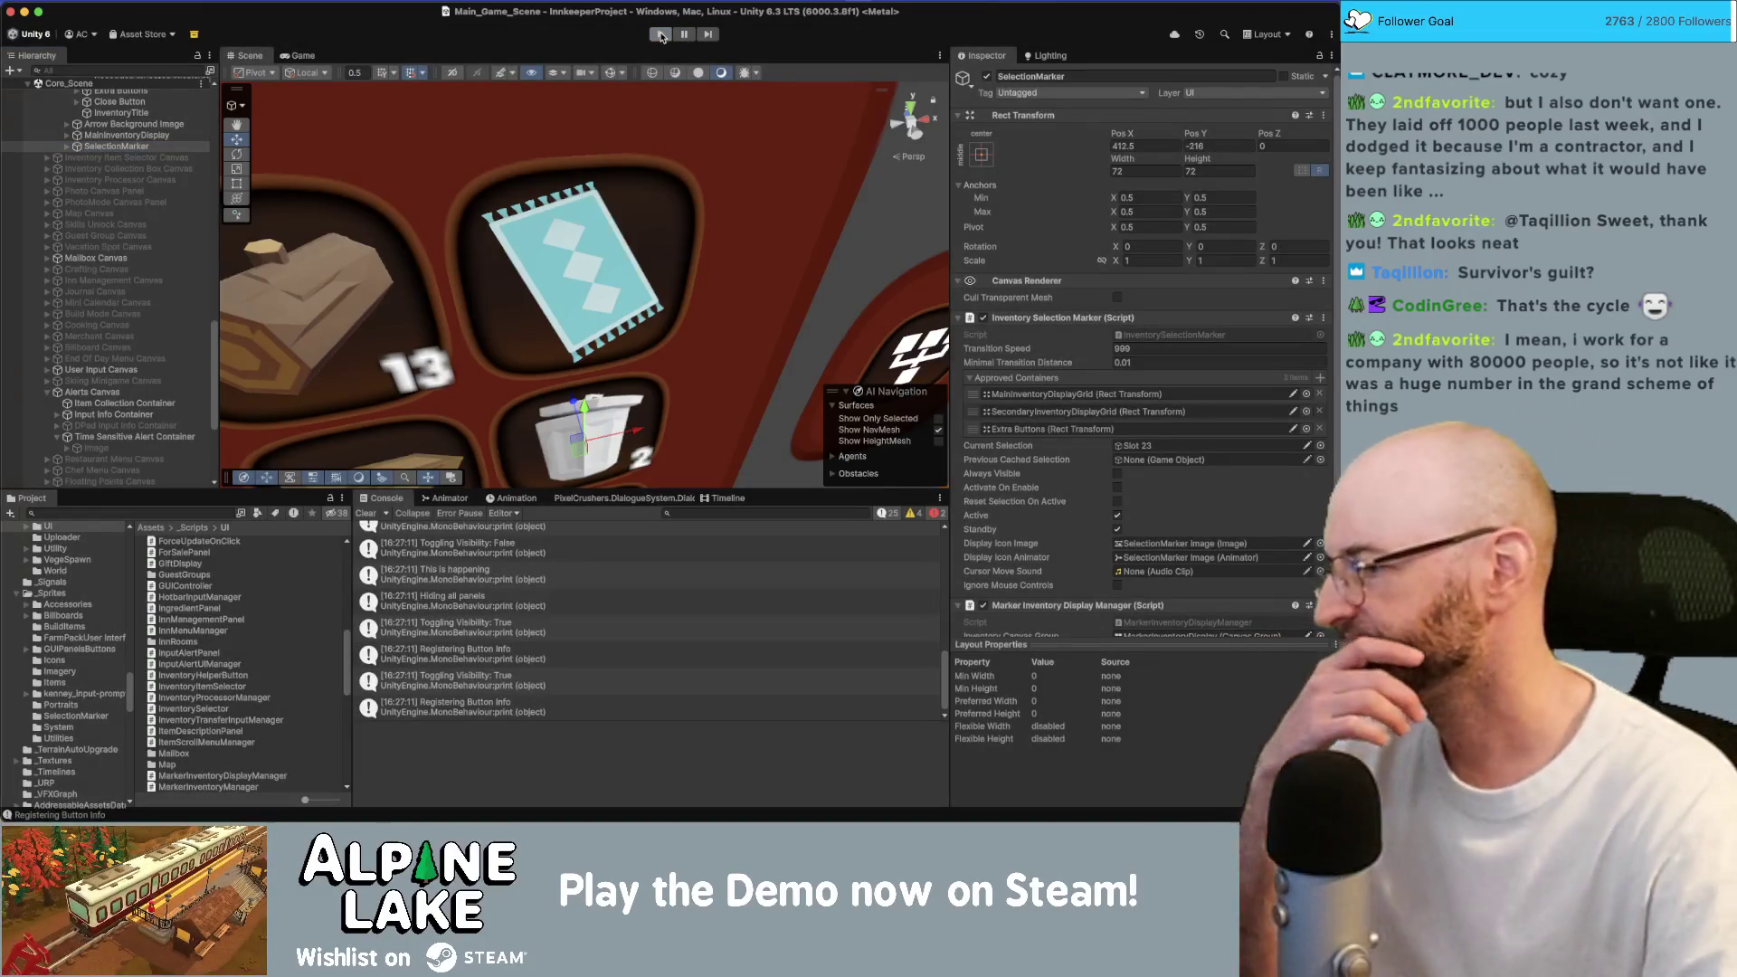
{"action": "left_click", "coordinate": [660, 34]}
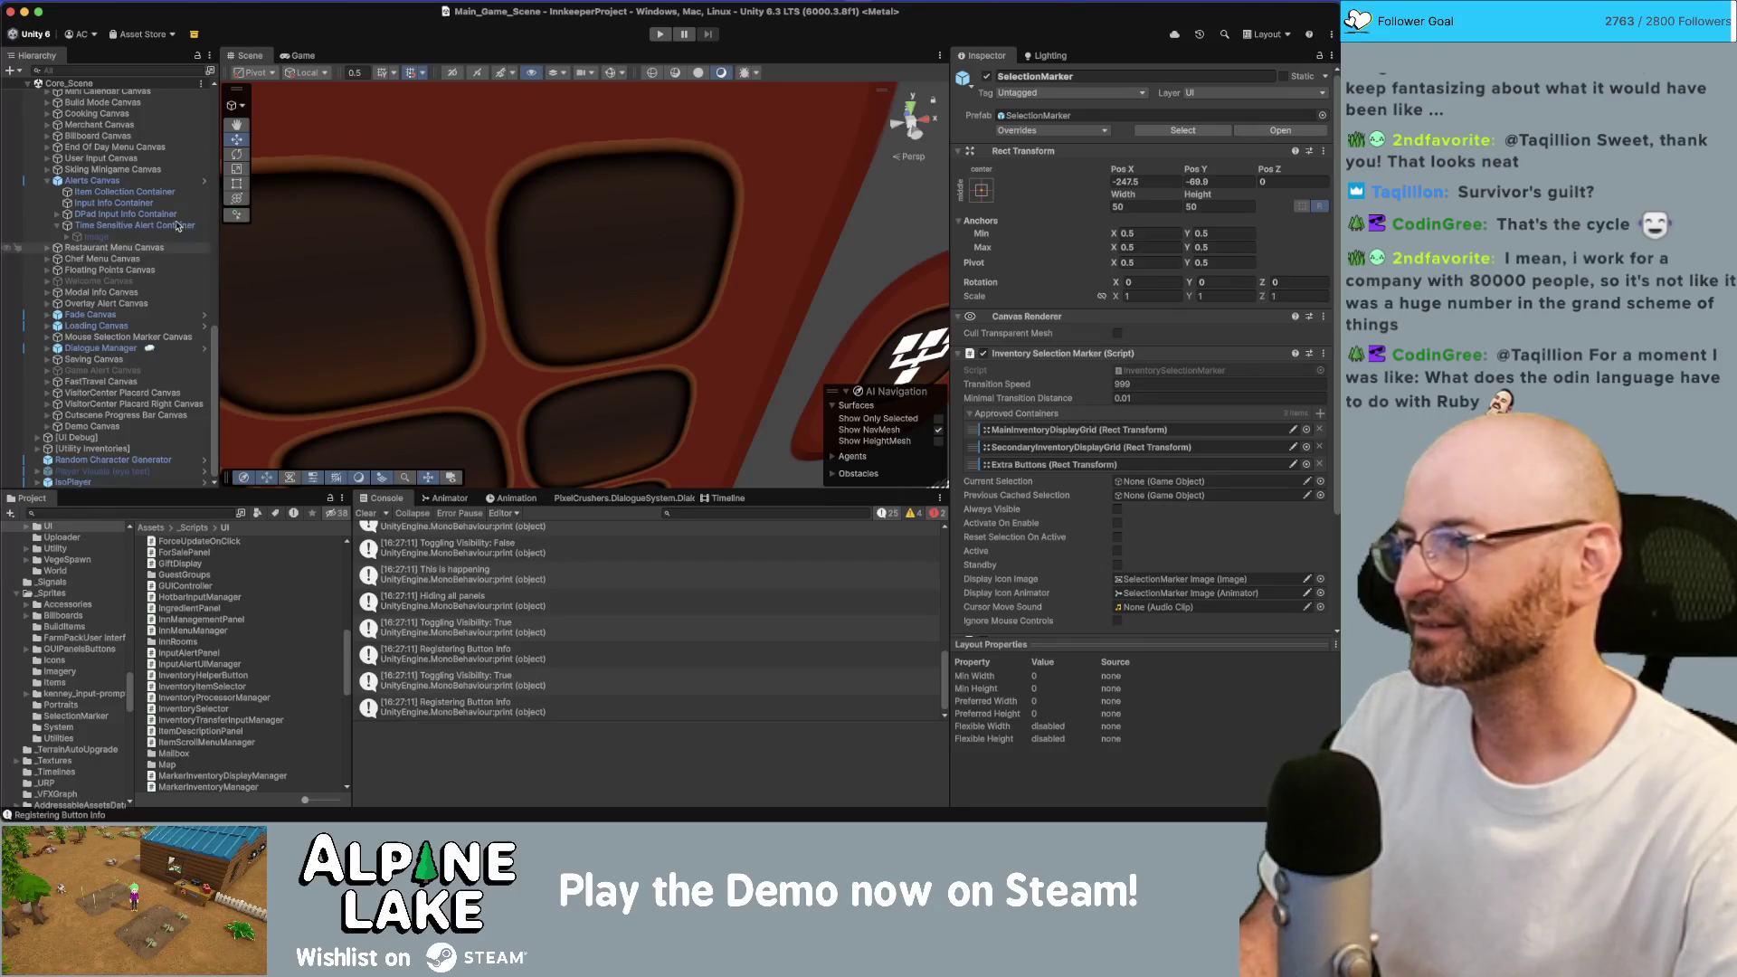
Add a new empty entry to SelectionMarker's Approved Containers, dismissing the object picker.
{"action": "scroll", "coordinate": [133, 308], "scroll_direction": "up", "scroll_amount": 3}
{"action": "scroll", "coordinate": [133, 308], "scroll_direction": "up", "scroll_amount": 5}
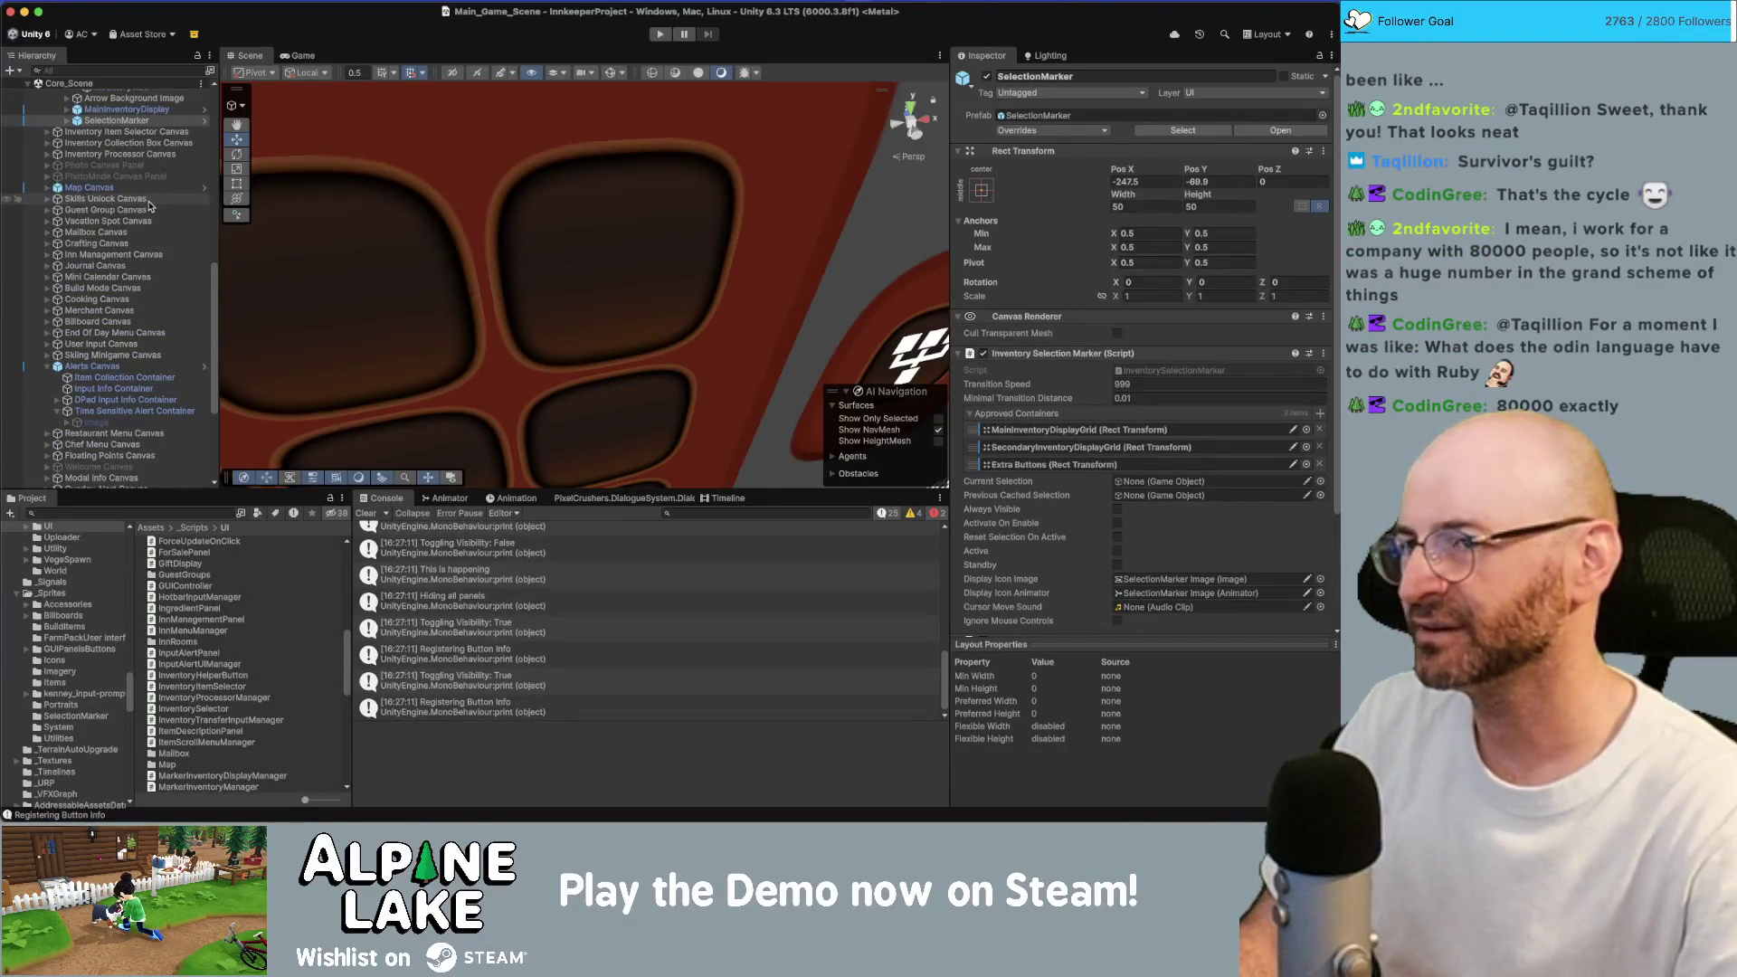
{"action": "scroll", "coordinate": [150, 201], "scroll_direction": "up", "scroll_amount": 5}
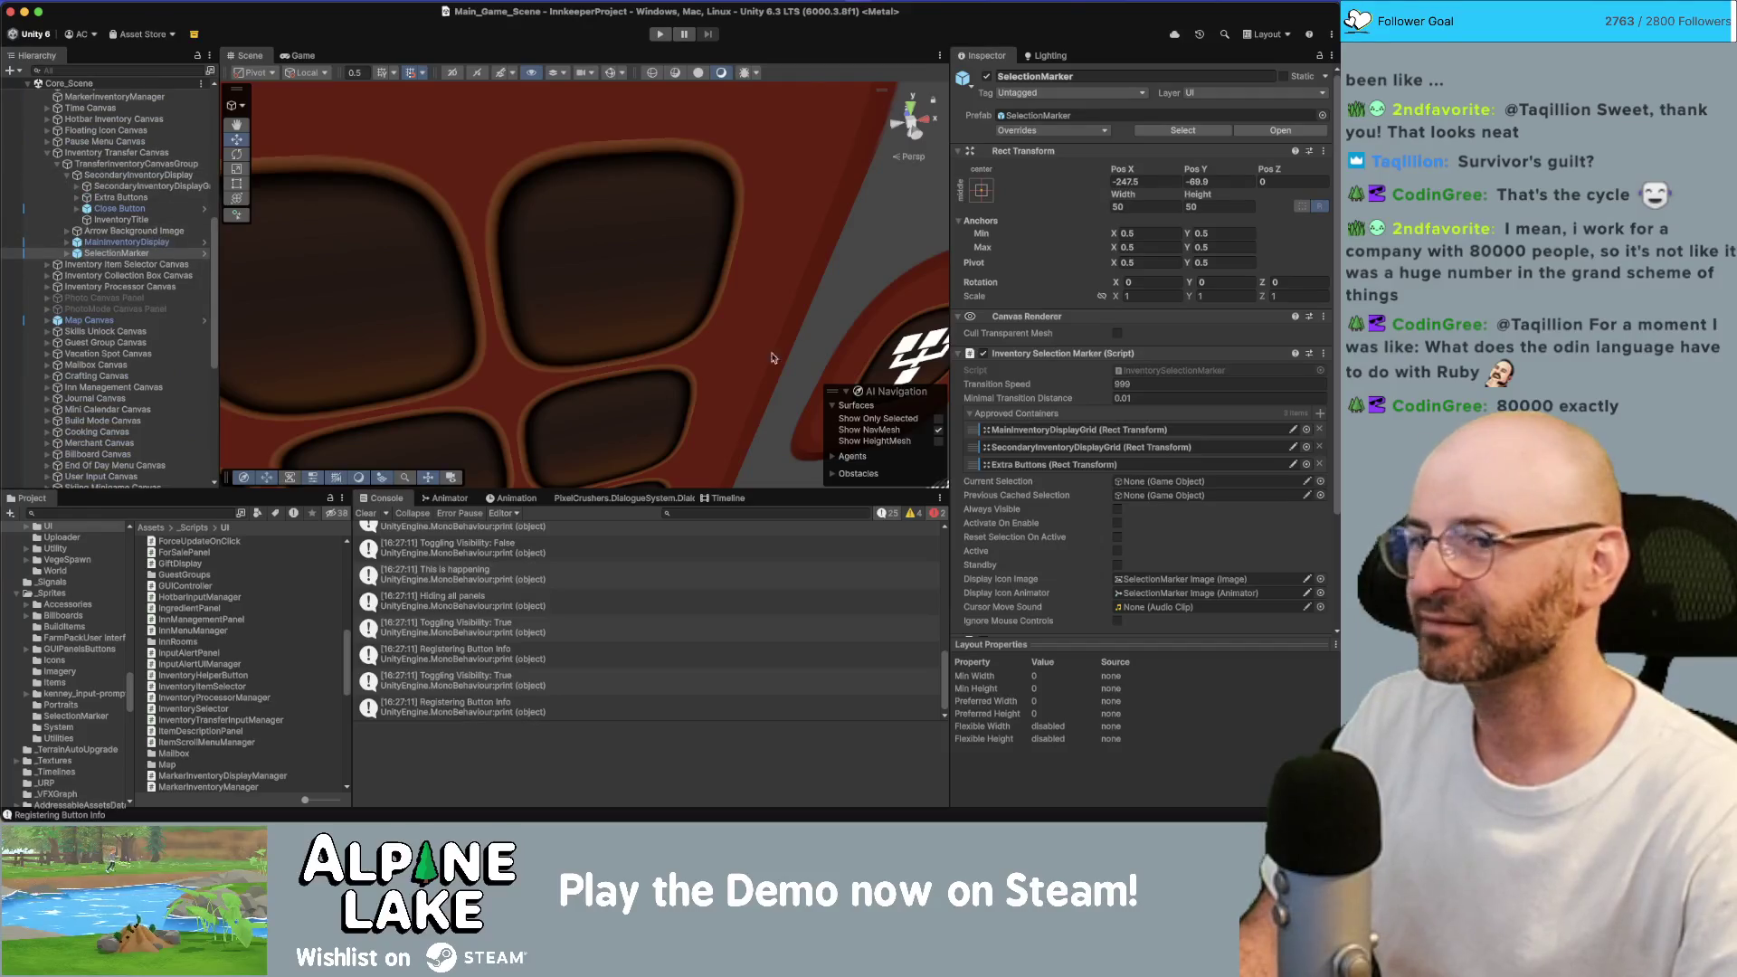
{"action": "left_click", "coordinate": [1320, 414]}
{"action": "left_click", "coordinate": [872, 199]}
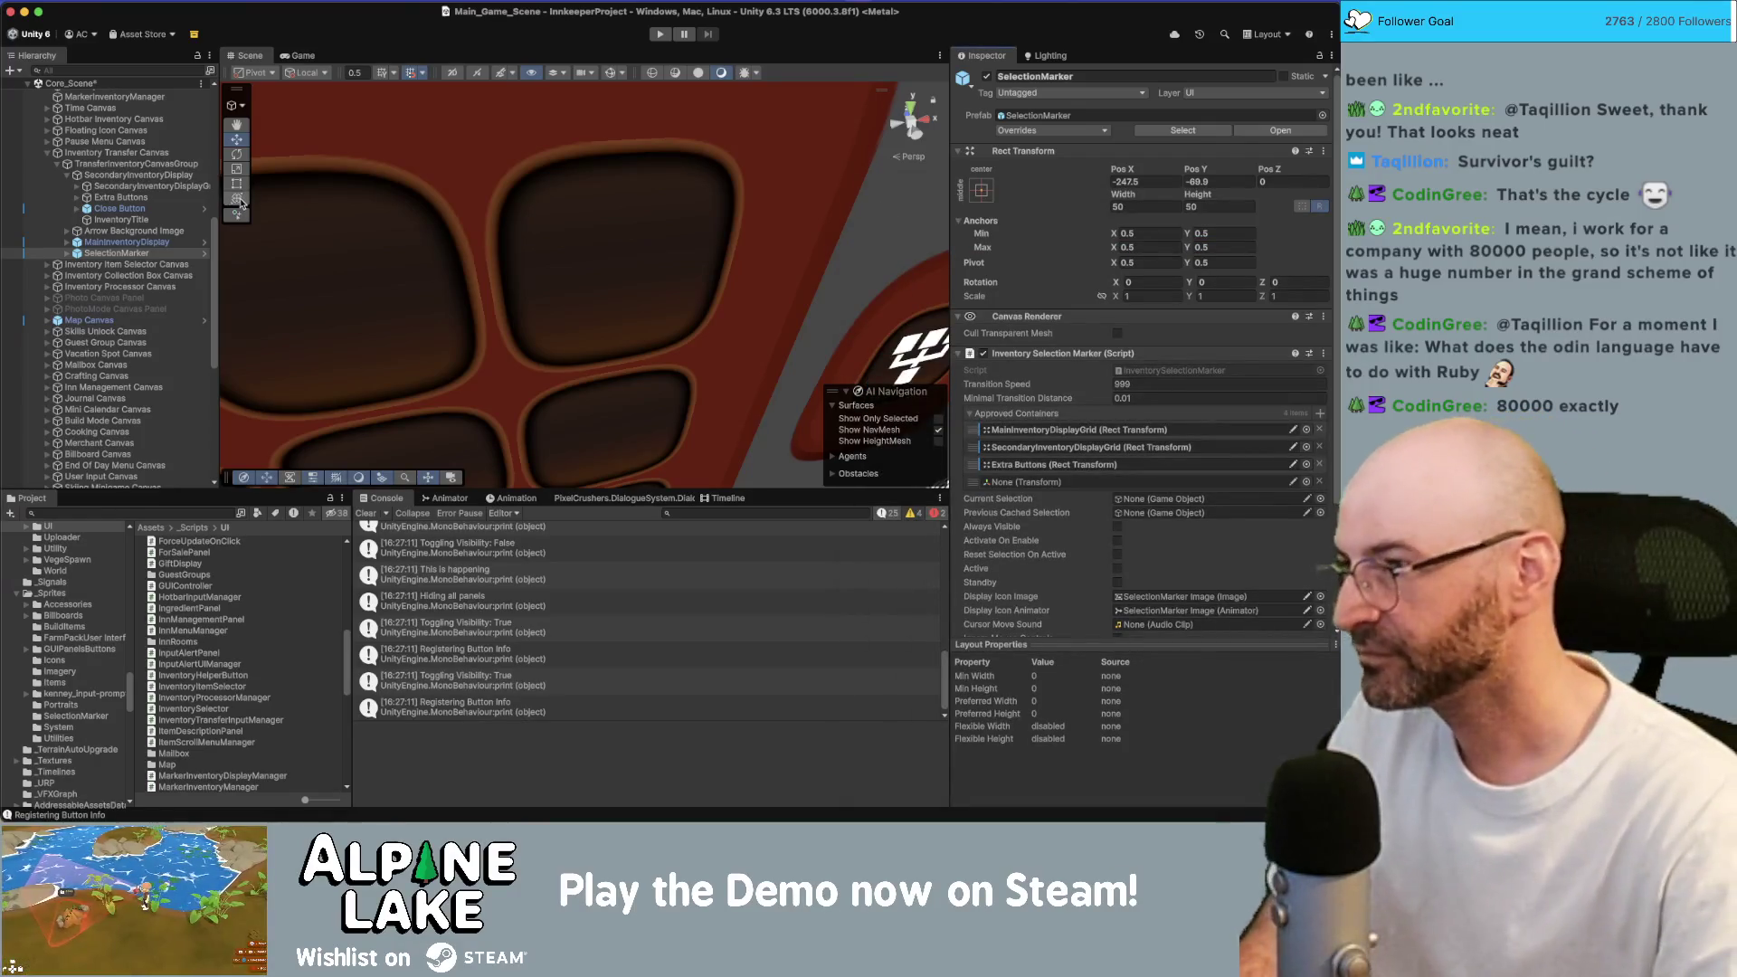
Assign Extra Buttons_01 from the Hierarchy to the fourth container slot and enter Play mode.
{"action": "key", "text": "h"}
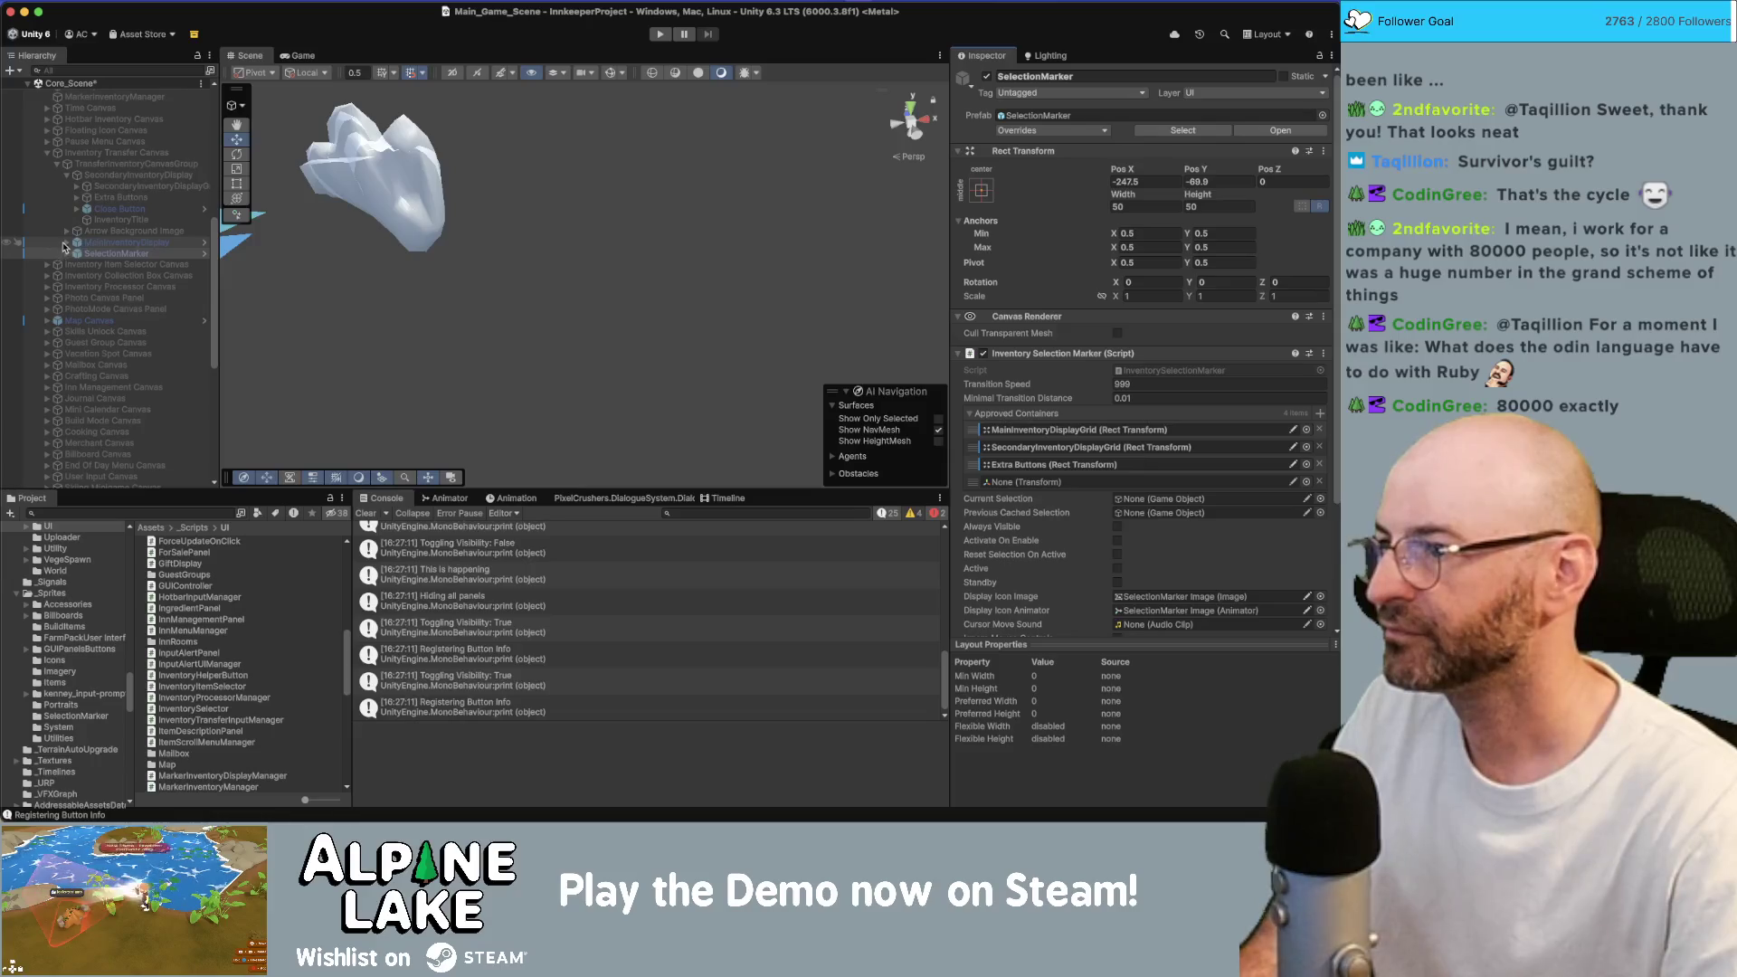
{"action": "left_click", "coordinate": [65, 244]}
{"action": "left_click", "coordinate": [76, 275]}
{"action": "mouse_move", "coordinate": [108, 278]}
{"action": "left_mouse_down"}
{"action": "mouse_move", "coordinate": [959, 380]}
{"action": "mouse_move", "coordinate": [1067, 481]}
{"action": "left_mouse_up"}
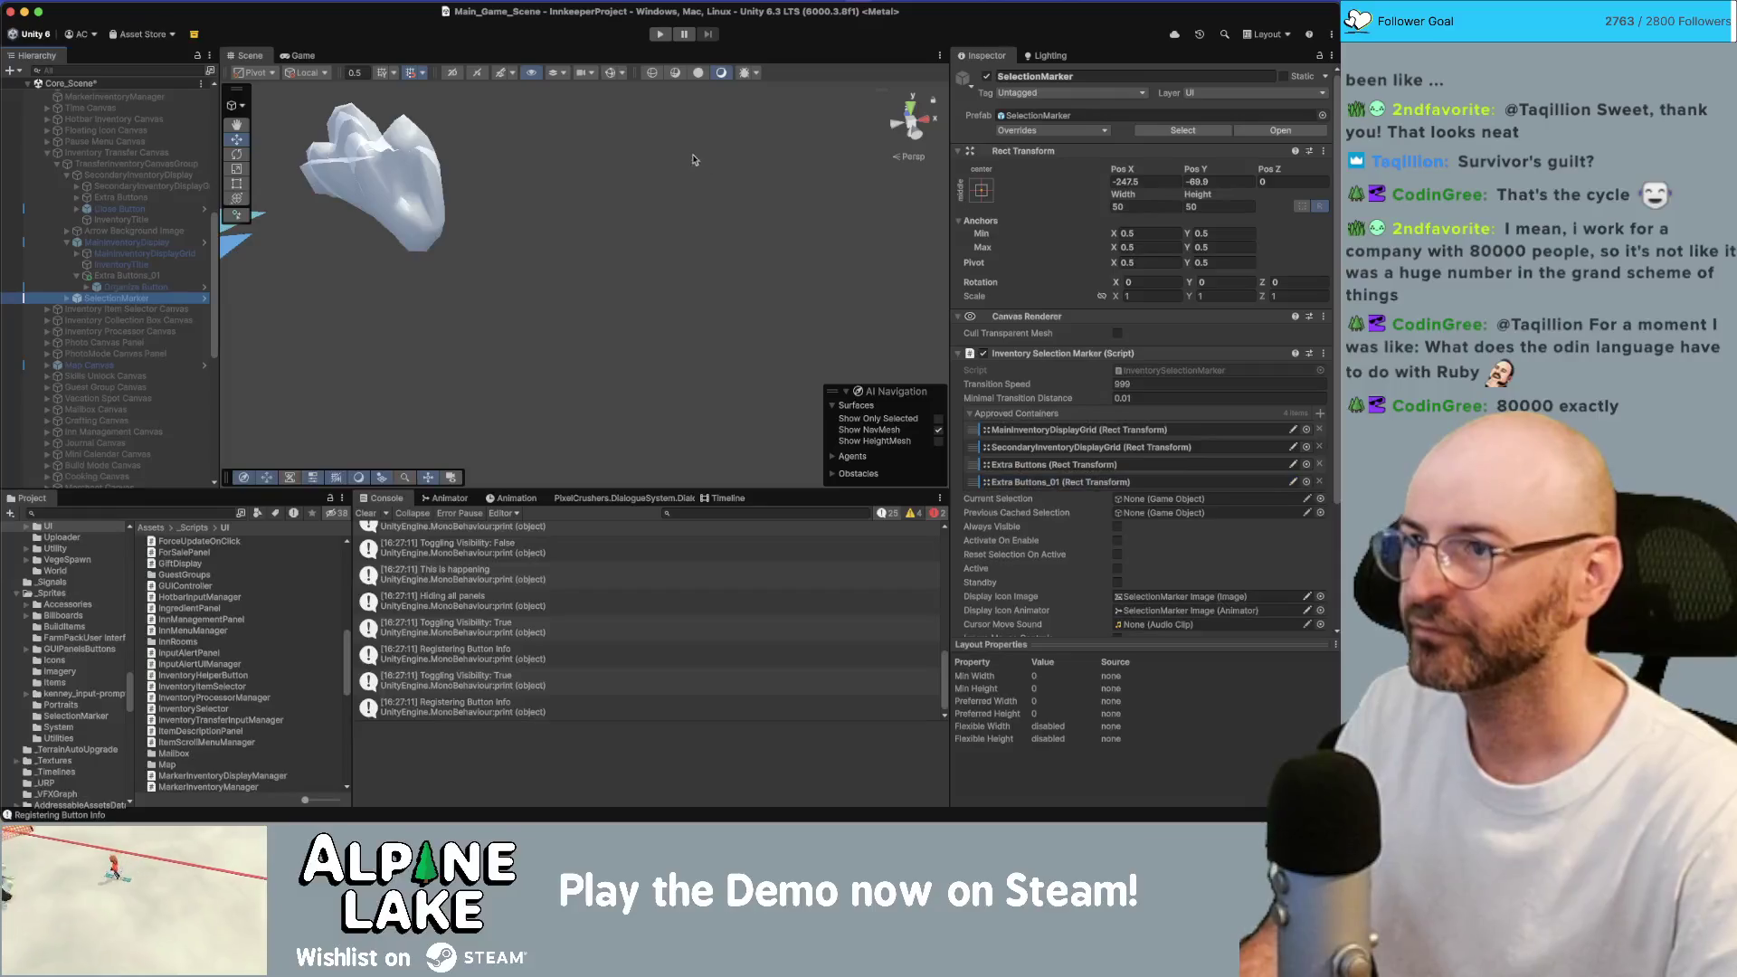
{"action": "left_click", "coordinate": [661, 36]}
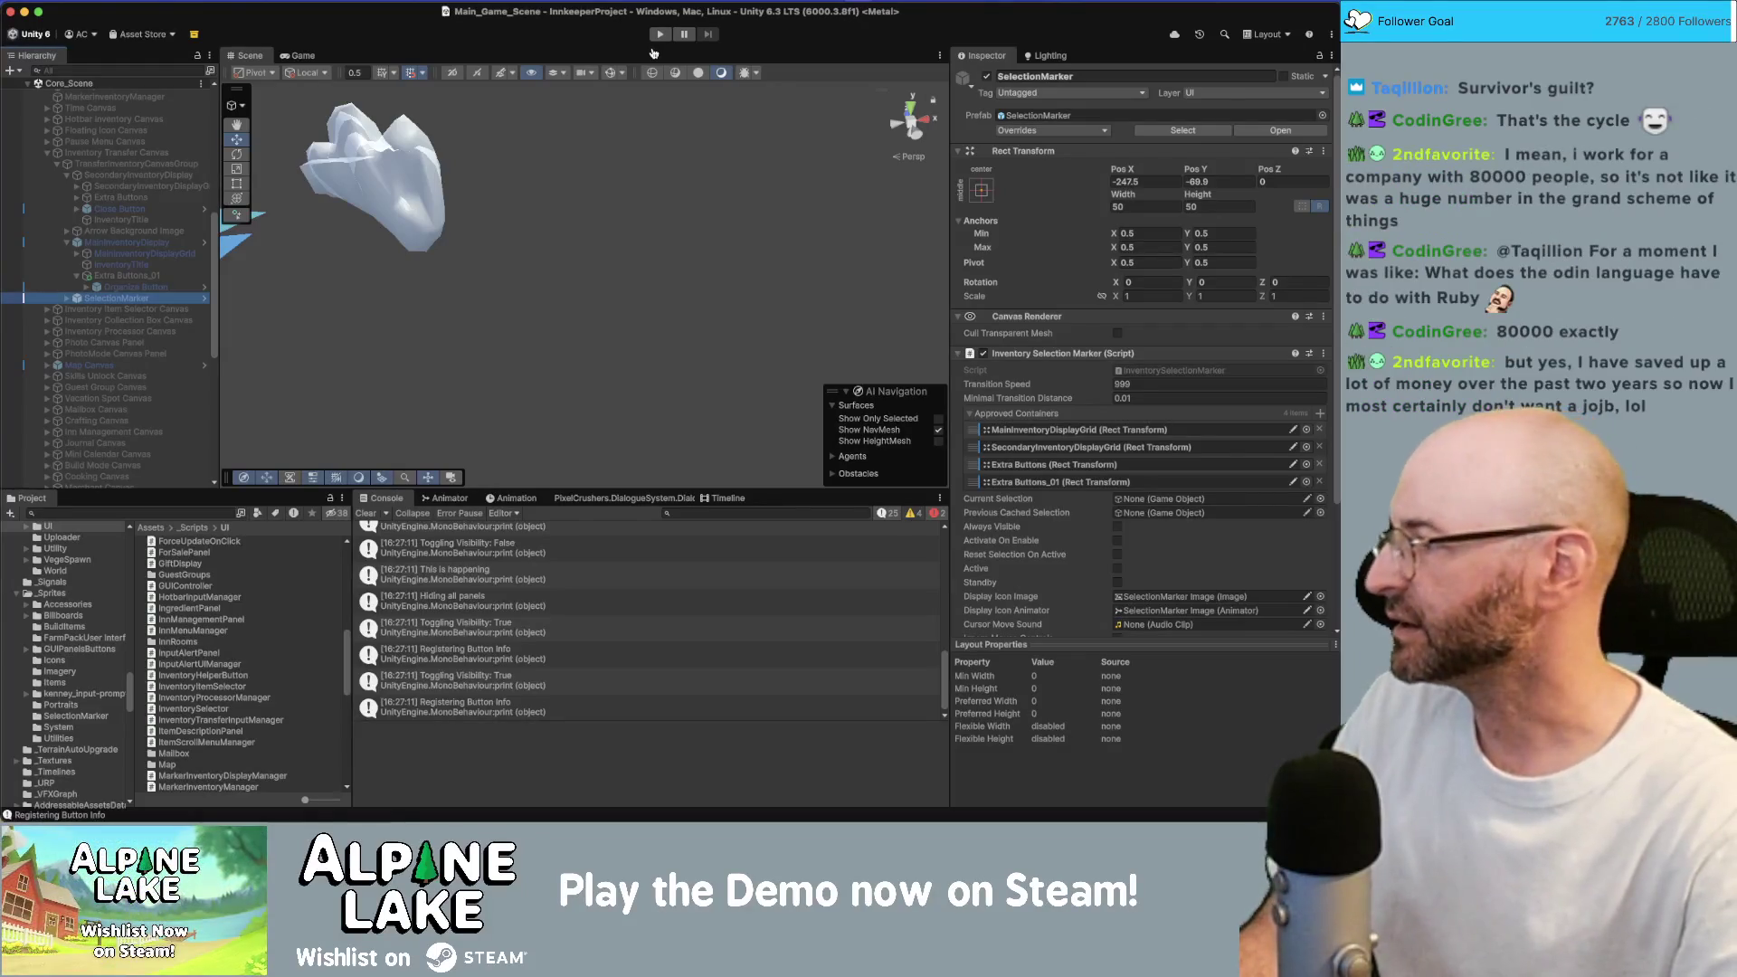
{"action": "key", "text": "super+Tab"}
{"action": "scroll", "coordinate": [497, 267], "scroll_direction": "up", "scroll_amount": 3}
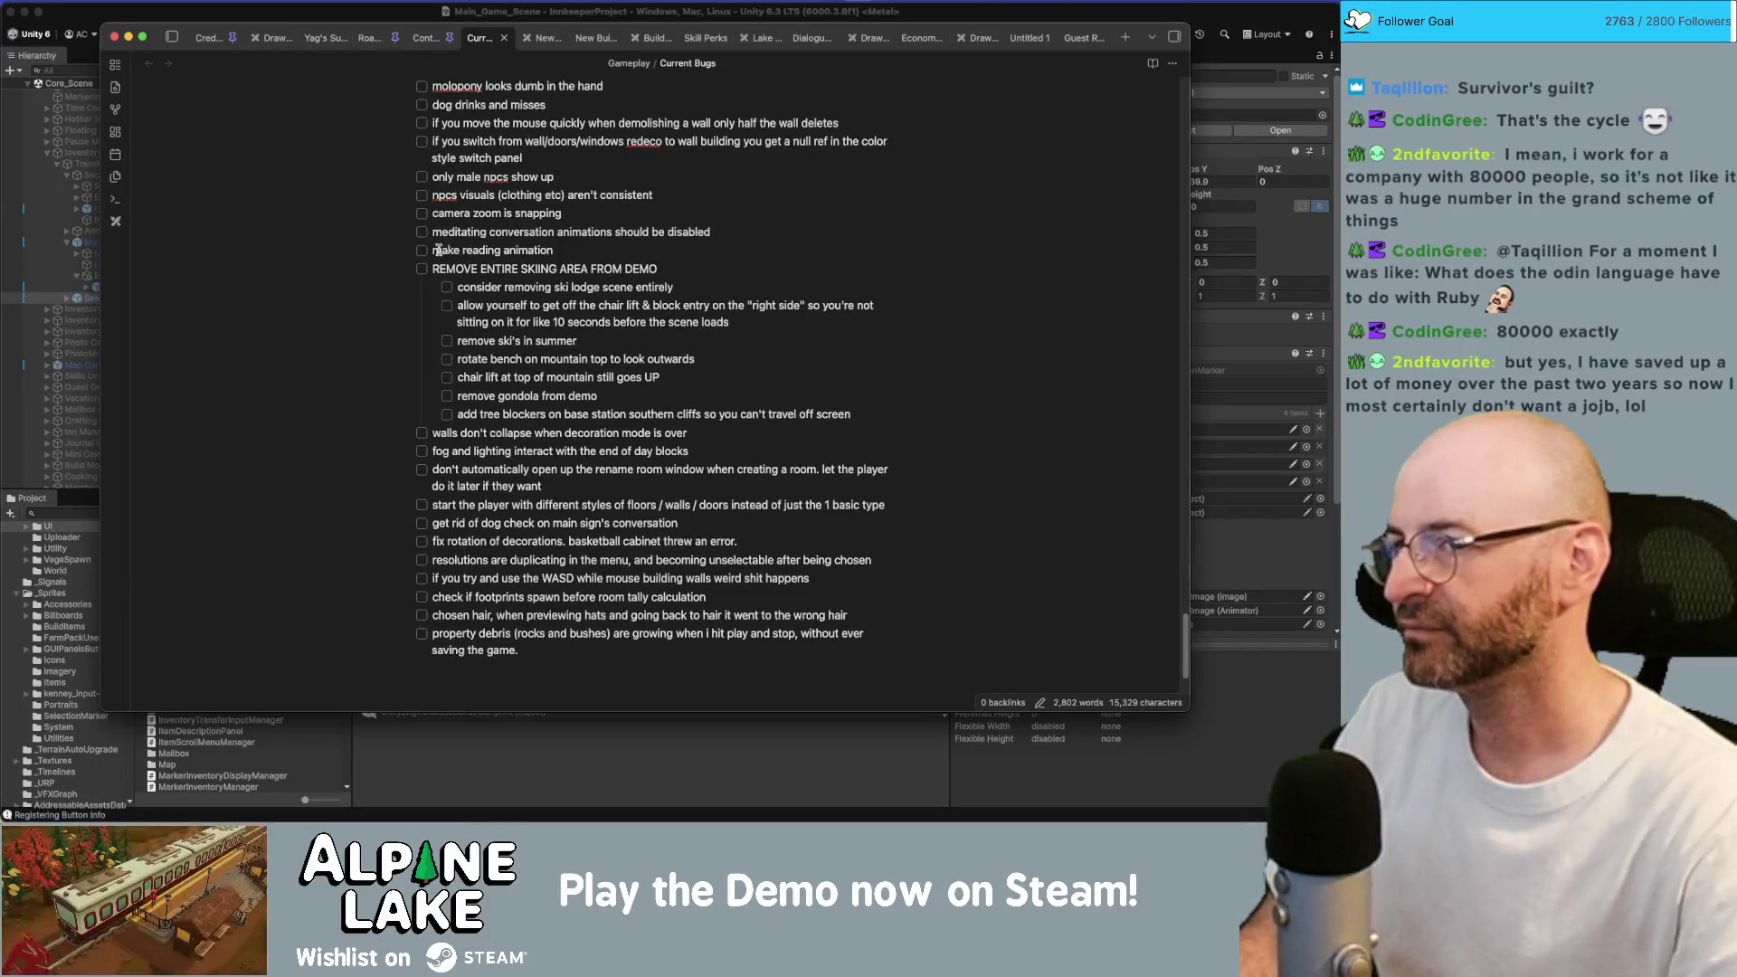
Tick 'button input info on transfer menus missing?' in Current Bugs and return to Unity.
{"action": "scroll", "coordinate": [471, 410], "scroll_direction": "up", "scroll_amount": 1}
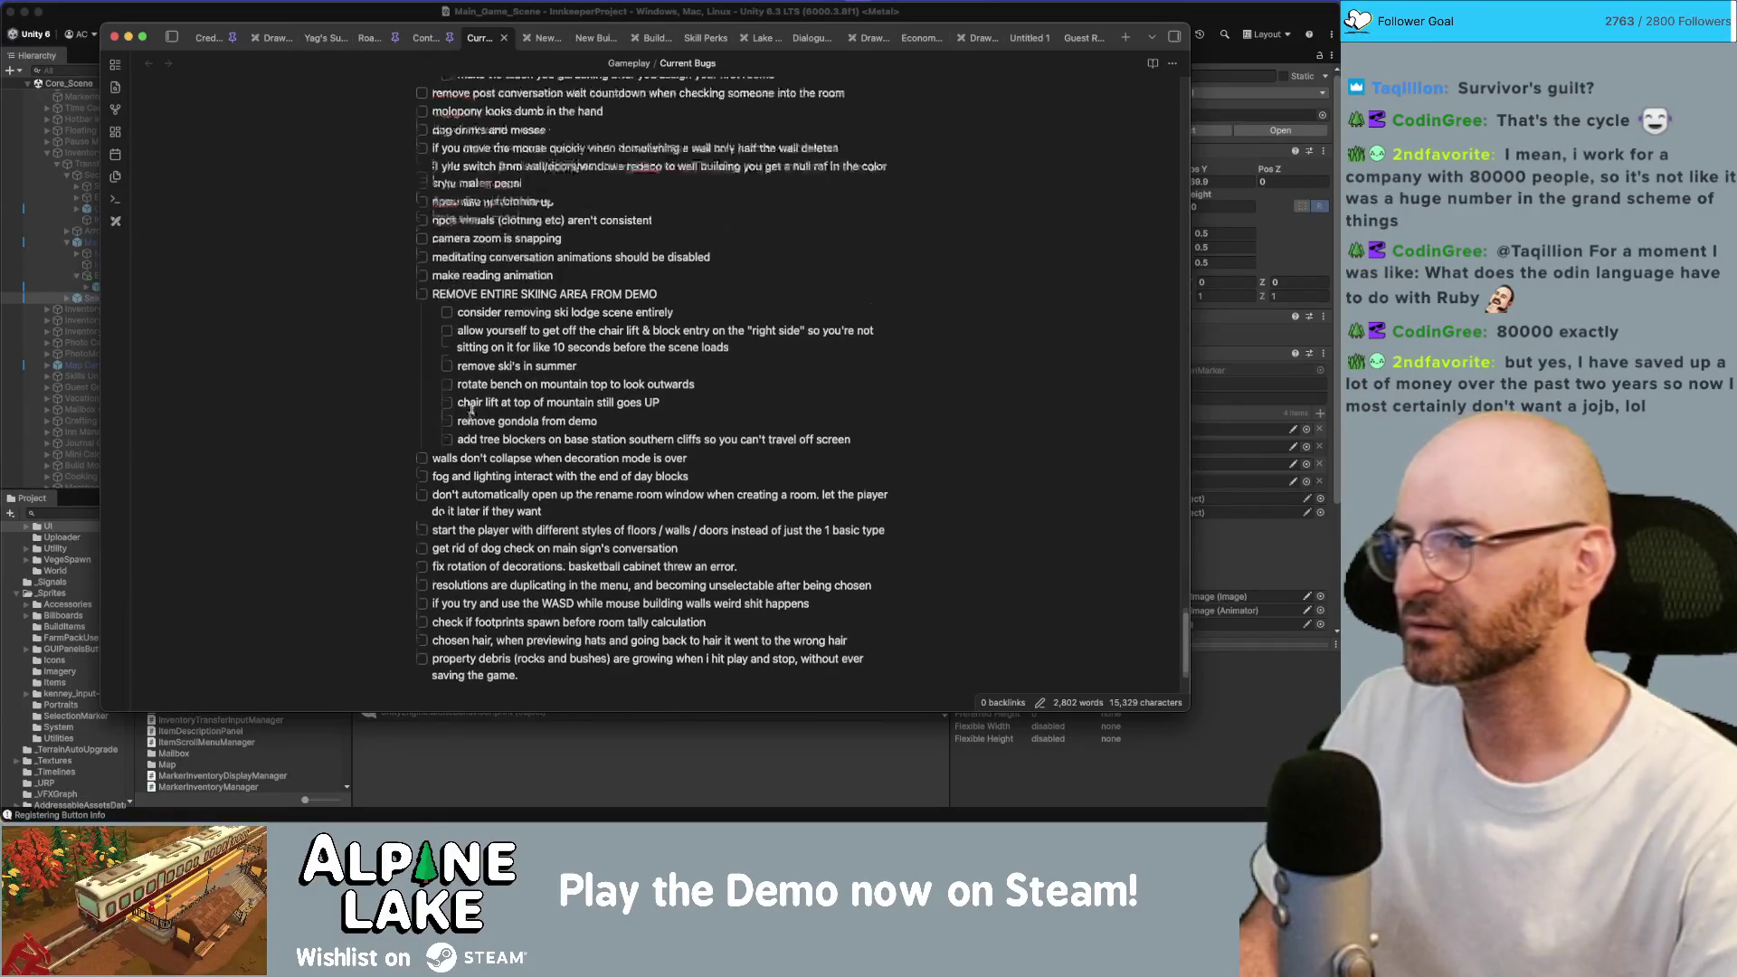
{"action": "scroll", "coordinate": [470, 409], "scroll_direction": "up", "scroll_amount": 10}
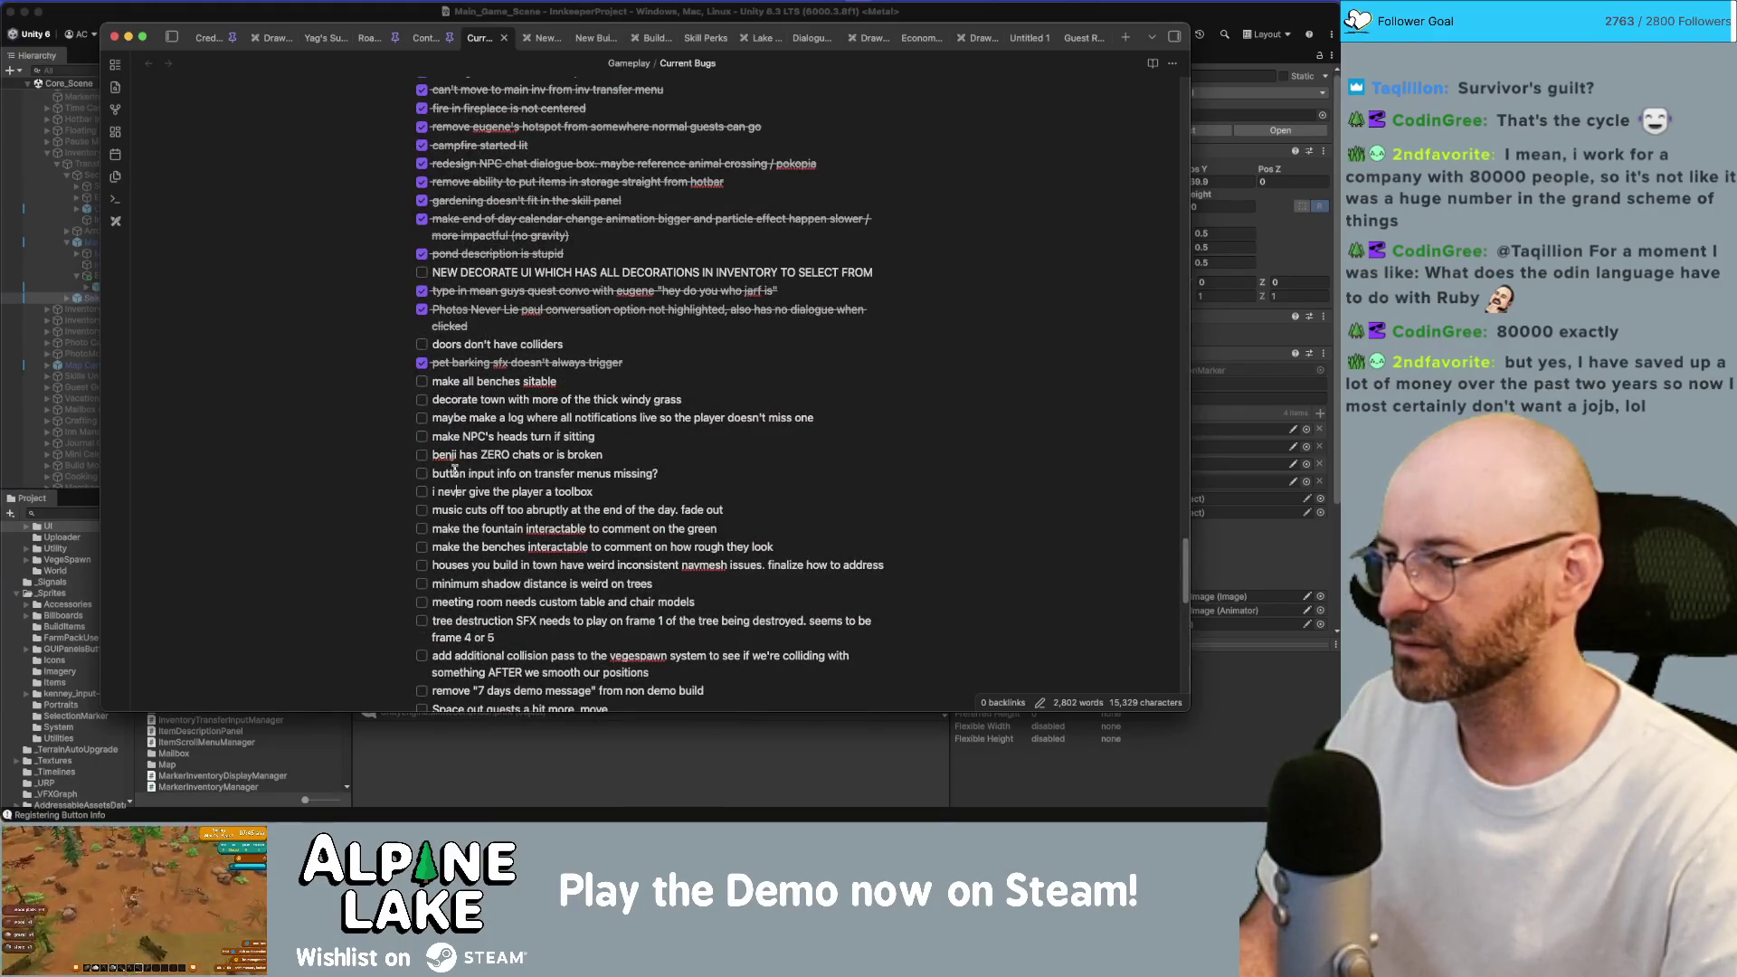
{"action": "left_click", "coordinate": [423, 474]}
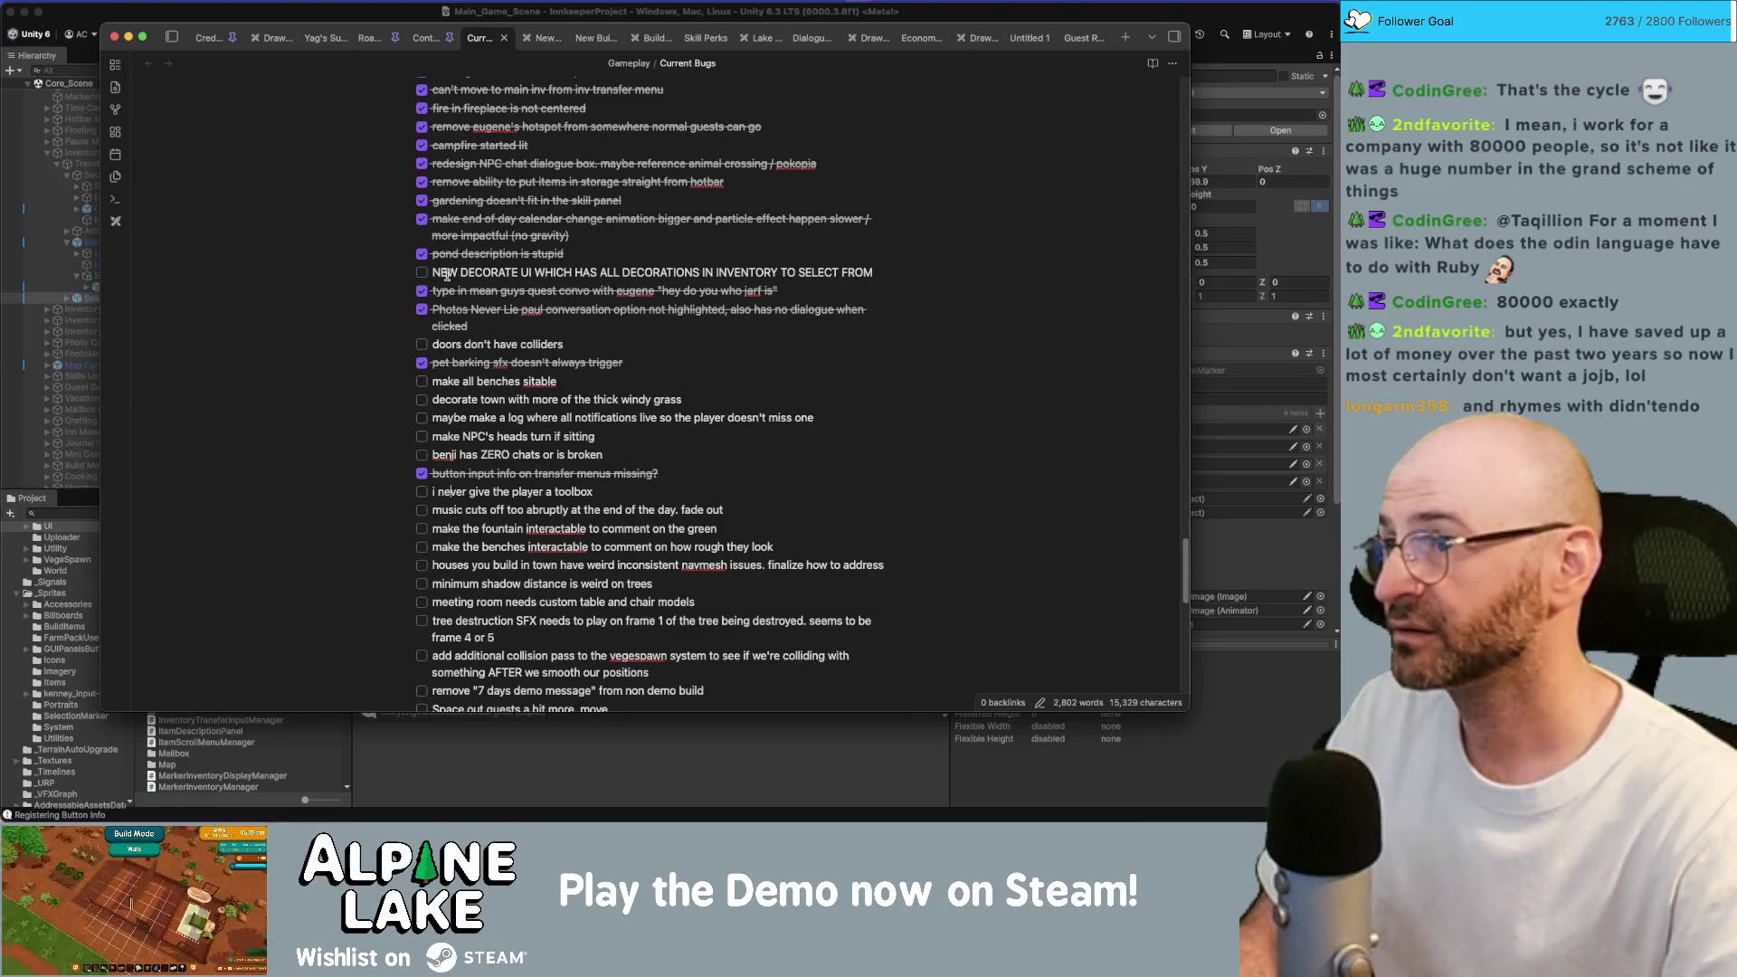
{"action": "left_click", "coordinate": [398, 20]}
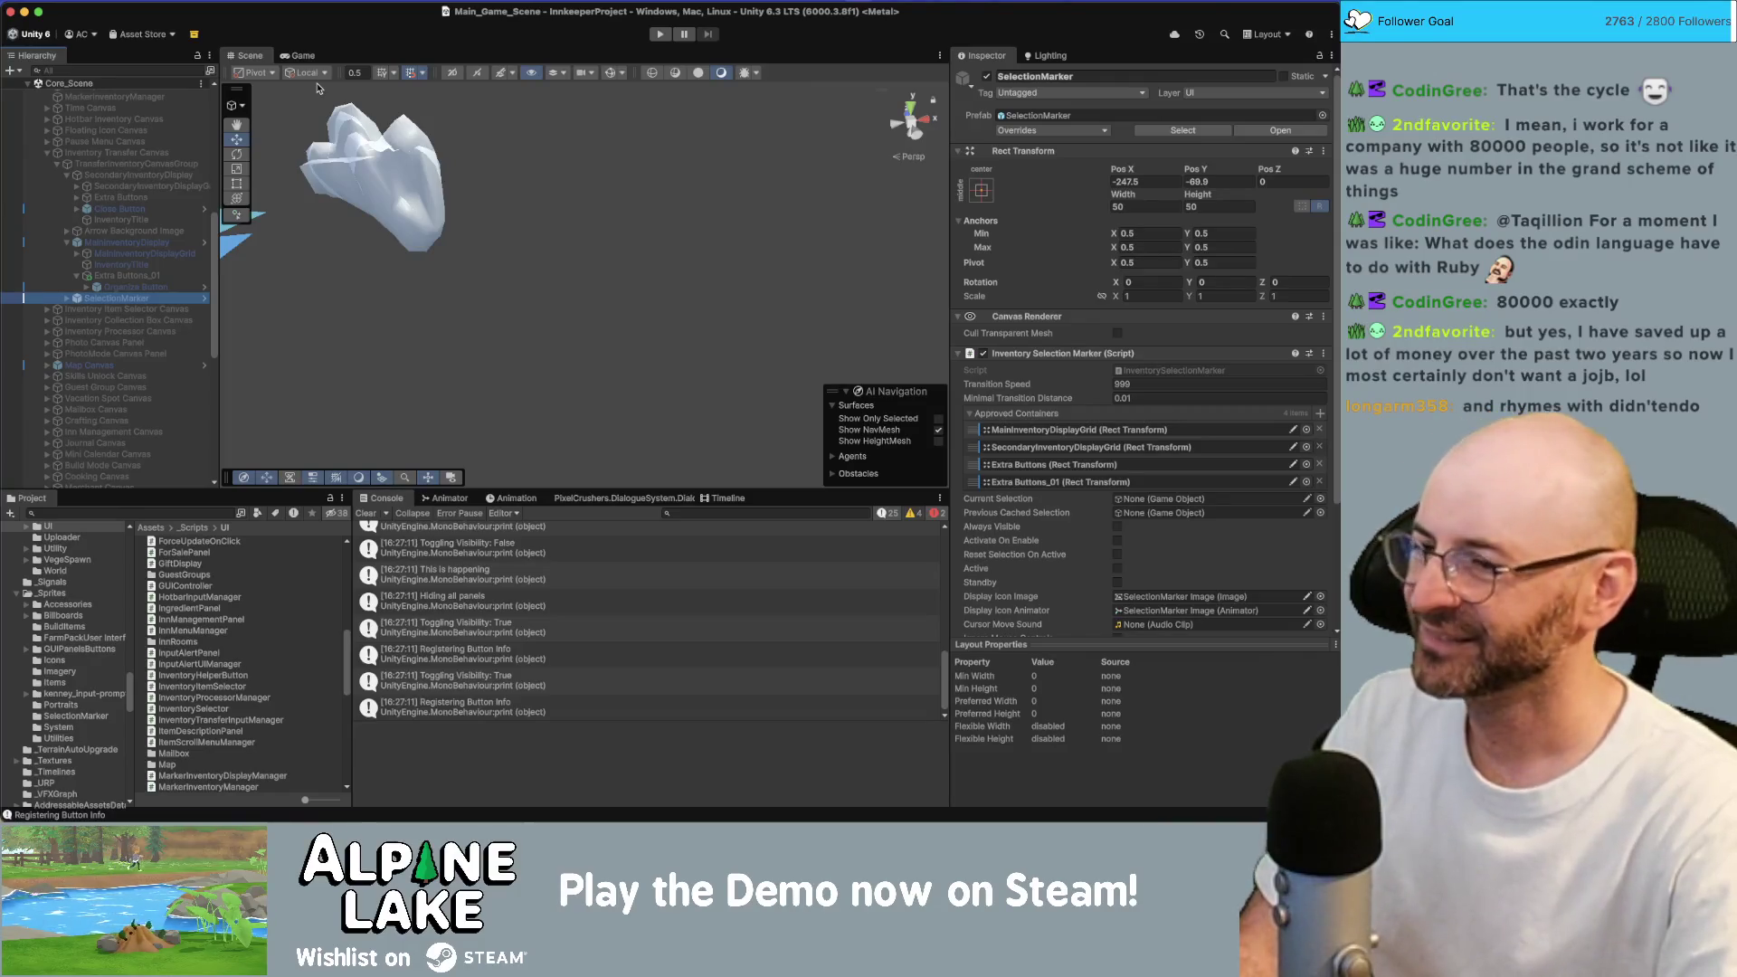
Comment out the 'Hiding all panels' and 'Toggling Visibility' prints in InputAlertUIManager.cs.
{"action": "double_click", "coordinate": [470, 597]}
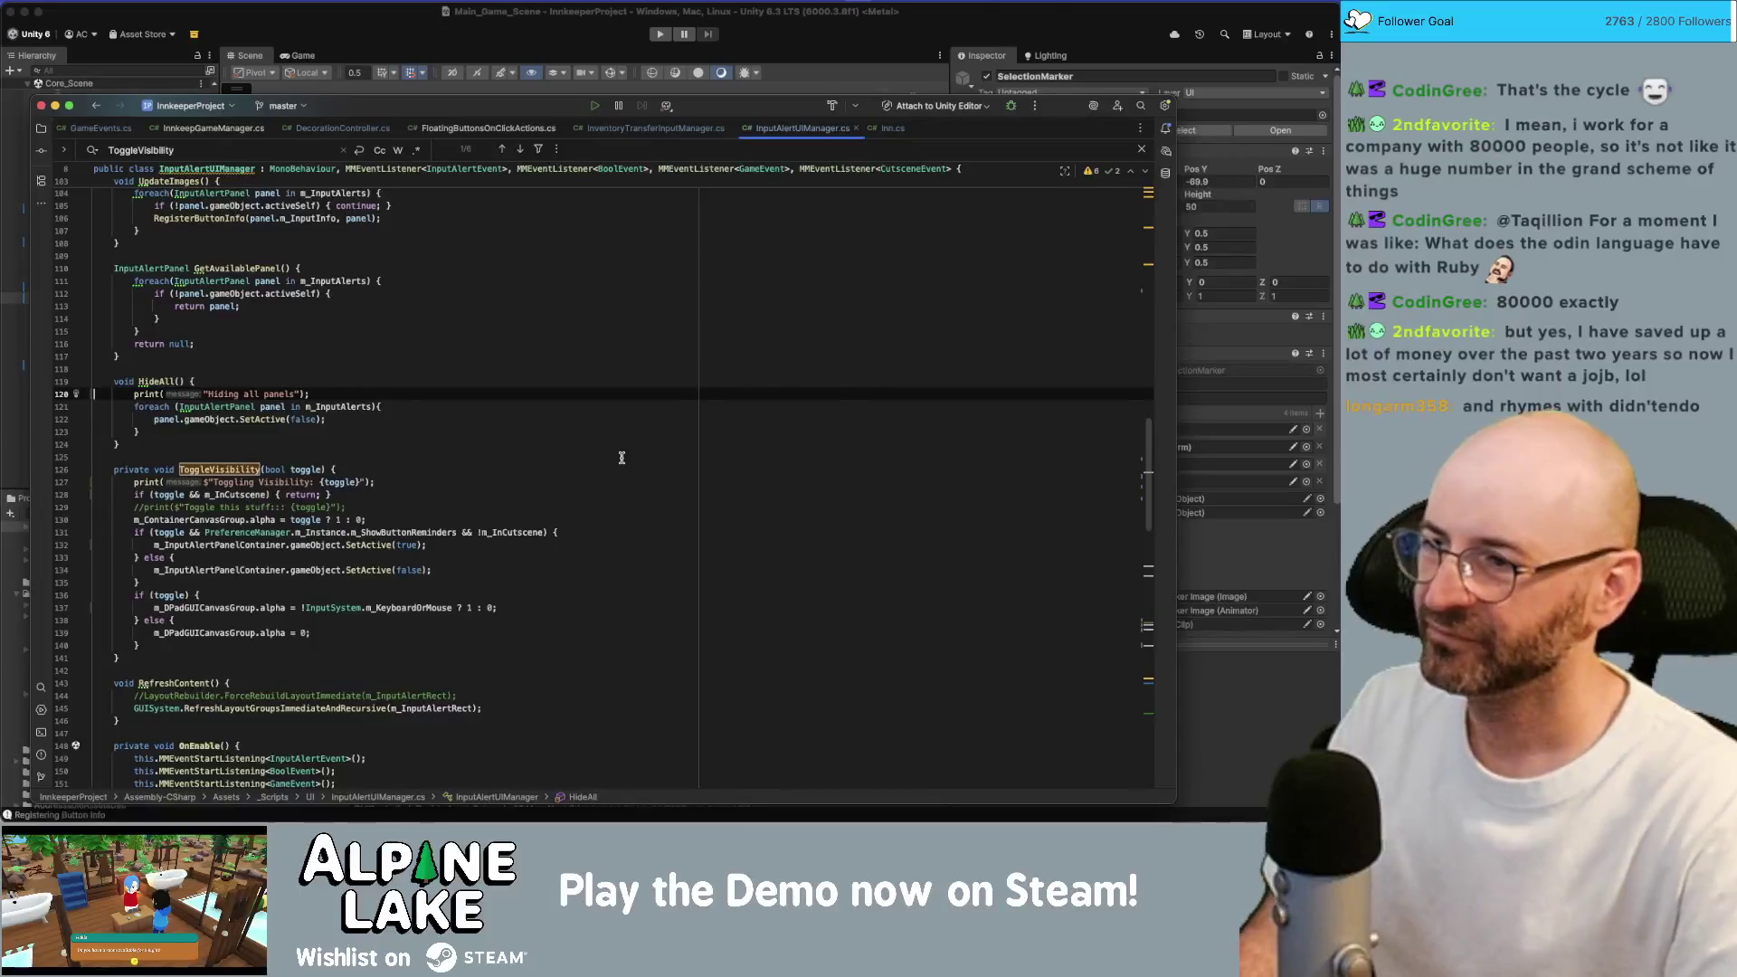
{"action": "scroll", "coordinate": [588, 453], "scroll_direction": "down", "scroll_amount": 1}
{"action": "key", "text": "super+slash"}
{"action": "key", "text": "Down"}
{"action": "key", "text": "Down"}
{"action": "key", "text": "Down"}
{"action": "key", "text": "super+slash"}
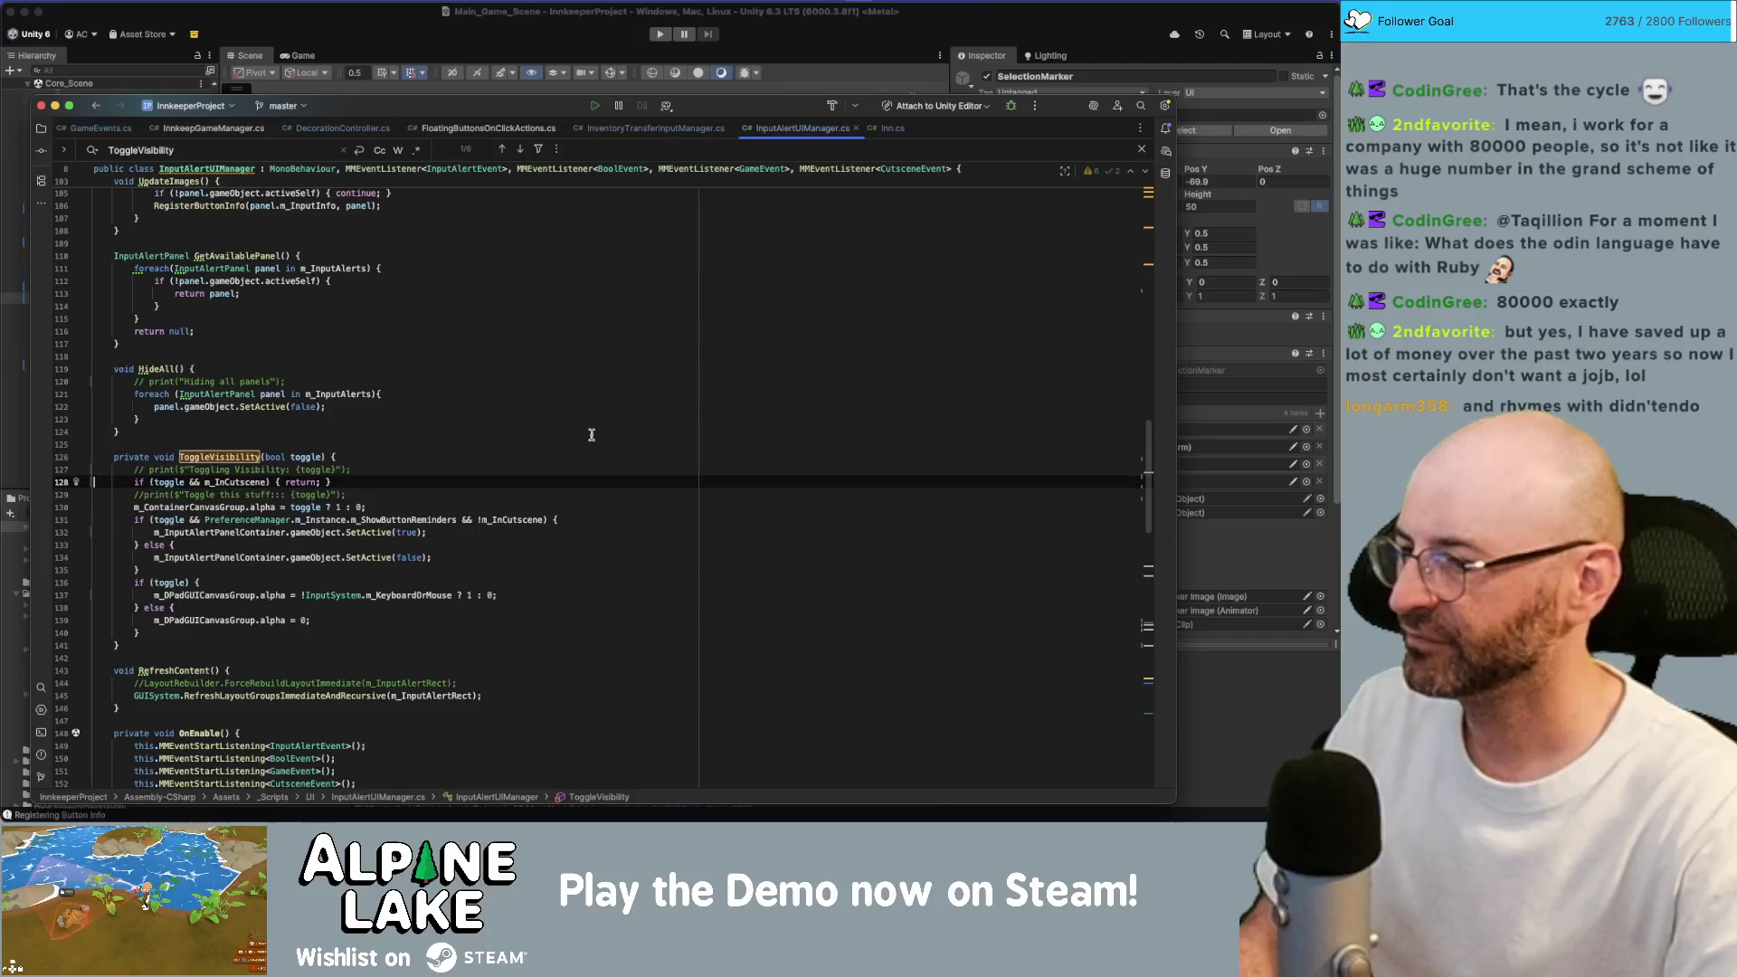
{"action": "scroll", "coordinate": [589, 471], "scroll_direction": "down", "scroll_amount": 10}
{"action": "key", "text": "super+Tab"}
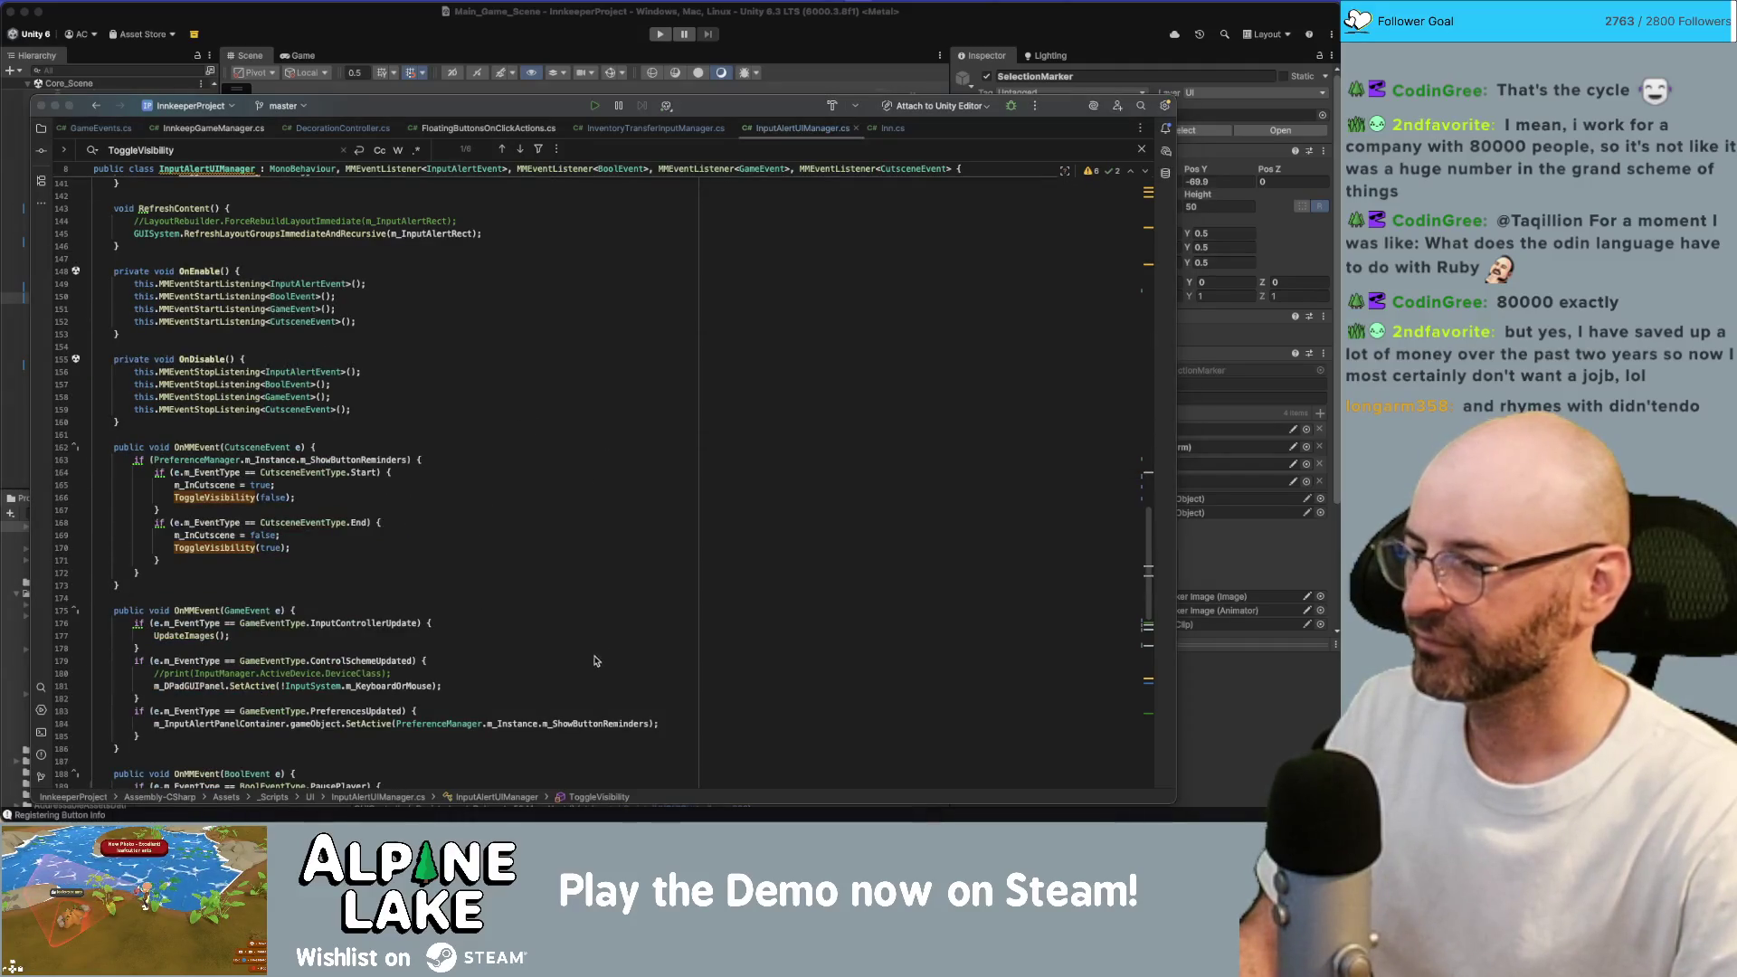
{"action": "key", "text": "super+Tab"}
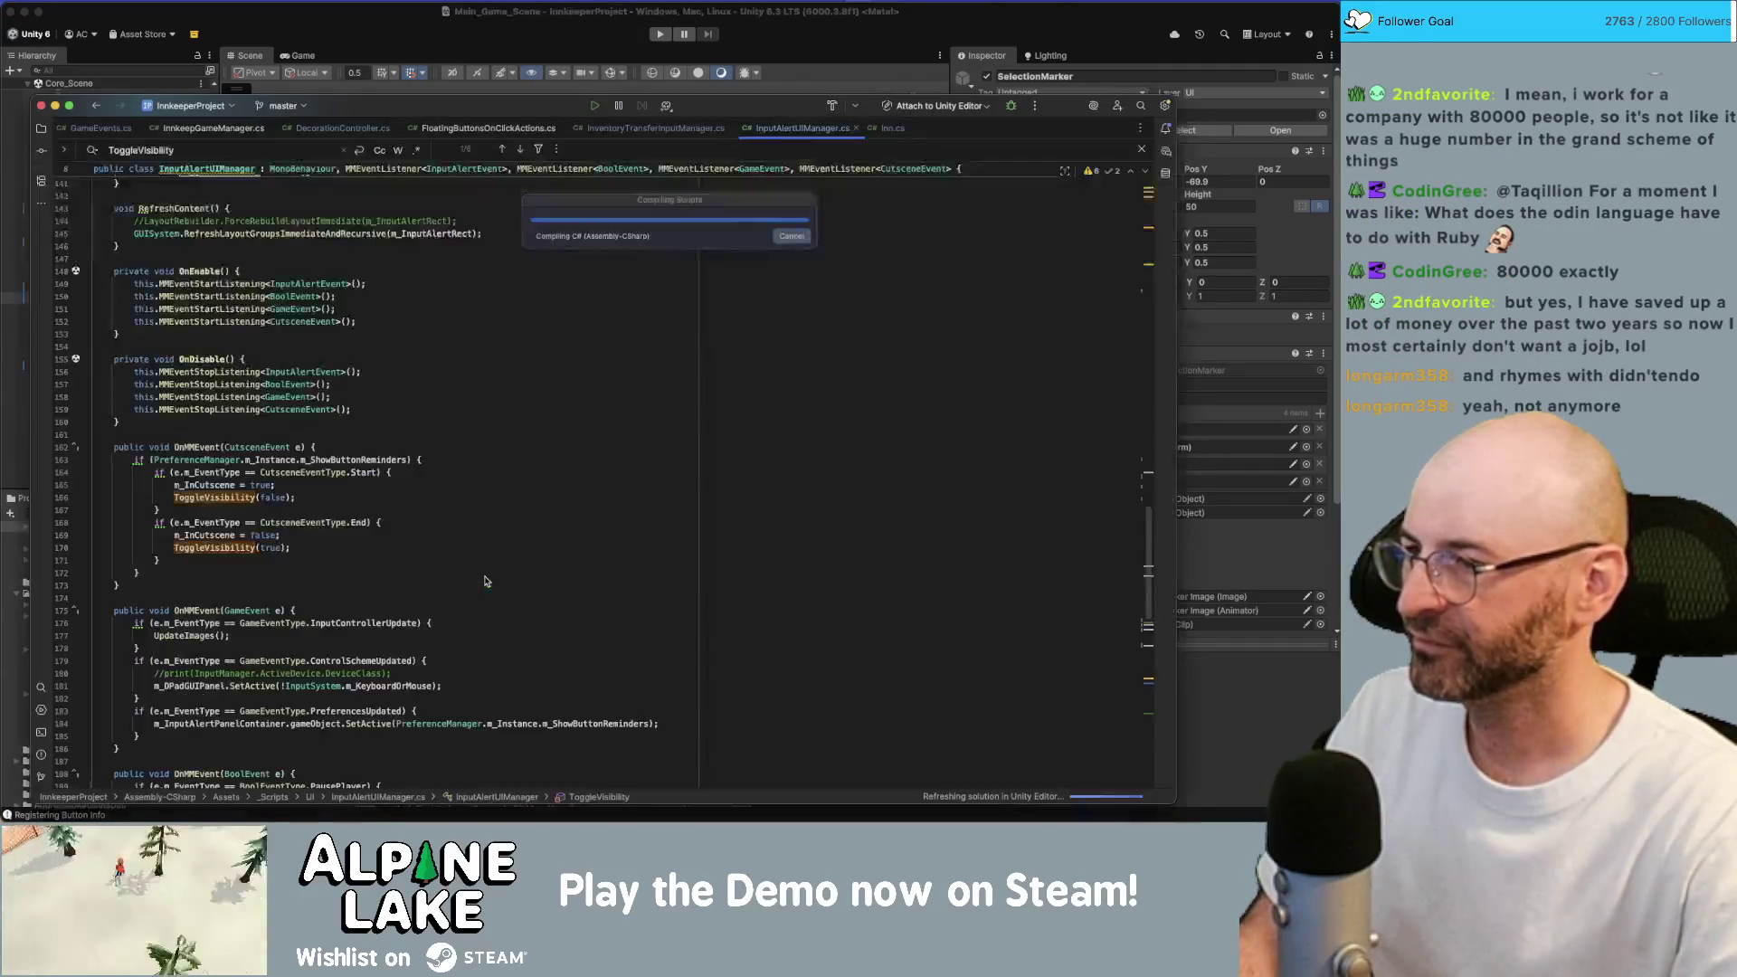
Delete the 'This is happening' print from InventoryTransferInputManager.cs and let Unity recompile.
{"action": "left_click", "coordinate": [639, 128]}
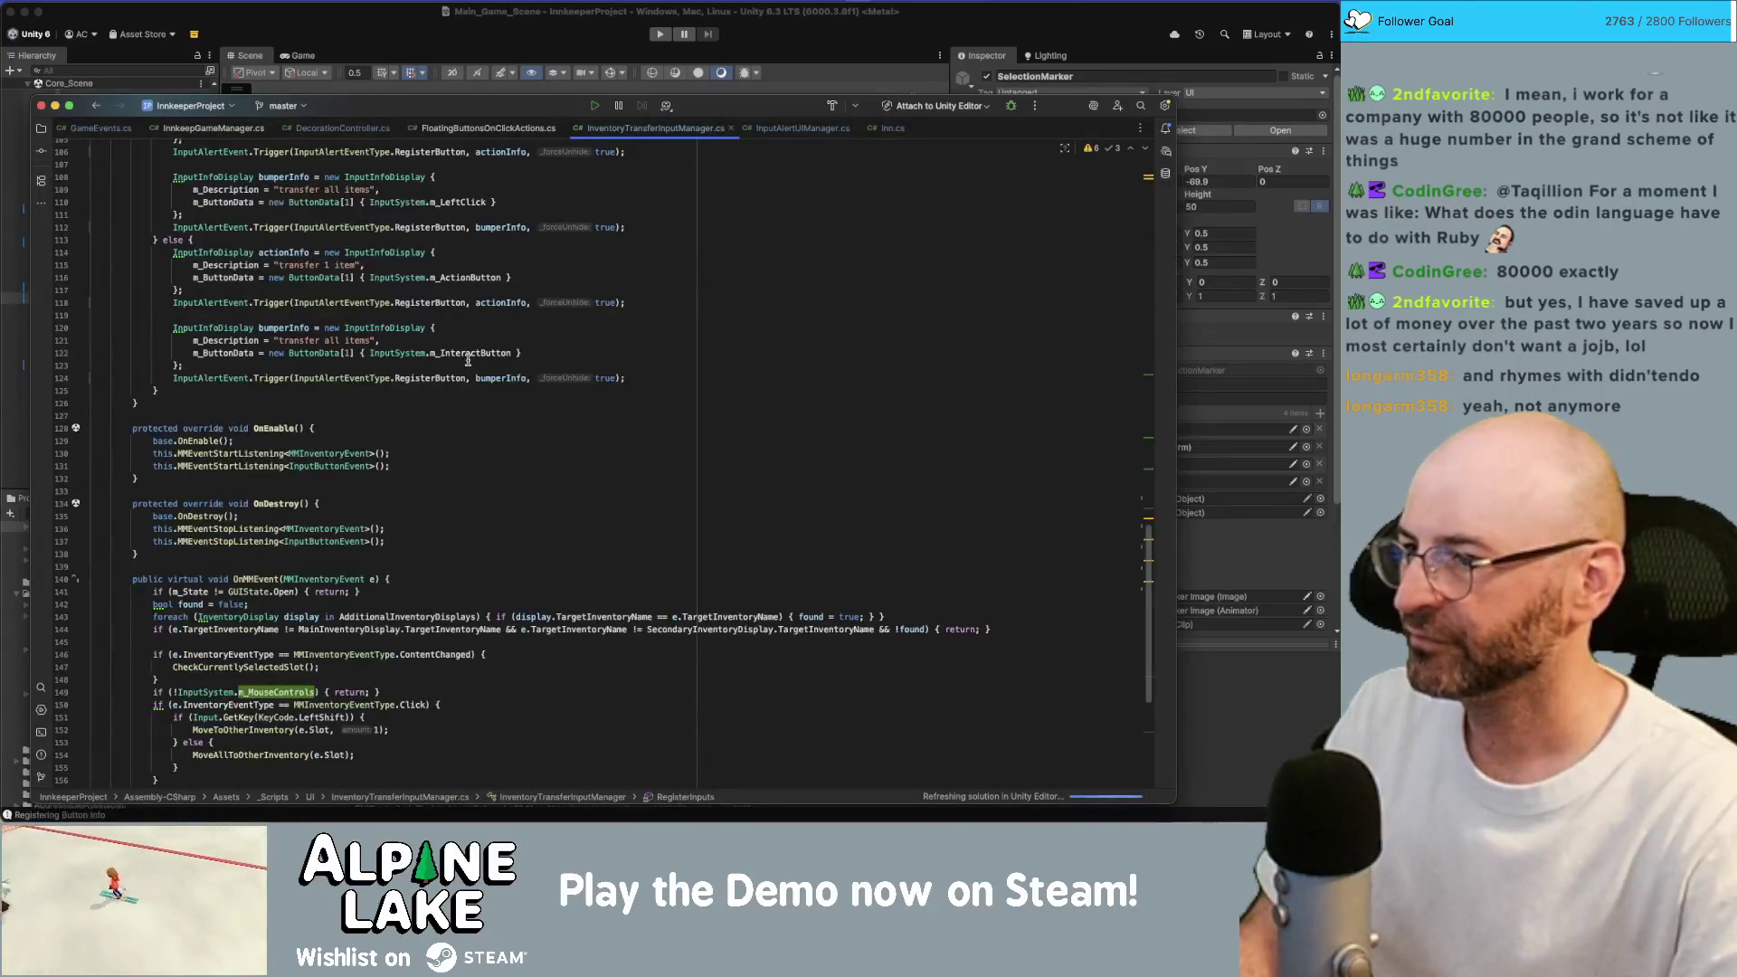
{"action": "scroll", "coordinate": [467, 352], "scroll_direction": "up", "scroll_amount": 5}
{"action": "left_click", "coordinate": [409, 187]}
{"action": "key", "text": "shift+Home"}
{"action": "key", "text": "BackSpace"}
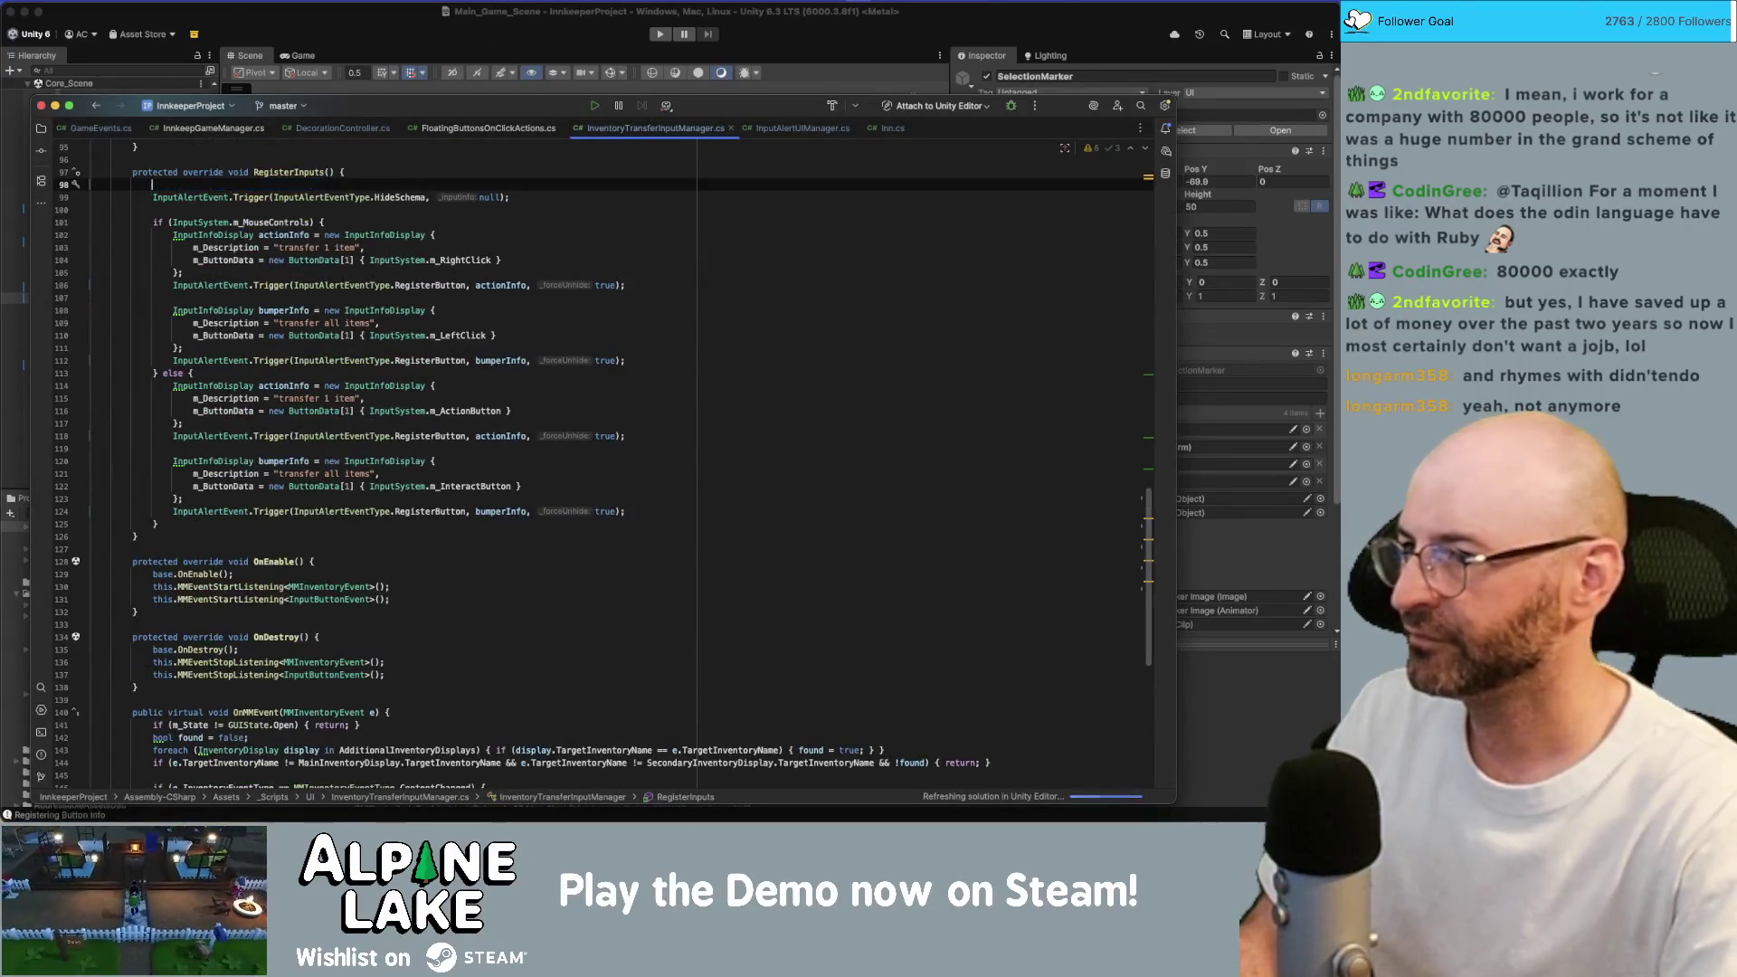
{"action": "left_click", "coordinate": [410, 18]}
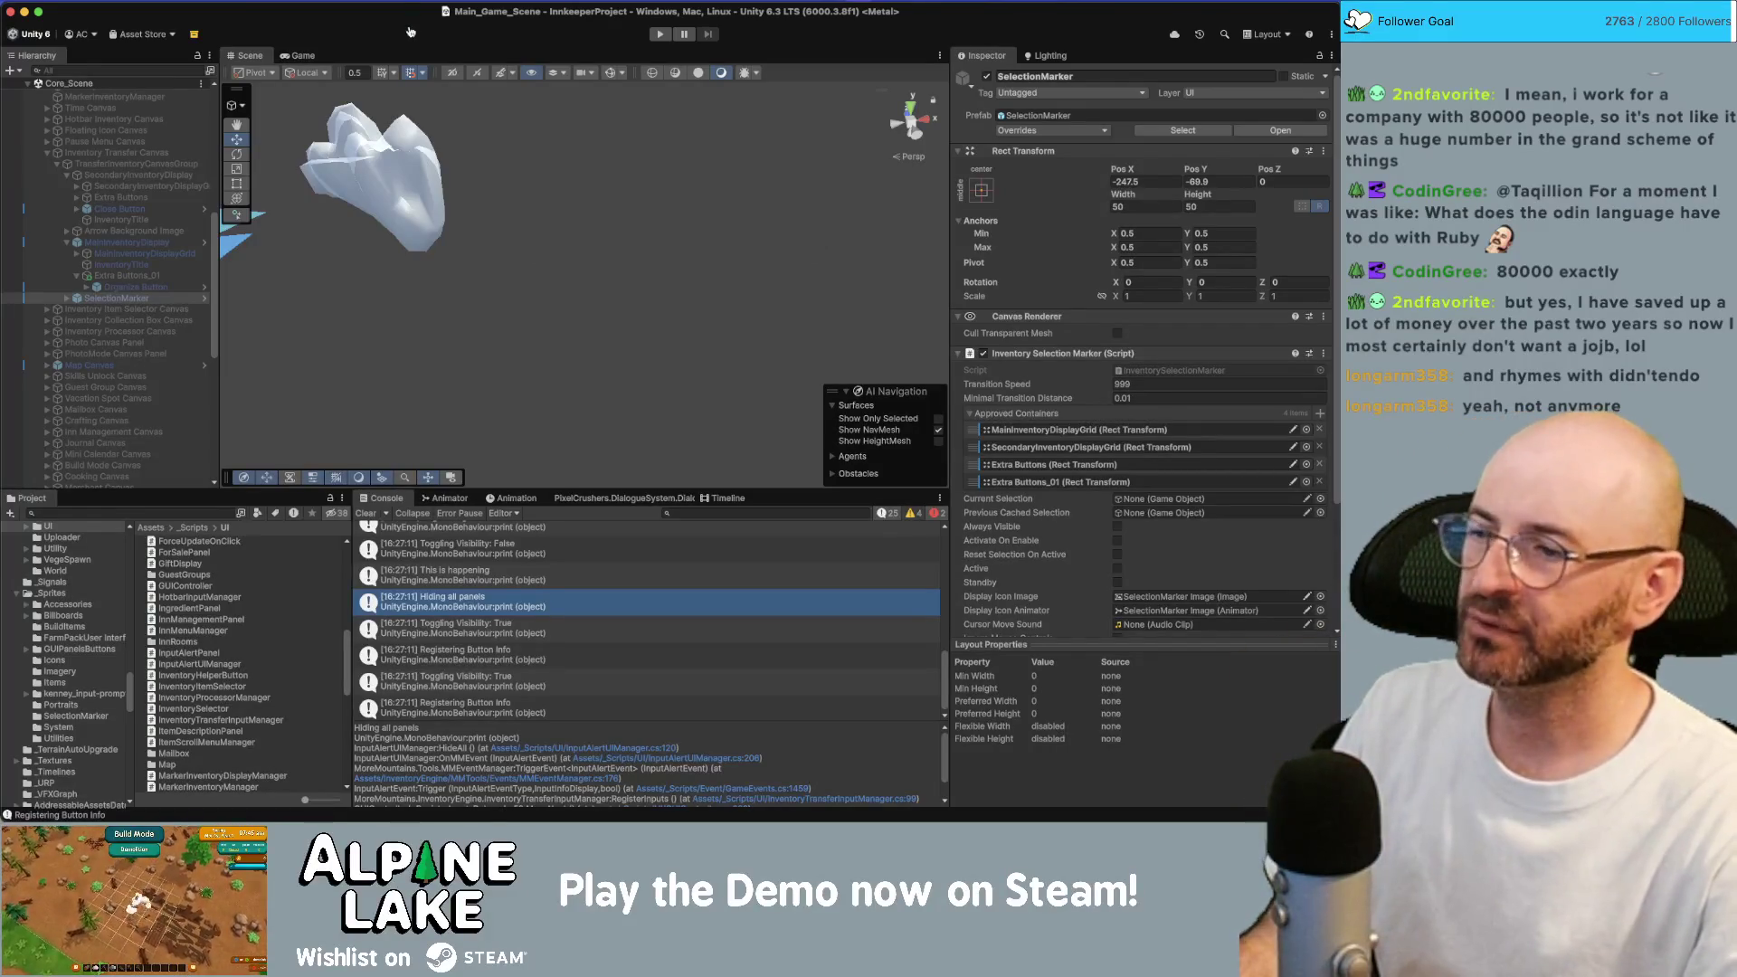
{"action": "key", "text": "super+Tab"}
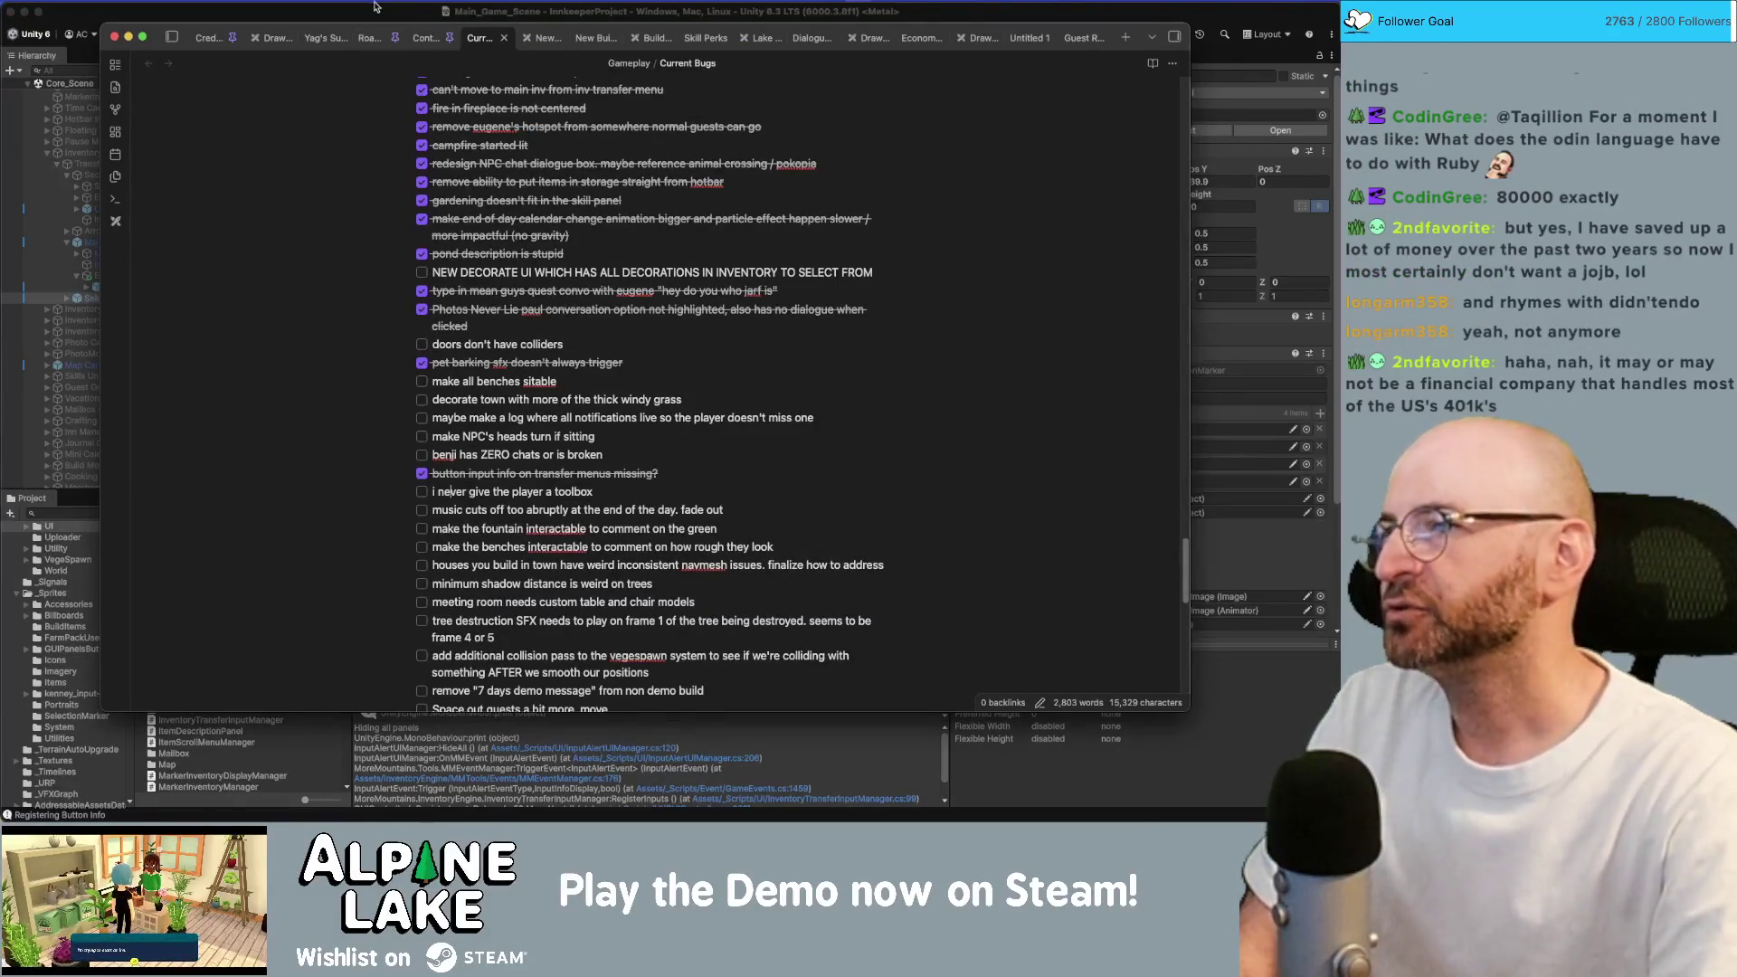
Switch from the Unity editor to the browser showing the Innkeep Miro board.
{"action": "left_click", "coordinate": [378, 10]}
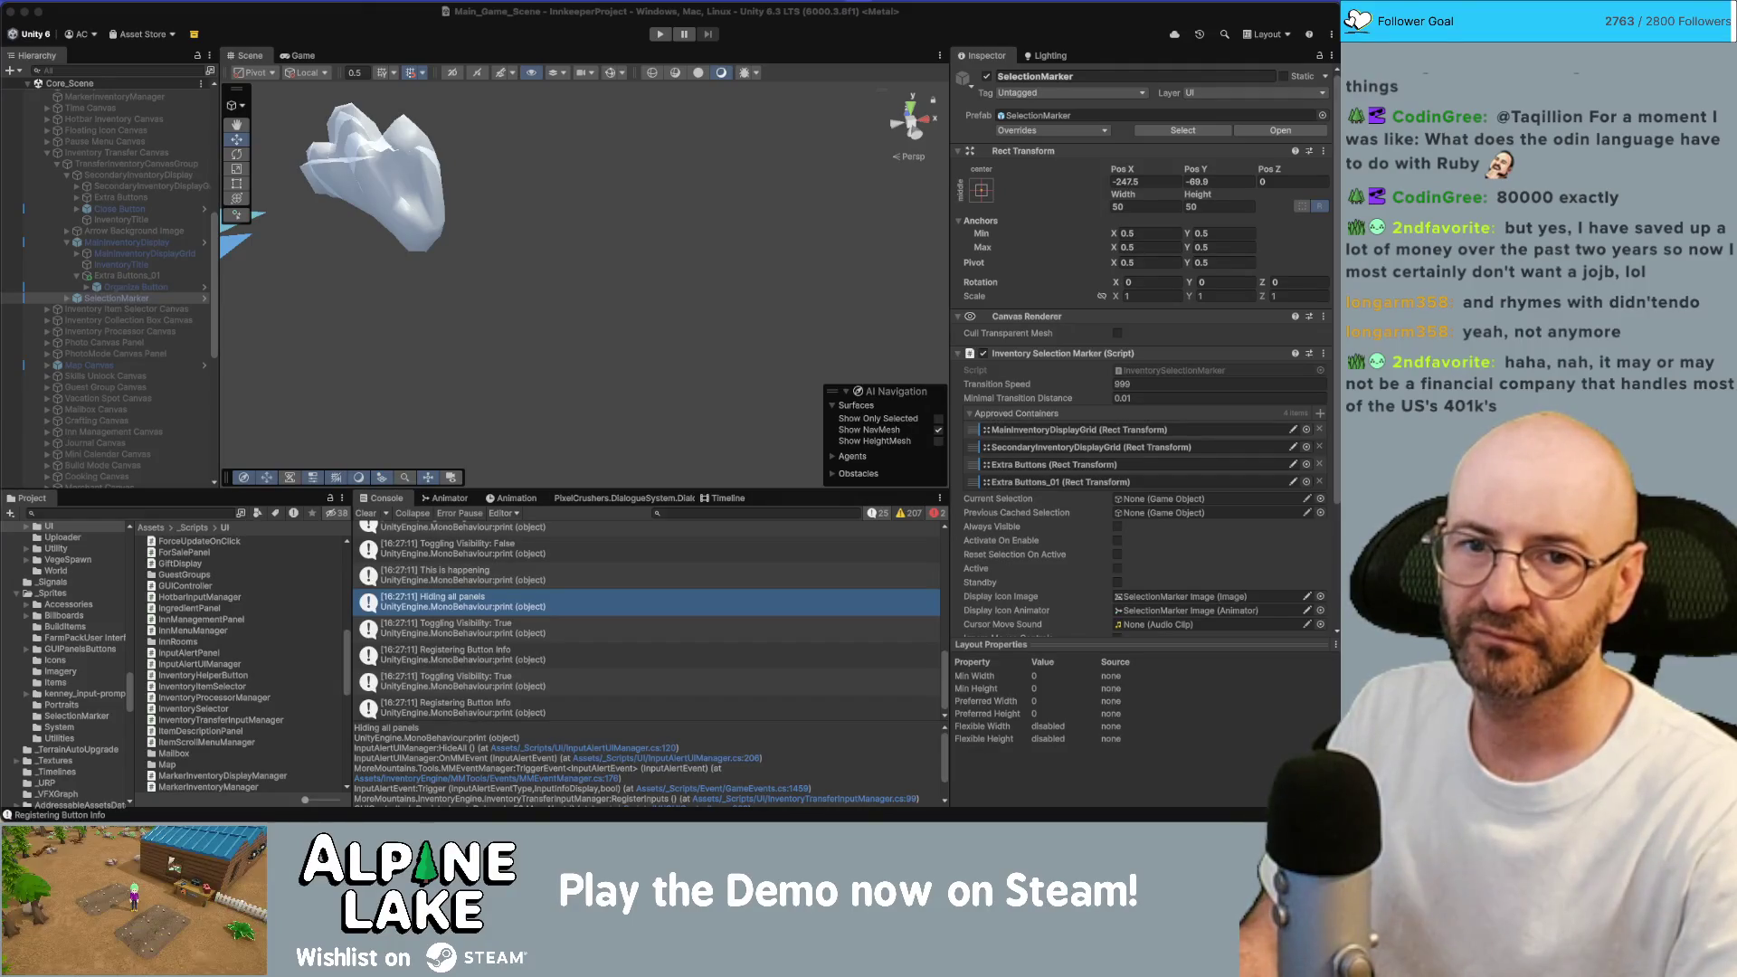
{"action": "key", "text": "super+Tab"}
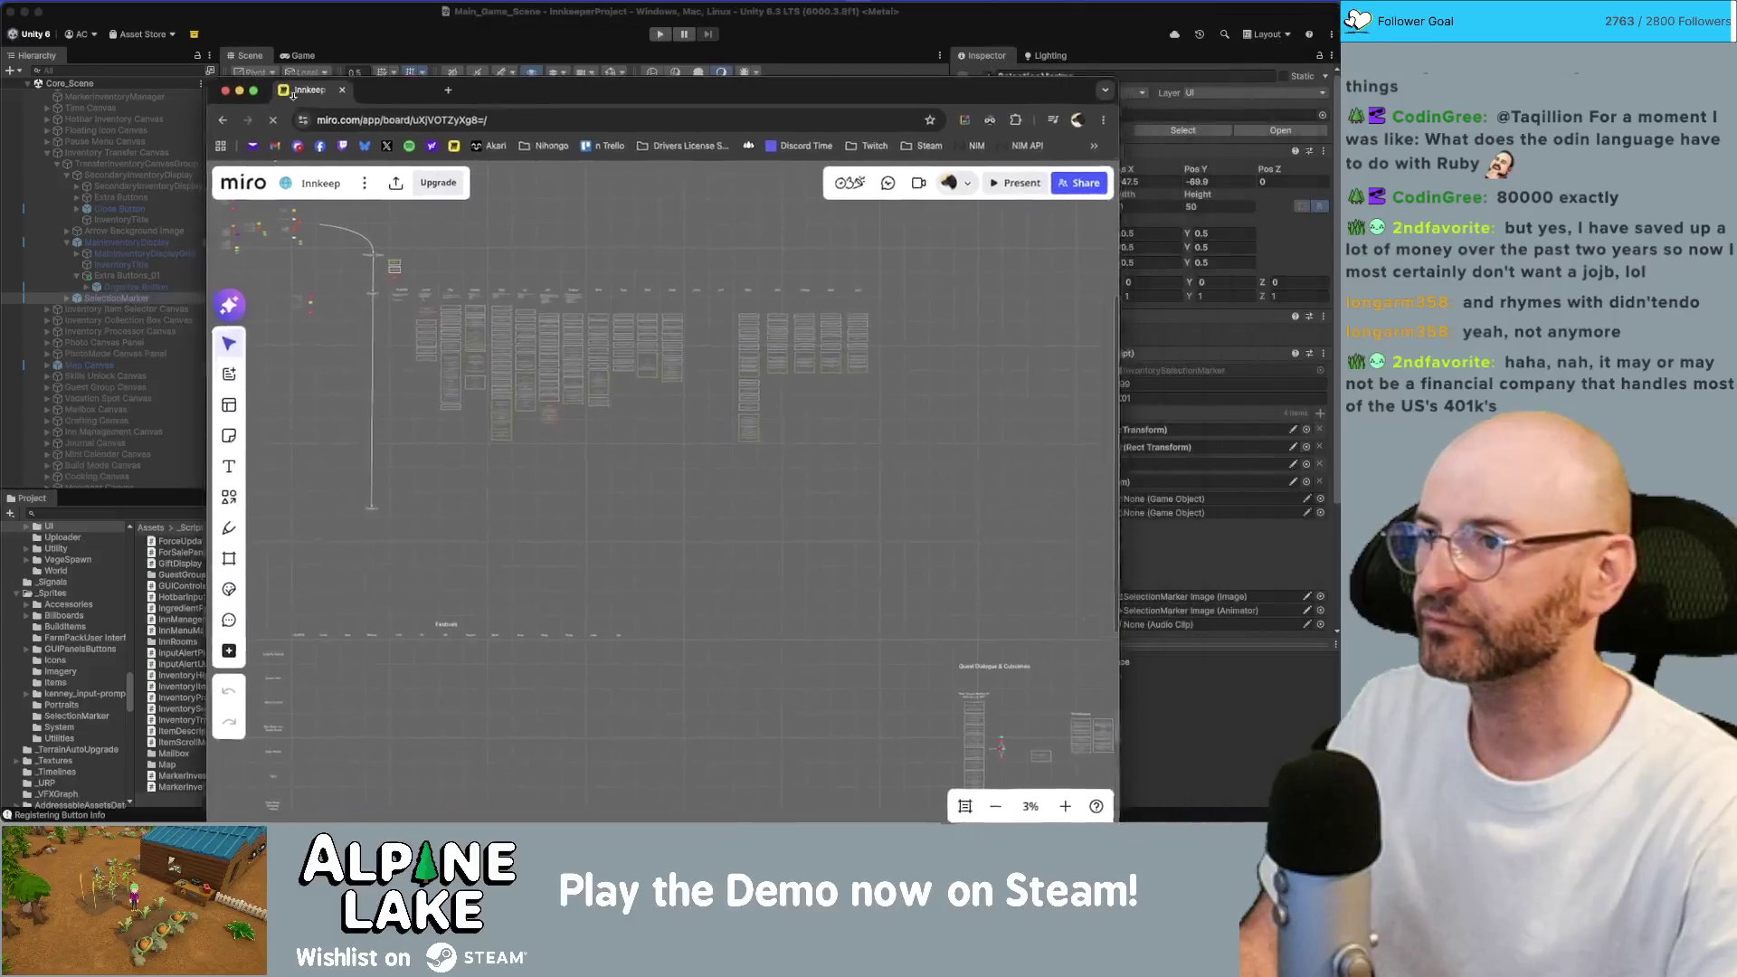
Navigate to the Story flowchart and drag Scary Letter and Meet The Neighbors upward.
{"action": "scroll", "coordinate": [606, 378], "scroll_direction": "down", "scroll_amount": 3}
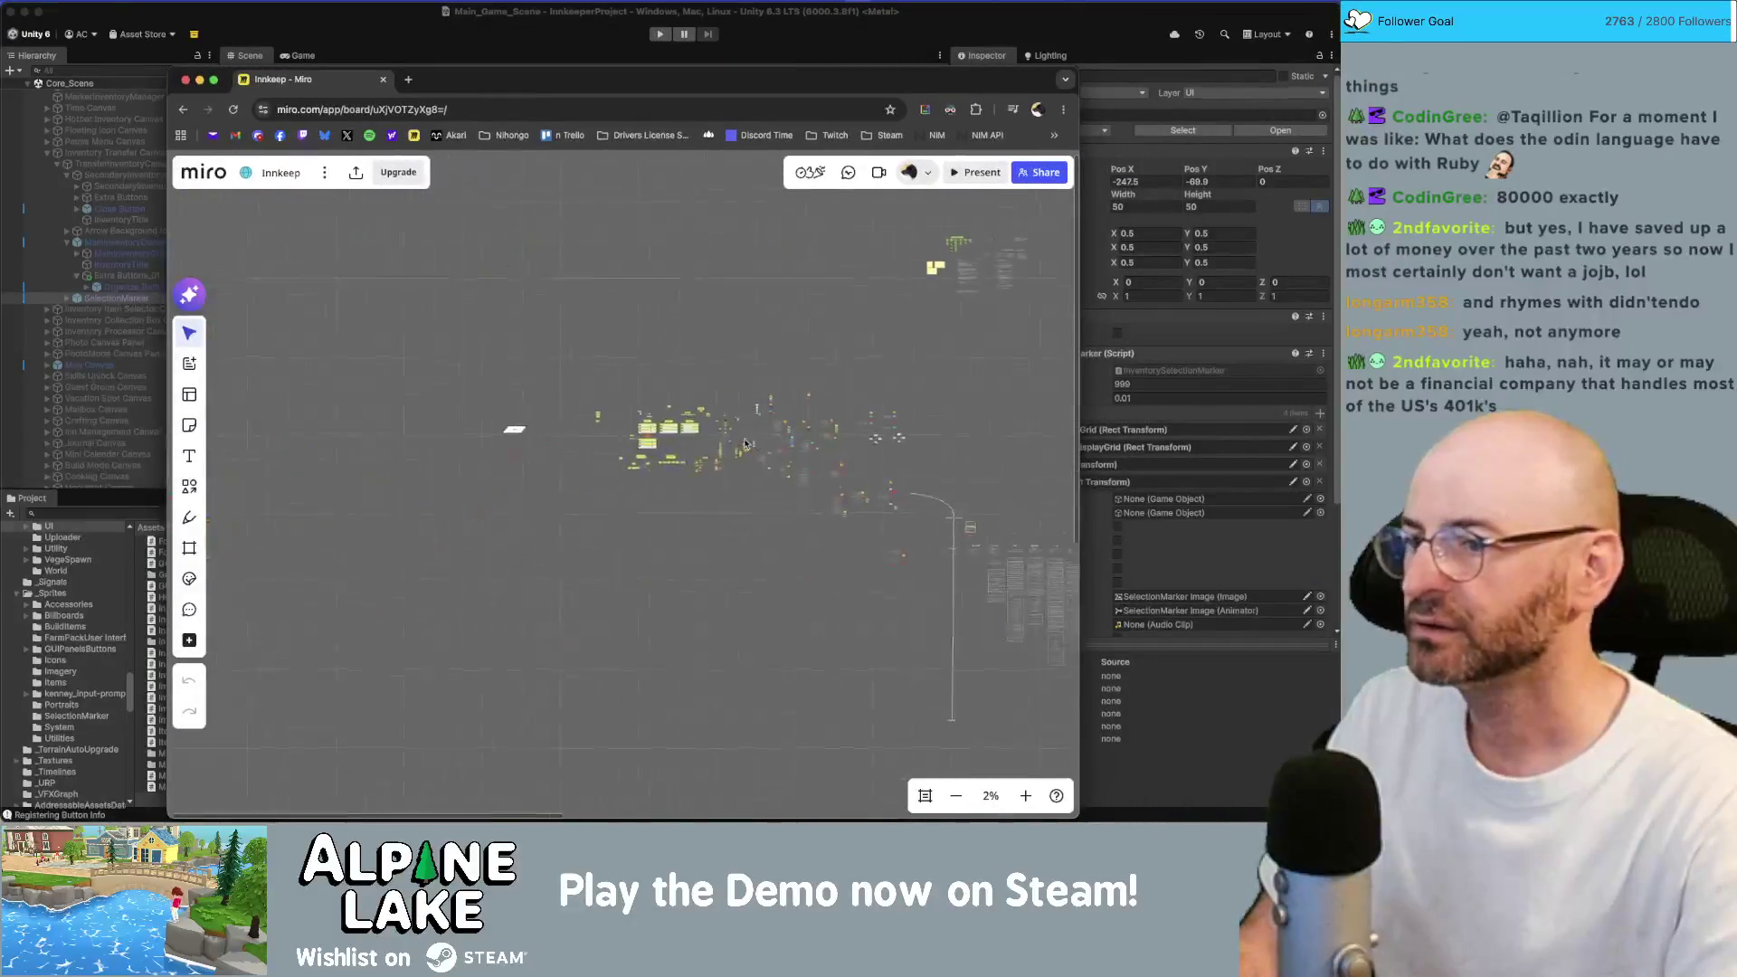
{"action": "scroll", "coordinate": [643, 499], "scroll_direction": "up", "scroll_amount": 10}
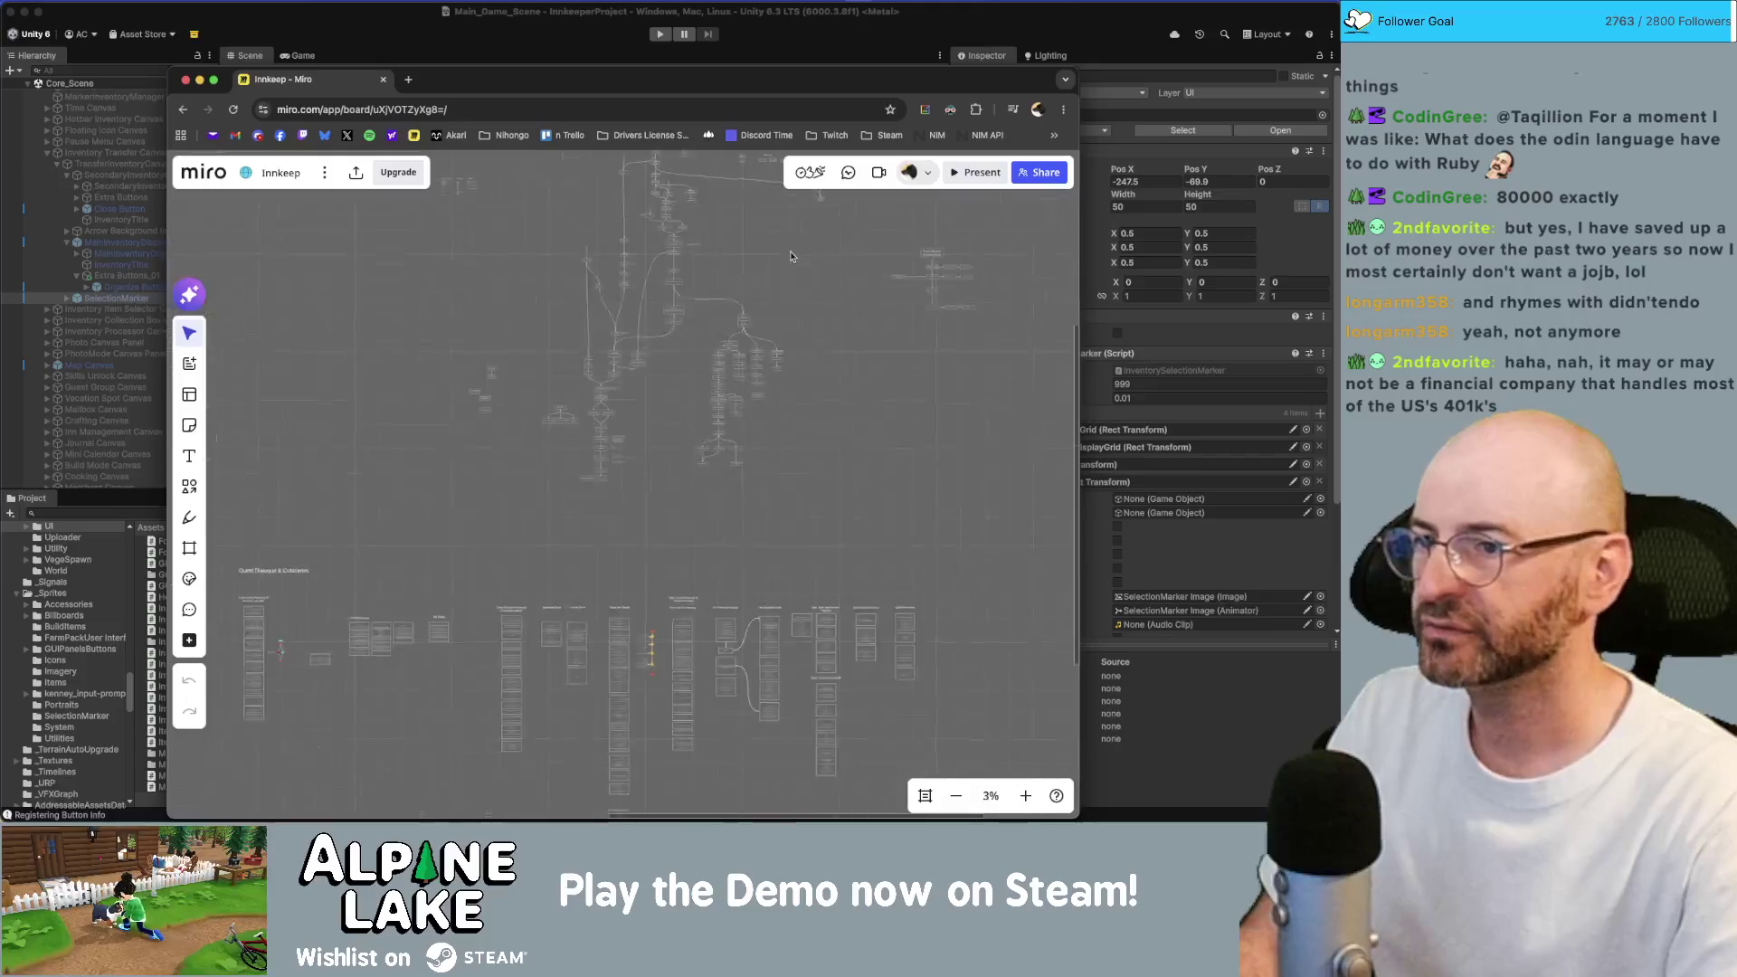
{"action": "scroll", "coordinate": [644, 499], "scroll_direction": "up", "scroll_amount": 10}
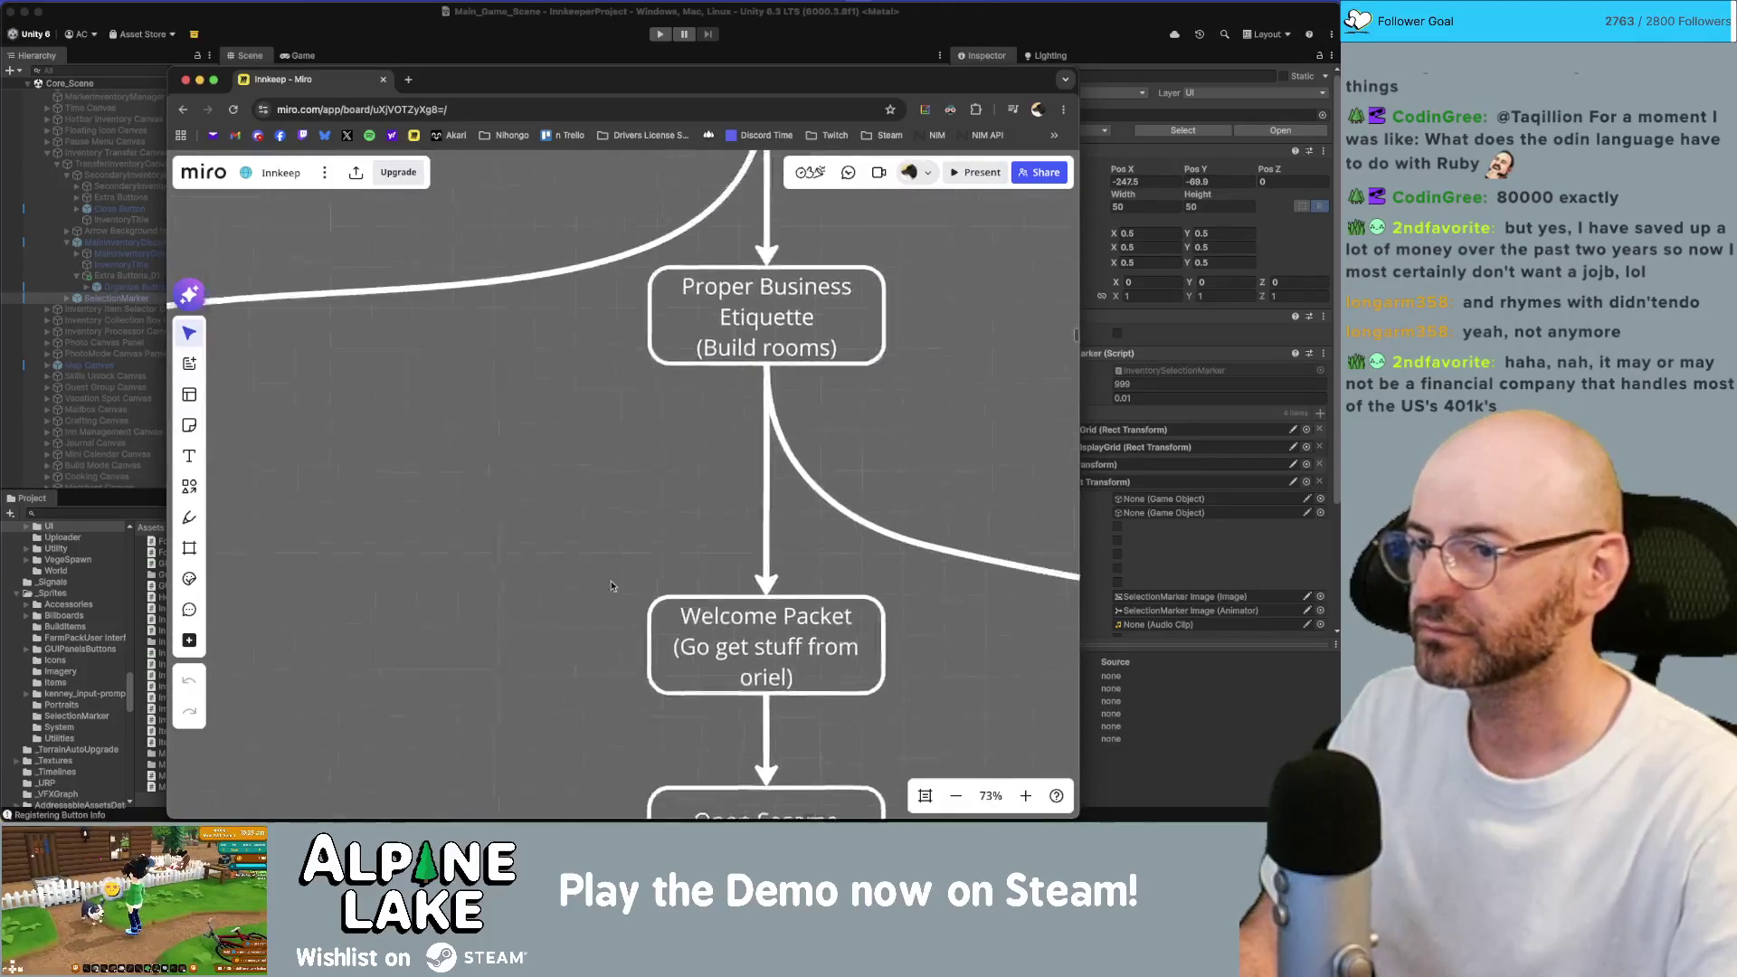
{"action": "scroll", "coordinate": [760, 371], "scroll_direction": "down", "scroll_amount": 3}
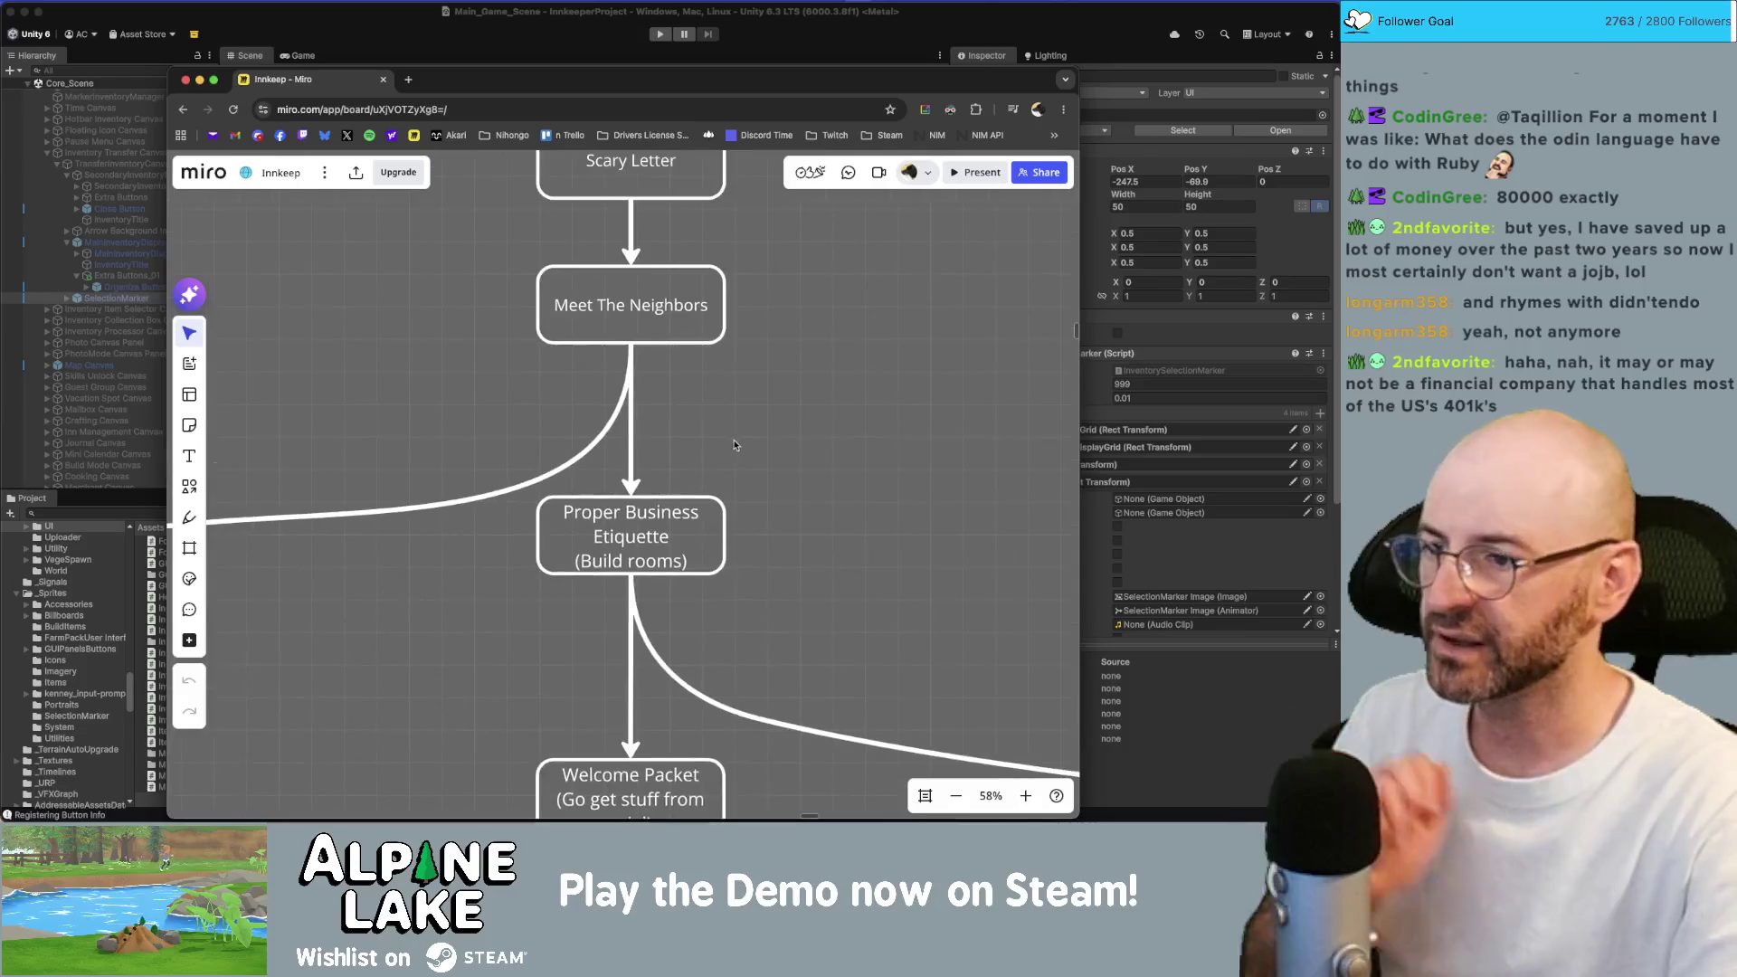
{"action": "scroll", "coordinate": [704, 399], "scroll_direction": "down", "scroll_amount": 3}
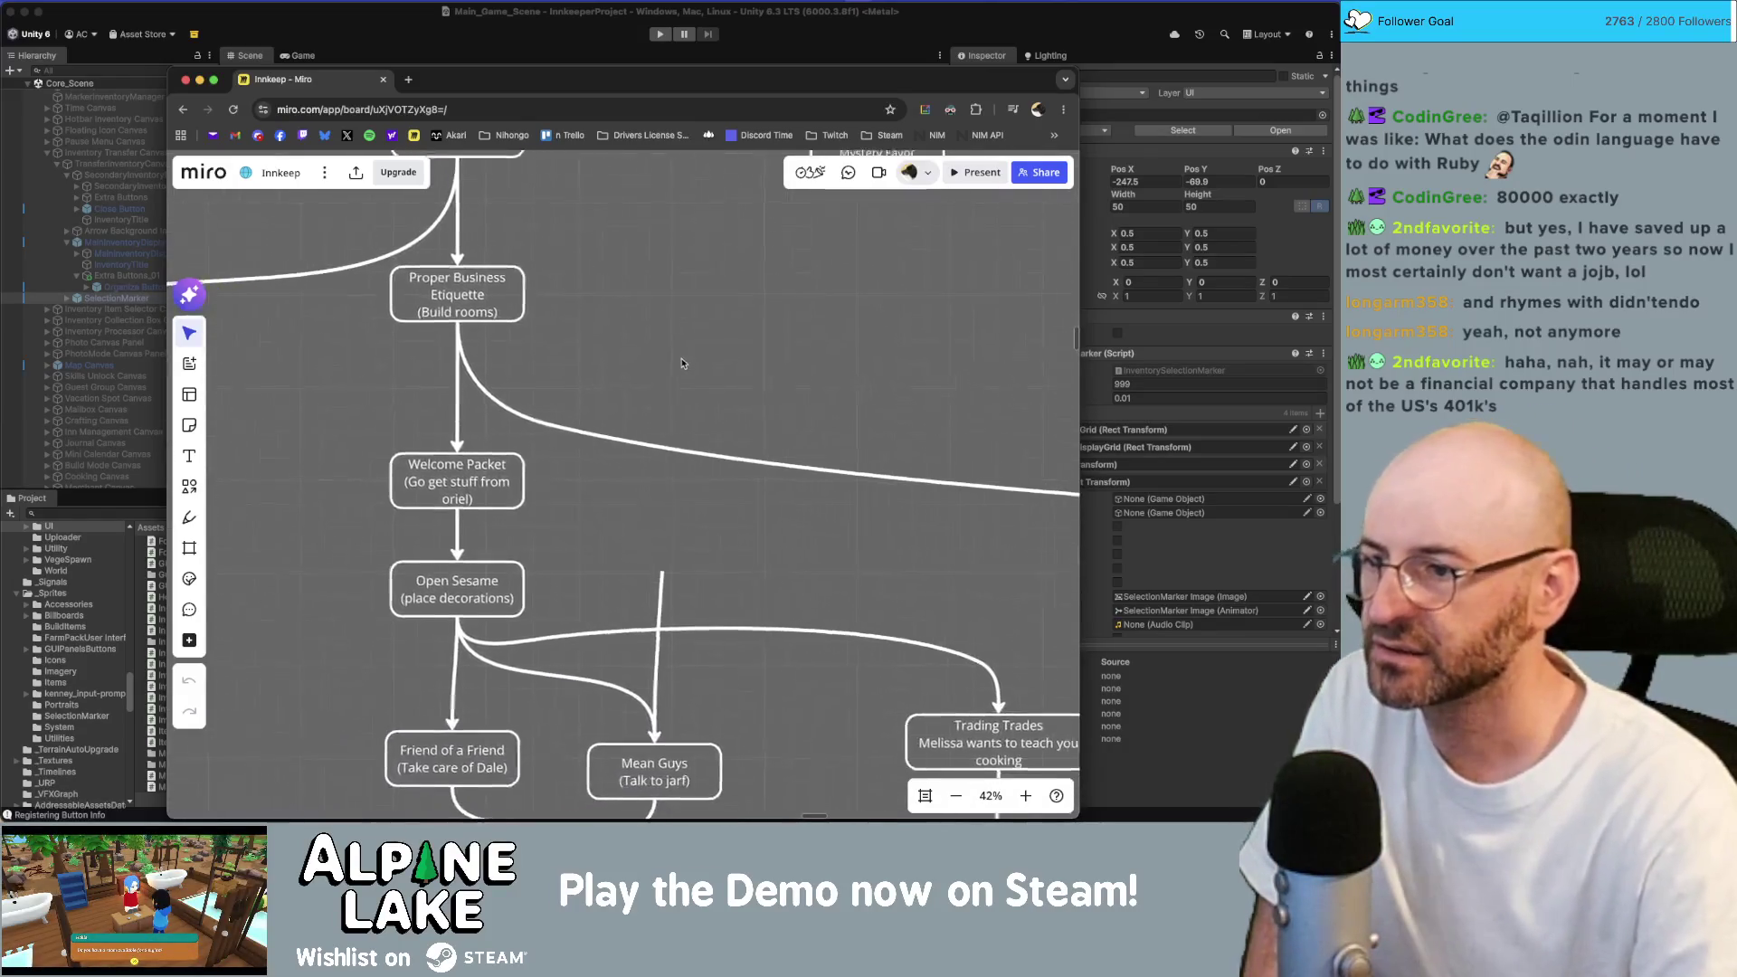
{"action": "scroll", "coordinate": [605, 504], "scroll_direction": "up", "scroll_amount": 3}
{"action": "scroll", "coordinate": [605, 504], "scroll_direction": "left", "scroll_amount": 5}
{"action": "scroll", "coordinate": [633, 493], "scroll_direction": "right", "scroll_amount": 7}
{"action": "scroll", "coordinate": [552, 494], "scroll_direction": "down", "scroll_amount": 5}
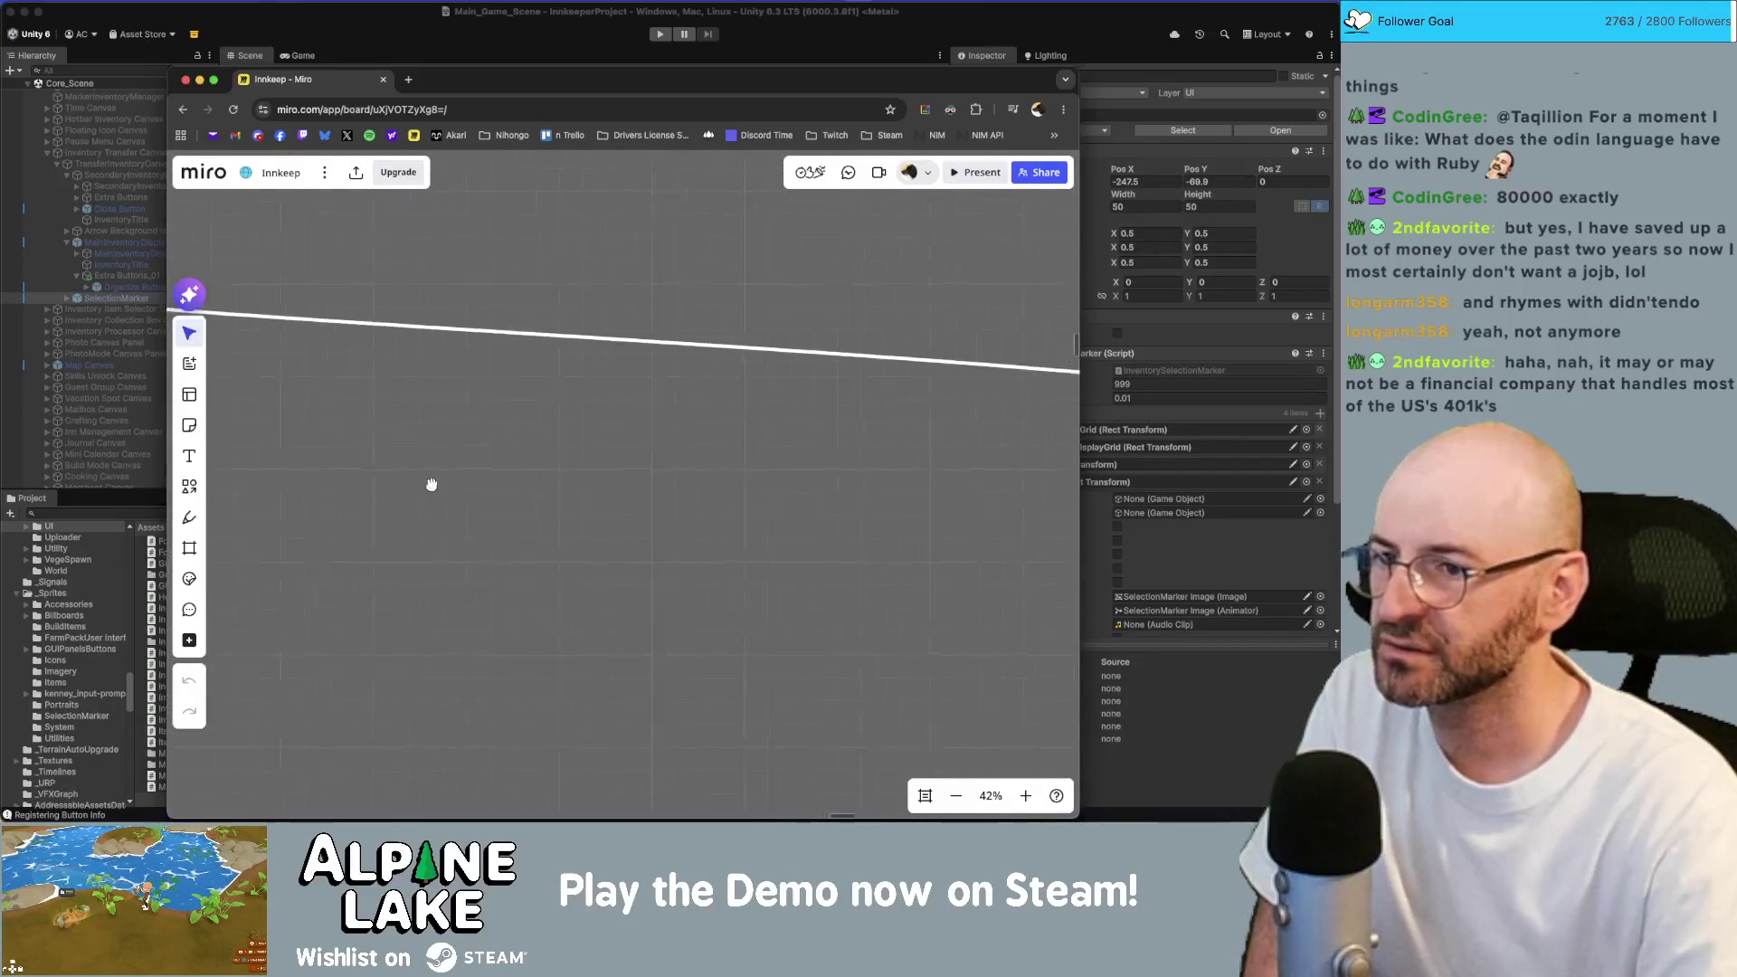
{"action": "scroll", "coordinate": [673, 537], "scroll_direction": "left", "scroll_amount": 5}
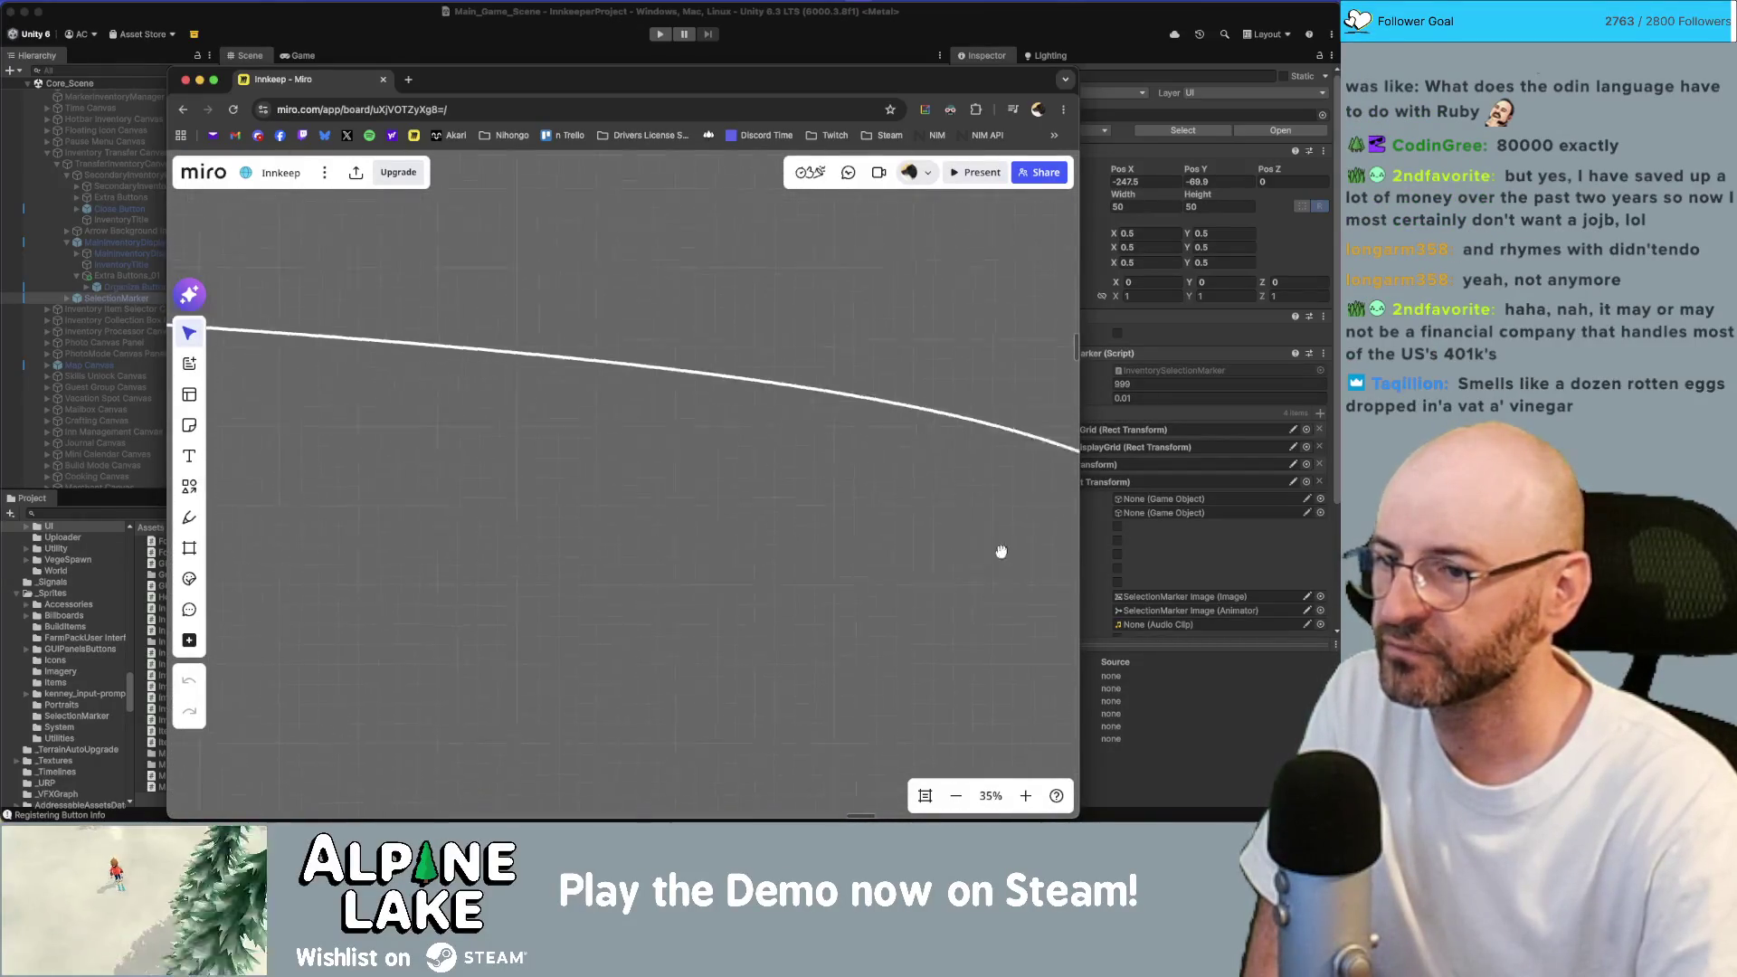
{"action": "scroll", "coordinate": [491, 423], "scroll_direction": "up", "scroll_amount": 2}
{"action": "scroll", "coordinate": [491, 423], "scroll_direction": "up", "scroll_amount": 3}
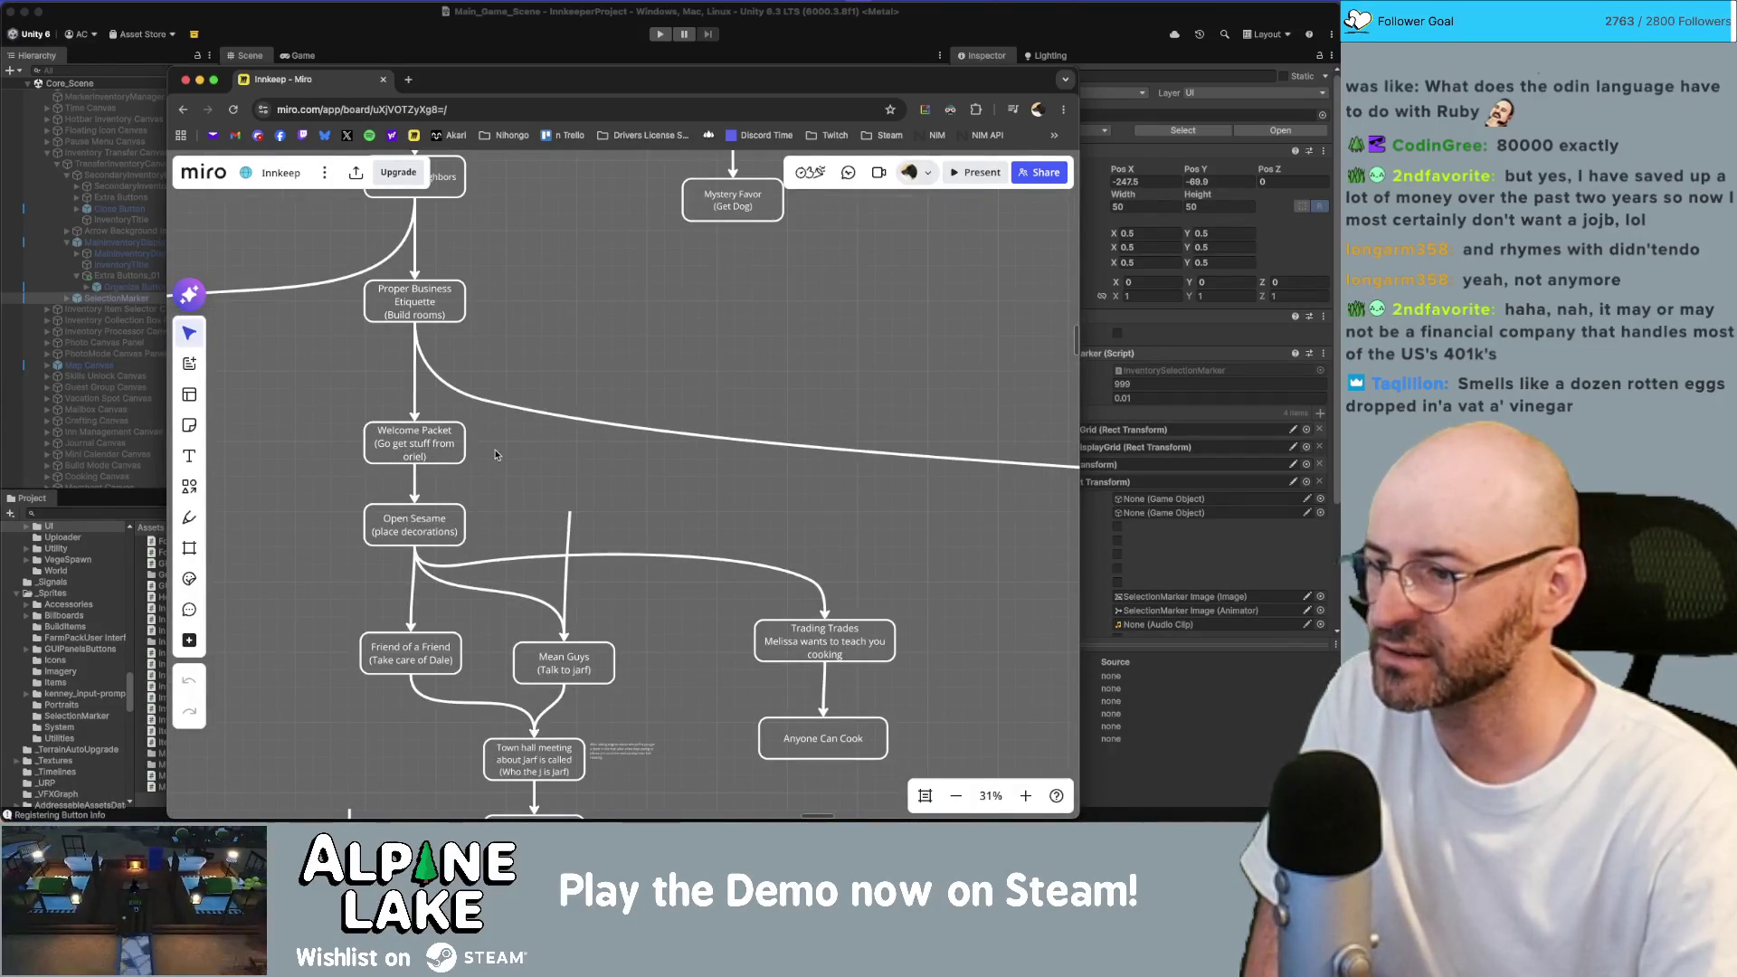
{"action": "scroll", "coordinate": [487, 413], "scroll_direction": "up", "scroll_amount": 3}
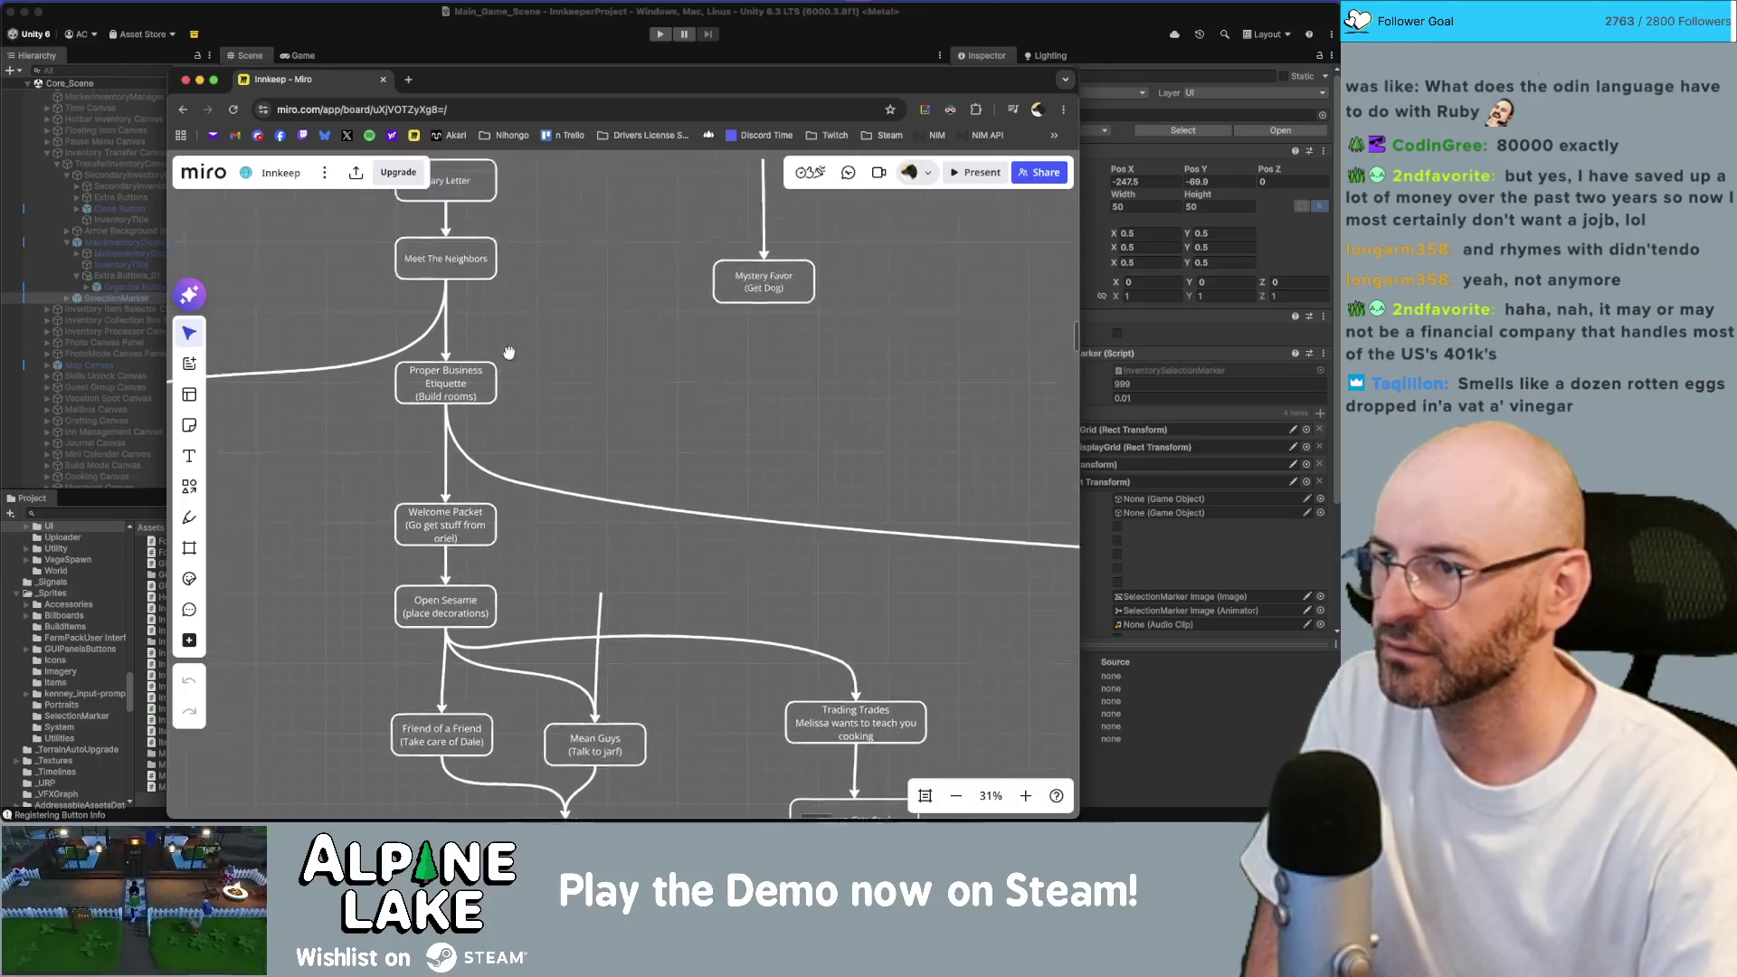
{"action": "left_click_drag", "start_coordinate": [514, 355], "coordinate": [500, 298]}
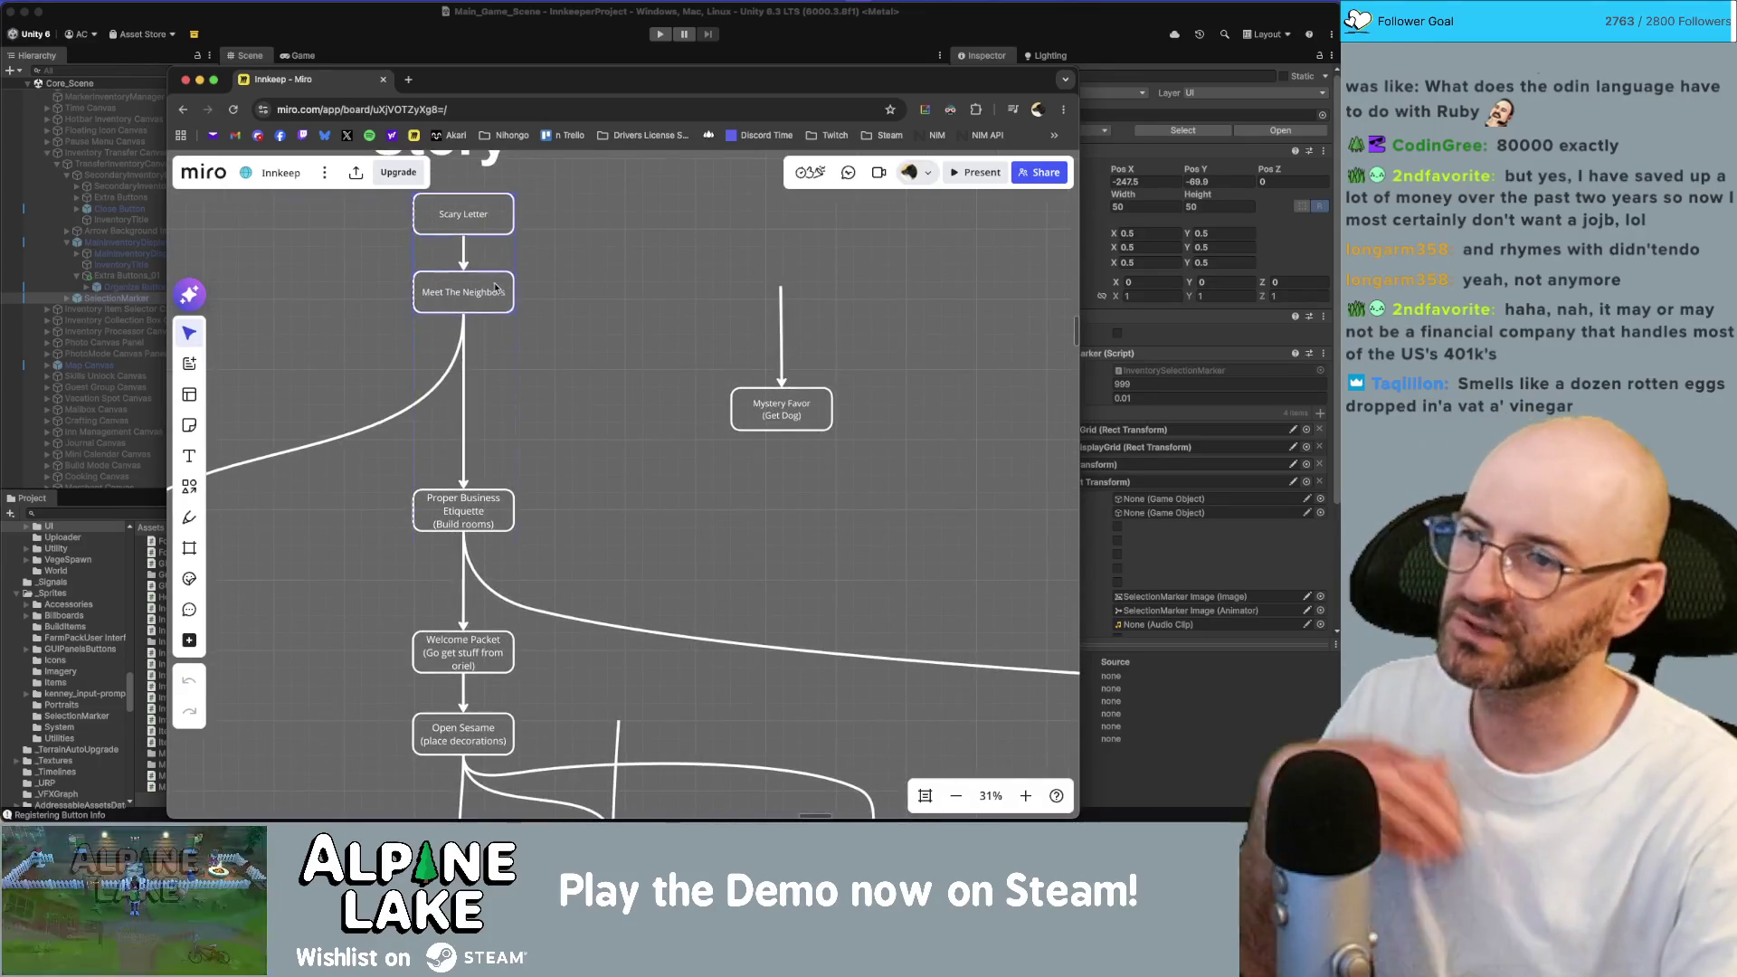
Duplicate the Meet The Neighbors box and slot the copy under Scary Letter.
{"action": "key", "text": "super+d"}
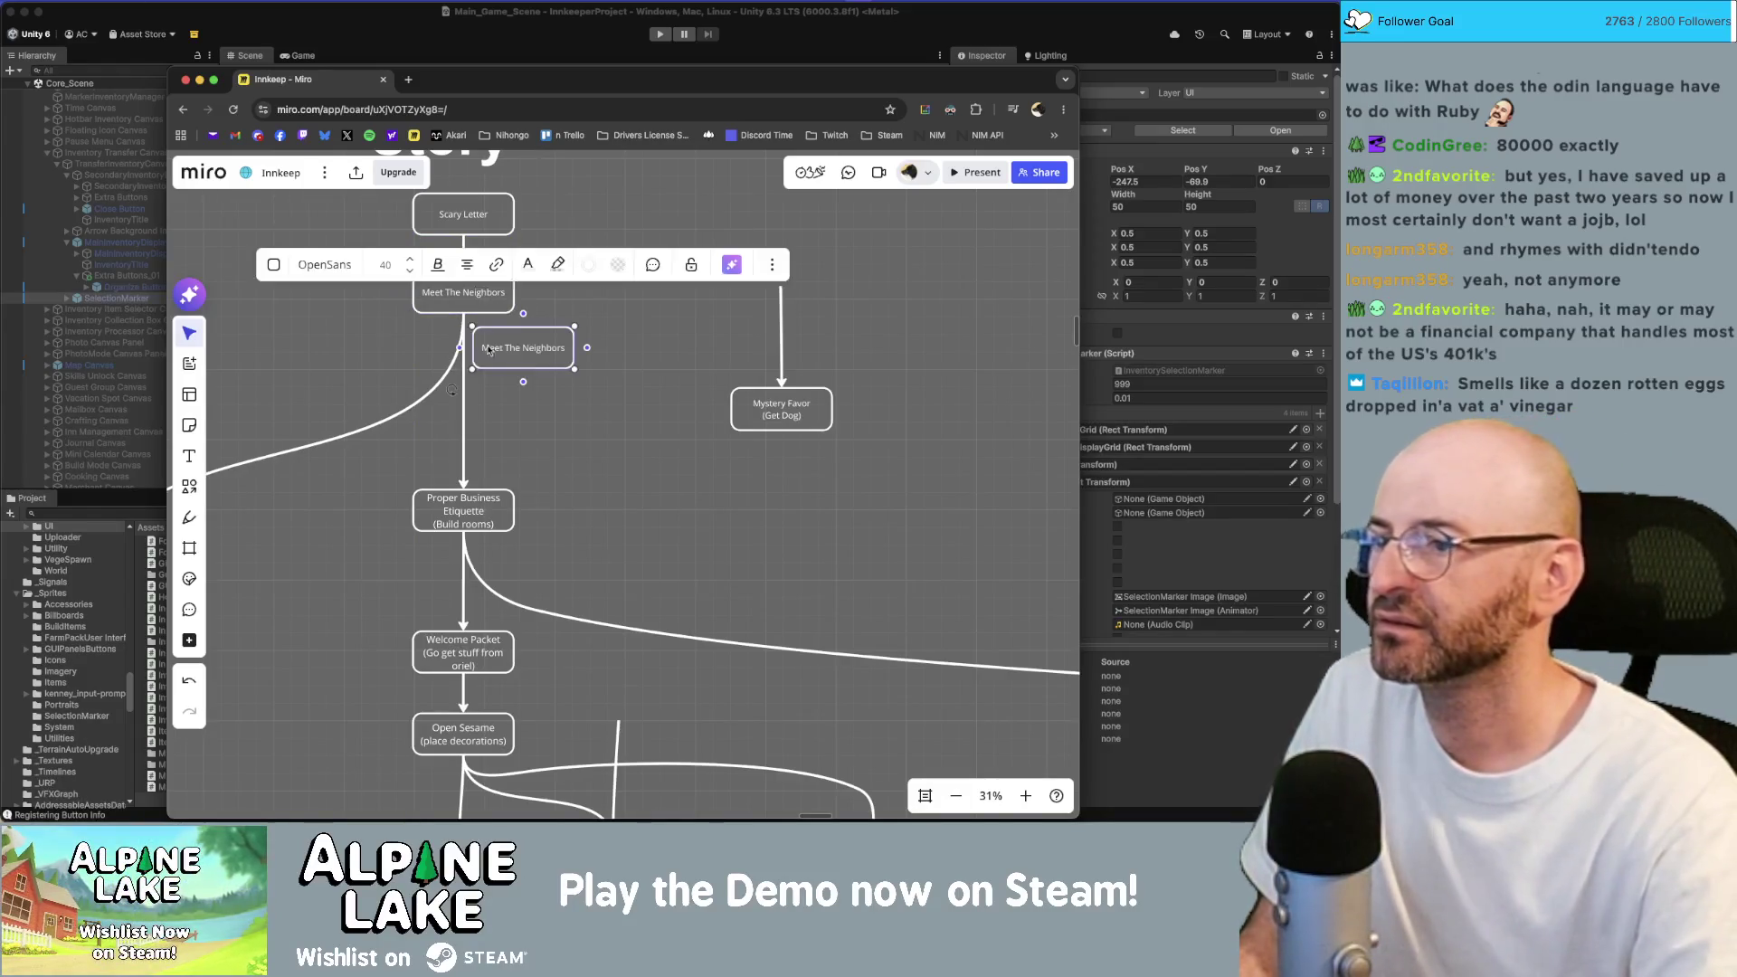
{"action": "left_click_drag", "start_coordinate": [525, 357], "coordinate": [583, 356]}
{"action": "left_click_drag", "start_coordinate": [473, 306], "coordinate": [477, 400]}
{"action": "left_click_drag", "start_coordinate": [578, 358], "coordinate": [531, 305]}
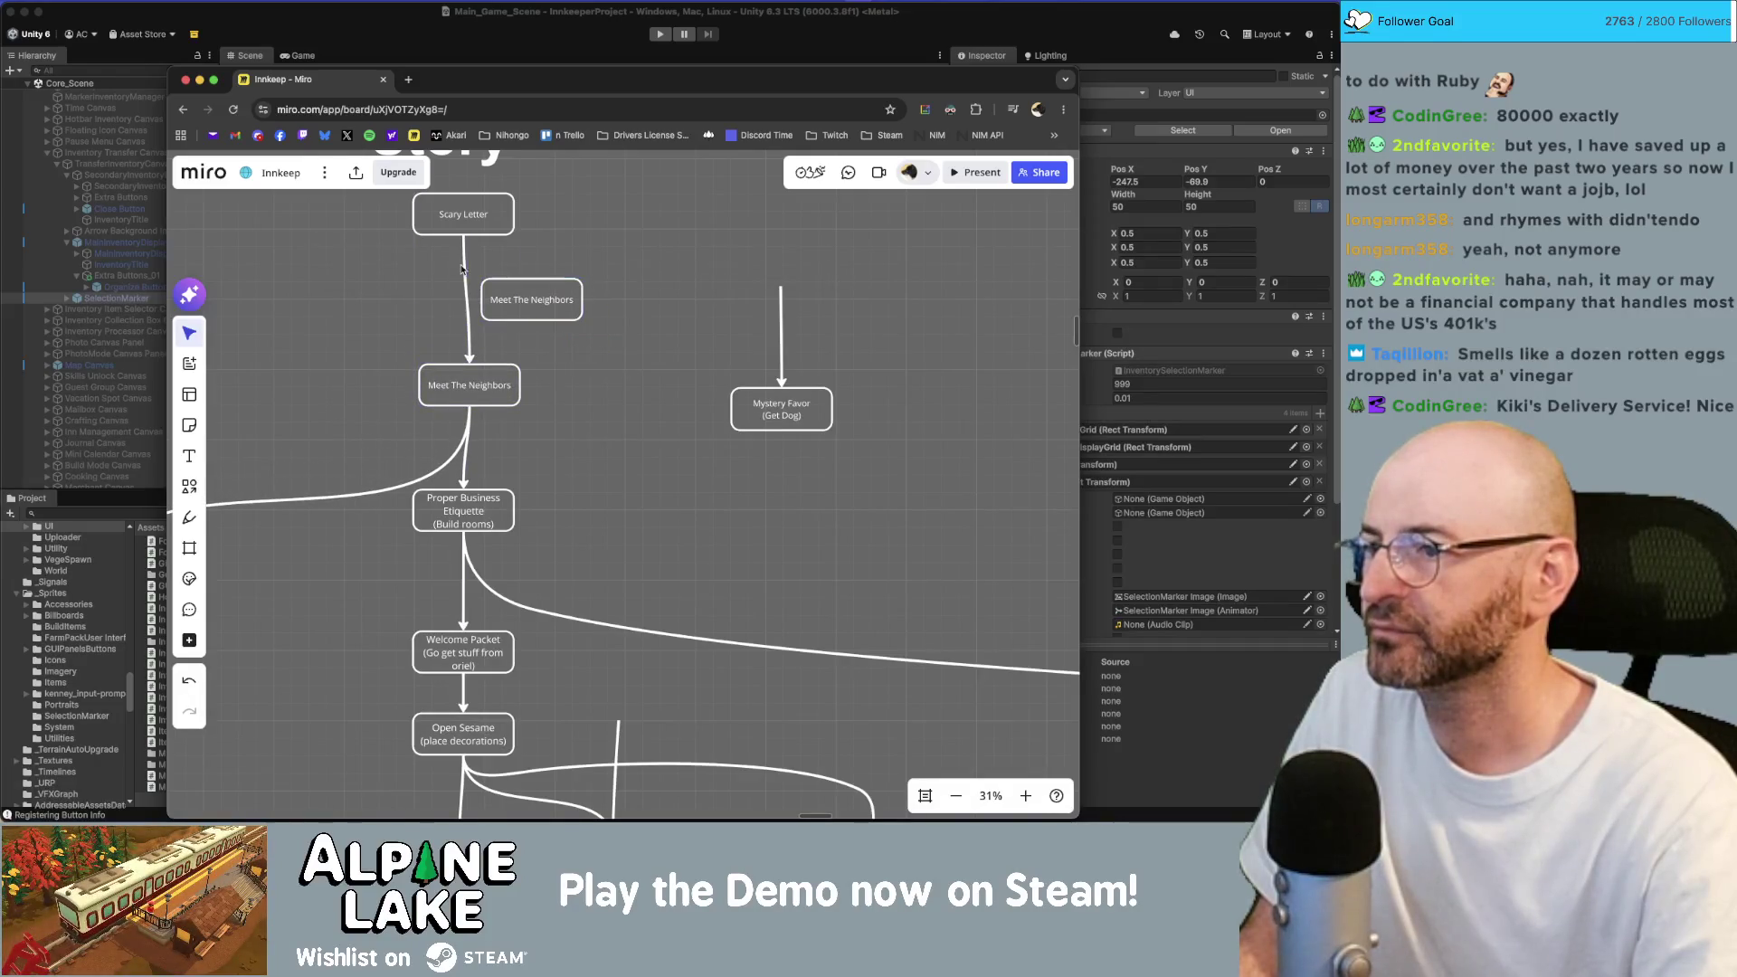
{"action": "left_click", "coordinate": [462, 259]}
{"action": "mouse_move", "coordinate": [463, 237]}
{"action": "left_mouse_down"}
{"action": "mouse_move", "coordinate": [531, 326]}
{"action": "mouse_move", "coordinate": [487, 277]}
{"action": "left_mouse_up"}
Select the arrow below Scary Letter and review its arrowhead, line style and colour options.
{"action": "left_click", "coordinate": [467, 237]}
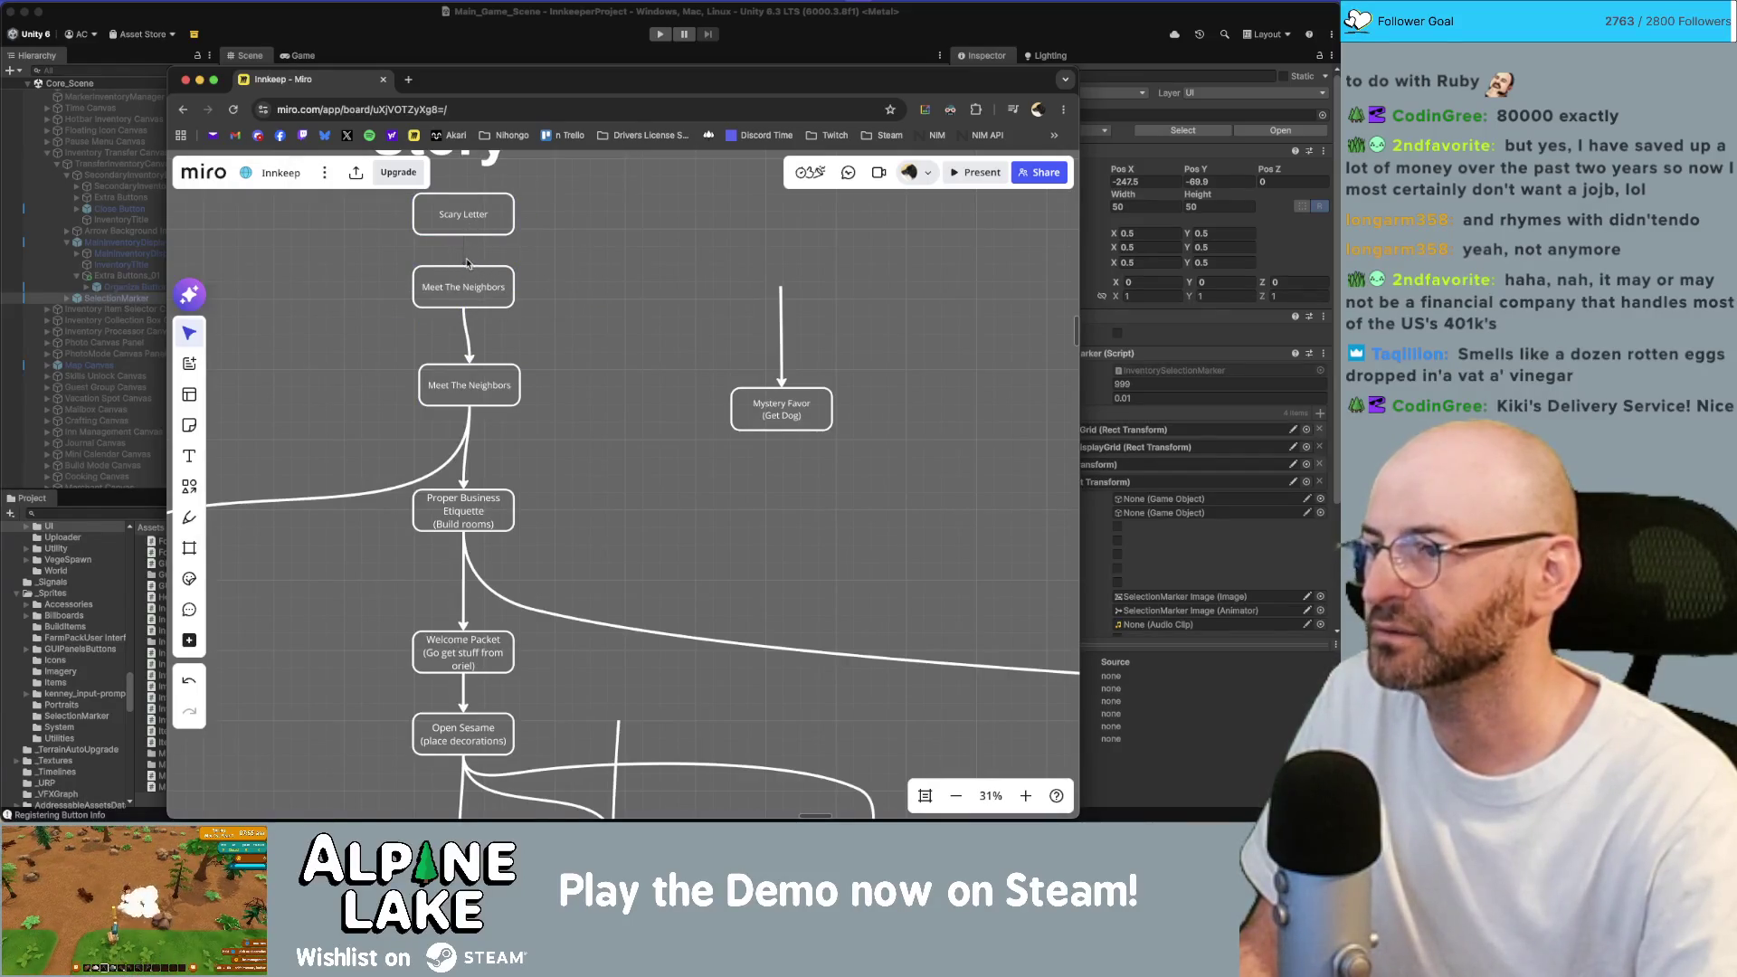
{"action": "left_click", "coordinate": [465, 259]}
{"action": "left_click", "coordinate": [375, 168]}
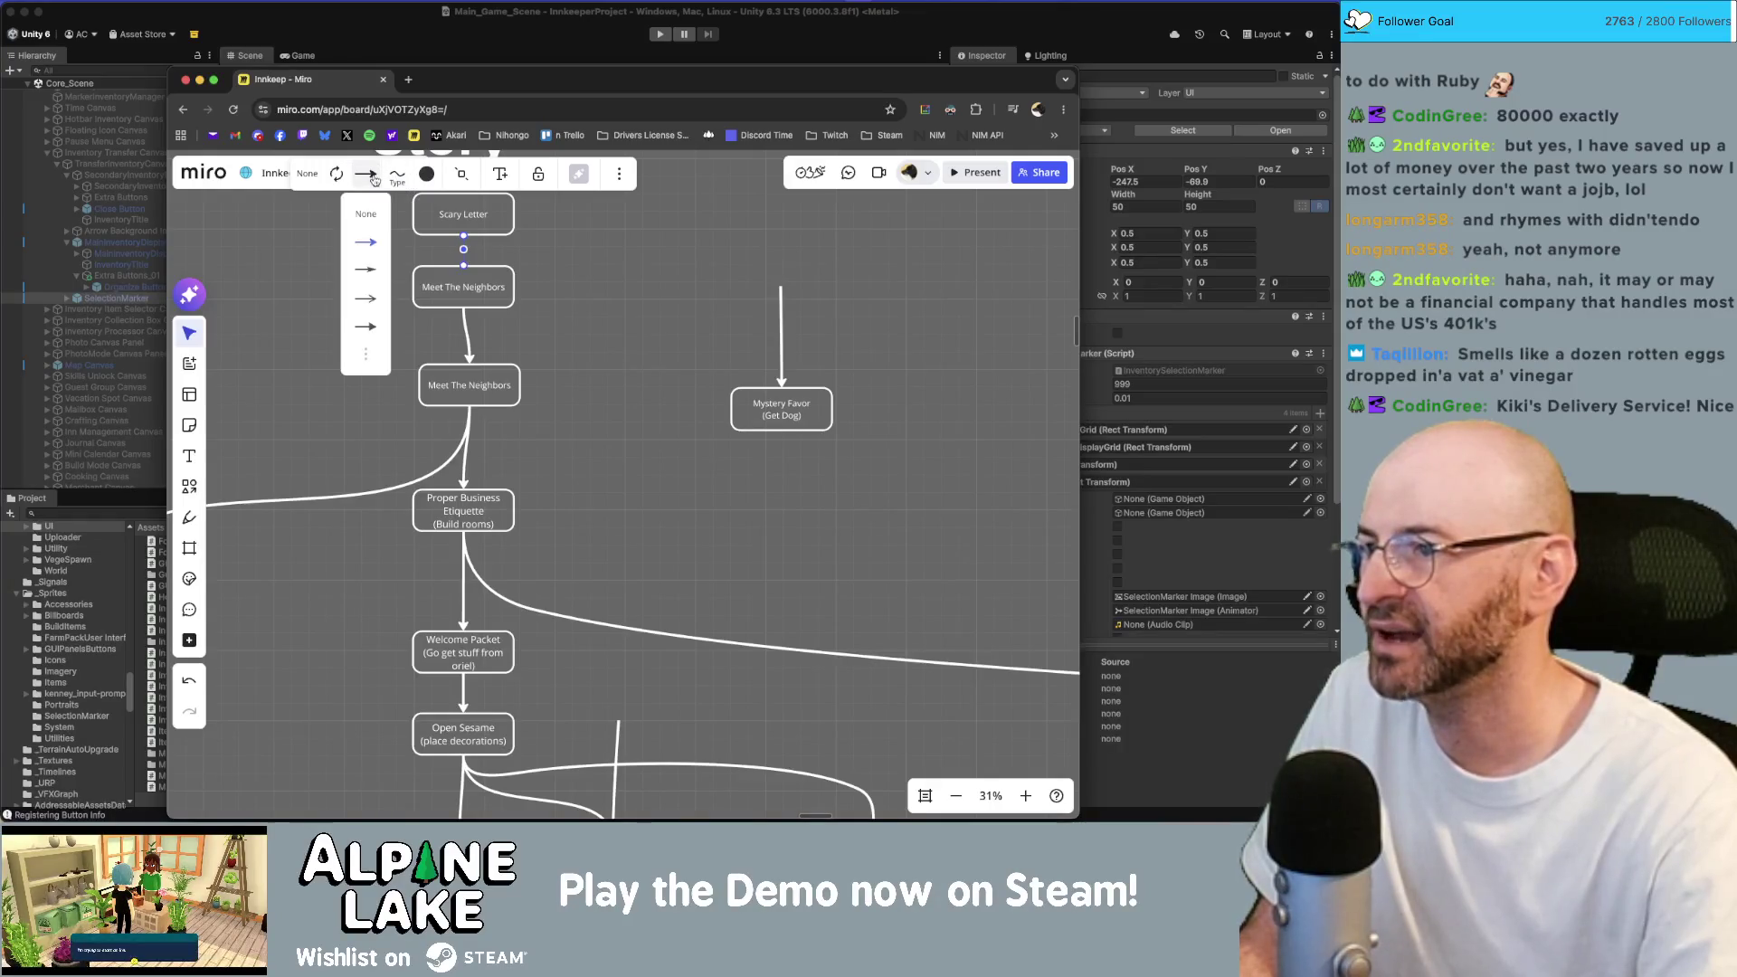
{"action": "left_click", "coordinate": [397, 173]}
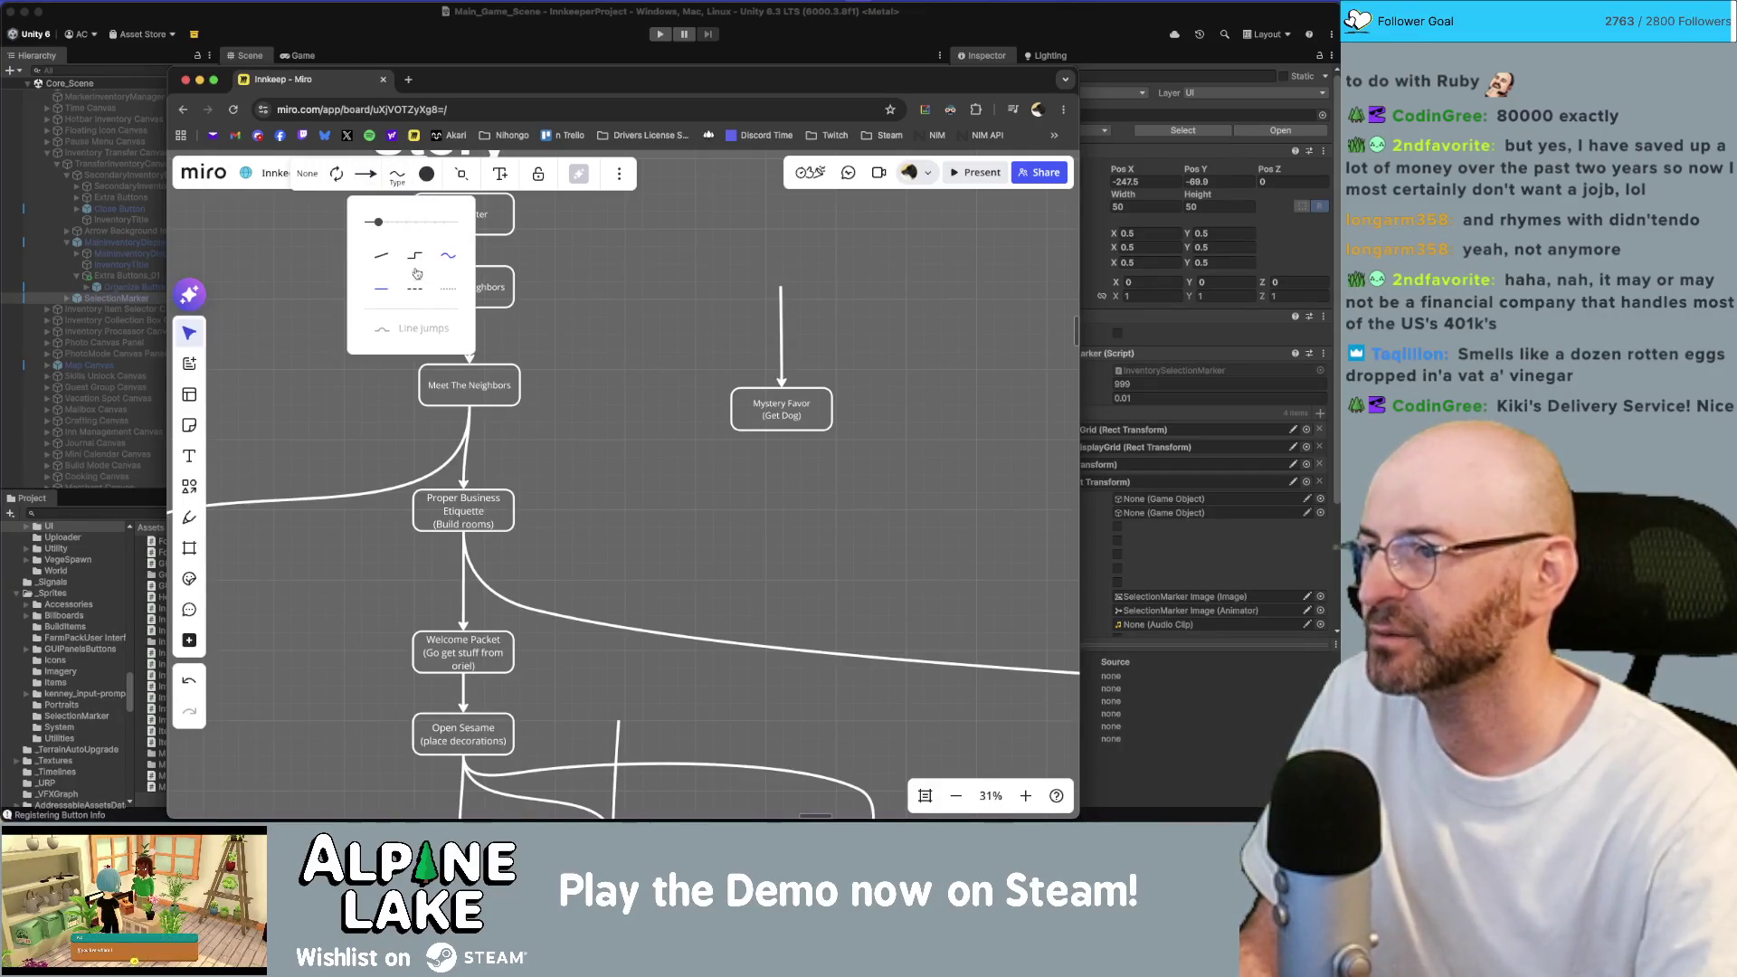
{"action": "scroll", "coordinate": [436, 224], "scroll_direction": "left", "scroll_amount": 3}
{"action": "scroll", "coordinate": [435, 224], "scroll_direction": "up", "scroll_amount": 2}
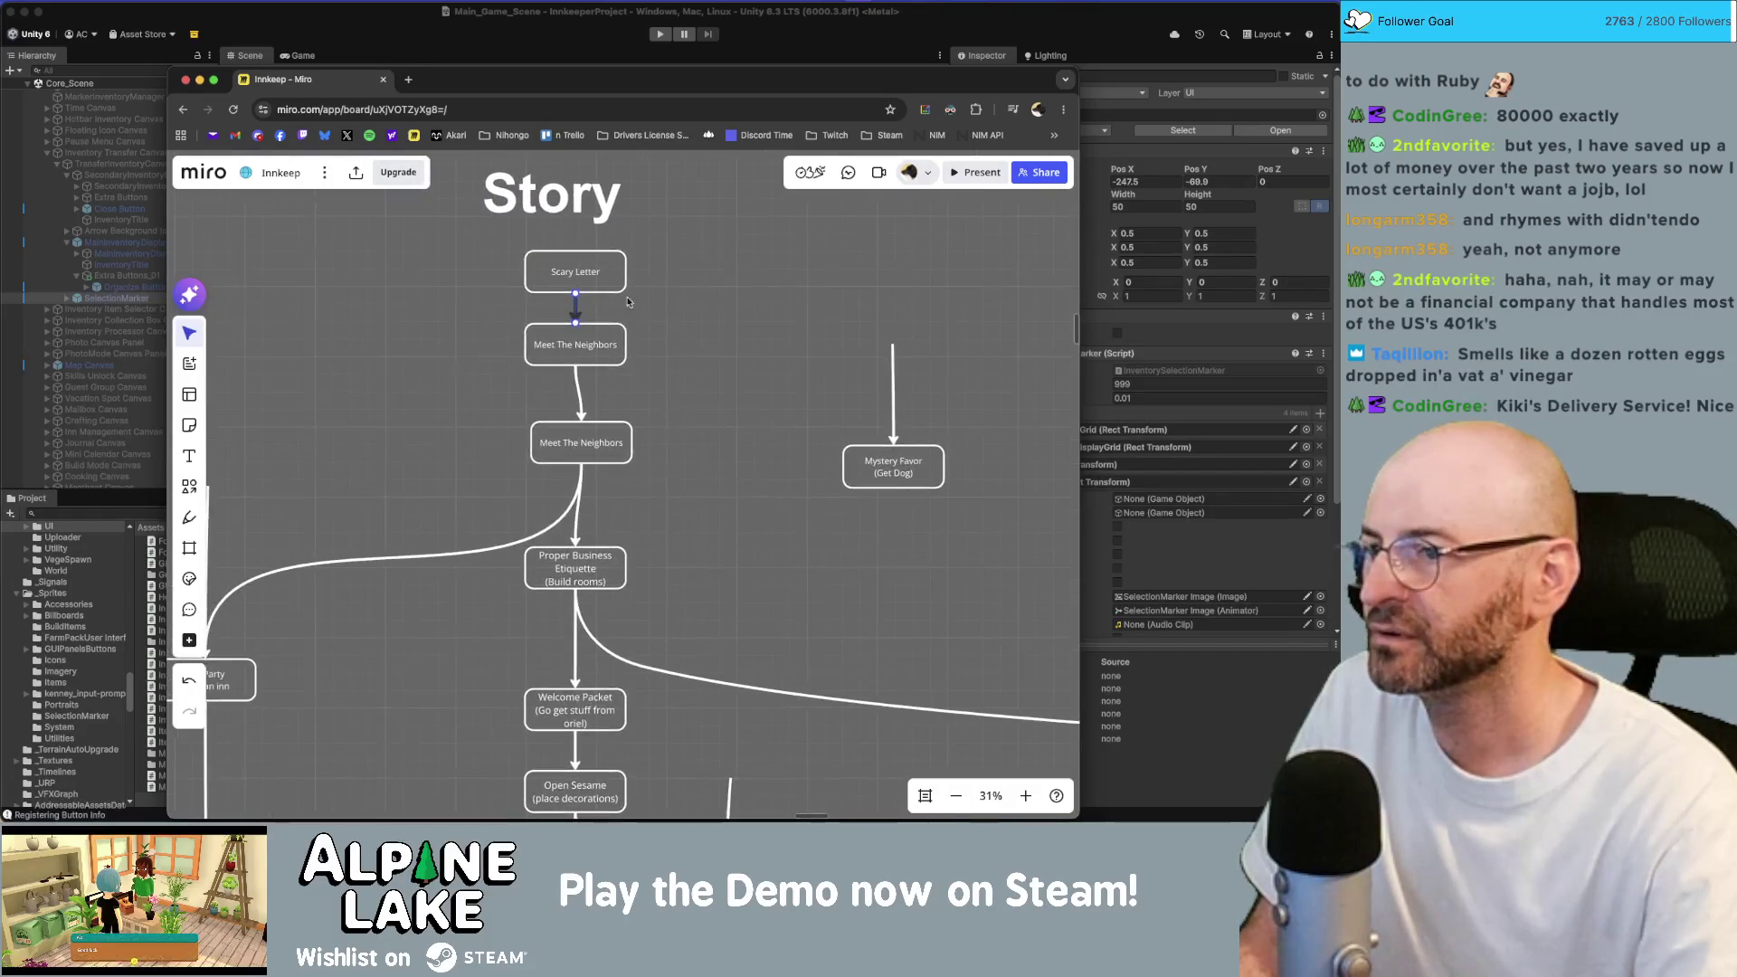
{"action": "left_click", "coordinate": [539, 234]}
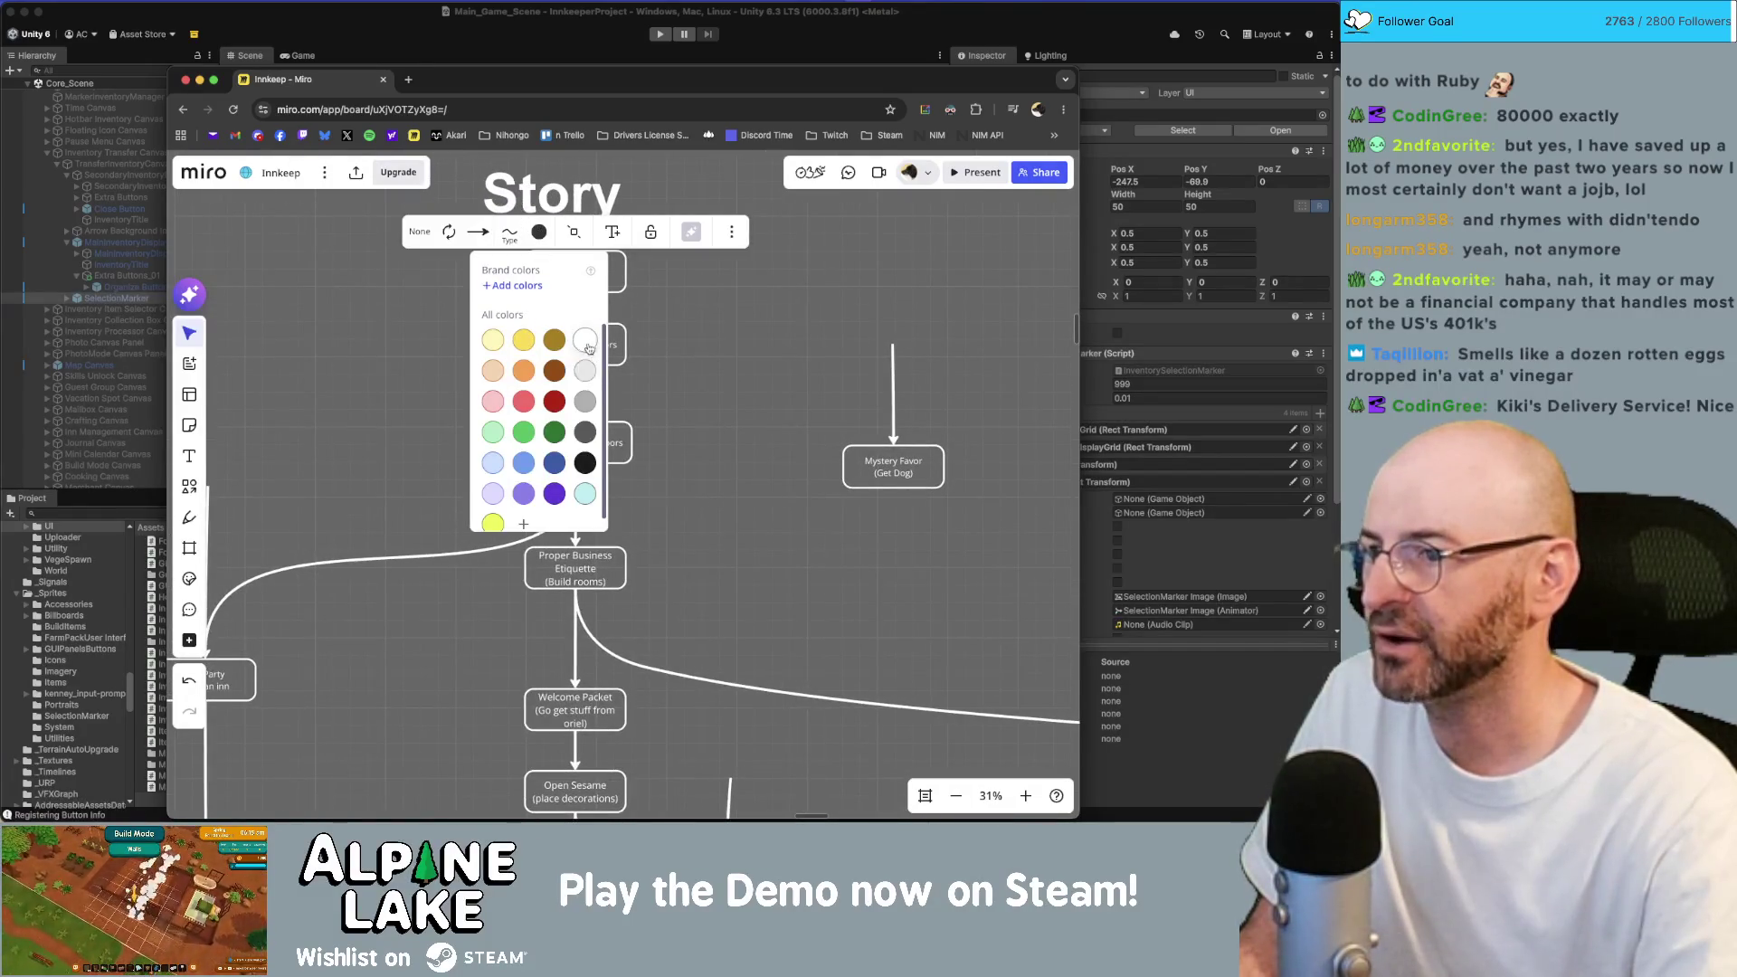
{"action": "left_click", "coordinate": [661, 332]}
Reselect the short arrow below Scary Letter and adjust its line shape and style.
{"action": "left_click", "coordinate": [575, 314]}
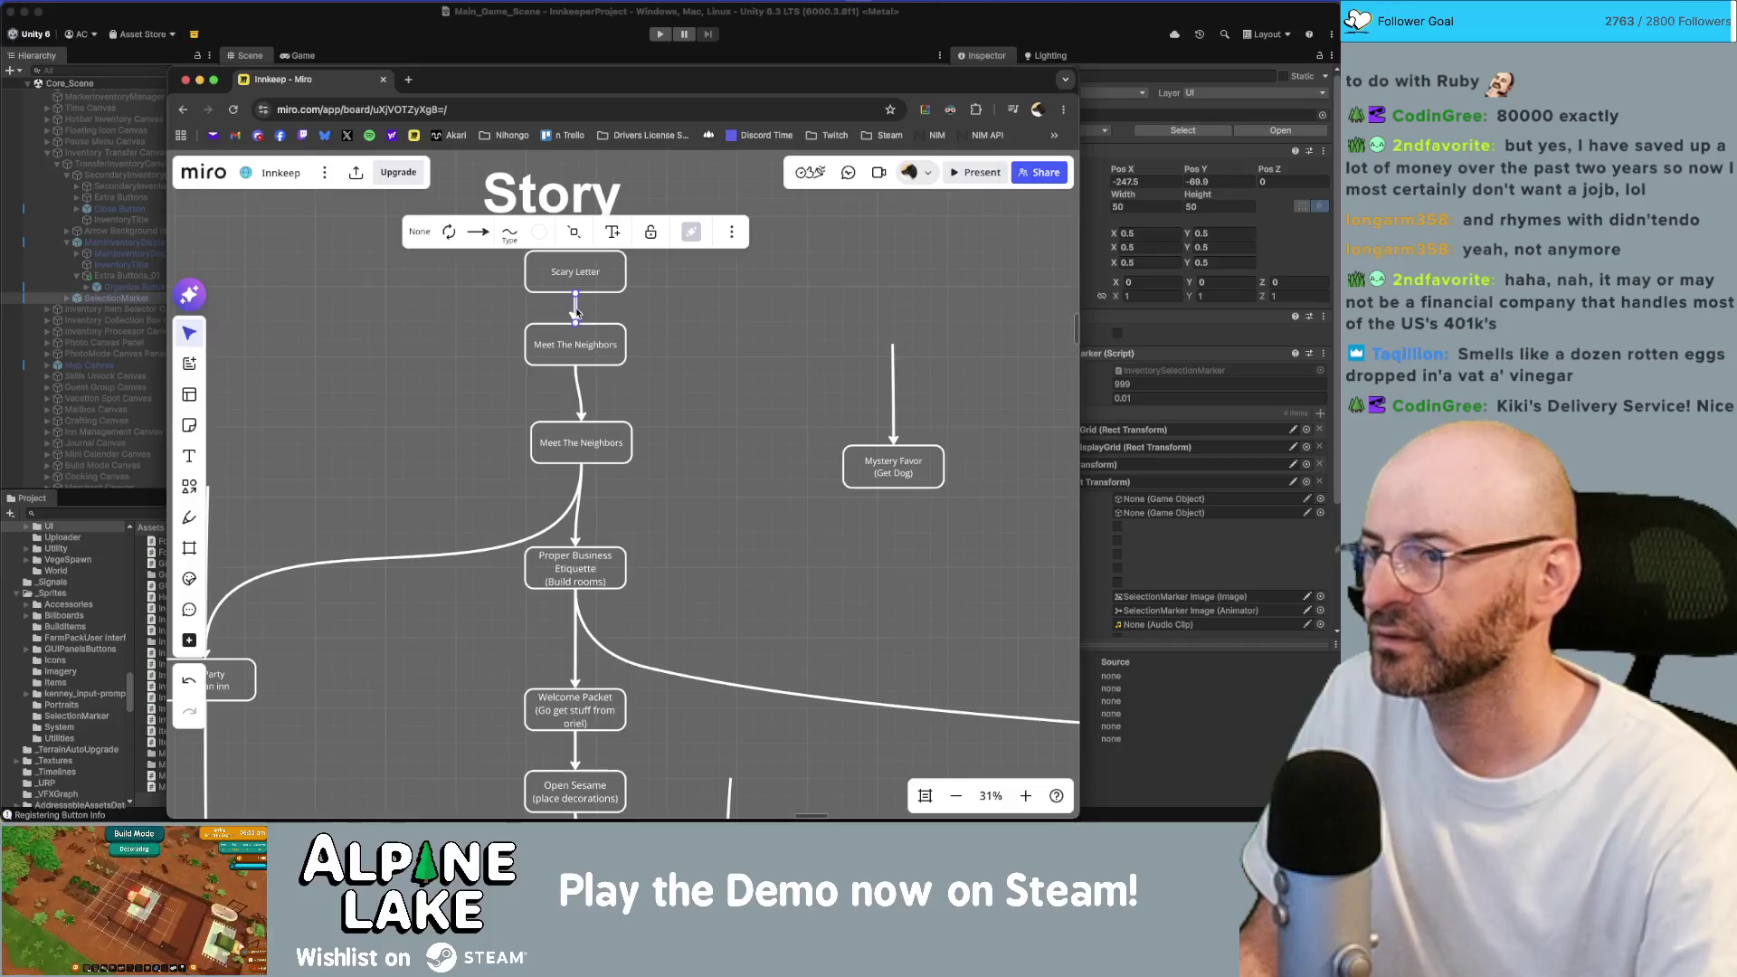
{"action": "left_click", "coordinate": [527, 238]}
{"action": "left_click", "coordinate": [648, 315]}
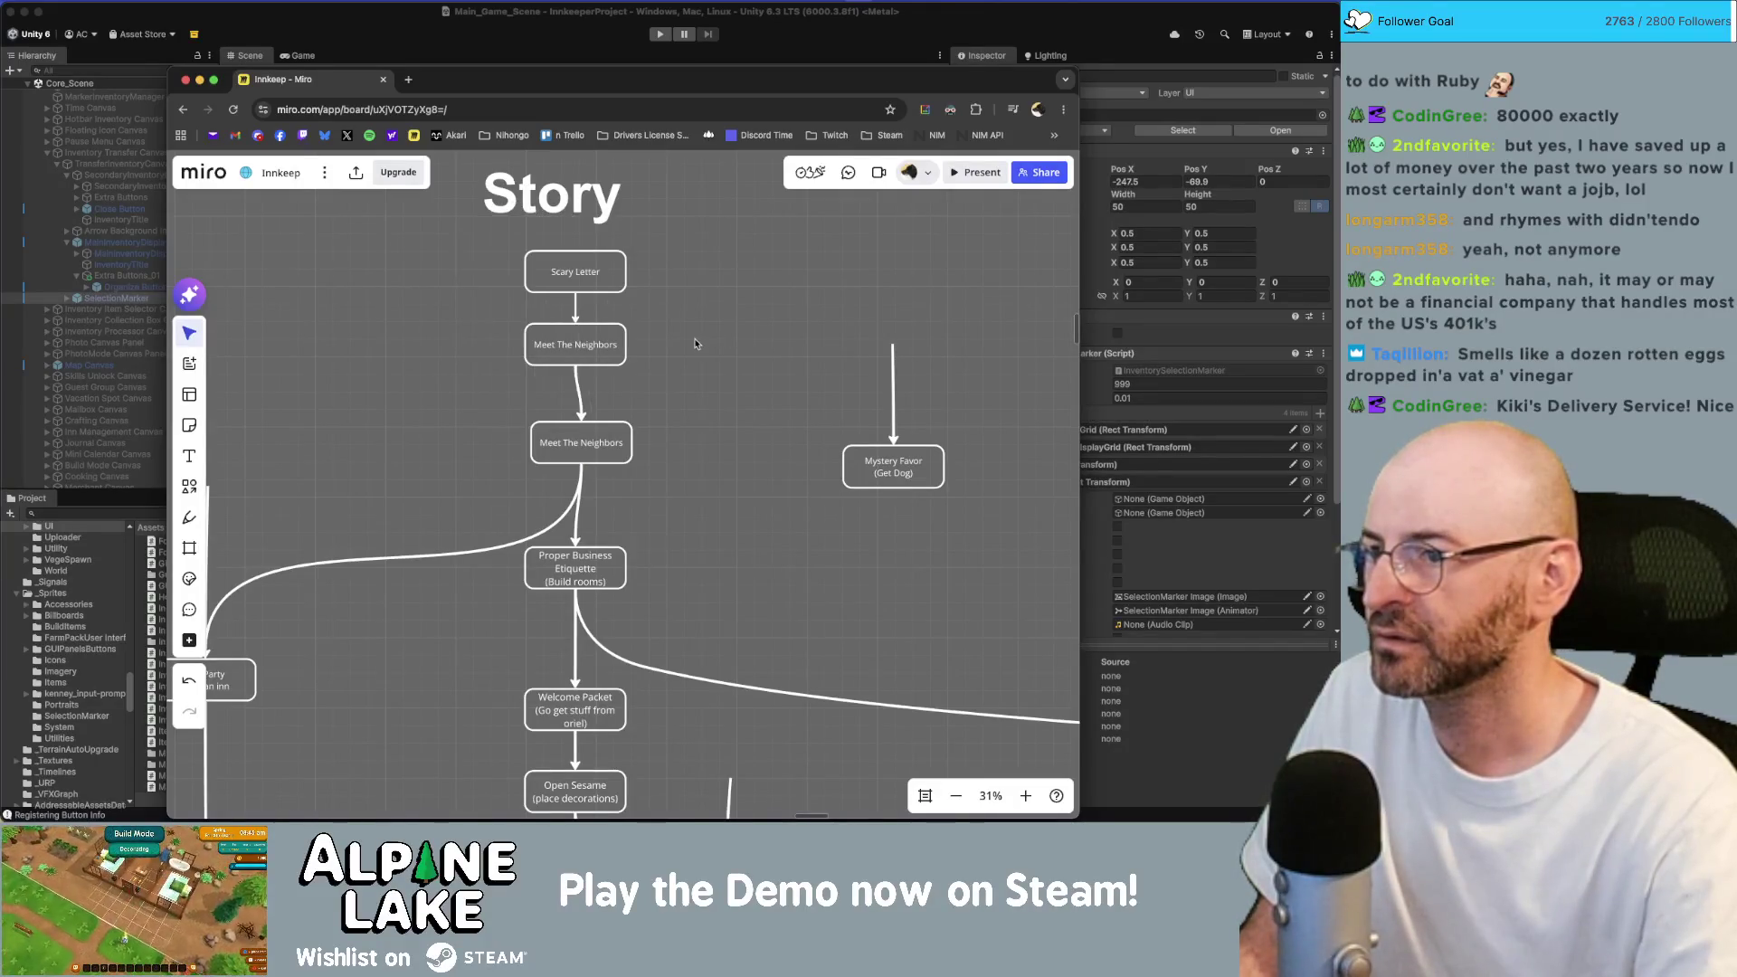
{"action": "left_click", "coordinate": [573, 305]}
{"action": "left_click", "coordinate": [509, 233]}
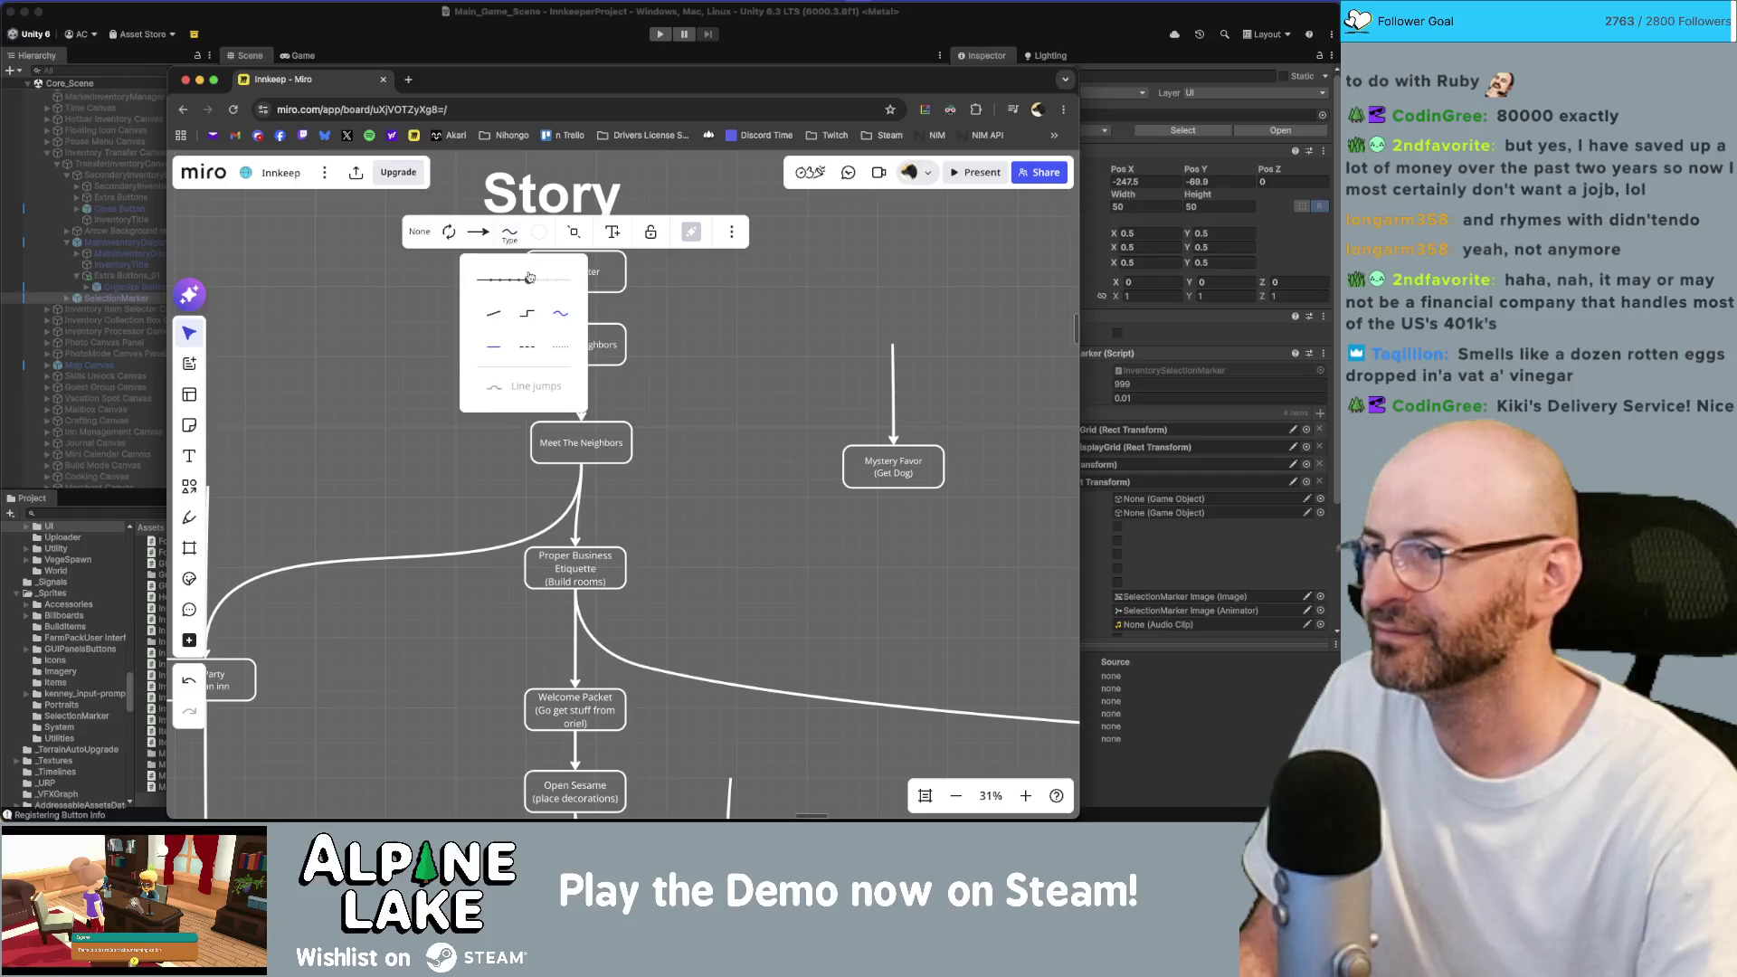
{"action": "left_click", "coordinate": [699, 323]}
Align the top two boxes, nudge the second Meet The Neighbors up, and reconnect Proper Business Etiquette's arrow.
{"action": "scroll", "coordinate": [651, 317], "scroll_direction": "down", "scroll_amount": 1}
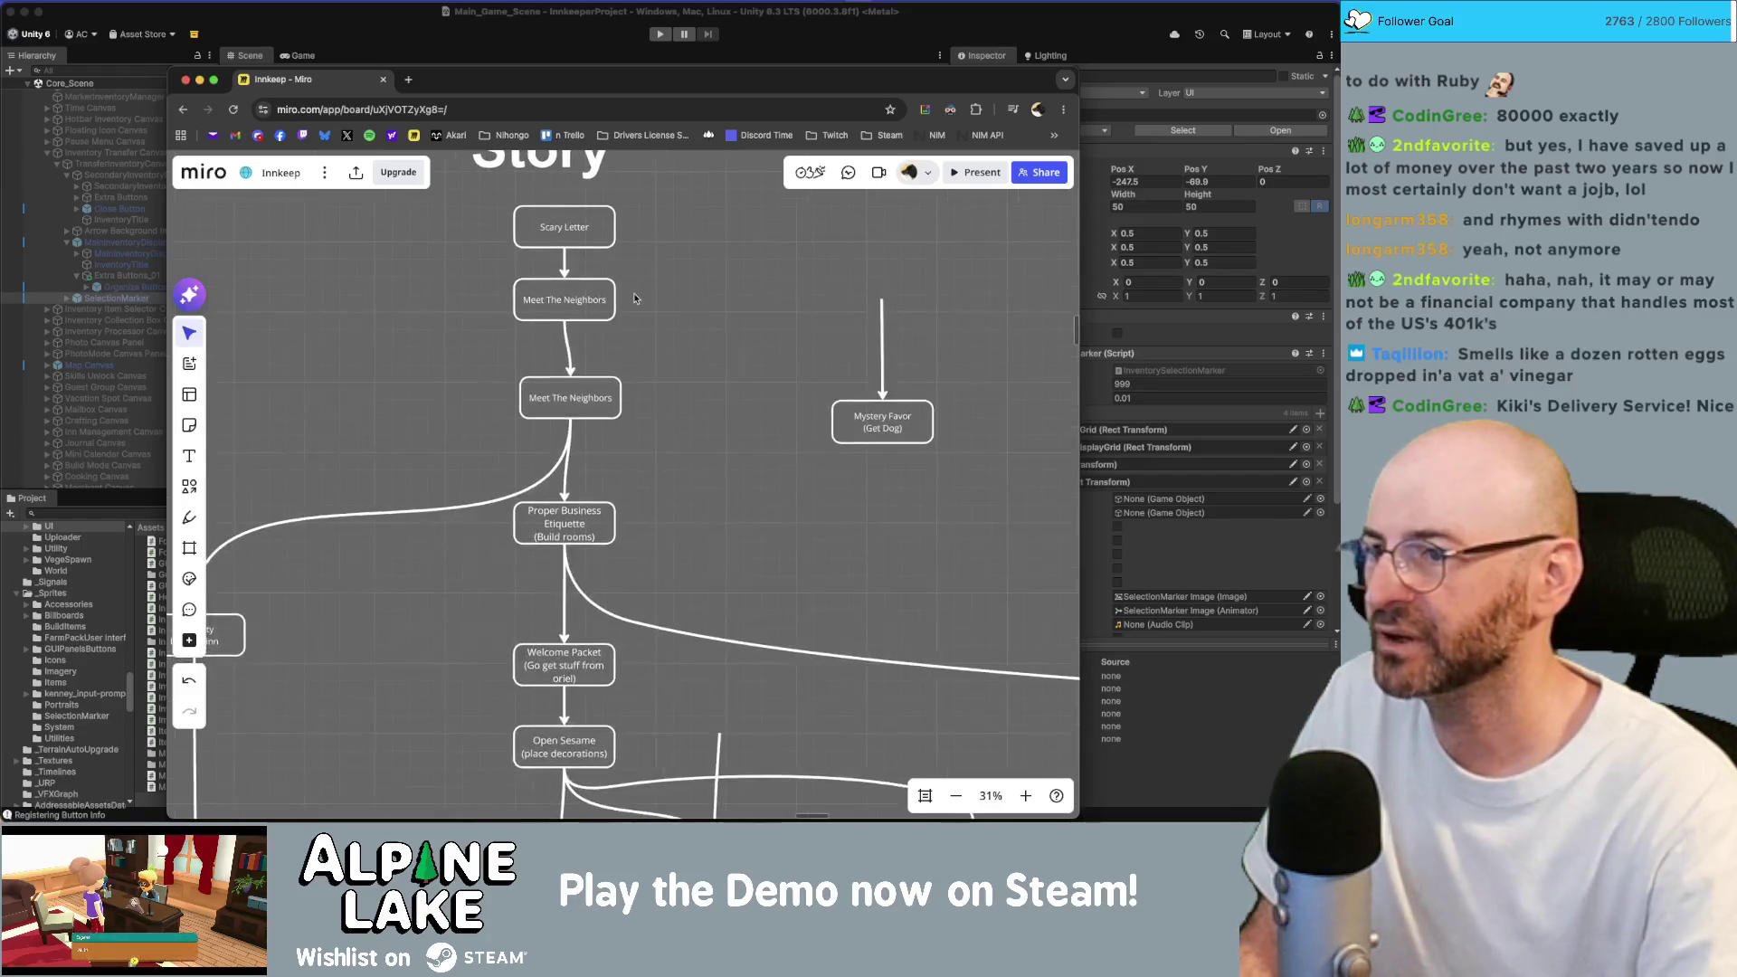
{"action": "left_click", "coordinate": [590, 299]}
{"action": "left_click_drag", "start_coordinate": [590, 300], "coordinate": [597, 289]}
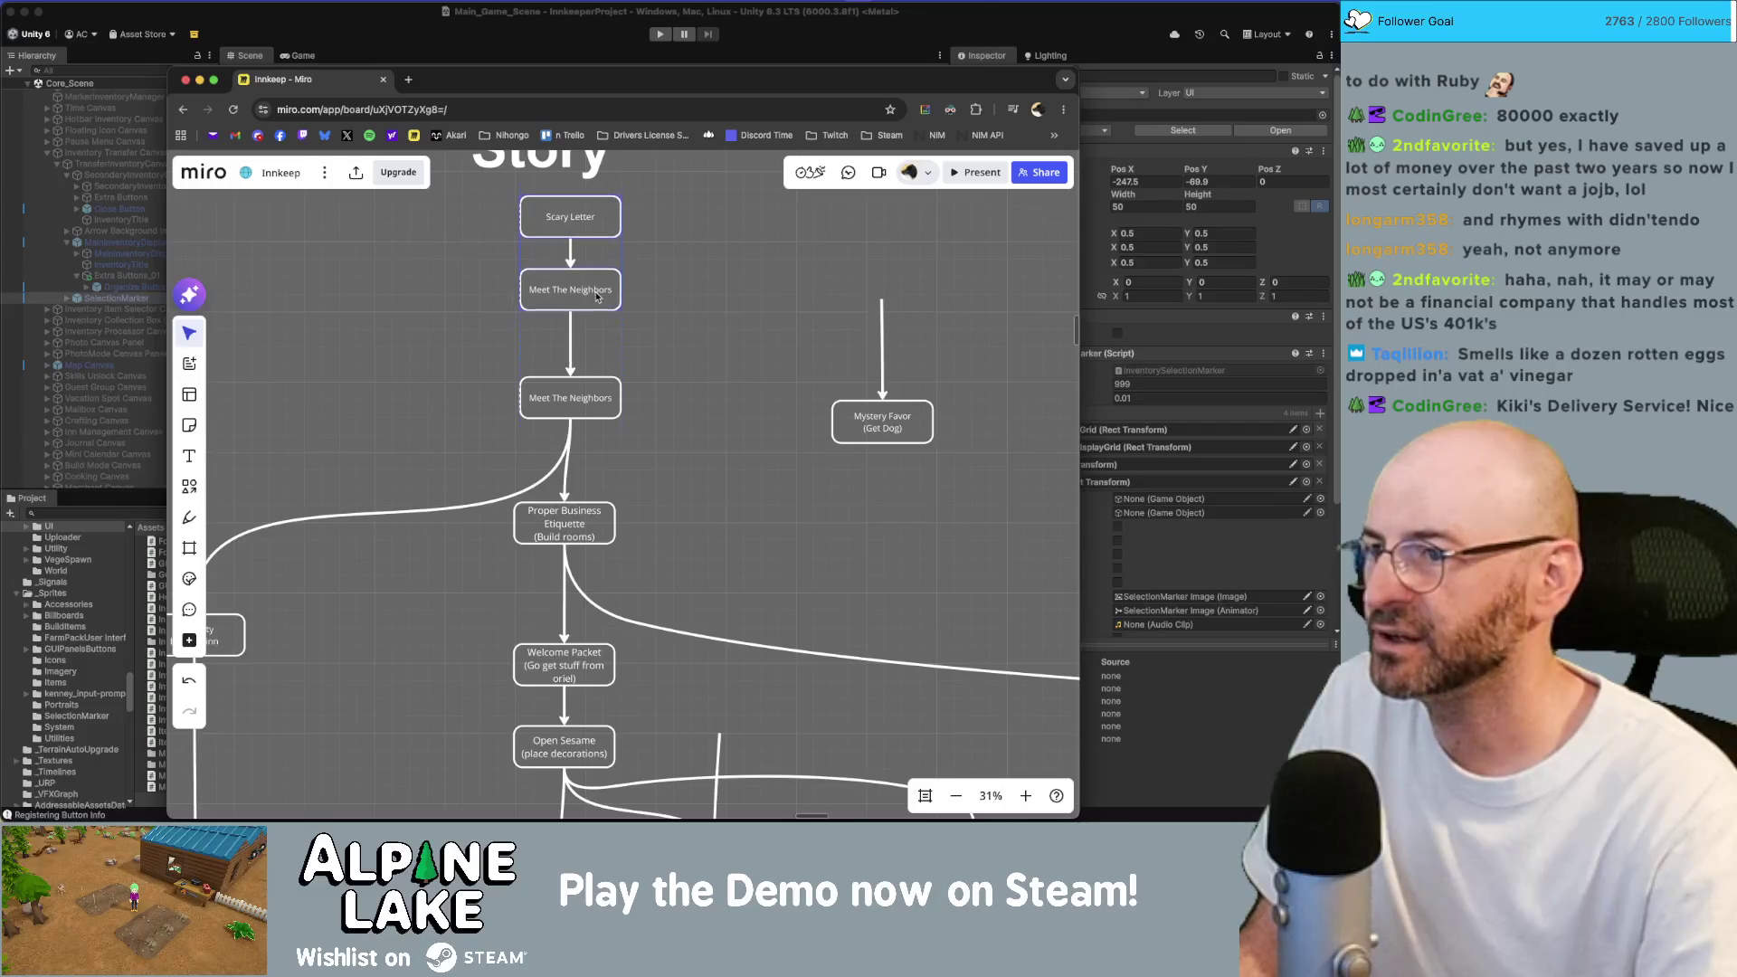
{"action": "mouse_move", "coordinate": [593, 410]}
{"action": "left_mouse_down"}
{"action": "mouse_move", "coordinate": [697, 399]}
{"action": "mouse_move", "coordinate": [380, 407]}
{"action": "mouse_move", "coordinate": [629, 395]}
{"action": "mouse_move", "coordinate": [674, 413]}
{"action": "mouse_move", "coordinate": [565, 317]}
{"action": "mouse_move", "coordinate": [578, 311]}
{"action": "left_mouse_up"}
{"action": "left_click", "coordinate": [661, 420]}
Move the second Meet The Neighbors box right and relabel it 'Pity Party'.
{"action": "left_click_drag", "start_coordinate": [653, 380], "coordinate": [685, 388]}
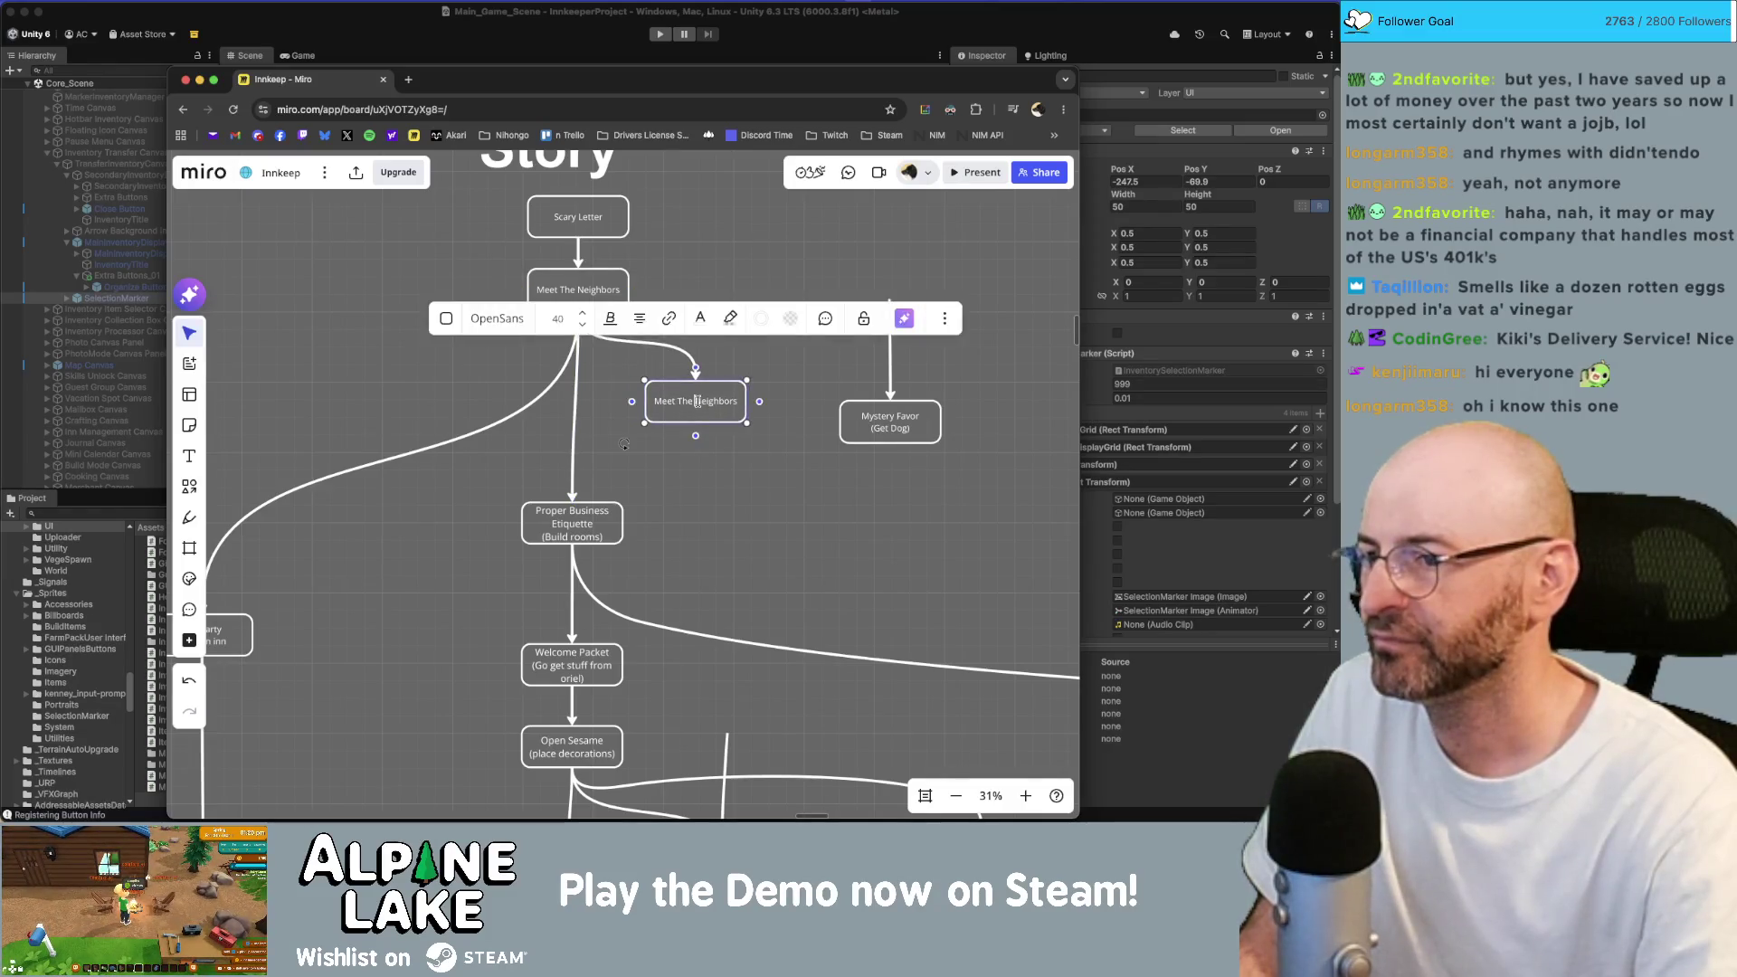
{"action": "type", "text": "Pity Party"}
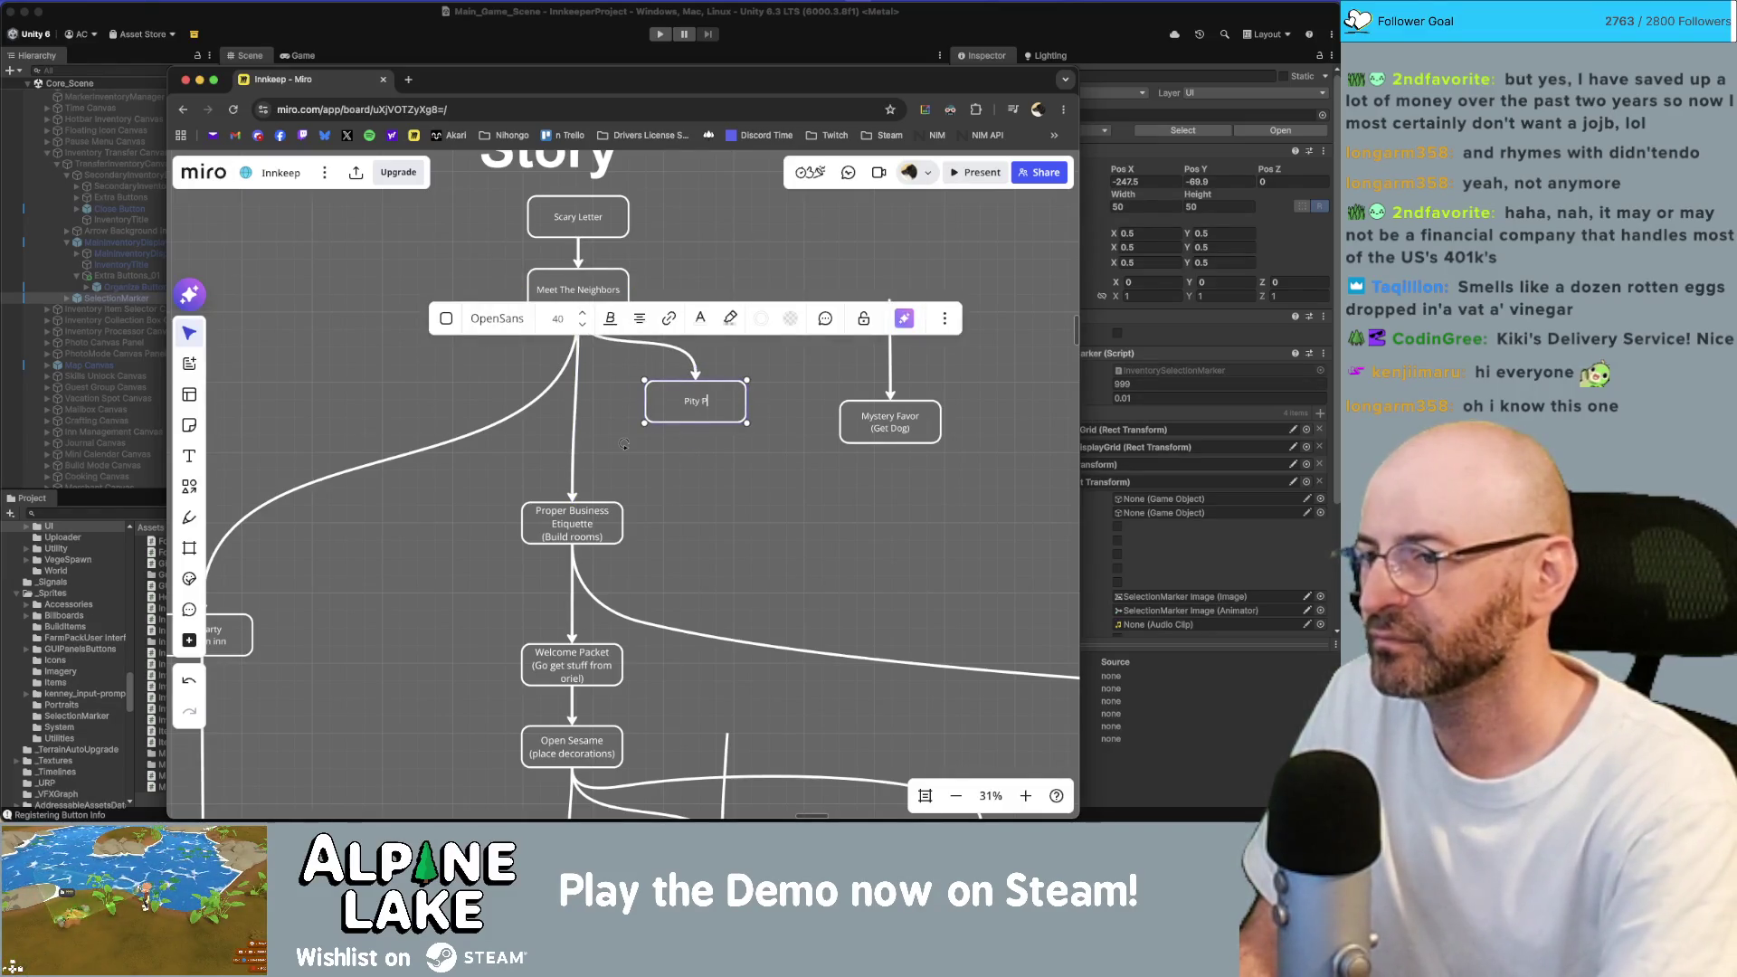
{"action": "key", "text": "Escape"}
{"action": "left_click", "coordinate": [720, 404]}
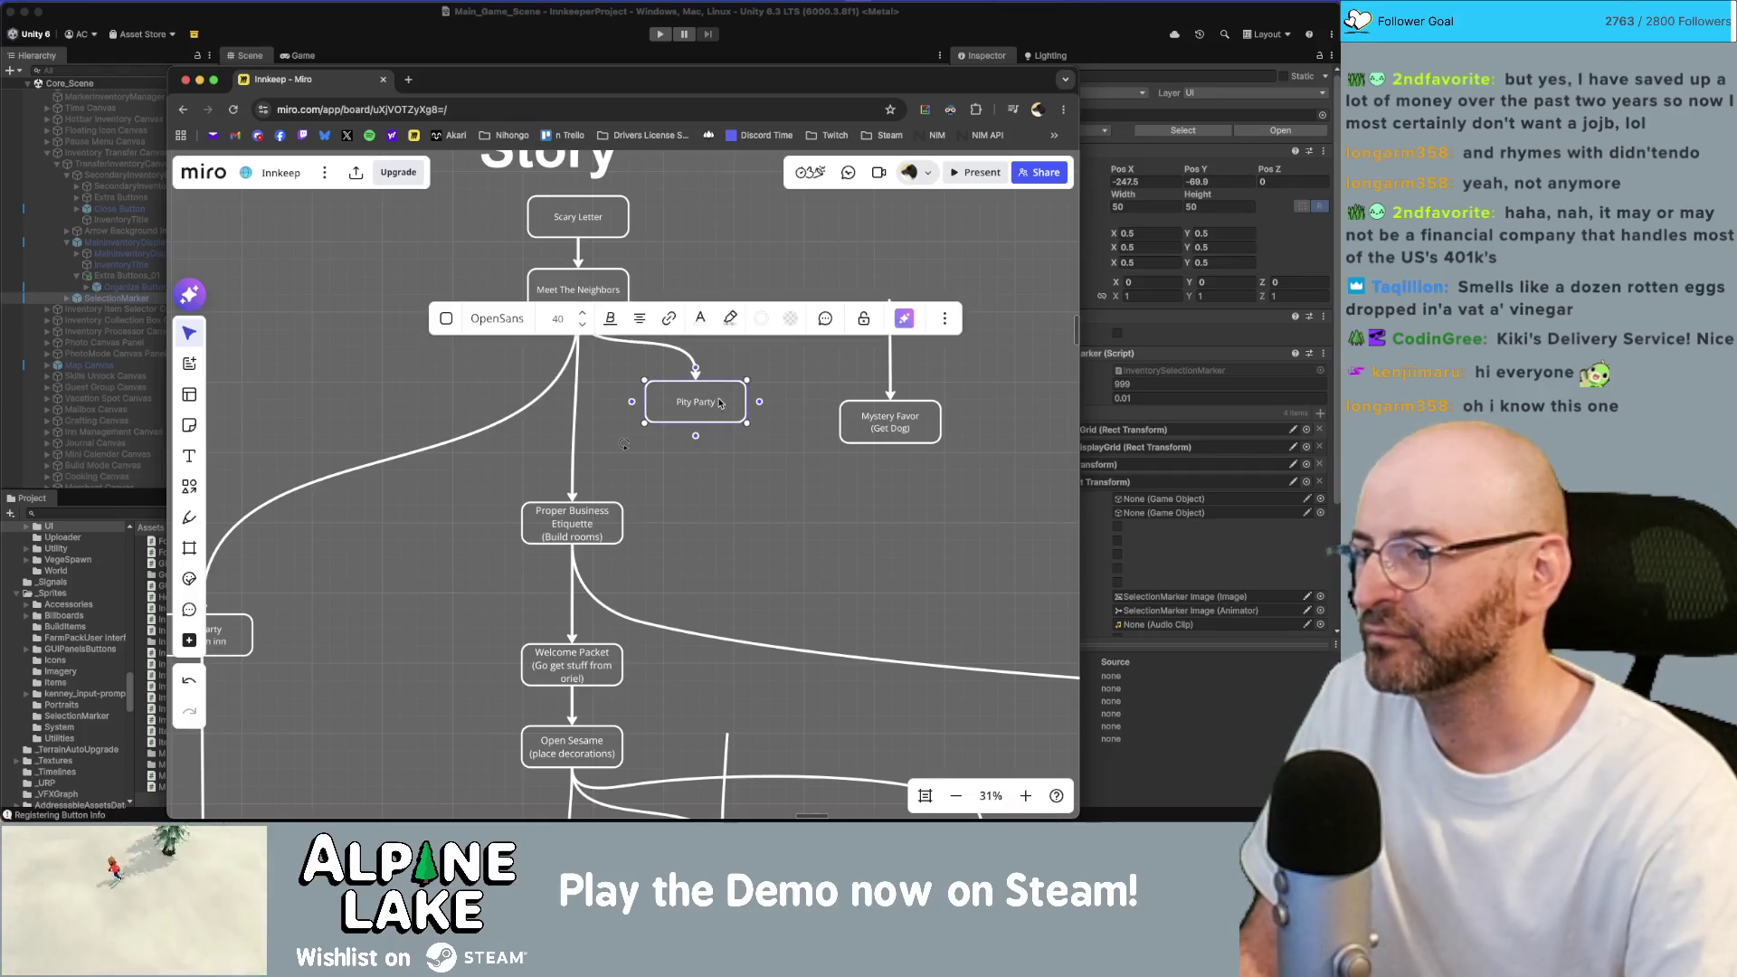
Draw an arrow down from Pity Party to a new box named 'Super Property Brothers'.
{"action": "left_click_drag", "start_coordinate": [696, 435], "coordinate": [697, 486]}
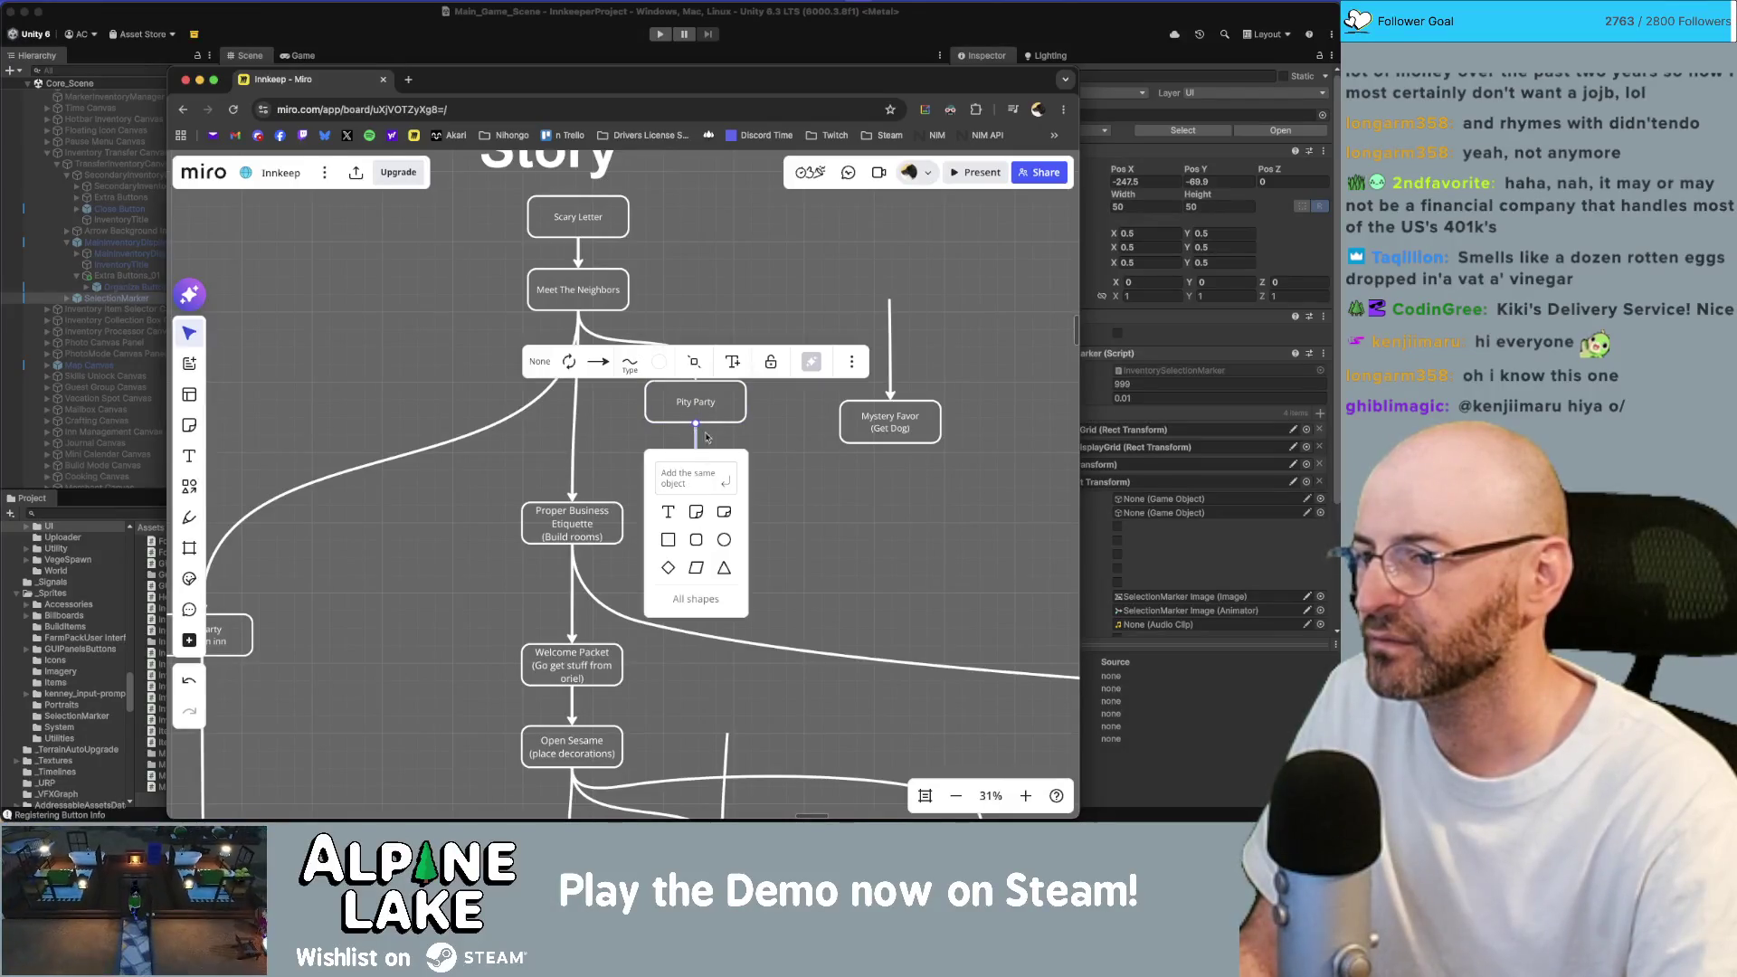
{"action": "left_click", "coordinate": [687, 487]}
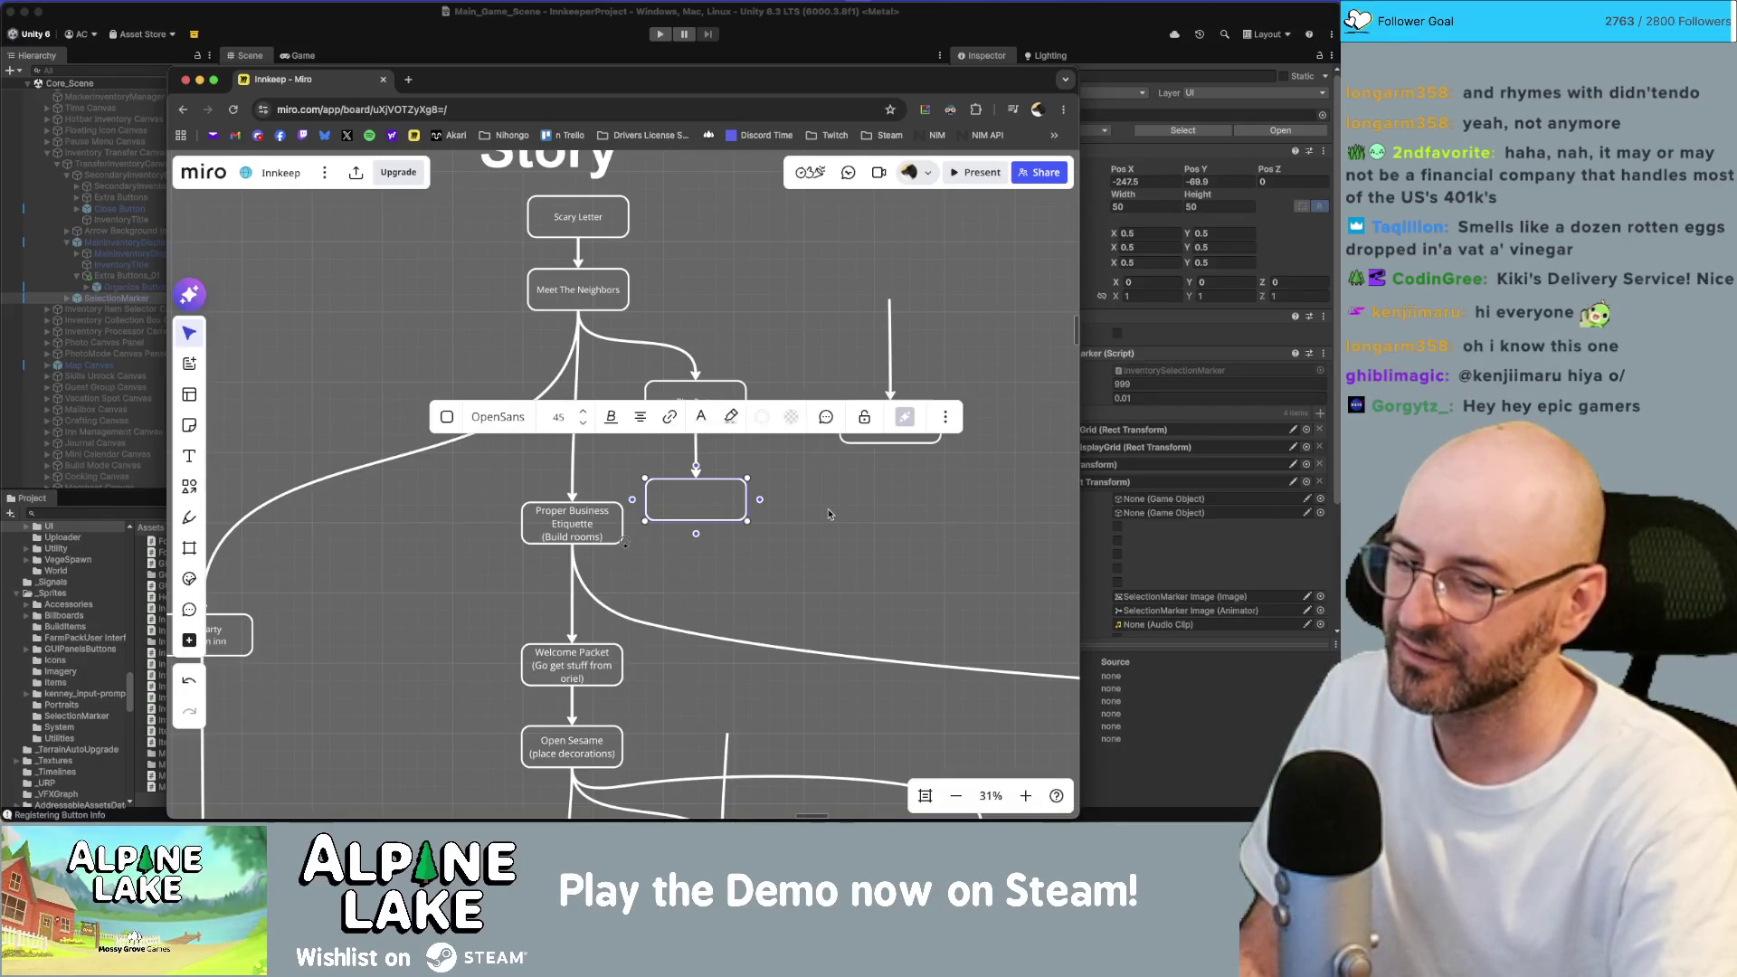
{"action": "type", "text": "Property B"}
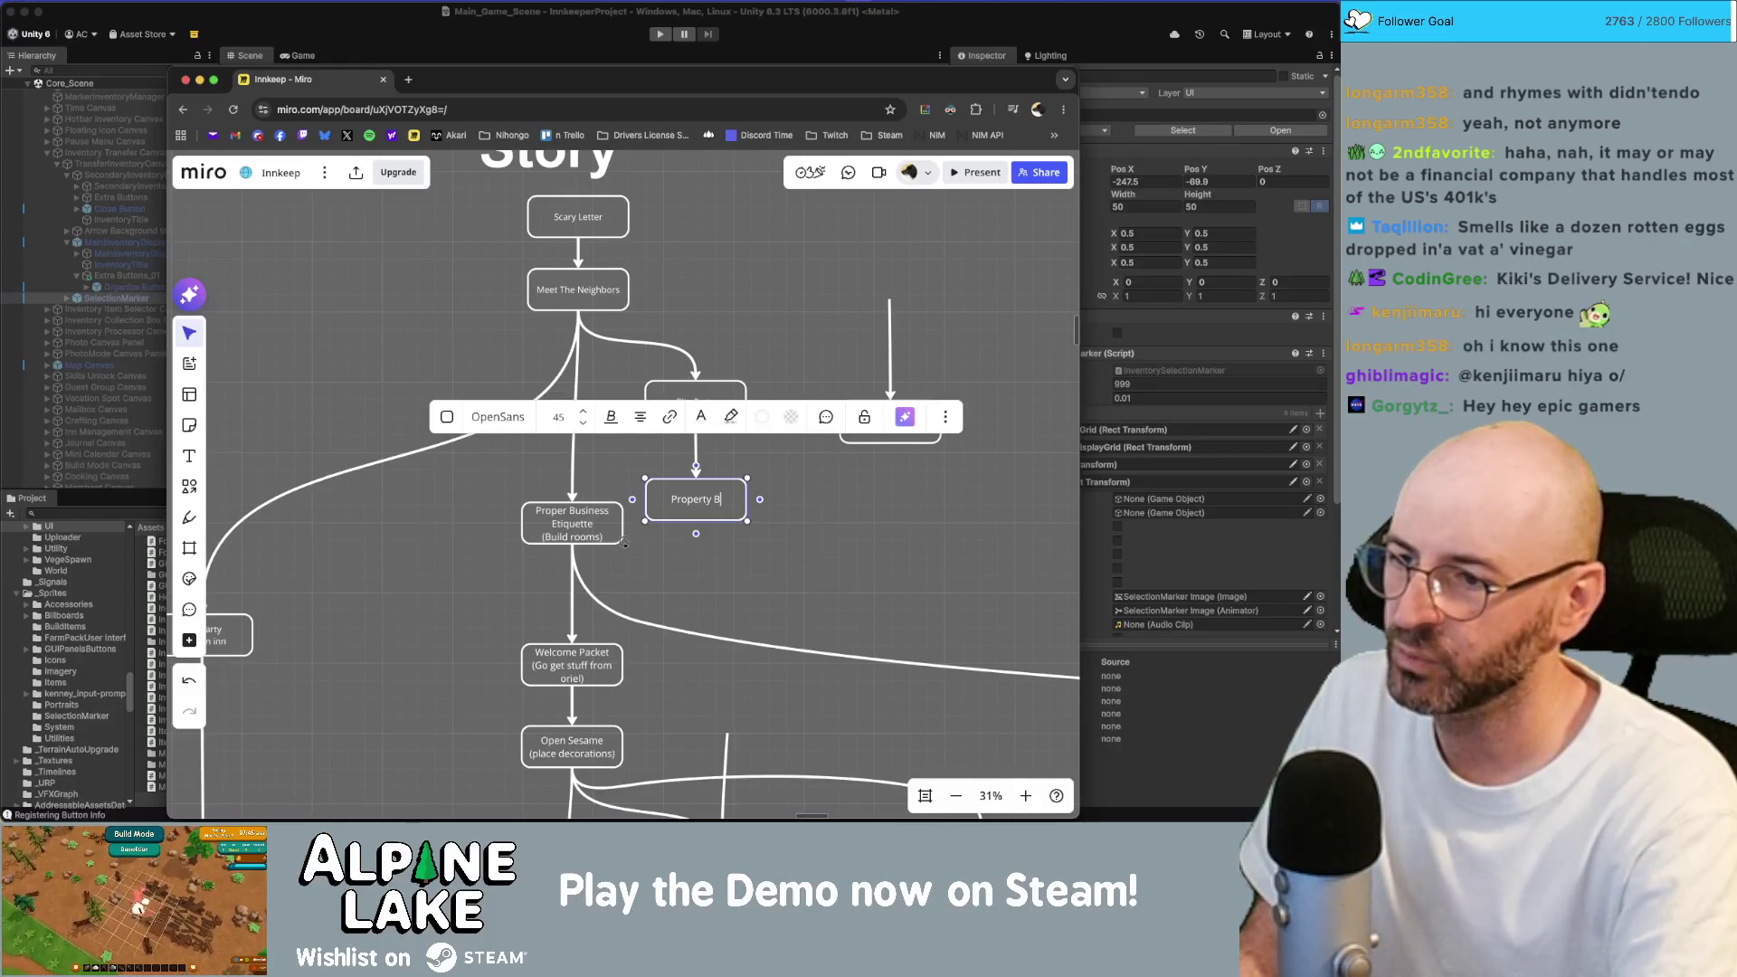
{"action": "type", "text": "ro"}
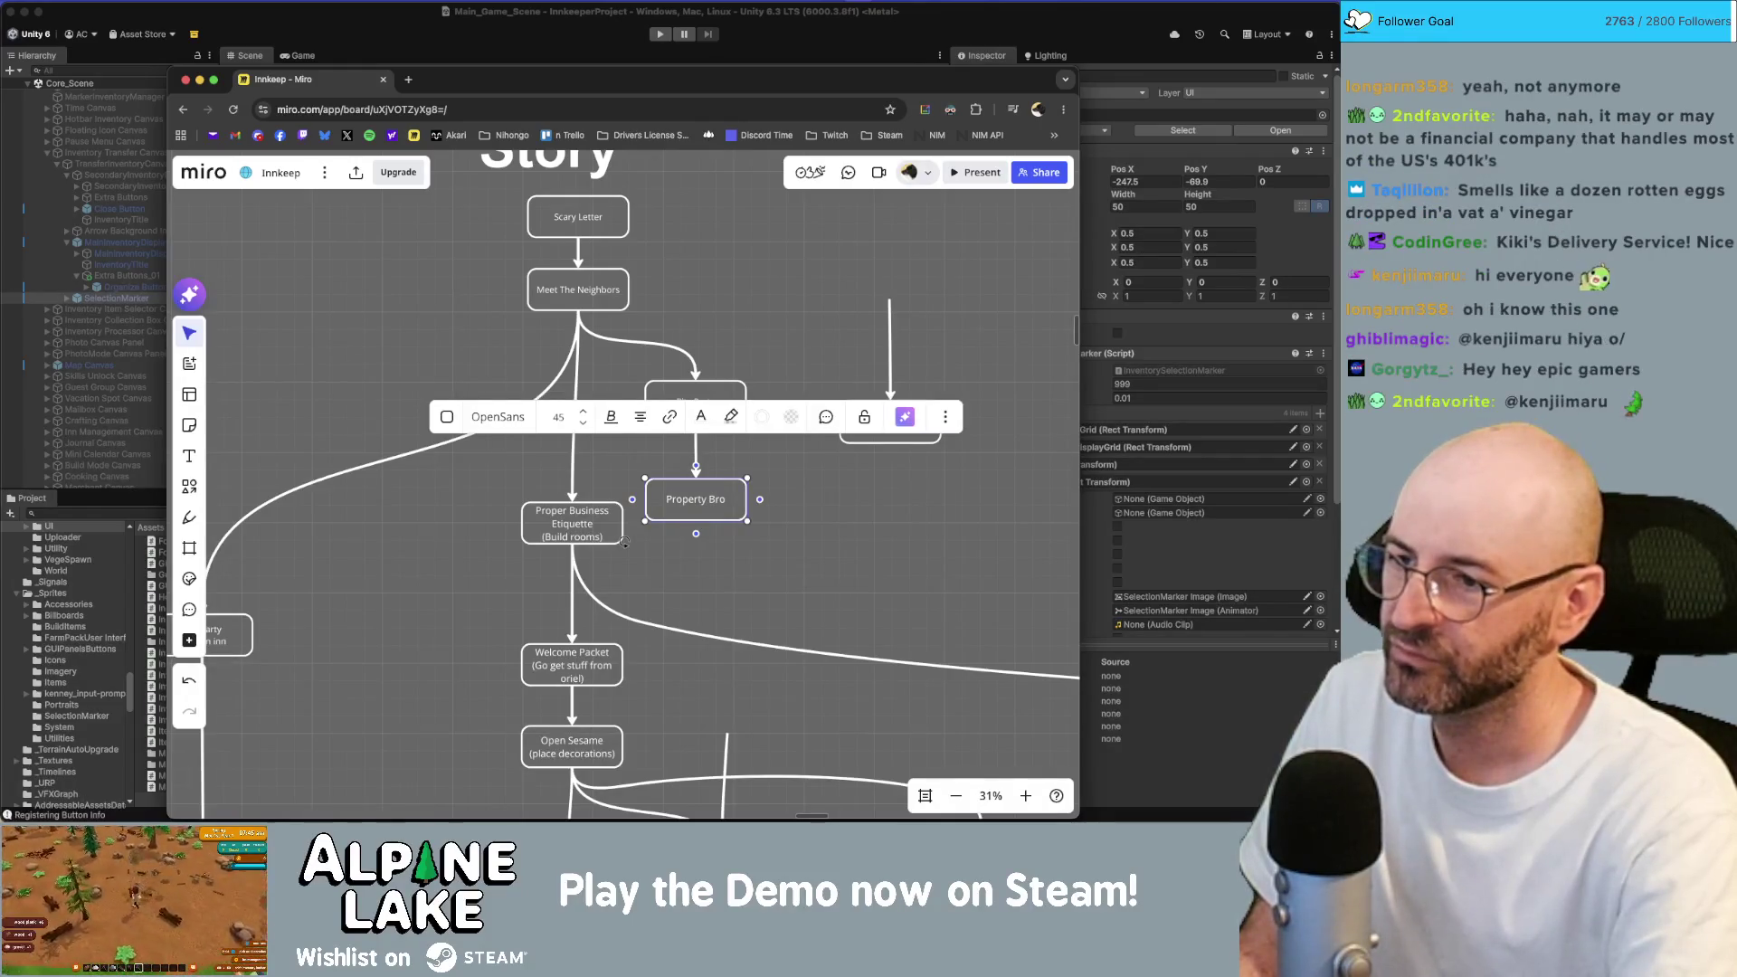
{"action": "key", "text": "super+a"}
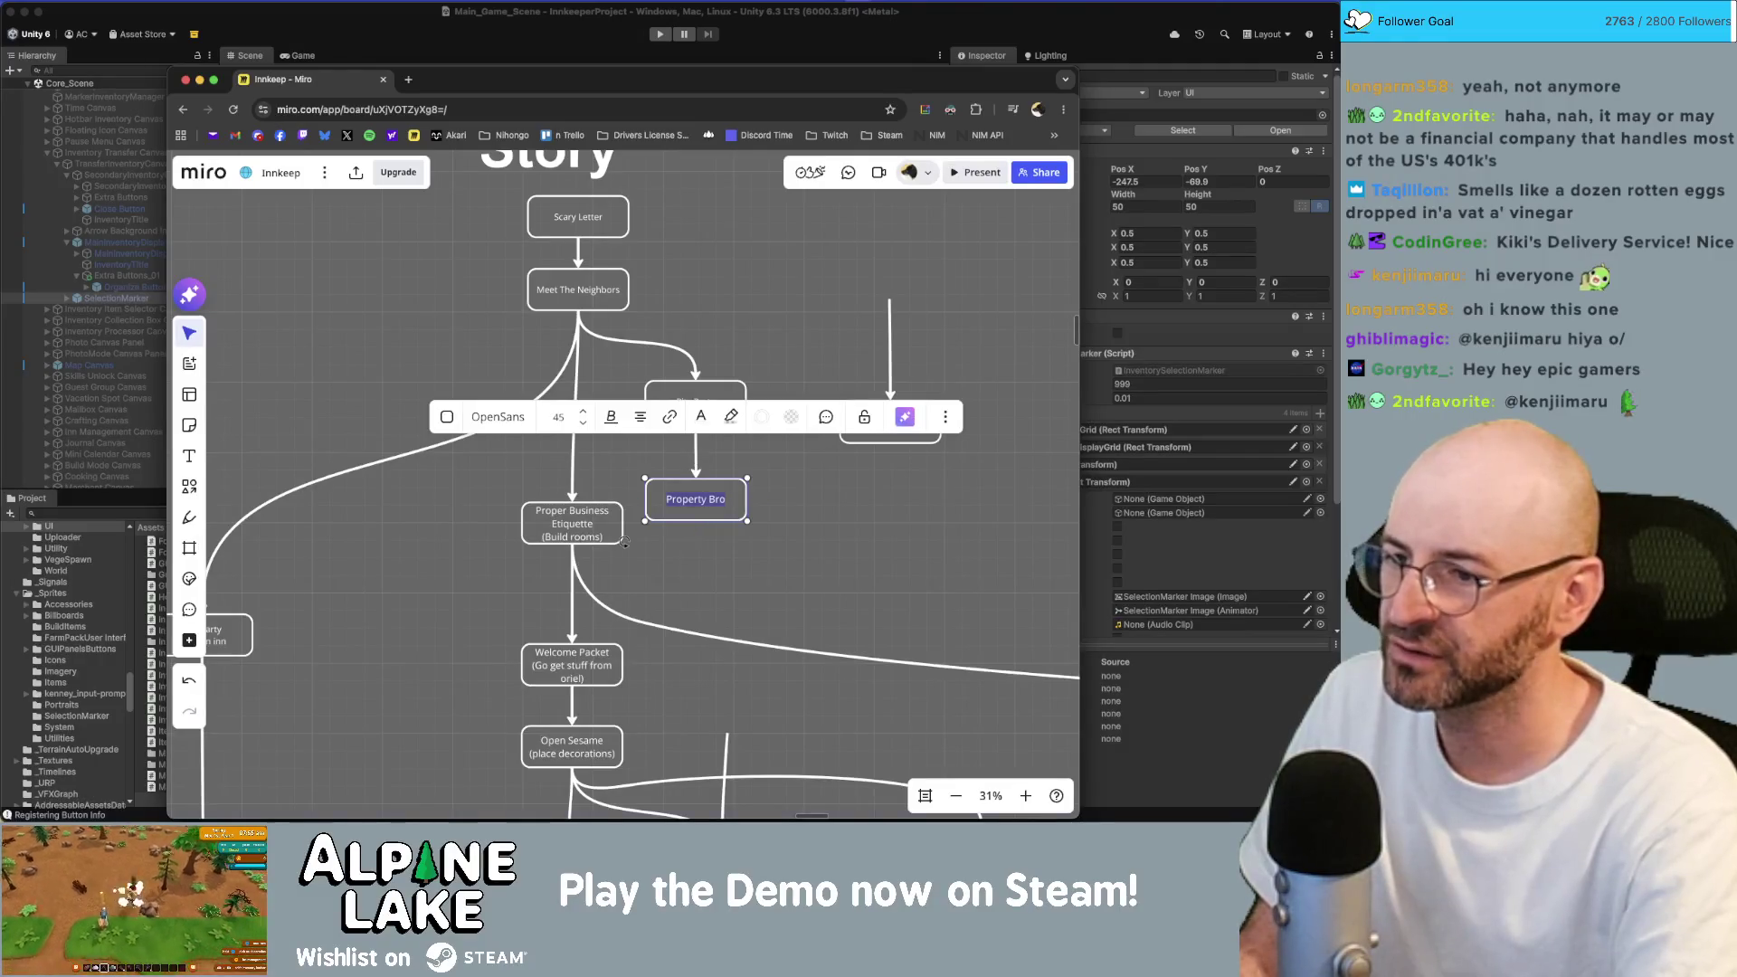
{"action": "type", "text": "Super"}
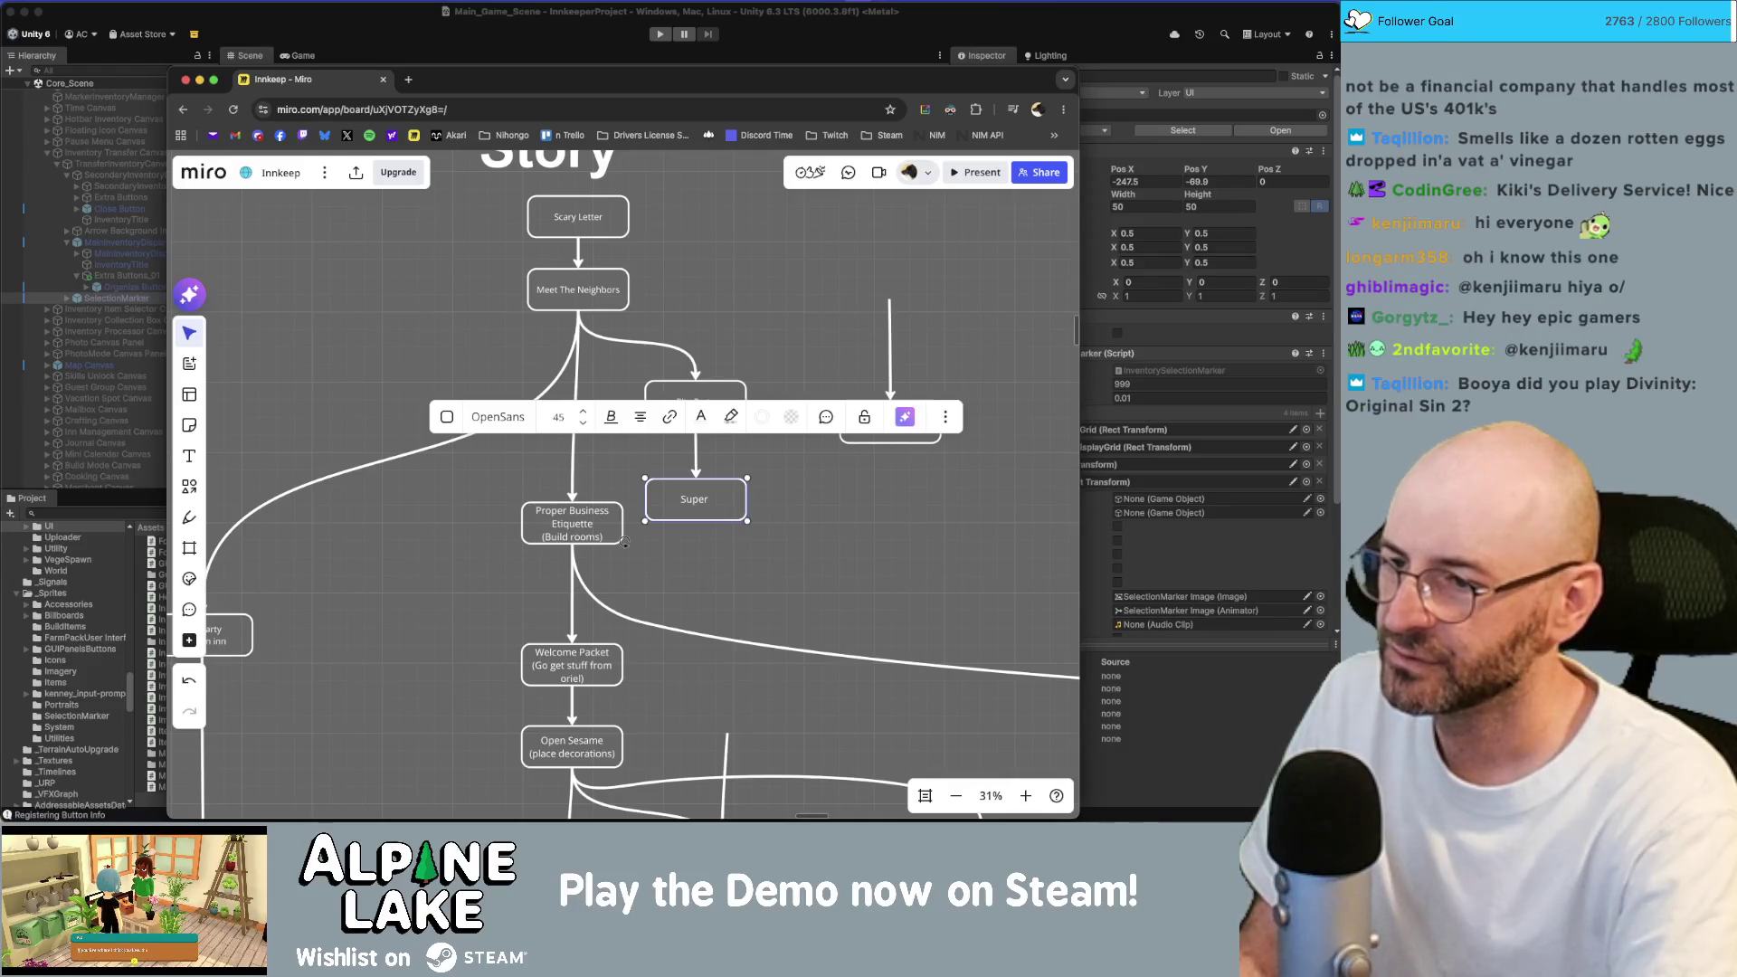
{"action": "type", "text": " Pr"}
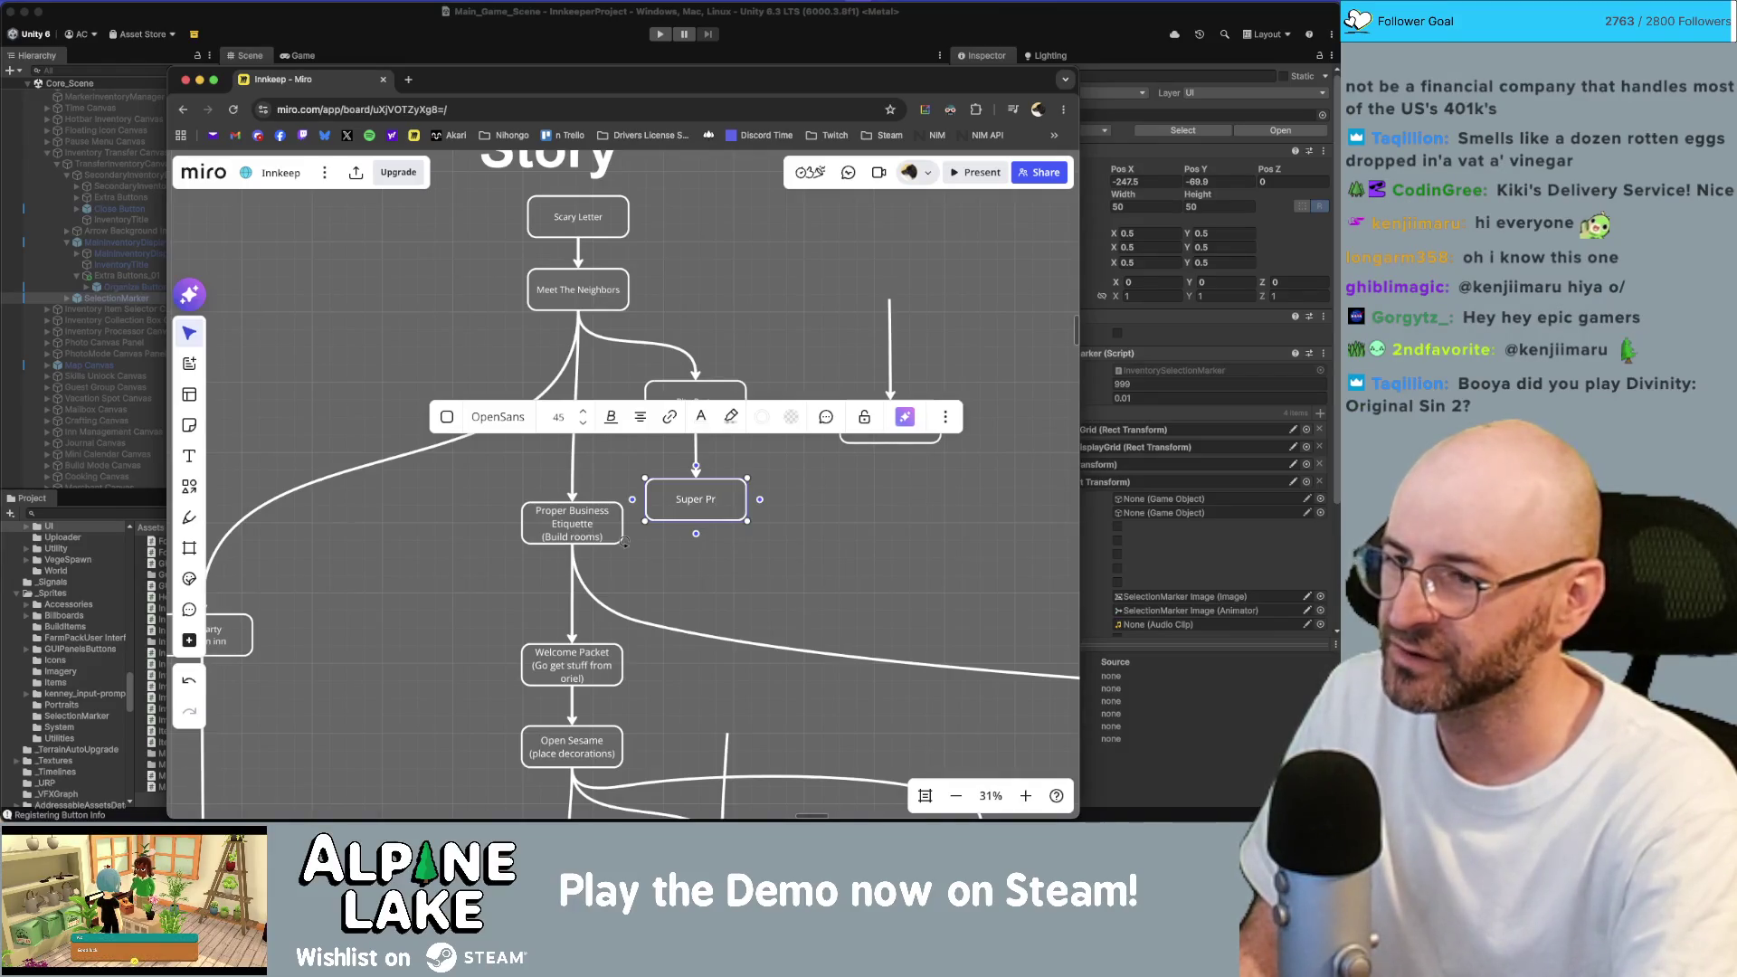
{"action": "type", "text": "operty Brothers"}
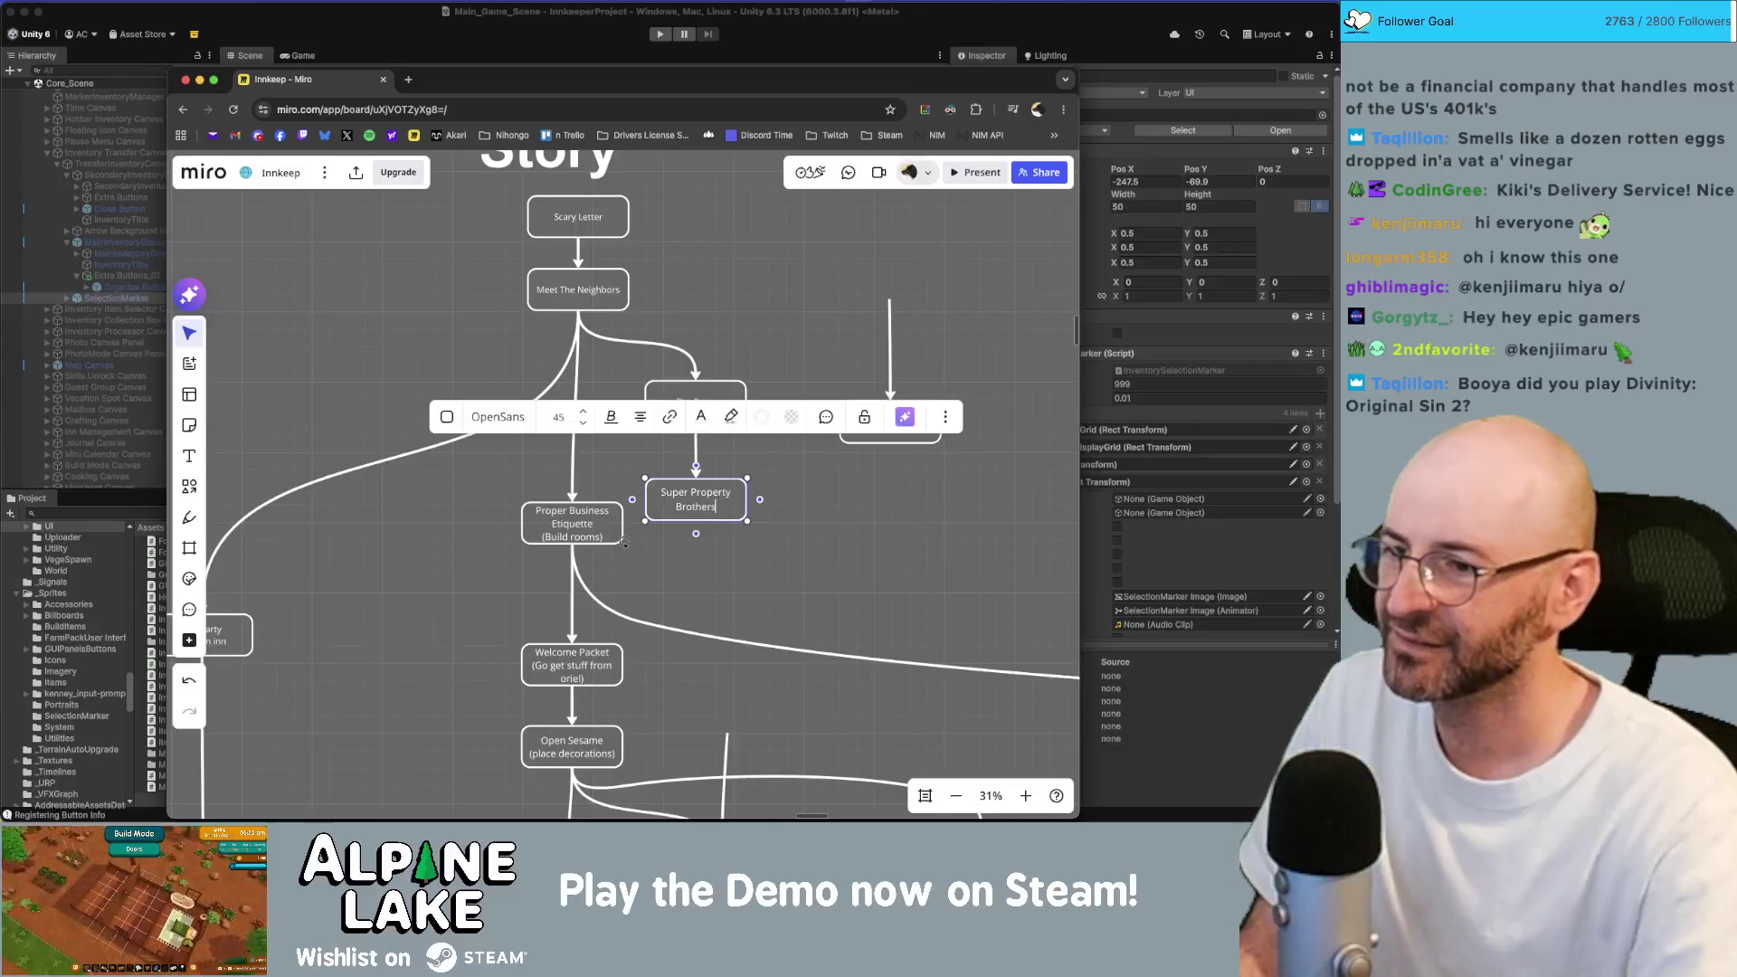
{"action": "key", "text": "Escape"}
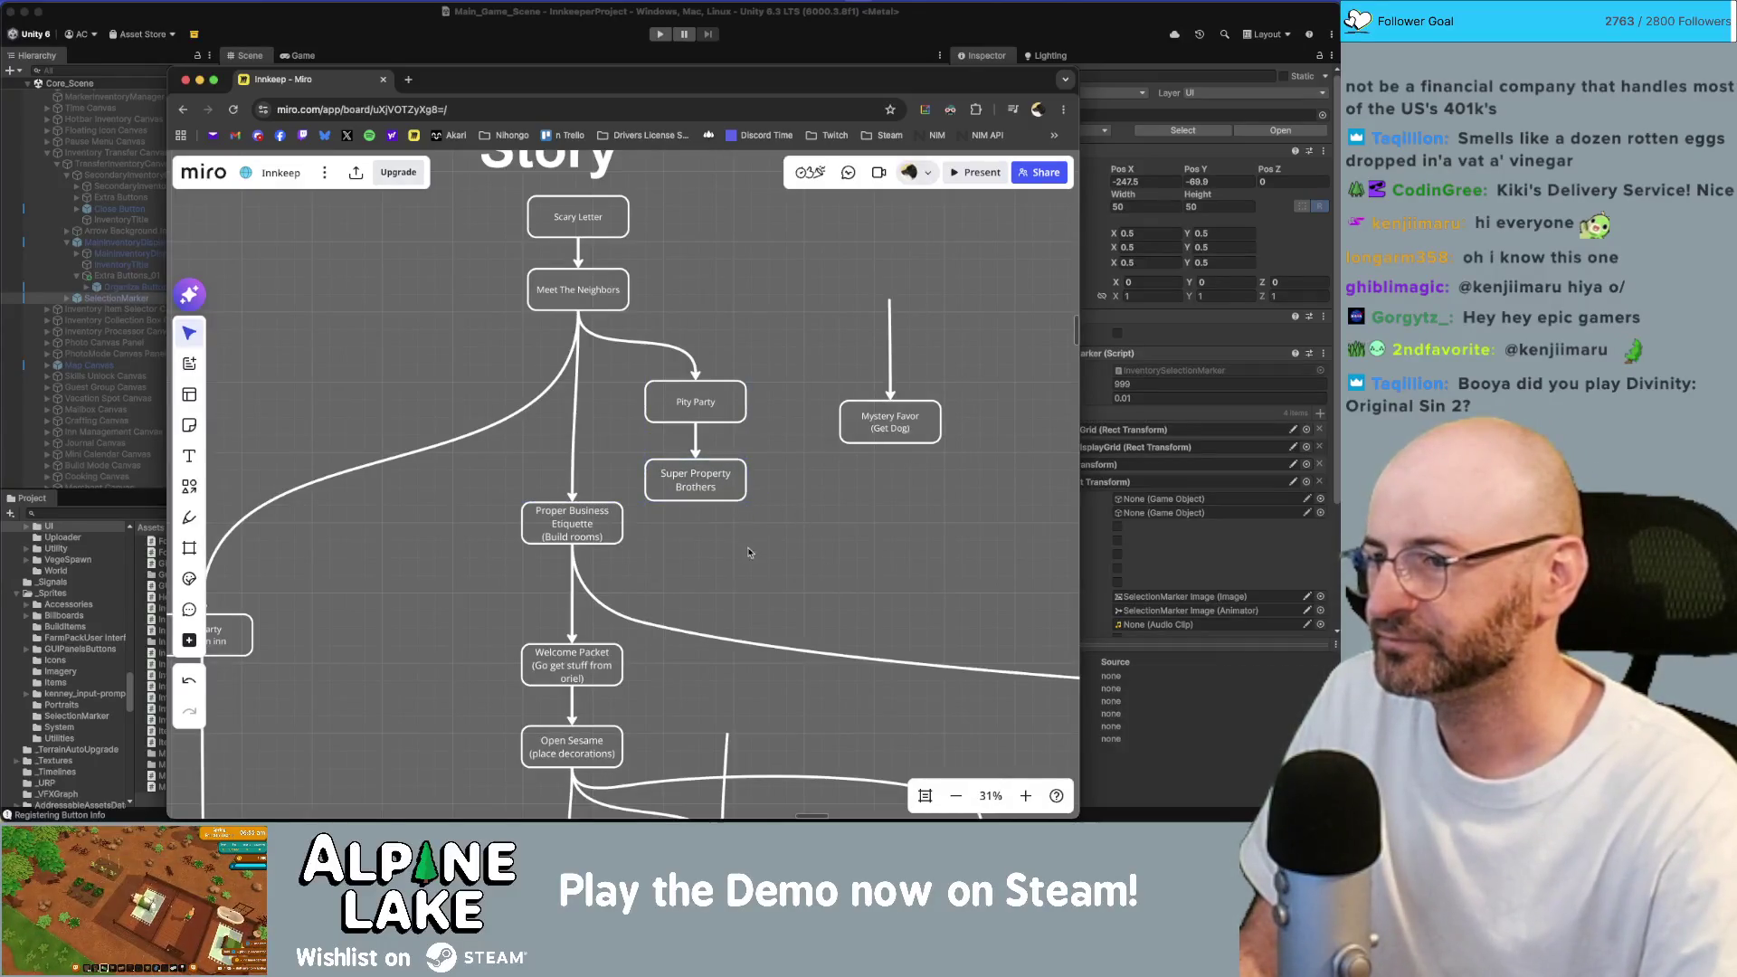
Shift Pity Party and Super Property Brothers slightly up and right.
{"action": "left_click_drag", "start_coordinate": [748, 552], "coordinate": [638, 371]}
{"action": "left_click_drag", "start_coordinate": [696, 475], "coordinate": [702, 463]}
{"action": "left_click", "coordinate": [834, 511]}
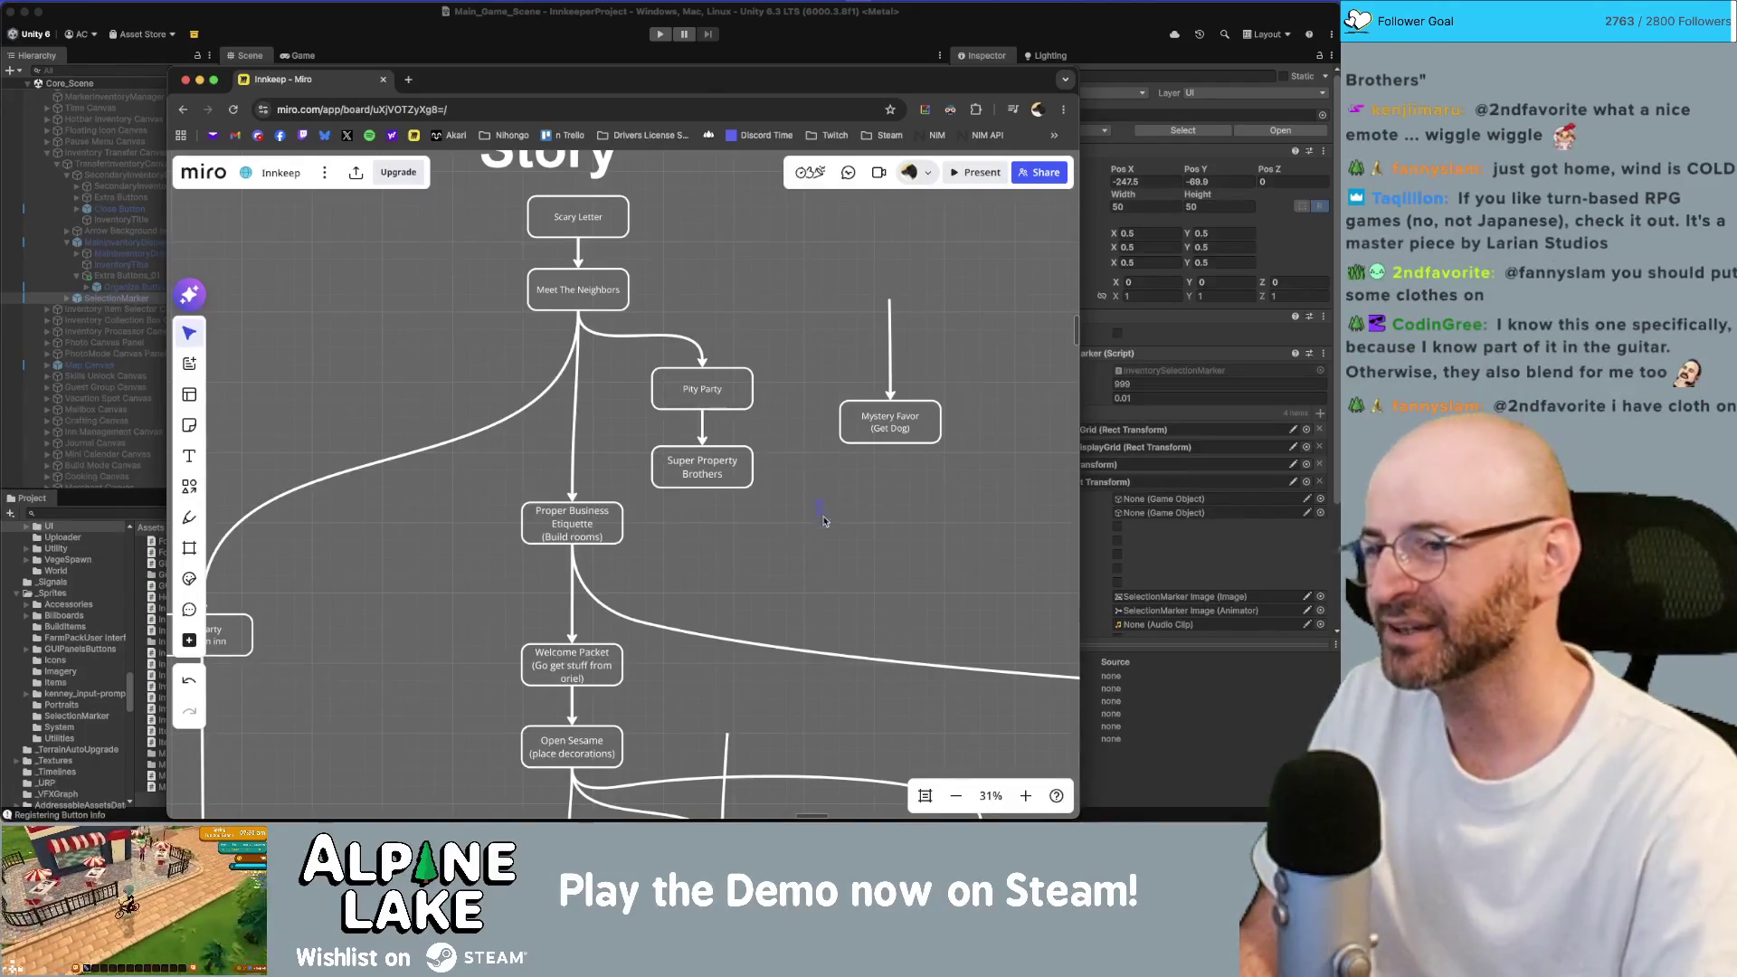
In Miro, move the Mystery Favor (Get Dog) box down and to the right.
{"action": "left_click", "coordinate": [625, 34]}
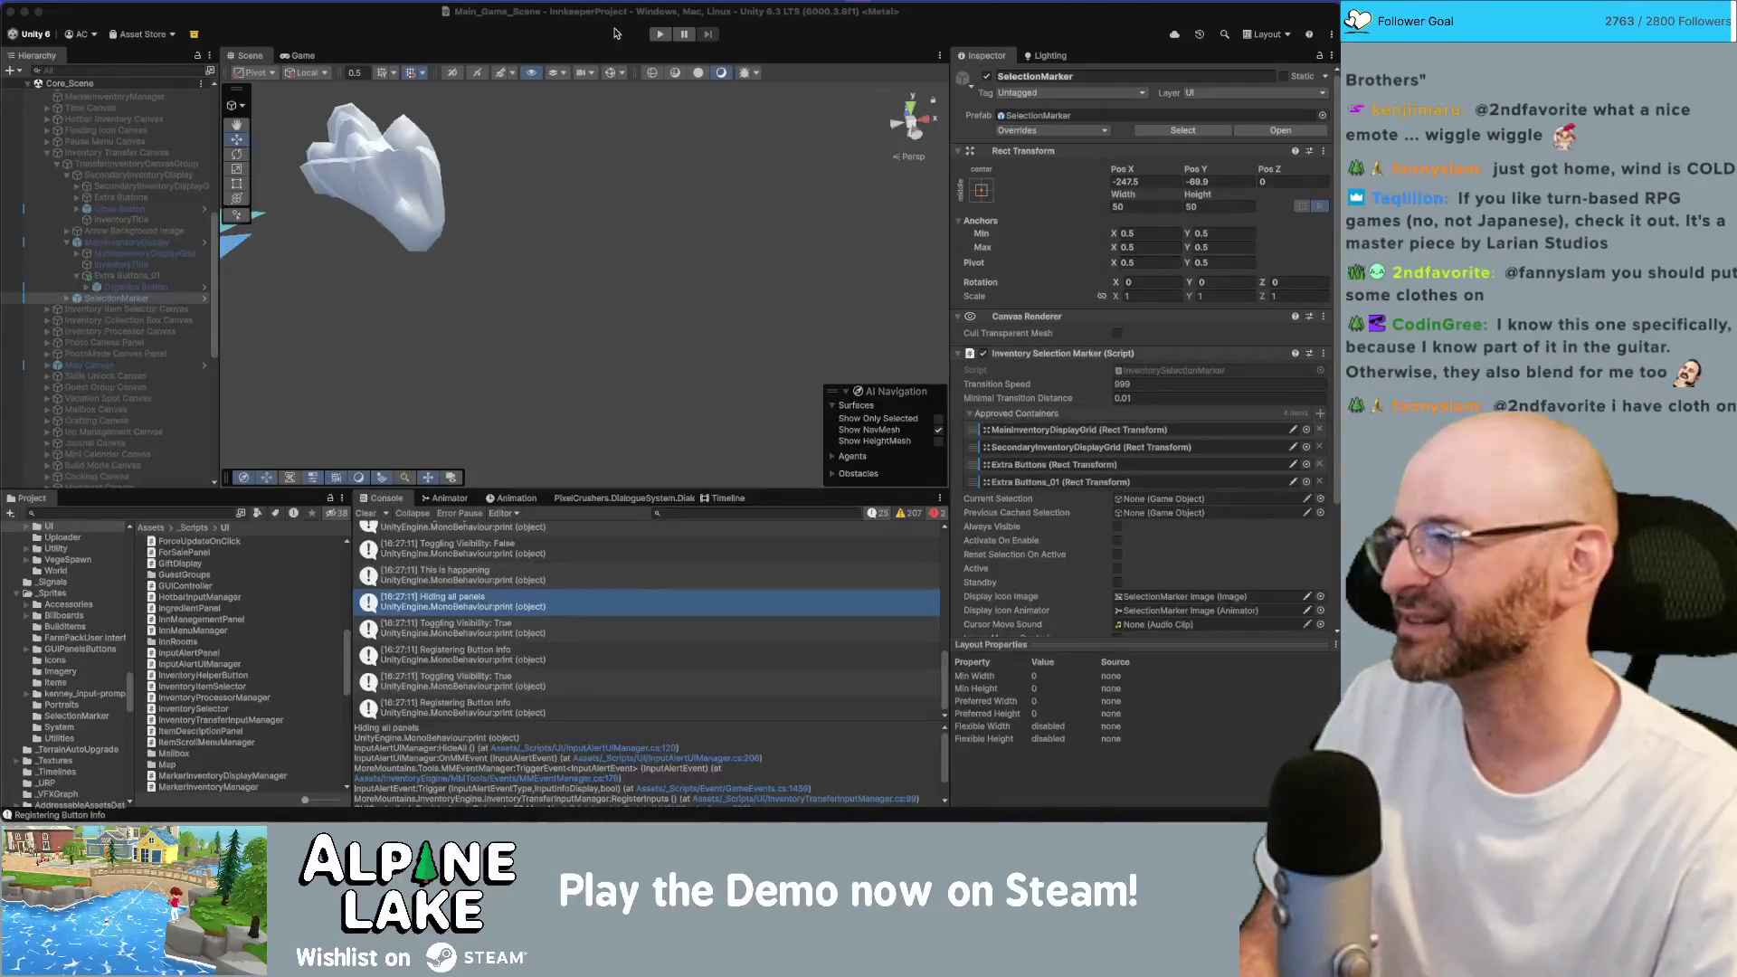
{"action": "key", "text": "super+Tab"}
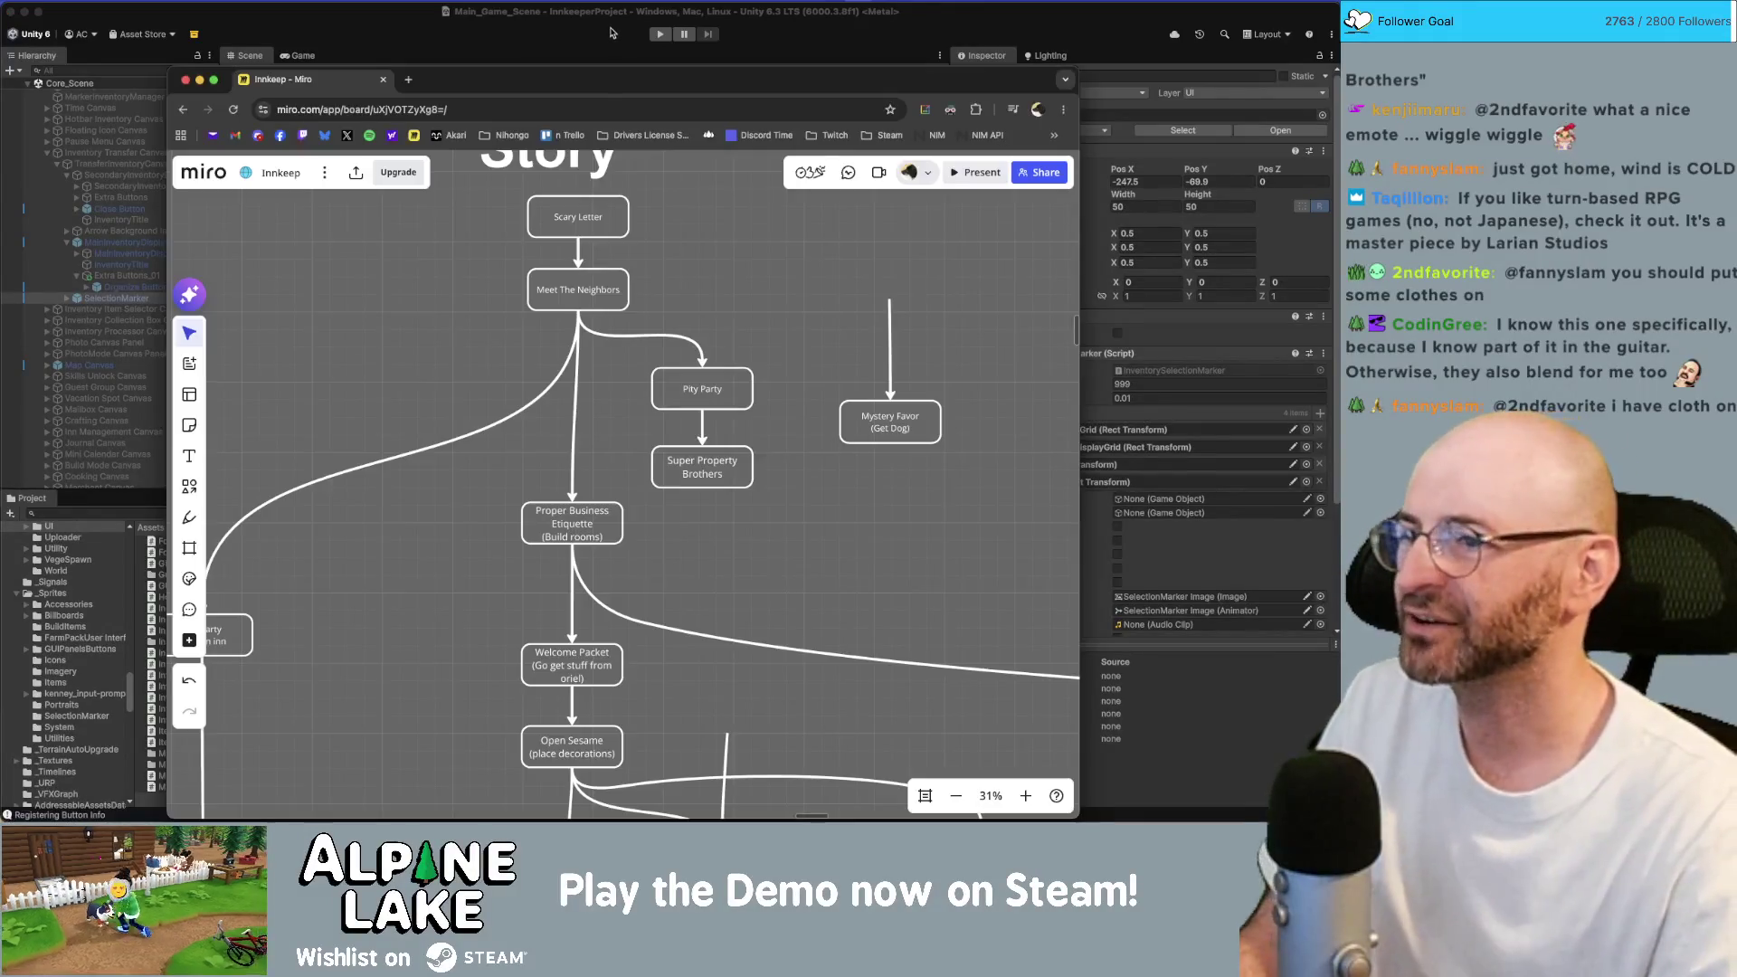
{"action": "left_click", "coordinate": [890, 422]}
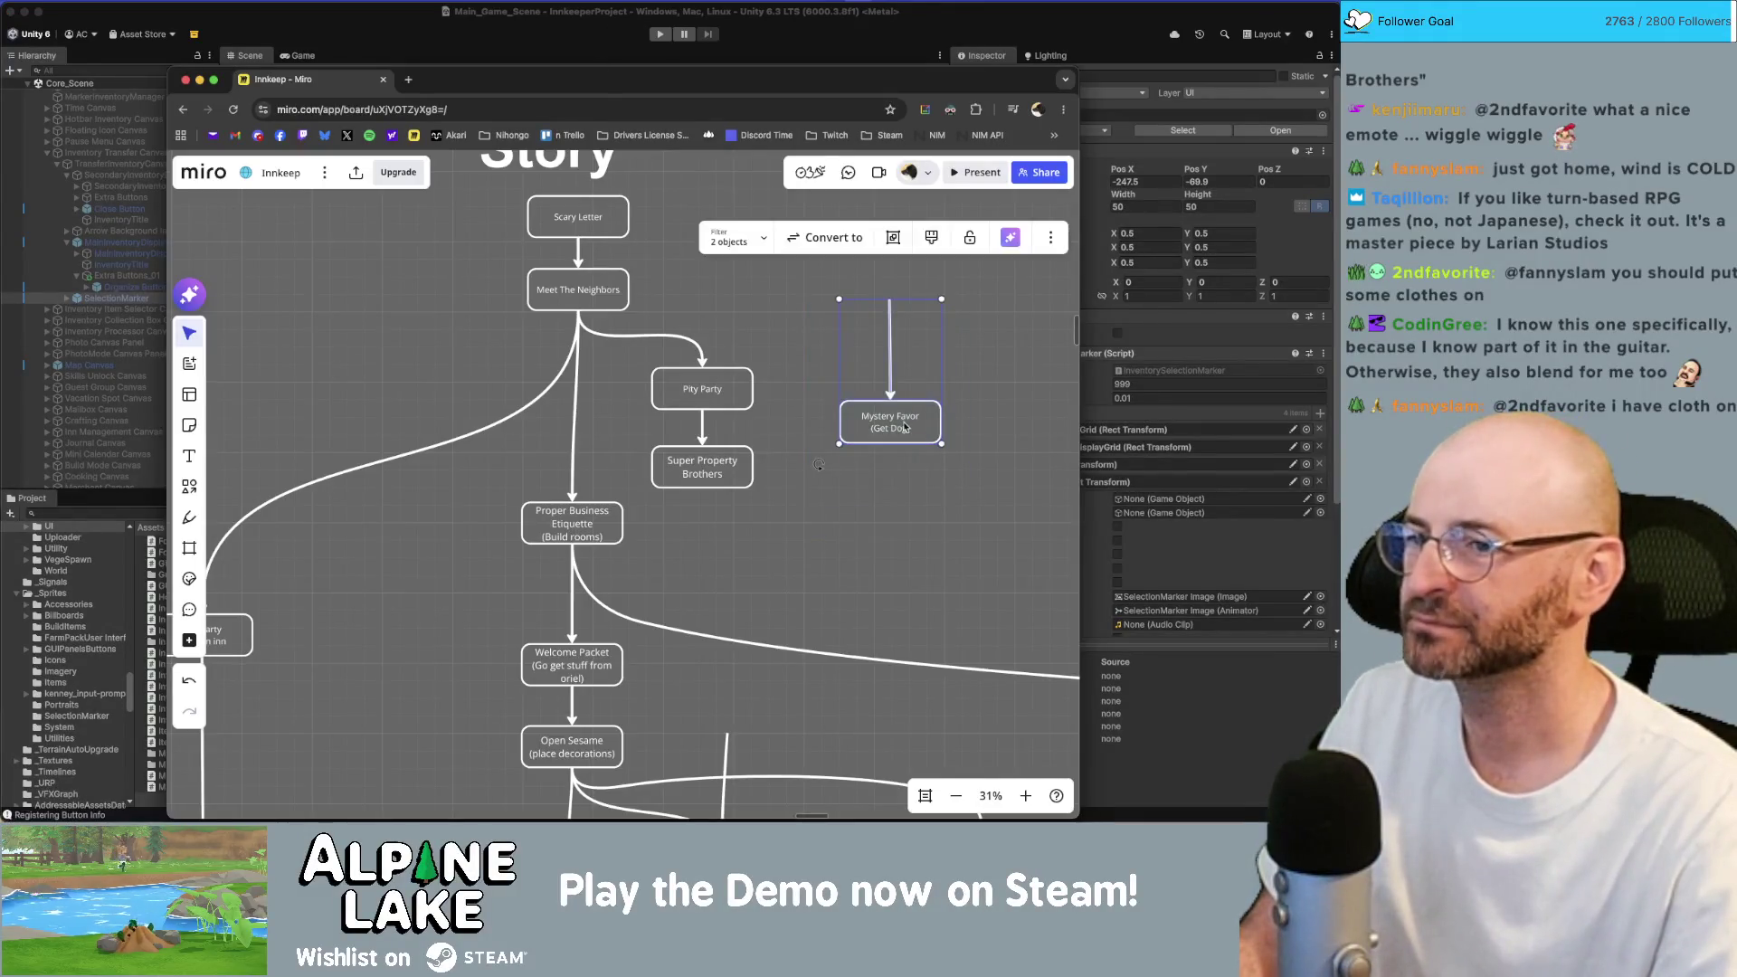
{"action": "left_click_drag", "start_coordinate": [891, 421], "coordinate": [967, 434]}
Collapse the UI canvases in Unity's hierarchy to show Main_Game_Scene and Core_Scene.
{"action": "left_click", "coordinate": [360, 5]}
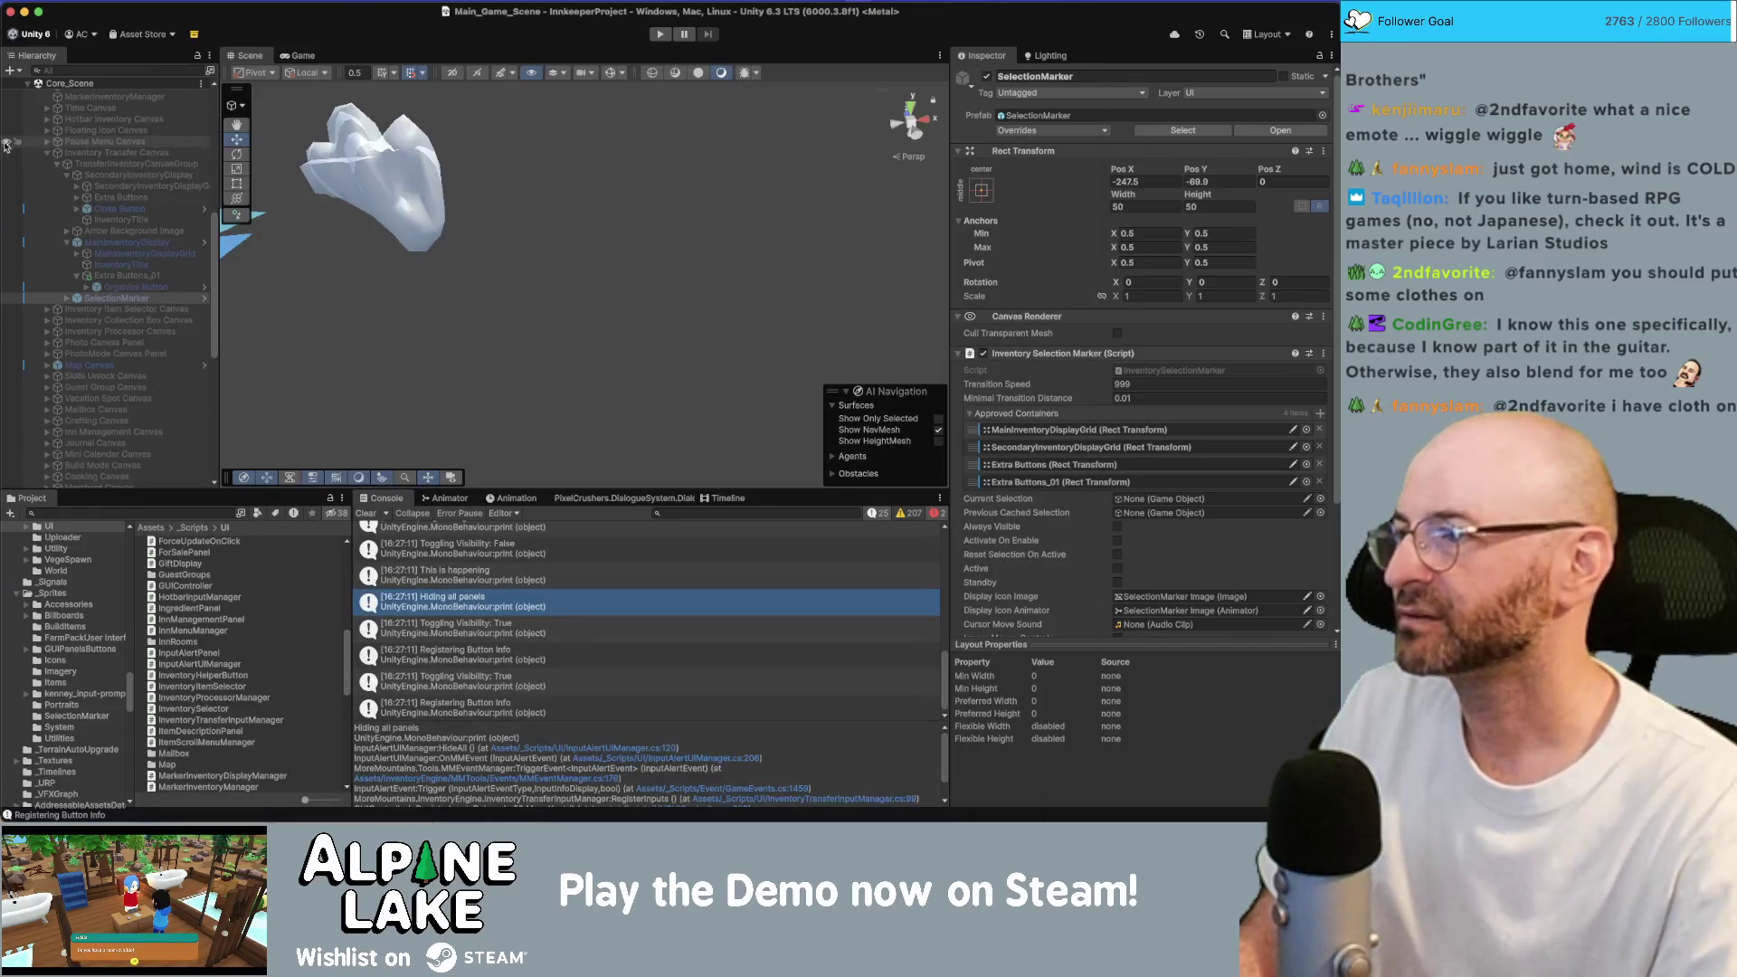
{"action": "left_click", "coordinate": [51, 153]}
{"action": "left_click", "coordinate": [51, 153], "text": "shift"}
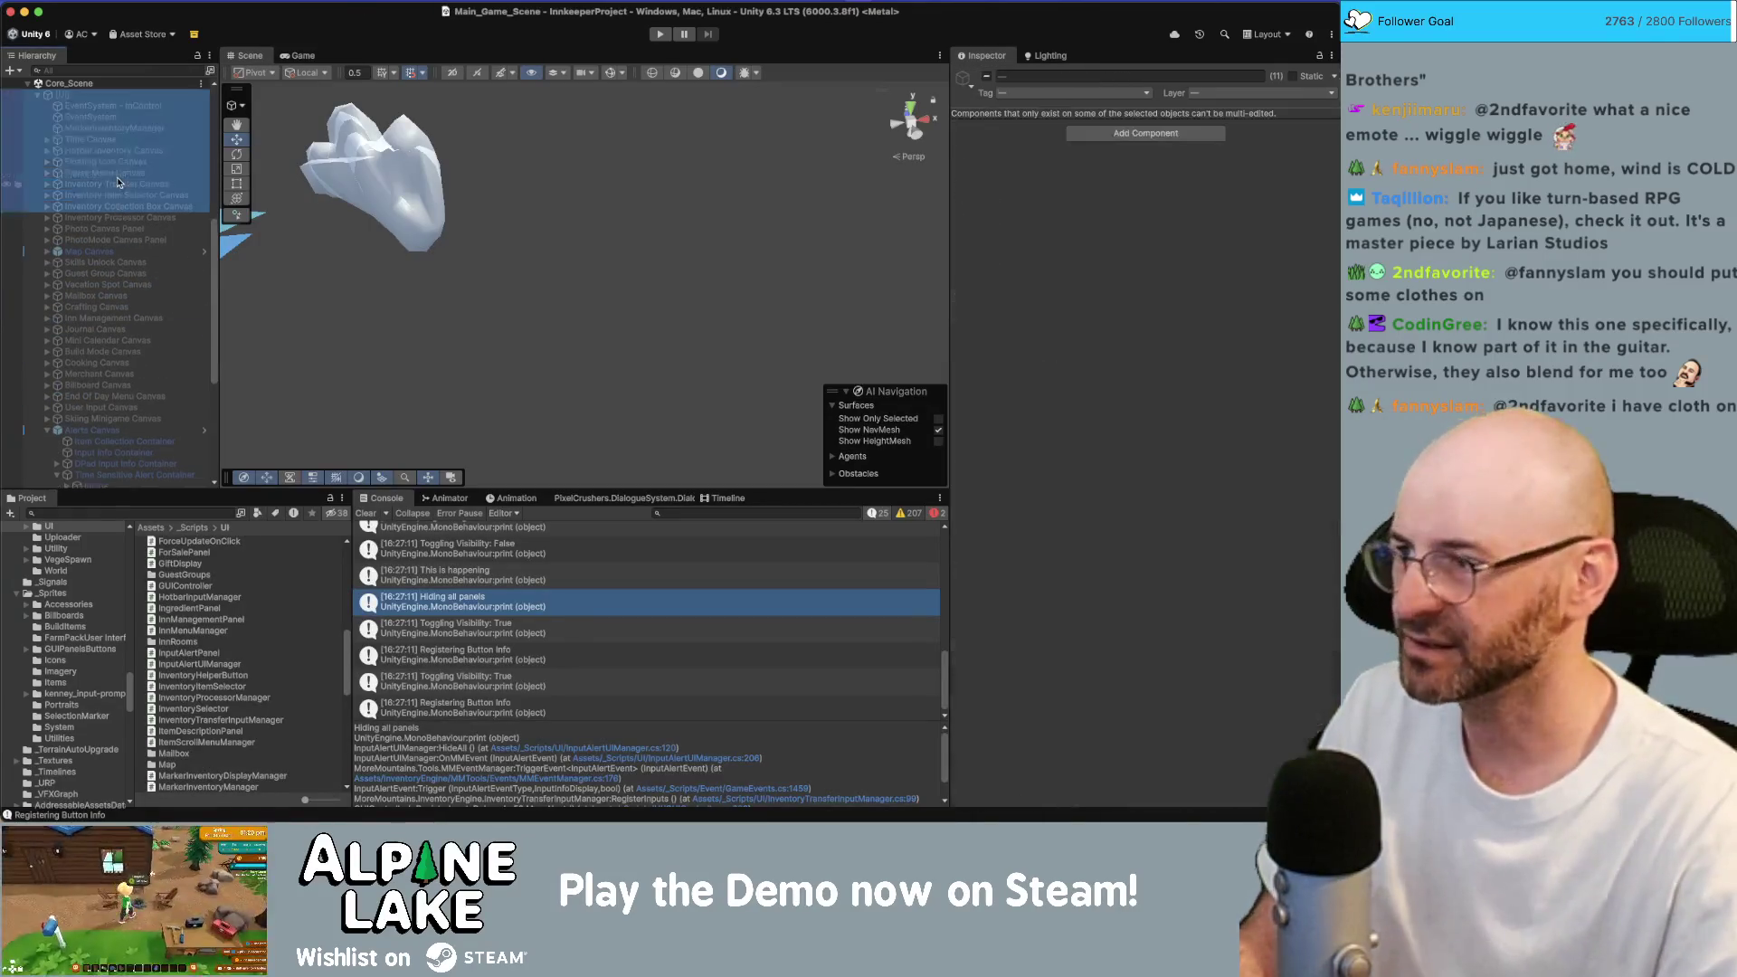
{"action": "key", "text": "Left"}
{"action": "left_click", "coordinate": [151, 513]}
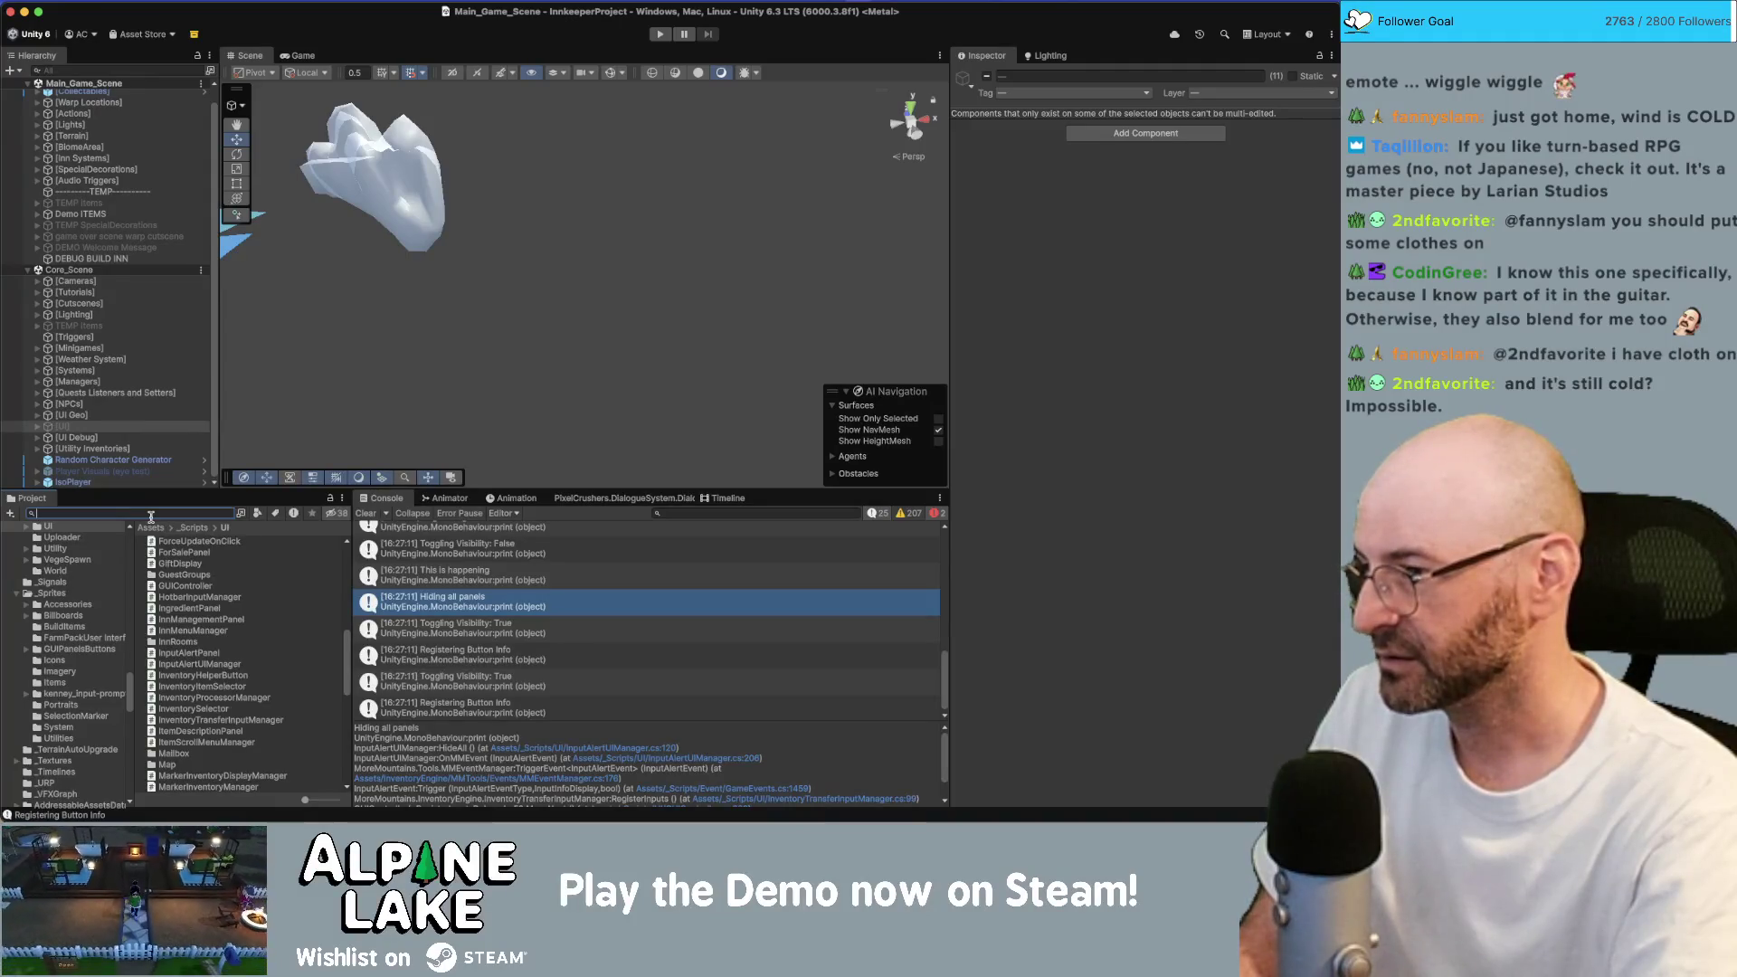
Search the project for 'hardware store' and drag HardwareStoreInterior_Scene into the Hierarchy.
{"action": "type", "text": "hardware st"}
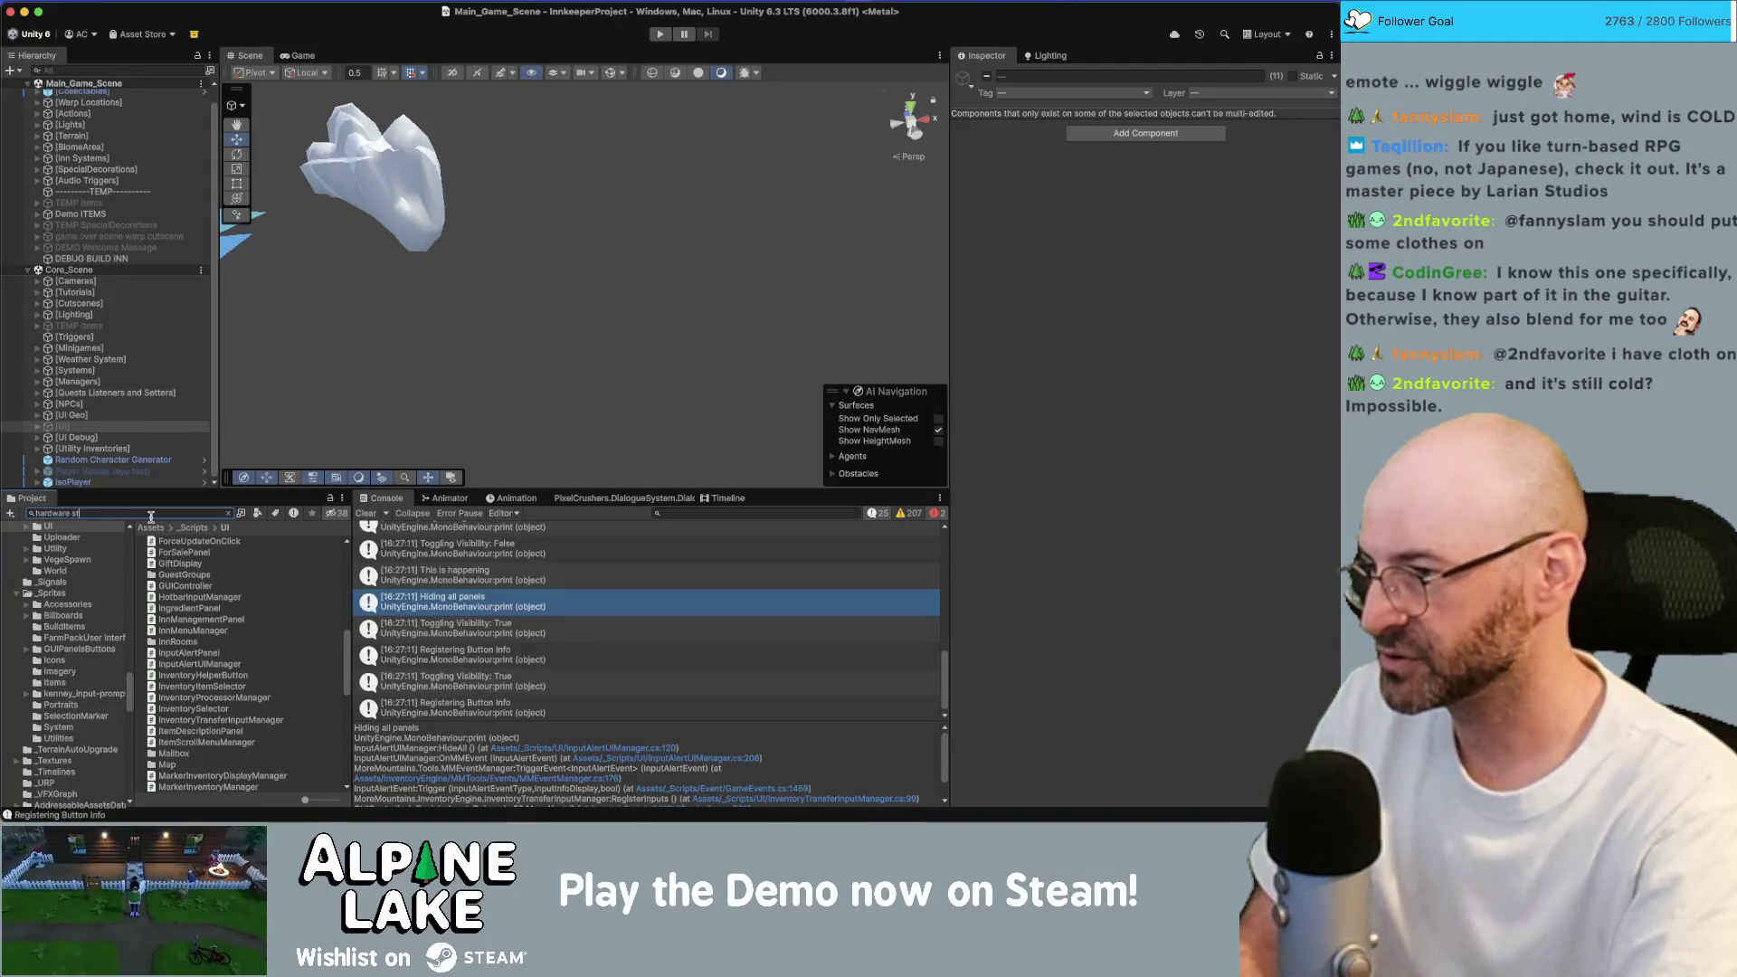
{"action": "type", "text": "ore"}
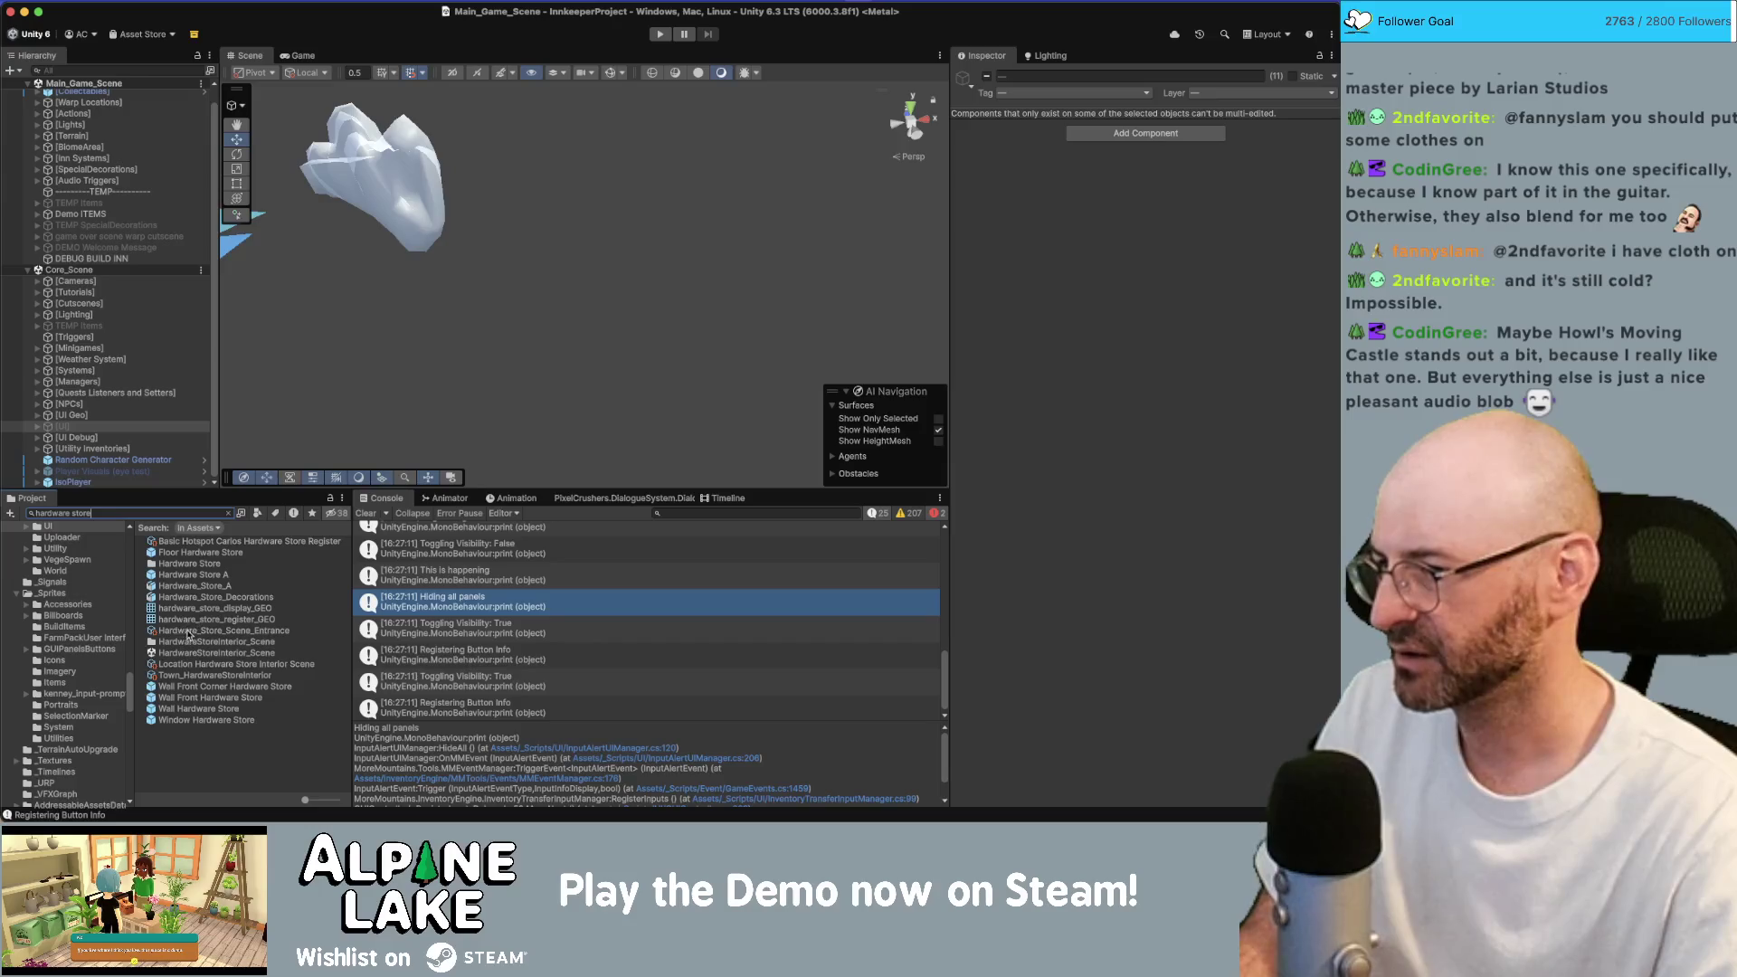
{"action": "mouse_move", "coordinate": [185, 651]}
{"action": "left_mouse_down"}
{"action": "mouse_move", "coordinate": [136, 579]}
{"action": "mouse_move", "coordinate": [104, 434]}
{"action": "left_mouse_up"}
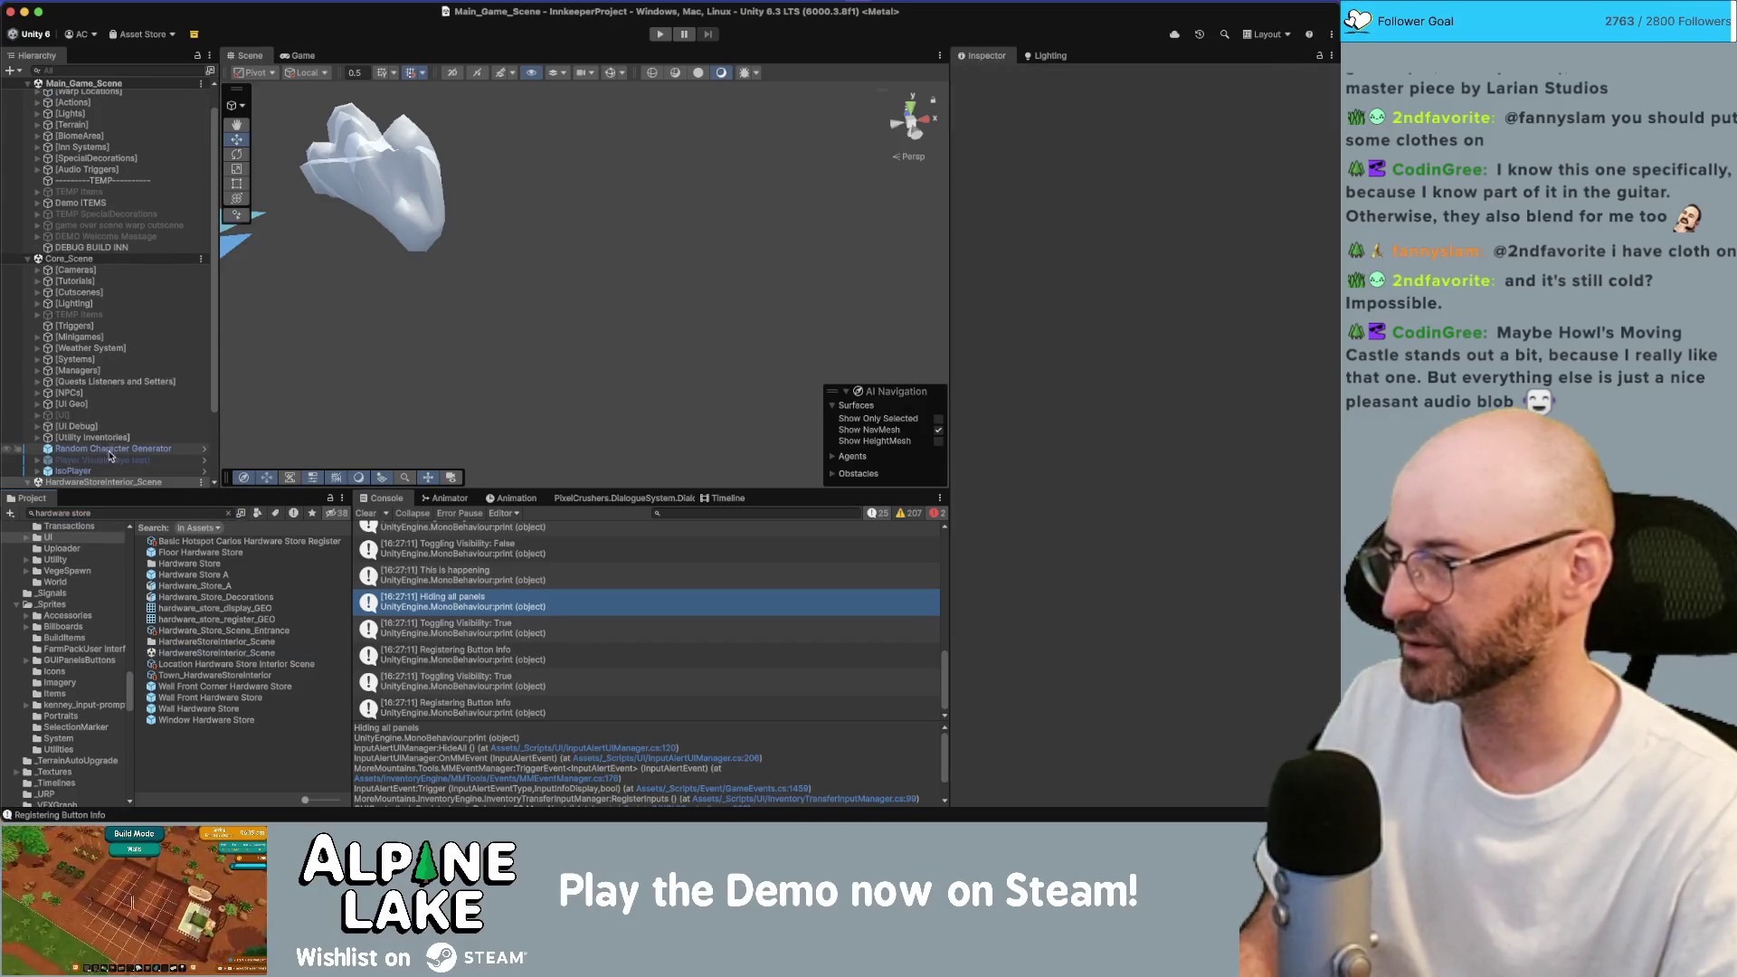
Frame the hardware store, orbit to its gachapon machine shelves, then enter Play mode.
{"action": "scroll", "coordinate": [104, 453], "scroll_direction": "down", "scroll_amount": 2}
{"action": "double_click", "coordinate": [102, 450]}
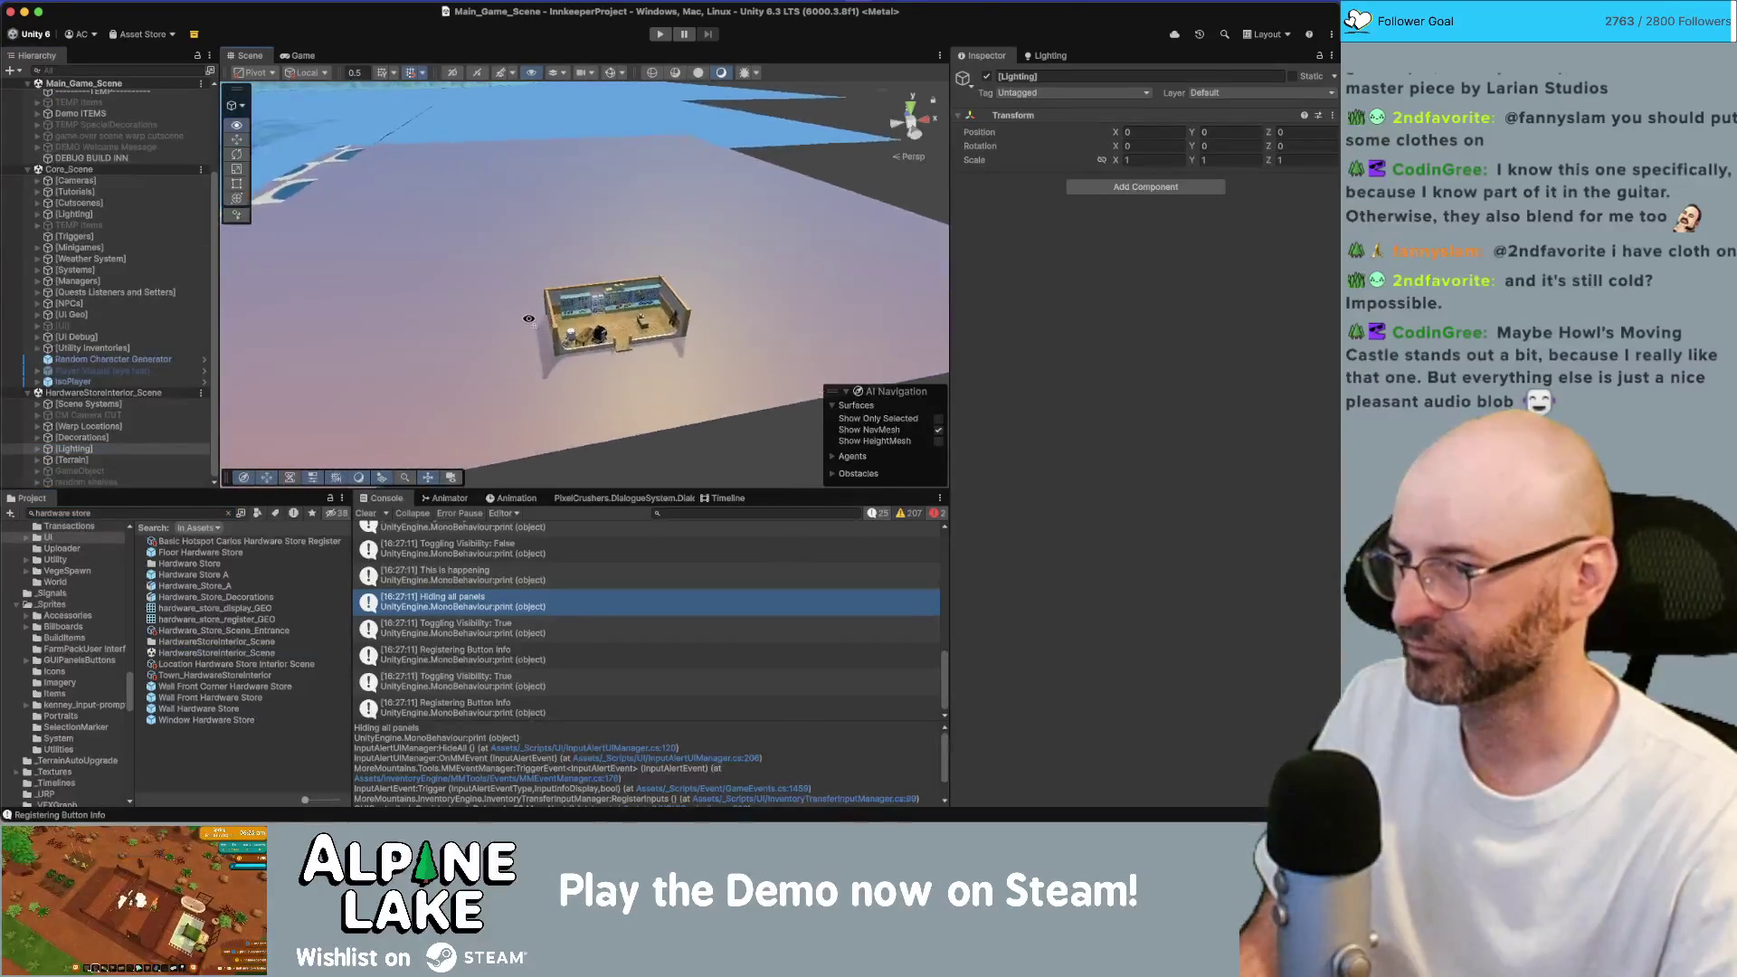
{"action": "scroll", "coordinate": [537, 324], "scroll_direction": "up", "scroll_amount": 5}
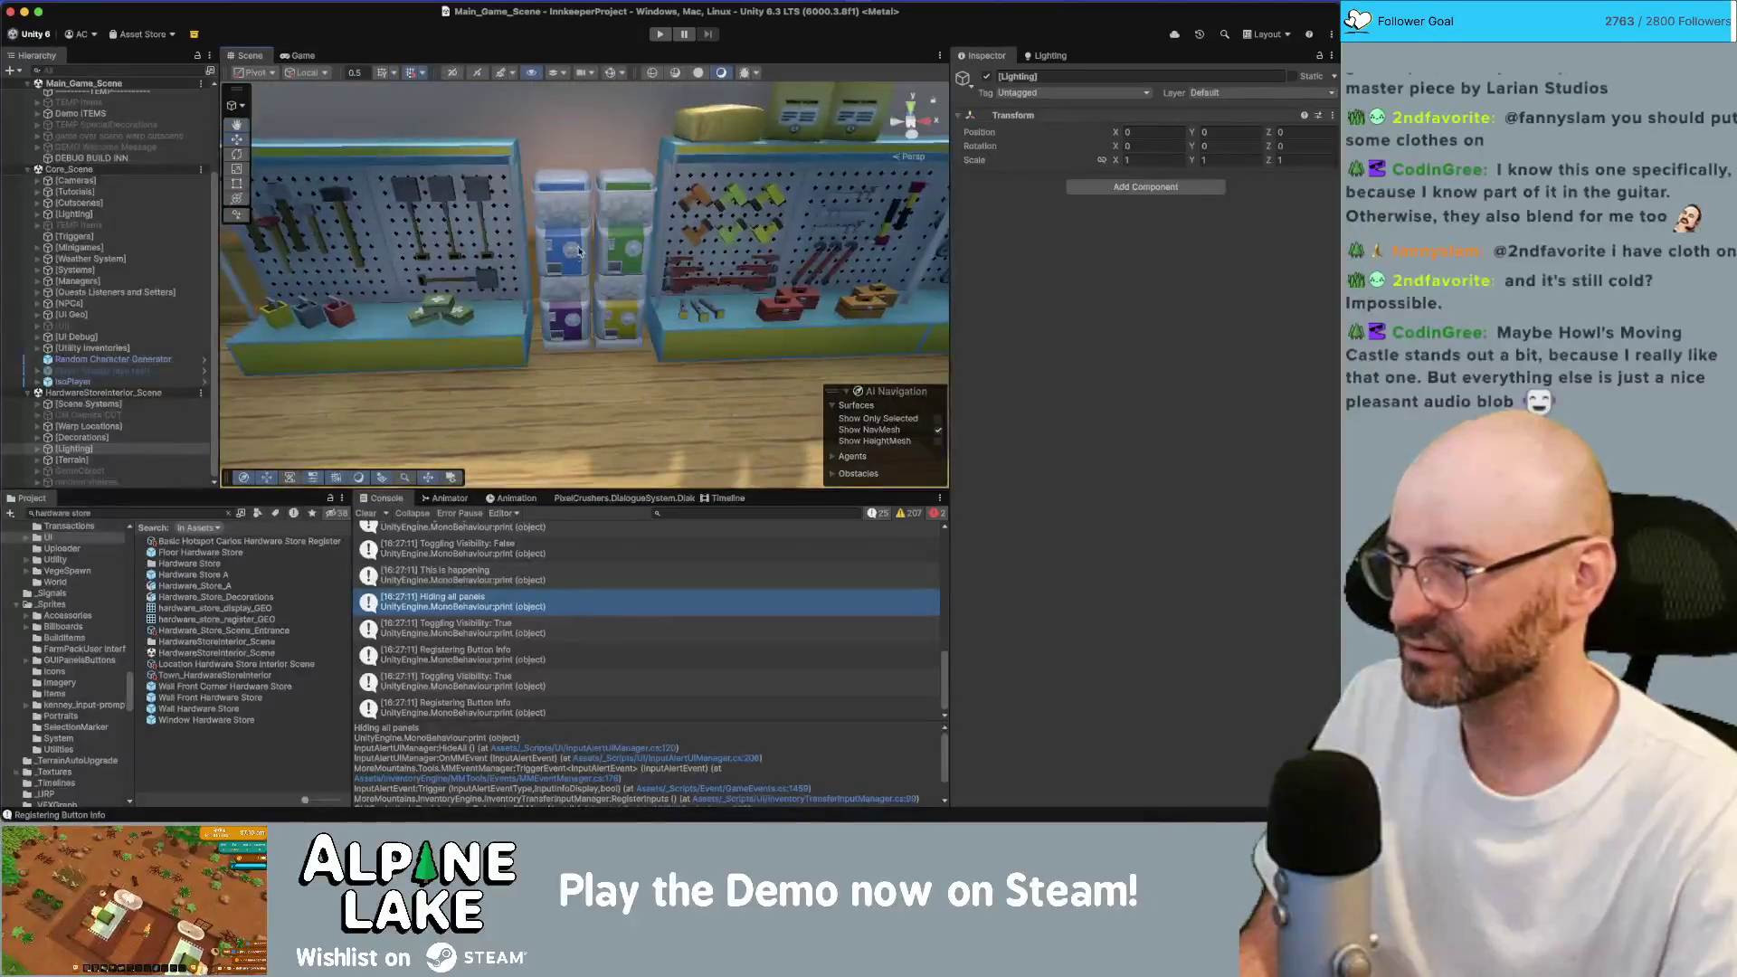
{"action": "mouse_move", "coordinate": [573, 300]}
{"action": "left_mouse_down"}
{"action": "mouse_move", "coordinate": [579, 248]}
{"action": "mouse_move", "coordinate": [596, 283]}
{"action": "mouse_move", "coordinate": [712, 271]}
{"action": "mouse_move", "coordinate": [554, 217]}
{"action": "left_mouse_up"}
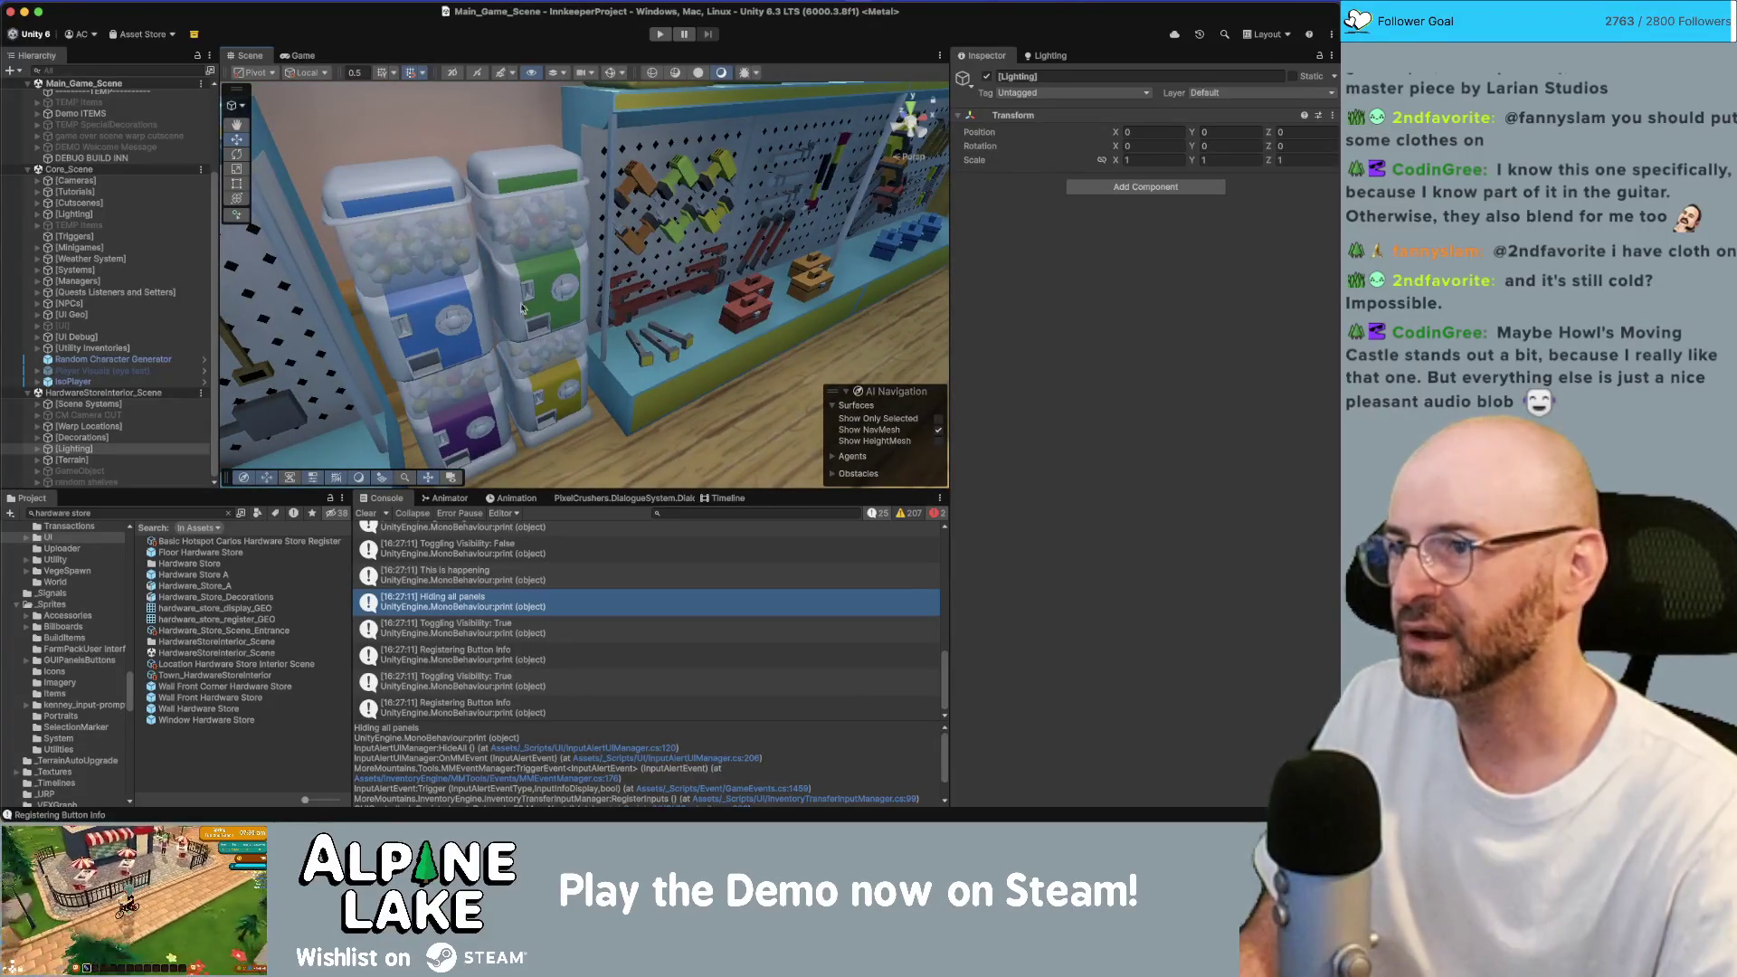
{"action": "left_click", "coordinate": [658, 35]}
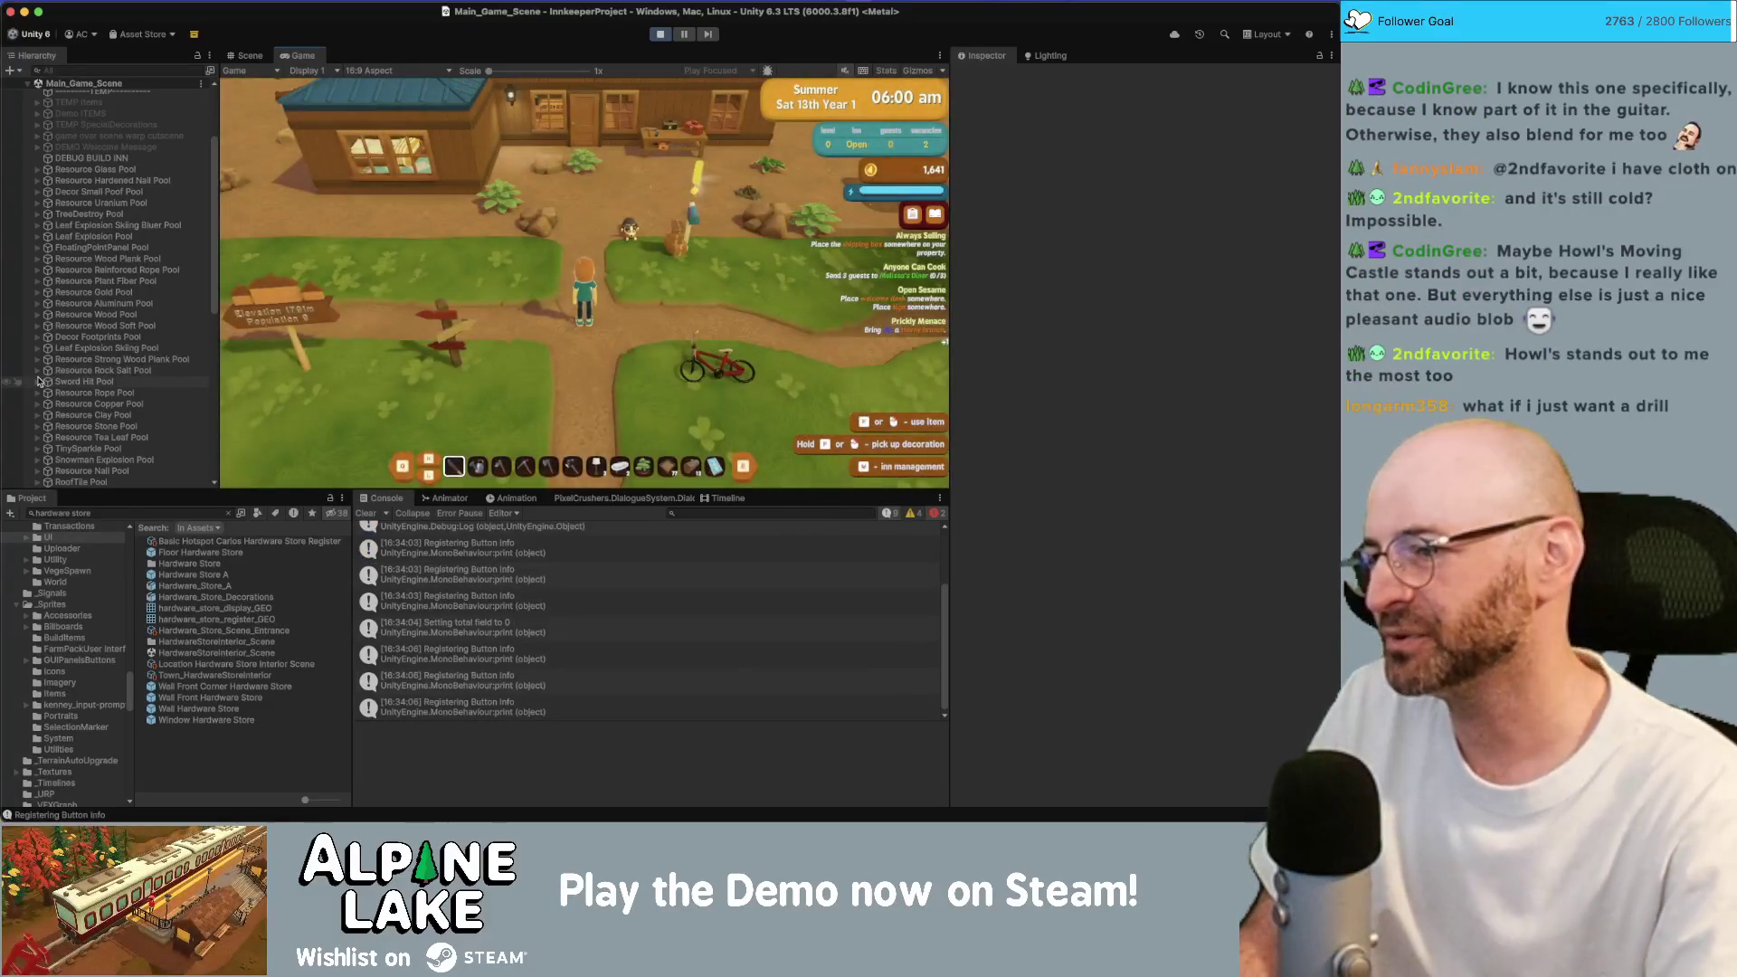
Clear the console, gather tea leaves near the house, then open a Registering Button Info log in Rider.
{"action": "left_click", "coordinate": [366, 515]}
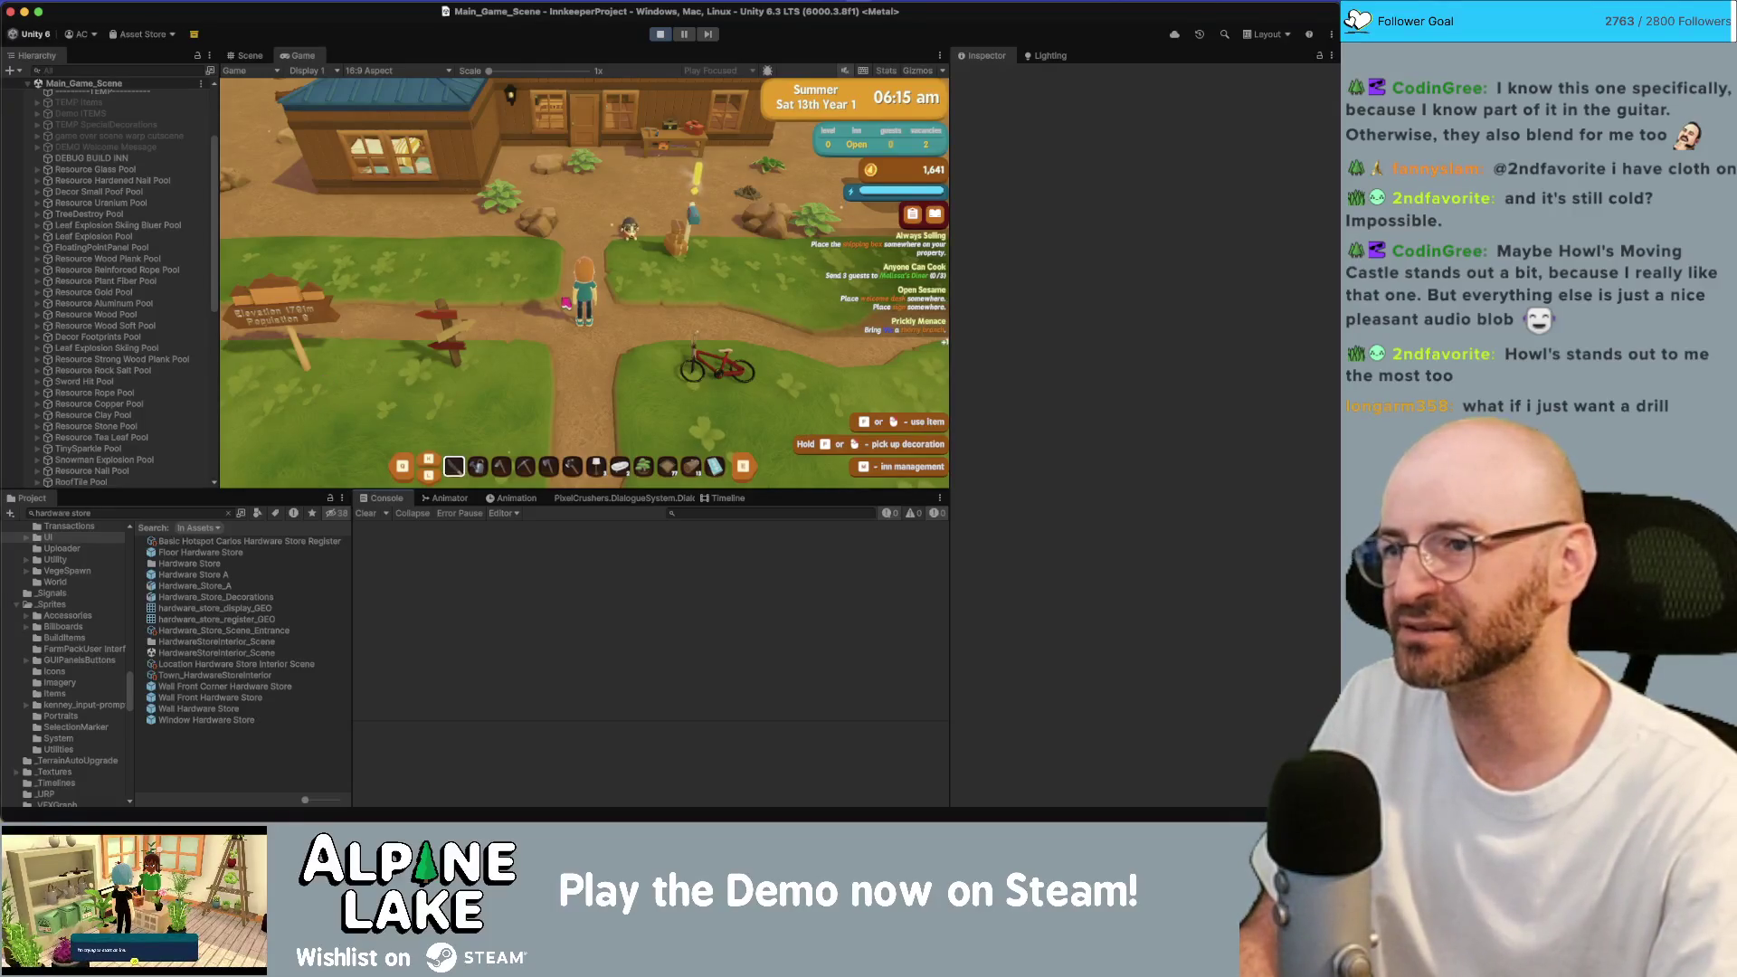
{"action": "key", "text": "w+d"}
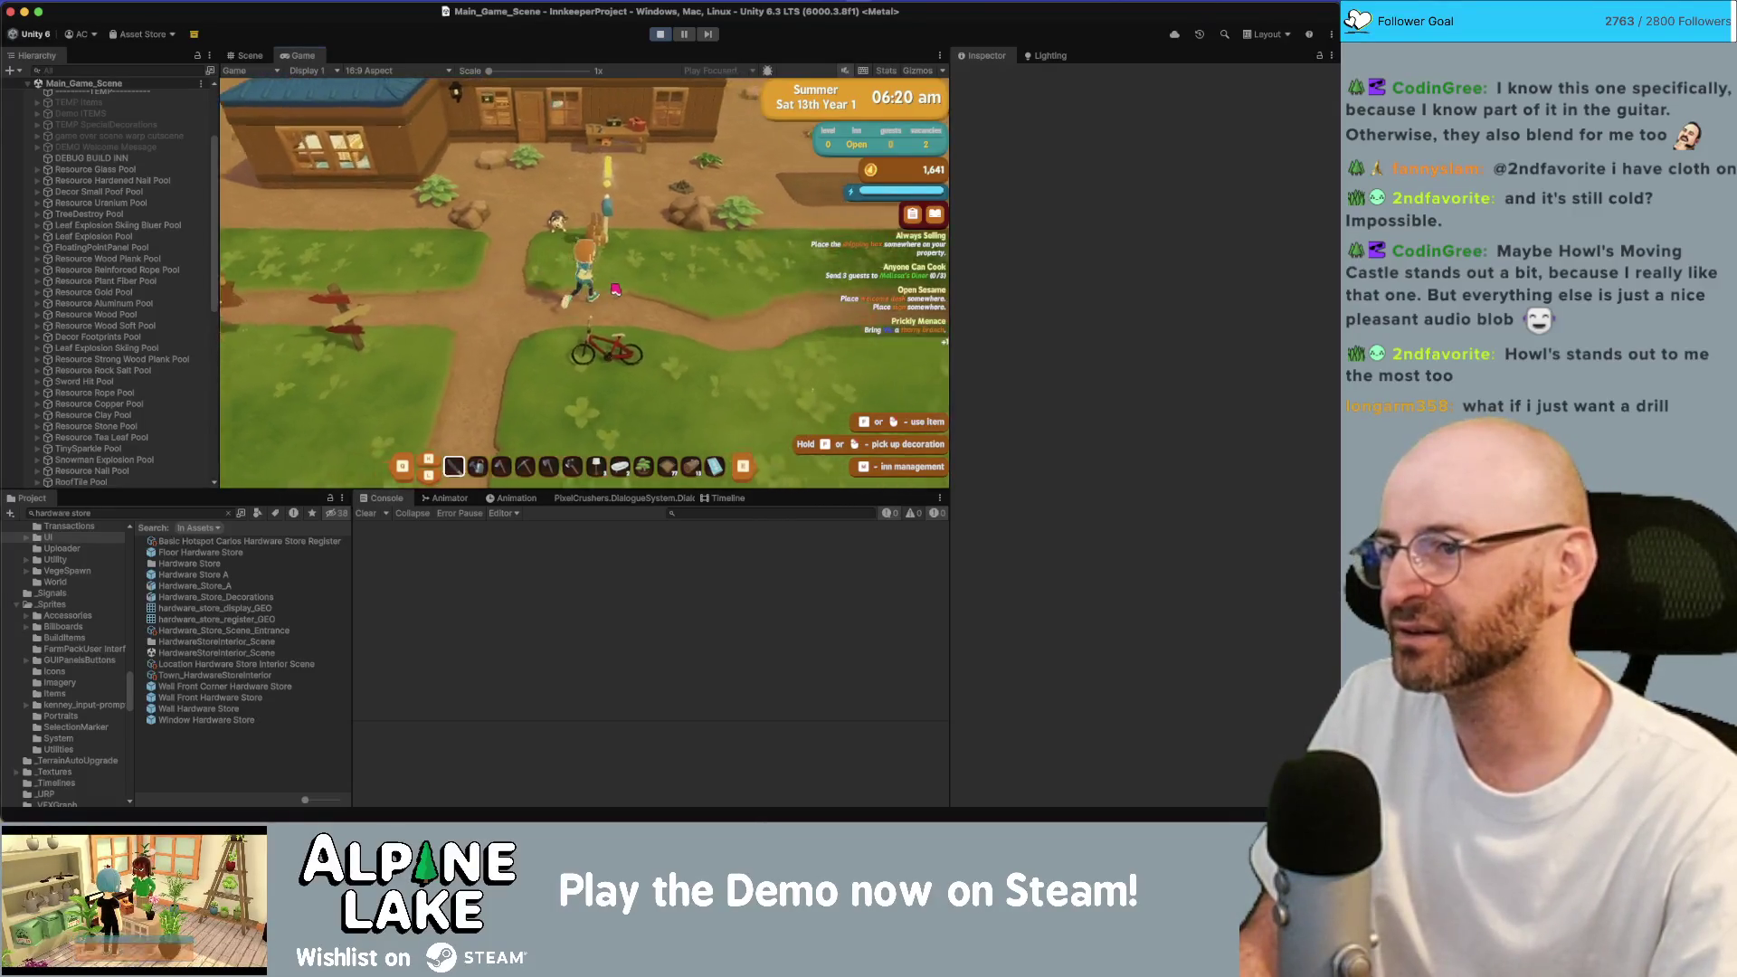
{"action": "key", "text": "w"}
{"action": "left_click", "coordinate": [615, 288]}
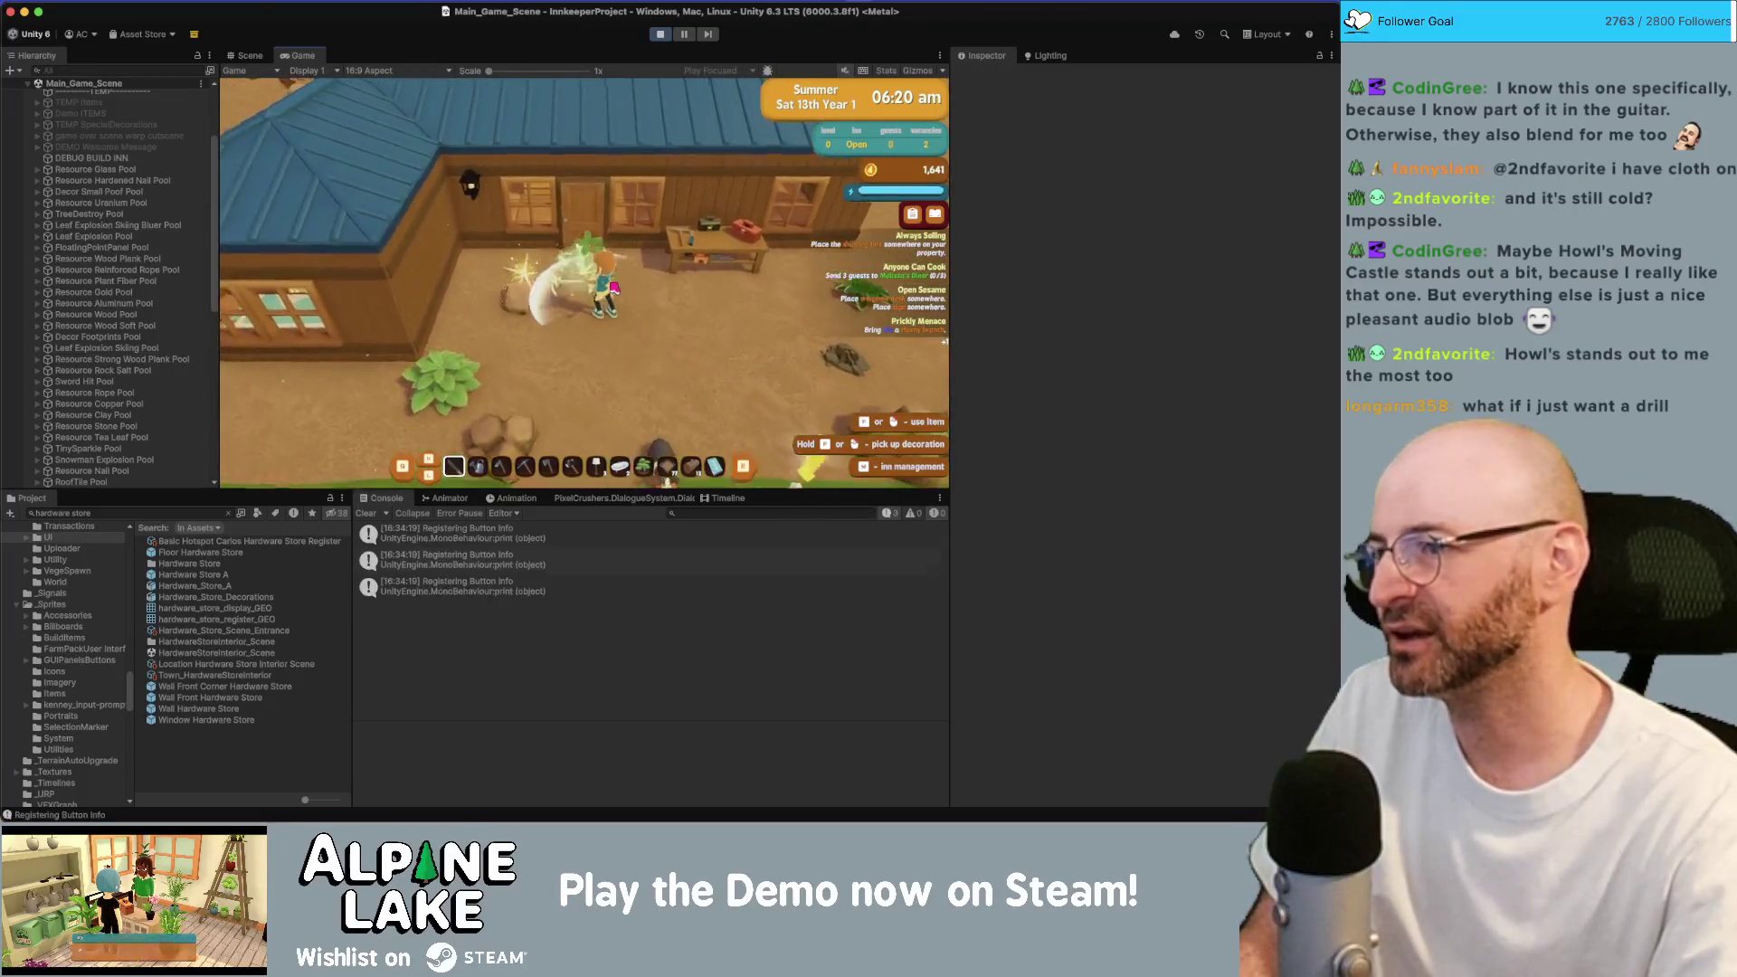
{"action": "key", "text": "s"}
{"action": "left_click", "coordinate": [614, 289]}
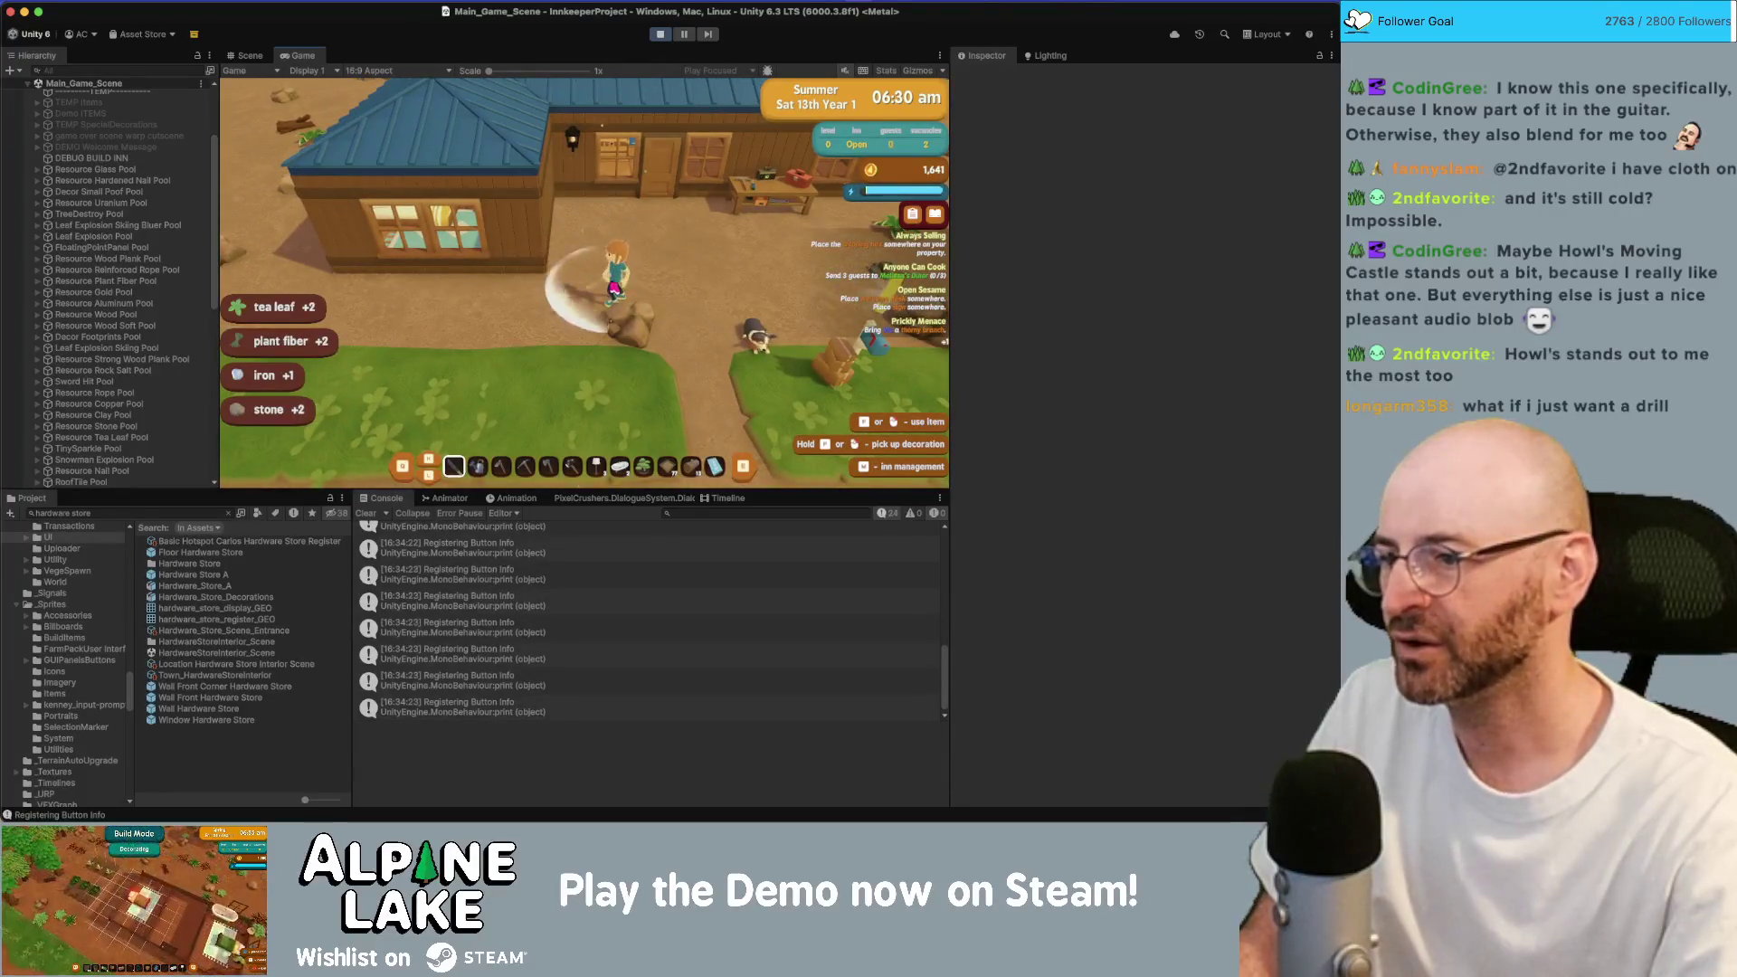
{"action": "left_click", "coordinate": [559, 381]}
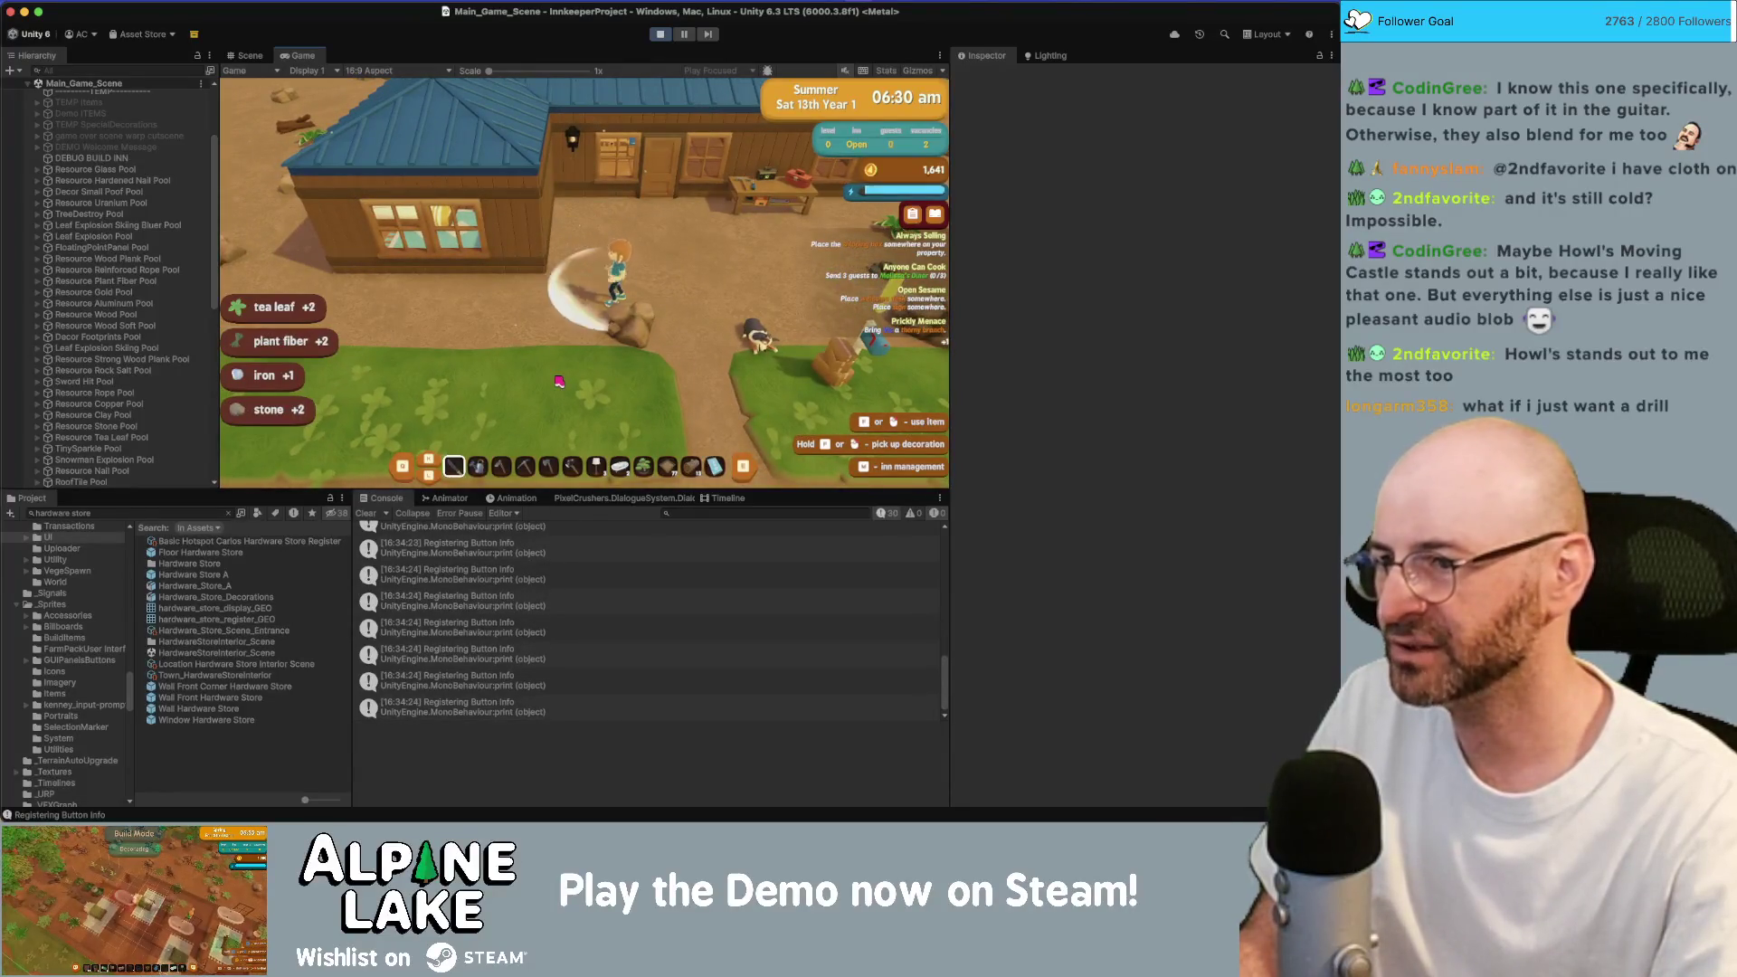
{"action": "left_click", "coordinate": [488, 574]}
{"action": "double_click", "coordinate": [488, 574]}
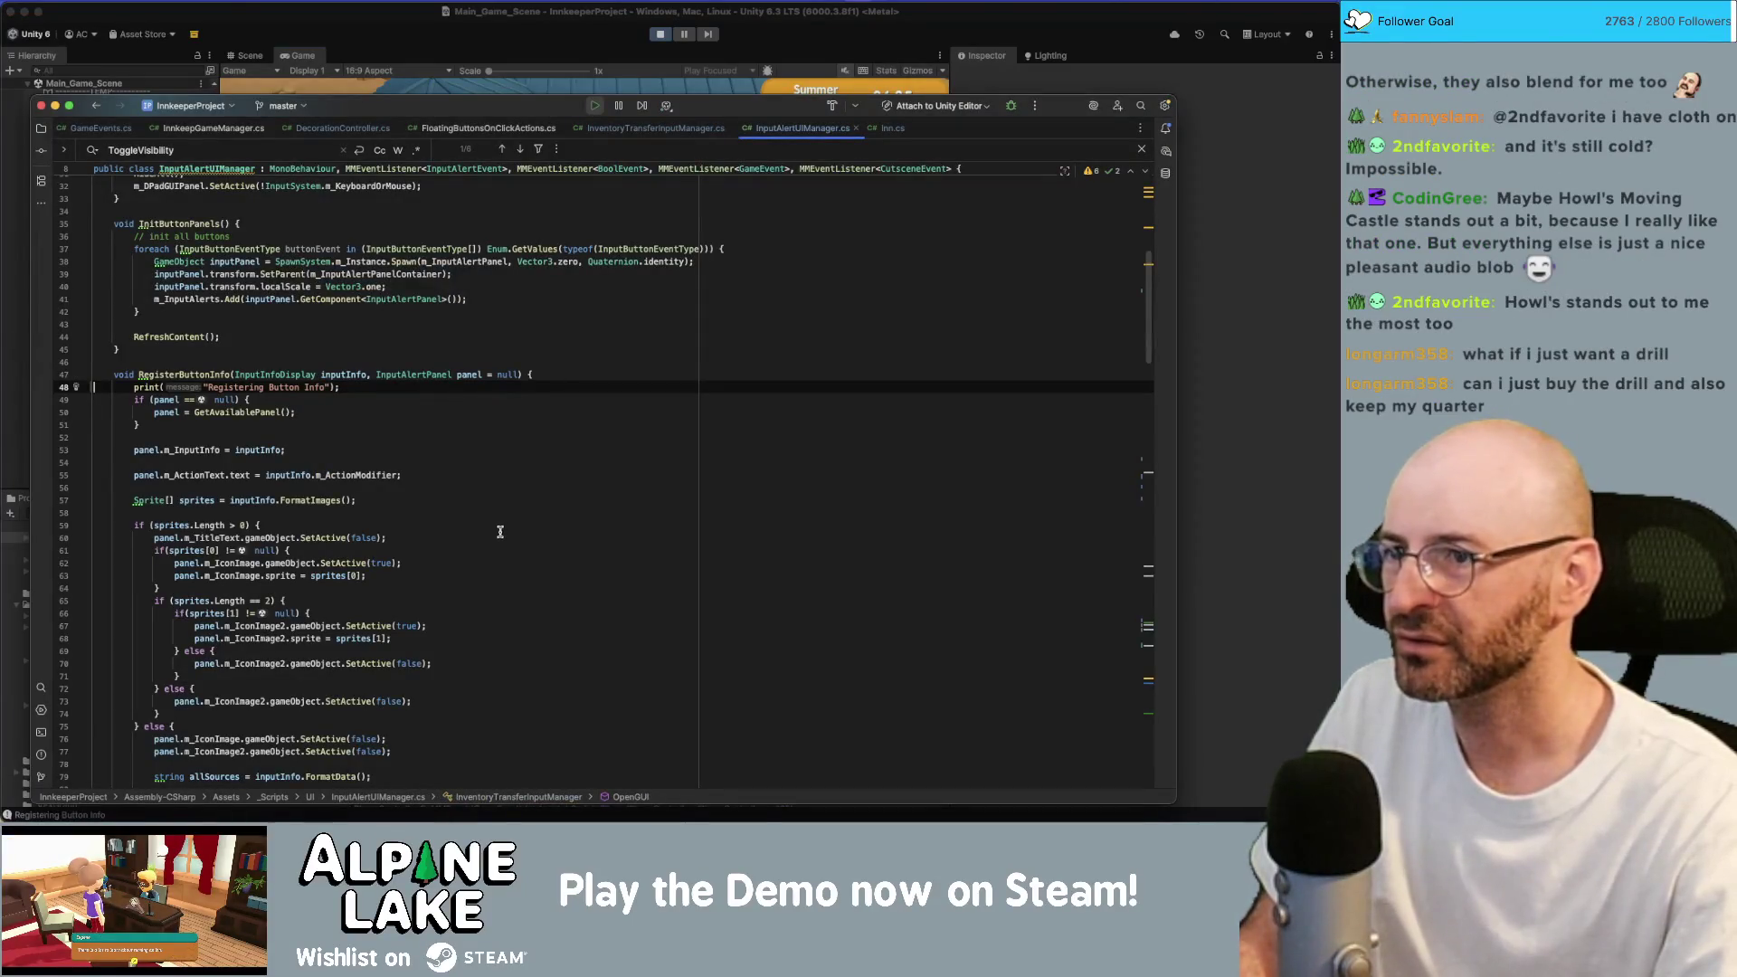
Inspect the RegisterButtonInfo print, then open InventorySlot.cs at OnPointerEnter from the stack trace.
{"action": "left_click", "coordinate": [492, 389]}
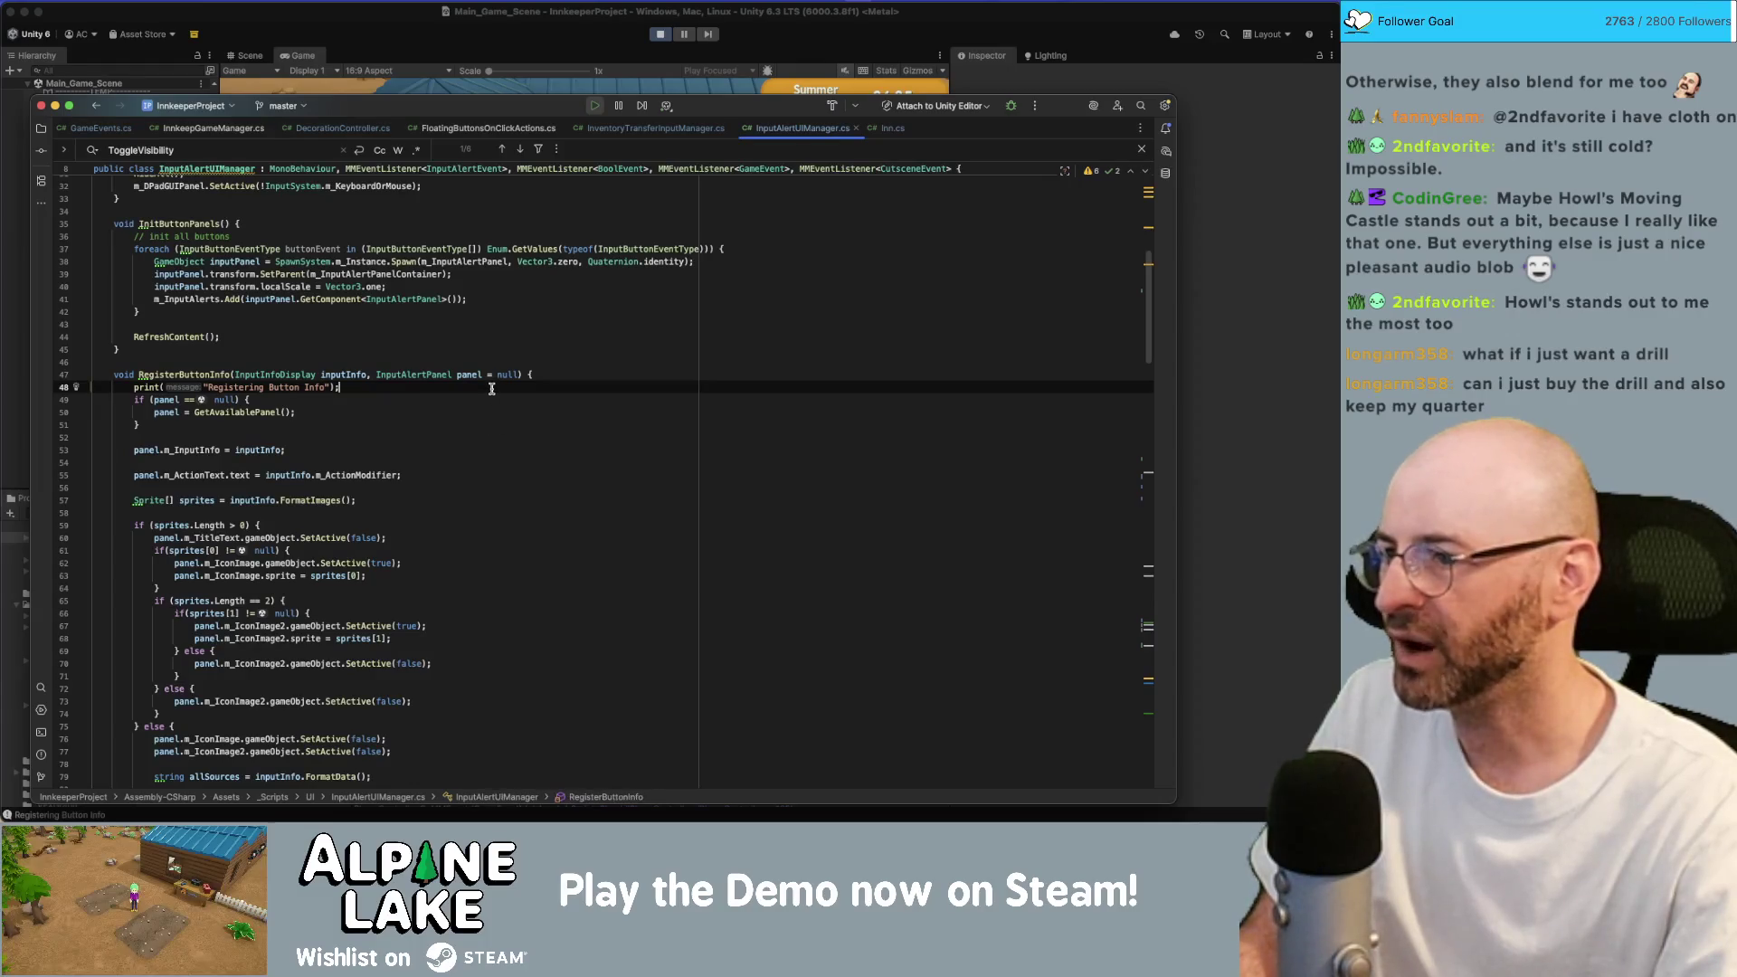
{"action": "key", "text": "super+Tab"}
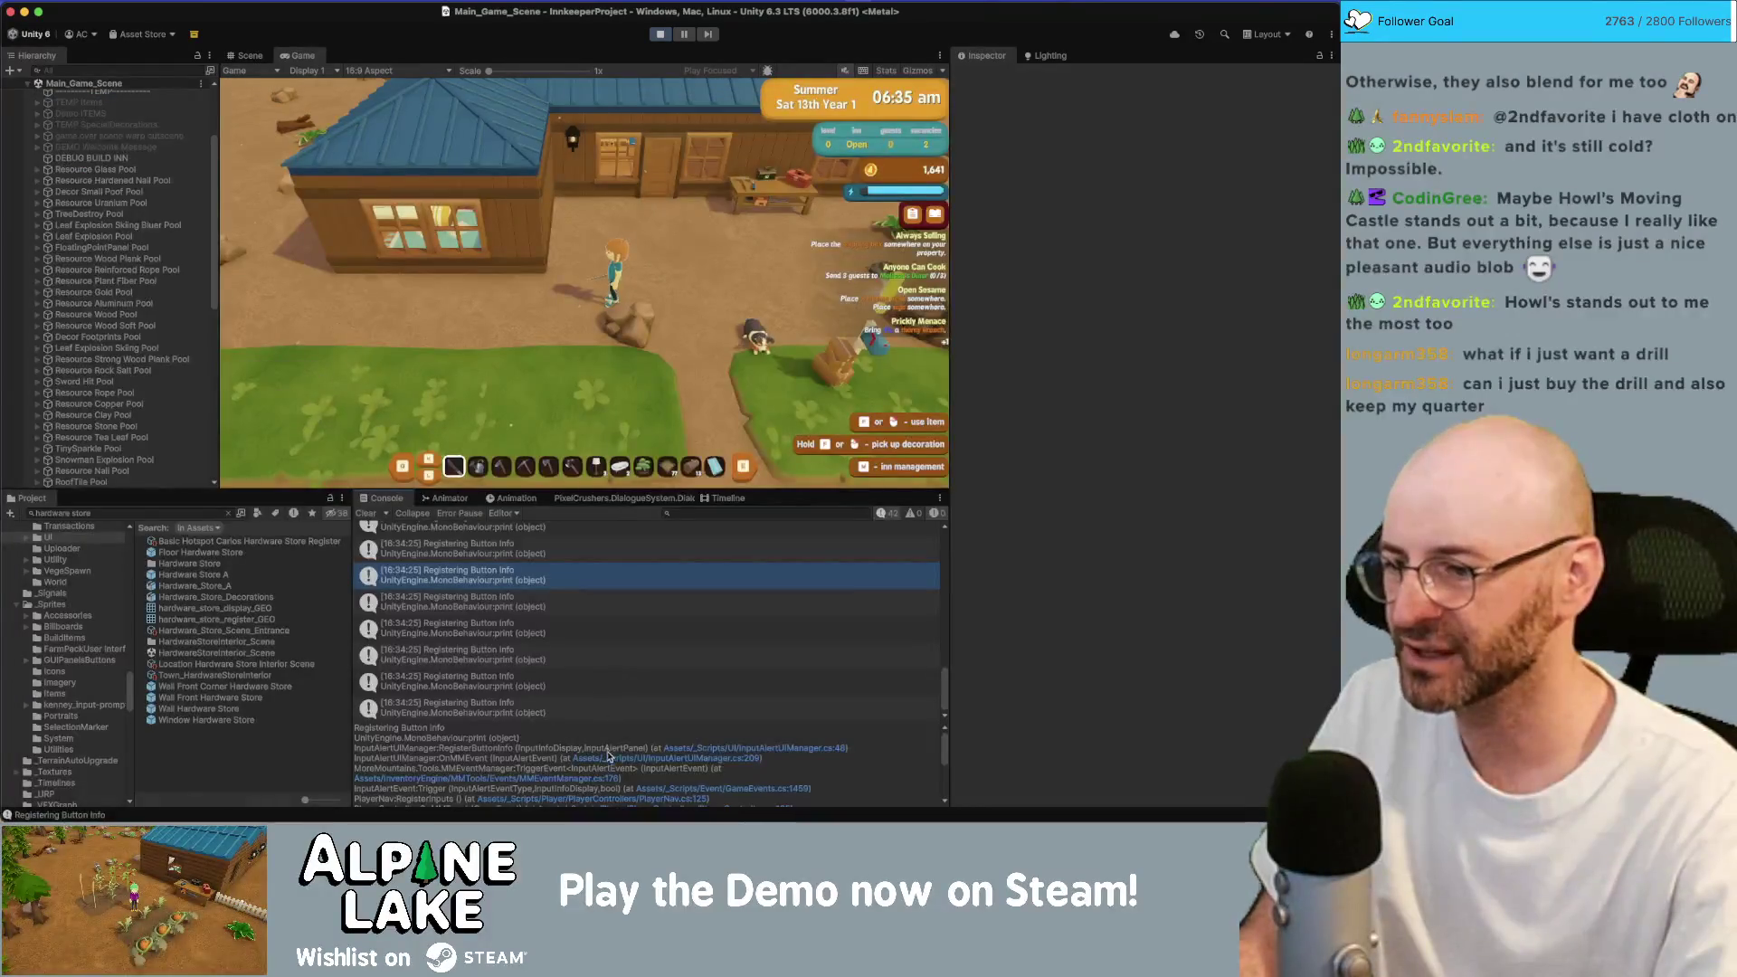
{"action": "scroll", "coordinate": [604, 758], "scroll_direction": "down", "scroll_amount": 2}
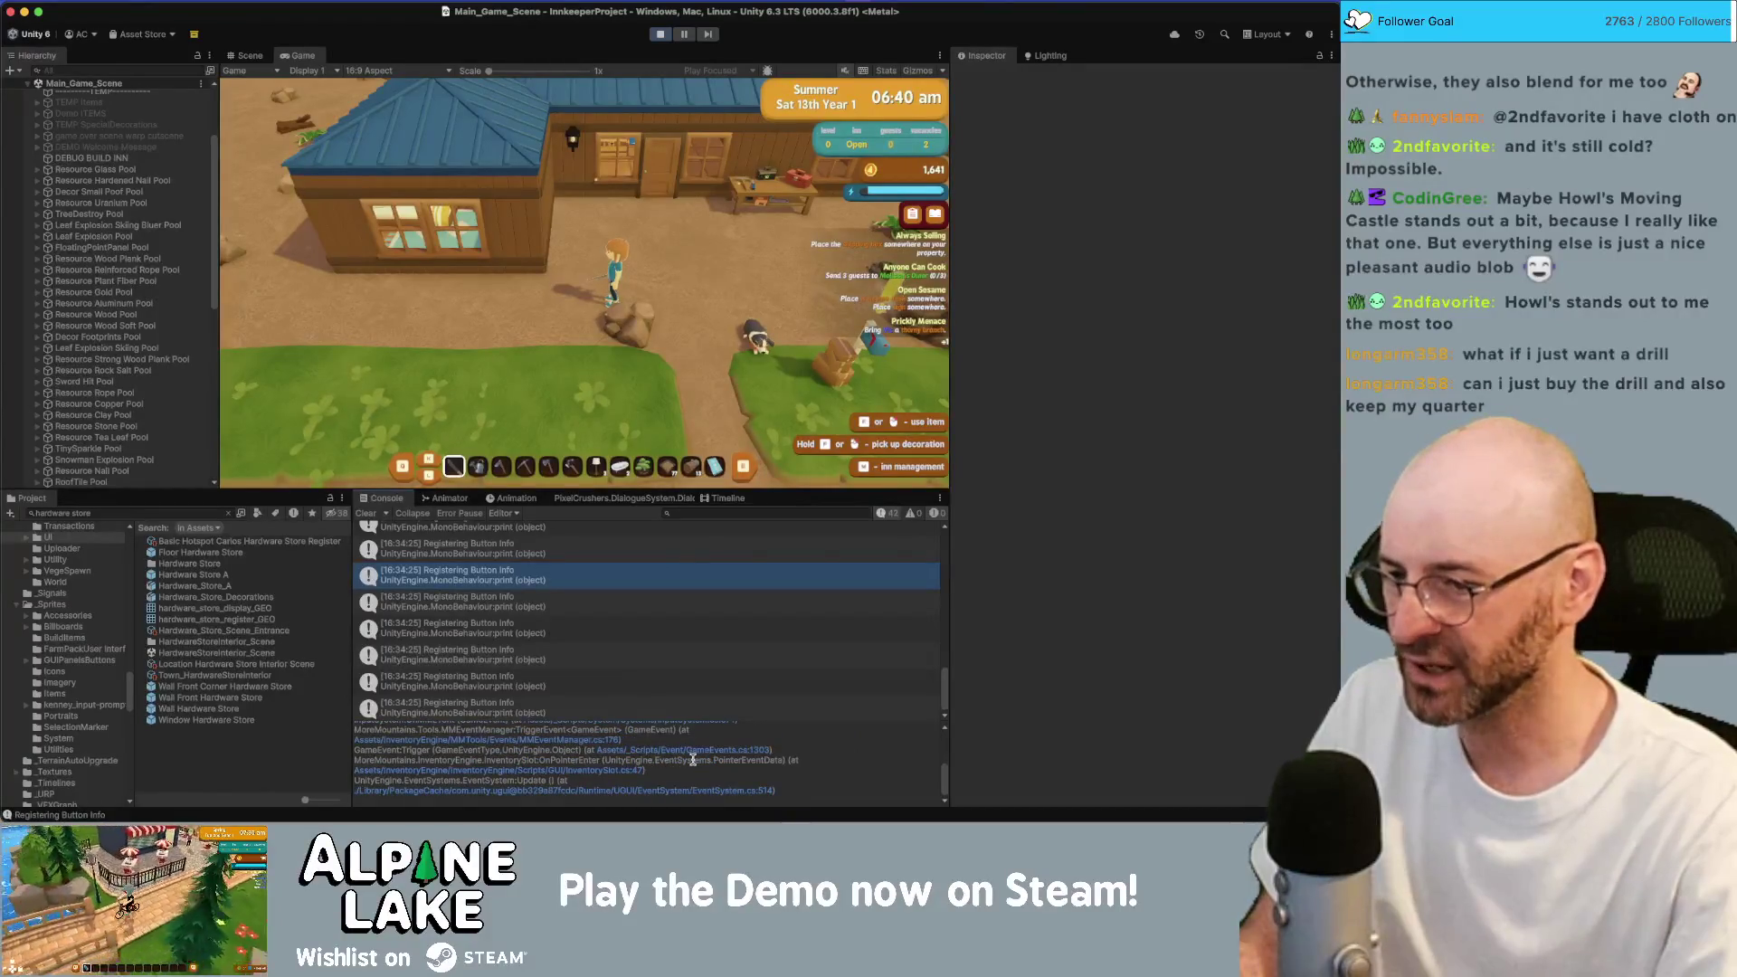
{"action": "key", "text": "super+a"}
{"action": "left_click", "coordinate": [604, 772]}
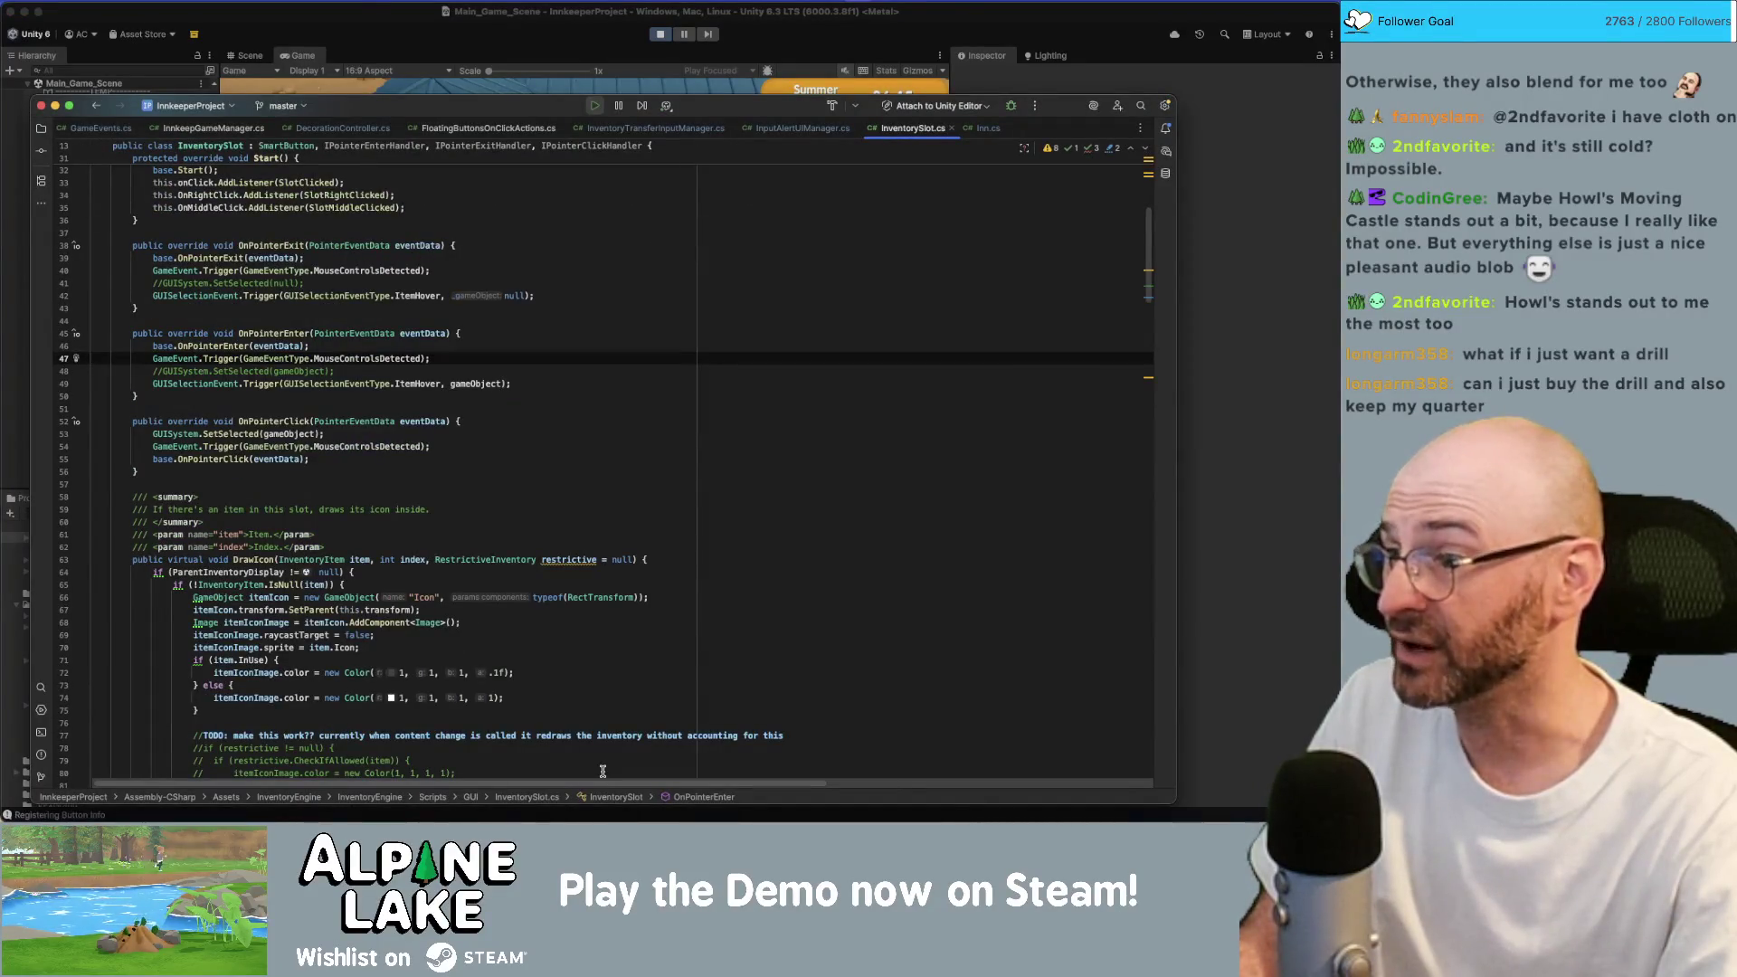
{"action": "key", "text": "super+Tab"}
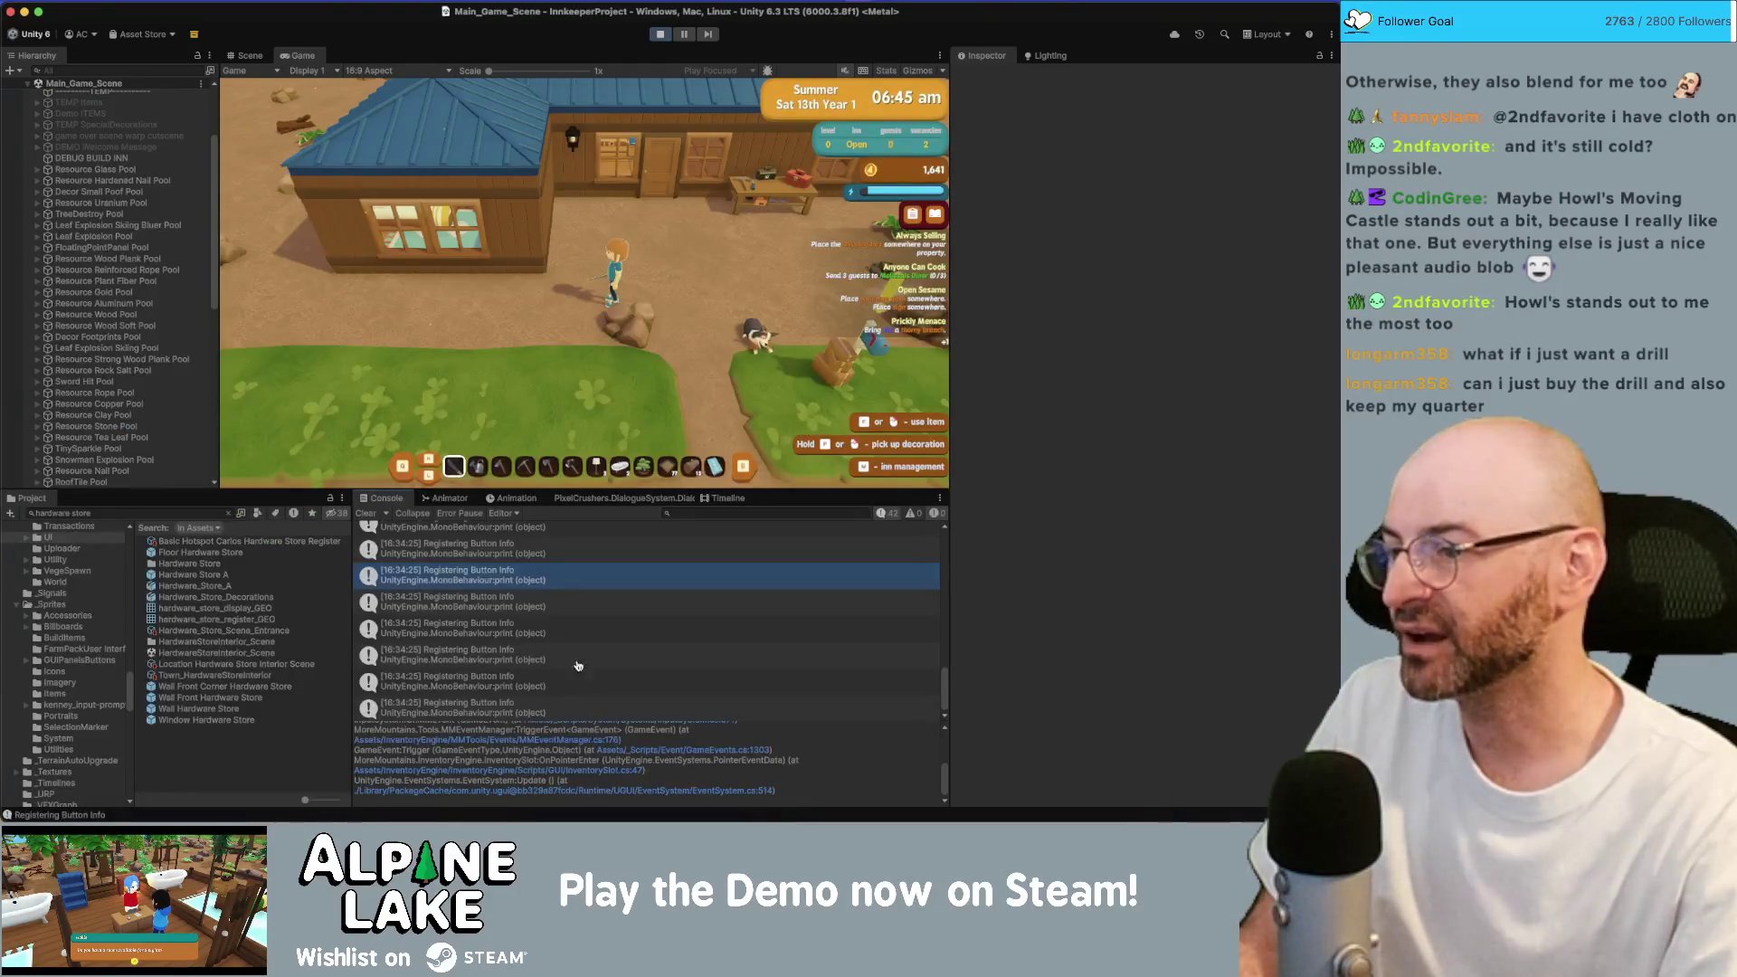
In the running game, break the rock beside the player and walk toward the inn door.
{"action": "left_click", "coordinate": [608, 315]}
{"action": "left_click", "coordinate": [608, 315]}
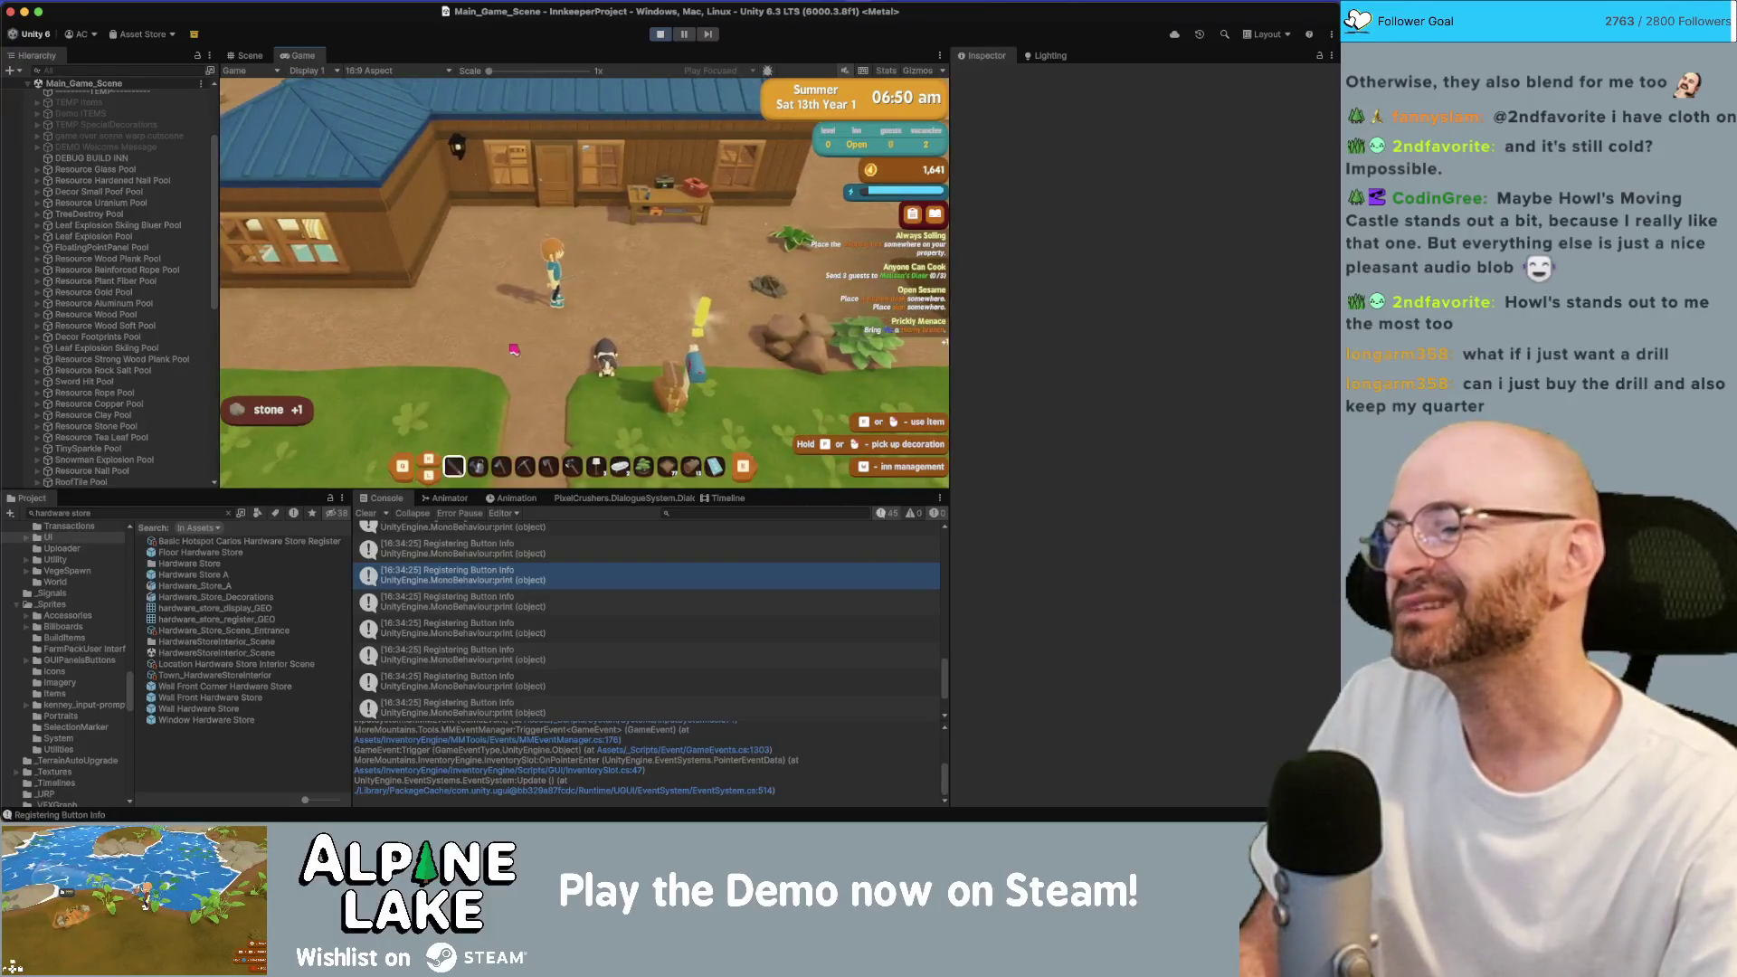
{"action": "key", "text": "w"}
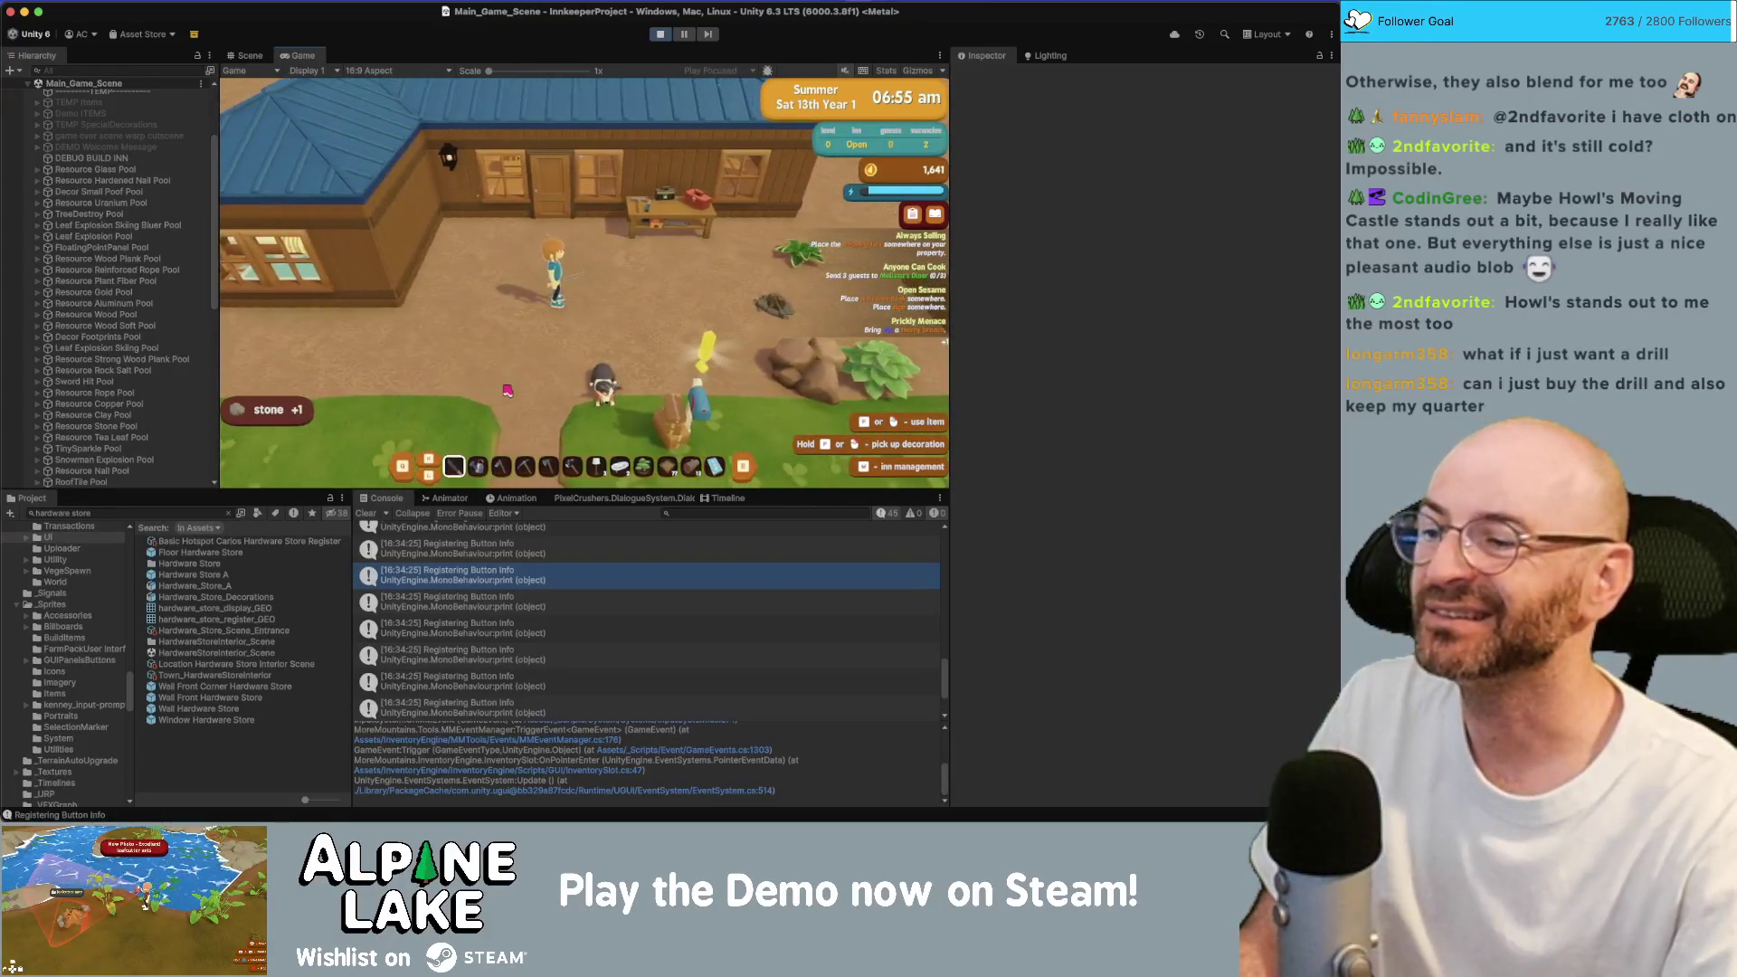
{"action": "key", "text": "w"}
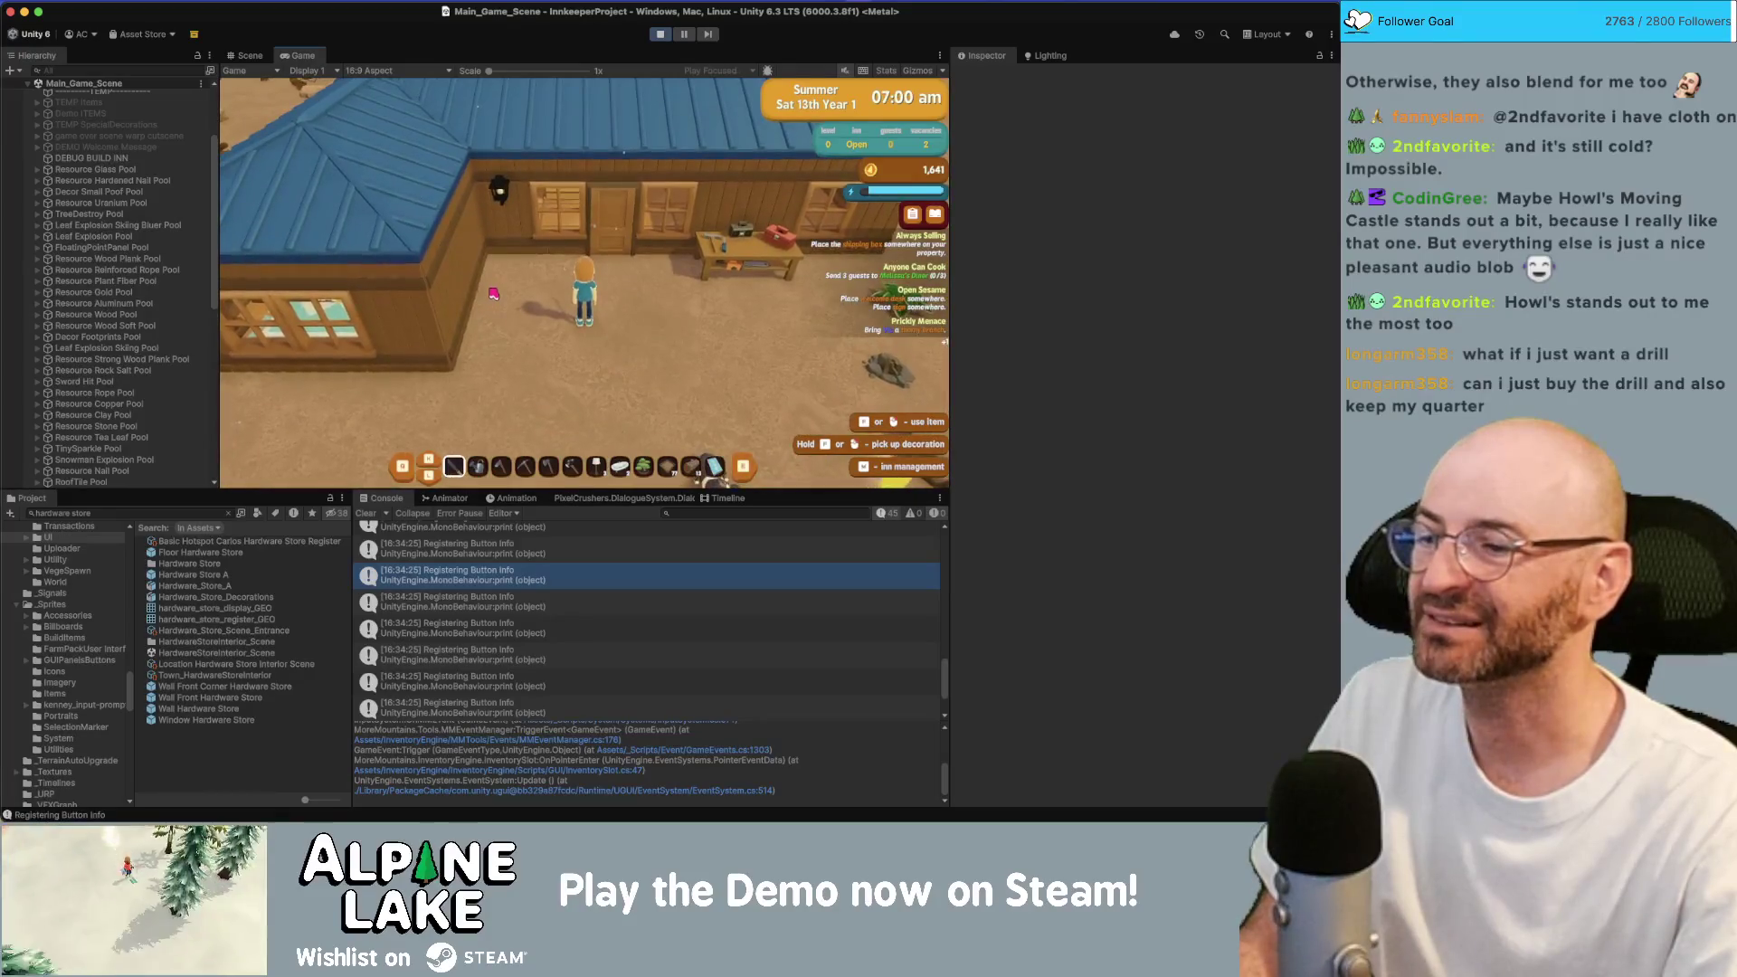
{"action": "key", "text": "d"}
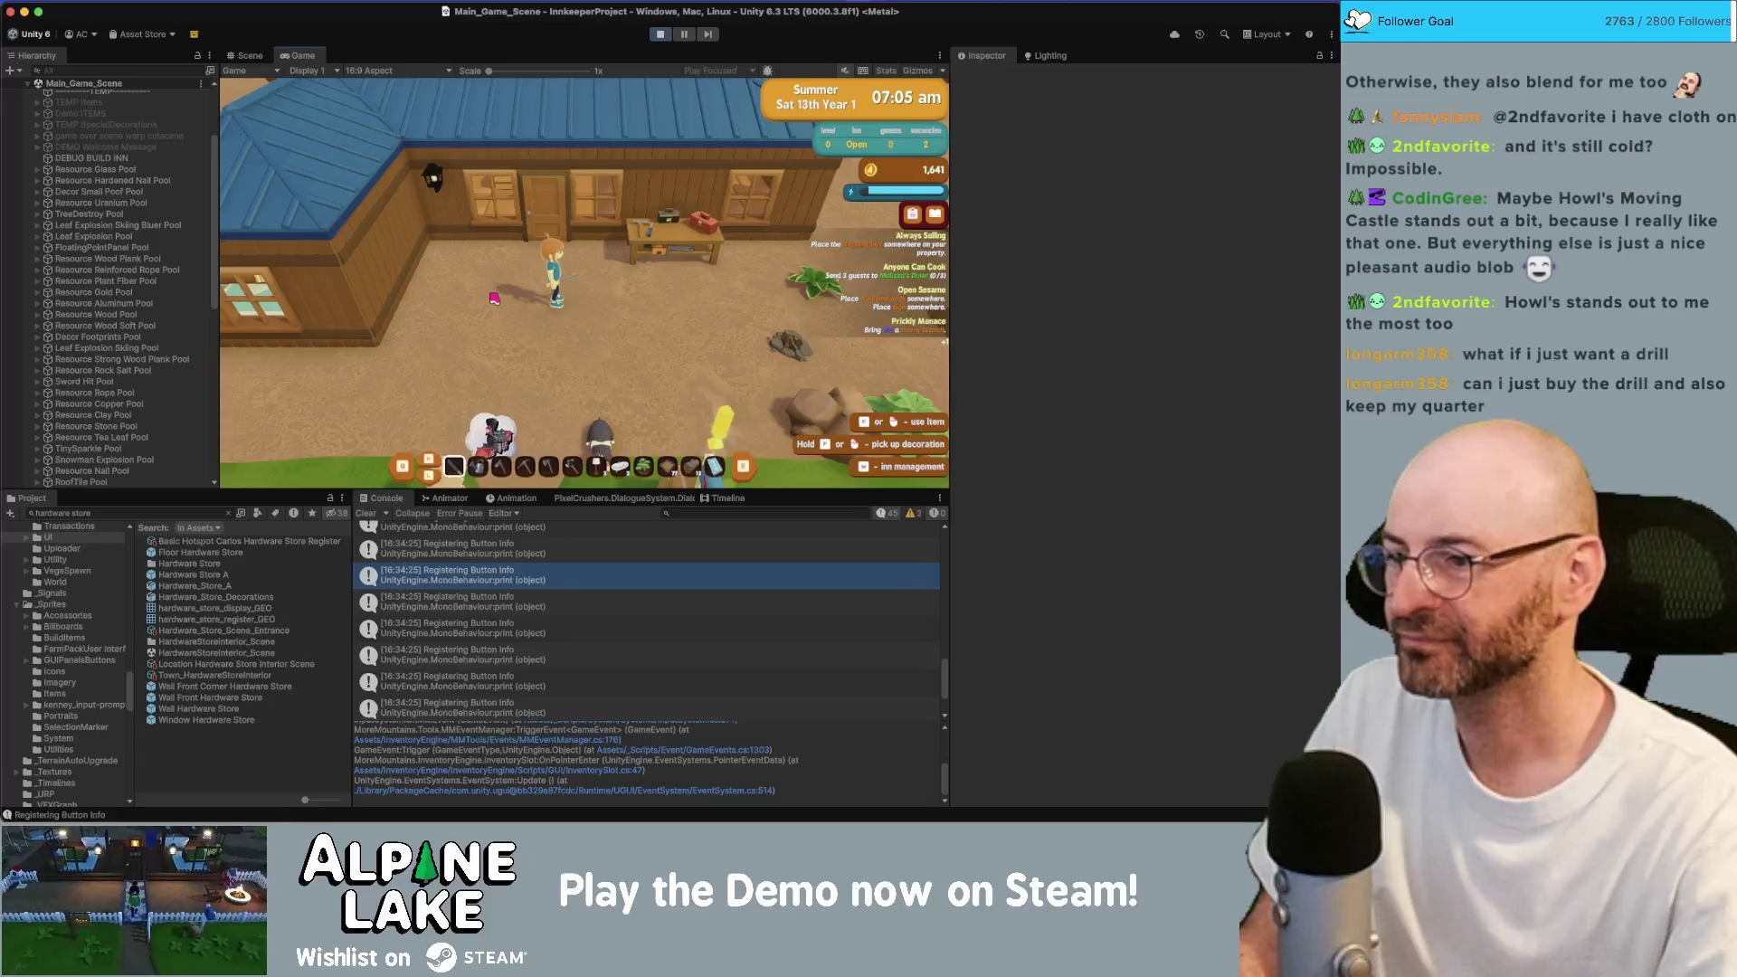
Maximize and restore the Game view, open a Registering Button Info log in Rider, then return to Unity.
{"action": "double_click", "coordinate": [299, 57]}
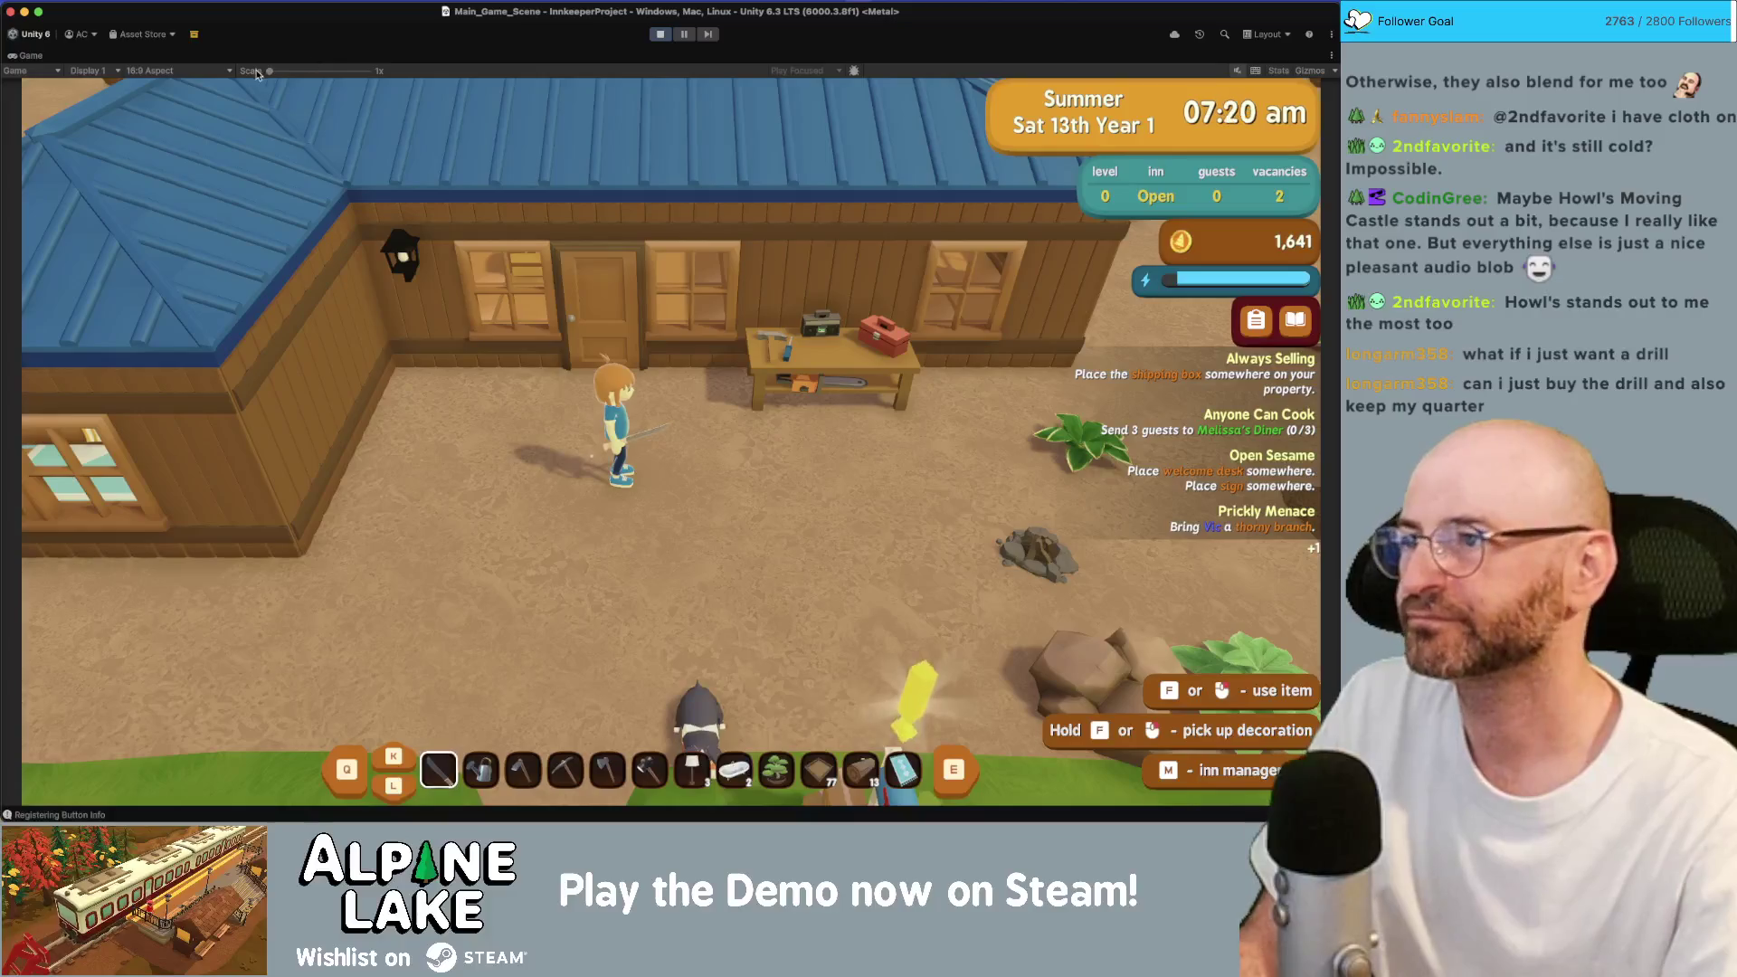
{"action": "double_click", "coordinate": [32, 55]}
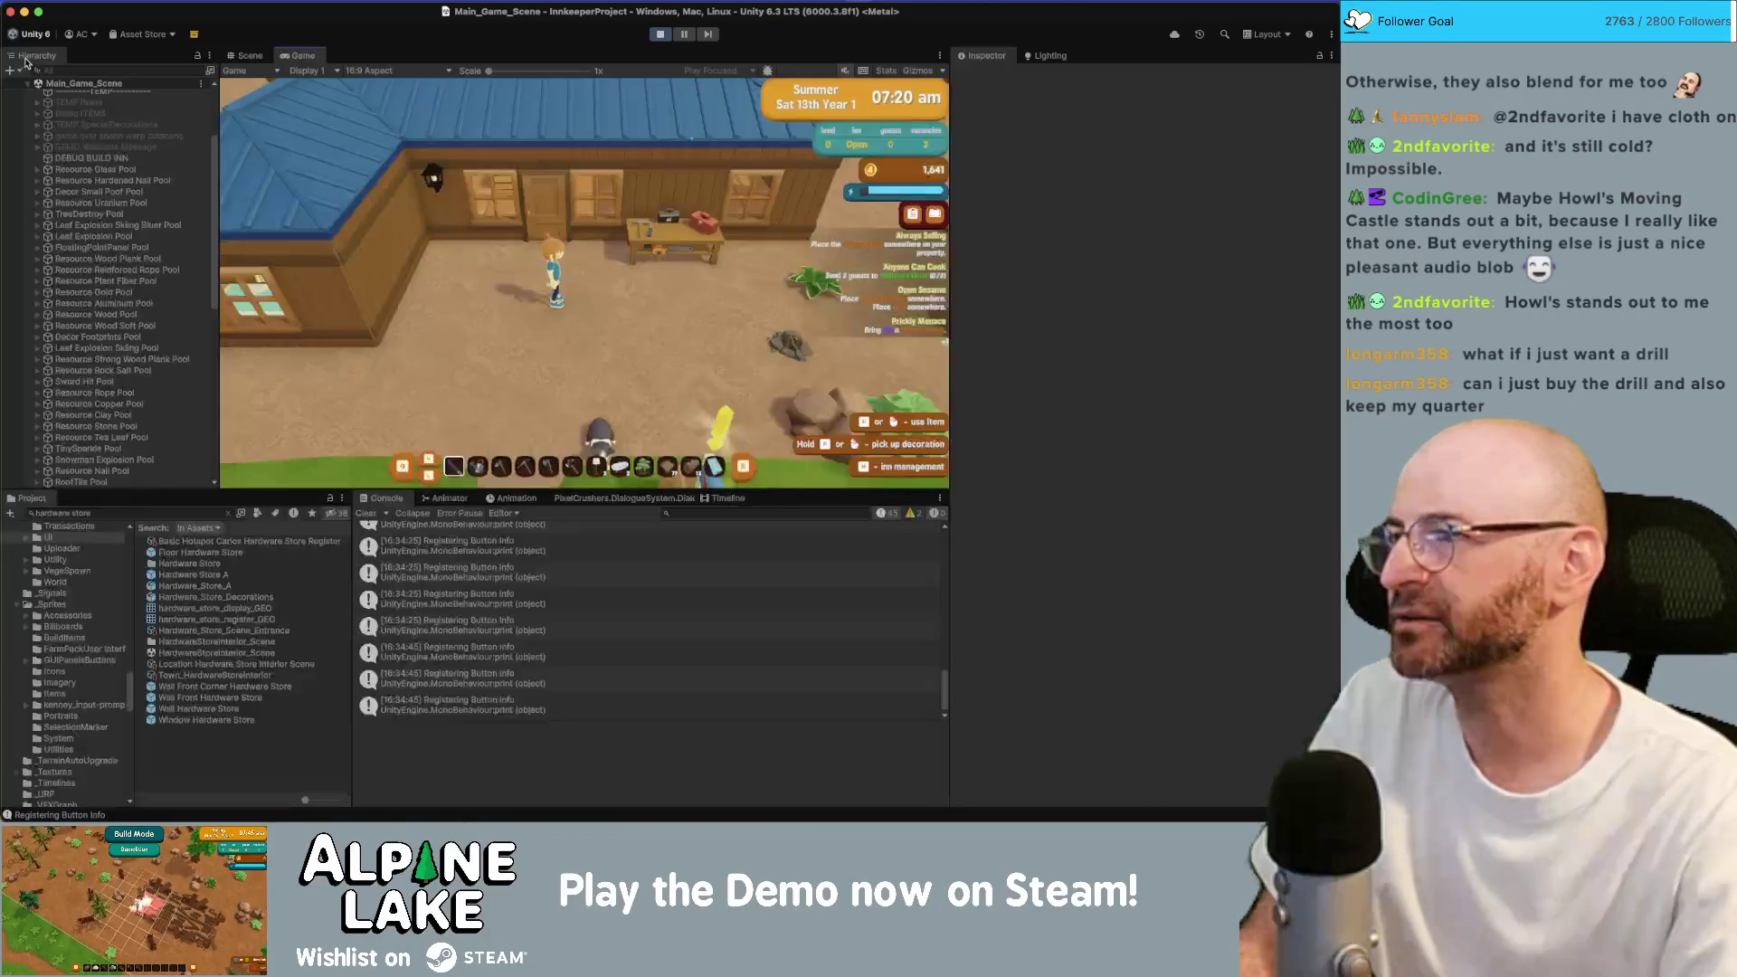
{"action": "left_click", "coordinate": [491, 622]}
{"action": "double_click", "coordinate": [491, 622]}
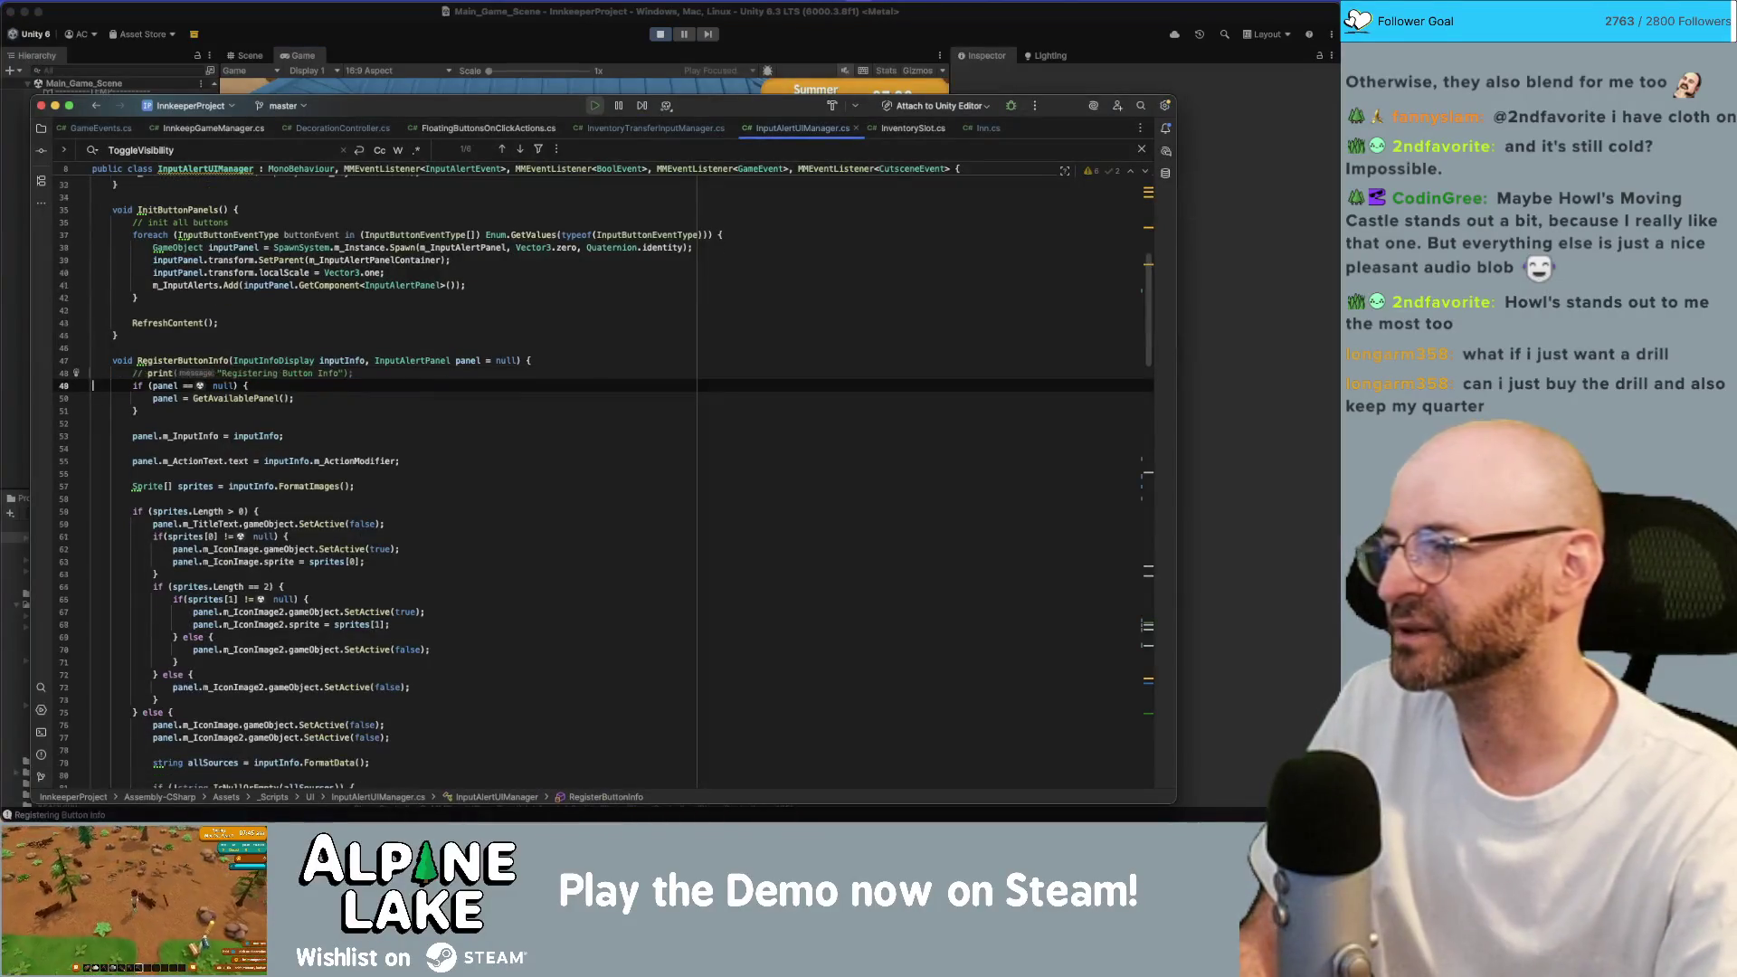
{"action": "left_click", "coordinate": [393, 86]}
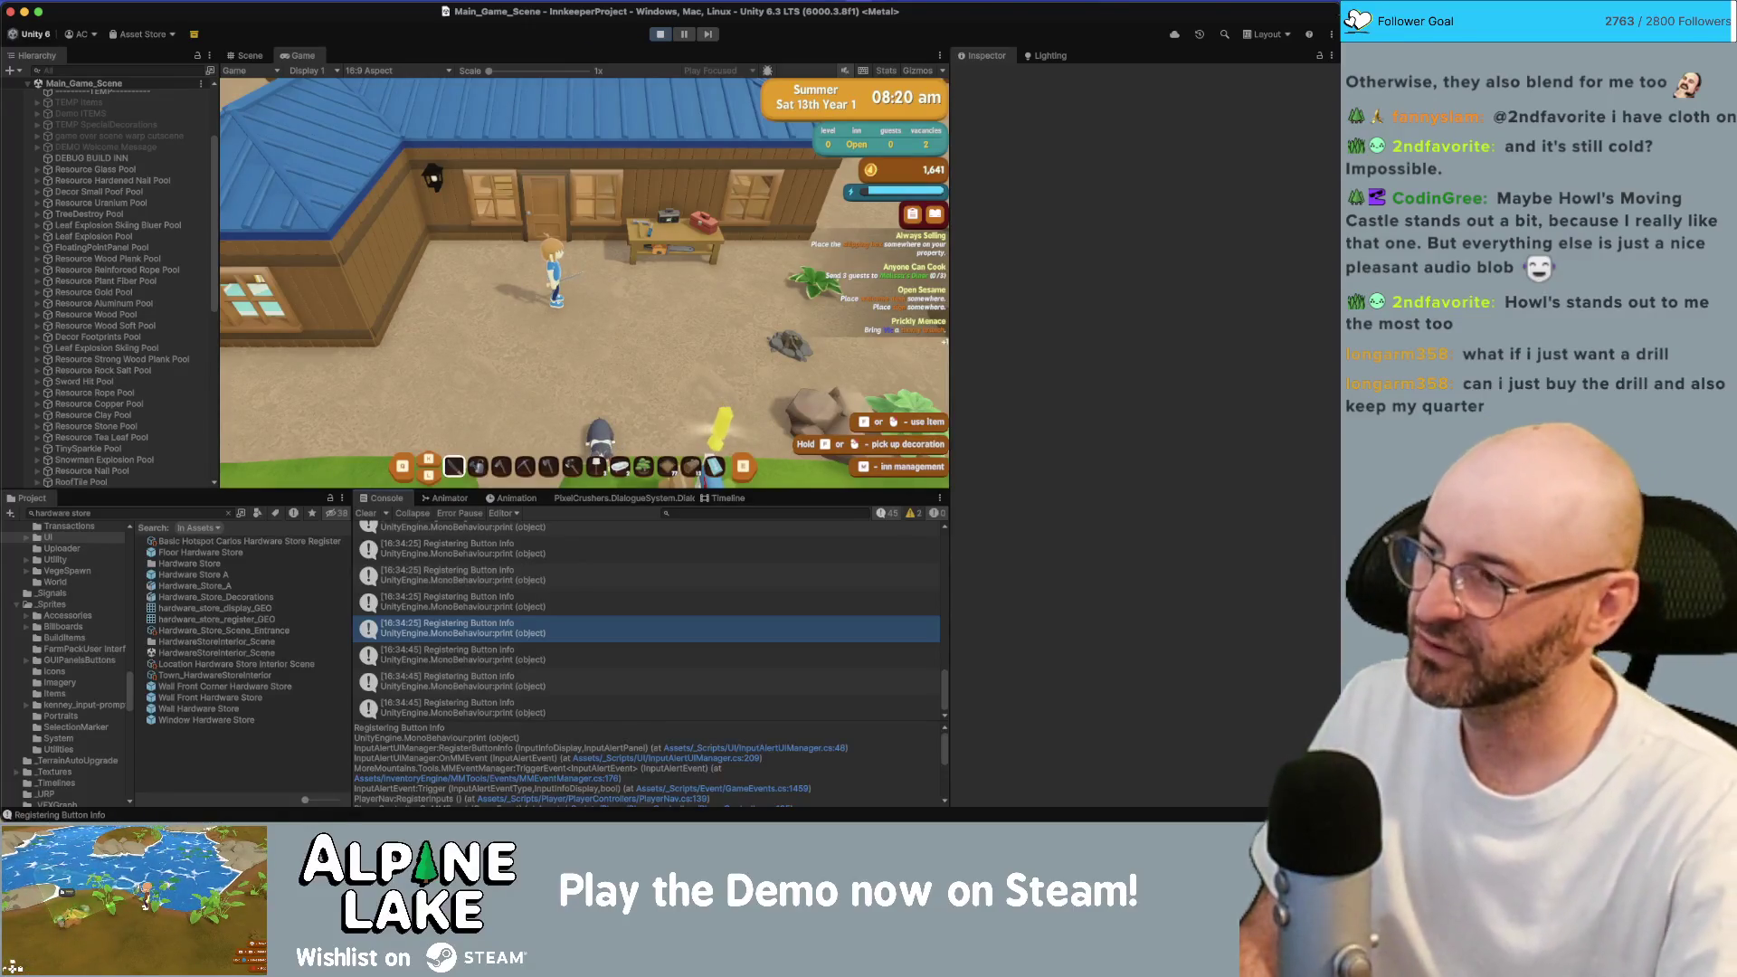
{"action": "key", "text": "super+Tab"}
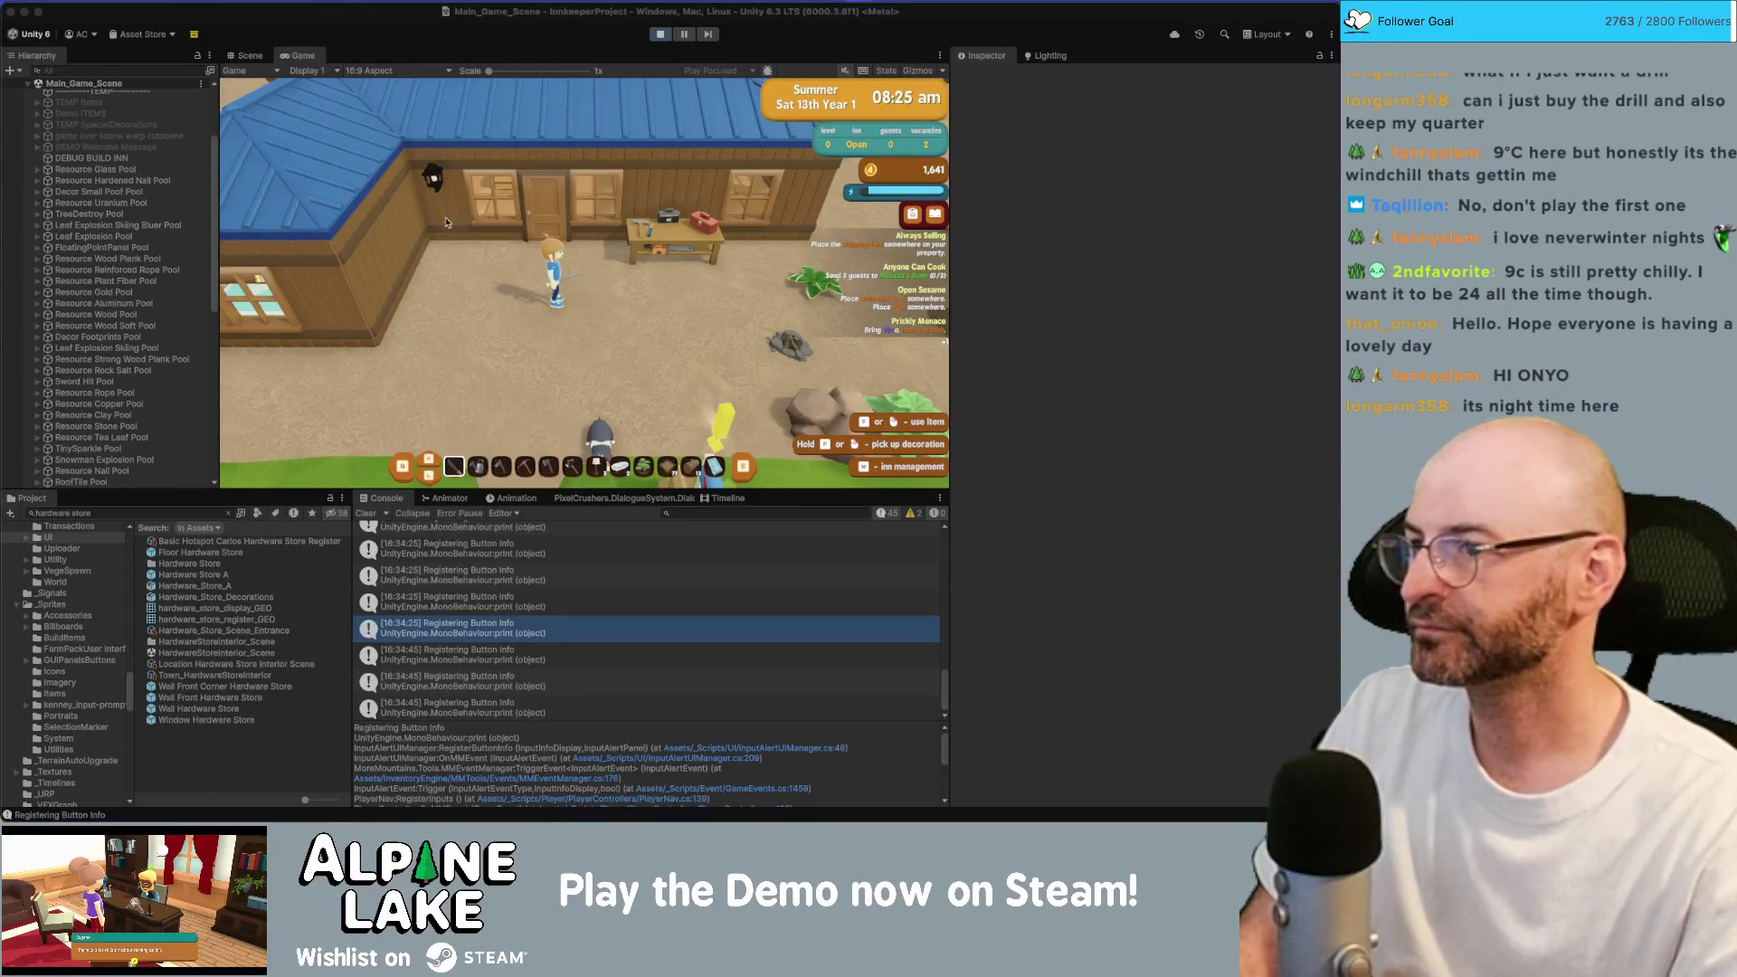
{"action": "key", "text": "d"}
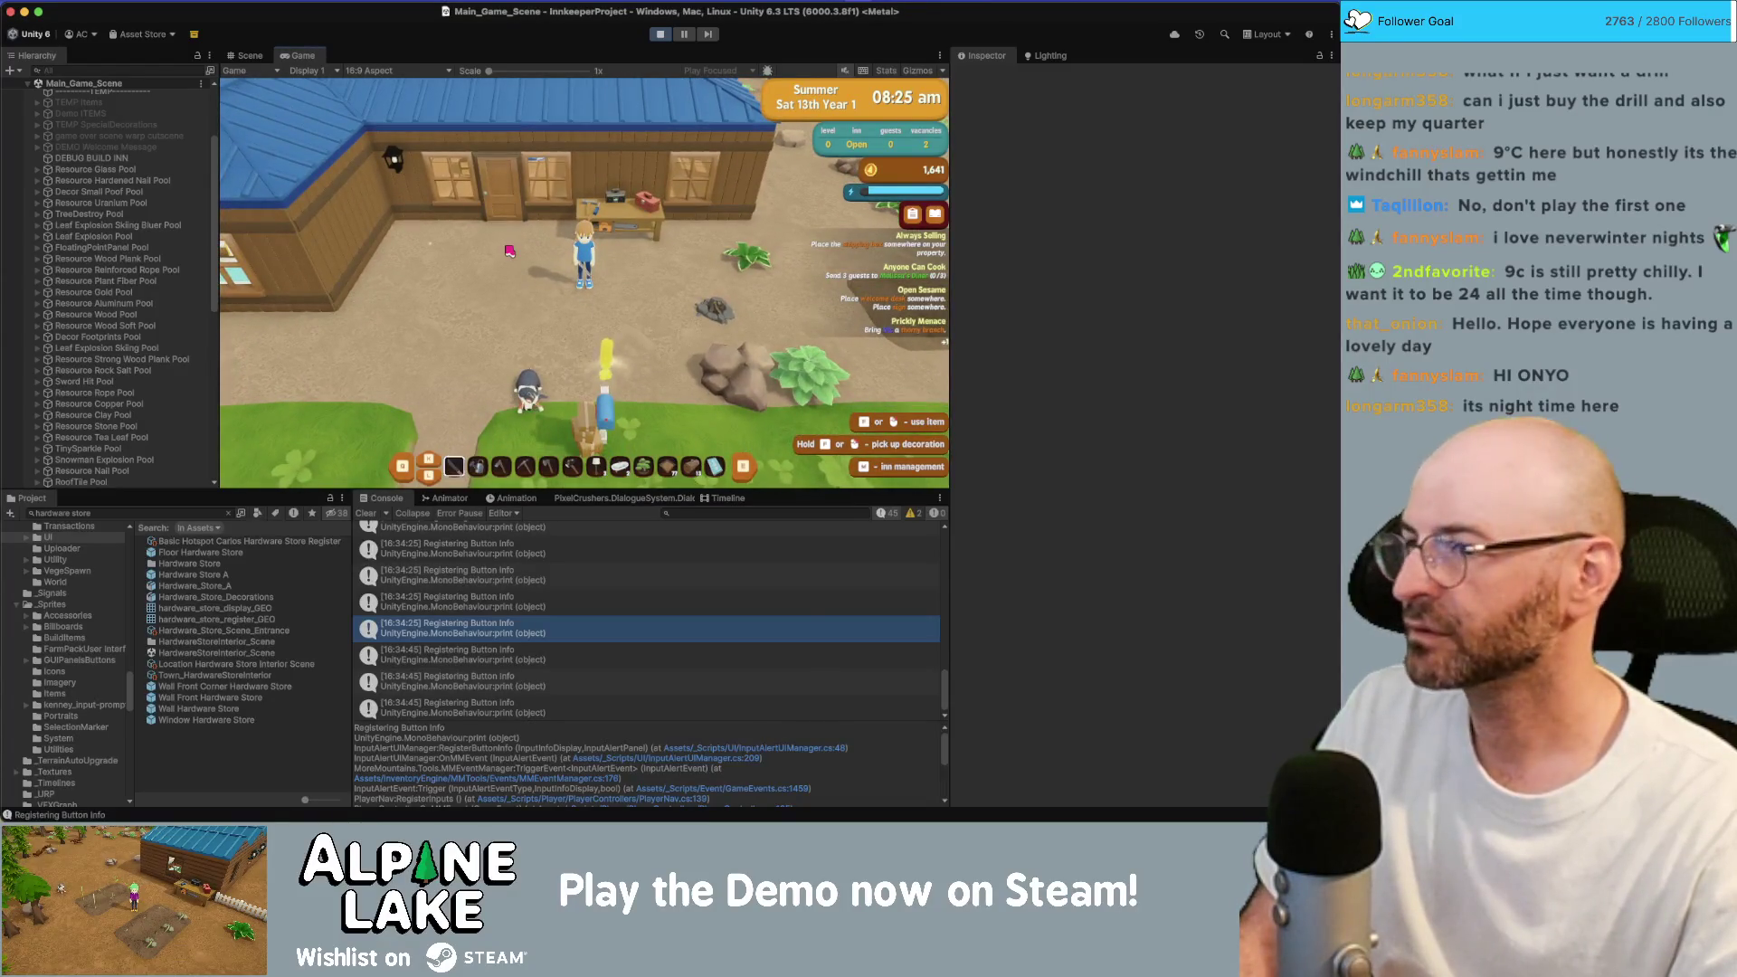
Walk the player down the path and up to the hardware store door.
{"action": "key", "text": "s"}
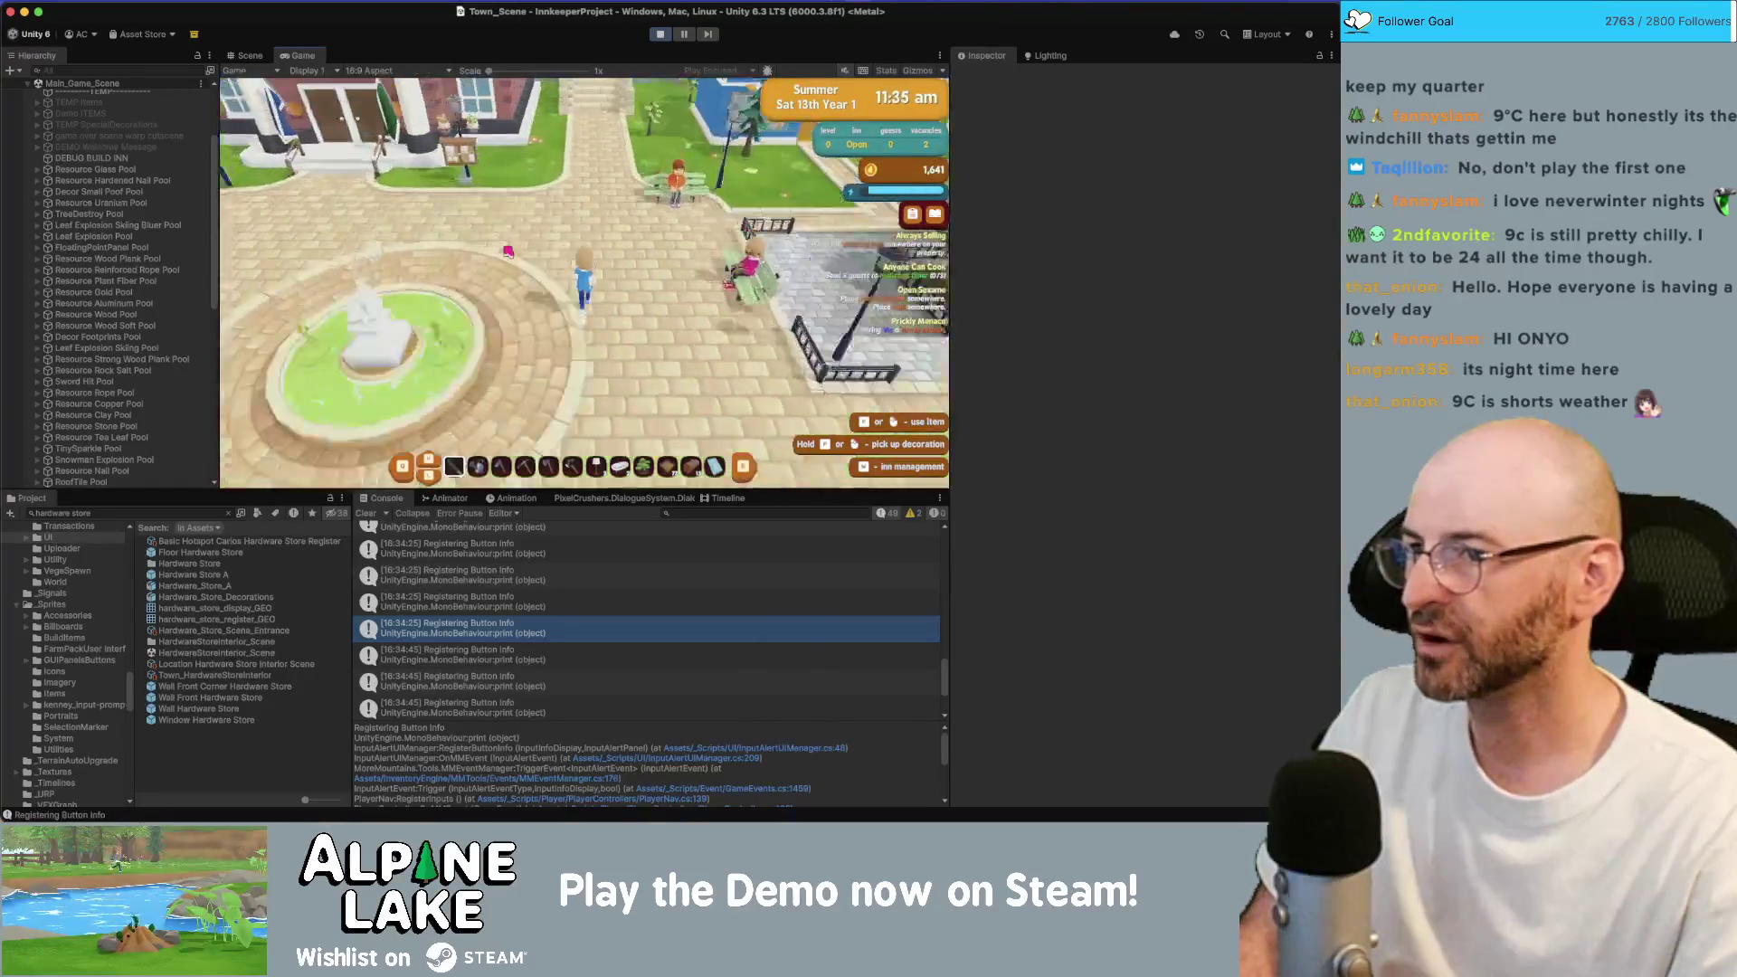
{"action": "key", "text": "w"}
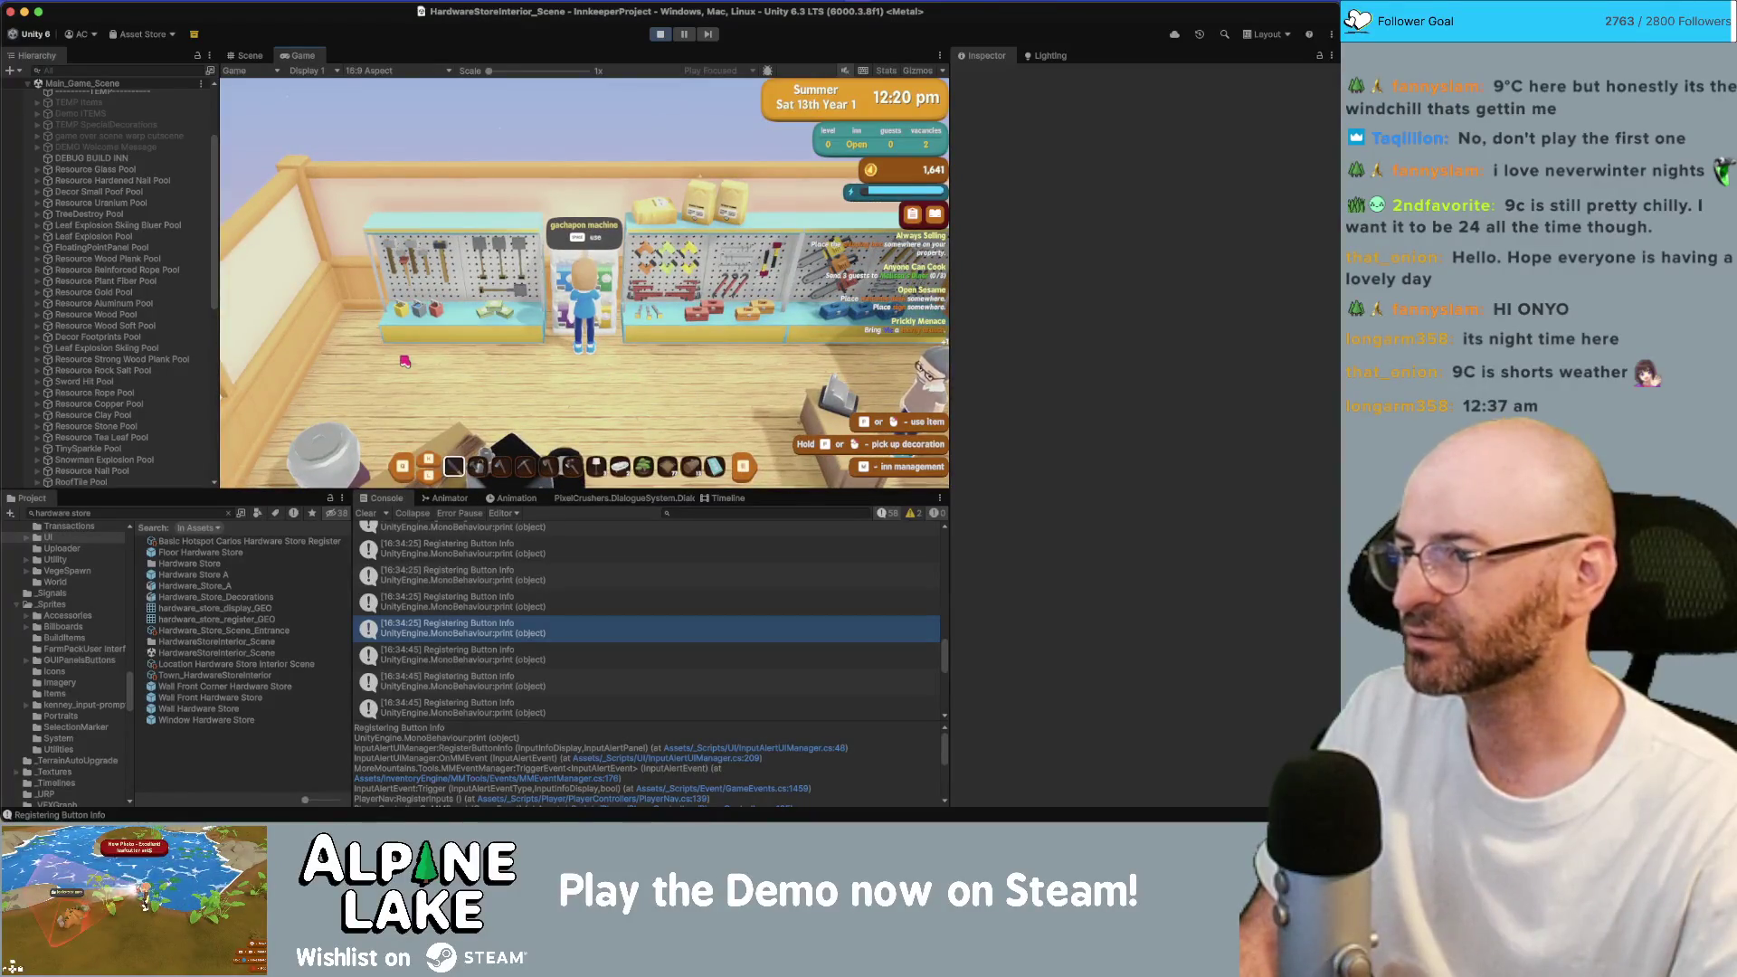
{"action": "key", "text": "super+Tab"}
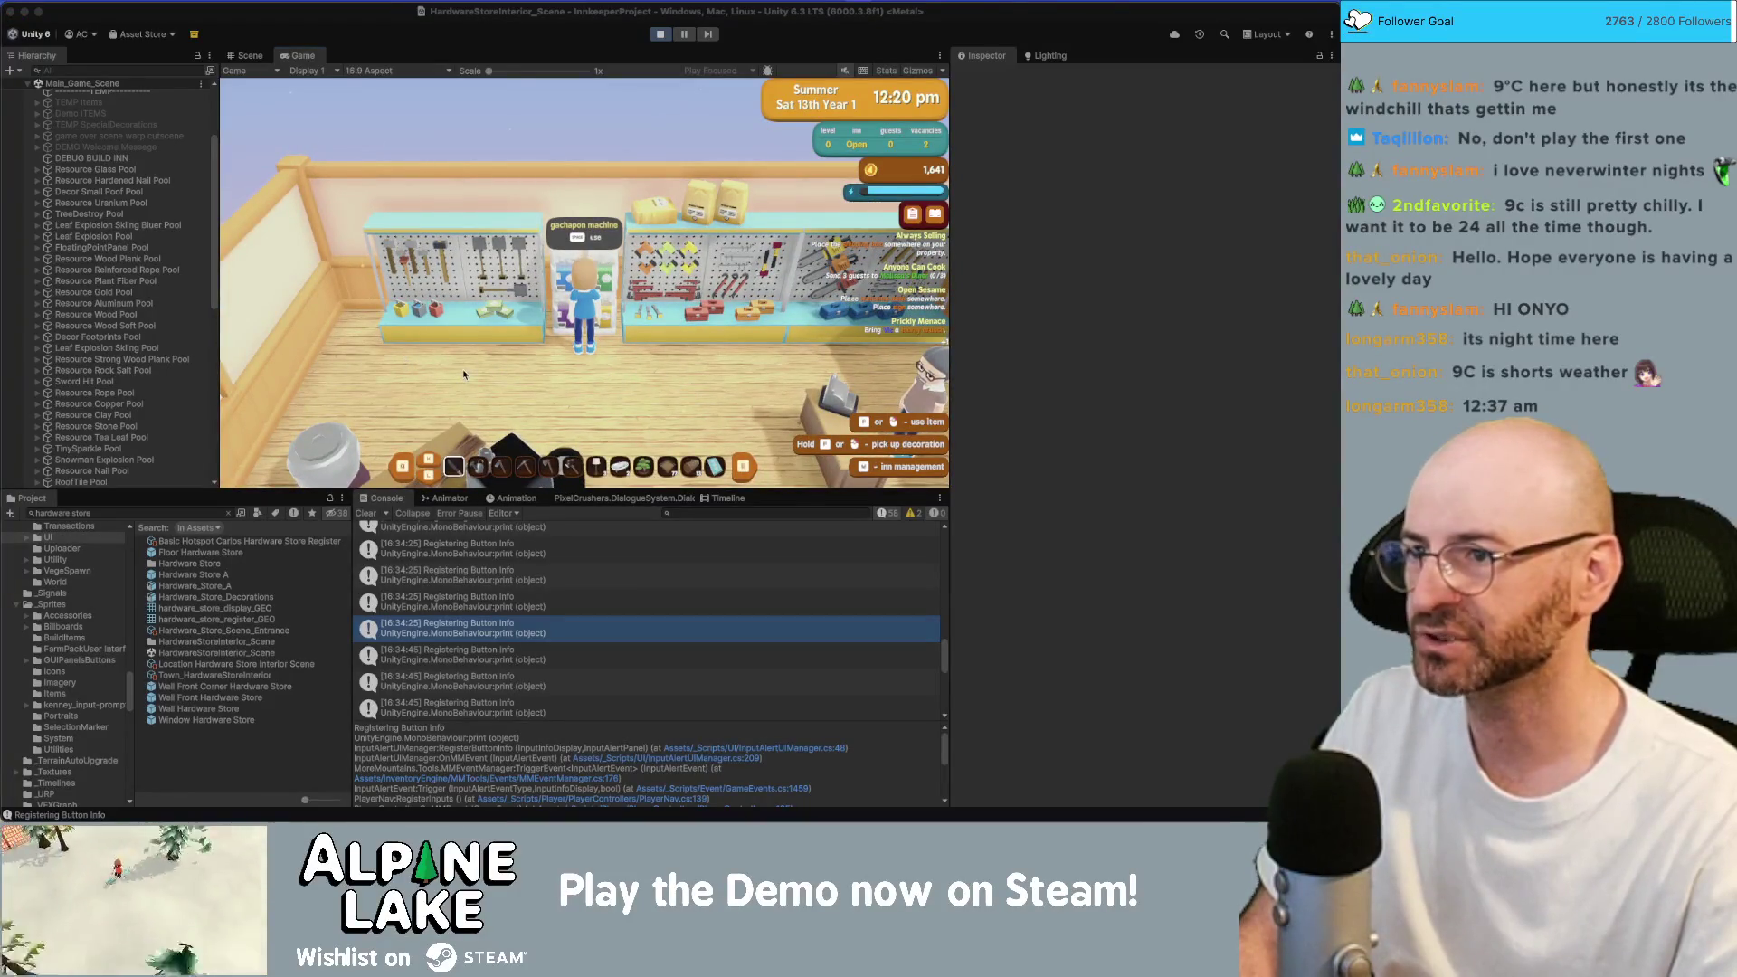
{"action": "left_click", "coordinate": [461, 375]}
Try paying 1 token at the gachapon machine, dismiss the no-token dialogue, then decline payment.
{"action": "key", "text": "space"}
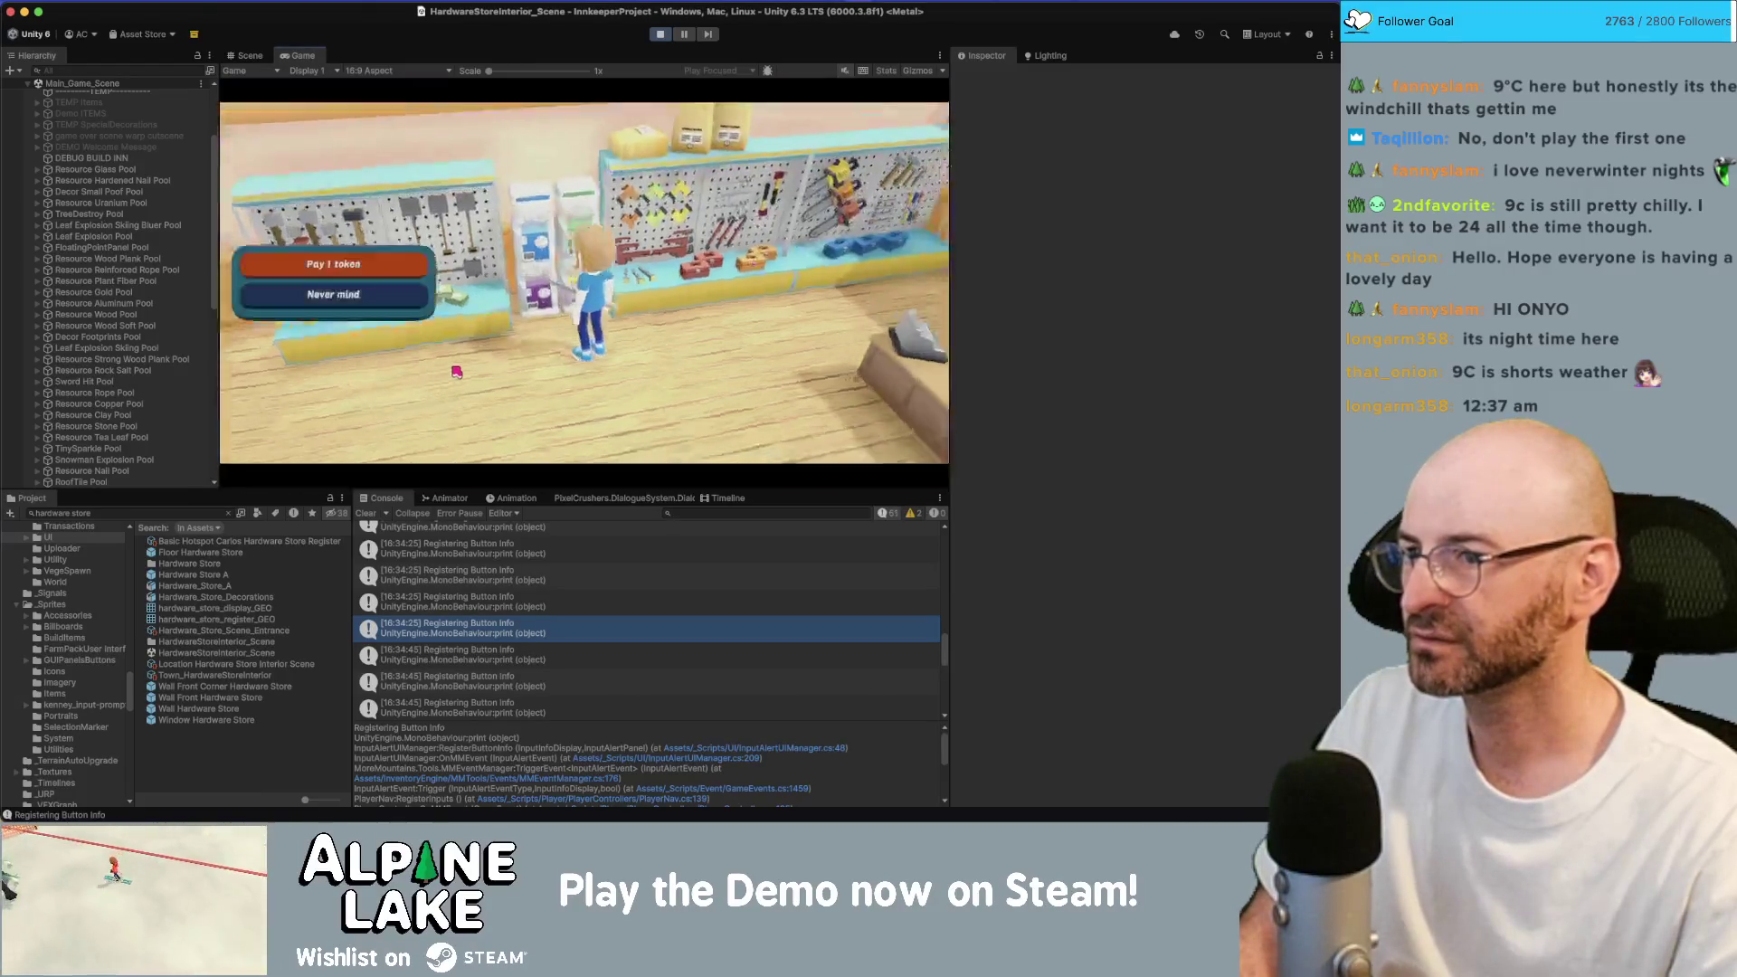
{"action": "left_click", "coordinate": [327, 268]}
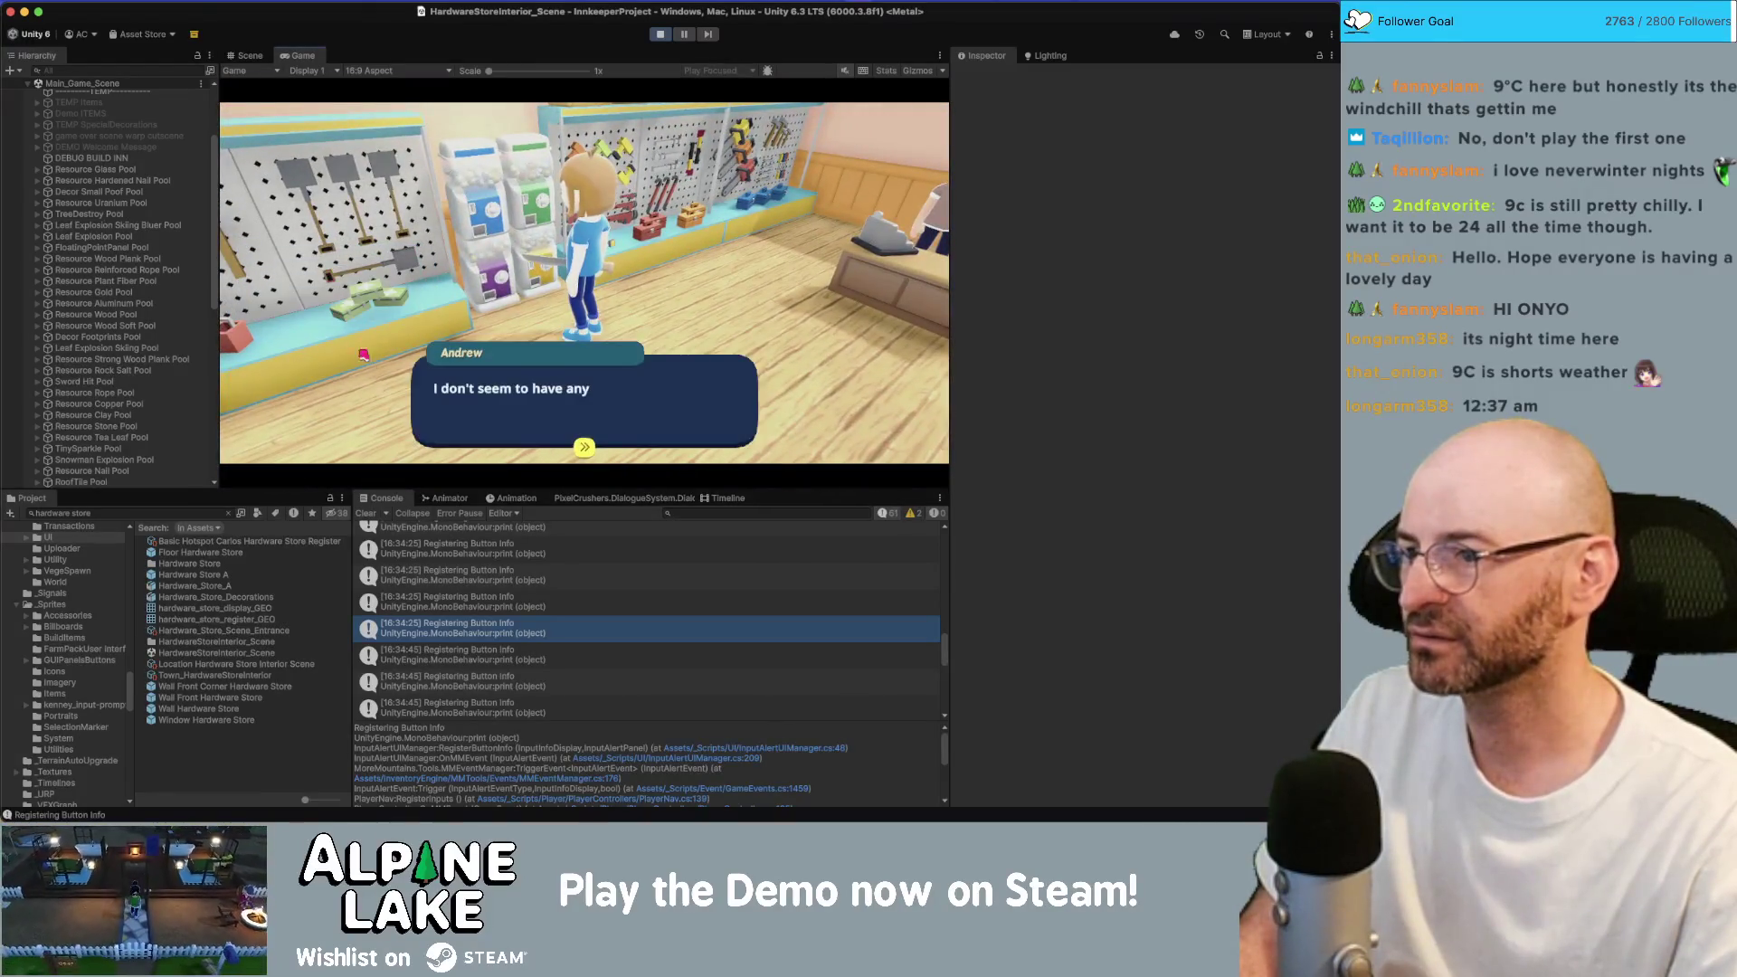
{"action": "left_click", "coordinate": [625, 421]}
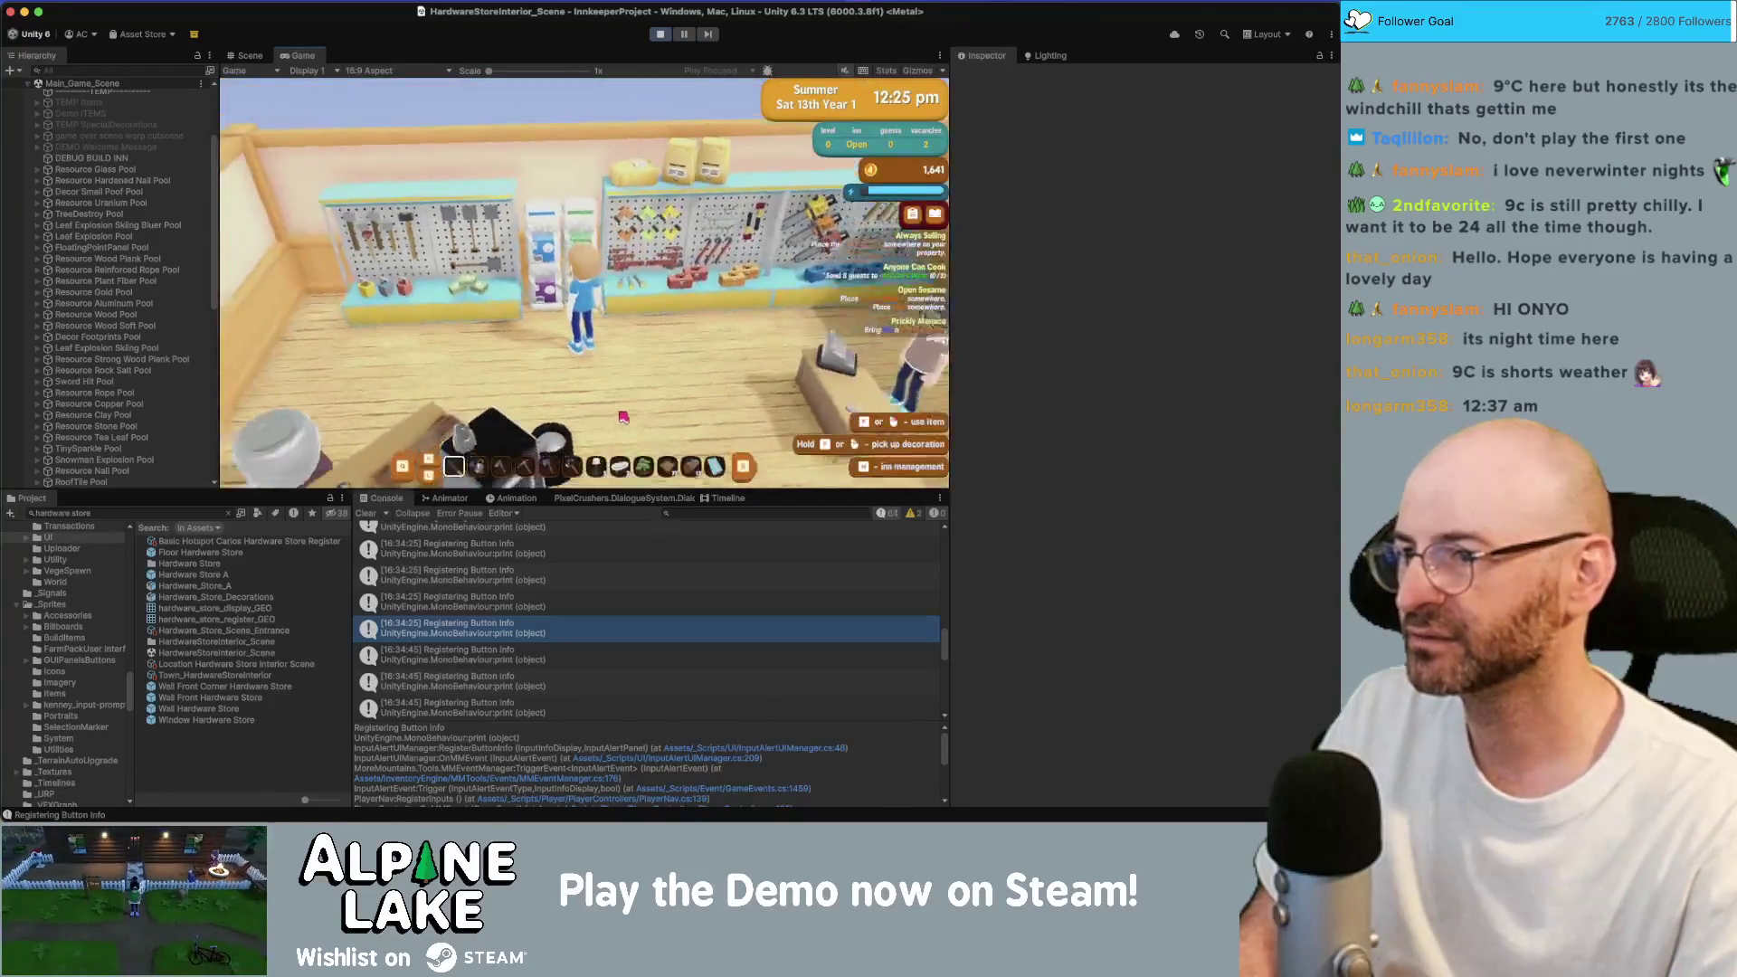
{"action": "key", "text": "space"}
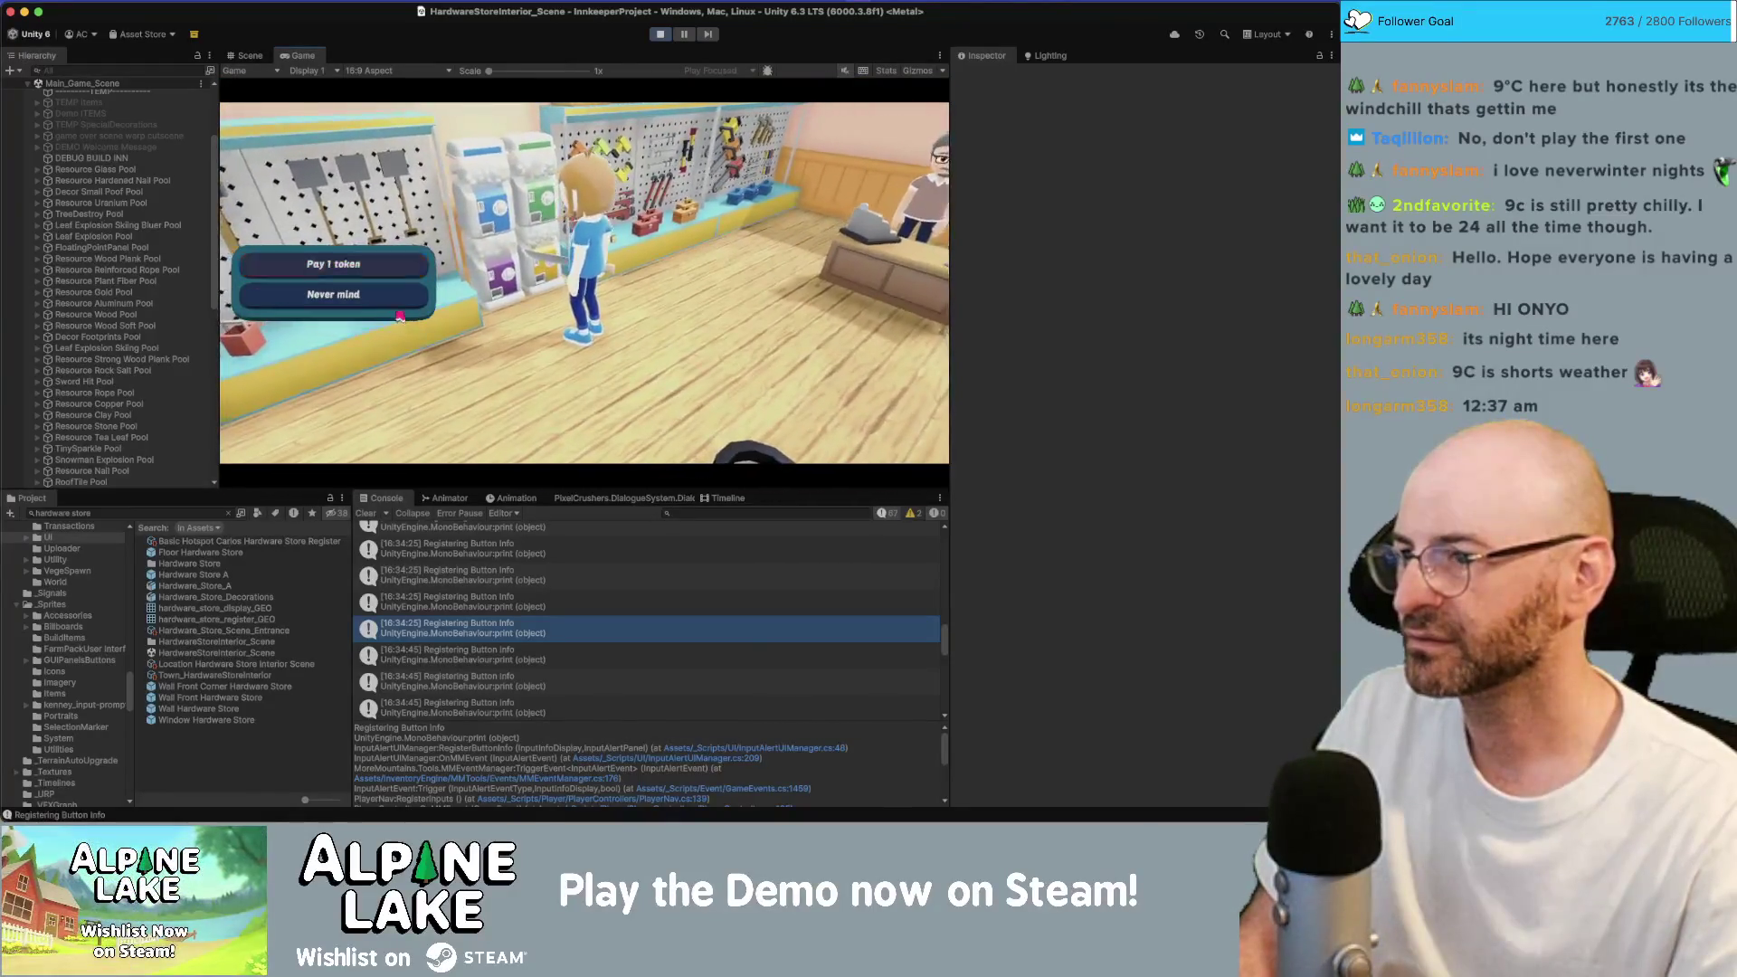
{"action": "left_click", "coordinate": [366, 295]}
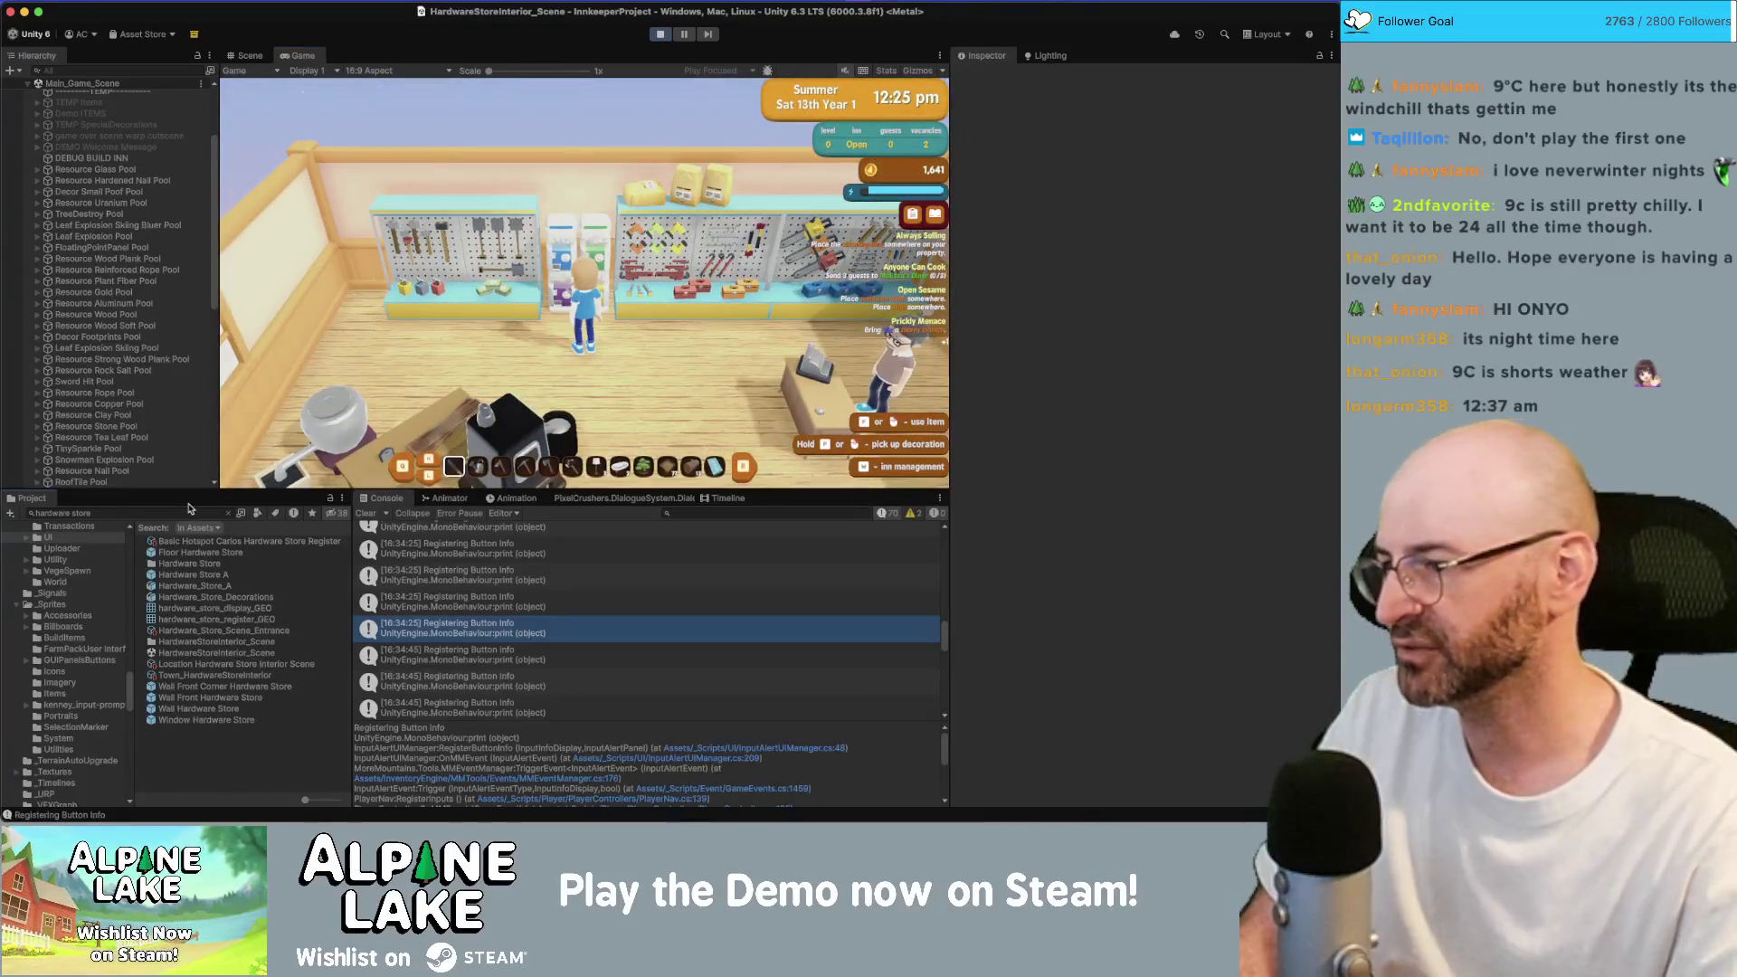
Give the player a bulk stack of Item Gachapon Token (found by searching 'gacha'), then reuse the gachapon machine.
{"action": "left_click", "coordinate": [186, 512]}
{"action": "type", "text": "ga"}
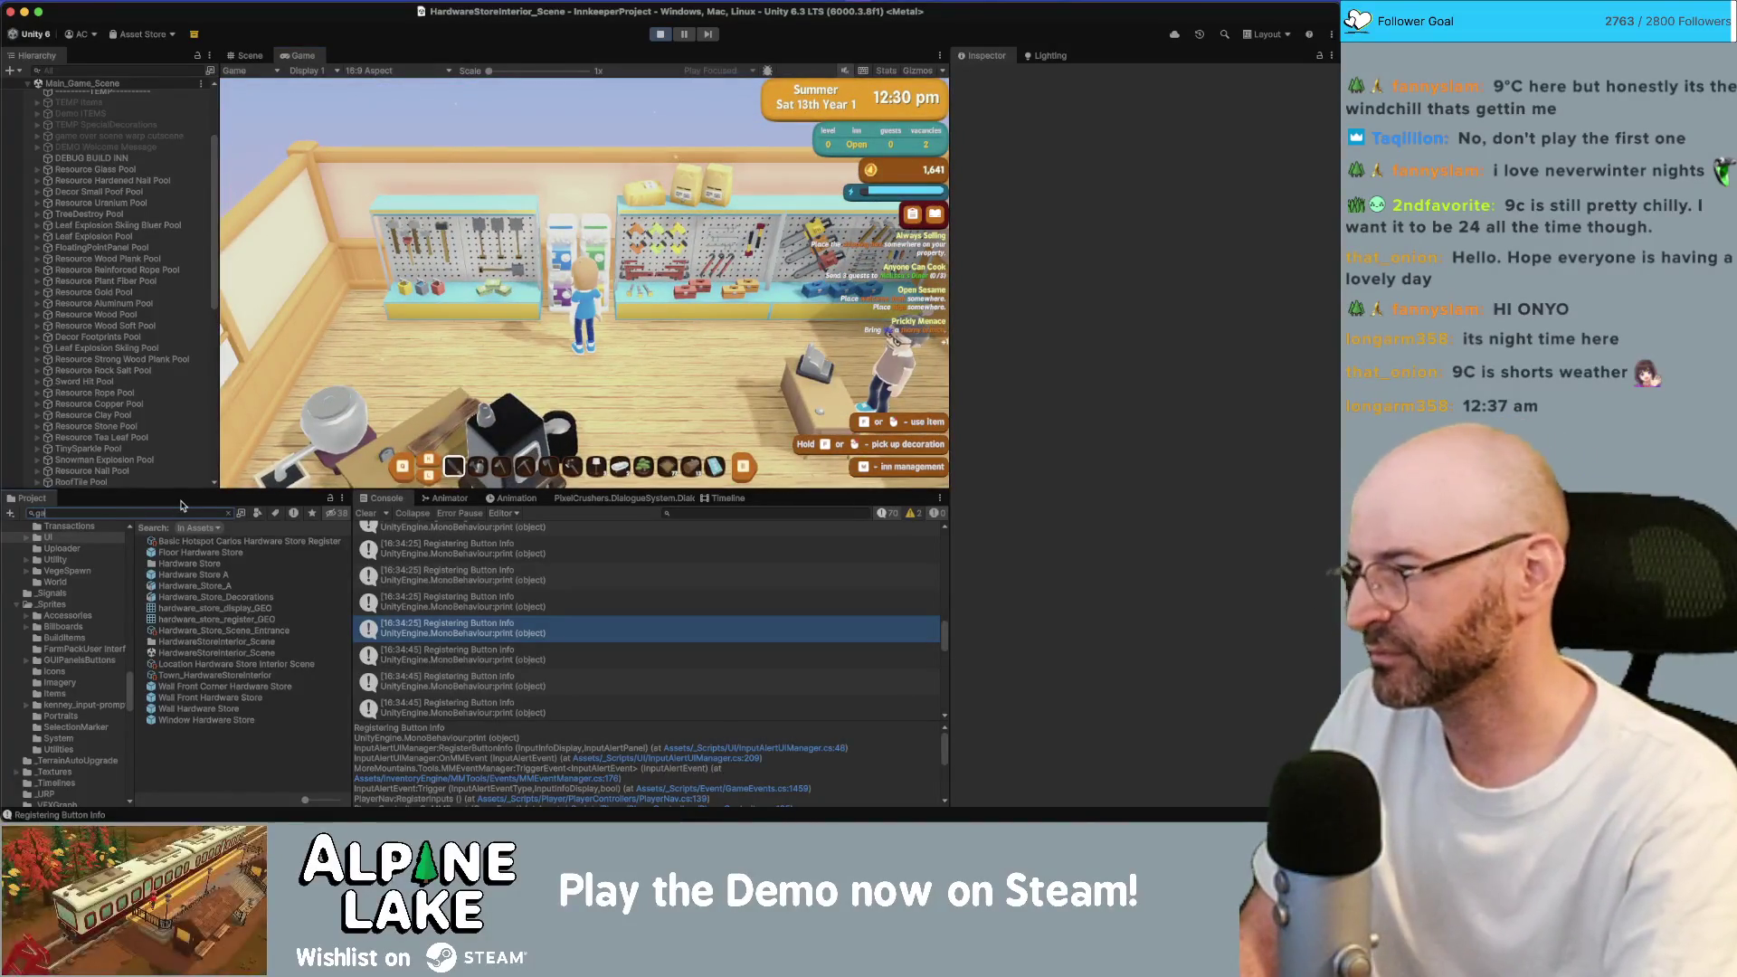
{"action": "type", "text": "cha"}
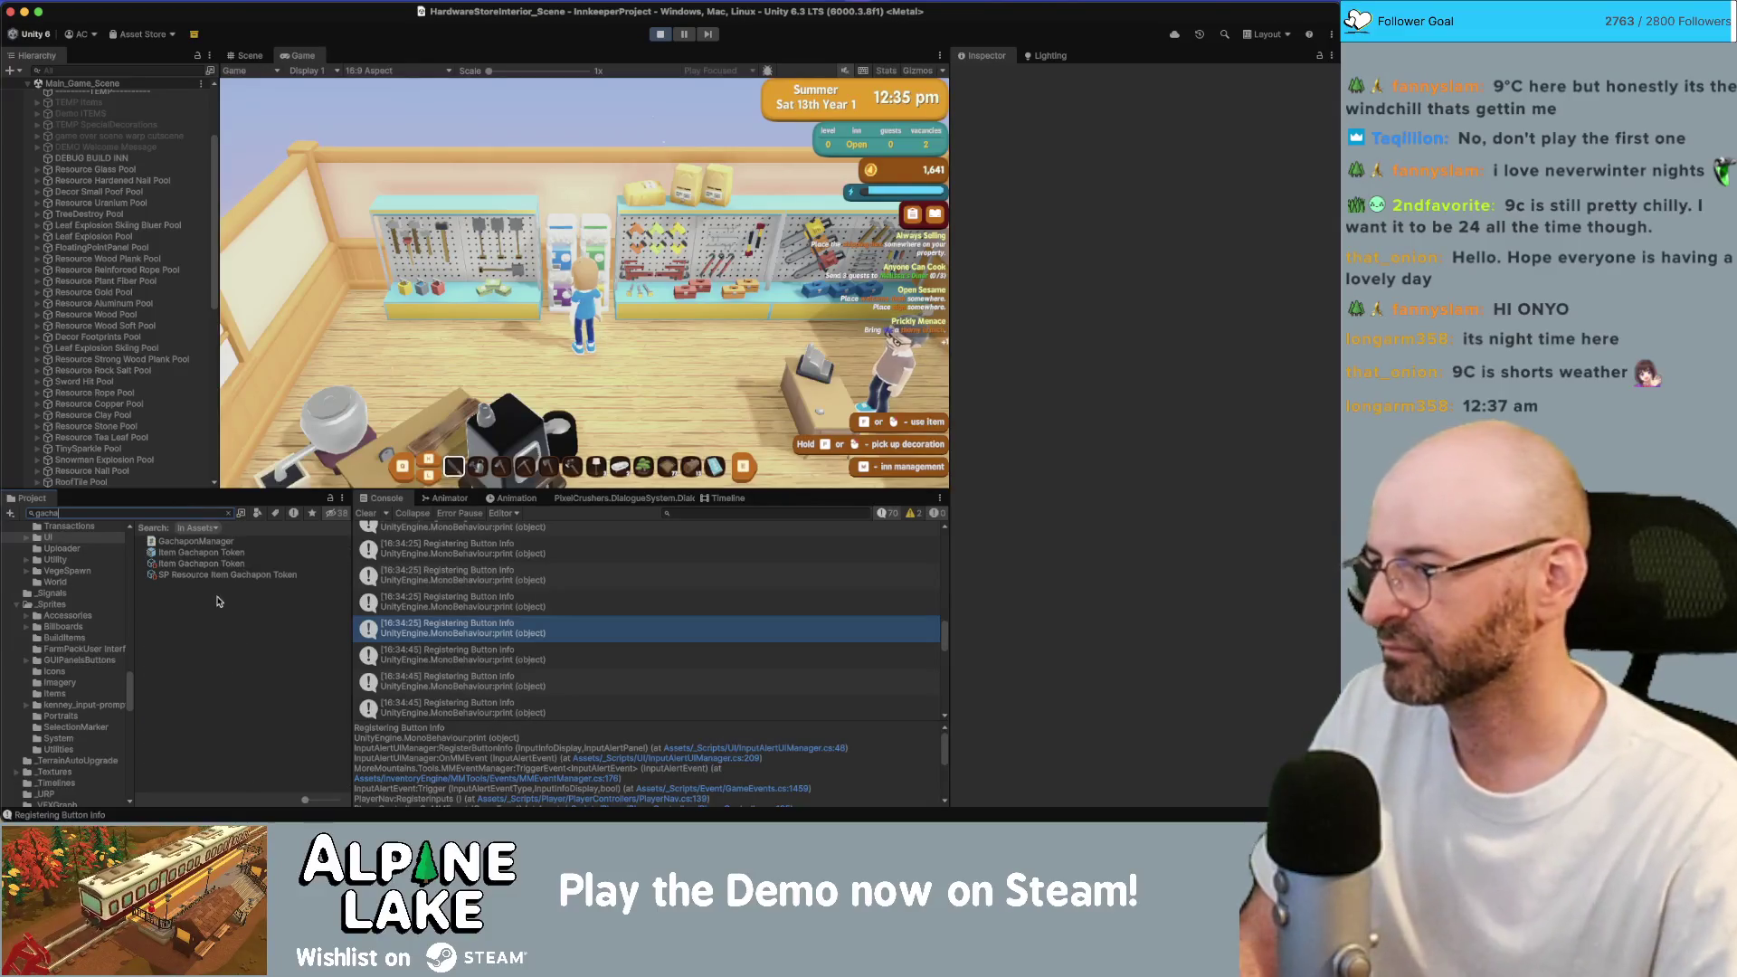
{"action": "left_click", "coordinate": [226, 565]}
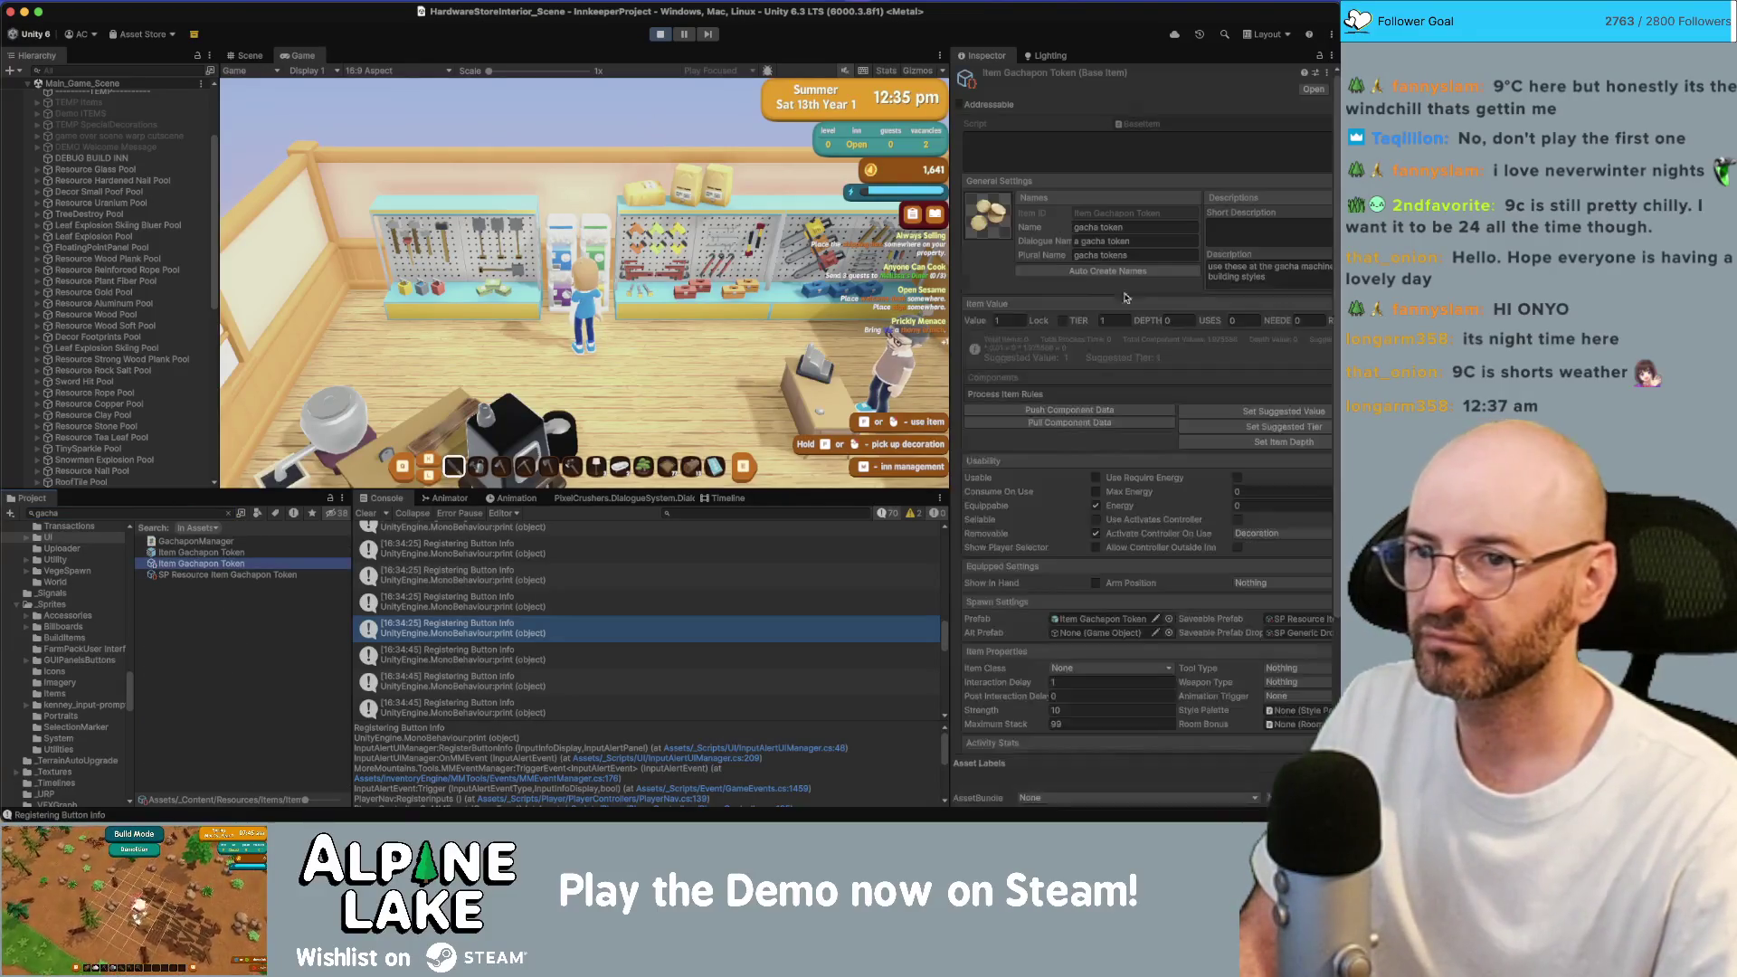
{"action": "scroll", "coordinate": [1071, 489], "scroll_direction": "down", "scroll_amount": 5}
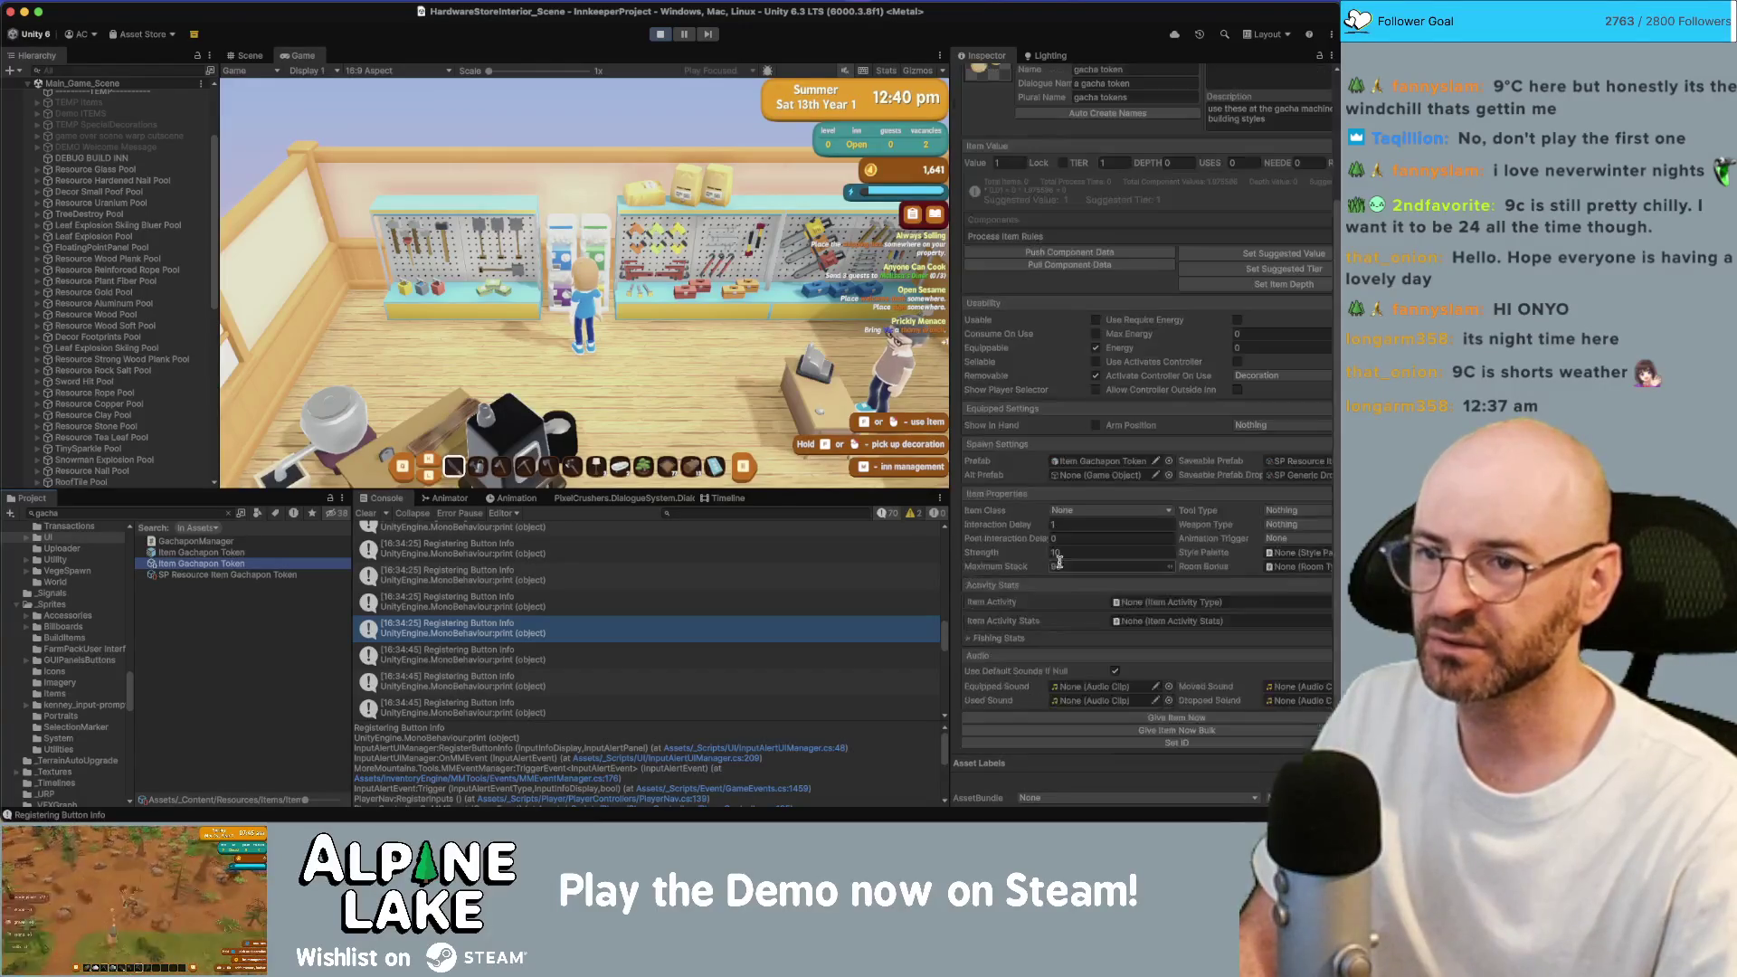
{"action": "left_click", "coordinate": [1065, 729]}
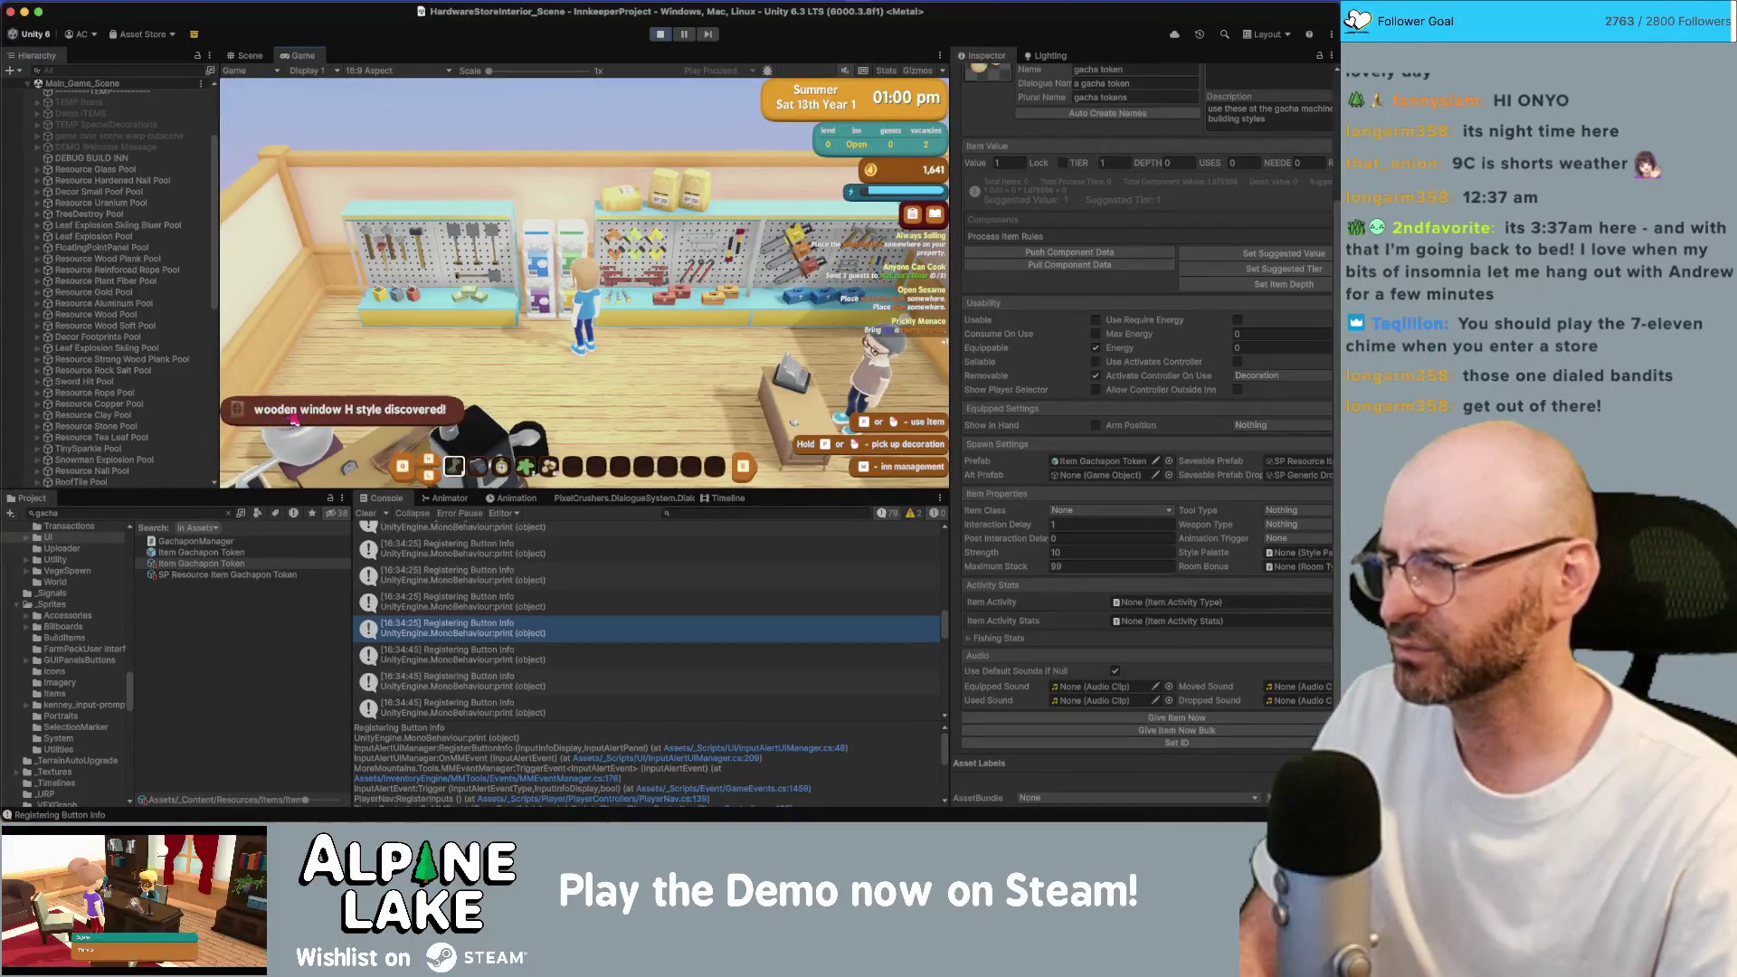
{"action": "key", "text": "e"}
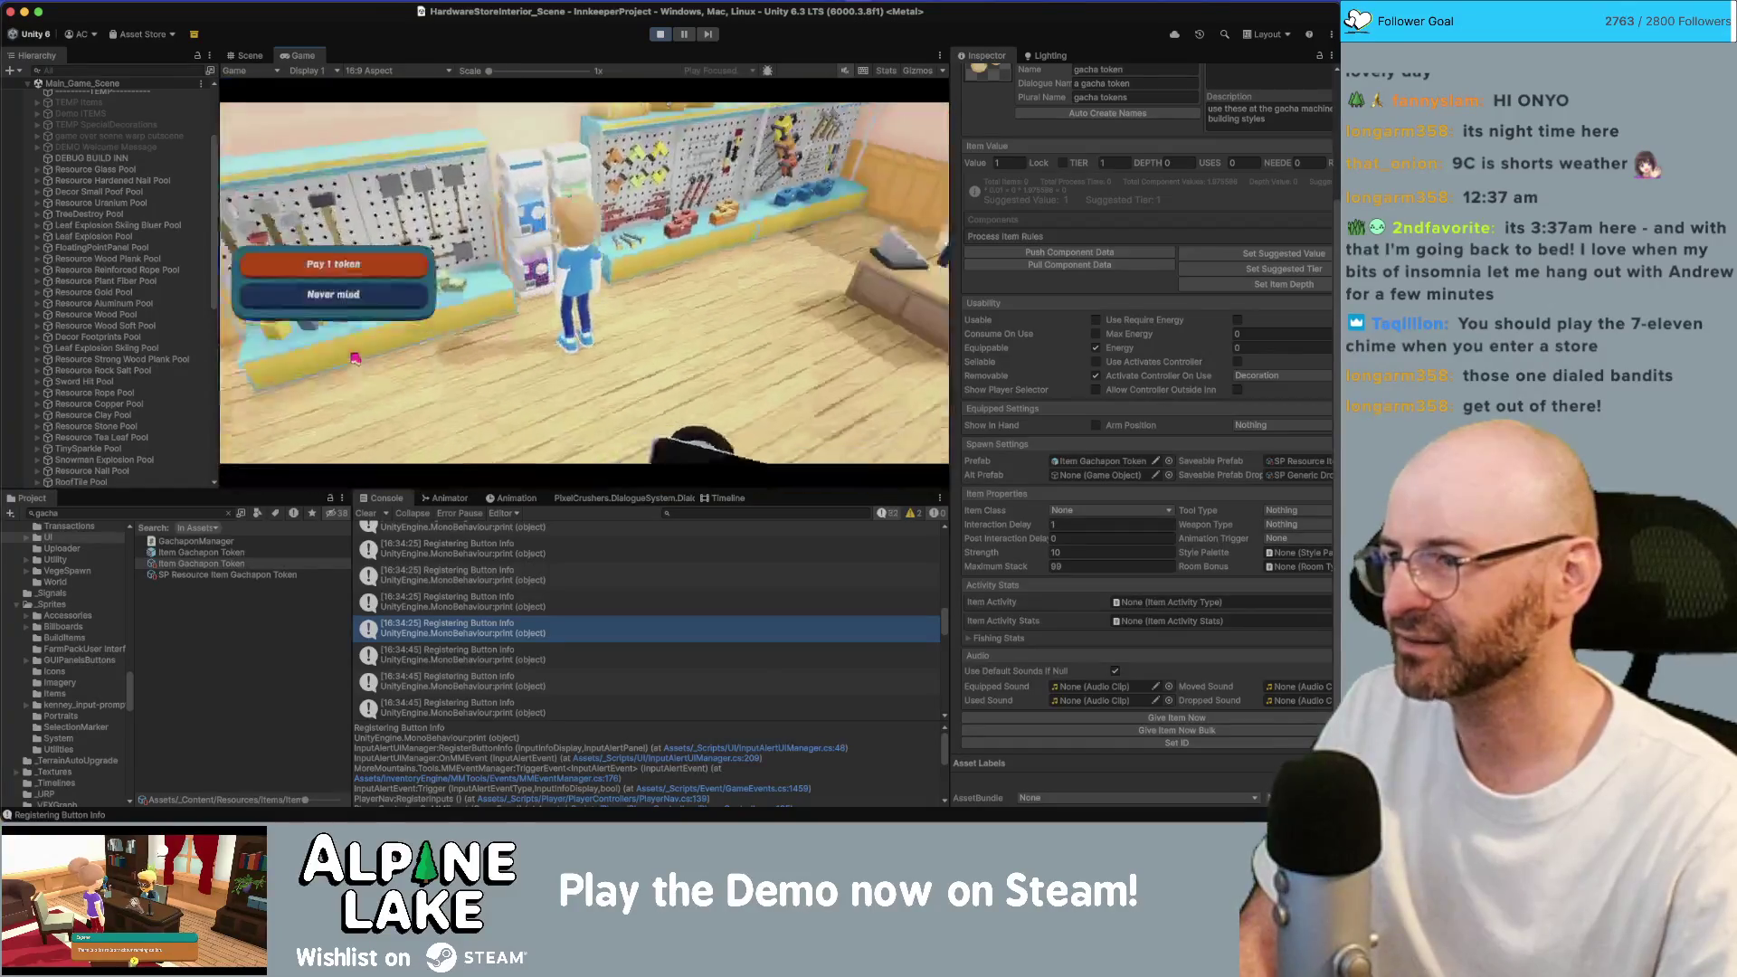